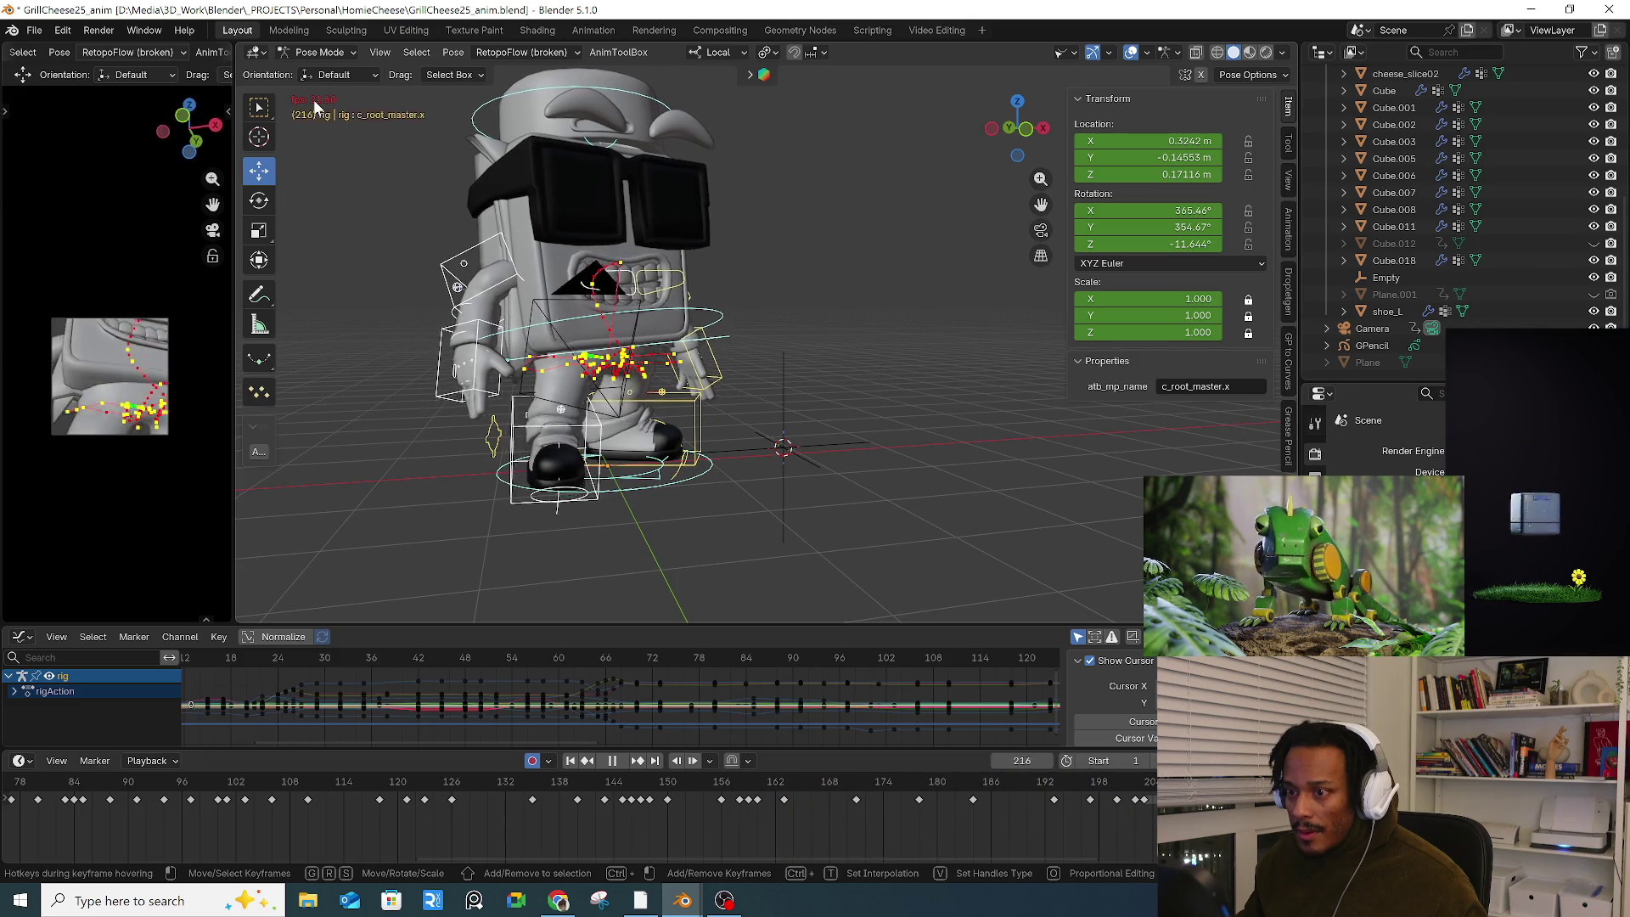
Step: Stop playback and turn off Editable Motion Path in AnimToolBox
key(space)
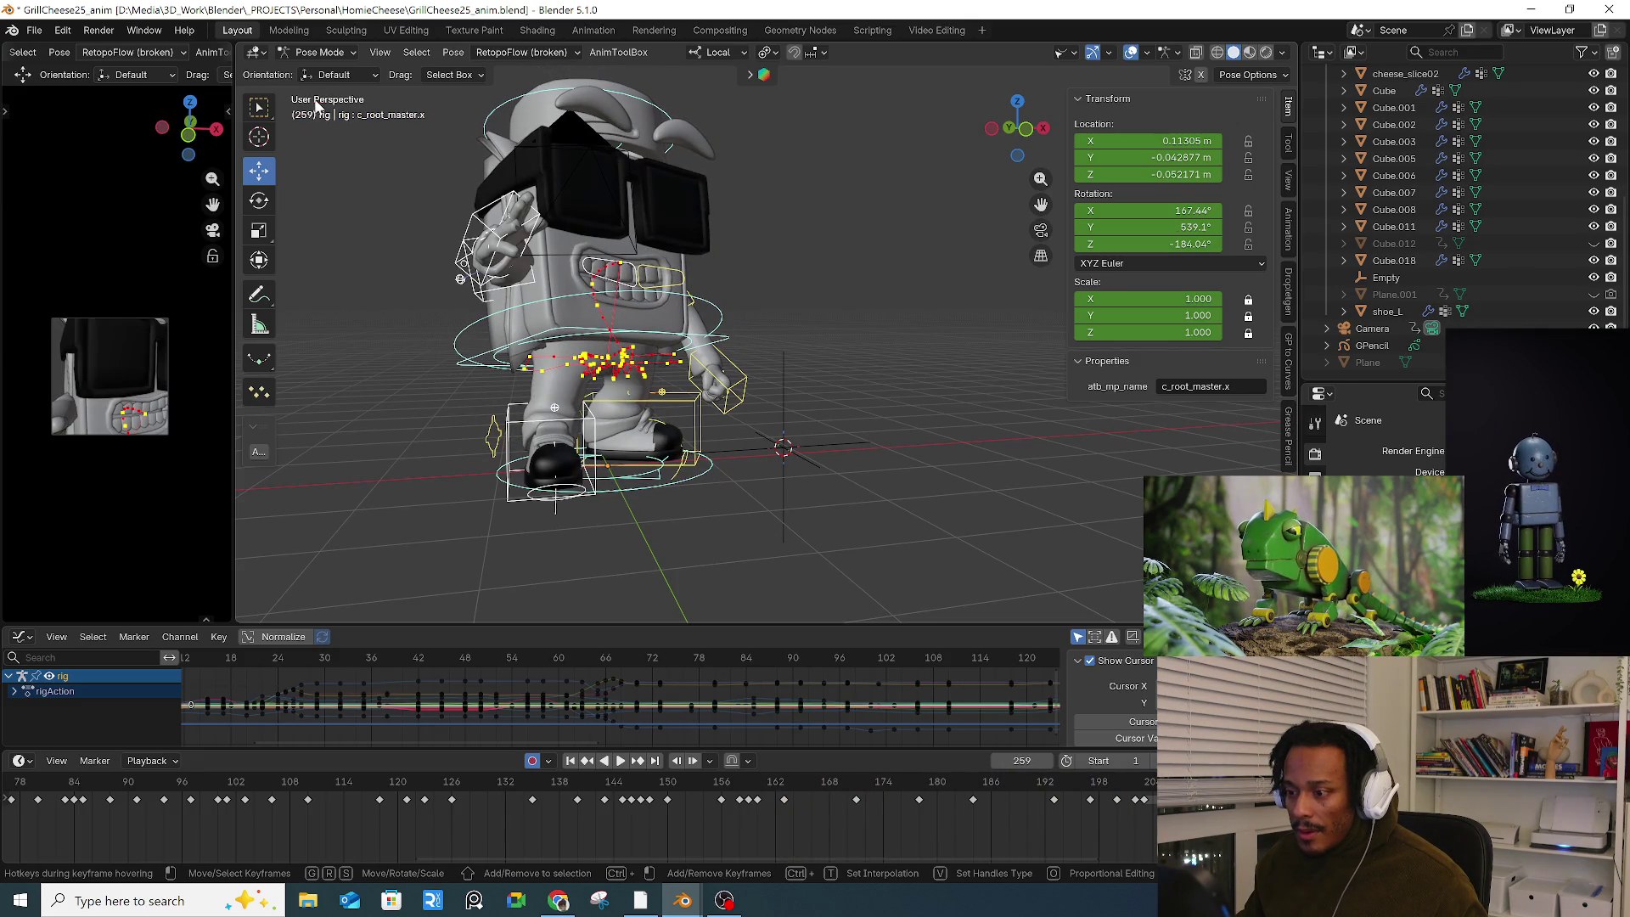
click(628, 51)
click(641, 263)
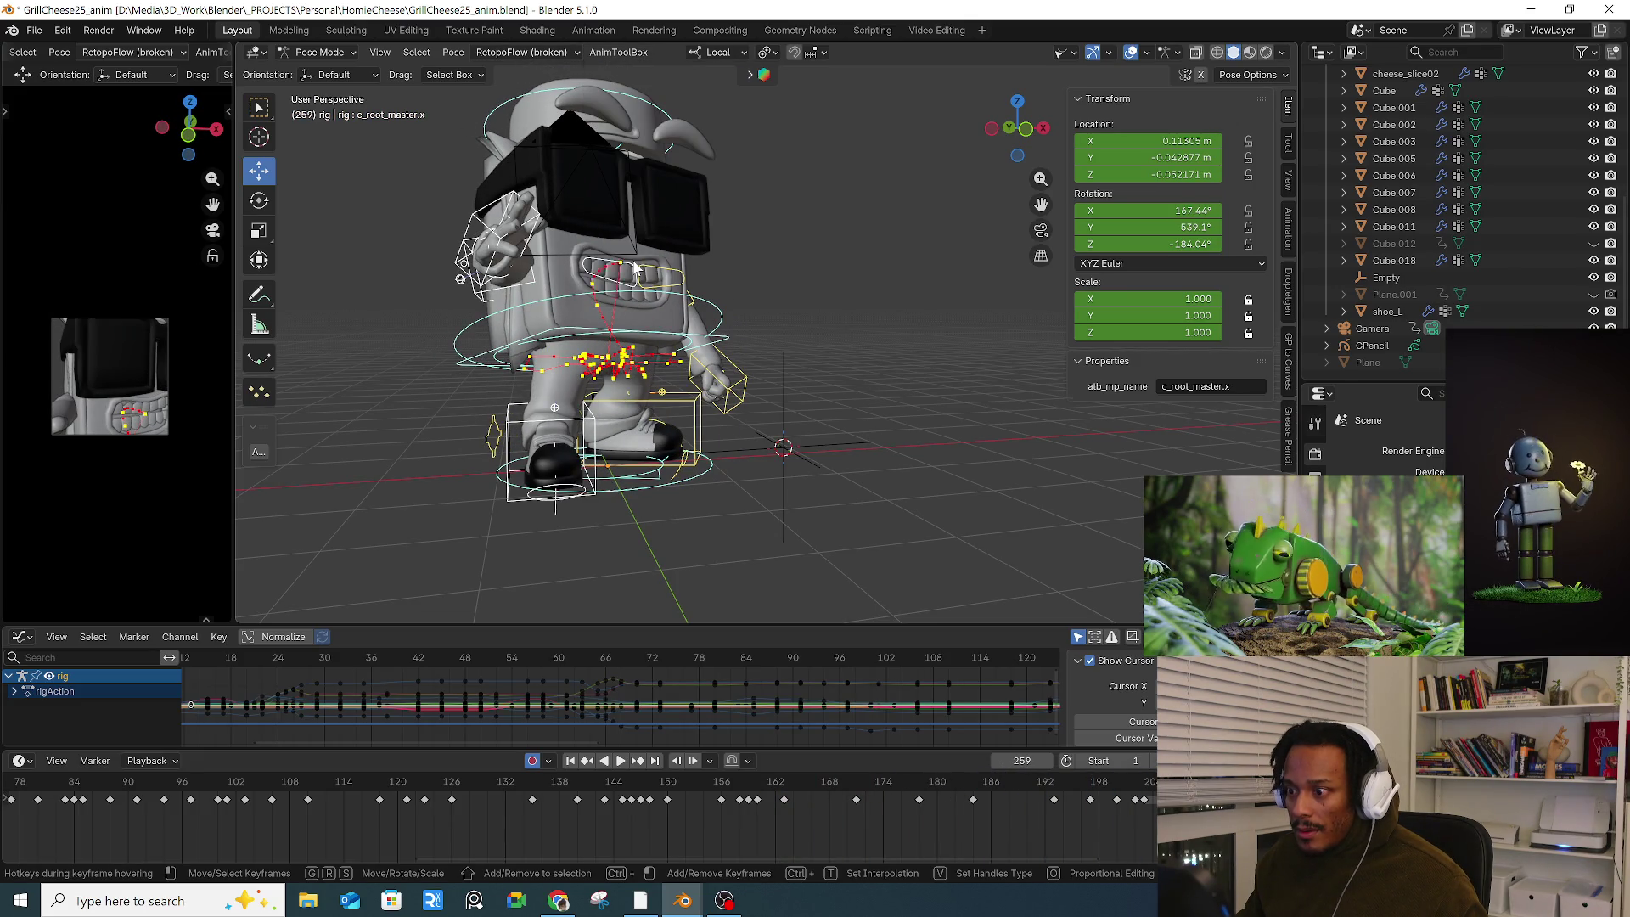
Step: Play the animation from frames 102 and 154, then scrub to frame 220
click(245, 779)
key(space)
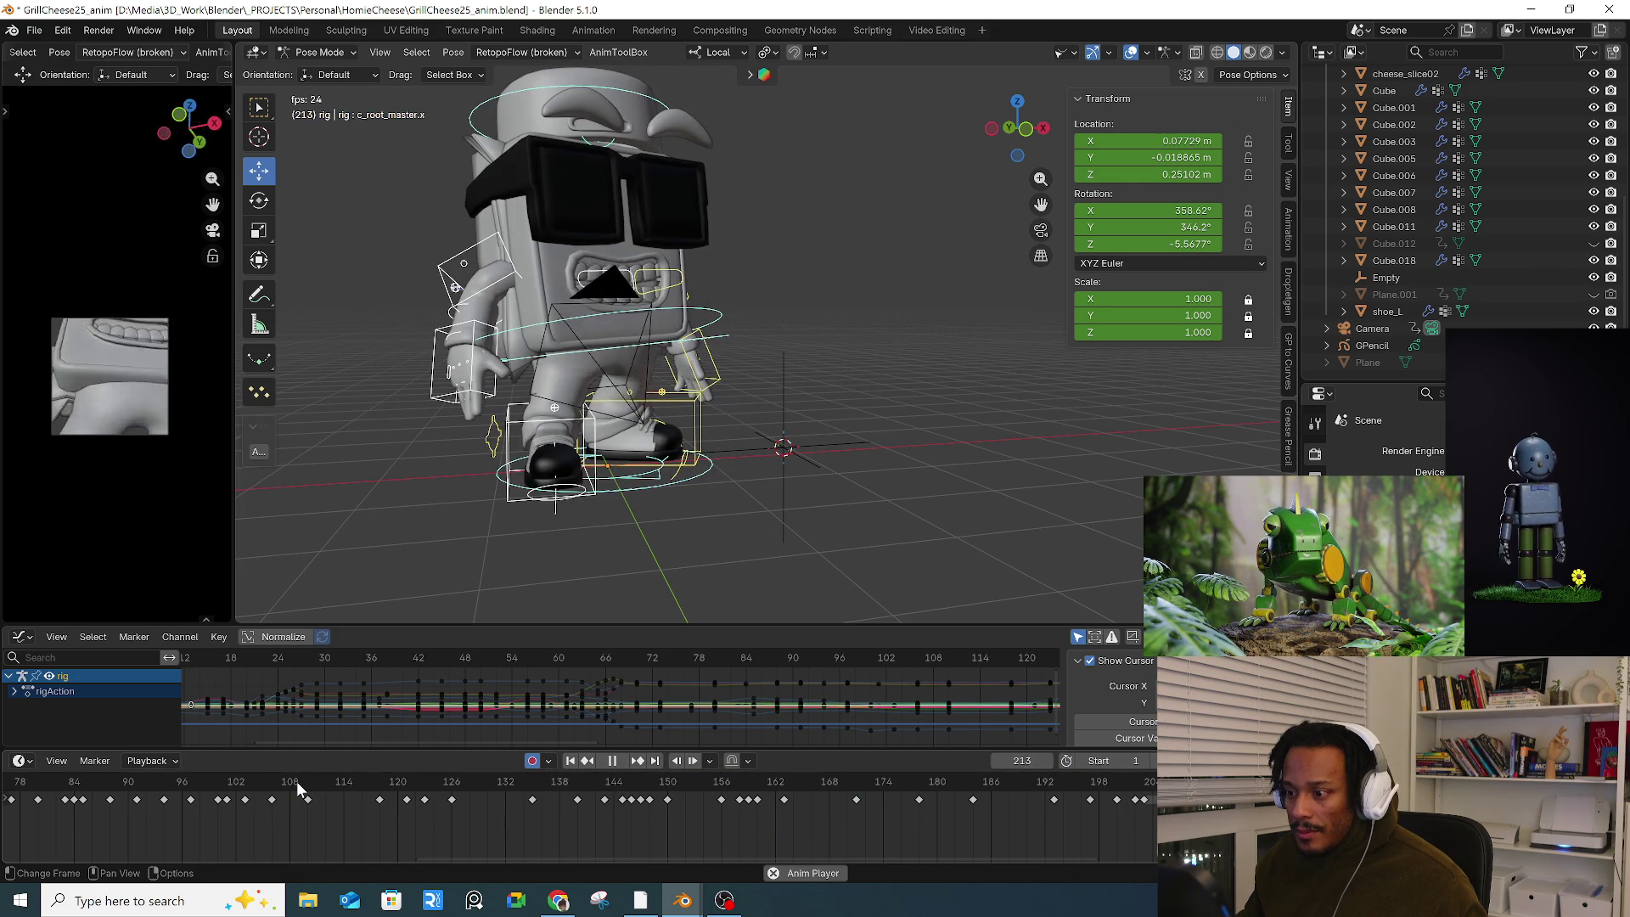
key(space)
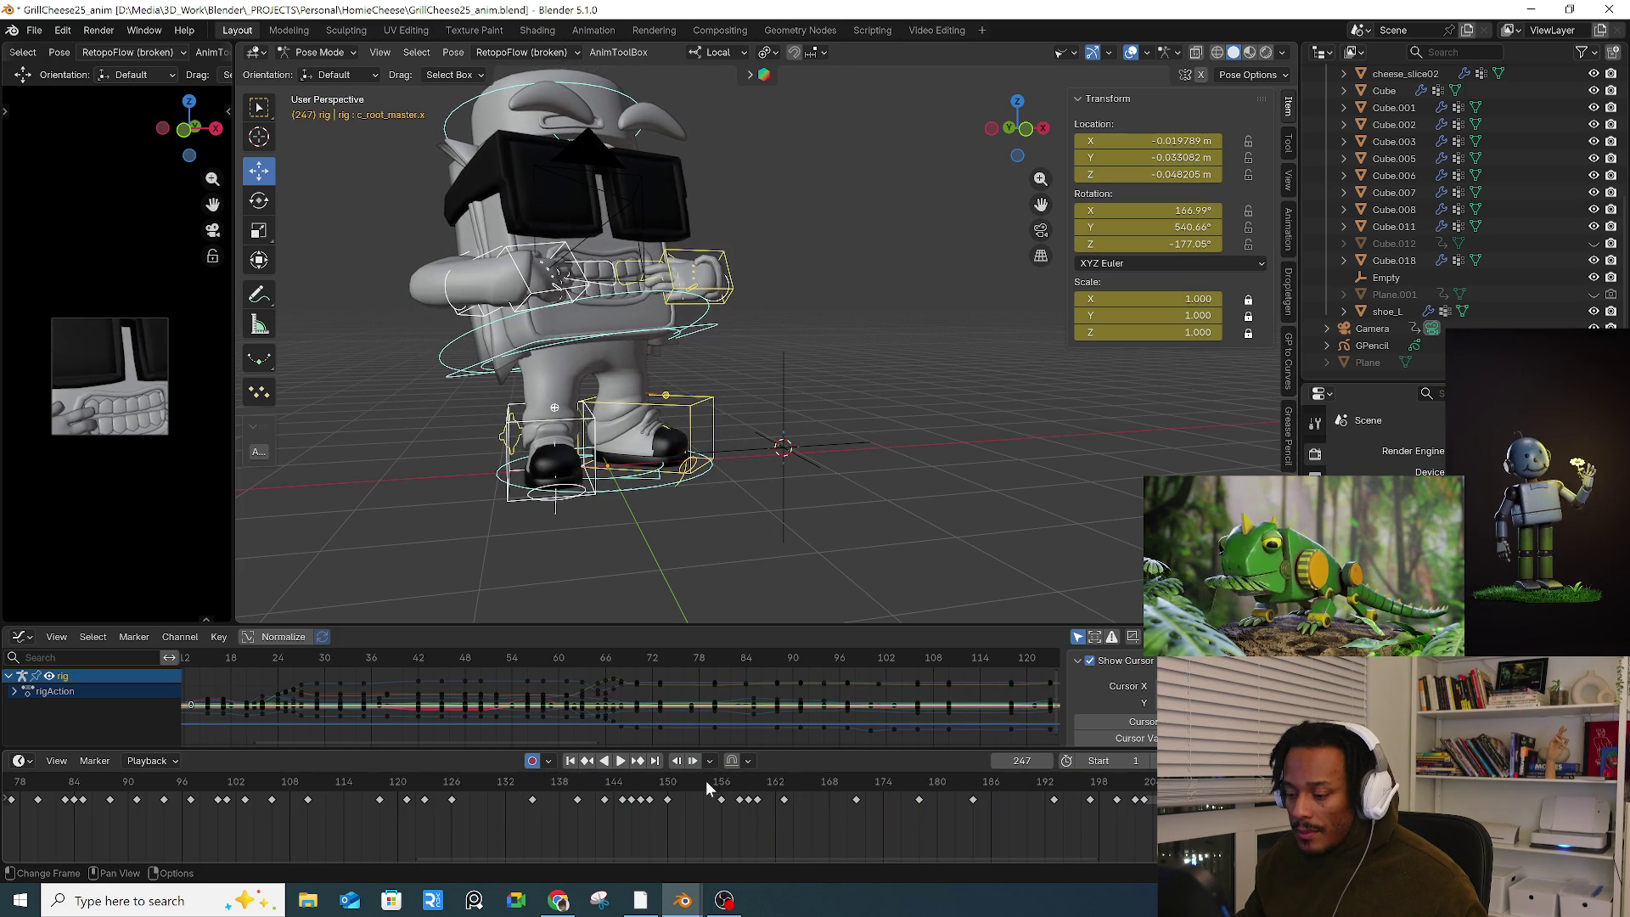
click(707, 790)
key(space)
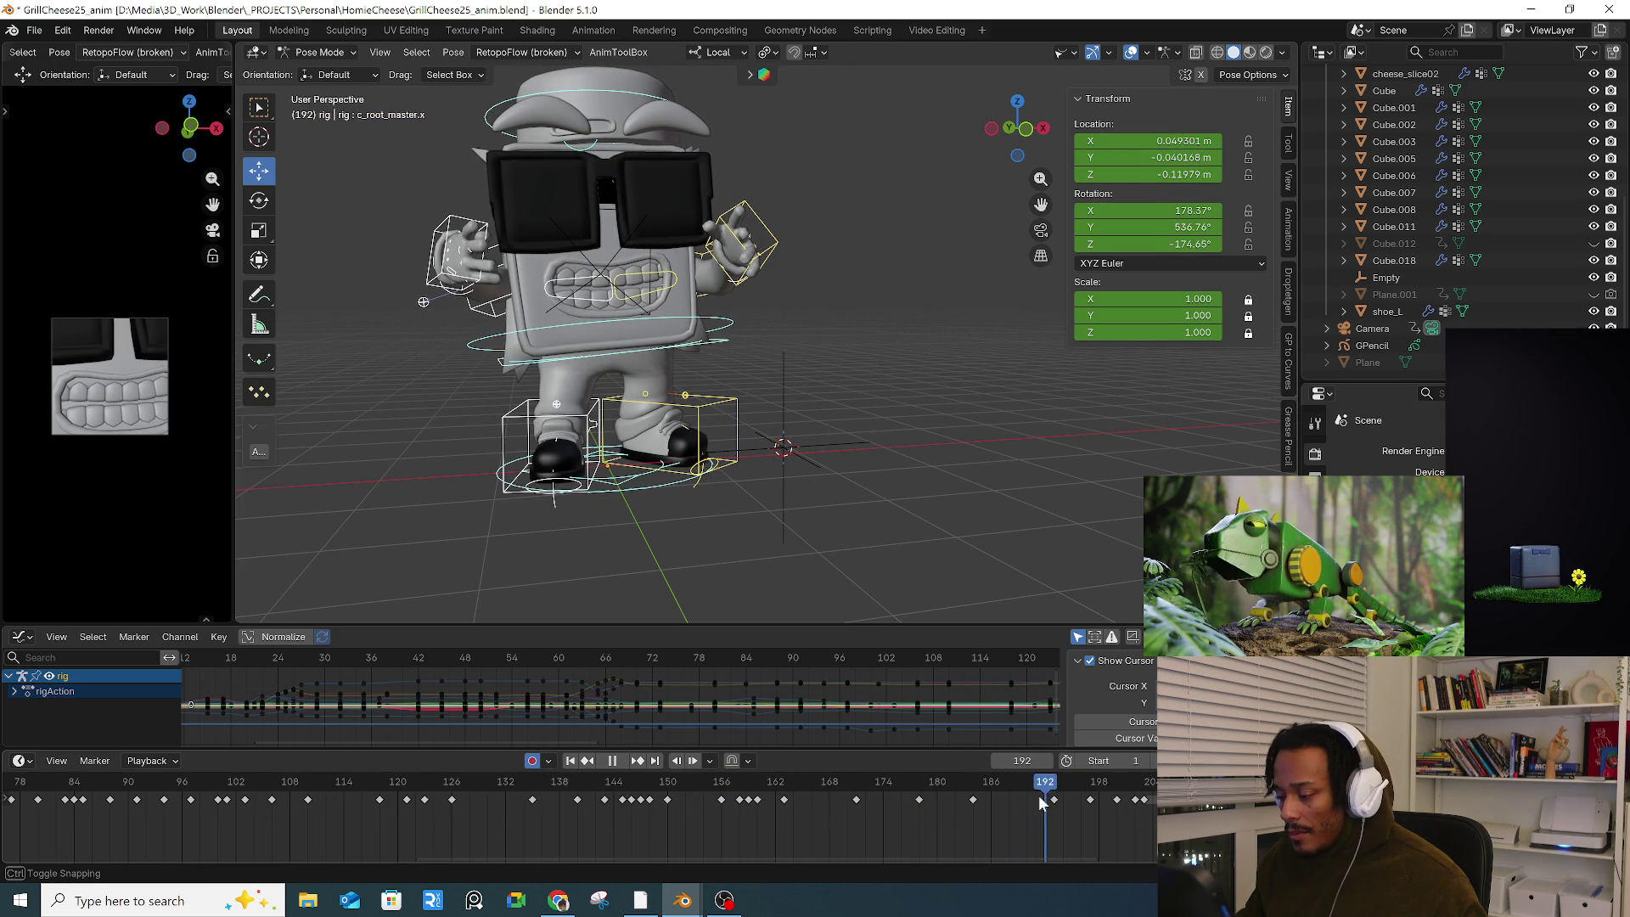
drag(853, 782, 1008, 789)
mouse_move(900, 552)
middle_down()
mouse_move(864, 486)
mouse_move(726, 361)
middle_up()
Step: Shift and auto-key the root slightly at frame 220, then advance to frame 225
drag(785, 340, 844, 345)
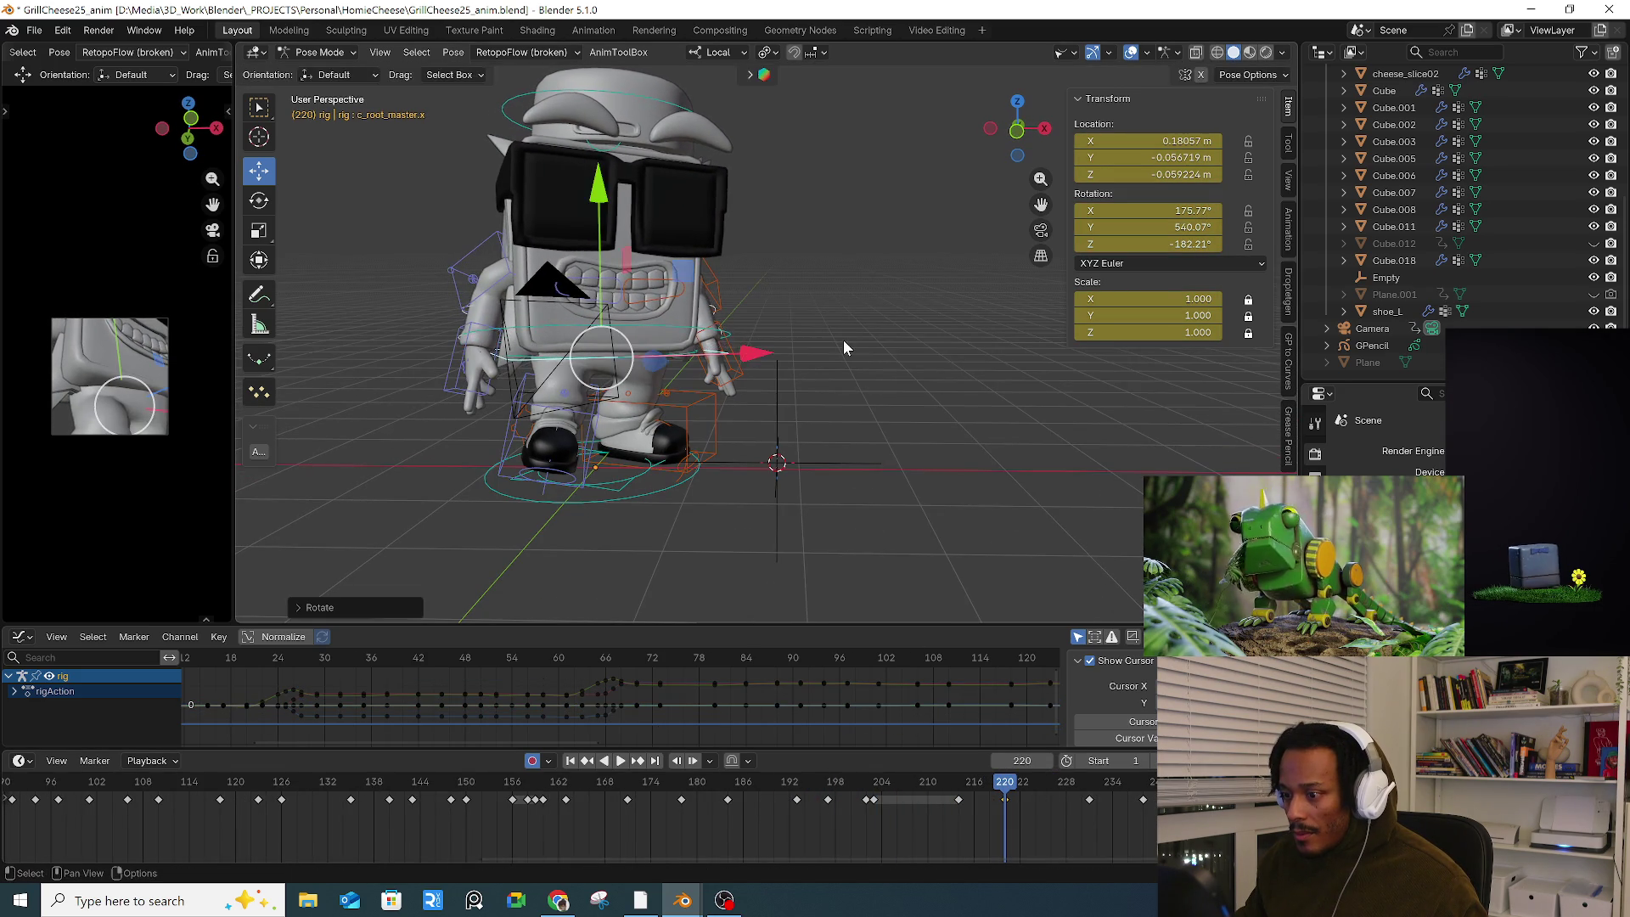
click(460, 380)
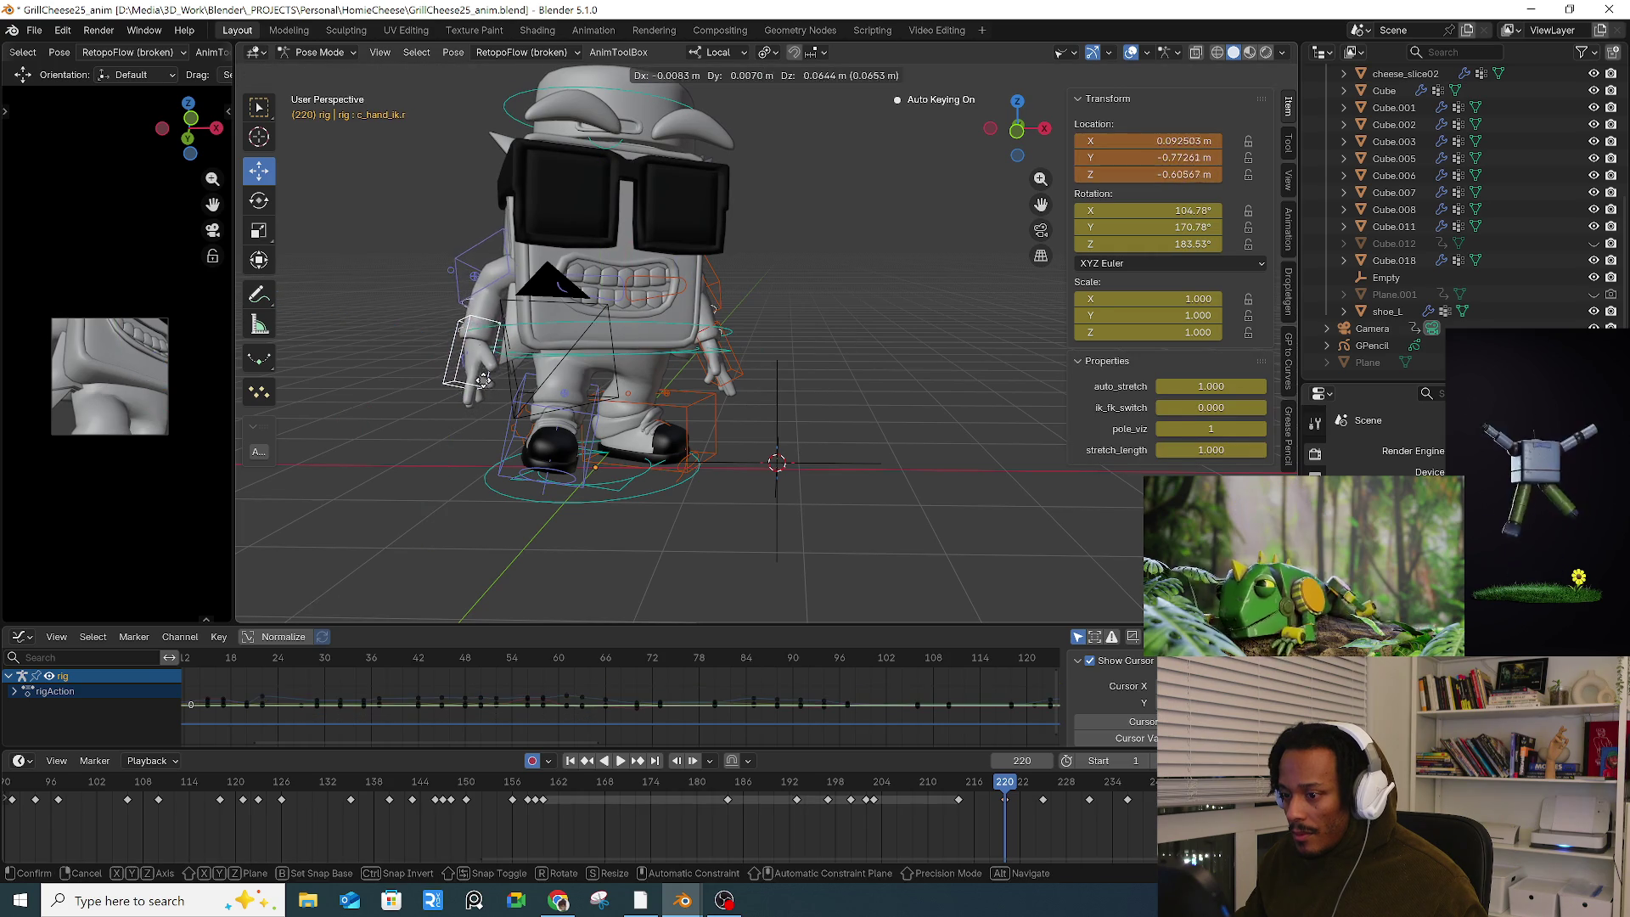
key(Right)
key(Right)
key(Right)
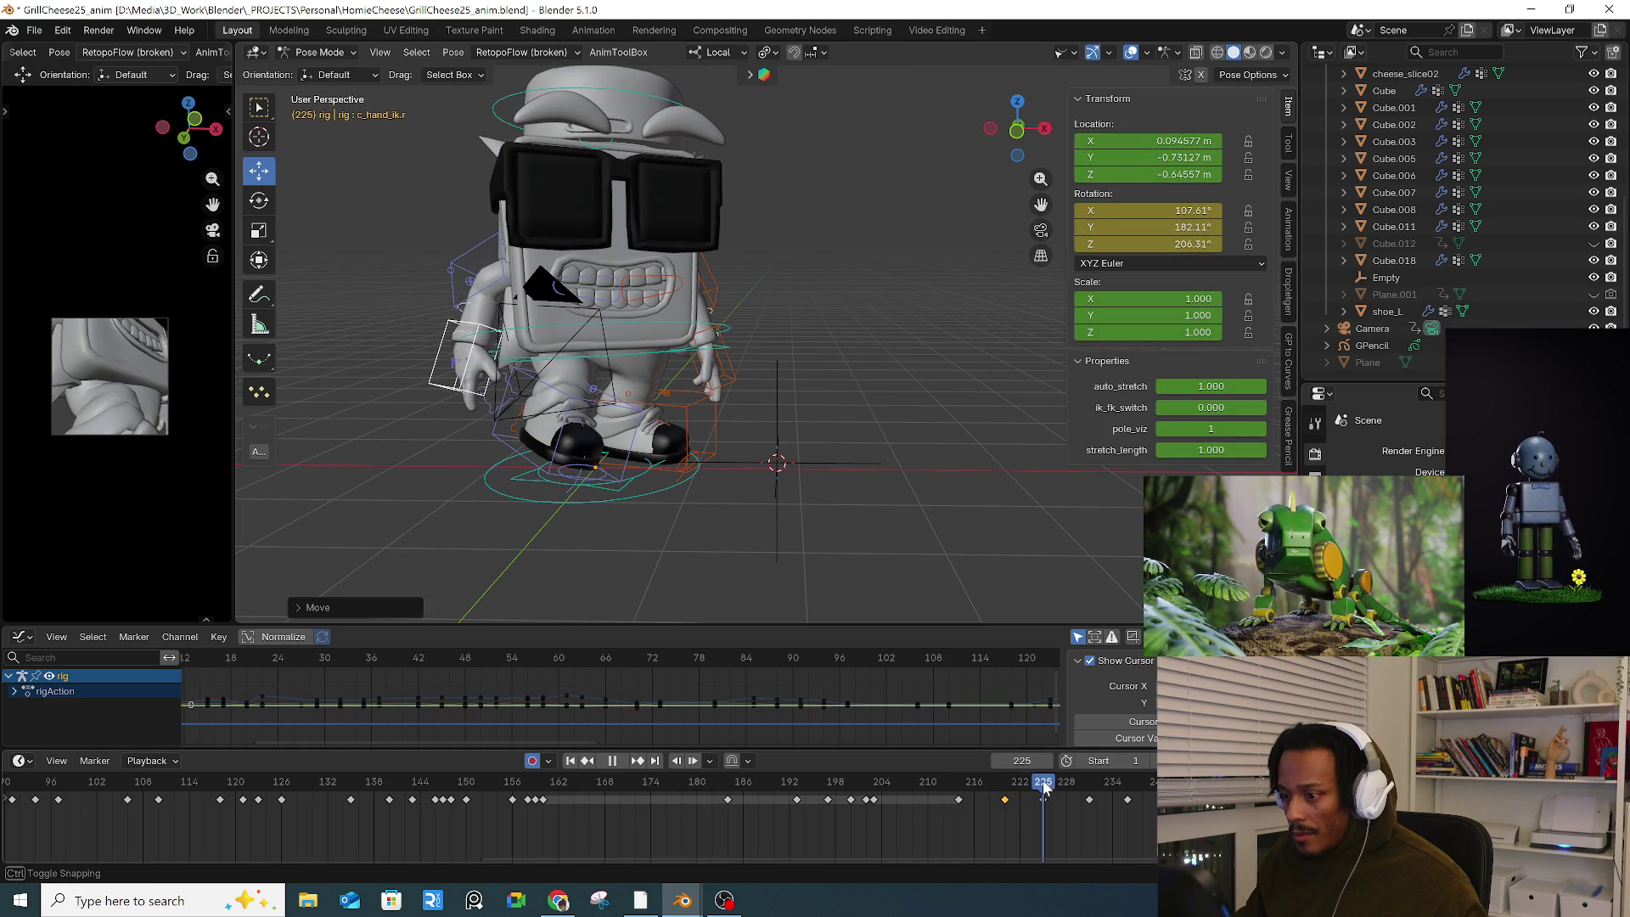
Step: Rotate and move the root control at frame 225 to refine the pose
click(714, 347)
key(r)
middle_drag(747, 390, 650, 434)
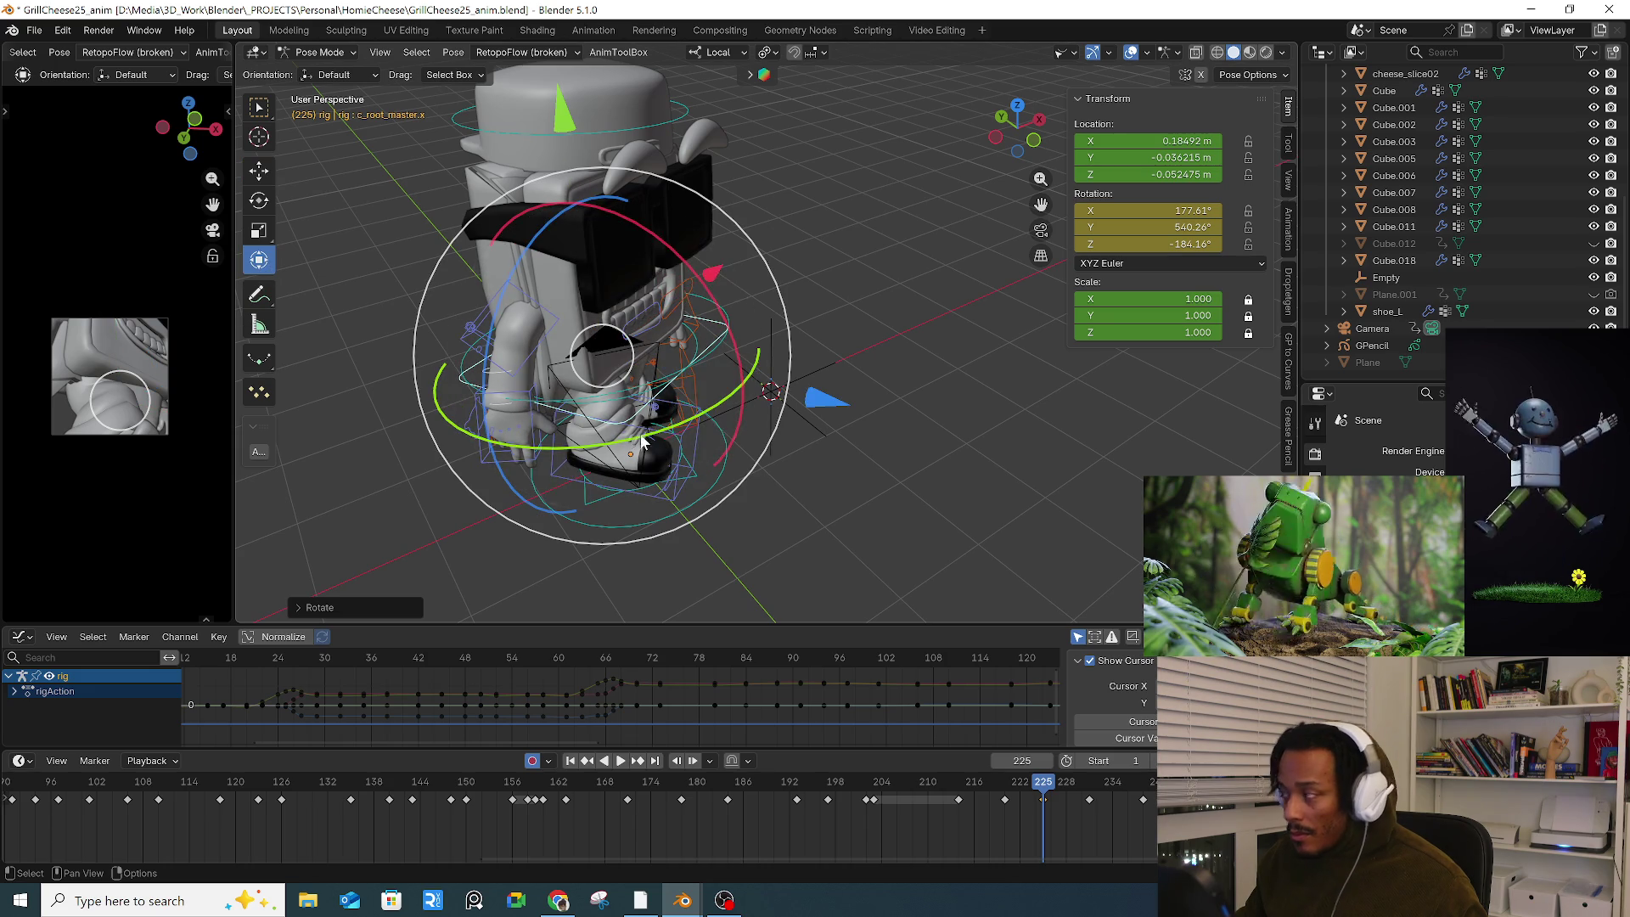
drag(587, 431, 619, 416)
middle_drag(628, 412, 669, 399)
key(g)
click(668, 396)
click(472, 341)
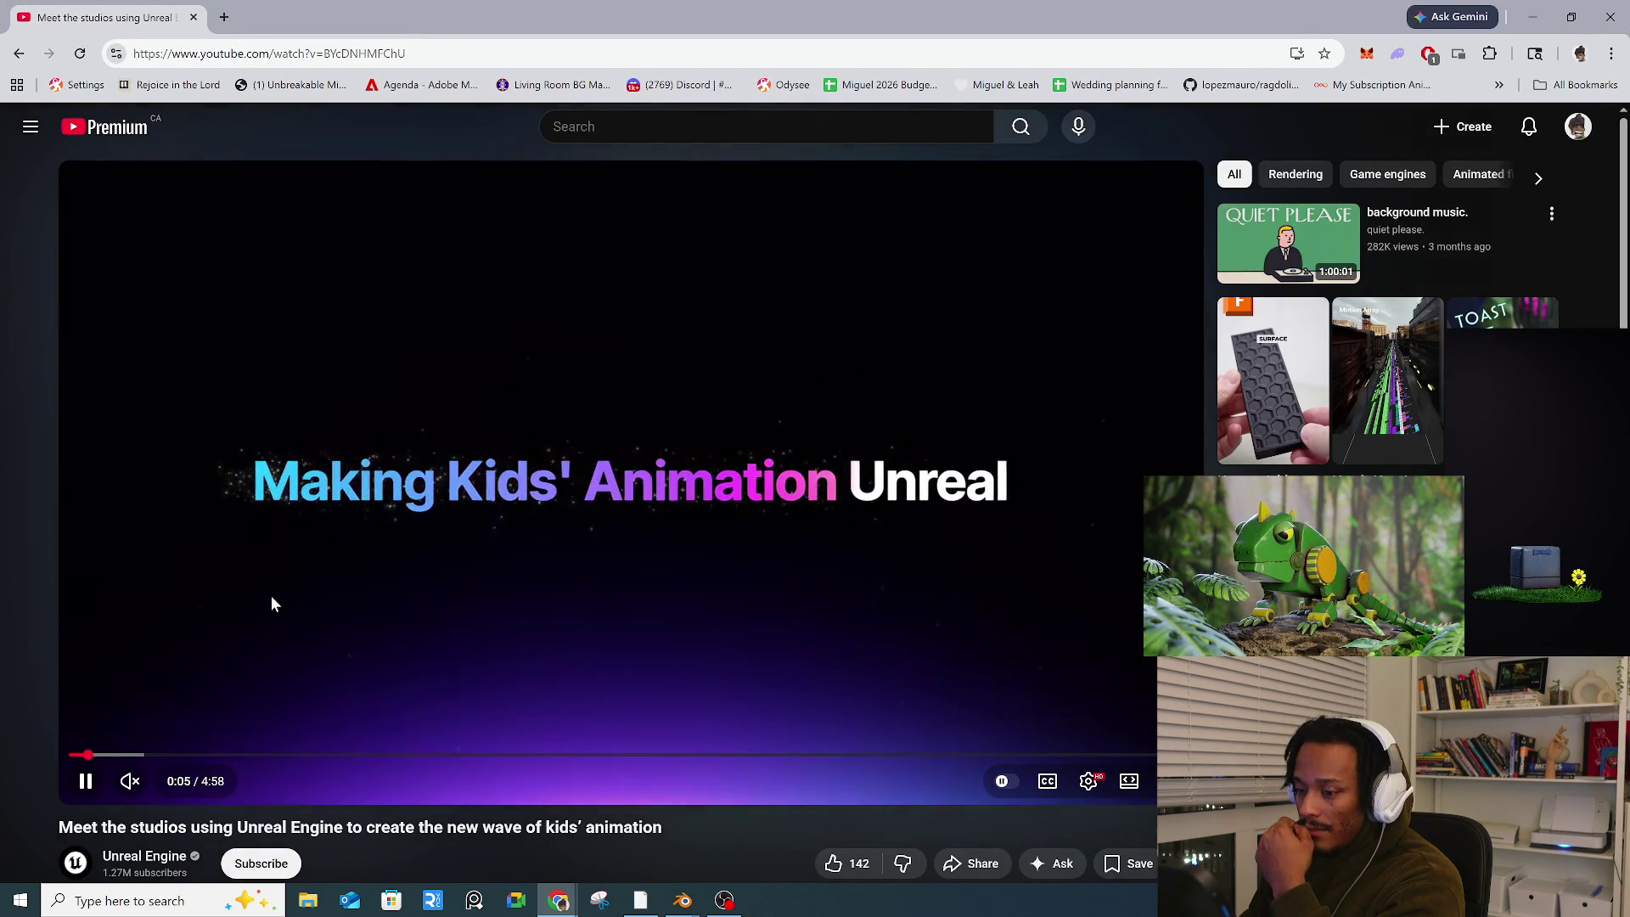
Step: Unmute the YouTube video about Unreal Engine in kids' animation
click(131, 781)
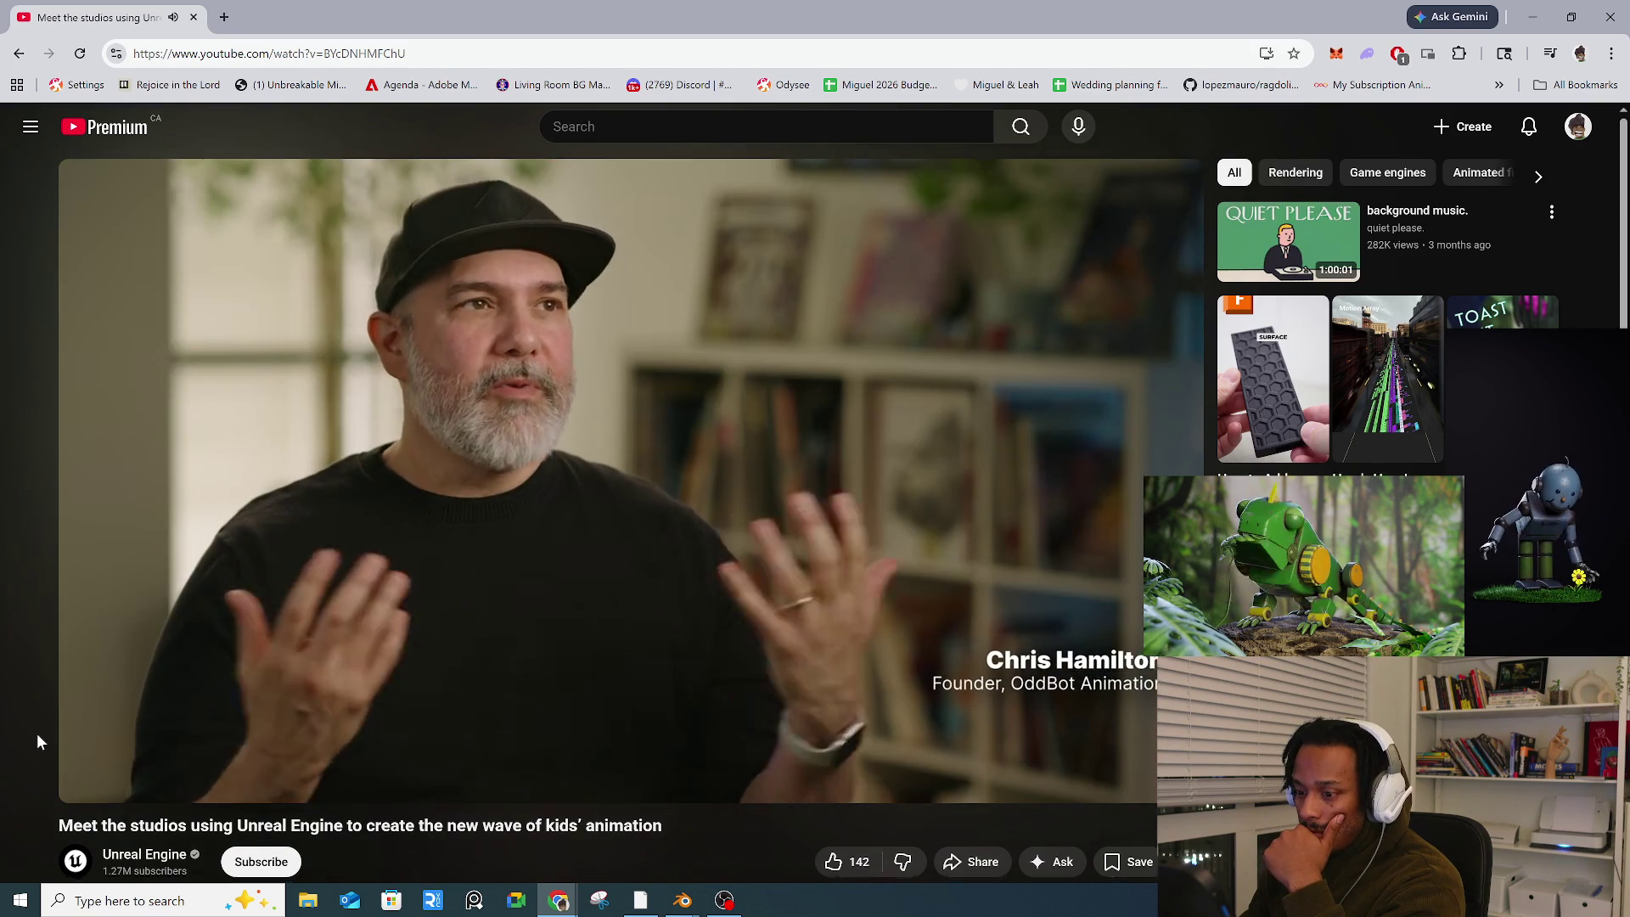
scroll(38, 735, down, 5)
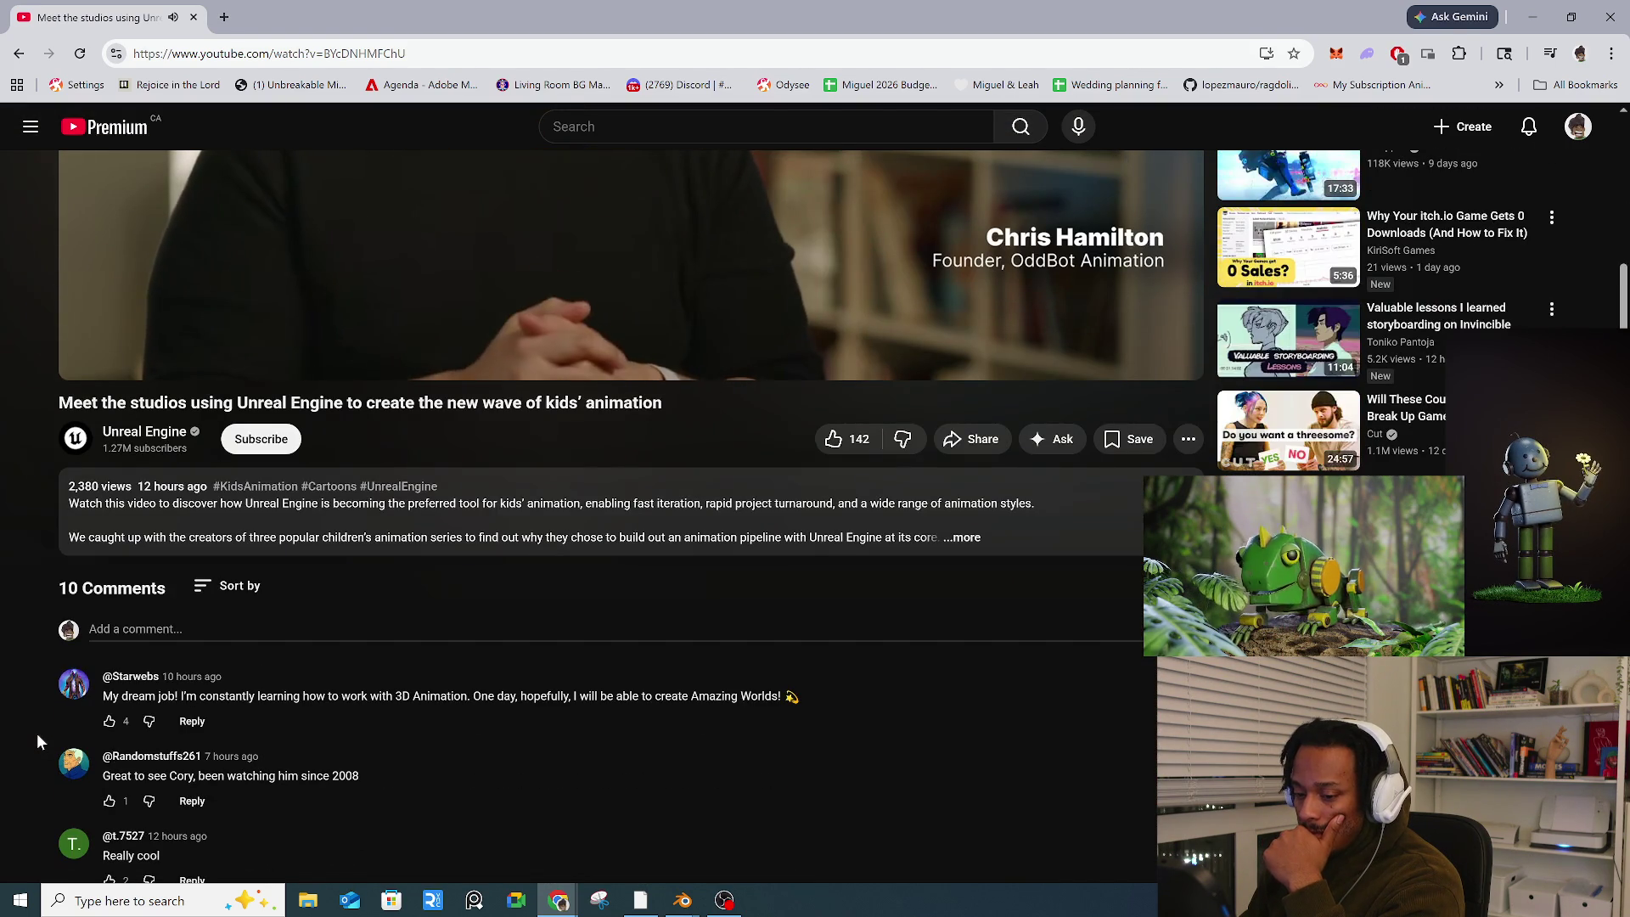
scroll(40, 728, up, 5)
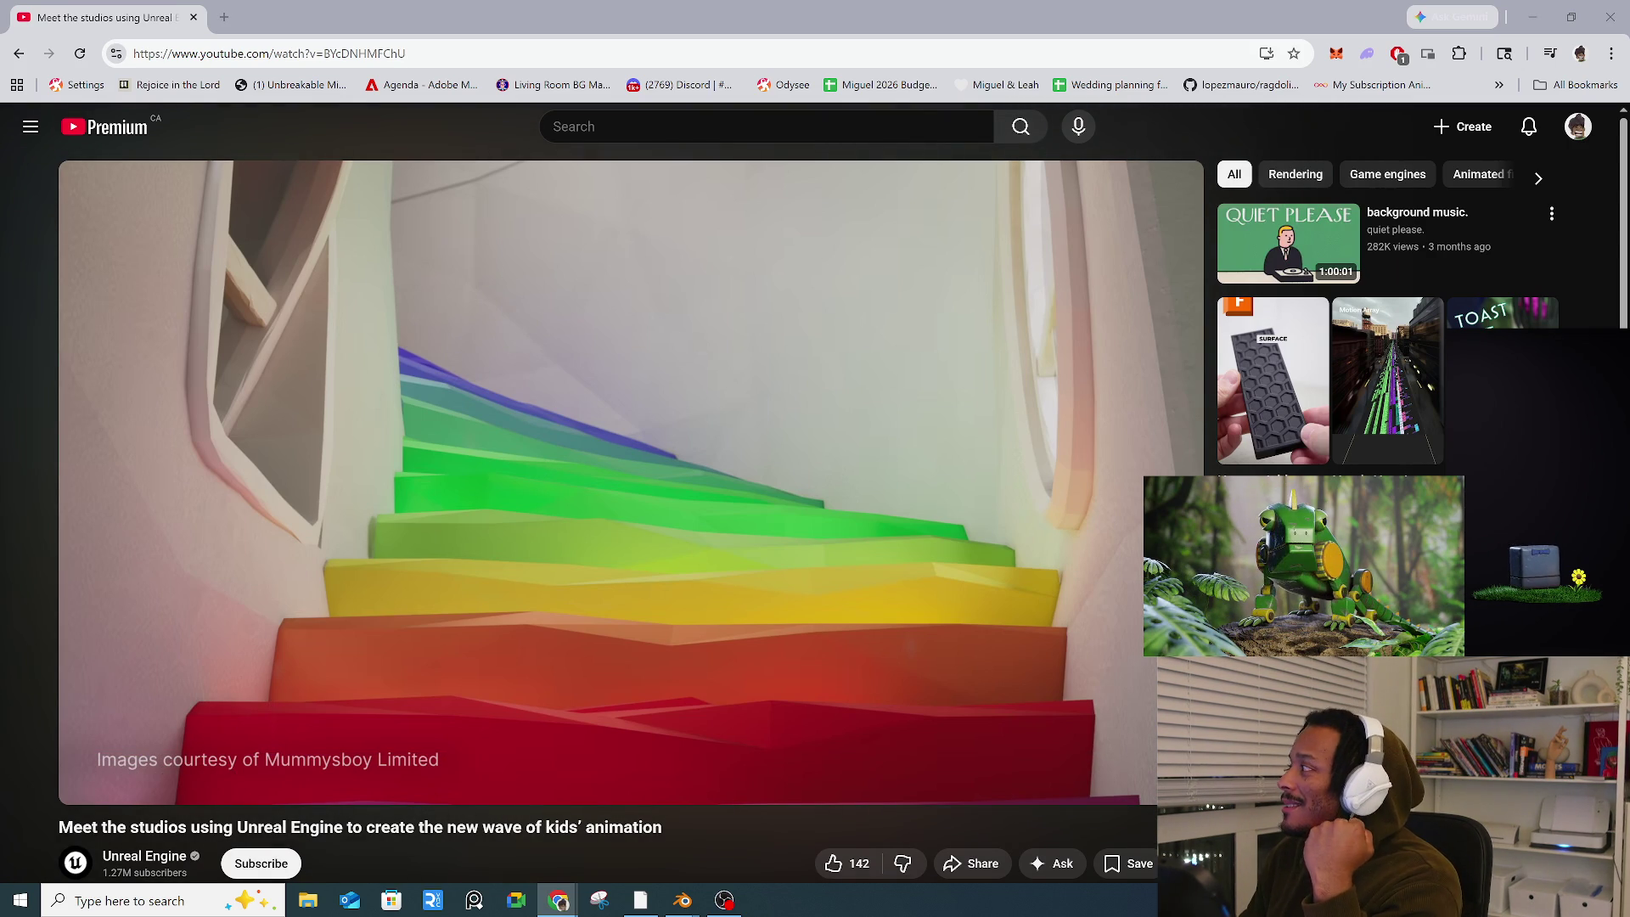
Step: Resume the video and expand the description naming OddBot, 'Silly Crocodile' and 'BellyFant'
click(742, 559)
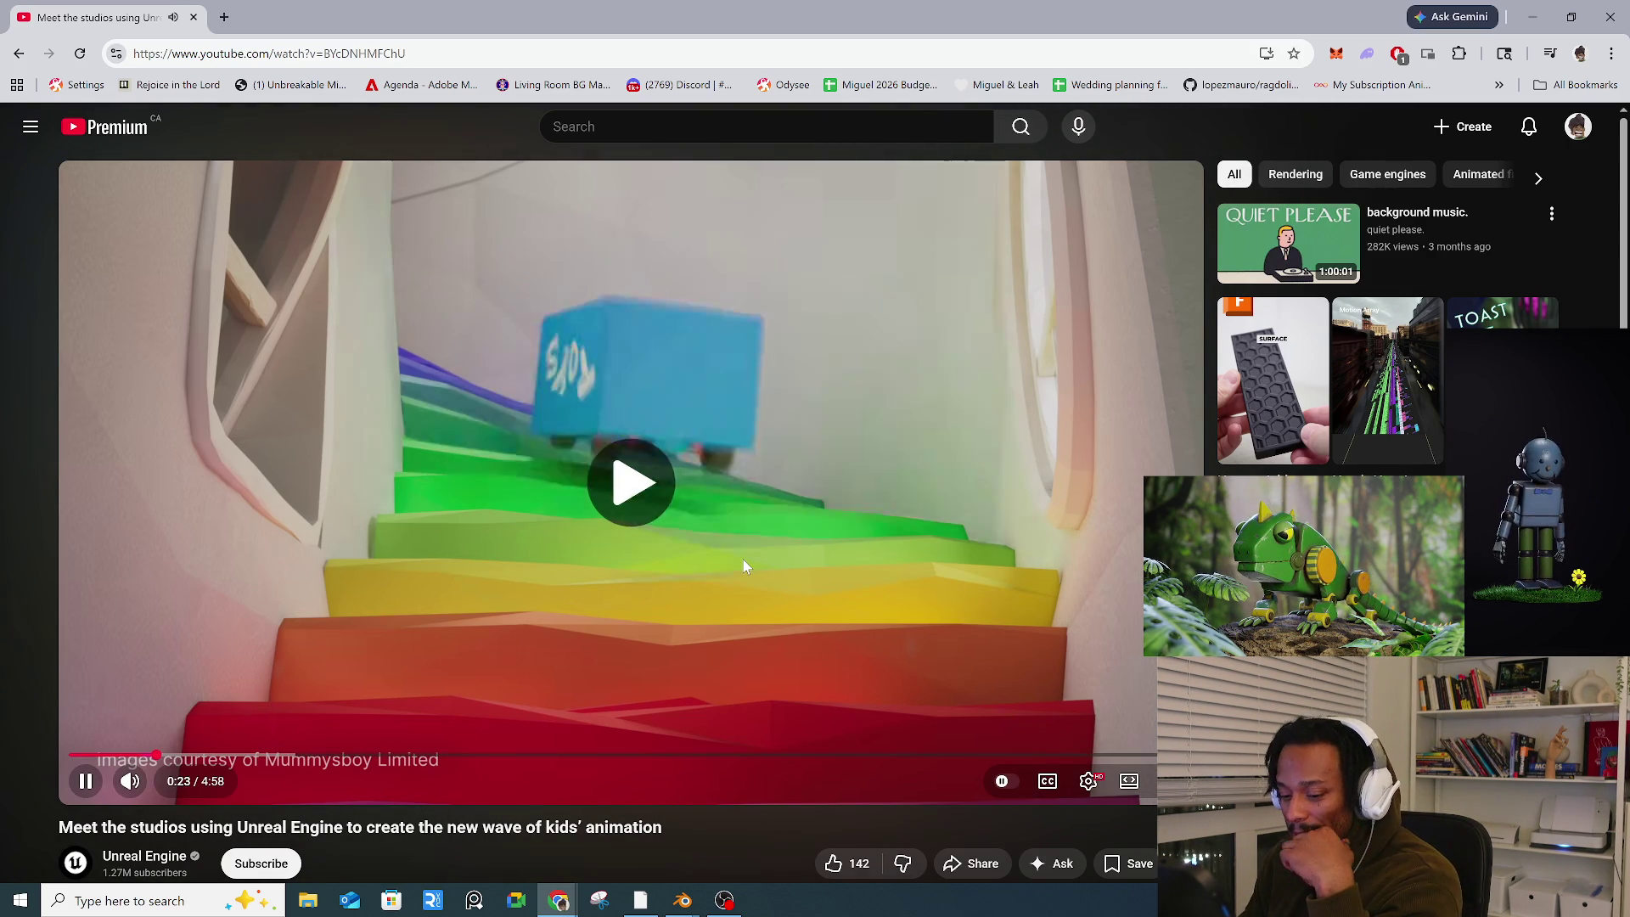
scroll(747, 564, down, 3)
click(268, 716)
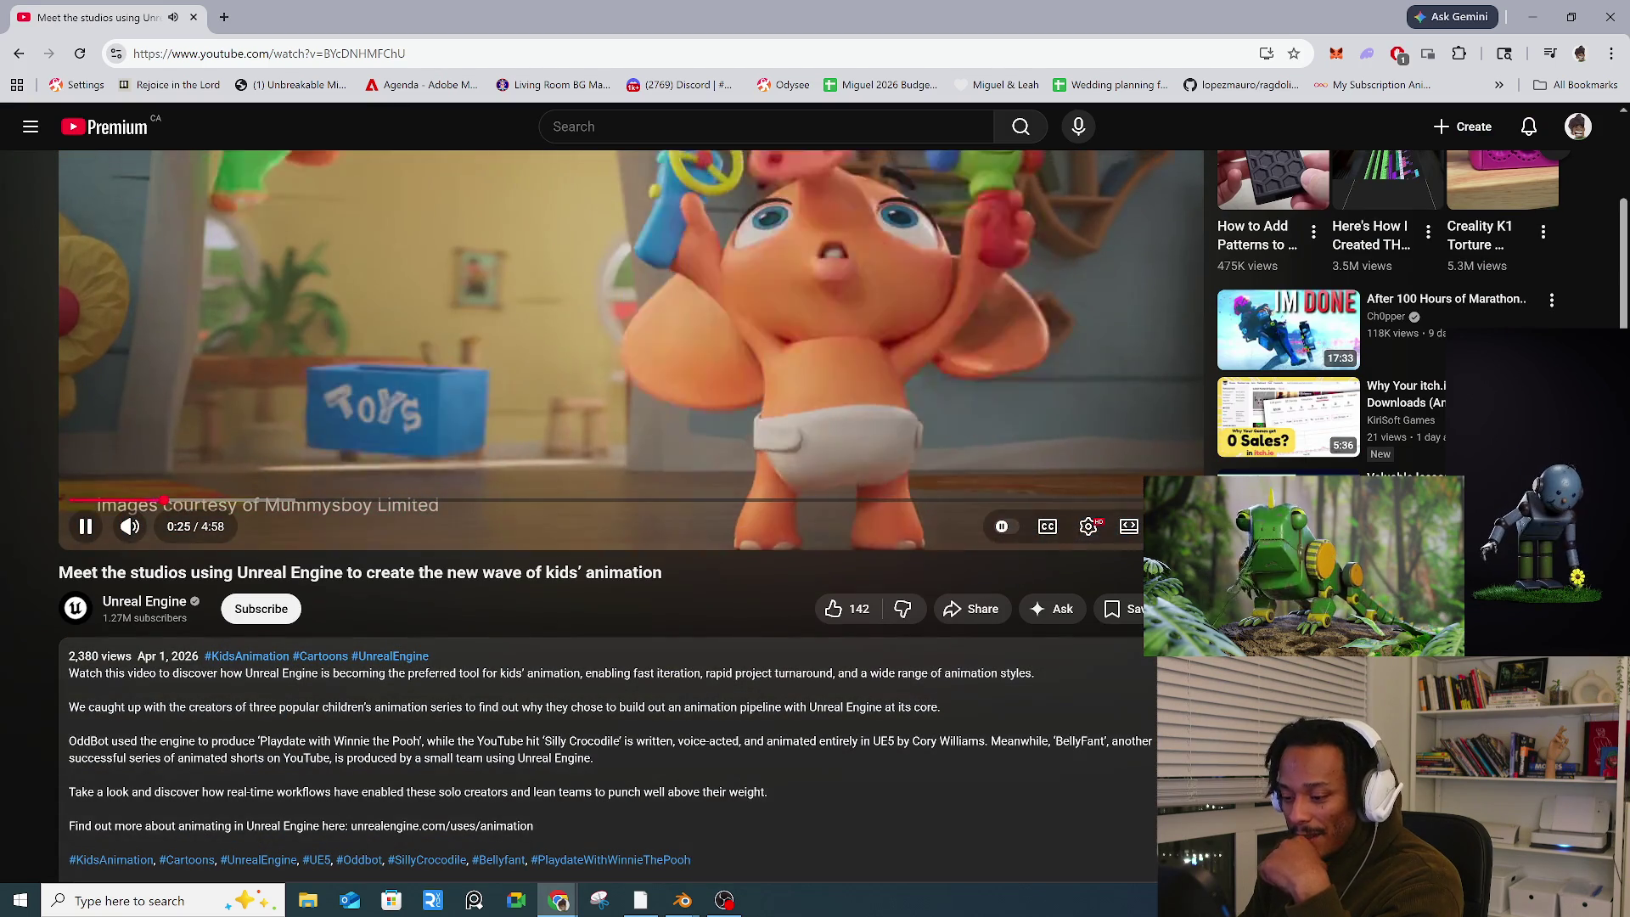
scroll(774, 690, down, 2)
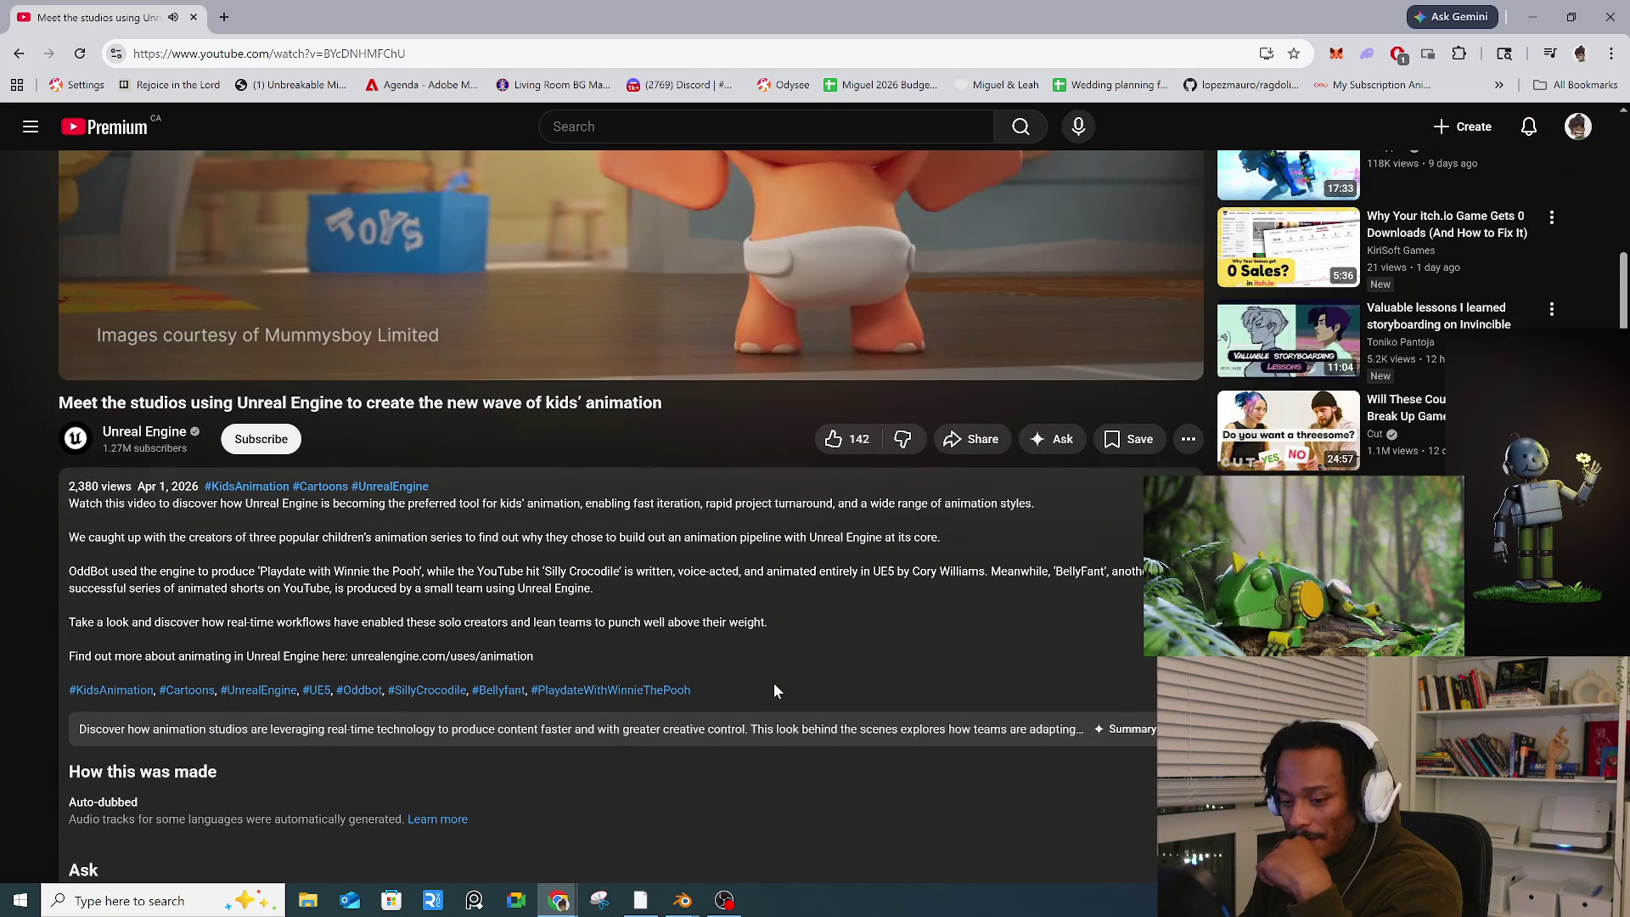
scroll(773, 683, up, 5)
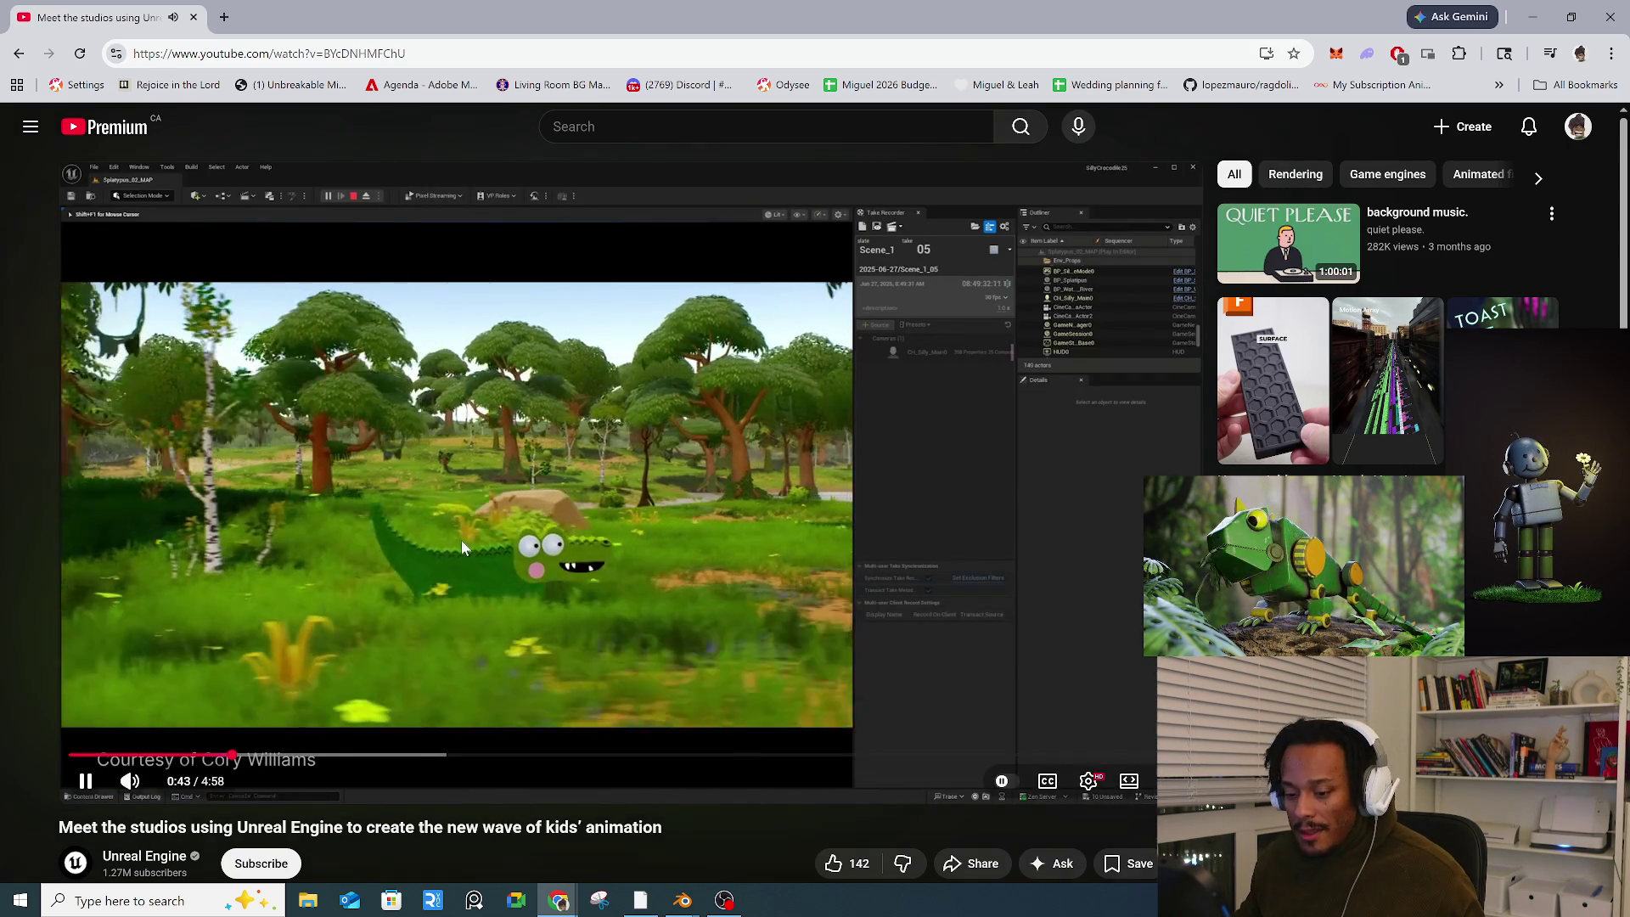
scroll(541, 521, down, 2)
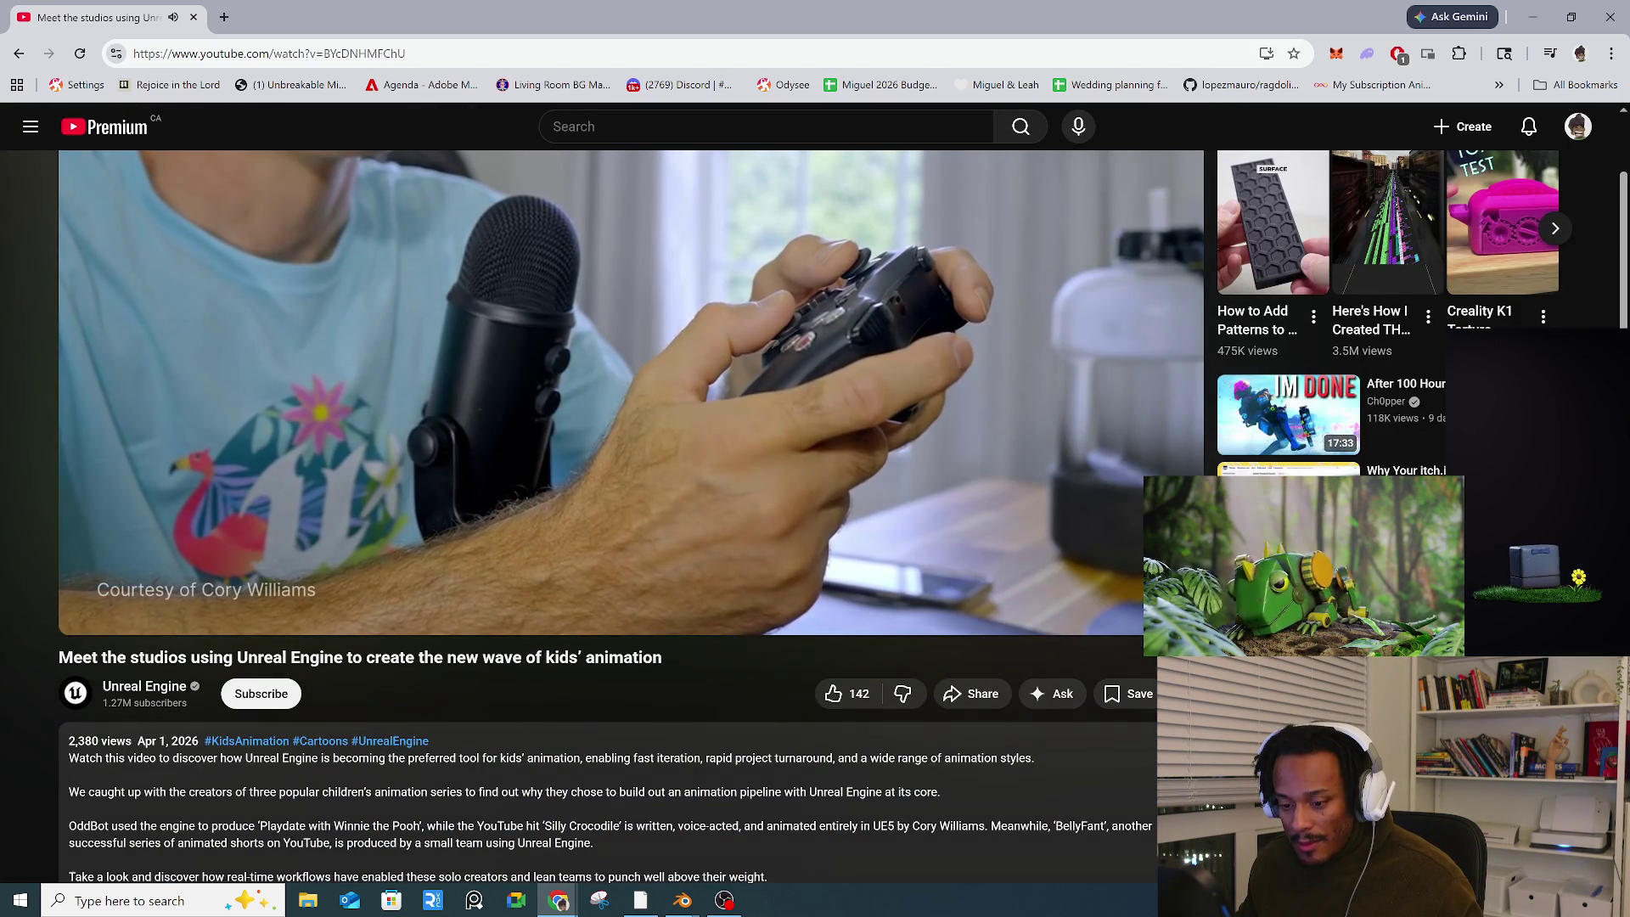
scroll(514, 718, up, 2)
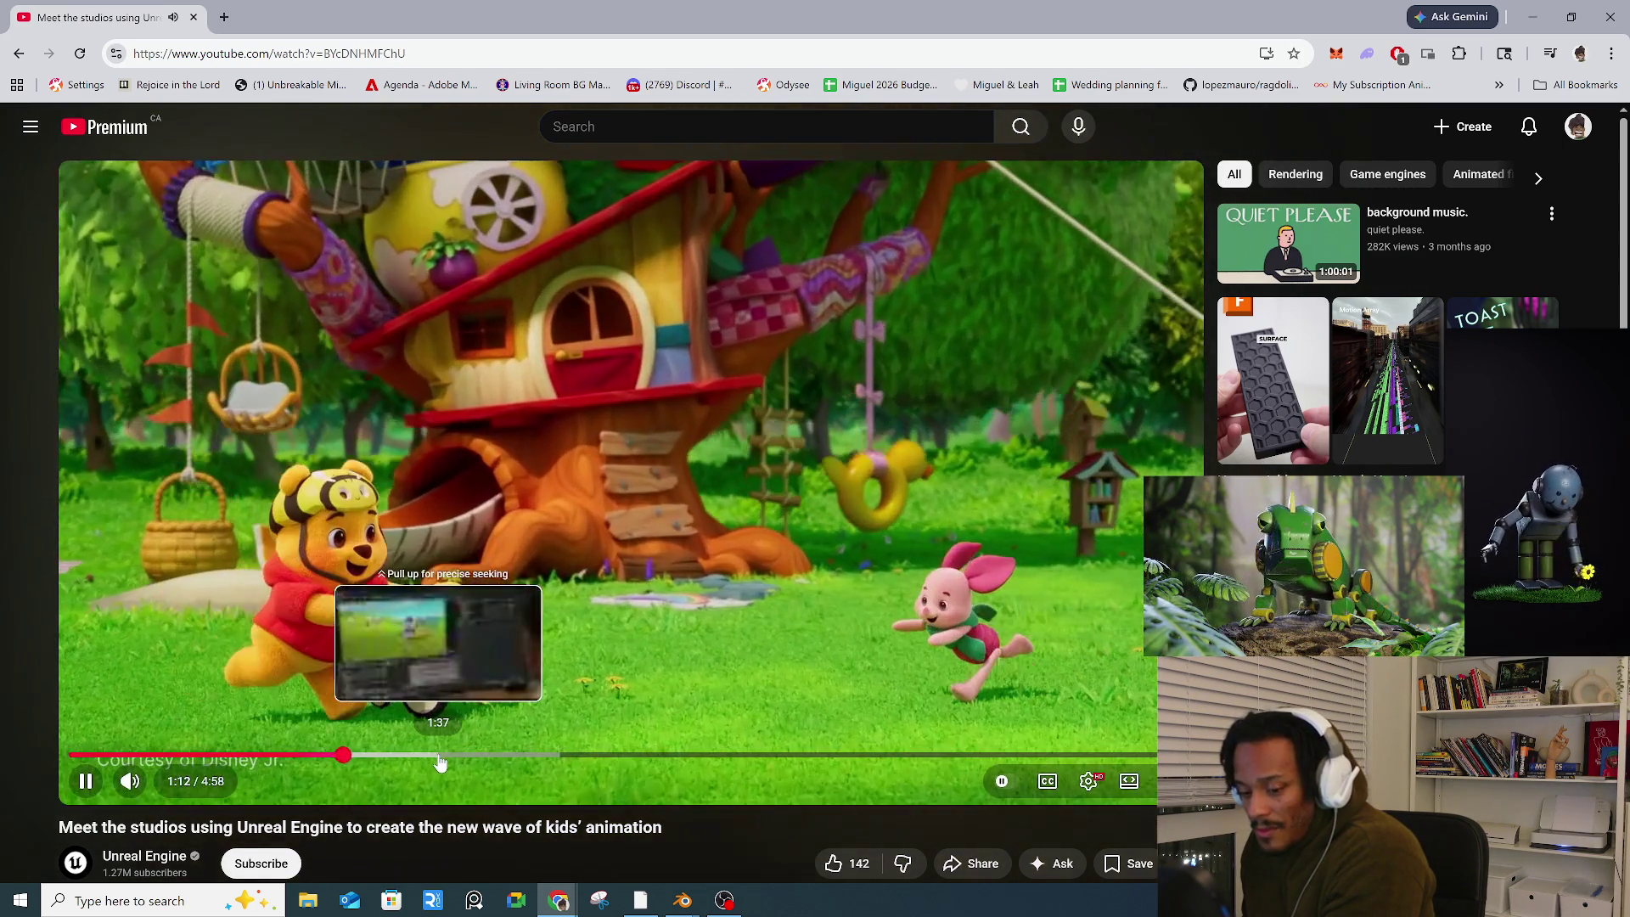
Step: Skip through the video from 1:37 to 4:22 and pause it there
click(450, 756)
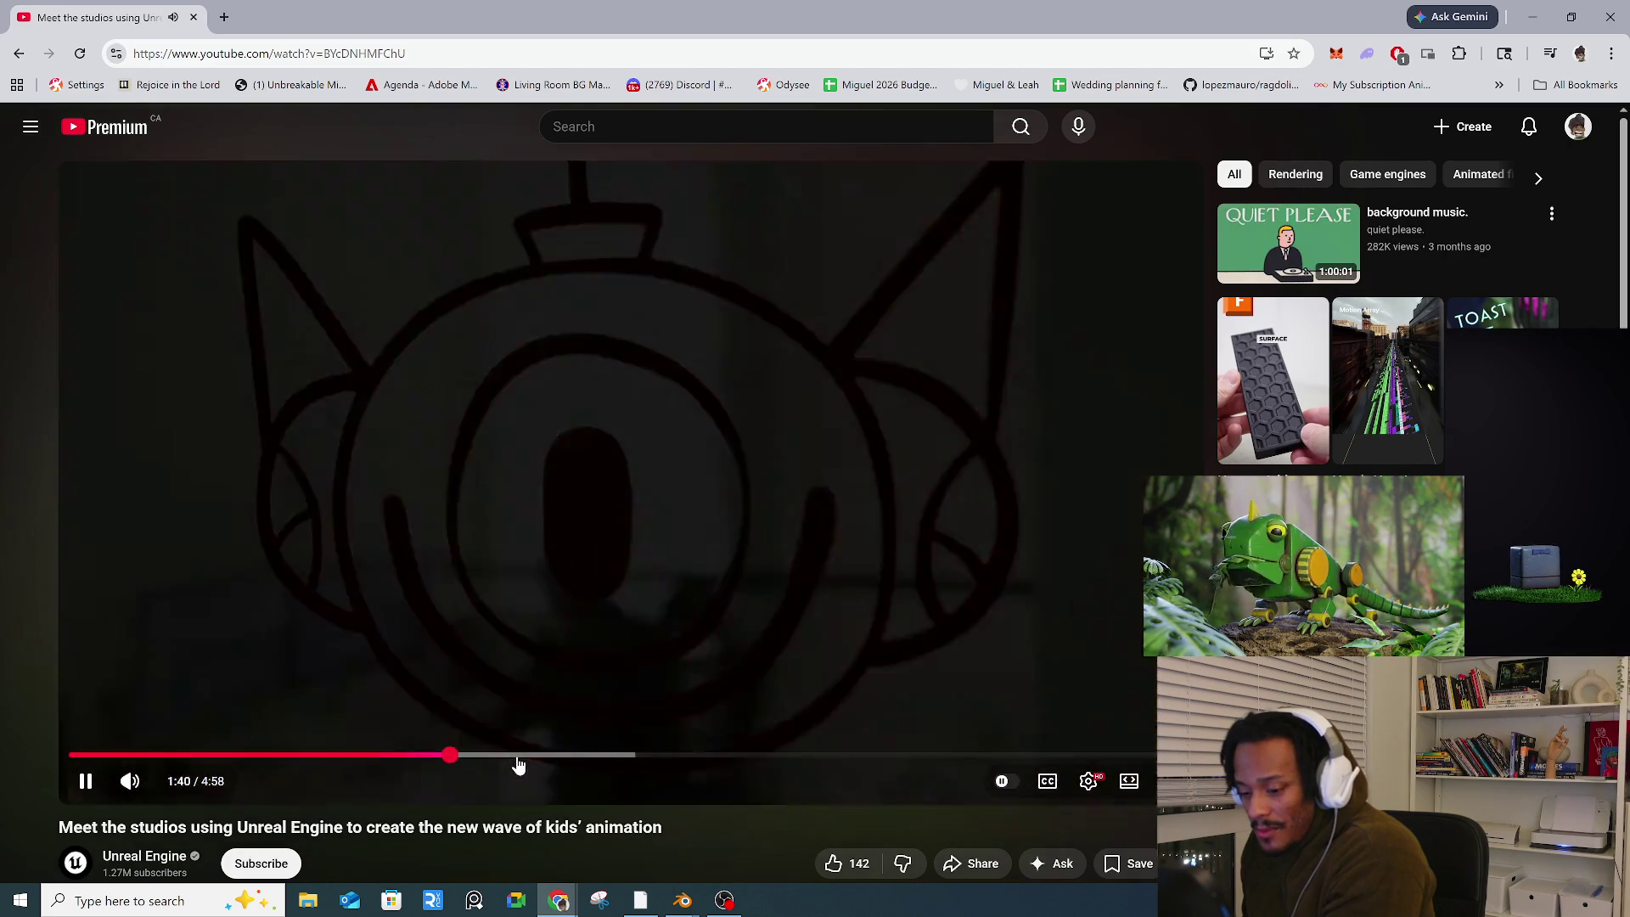
click(516, 756)
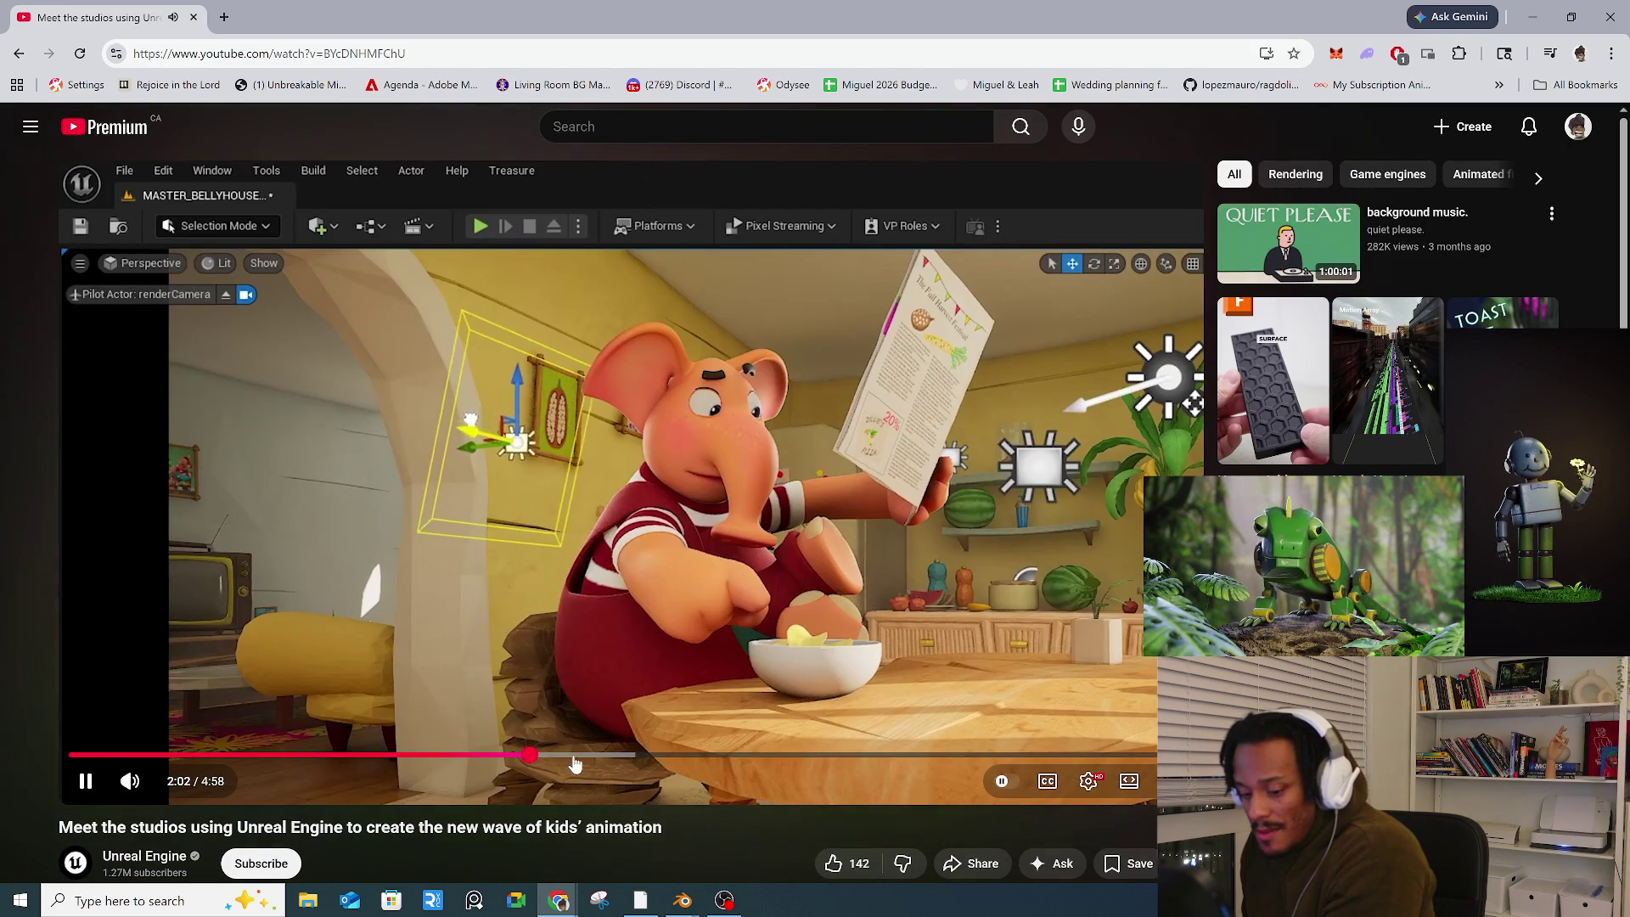
drag(575, 764, 743, 756)
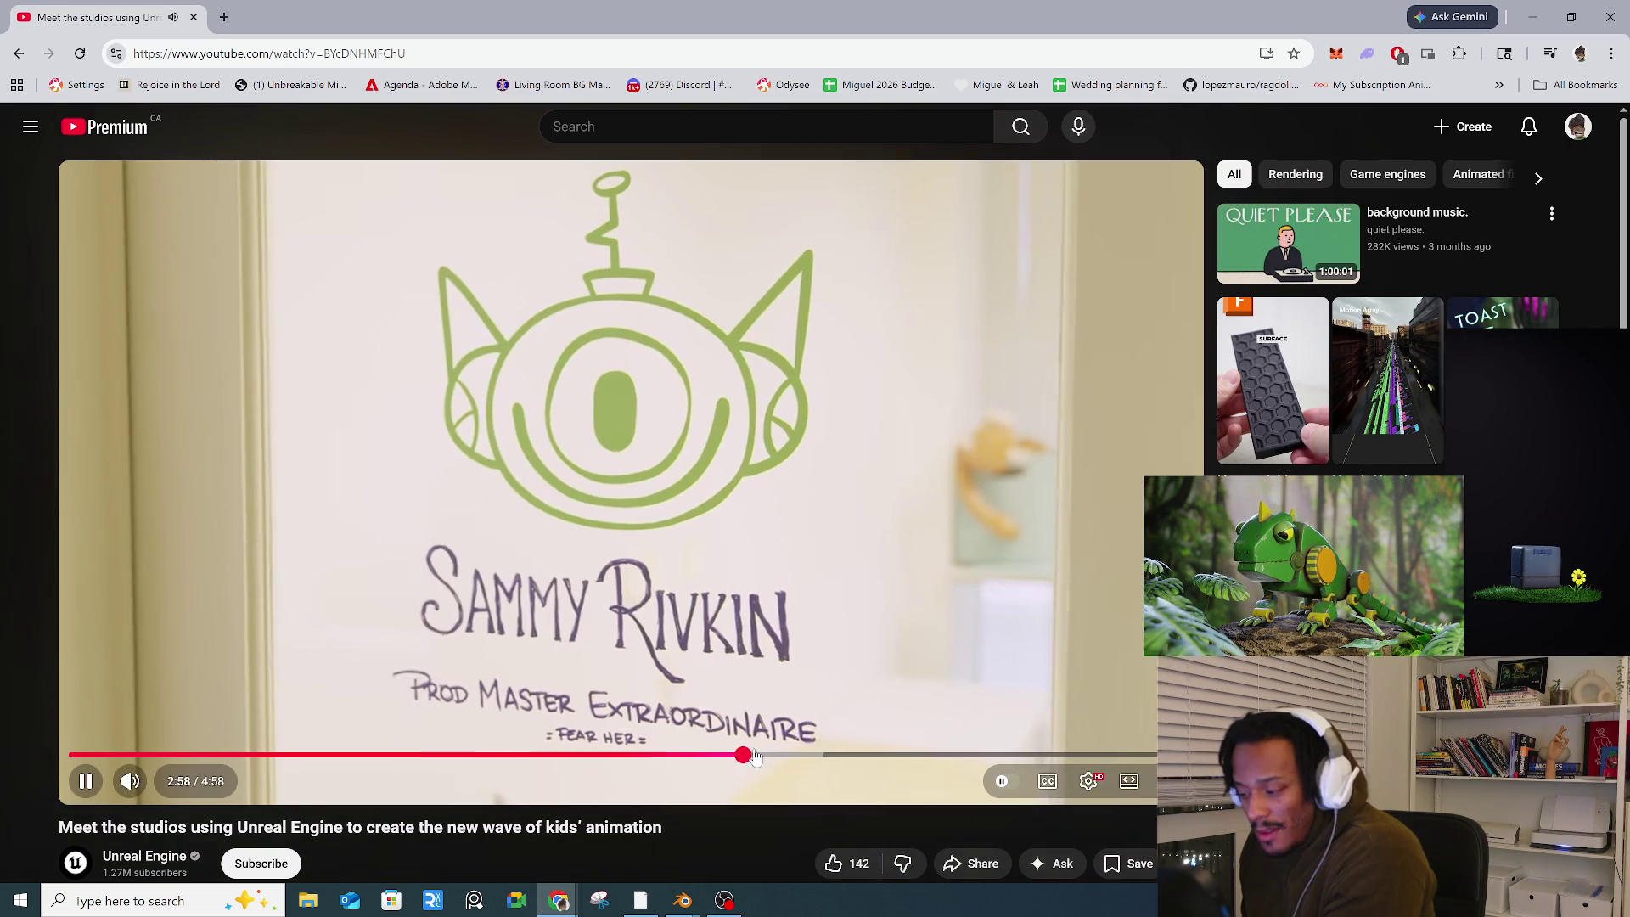
click(828, 755)
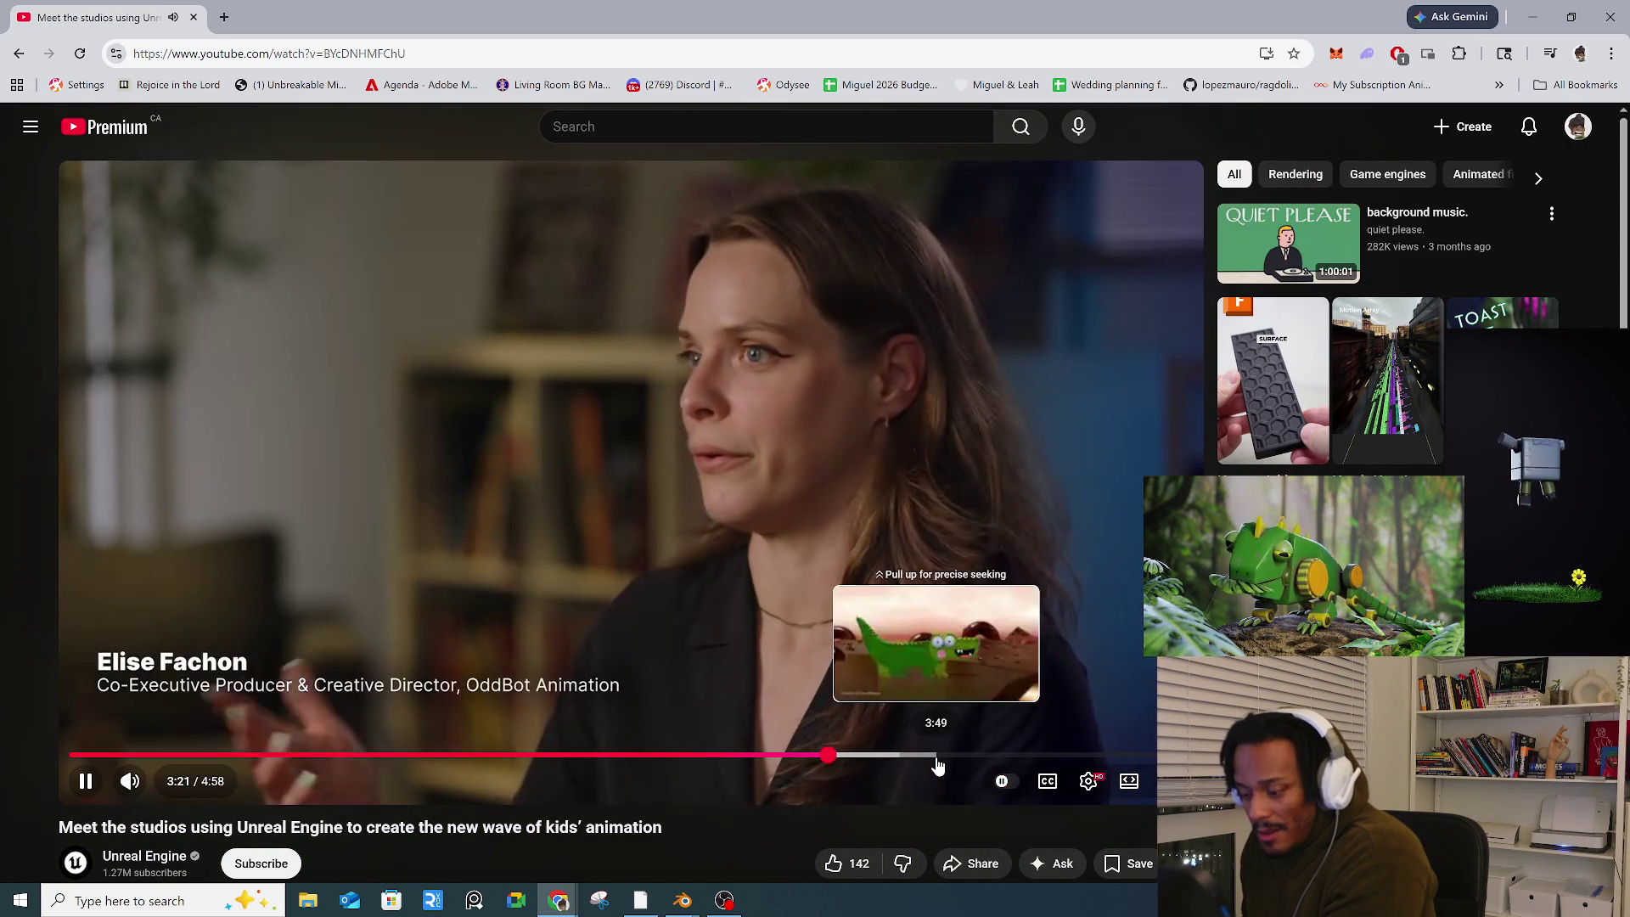
click(919, 758)
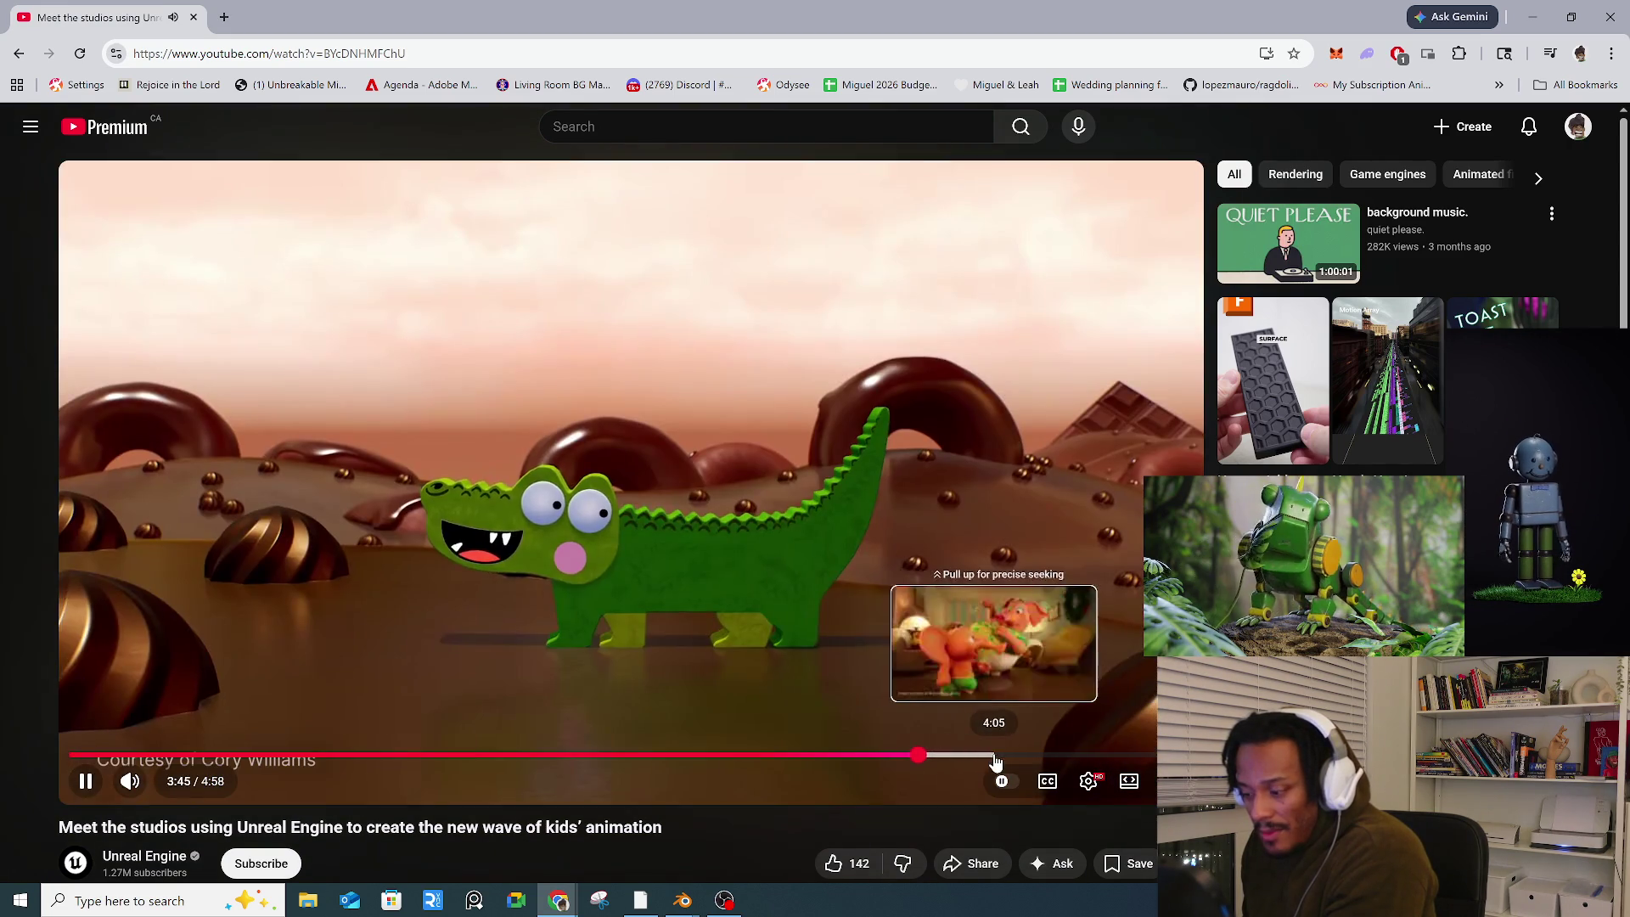
click(995, 755)
click(1057, 754)
click(784, 629)
Step: Scroll the video page, then close the browser to return to Blender
scroll(785, 630, down, 7)
scroll(761, 643, down, 5)
scroll(676, 648, up, 12)
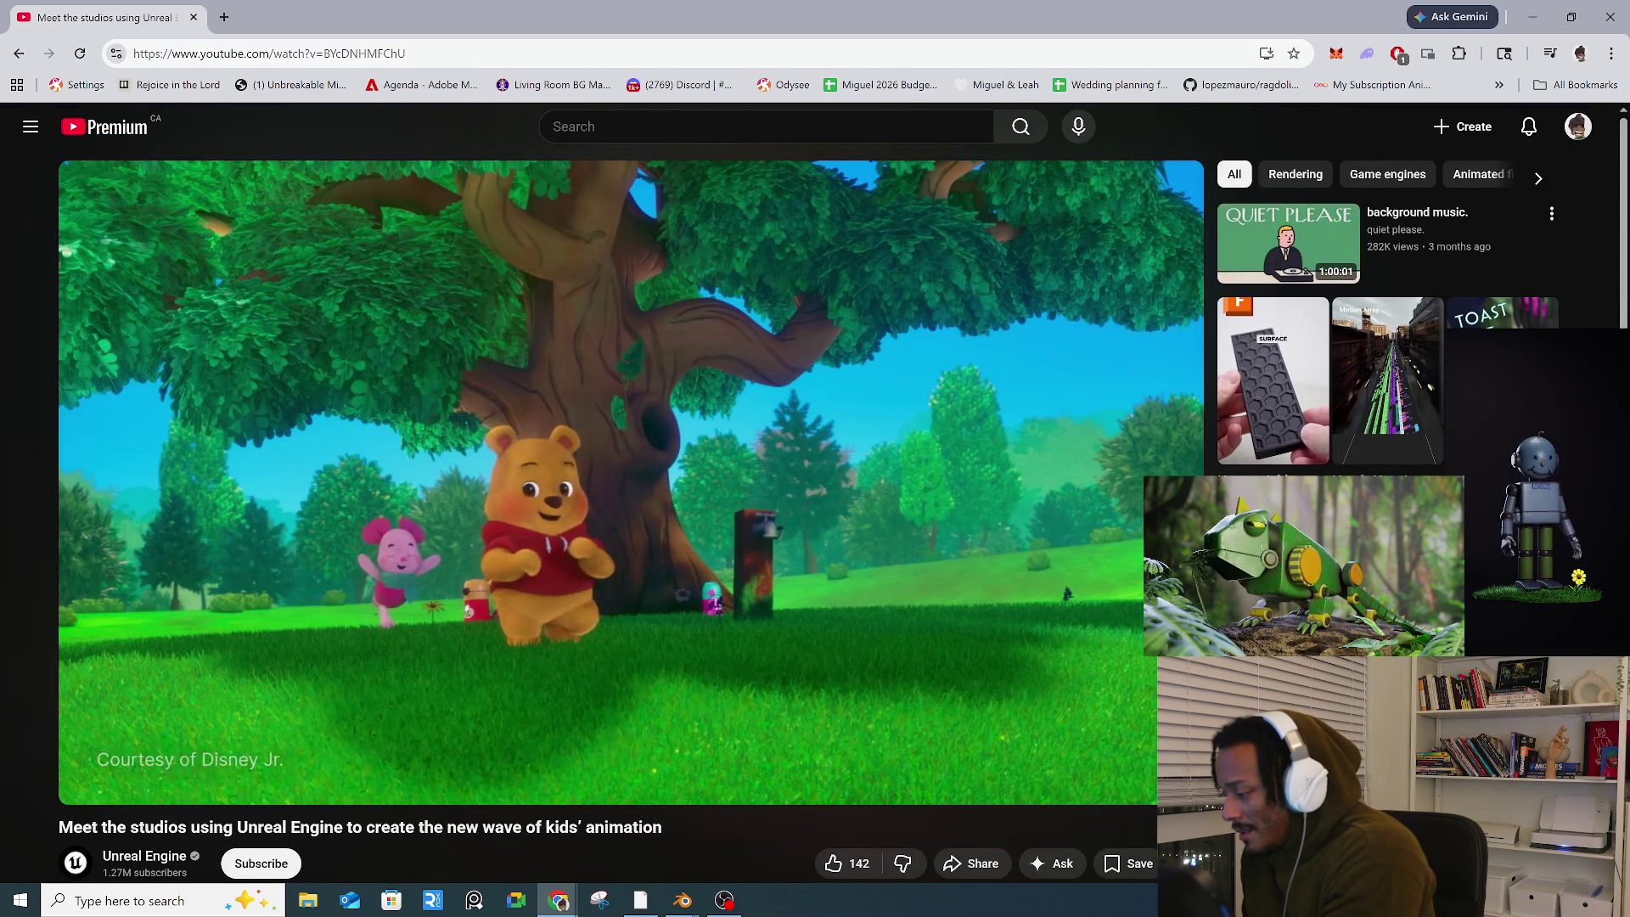
scroll(701, 649, down, 4)
scroll(701, 655, up, 4)
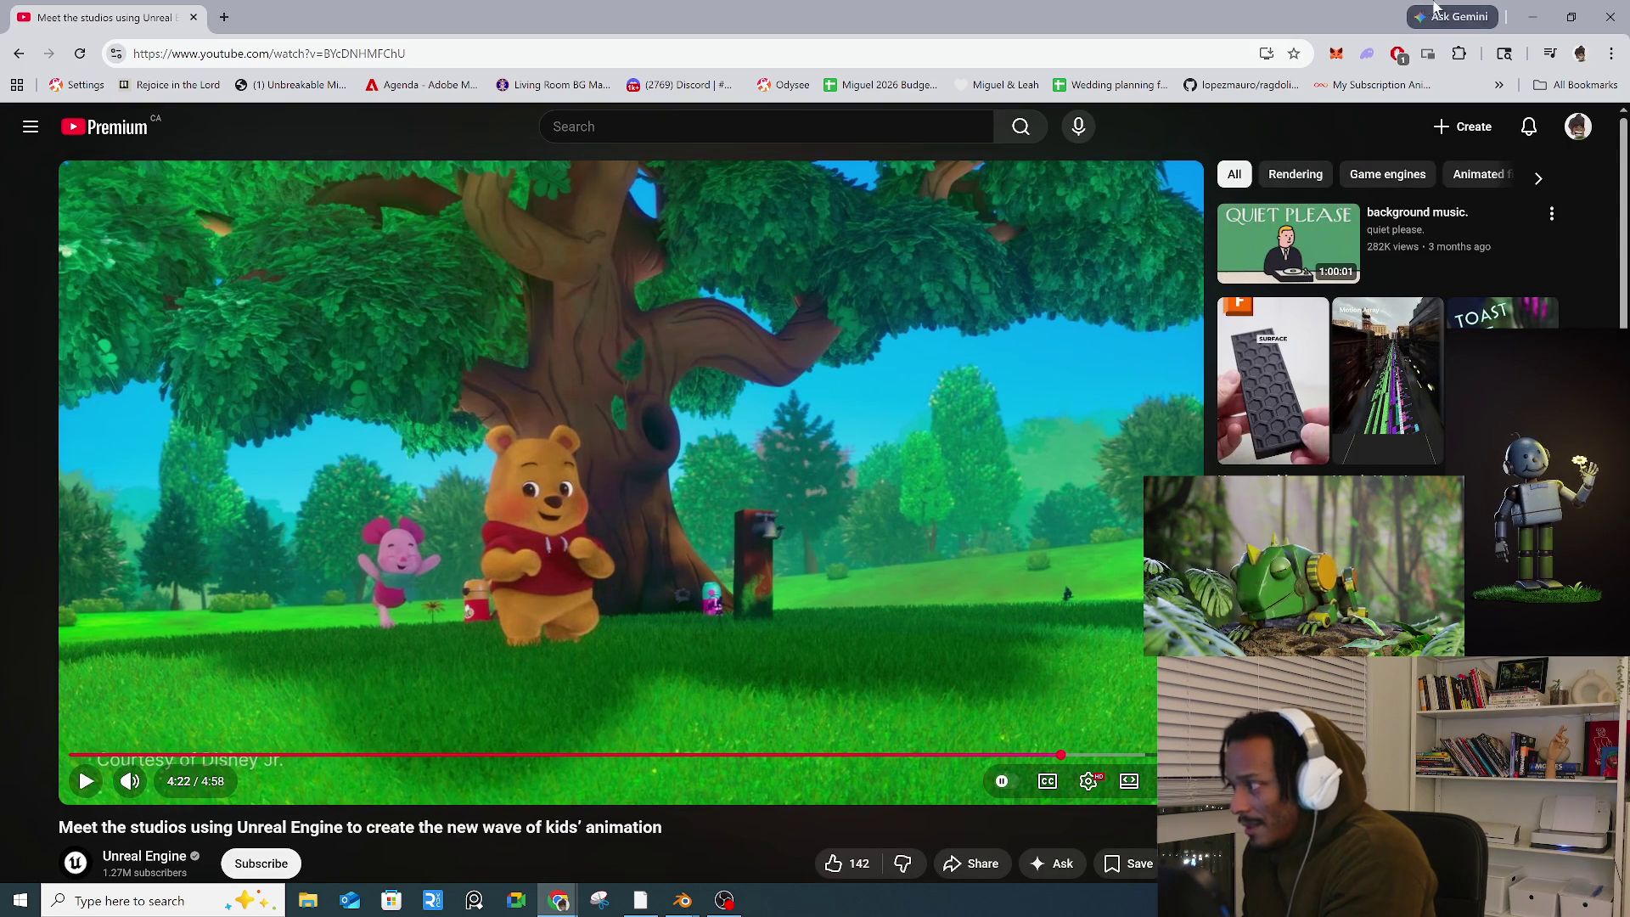
click(1601, 23)
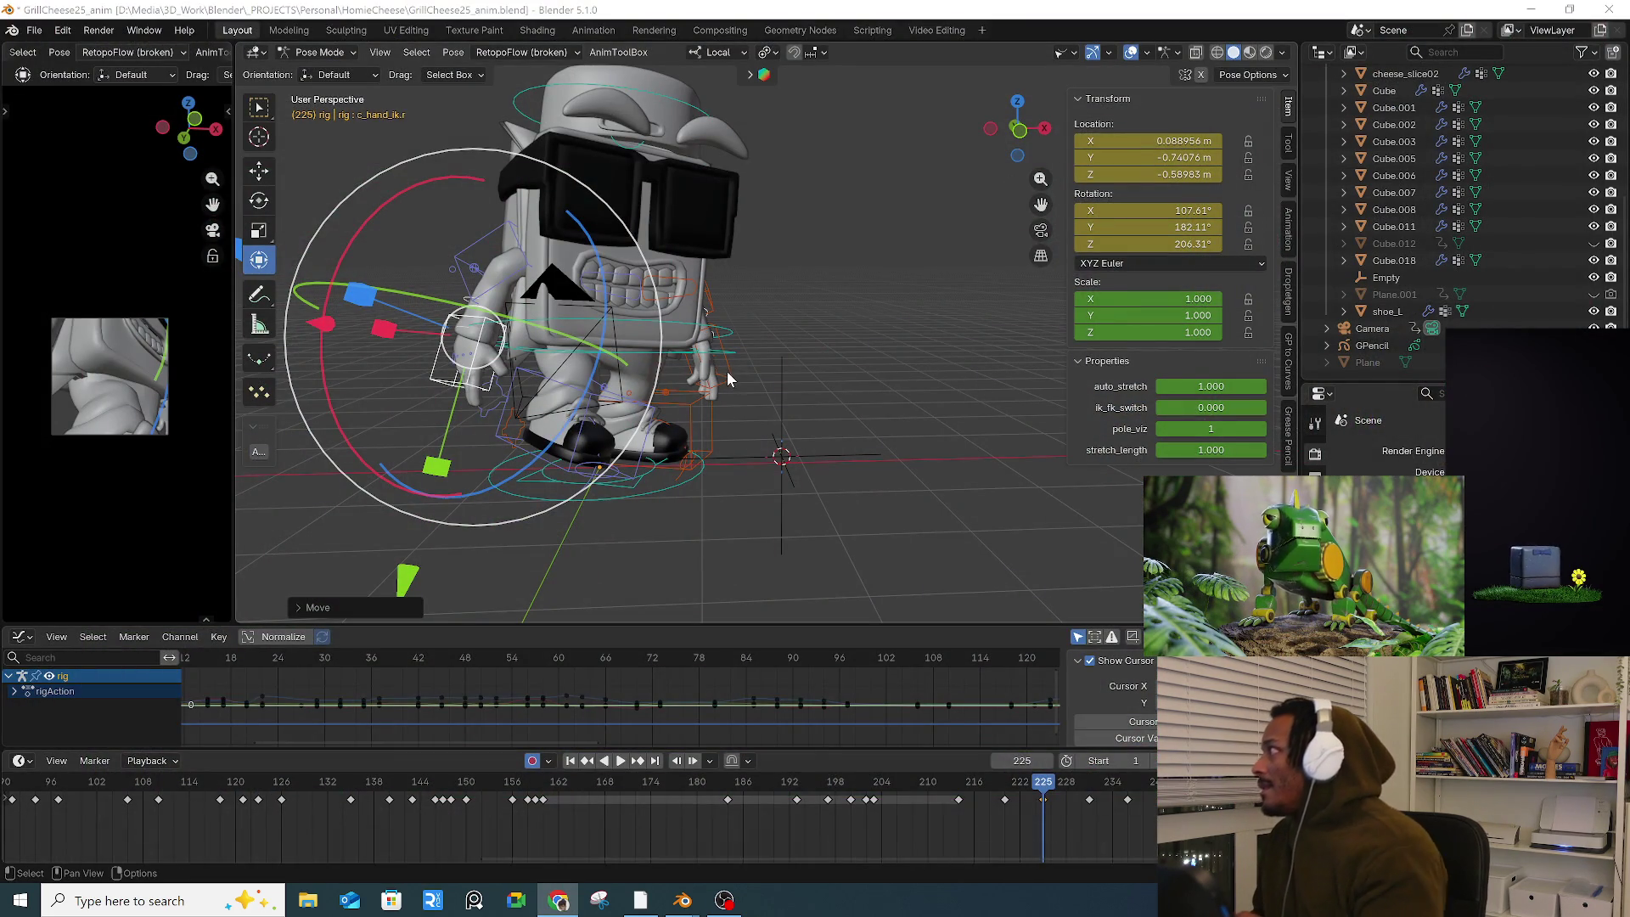
Step: Review playback from frame 156, select the root control and stop at frame 174
click(501, 769)
key(space)
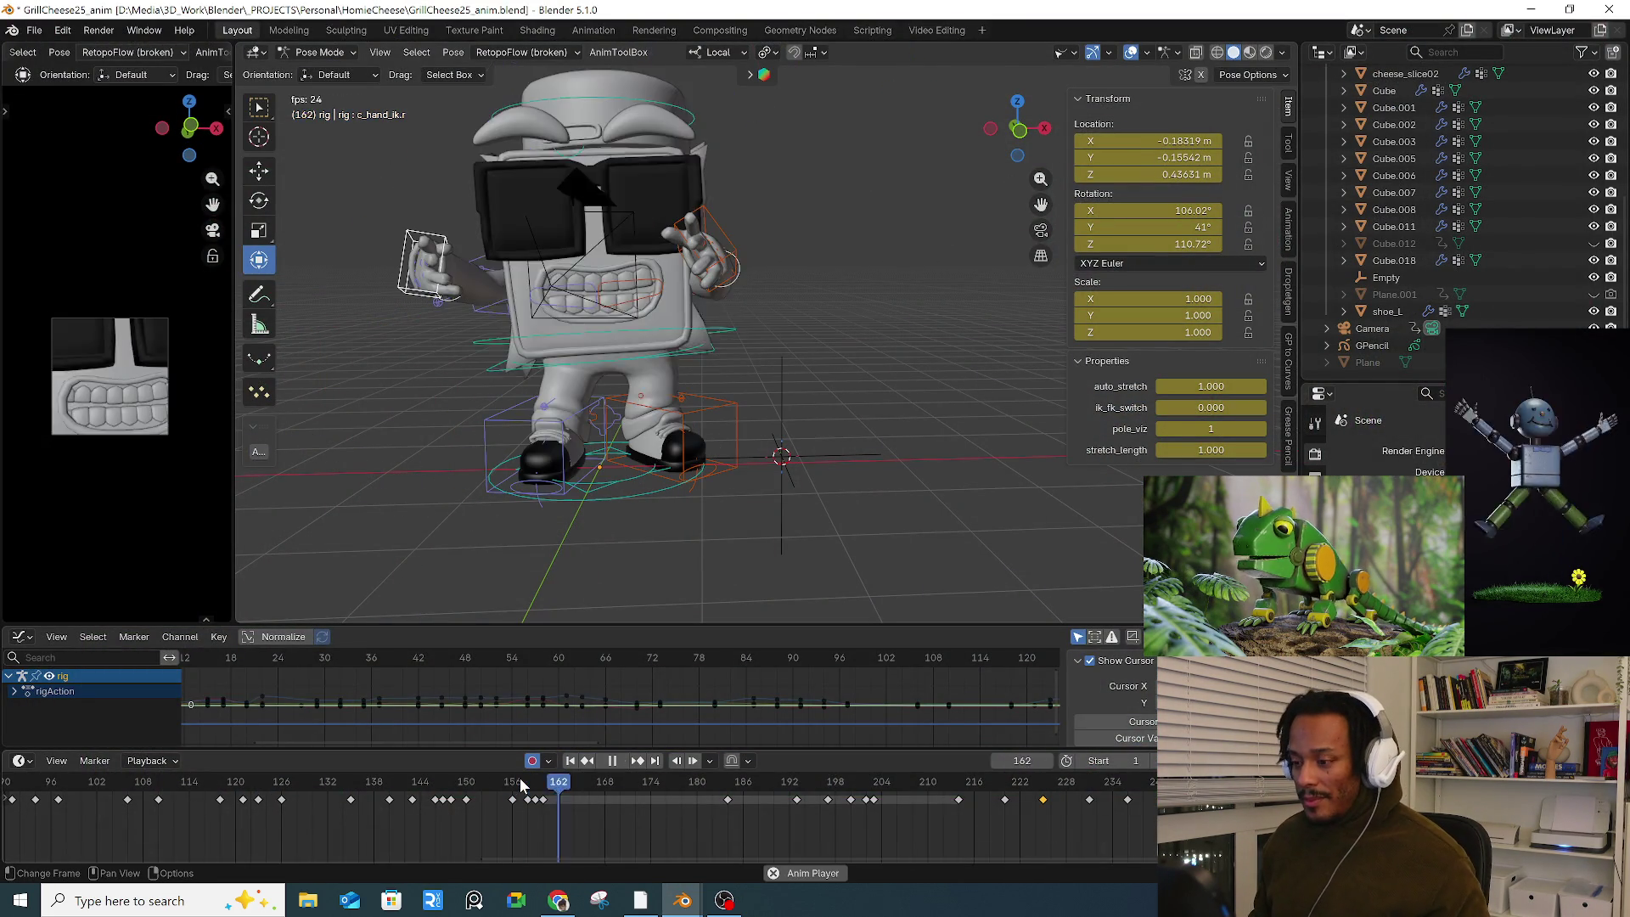
click(523, 781)
key(space)
mouse_move(645, 475)
middle_down()
mouse_move(748, 452)
mouse_move(957, 500)
middle_up()
scroll(848, 428, up, 3)
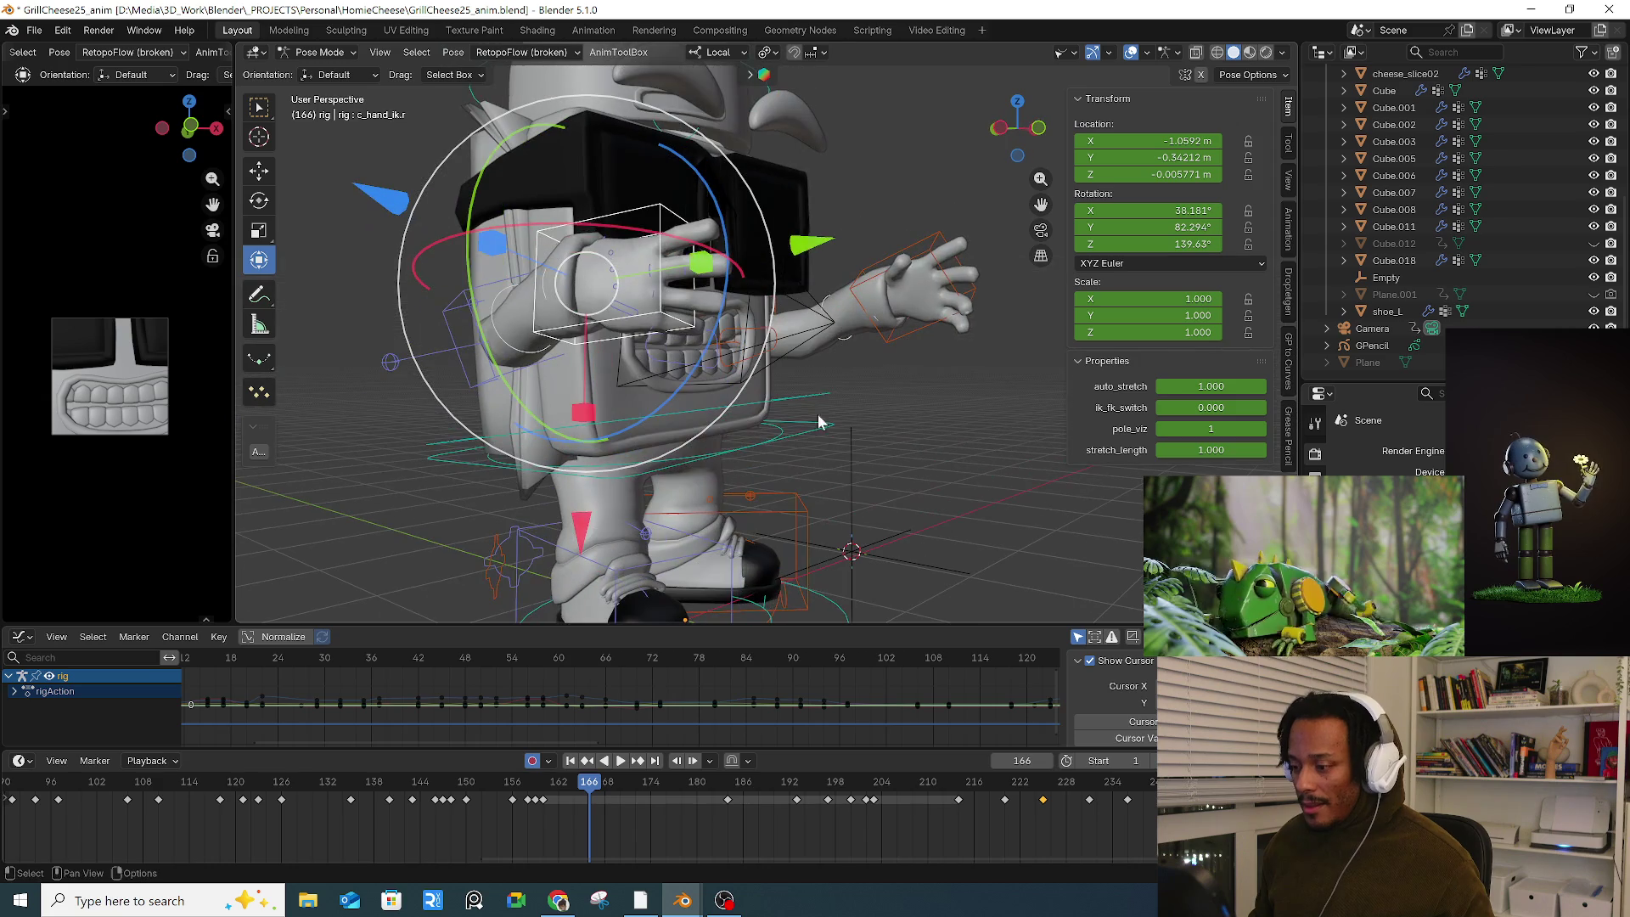
click(808, 435)
click(544, 785)
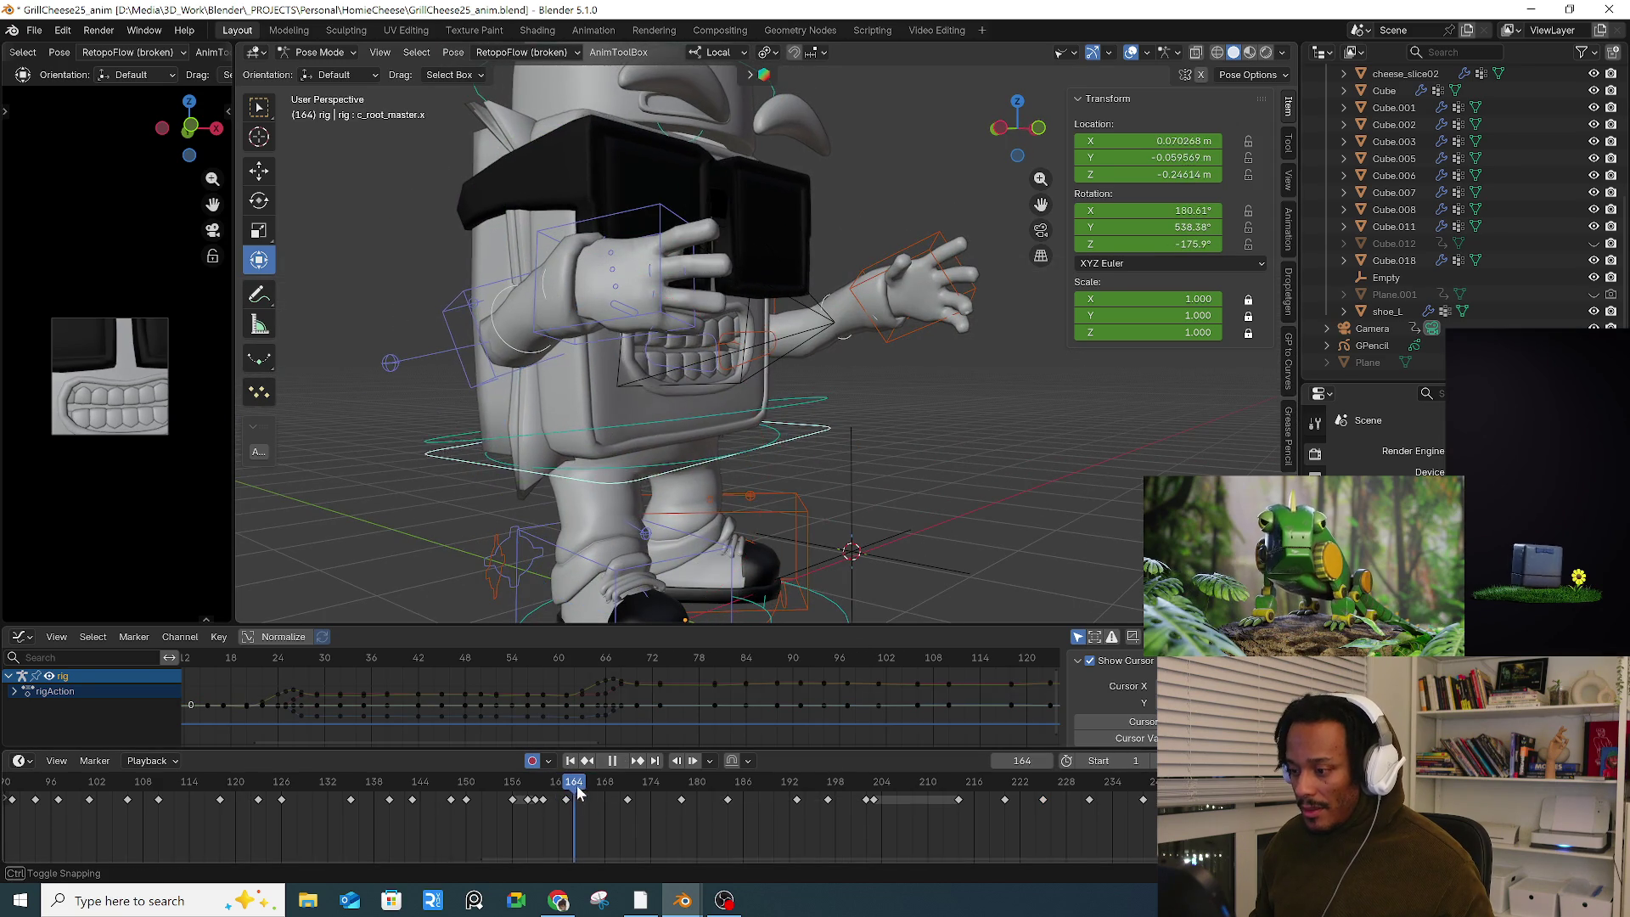
key(space)
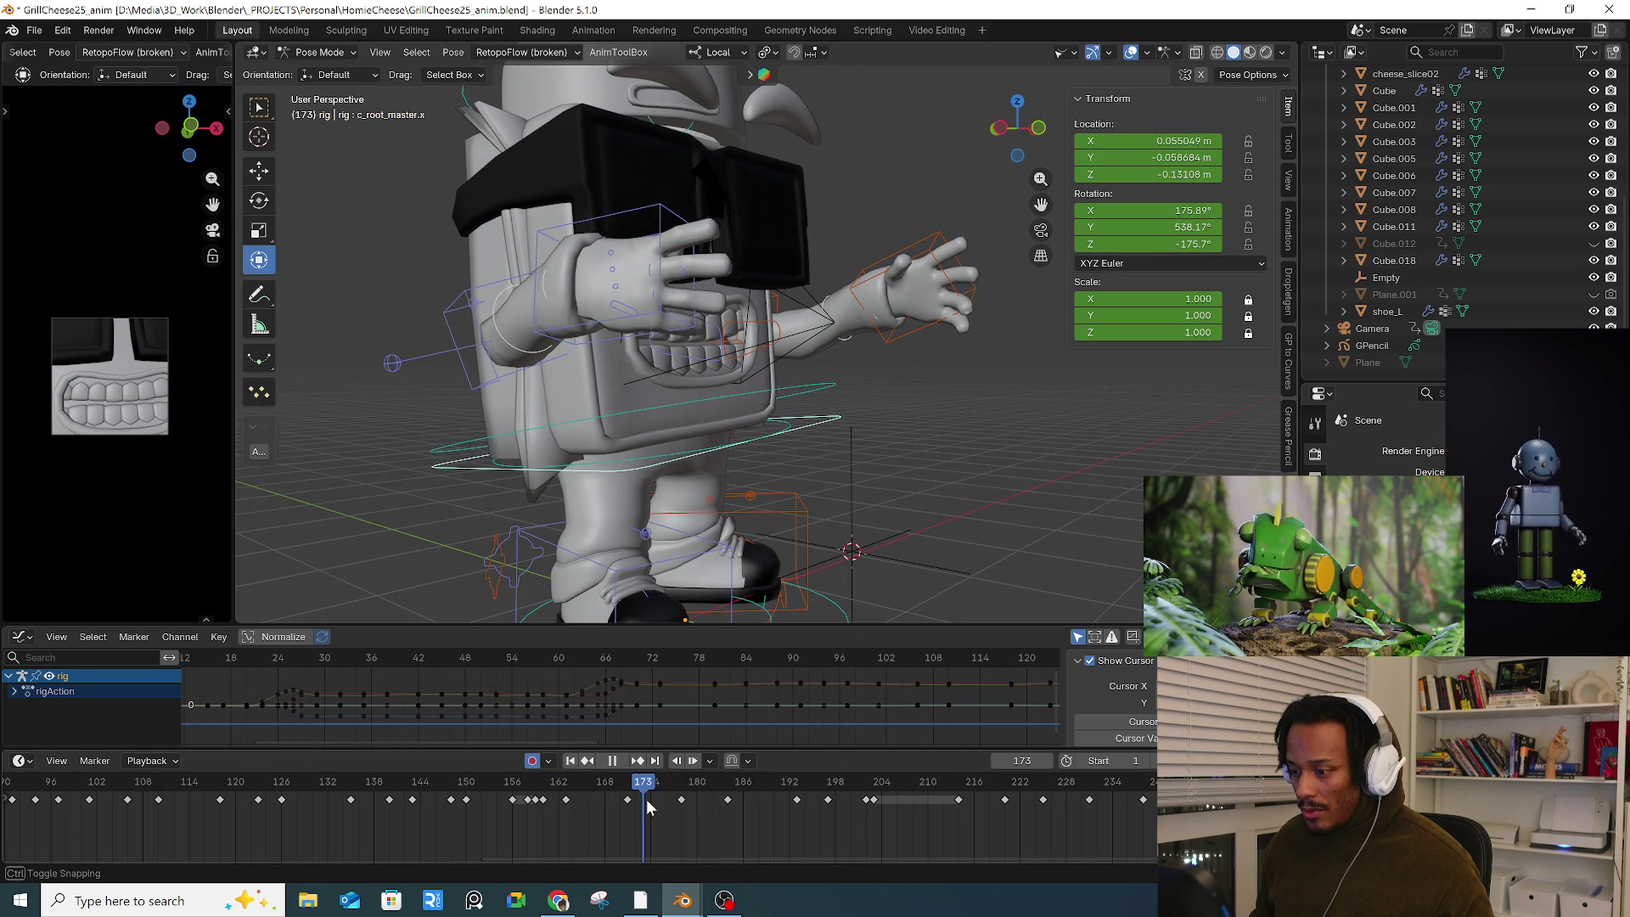
key(space)
Step: Rotate the body at frame 174, insert a keyframe, and review the motion through frame 221
drag(747, 348, 764, 387)
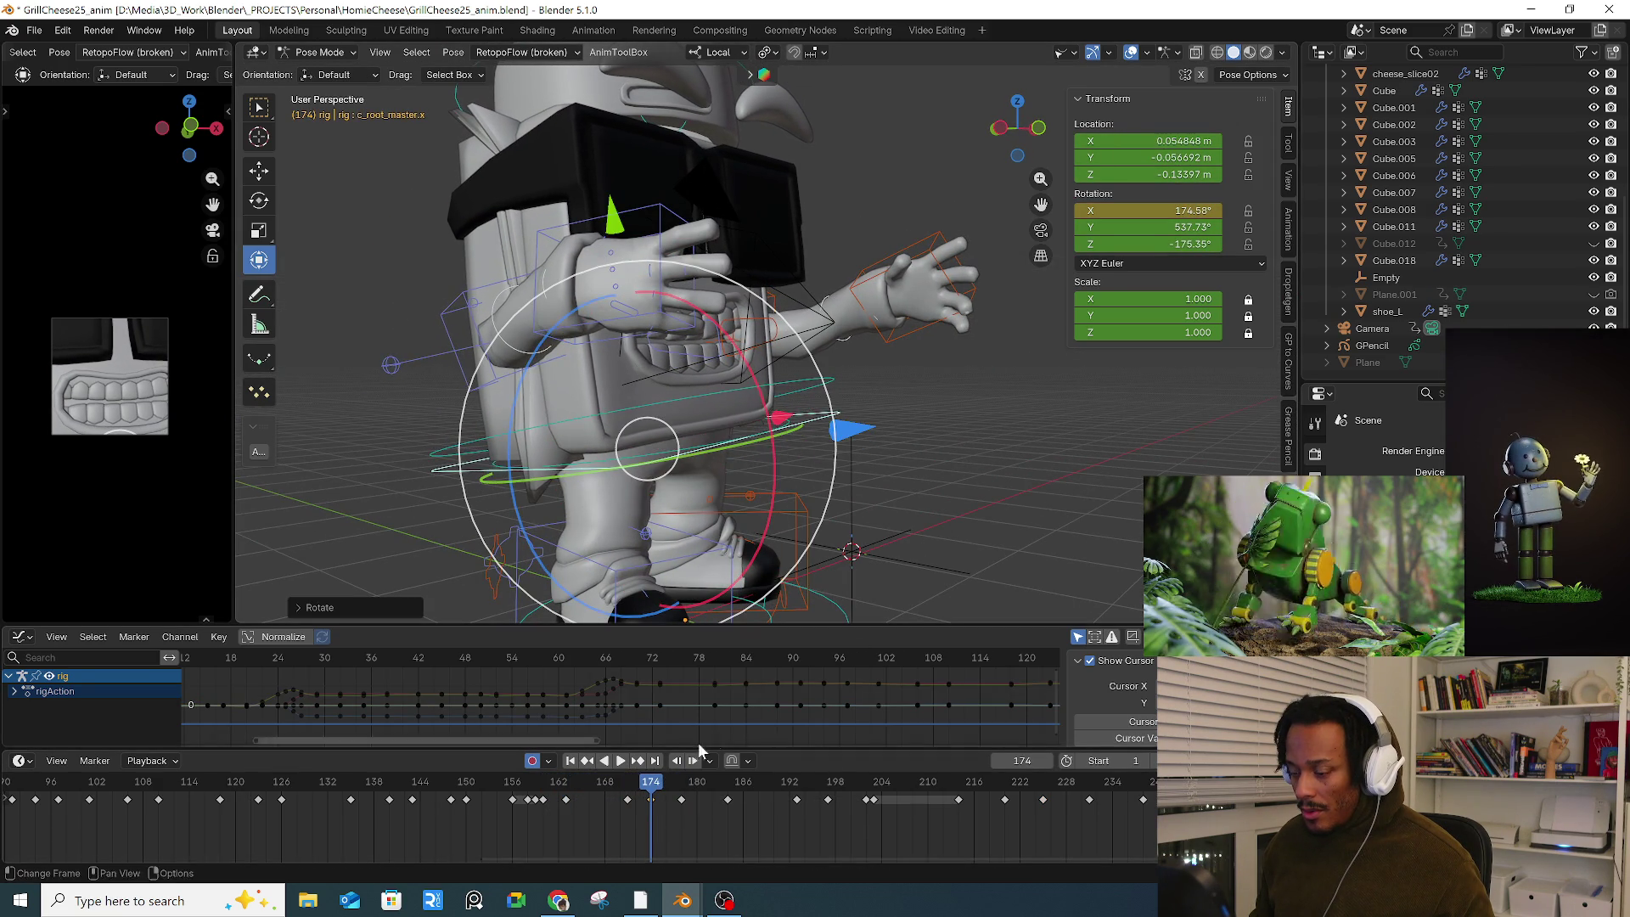
key(i)
mouse_move(623, 792)
mouse_down()
mouse_move(677, 794)
mouse_move(619, 800)
mouse_up()
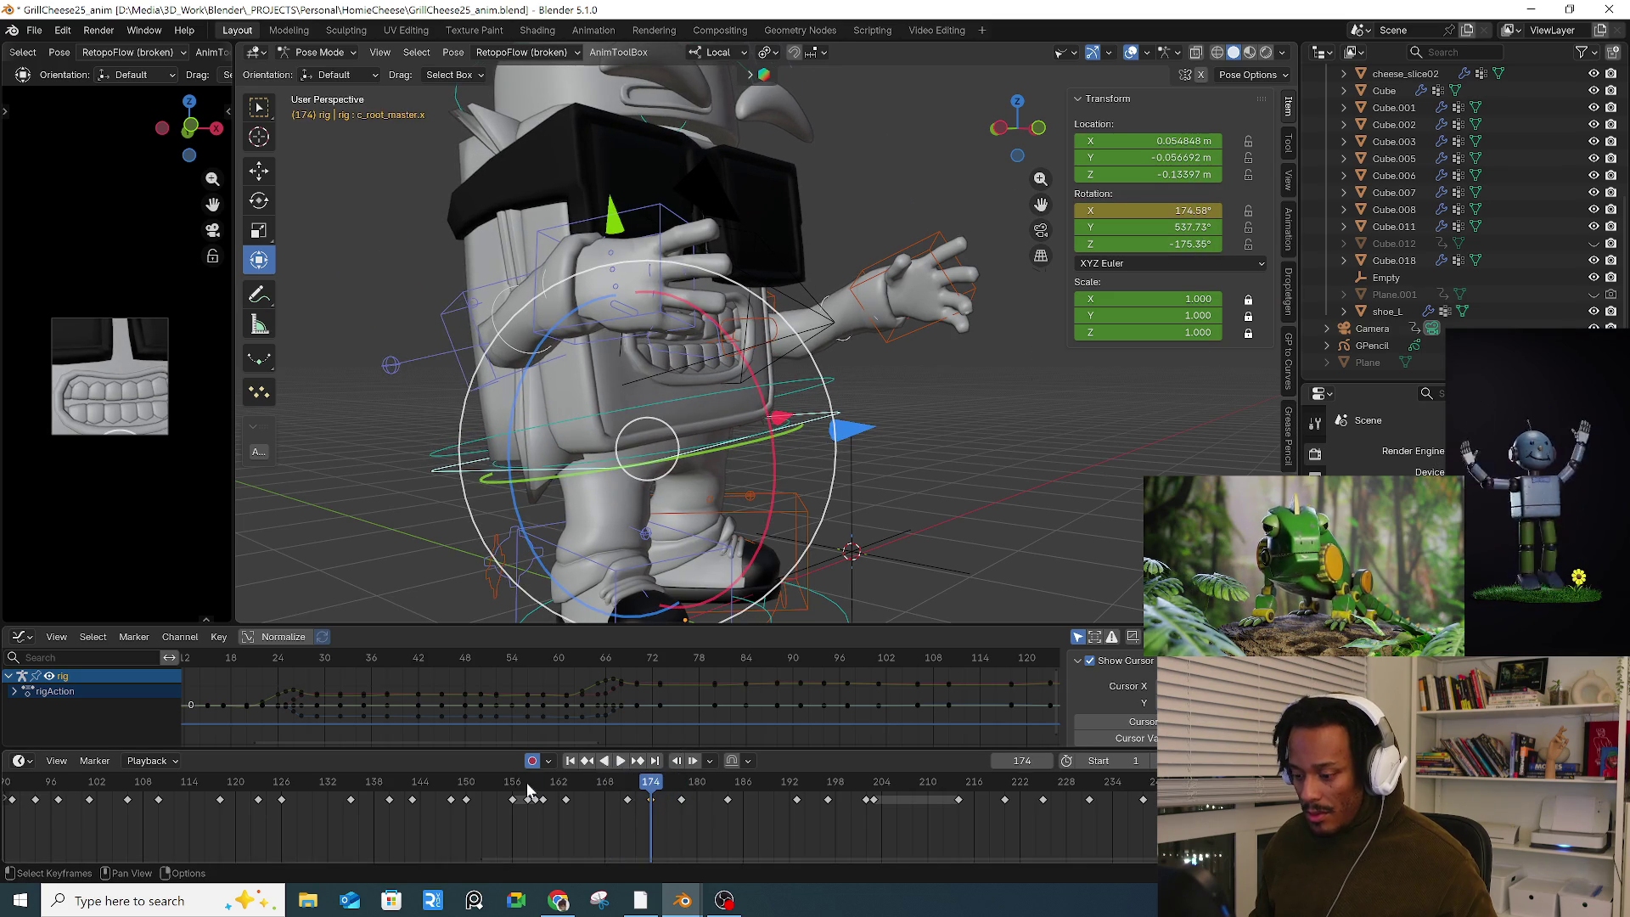
key(space)
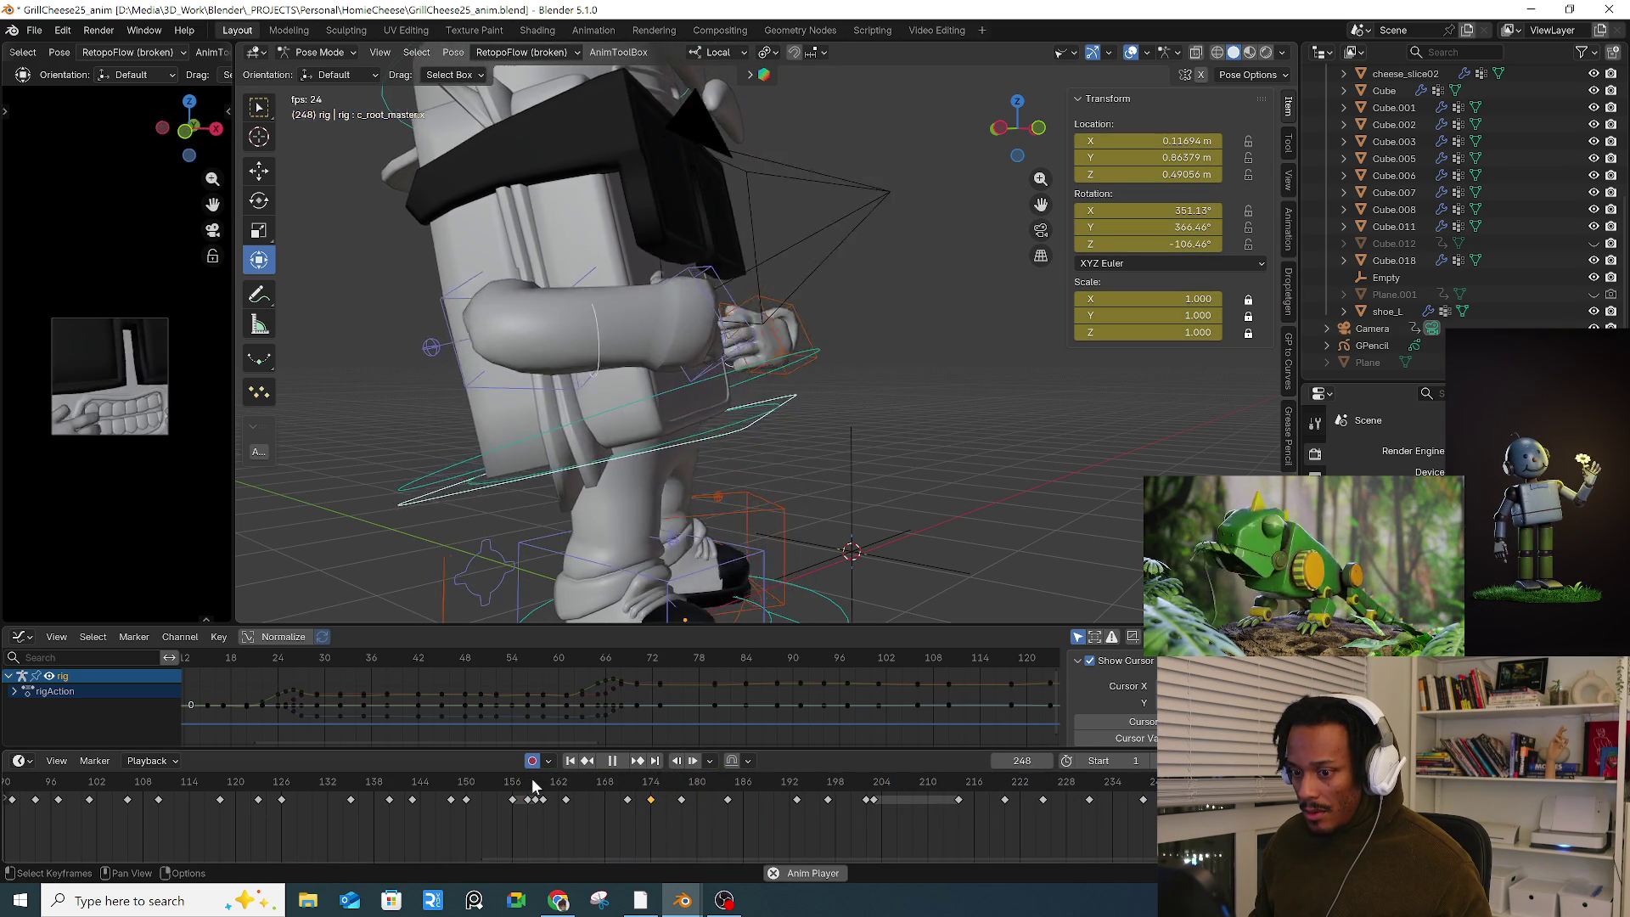
drag(537, 787, 1012, 788)
mouse_move(943, 603)
middle_down()
mouse_move(878, 426)
mouse_move(861, 451)
middle_up()
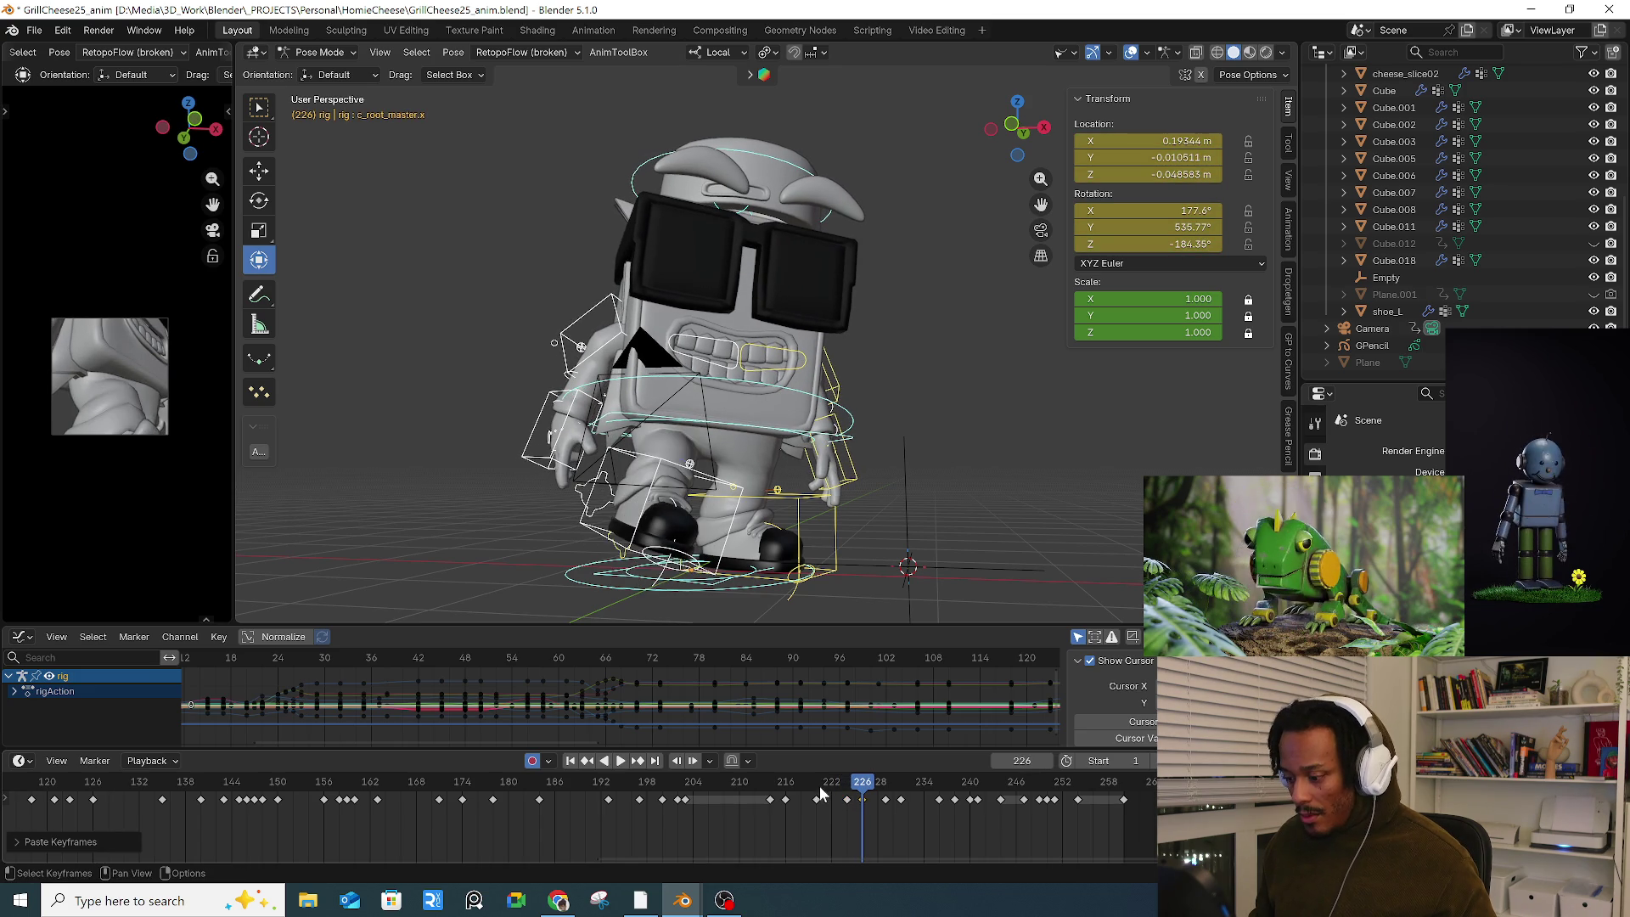
Step: Blend the pose at frame 224 toward its neighbouring keys
key(Down)
key(shift+alt+e)
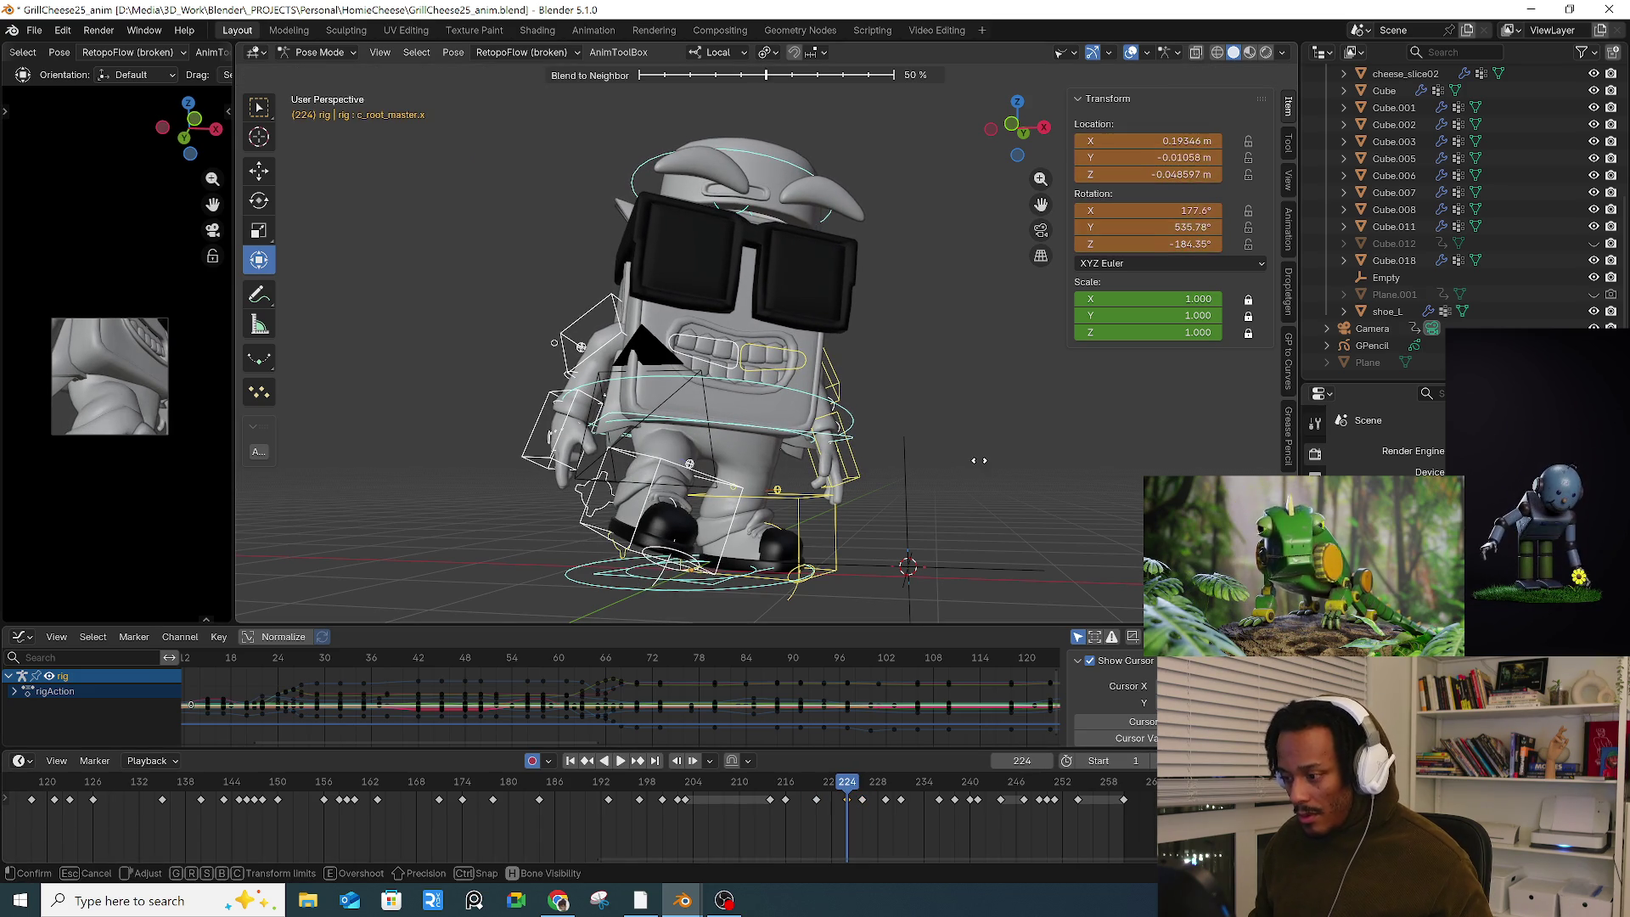
click(968, 465)
Step: Shift two keys one frame later around frames 223–229
click(813, 782)
drag(841, 782, 909, 800)
key(Right)
key(space)
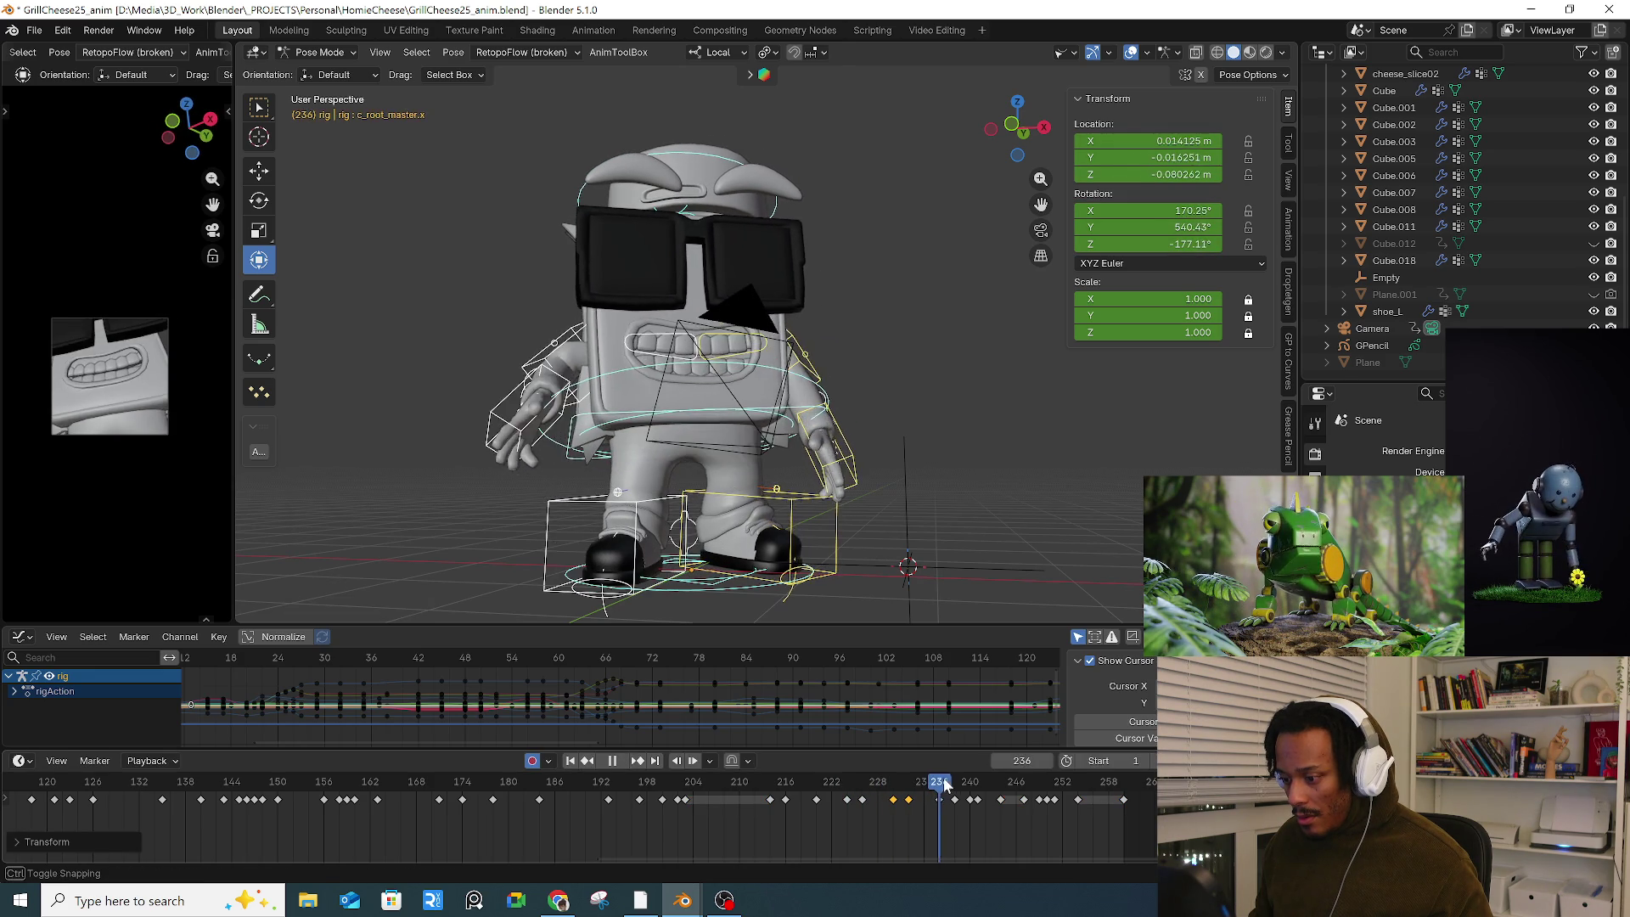
key(Escape)
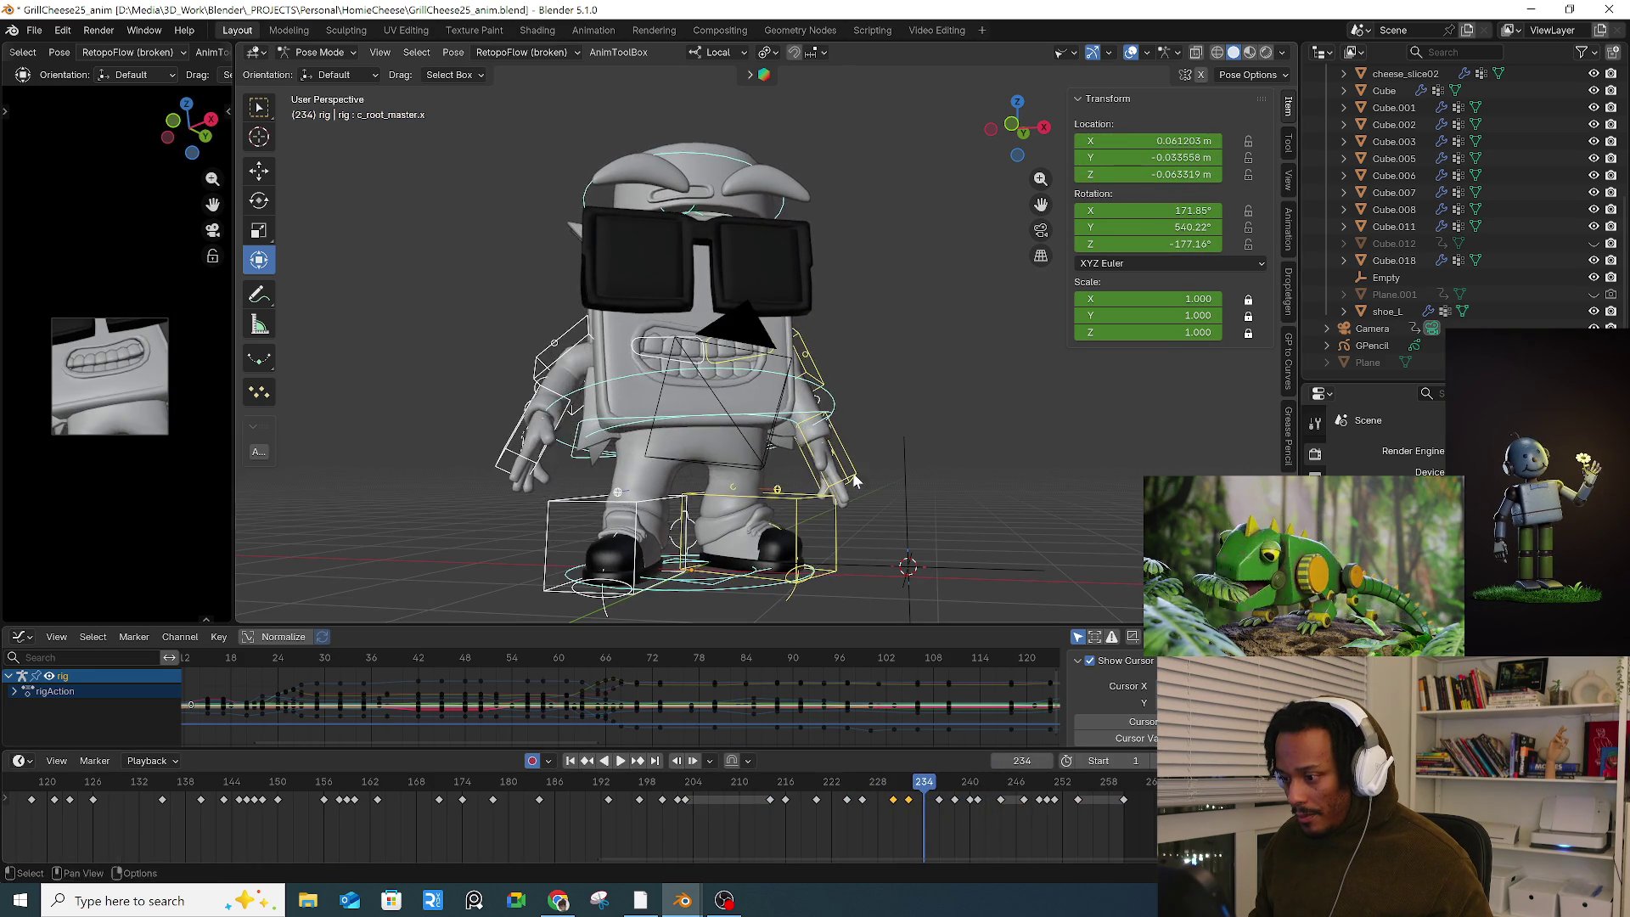
Step: Move and key the c_root_master body control at frame 238
click(820, 430)
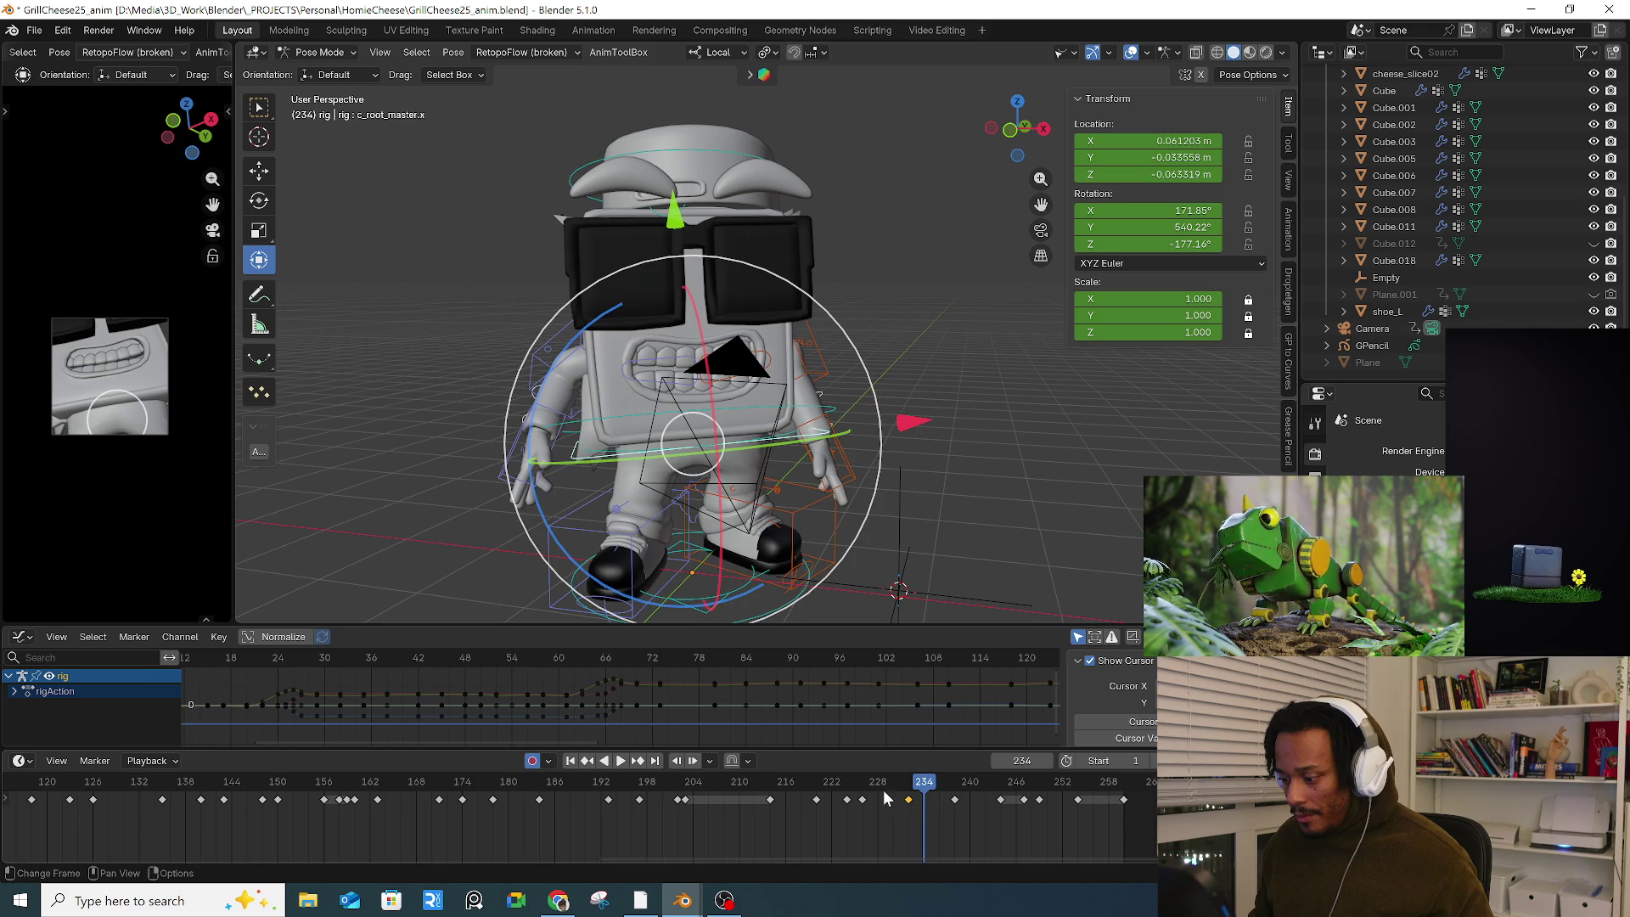
drag(924, 793, 954, 791)
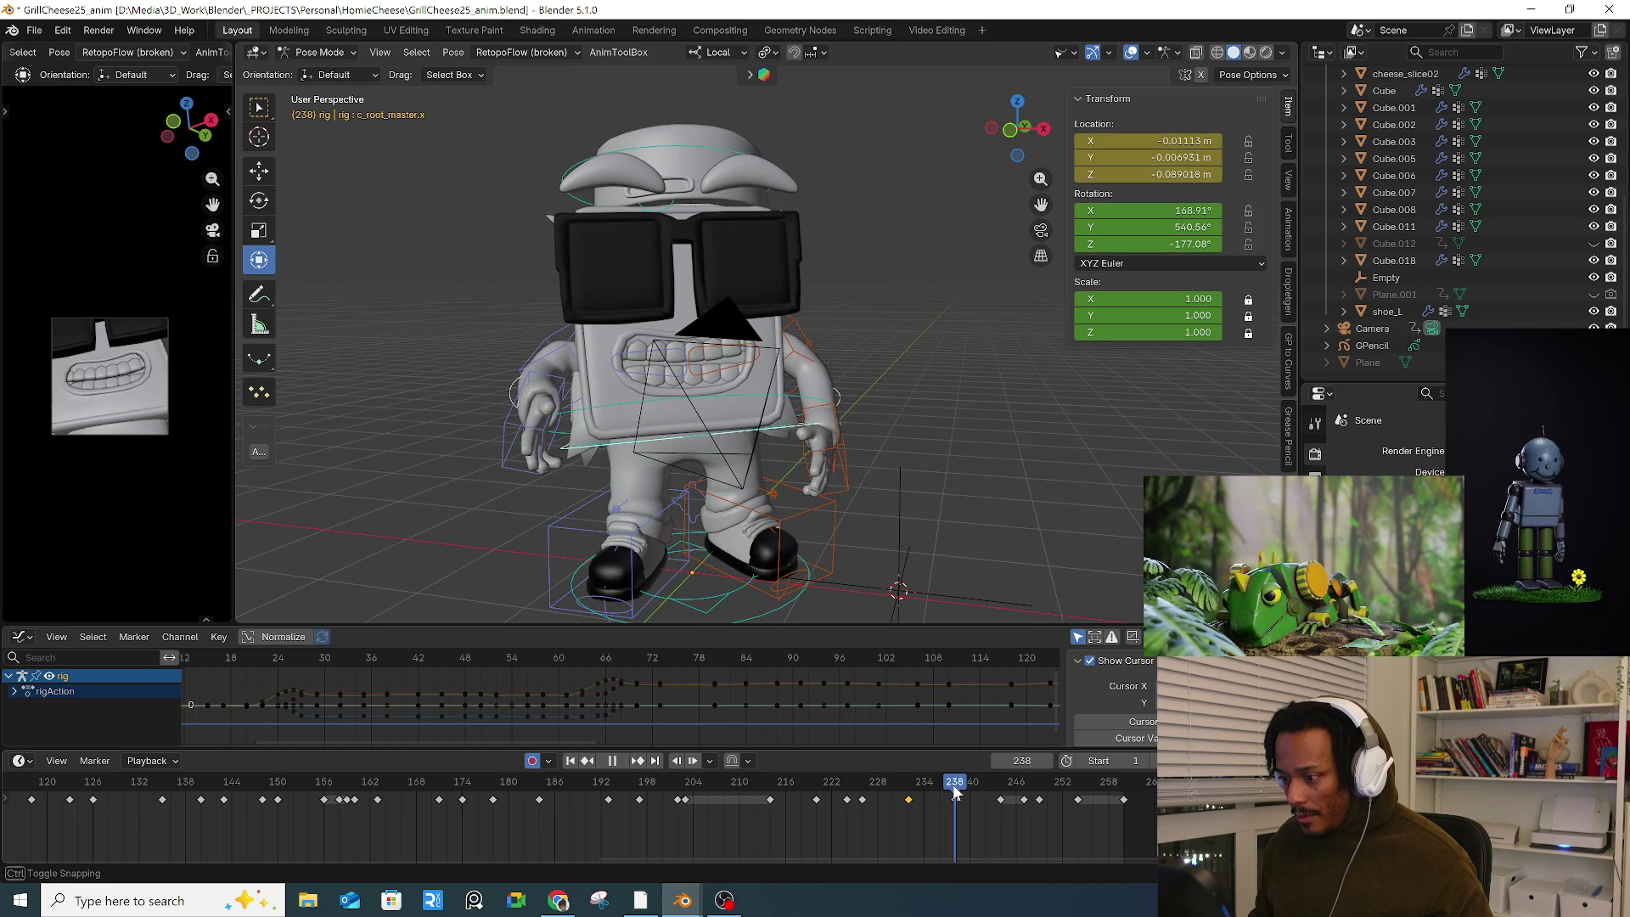
key(g)
click(903, 501)
mouse_move(904, 502)
middle_down()
mouse_move(937, 497)
mouse_move(874, 500)
middle_up()
key(g)
click(944, 494)
drag(954, 789, 1002, 794)
Step: Check the hand controls' keys and reposition the body root around frame 242
click(777, 352)
middle_drag(776, 352, 813, 372)
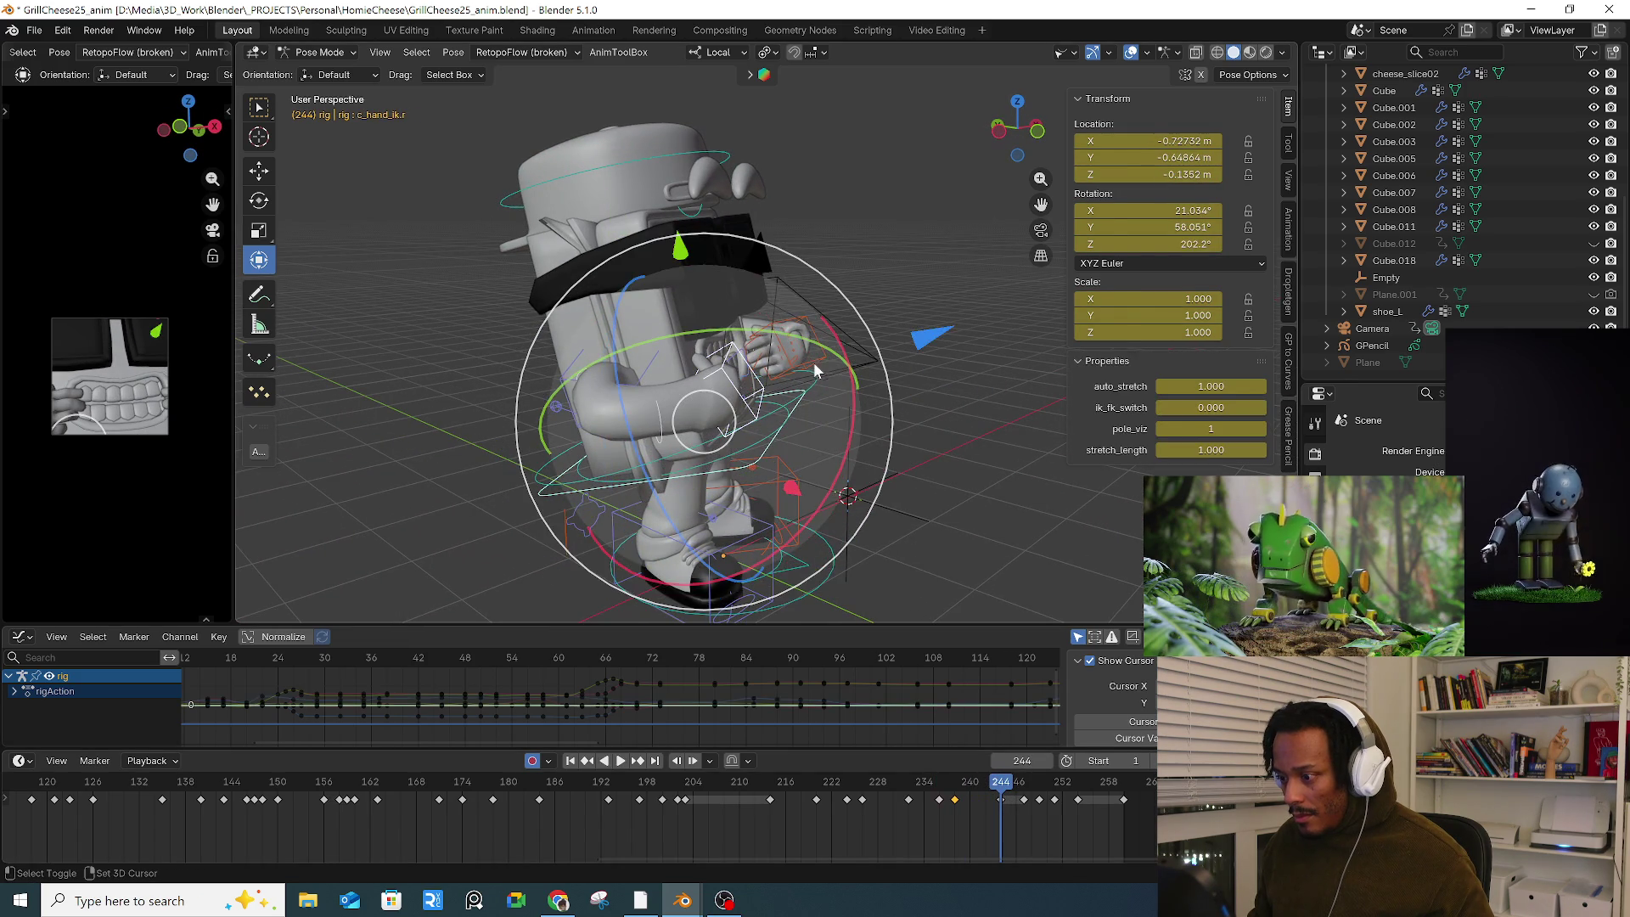
click(813, 373)
click(806, 365)
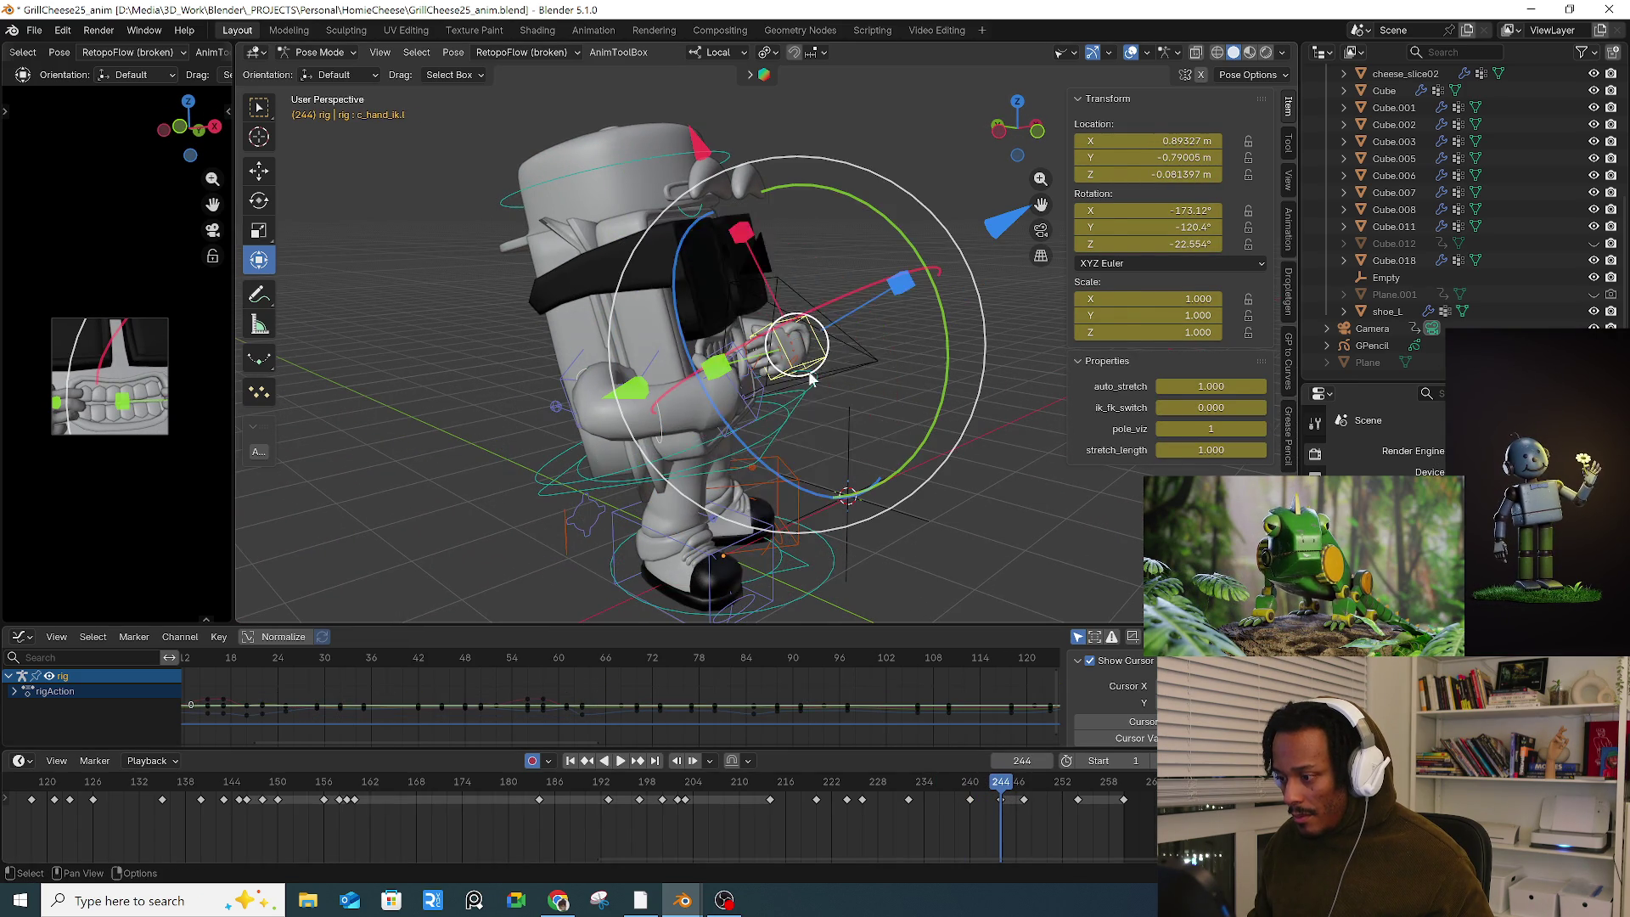
click(764, 432)
click(771, 450)
middle_drag(771, 450, 838, 390)
key(g)
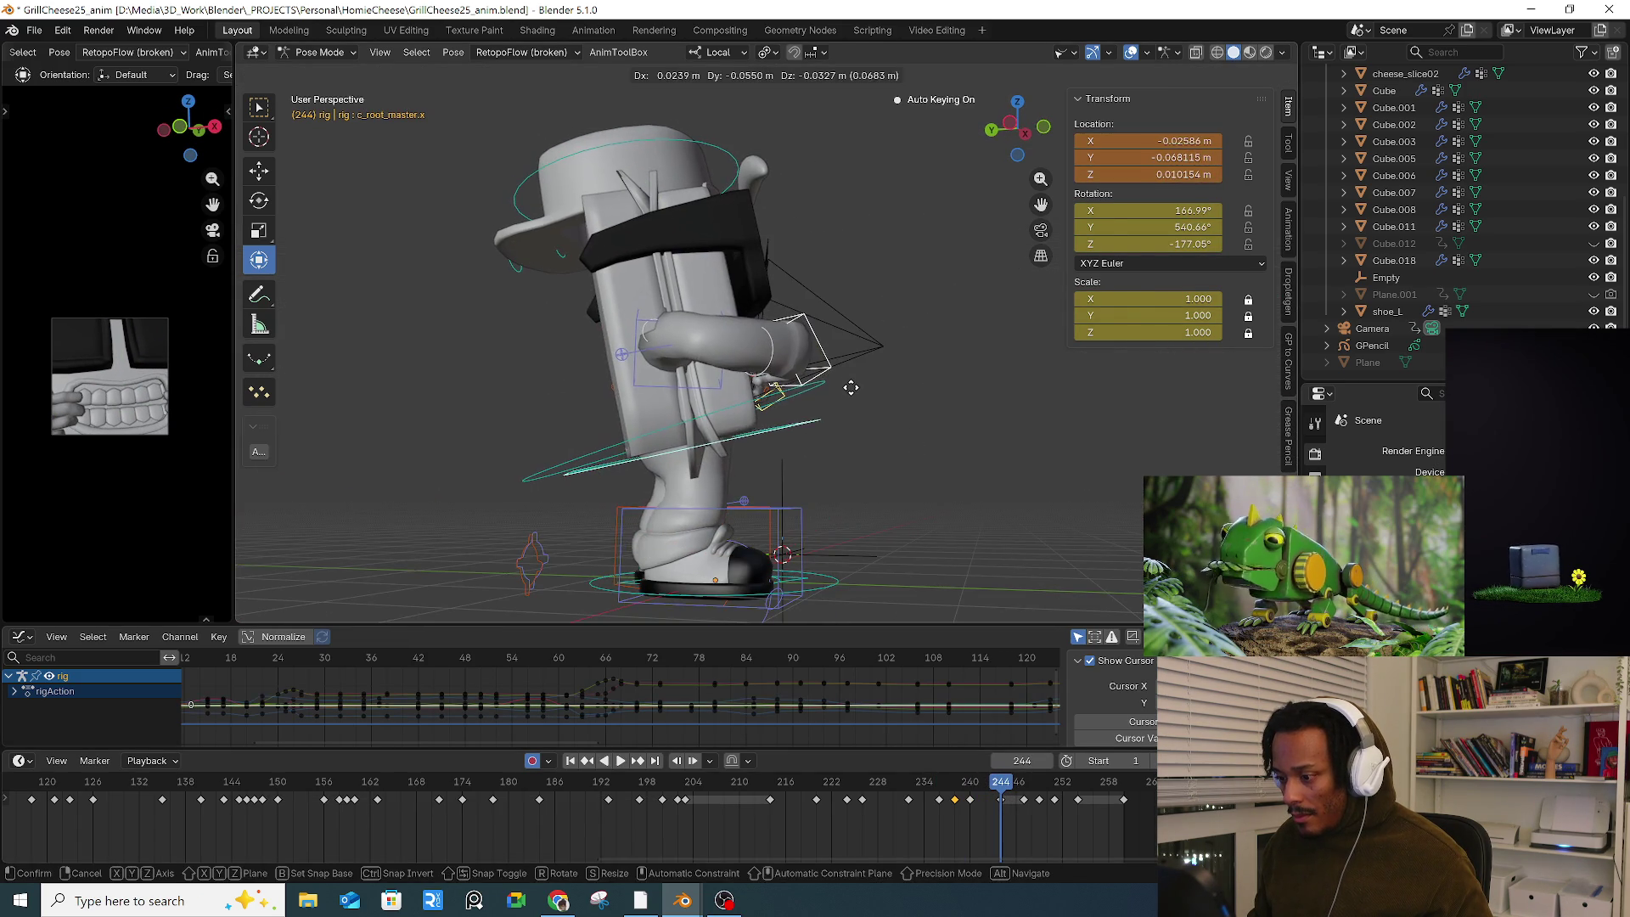
click(853, 385)
Step: Paste the copied keyframes at frame 247 and adjust the body position
drag(956, 779, 1024, 782)
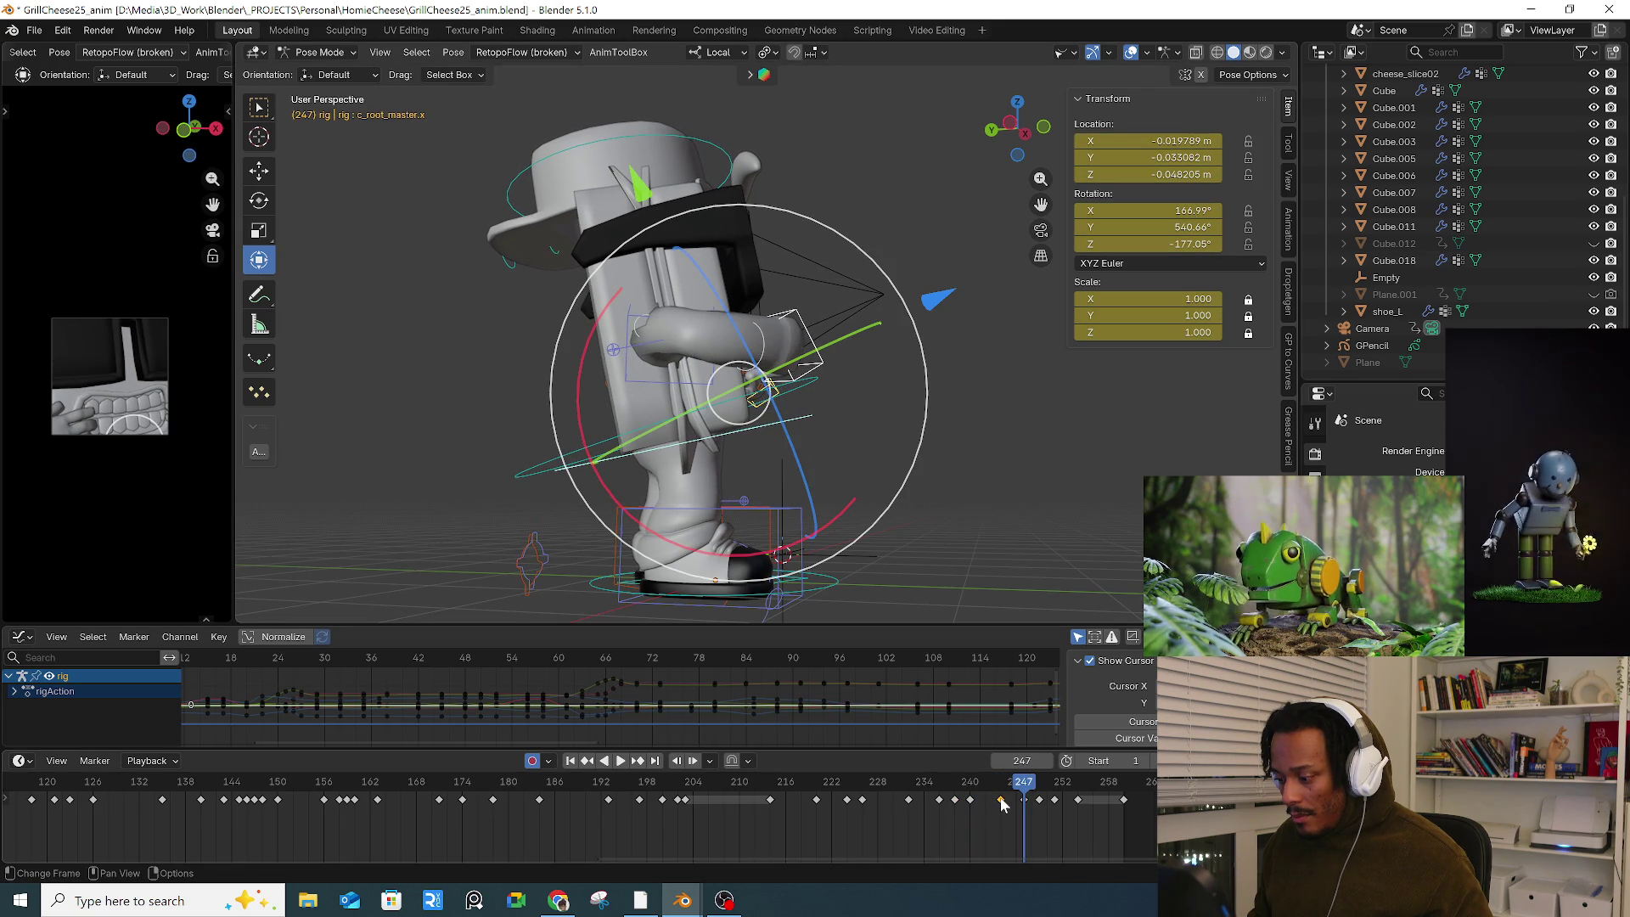
key(ctrl+v)
key(g)
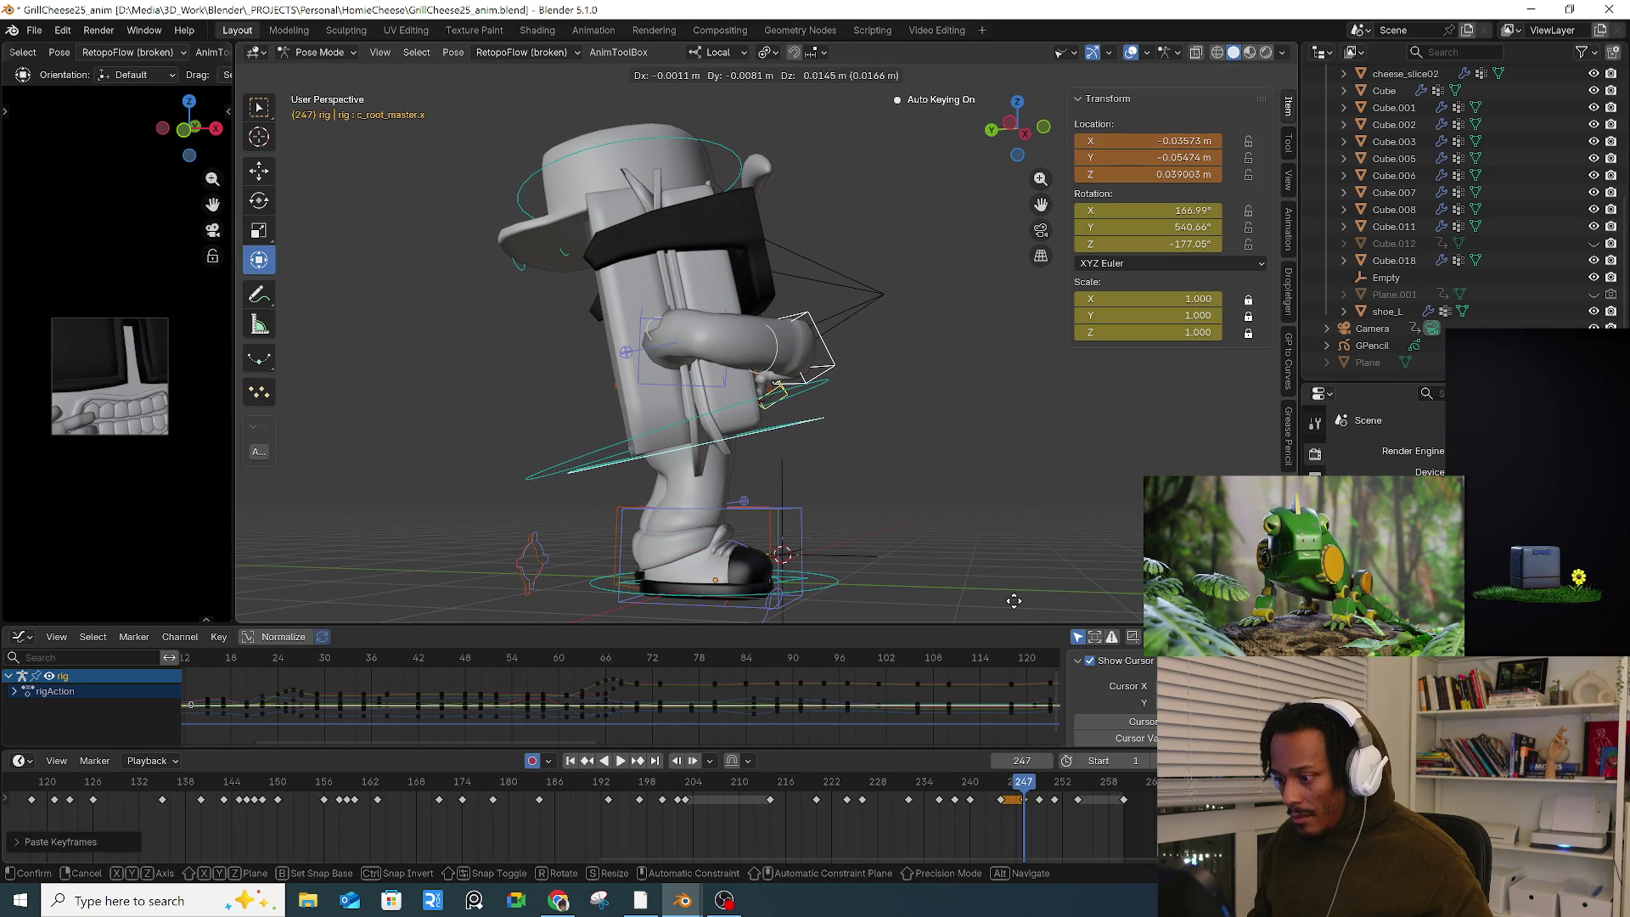
click(1013, 599)
Step: Review frames 248–251 and rotate the body root at frame 250
click(1041, 789)
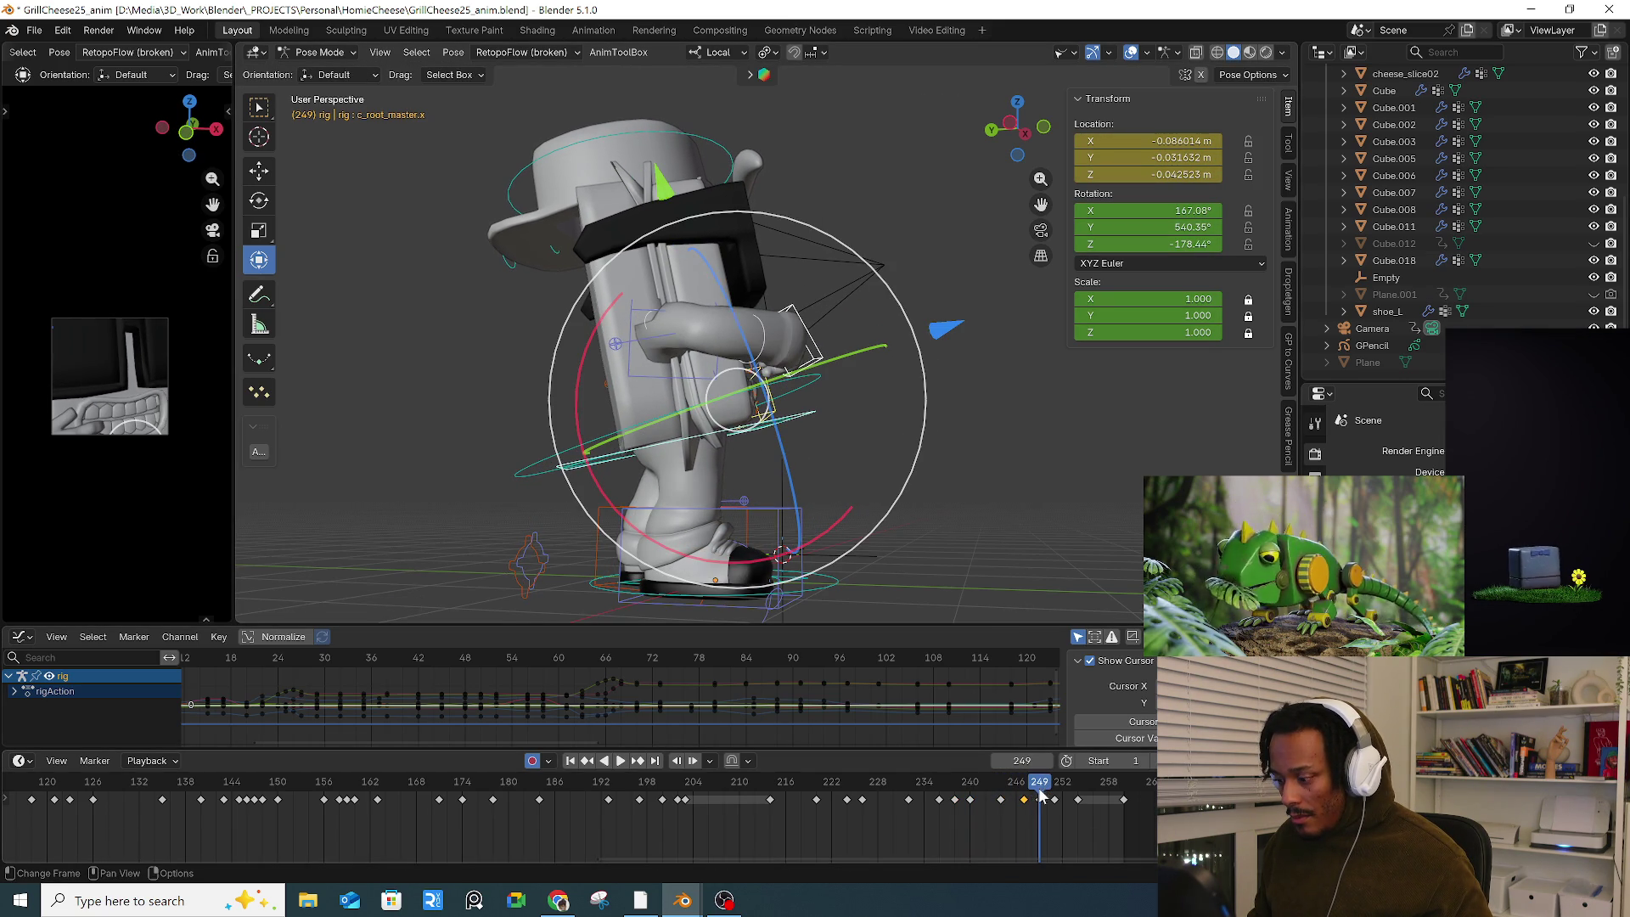
key(Left)
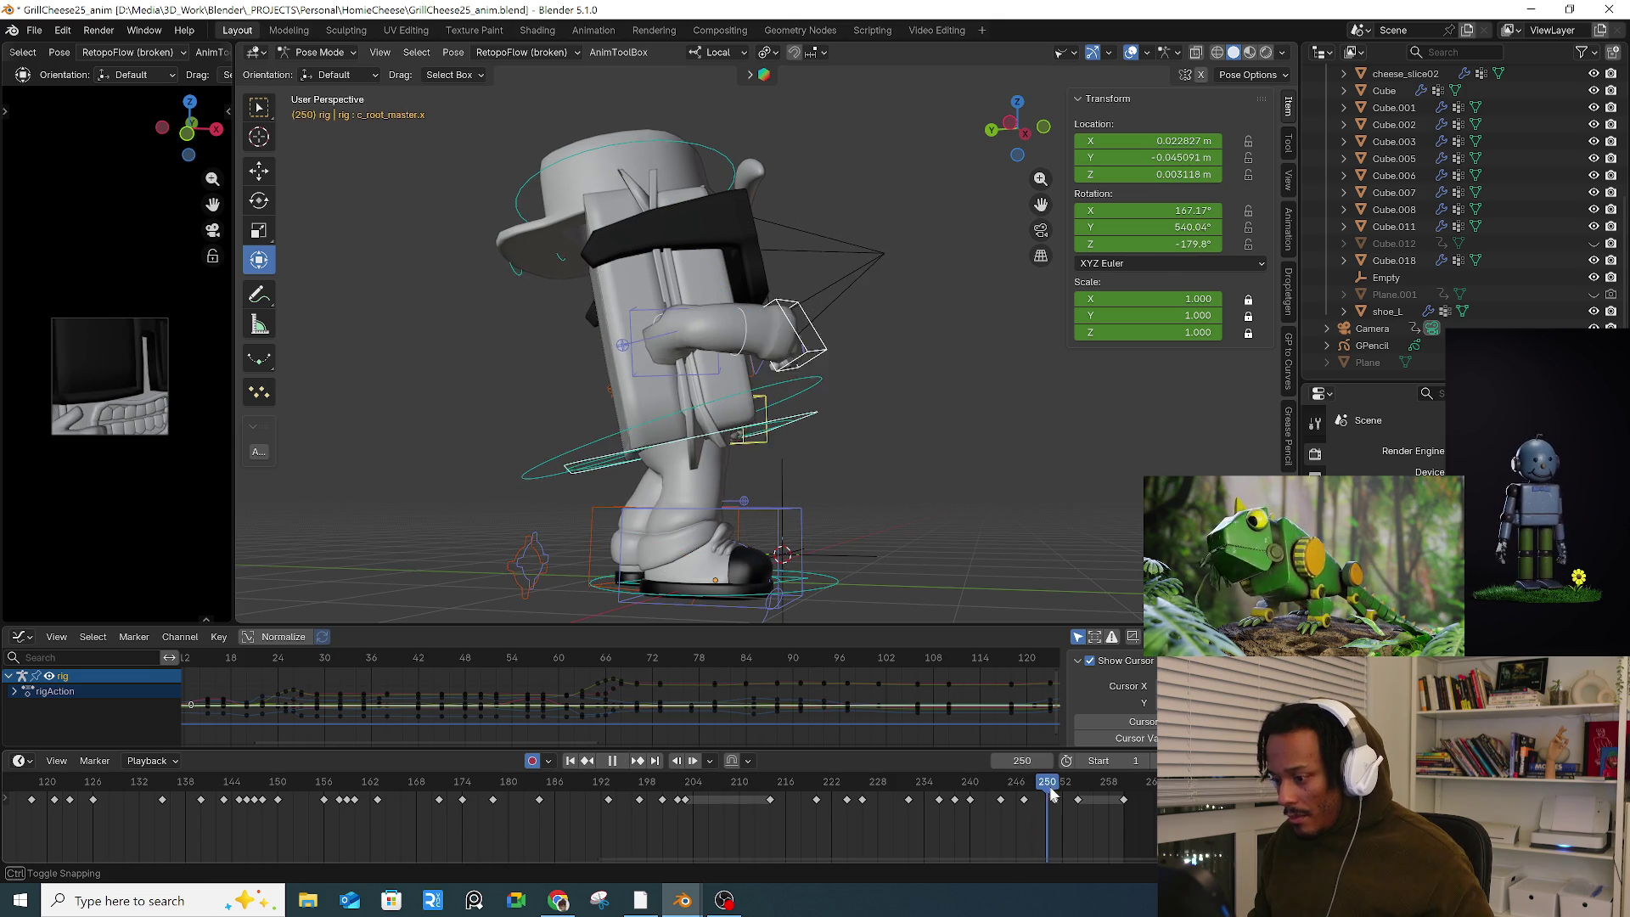
middle_drag(883, 560, 976, 594)
mouse_move(1031, 789)
mouse_down()
mouse_move(975, 789)
mouse_move(1083, 793)
mouse_move(1016, 793)
mouse_move(1055, 790)
mouse_up()
click(901, 574)
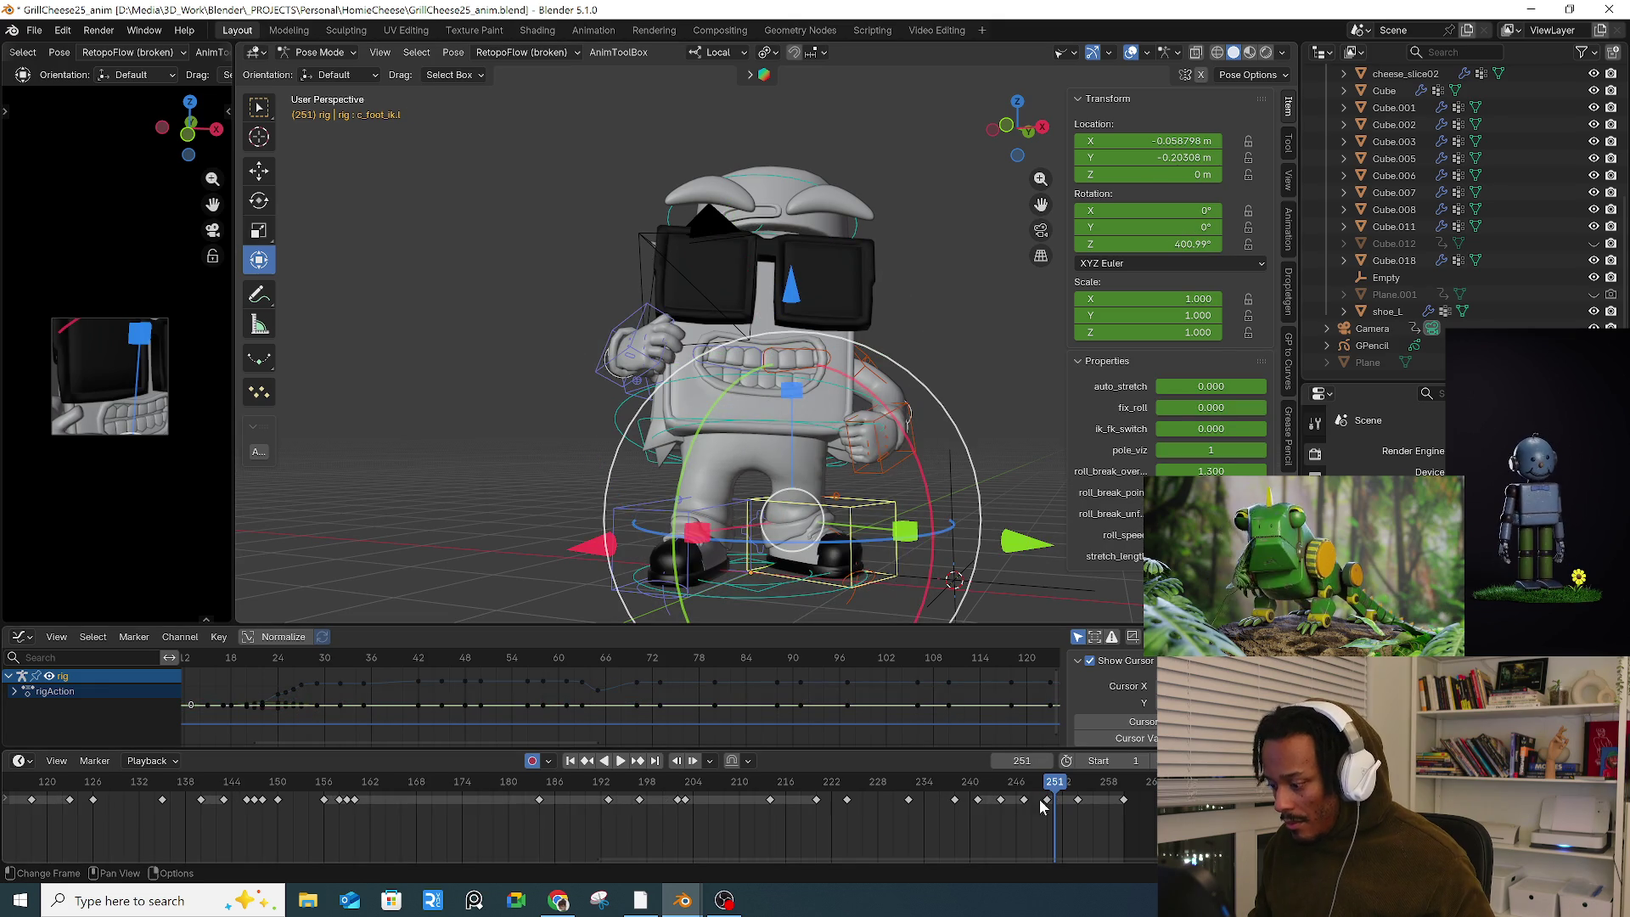
key(space)
key(space)
click(905, 424)
drag(912, 454, 976, 484)
key(r)
click(1008, 496)
Step: Slide the frame-250 root key later and play back to check
click(1043, 806)
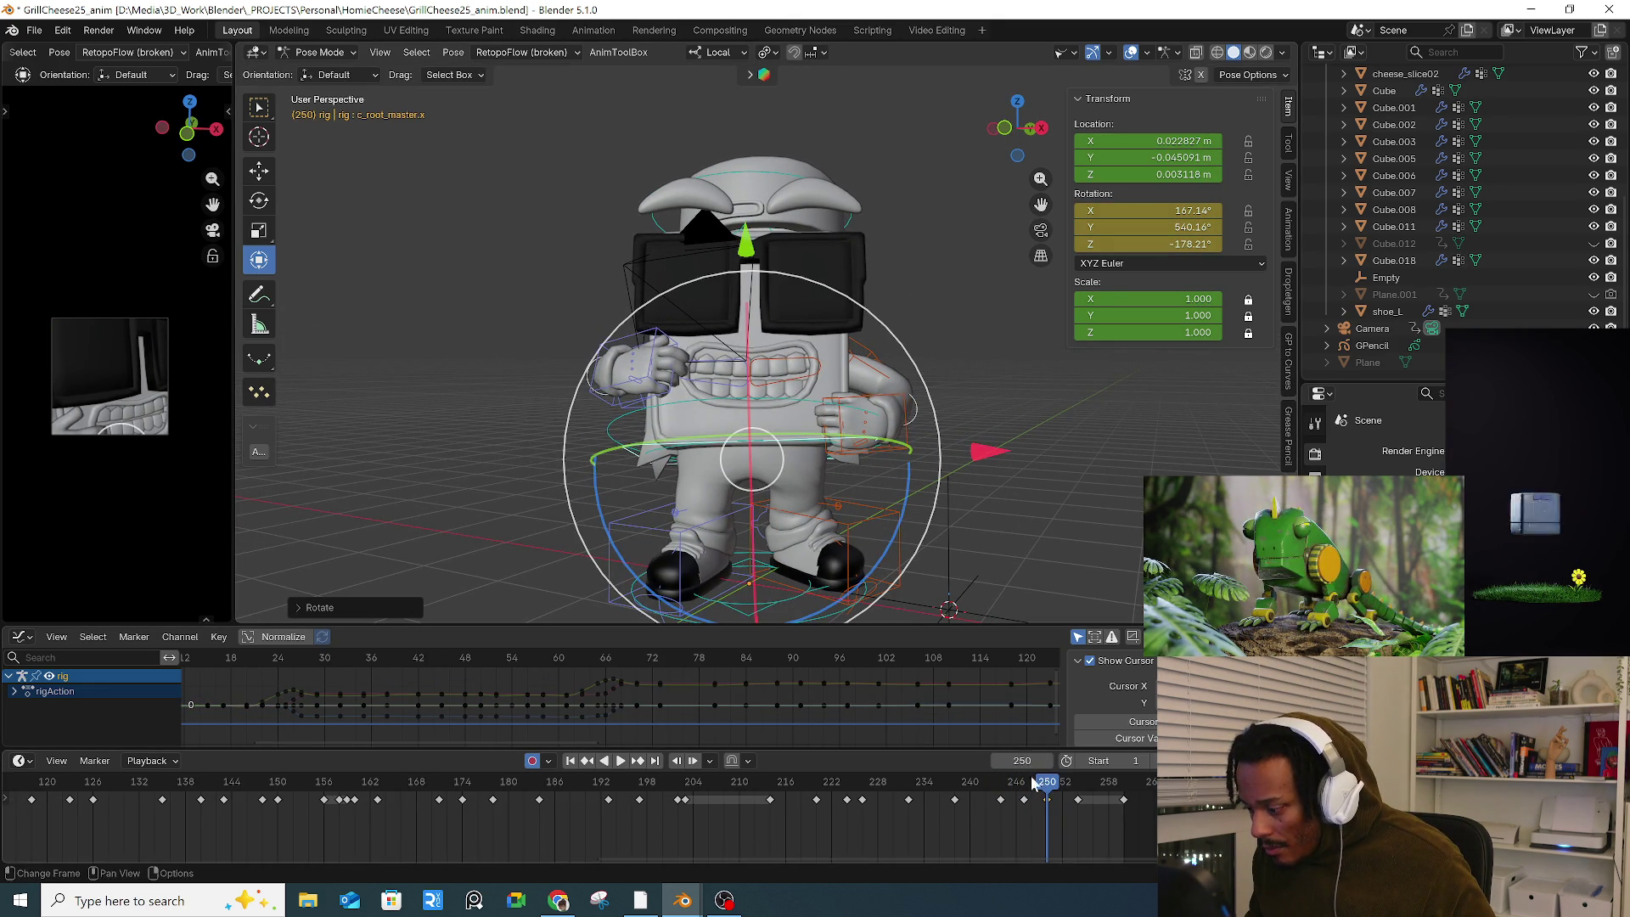
drag(1047, 799, 1054, 800)
key(space)
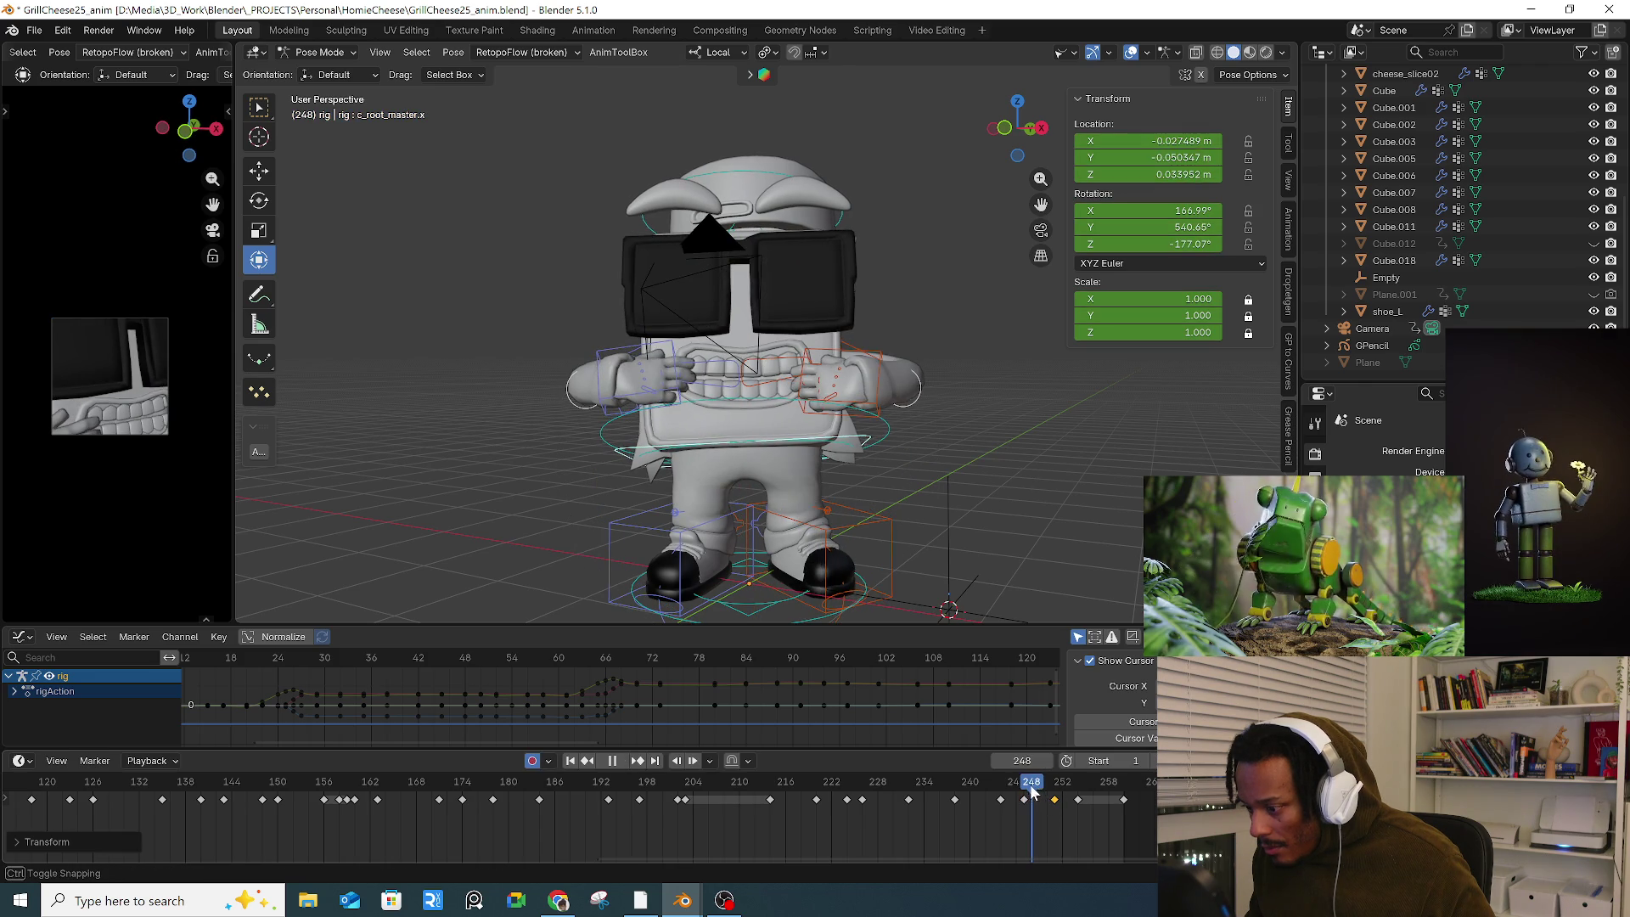
key(space)
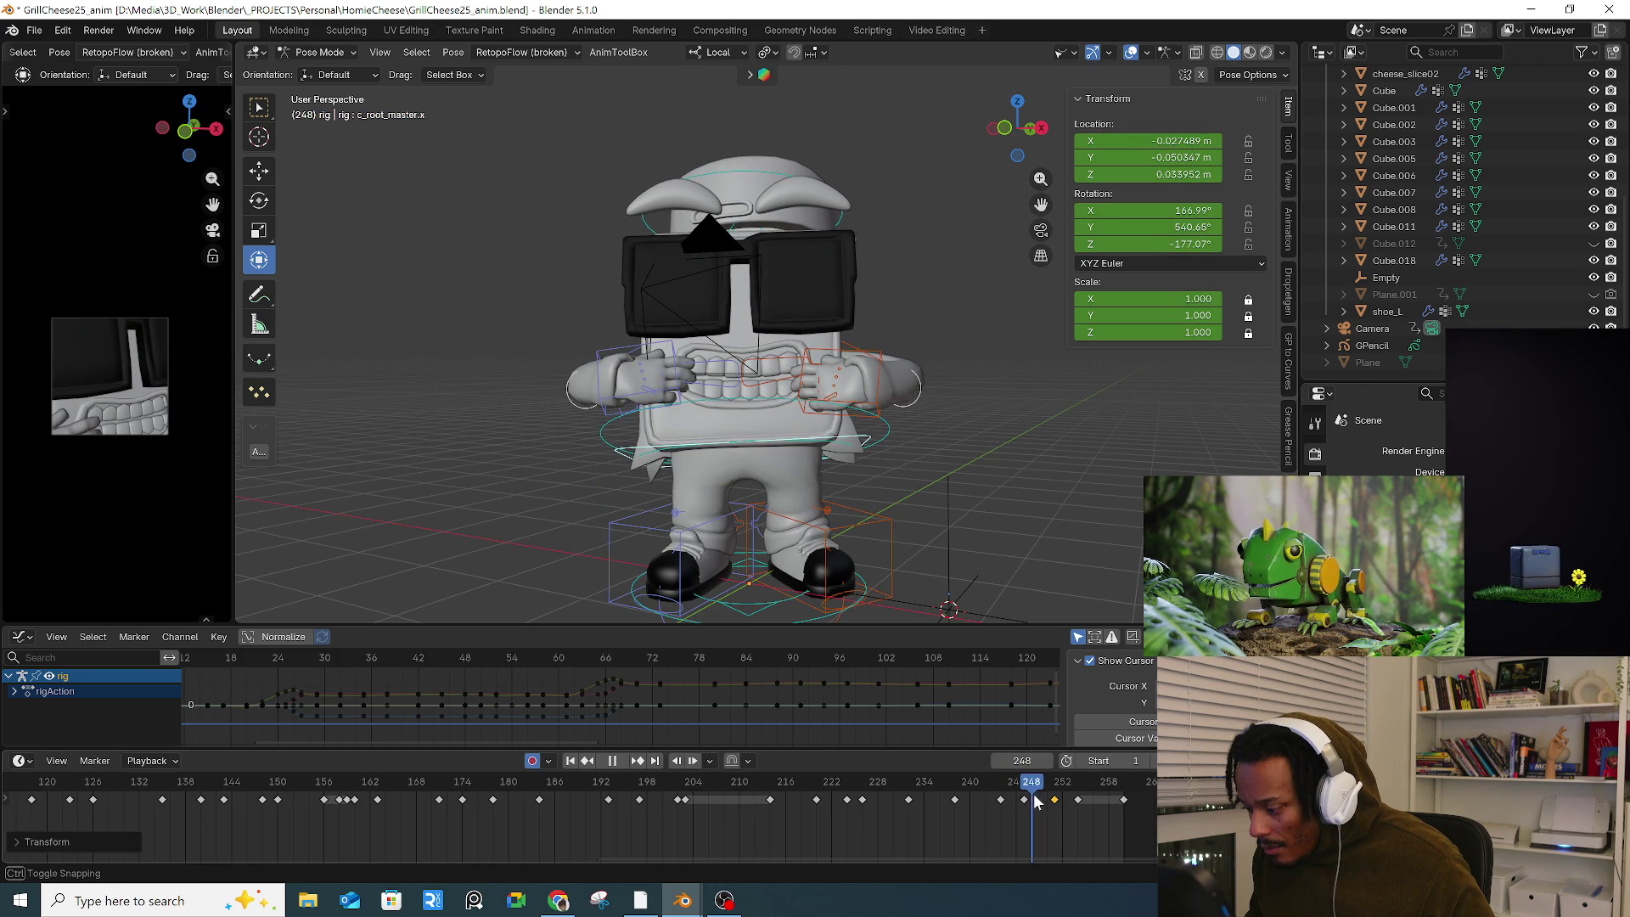
Step: Add a slight extra root rotation at frame 249 and shift the left hand IK control
key(r)
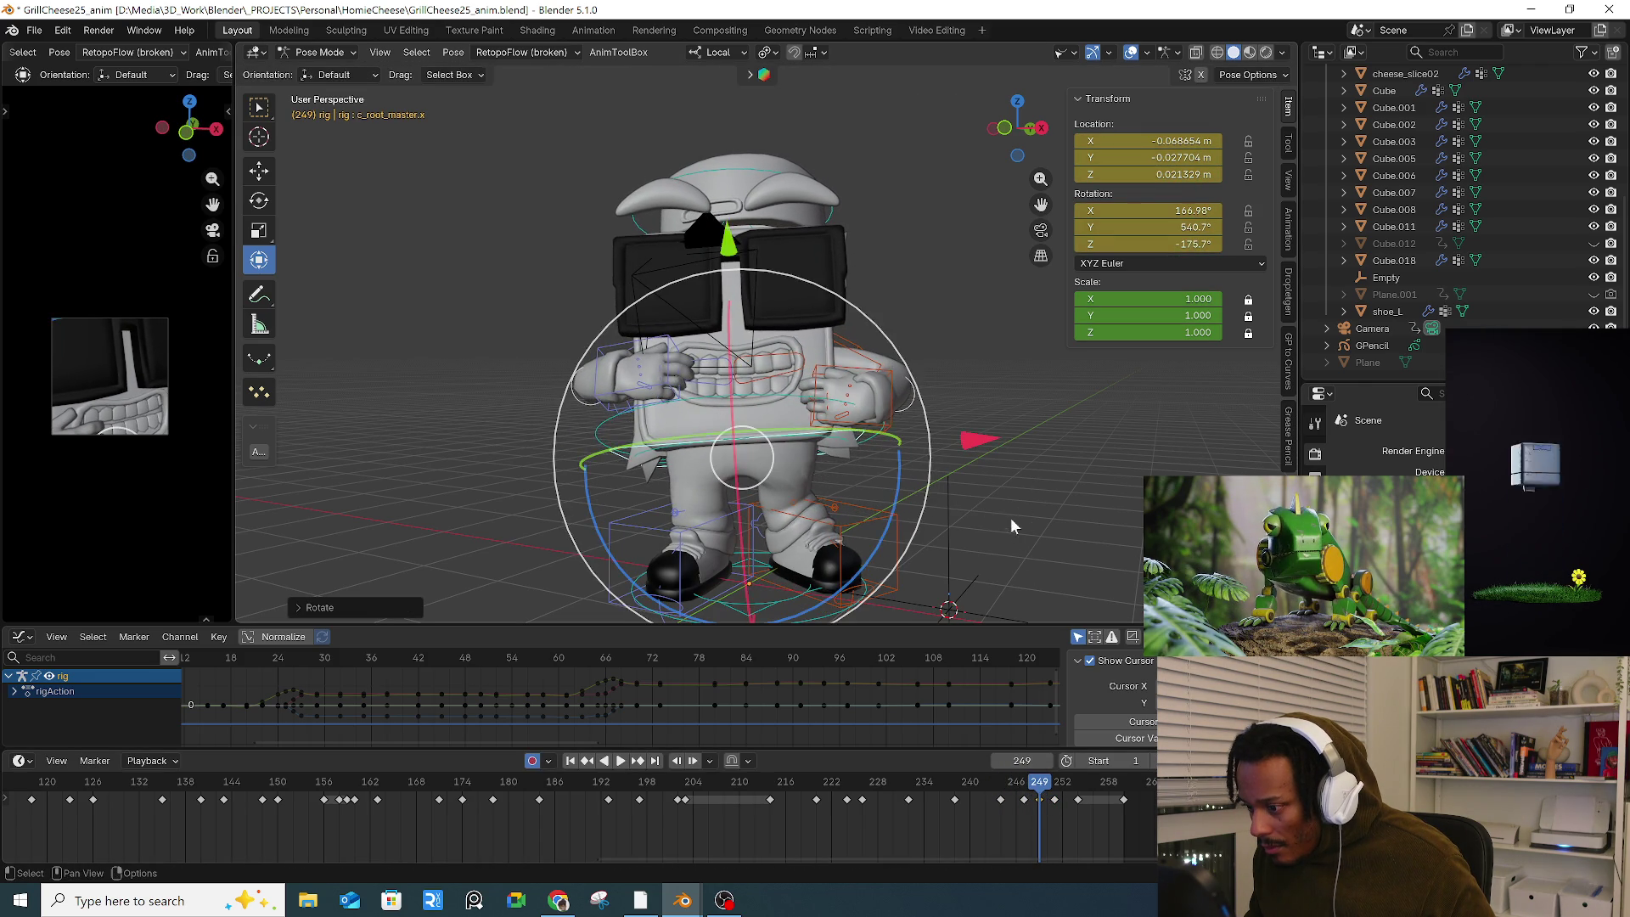
key(Escape)
click(849, 386)
key(g)
click(862, 411)
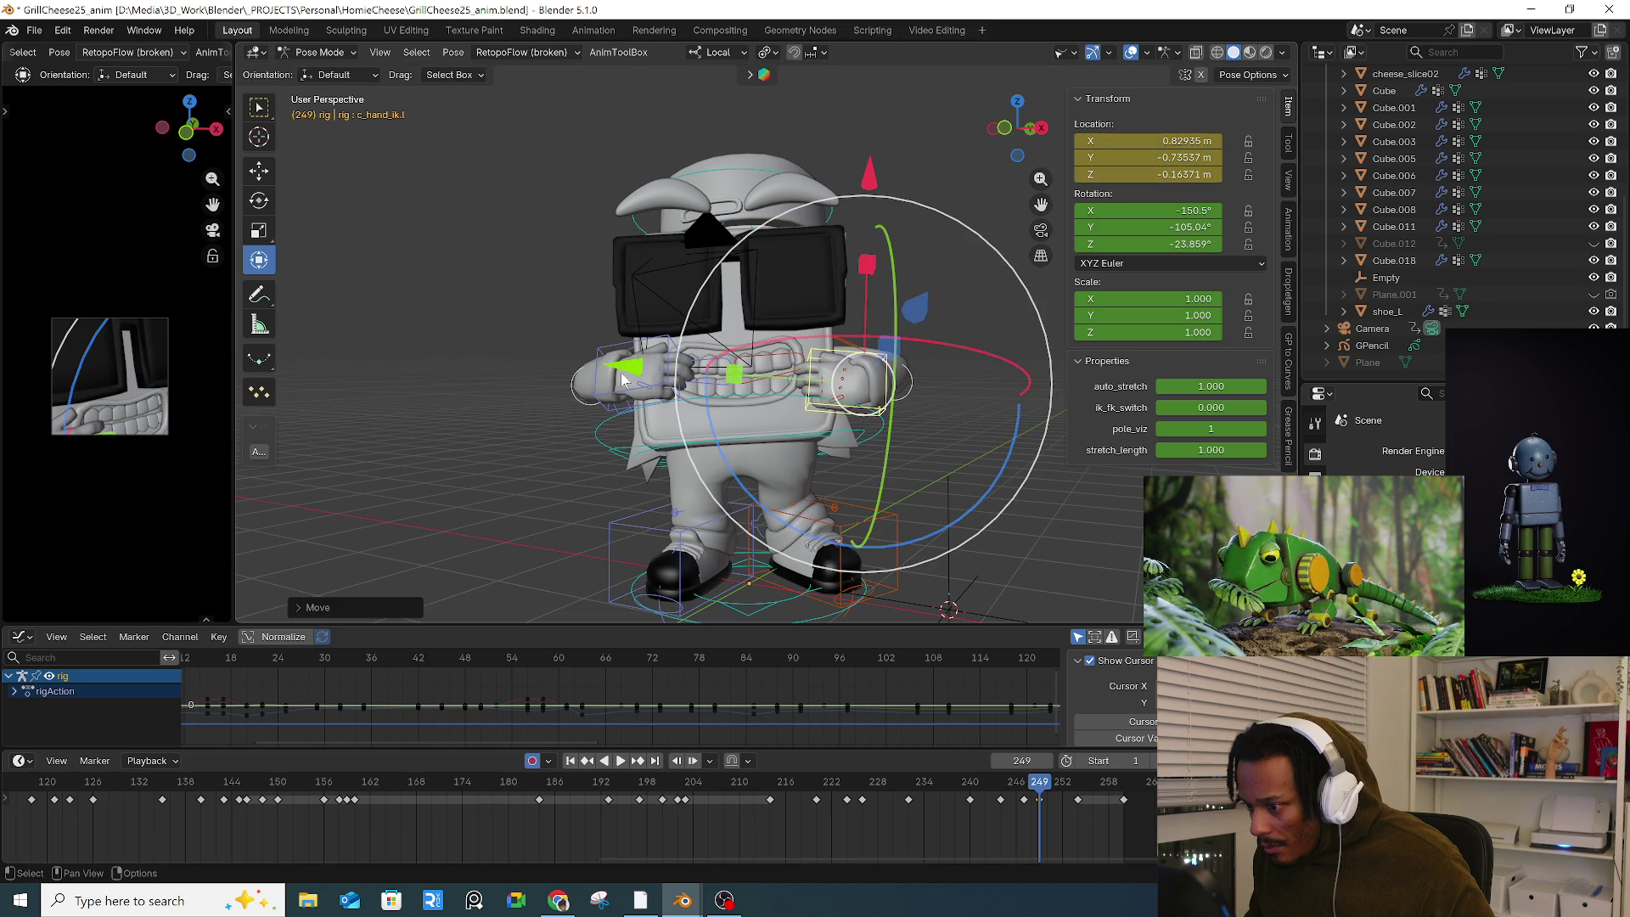
Step: Nudge the left hand control at frame 246, then move and rotate it at frame 249
click(598, 394)
key(g)
key(Escape)
mouse_move(1039, 785)
mouse_down()
mouse_move(974, 802)
mouse_move(1024, 792)
mouse_up()
drag(881, 410, 886, 408)
mouse_move(1025, 786)
mouse_down()
mouse_move(1081, 796)
mouse_move(1054, 794)
mouse_up()
key(r)
key(r)
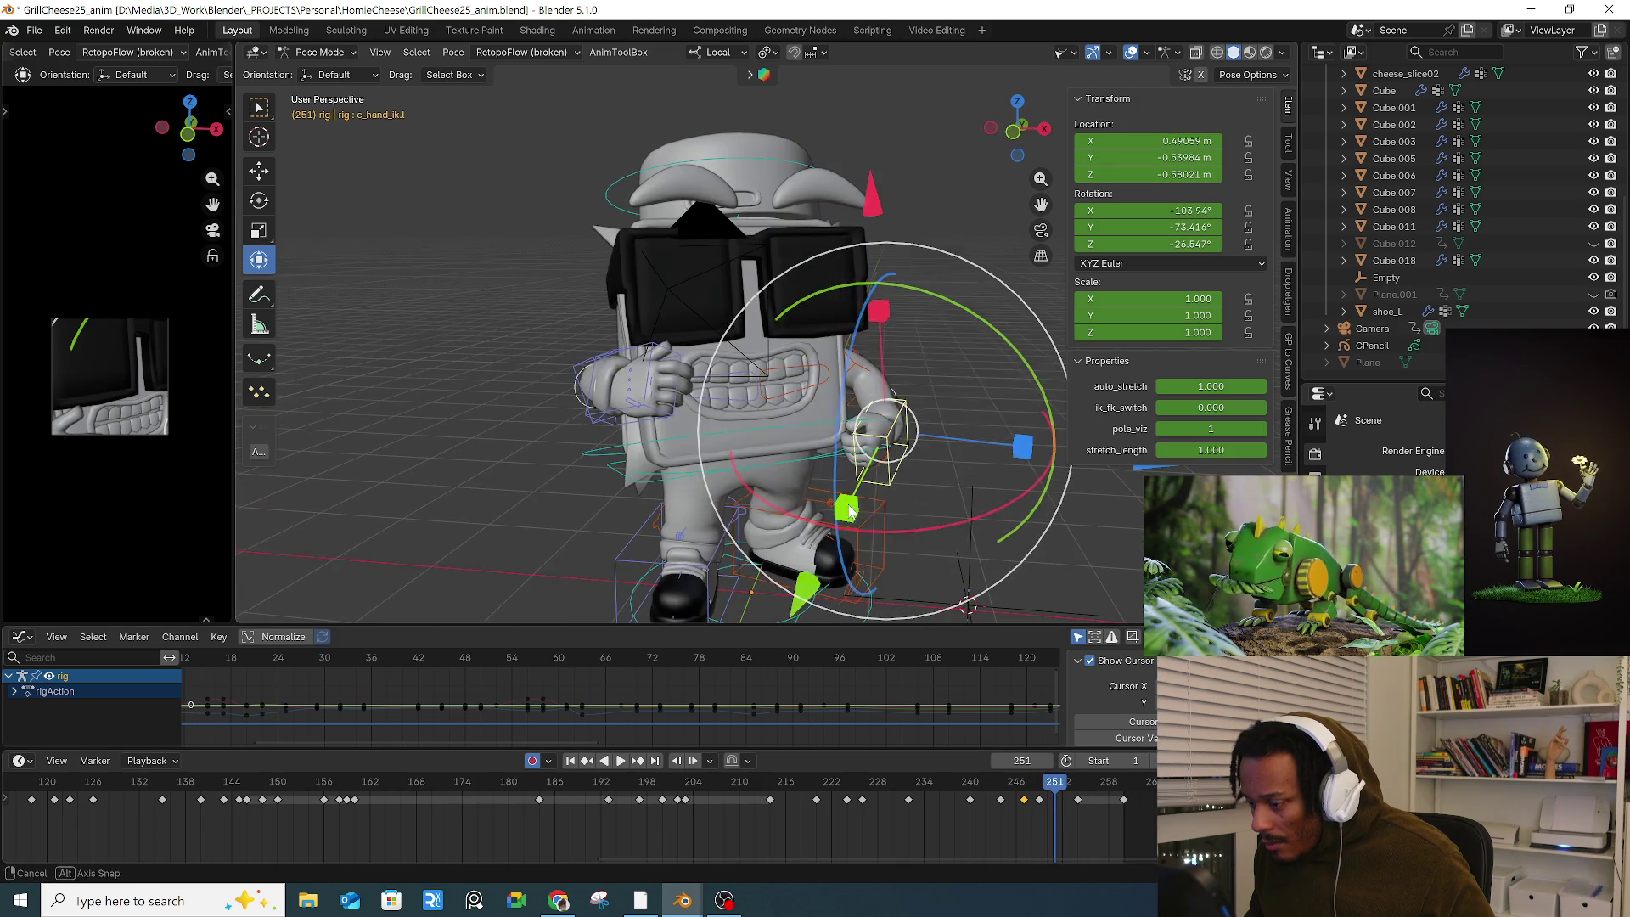
key(g)
click(974, 506)
Step: Move and trackball-rotate the left hand at frame 251, then replay from frame 241
middle_drag(976, 508, 781, 513)
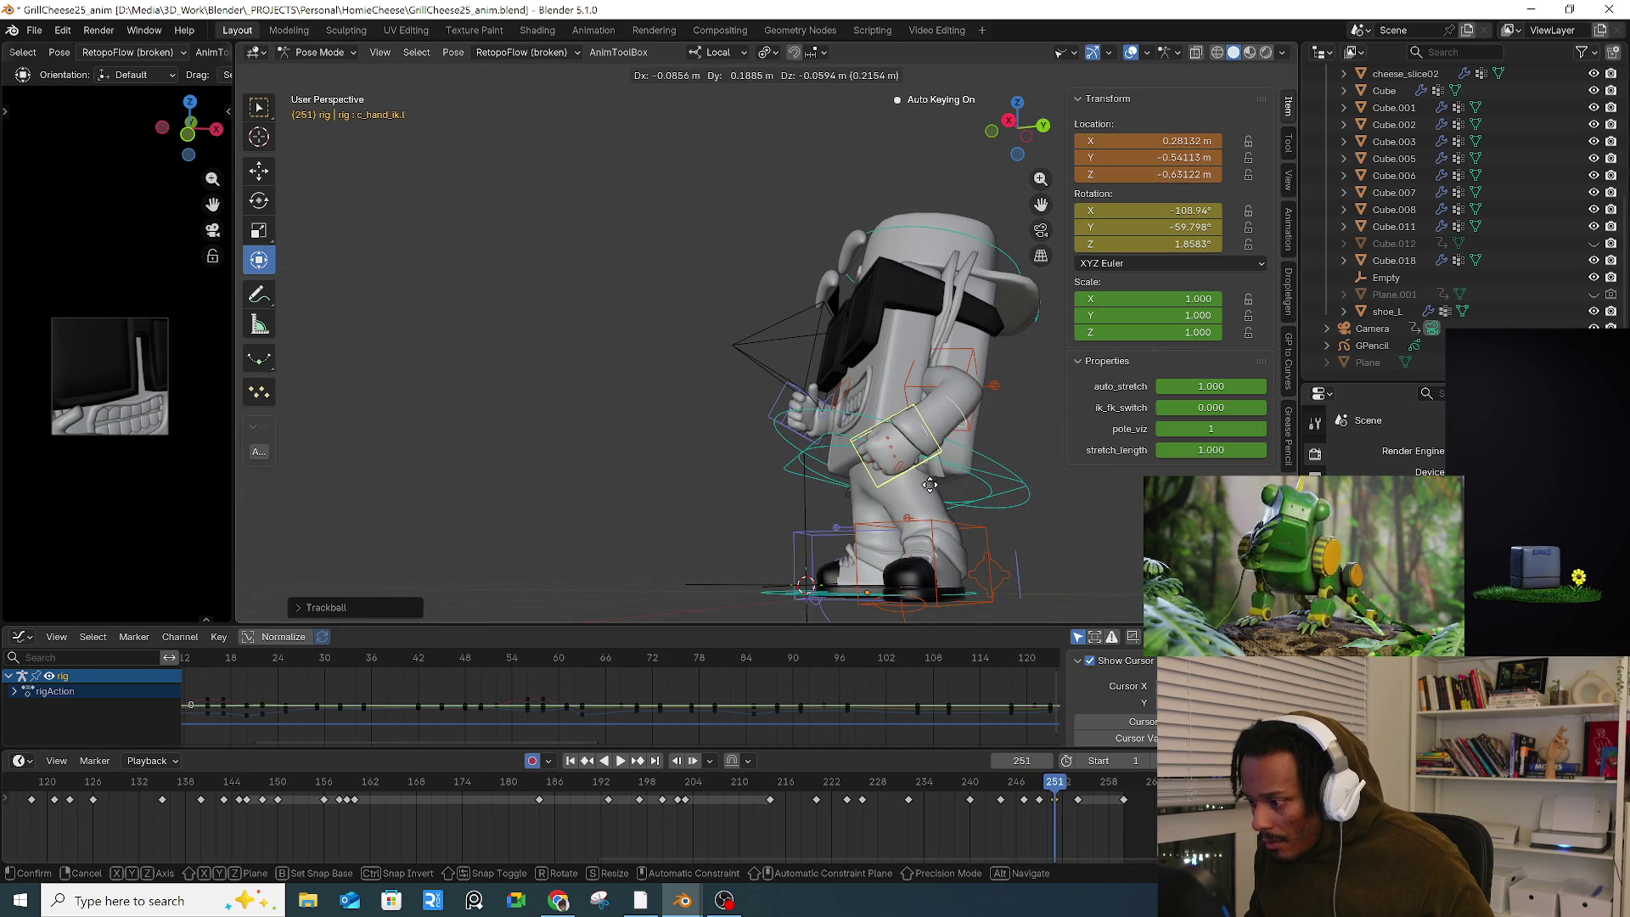
key(space)
drag(1065, 788, 1054, 789)
key(space)
key(g)
click(1001, 546)
mouse_move(1001, 546)
middle_down()
mouse_move(1021, 600)
mouse_move(960, 560)
middle_up()
key(r)
key(r)
click(1037, 599)
click(977, 788)
key(space)
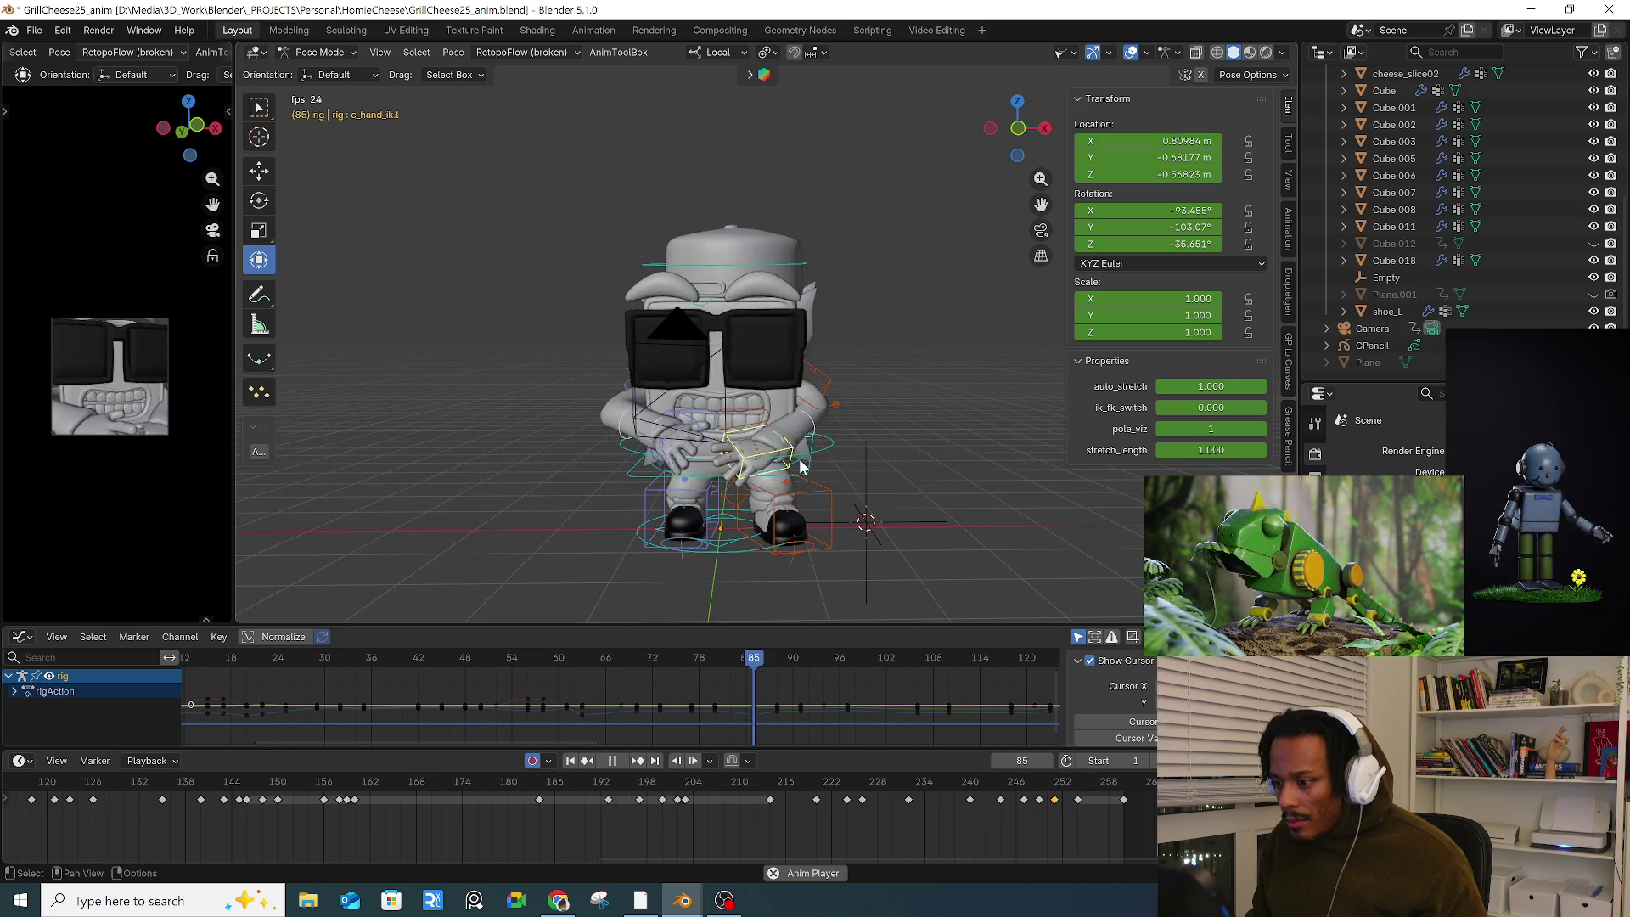
Step: Stop the dance playback, make the hand's motion path editable, and scrub back to frame 16
key(space)
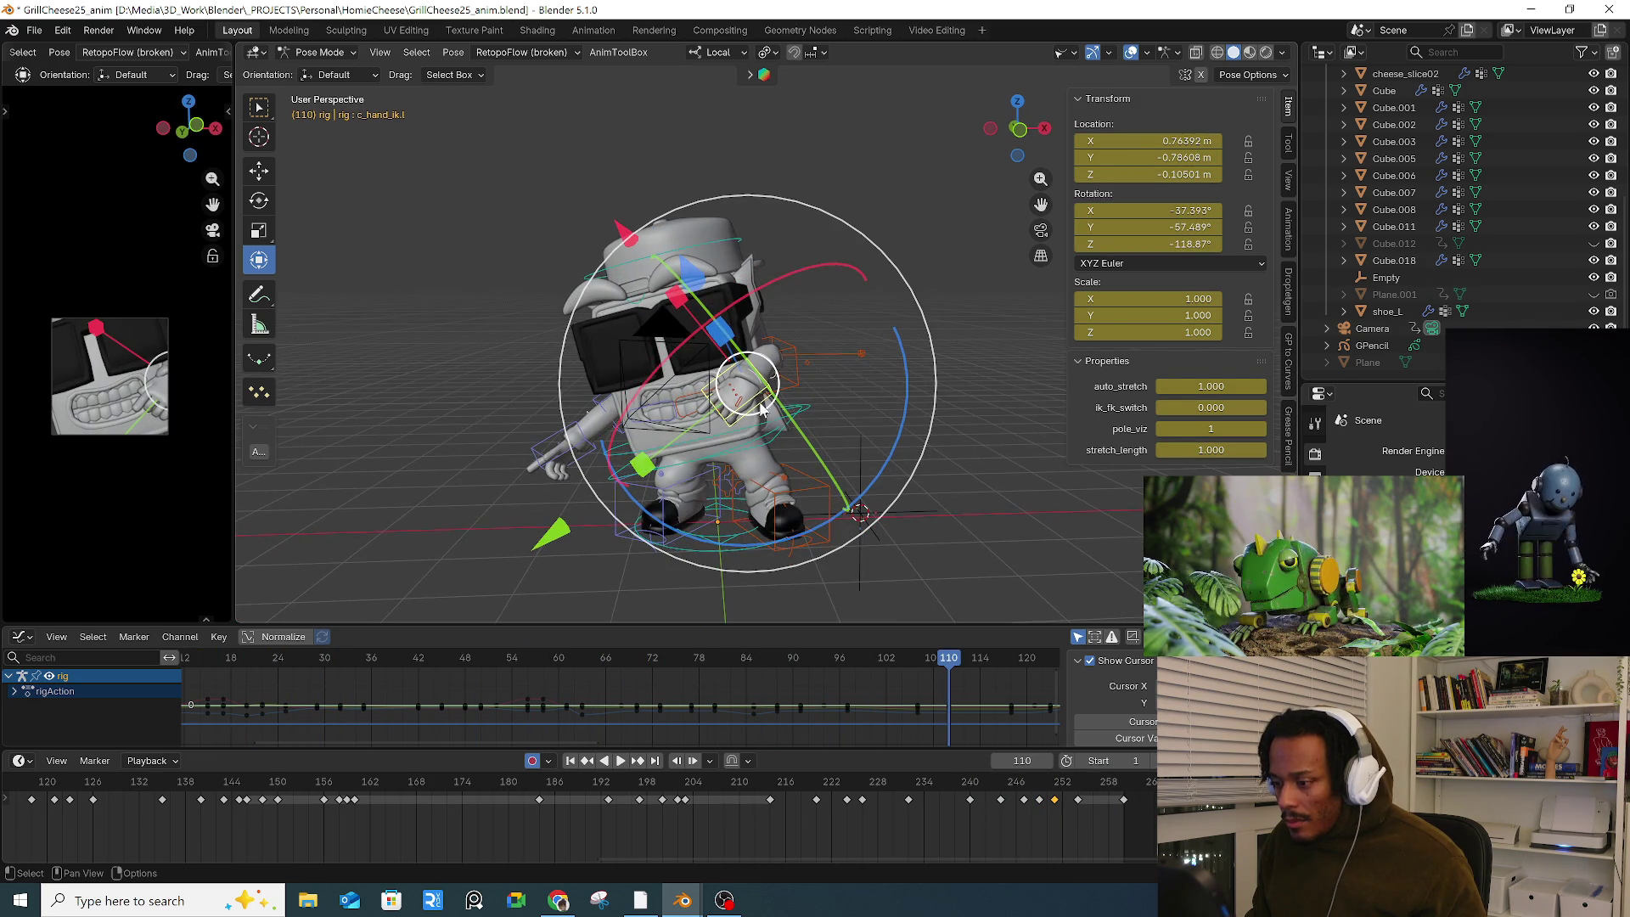
click(613, 53)
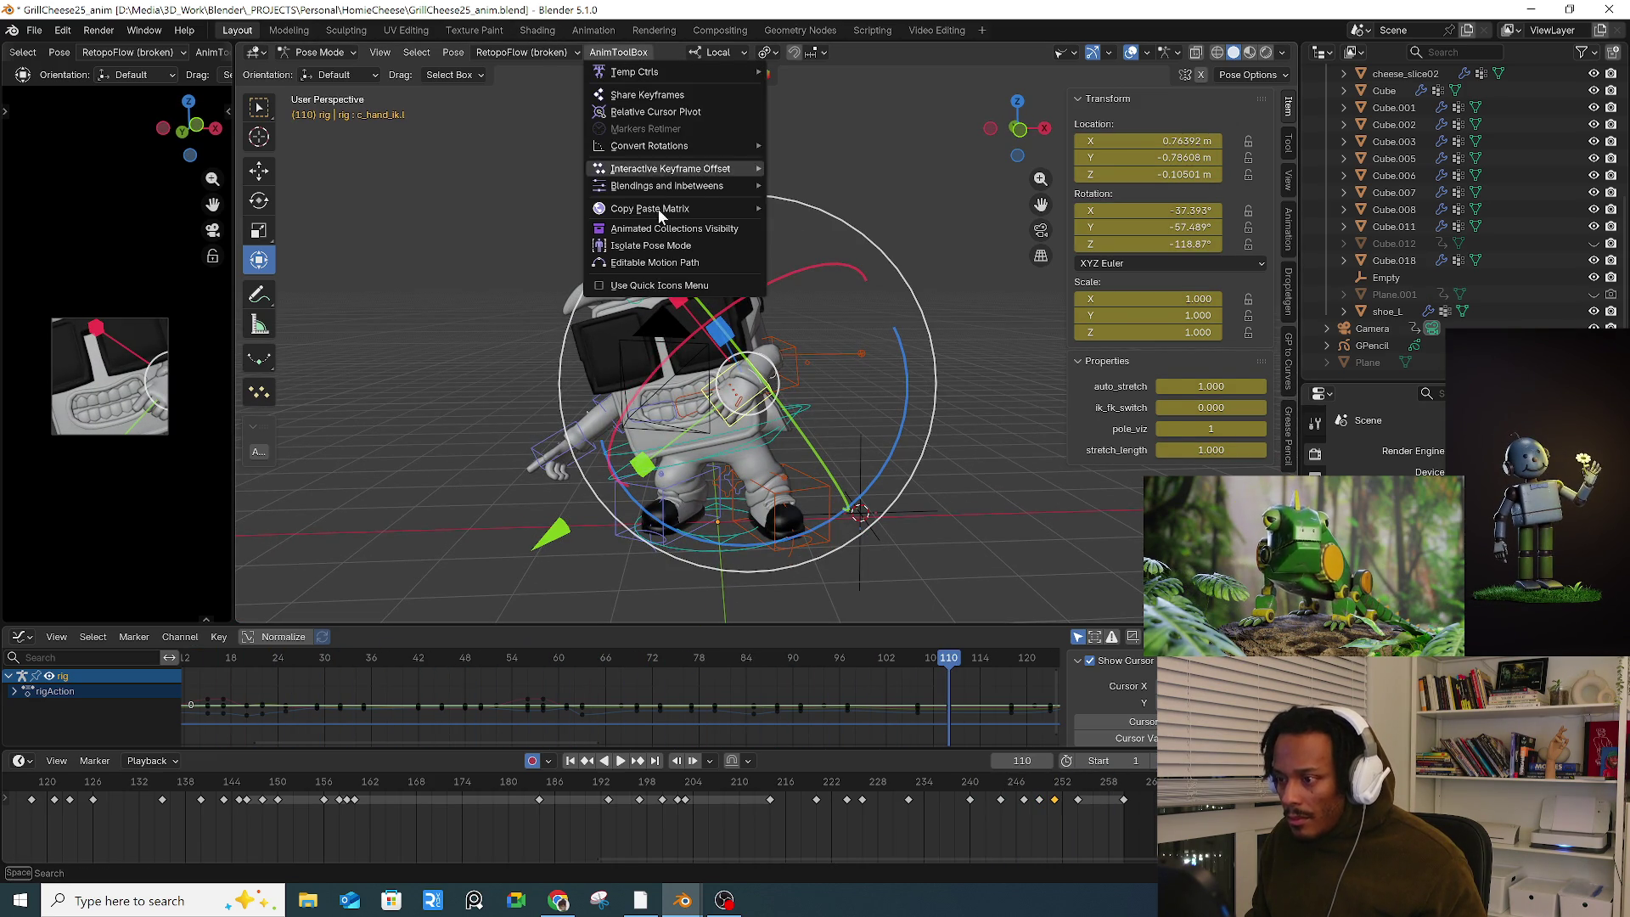
click(654, 262)
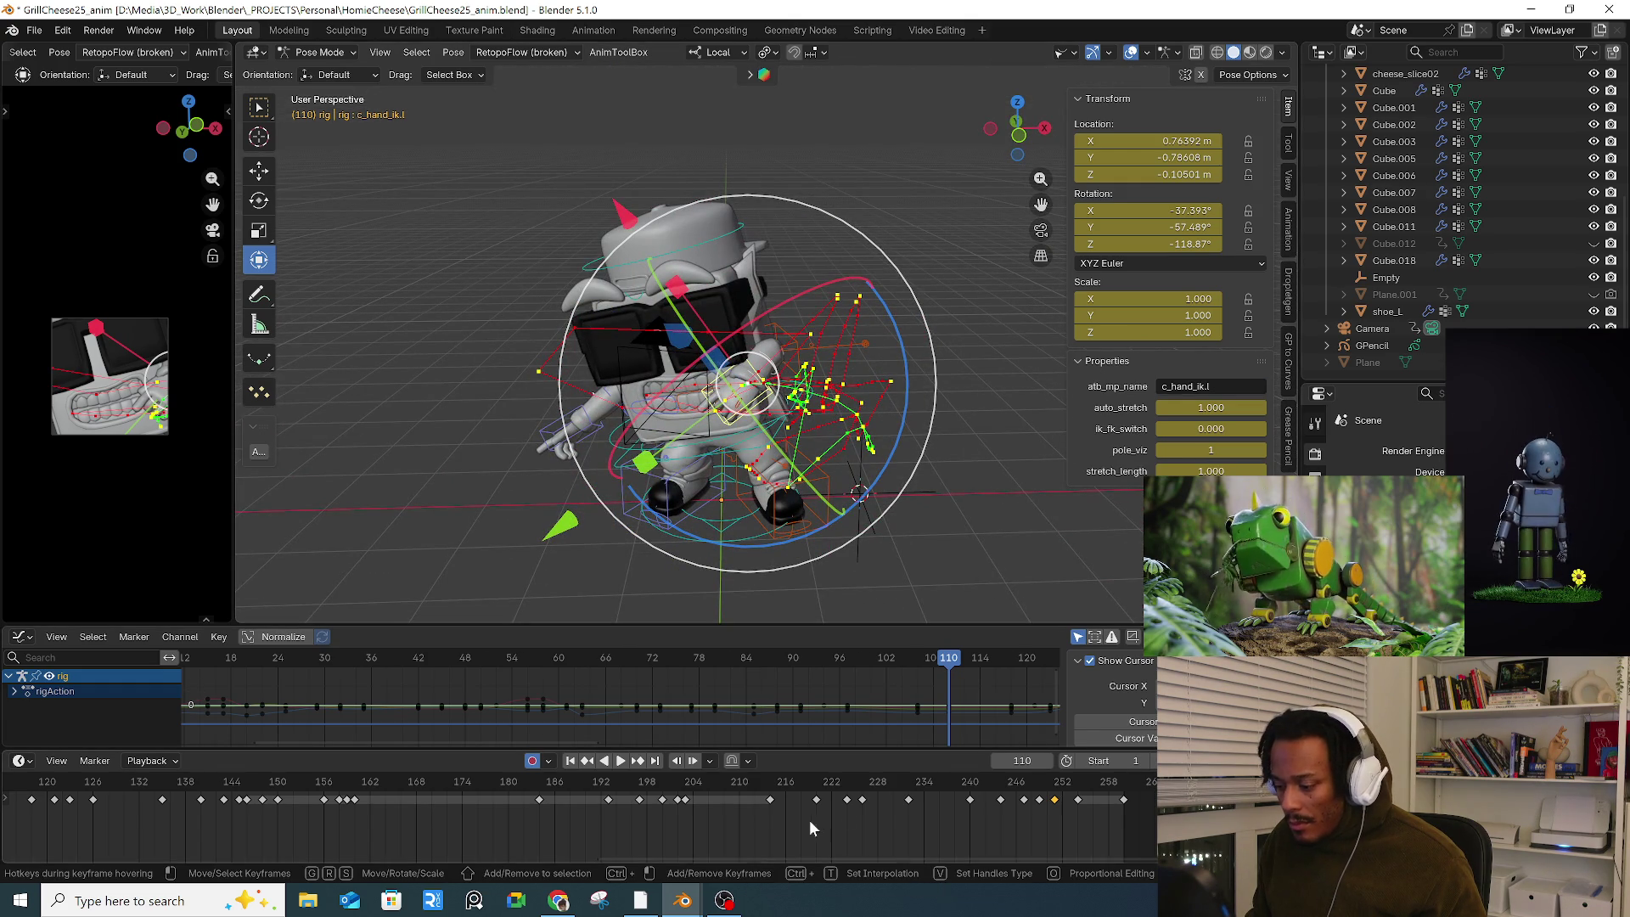
mouse_move(720, 823)
middle_down()
mouse_move(952, 832)
mouse_move(460, 831)
mouse_move(549, 836)
middle_up()
drag(280, 783, 355, 782)
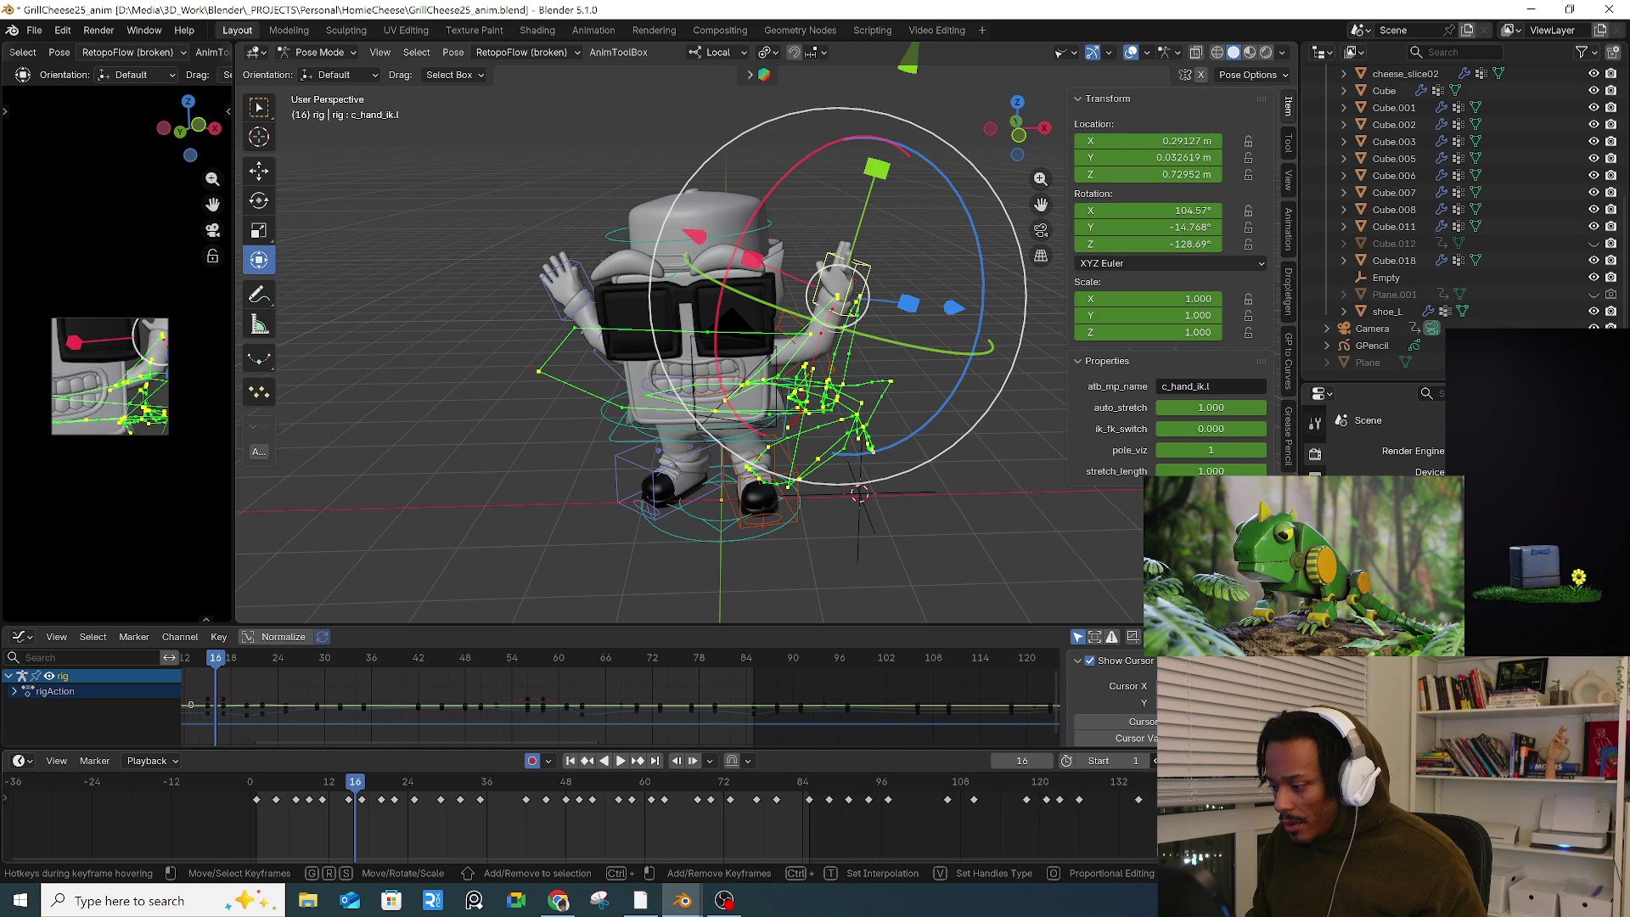
Step: Replay the animation, stopping near frame 260, and view the character from a new, farther angle
mouse_move(878, 469)
middle_down()
mouse_move(747, 475)
mouse_move(857, 484)
middle_up()
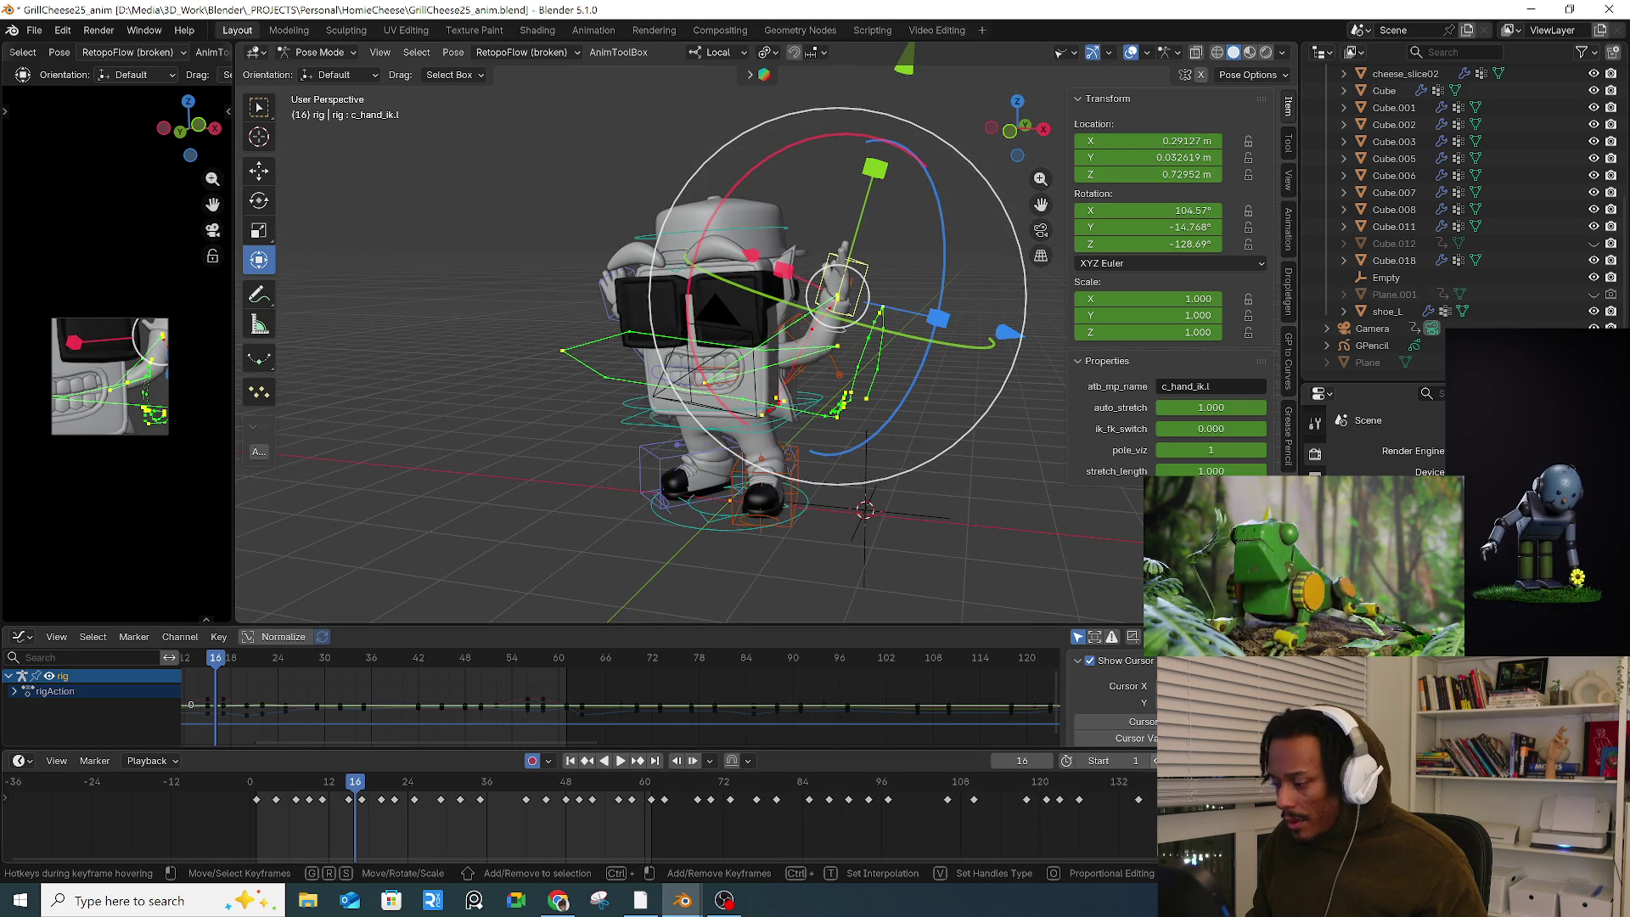
ctrl+scroll(1039, 815, right, 10)
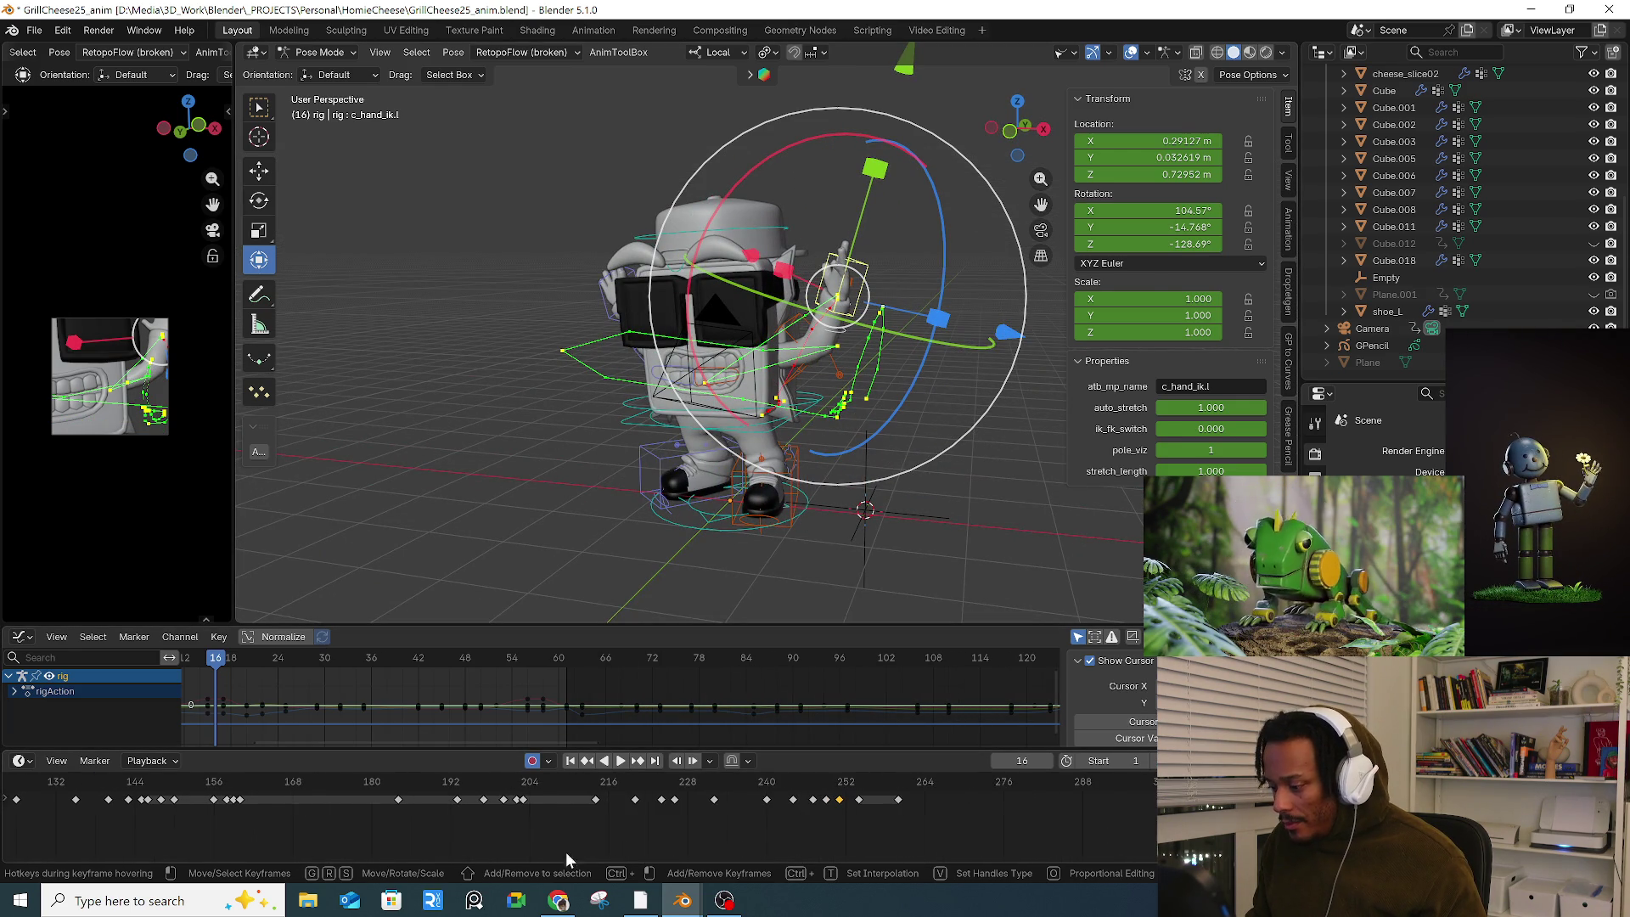
key(space)
click(918, 783)
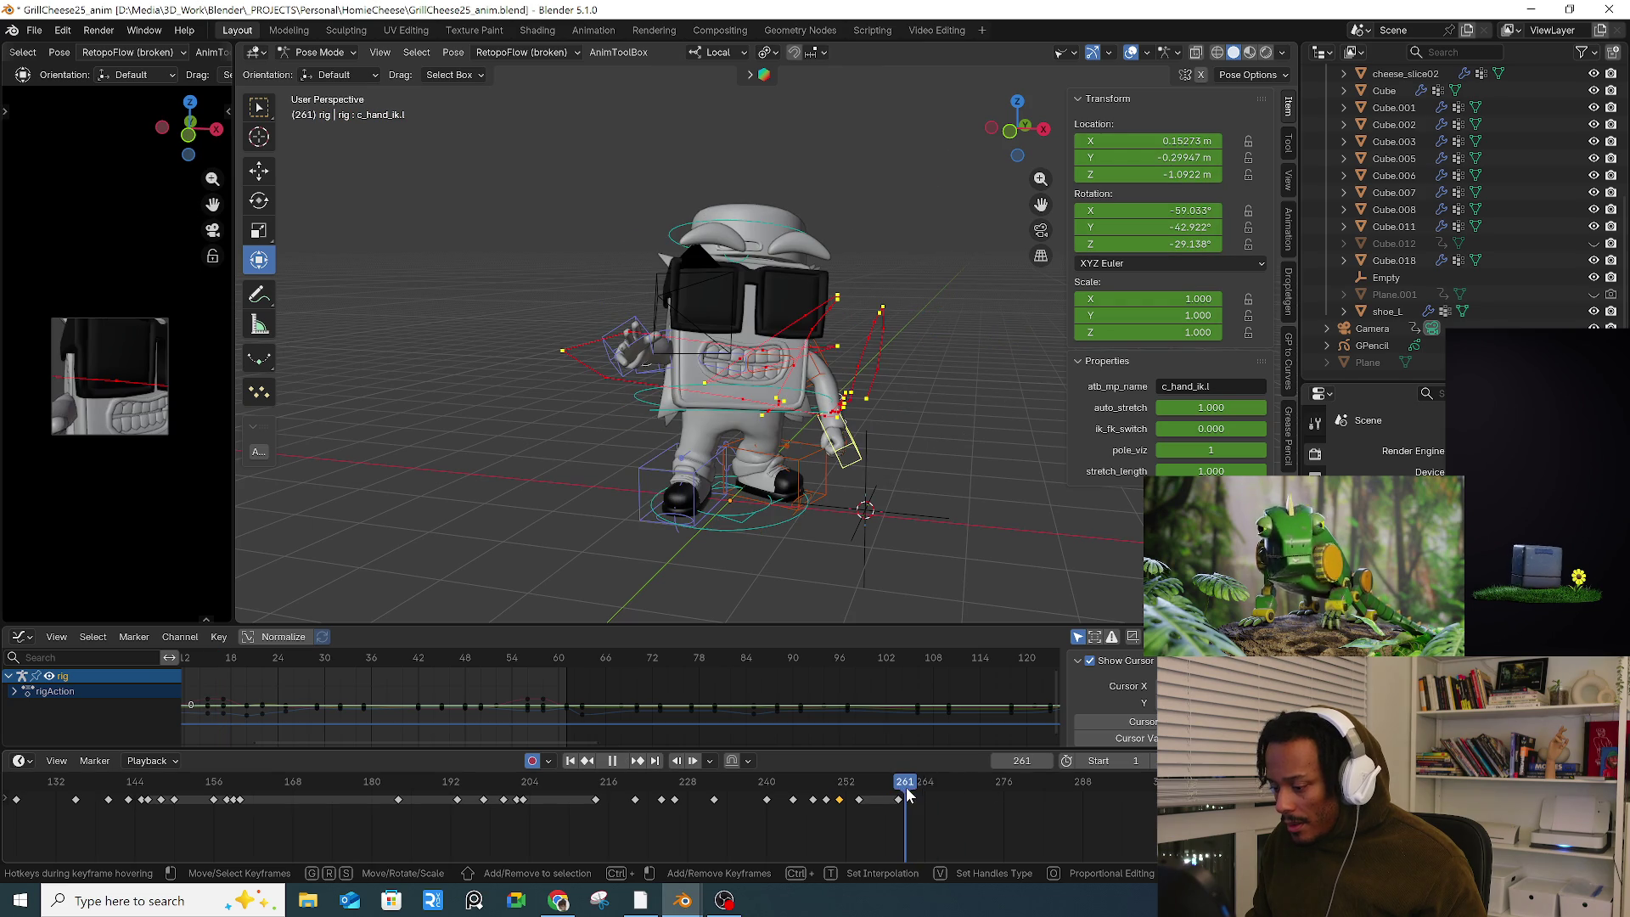
key(space)
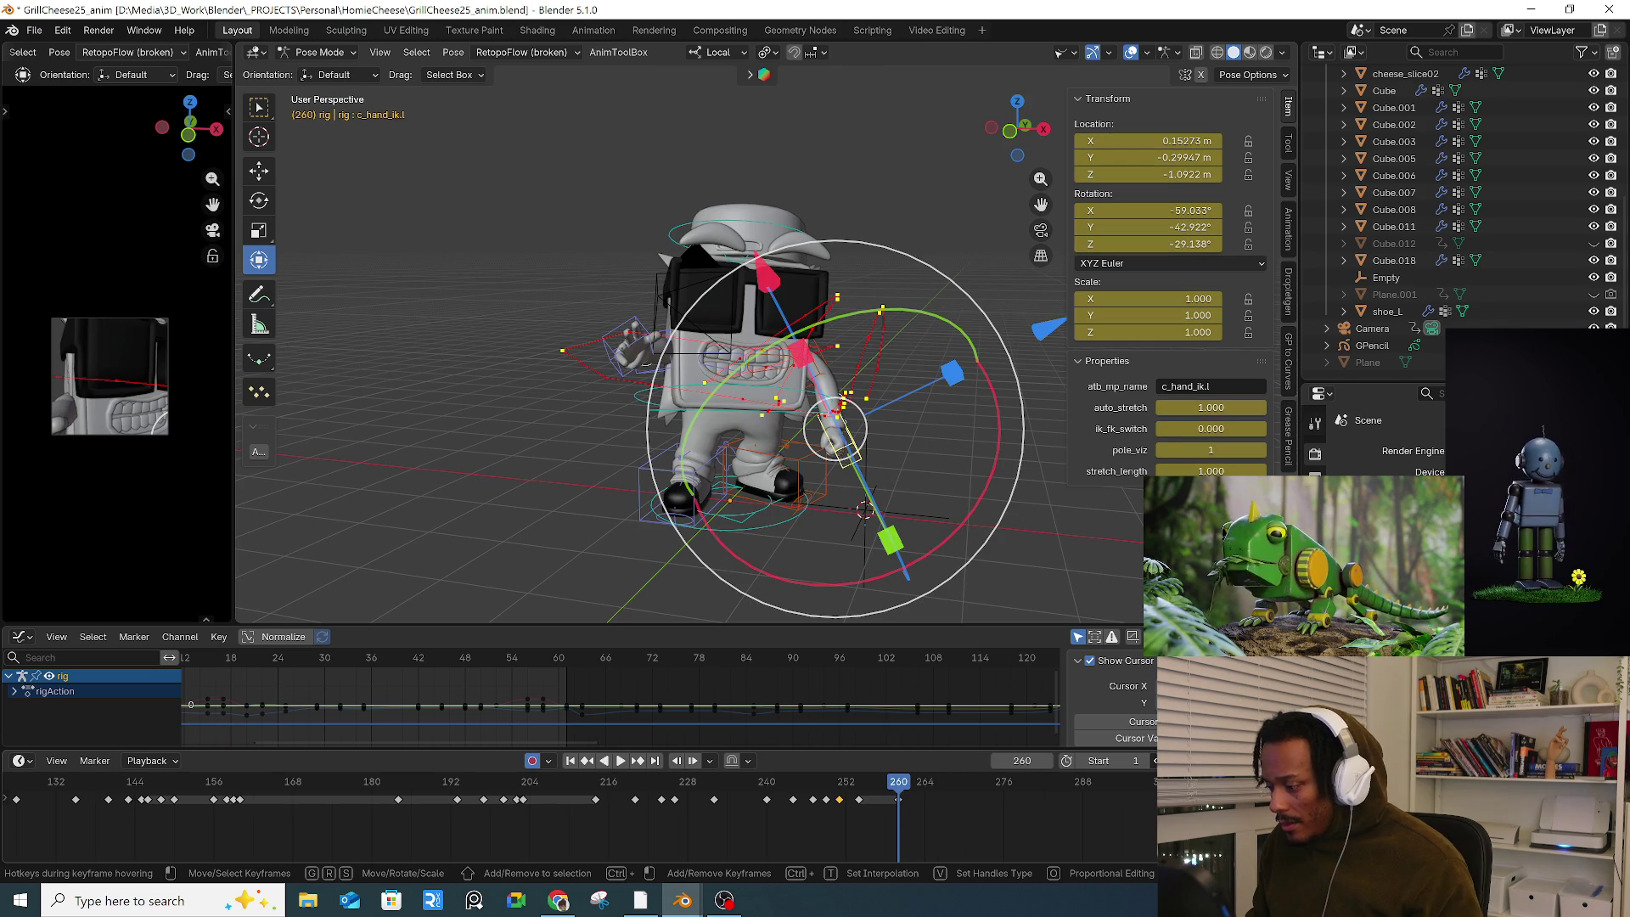
mouse_move(814, 357)
middle_down()
mouse_move(747, 317)
mouse_move(747, 377)
middle_up()
scroll(747, 378, down, 2)
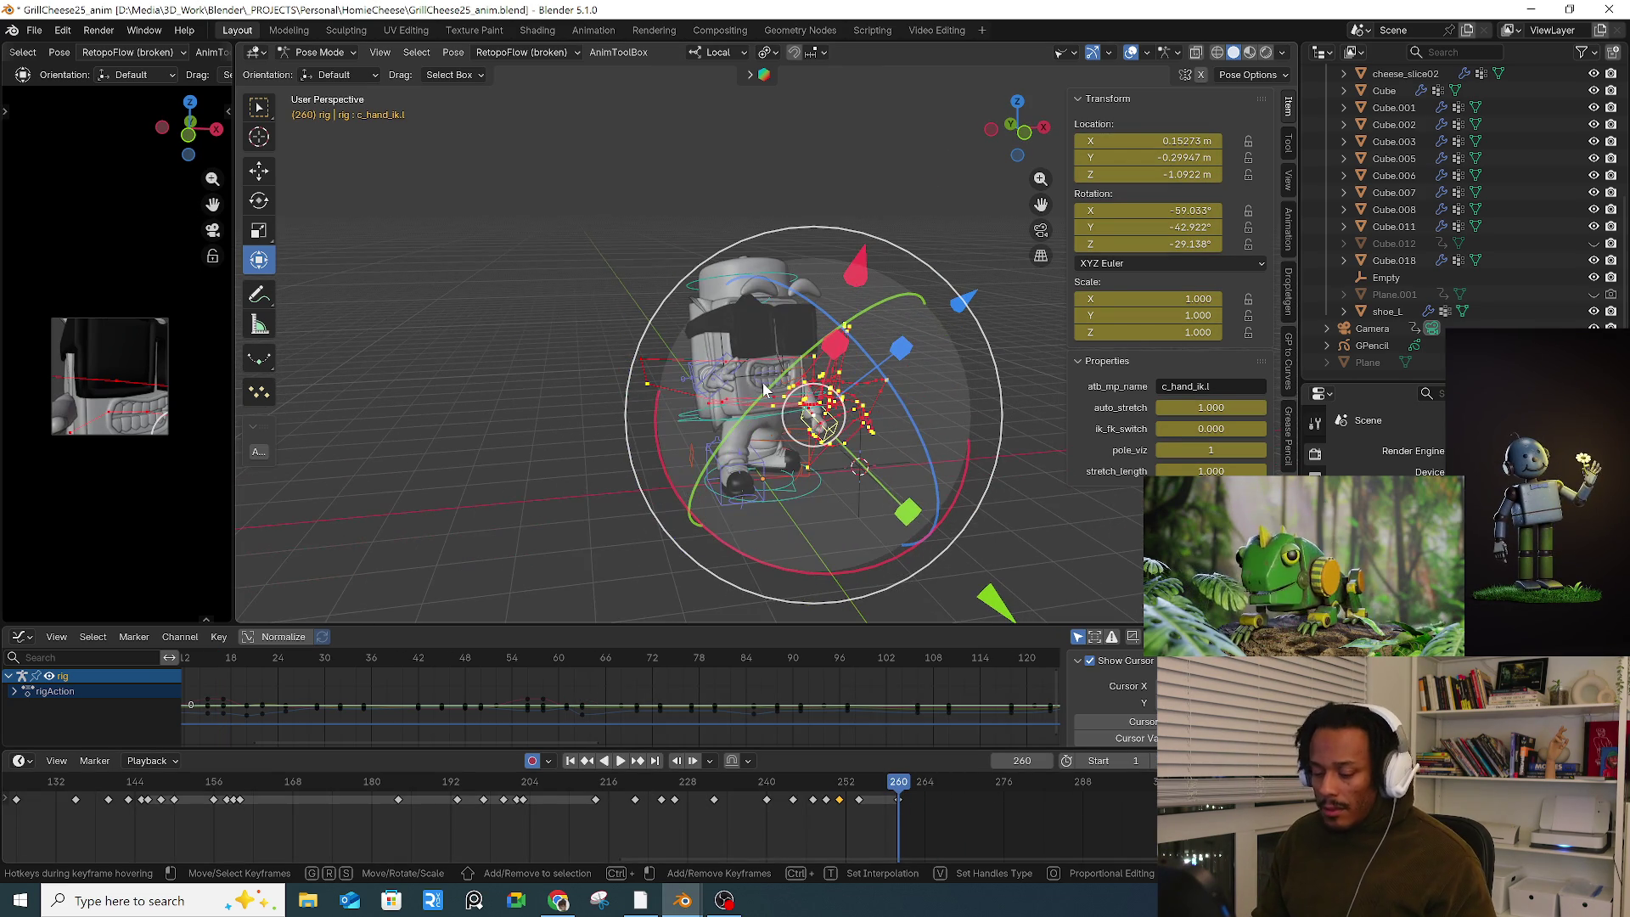
Step: Save the file incrementally as GrillCheese26_anim and turn on Animation Layers in the sidebar
click(33, 30)
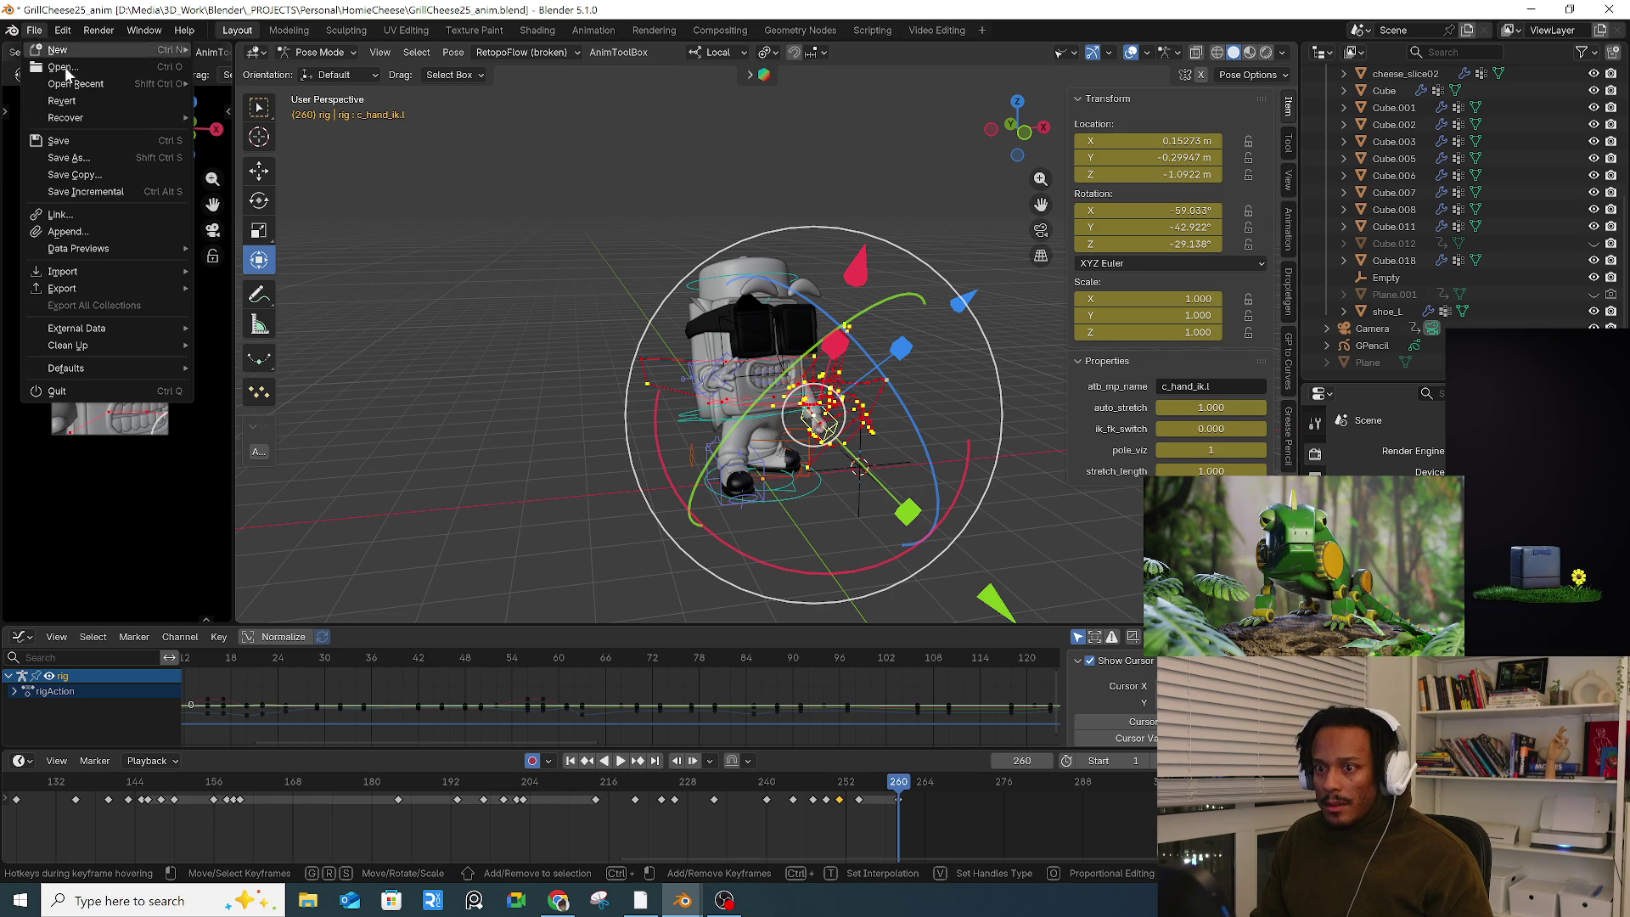
click(102, 194)
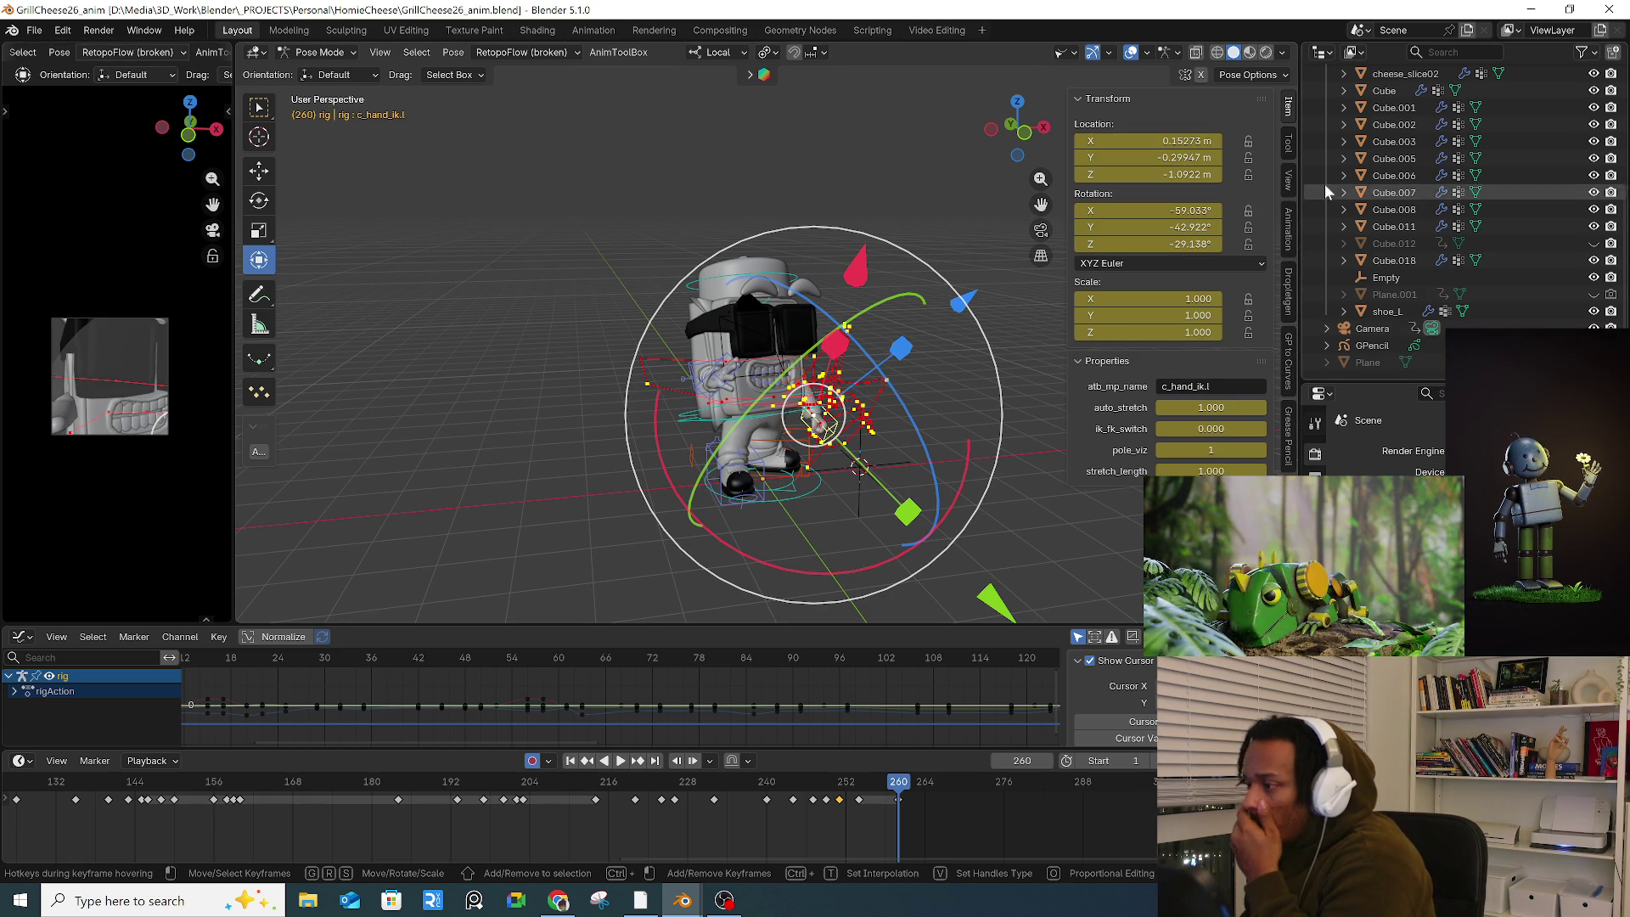
click(1289, 226)
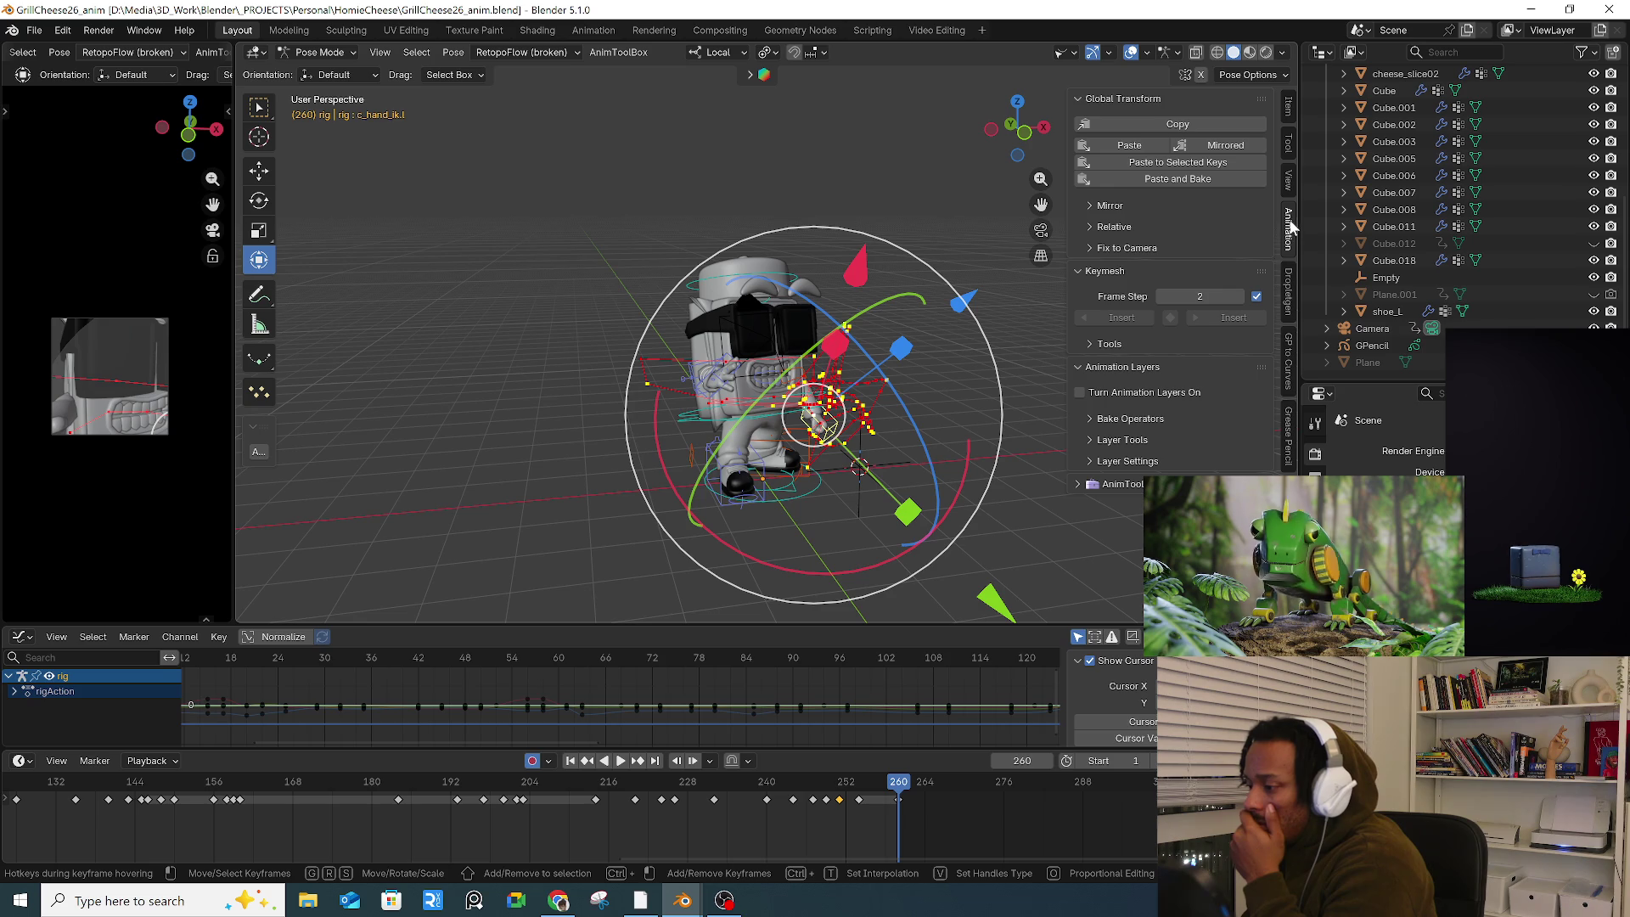
click(1145, 394)
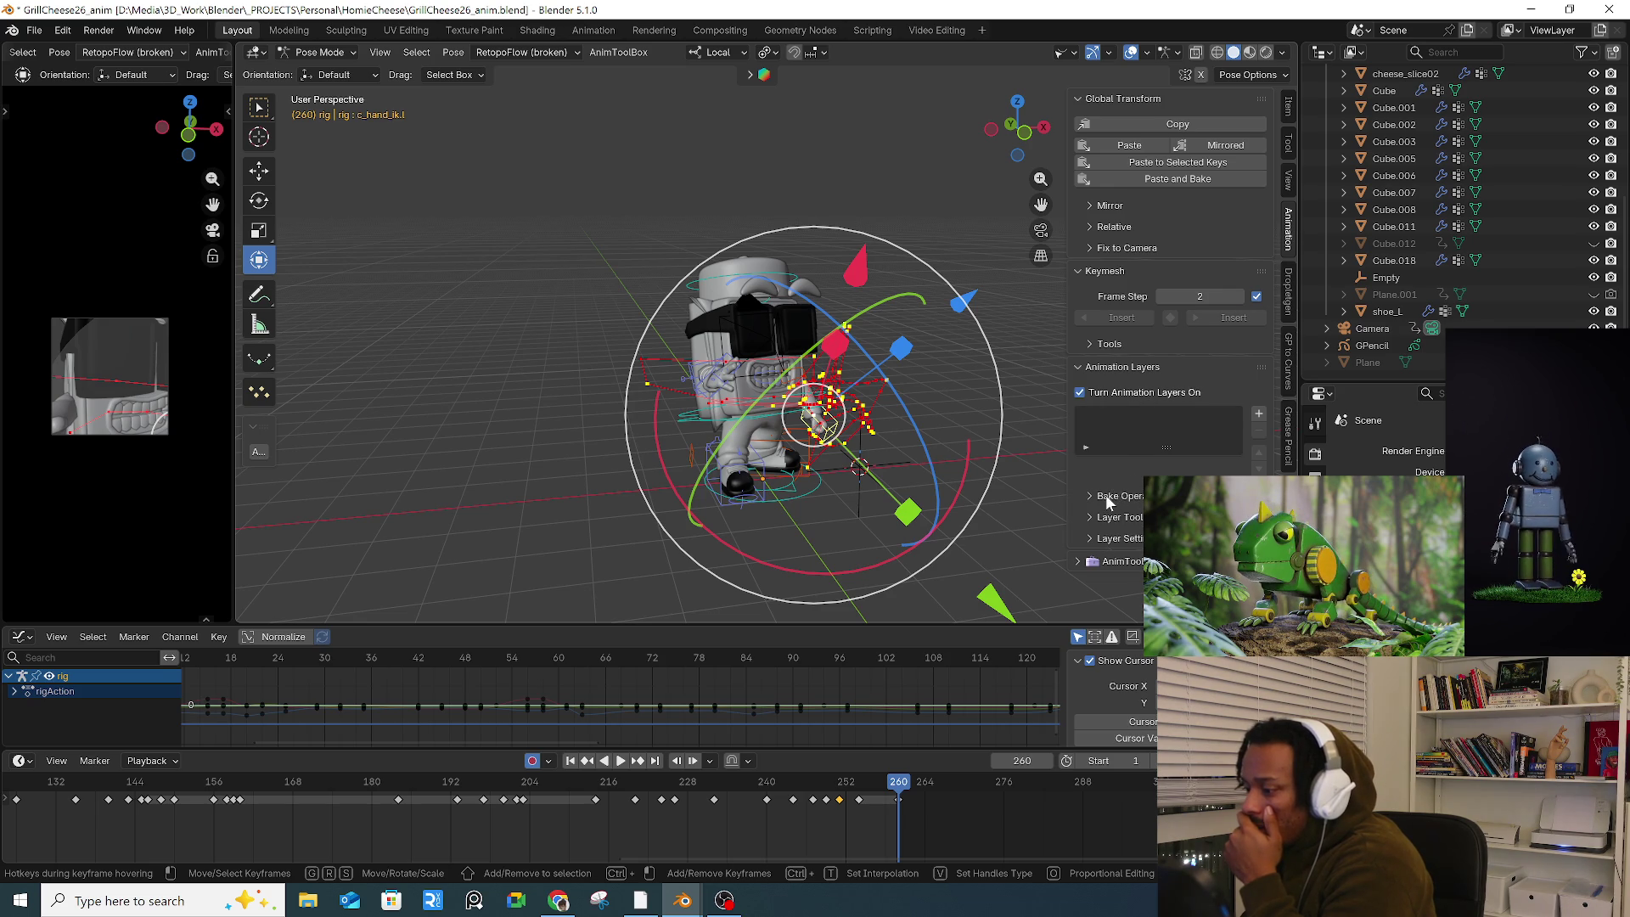
Step: Select all rig bones, expand Layer Tools, and add a new Anim_Layer above Base_Layer
click(500, 412)
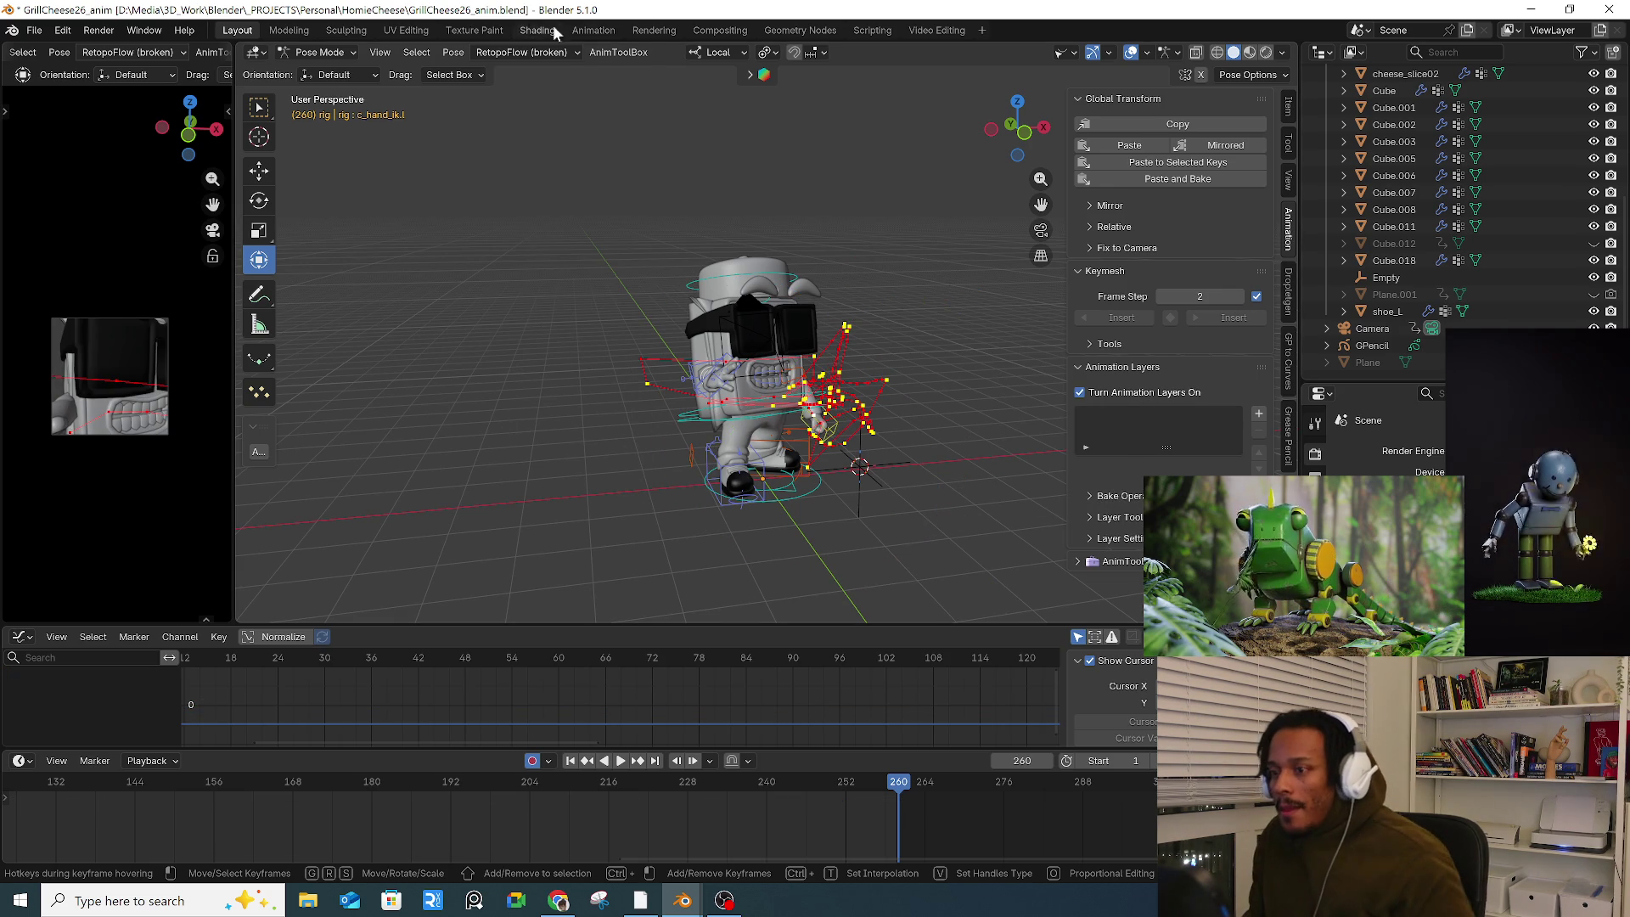
click(604, 51)
key(Escape)
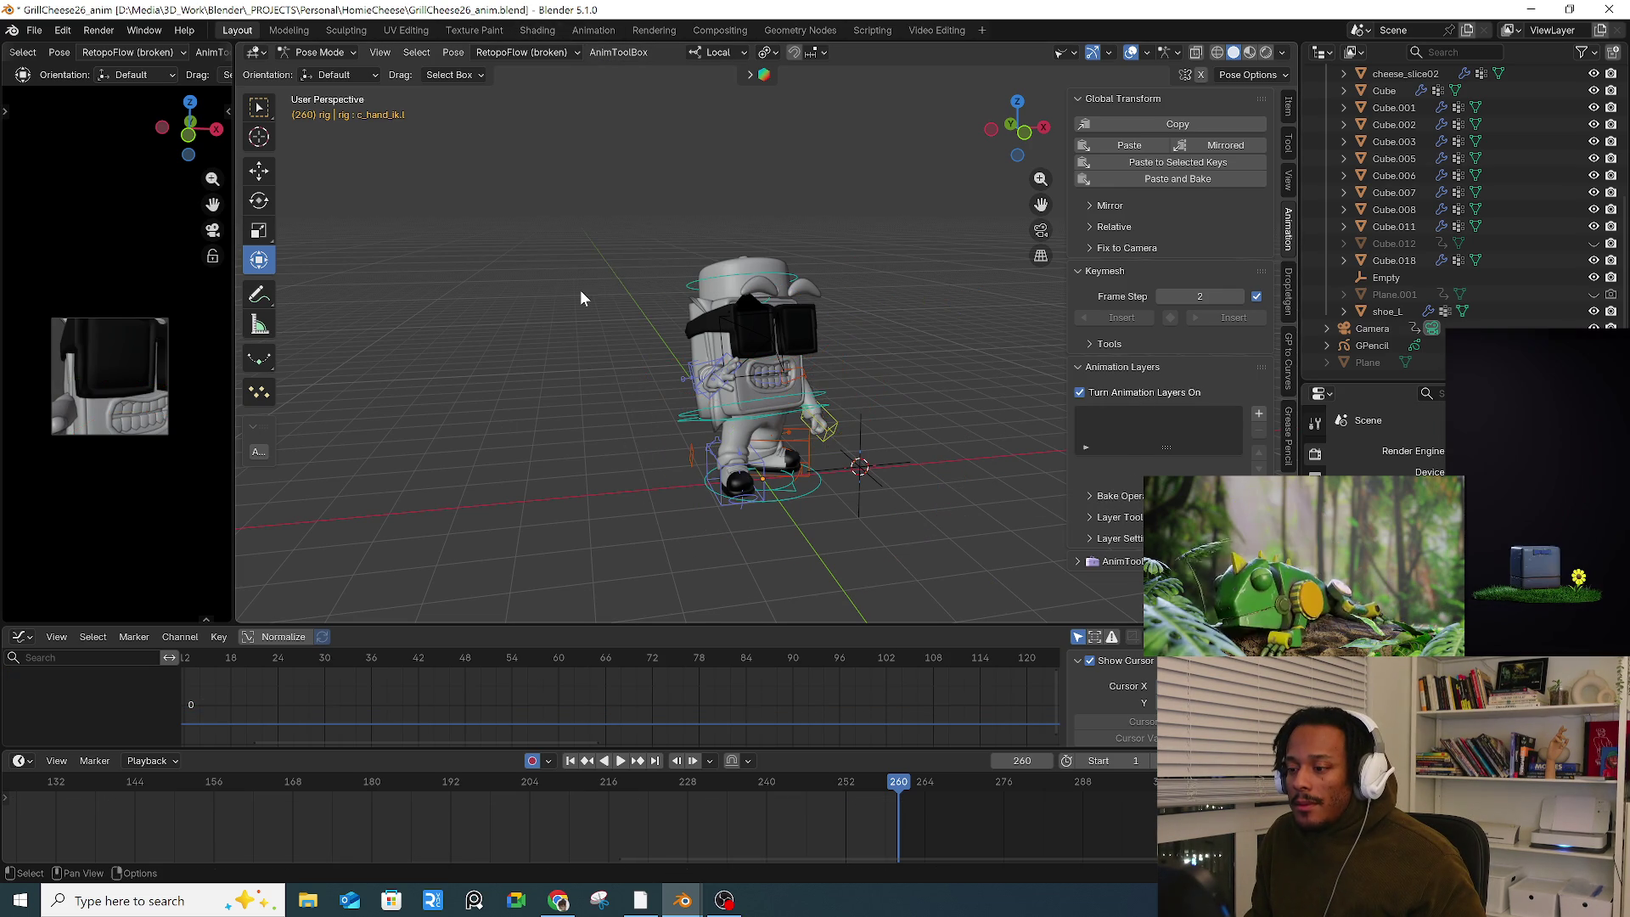
key(a)
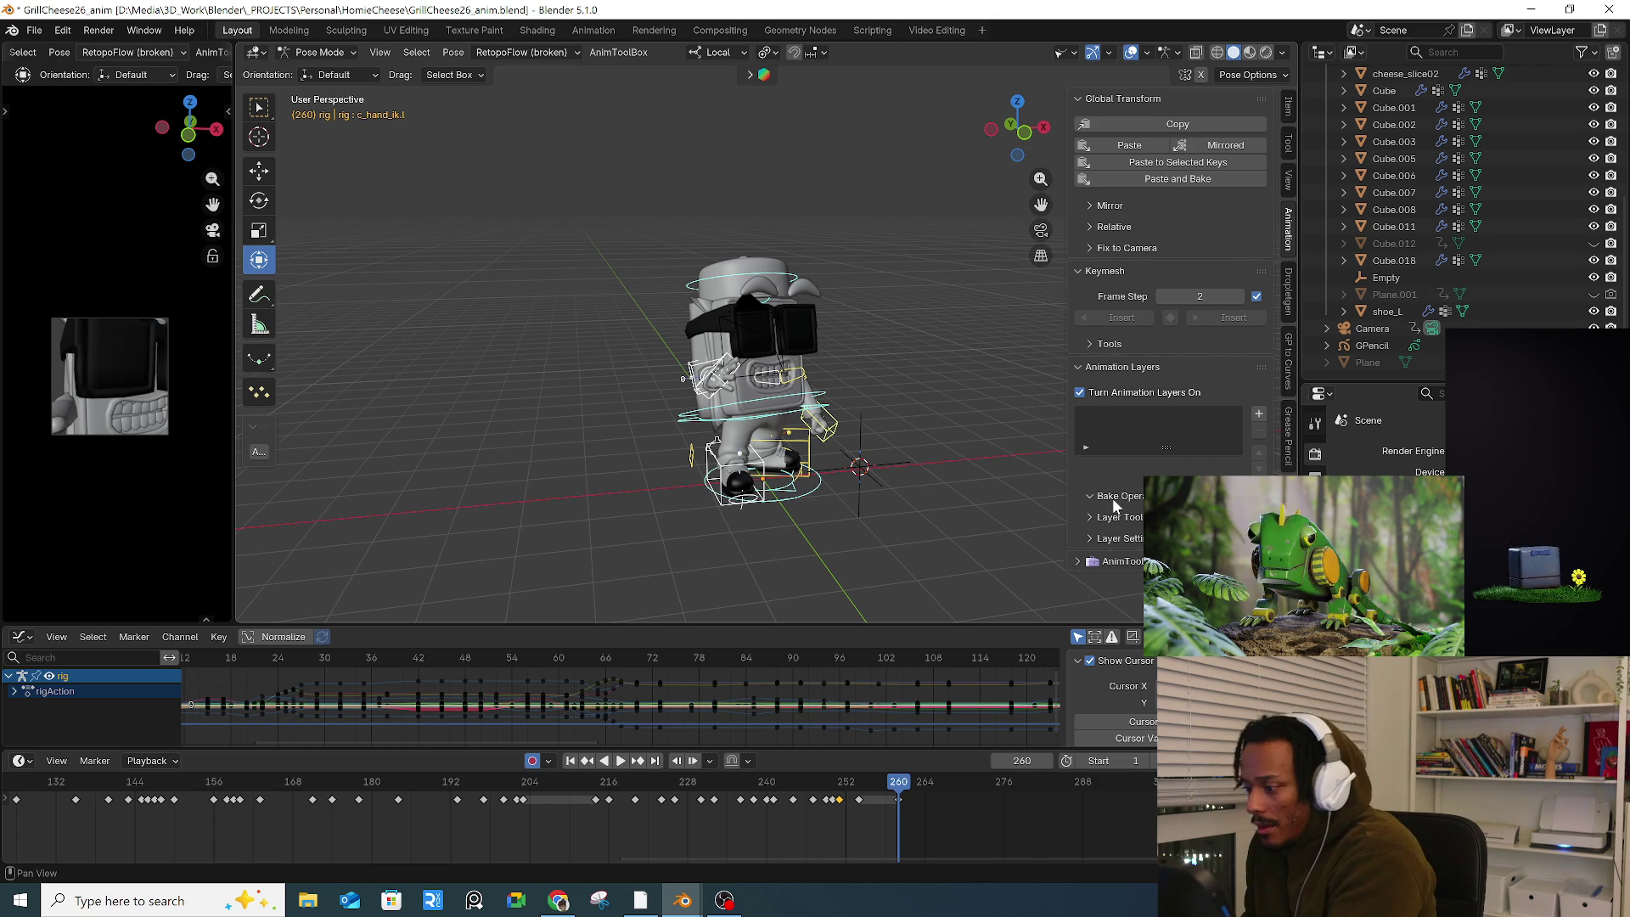
click(1116, 519)
scroll(1153, 468, down, 4)
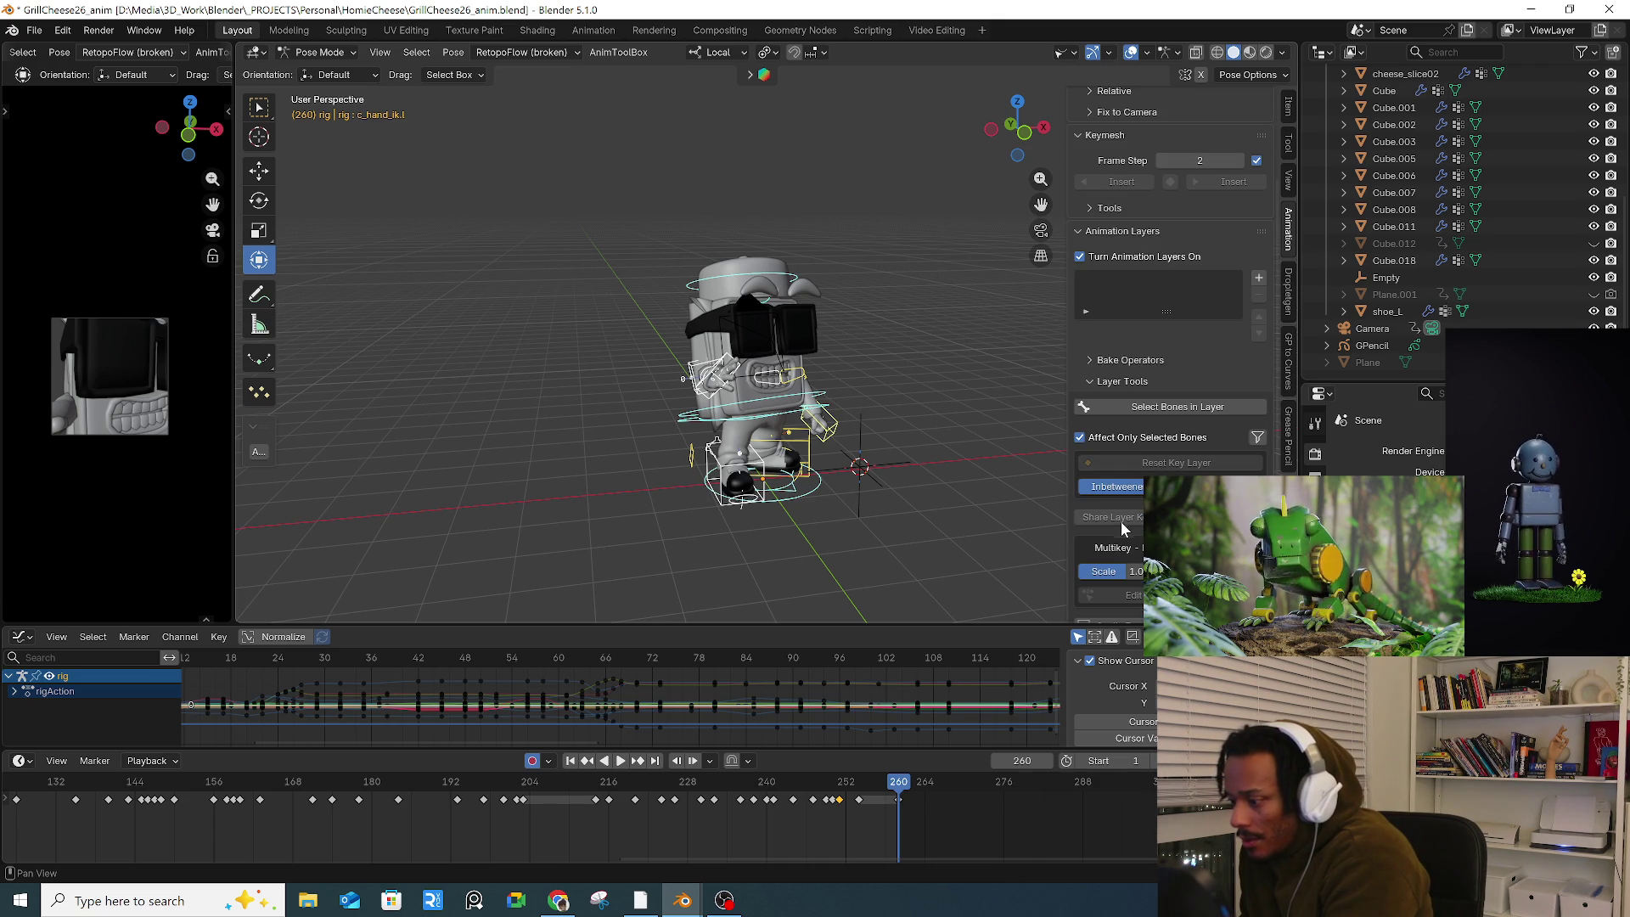
scroll(1120, 434, down, 2)
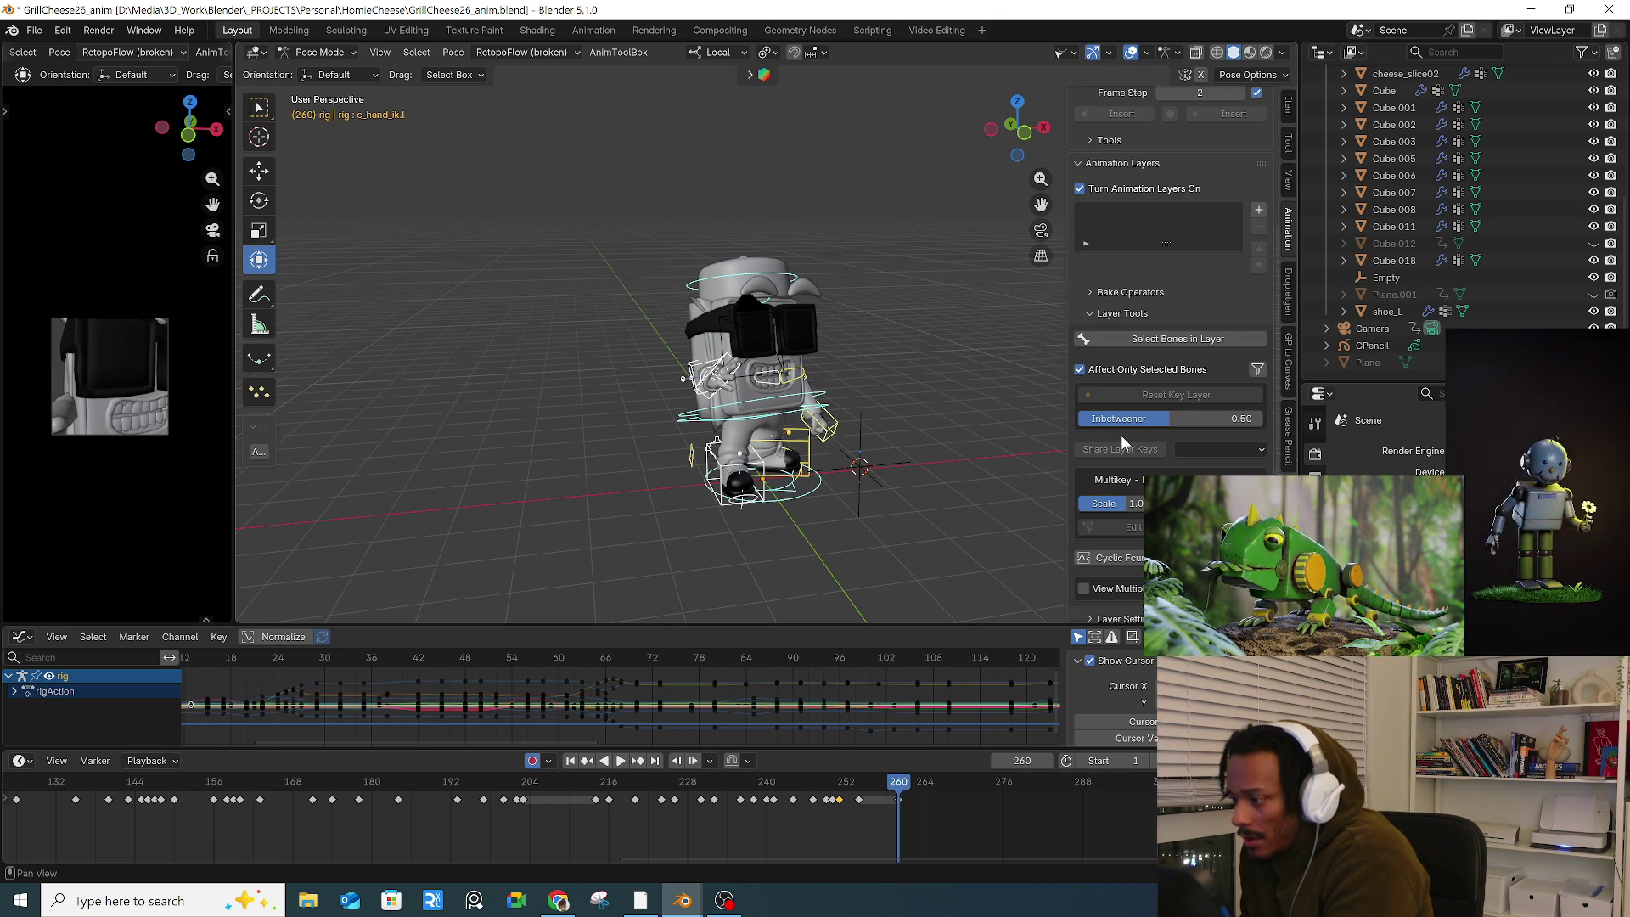
scroll(1121, 435, down, 1)
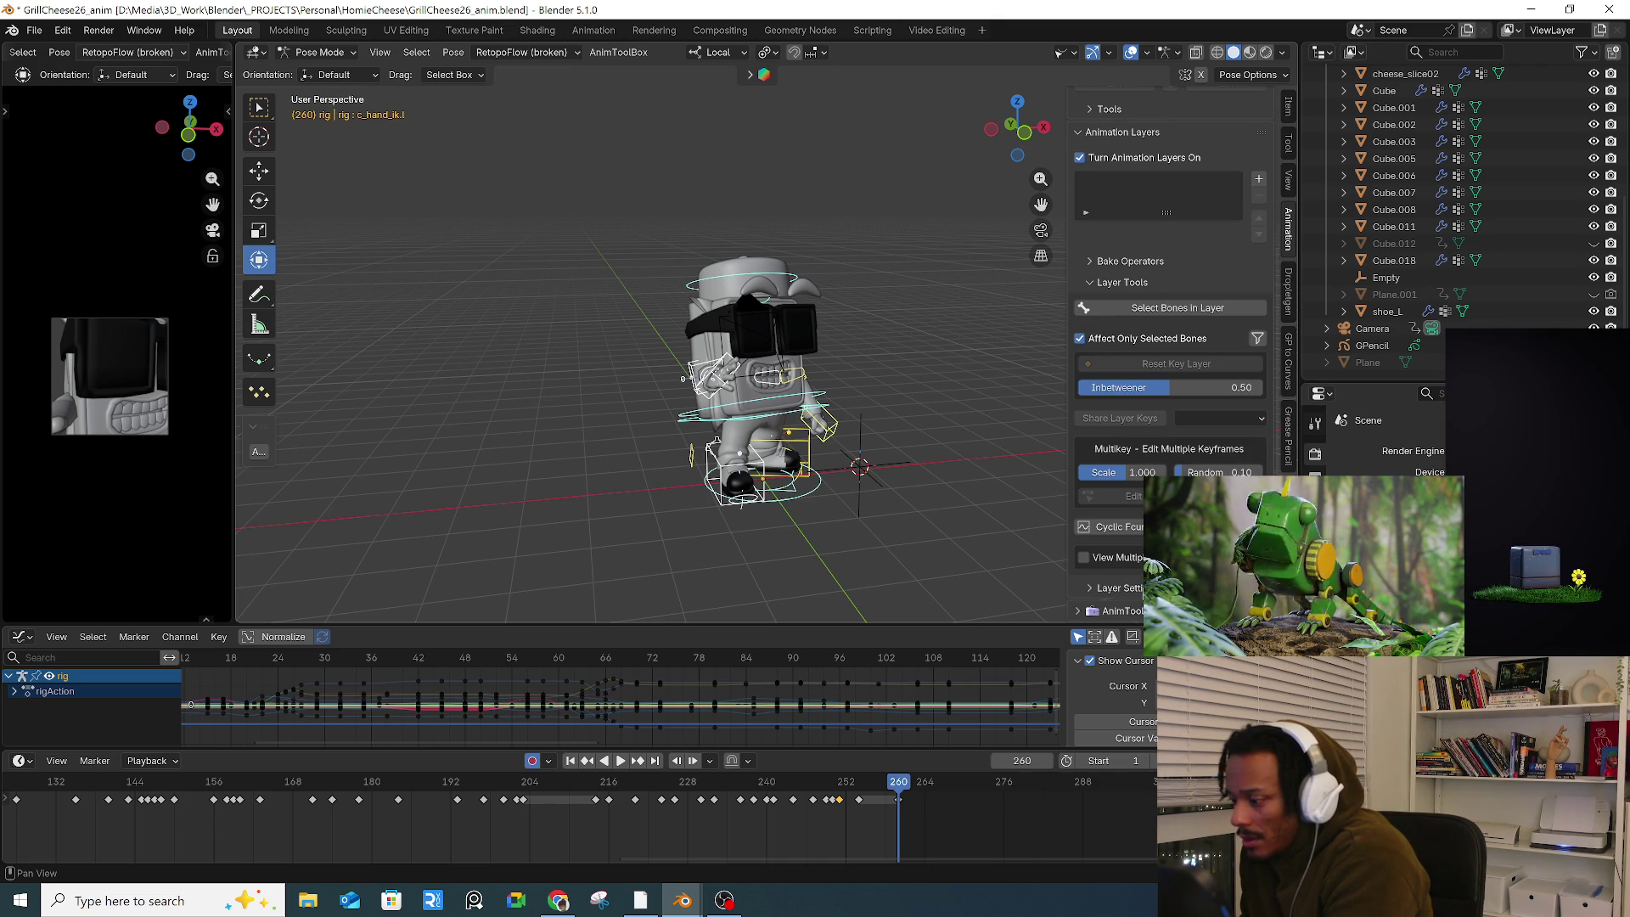
scroll(1172, 280, up, 5)
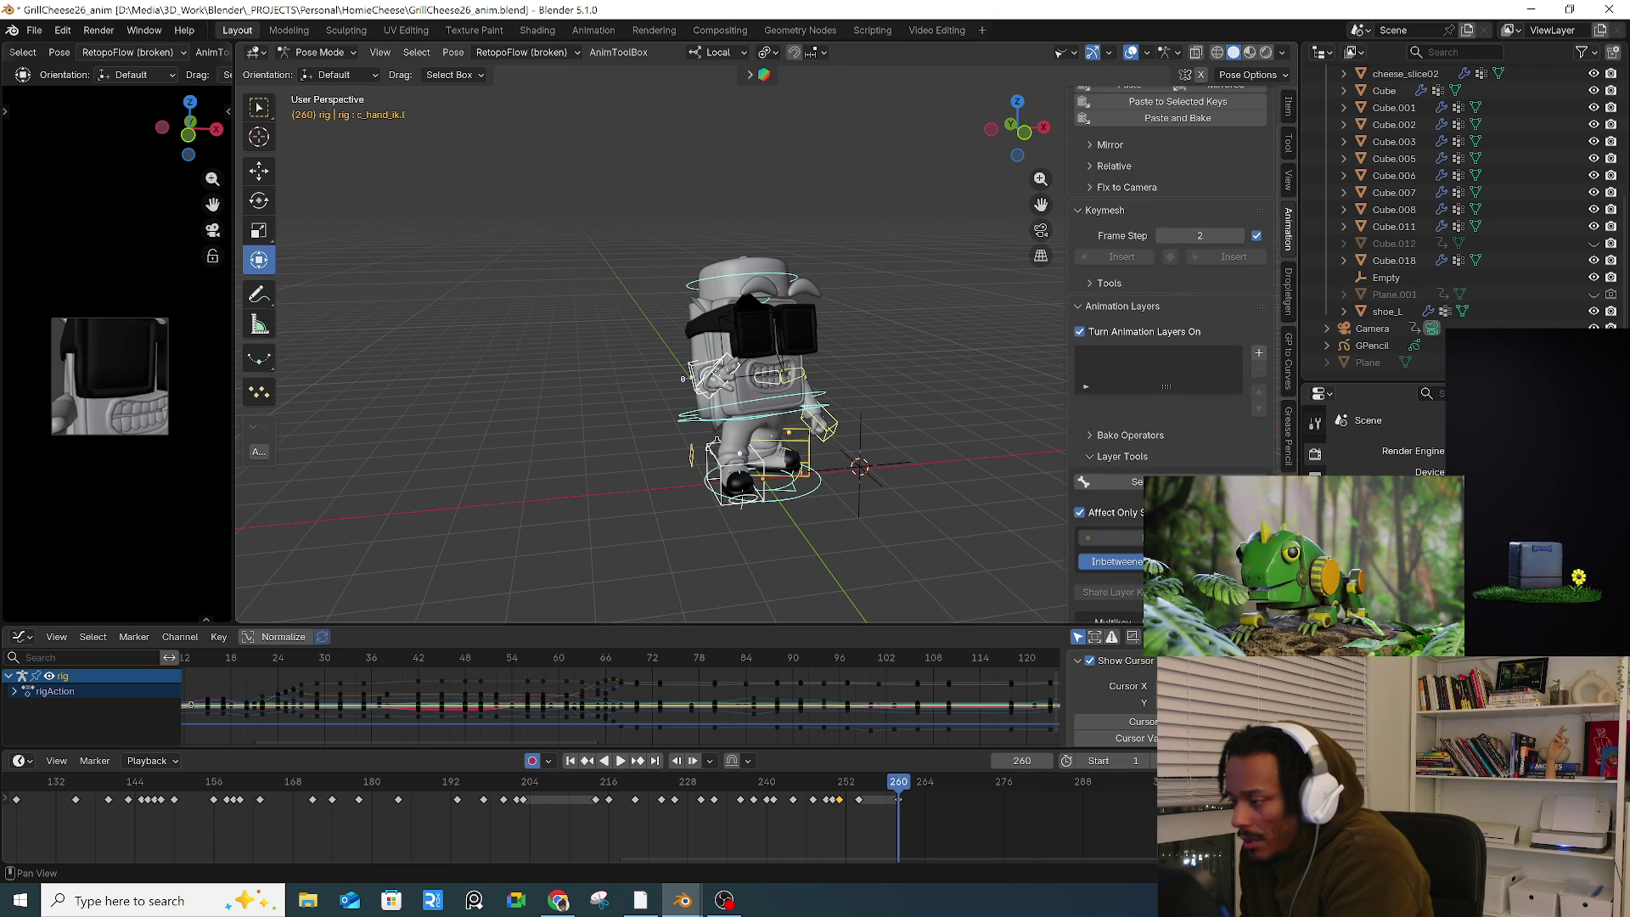
scroll(1244, 454, up, 2)
click(1259, 415)
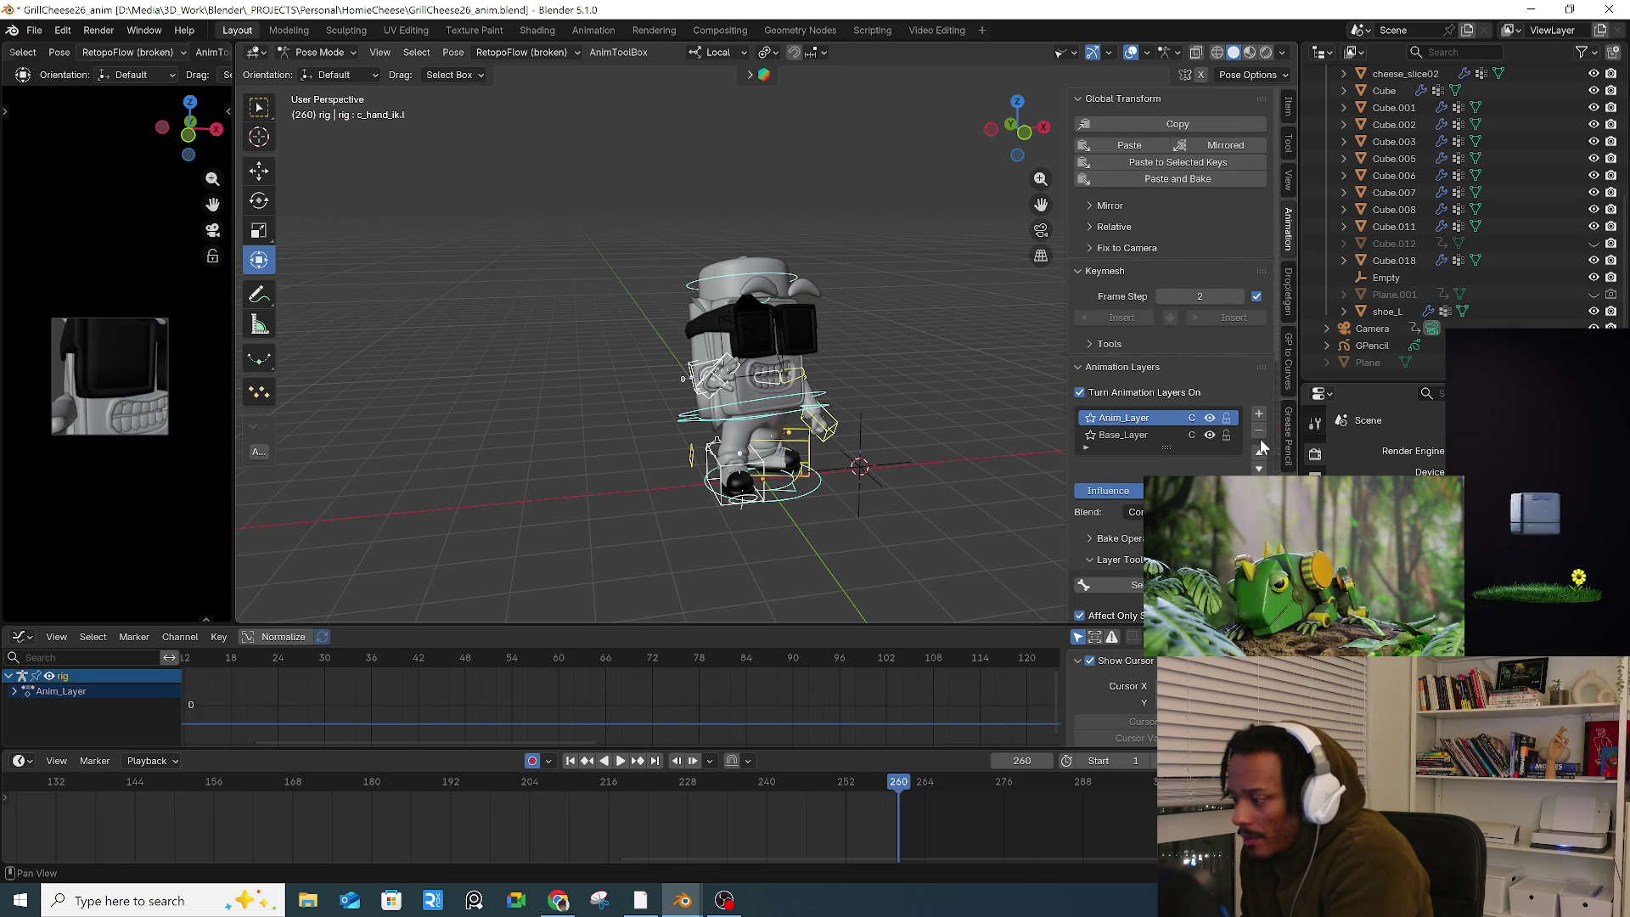
Step: Merge Anim_Layer down with Merge / Bake, and confirm the Merge_Layers_Down dialog set to Anim Layers
right_click(1119, 418)
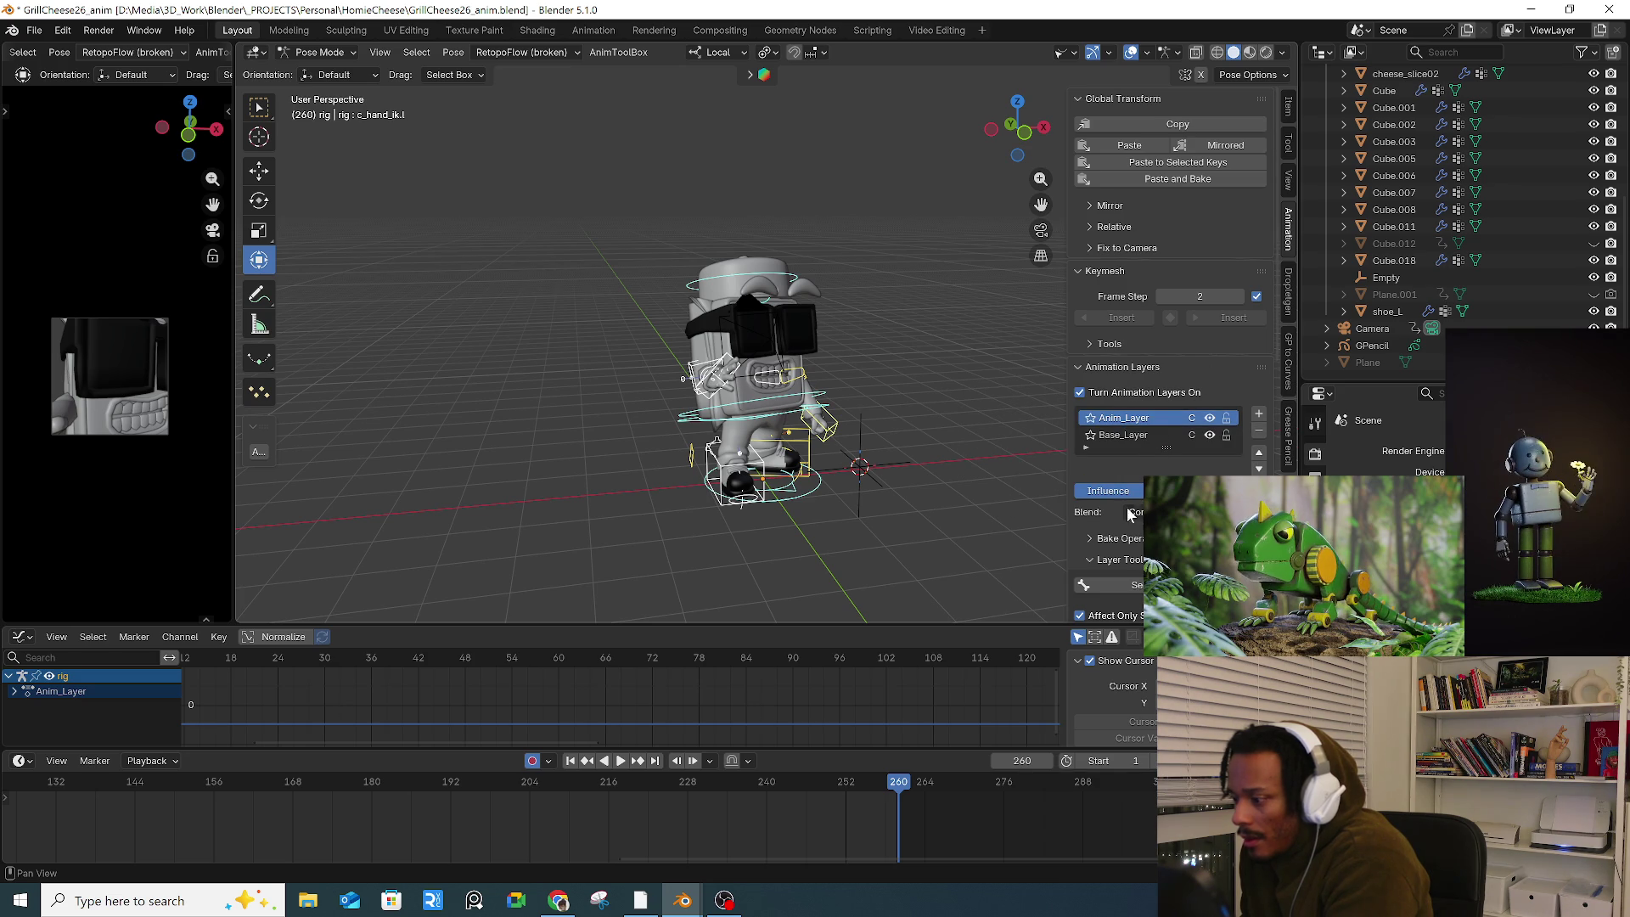
scroll(1137, 510, down, 1)
click(1138, 506)
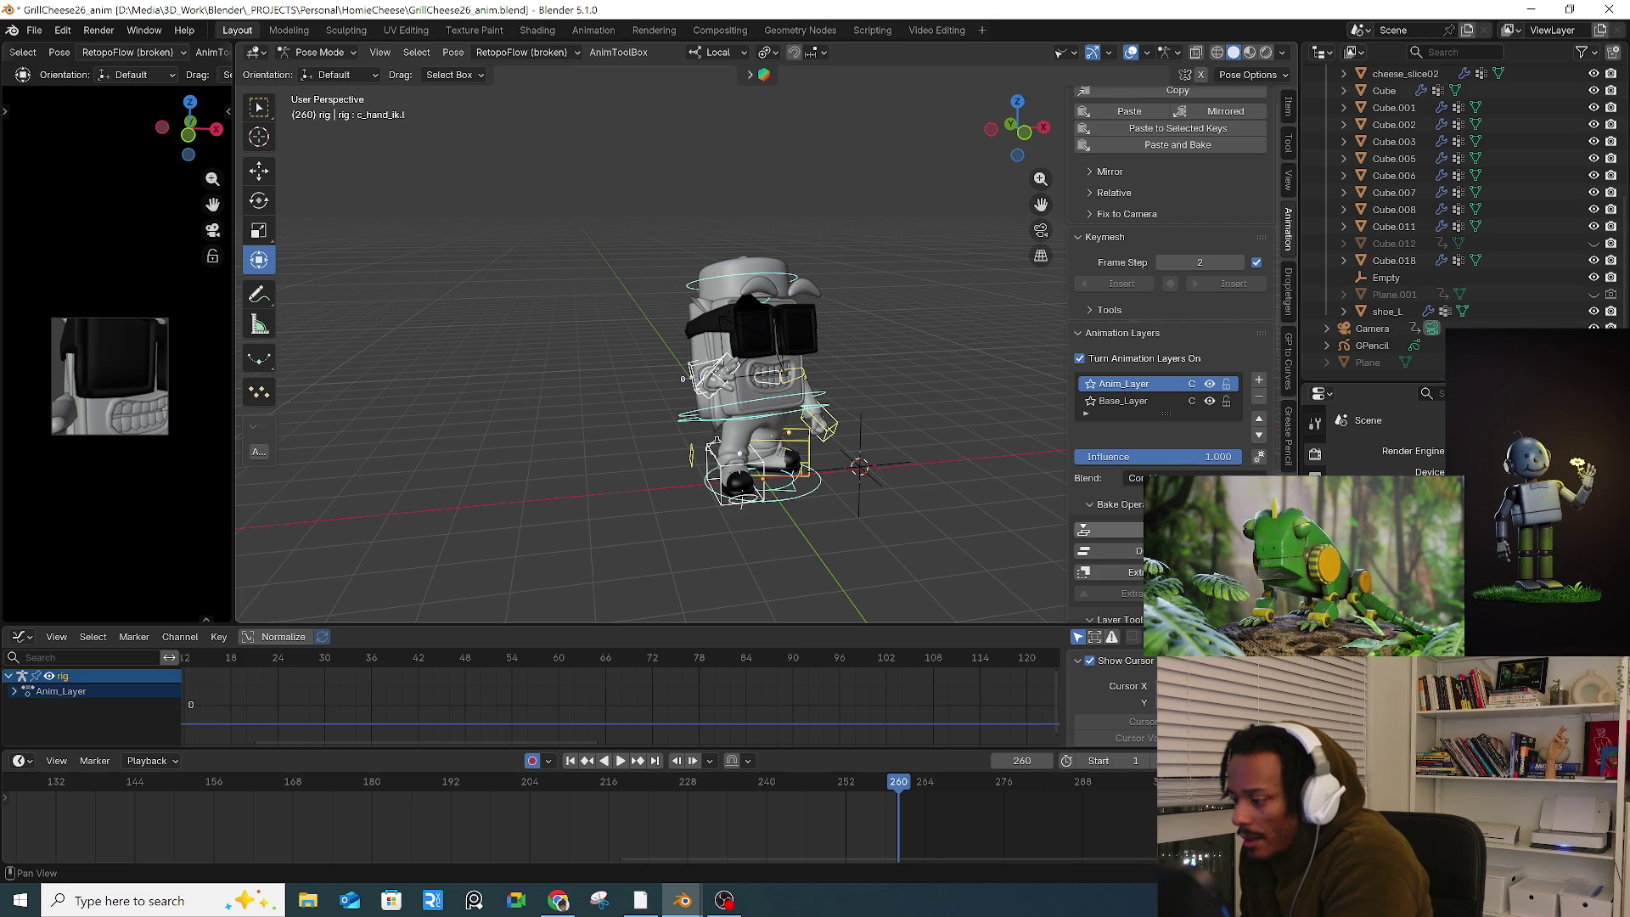
scroll(1171, 382, down, 4)
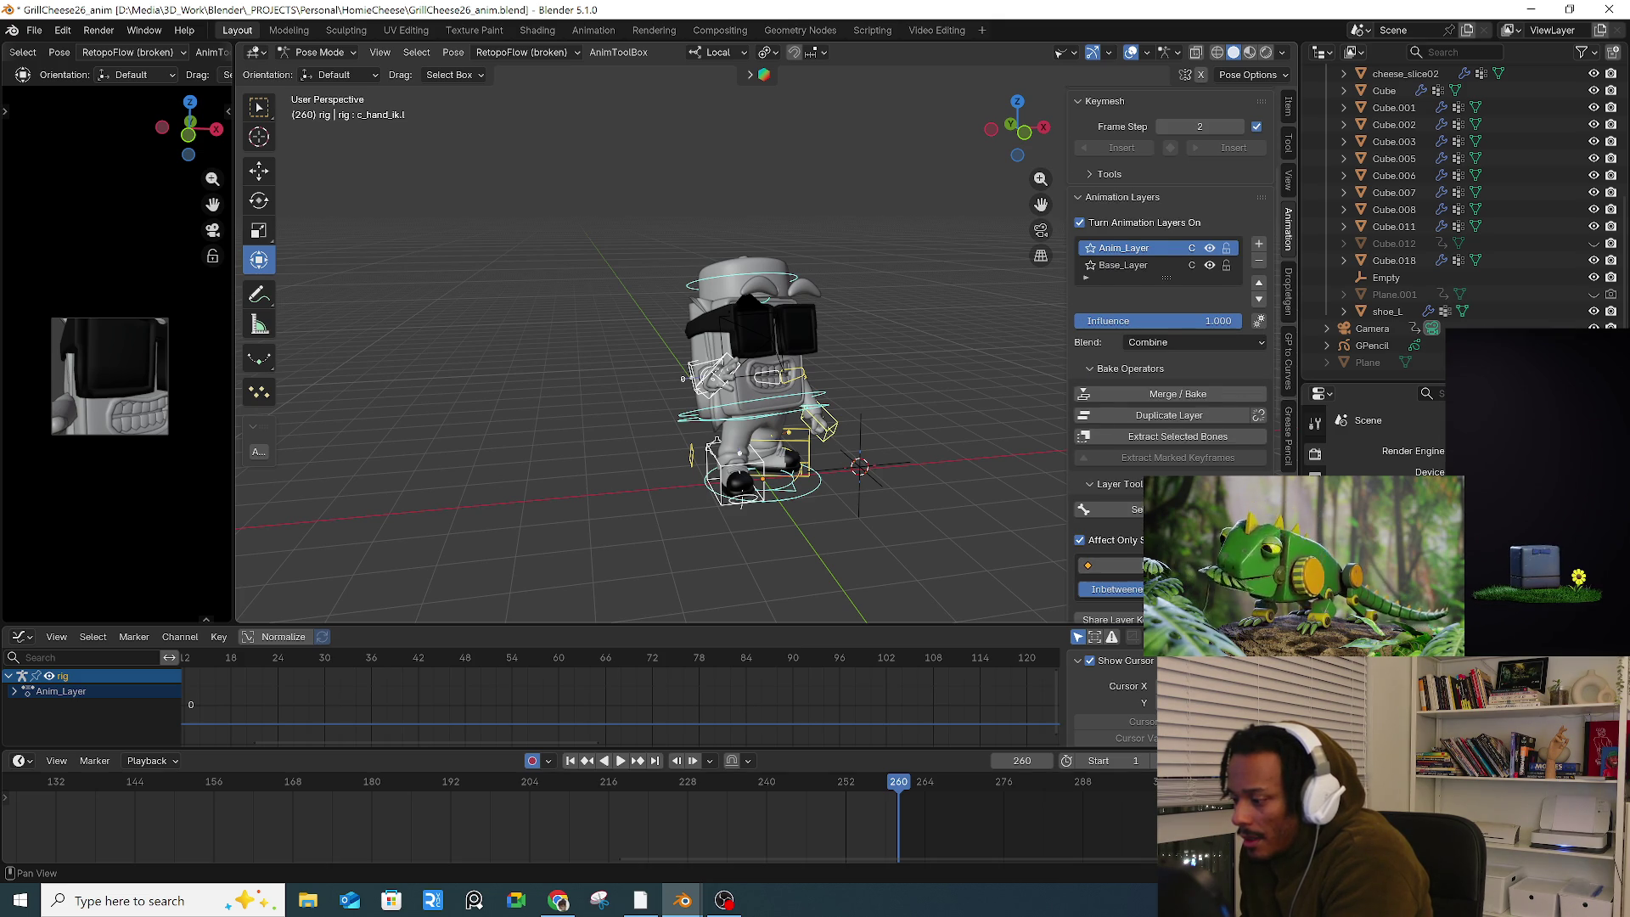
scroll(1171, 382, down, 2)
scroll(1171, 382, down, 4)
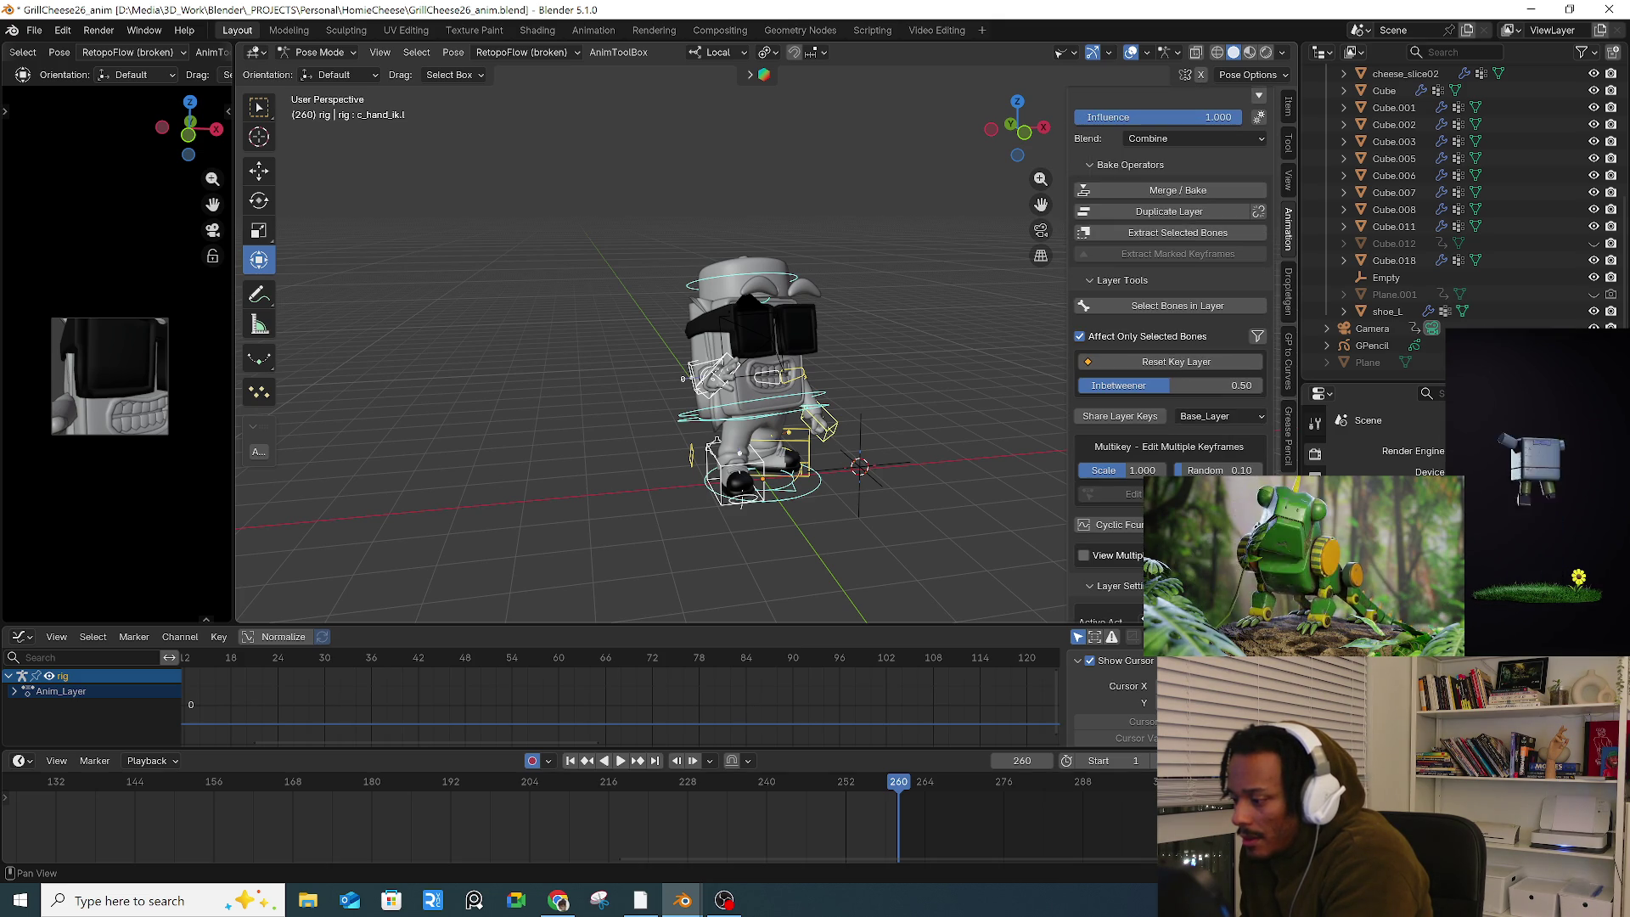
scroll(1172, 356, down, 1)
scroll(1172, 356, down, 5)
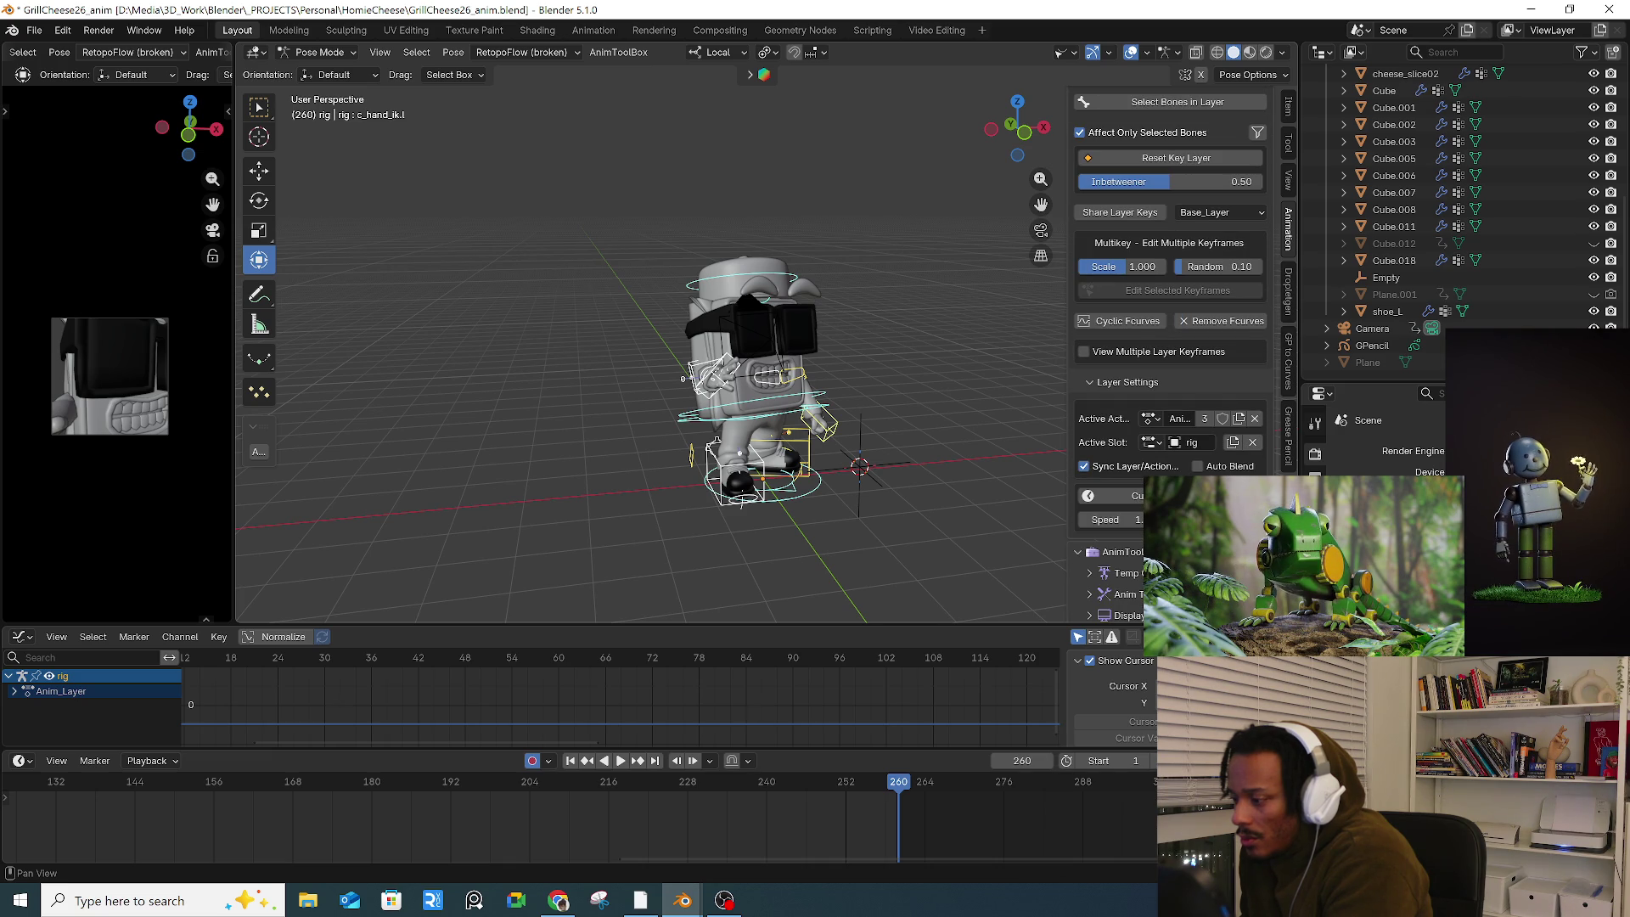
scroll(1171, 339, down, 10)
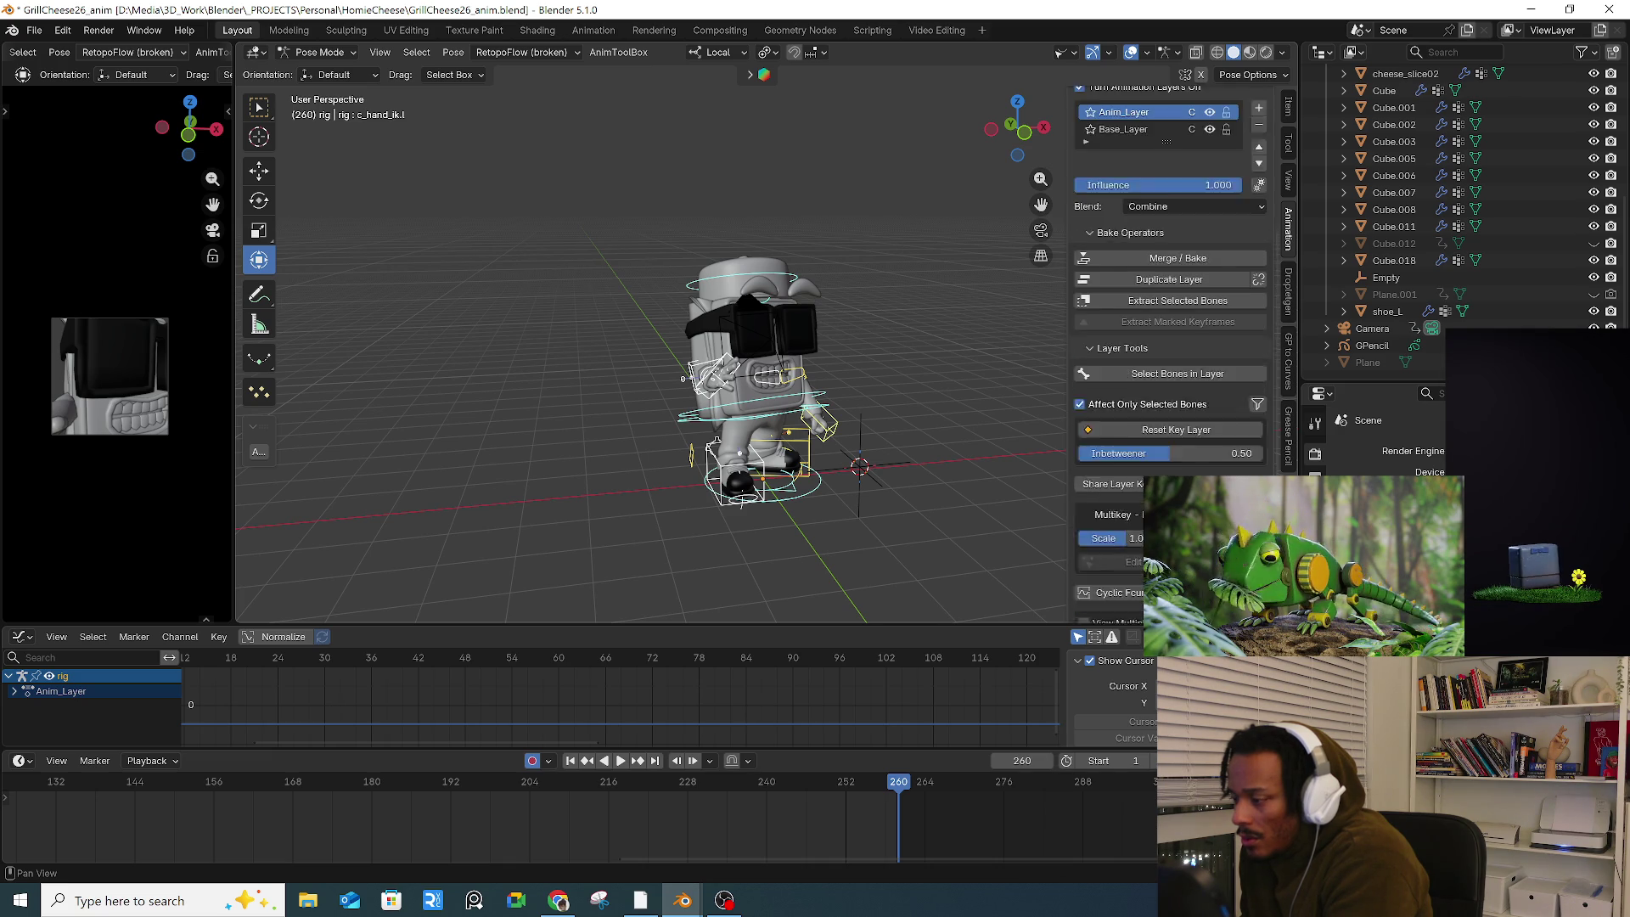
click(1185, 462)
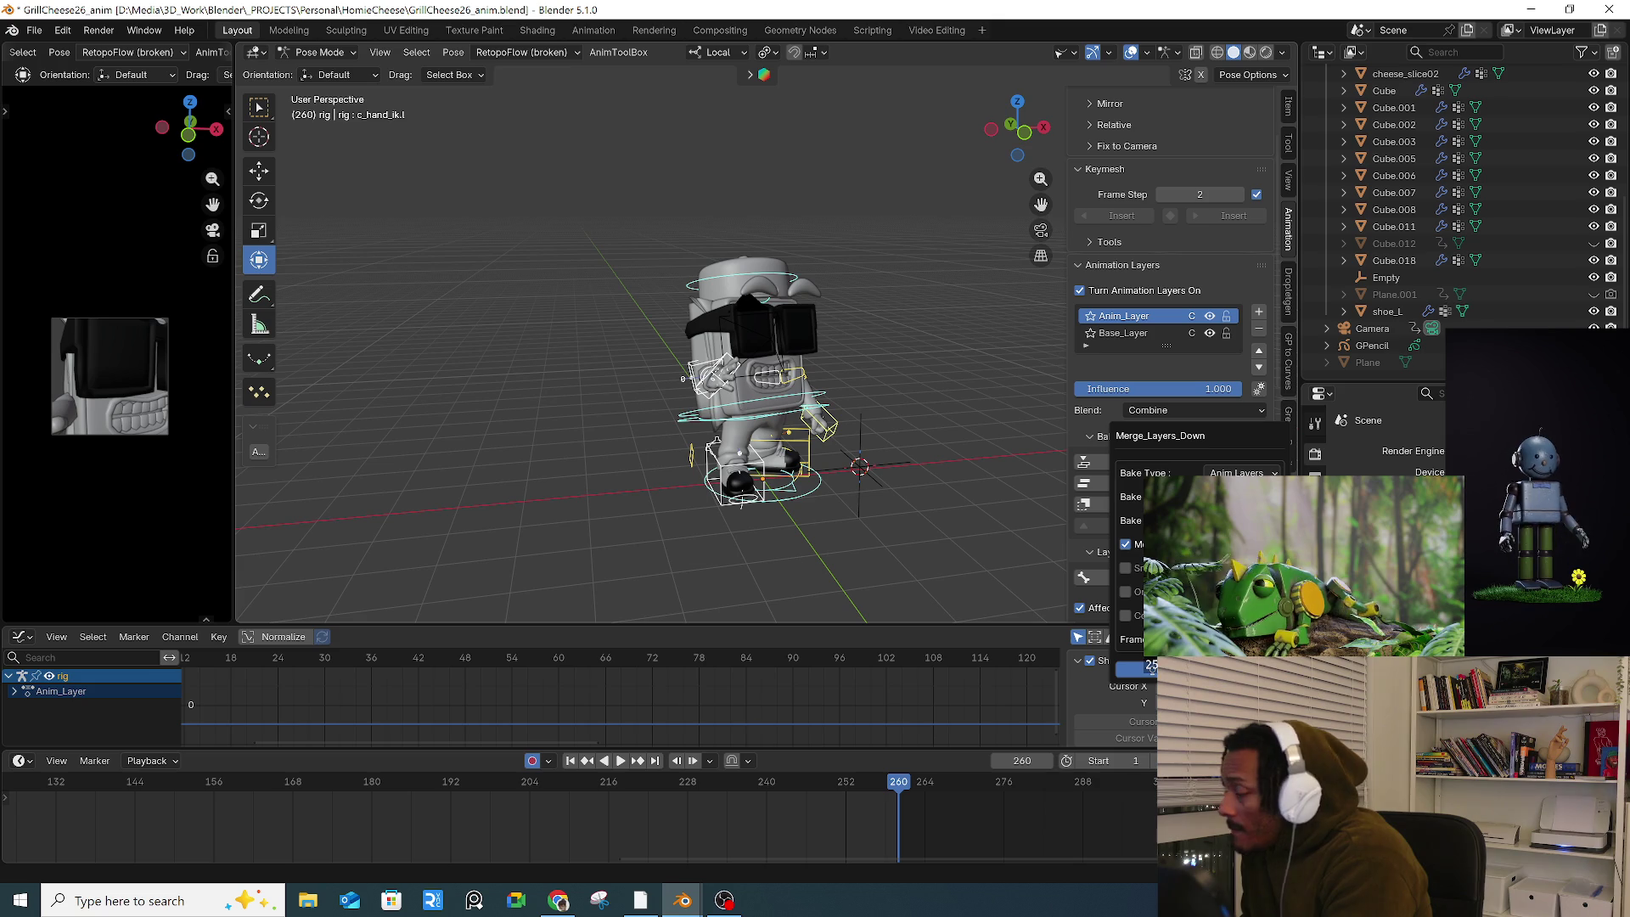
click(1150, 666)
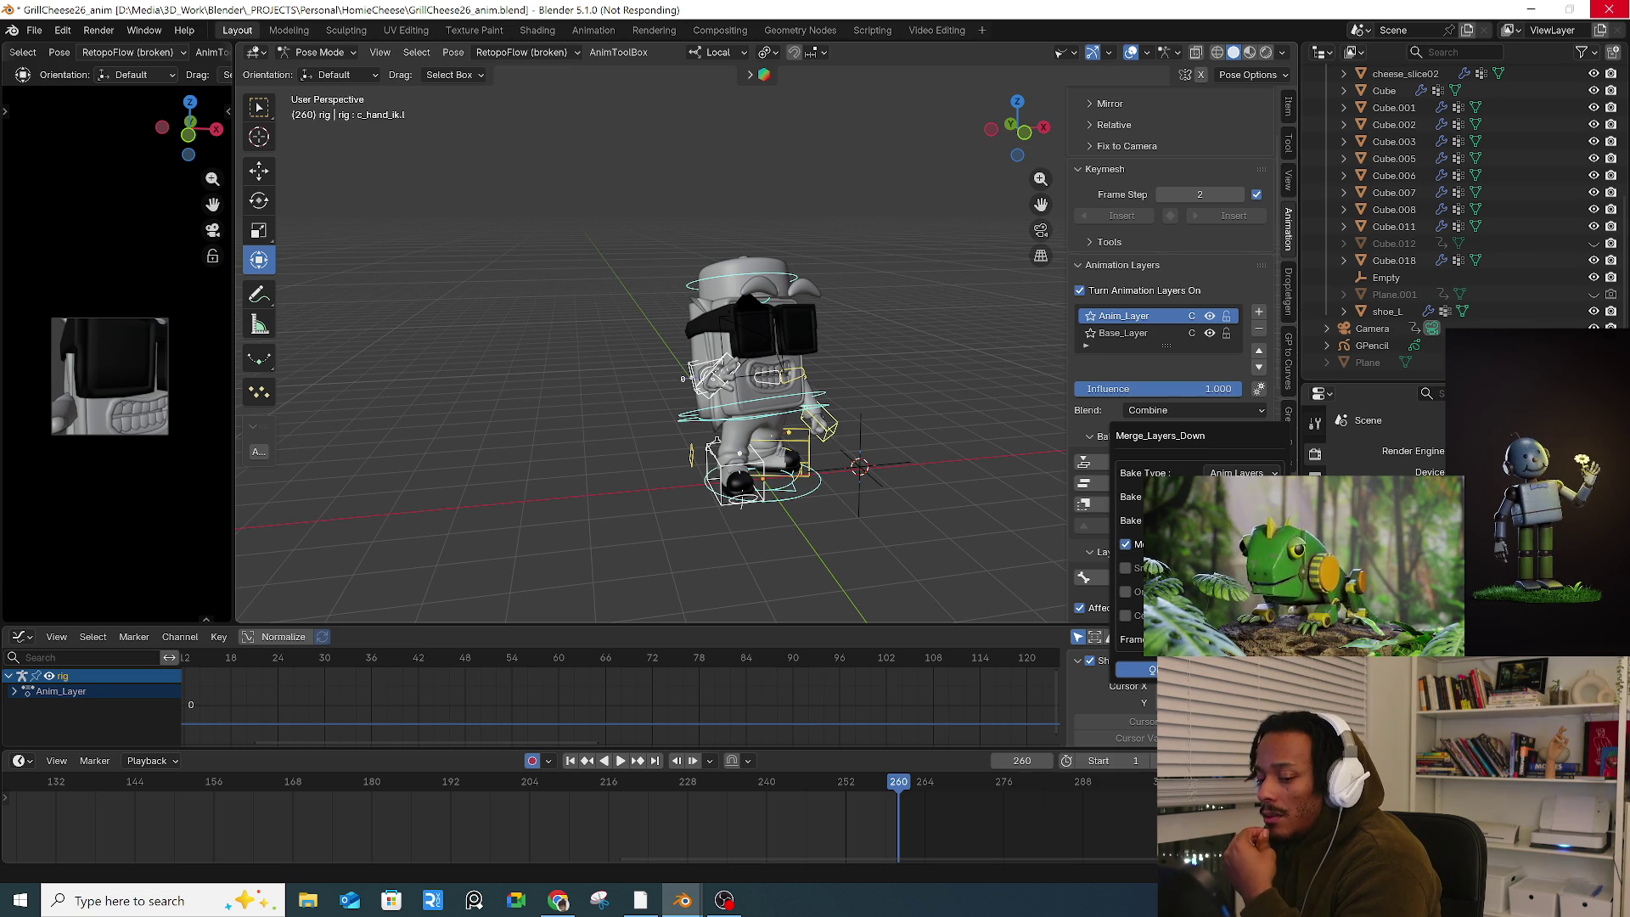
Step: Add a fresh empty Anim_Layer above Base_Layer and select the rig's root control bone
middle_drag(403, 819, 917, 839)
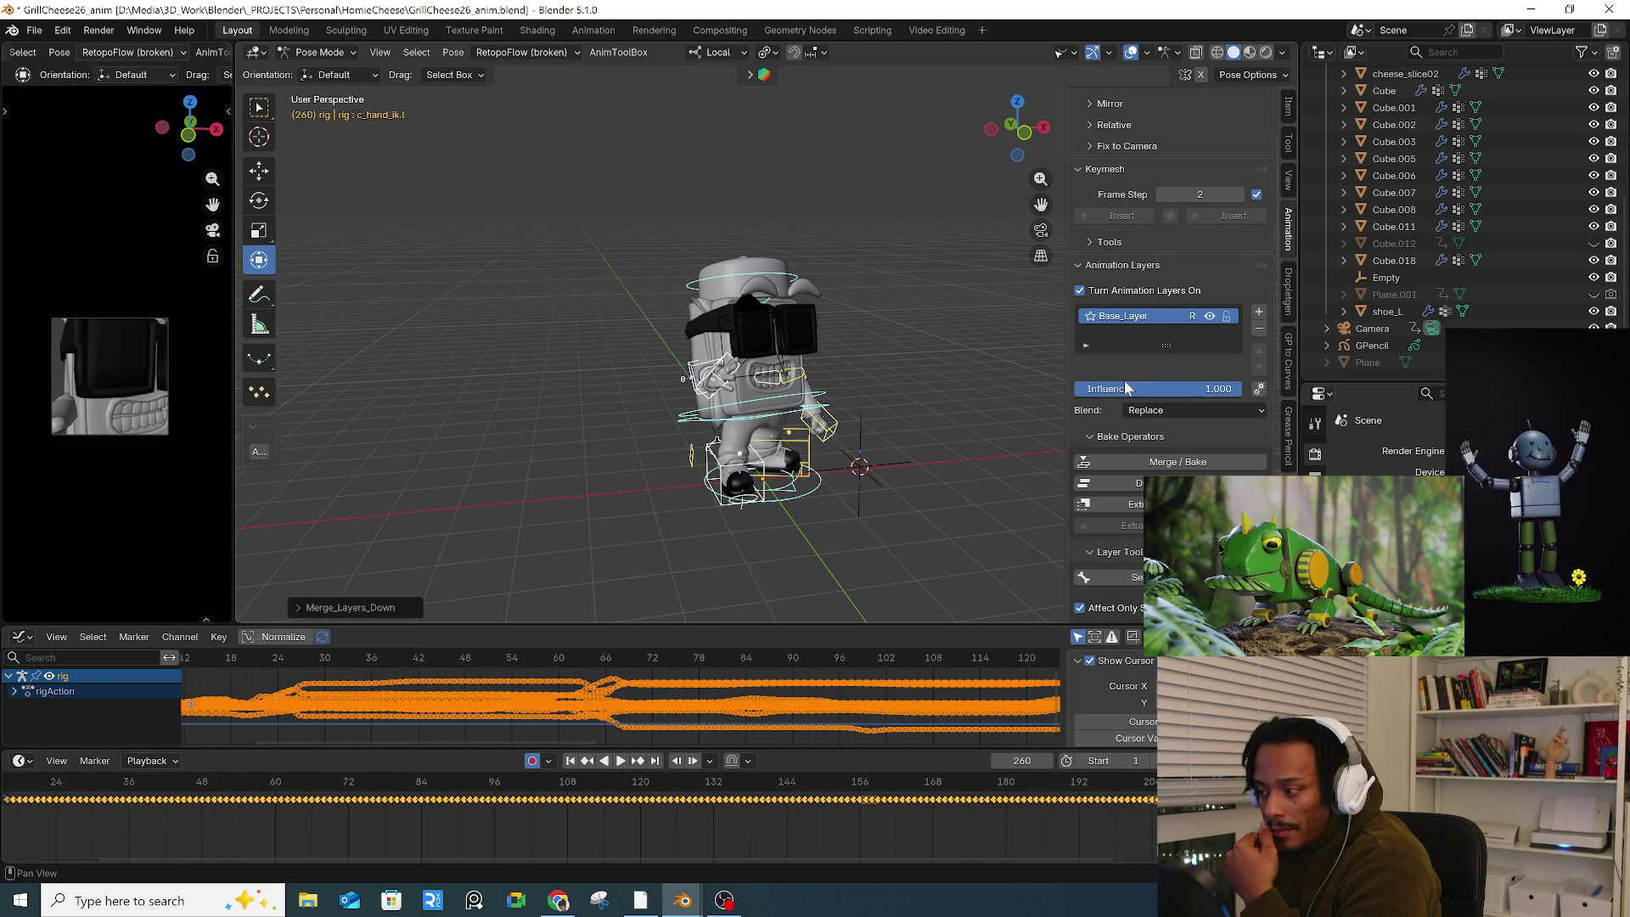
click(1258, 311)
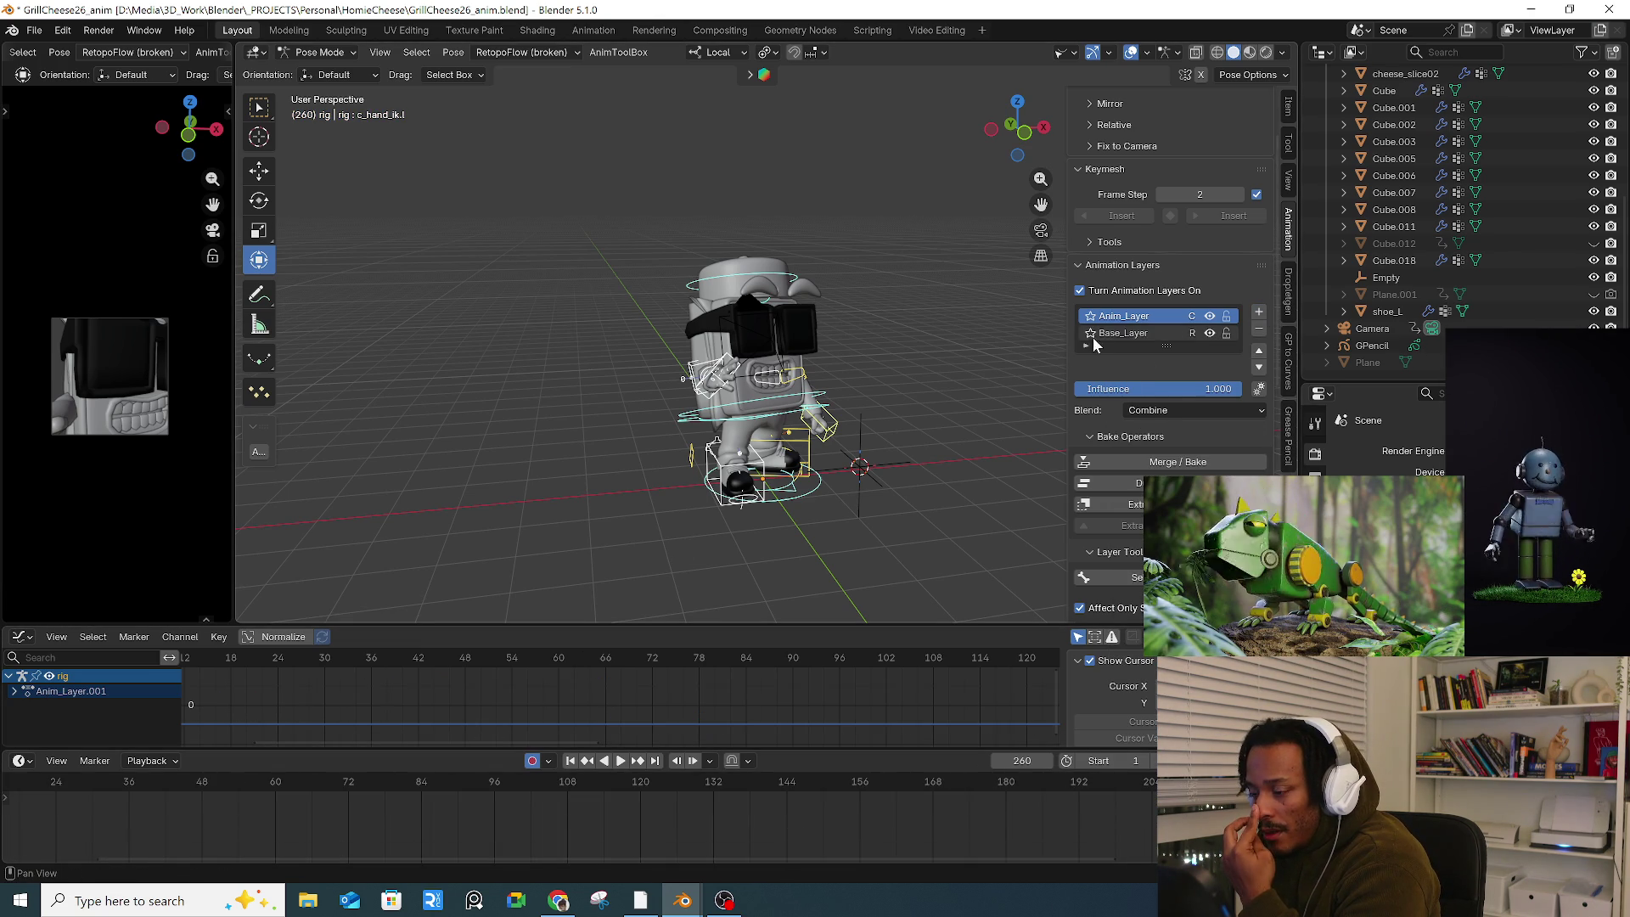
scroll(718, 421, up, 5)
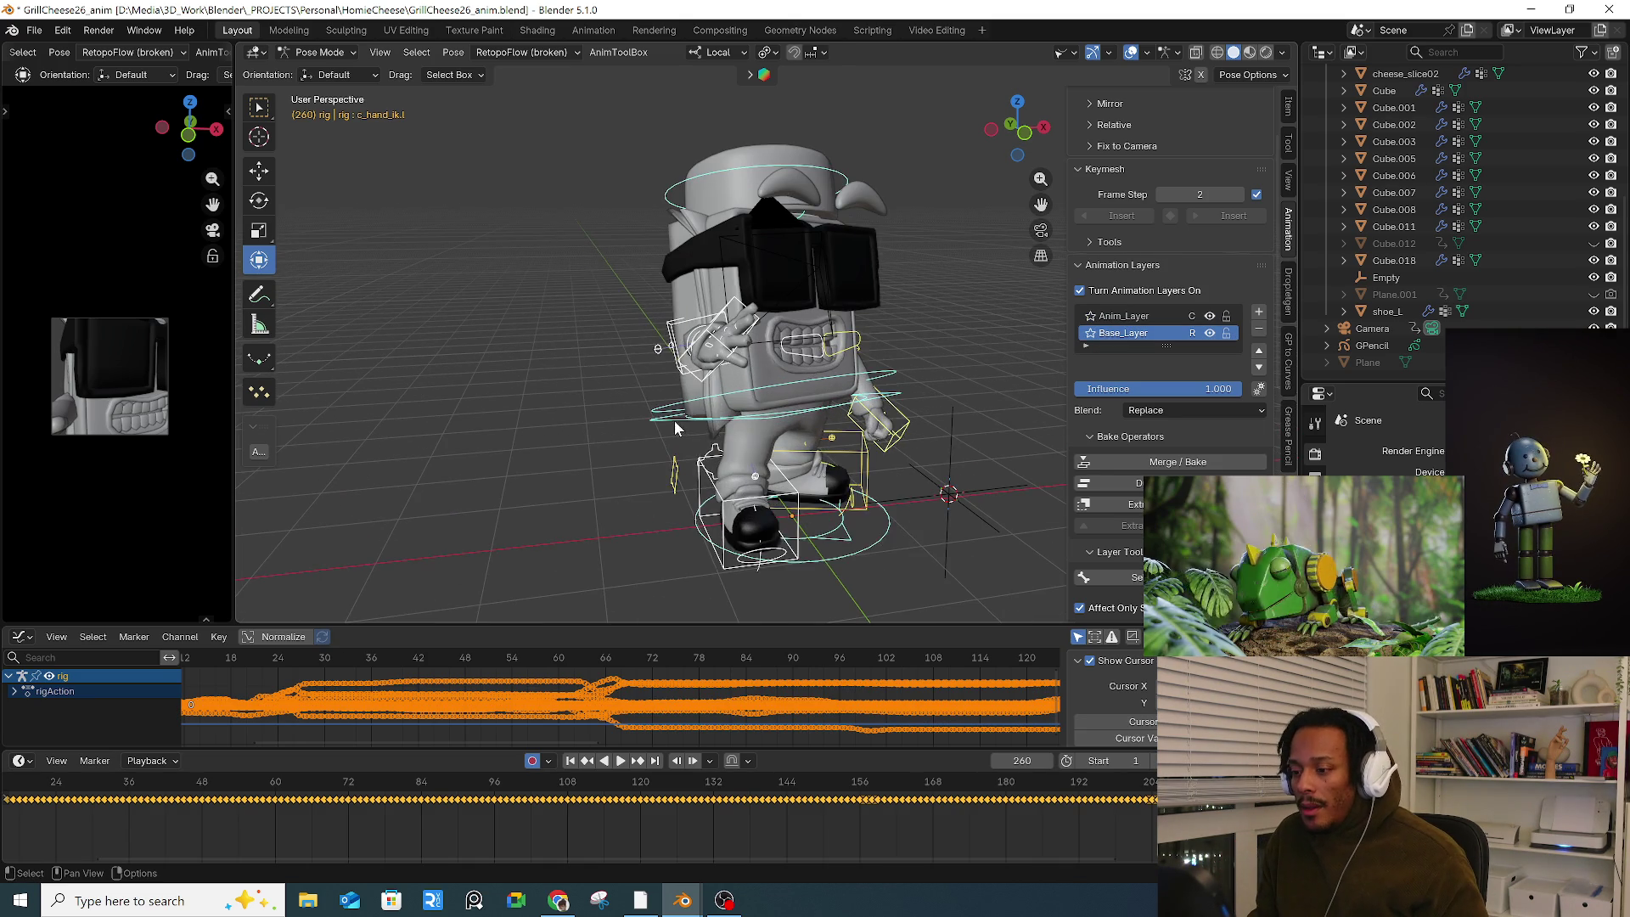
click(663, 486)
drag(663, 486, 371, 856)
middle_drag(370, 857, 908, 860)
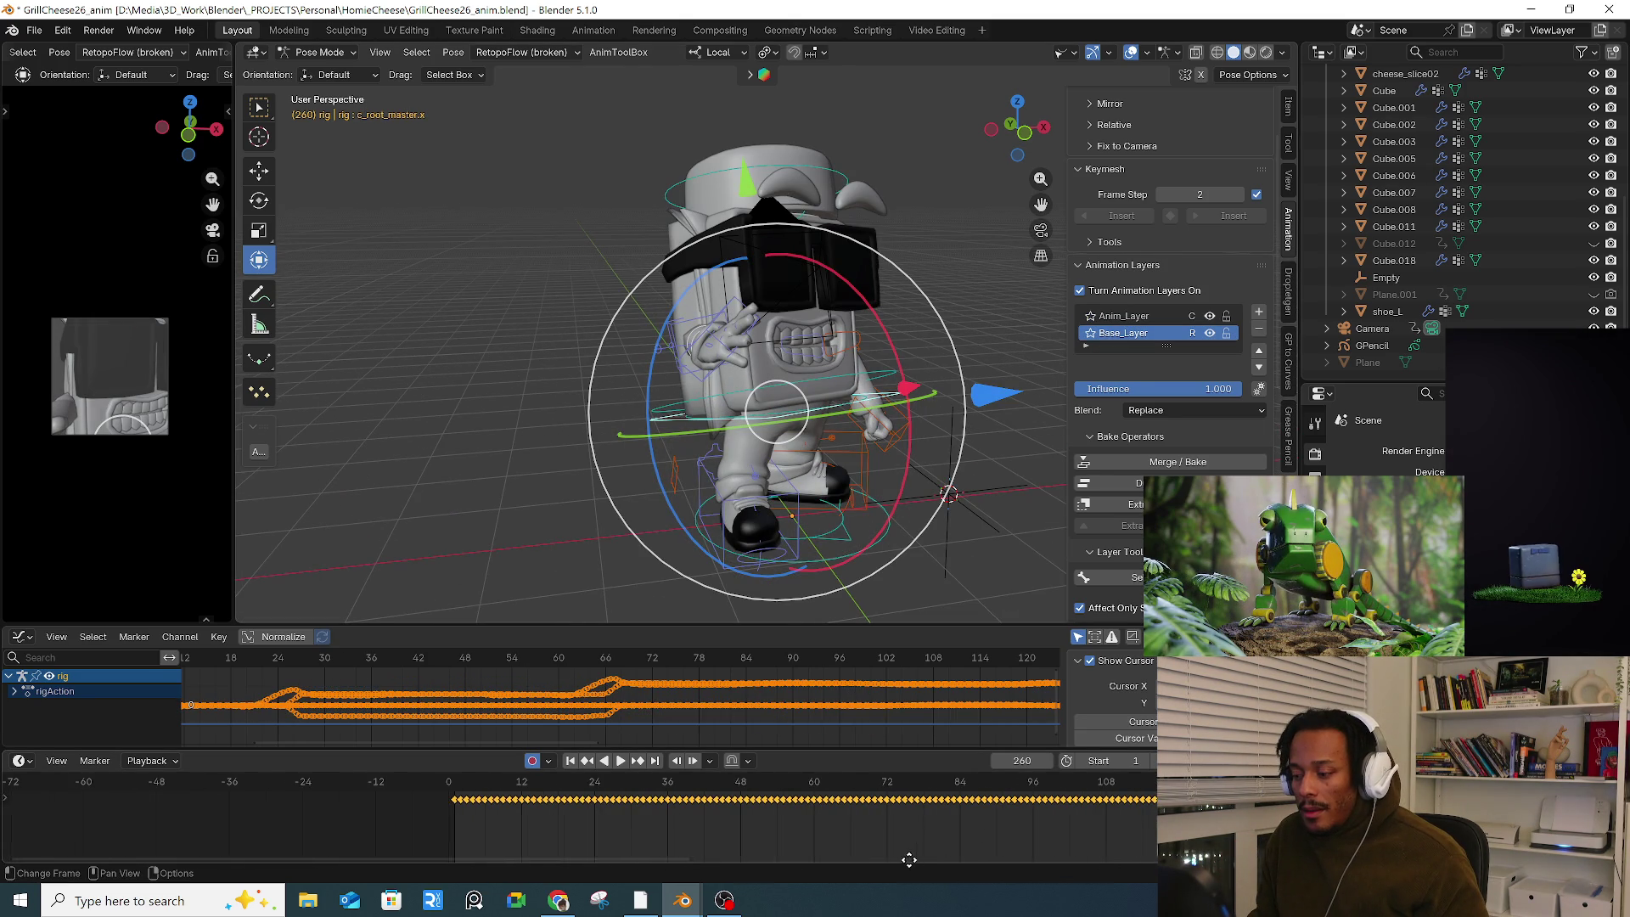
Step: Play the baked dance from the start, stop at frame 17, and reselect the root control
click(457, 805)
key(space)
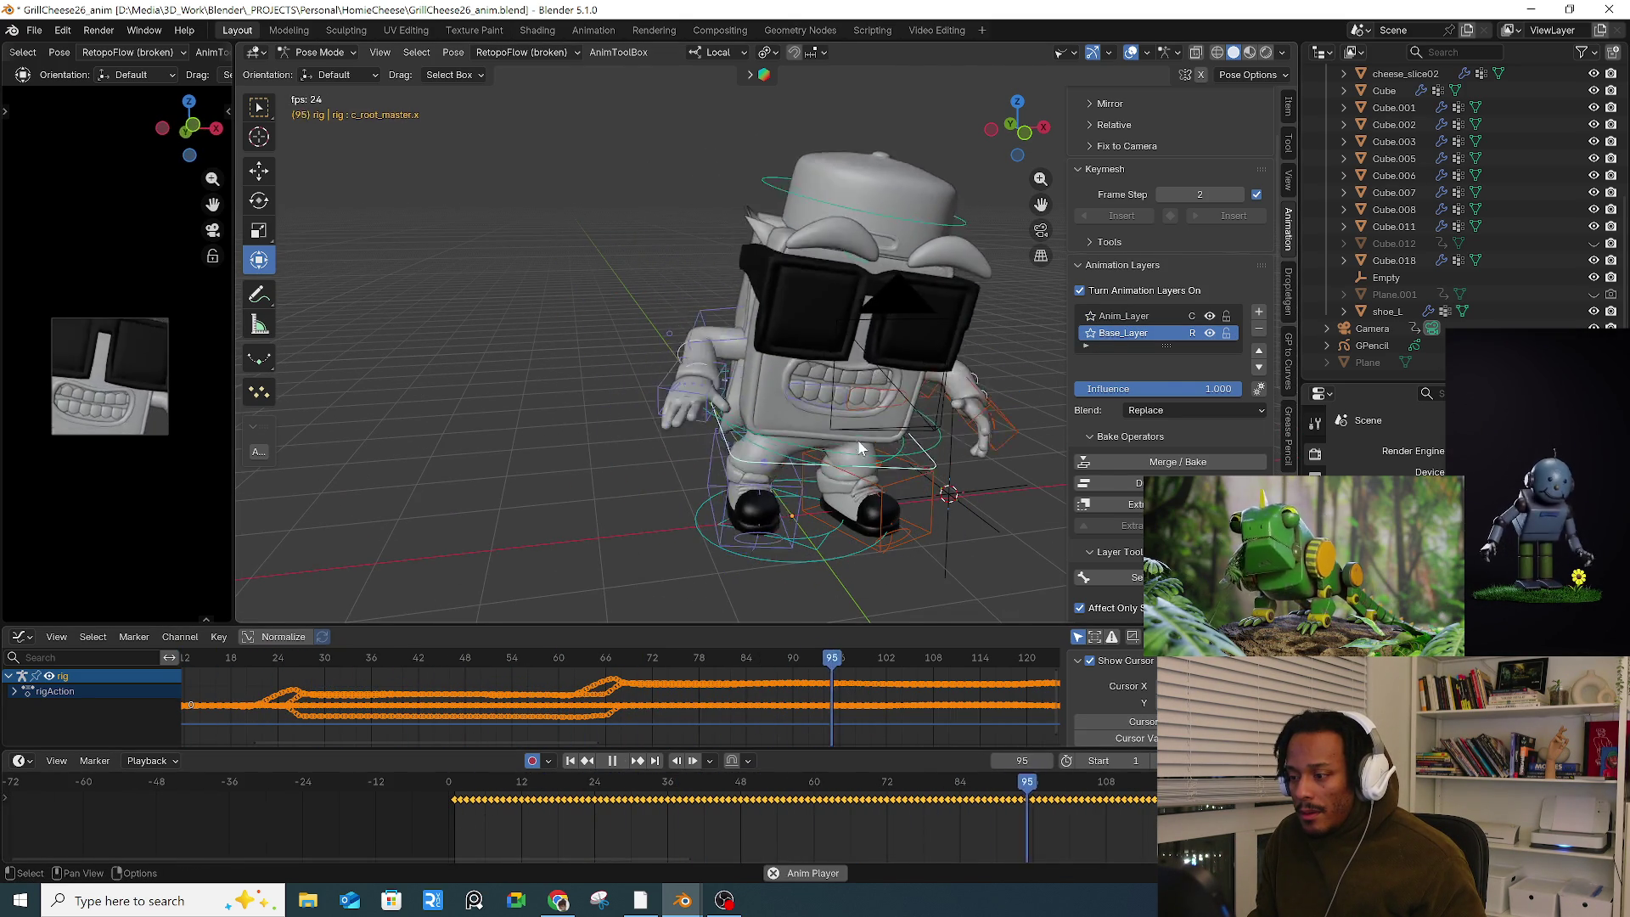
scroll(808, 436, down, 3)
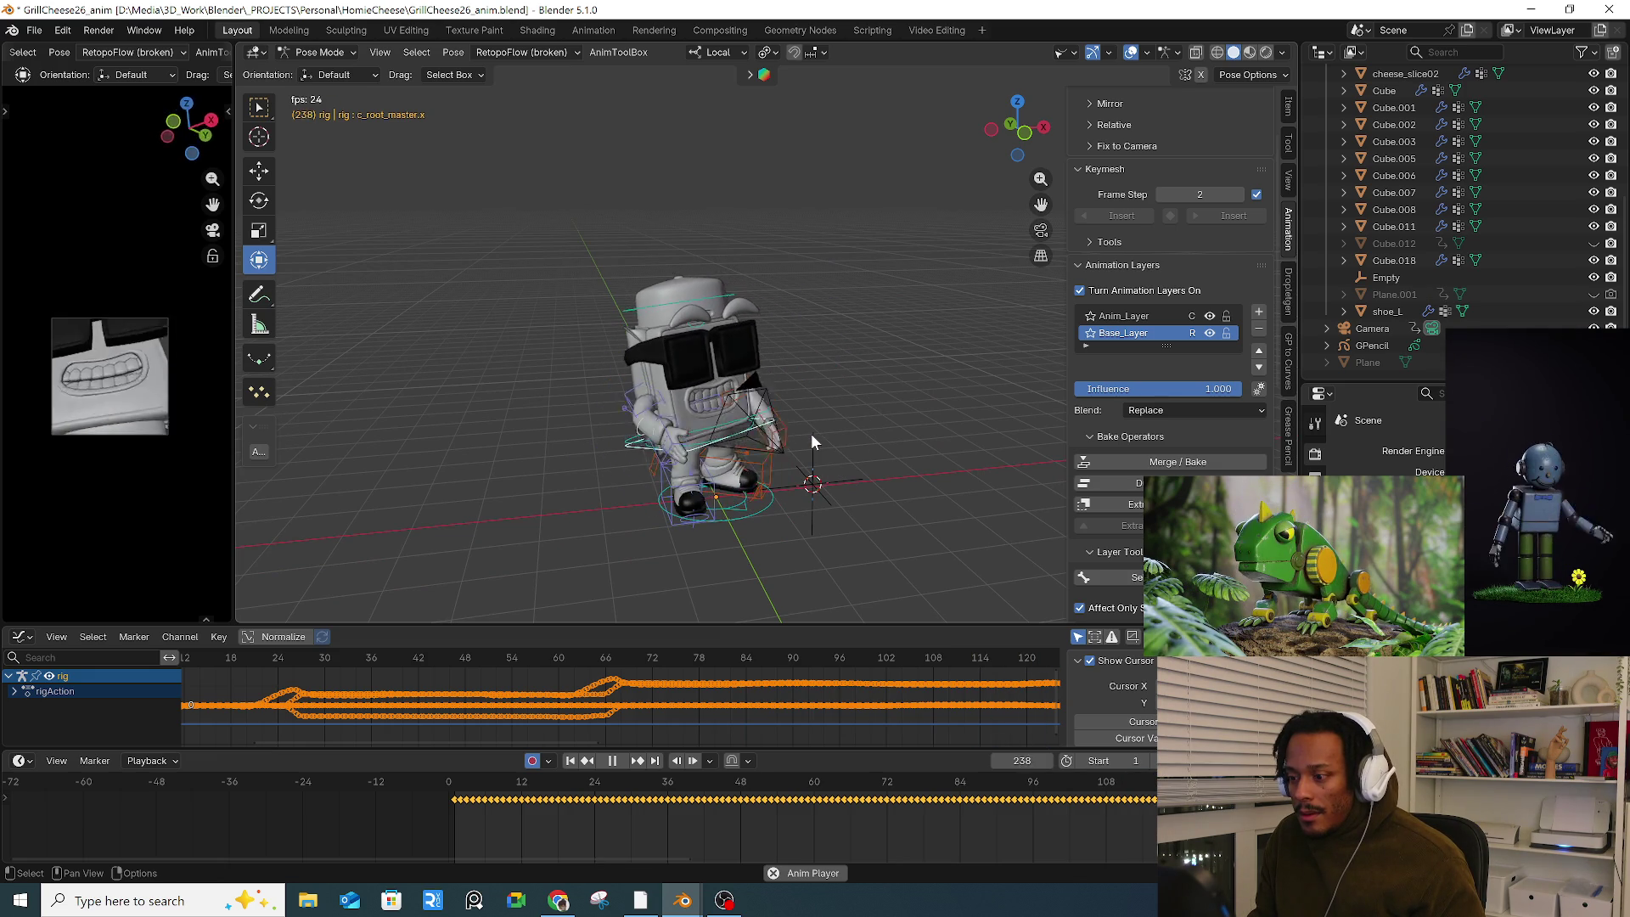
key(space)
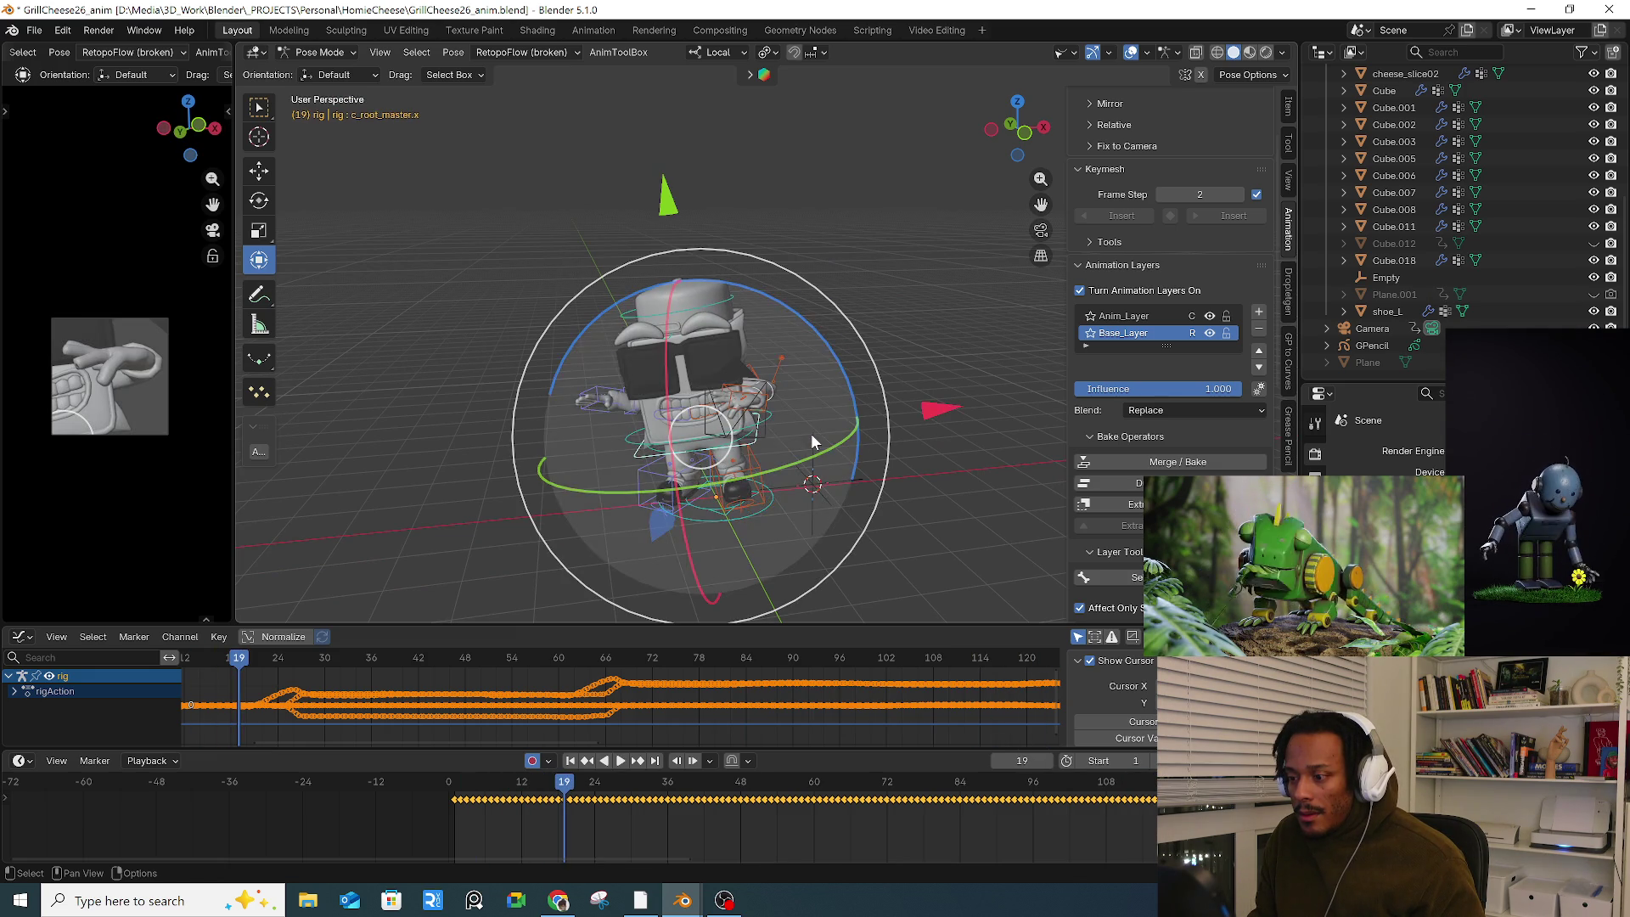
click(552, 789)
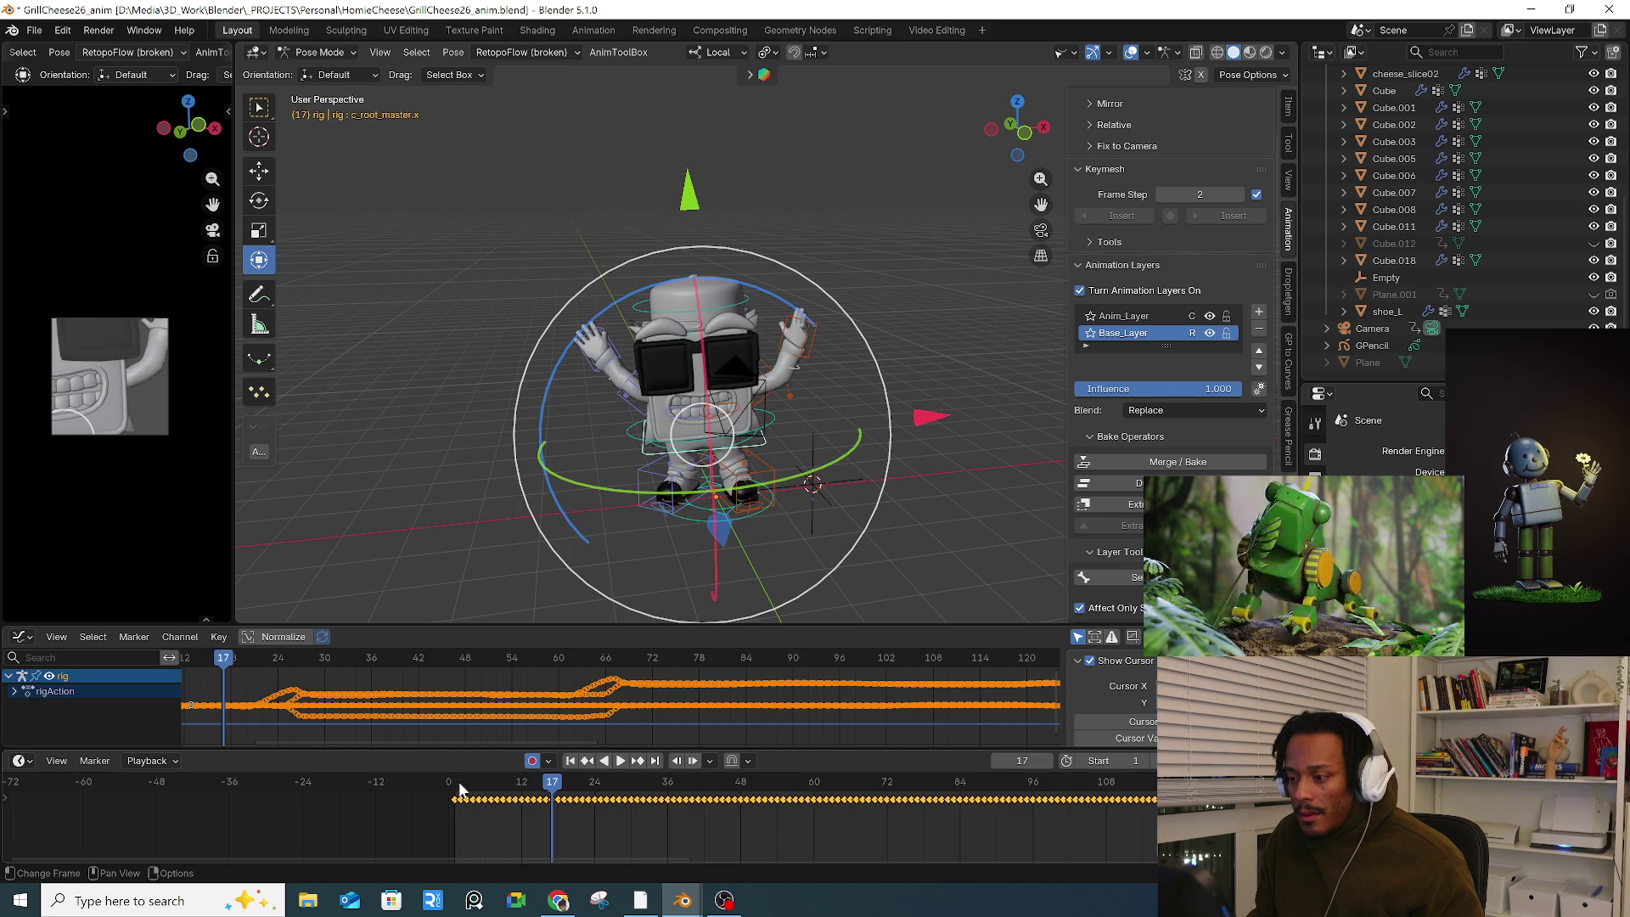
click(905, 268)
scroll(798, 373, up, 5)
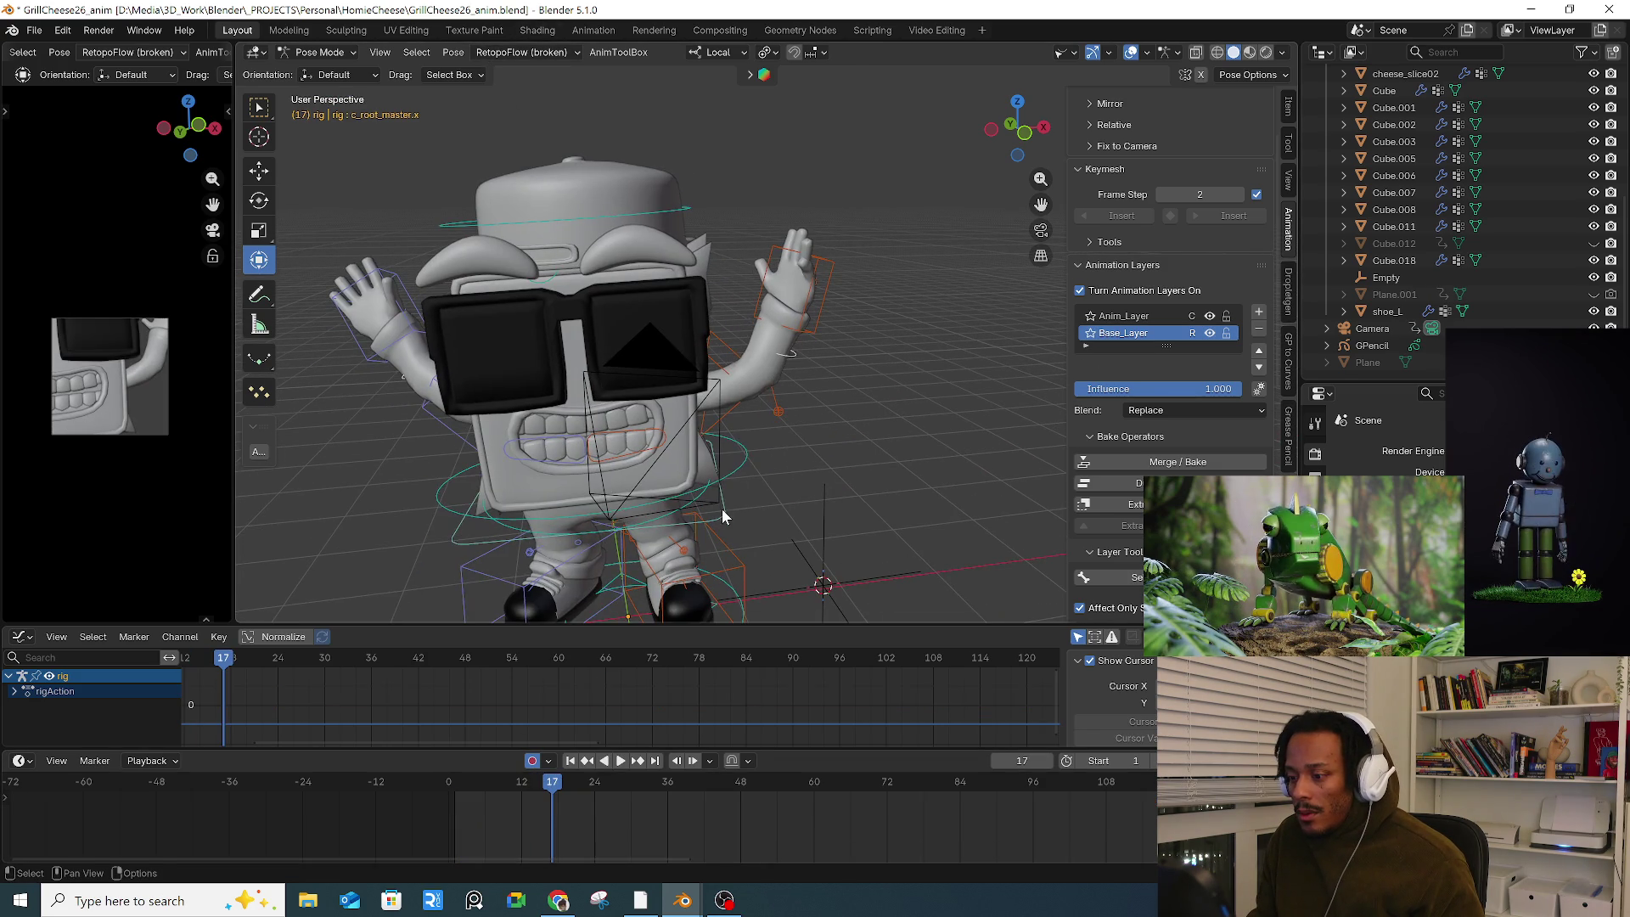
click(720, 509)
scroll(1153, 789, down, 1)
scroll(1064, 793, down, 3)
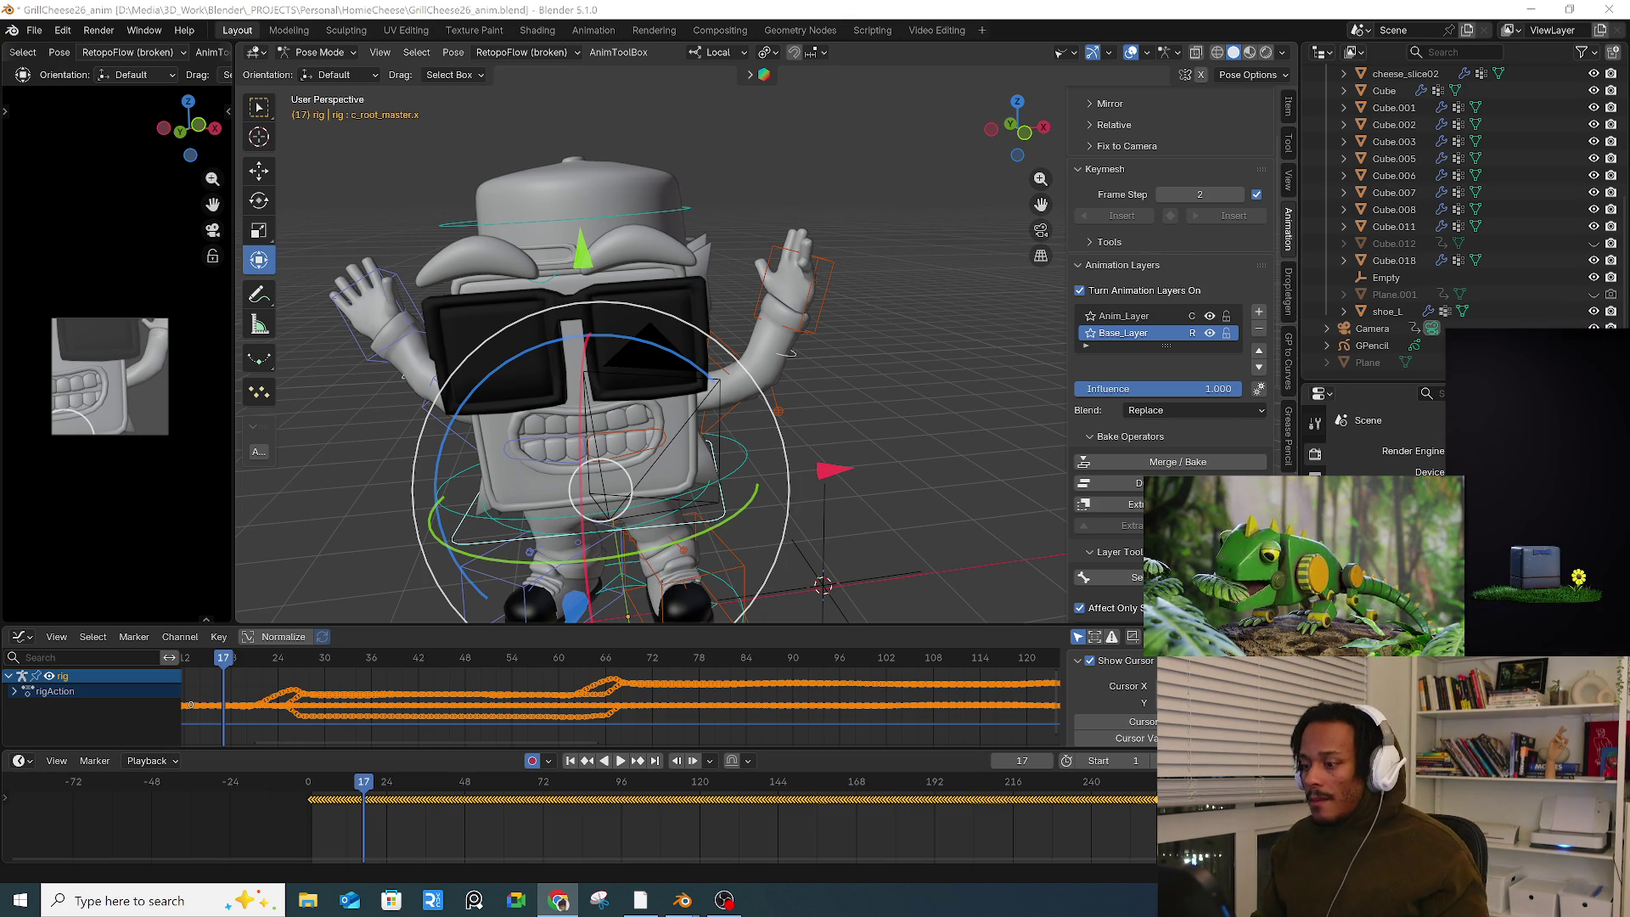
click(634, 55)
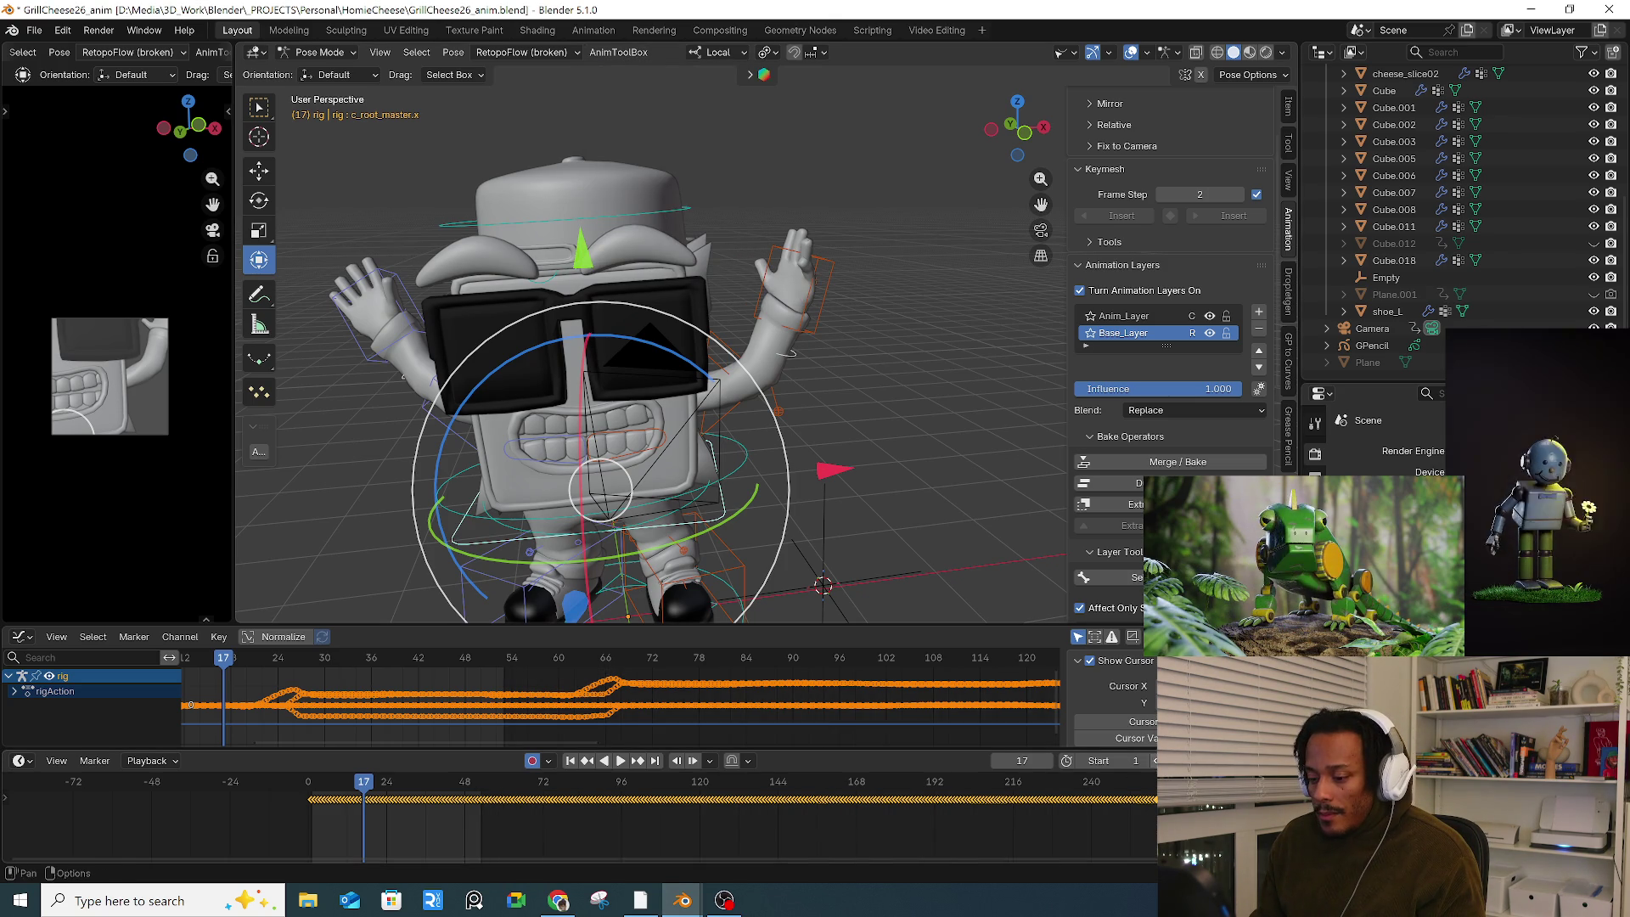
Step: Enable the editable motion path for the root control, jump to frame 13, and set the active layer
click(618, 51)
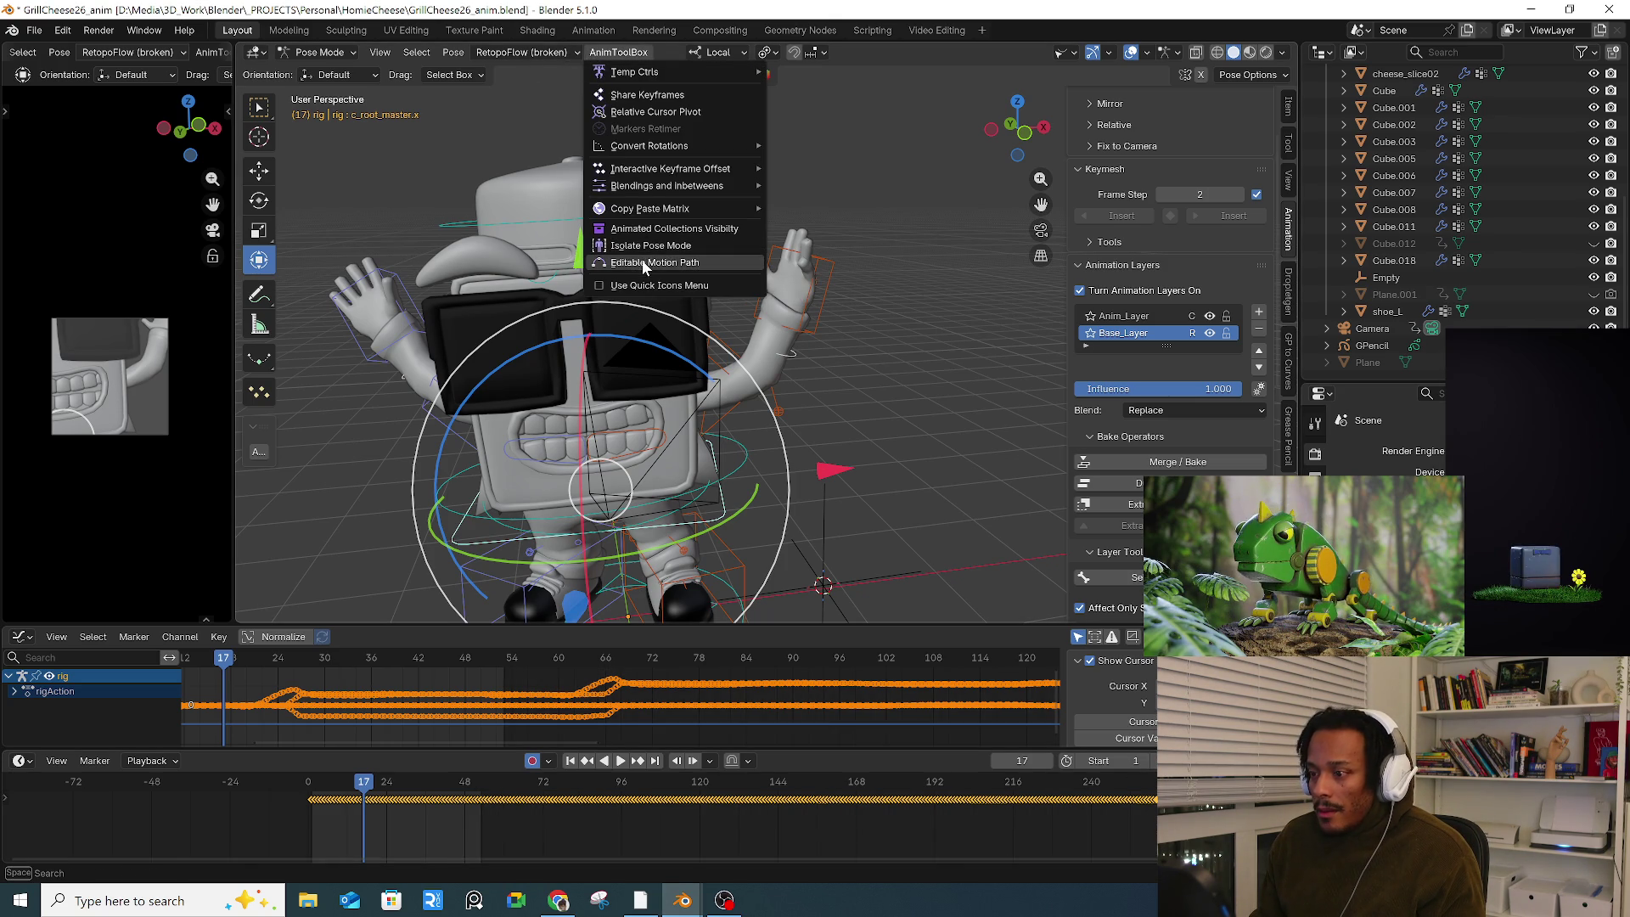
click(669, 262)
mouse_move(671, 276)
middle_down()
mouse_move(718, 352)
mouse_move(619, 589)
mouse_move(472, 546)
mouse_move(552, 473)
mouse_move(600, 550)
middle_up()
click(316, 796)
scroll(600, 550, up, 3)
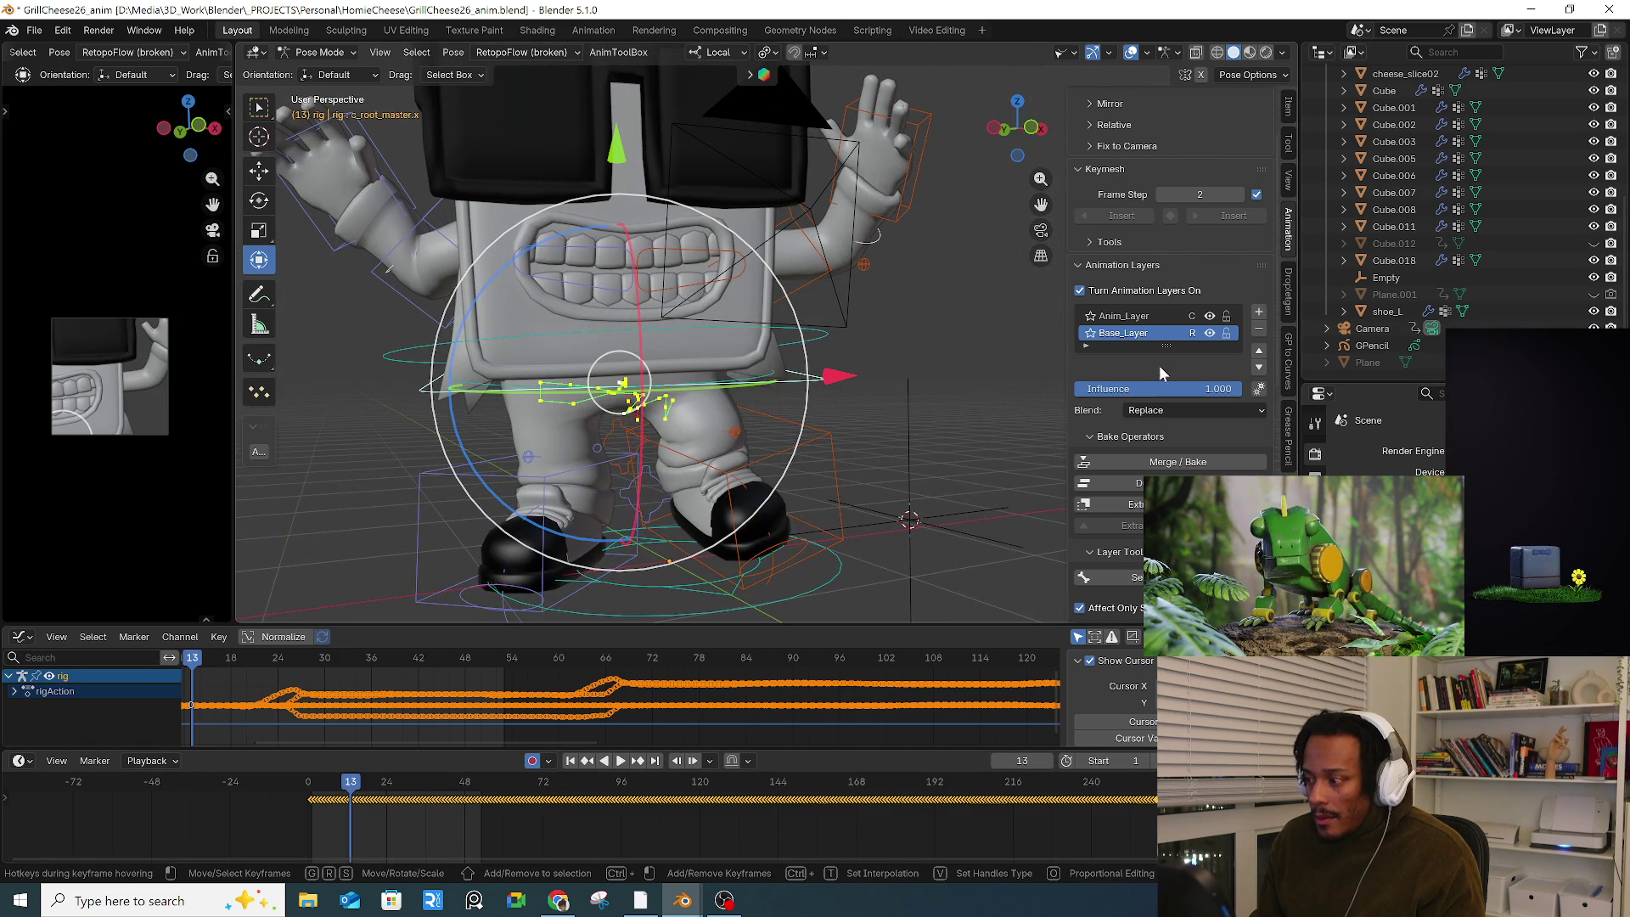
click(1124, 316)
Step: Review the hip motion from low angles, then select all keyframes and fit the full range
key(space)
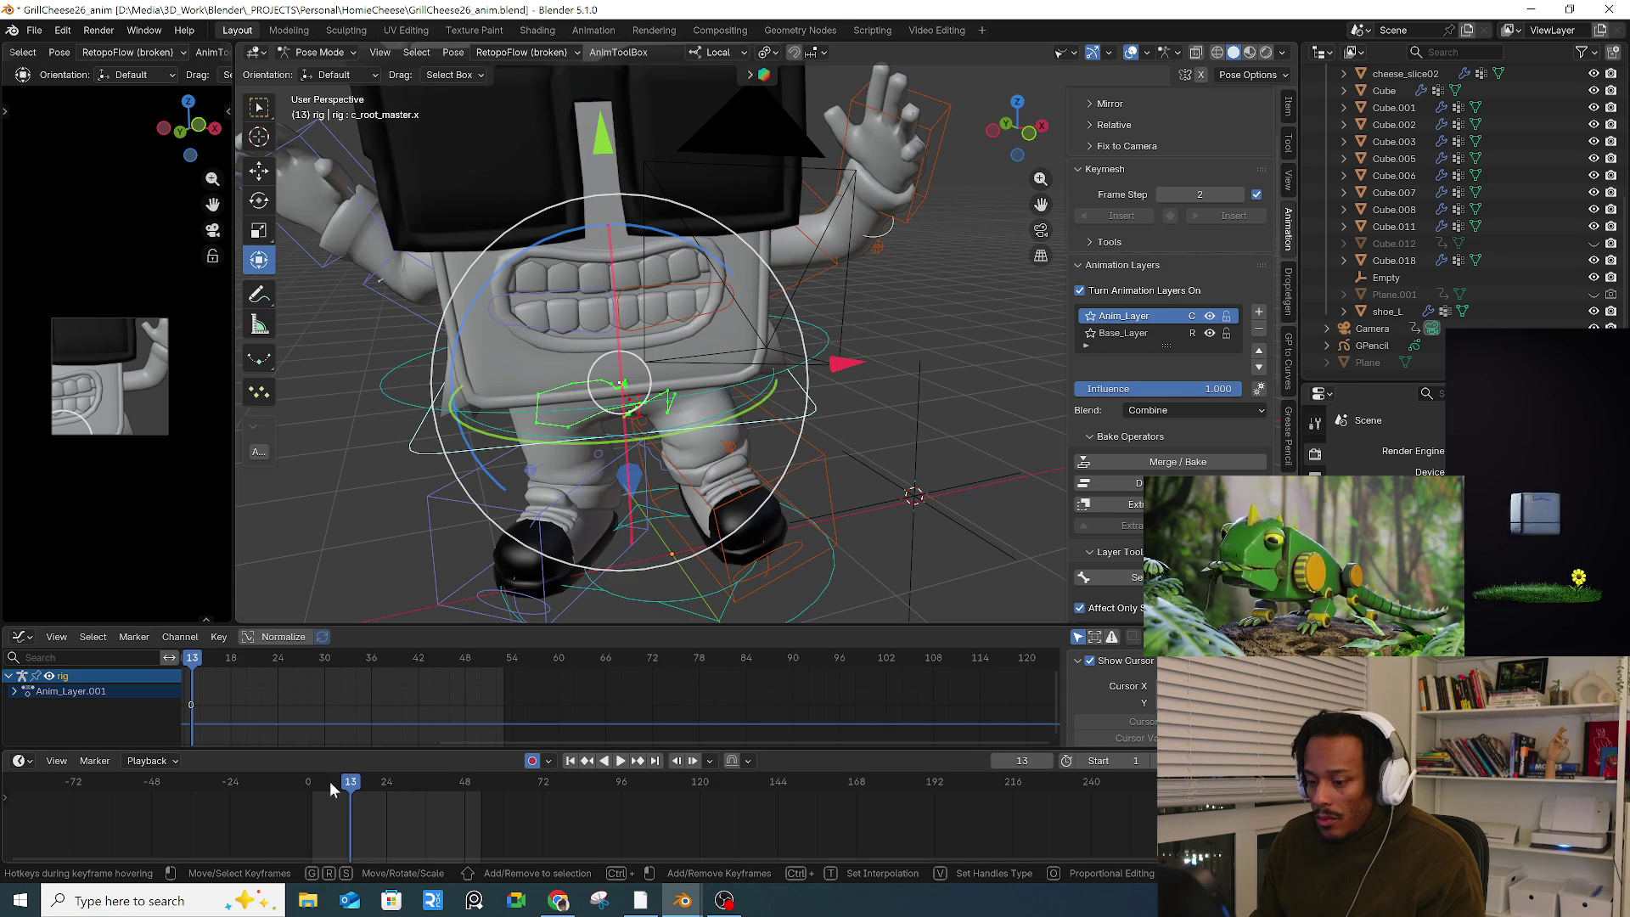
click(329, 781)
click(612, 761)
mouse_move(628, 441)
middle_down()
mouse_move(649, 413)
mouse_move(611, 399)
middle_up()
key(space)
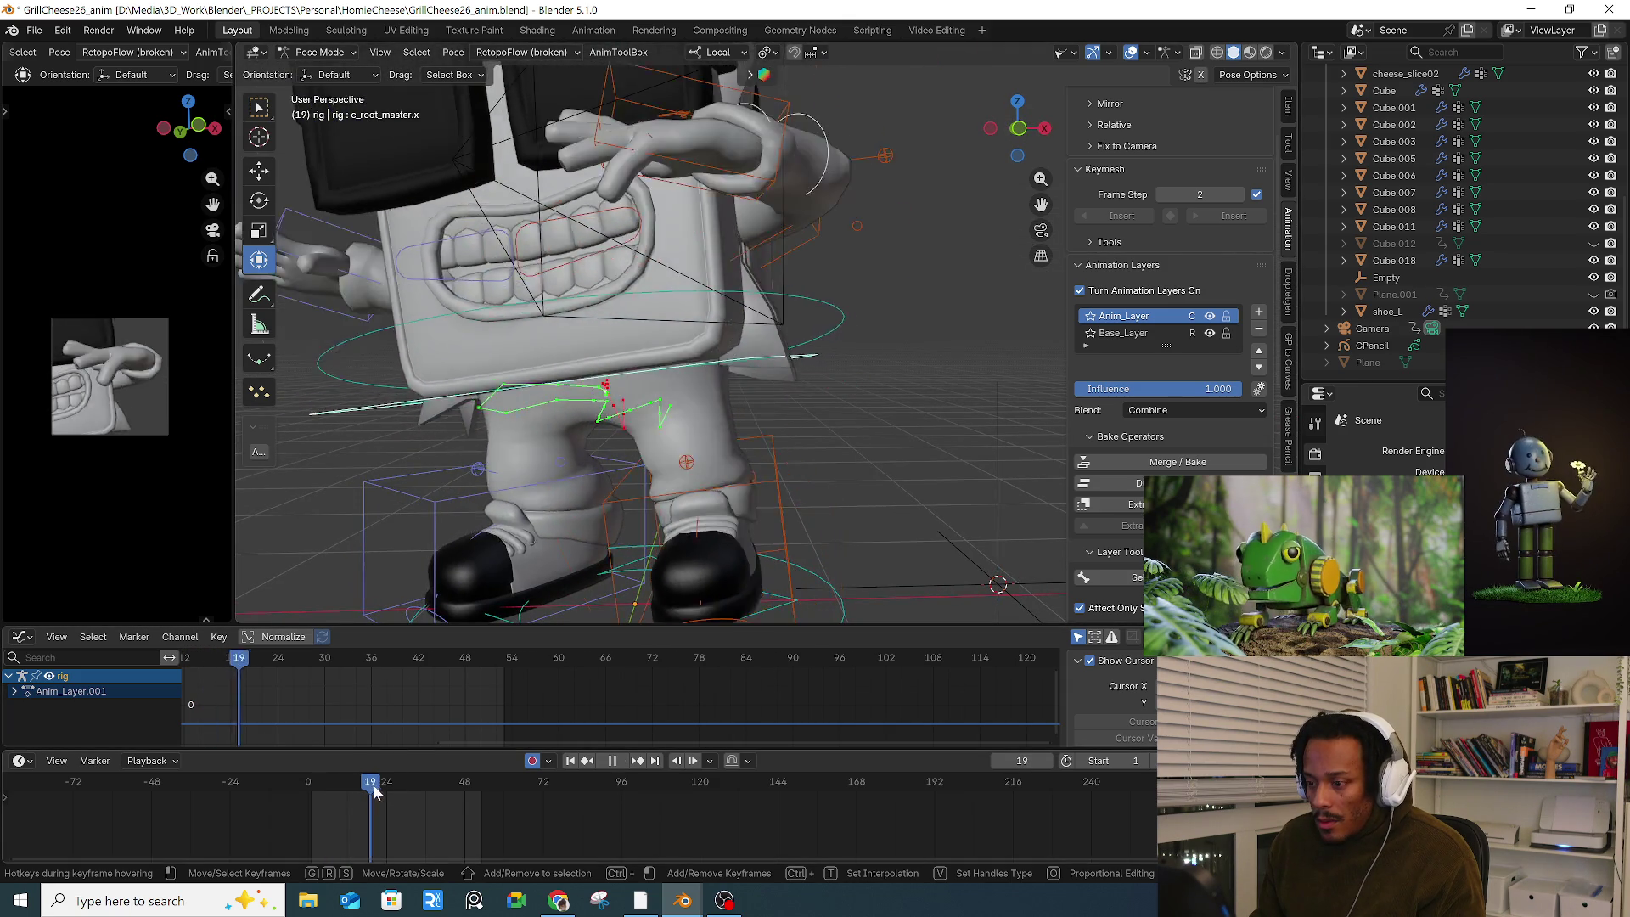
scroll(679, 419, up, 5)
key(space)
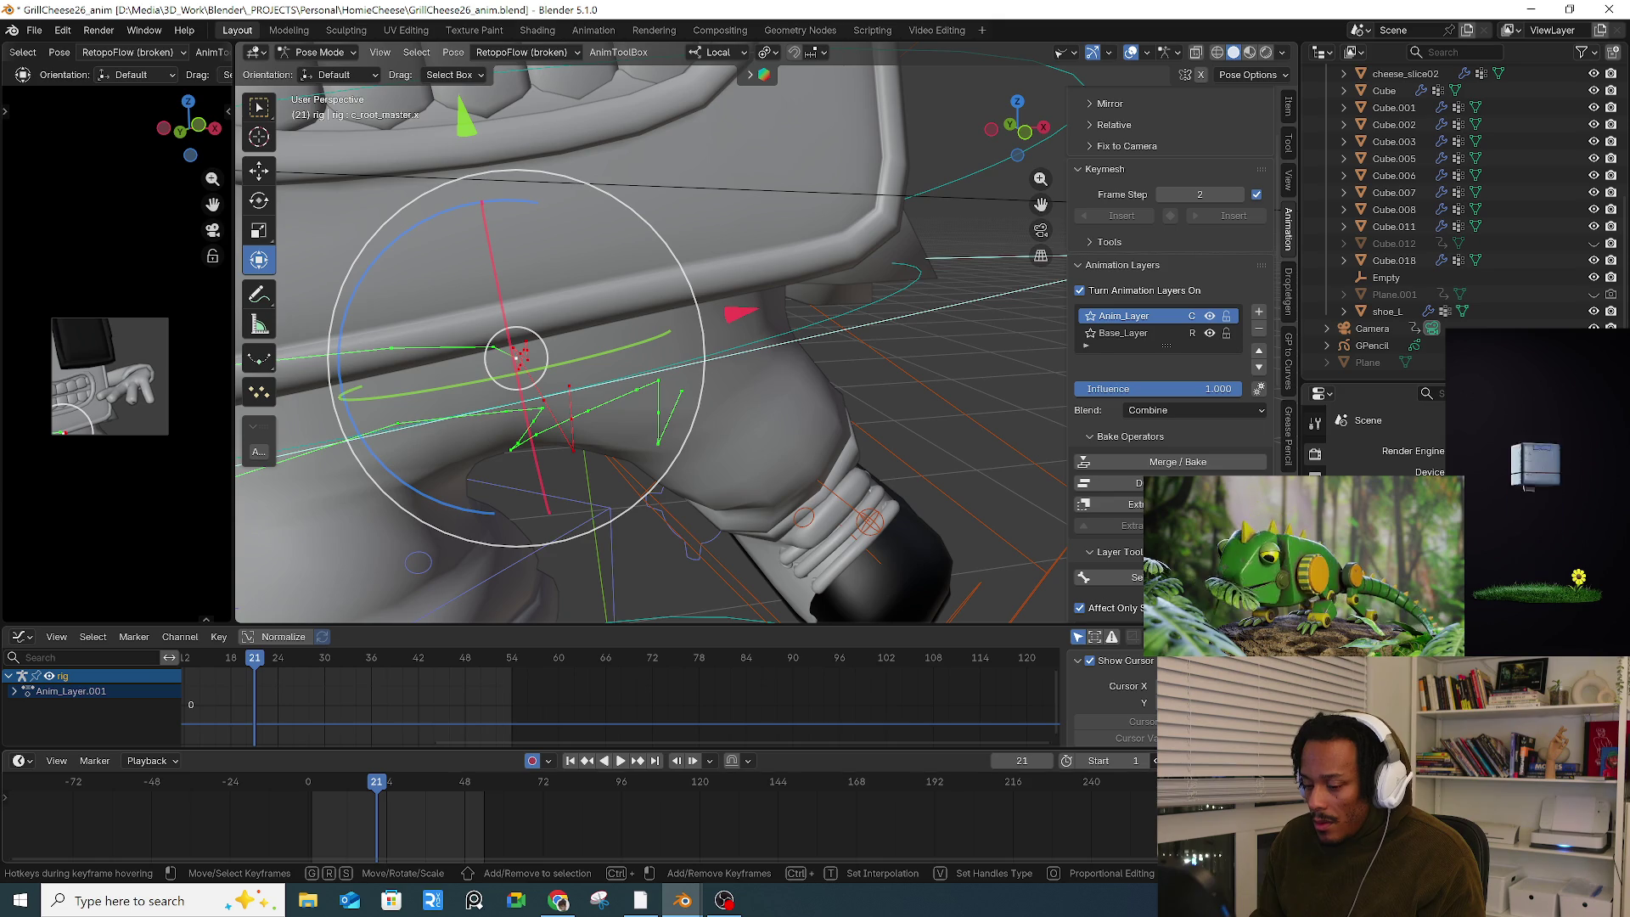
middle_drag(684, 419, 611, 442)
key(space)
key(space)
key(a)
key(Home)
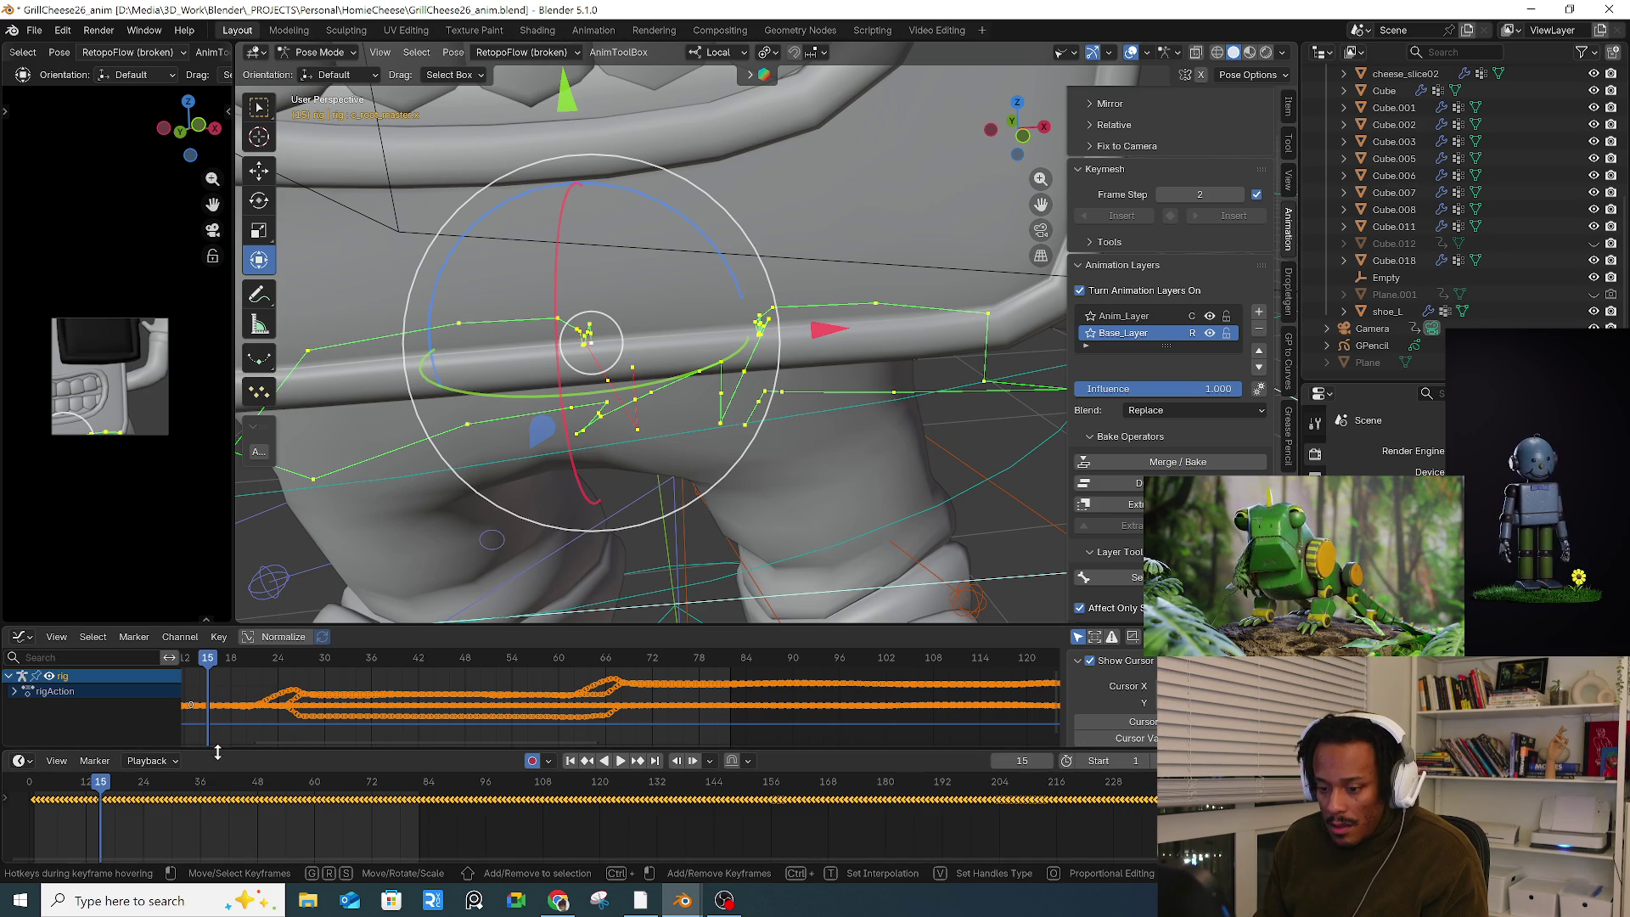
Step: Enlarge the Graph Editor and expand rigAction and c_root_master.x to list its transform channels
drag(218, 752, 217, 798)
middle_drag(310, 692, 469, 725)
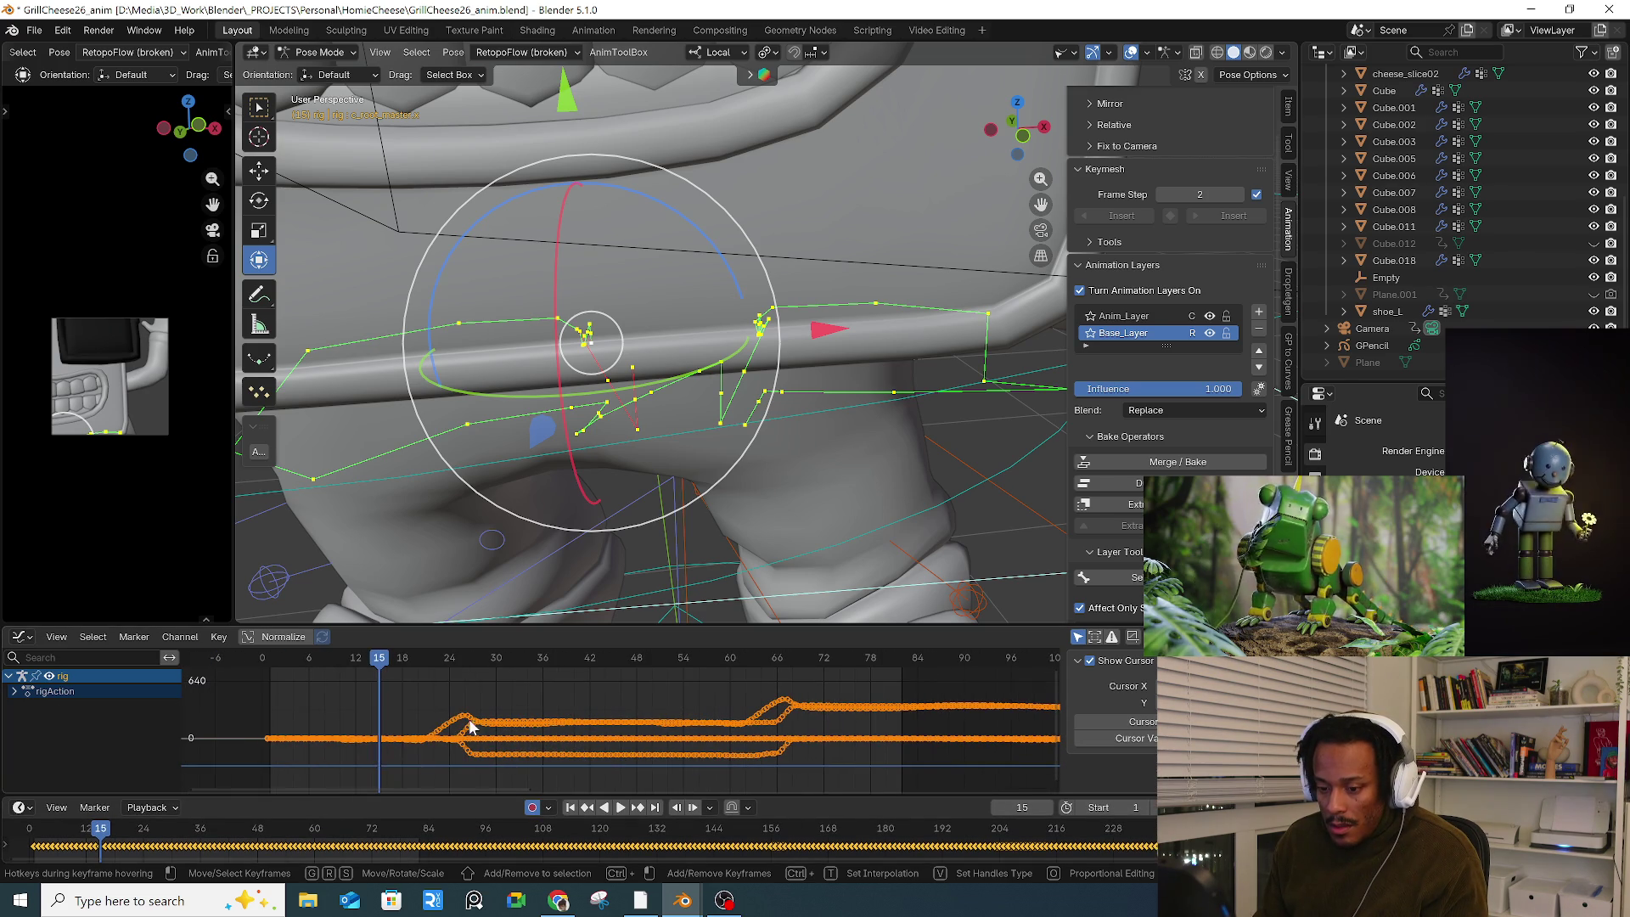
click(13, 691)
mouse_move(95, 626)
mouse_down()
mouse_move(106, 585)
mouse_move(85, 559)
mouse_up()
click(19, 684)
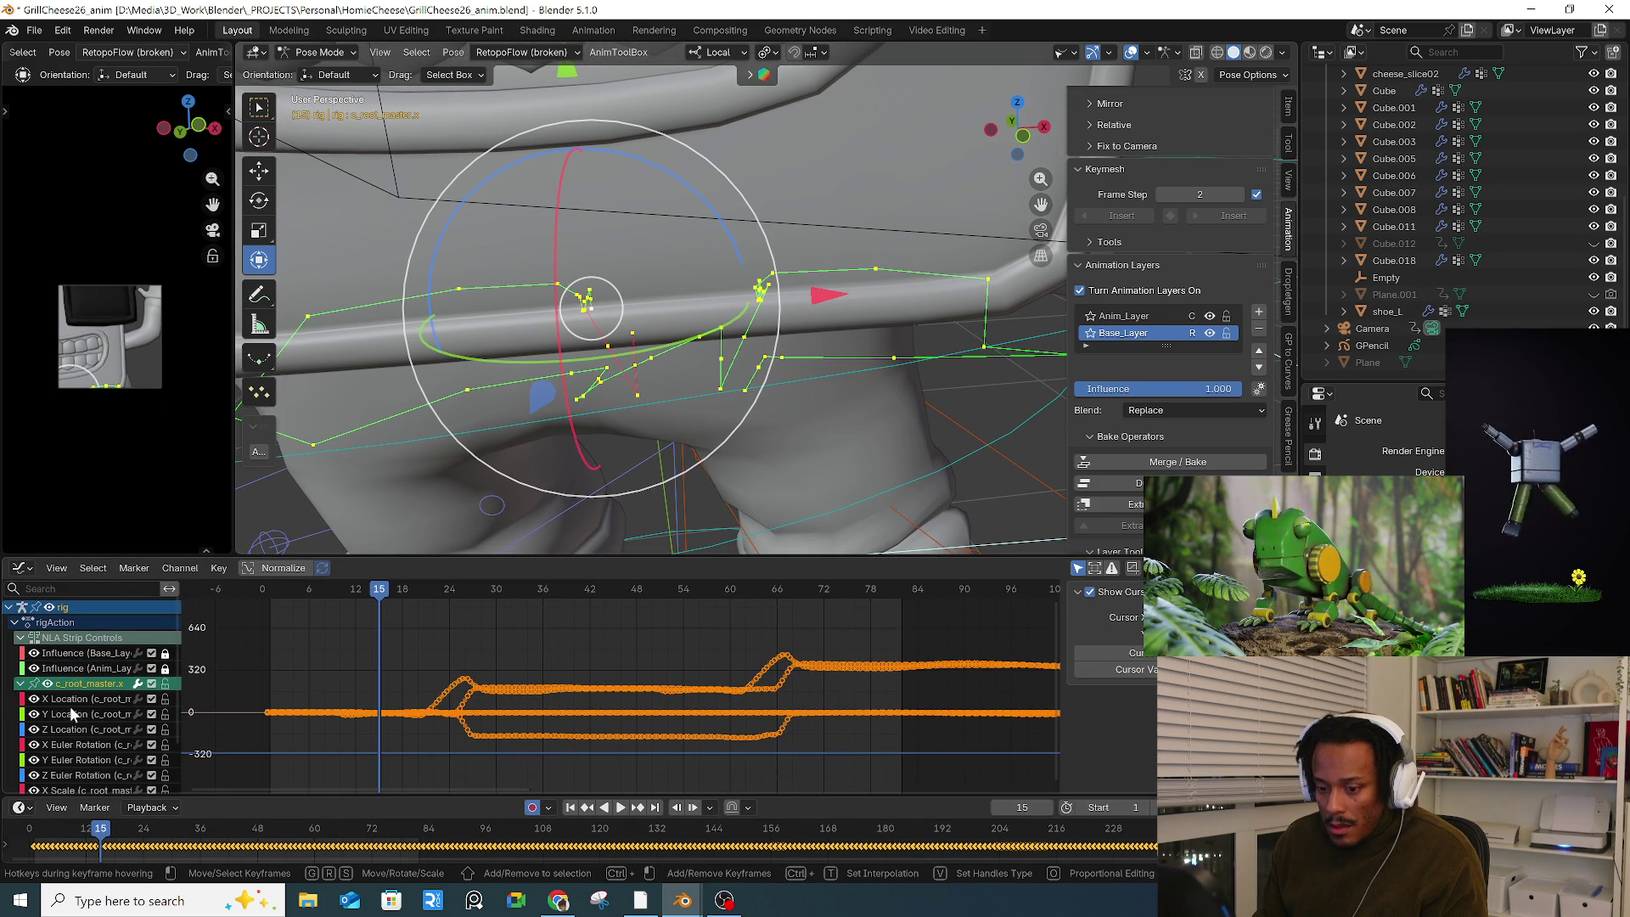
Step: Hide all curves, briefly isolate X Location, then show only the Y Location curve
click(54, 701)
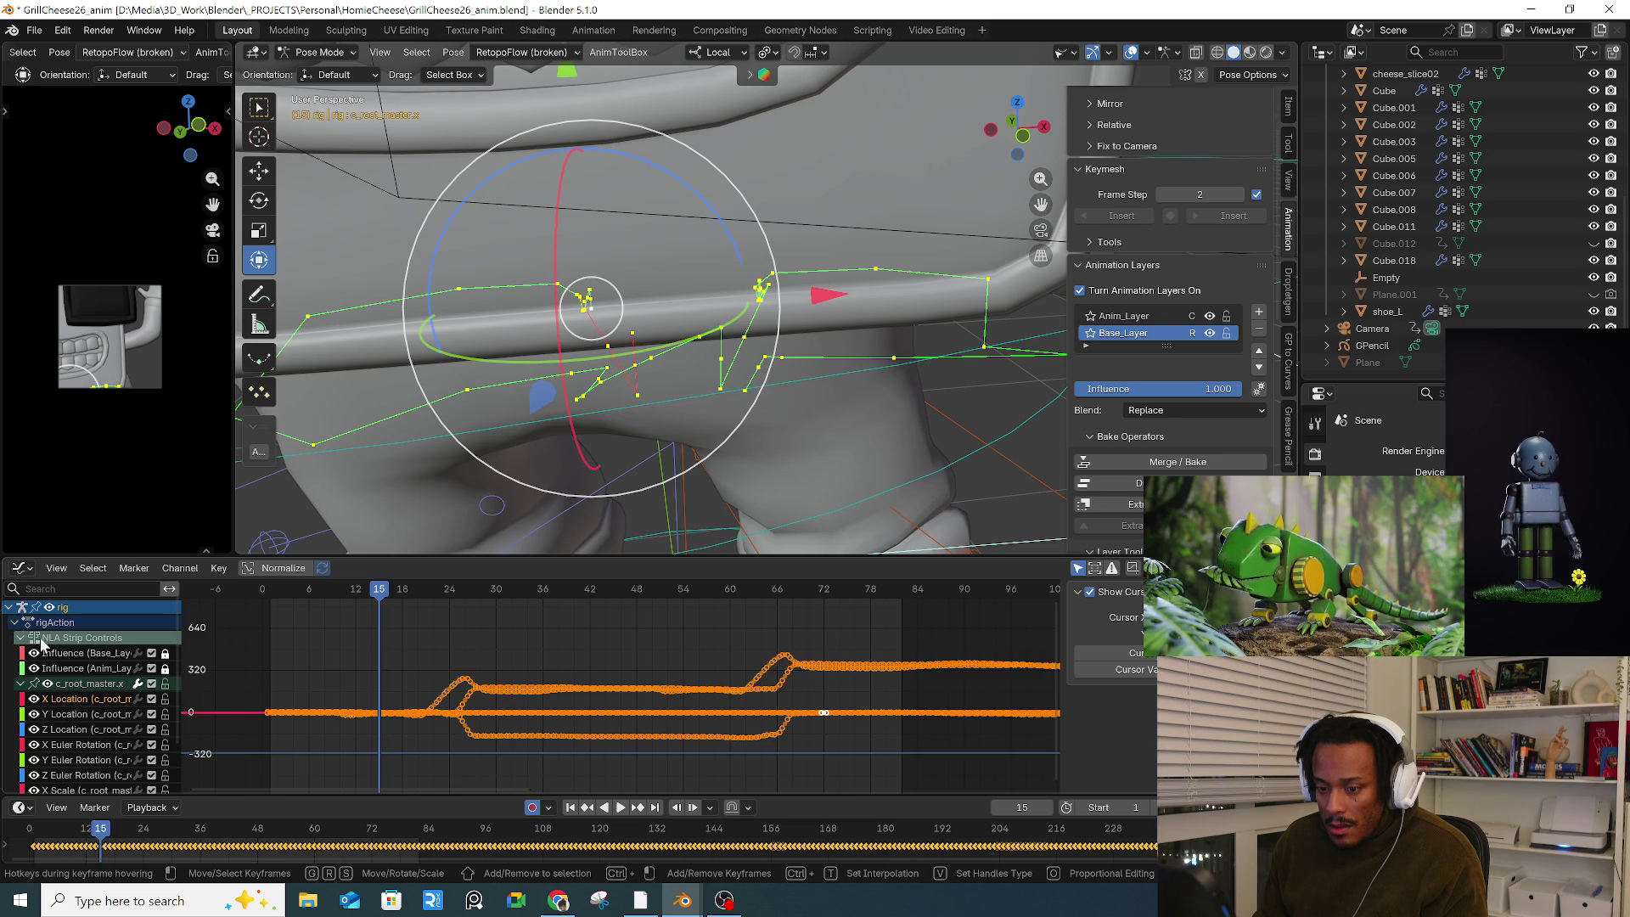
click(48, 608)
click(34, 699)
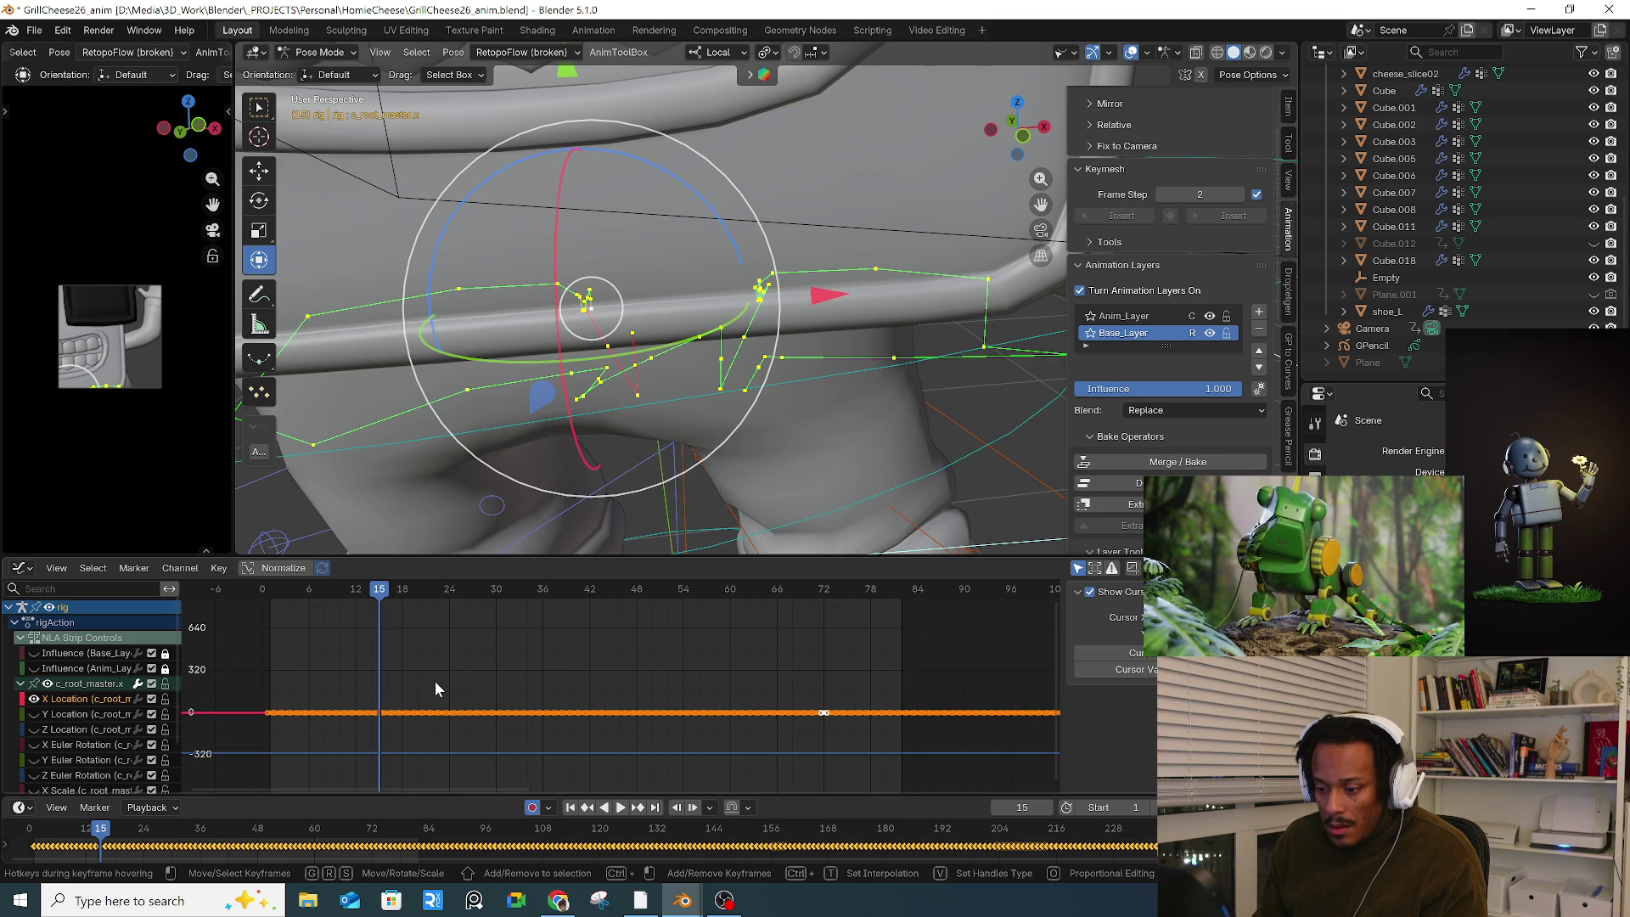
key(Home)
ctrl+scroll(587, 720, up, 3)
click(587, 720)
scroll(583, 690, up, 5)
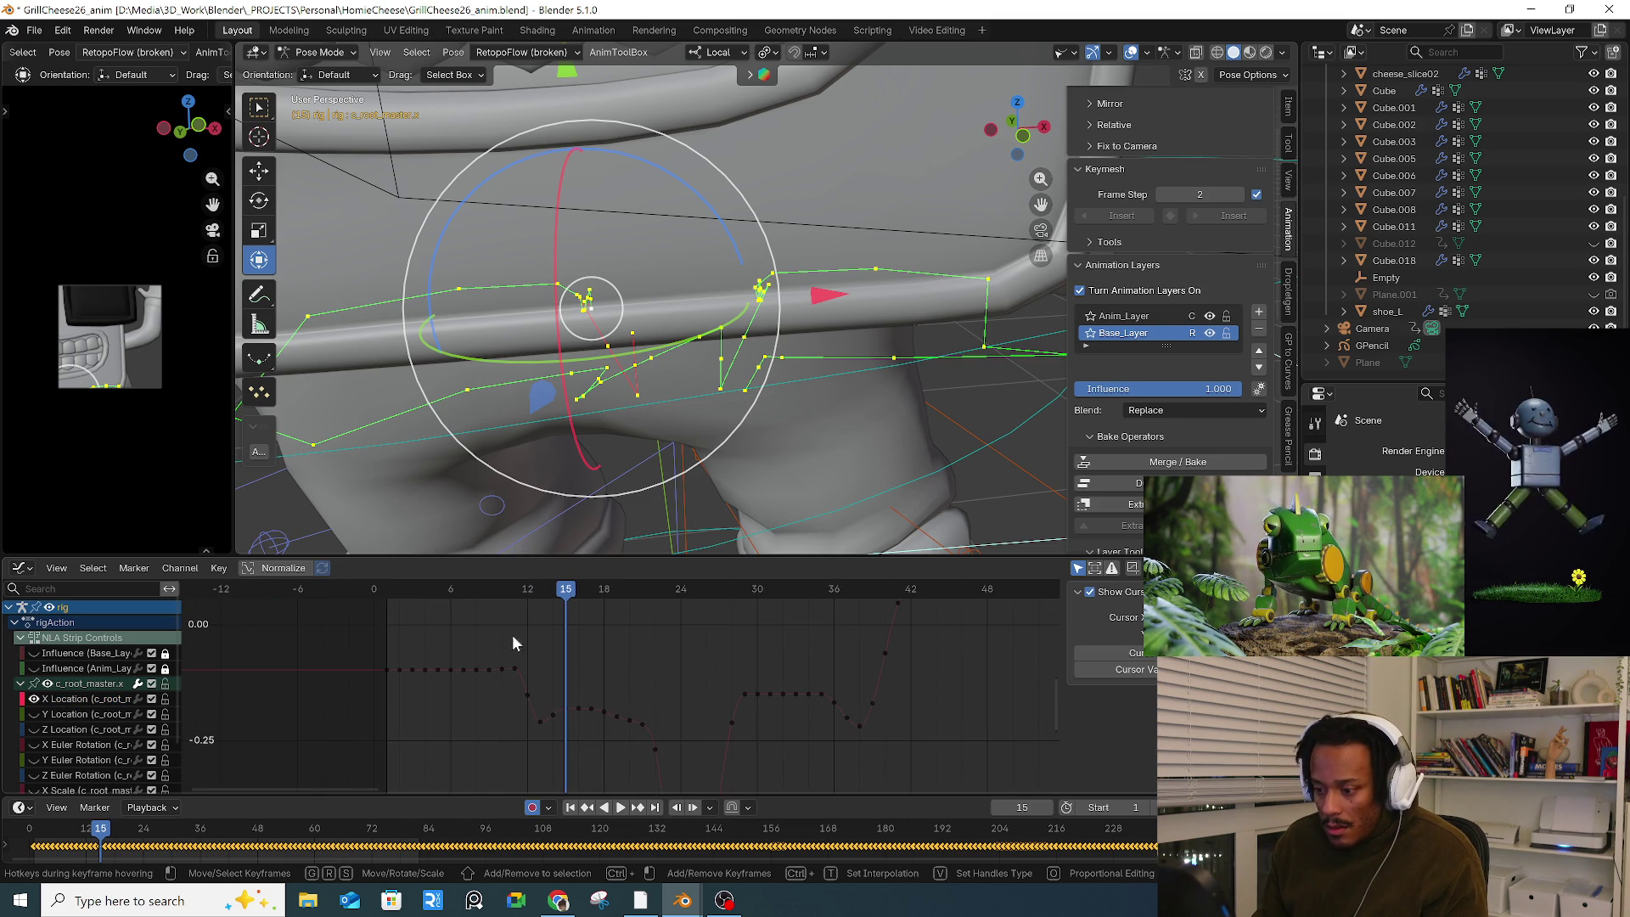
drag(481, 593, 527, 593)
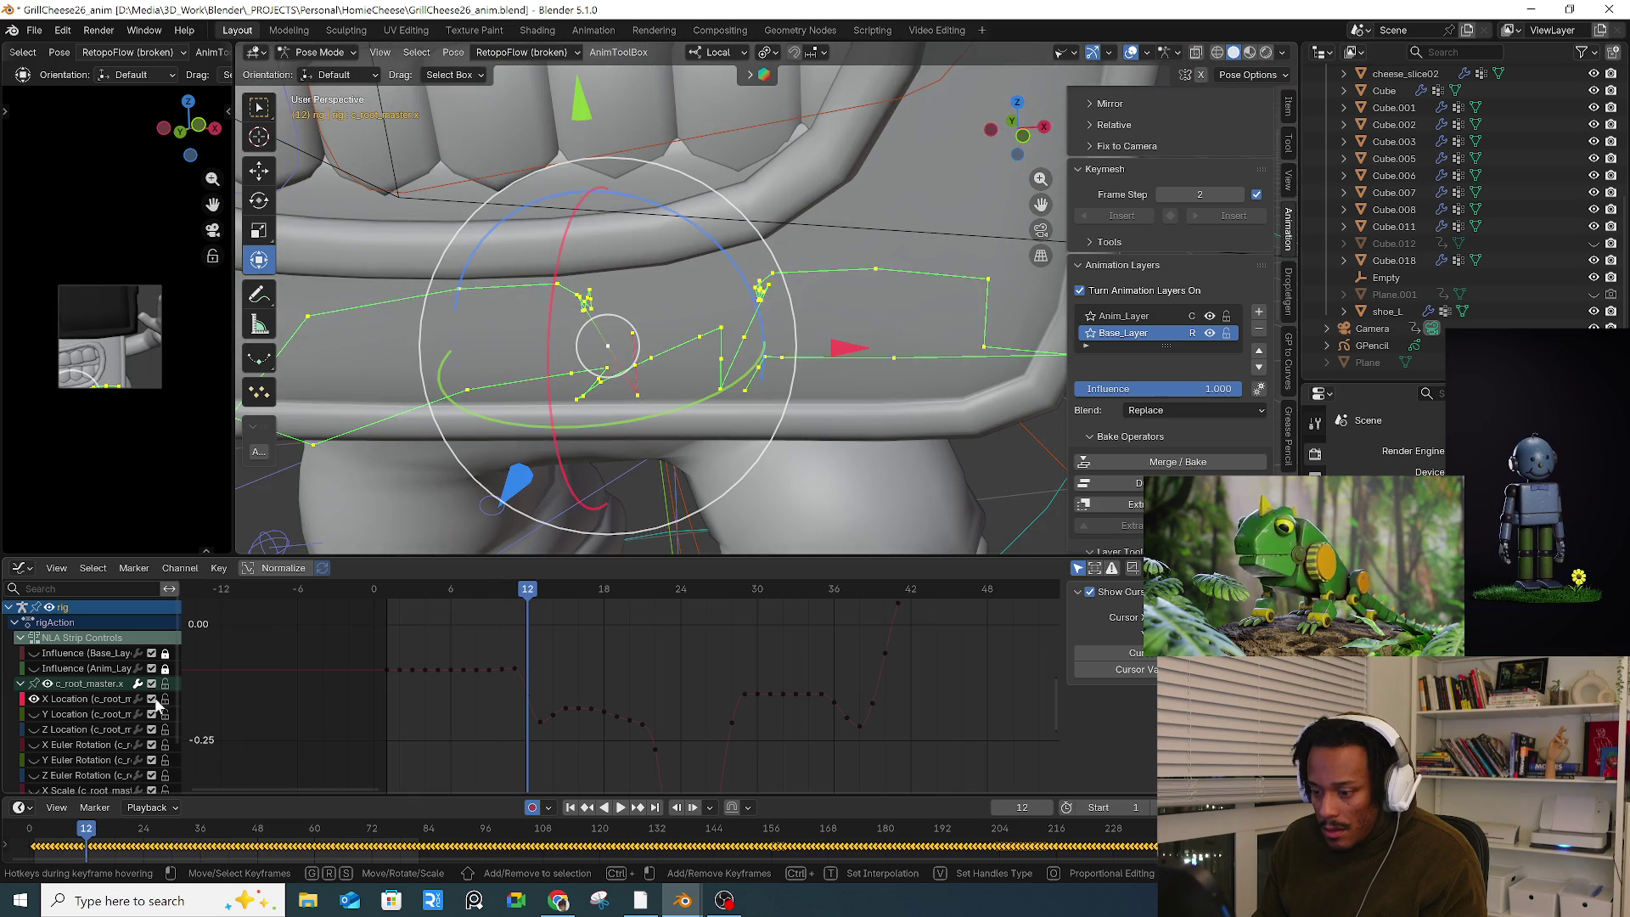
click(34, 713)
click(38, 715)
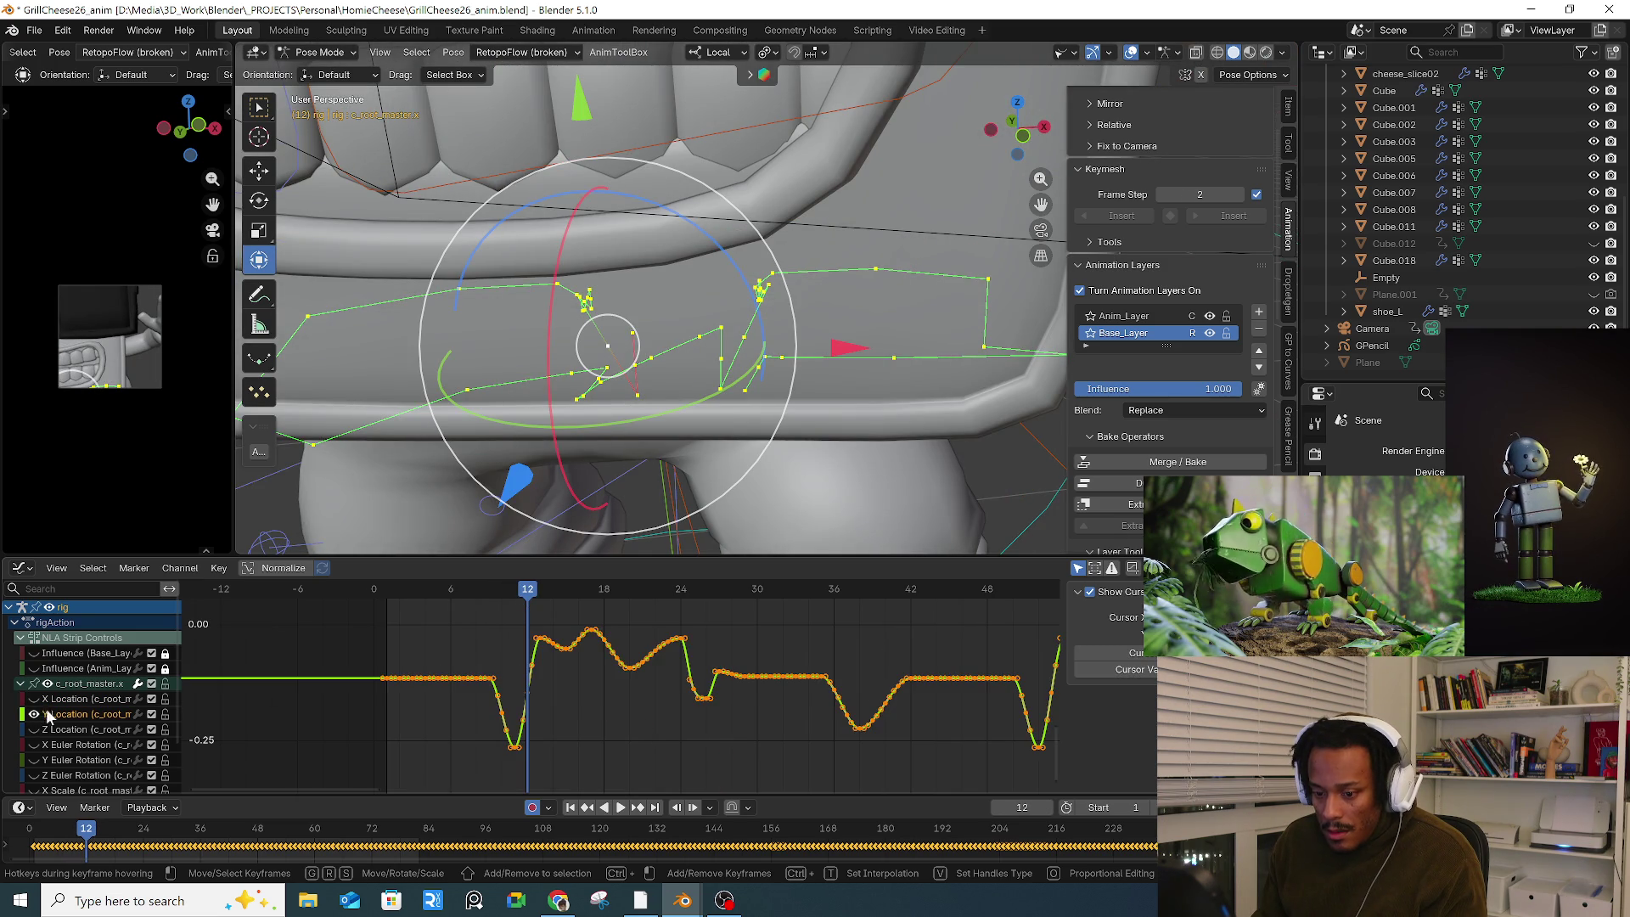
Step: Nudge a Y Location key and replay the hip bounce from frame 10 to 16
click(560, 692)
key(space)
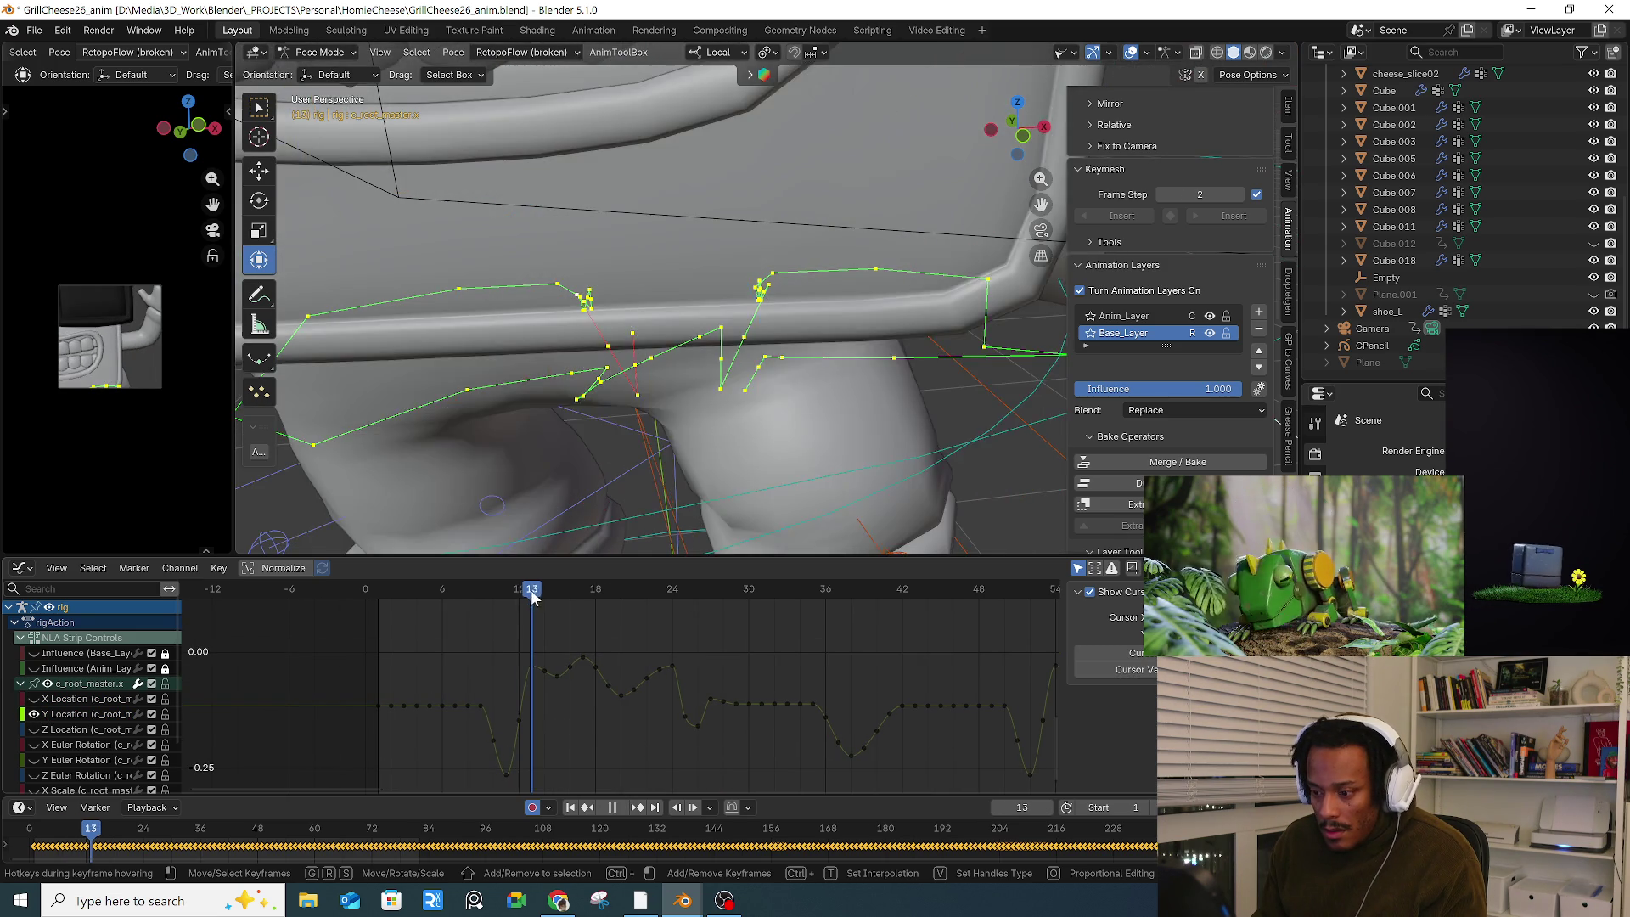
key(space)
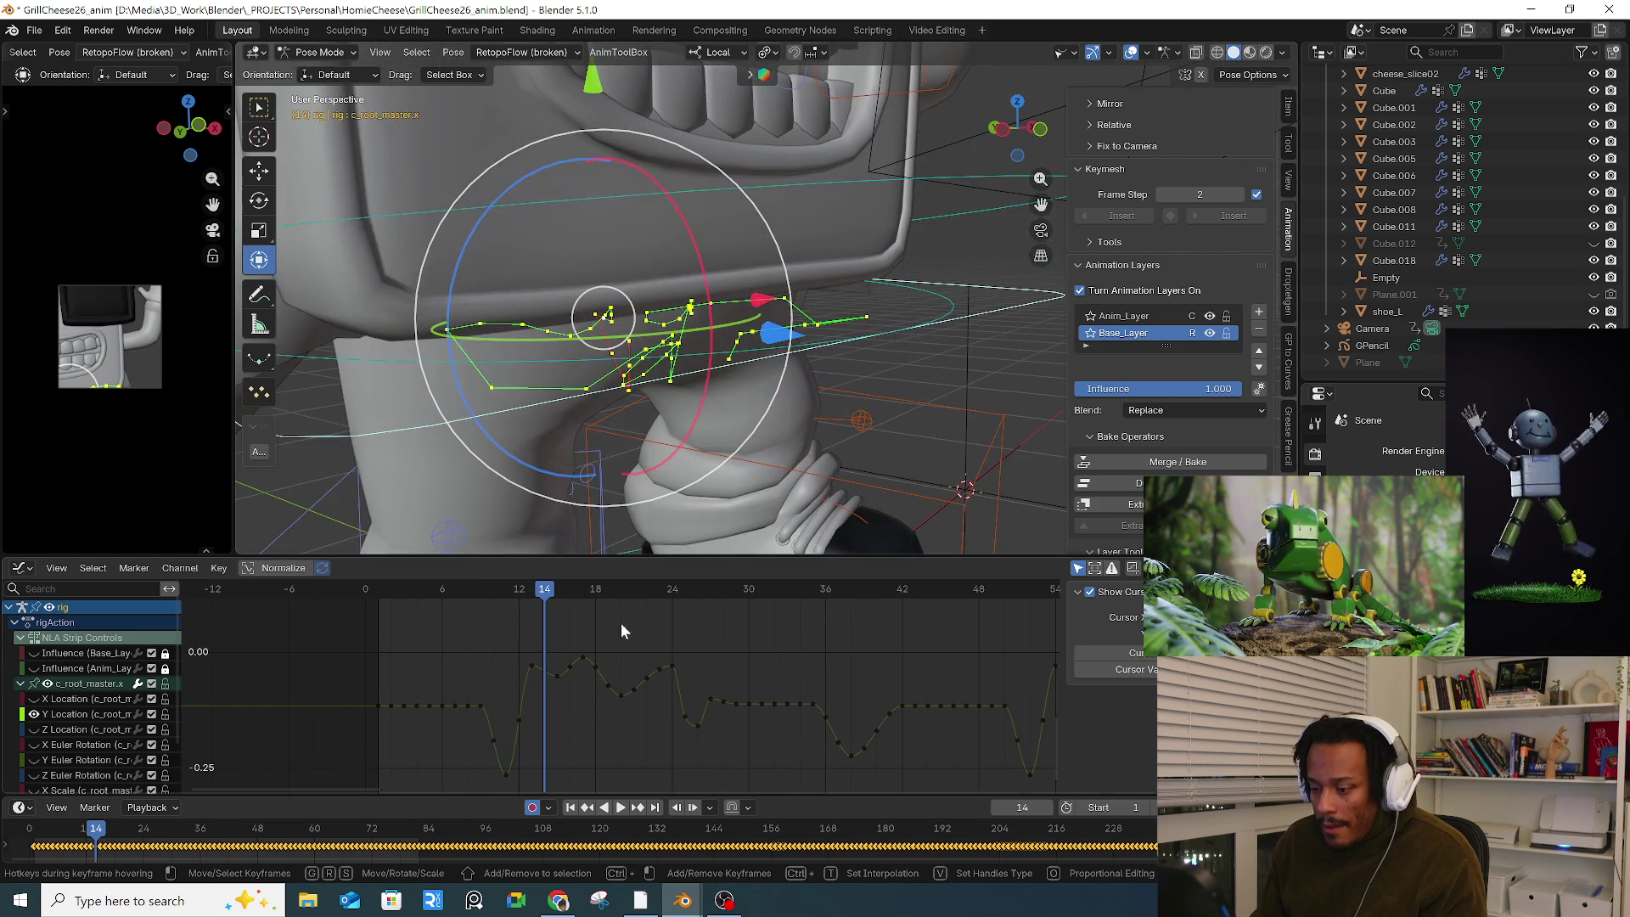
drag(546, 673, 548, 662)
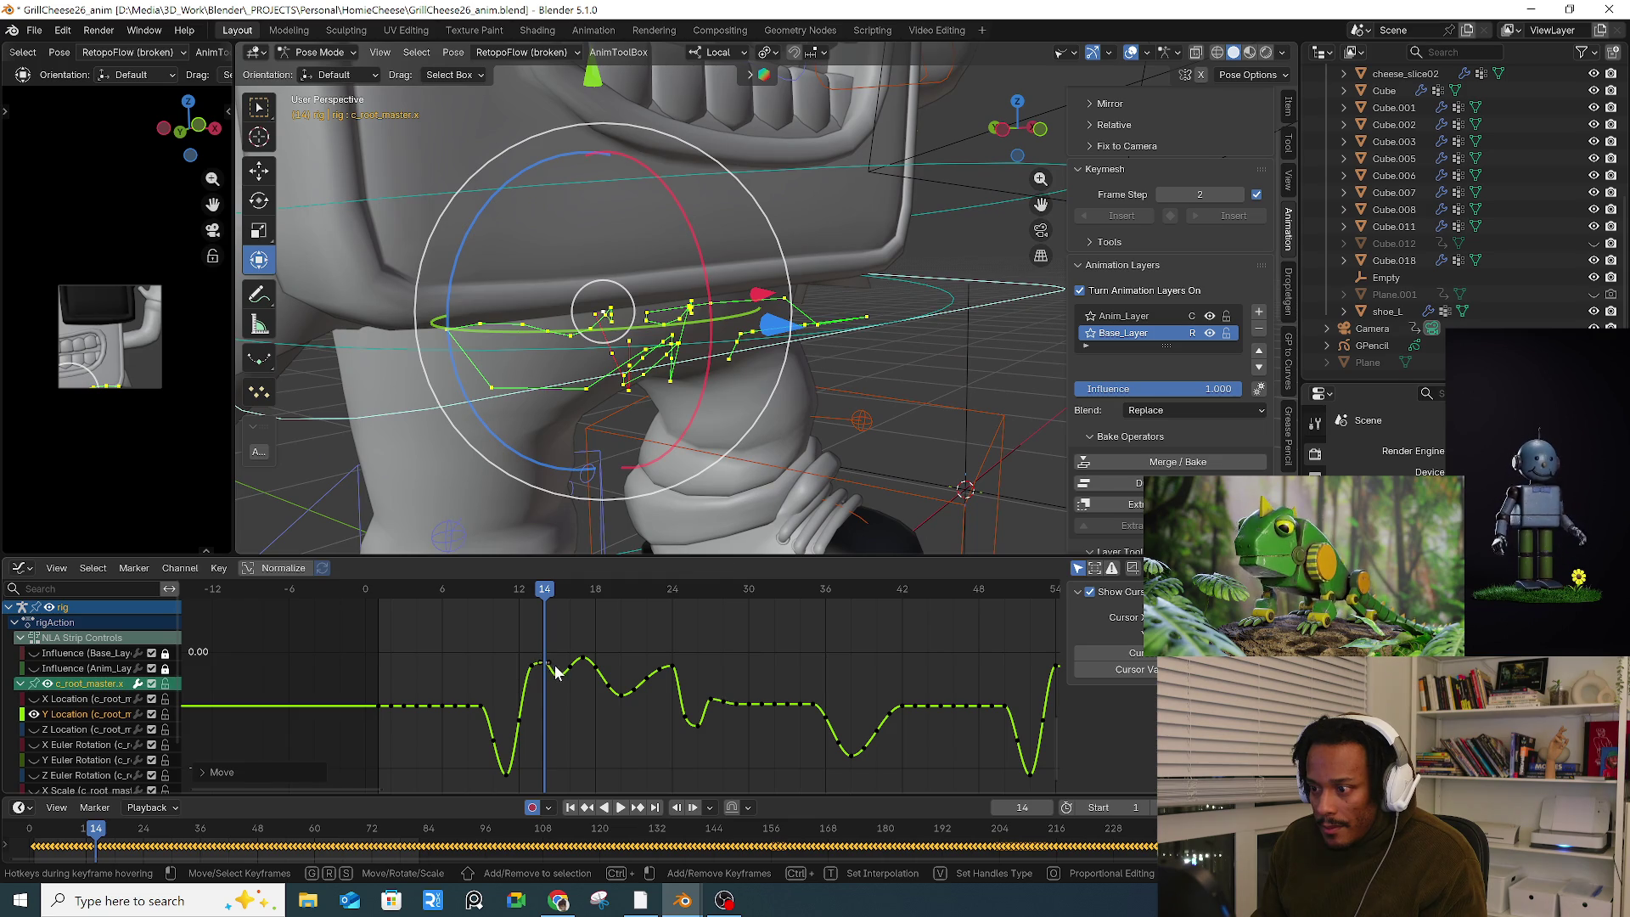
click(494, 592)
key(space)
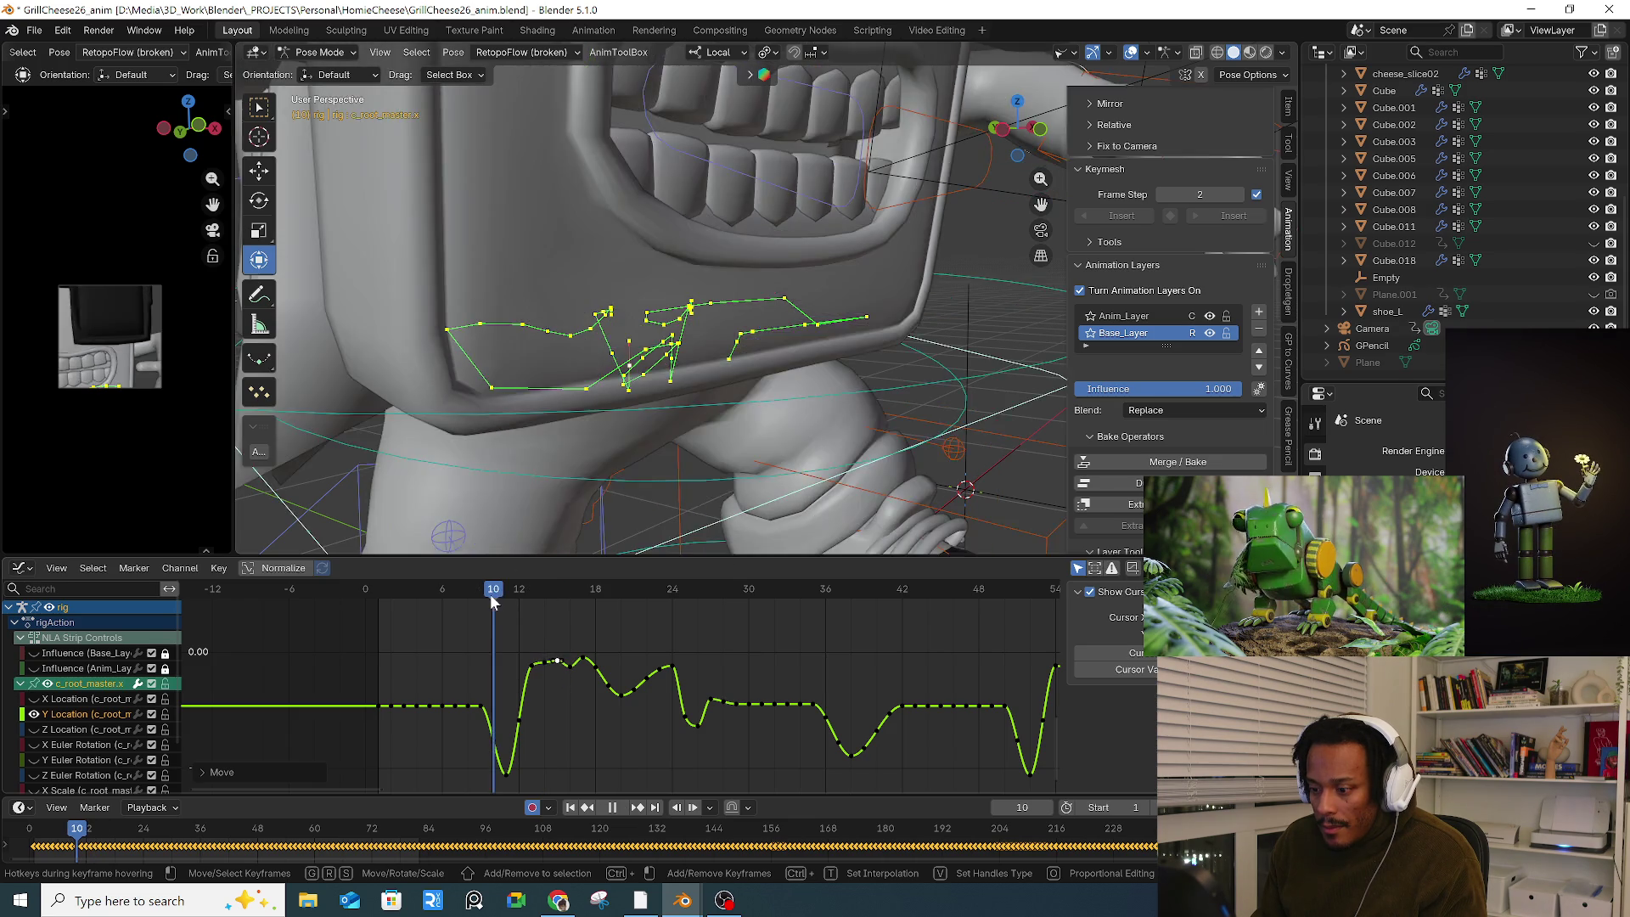
key(space)
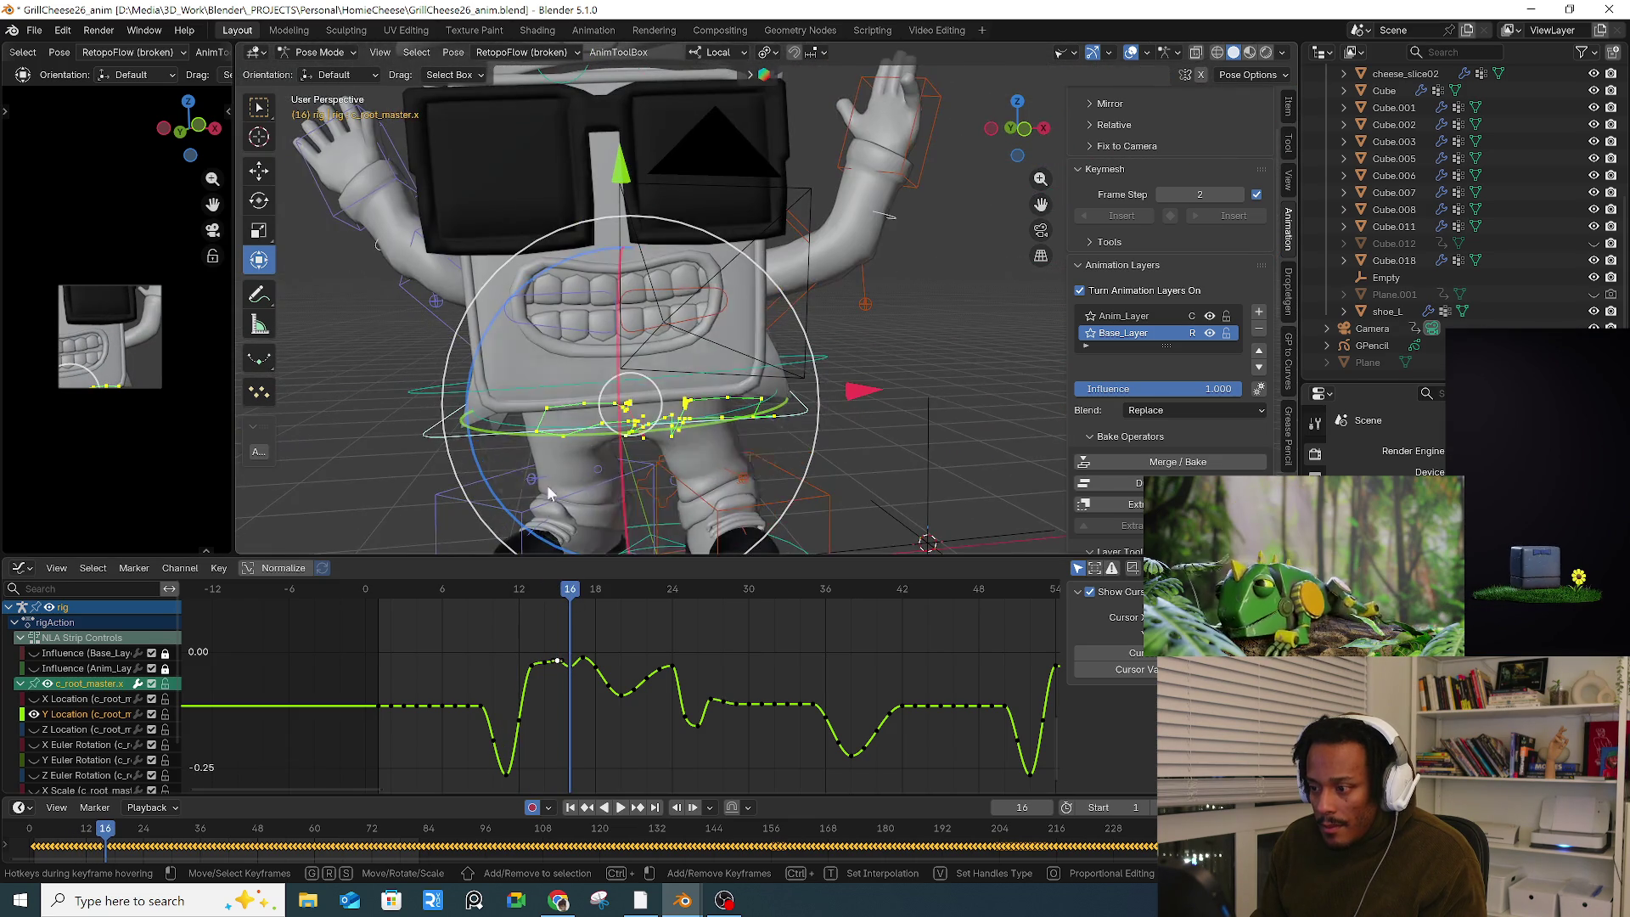
click(488, 591)
key(space)
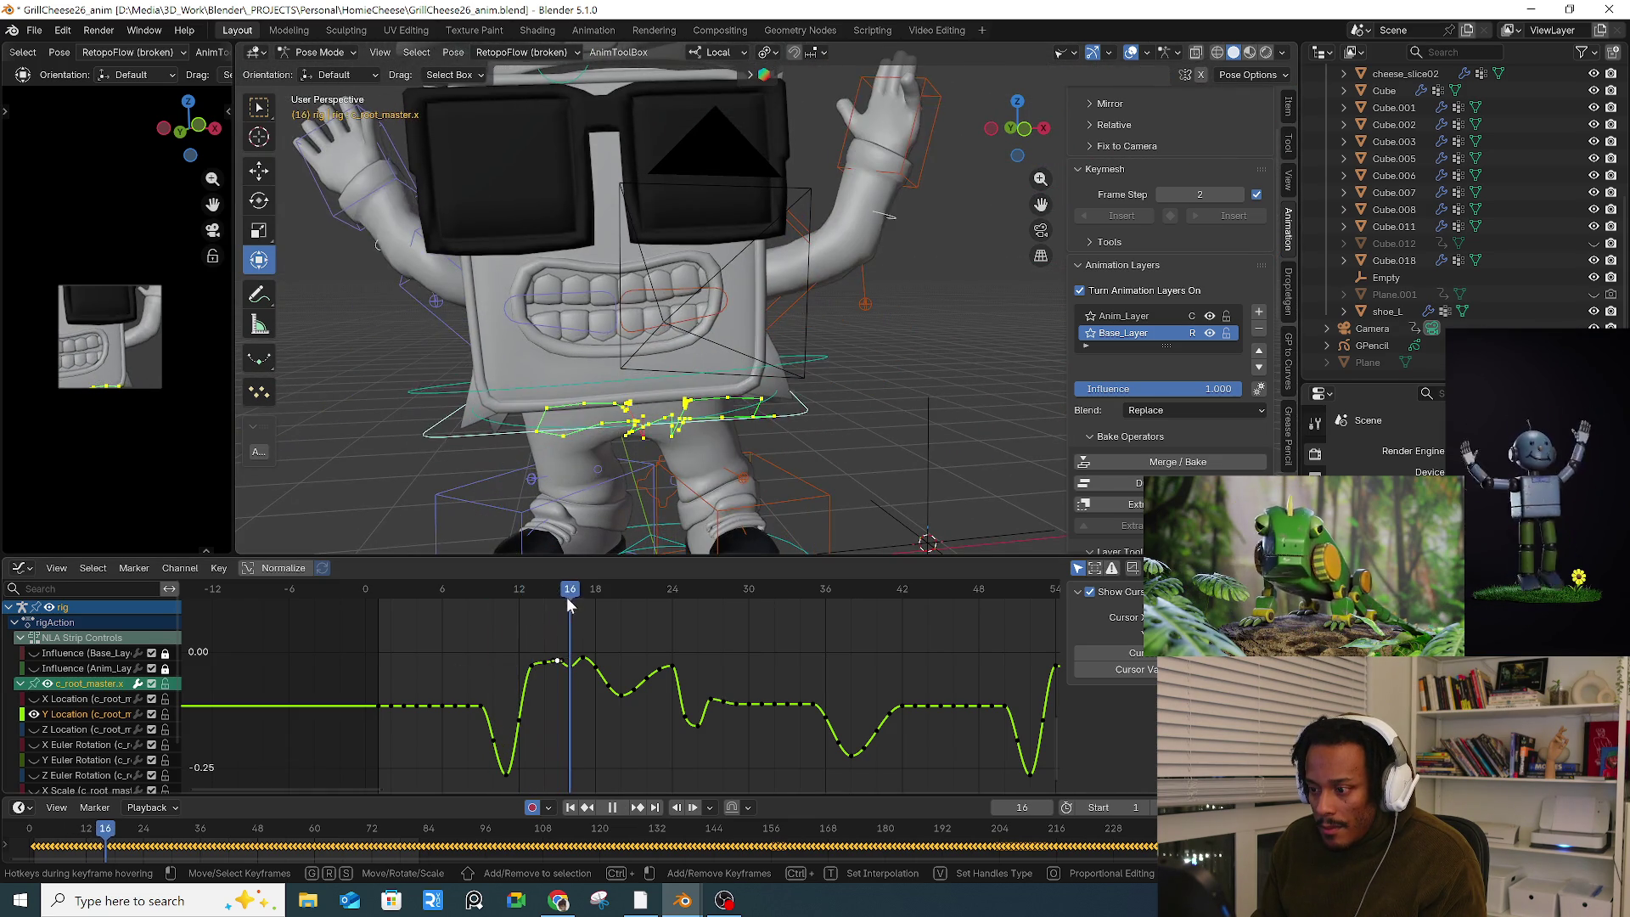
Step: Move the frame 13 Y Location key and a nearby key to new heights, checking frames 12–21
key(space)
click(530, 592)
click(530, 668)
key(g)
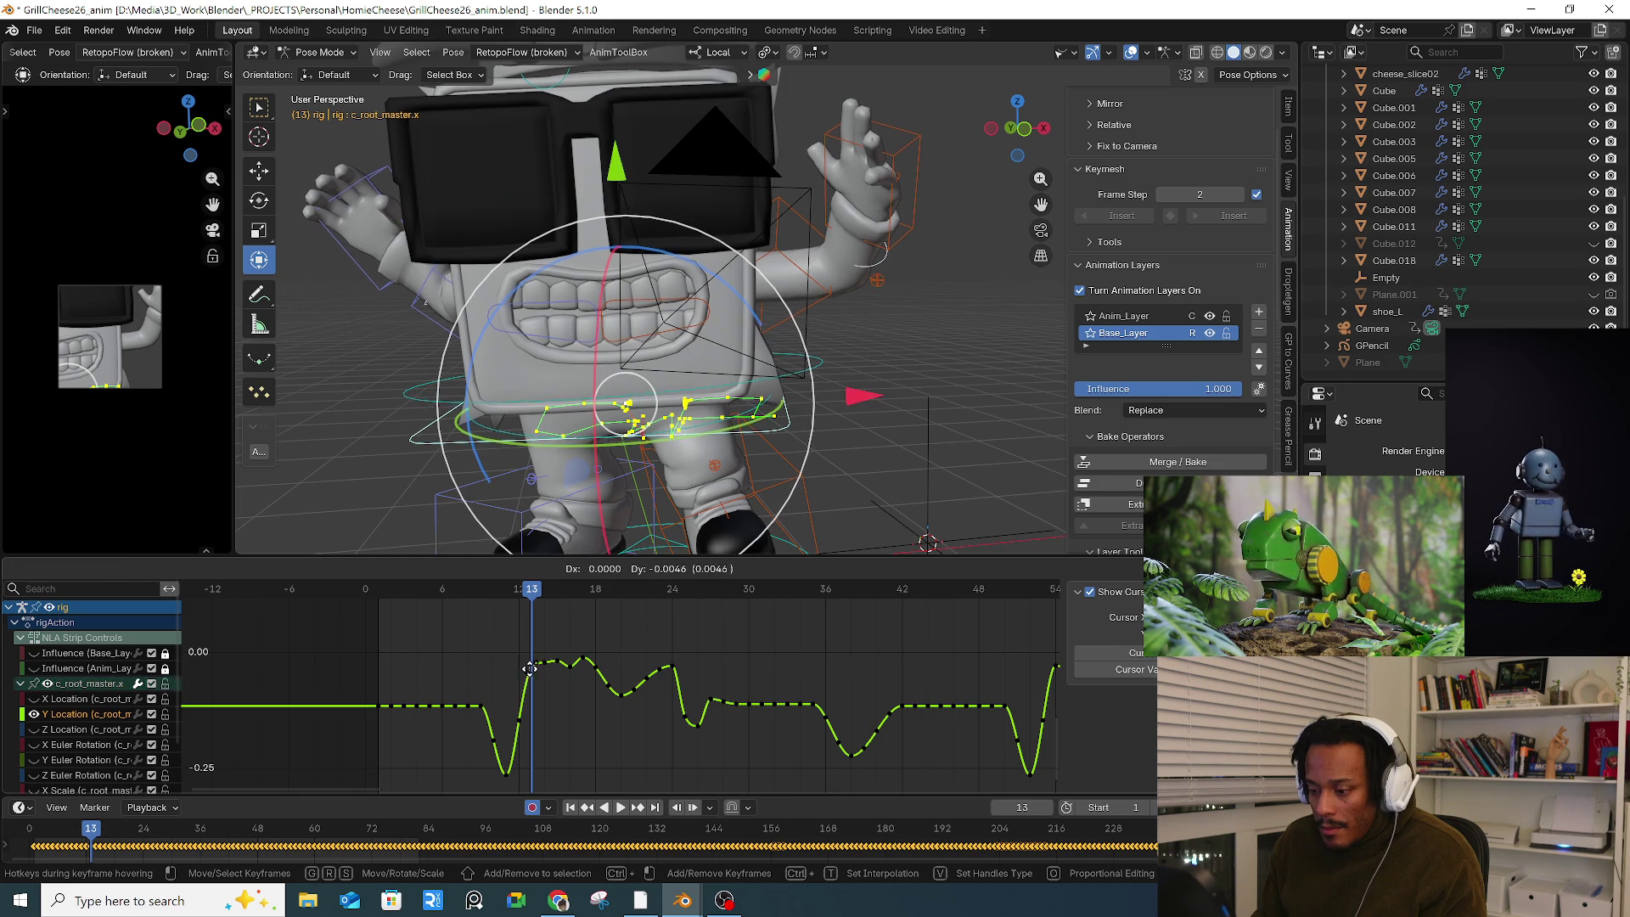
scroll(564, 667, up, 3)
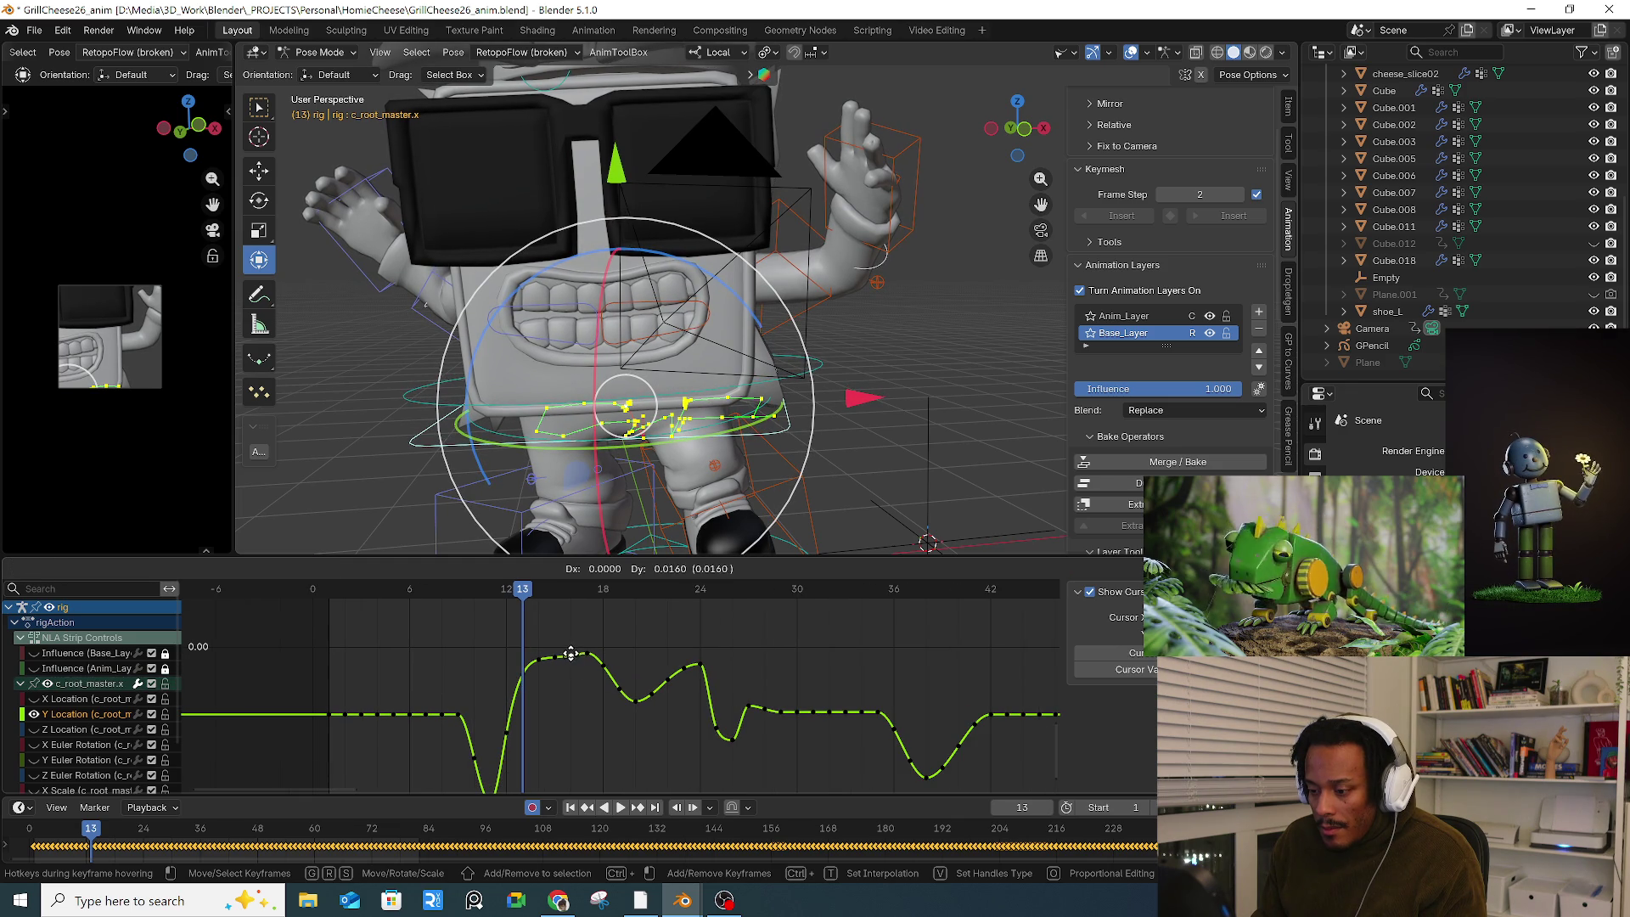
click(570, 653)
scroll(570, 653, up, 2)
drag(526, 592, 584, 598)
click(568, 666)
drag(568, 666, 568, 628)
mouse_move(477, 591)
mouse_down()
mouse_move(578, 596)
mouse_move(813, 658)
mouse_up()
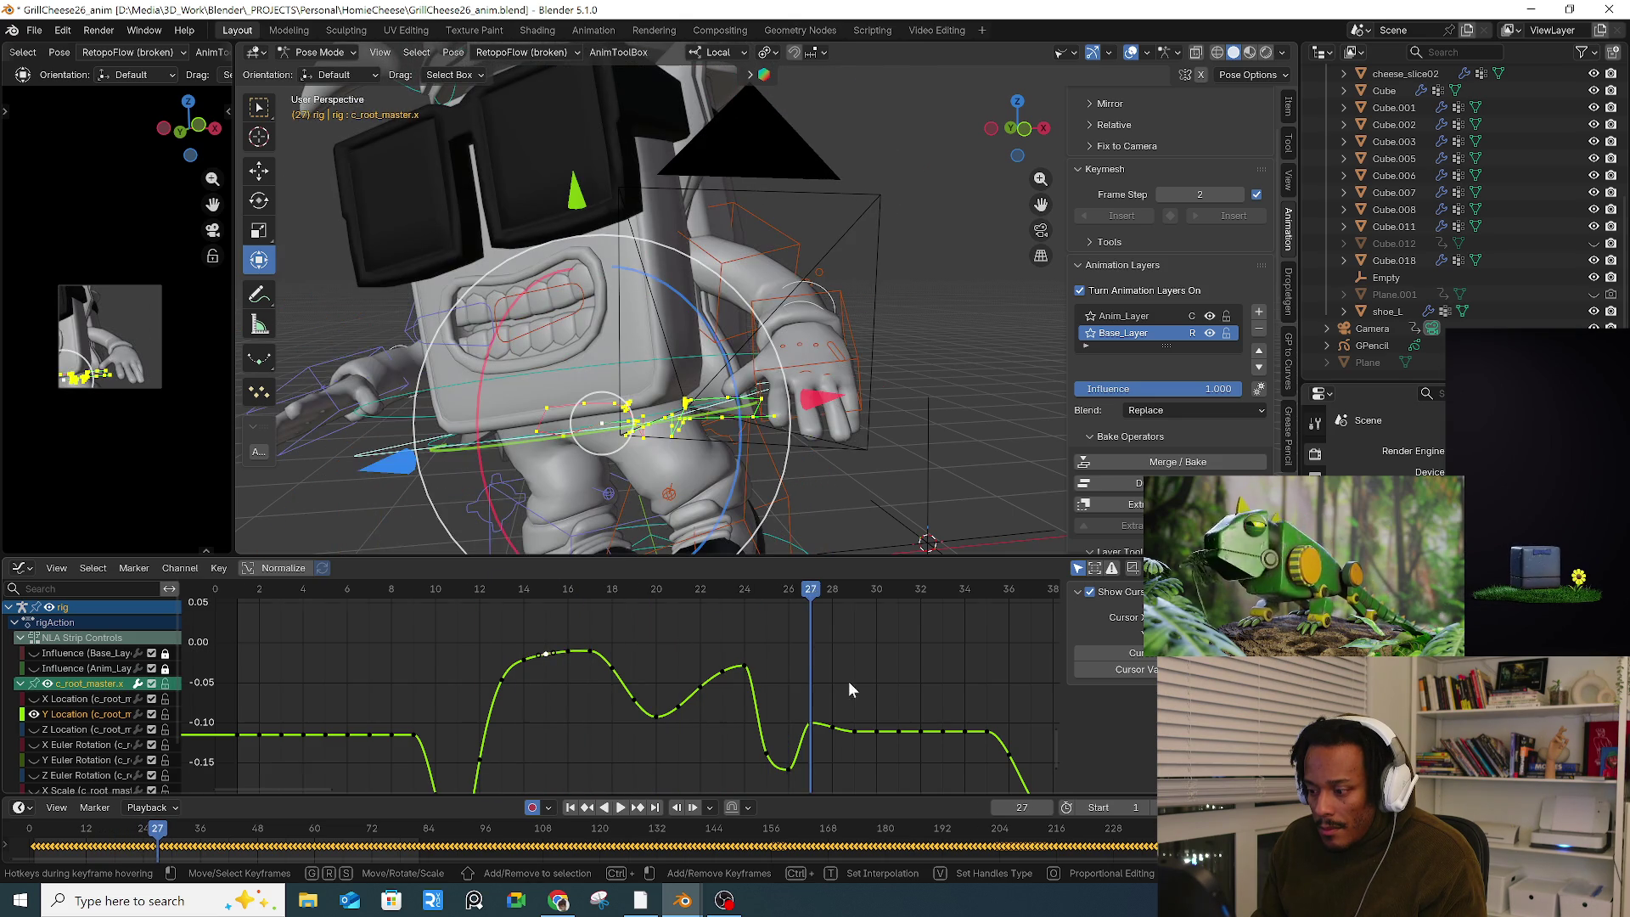
Step: Lower the Y Location keys at frames 24 and 27 and play back to check the bounce
middle_drag(852, 688, 756, 628)
drag(717, 664, 720, 689)
mouse_move(586, 589)
mouse_down()
mouse_move(649, 589)
mouse_move(638, 629)
mouse_up()
key(space)
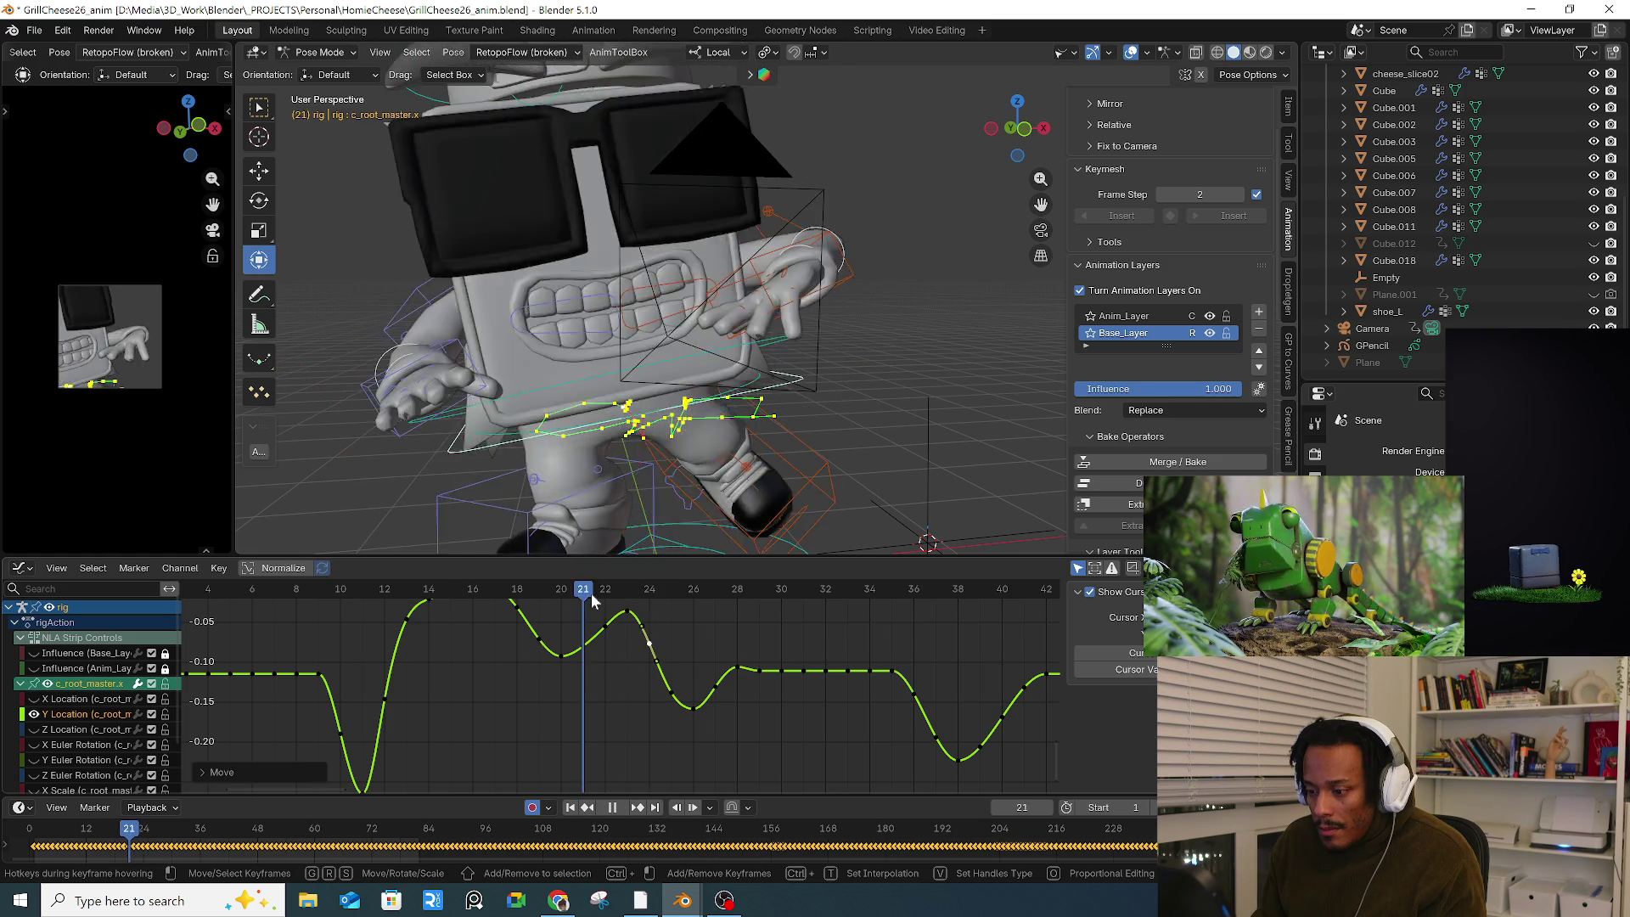
key(space)
key(Home)
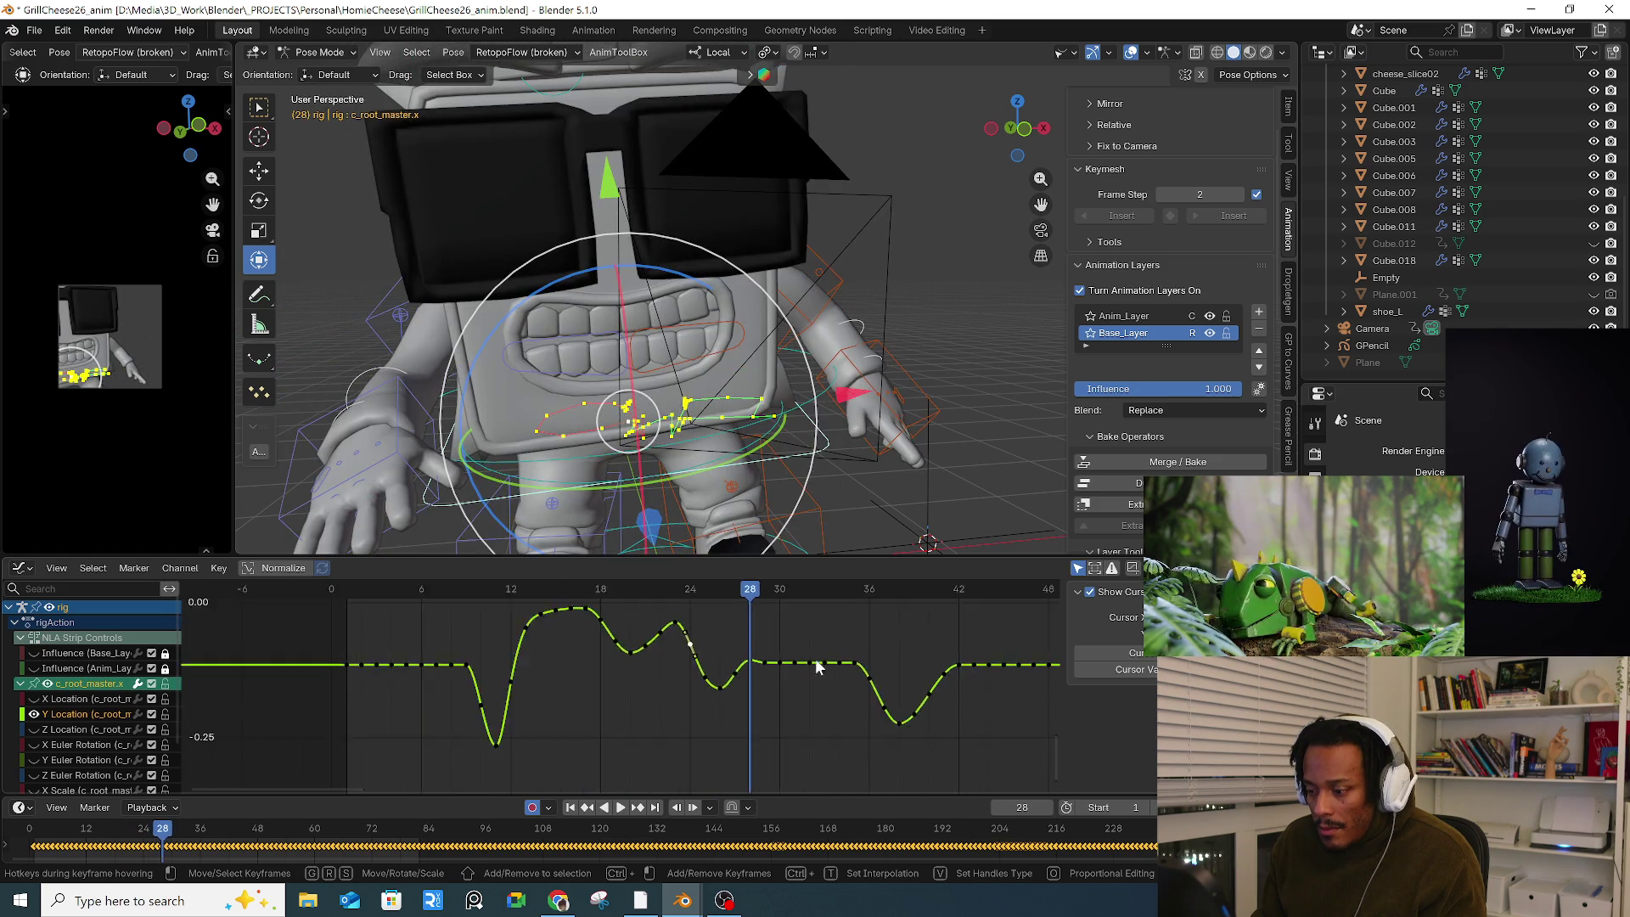
scroll(817, 666, down, 3)
key(space)
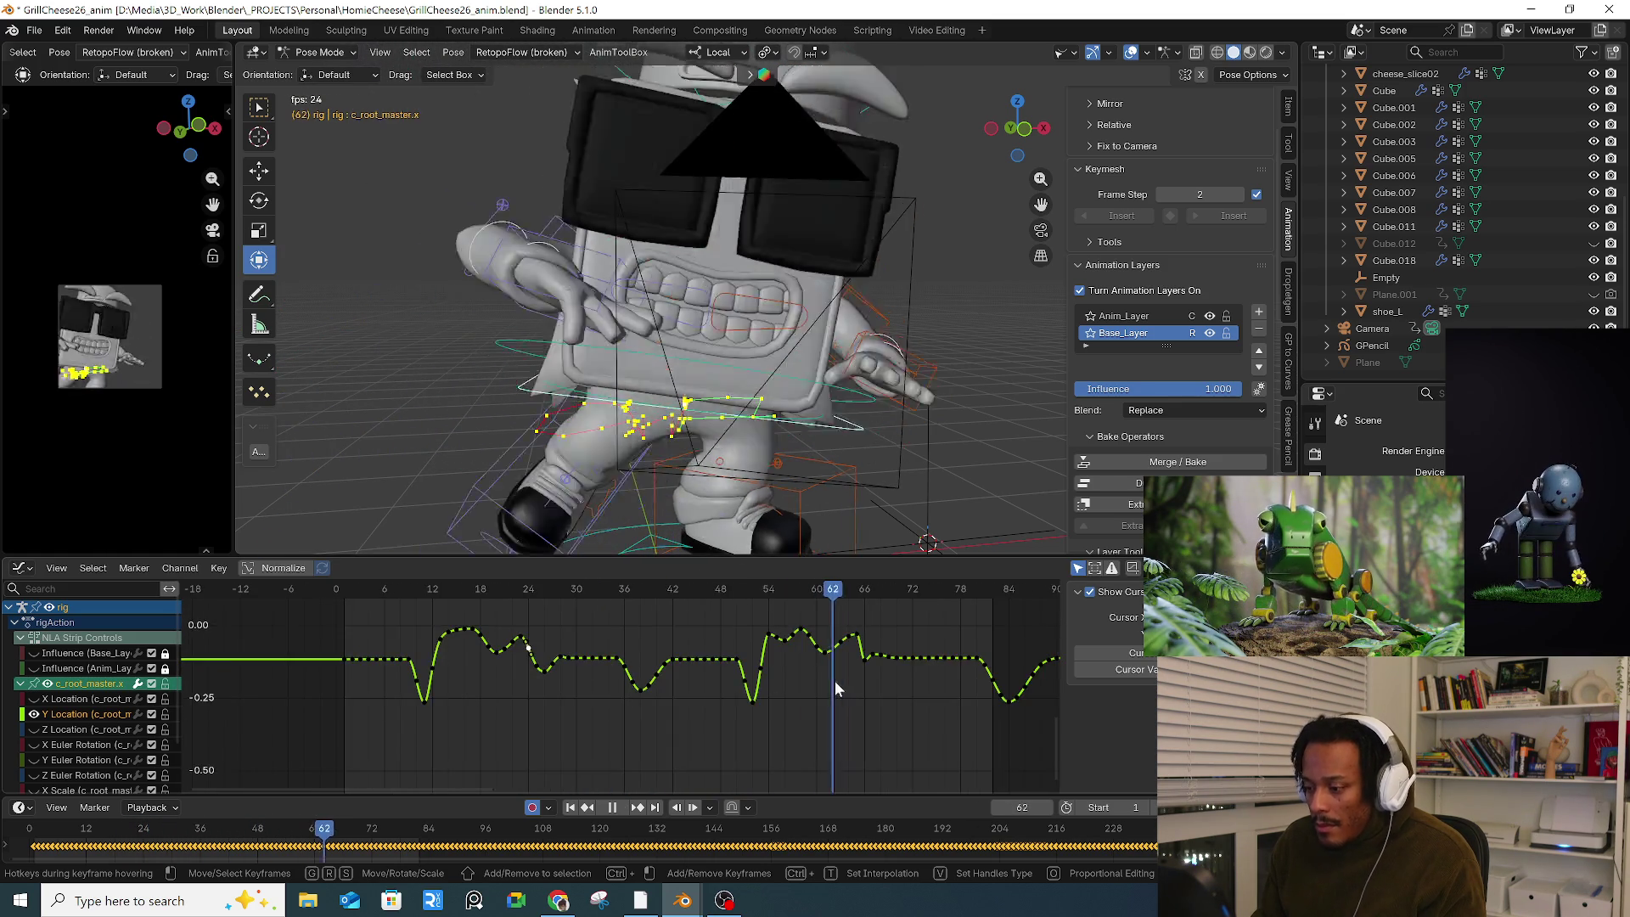
Step: Reposition the Y Location key near frame 55 and shift the curve, checking with playback
scroll(817, 666, up, 1)
mouse_move(618, 590)
mouse_down()
mouse_move(658, 590)
mouse_move(618, 591)
mouse_move(642, 598)
mouse_move(654, 645)
mouse_move(635, 632)
mouse_move(624, 655)
mouse_move(644, 649)
mouse_up()
key(space)
scroll(641, 628, up, 2)
click(635, 635)
click(644, 649)
key(space)
key(space)
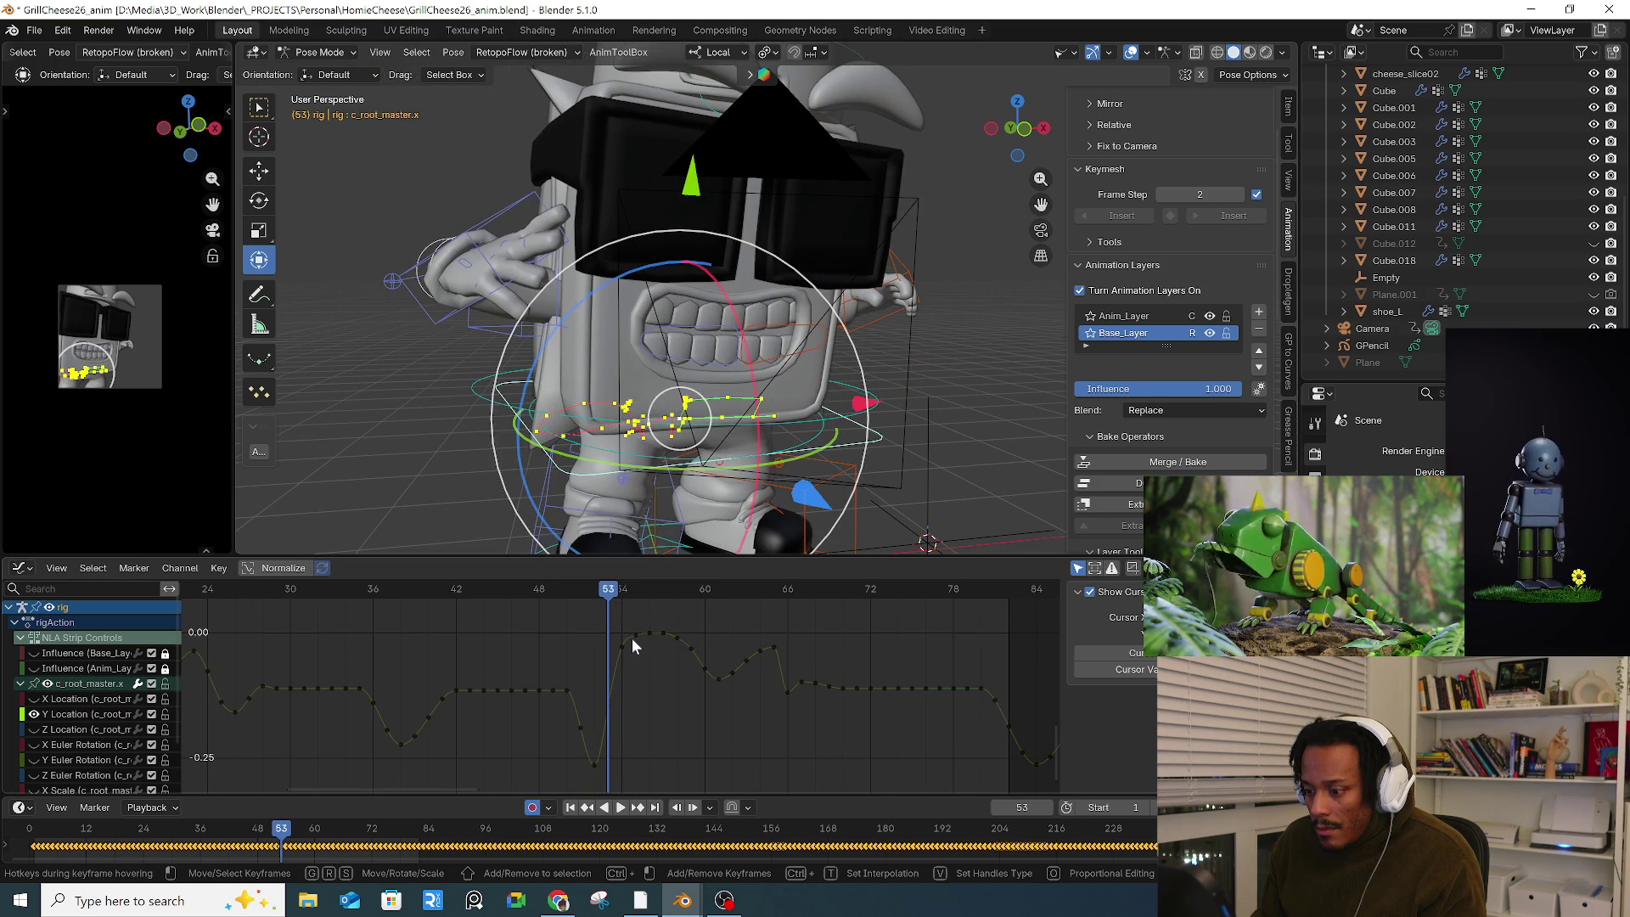
drag(613, 598, 625, 666)
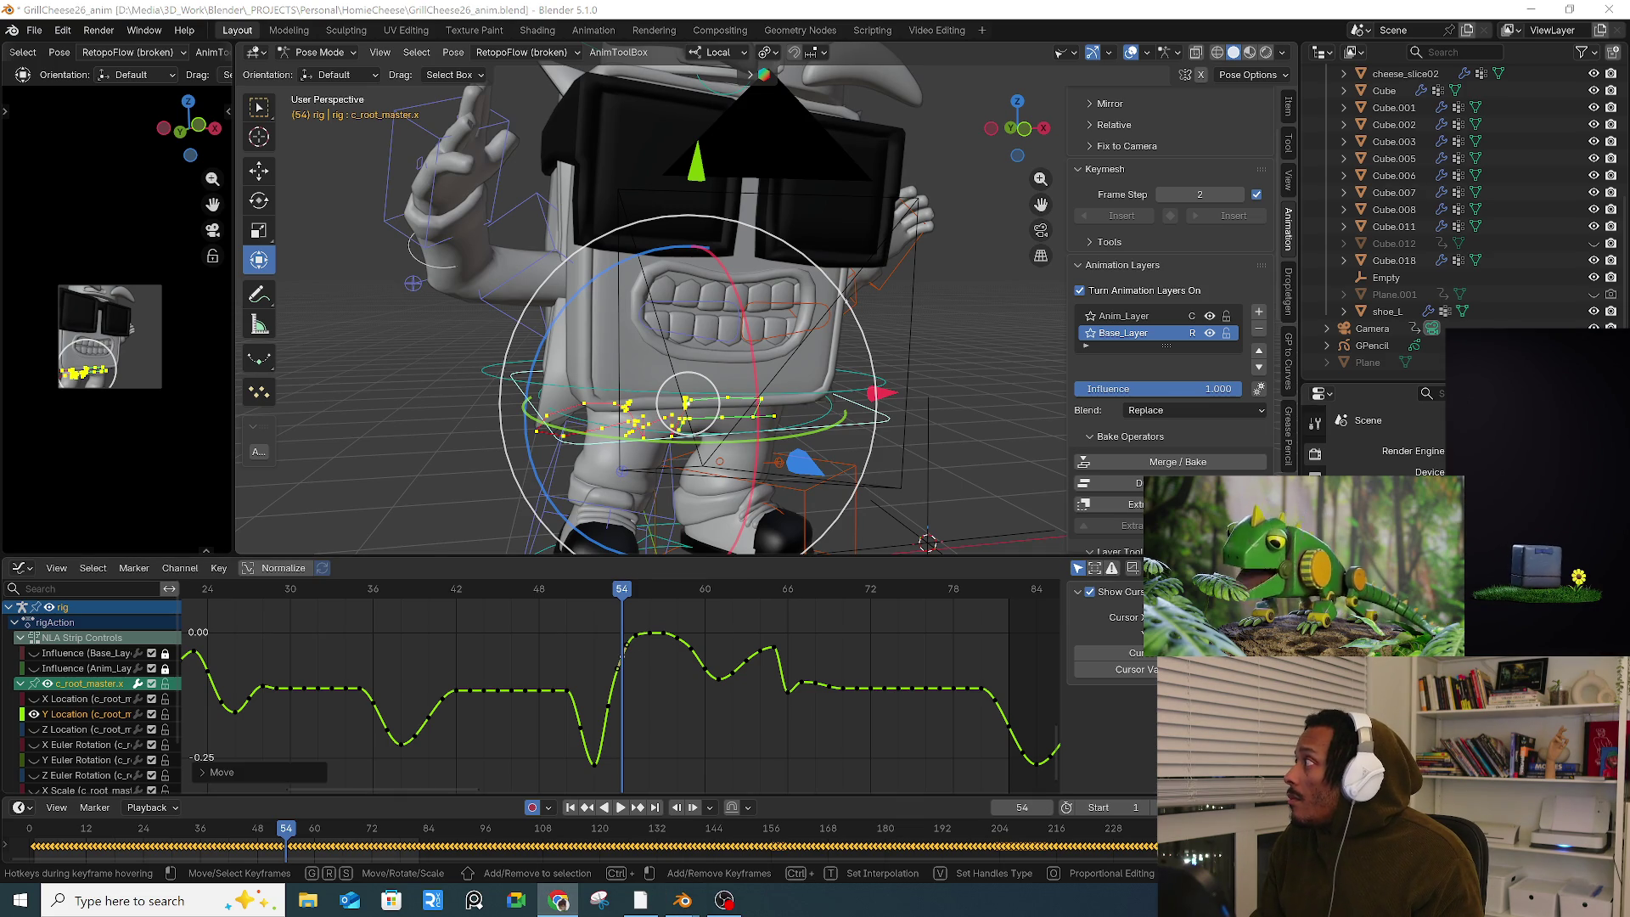
click(555, 628)
Step: Lower the key at frame 53 slightly and replay frames 14 to 53
key(space)
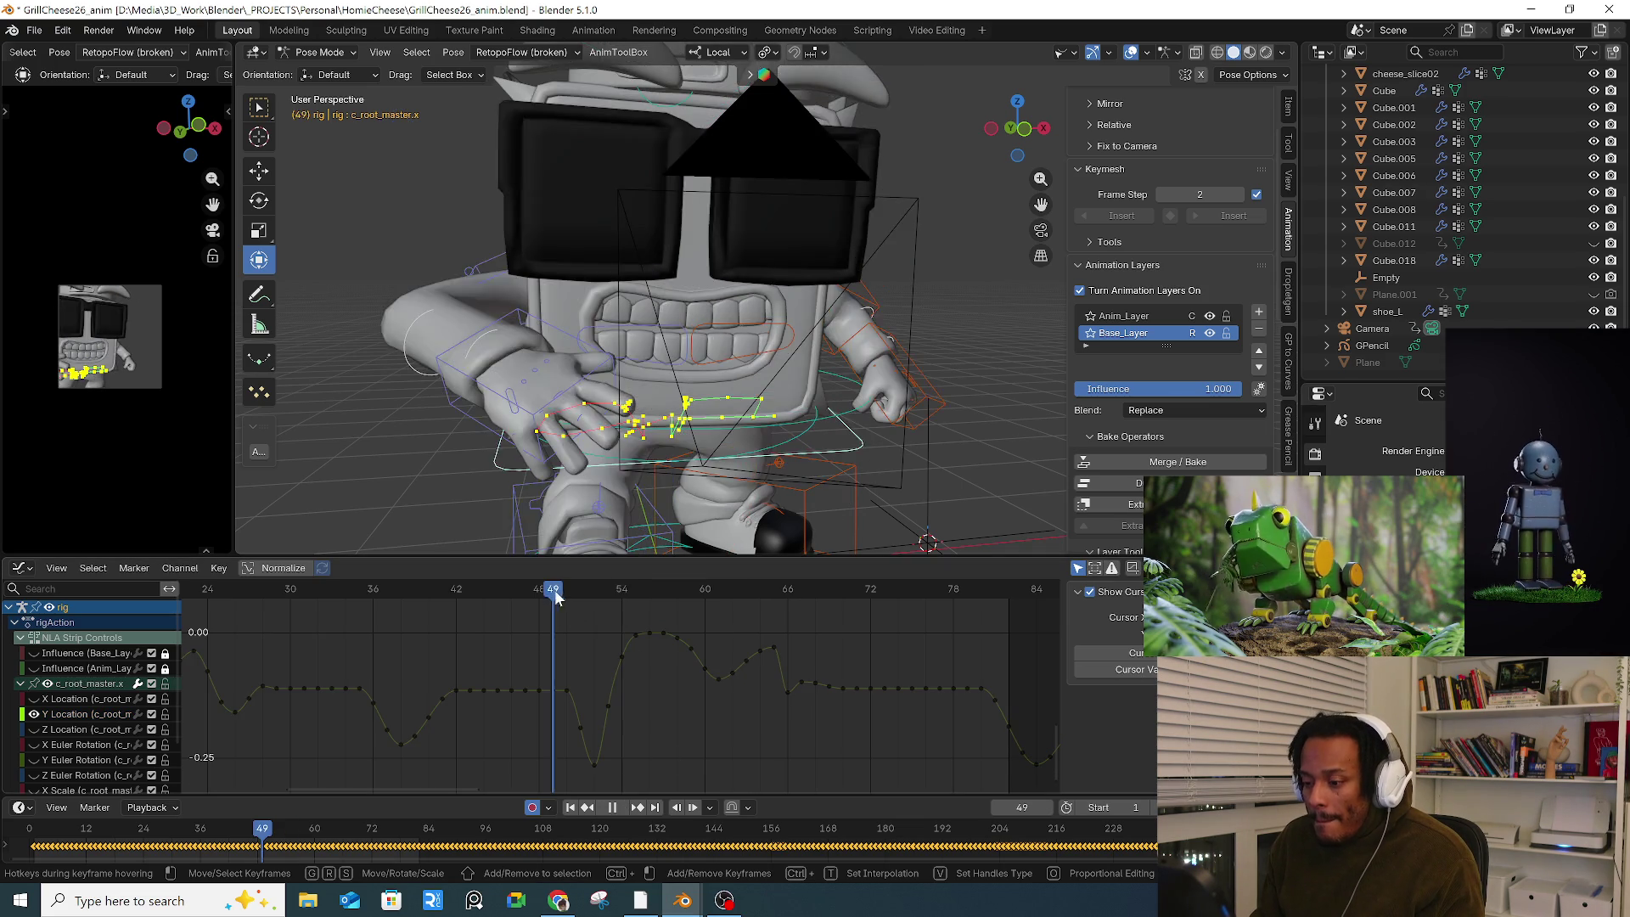
drag(553, 594, 607, 603)
key(space)
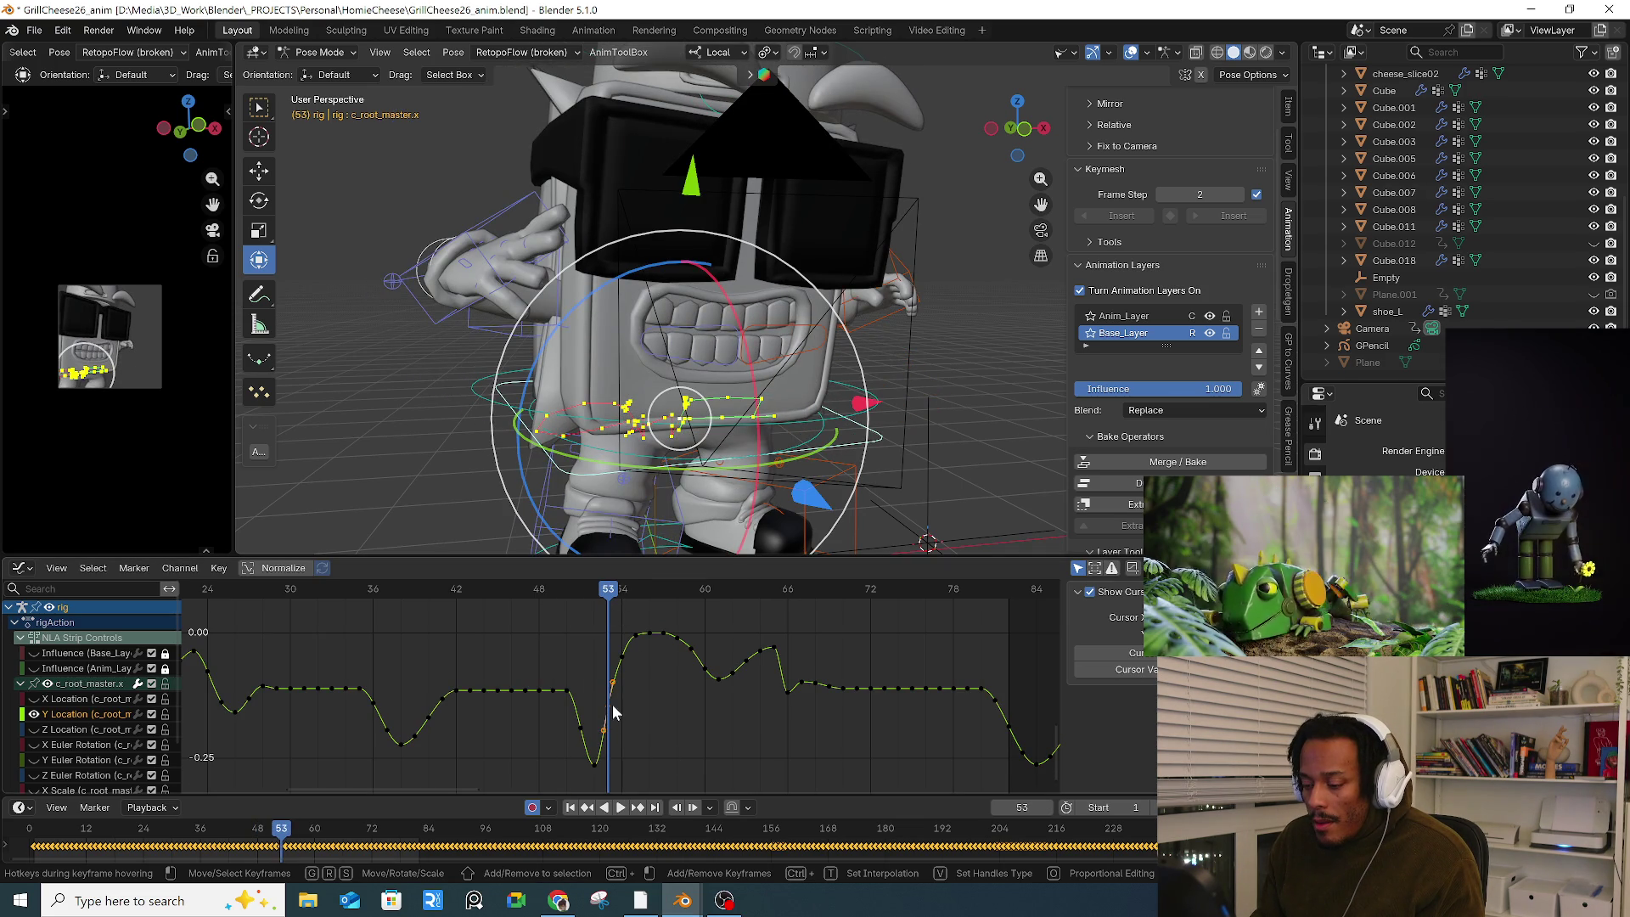
drag(613, 713, 613, 724)
click(556, 595)
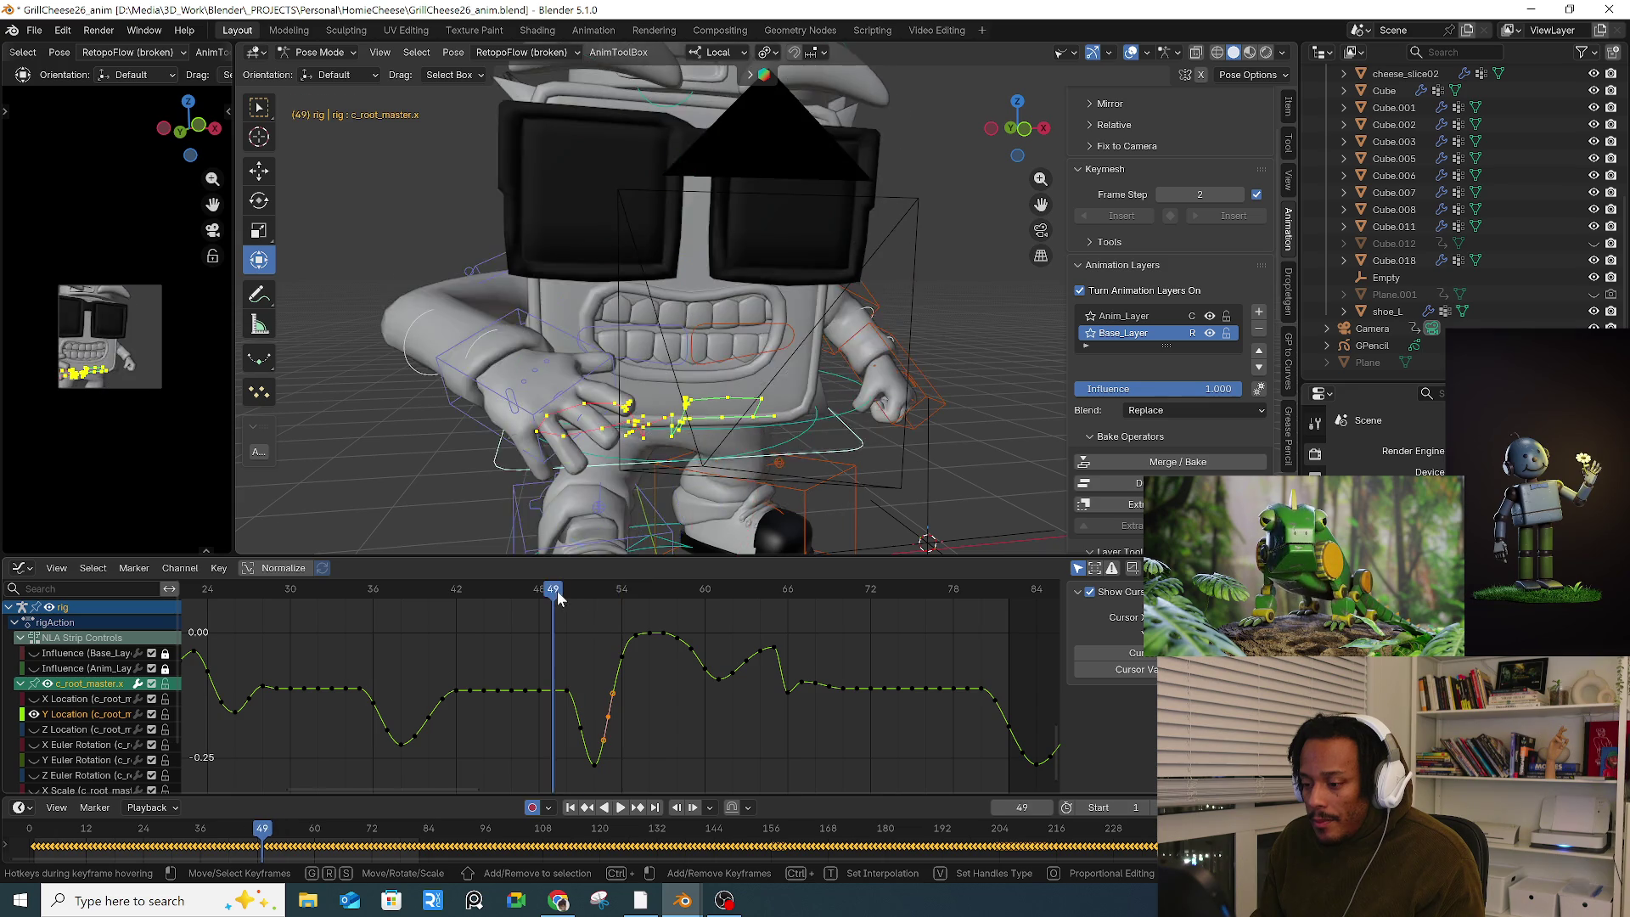
key(space)
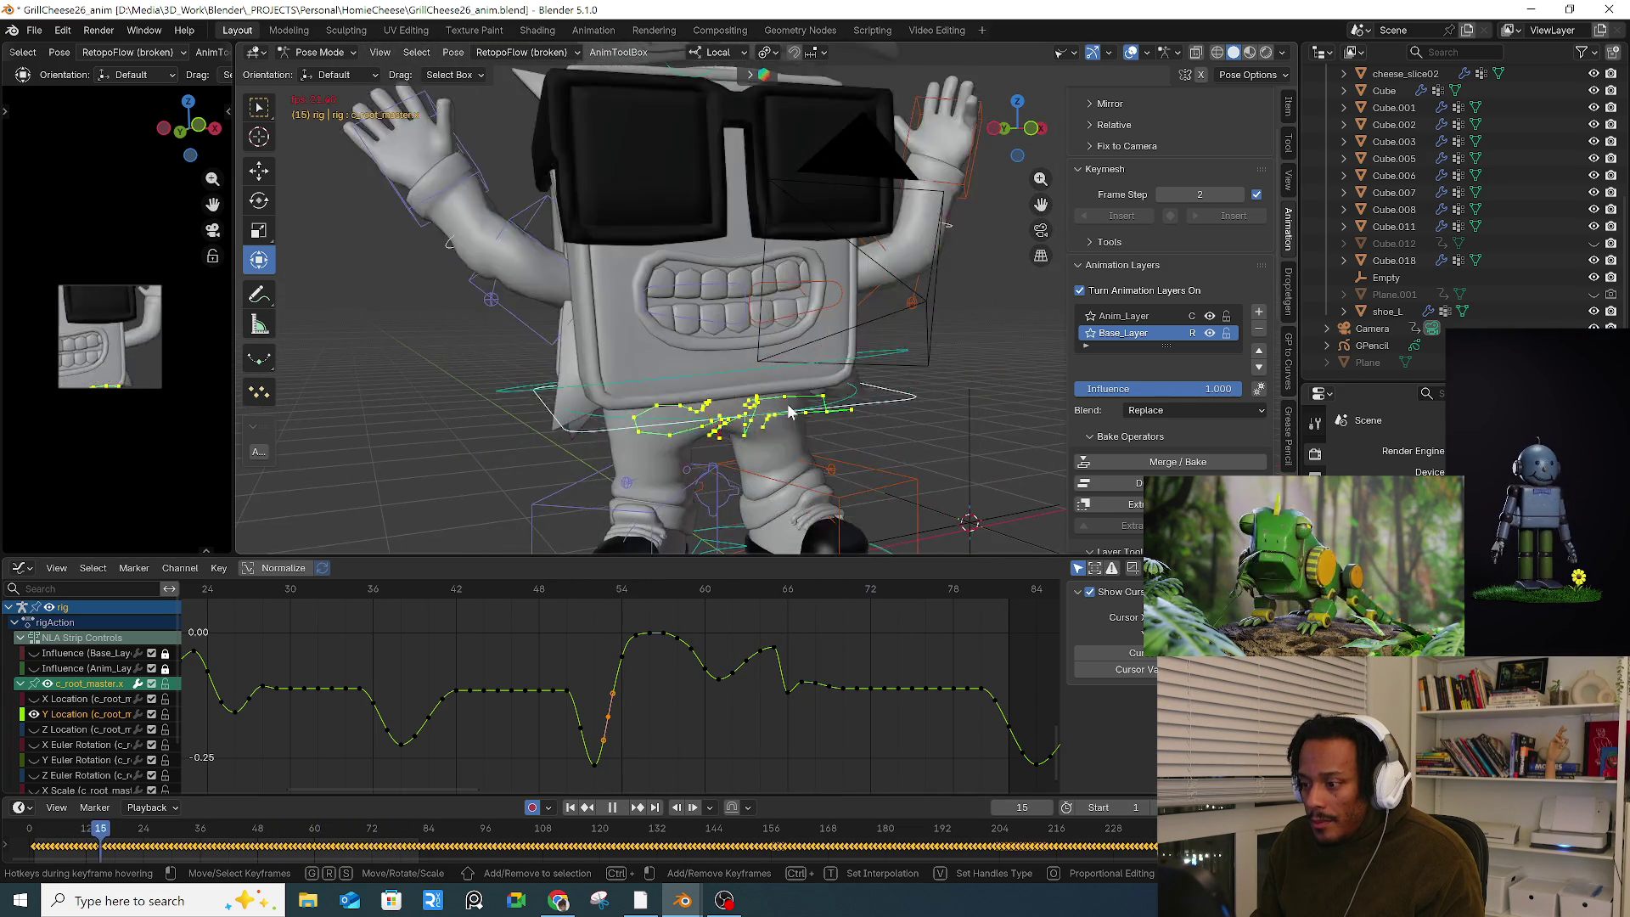
drag(519, 590, 782, 604)
Step: Raise the Y Location keys around frame 66 by about 0.044 and scrub to frame 69
key(a)
key(g)
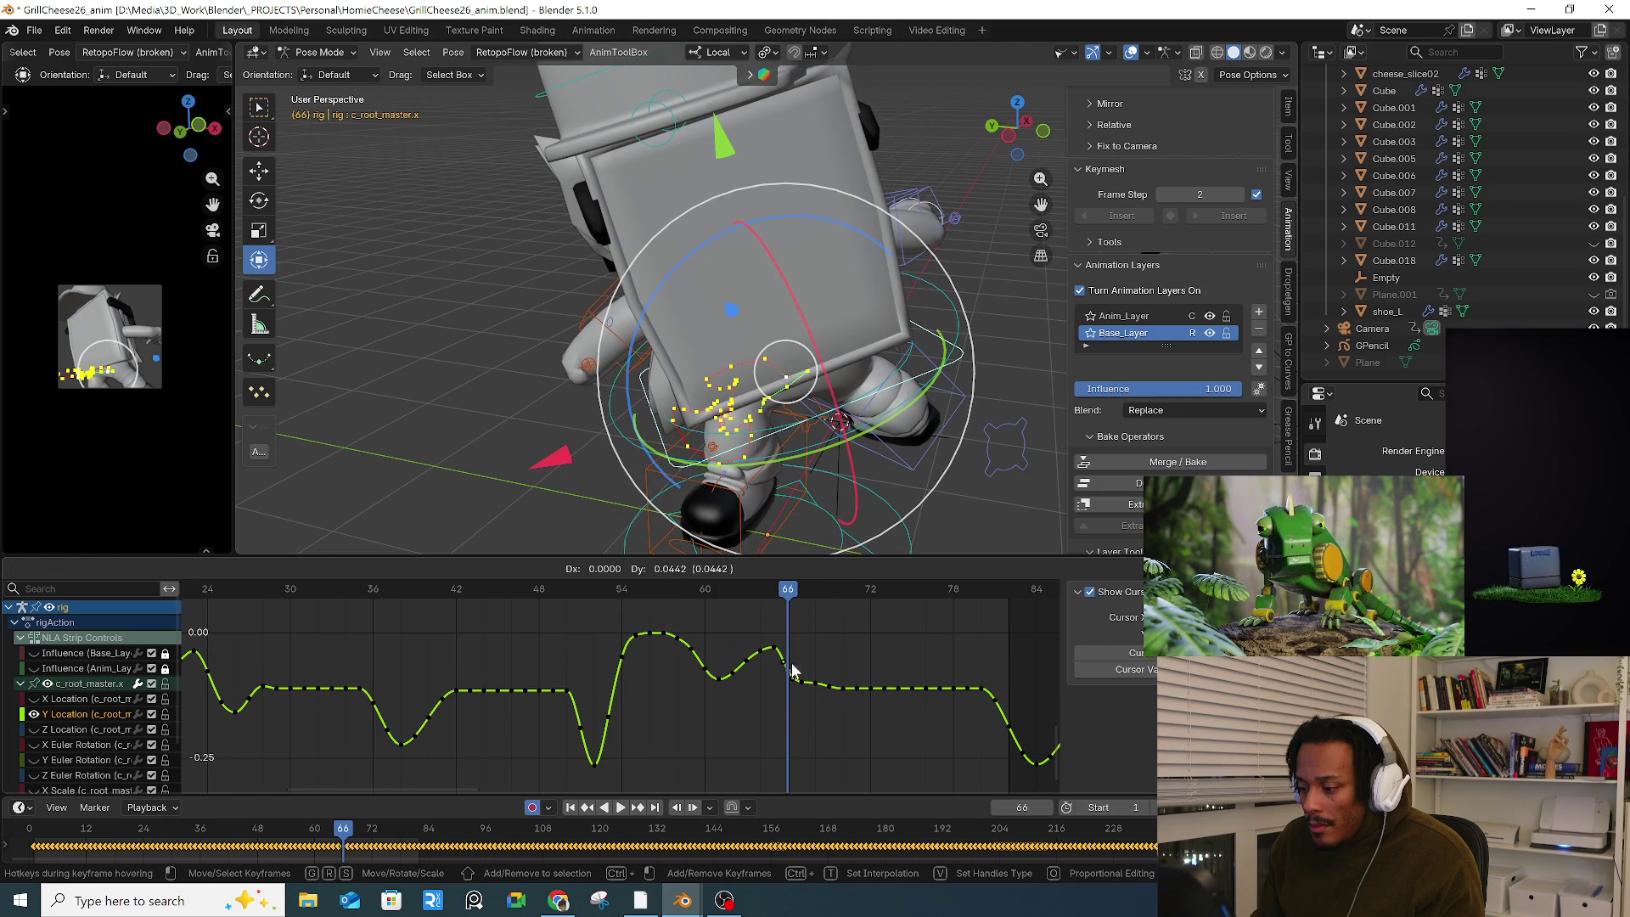
click(790, 671)
drag(736, 586, 830, 589)
scroll(928, 665, down, 2)
middle_drag(931, 674, 869, 668)
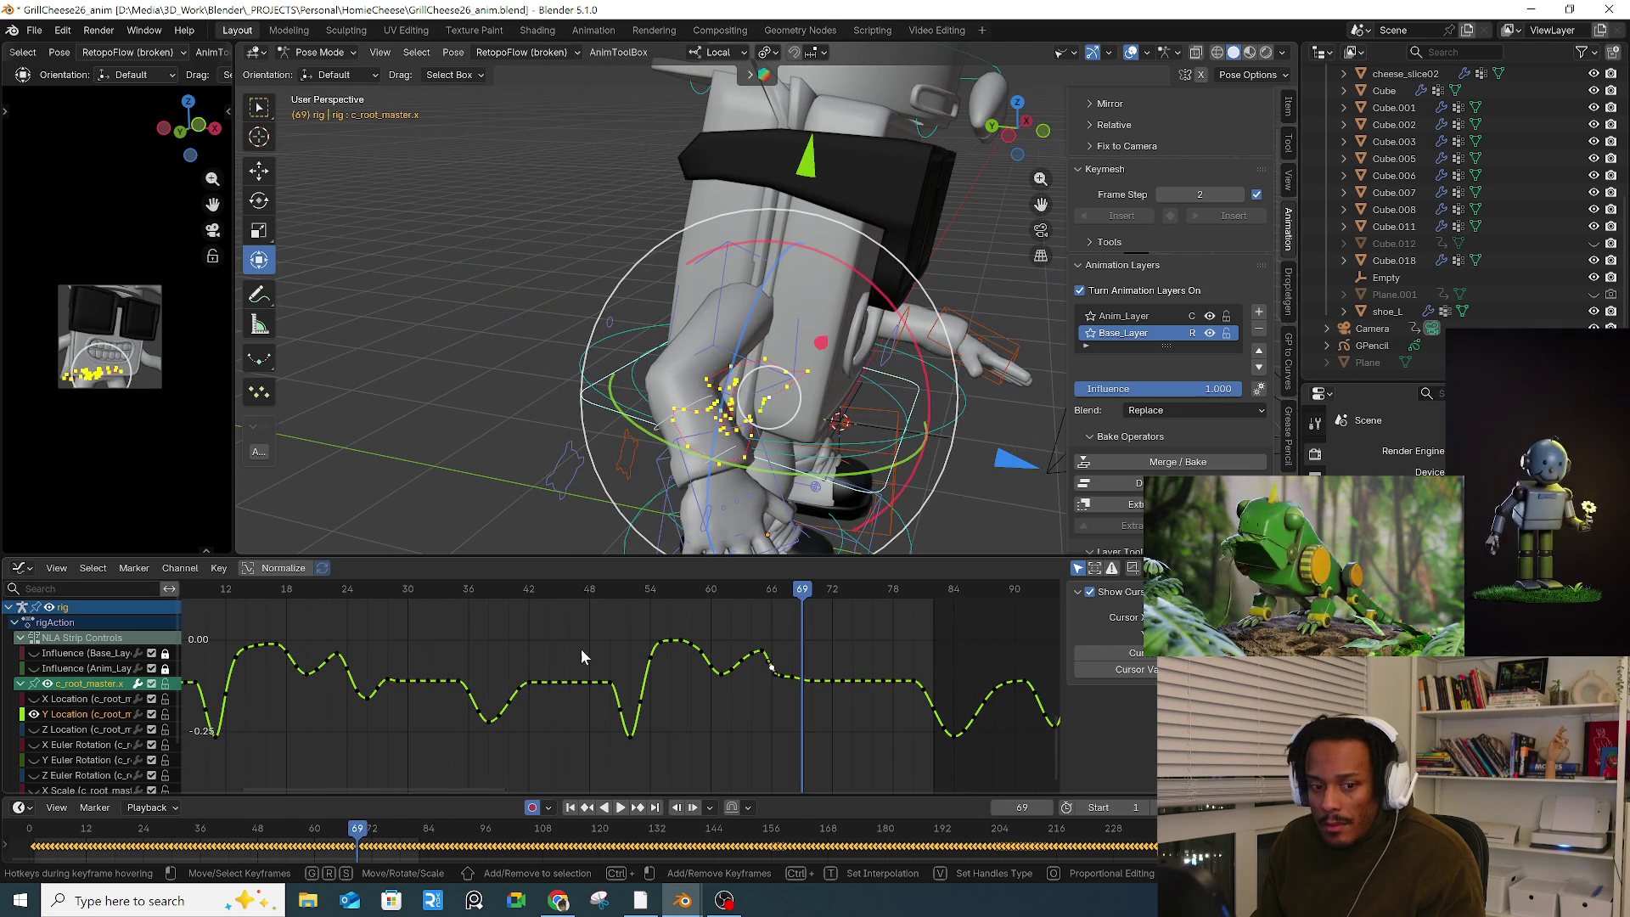
scroll(627, 649, down, 2)
ctrl+scroll(725, 659, right, 5)
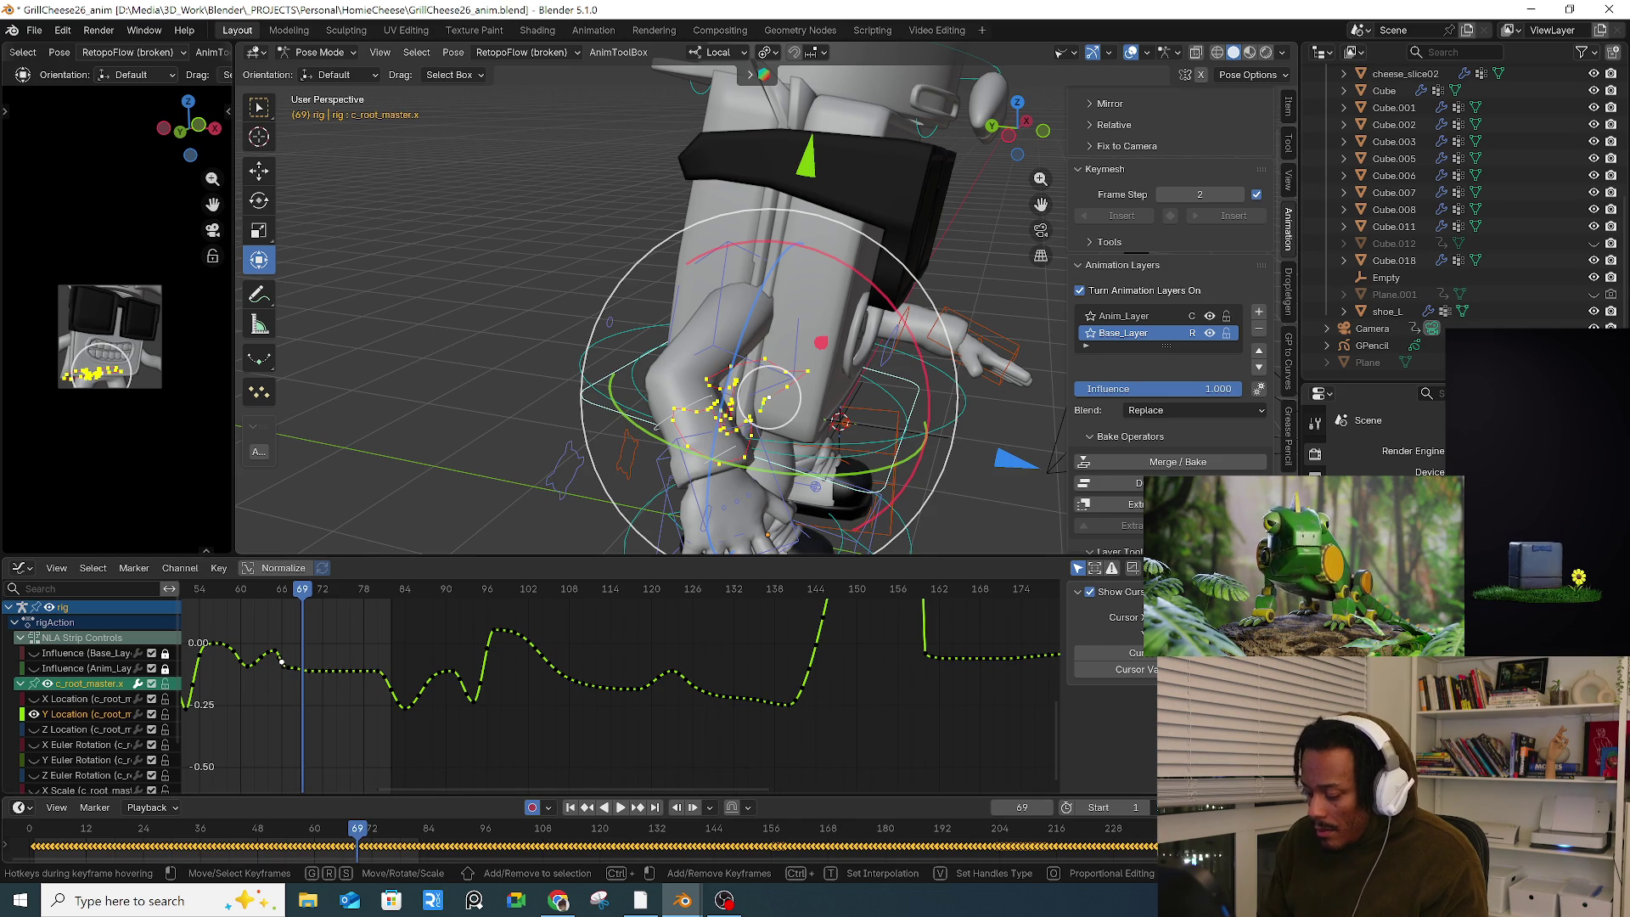
scroll(692, 659, down, 3)
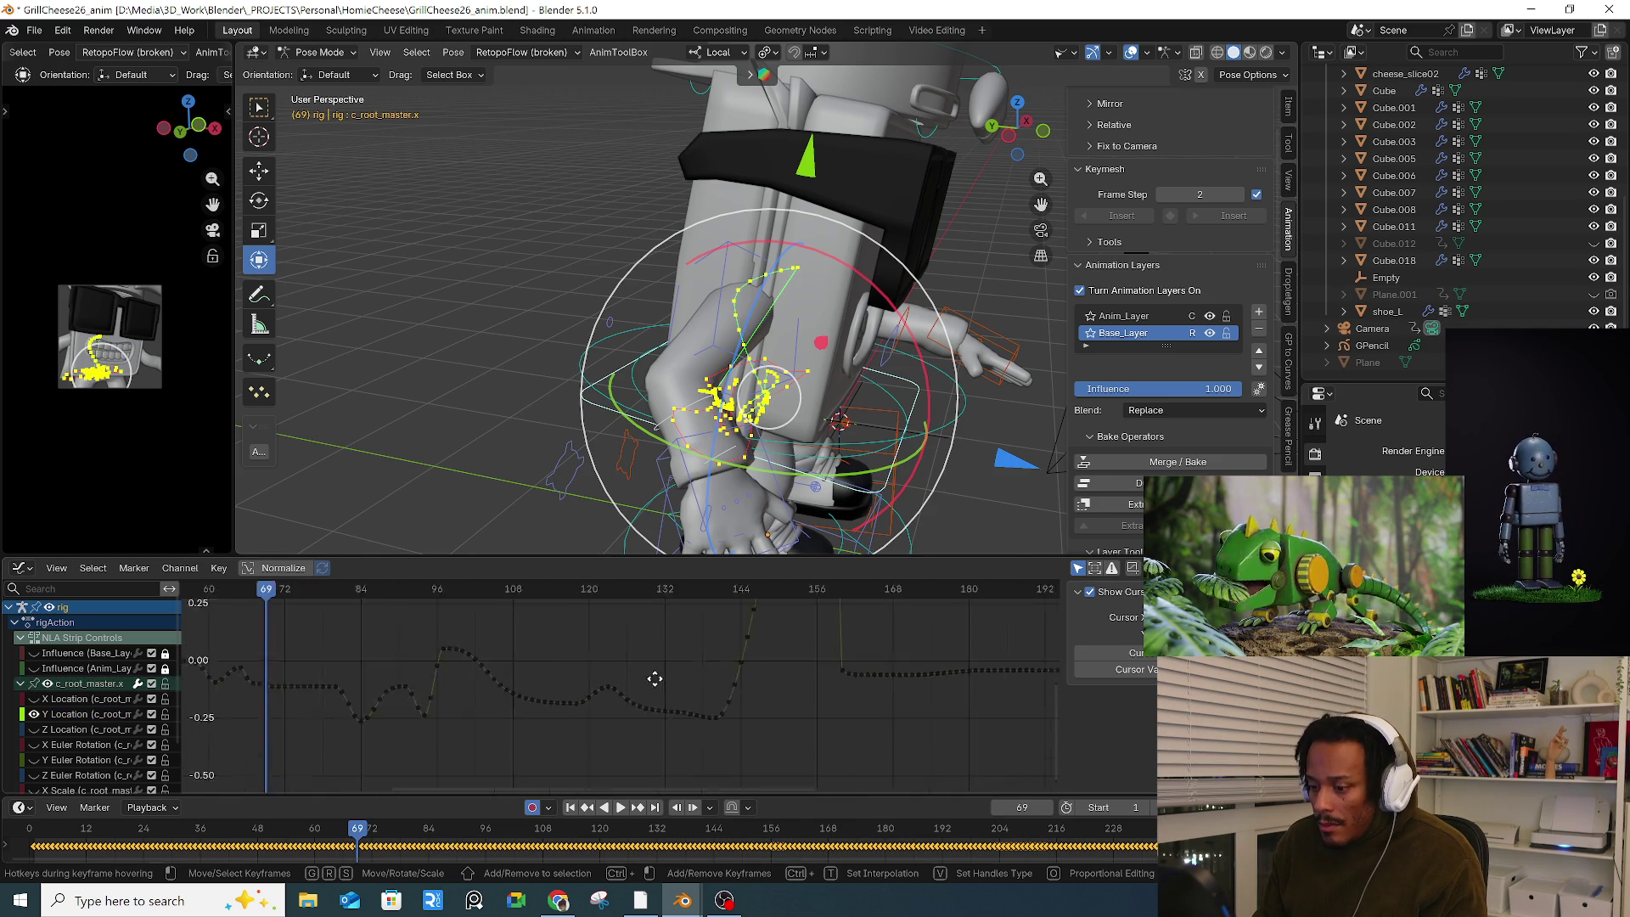
mouse_move(783, 691)
middle_down()
mouse_move(675, 690)
mouse_move(715, 690)
mouse_move(752, 756)
mouse_move(778, 659)
mouse_move(626, 690)
middle_up()
scroll(715, 690, up, 1)
scroll(645, 604, up, 4)
mouse_move(625, 591)
mouse_down()
mouse_move(713, 592)
mouse_move(714, 615)
mouse_up()
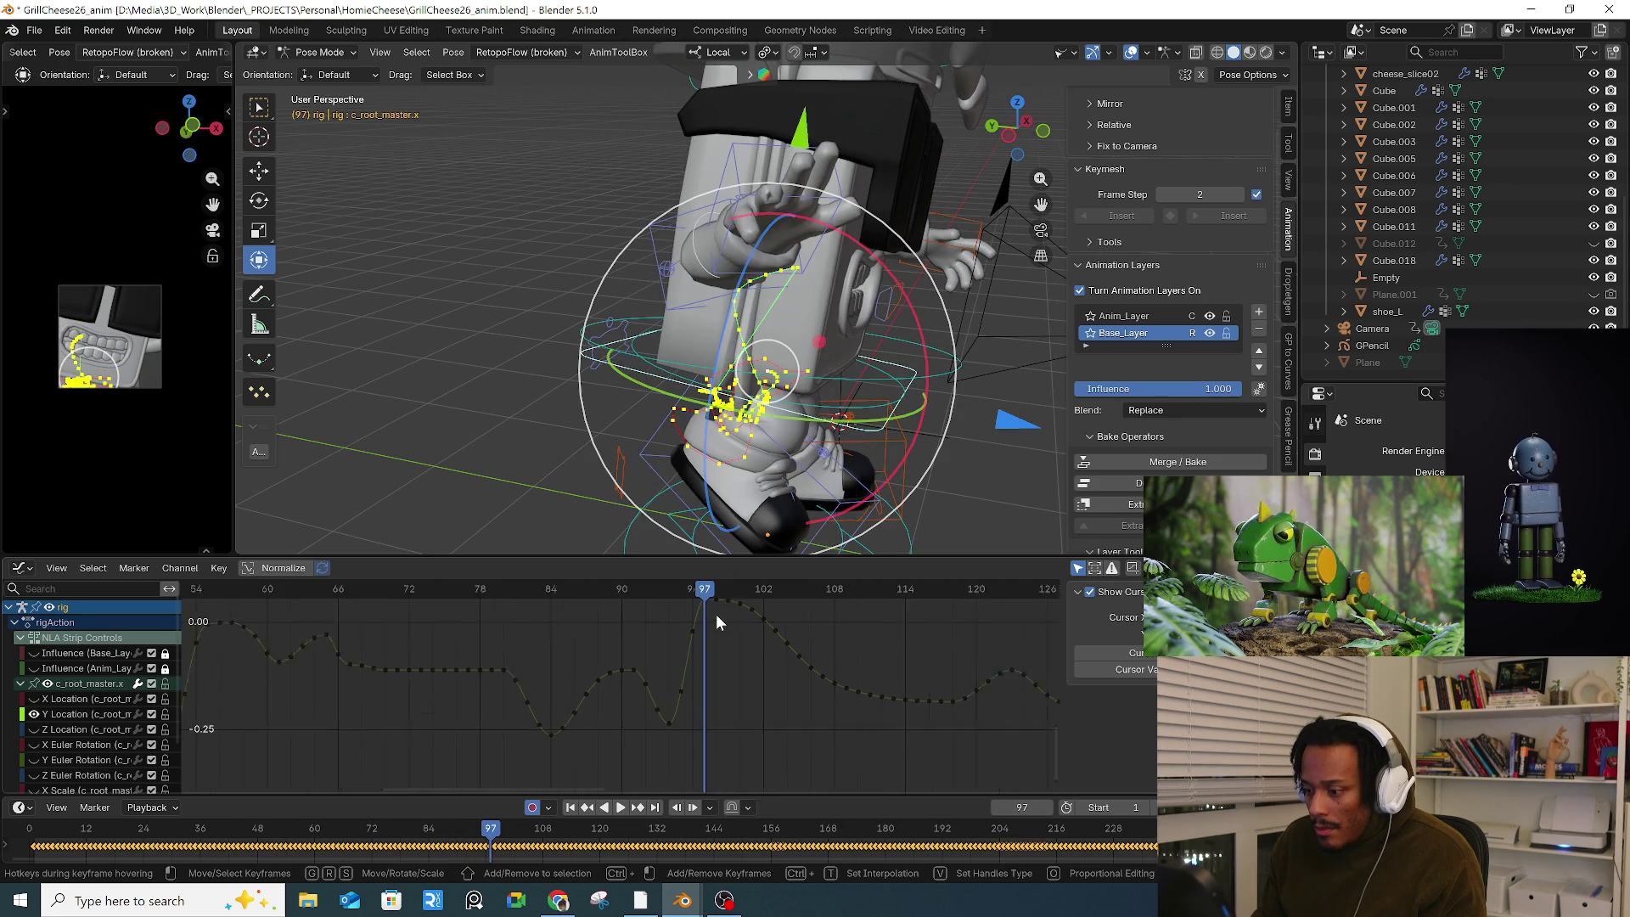
scroll(715, 615, up, 1)
mouse_move(783, 507)
middle_down()
mouse_move(739, 476)
mouse_move(730, 543)
middle_up()
middle_drag(708, 603, 716, 624)
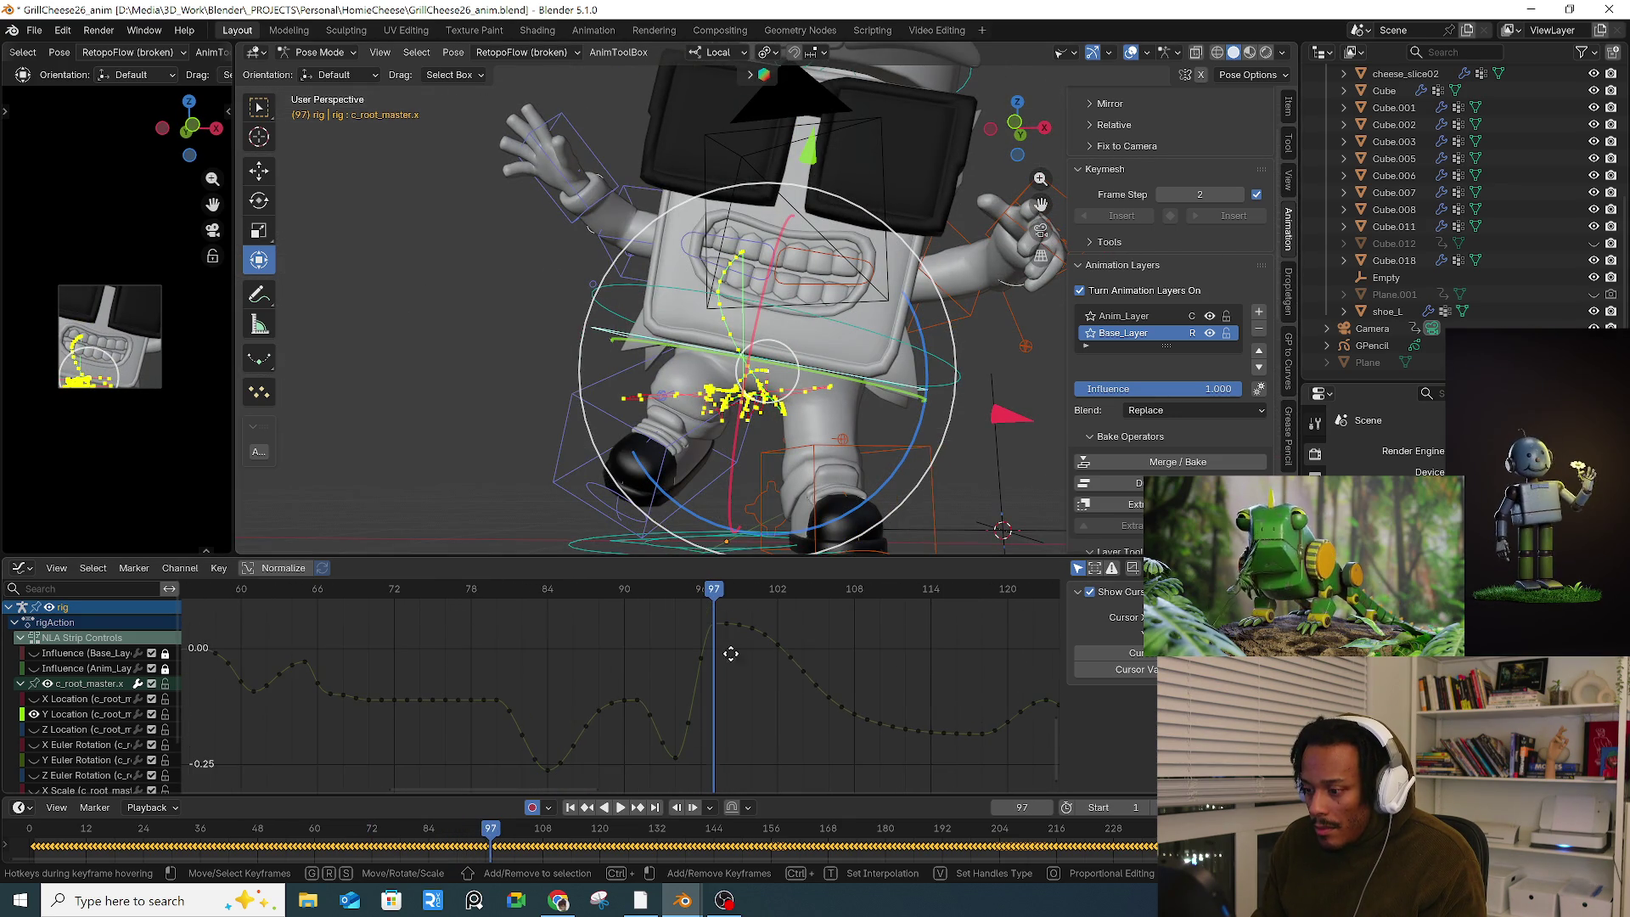
click(716, 625)
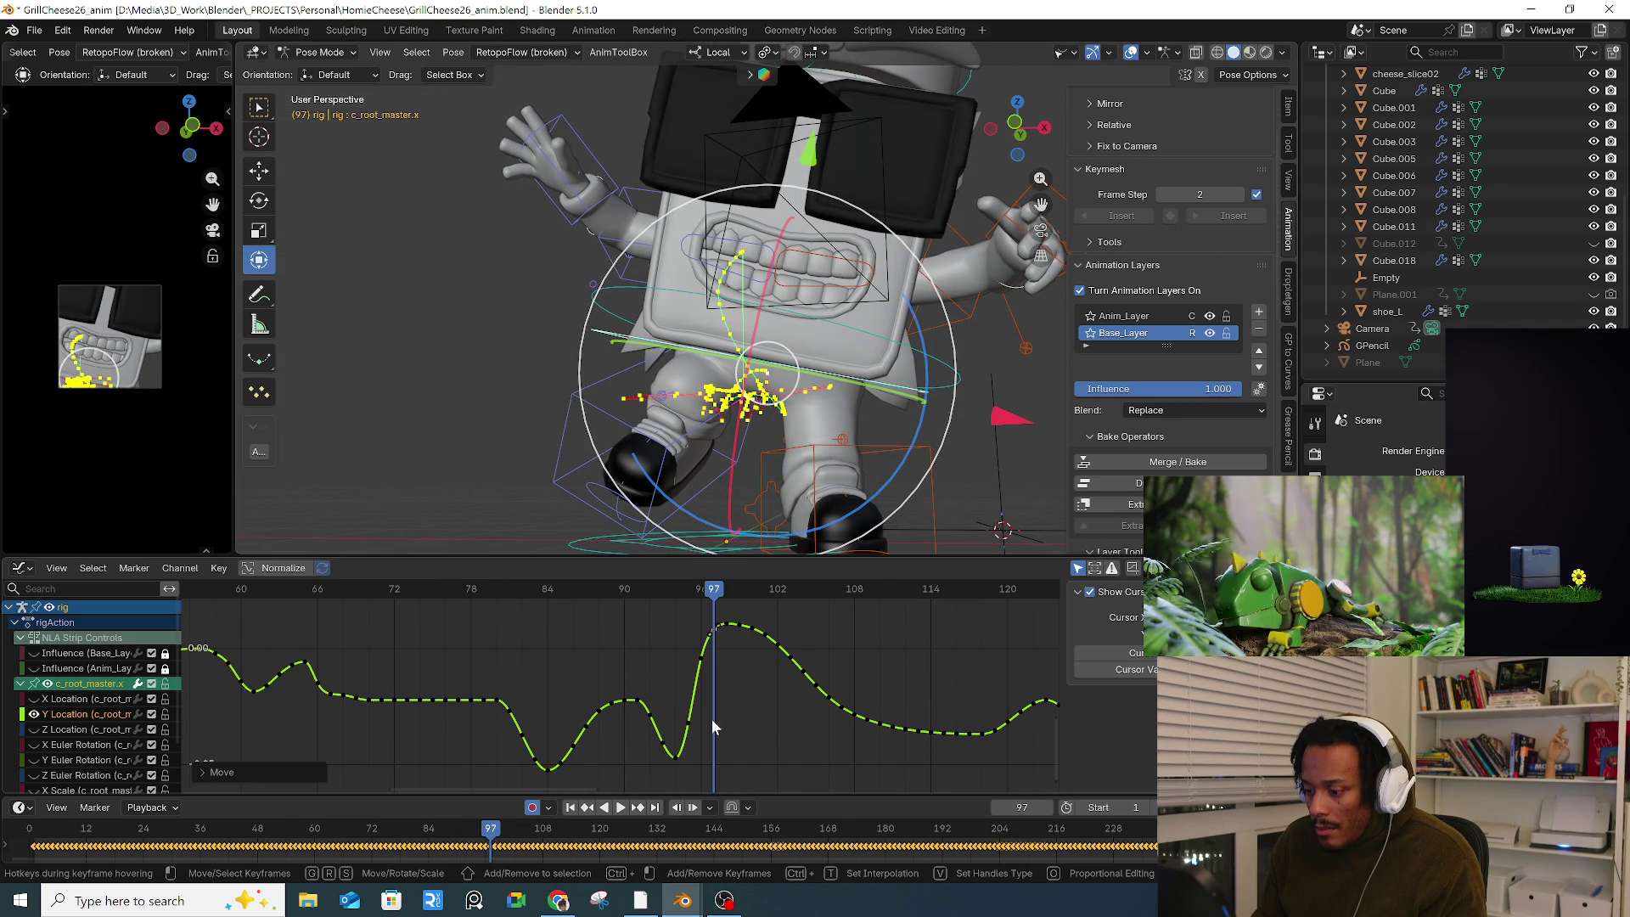
click(506, 589)
key(space)
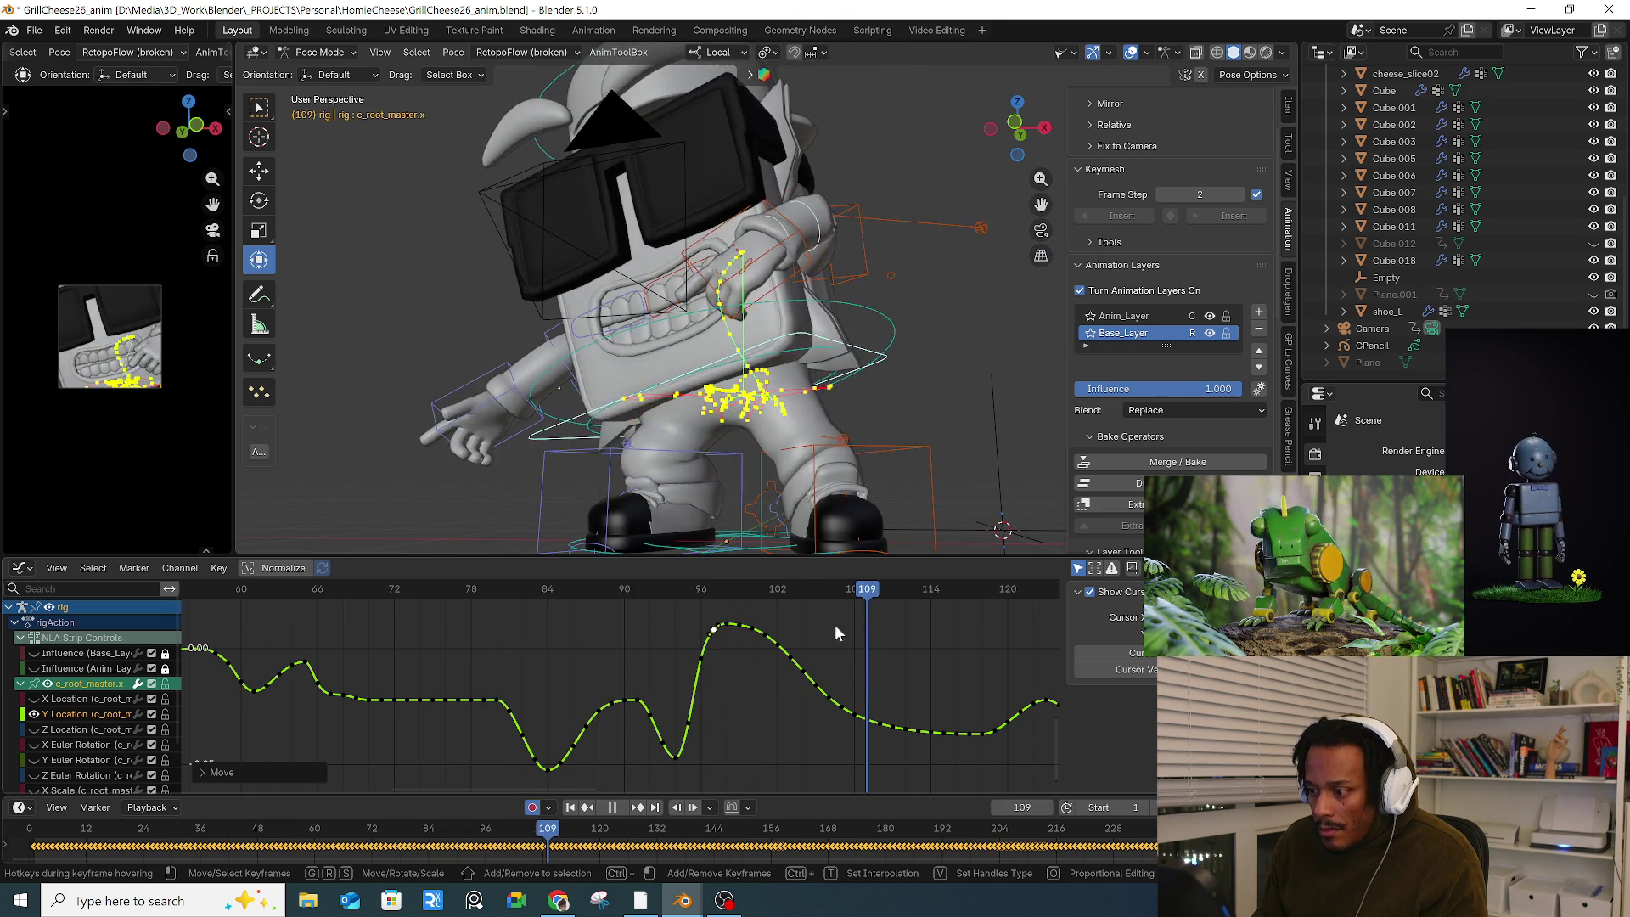
key(Escape)
middle_drag(399, 628, 924, 635)
scroll(924, 635, down, 2)
key(shift+Left)
key(space)
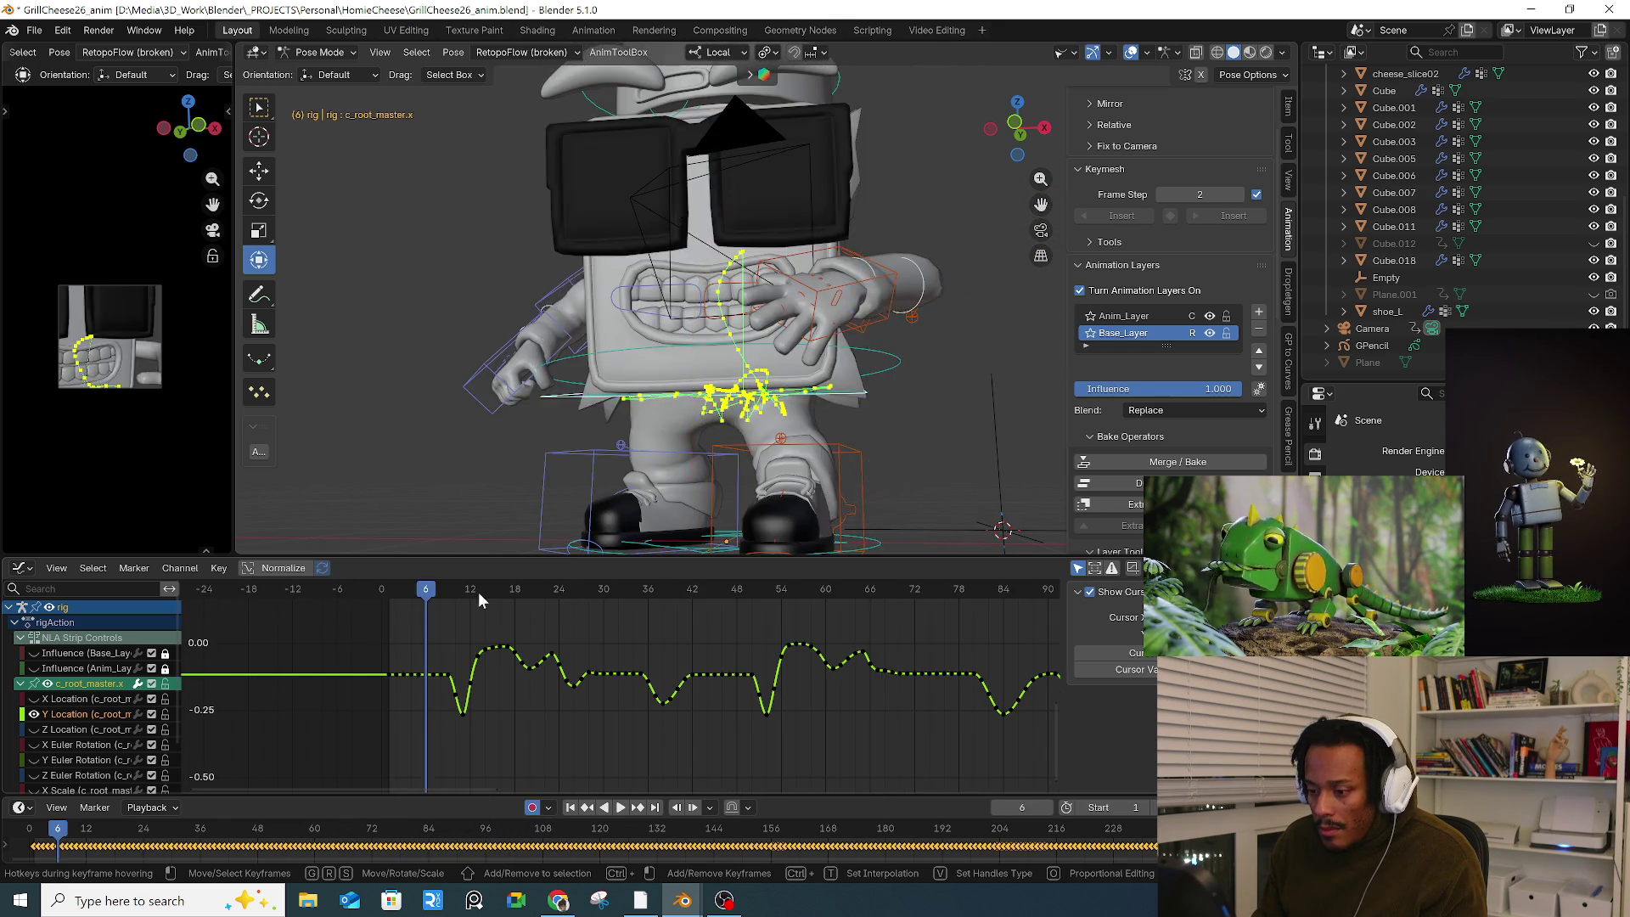
mouse_move(679, 382)
middle_down()
mouse_move(823, 485)
mouse_move(645, 509)
middle_up()
key(space)
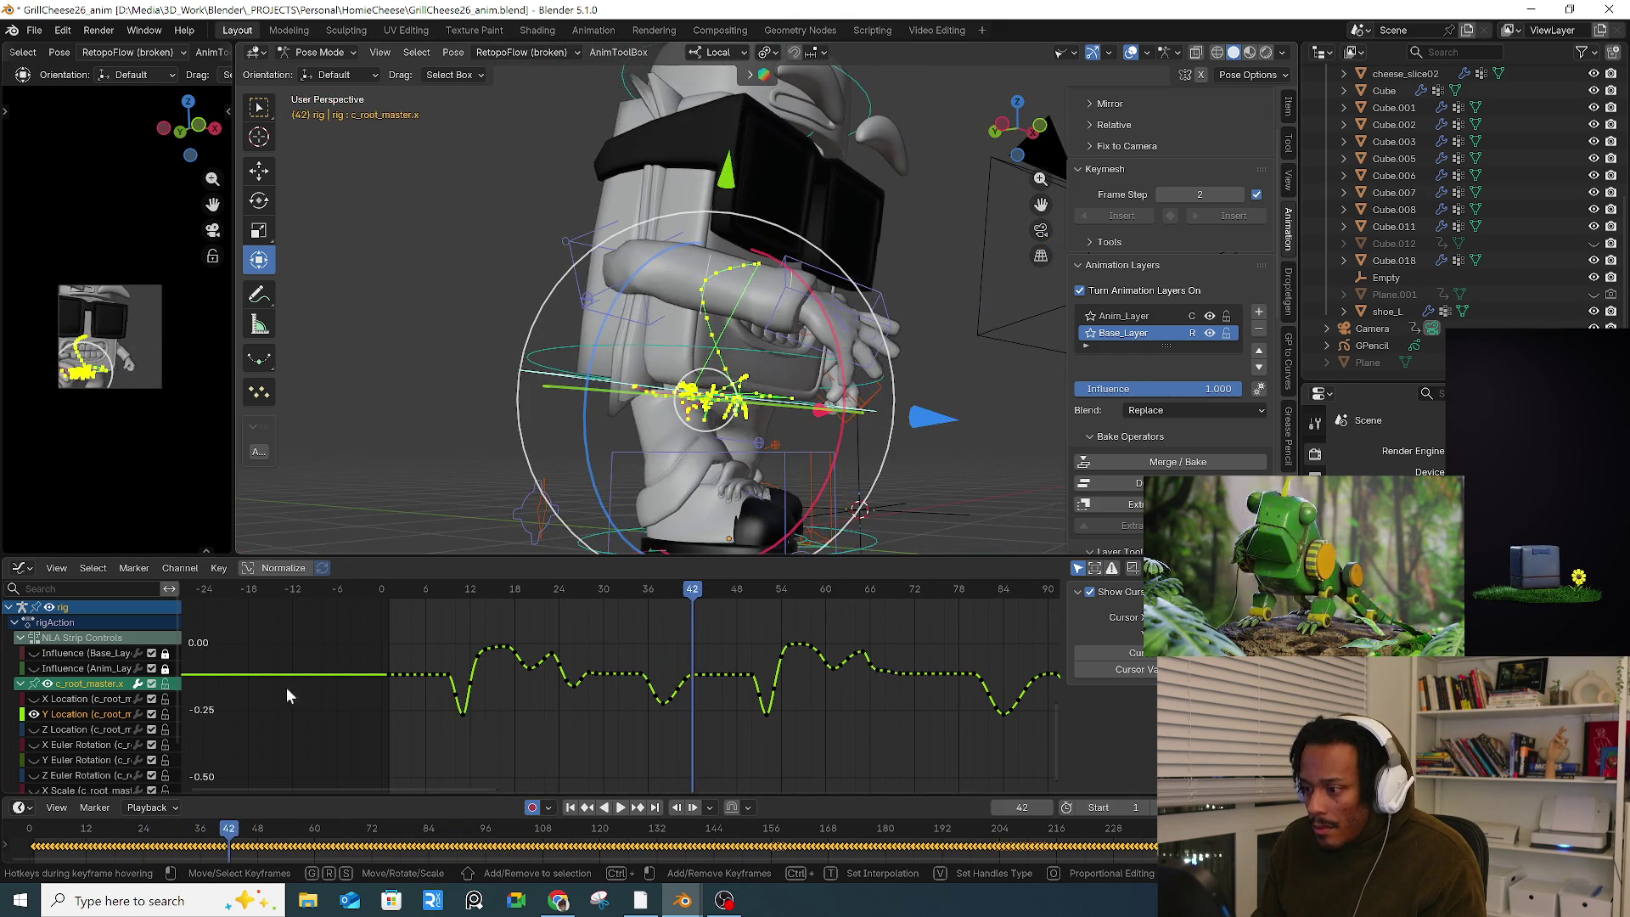
click(34, 714)
Step: Swap the graph from Y Location to the root's Z Location curve, fit it, and deselect its keys
click(34, 729)
key(Home)
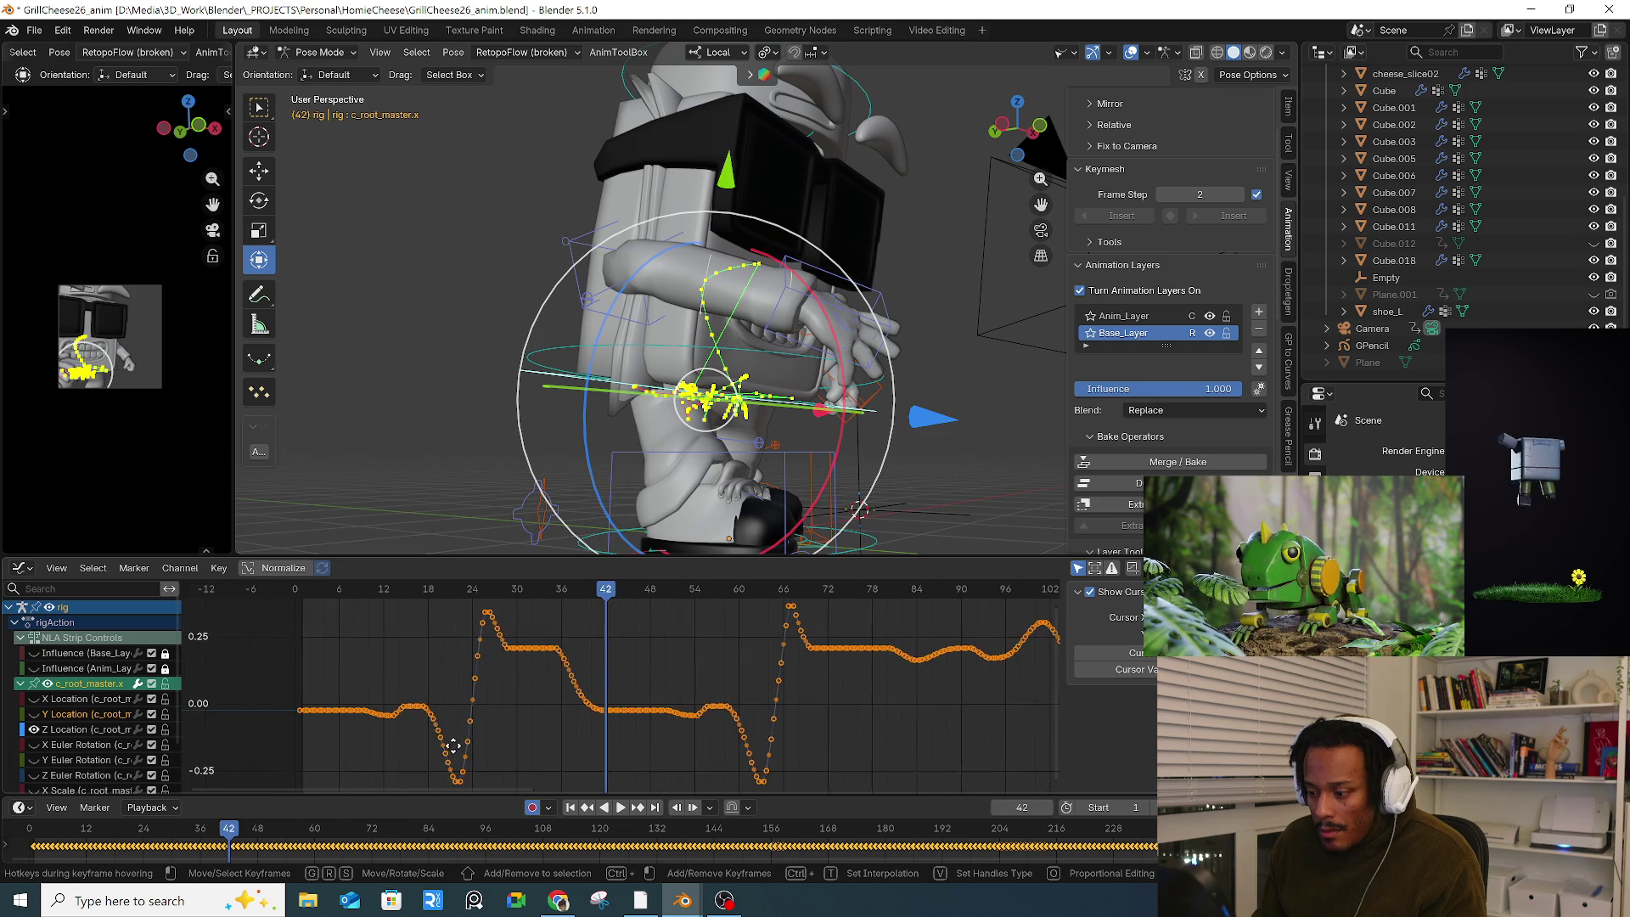
click(795, 718)
middle_drag(534, 703, 641, 690)
scroll(641, 699, up, 1)
mouse_move(438, 614)
mouse_down()
mouse_move(470, 598)
mouse_move(556, 607)
mouse_up()
middle_drag(591, 624, 596, 655)
Step: Check the pose at frame 27 and select the left foot control c_foot_01.l
drag(559, 595, 598, 594)
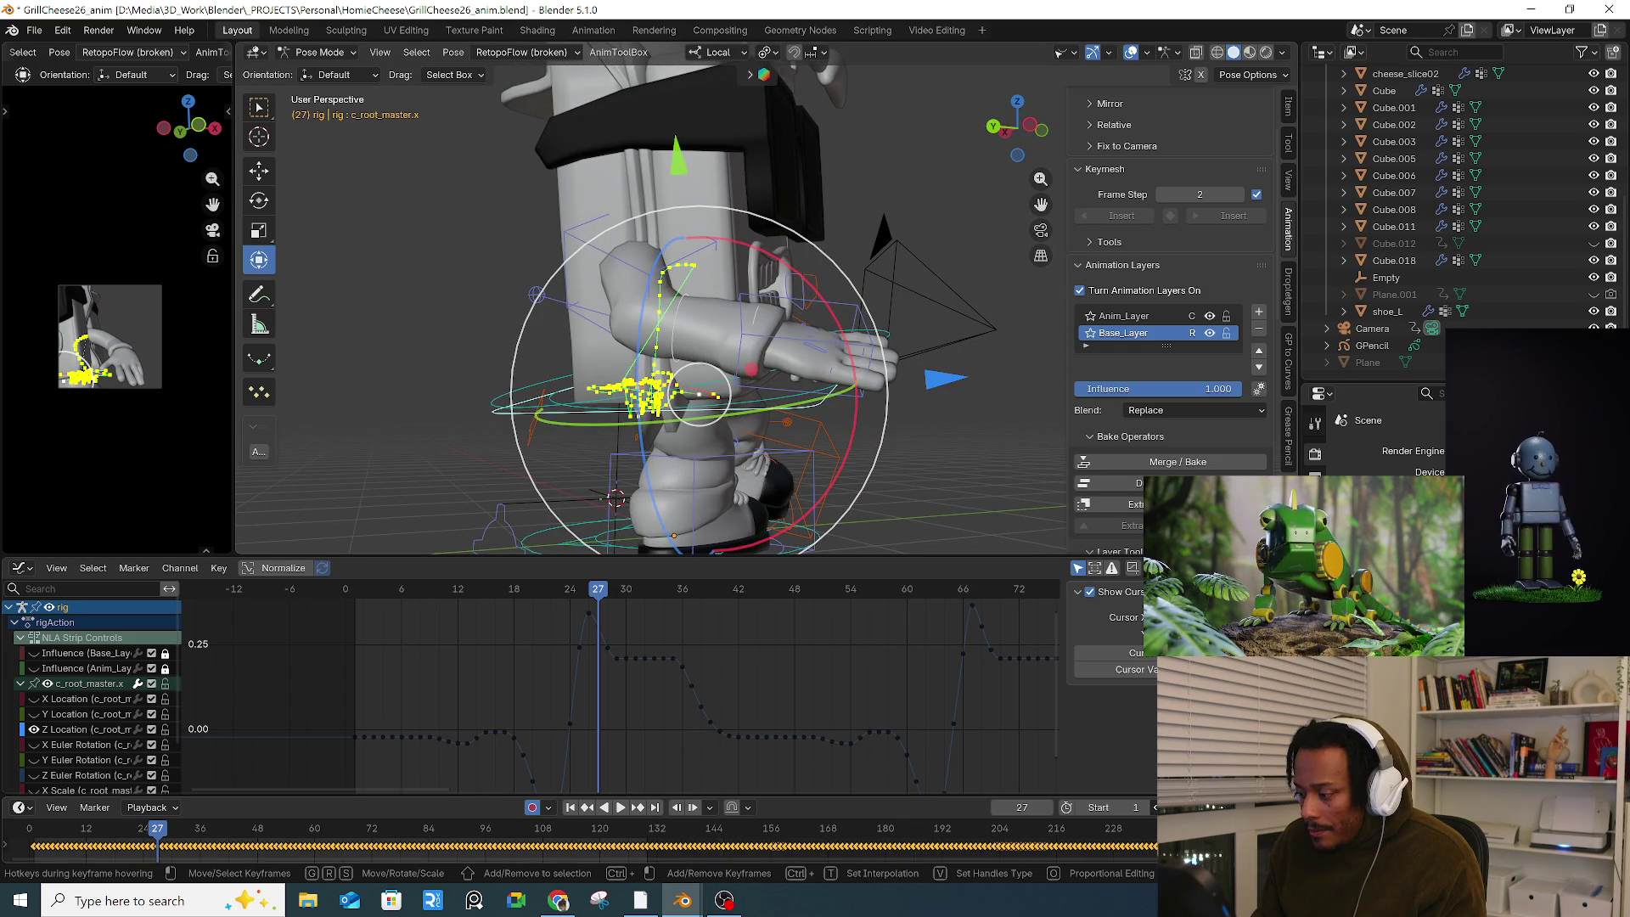
click(796, 460)
mouse_move(796, 461)
middle_down()
mouse_move(883, 450)
mouse_move(737, 465)
mouse_move(852, 414)
middle_up()
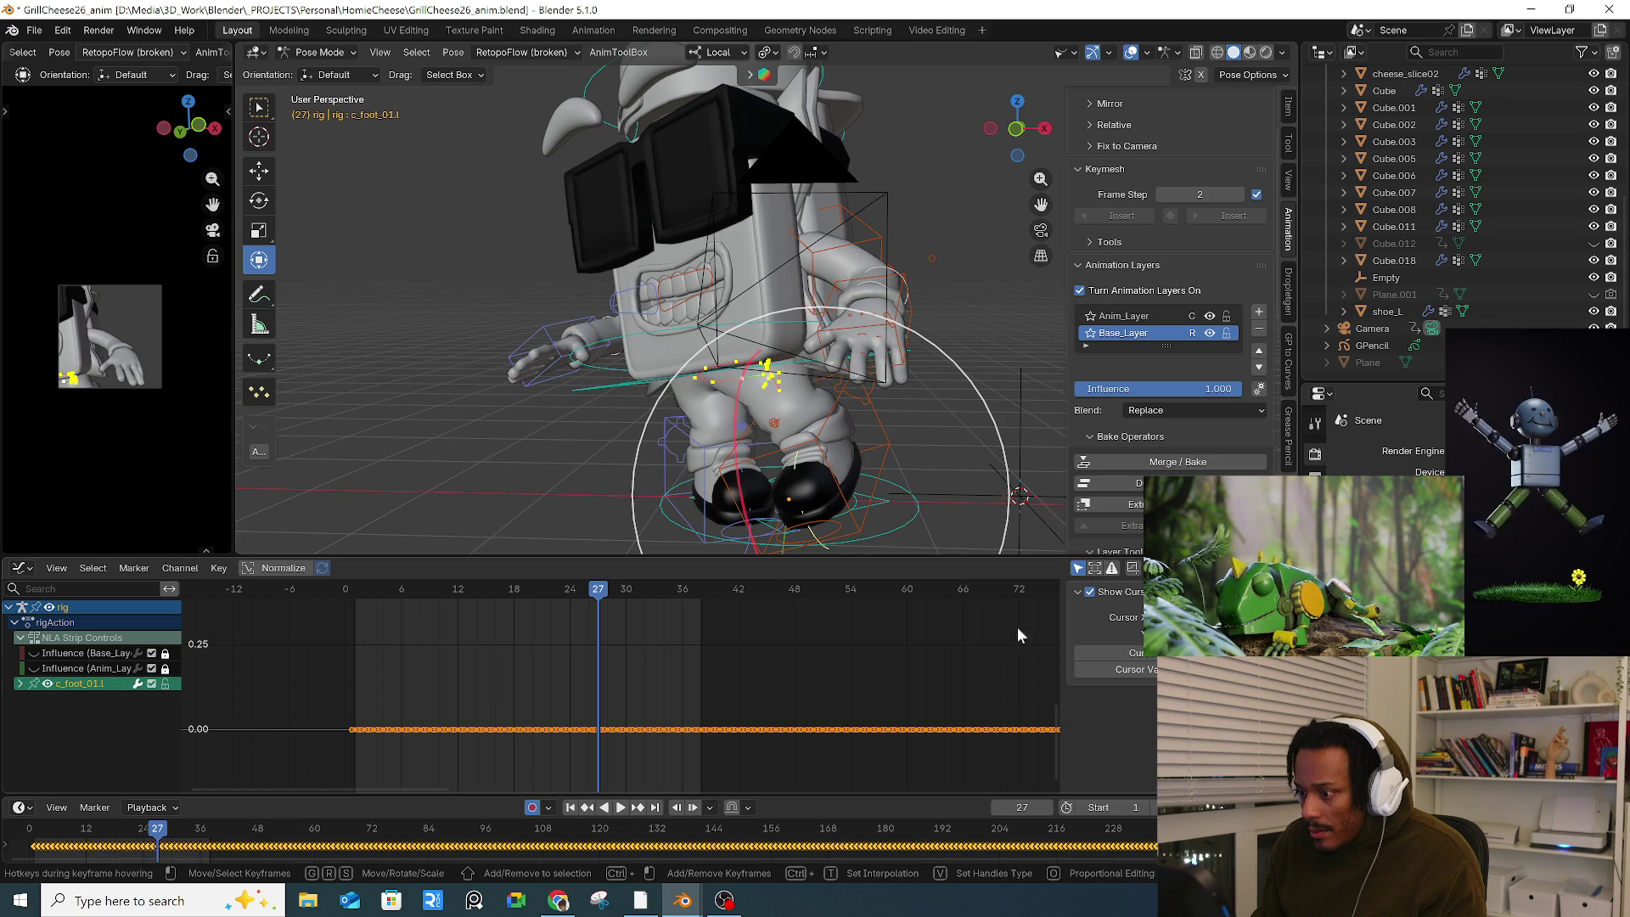
Step: Close in on the foot, play the animation, and return to frame 11
scroll(698, 419, up, 5)
mouse_move(698, 420)
middle_down()
mouse_move(695, 360)
mouse_move(893, 360)
mouse_move(715, 344)
mouse_move(741, 394)
mouse_move(772, 287)
mouse_move(442, 450)
middle_up()
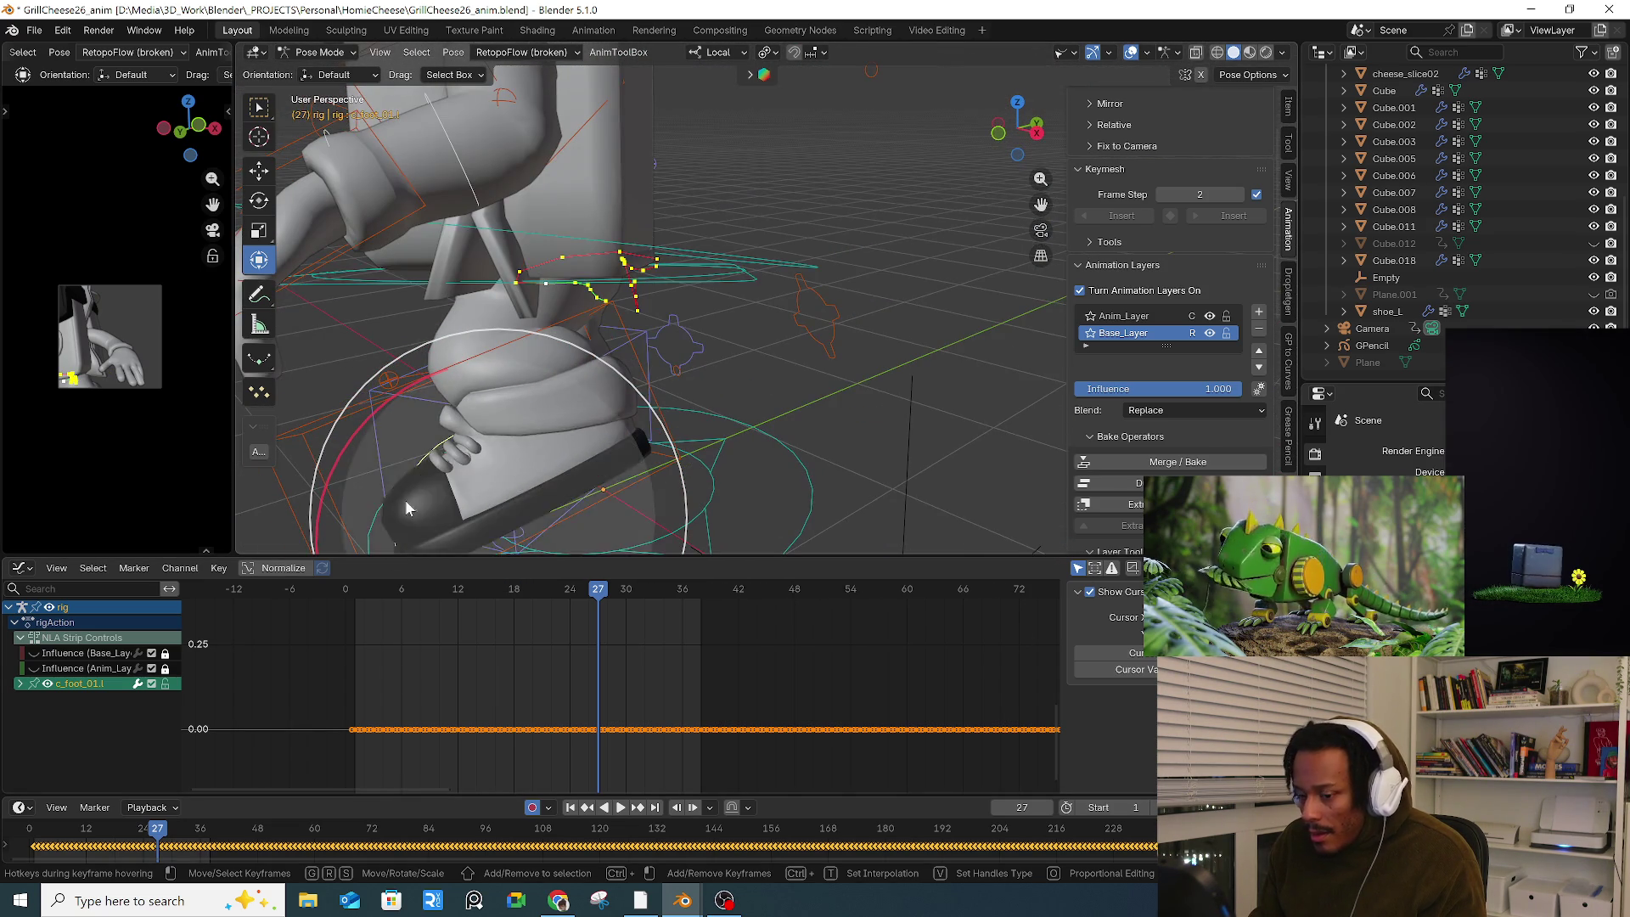
ctrl+scroll(495, 655, left, 3)
click(460, 588)
key(space)
drag(571, 594, 546, 600)
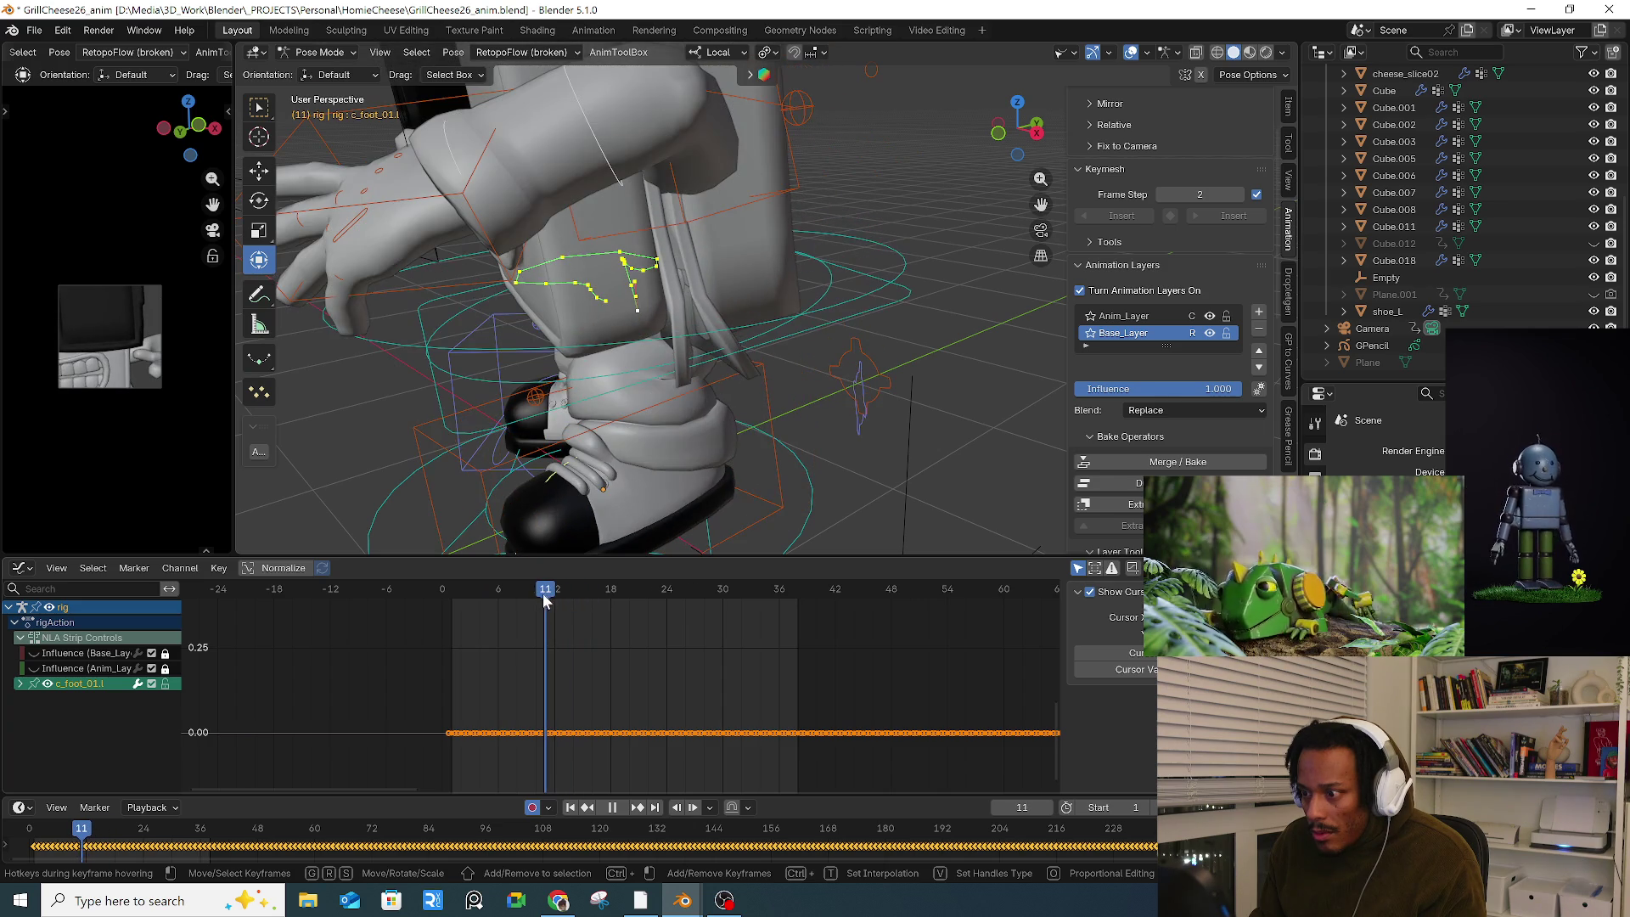
Step: Expand the c_foot_01.l channel group and hide its curves from the graph
click(21, 684)
click(46, 686)
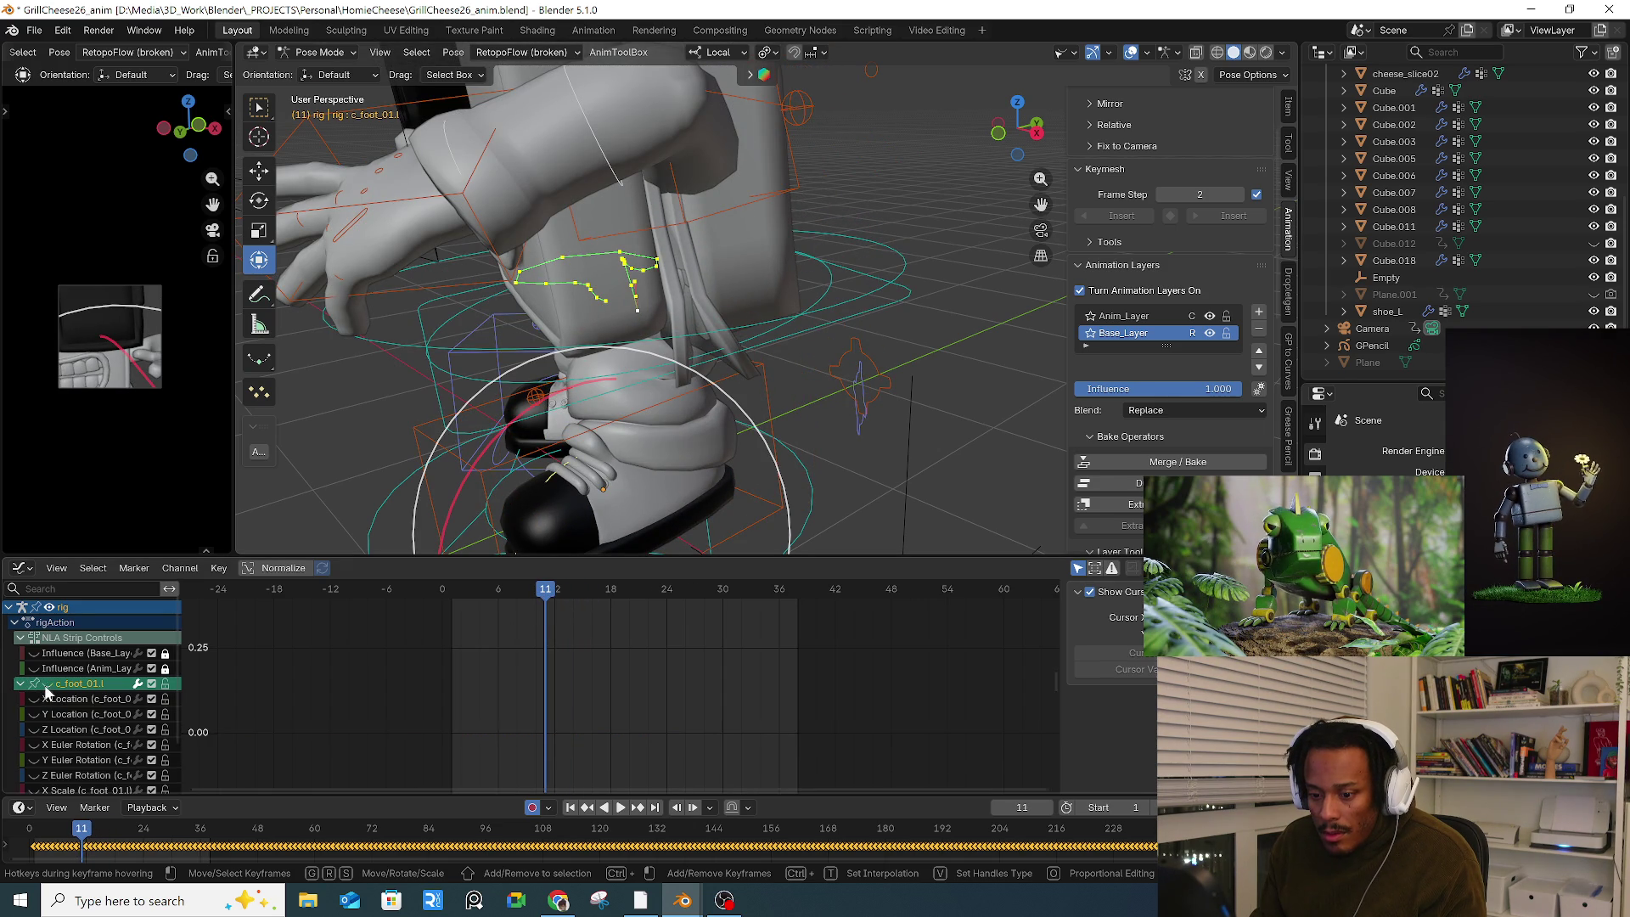
middle_drag(454, 459, 591, 431)
scroll(648, 353, down, 5)
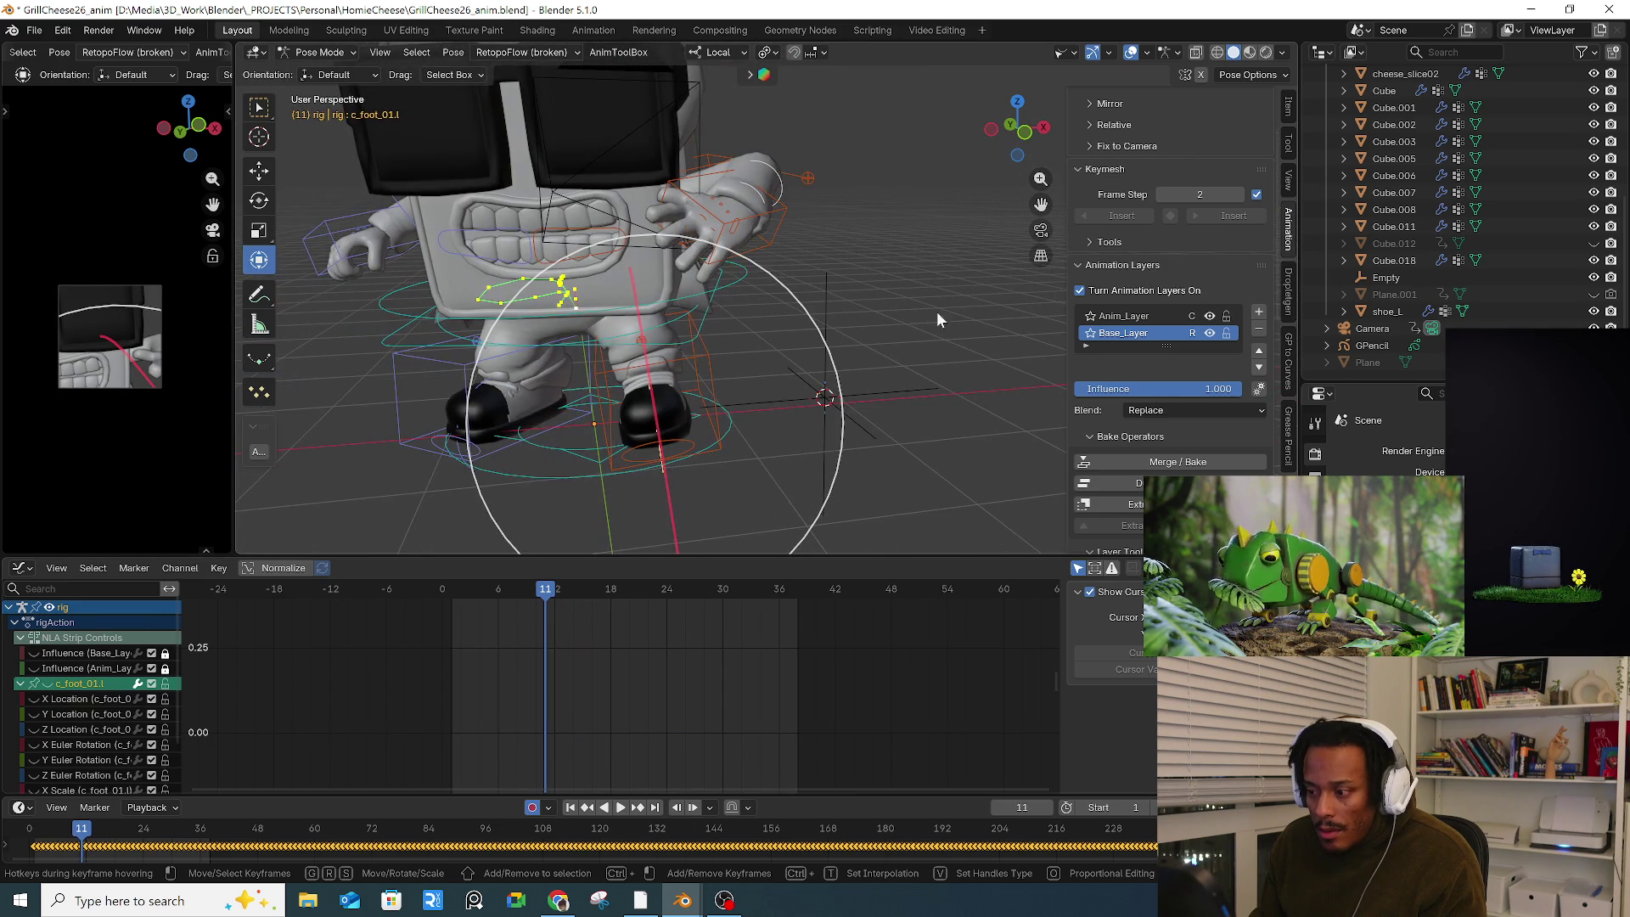
Step: Select the root control c_root_master.x and fit its location curve in the graph
click(721, 301)
click(703, 325)
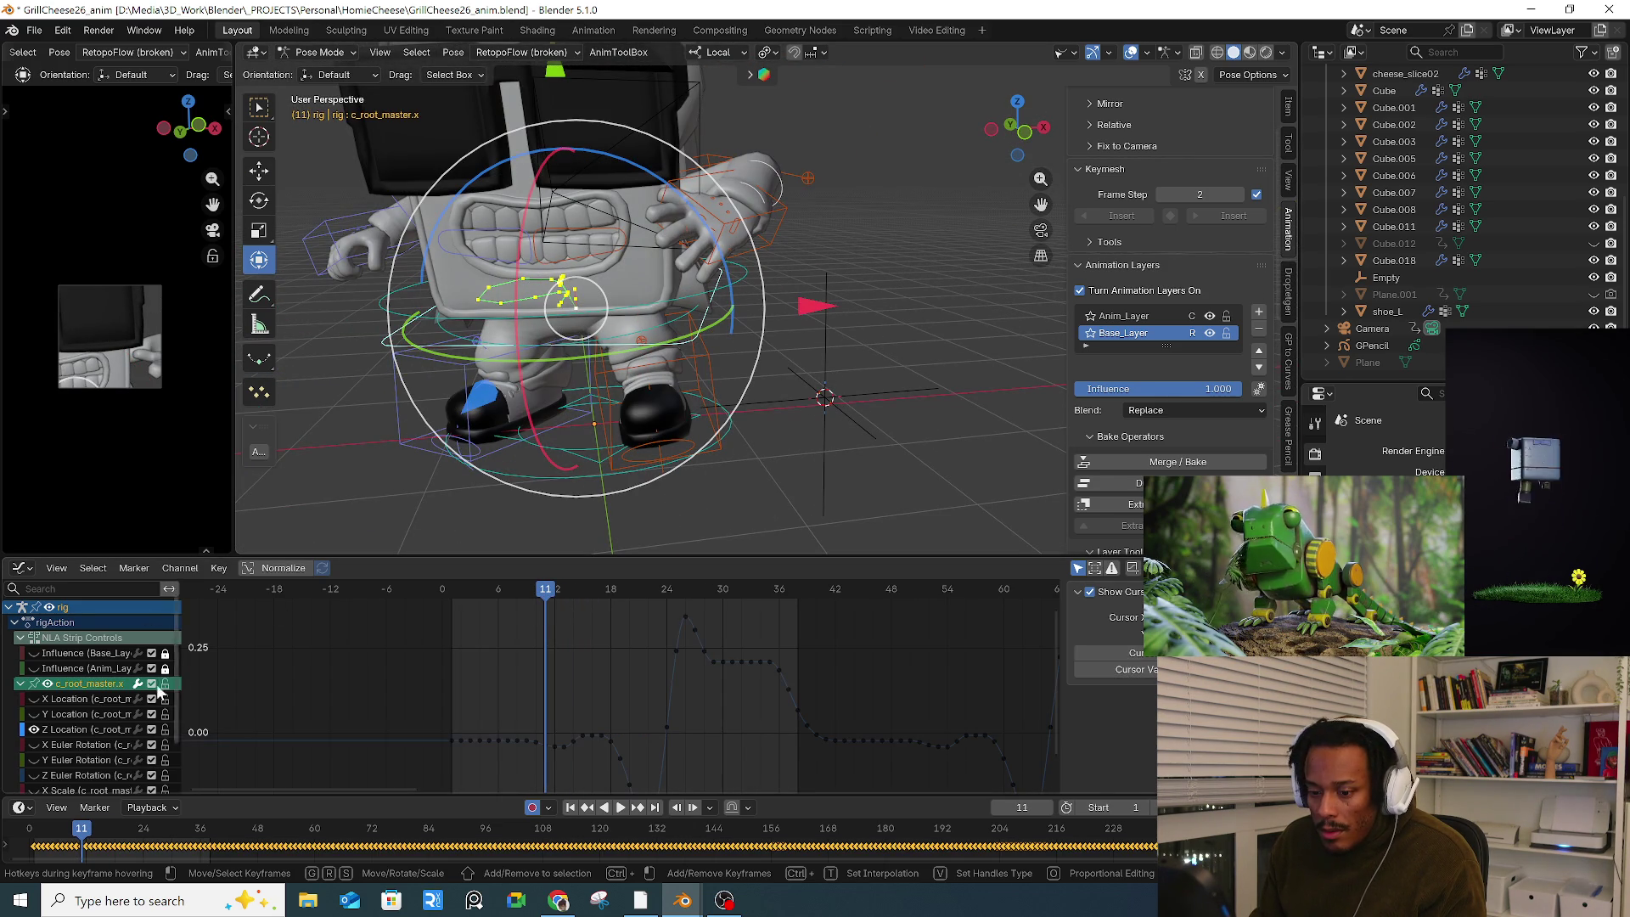
click(32, 715)
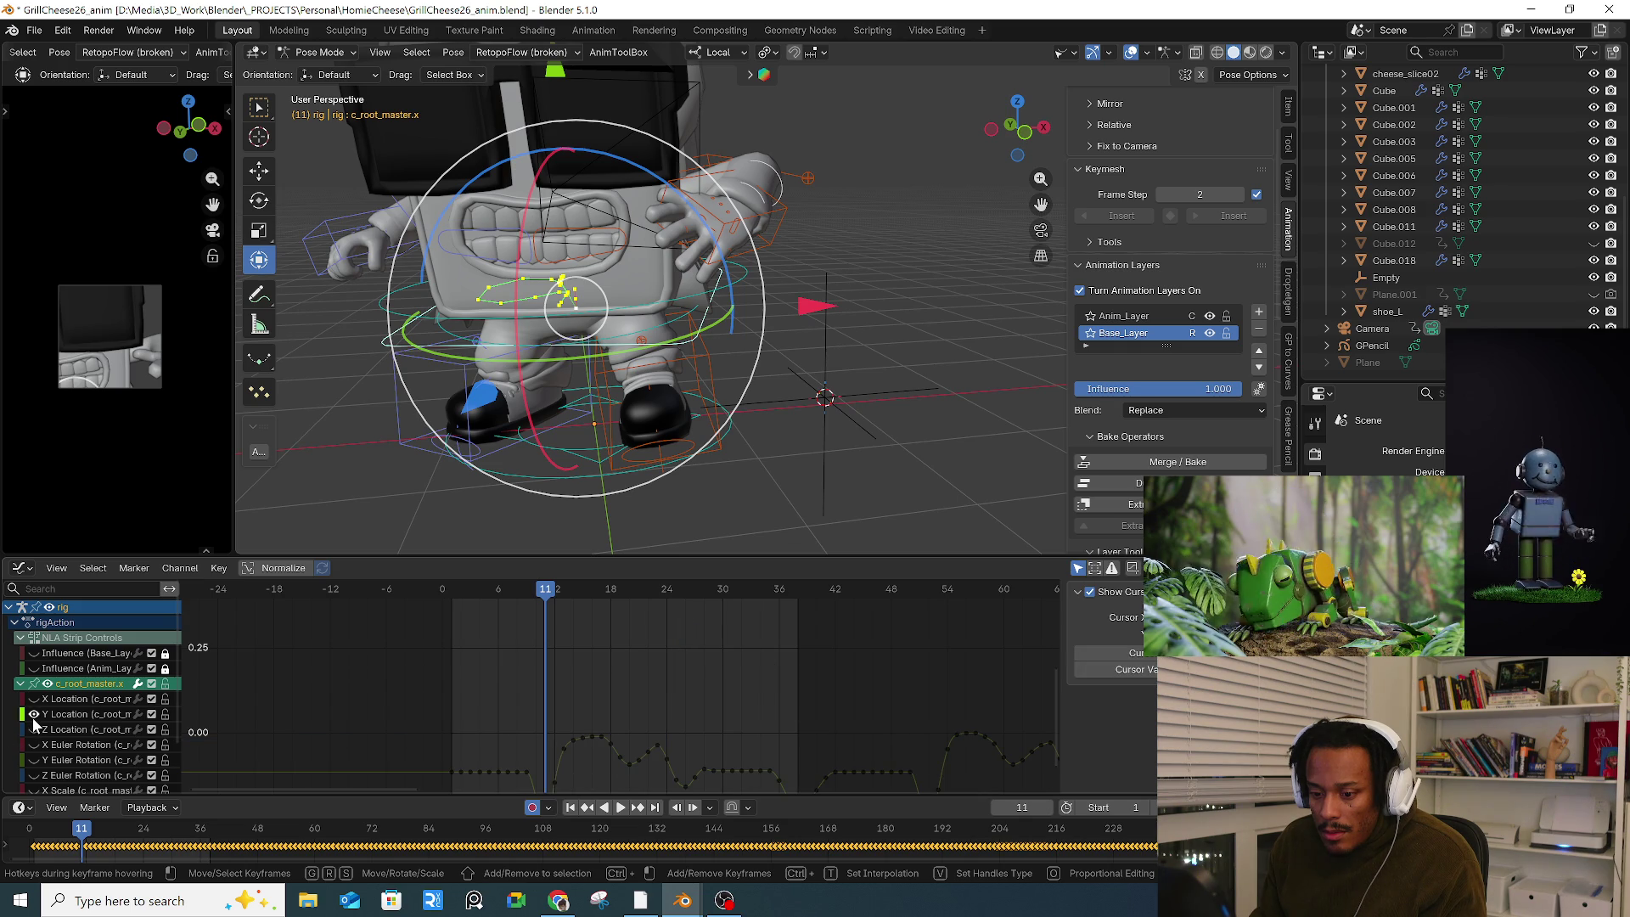
click(33, 716)
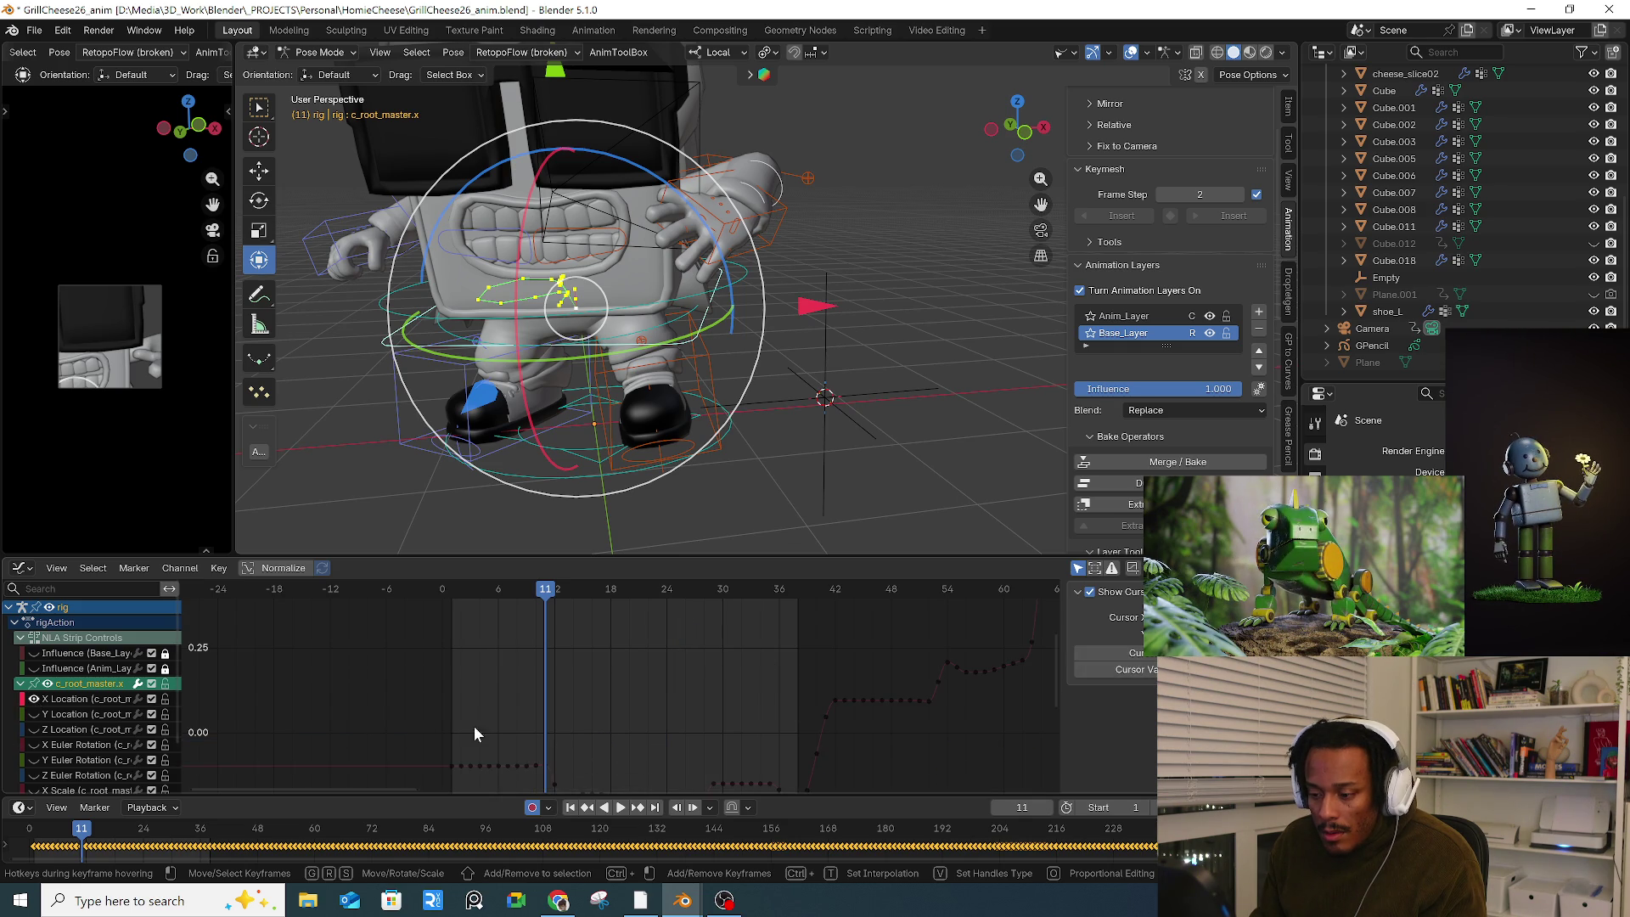
key(Home)
middle_drag(592, 409, 510, 416)
scroll(448, 665, up, 2)
Step: Nudge the X Location key at frame 11 slightly lower and play to check it
click(452, 659)
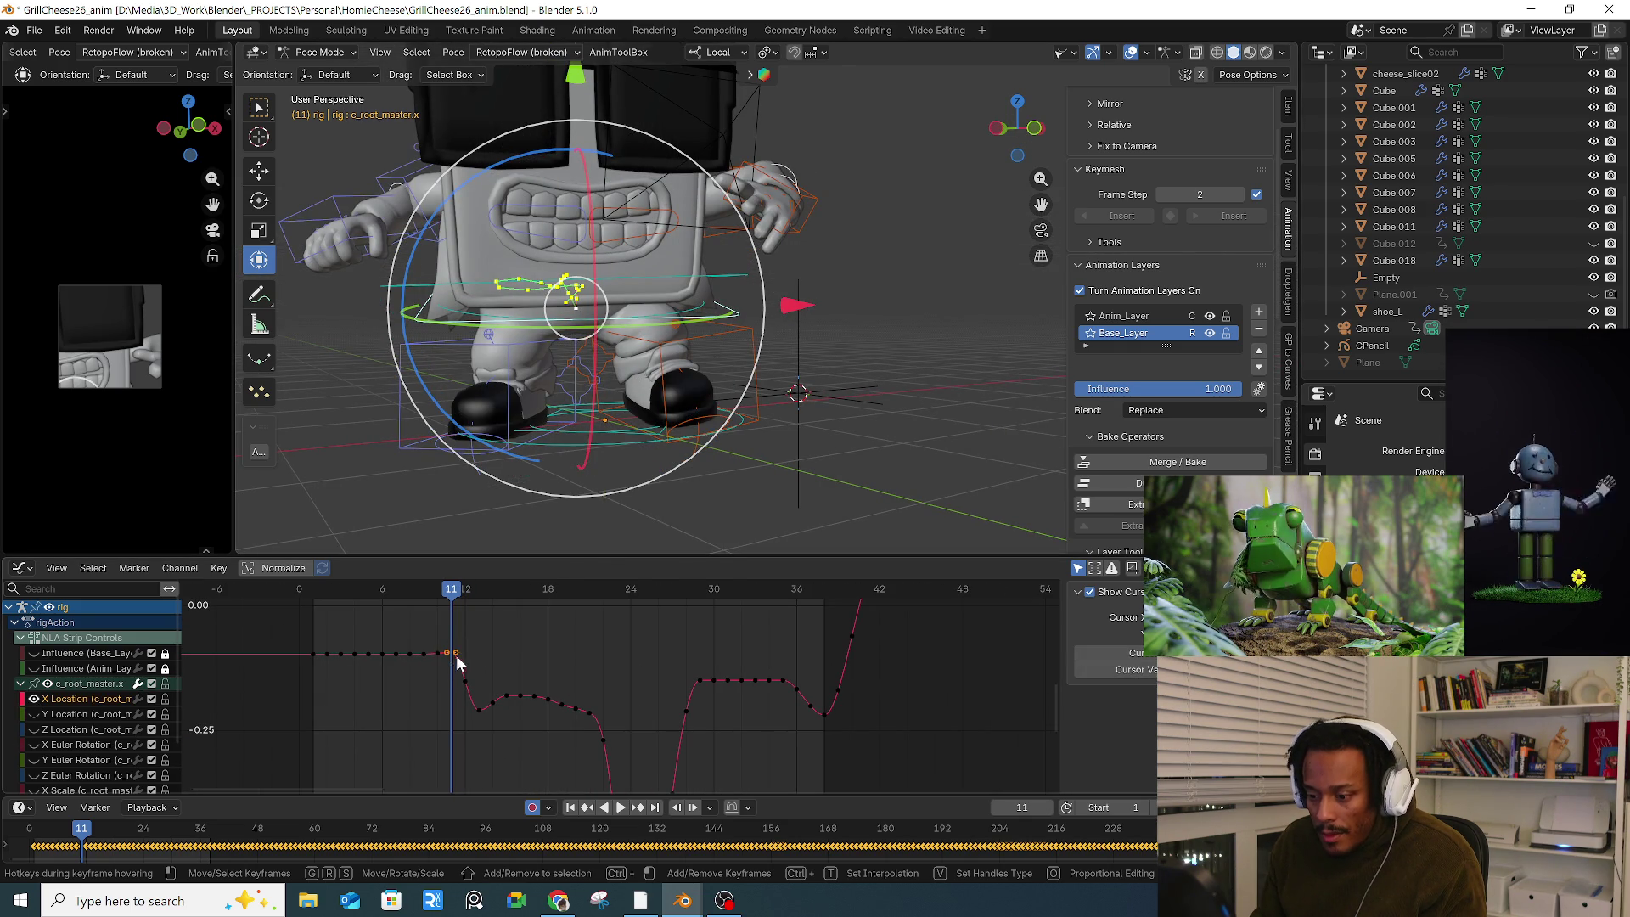
key(g)
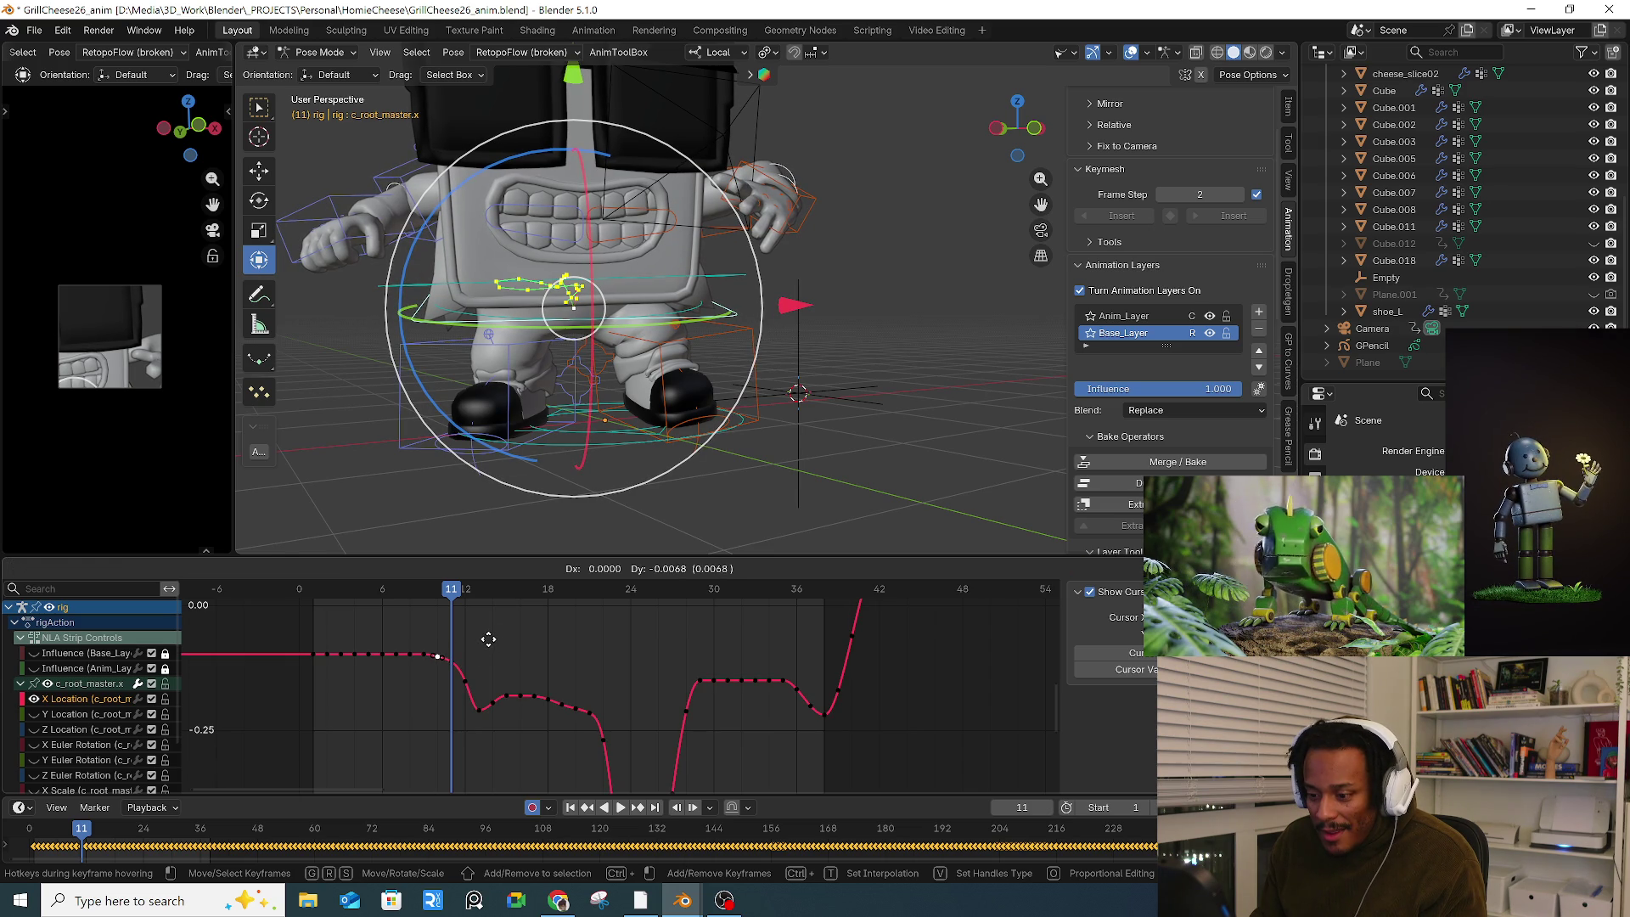
click(489, 645)
key(space)
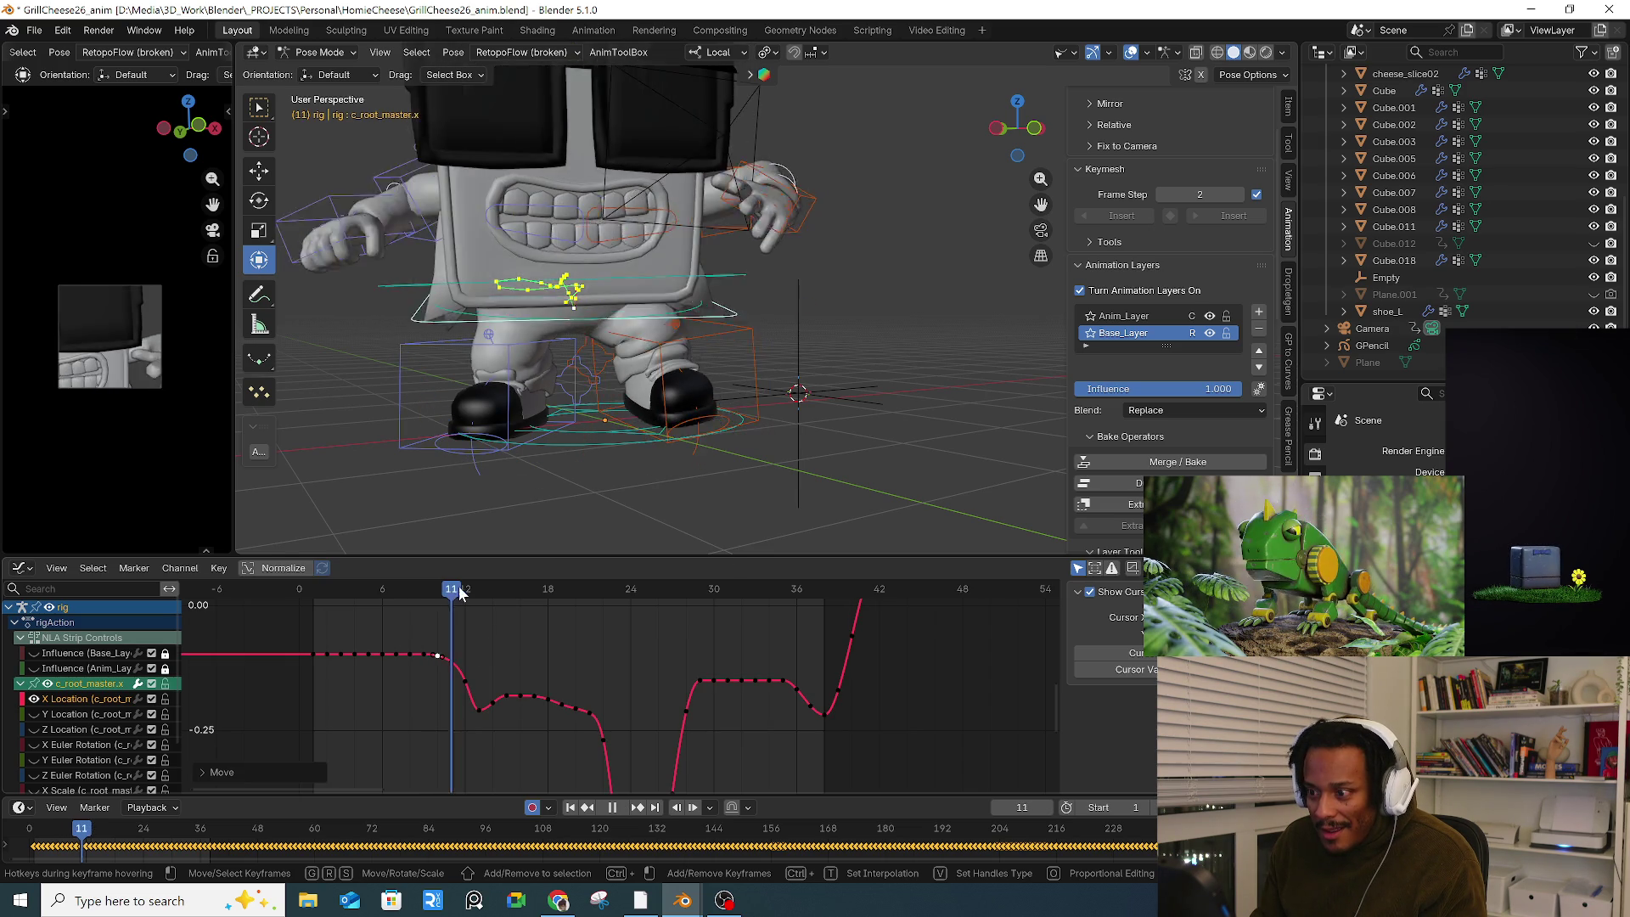
key(space)
Step: Adjust the X Location key at frame 19
scroll(516, 603, up, 2)
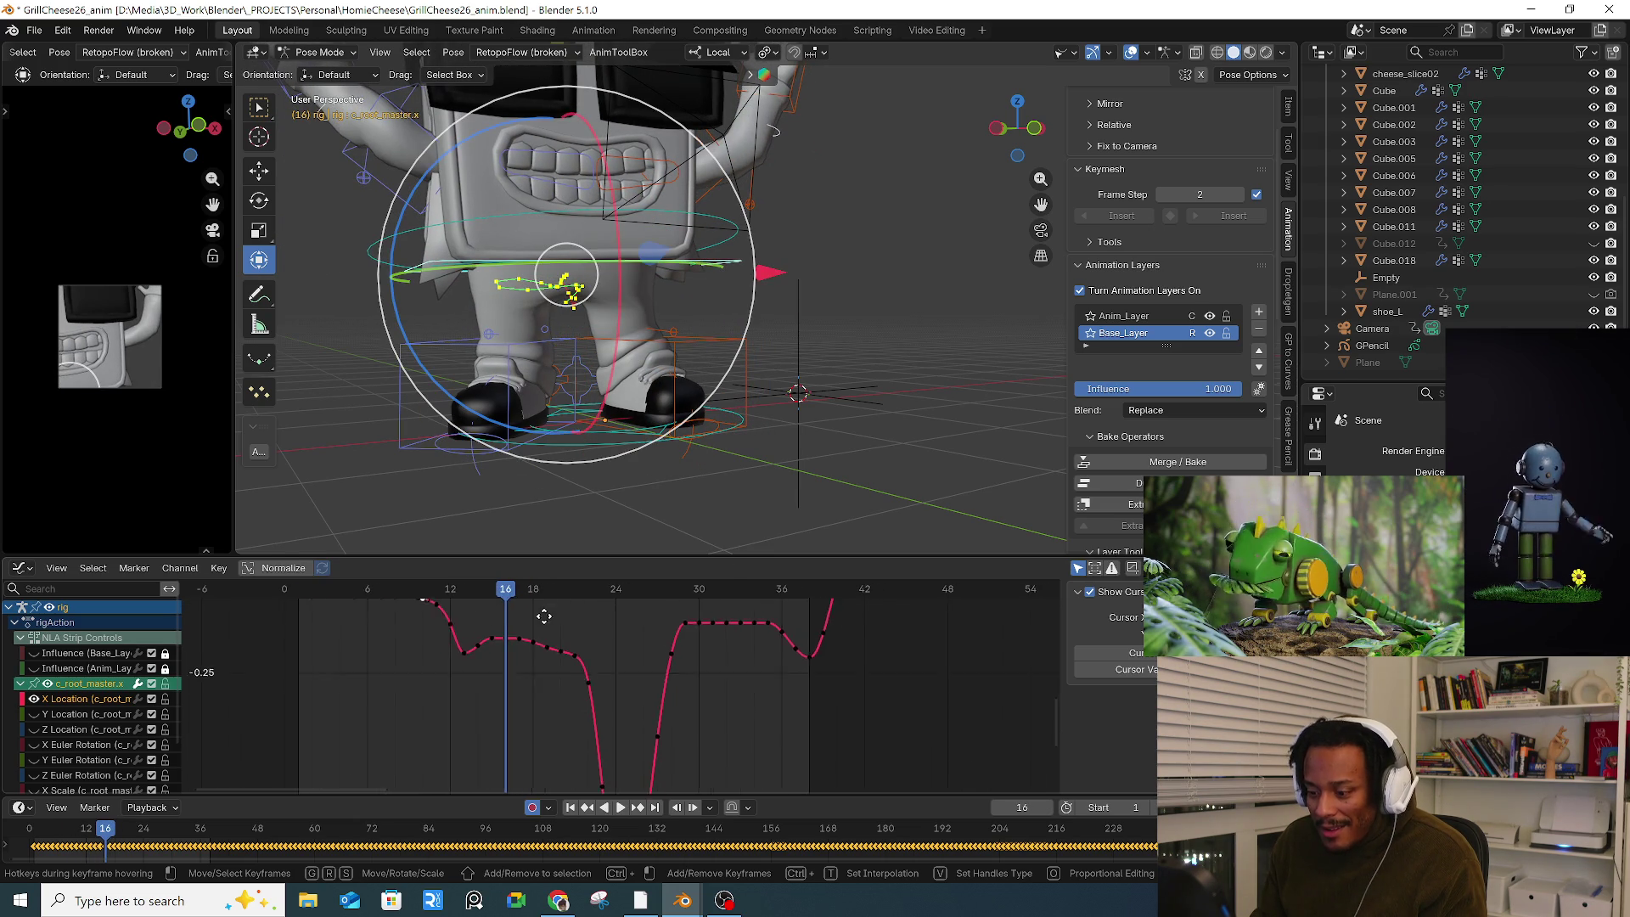
middle_drag(512, 635, 522, 689)
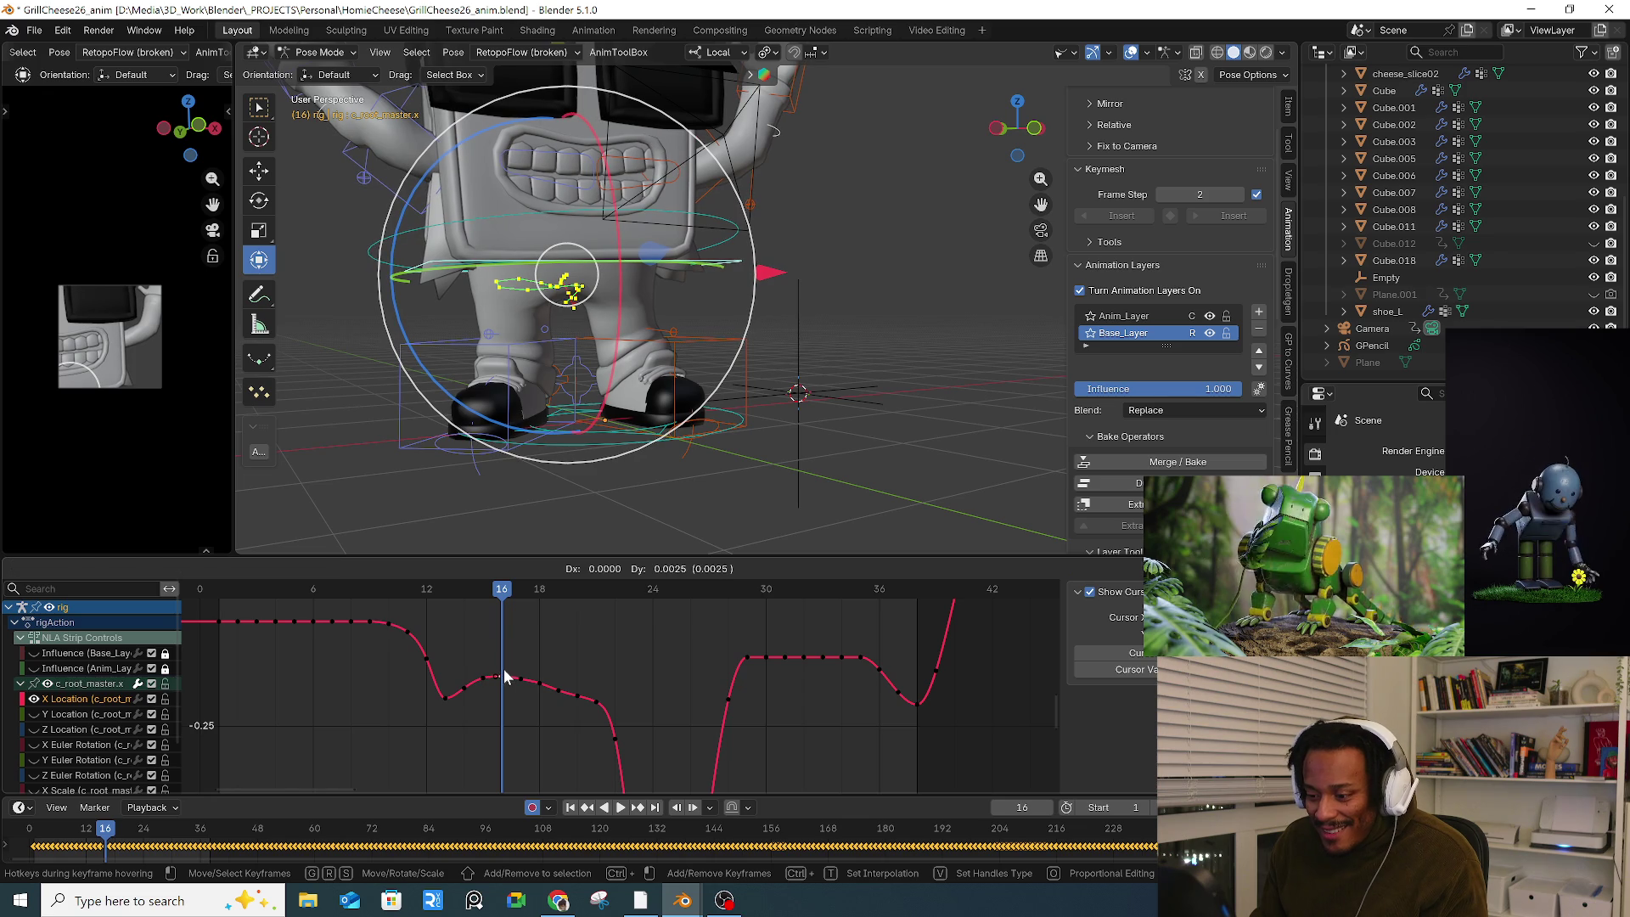
drag(502, 603, 557, 598)
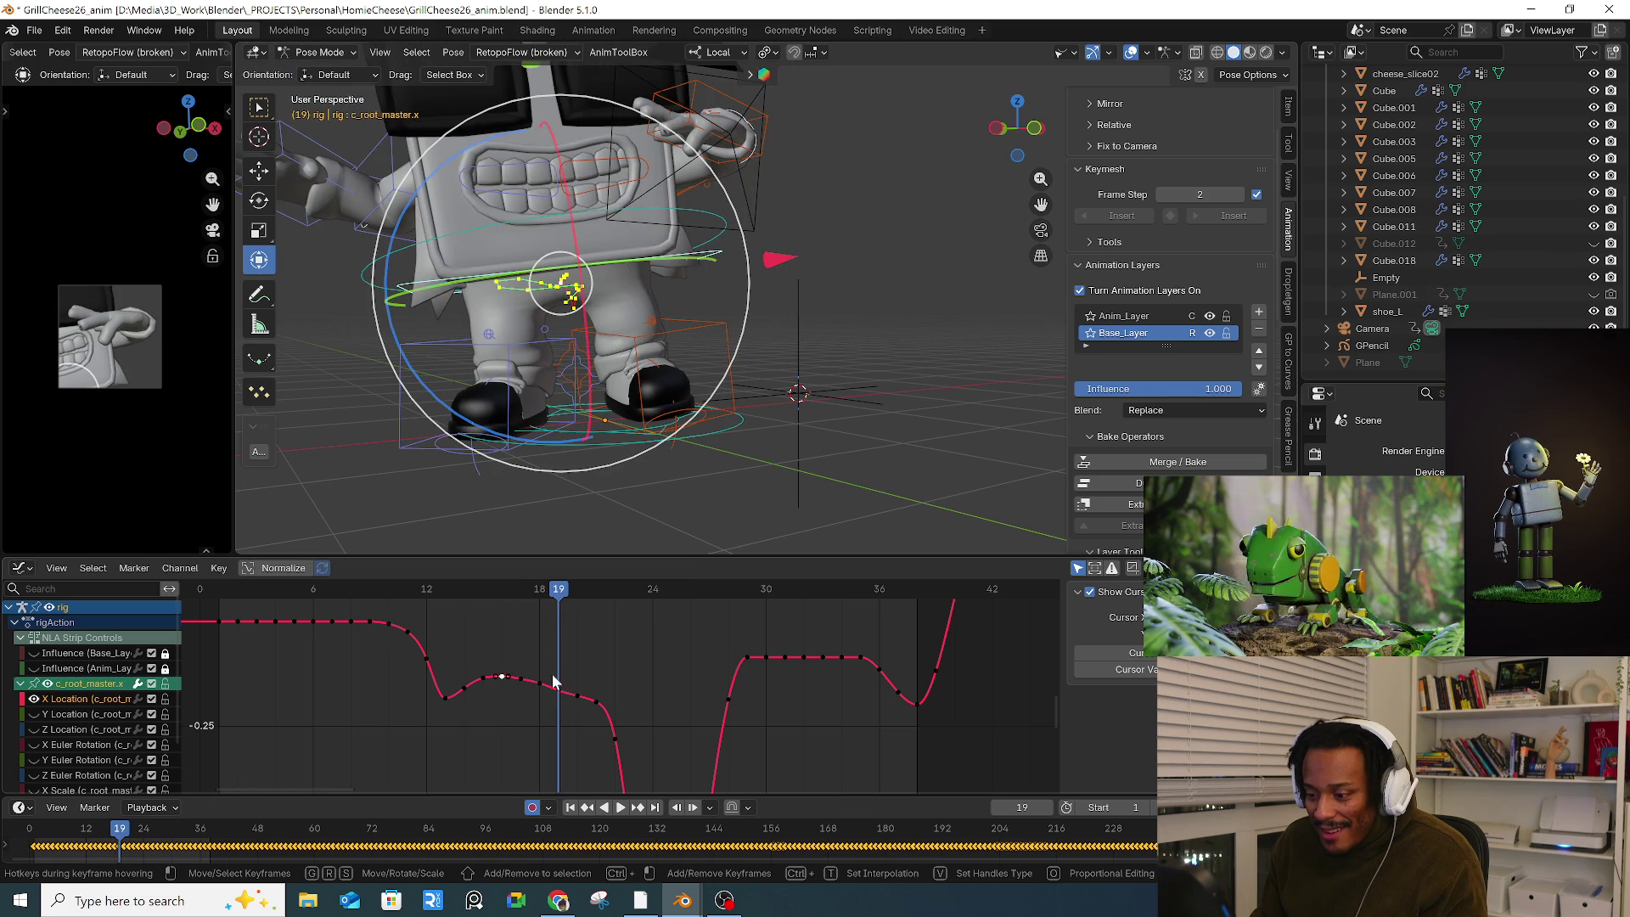
click(558, 686)
key(g)
click(558, 686)
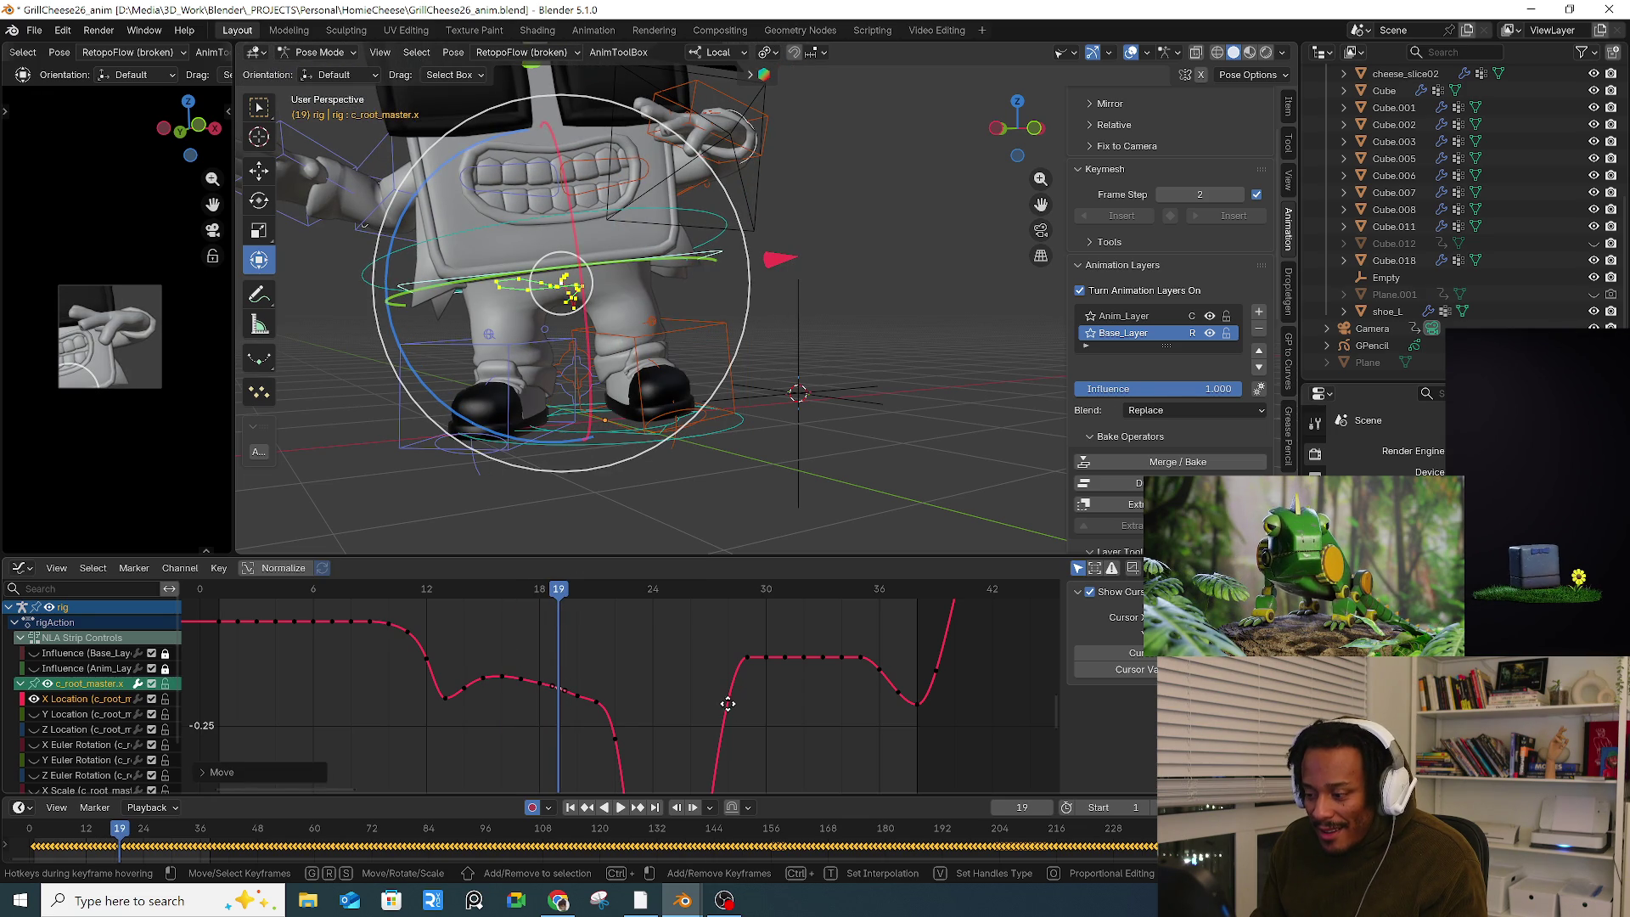
Step: Fit the whole X Location curve, deselect all keys, and play the dance to review it
click(729, 705)
middle_drag(728, 704, 622, 701)
key(Home)
click(720, 700)
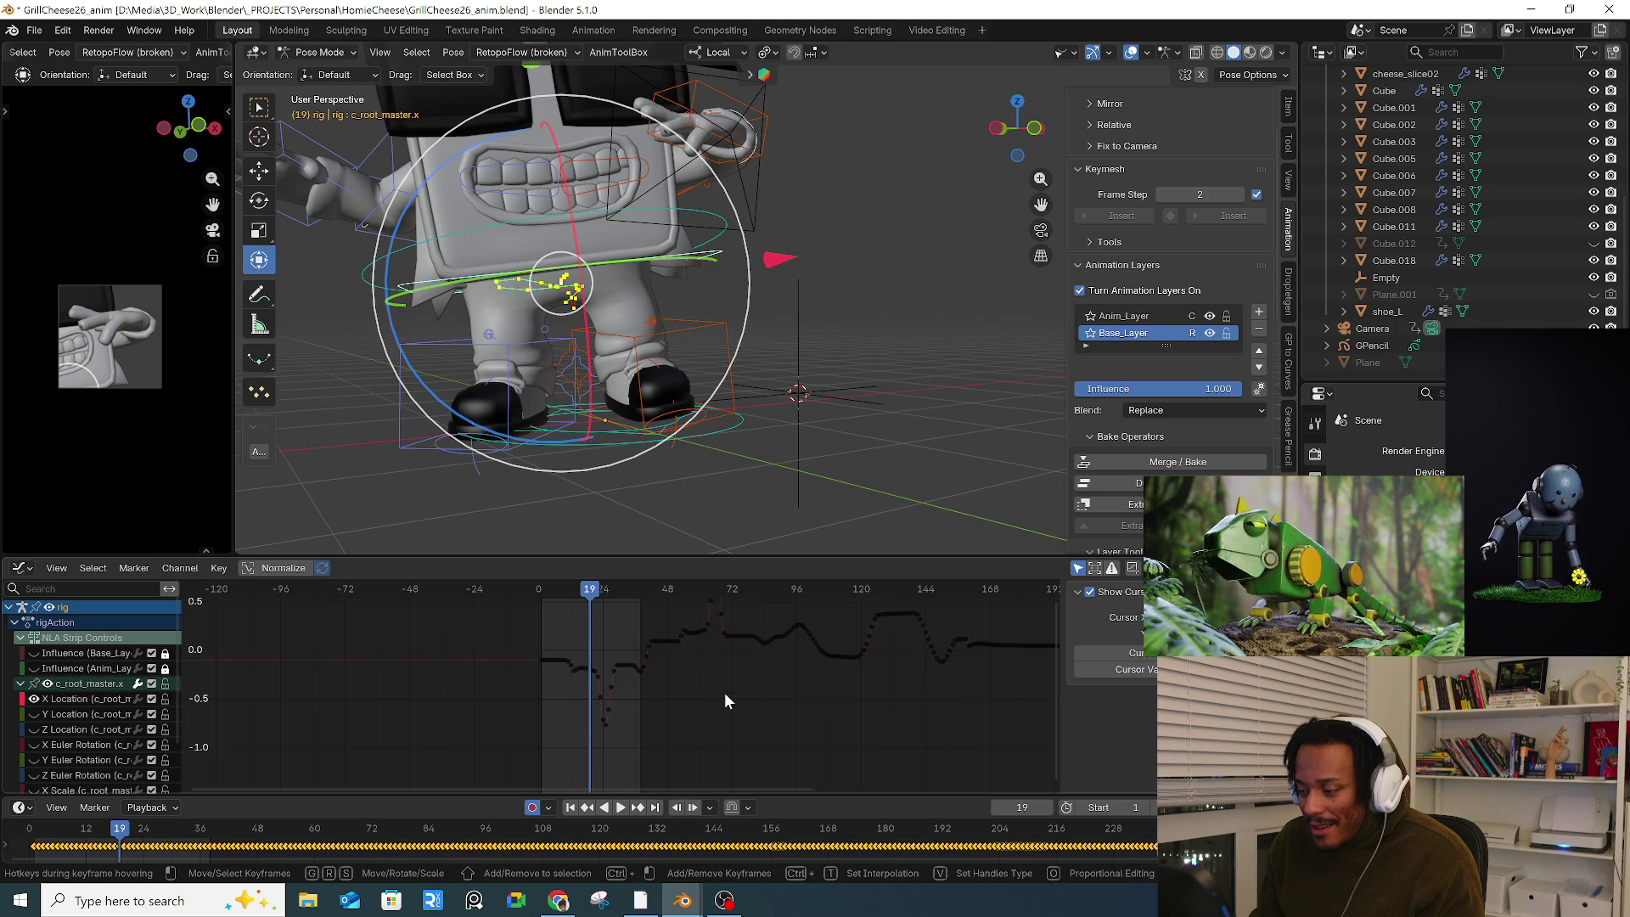
middle_drag(720, 699, 591, 736)
scroll(512, 628, up, 5)
key(space)
key(space)
scroll(557, 708, down, 3)
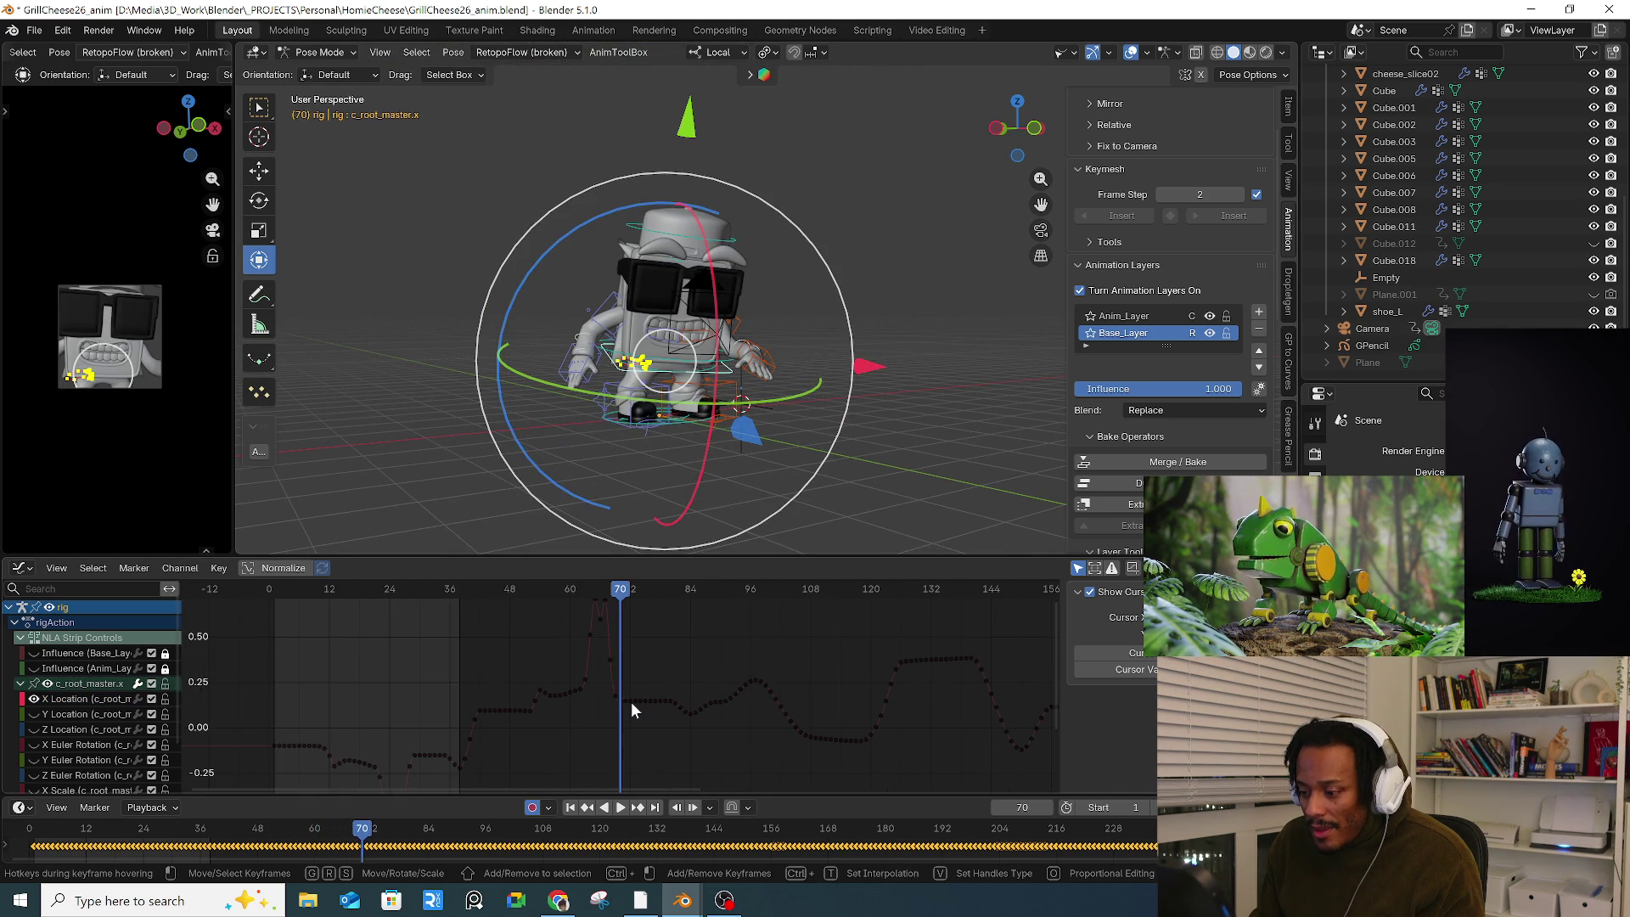
Step: Replay the dance from frame 1, stop at frame 24, and select the left hand IK control c_hand_ik.l
key(shift+Left)
key(space)
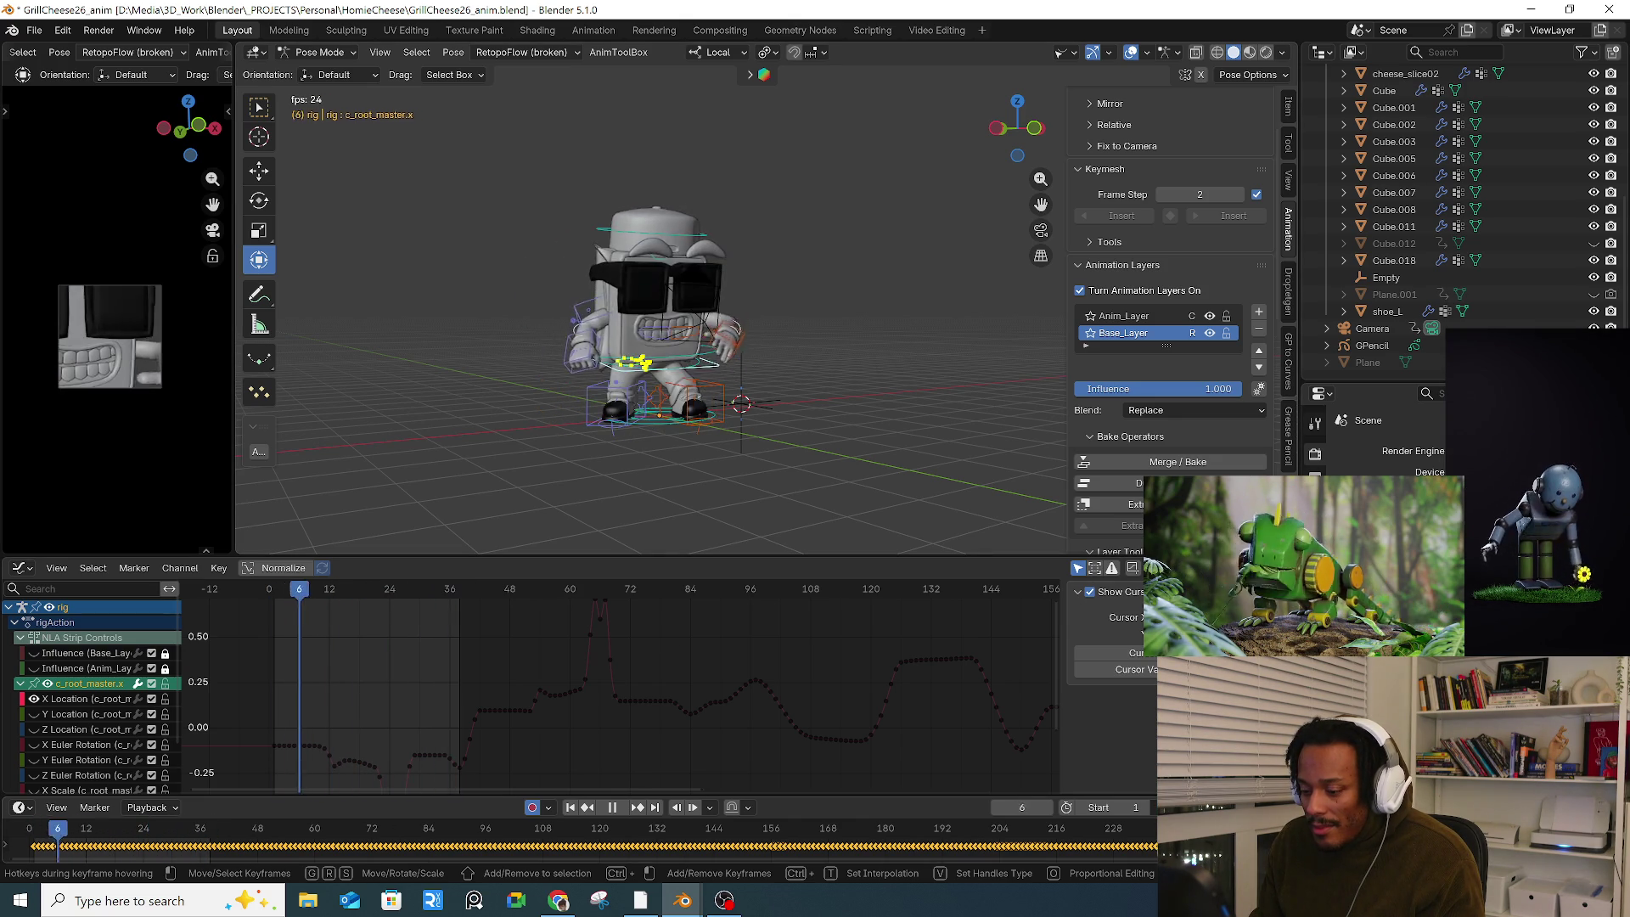
click(616, 808)
mouse_move(679, 339)
middle_down()
mouse_move(730, 328)
mouse_move(551, 323)
mouse_move(679, 337)
mouse_move(511, 182)
middle_up()
click(550, 322)
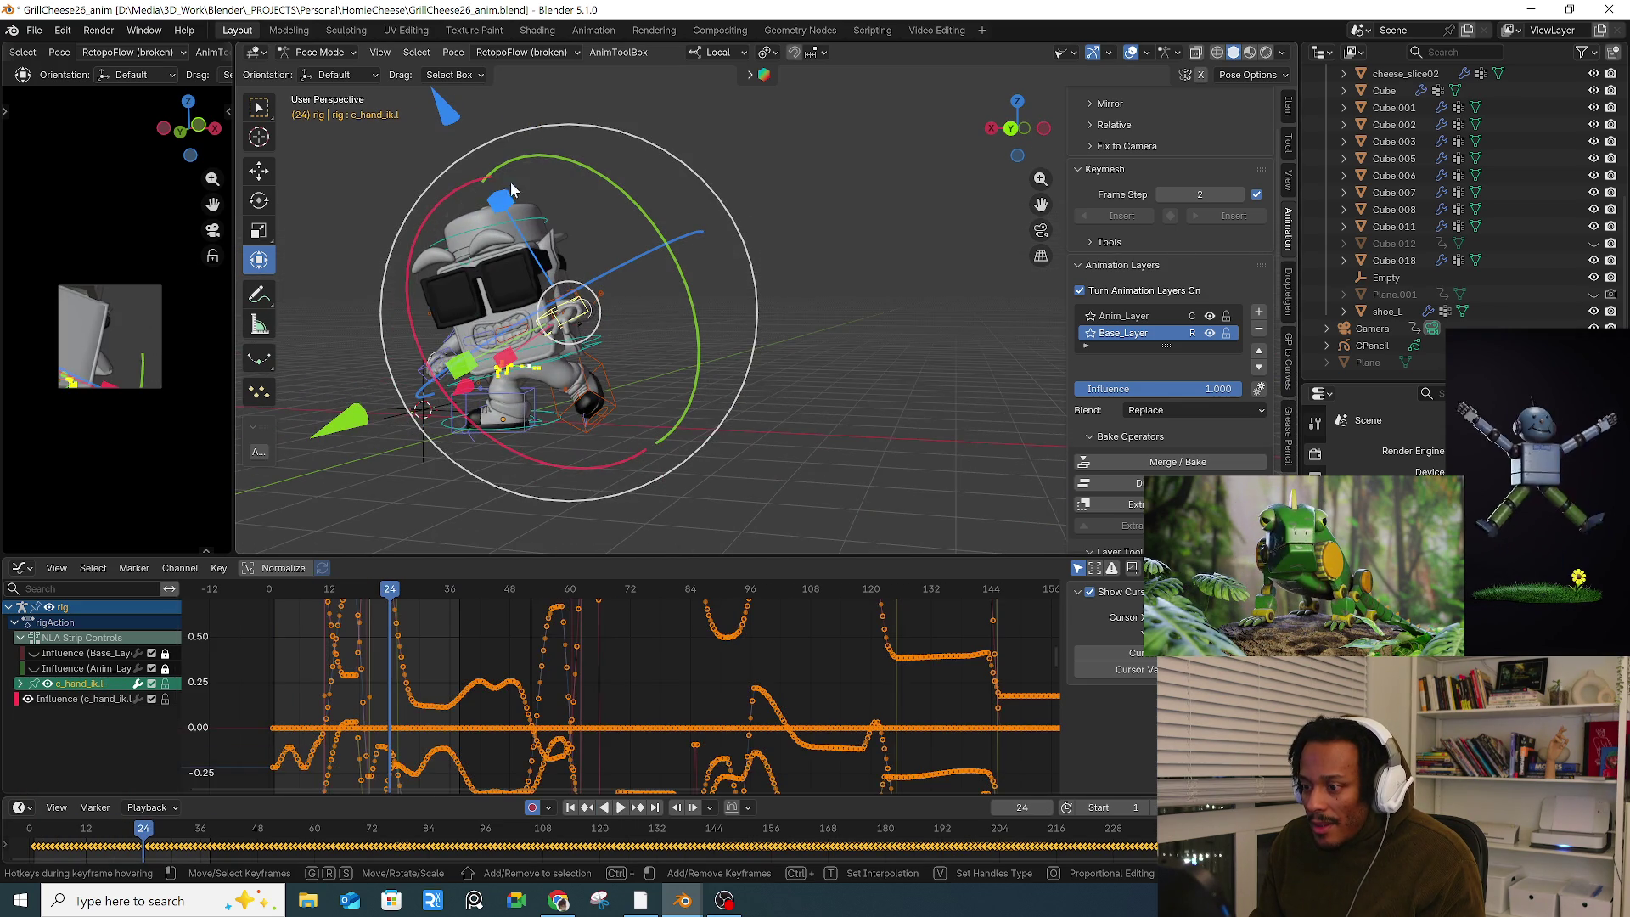
Step: Show an editable motion path for the hand using AnimToolBox's Editable Motion Path
click(605, 53)
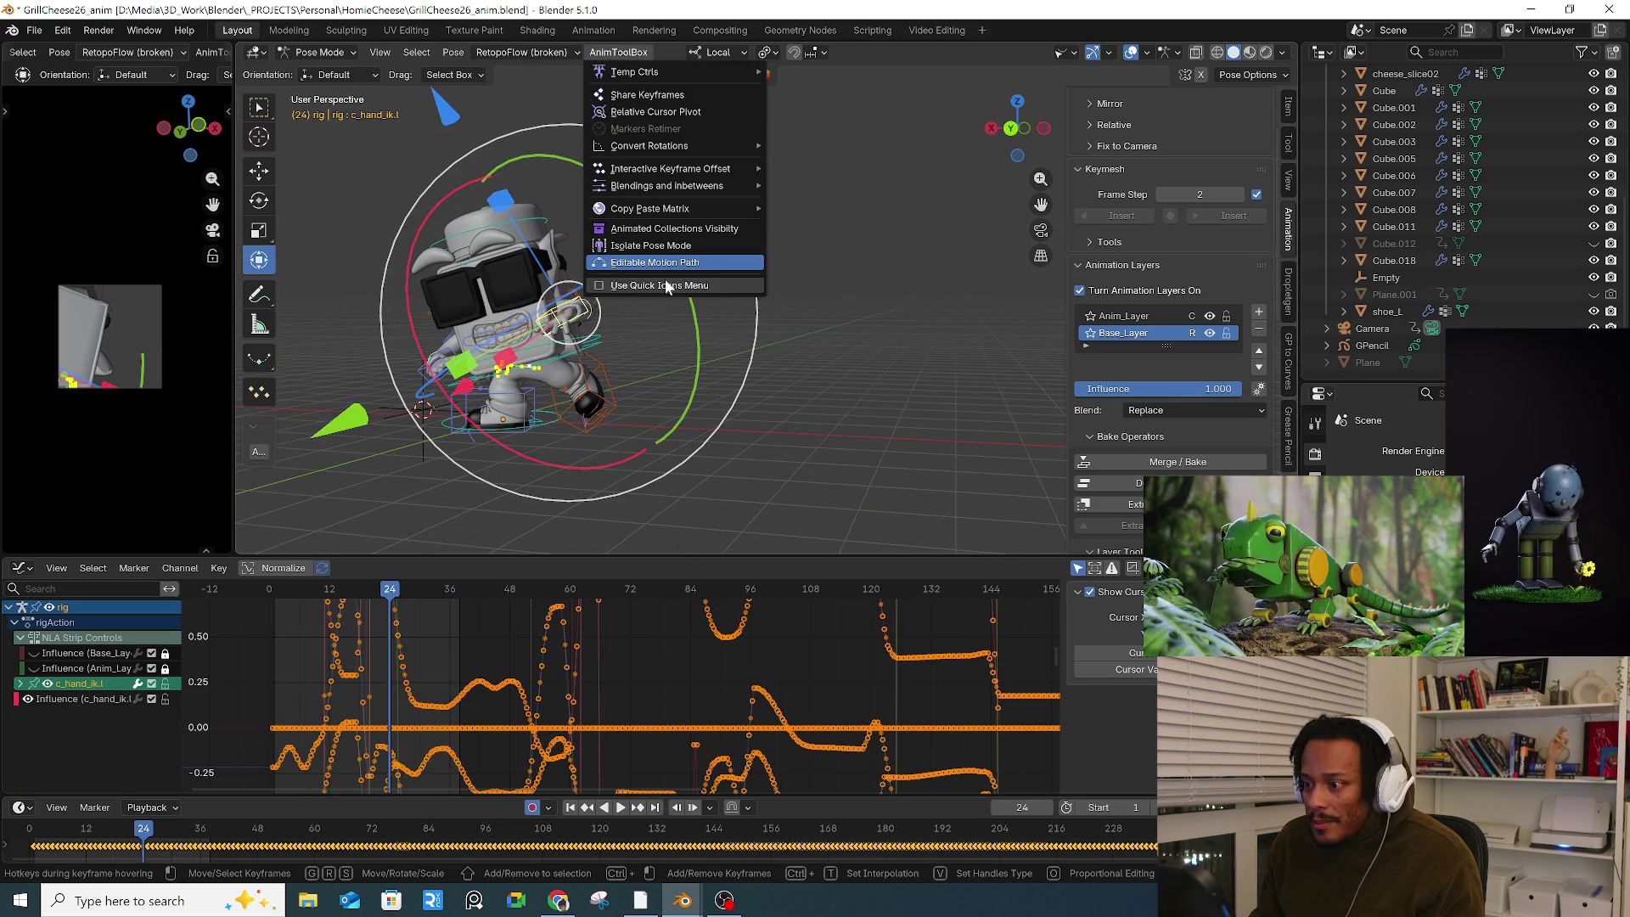
click(670, 268)
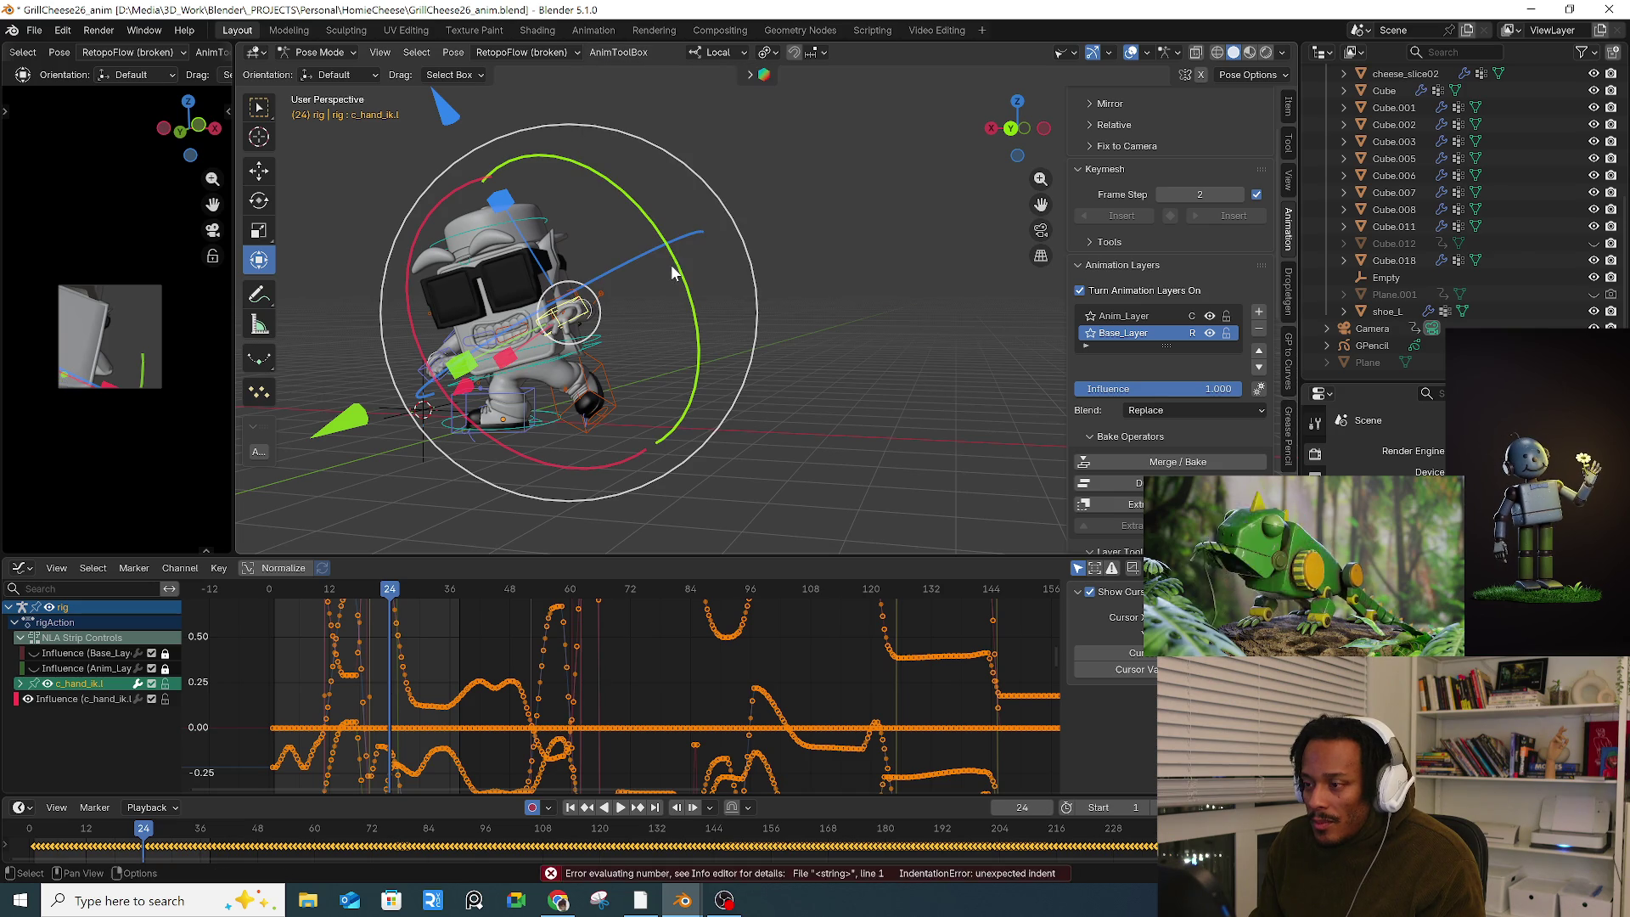
middle_drag(671, 268, 618, 95)
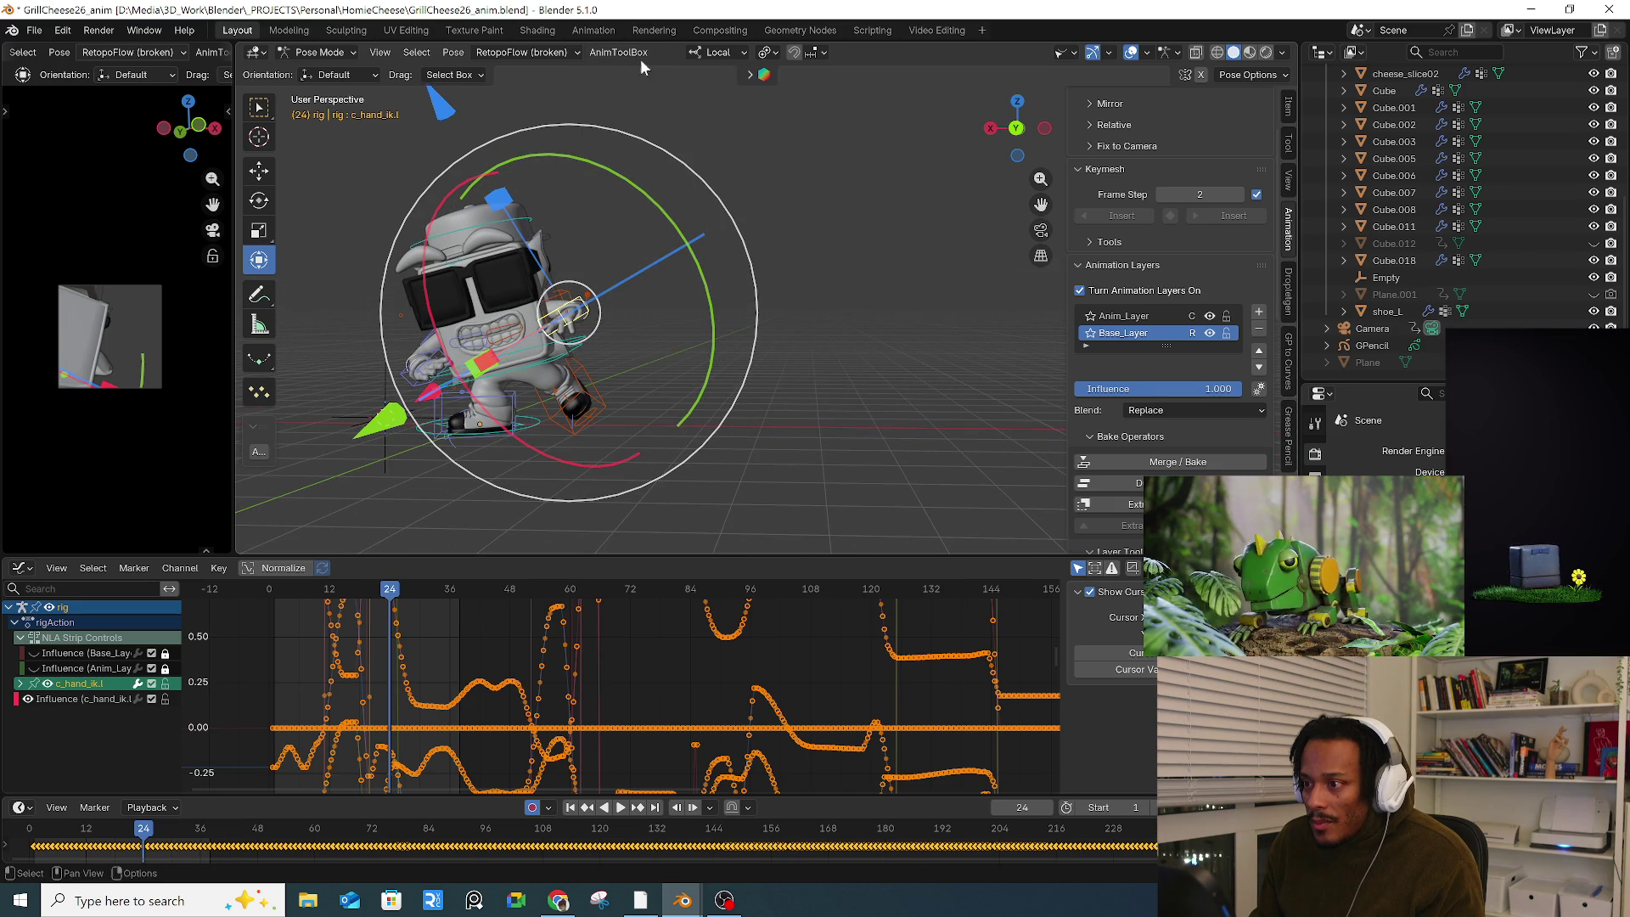
click(632, 53)
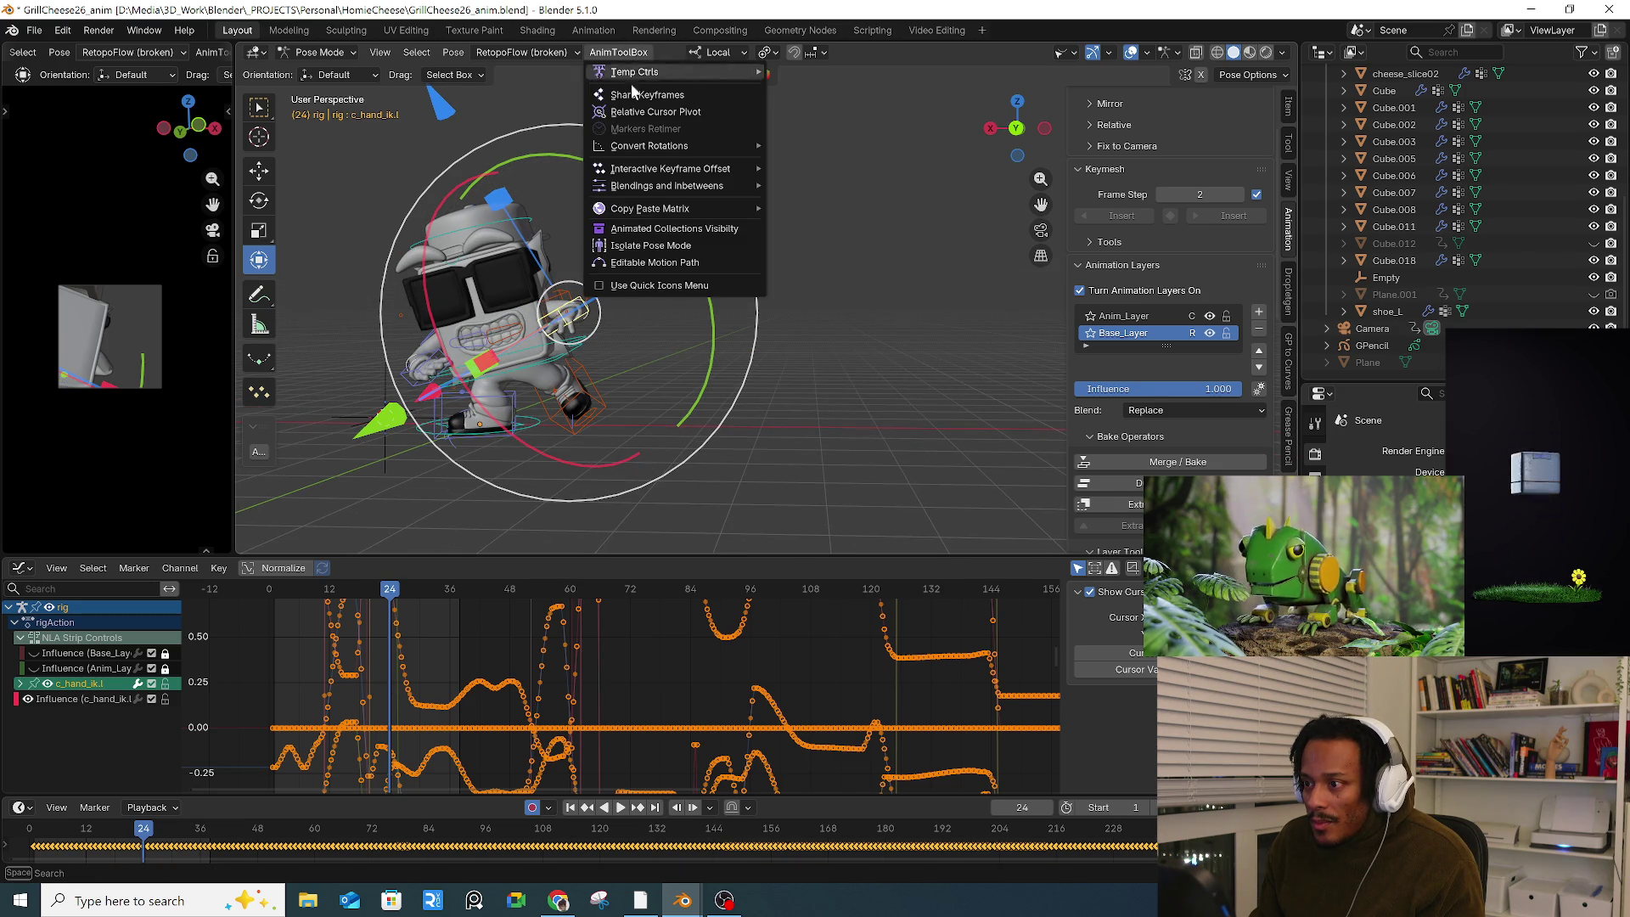
click(665, 262)
middle_drag(669, 287, 543, 475)
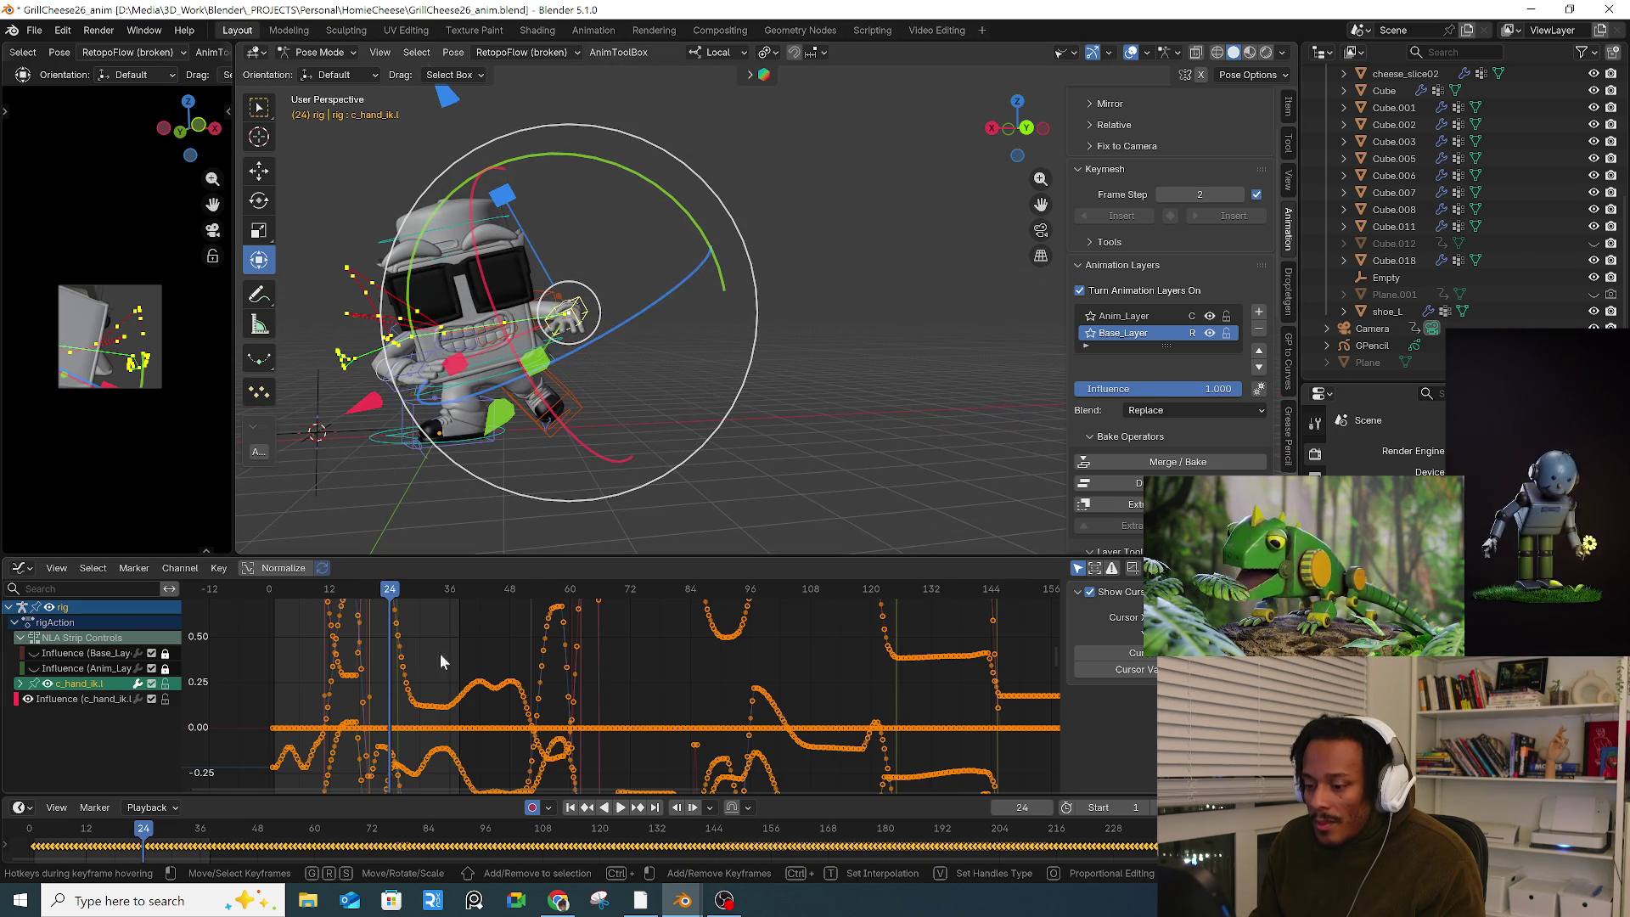
middle_drag(515, 652, 837, 678)
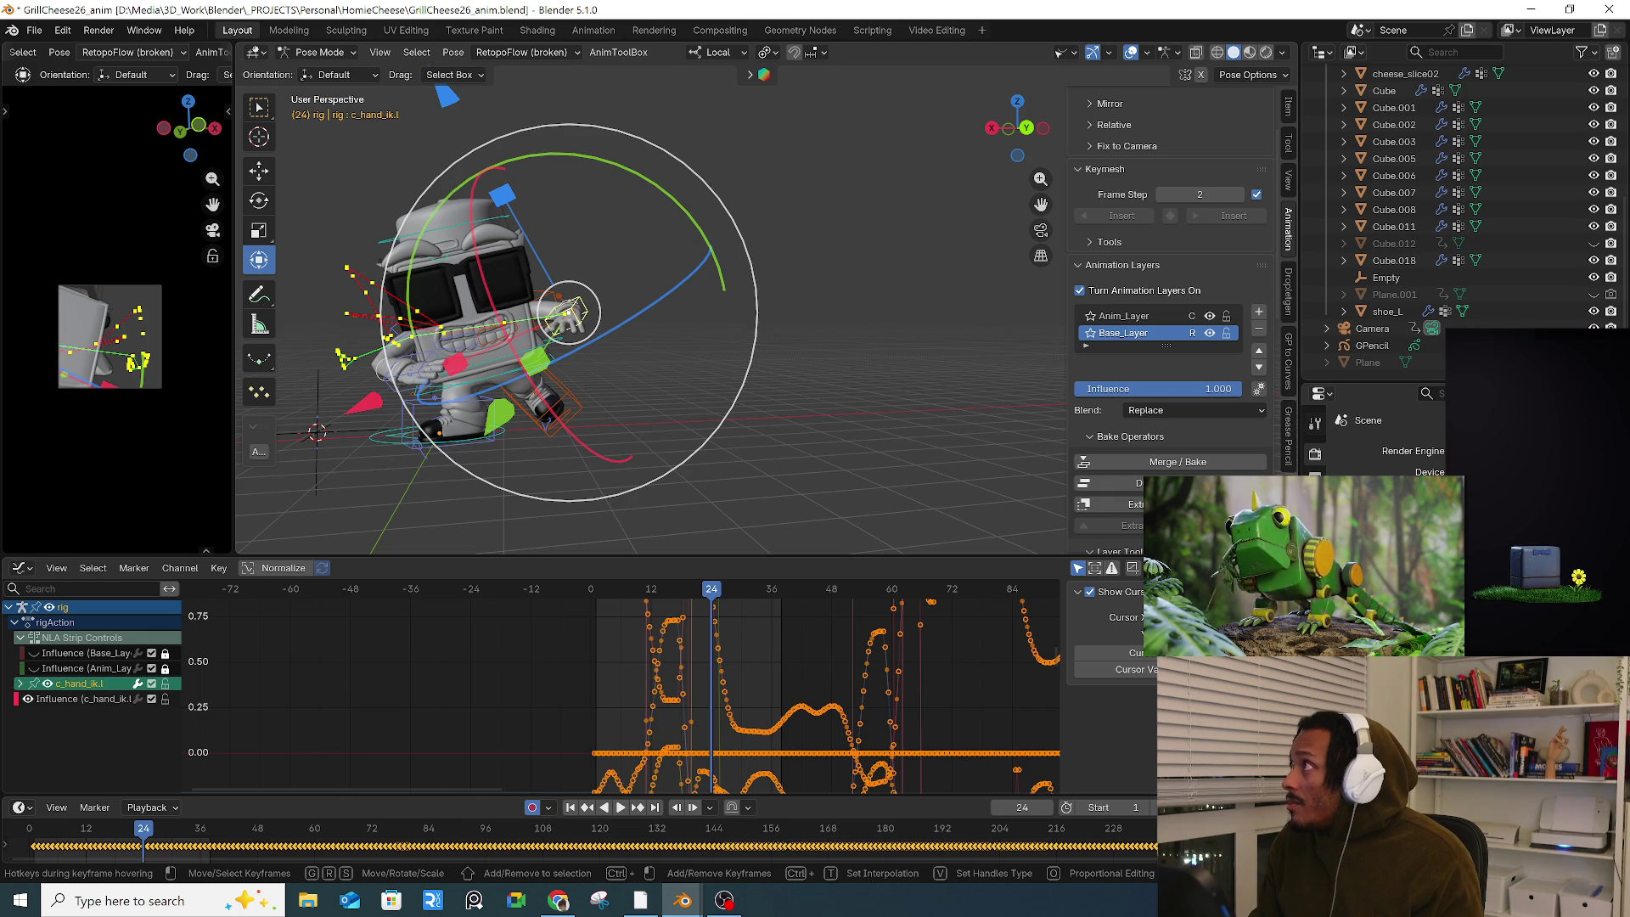
Step: Deselect all graph keyframes, zoom in on the first frames, and view the rig from above
key(alt+Tab)
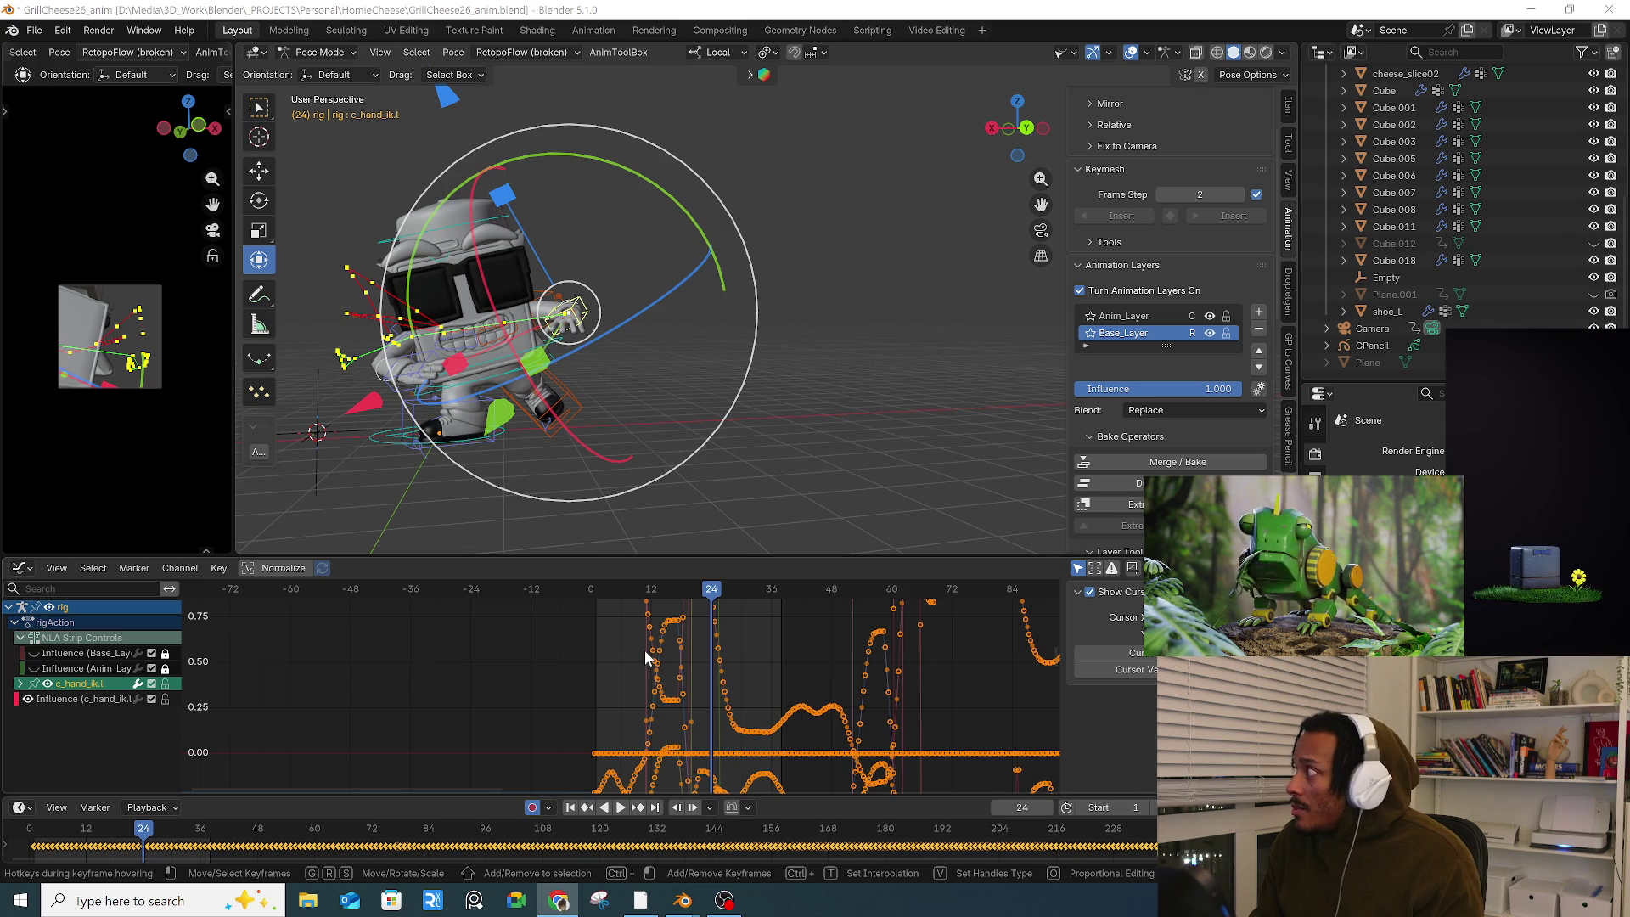
click(623, 676)
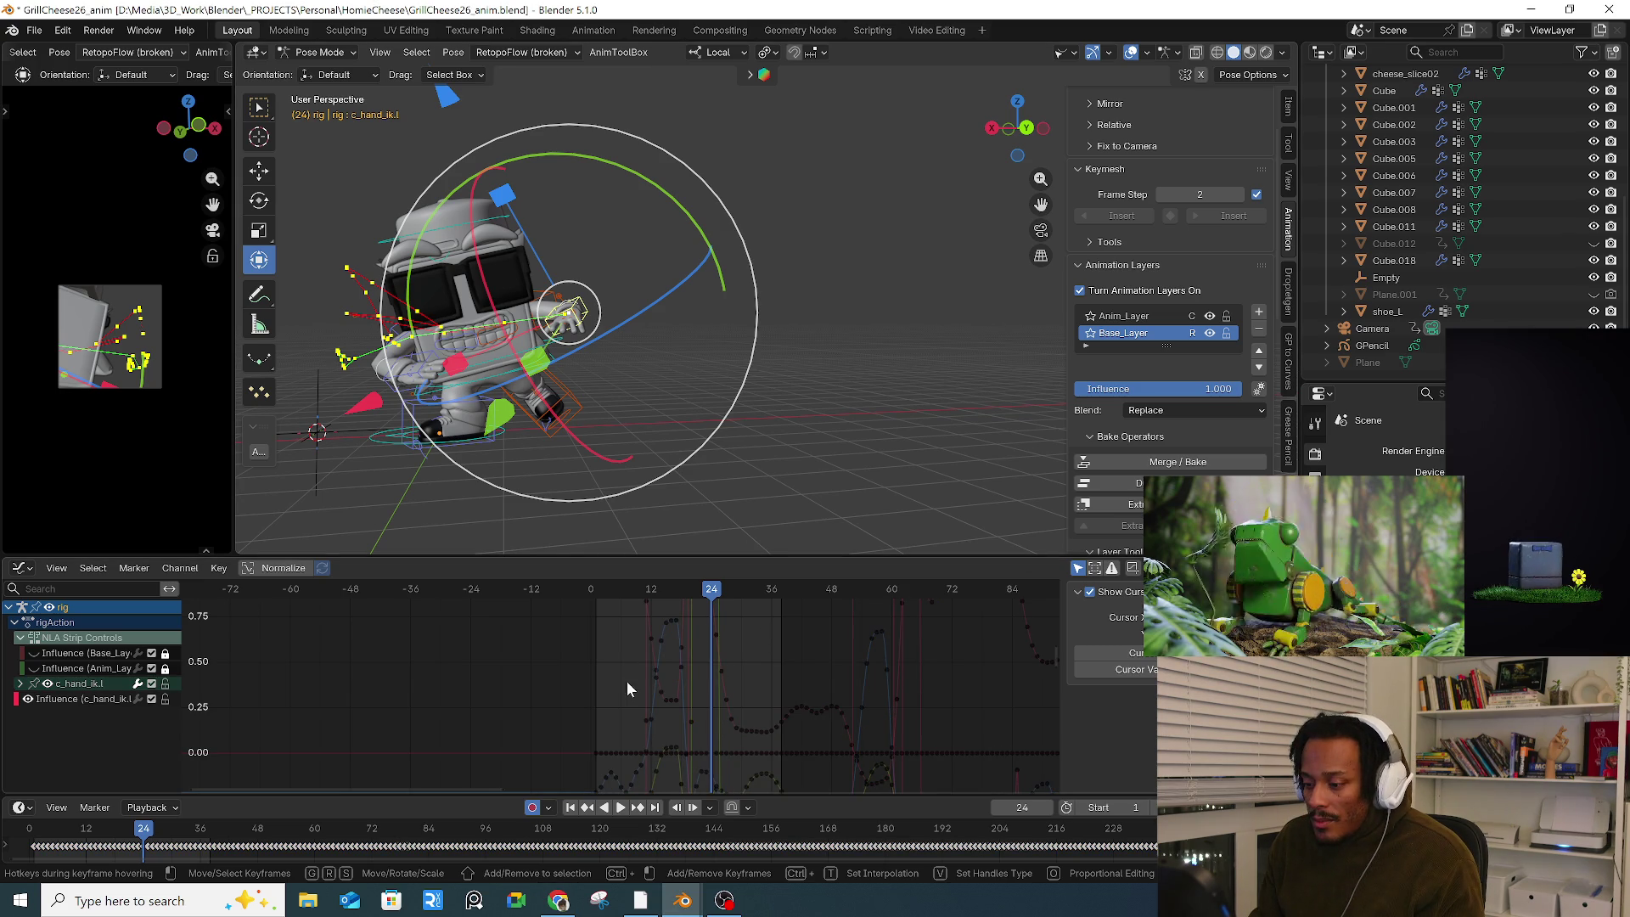
mouse_move(672, 683)
ctrl+middle_down()
mouse_move(640, 691)
mouse_move(708, 690)
mouse_move(691, 710)
mouse_move(757, 693)
mouse_move(786, 728)
mouse_move(869, 716)
mouse_move(618, 726)
ctrl+middle_up()
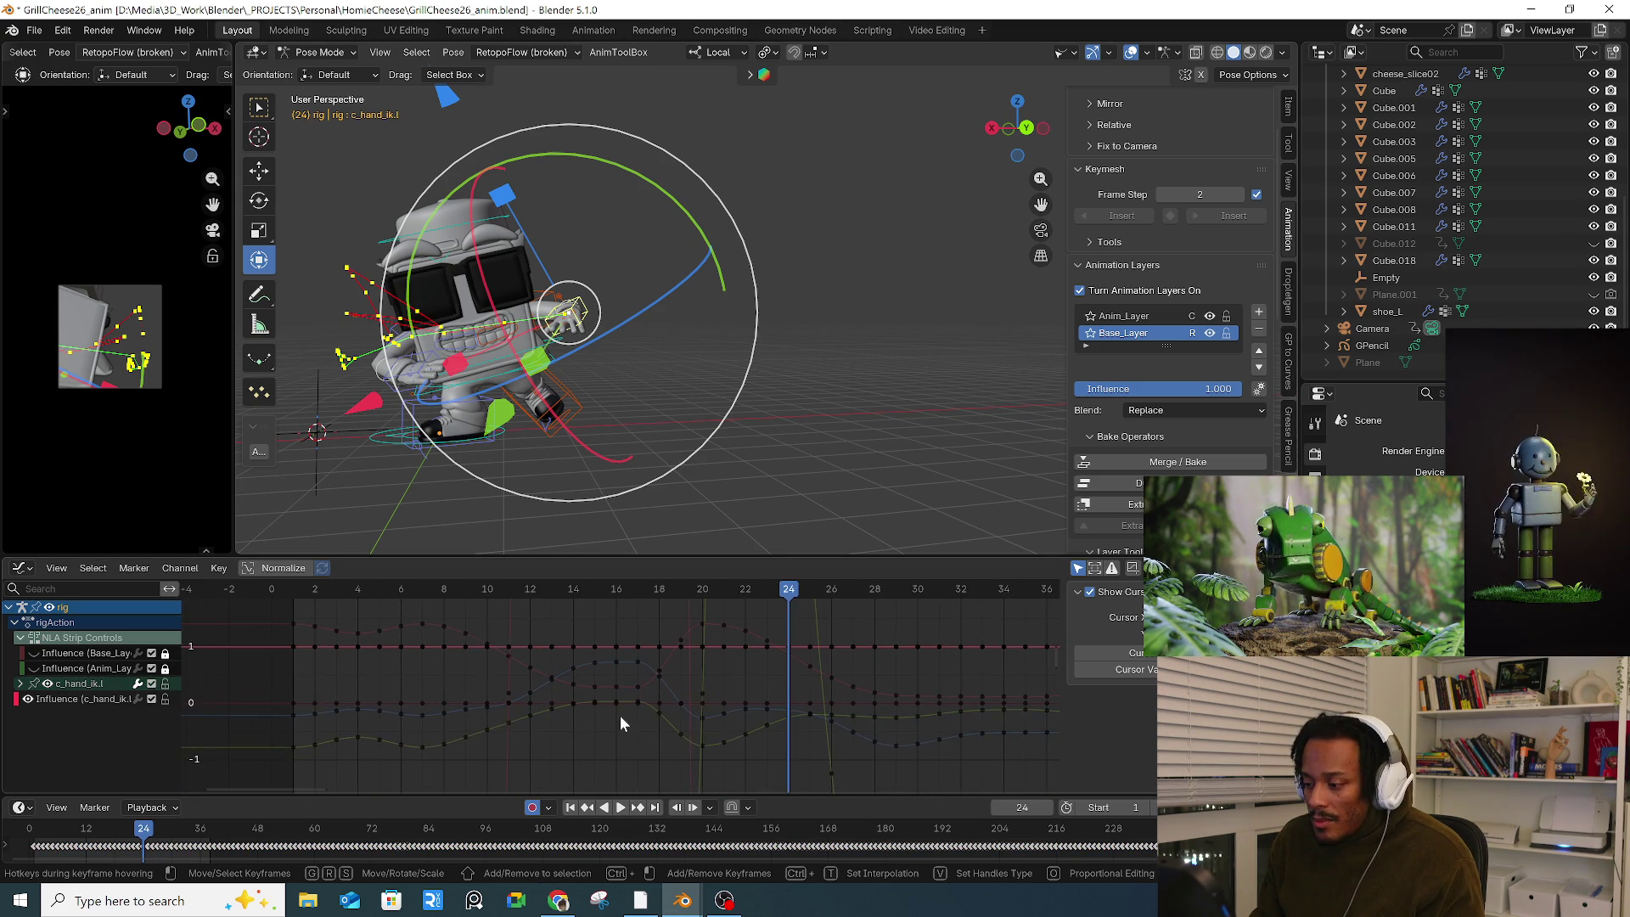
mouse_move(621, 533)
middle_down()
mouse_move(679, 457)
mouse_move(601, 477)
mouse_move(564, 514)
mouse_move(590, 515)
mouse_move(471, 460)
mouse_move(965, 299)
middle_up()
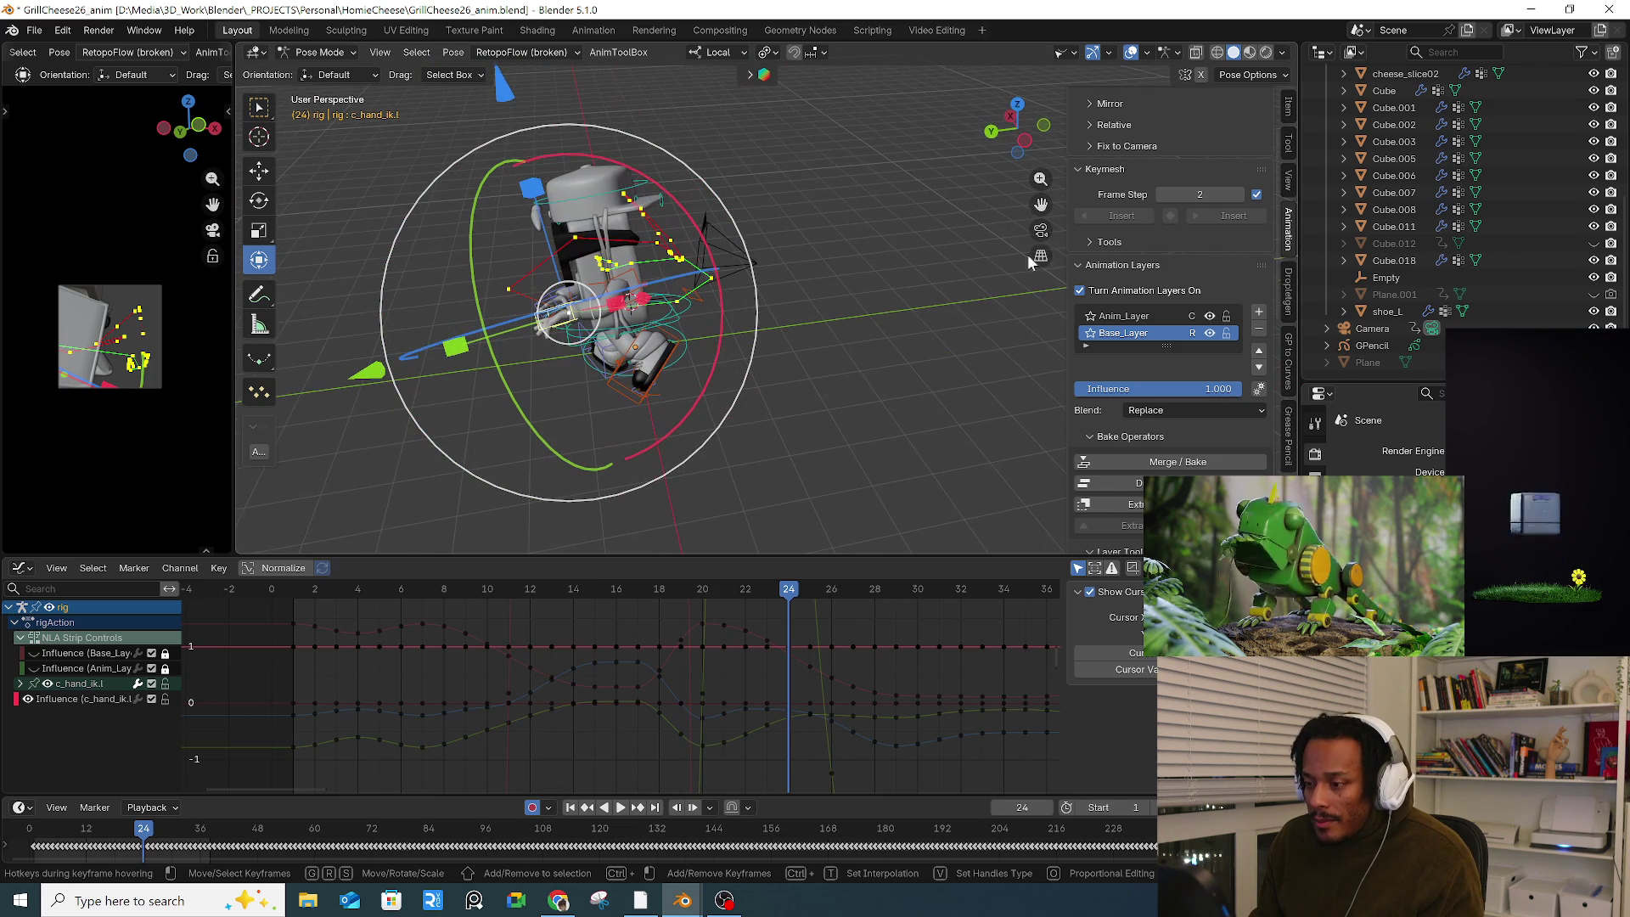
click(1108, 53)
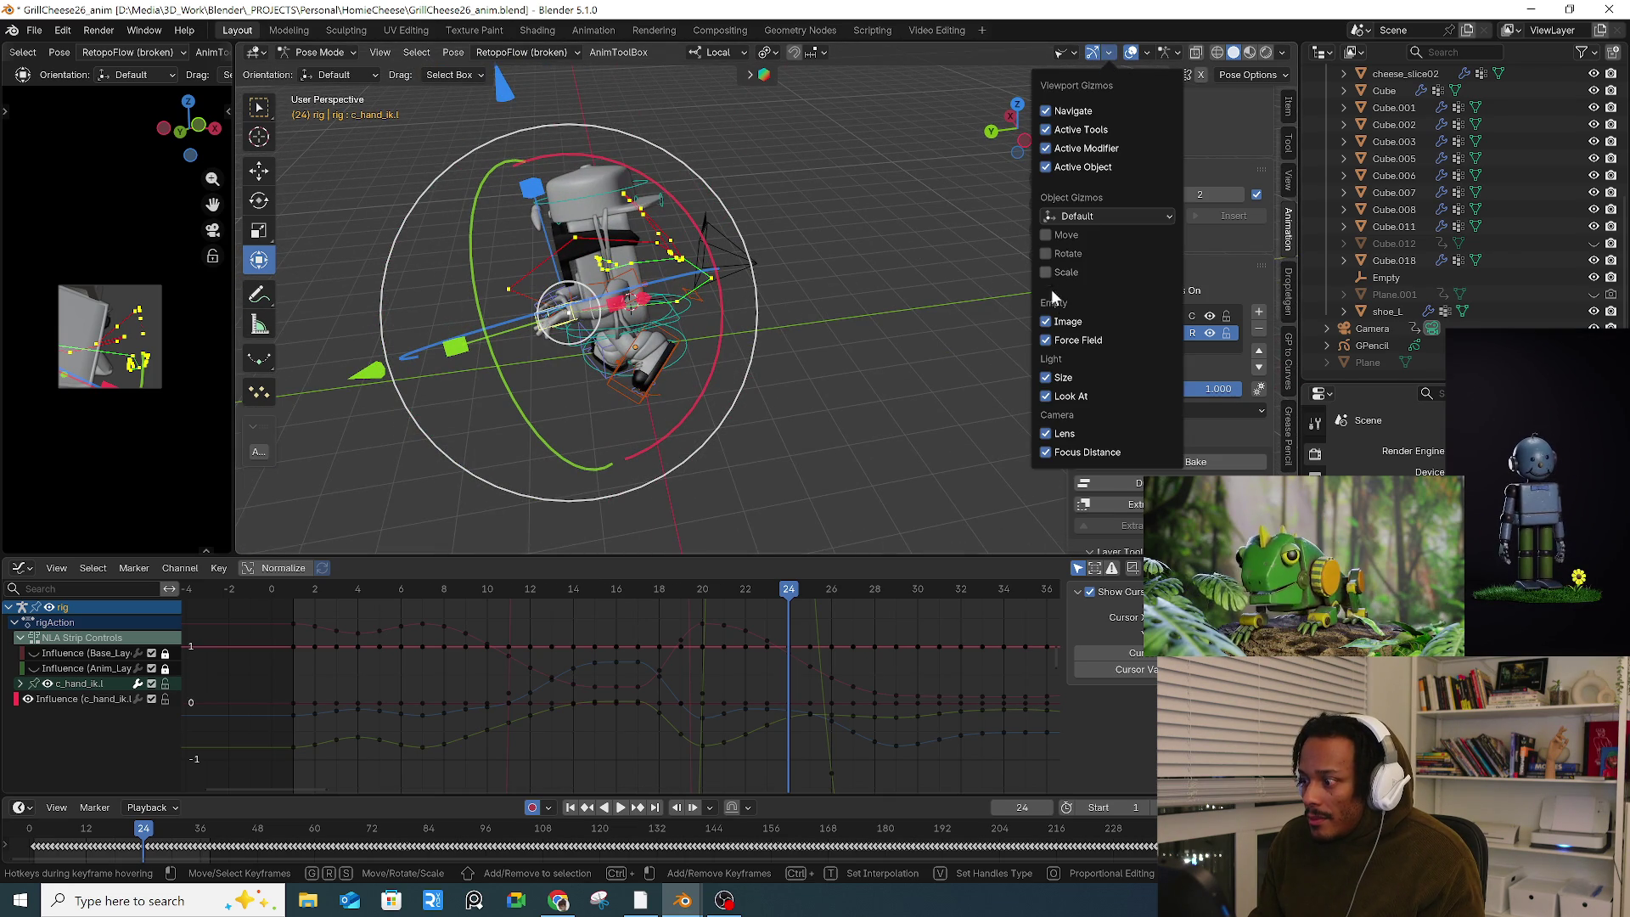
Step: Hide the armature via Selectability & Visibility and play the animation
click(1063, 53)
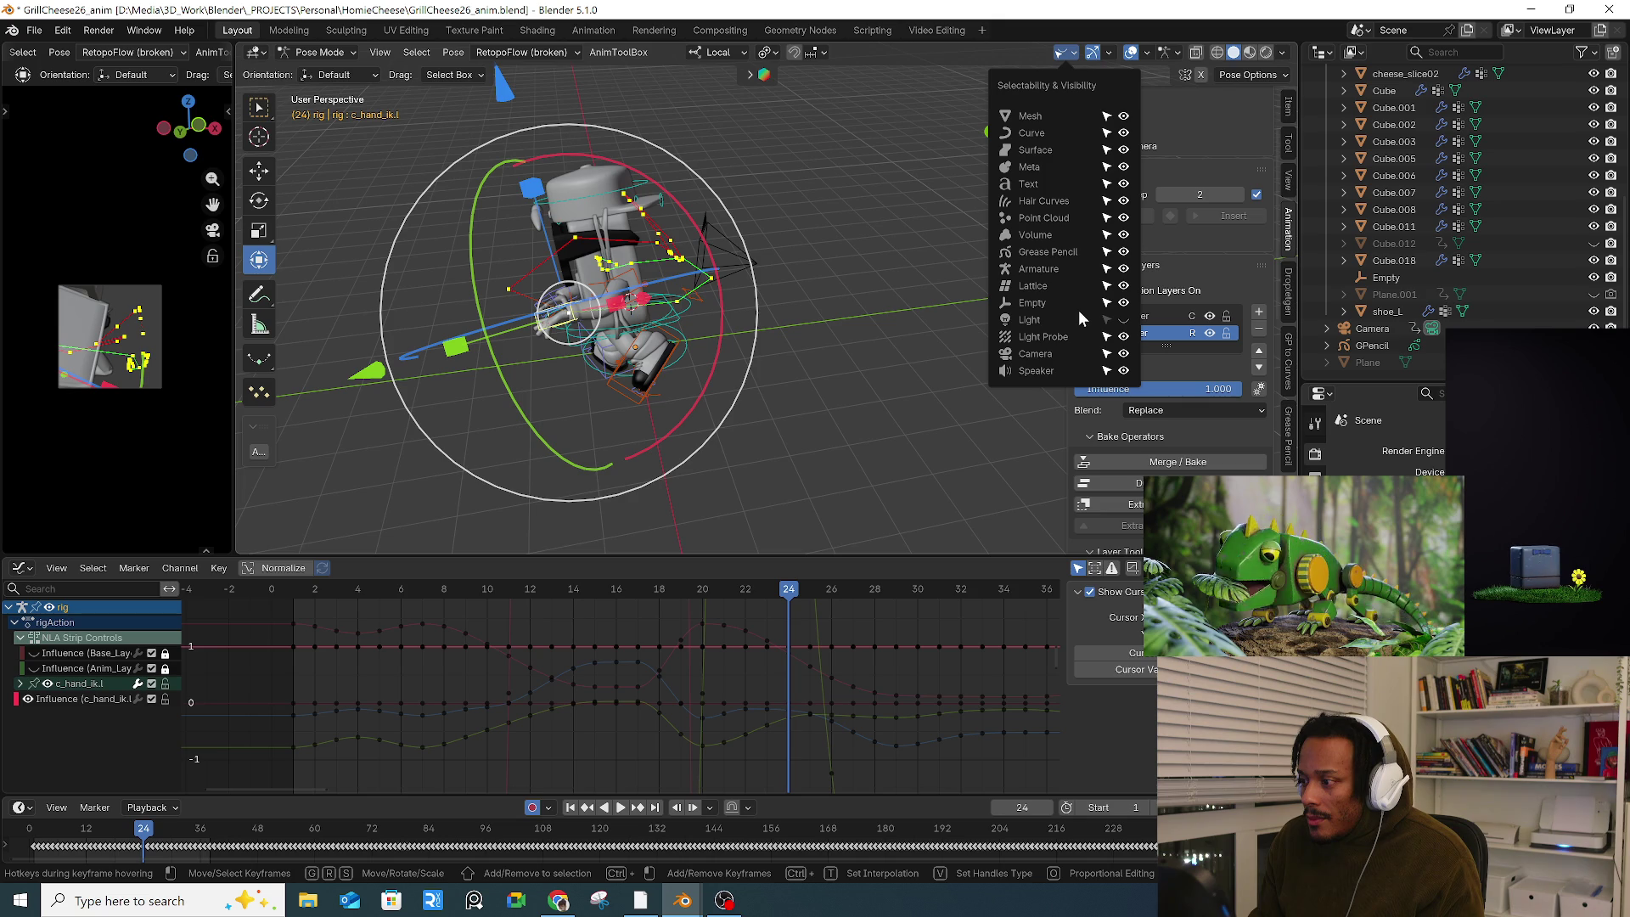
click(1123, 269)
mouse_move(695, 331)
middle_down()
mouse_move(859, 325)
mouse_move(706, 387)
middle_up()
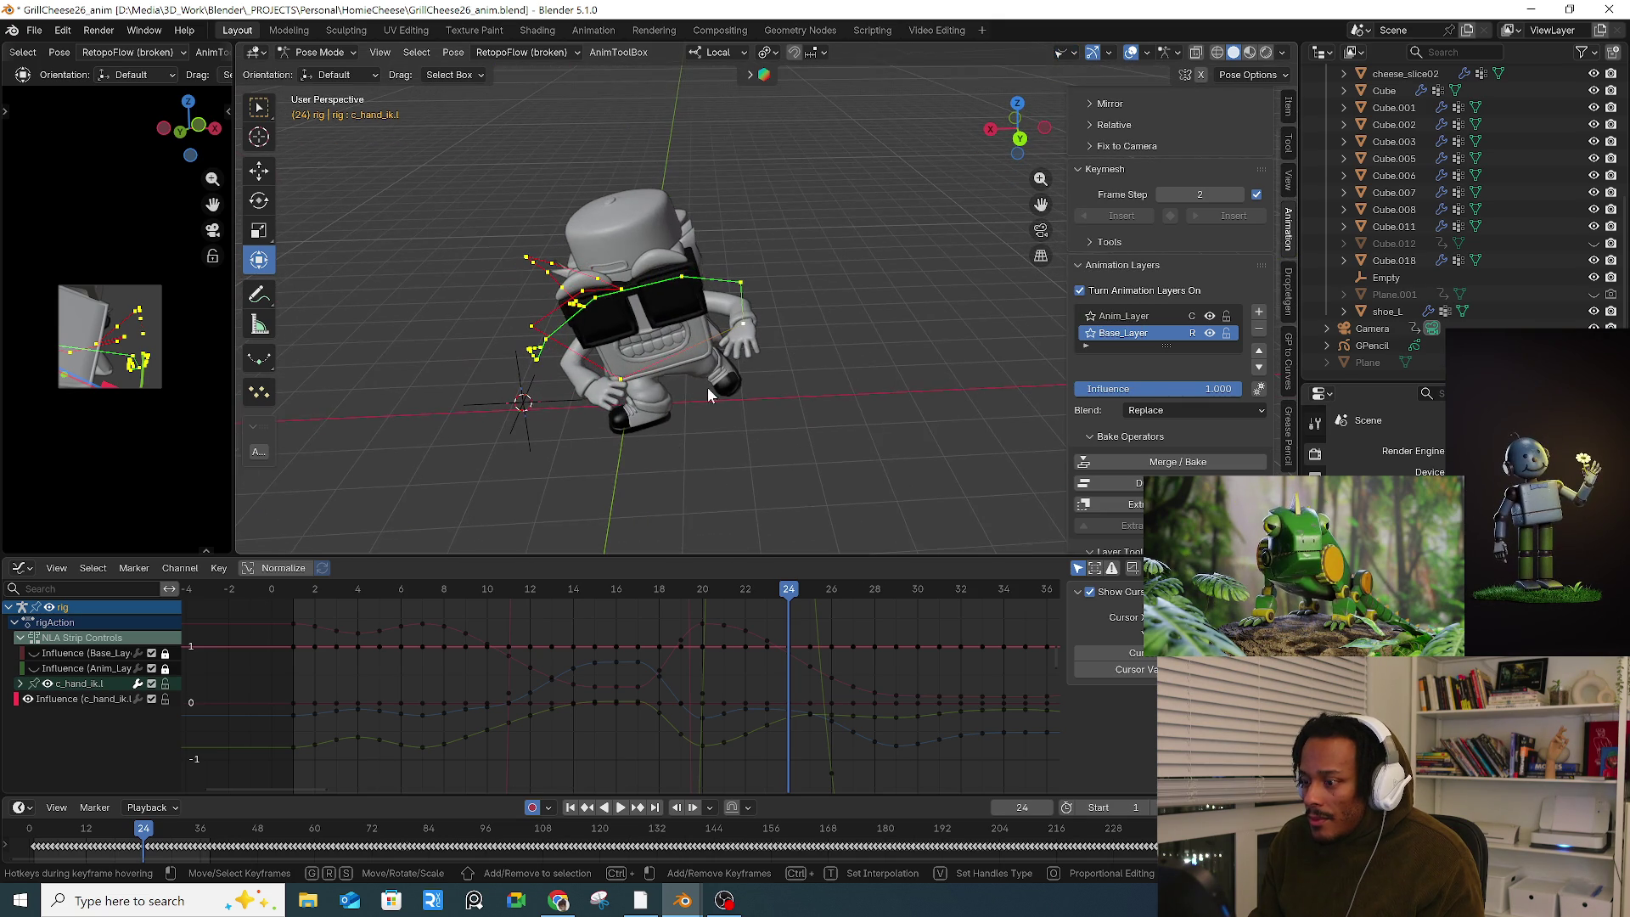
click(327, 589)
key(space)
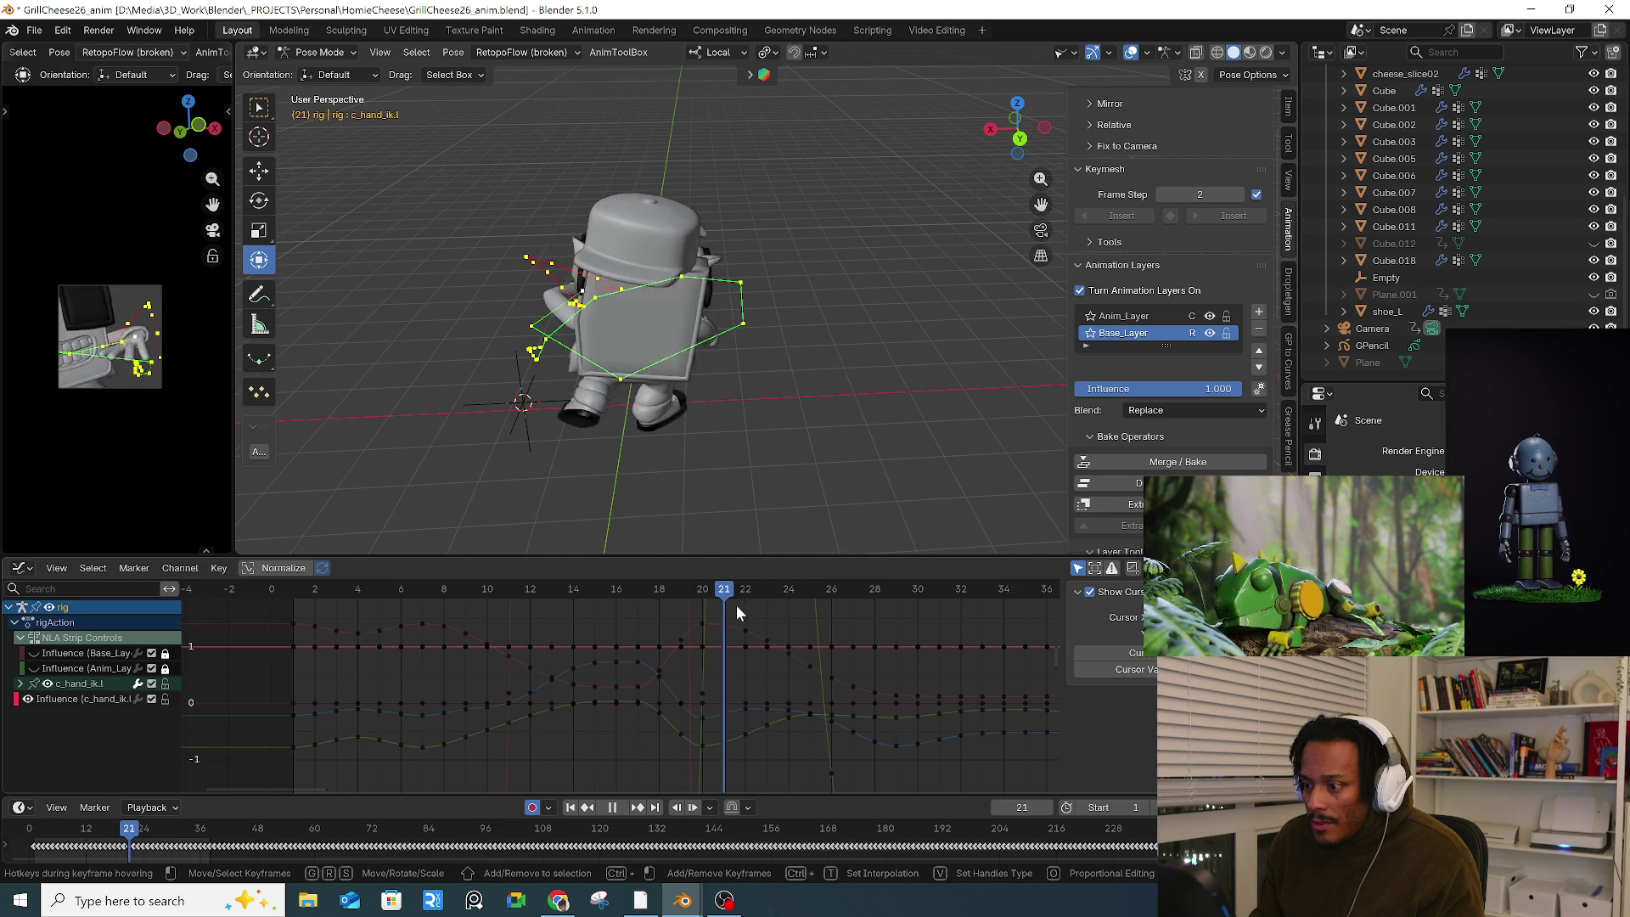
key(space)
Step: Replay and scrub frames 18–21 to check the motion from several angles
mouse_move(696, 399)
middle_down()
mouse_move(666, 378)
mouse_move(762, 365)
mouse_move(771, 411)
mouse_move(751, 377)
mouse_move(739, 544)
middle_up()
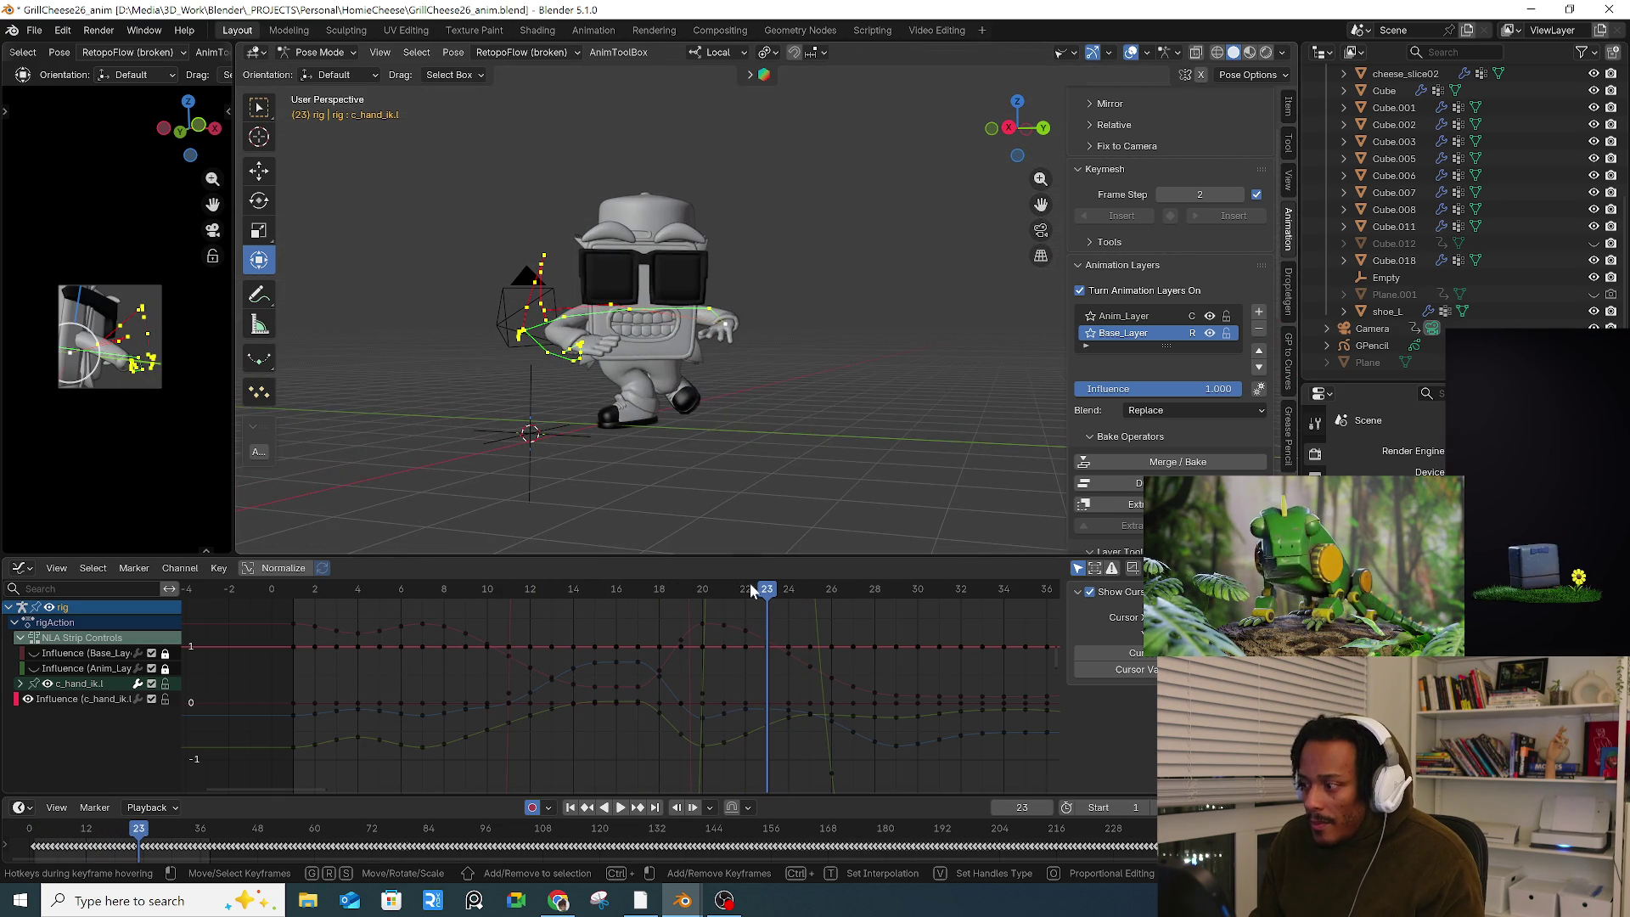
click(569, 586)
key(space)
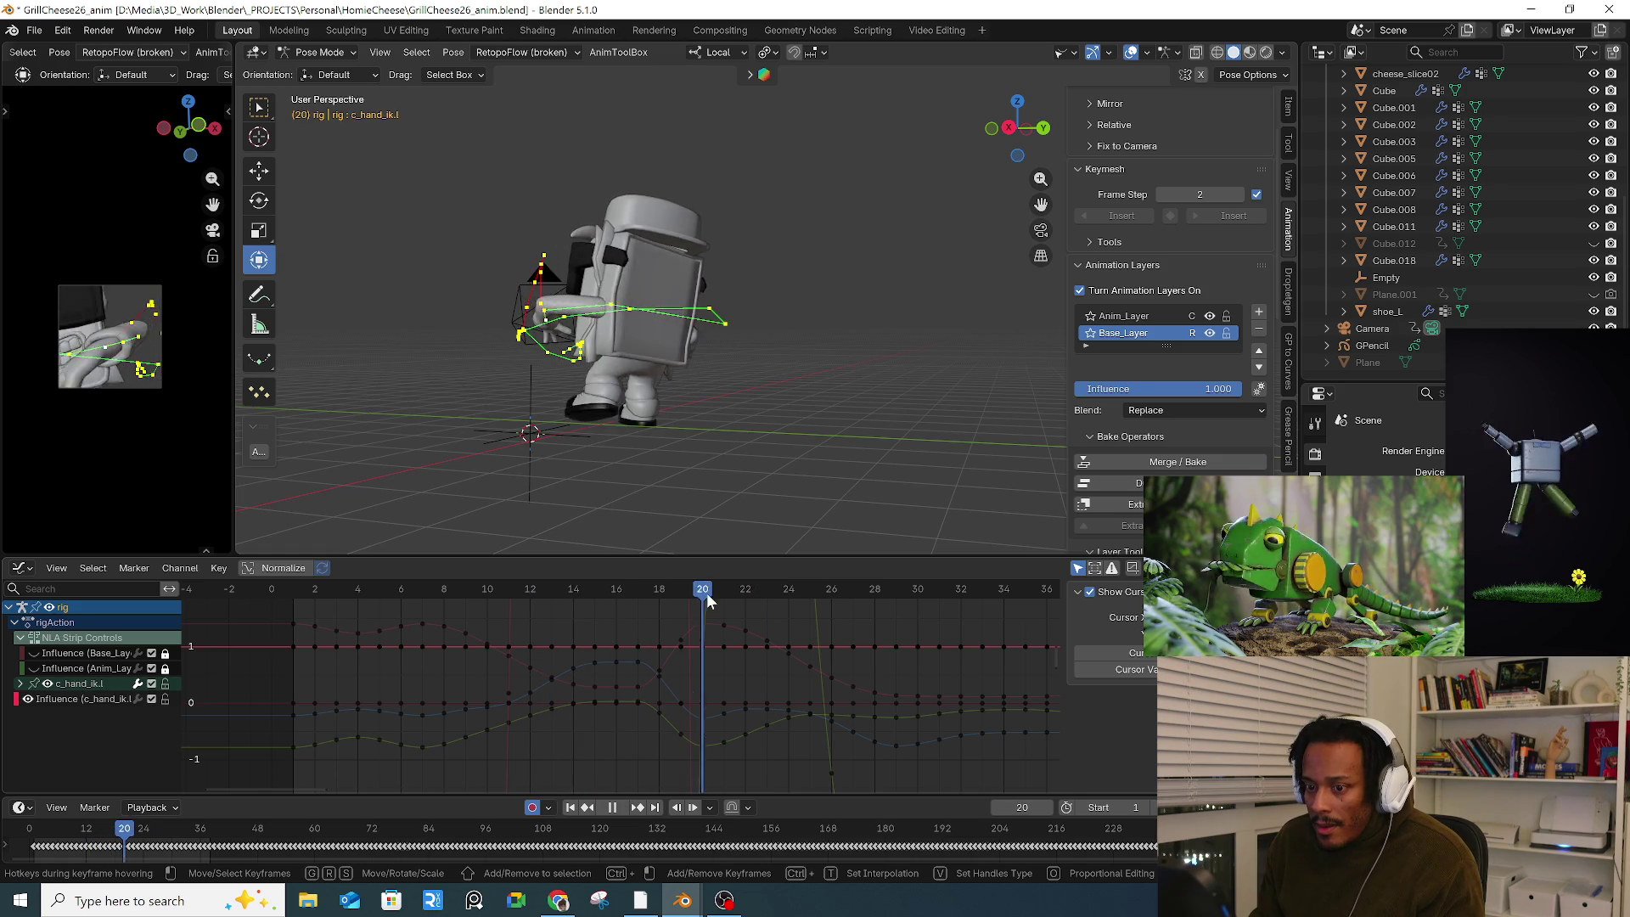
key(space)
mouse_move(679, 475)
middle_down()
mouse_move(671, 434)
mouse_move(850, 451)
mouse_move(695, 446)
mouse_move(719, 463)
middle_up()
mouse_move(635, 589)
mouse_down()
mouse_move(716, 589)
mouse_move(664, 589)
mouse_up()
key(space)
key(space)
mouse_move(738, 399)
middle_down()
mouse_move(766, 370)
mouse_move(786, 407)
mouse_move(666, 406)
middle_up()
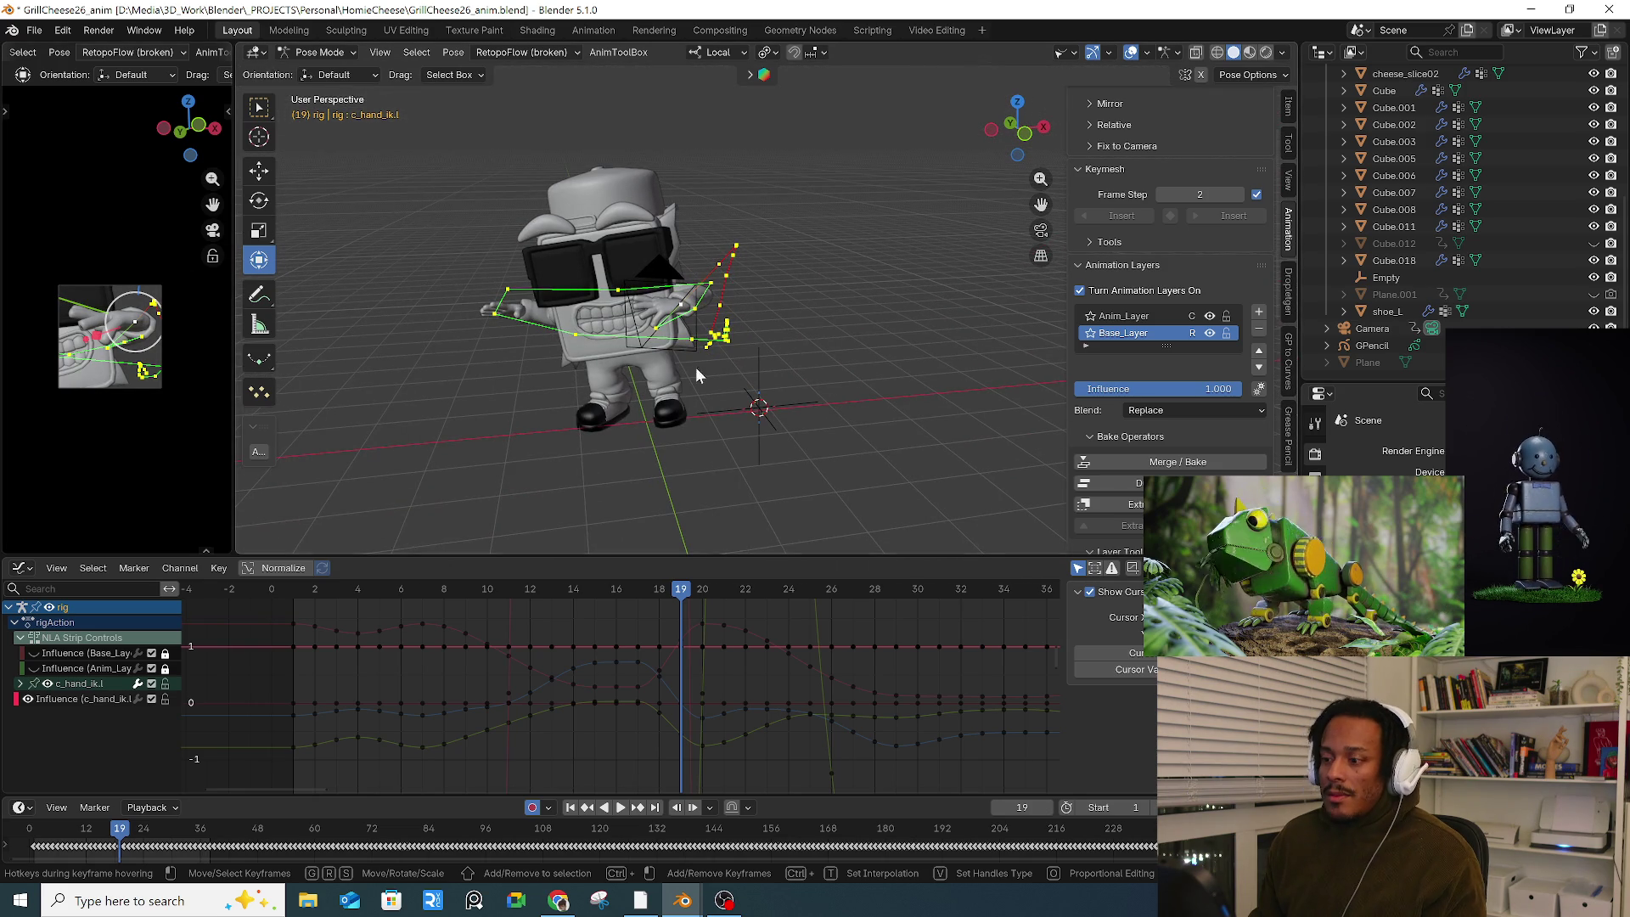
mouse_move(766, 461)
middle_down()
mouse_move(720, 347)
mouse_move(689, 361)
mouse_move(679, 344)
mouse_move(735, 348)
middle_up()
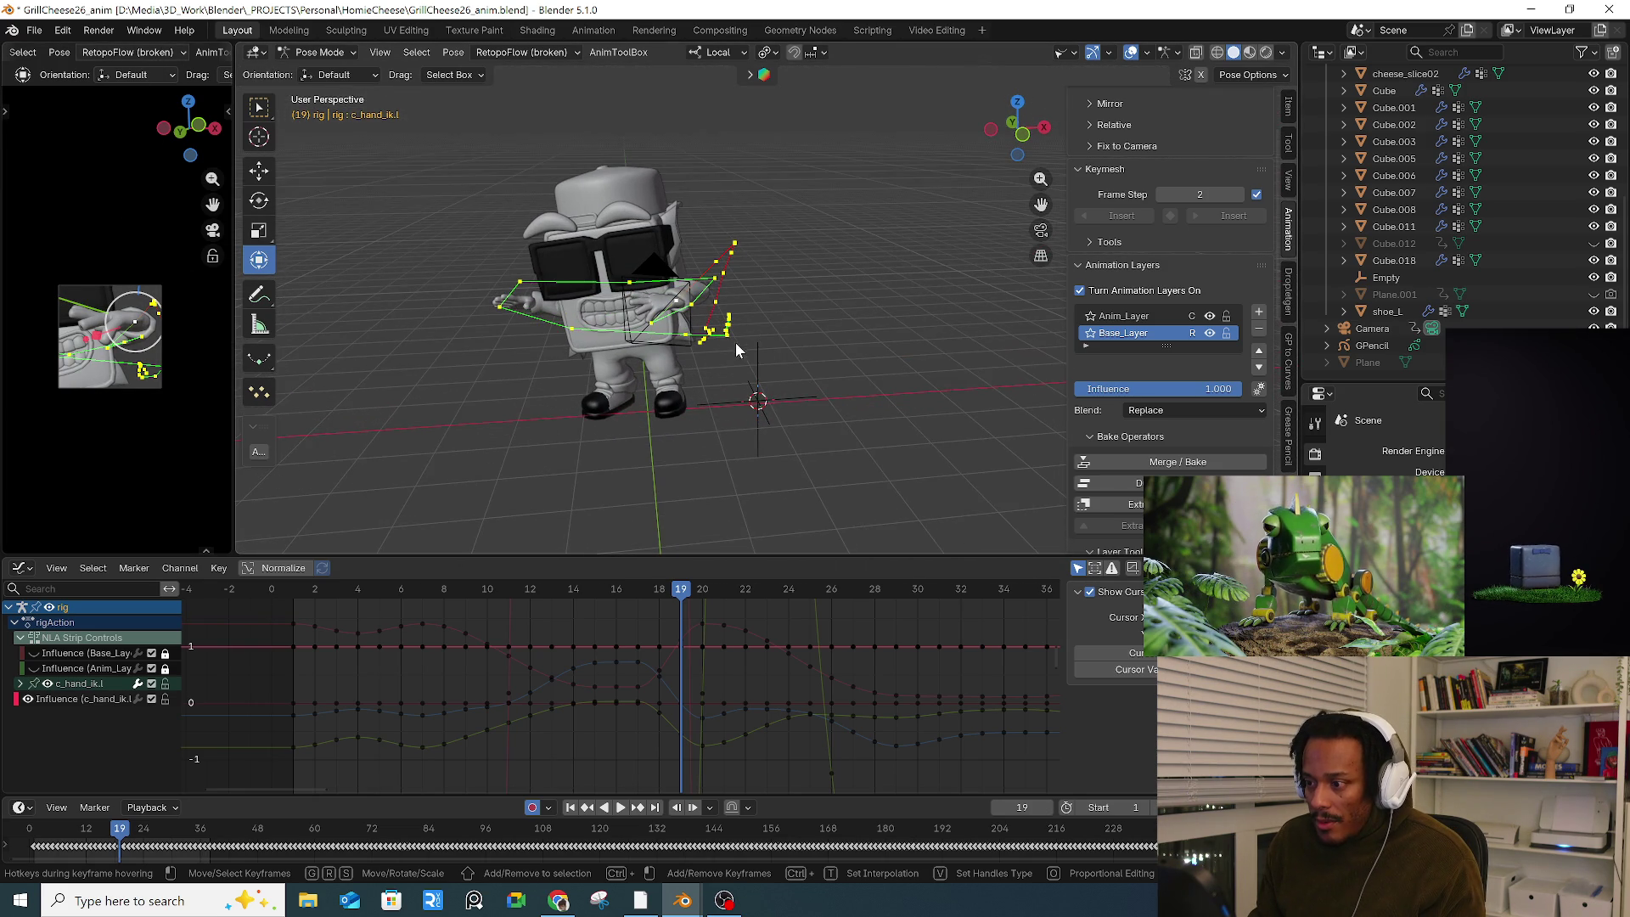
Step: Show the rig again and move and rotate the hand control at frame 19
click(1067, 56)
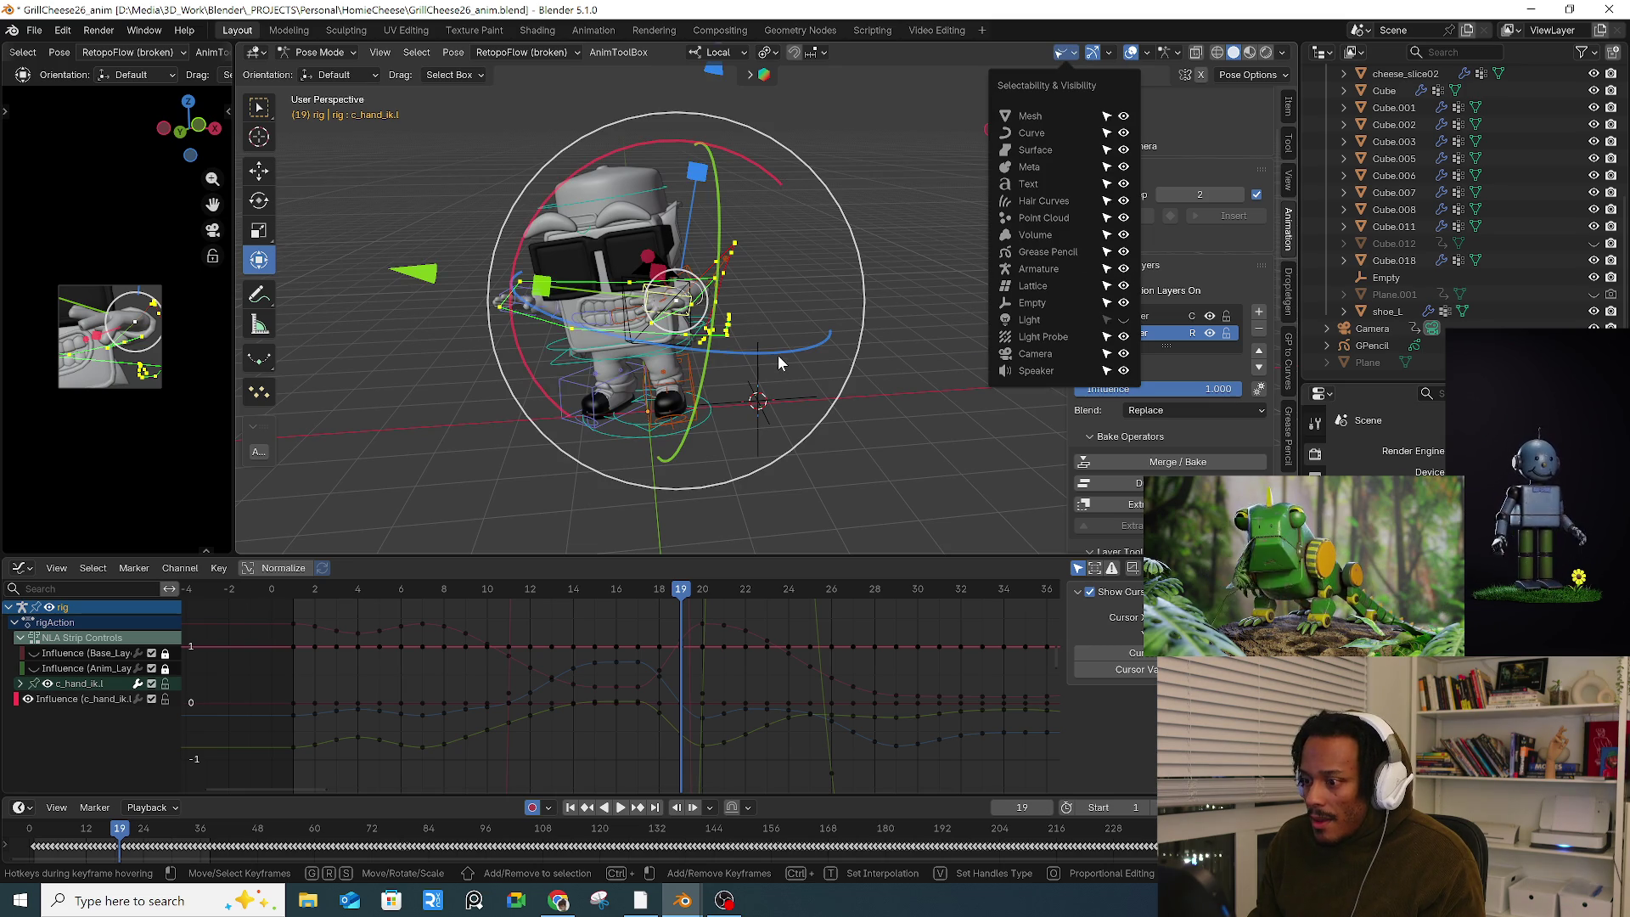
click(874, 425)
mouse_move(874, 425)
middle_down()
mouse_move(803, 401)
mouse_move(779, 433)
mouse_move(701, 248)
mouse_move(811, 283)
mouse_move(808, 260)
mouse_move(705, 258)
mouse_move(700, 294)
mouse_move(762, 191)
middle_up()
key(r)
key(r)
click(786, 249)
drag(734, 175, 724, 195)
mouse_move(723, 196)
middle_down()
mouse_move(715, 286)
mouse_move(741, 342)
mouse_move(793, 309)
mouse_move(811, 349)
middle_up()
Step: Go to frame 26, turn off Editable Motion Path, and widen the camera viewport
drag(586, 598, 830, 601)
click(625, 53)
click(670, 270)
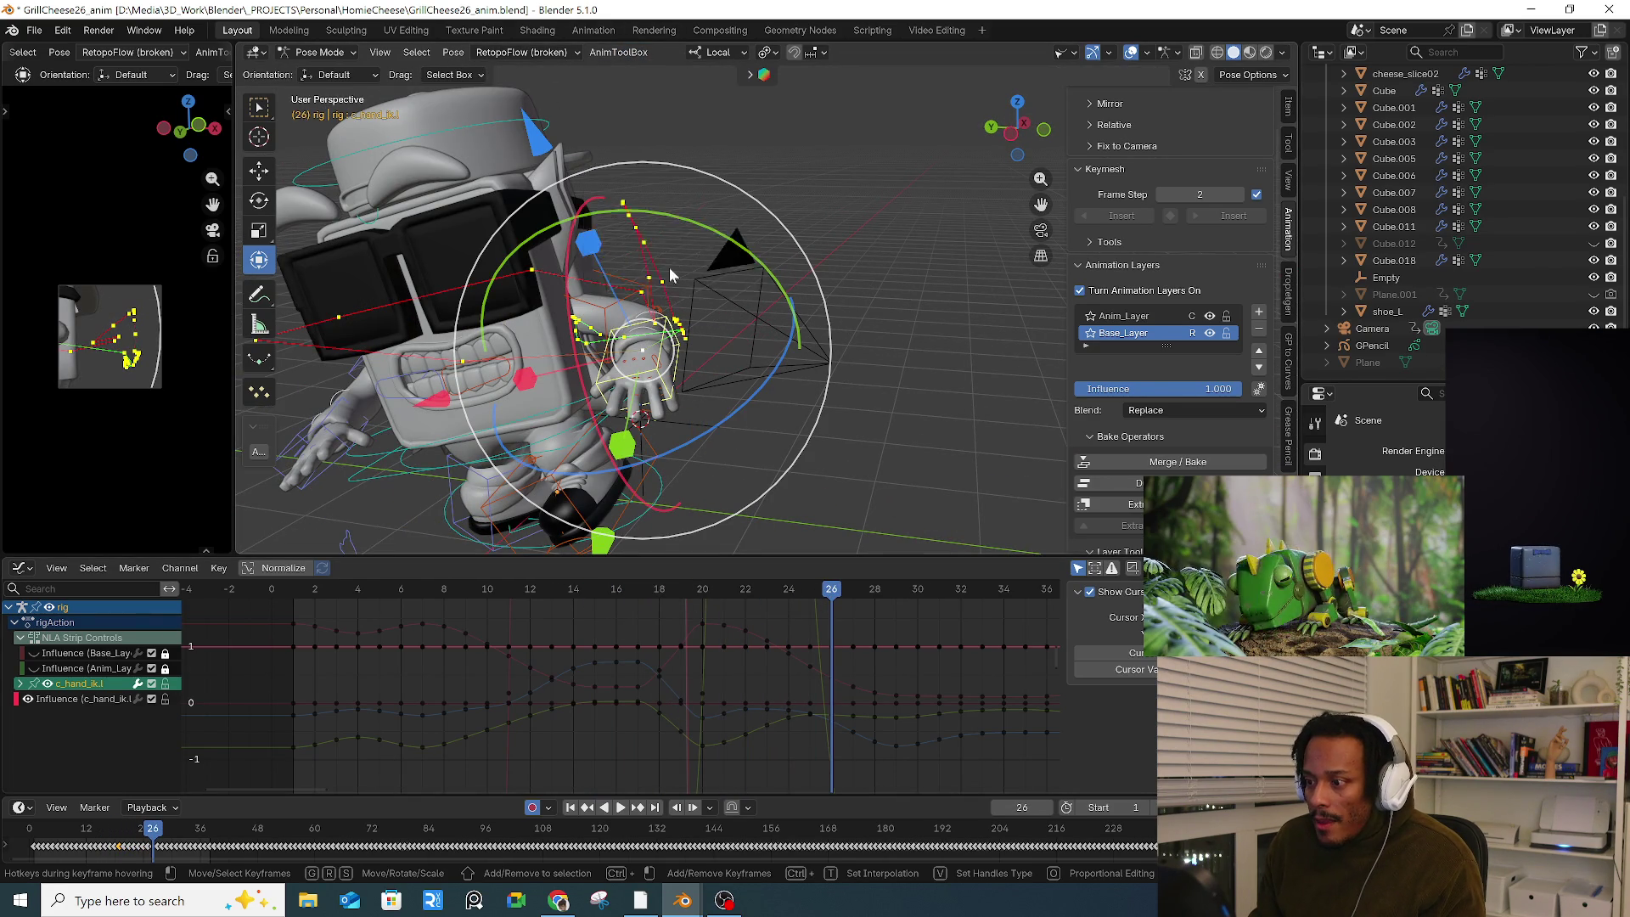
drag(239, 297, 712, 298)
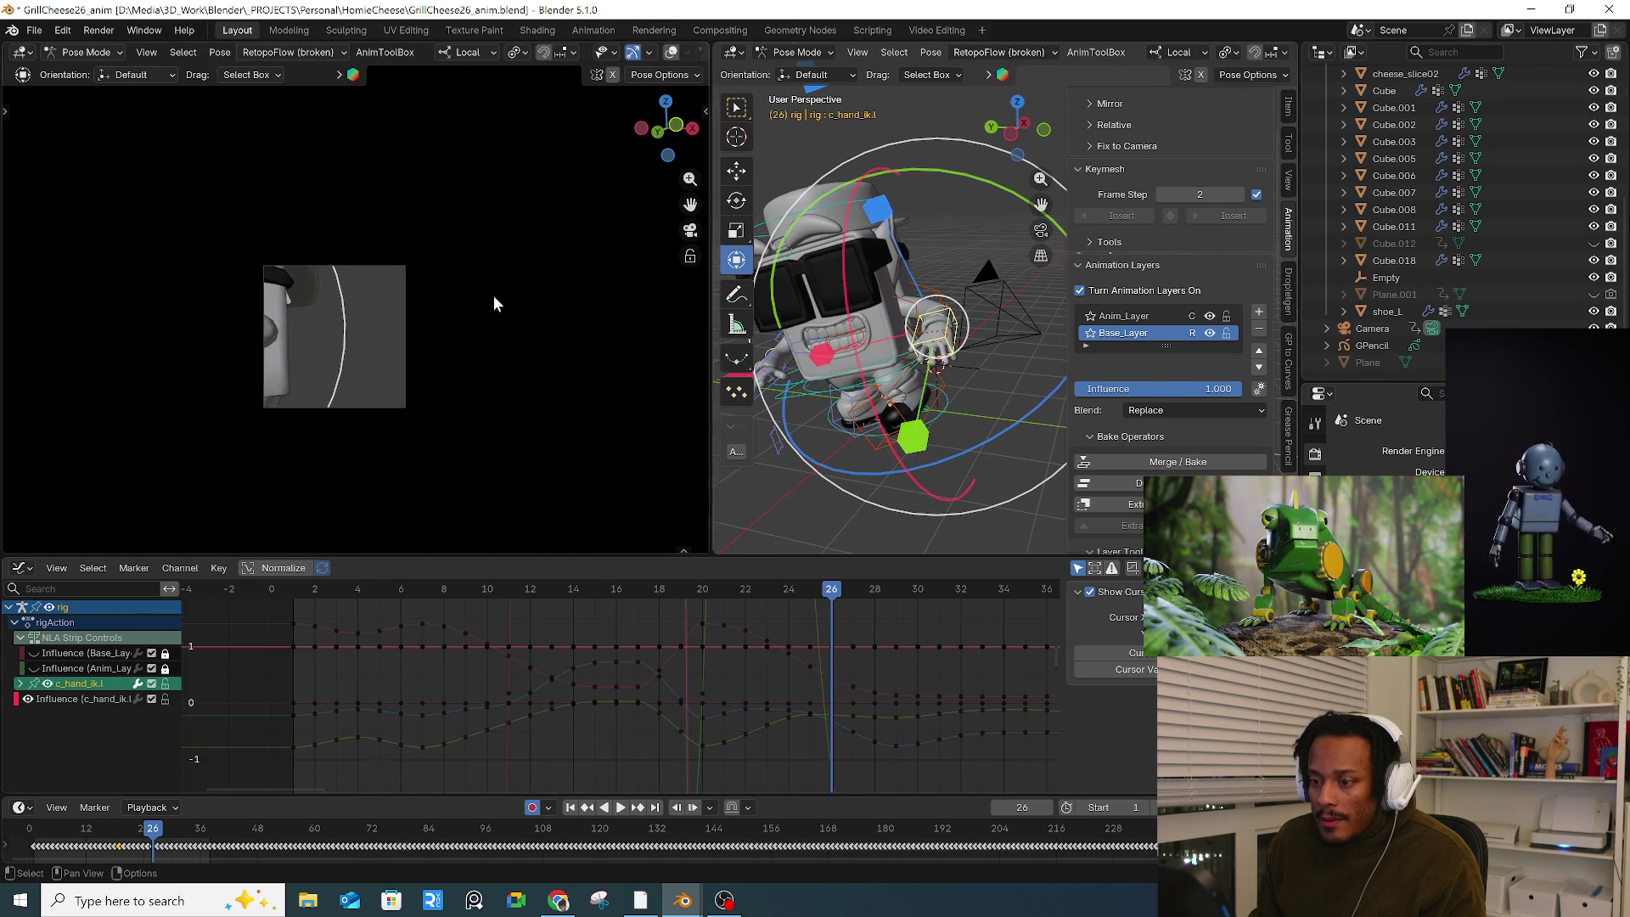
Step: Set the camera viewport to Rendered shading and scrub from frame 4 through 16
scroll(407, 346, up, 3)
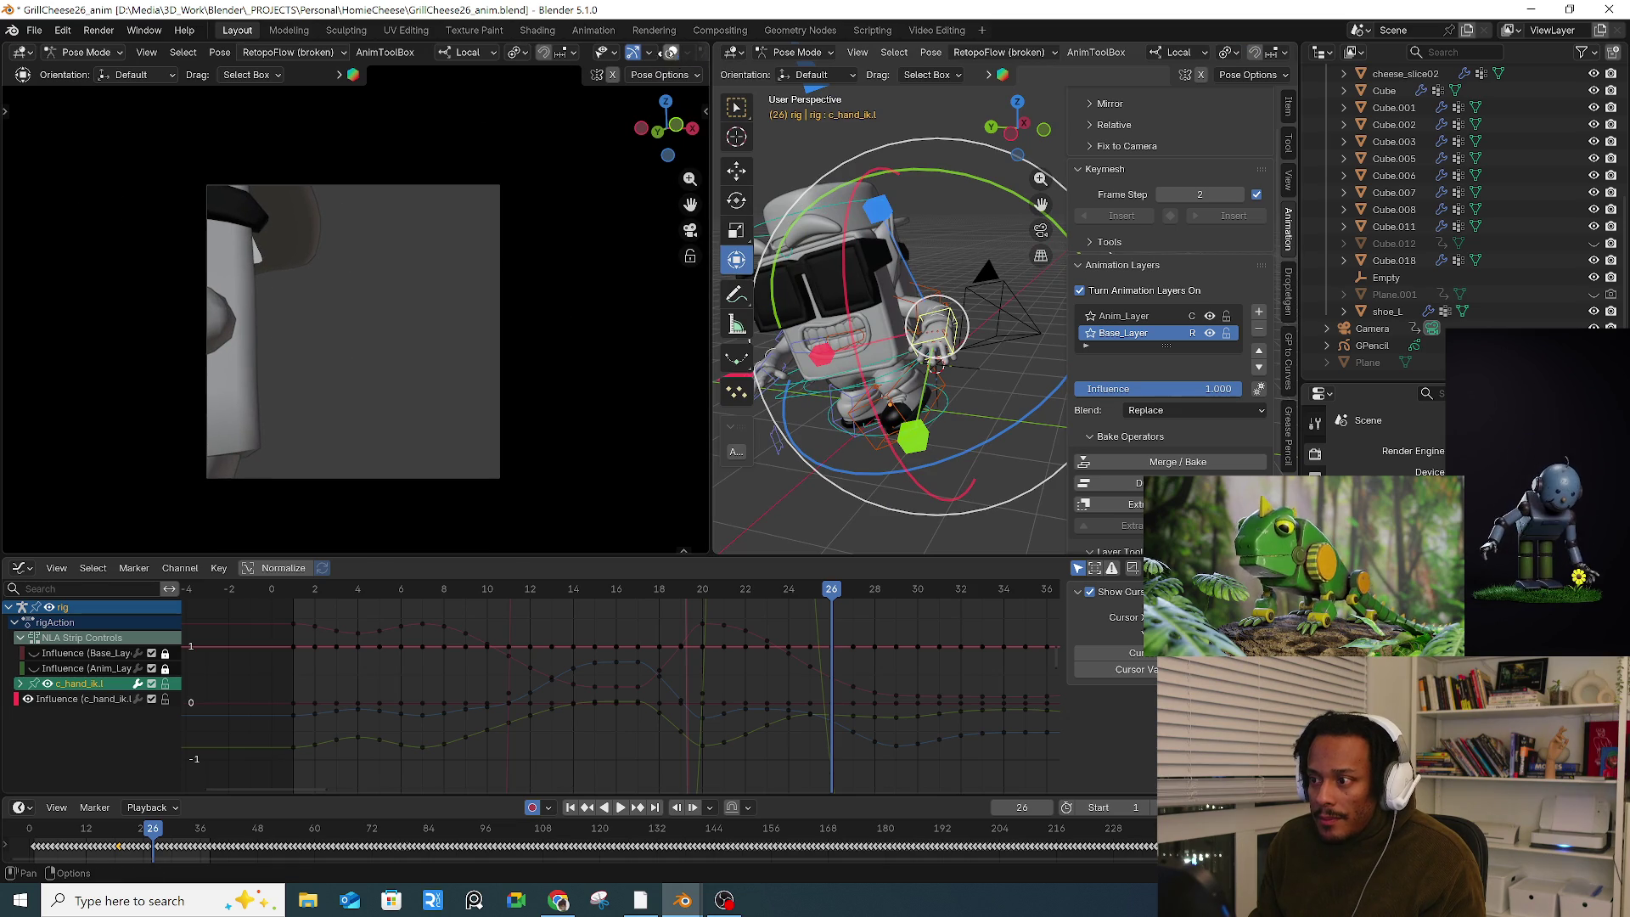
click(678, 53)
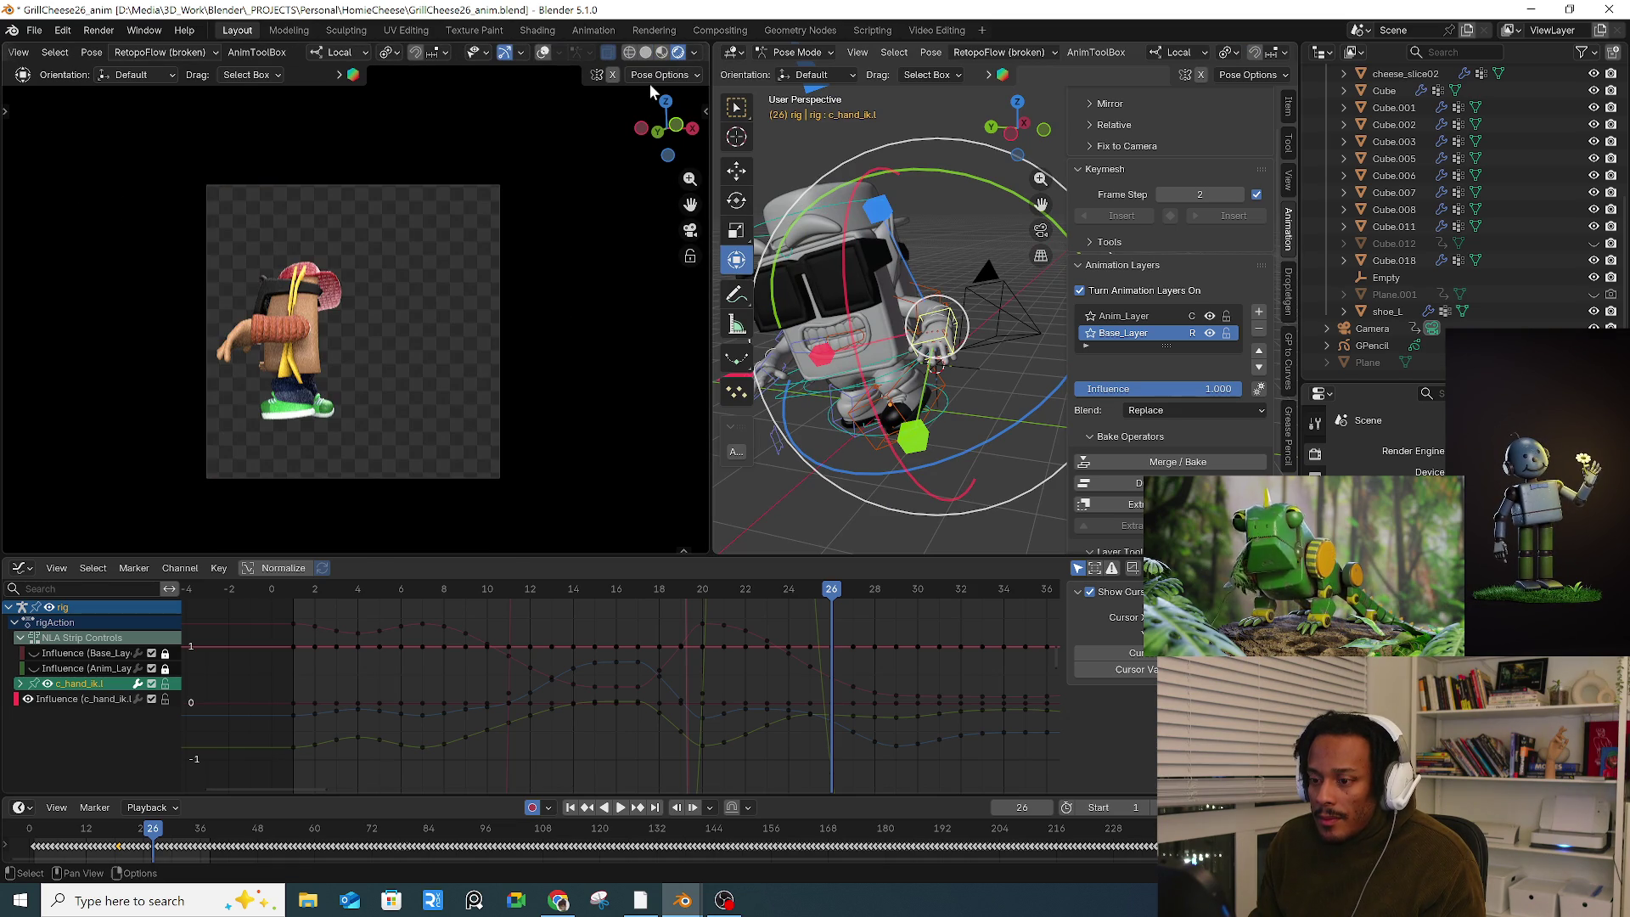
drag(353, 589, 357, 592)
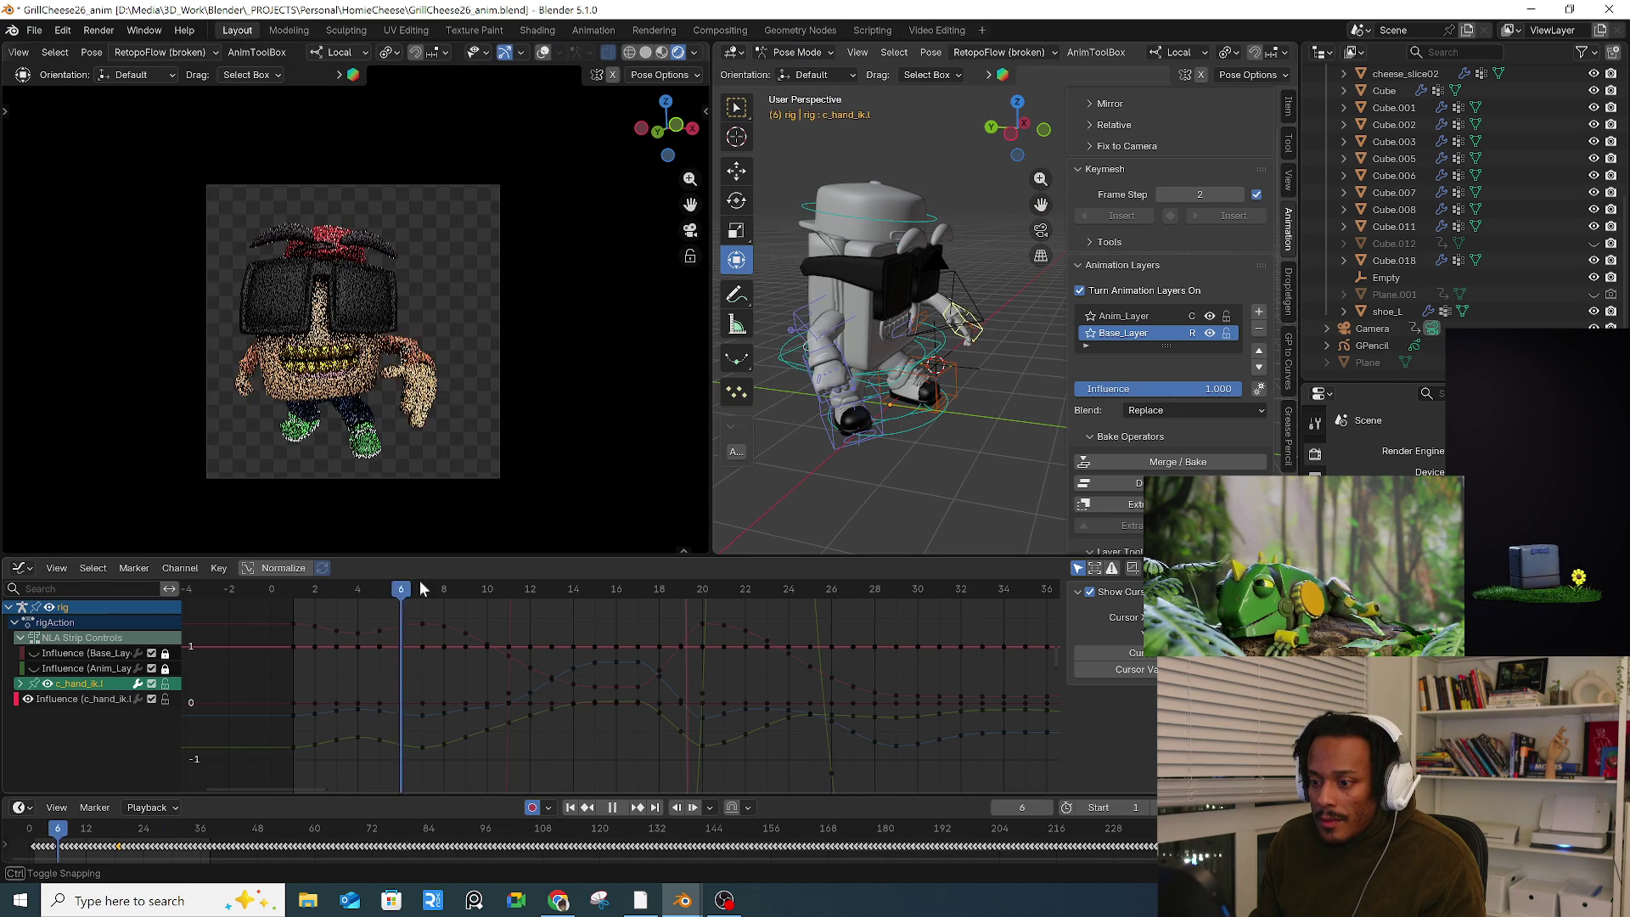
drag(485, 589, 1006, 604)
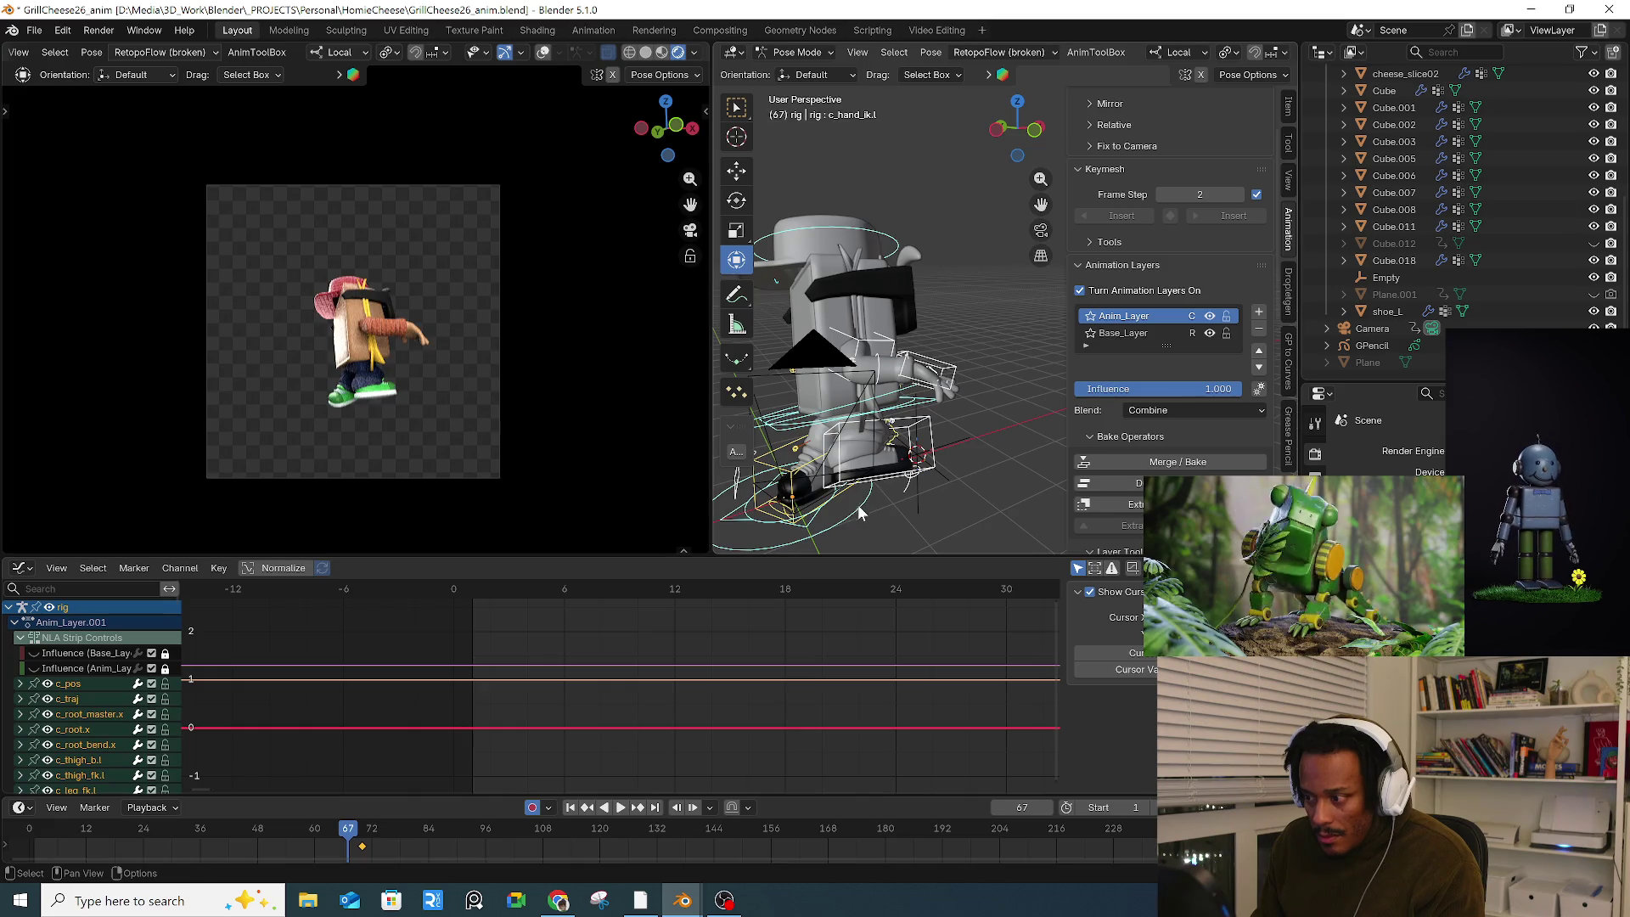
Step: Insert keys around frame 75, play, then move the left forearm bend control
drag(356, 836, 386, 840)
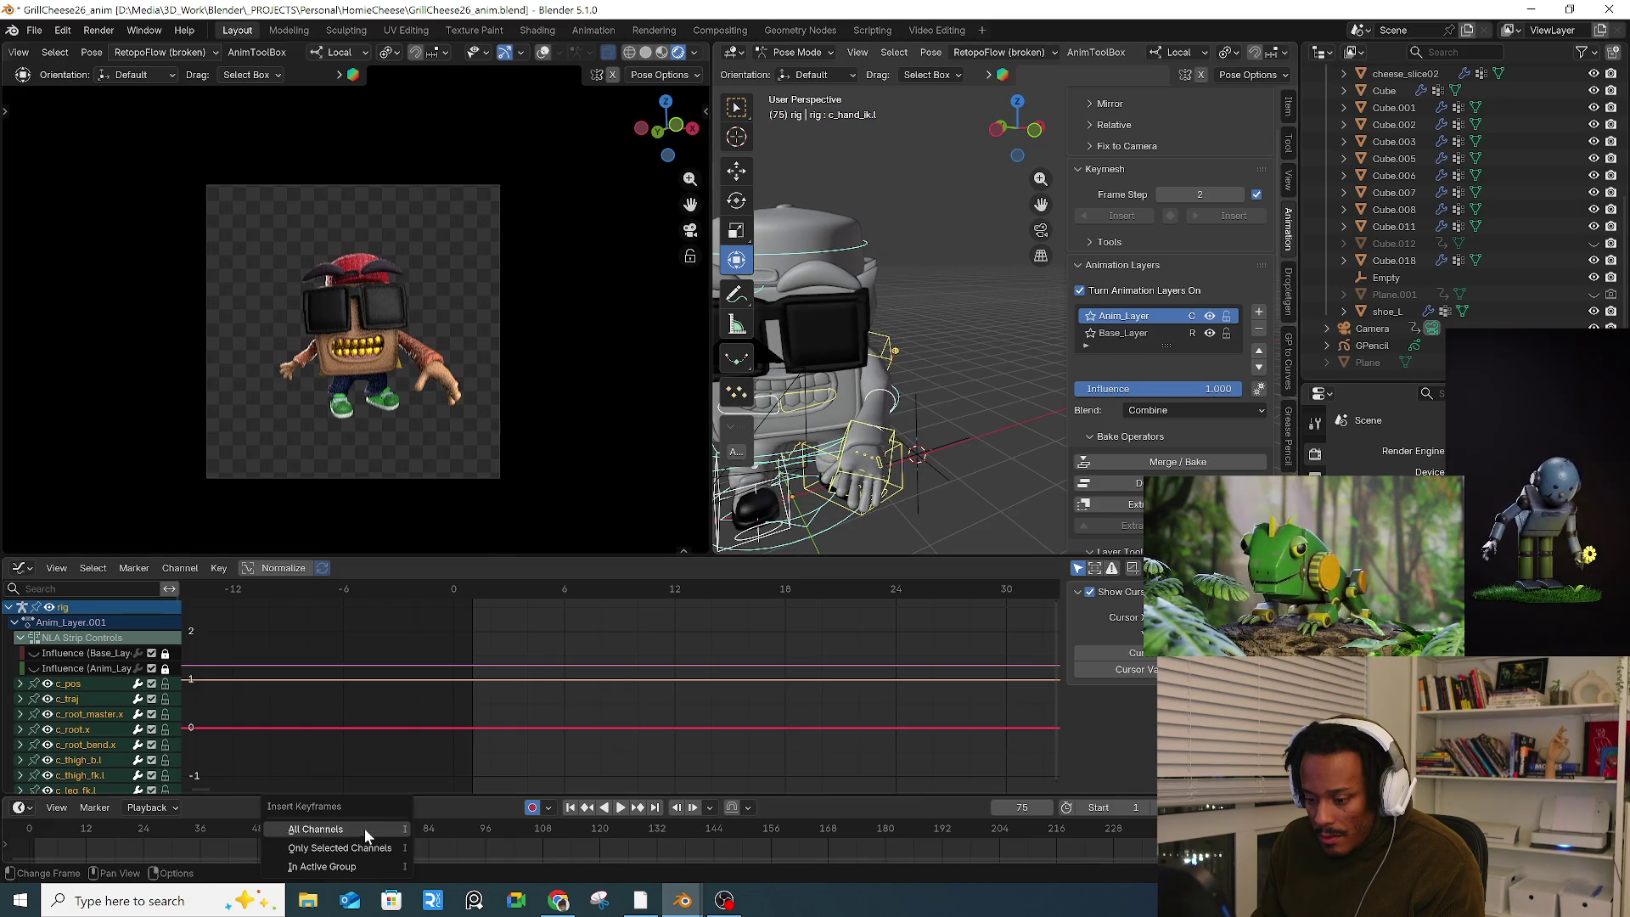
click(367, 834)
key(space)
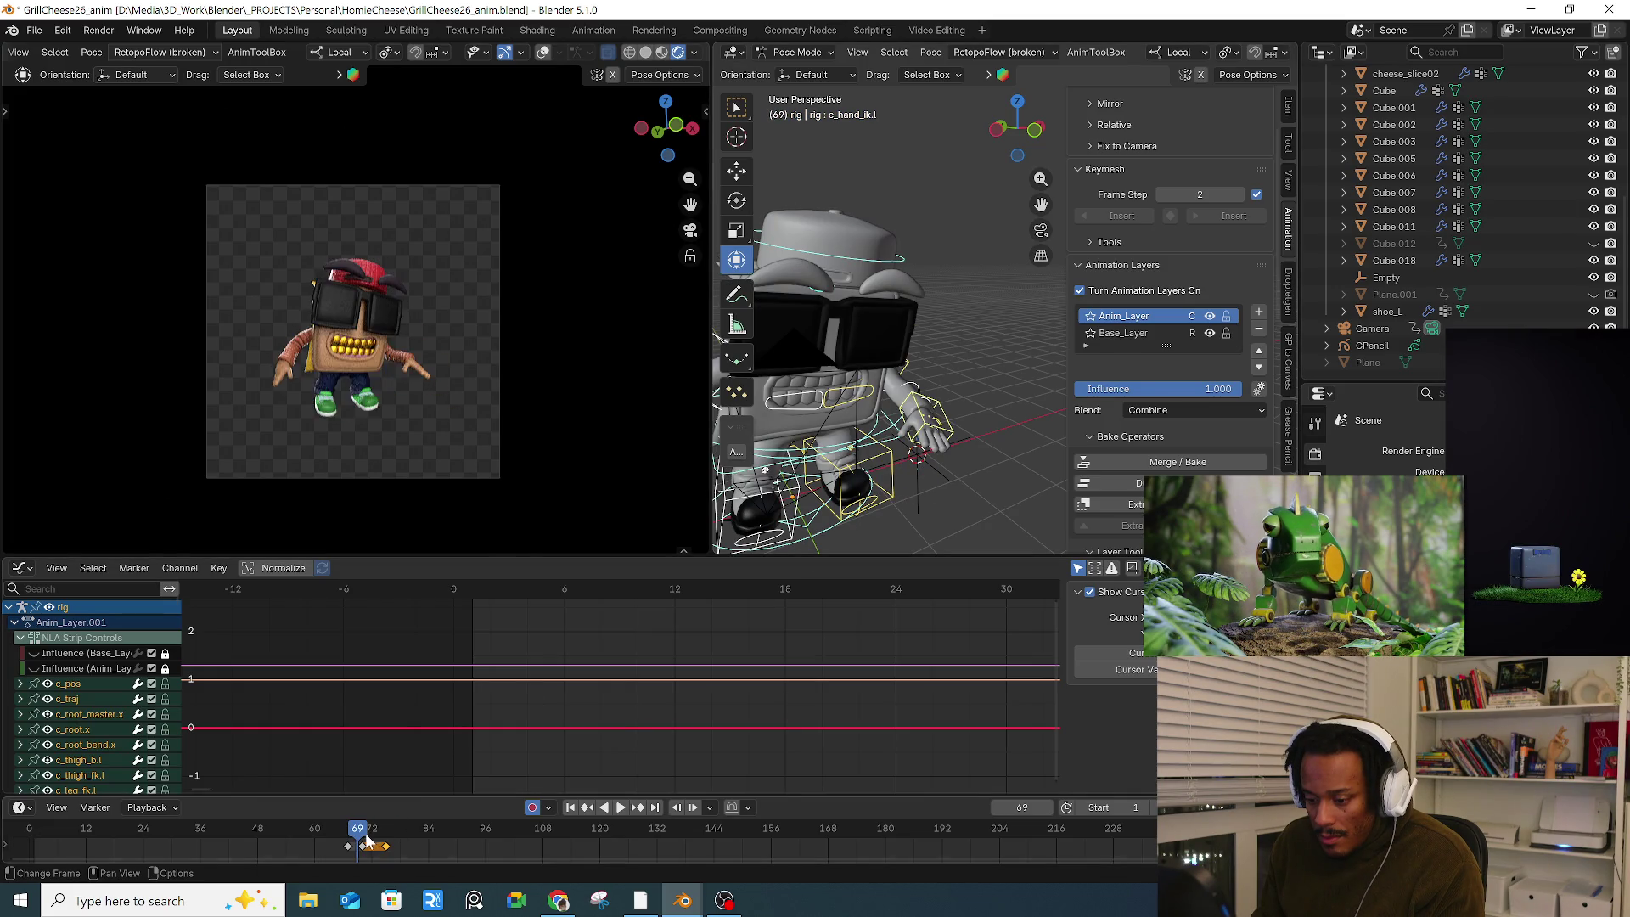
middle_drag(885, 400, 921, 403)
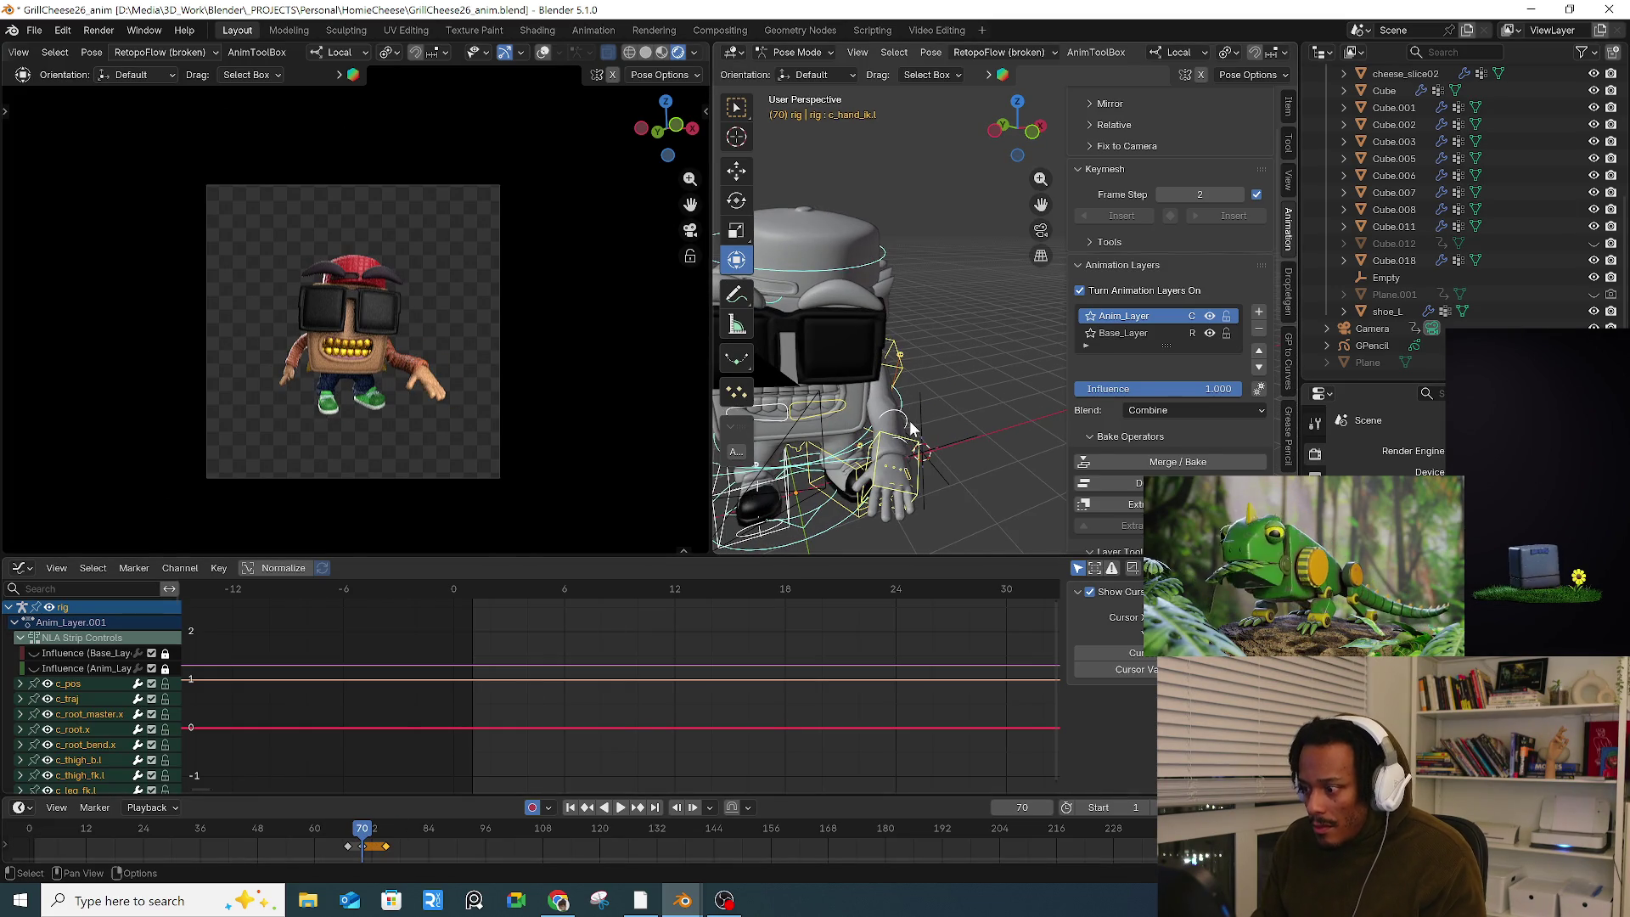
click(915, 426)
drag(916, 421, 925, 408)
click(925, 405)
mouse_move(925, 405)
middle_down()
mouse_move(766, 387)
mouse_move(949, 413)
mouse_move(917, 424)
mouse_move(983, 436)
mouse_move(945, 462)
middle_up()
Step: Move the left arm stretch control, rotate the right hand control, and scrub frames 70–78
click(928, 417)
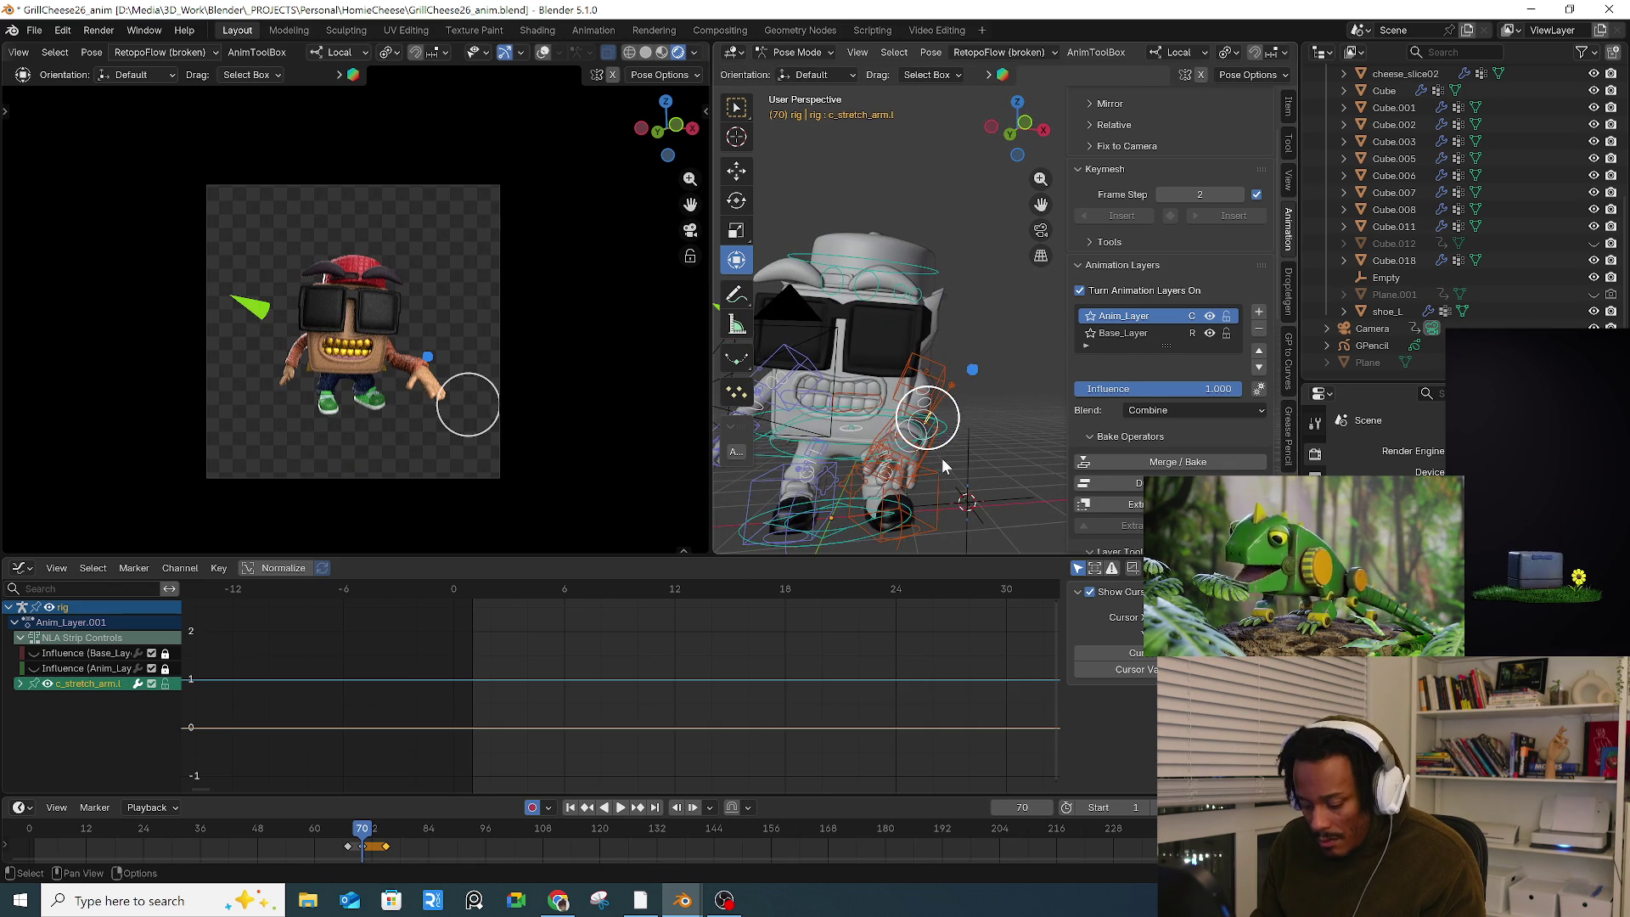
key(g)
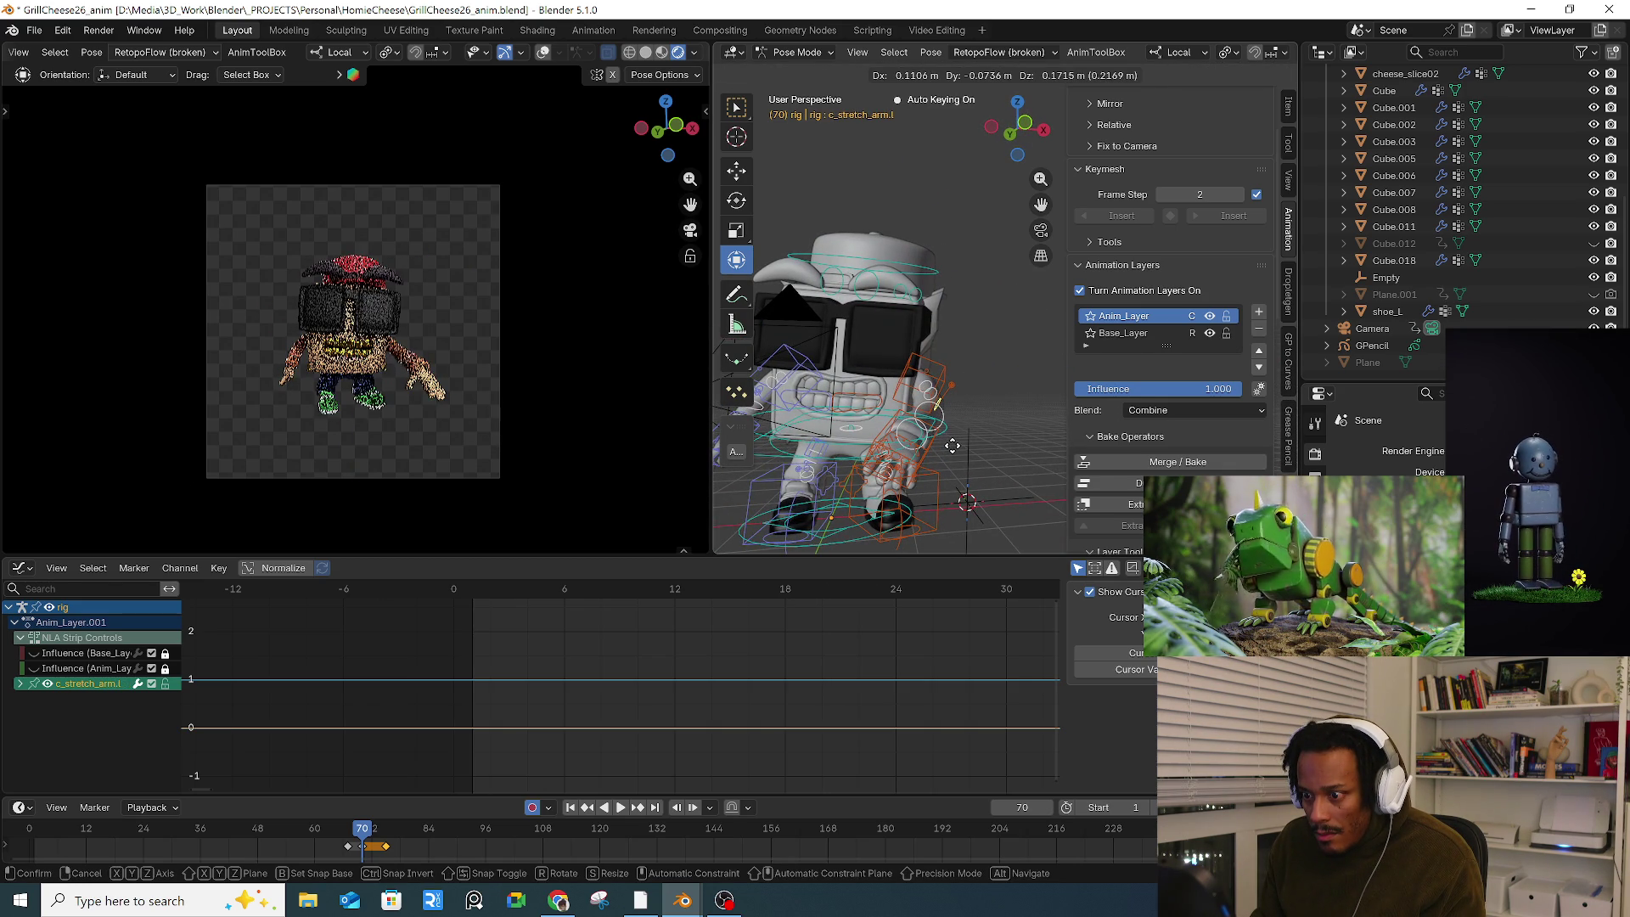
click(953, 446)
middle_drag(952, 446, 923, 426)
click(844, 433)
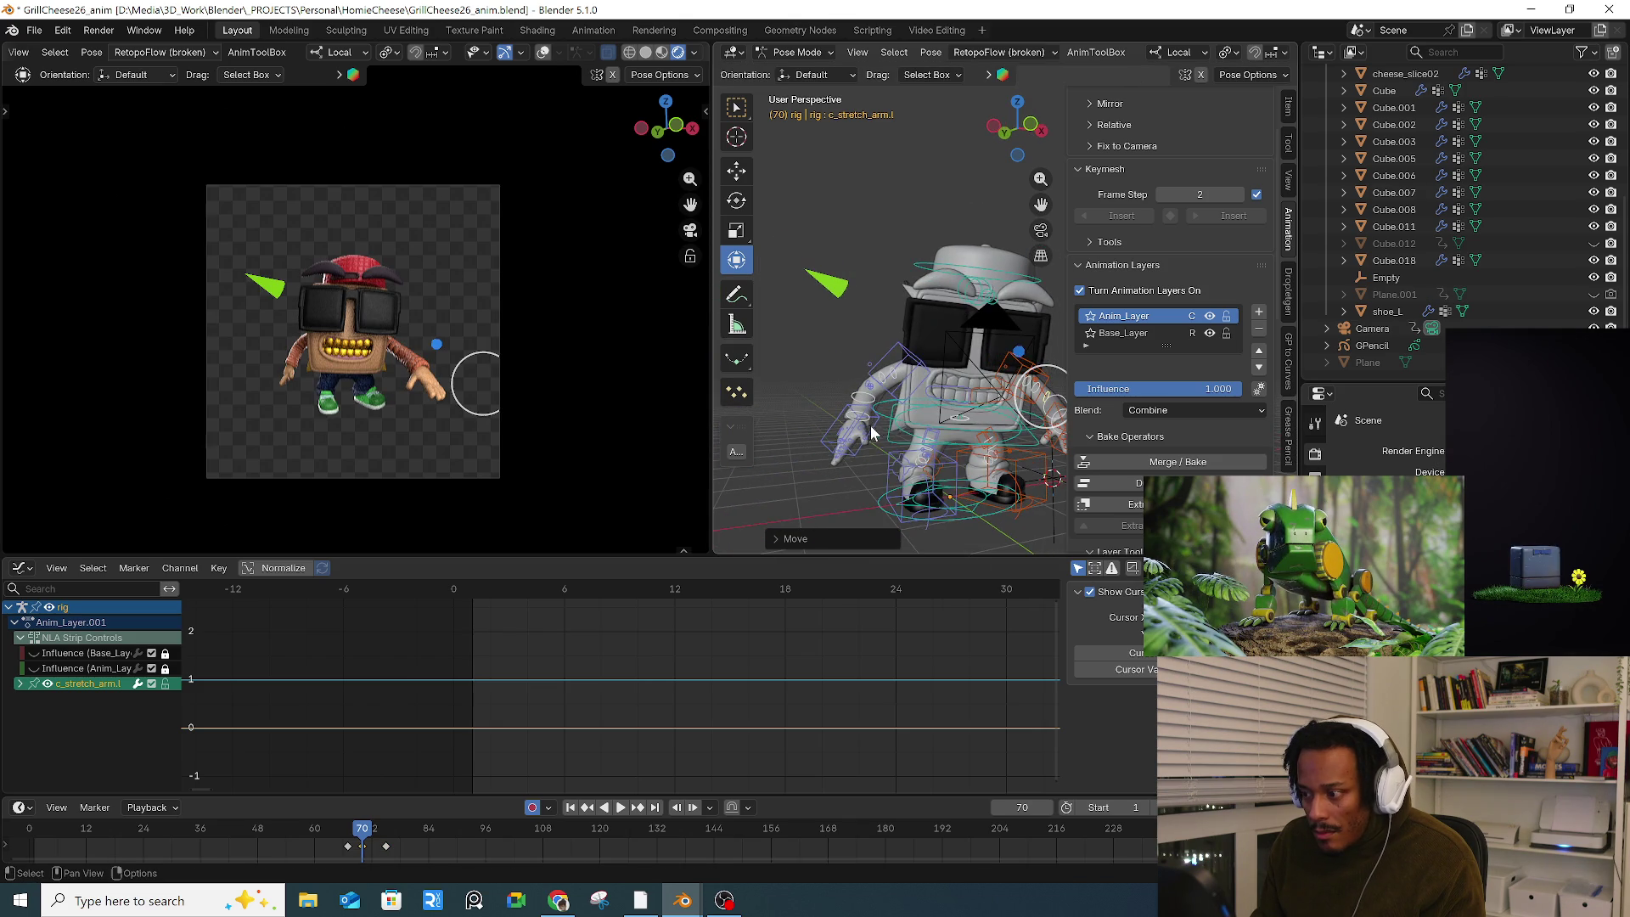
key(r)
key(r)
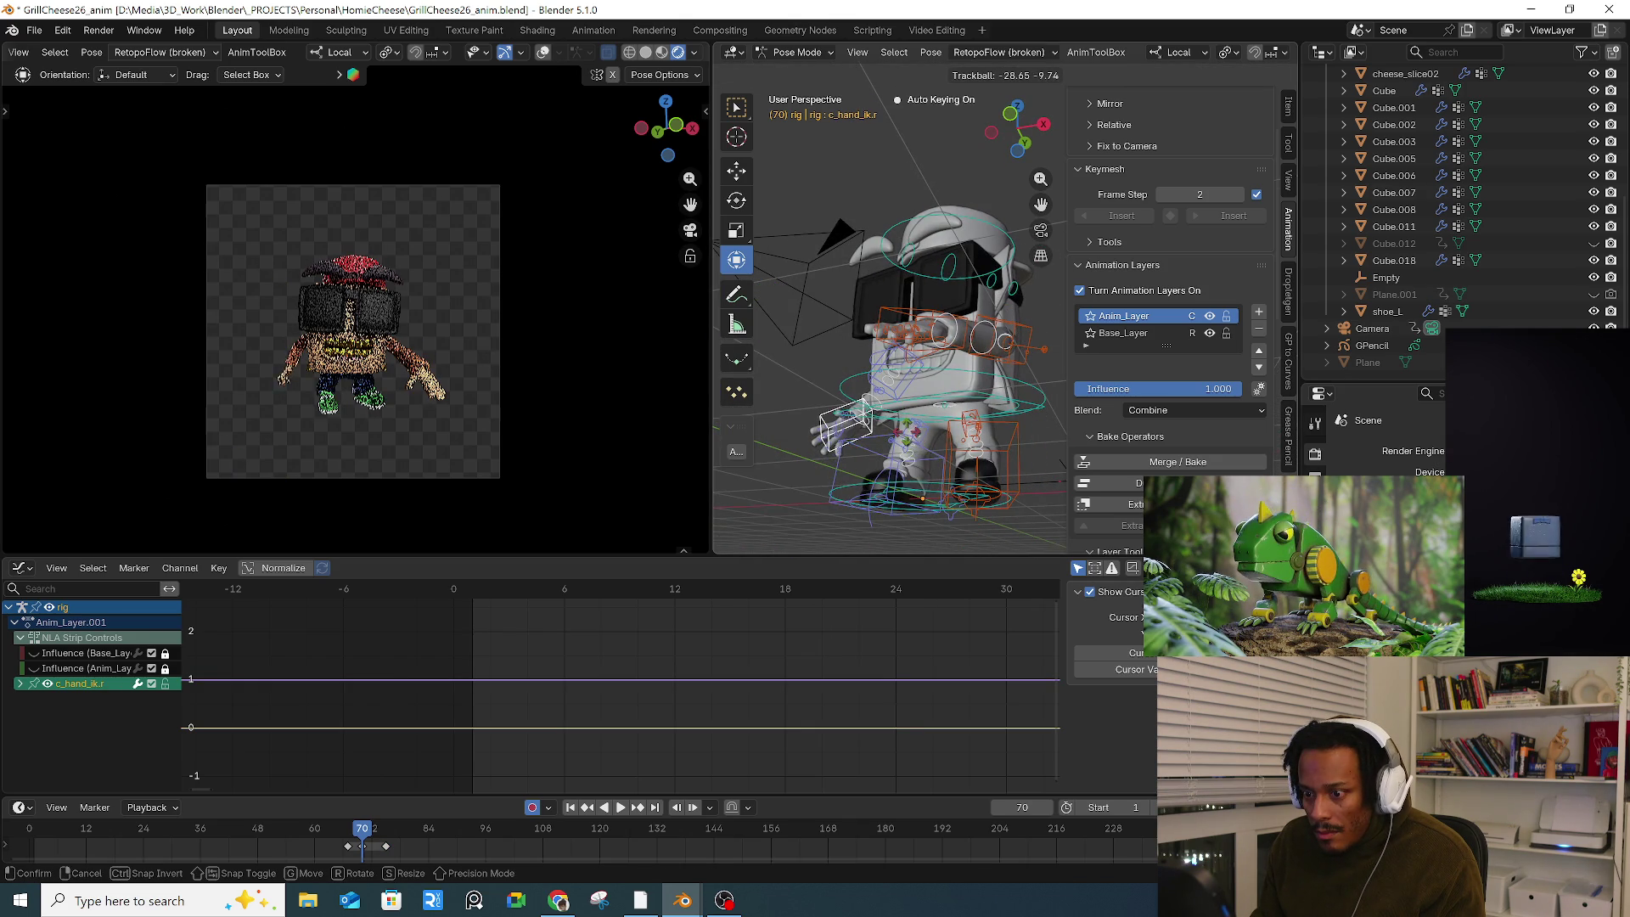
click(913, 434)
mouse_move(913, 435)
middle_down()
mouse_move(911, 408)
mouse_move(930, 456)
middle_up()
scroll(914, 408, up, 3)
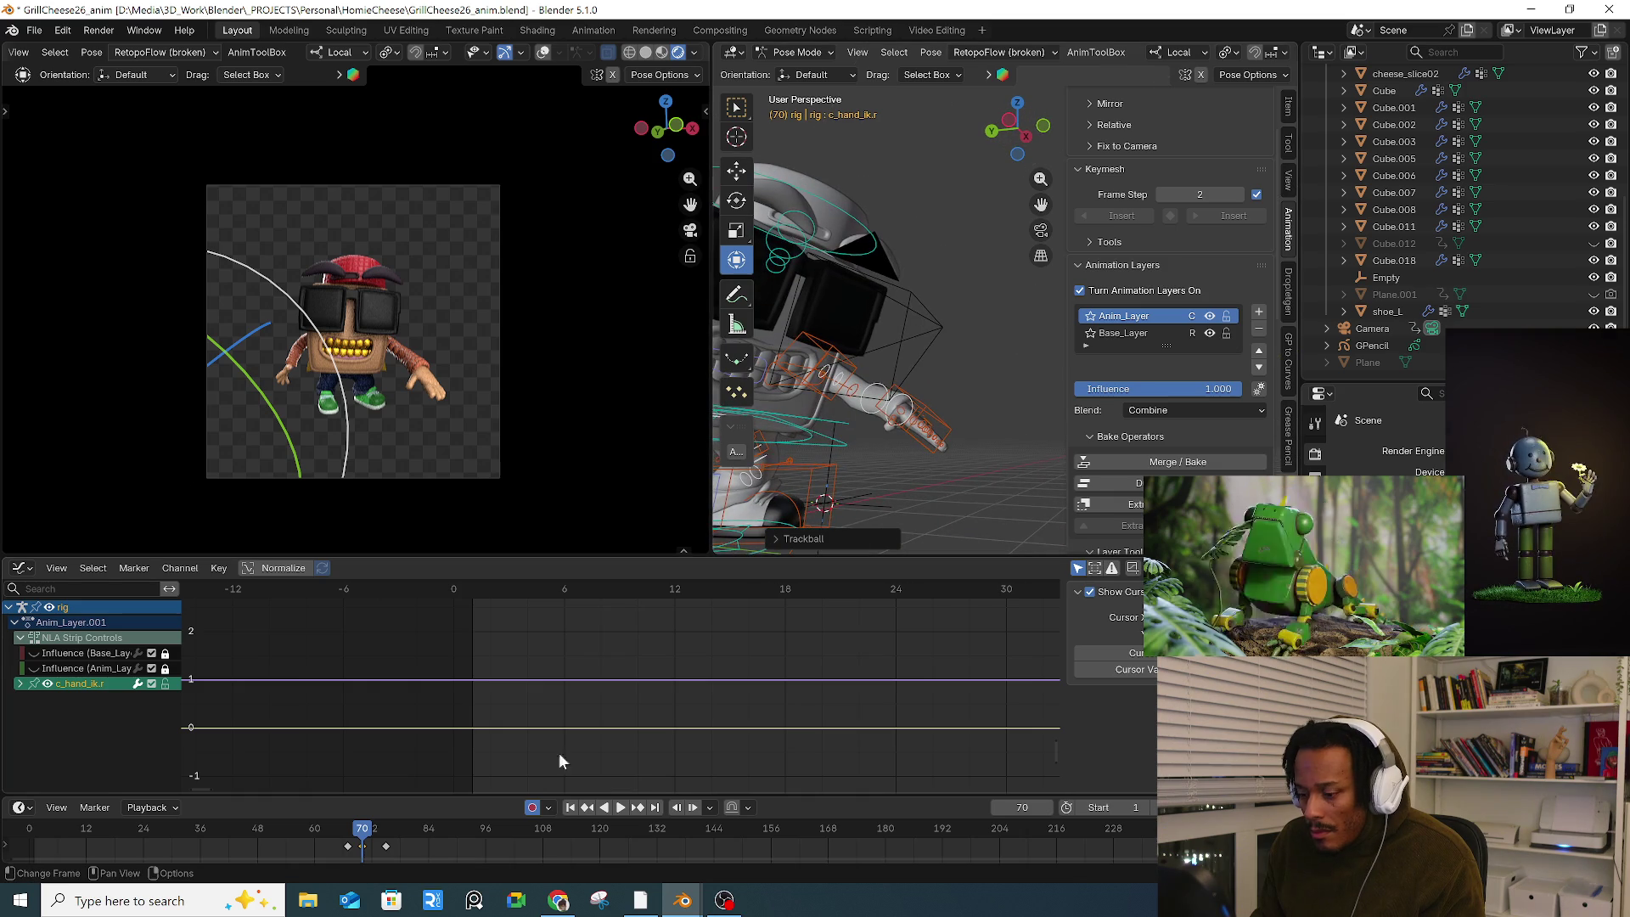
mouse_move(353, 833)
mouse_down()
mouse_move(455, 832)
mouse_move(415, 830)
mouse_move(434, 829)
mouse_up()
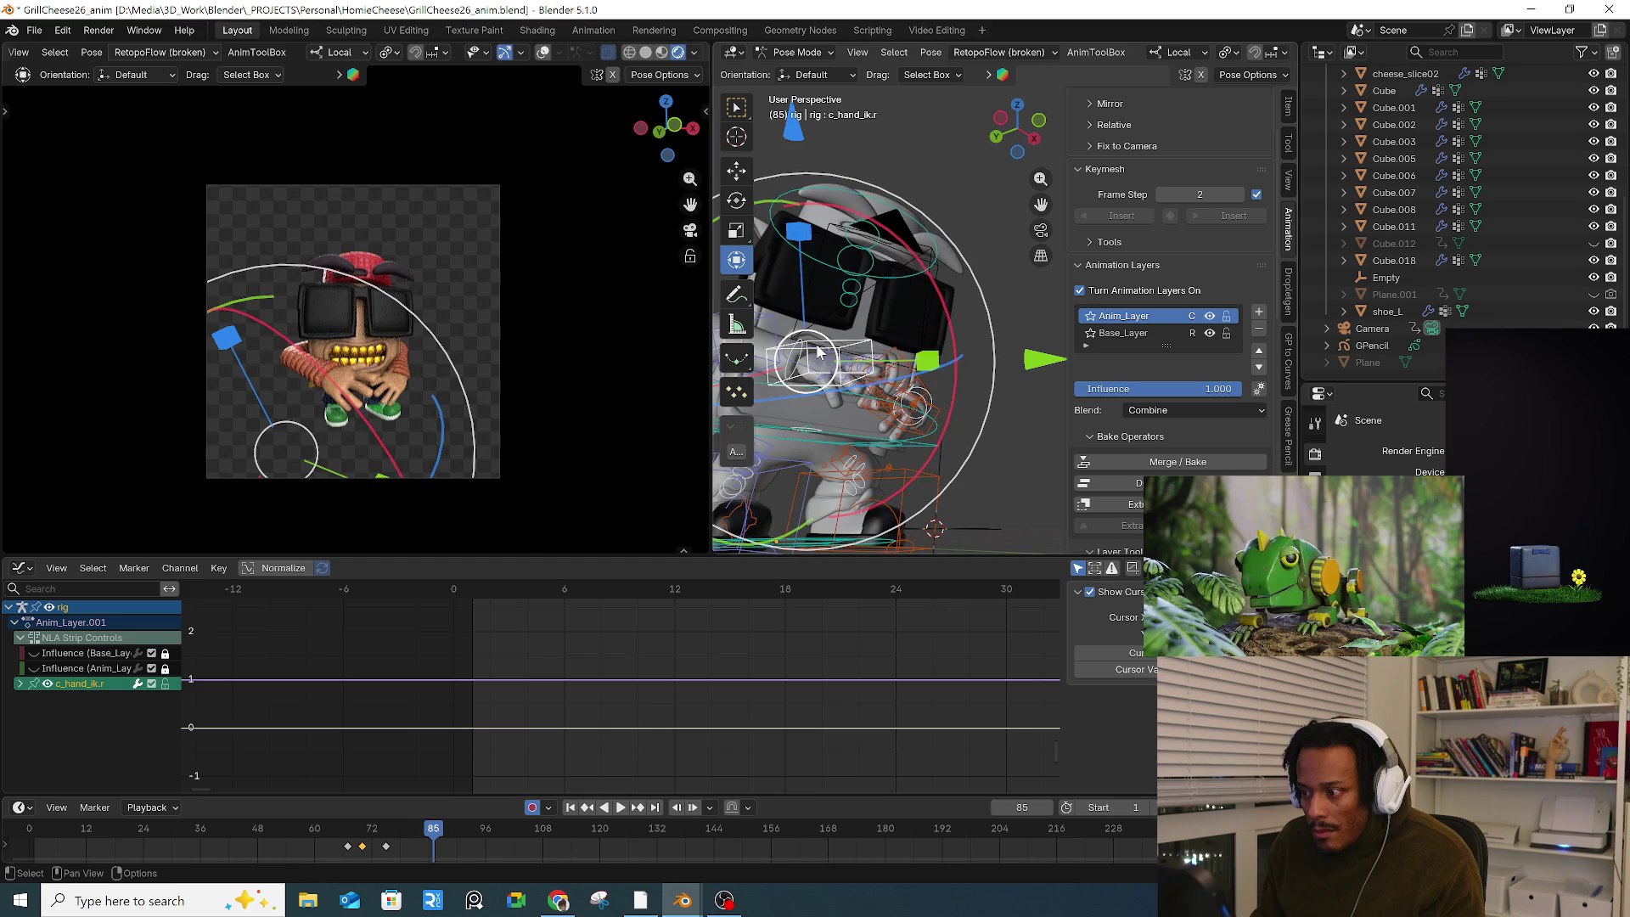
Step: Select all bones, key the whole pose at frame 85, and frame all curves
click(830, 501)
key(a)
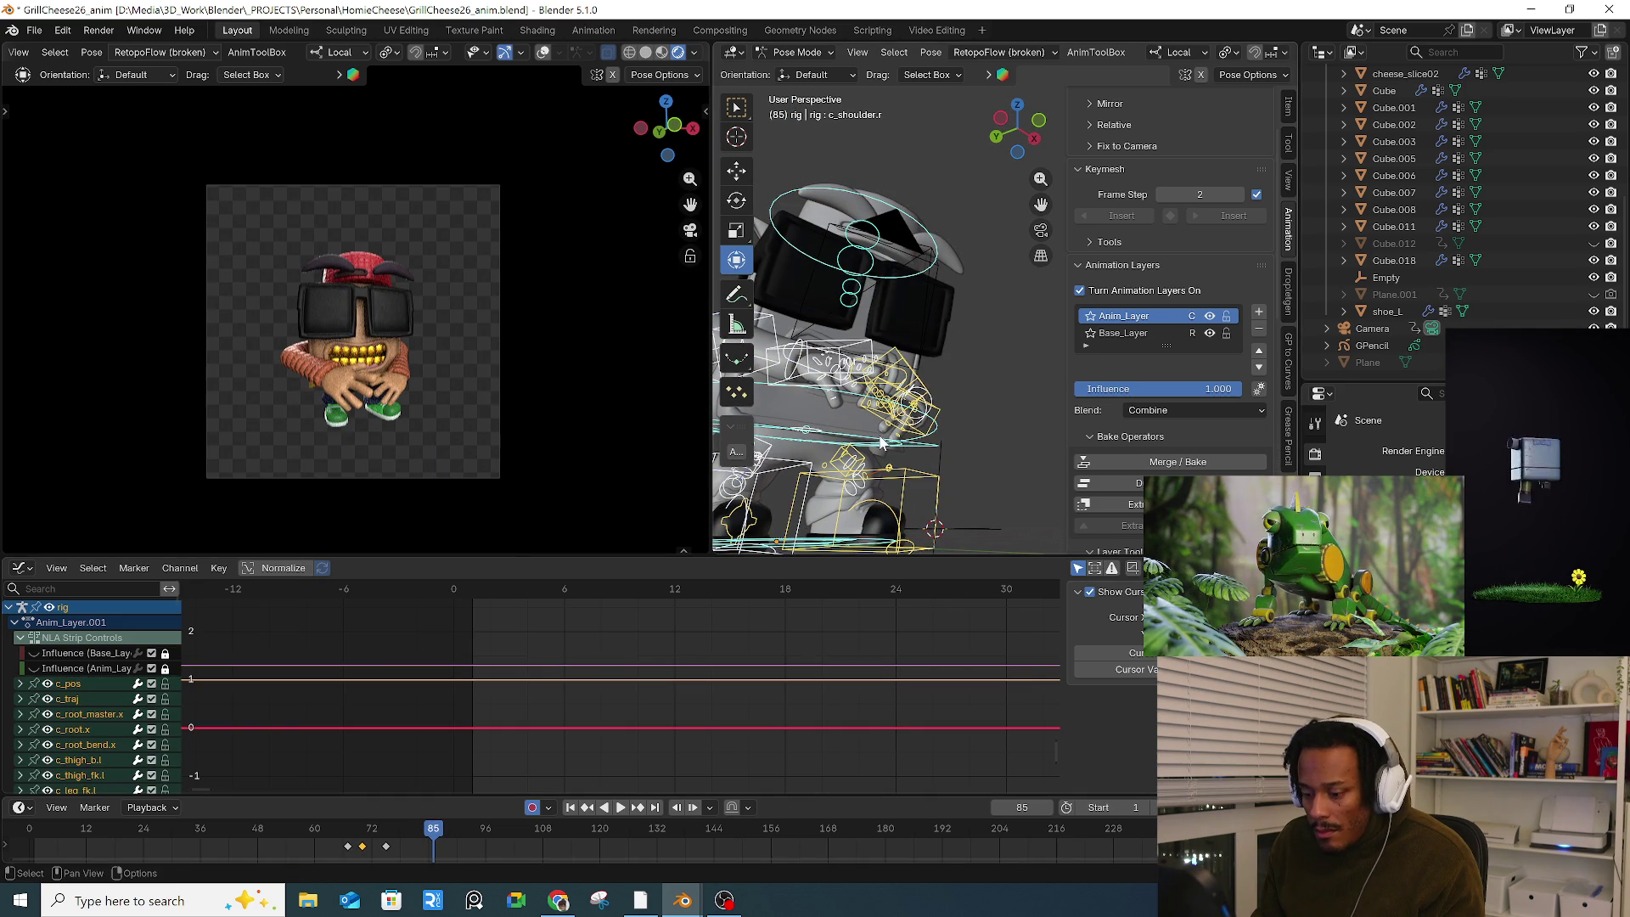
key(i)
key(space)
drag(418, 836, 417, 840)
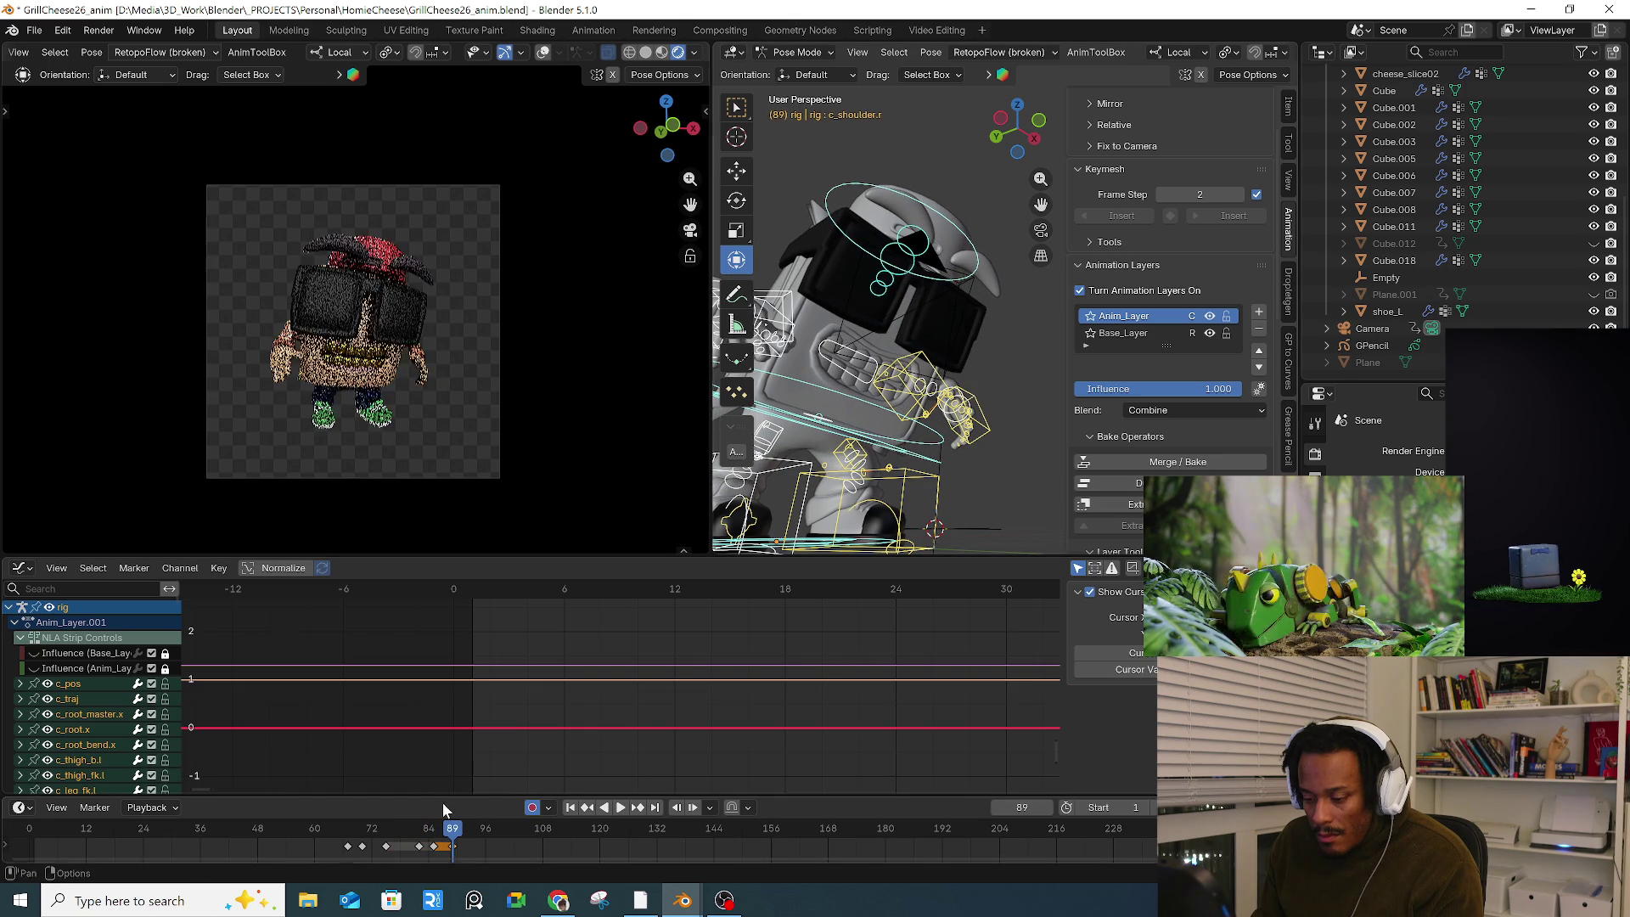
key(Escape)
key(a)
key(Home)
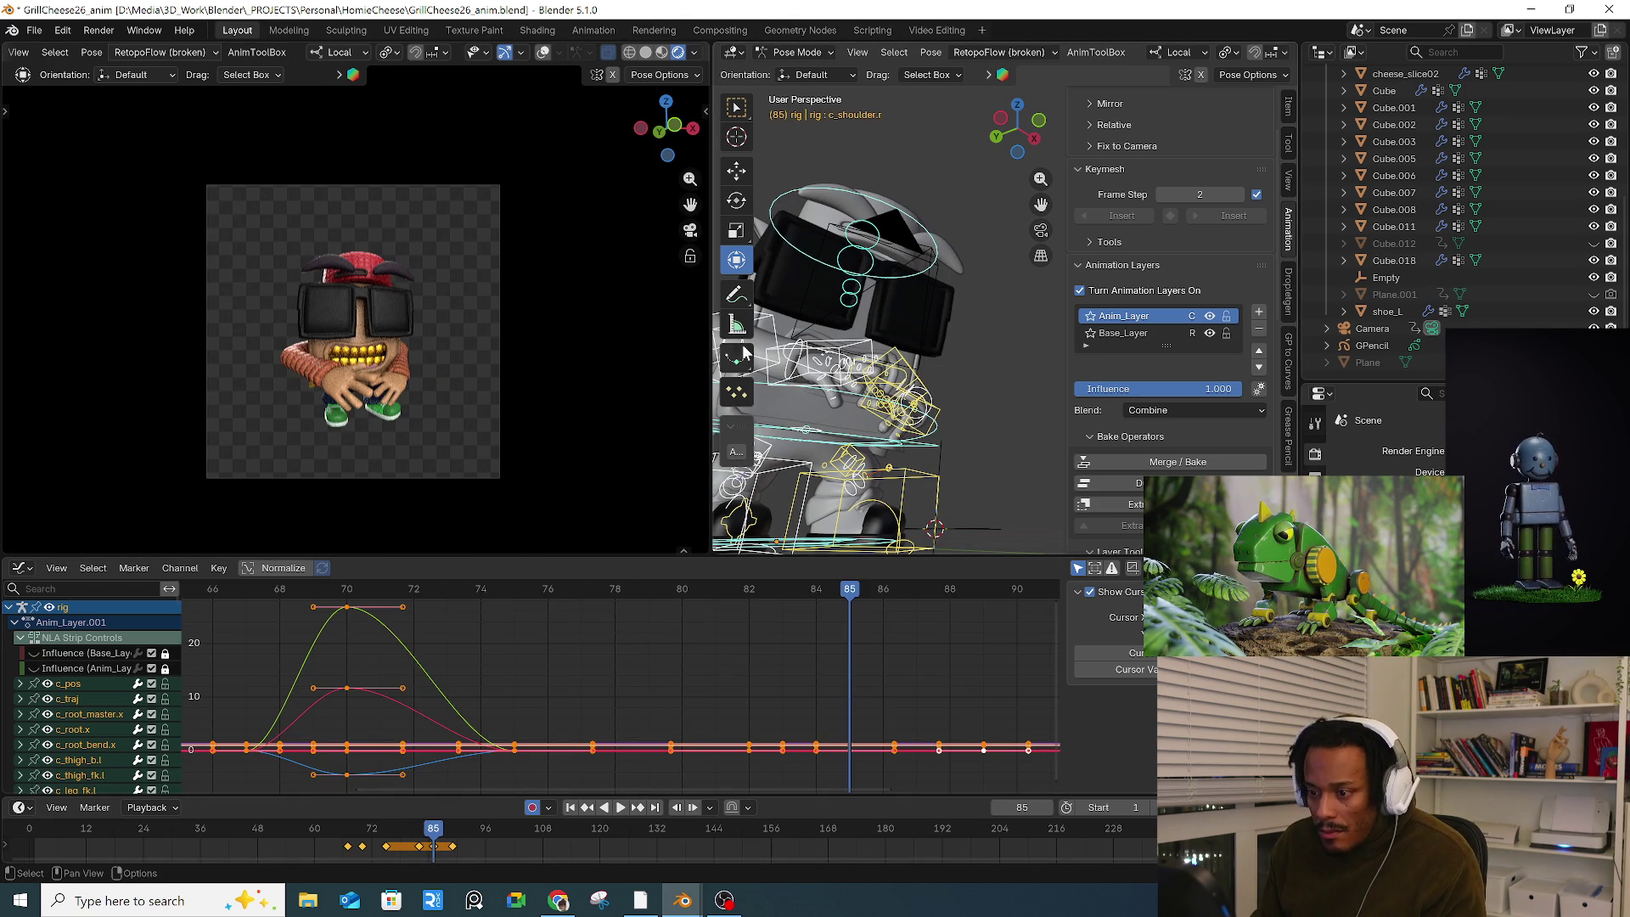
Step: Move the right and left forearm bend bones to raise the forearms
middle_drag(908, 396, 862, 407)
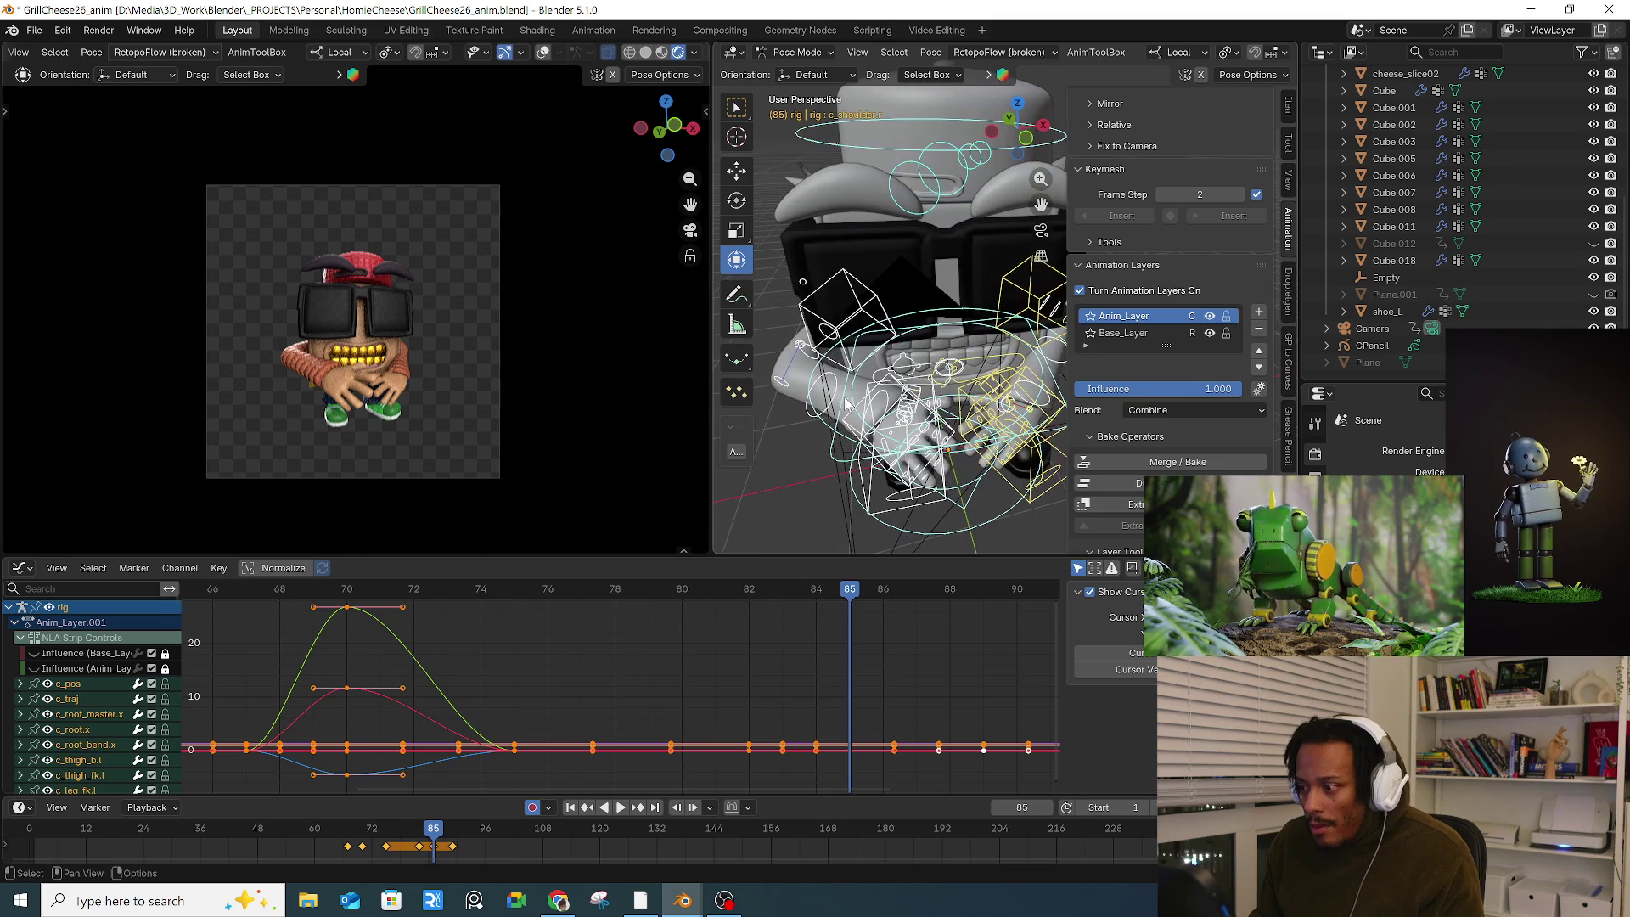
click(822, 413)
key(g)
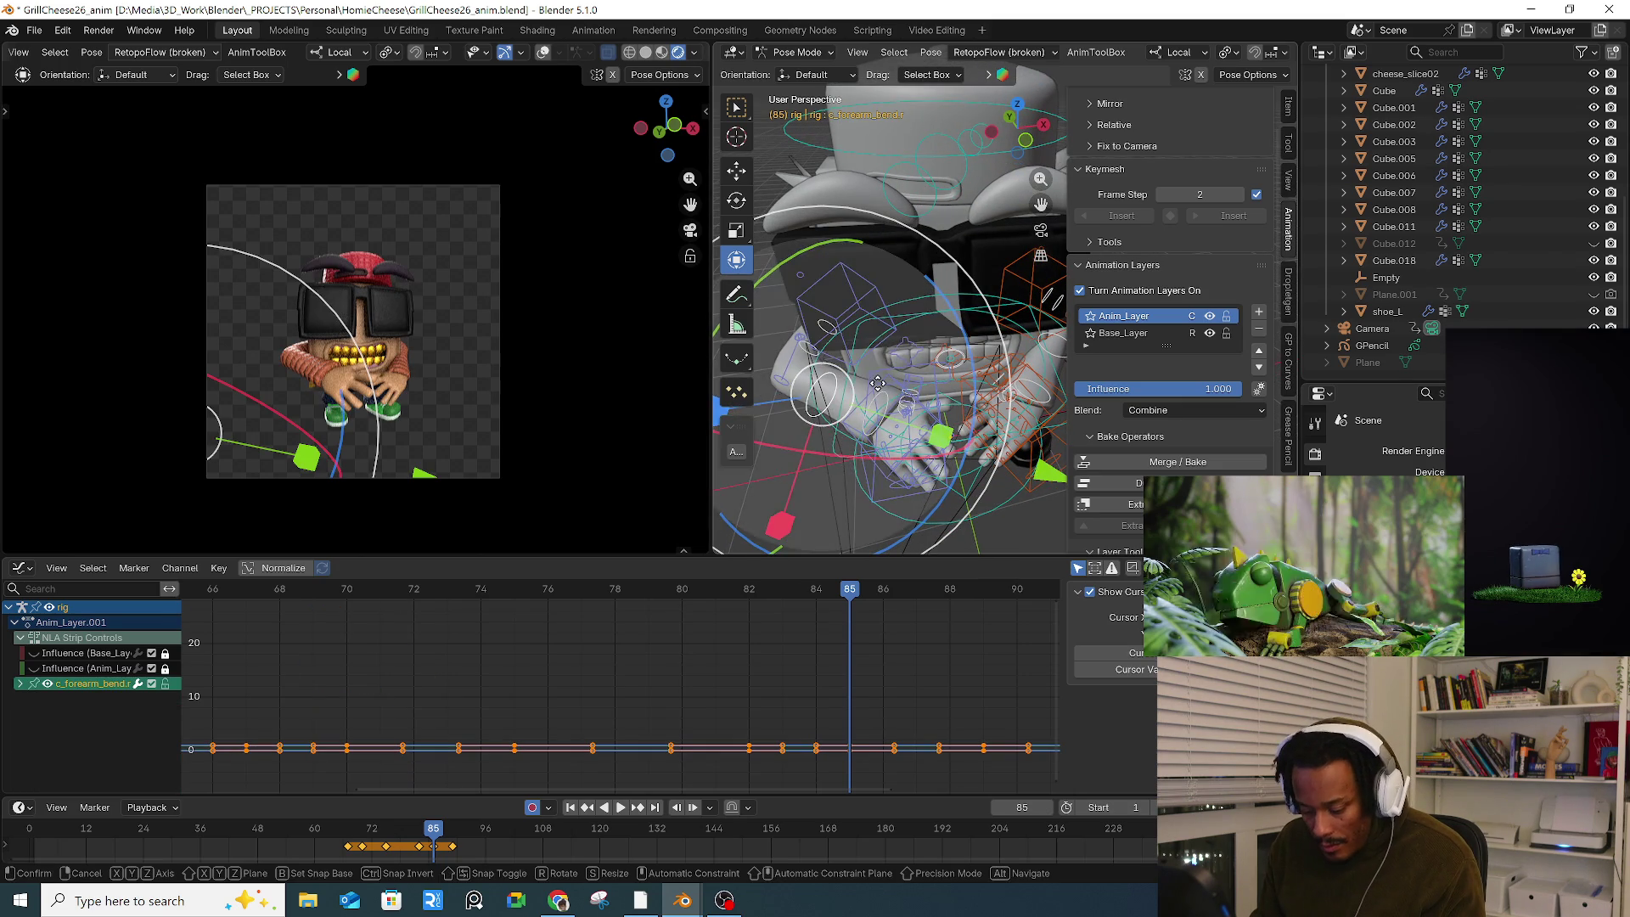
click(984, 371)
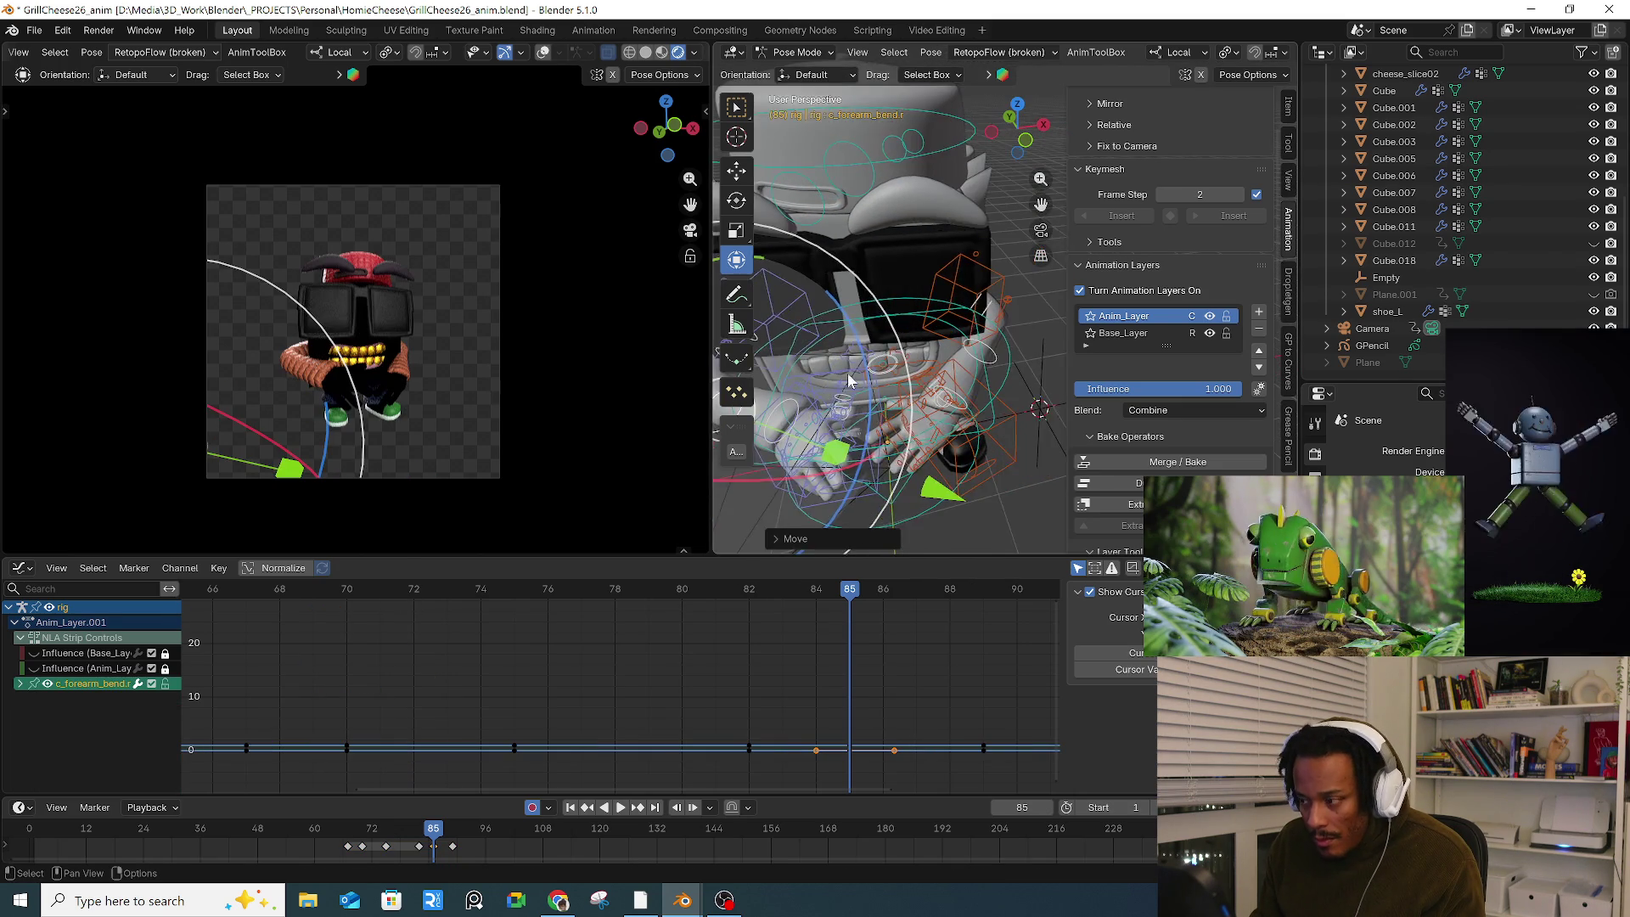
mouse_move(980, 366)
middle_down()
mouse_move(905, 380)
mouse_move(910, 414)
mouse_move(921, 386)
middle_up()
click(900, 356)
key(g)
click(948, 375)
Step: Rotate the left hand control twice and reposition it in front of the chest
click(902, 361)
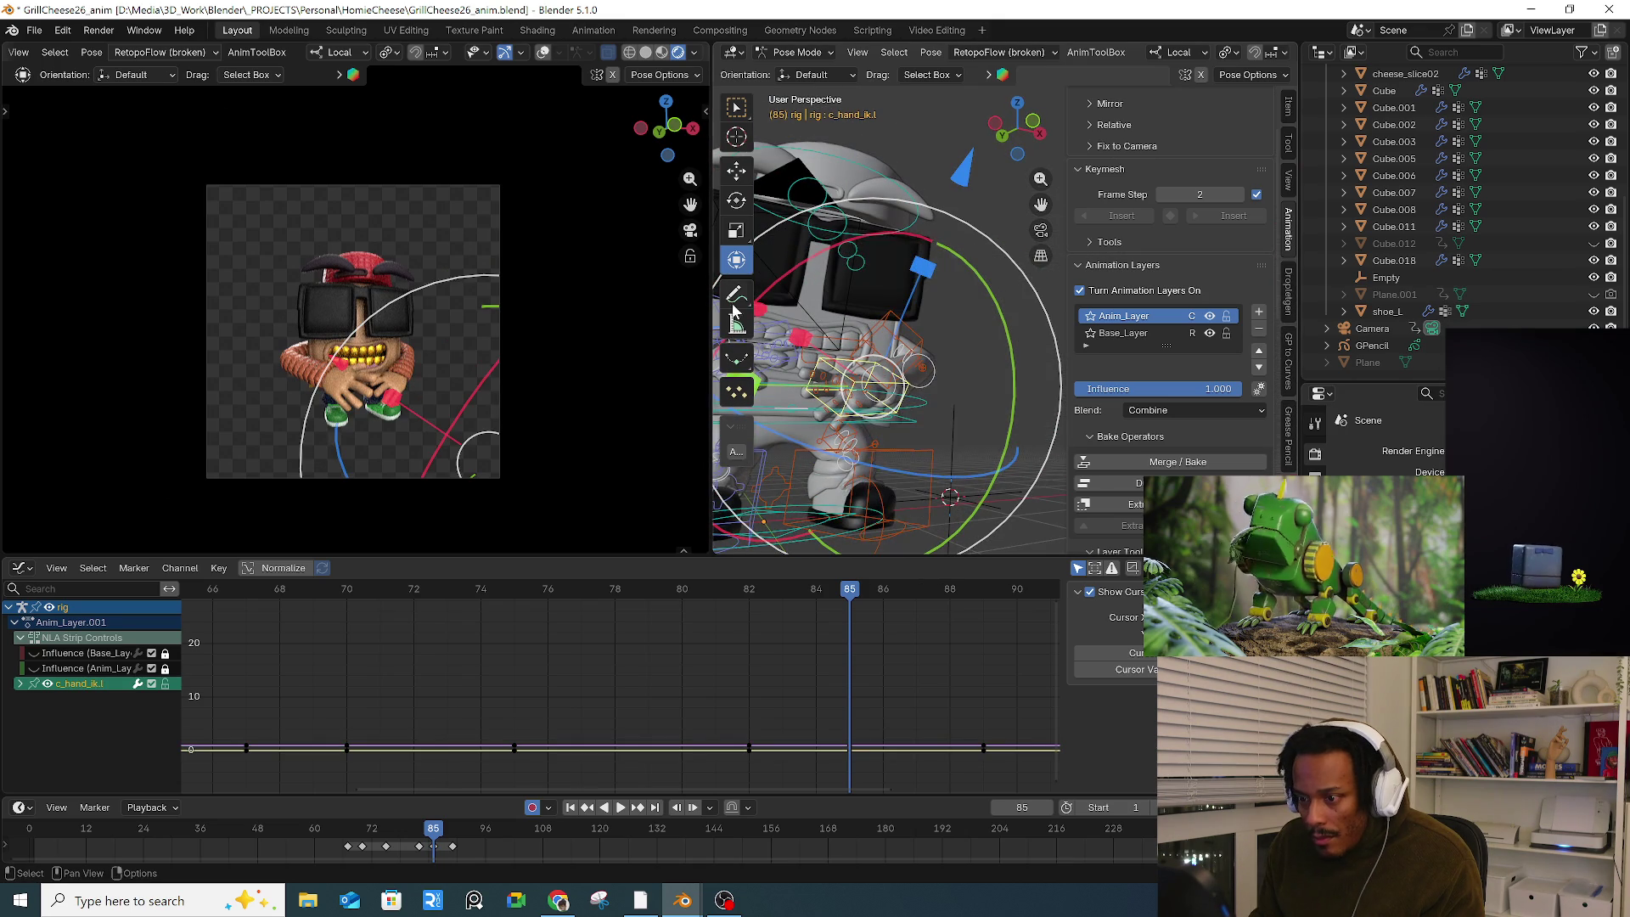
key(r)
key(r)
click(427, 342)
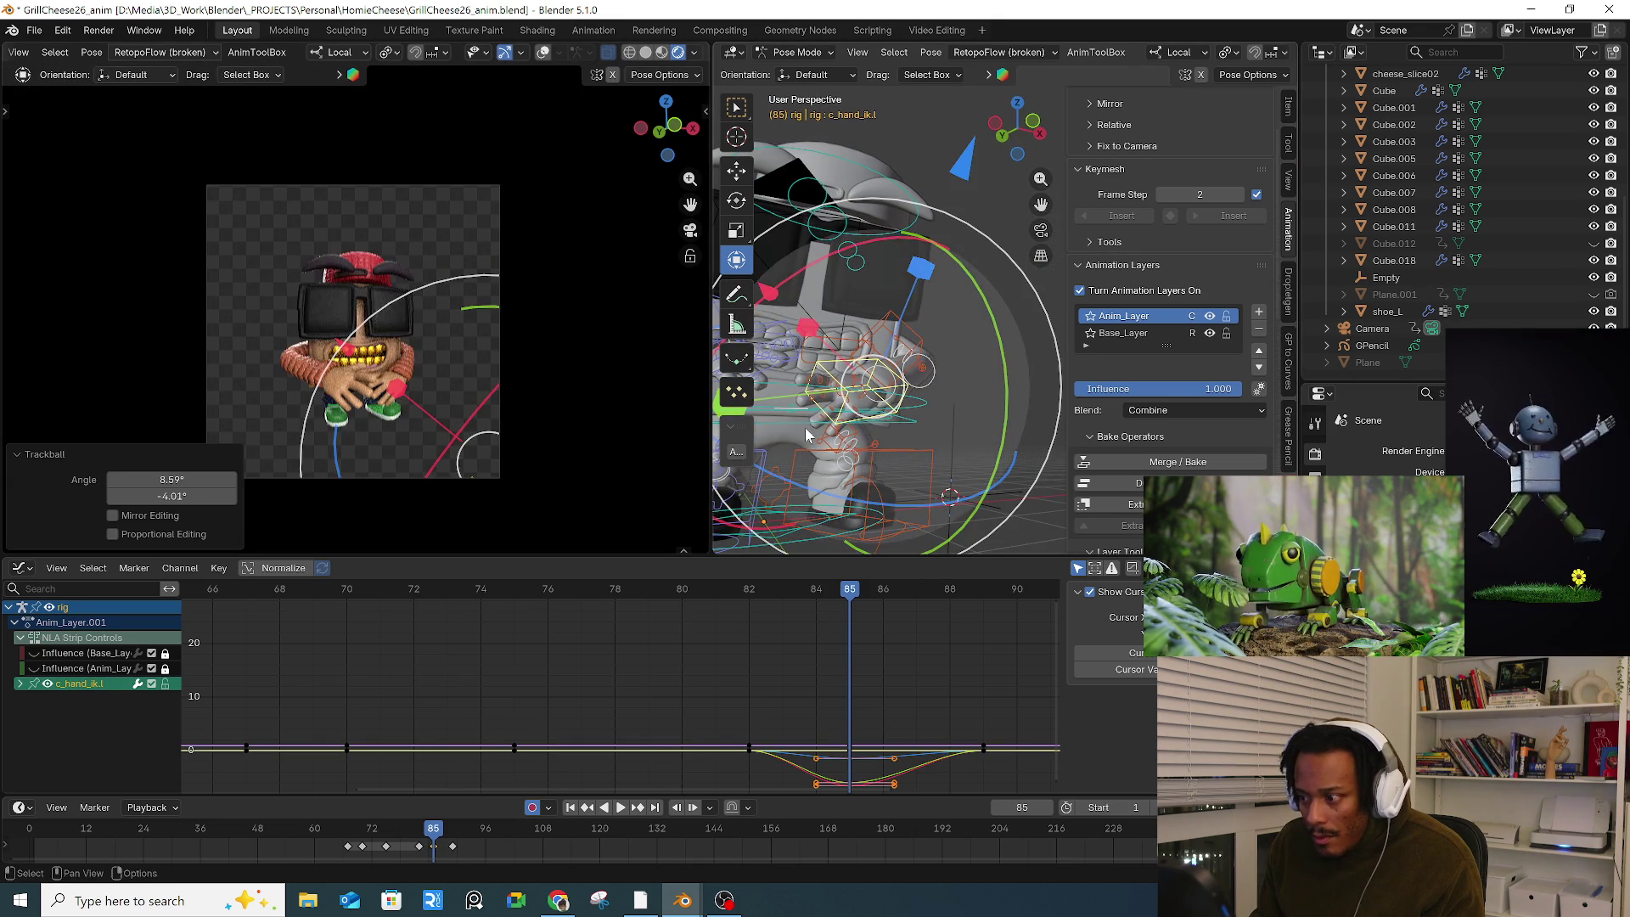
key(r)
key(r)
key(Return)
key(g)
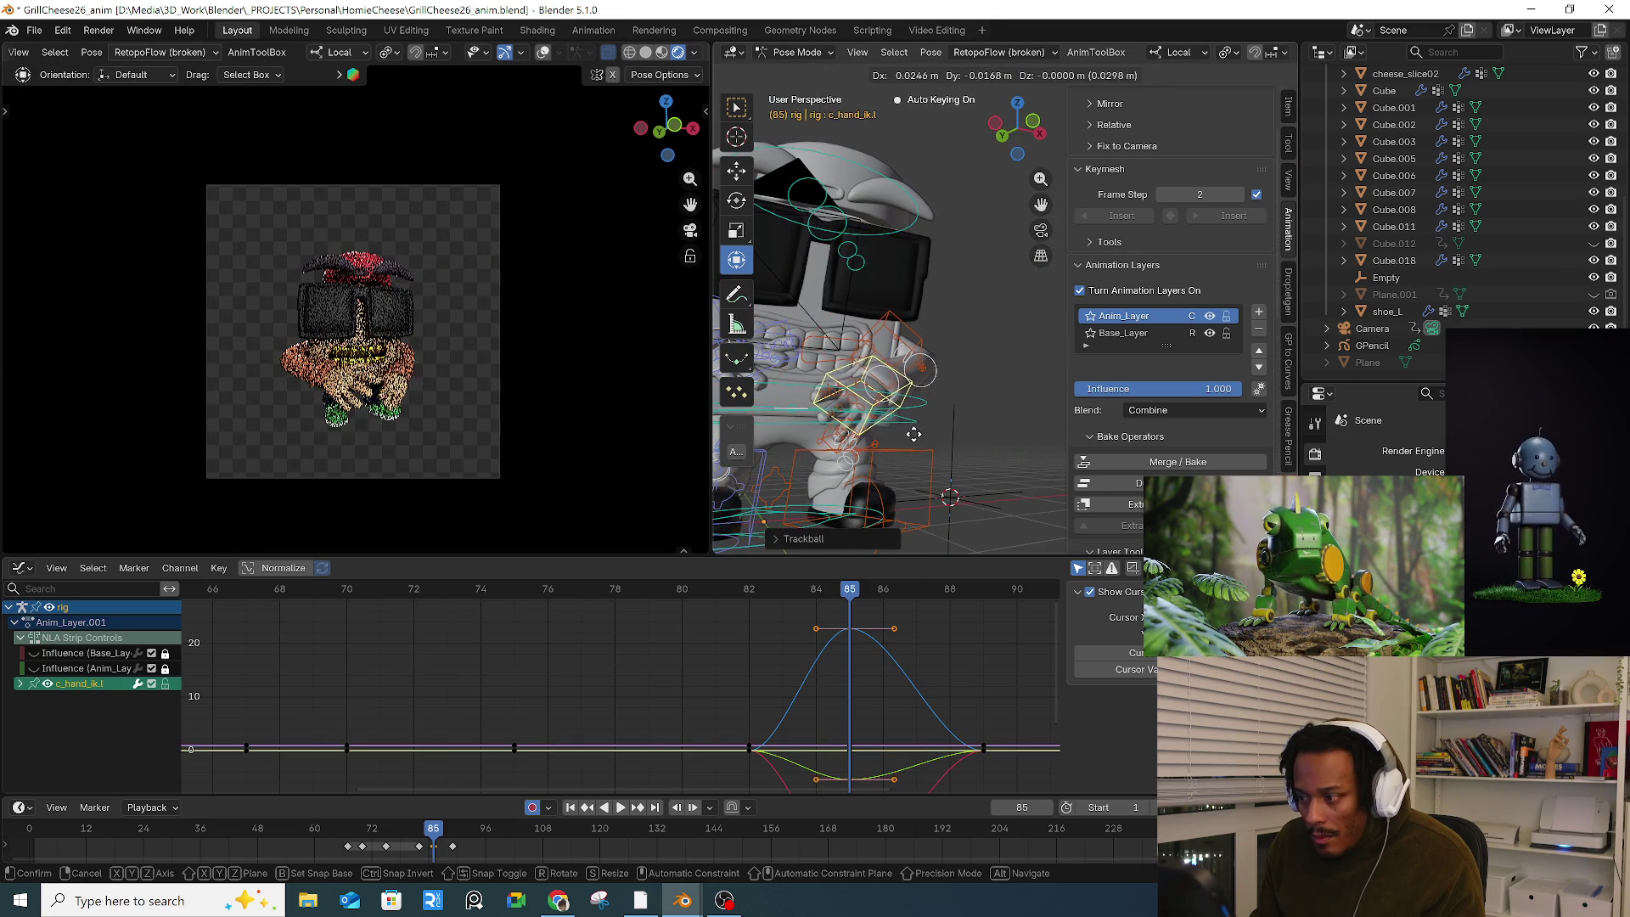
click(914, 437)
mouse_move(909, 407)
middle_down()
mouse_move(887, 377)
mouse_move(933, 416)
middle_up()
Step: Rotate the right hand control at frame 85 and play the animation
click(954, 426)
key(r)
key(r)
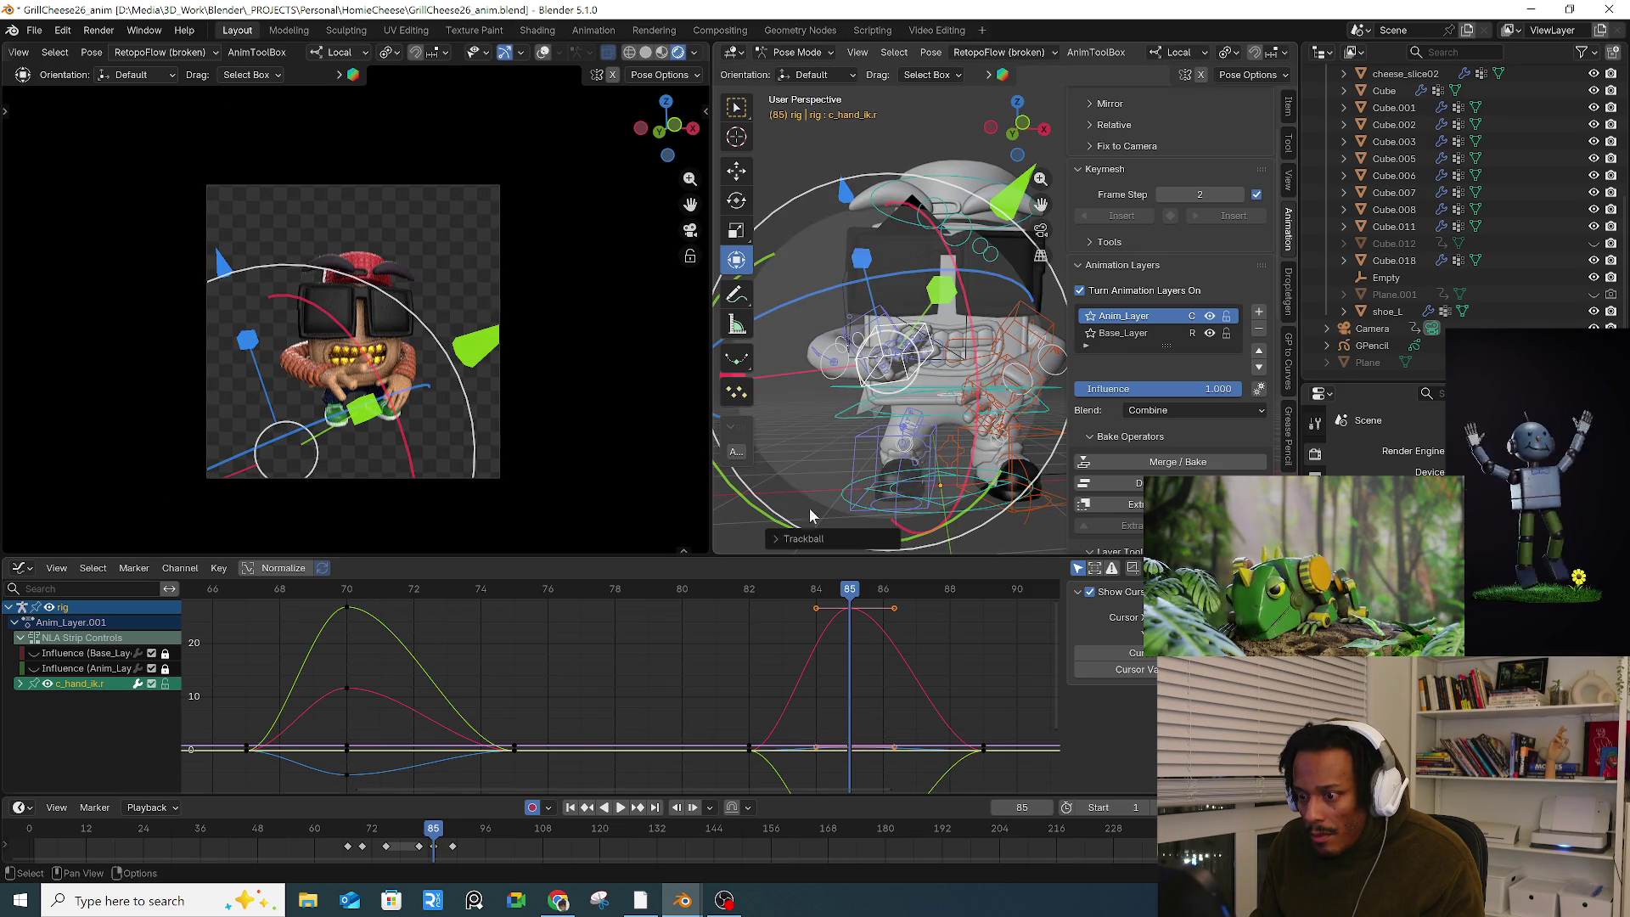
click(454, 836)
key(space)
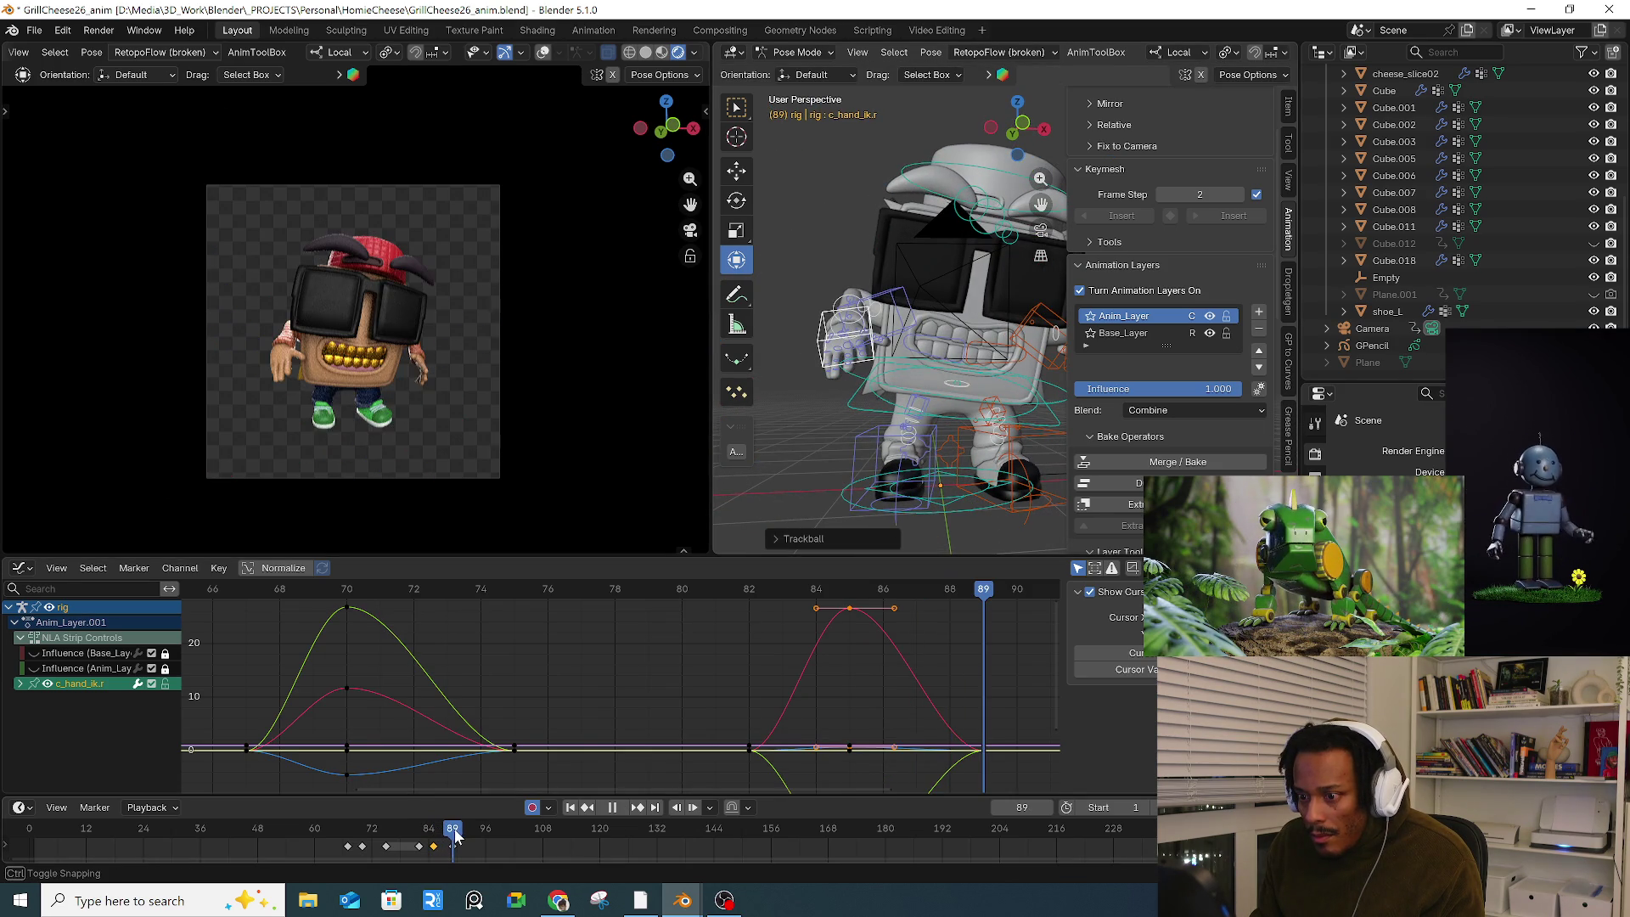
Step: At frame 89, rotate the right hand and adjust the right arm stretch, forearm and shoulder bend bones
key(space)
key(r)
key(r)
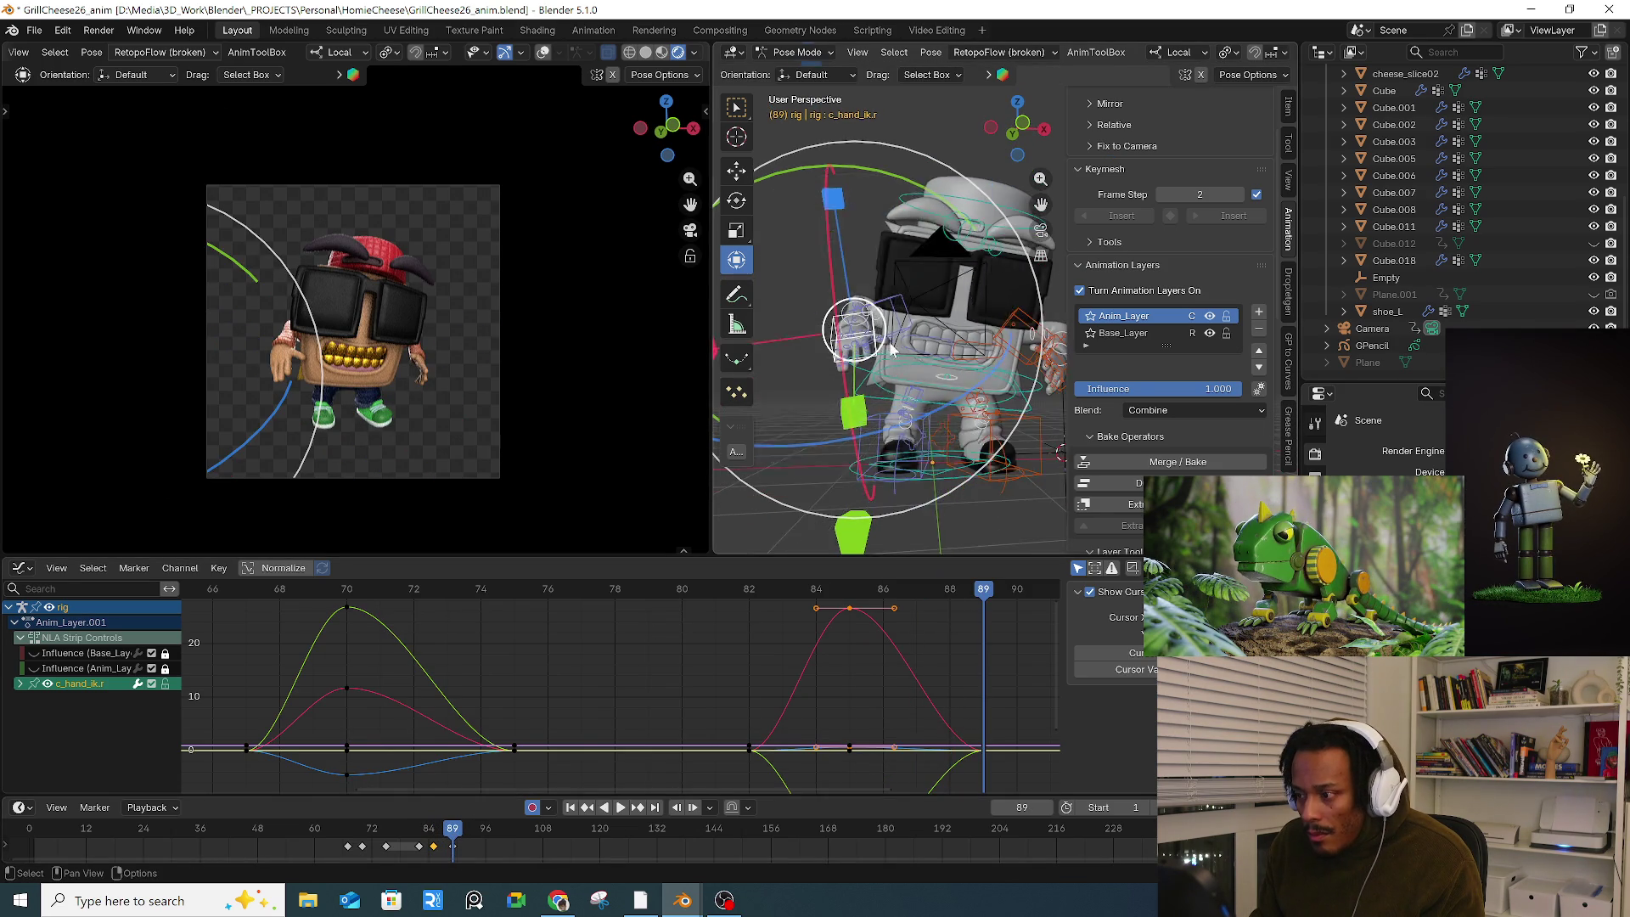
click(909, 353)
mouse_move(909, 353)
middle_down()
mouse_move(849, 426)
mouse_move(963, 382)
middle_up()
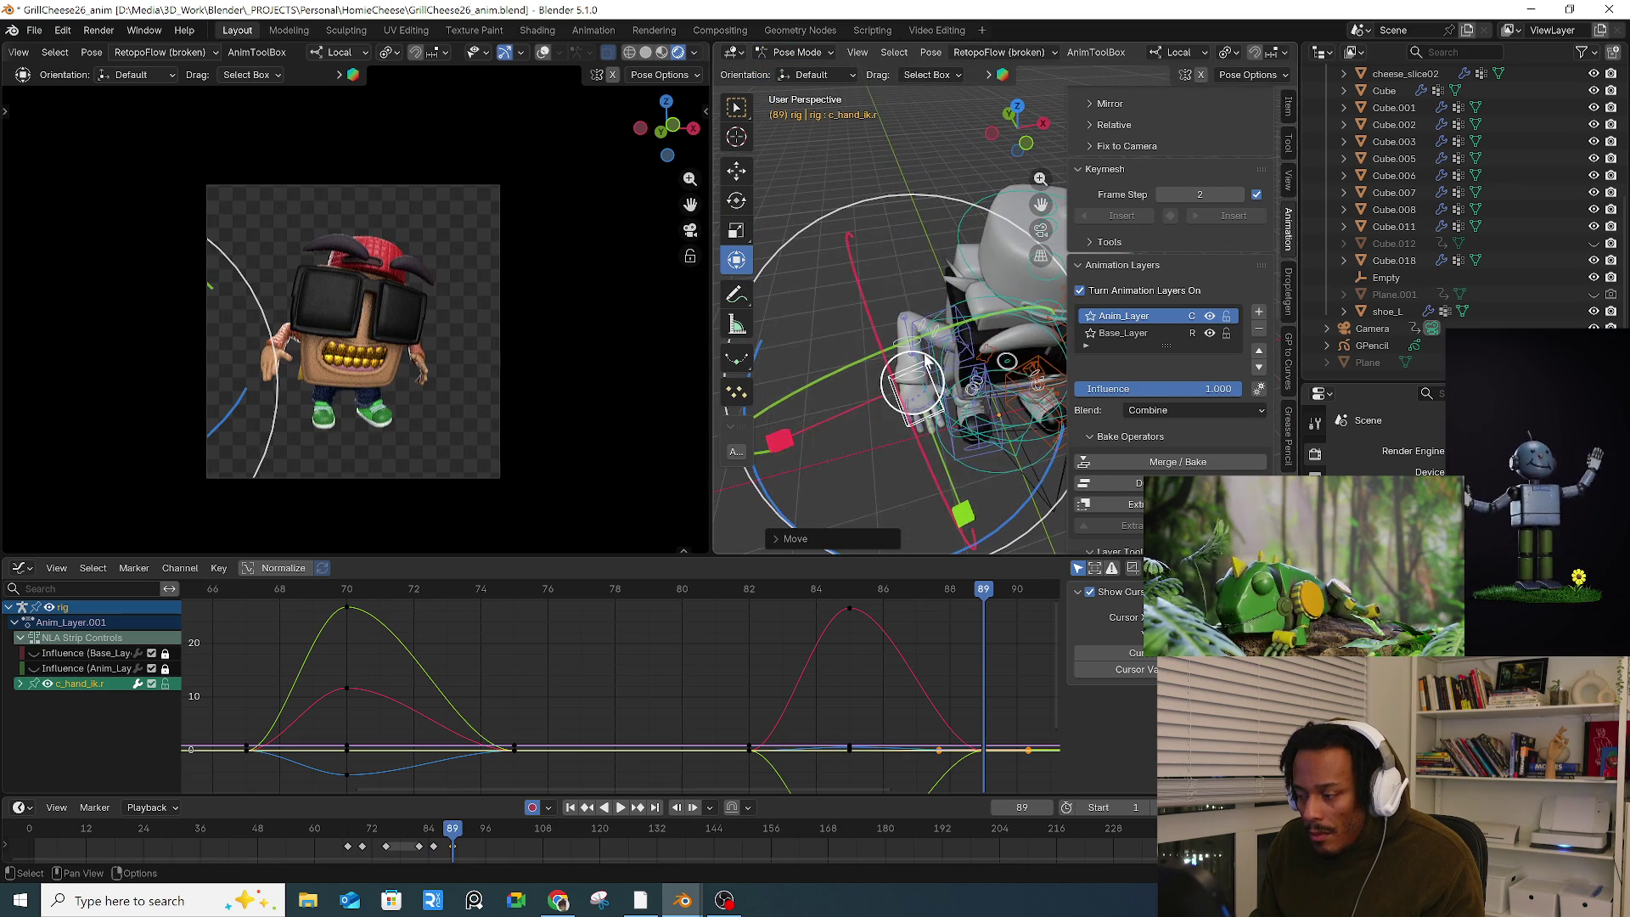
mouse_move(906, 317)
mouse_down()
mouse_move(976, 344)
mouse_move(957, 361)
mouse_up()
click(936, 323)
click(908, 357)
click(975, 345)
click(936, 337)
middle_drag(954, 359, 852, 367)
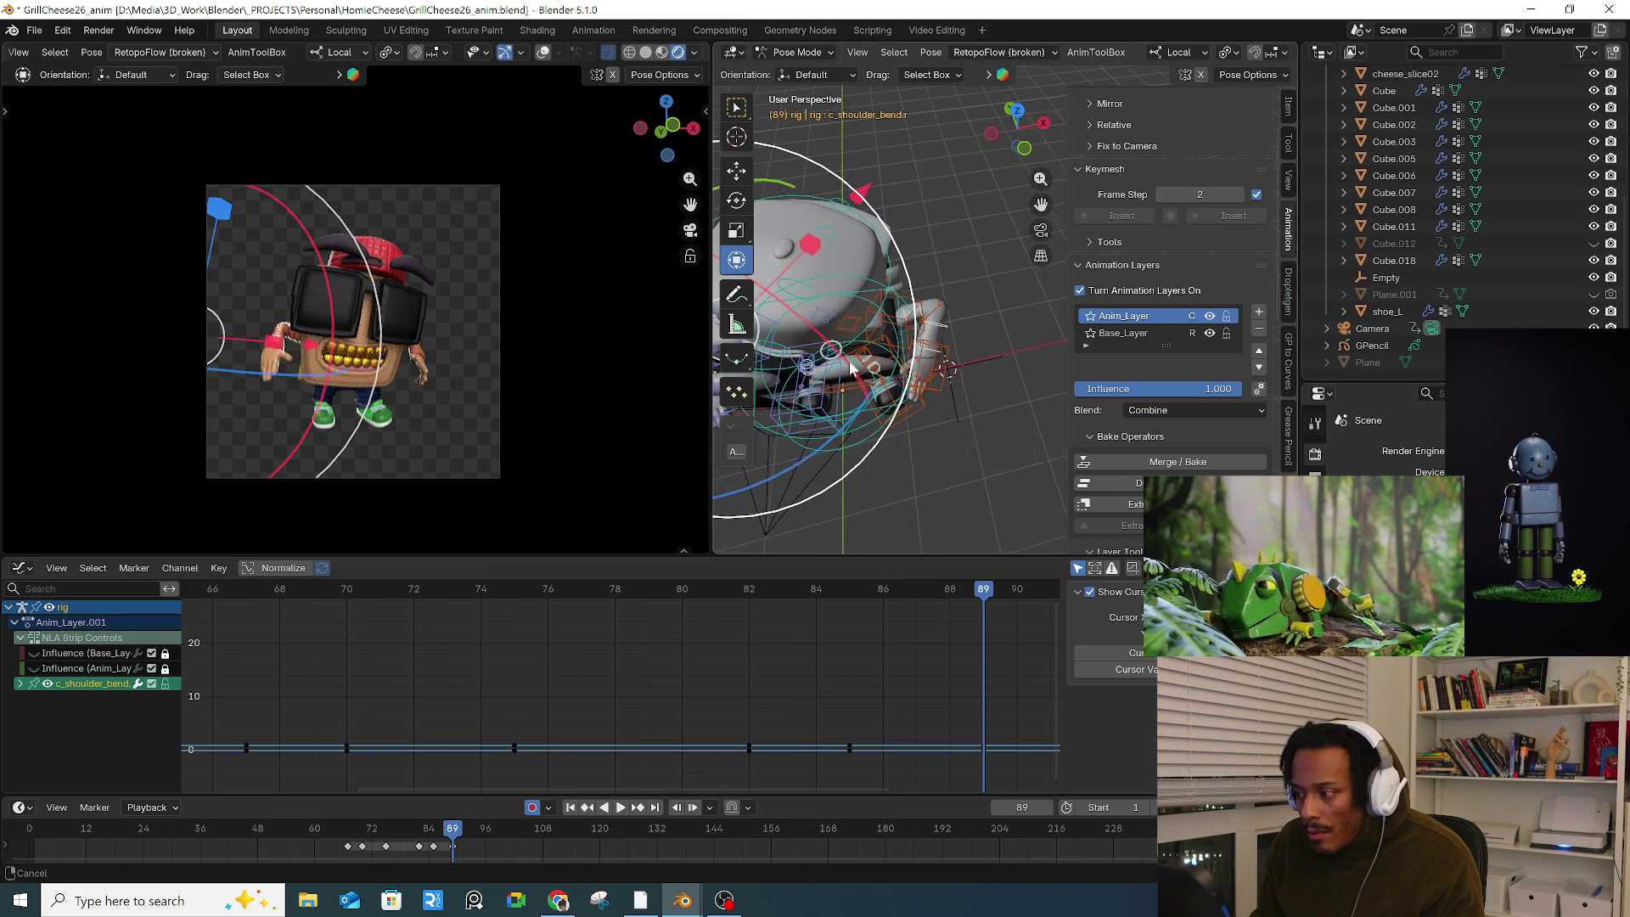
Step: Move the left hand control, the left elbow pole and the left forearm bend bone outward
click(934, 392)
key(g)
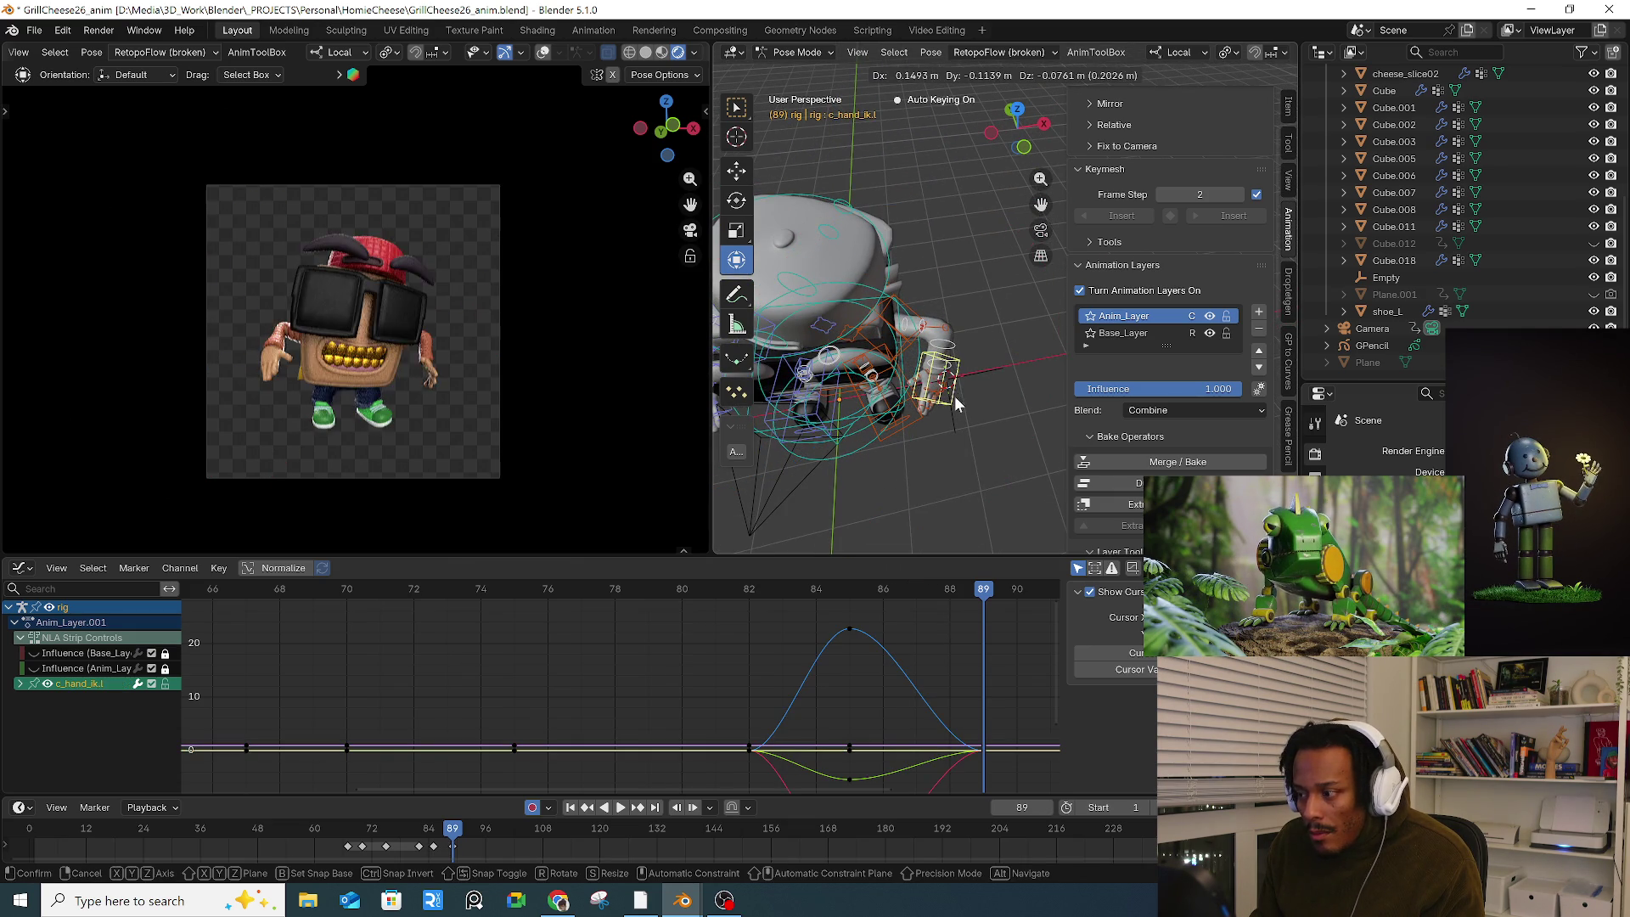
click(954, 396)
mouse_move(954, 395)
middle_down()
mouse_move(981, 358)
mouse_move(963, 352)
middle_up()
click(963, 353)
key(g)
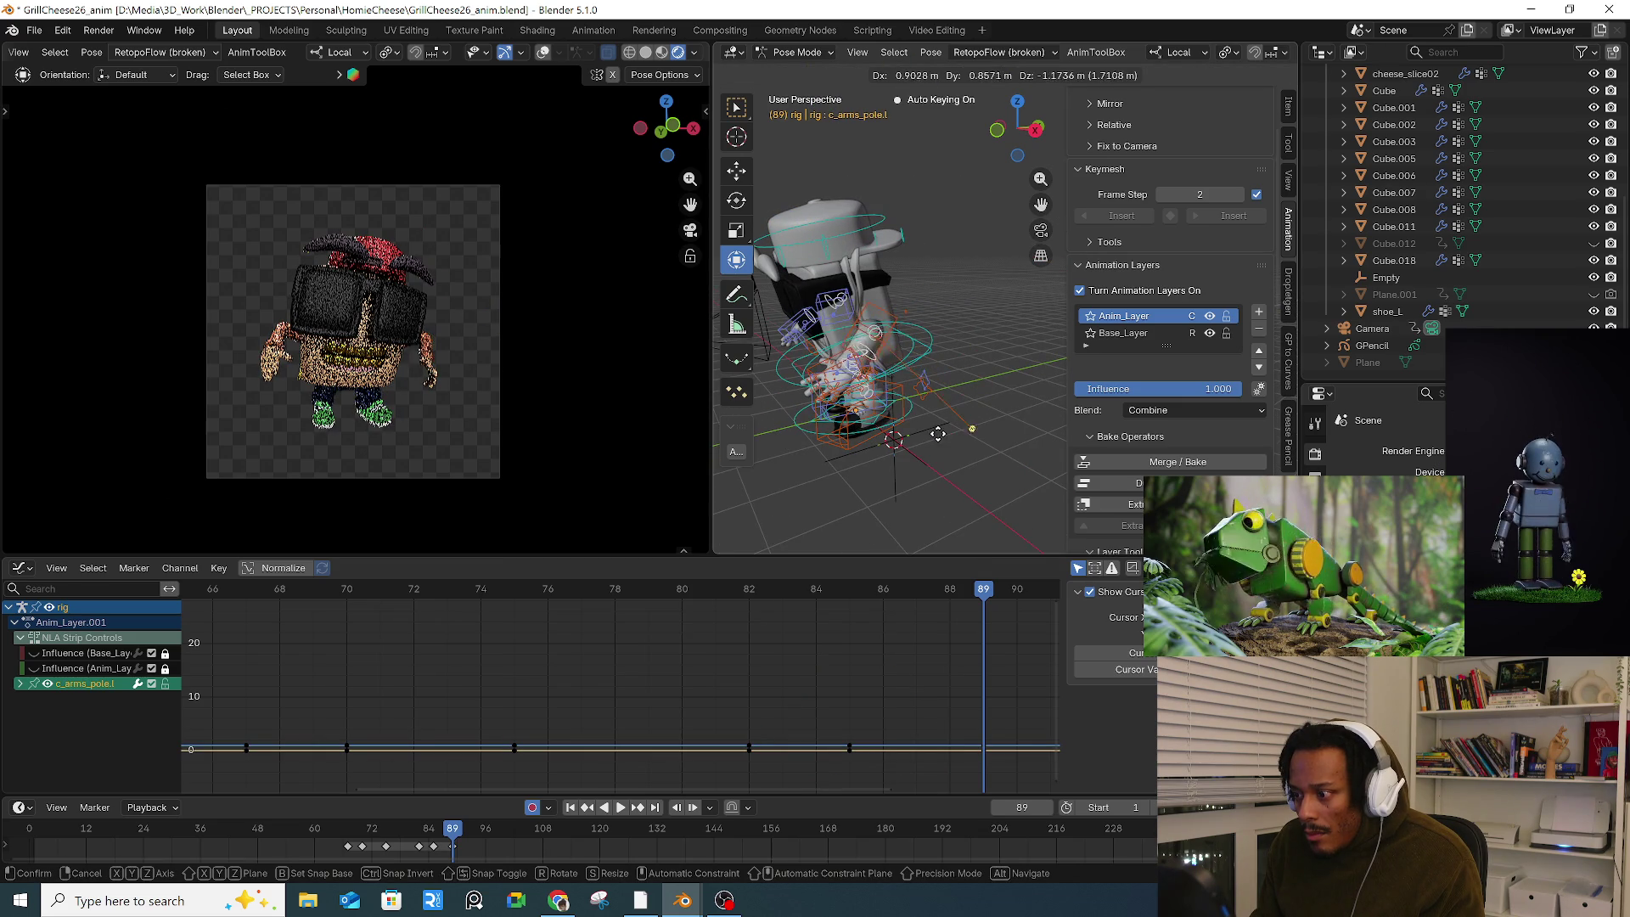
click(890, 438)
scroll(900, 442, up, 5)
middle_drag(900, 441, 929, 425)
click(924, 430)
key(g)
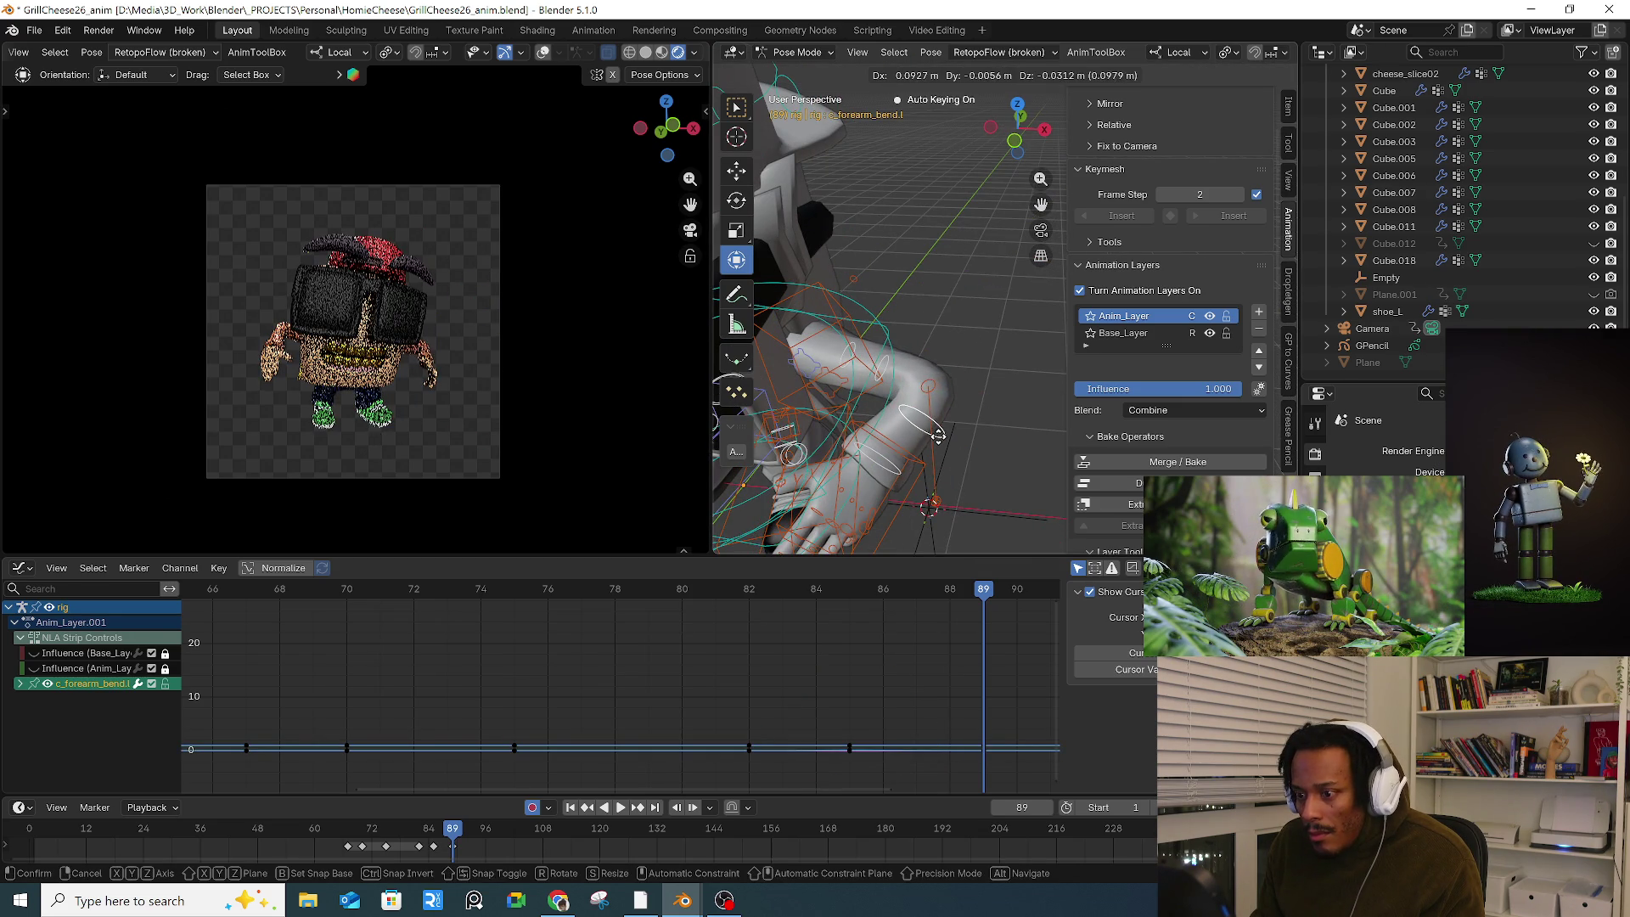
click(938, 437)
Step: Adjust the left arm bend bone and rotate the left hand into its frame-89 pose
click(896, 363)
key(g)
click(897, 363)
scroll(917, 382, down, 3)
middle_drag(917, 382, 991, 432)
click(966, 437)
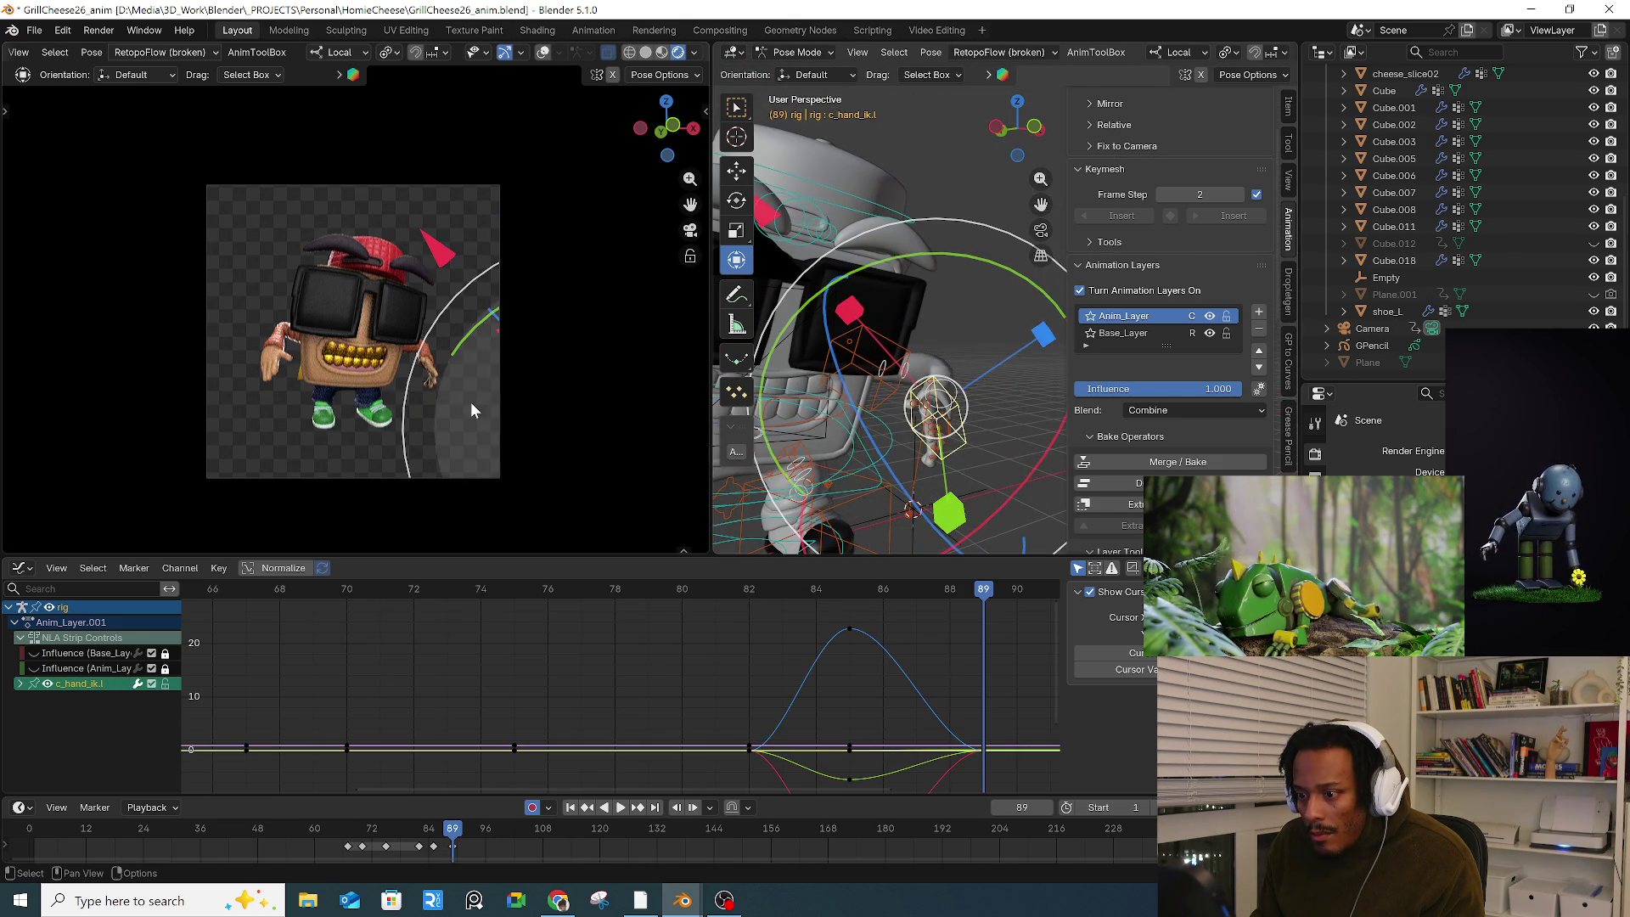
key(r)
key(r)
click(618, 376)
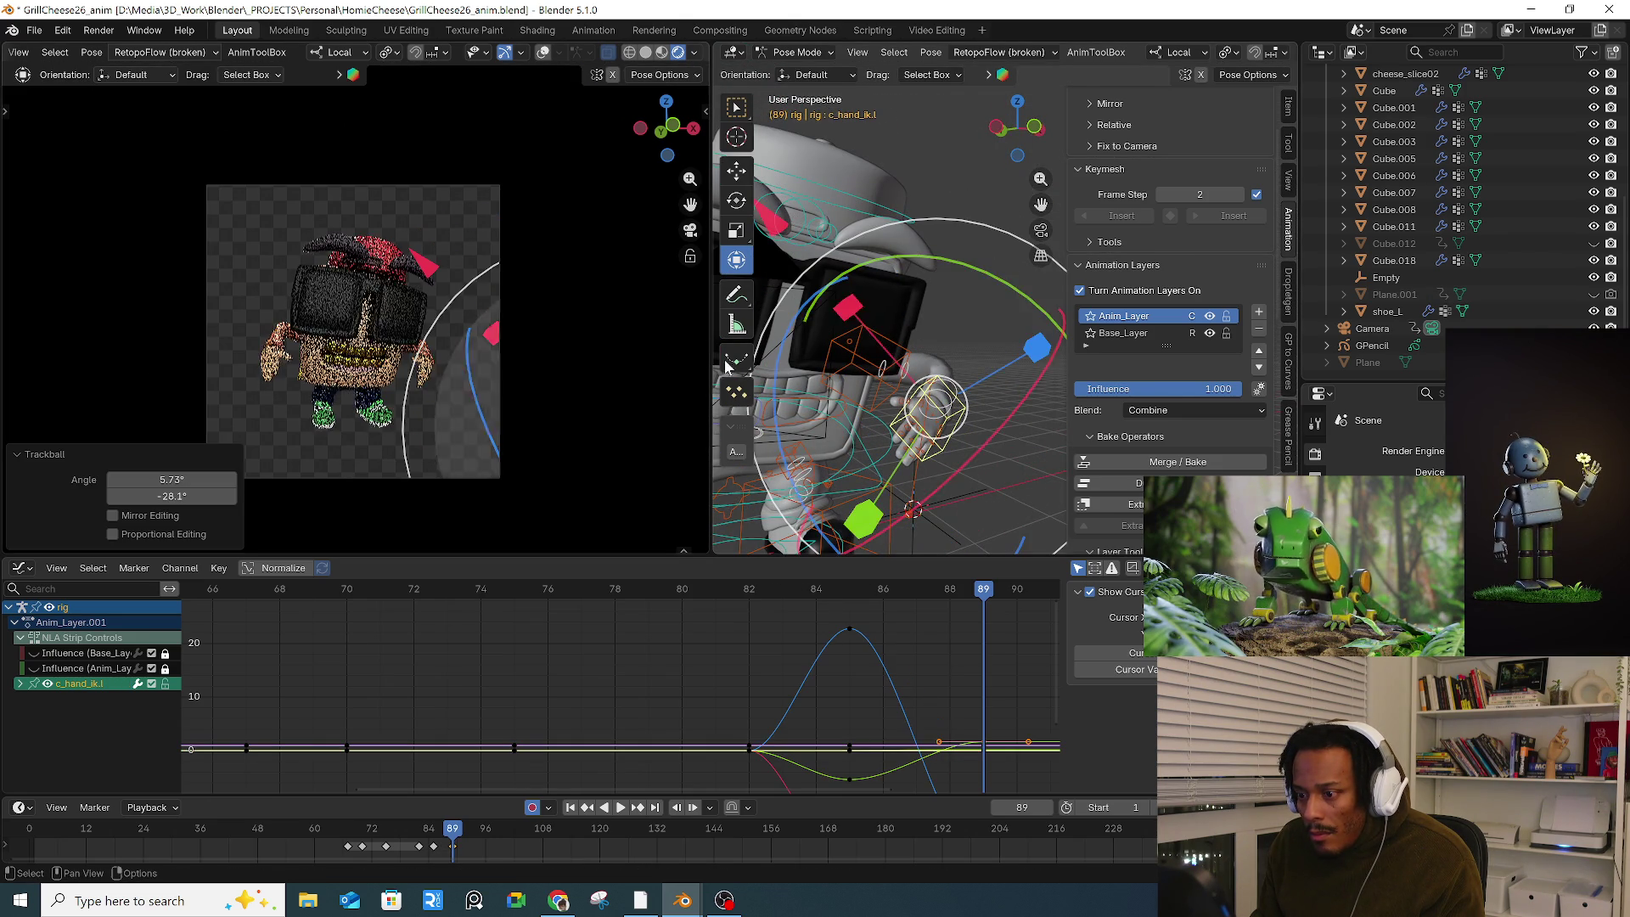
drag(968, 275, 950, 268)
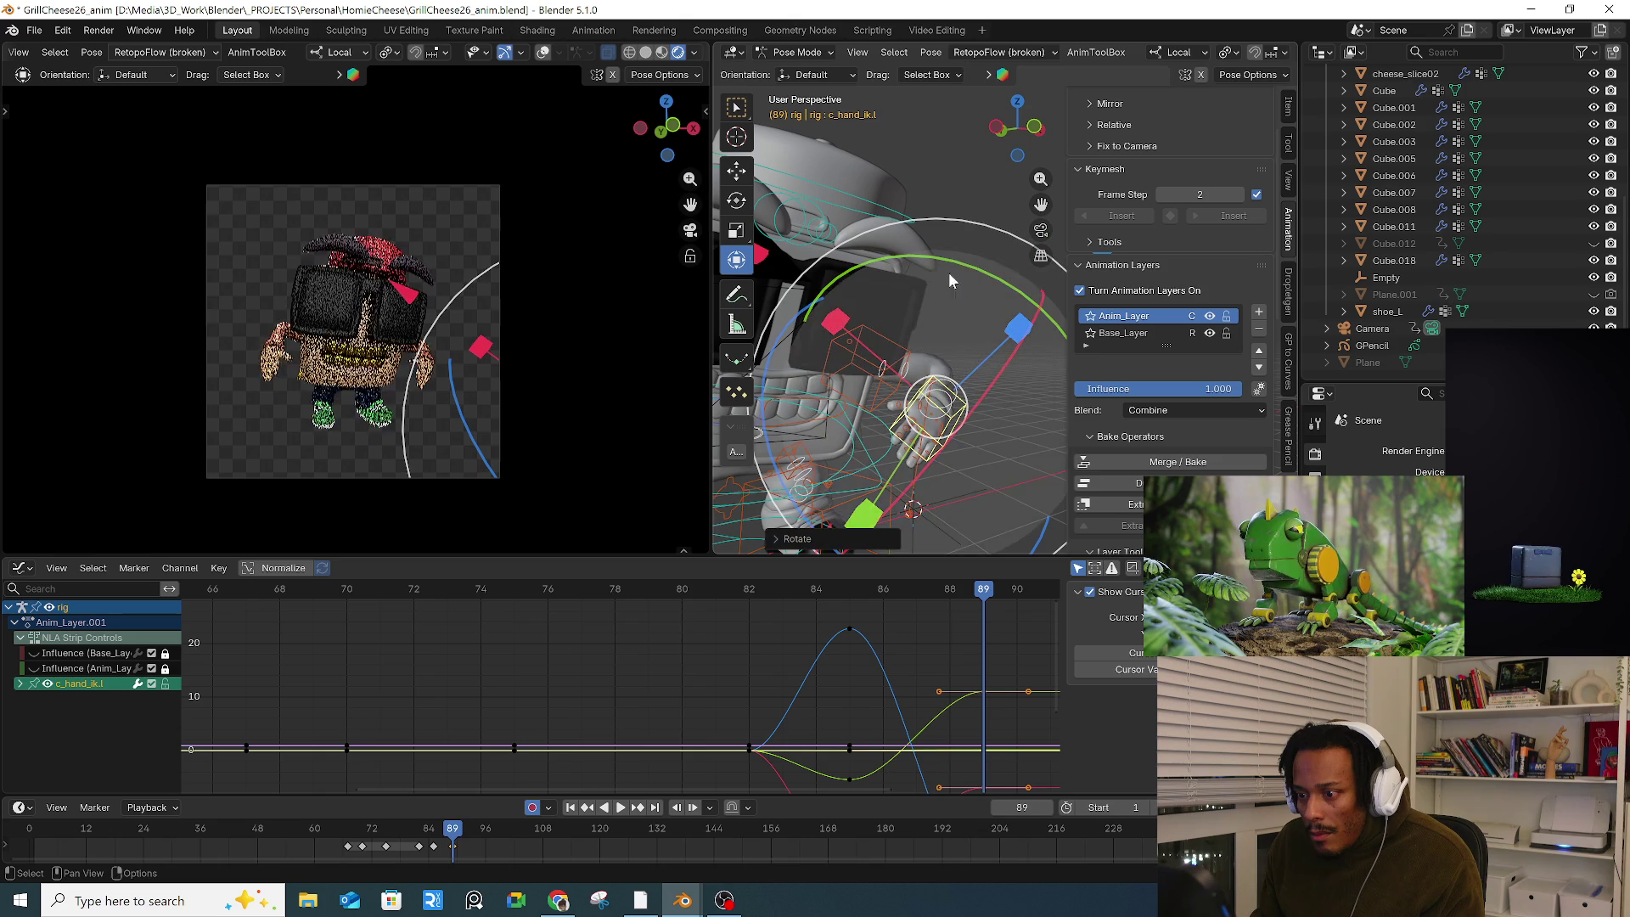
drag(454, 839, 490, 833)
Step: Select all rig bones and use Reset Key Layer in the AnimToolBox sidebar at frame 97
key(a)
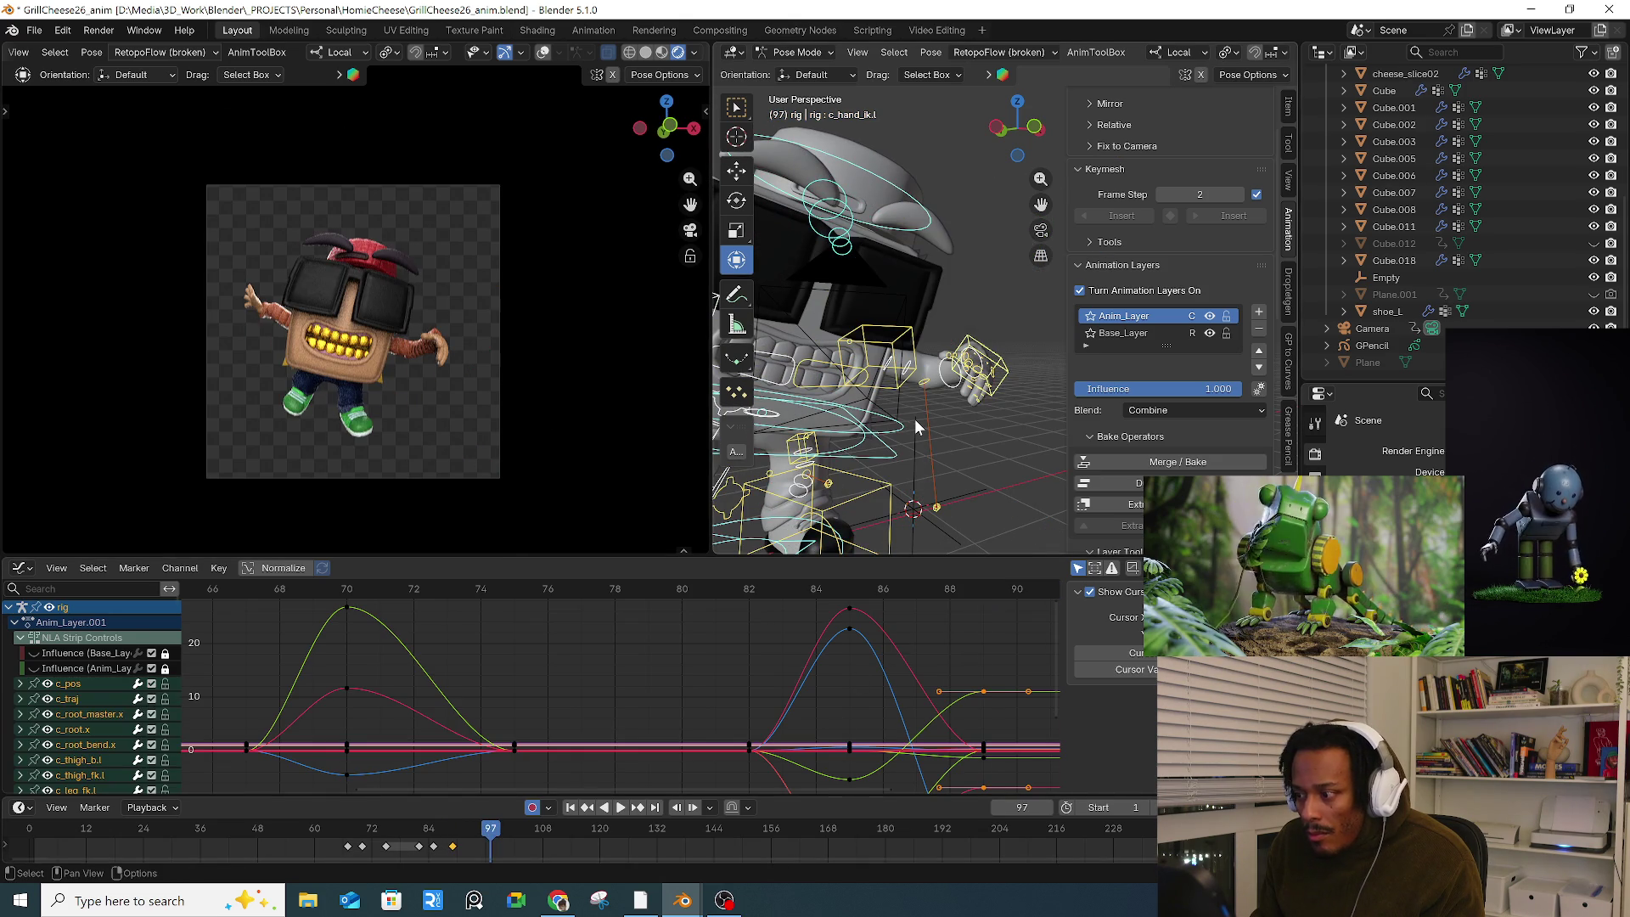
scroll(1184, 411, down, 6)
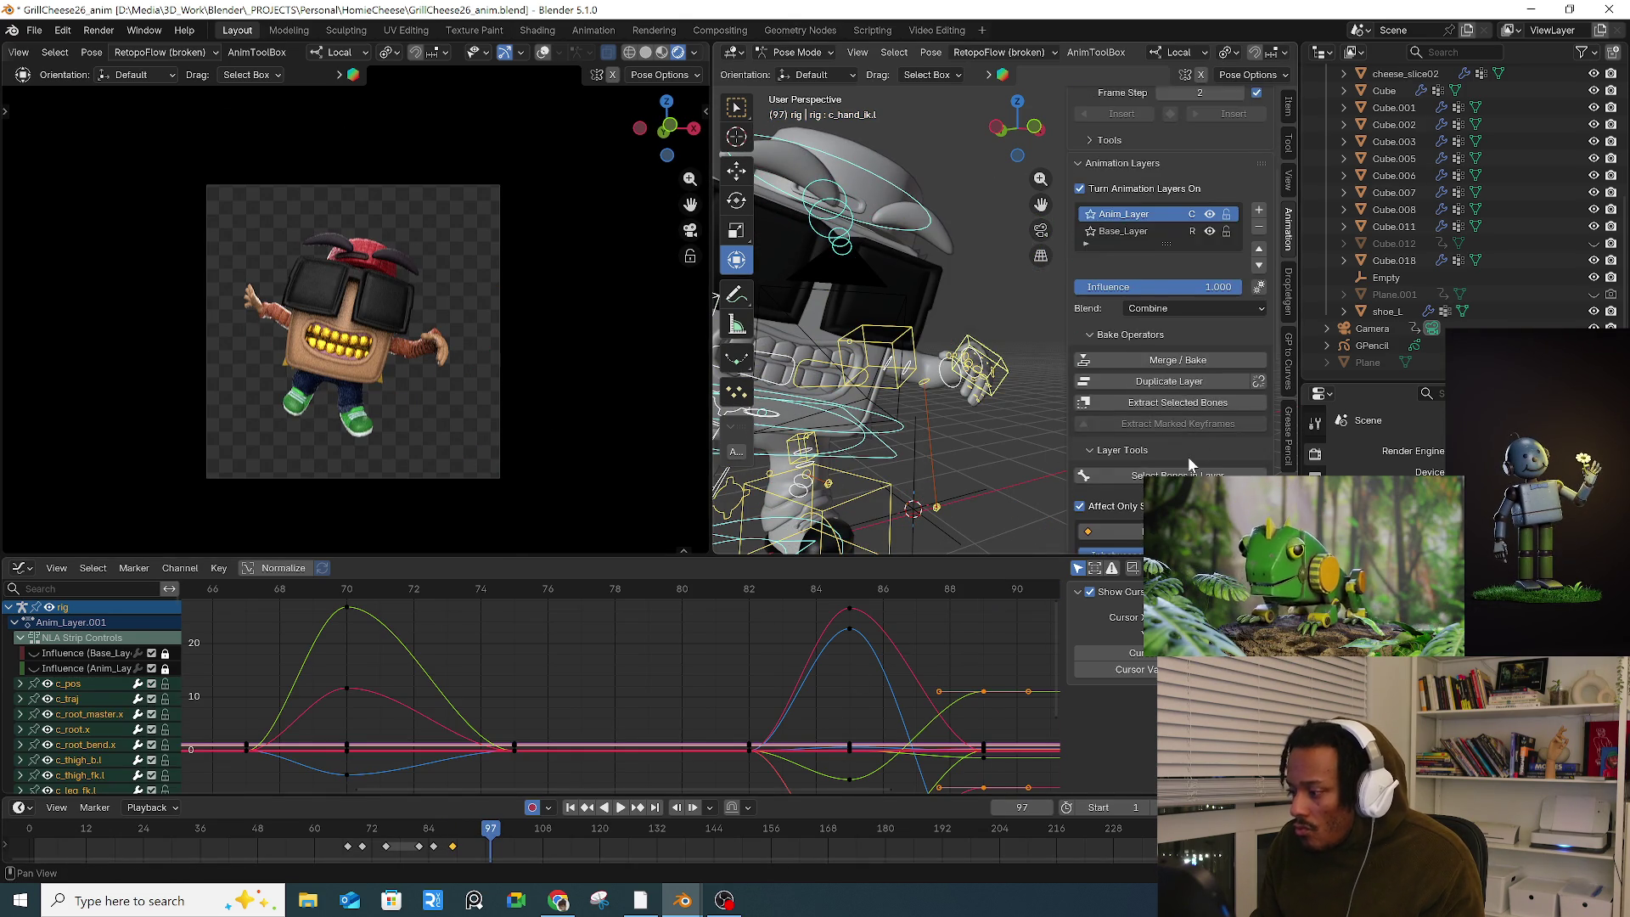
click(1189, 400)
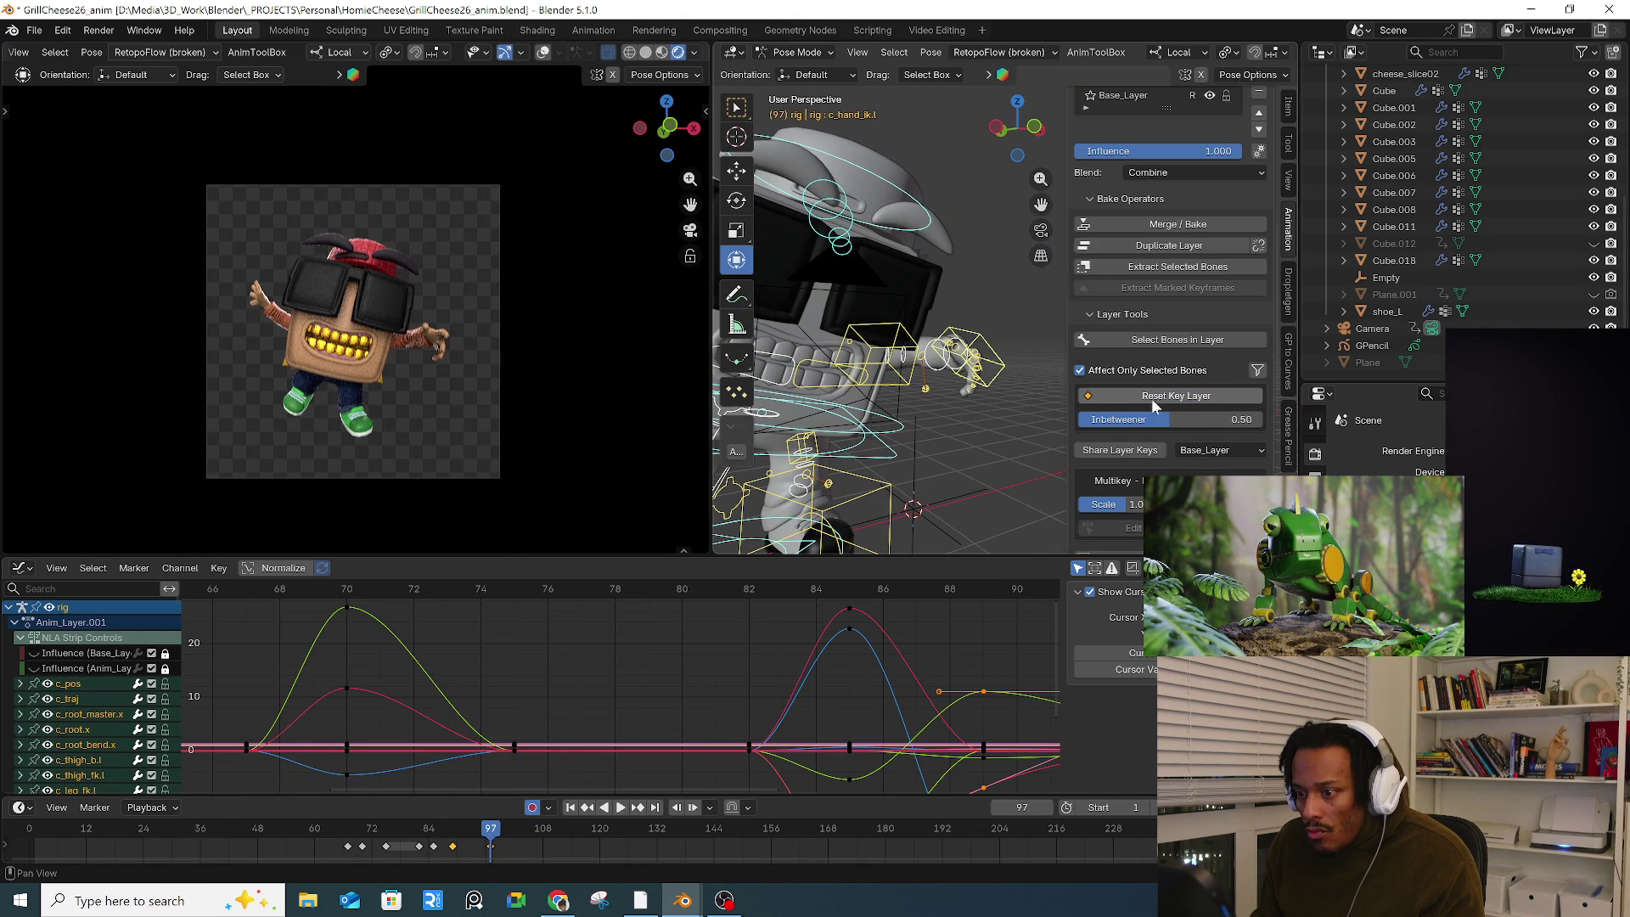
drag(355, 839, 467, 830)
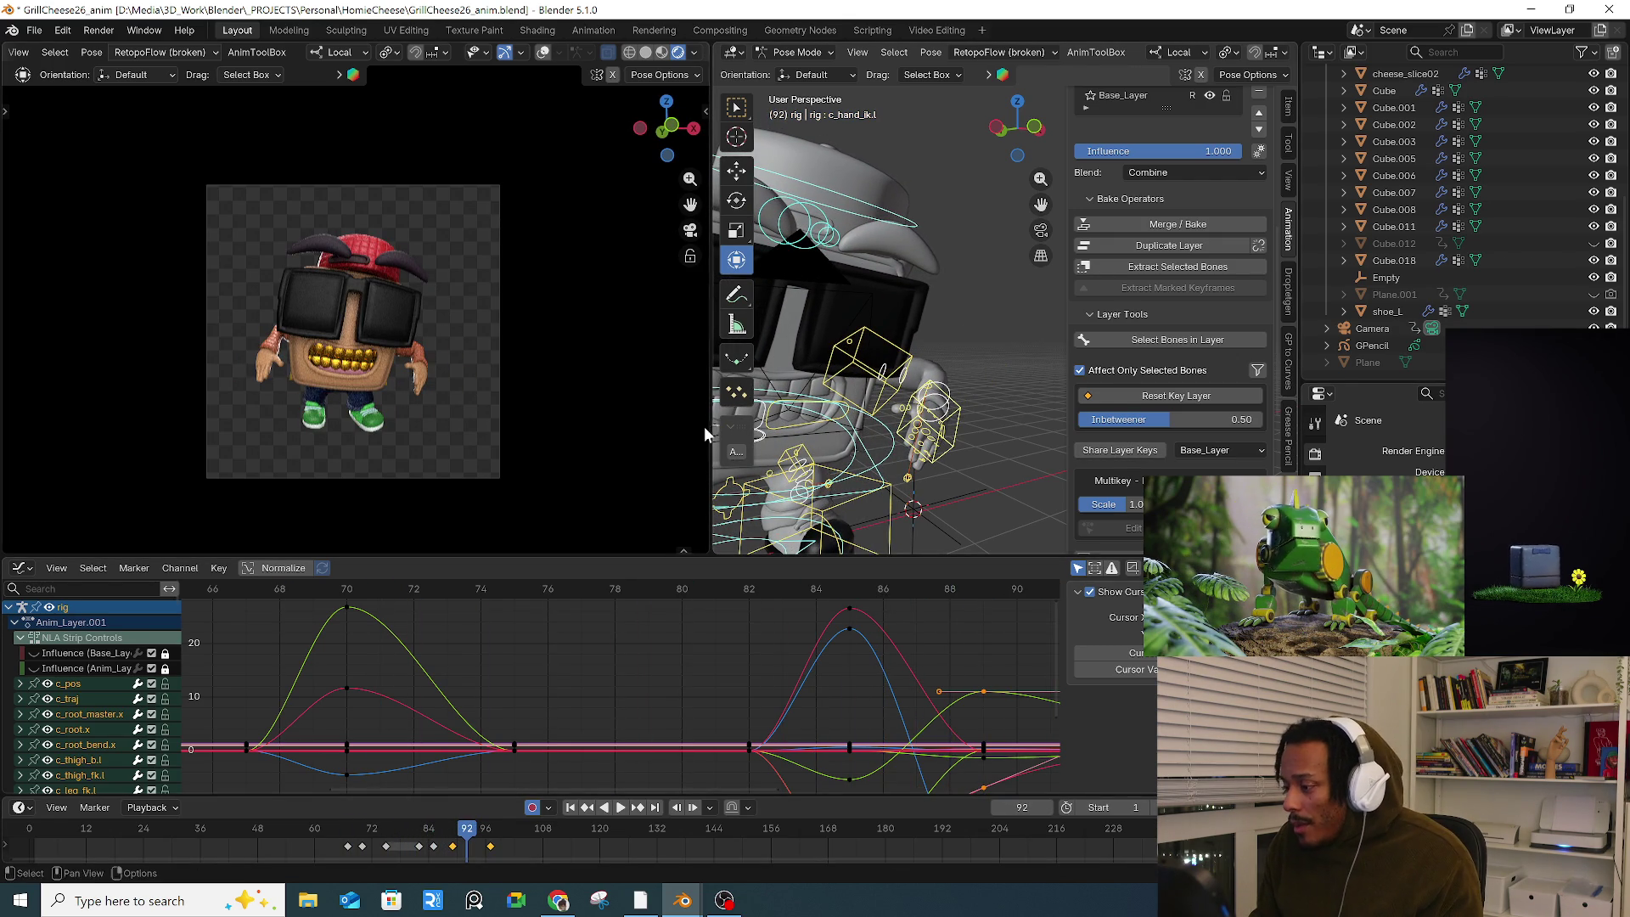
scroll(1214, 399, down, 9)
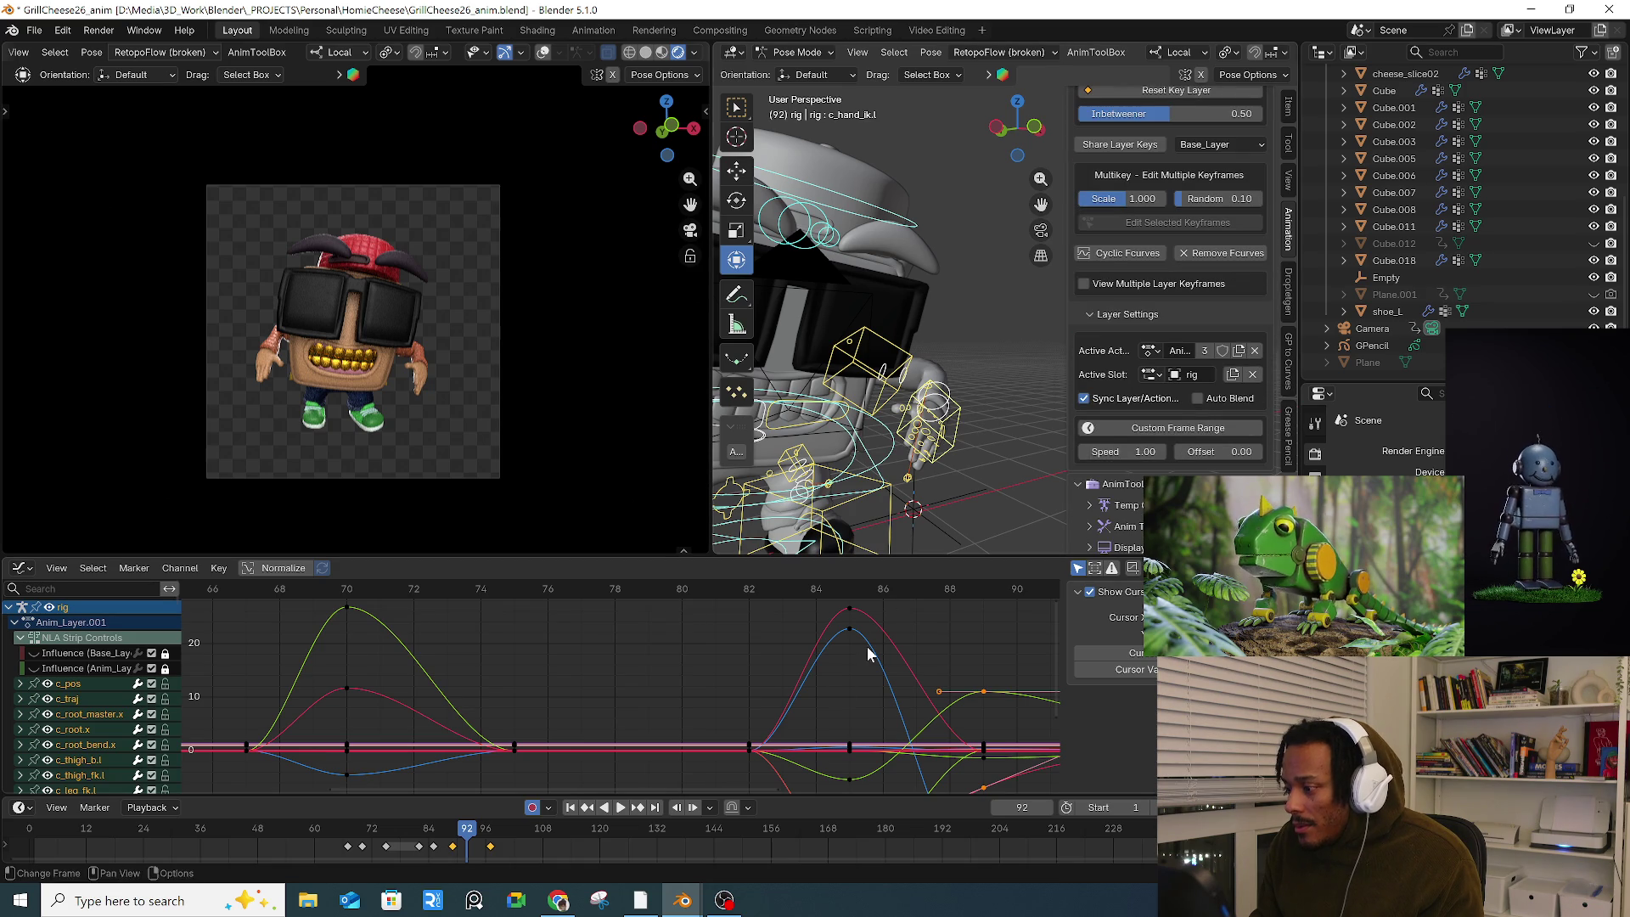
scroll(1173, 396, up, 8)
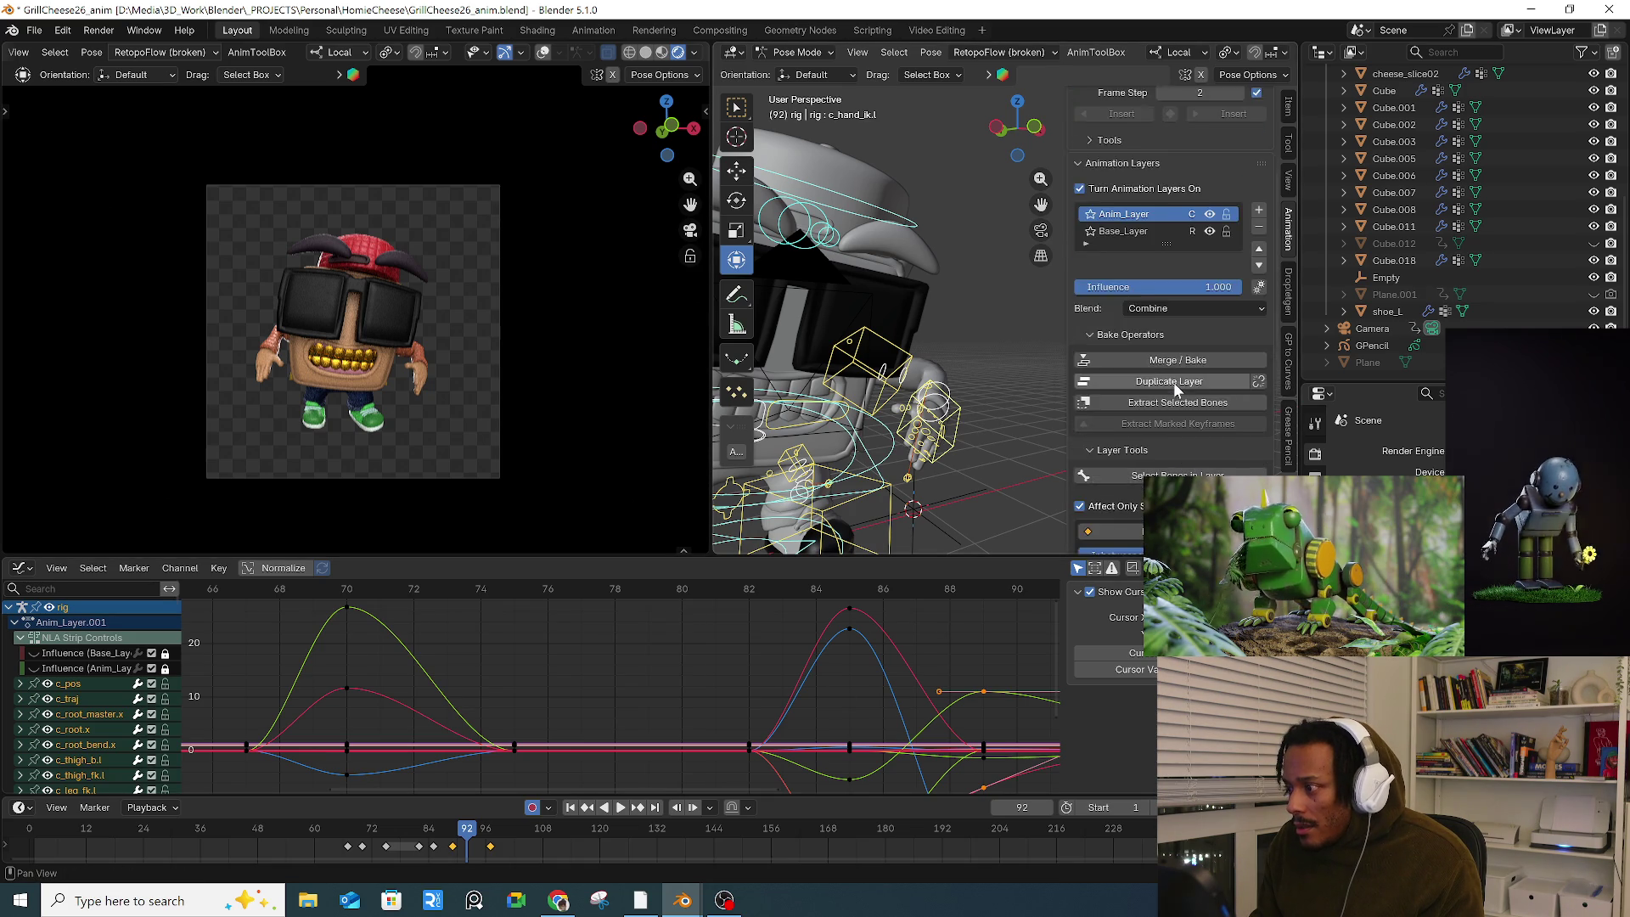
Step: Switch from Base_Layer back to Anim_Layer and play the dance animation
click(1151, 374)
scroll(628, 726, down, 10)
scroll(628, 720, down, 8)
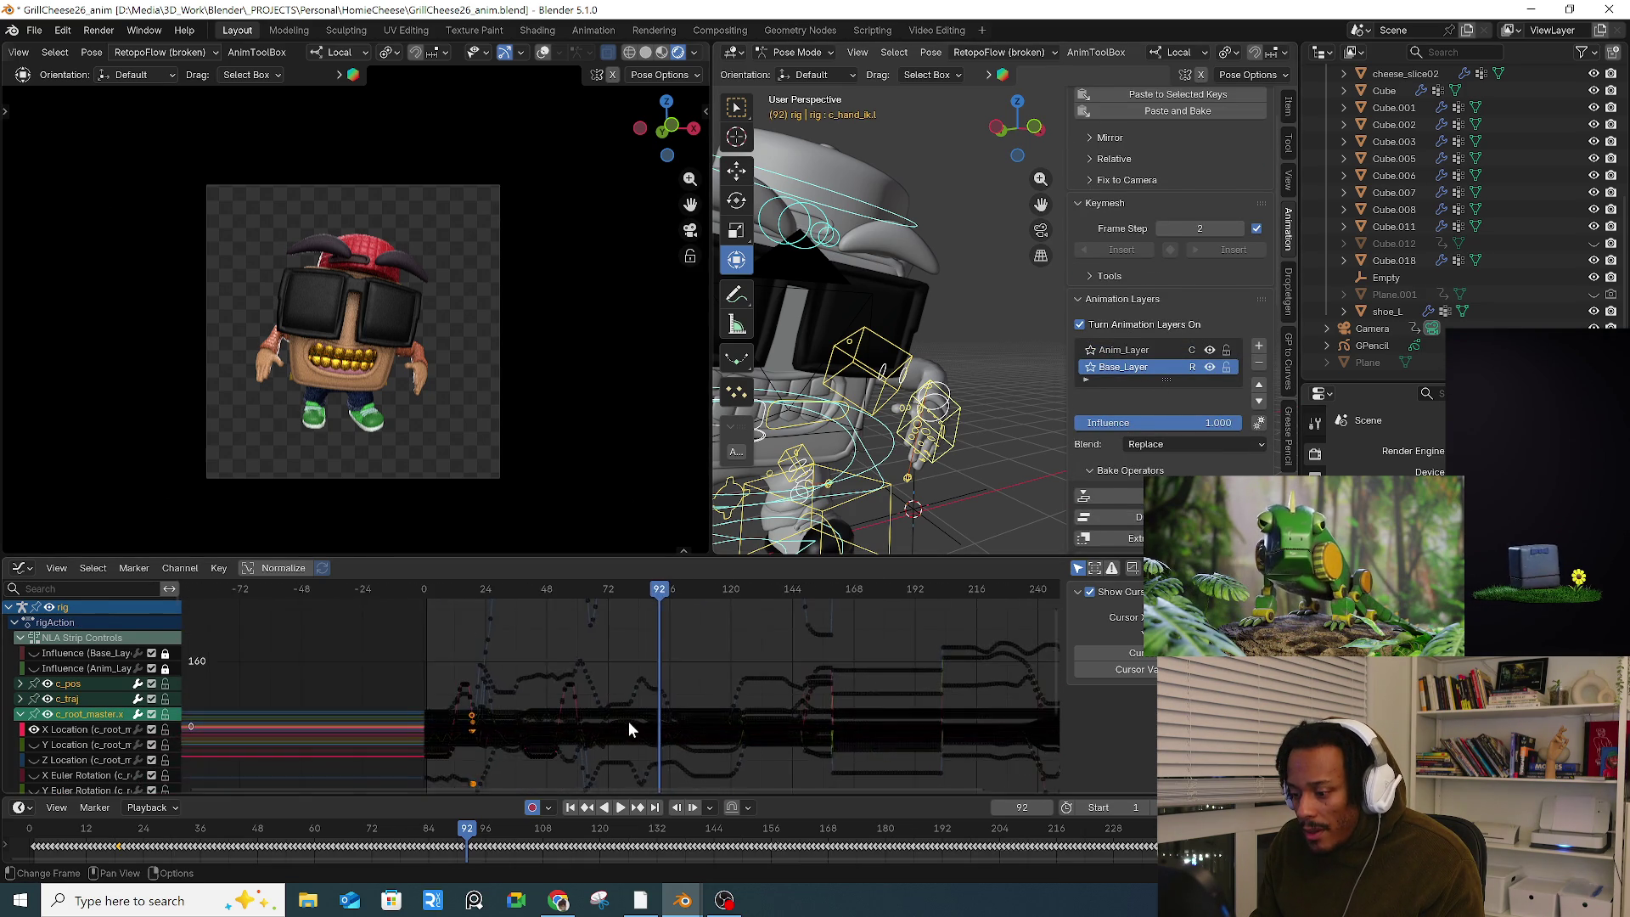
click(1134, 352)
scroll(618, 718, up, 15)
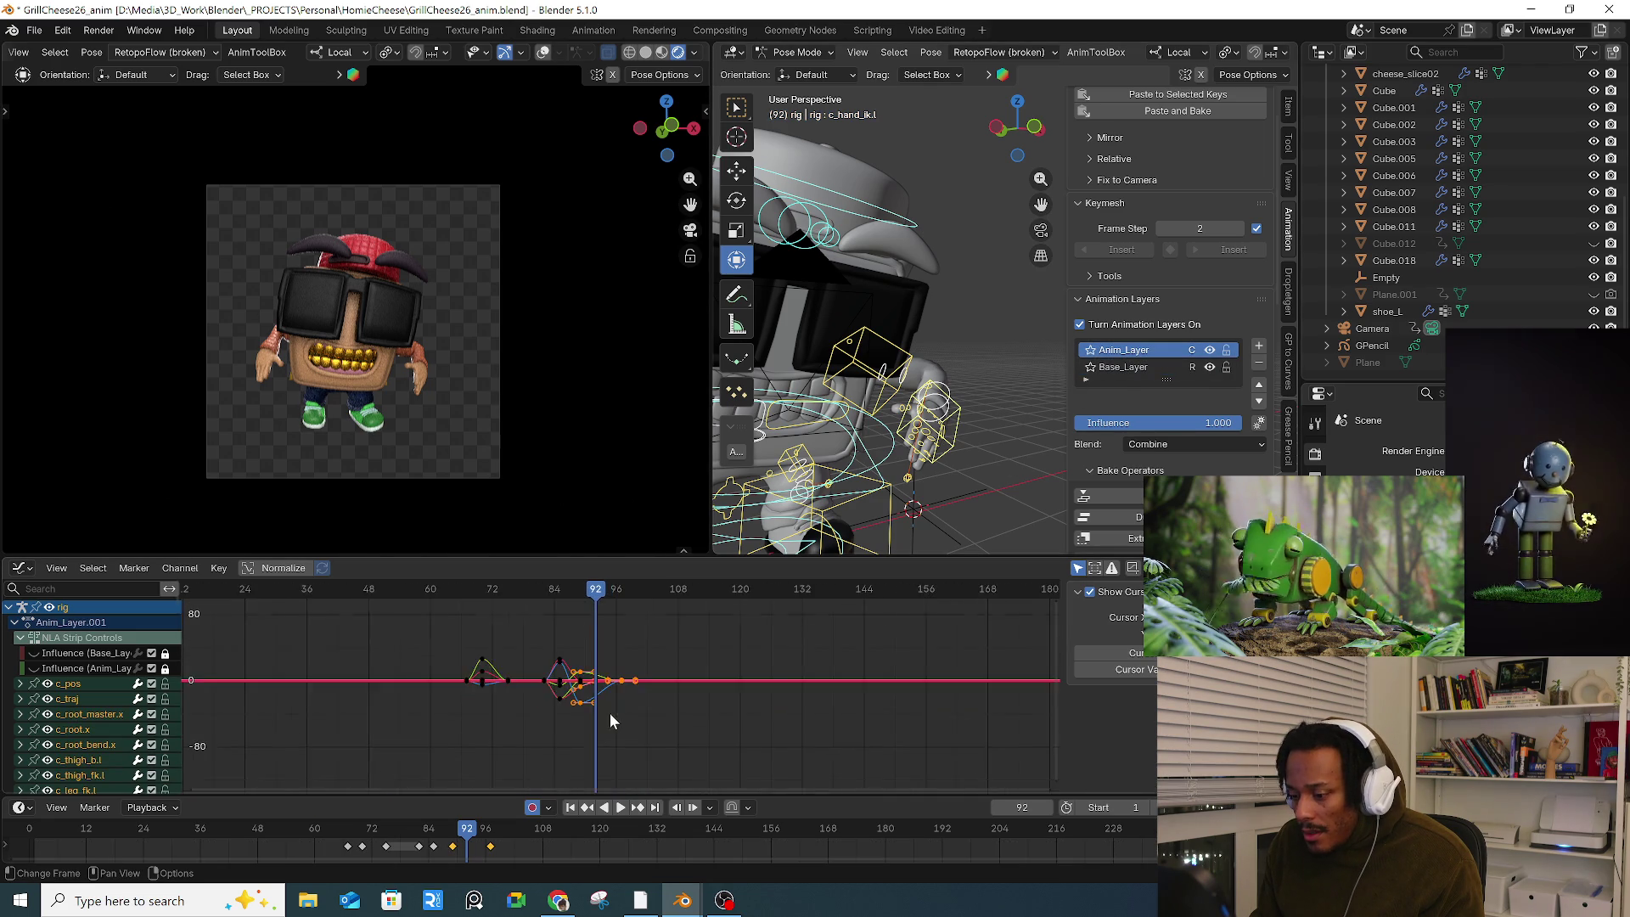
mouse_move(565, 585)
mouse_down()
mouse_move(628, 593)
mouse_move(640, 619)
mouse_up()
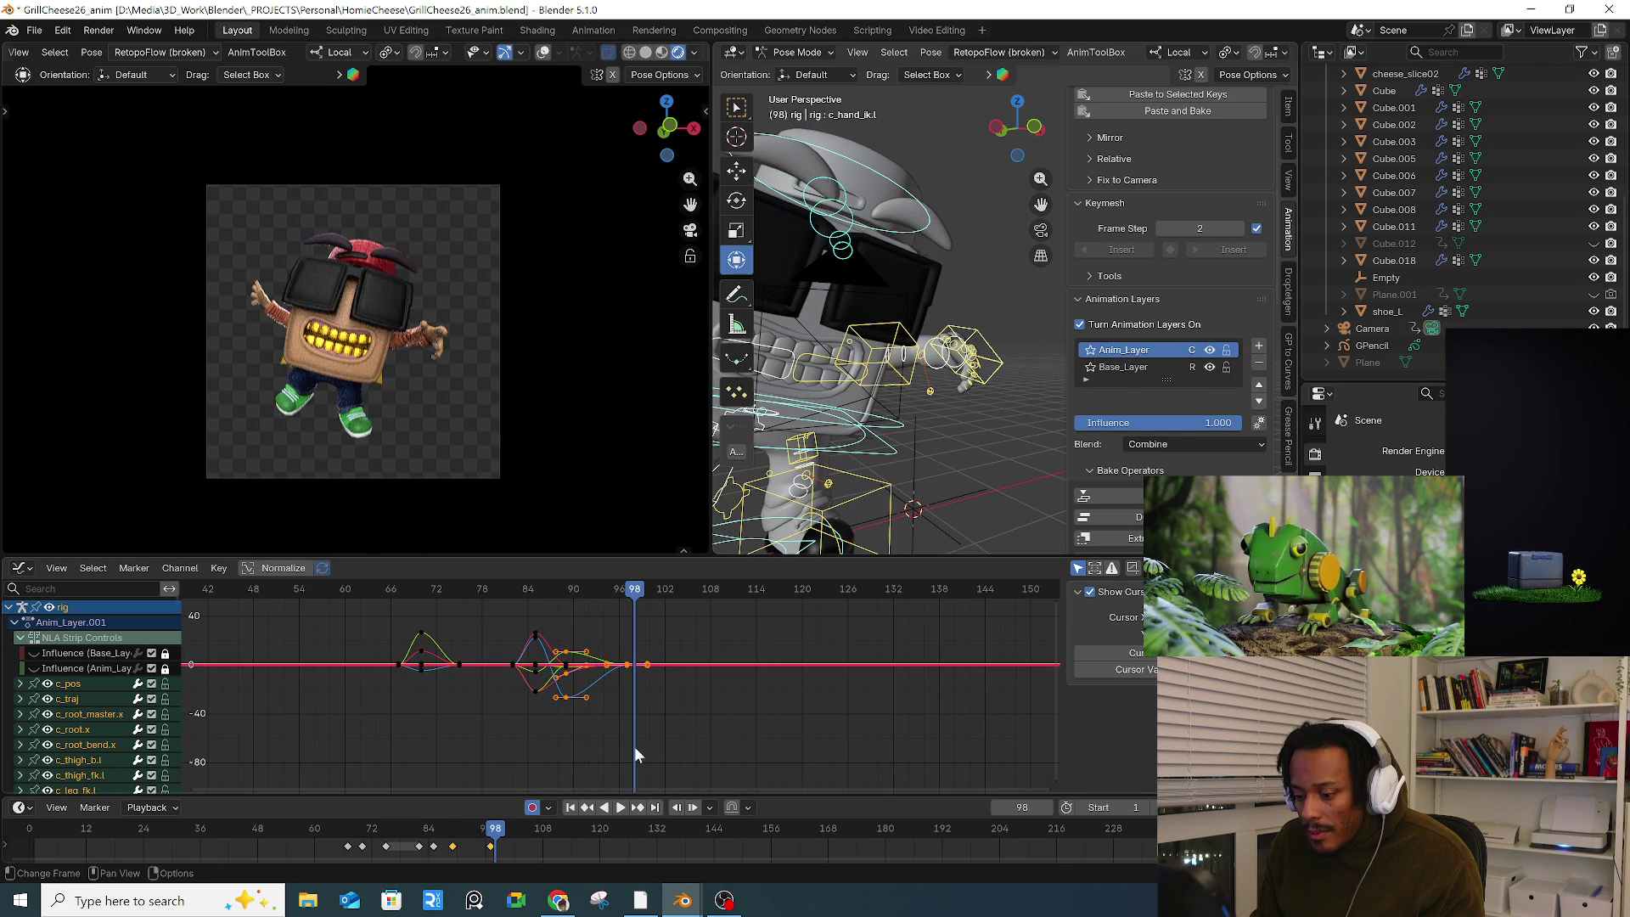
scroll(698, 736, up, 3)
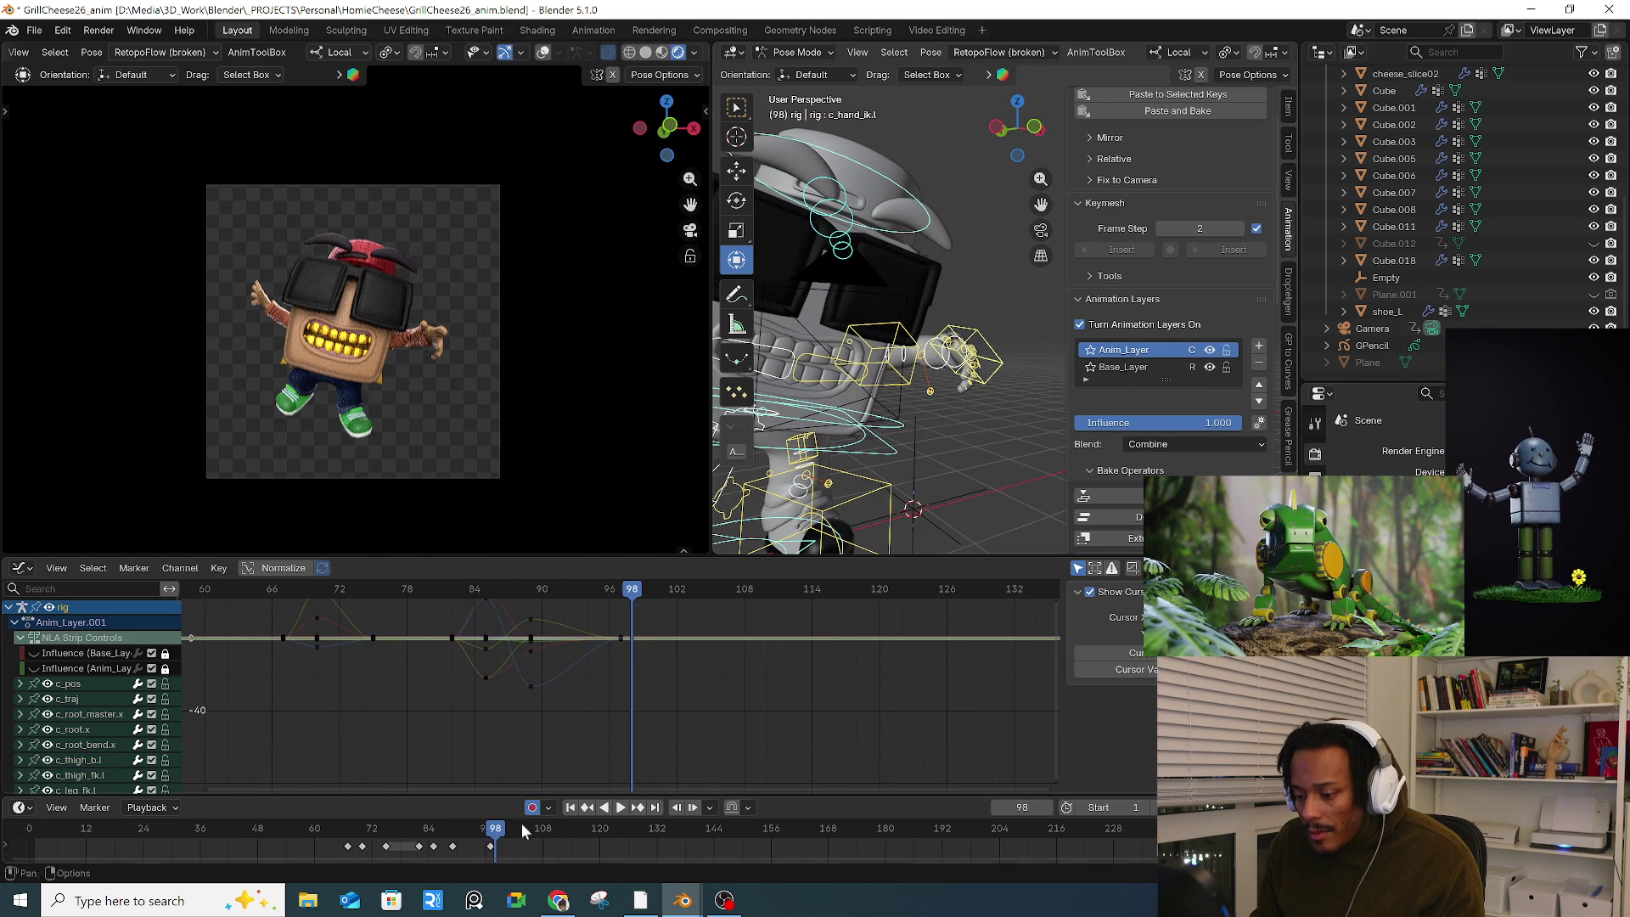
click(93, 568)
mouse_move(58, 569)
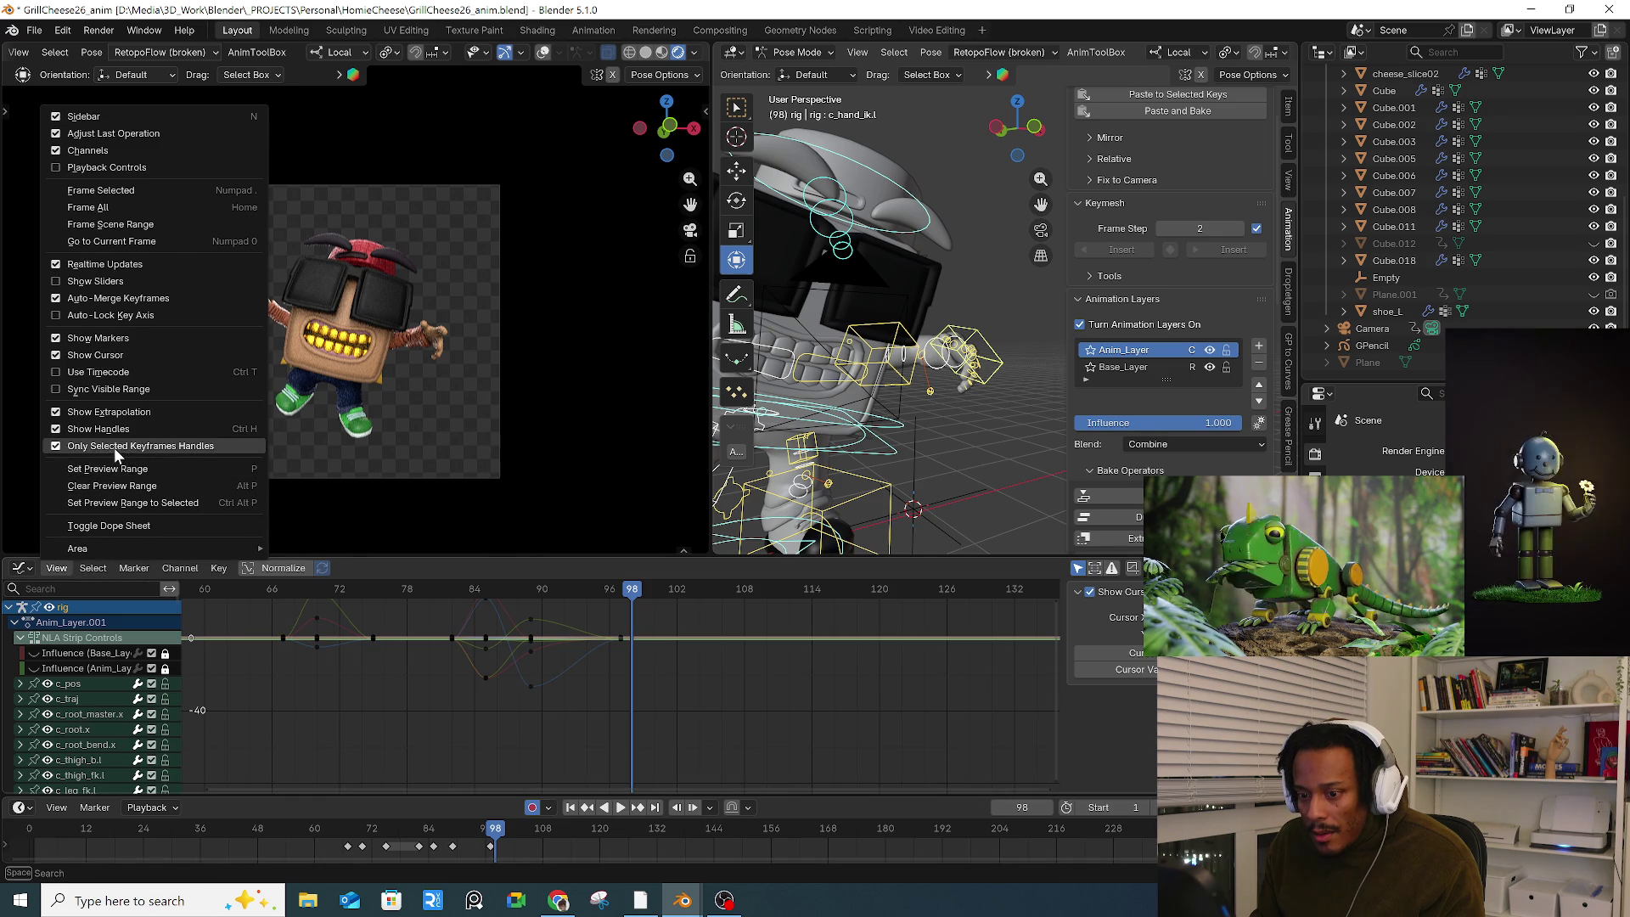
key(space)
mouse_move(562, 594)
mouse_down()
mouse_move(600, 595)
mouse_move(531, 598)
mouse_move(587, 598)
mouse_up()
Step: At frame 94, move c_hand_ik.r and reposition the right arm stretch control c_stretch_arm.r
key(space)
mouse_move(966, 523)
middle_down()
mouse_move(945, 410)
mouse_move(908, 424)
middle_up()
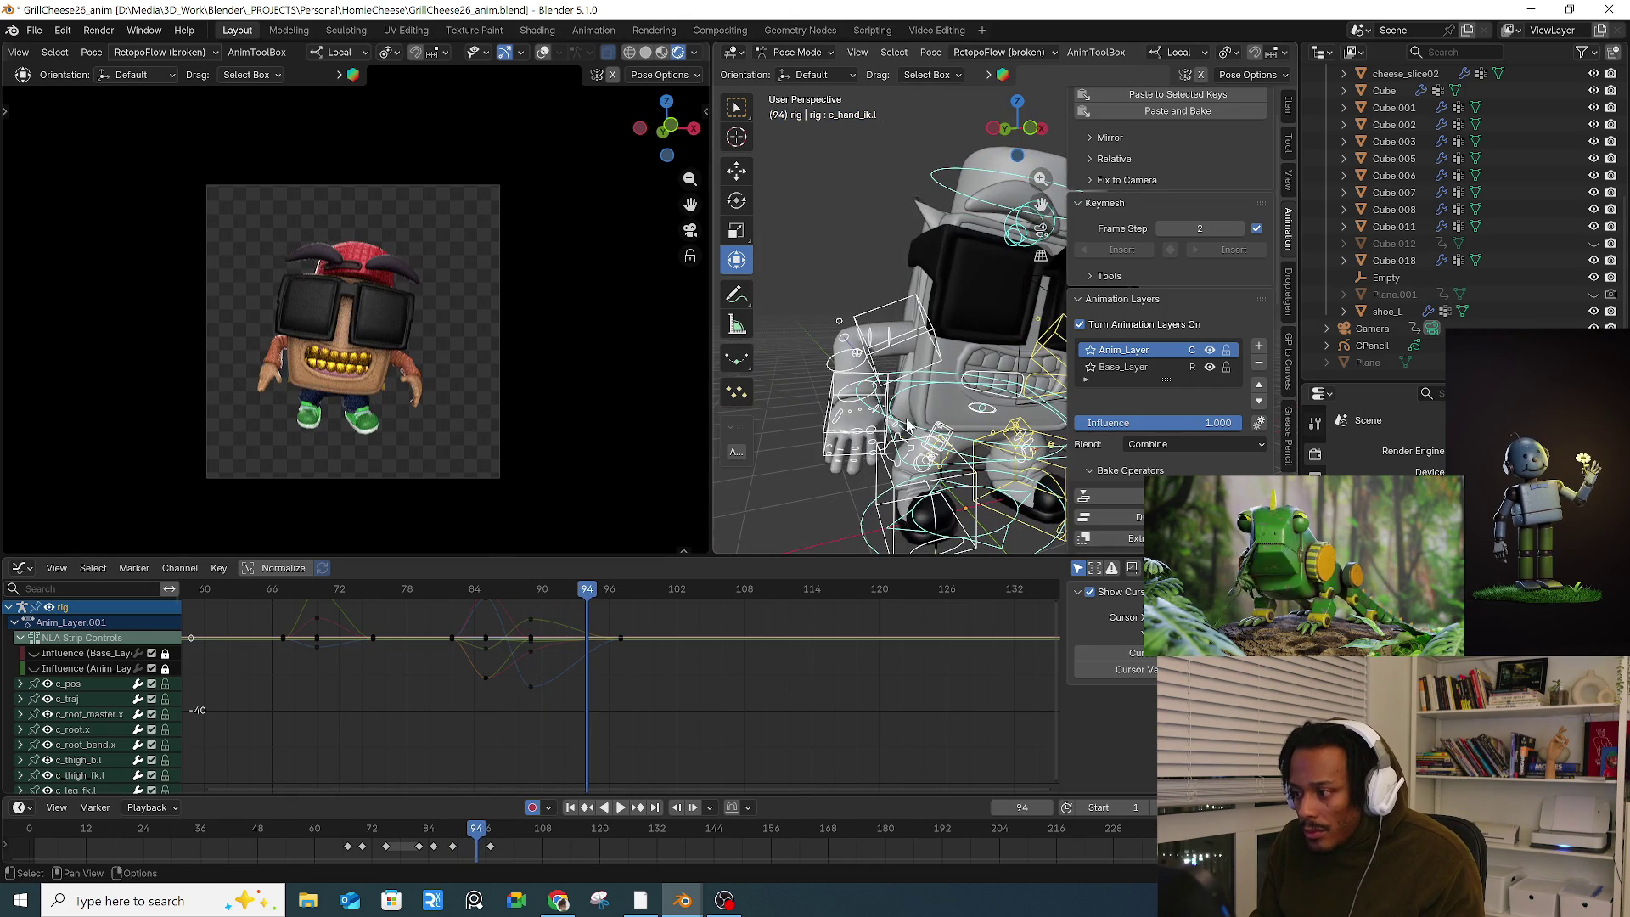
click(840, 405)
key(g)
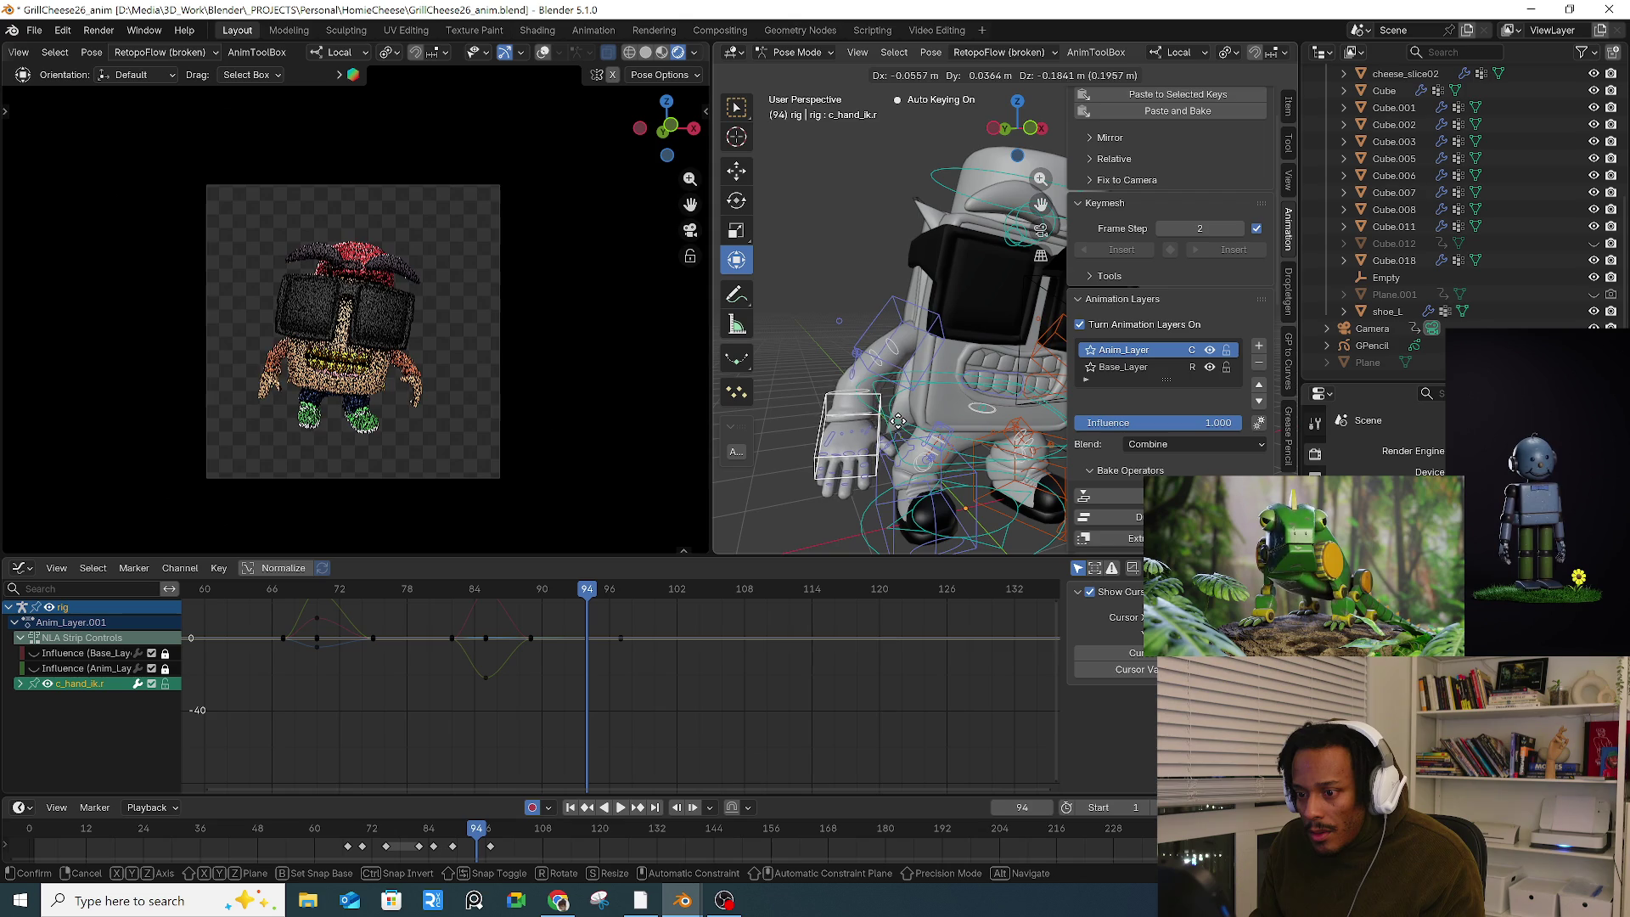
mouse_move(872, 356)
middle_down()
mouse_move(861, 365)
mouse_move(920, 357)
middle_up()
click(859, 365)
key(g)
click(859, 363)
key(g)
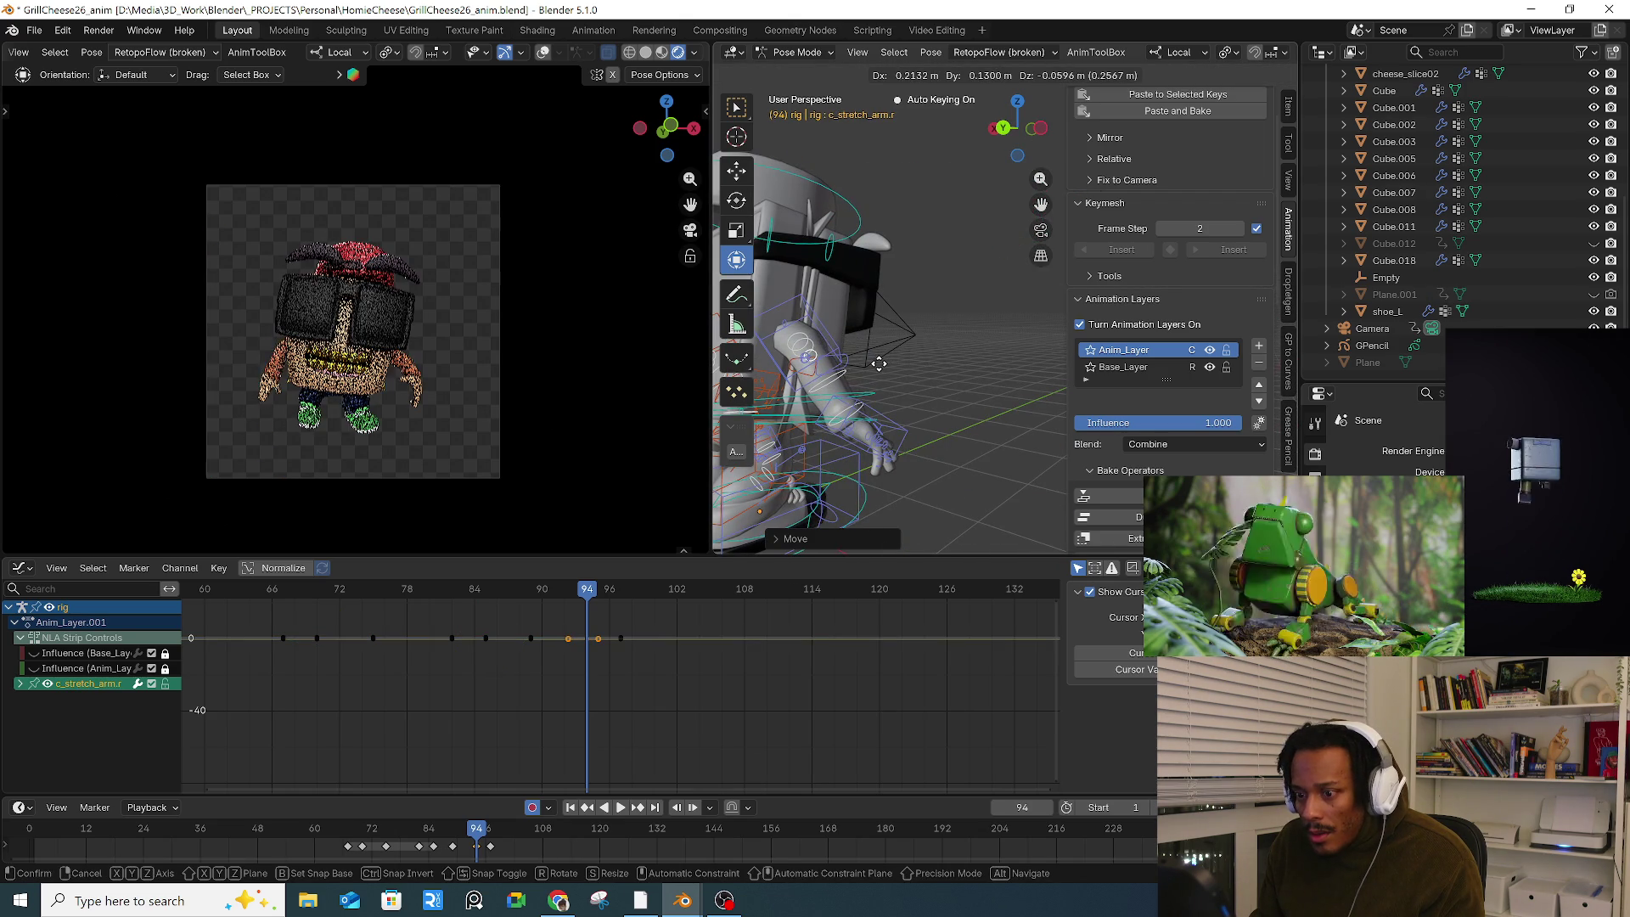
click(879, 363)
drag(433, 827, 557, 832)
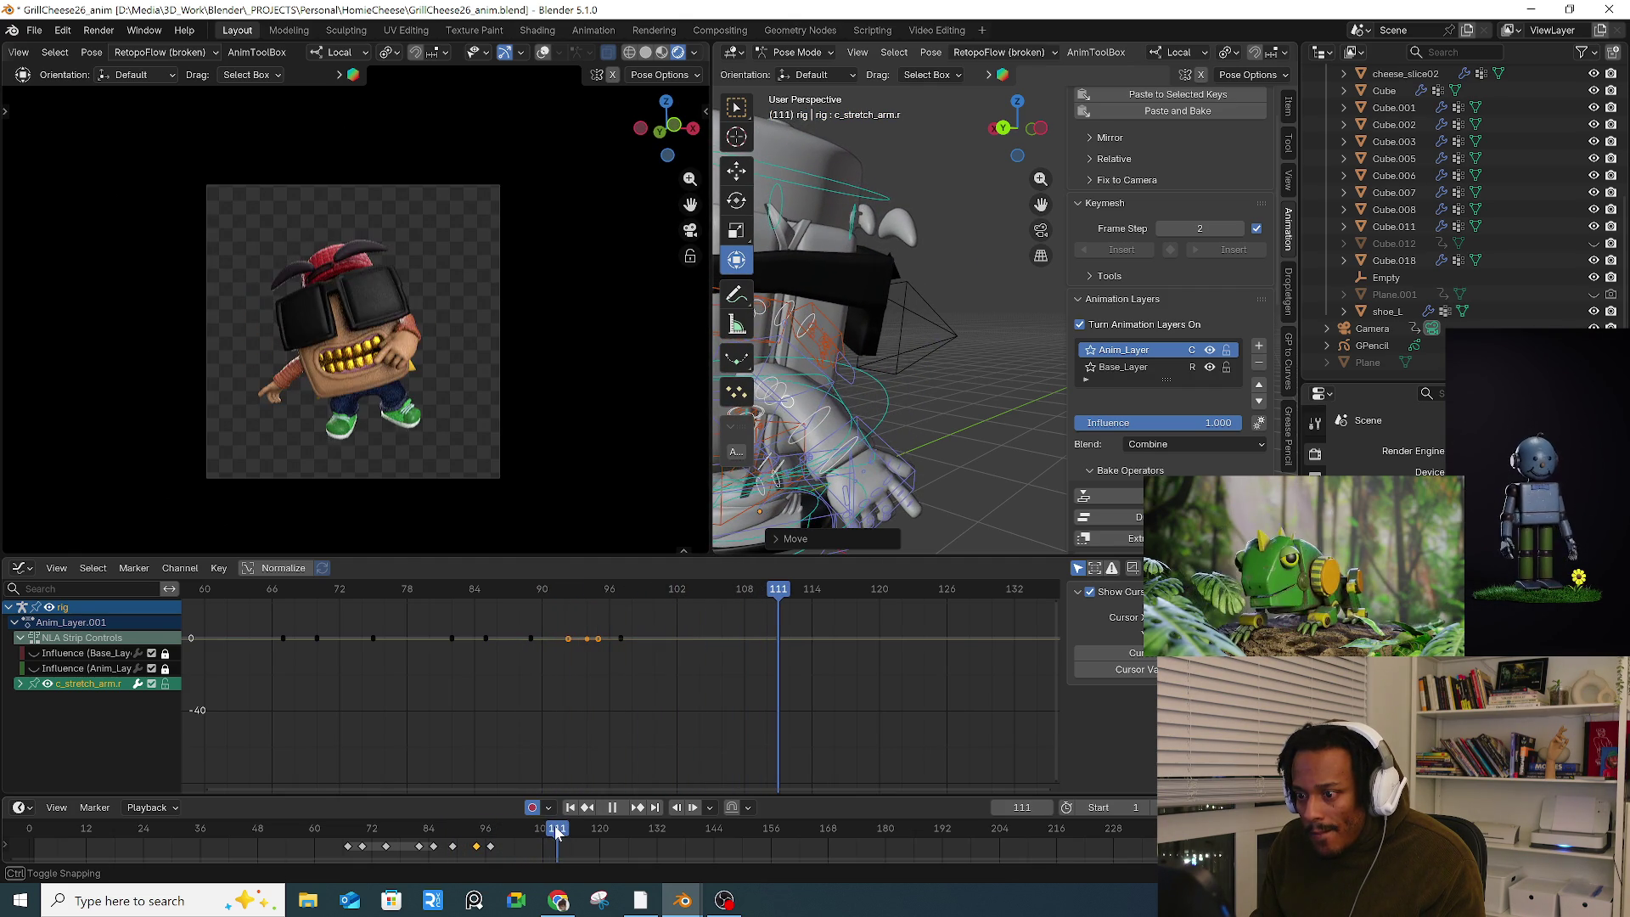
Step: Move the left arm control, trying adjustments to the arm stretch and forearm bend
mouse_move(786, 466)
middle_down()
mouse_move(908, 441)
mouse_move(913, 375)
mouse_move(817, 383)
mouse_move(857, 390)
middle_up()
key(g)
click(908, 435)
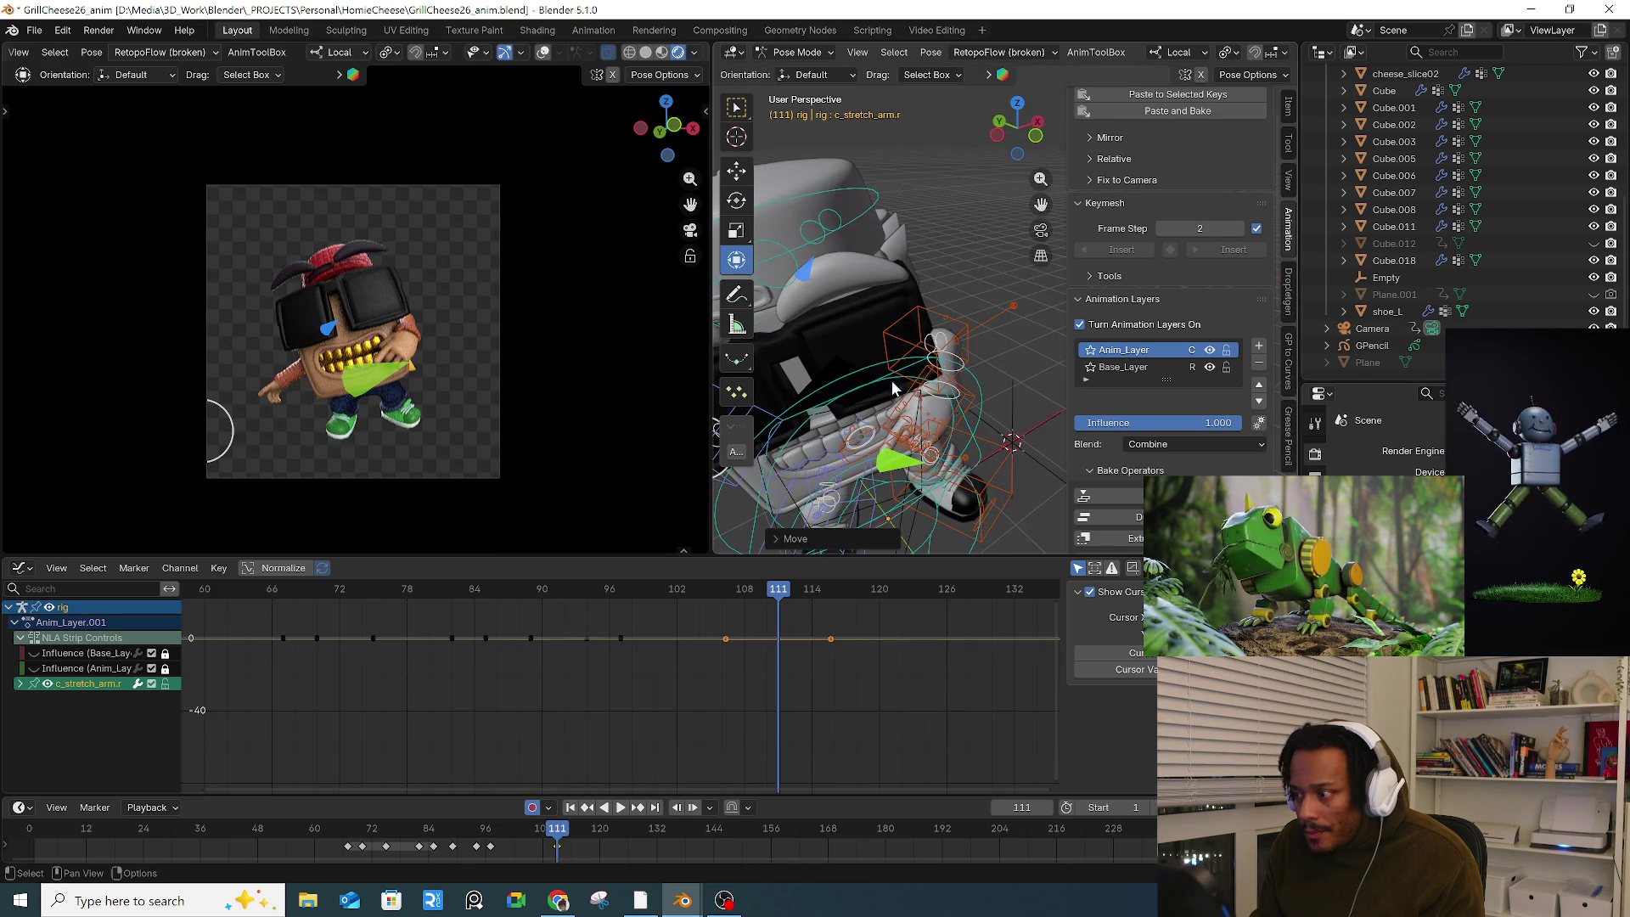
middle_drag(953, 361, 884, 353)
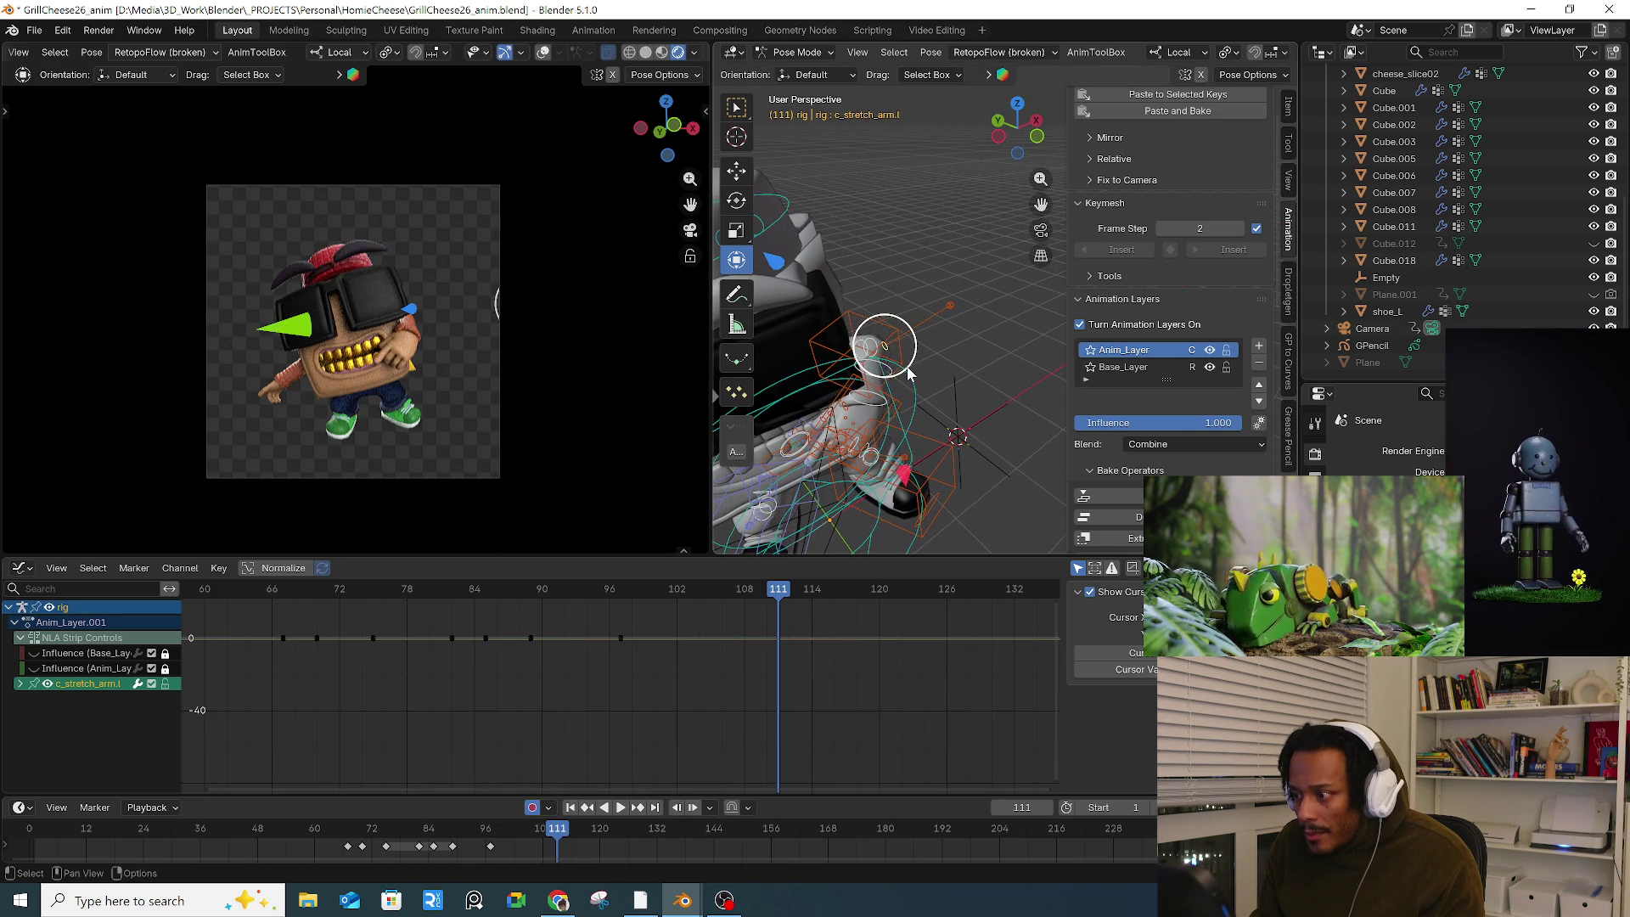
key(g)
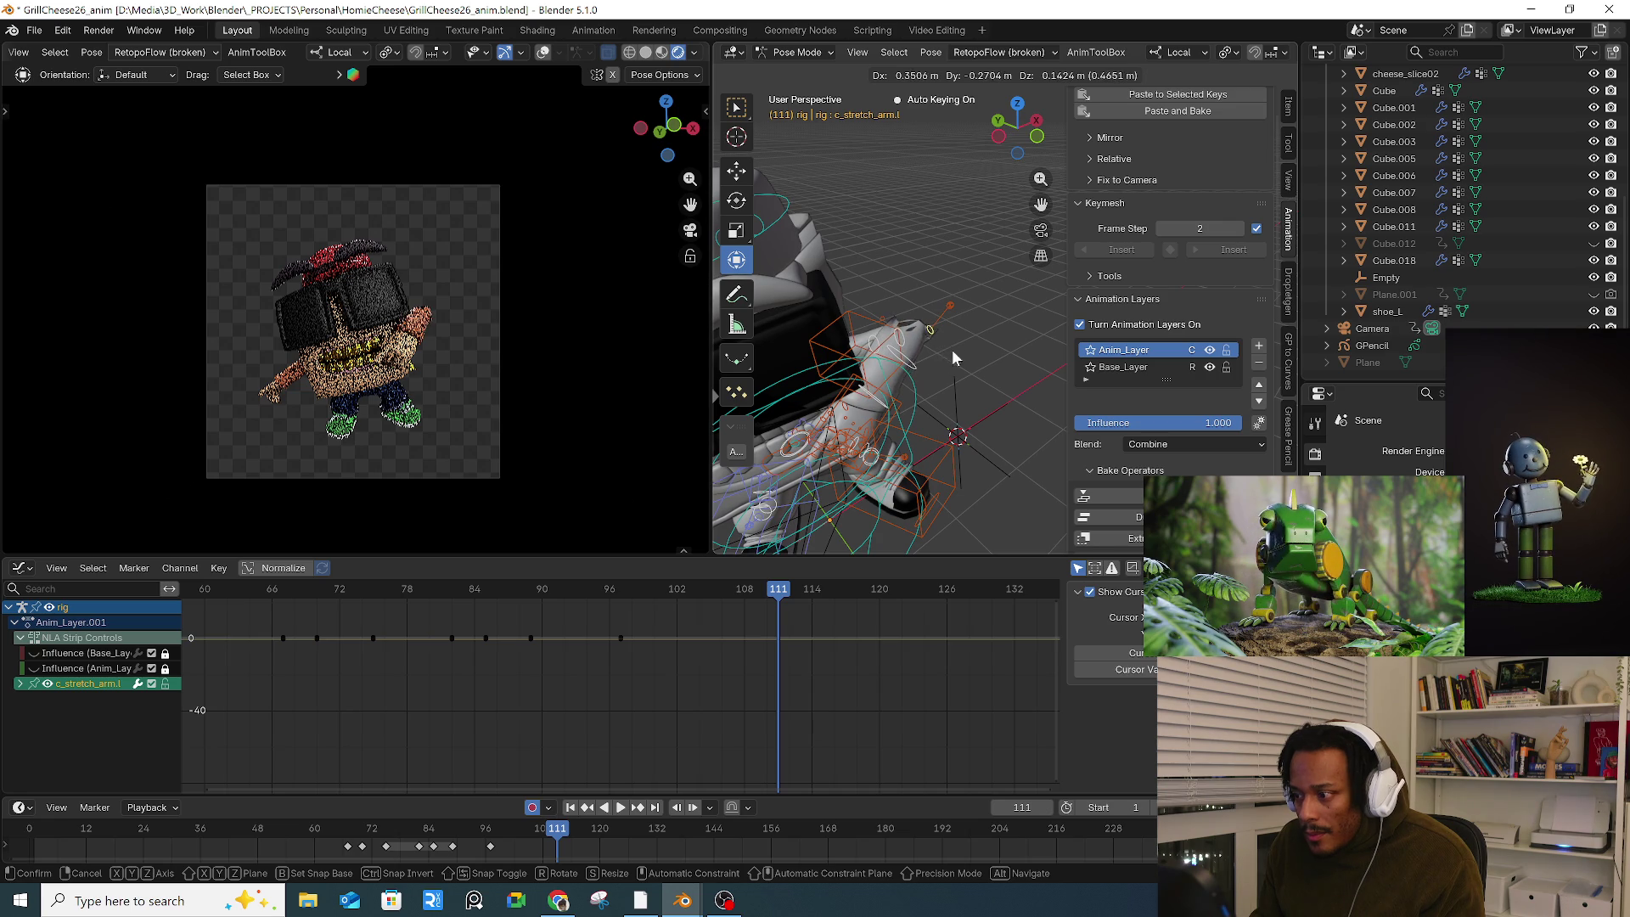
key(Escape)
click(935, 376)
key(g)
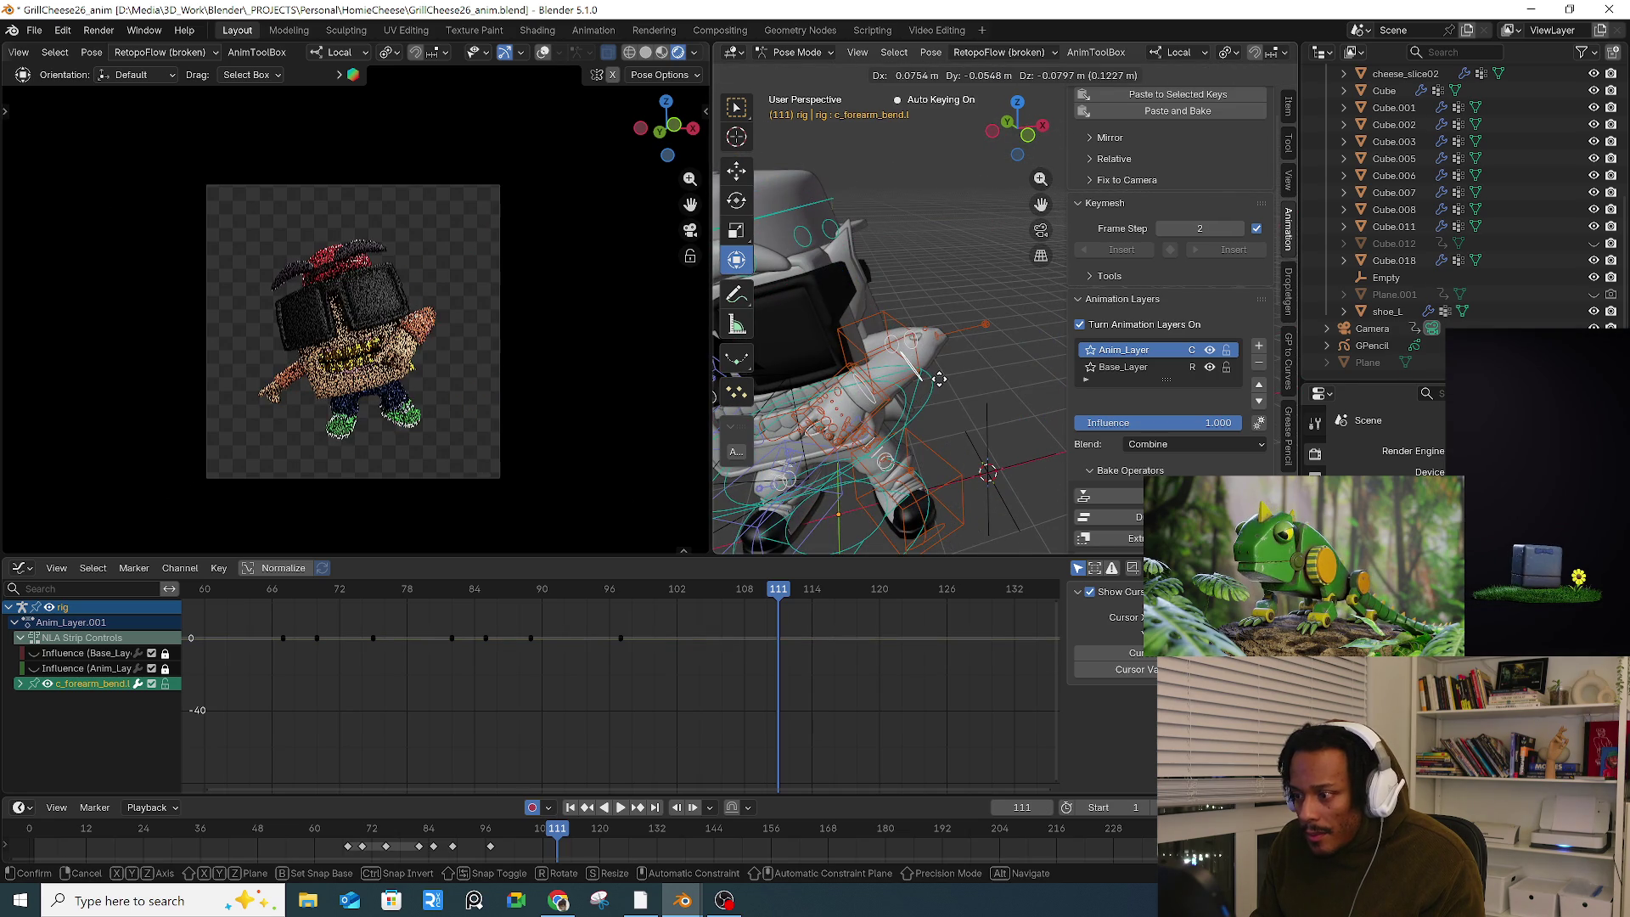
key(Escape)
mouse_move(939, 378)
middle_down()
mouse_move(961, 353)
mouse_move(1022, 353)
mouse_move(925, 373)
mouse_move(1006, 420)
mouse_move(985, 399)
middle_up()
Step: Reposition the left elbow pole and the left arm bend control c_arm_bend.l
click(964, 364)
key(g)
key(Escape)
click(1022, 353)
key(g)
click(1016, 317)
click(1008, 420)
click(980, 321)
key(g)
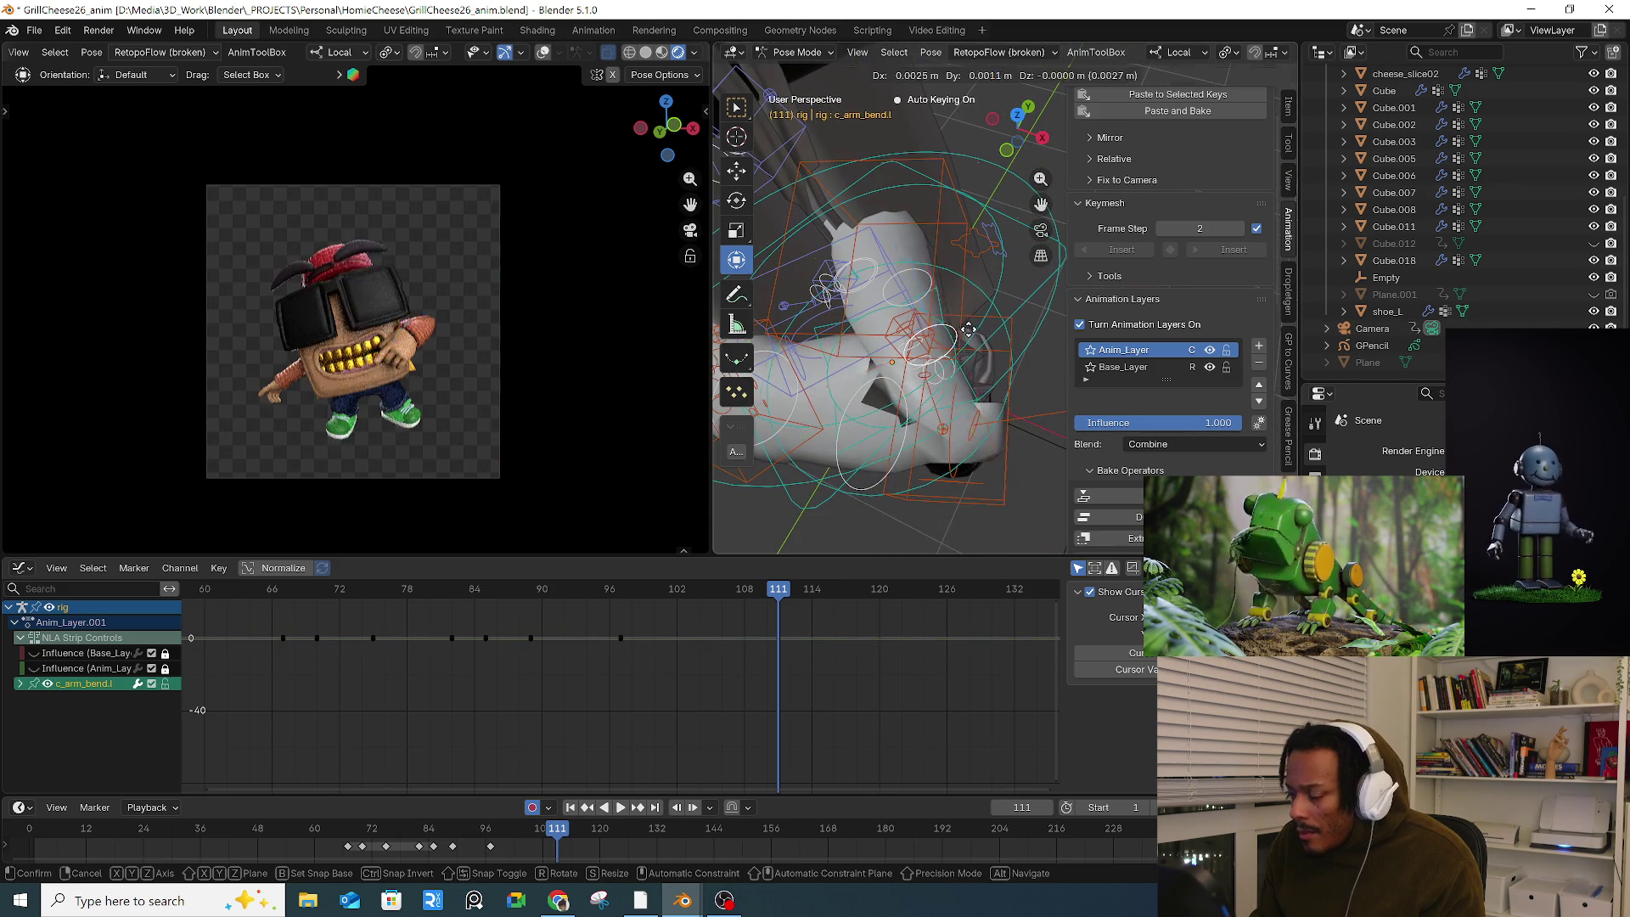
click(986, 323)
mouse_move(987, 322)
middle_down()
mouse_move(908, 395)
mouse_move(942, 348)
mouse_move(1019, 374)
middle_up()
Step: Hide the side panels, then rotate and move the left hand control c_hand_ik.l
key(n)
key(t)
click(953, 346)
key(r)
key(r)
click(1066, 420)
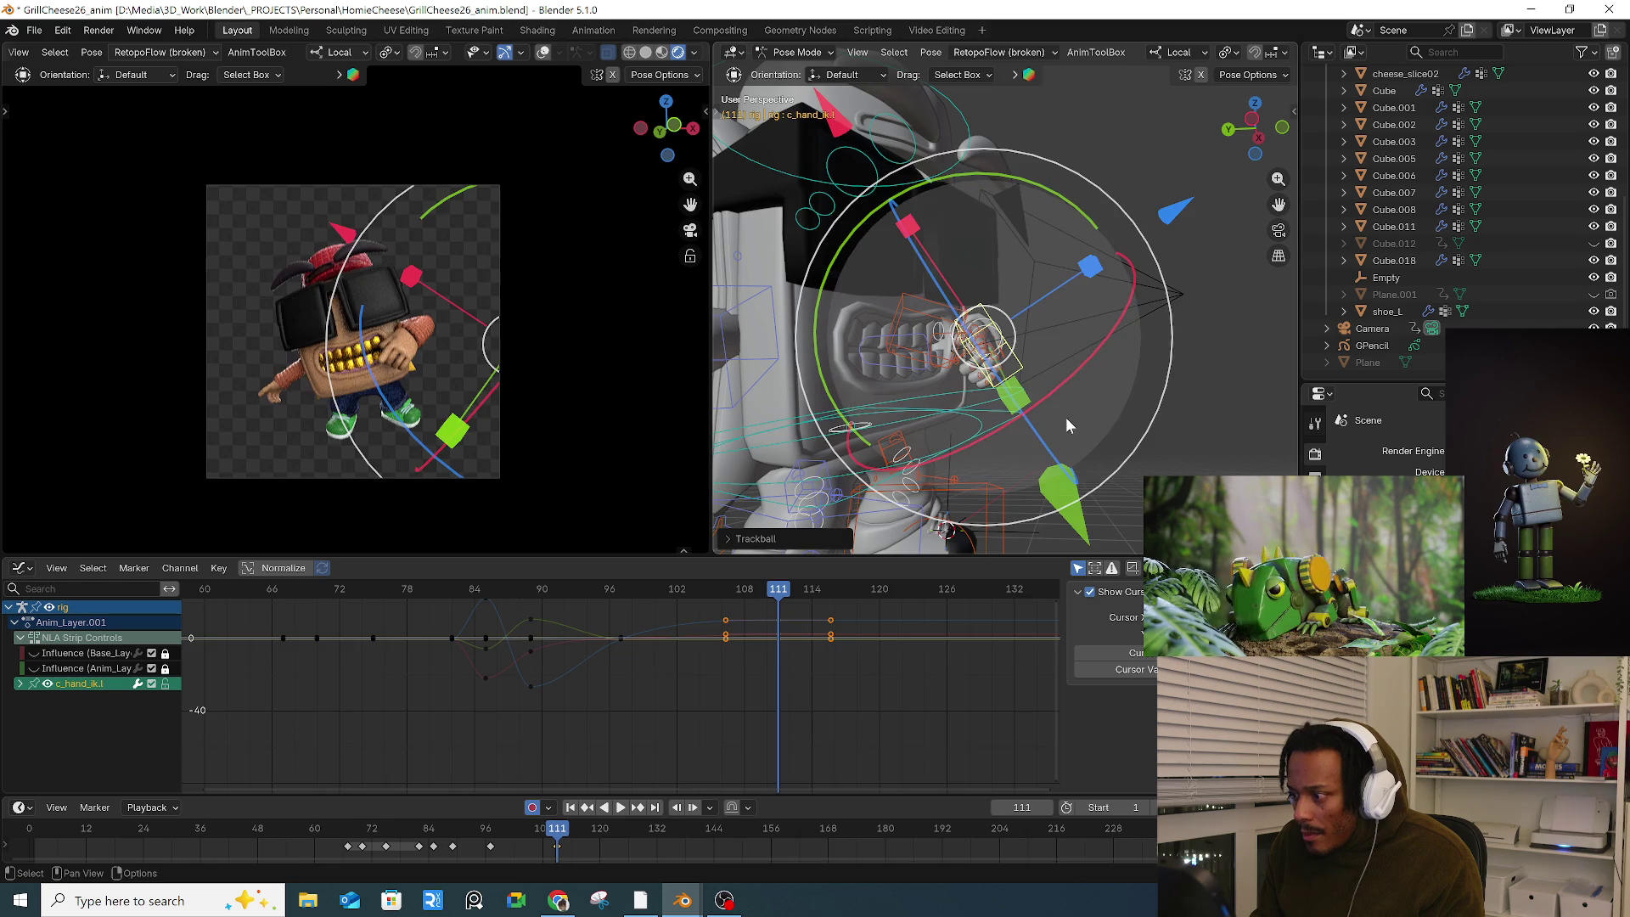
key(g)
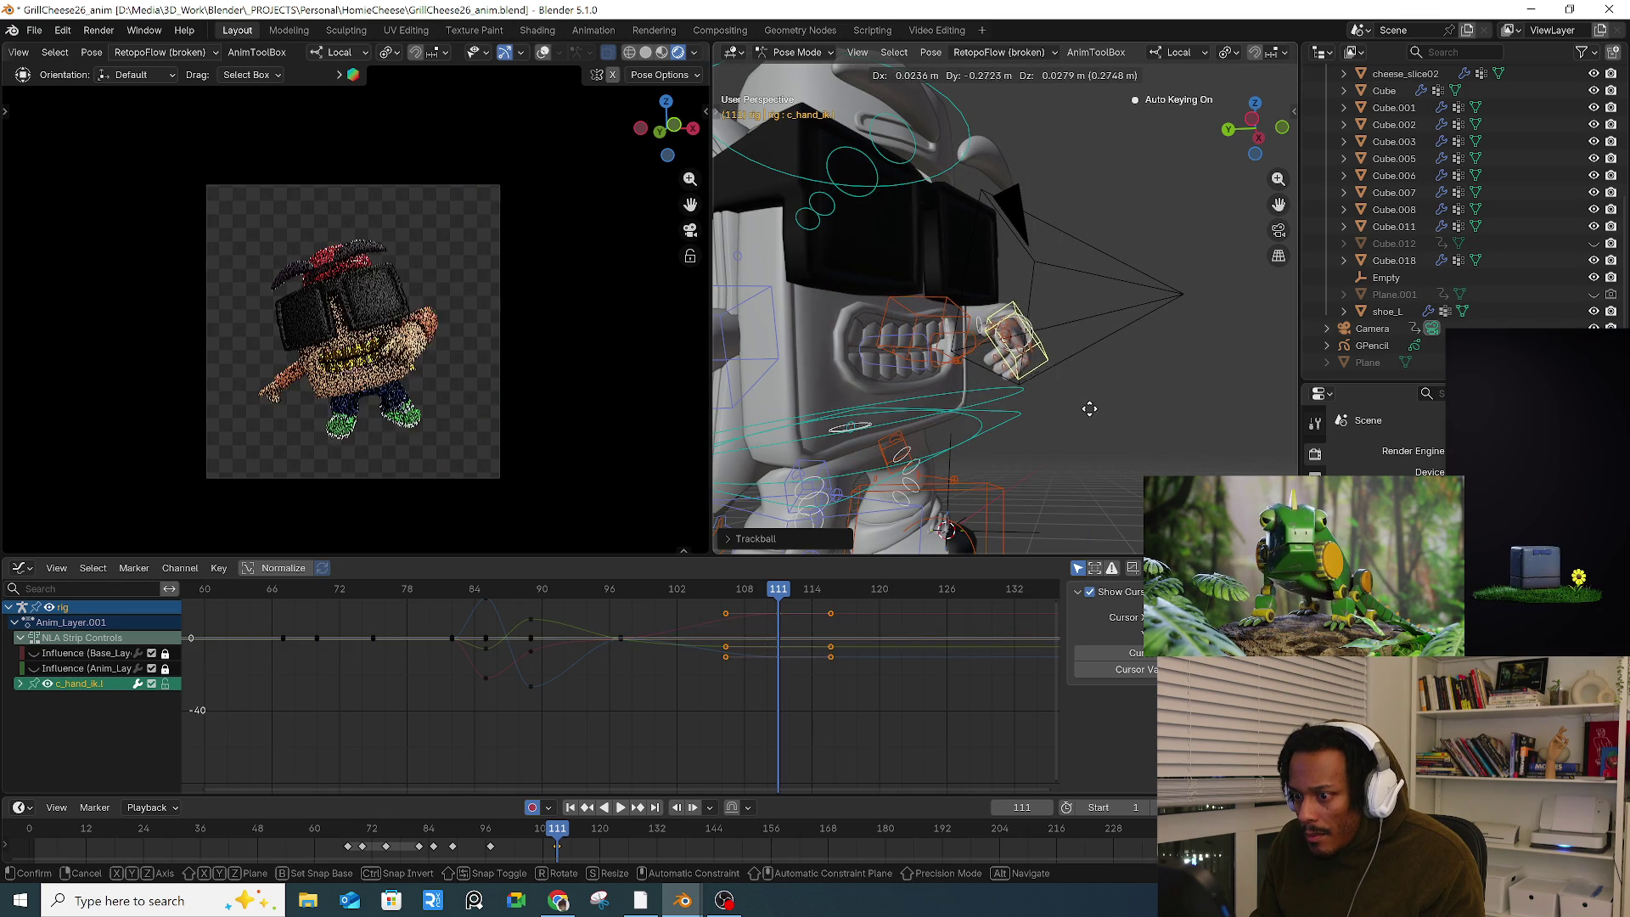
click(1092, 409)
mouse_move(1087, 408)
middle_down()
mouse_move(1112, 417)
mouse_move(1027, 432)
middle_up()
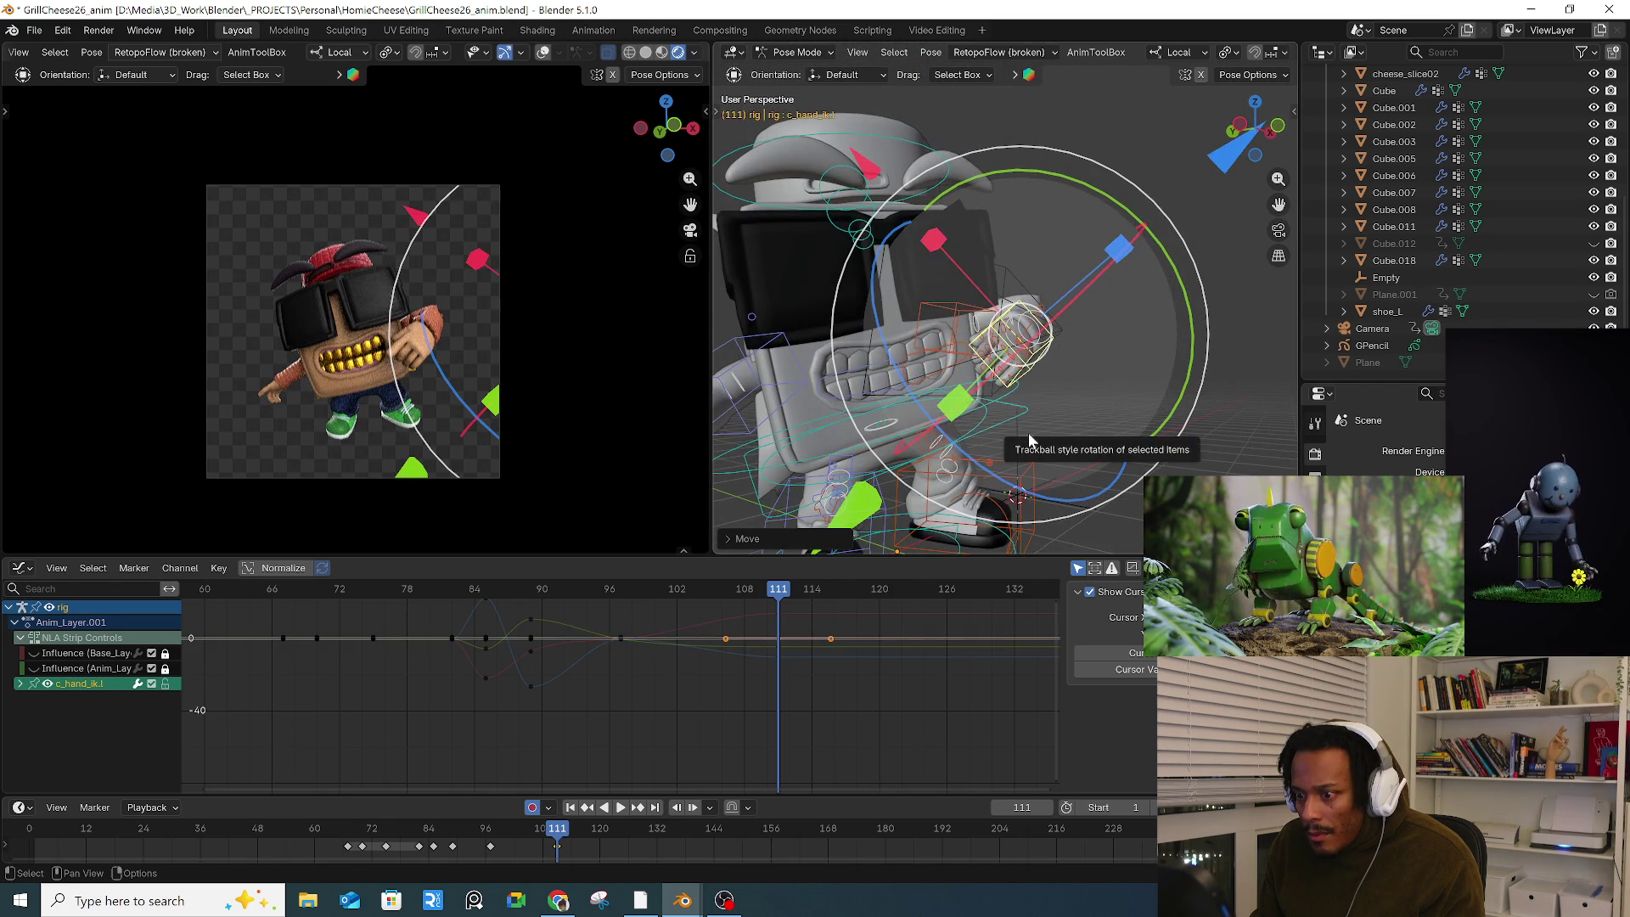
Step: Key all bones at frame 111, adjust the key timing, and key the hand at frame 123
key(a)
key(KP_Decimal)
key(i)
drag(509, 830, 560, 830)
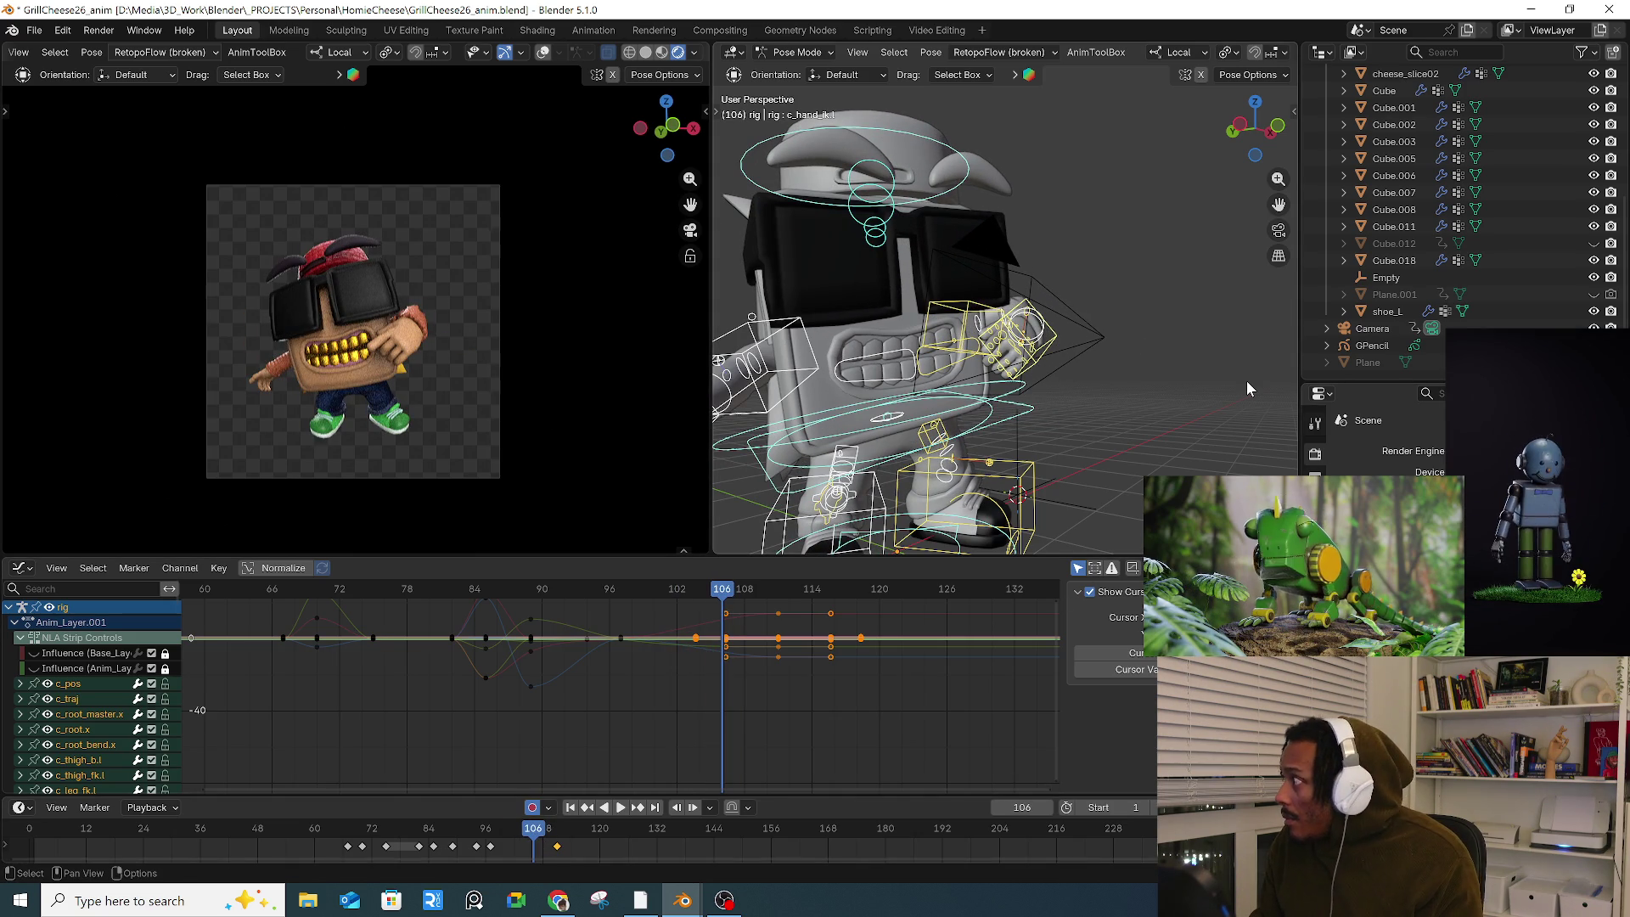
key(n)
scroll(1158, 434, down, 4)
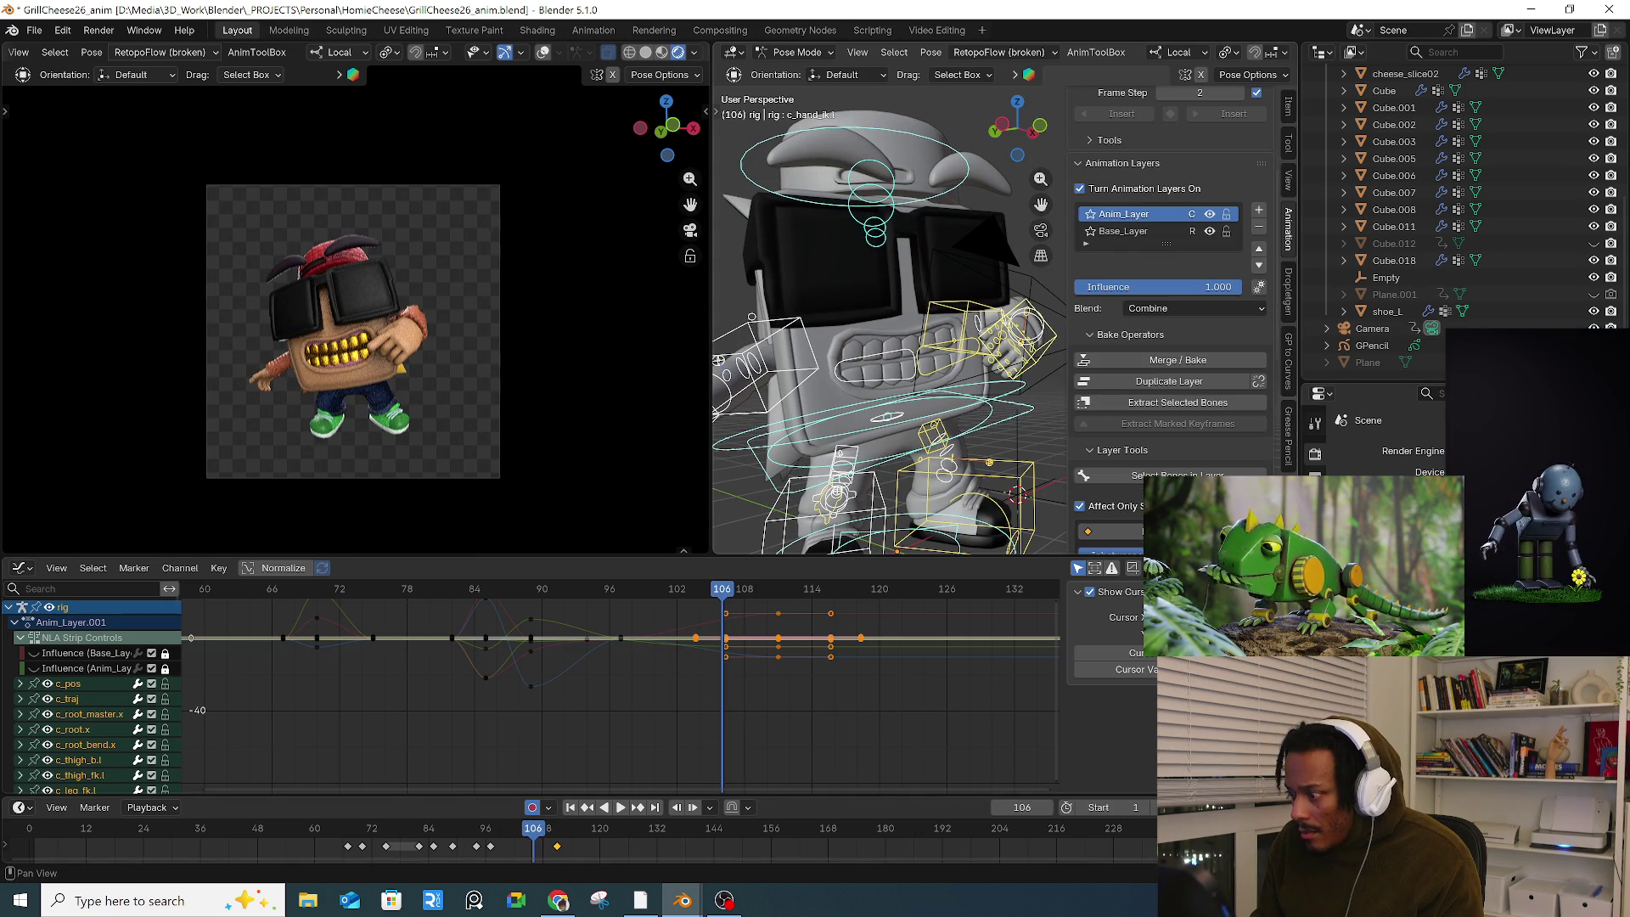
key(ctrl+z)
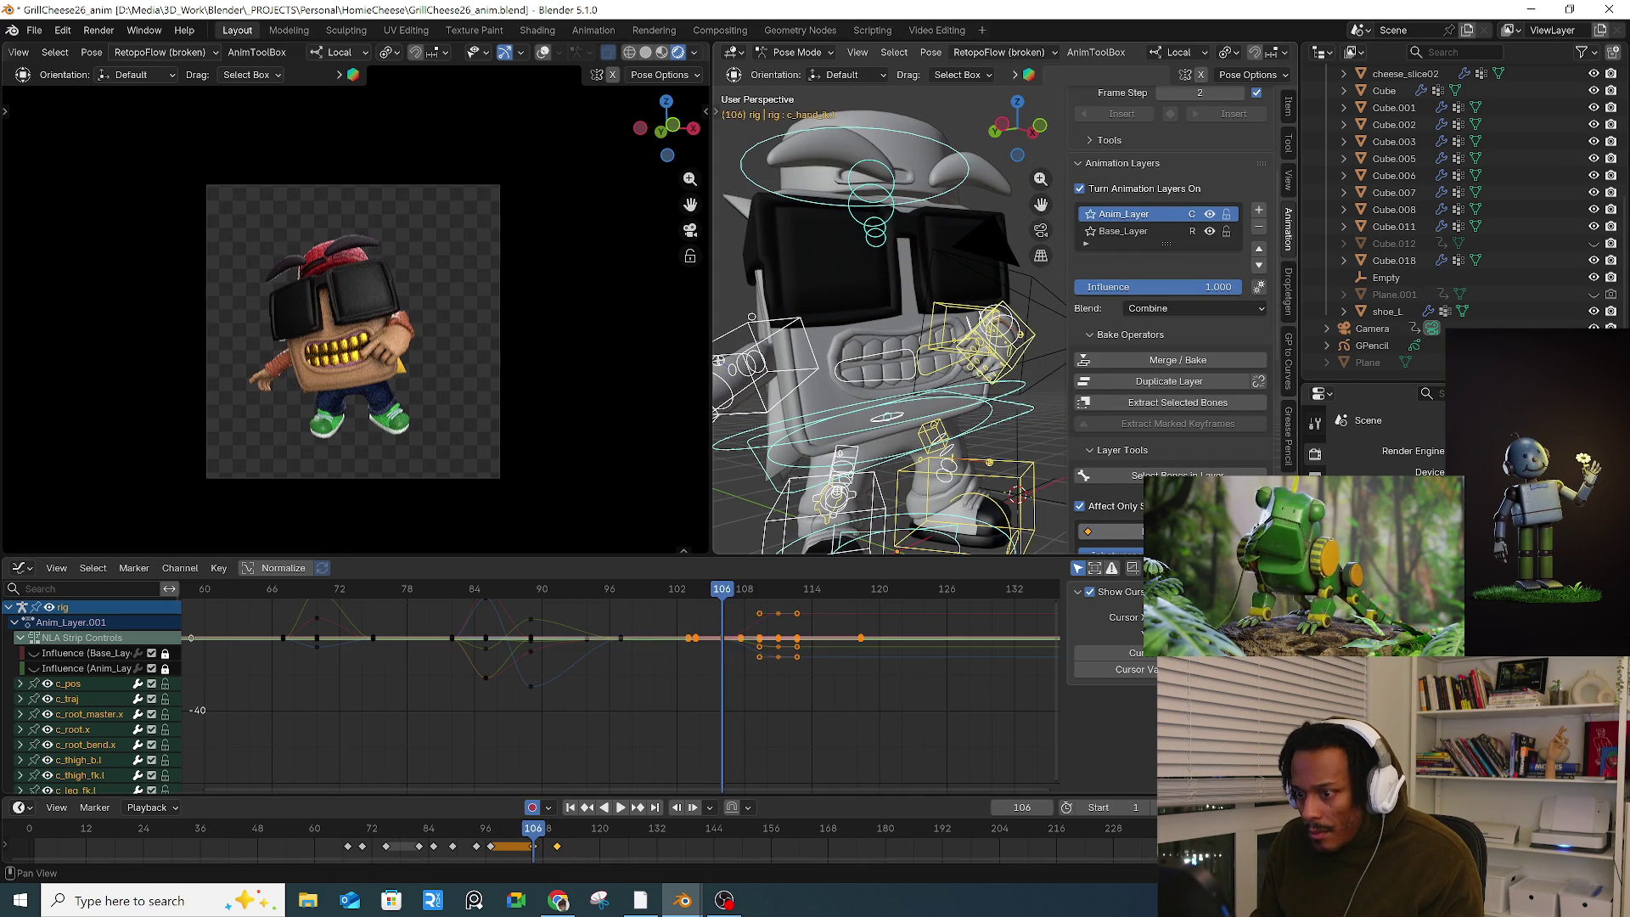
key(ctrl+z)
mouse_move(511, 852)
mouse_down()
mouse_move(499, 845)
mouse_move(538, 832)
mouse_move(613, 840)
mouse_up()
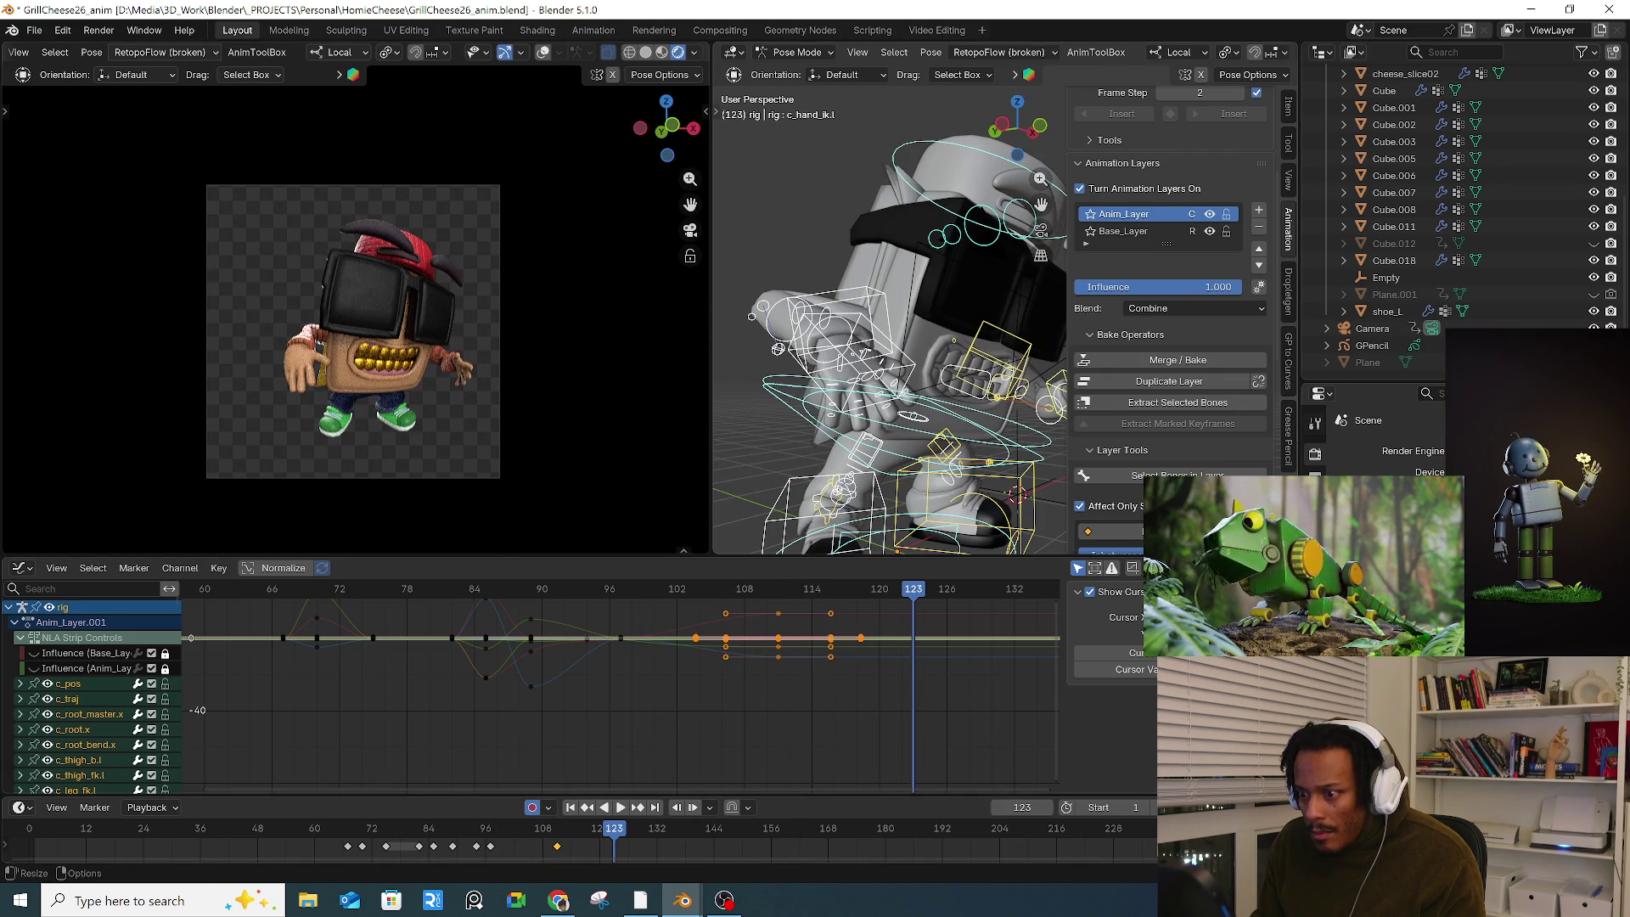
key(ctrl+v)
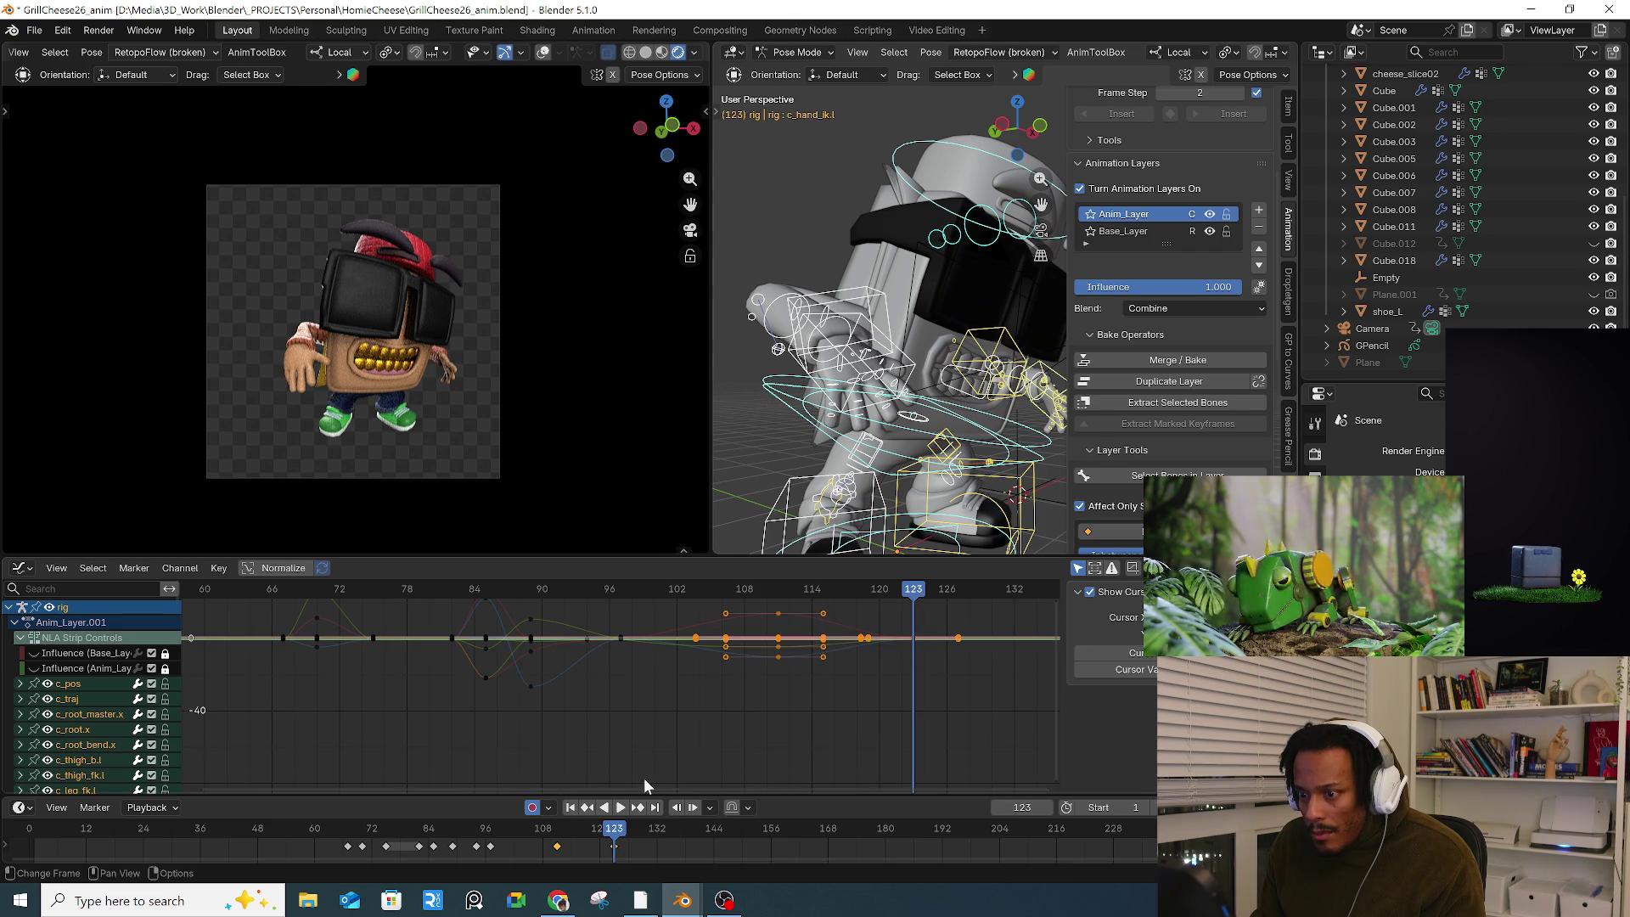
Step: Copy the frame-111 key and paste it at frame 120 in the timeline
drag(556, 833, 600, 834)
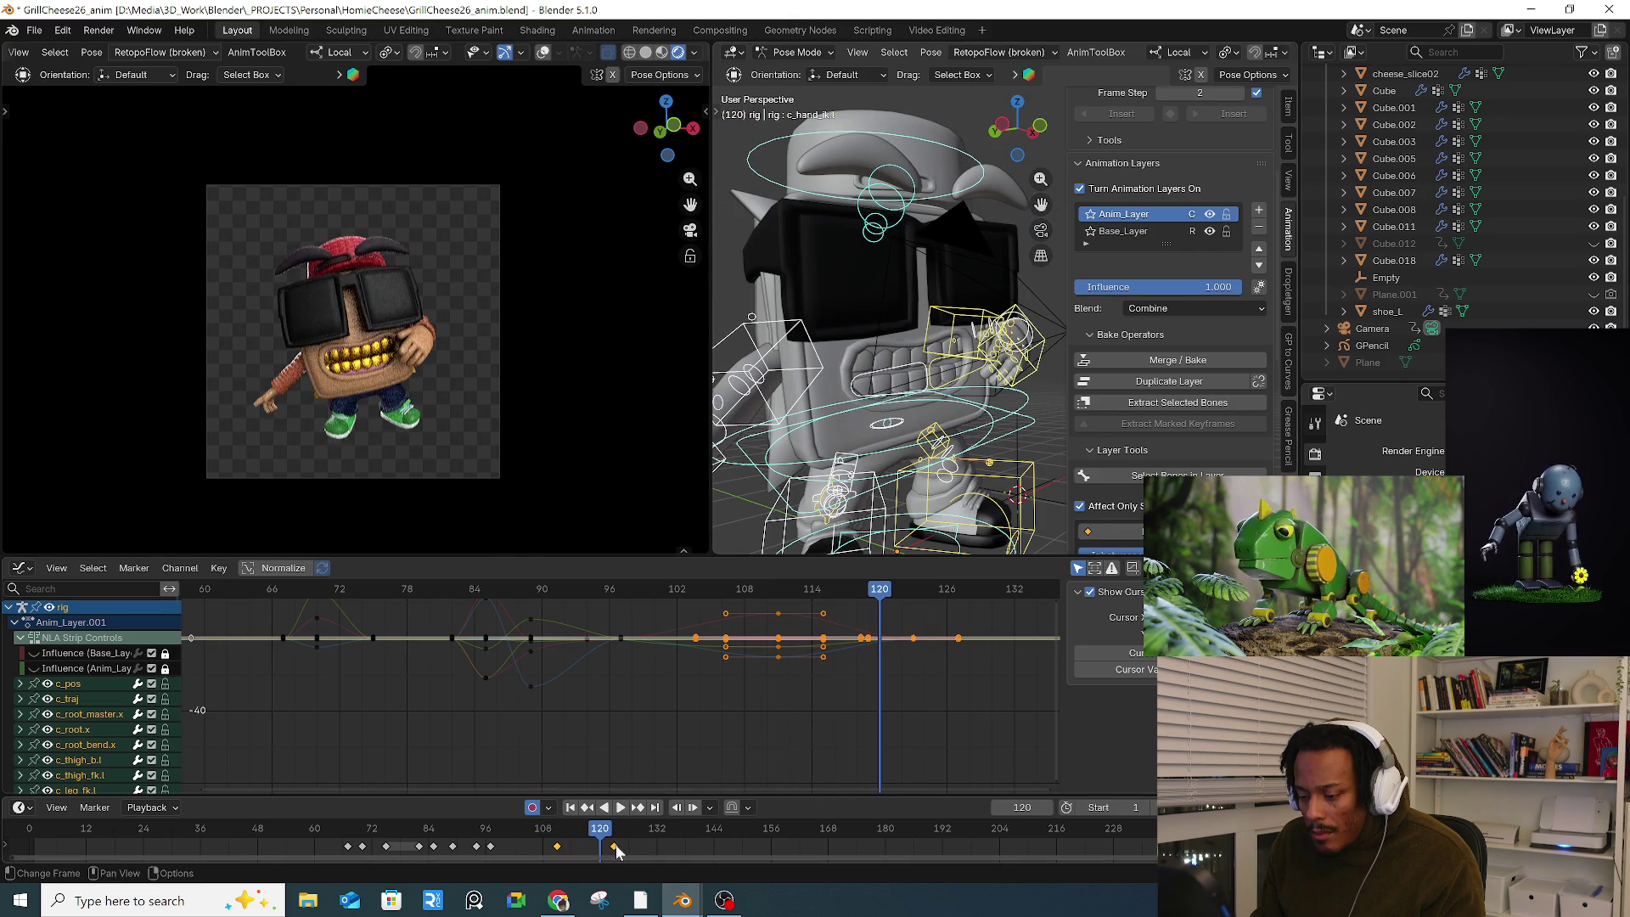
key(g)
right_click(634, 845)
click(648, 843)
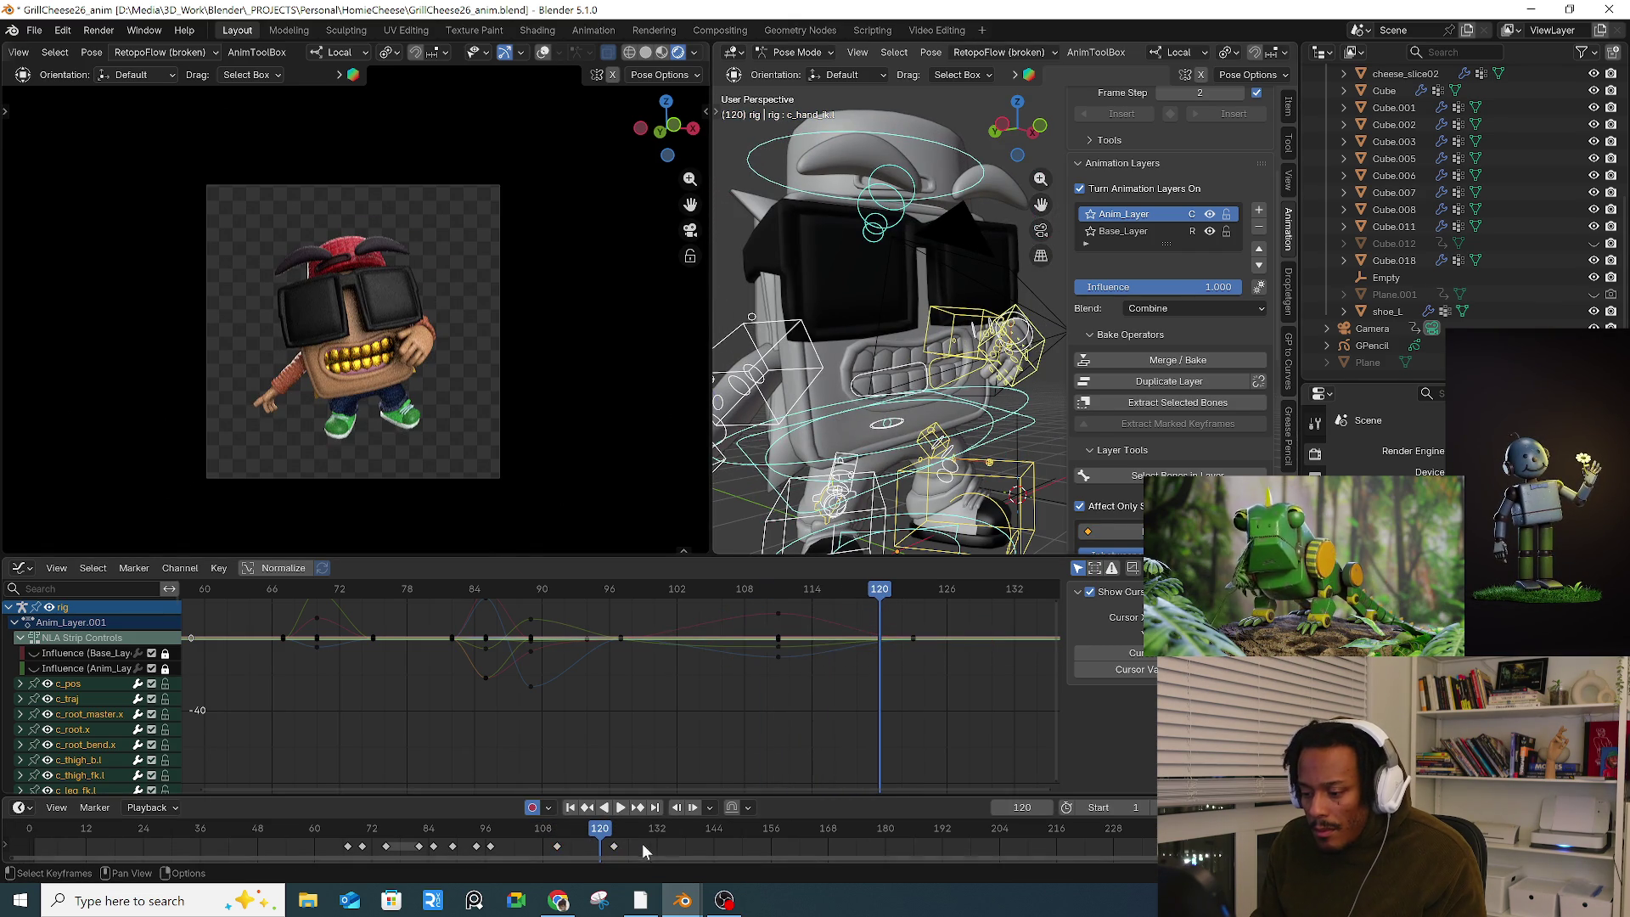
click(557, 846)
key(ctrl+v)
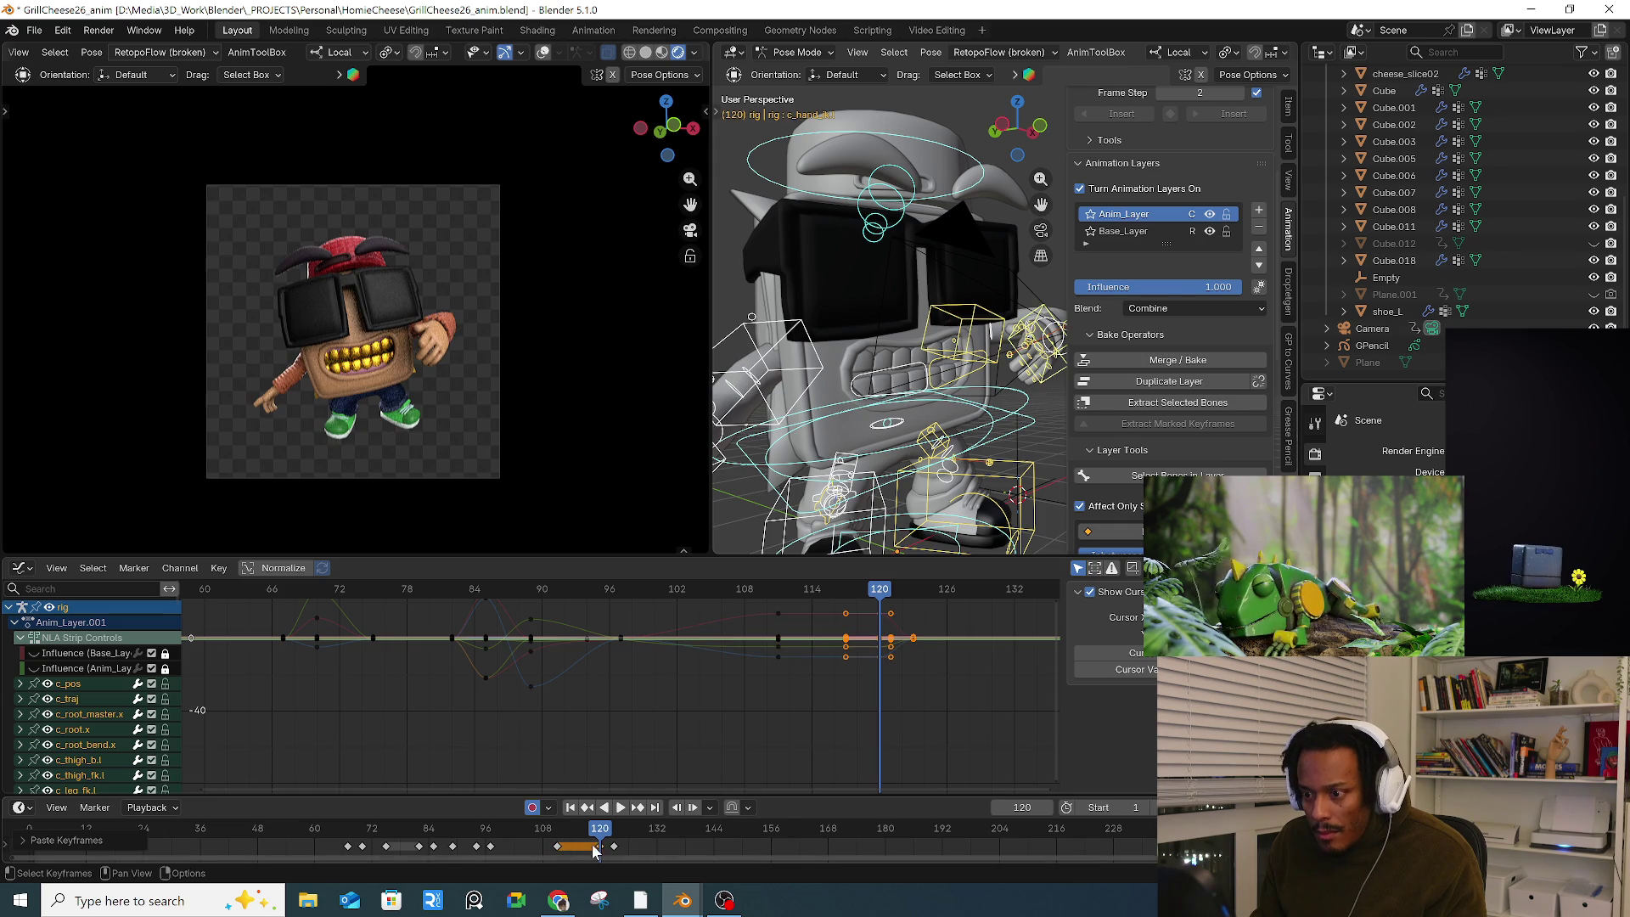
drag(567, 839, 638, 836)
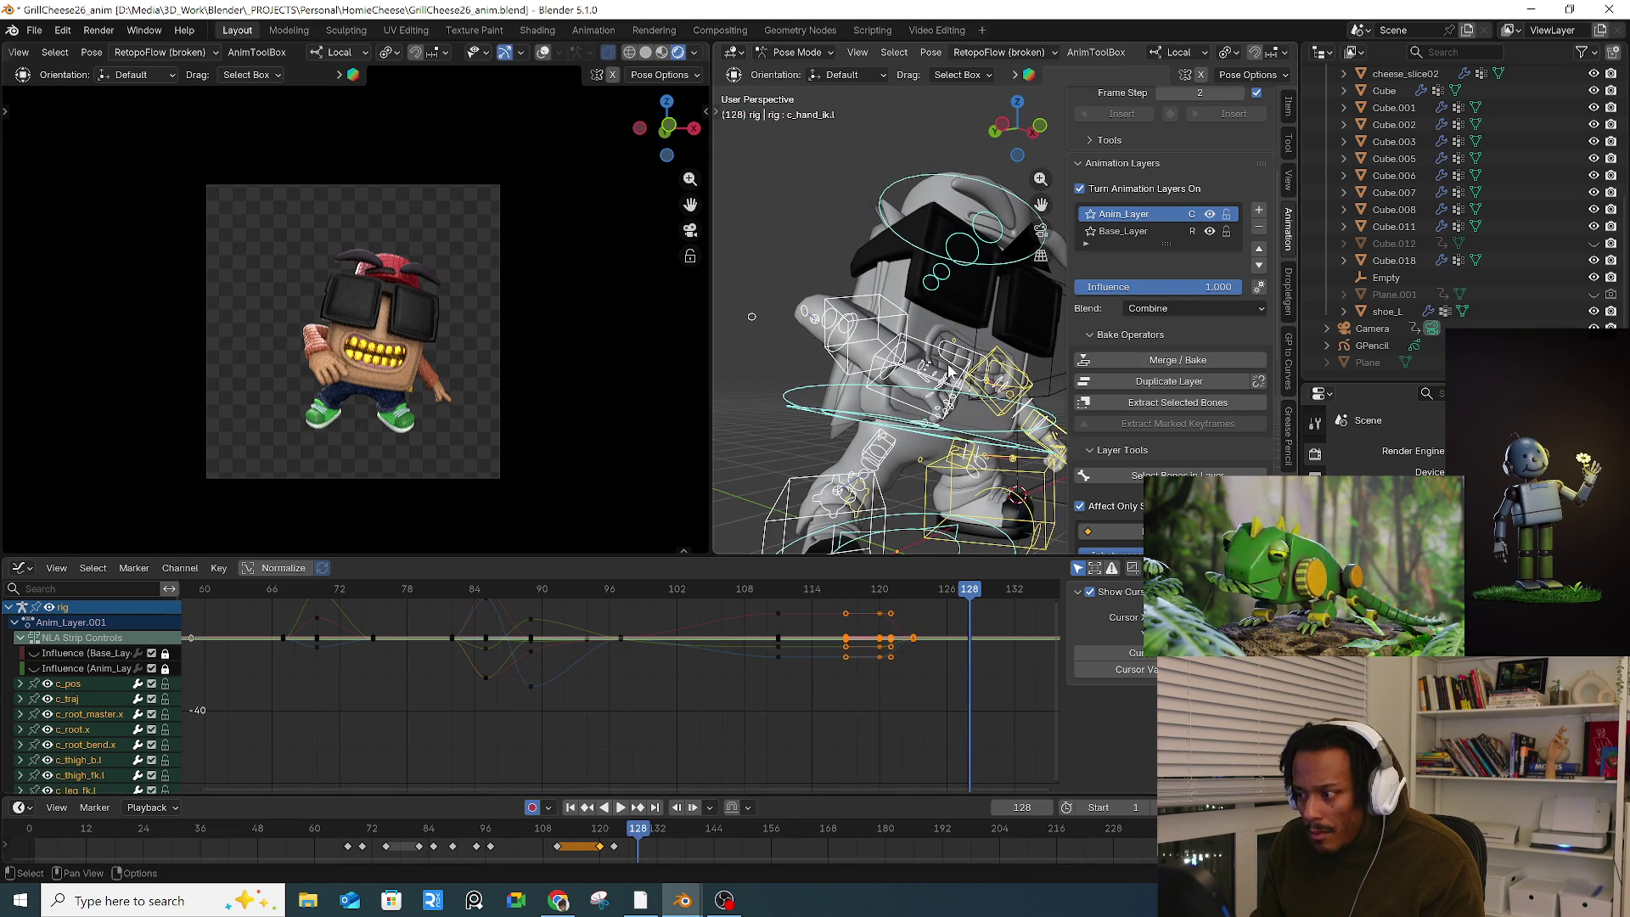
Step: At frame 128, rotate c_hand_ik.r freely and twist it around its local Y axis
middle_drag(836, 459, 863, 422)
click(860, 416)
mouse_move(874, 412)
mouse_down()
mouse_move(964, 411)
mouse_move(935, 384)
mouse_up()
key(r)
key(r)
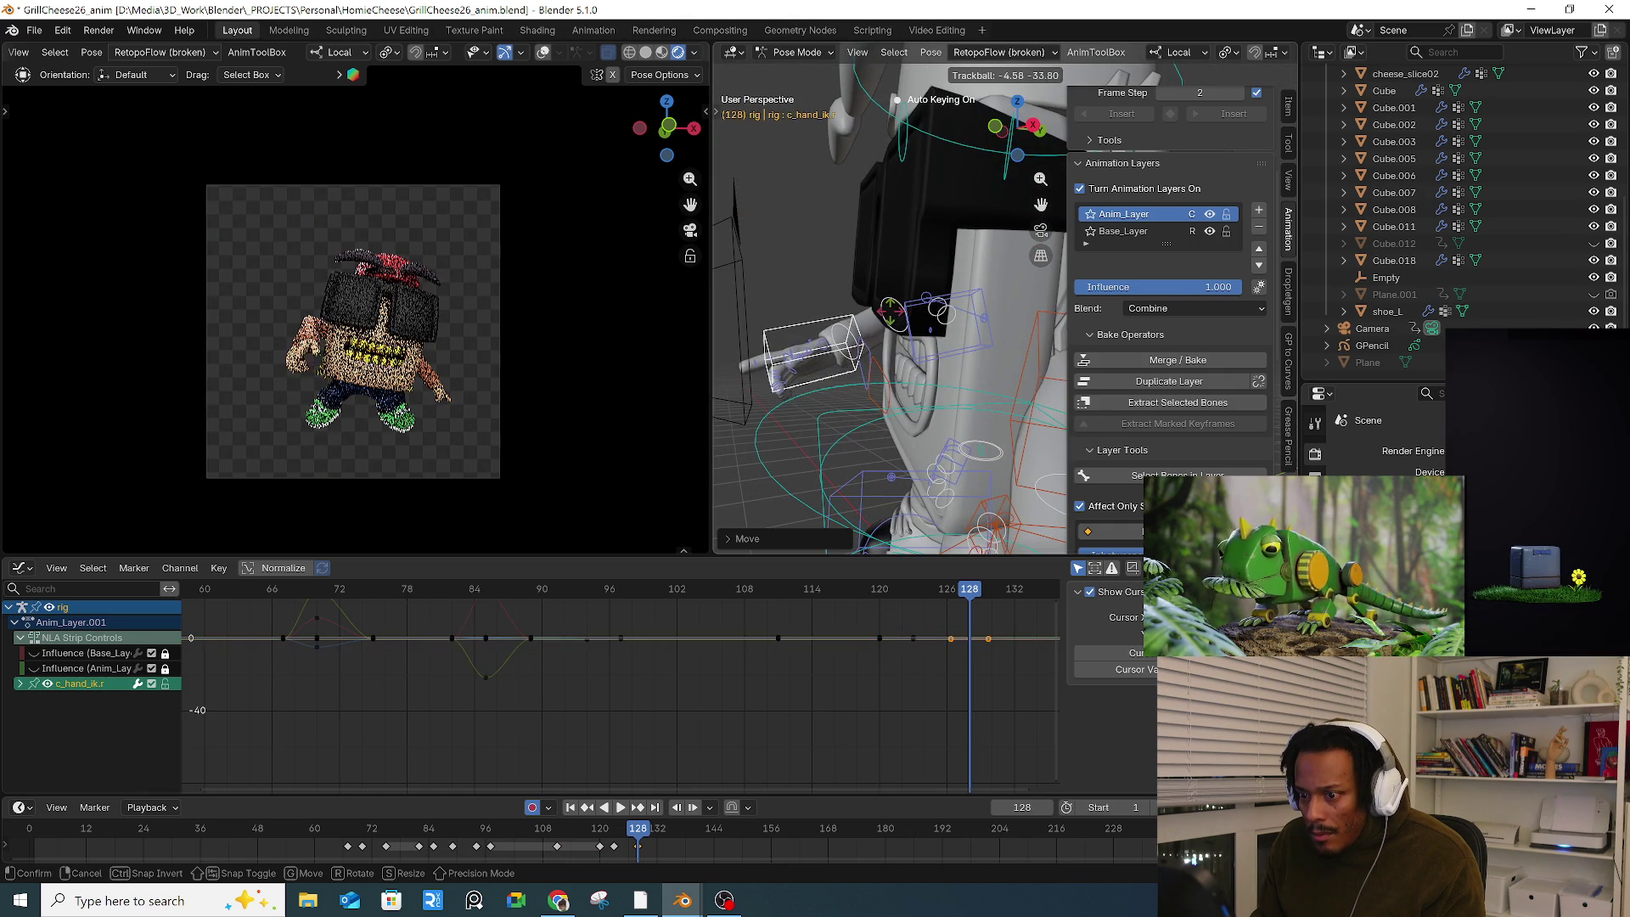
click(883, 365)
mouse_move(883, 365)
middle_down()
mouse_move(942, 335)
mouse_move(913, 365)
middle_up()
key(r)
key(y)
click(954, 307)
key(r)
key(r)
click(849, 429)
mouse_move(849, 429)
middle_down()
mouse_move(874, 391)
mouse_move(849, 393)
middle_up()
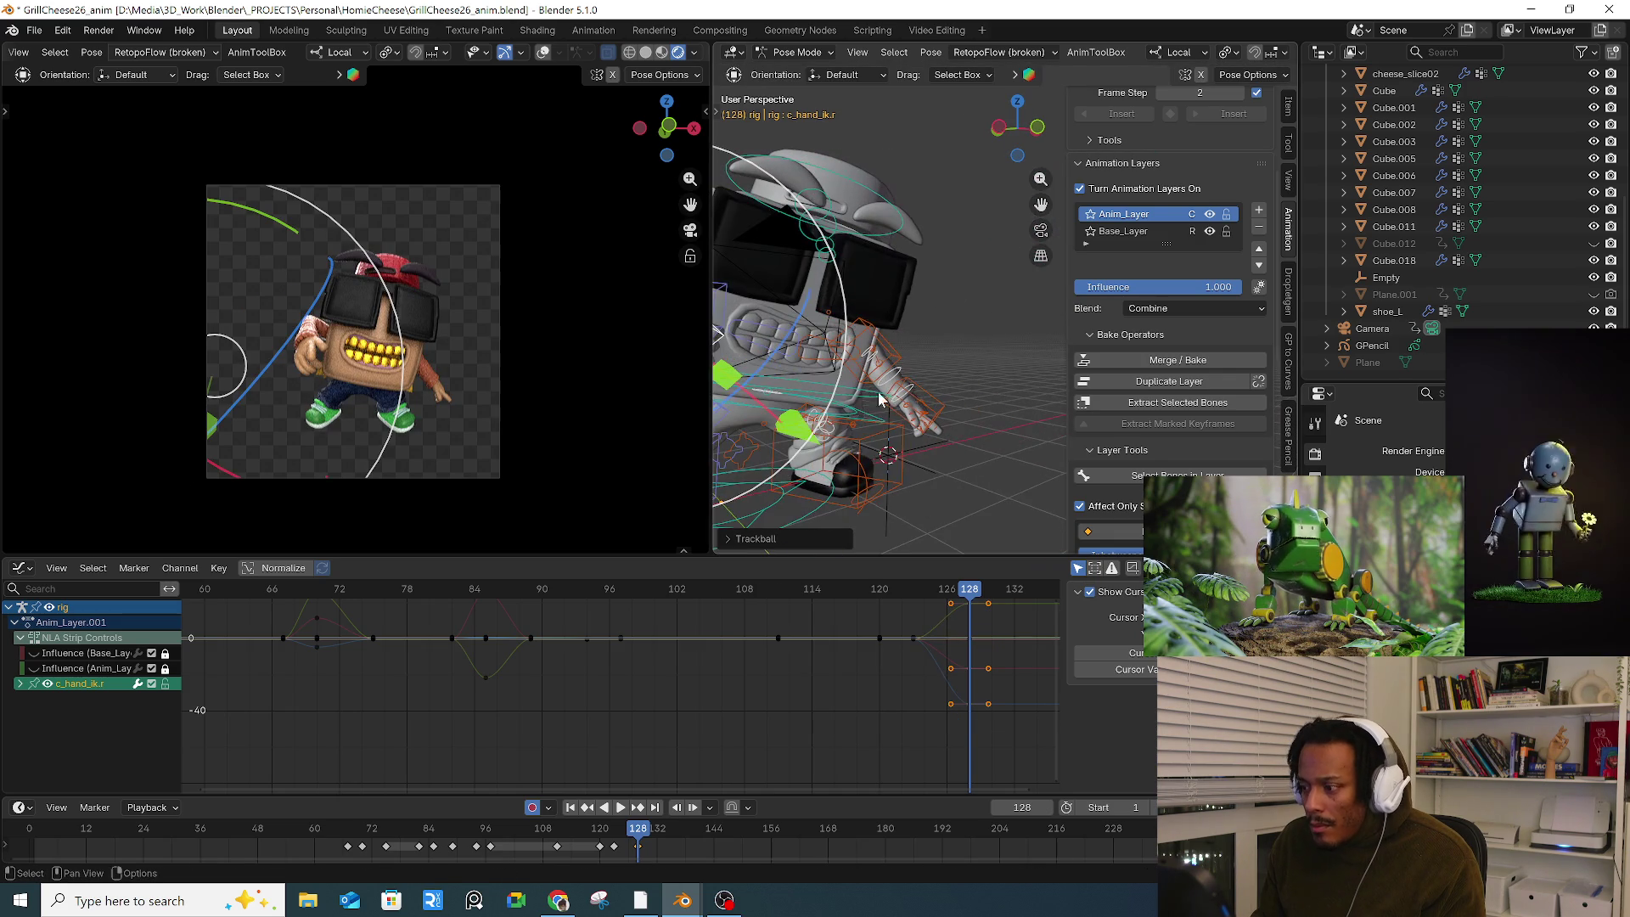
Step: Twist c_hand_ik.l twice around its local Y axis, then scrub to review the motion
click(931, 399)
key(r)
key(y)
key(y)
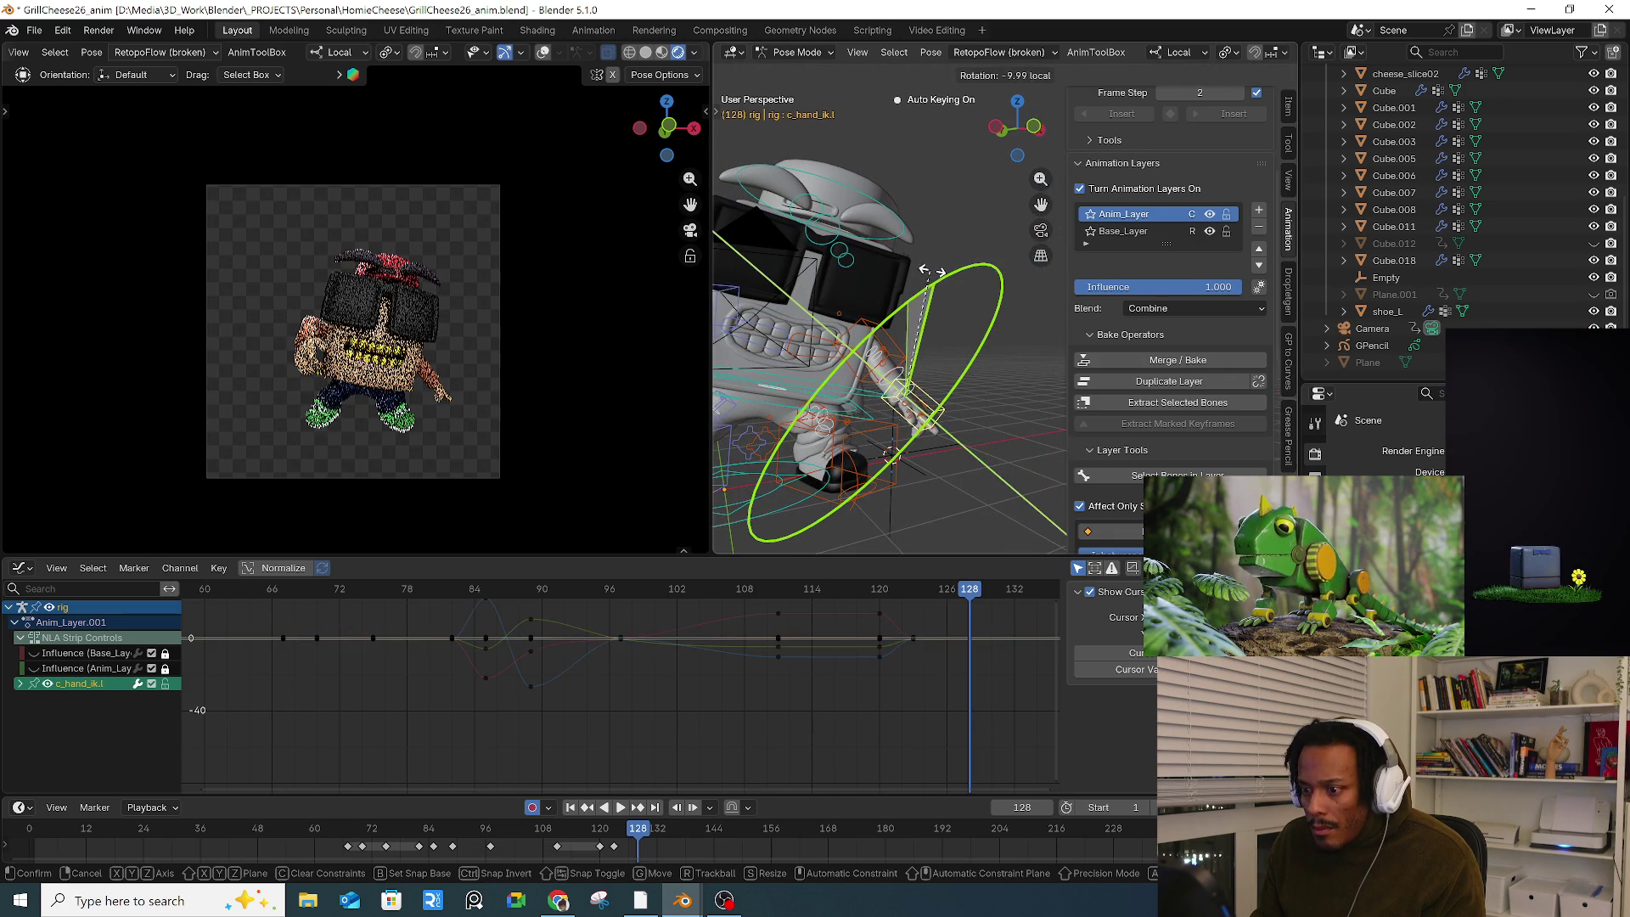
click(1002, 179)
key(r)
key(y)
key(y)
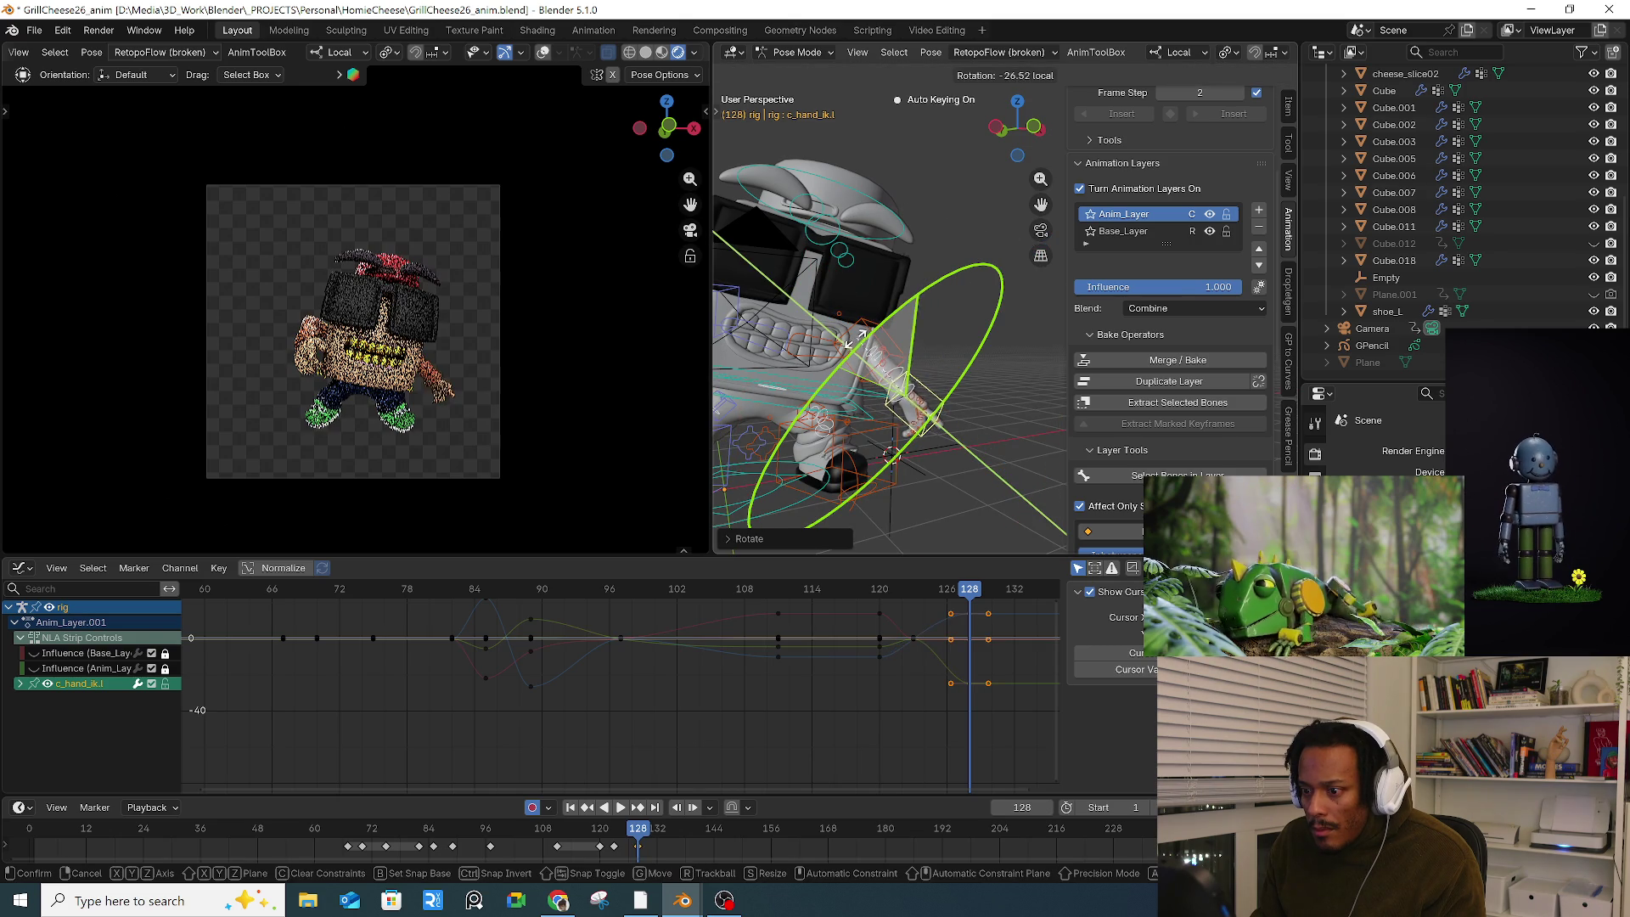
click(524, 767)
drag(608, 840, 677, 832)
key(a)
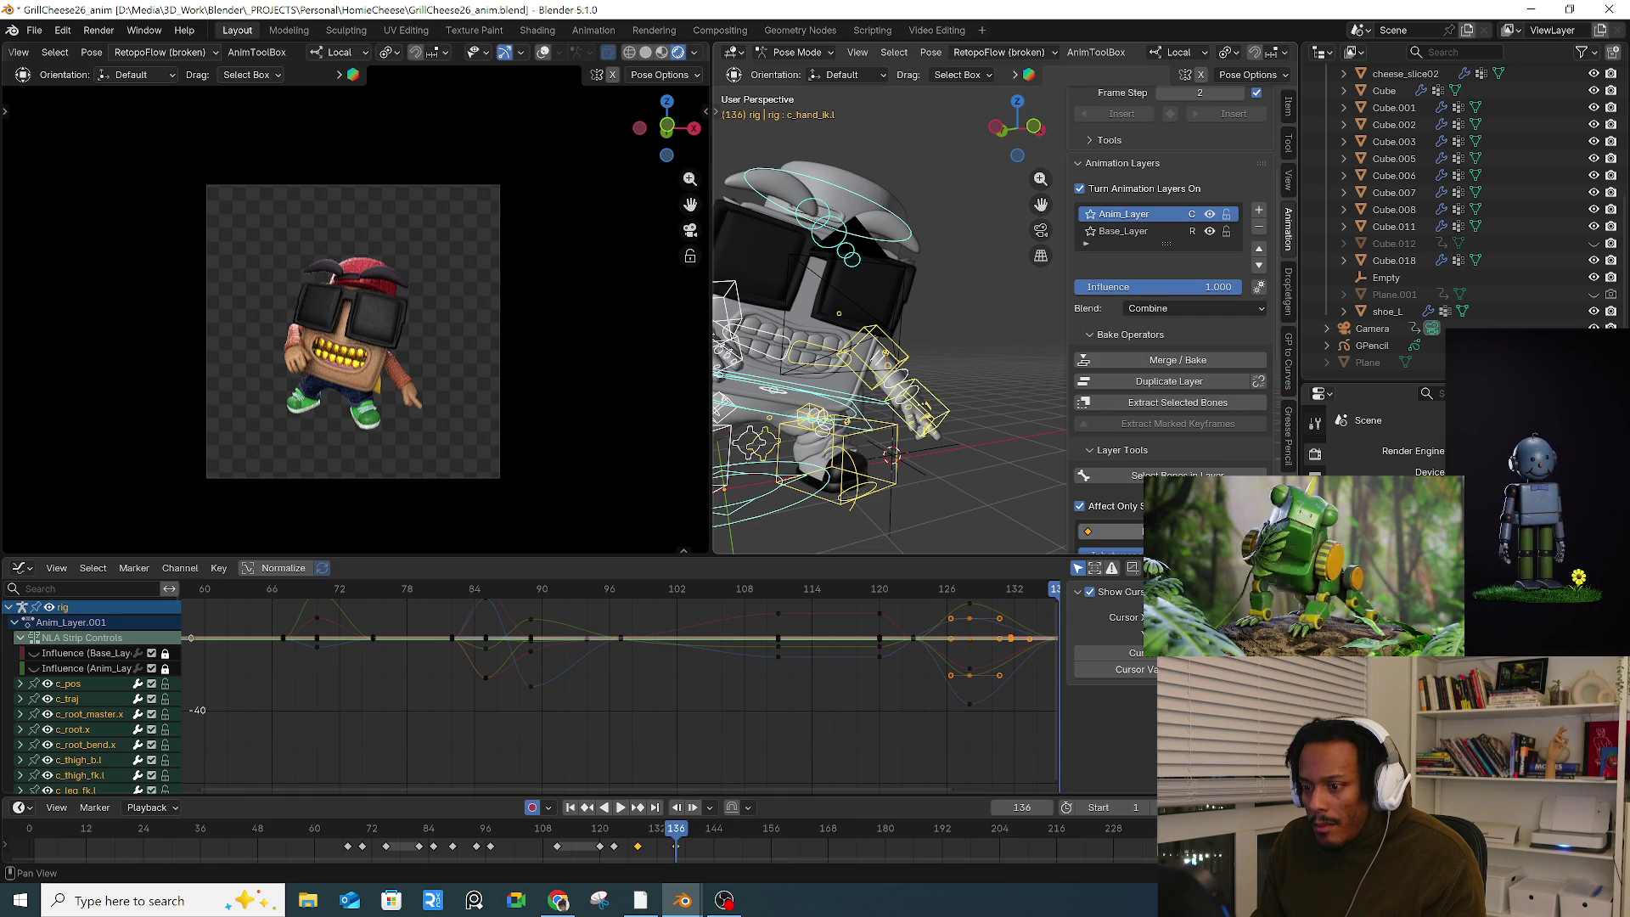
mouse_move(624, 830)
mouse_down()
mouse_move(713, 830)
mouse_move(639, 849)
mouse_up()
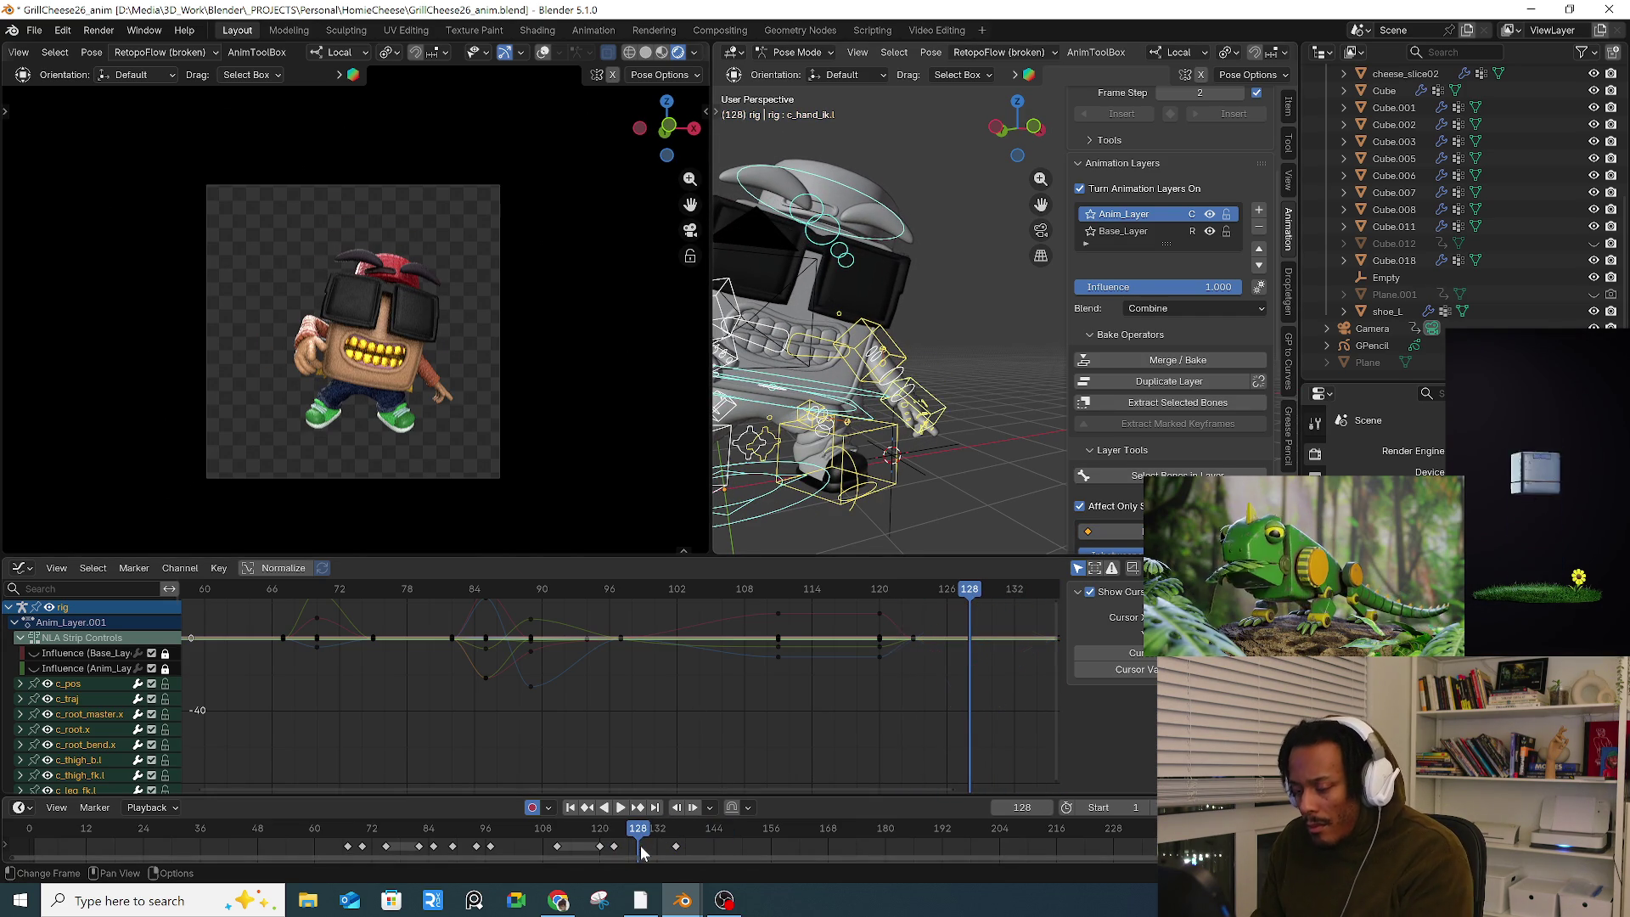
drag(624, 838, 730, 836)
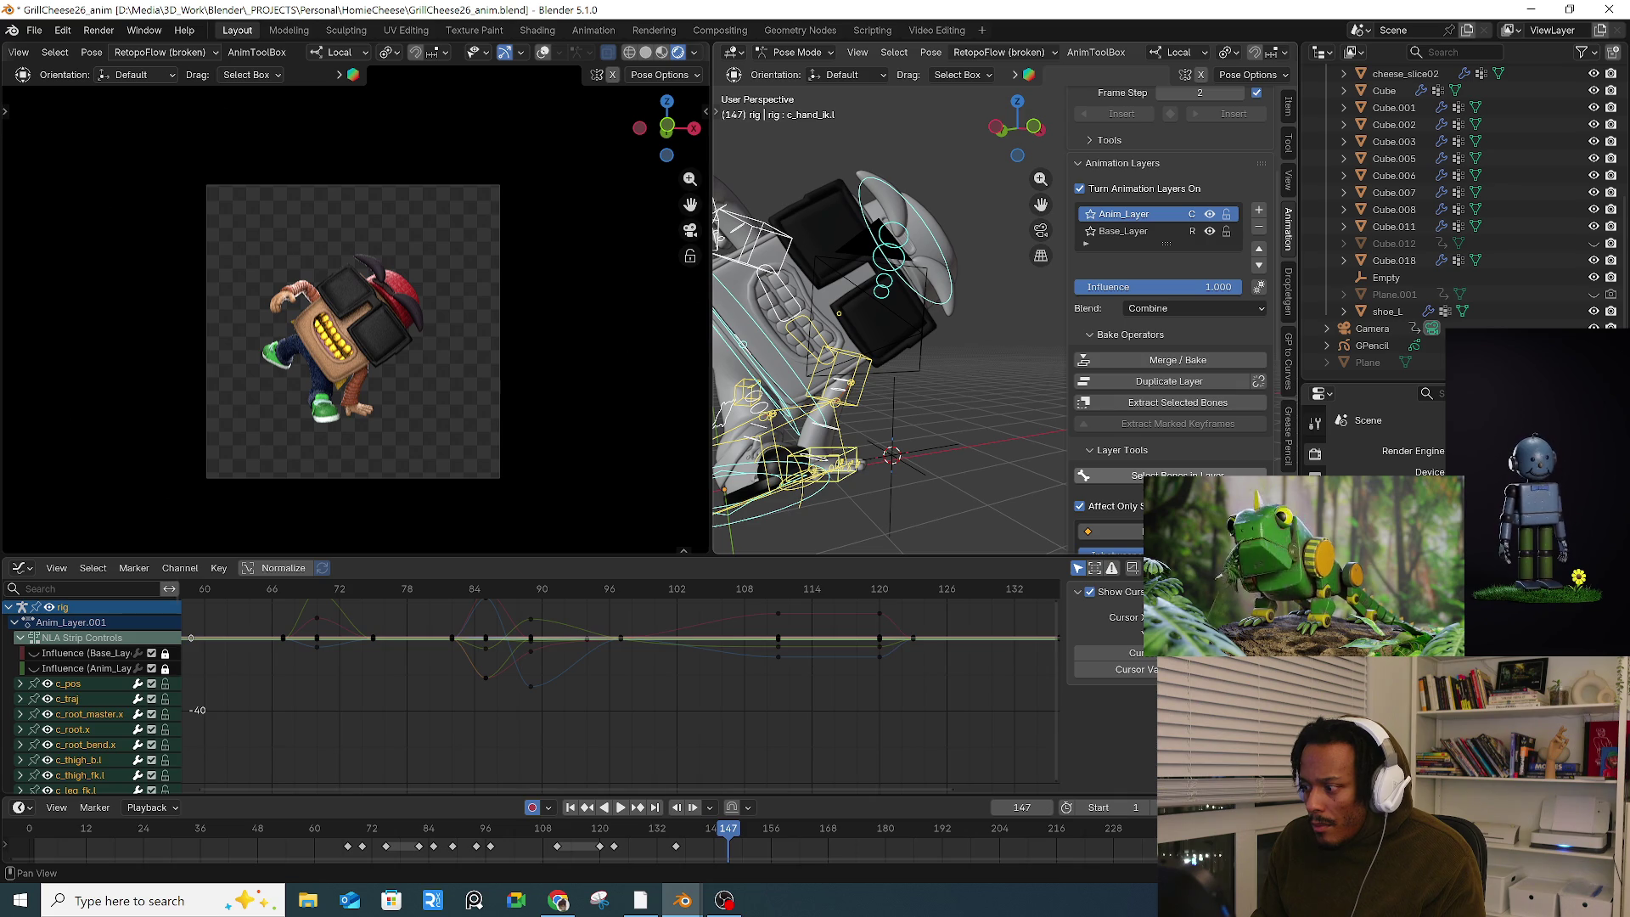
Step: At frame 143, reposition and rotate the right hand control, then frame the hand from the side
drag(686, 834, 712, 836)
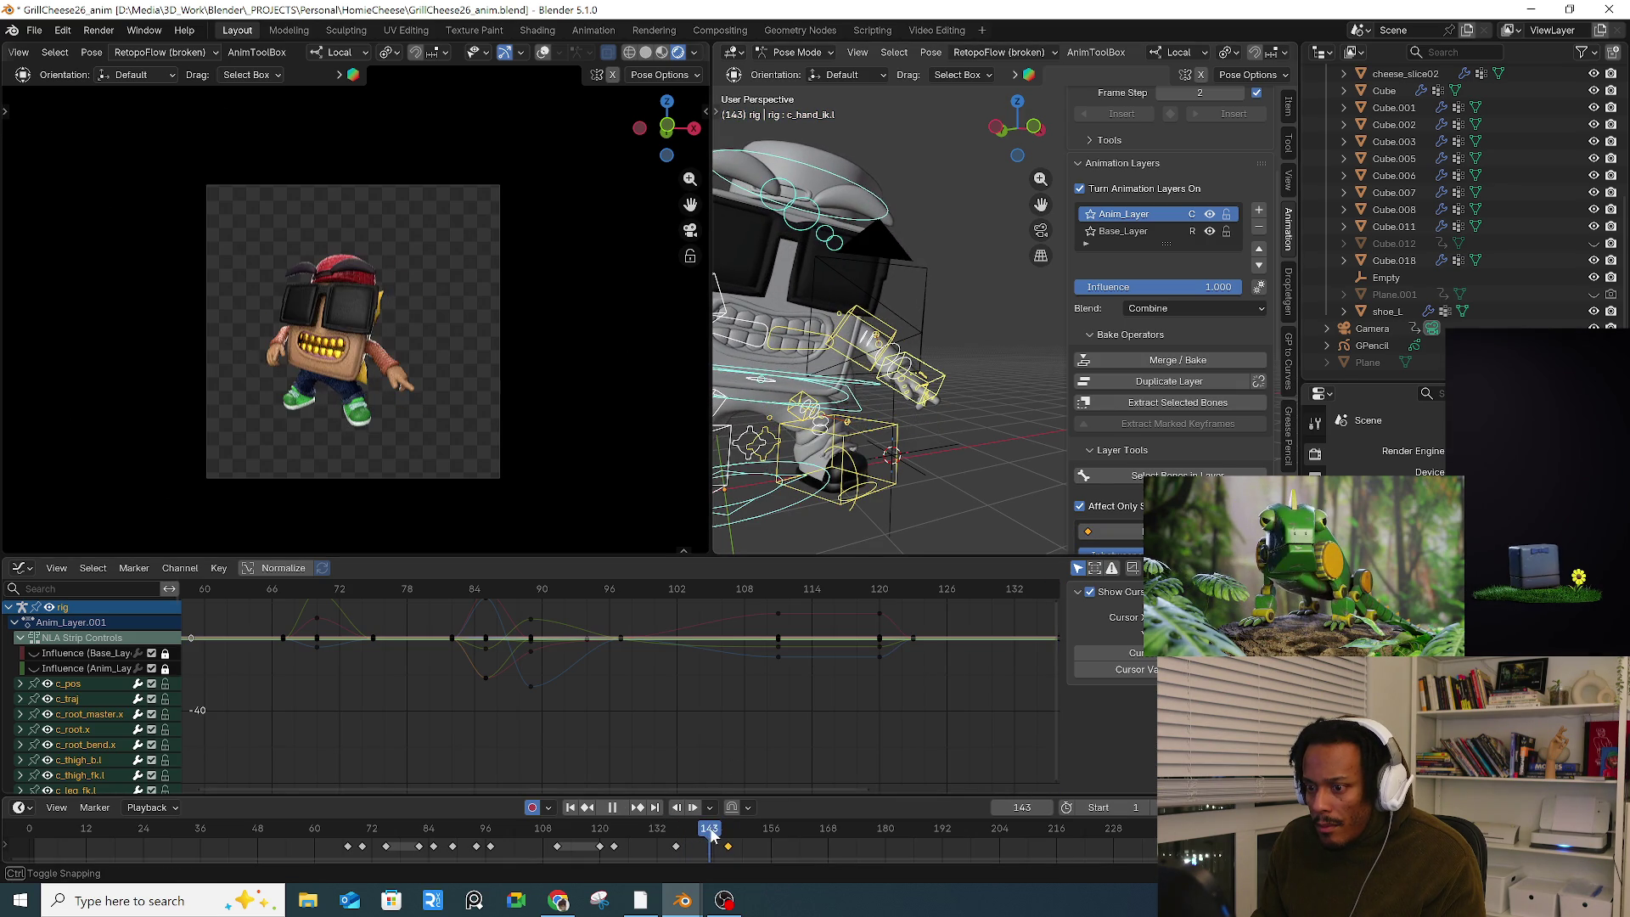
mouse_move(857, 365)
middle_down()
mouse_move(810, 373)
mouse_move(908, 342)
mouse_move(913, 399)
middle_up()
click(772, 371)
key(g)
click(908, 371)
key(r)
key(r)
key(Return)
key(KP_Decimal)
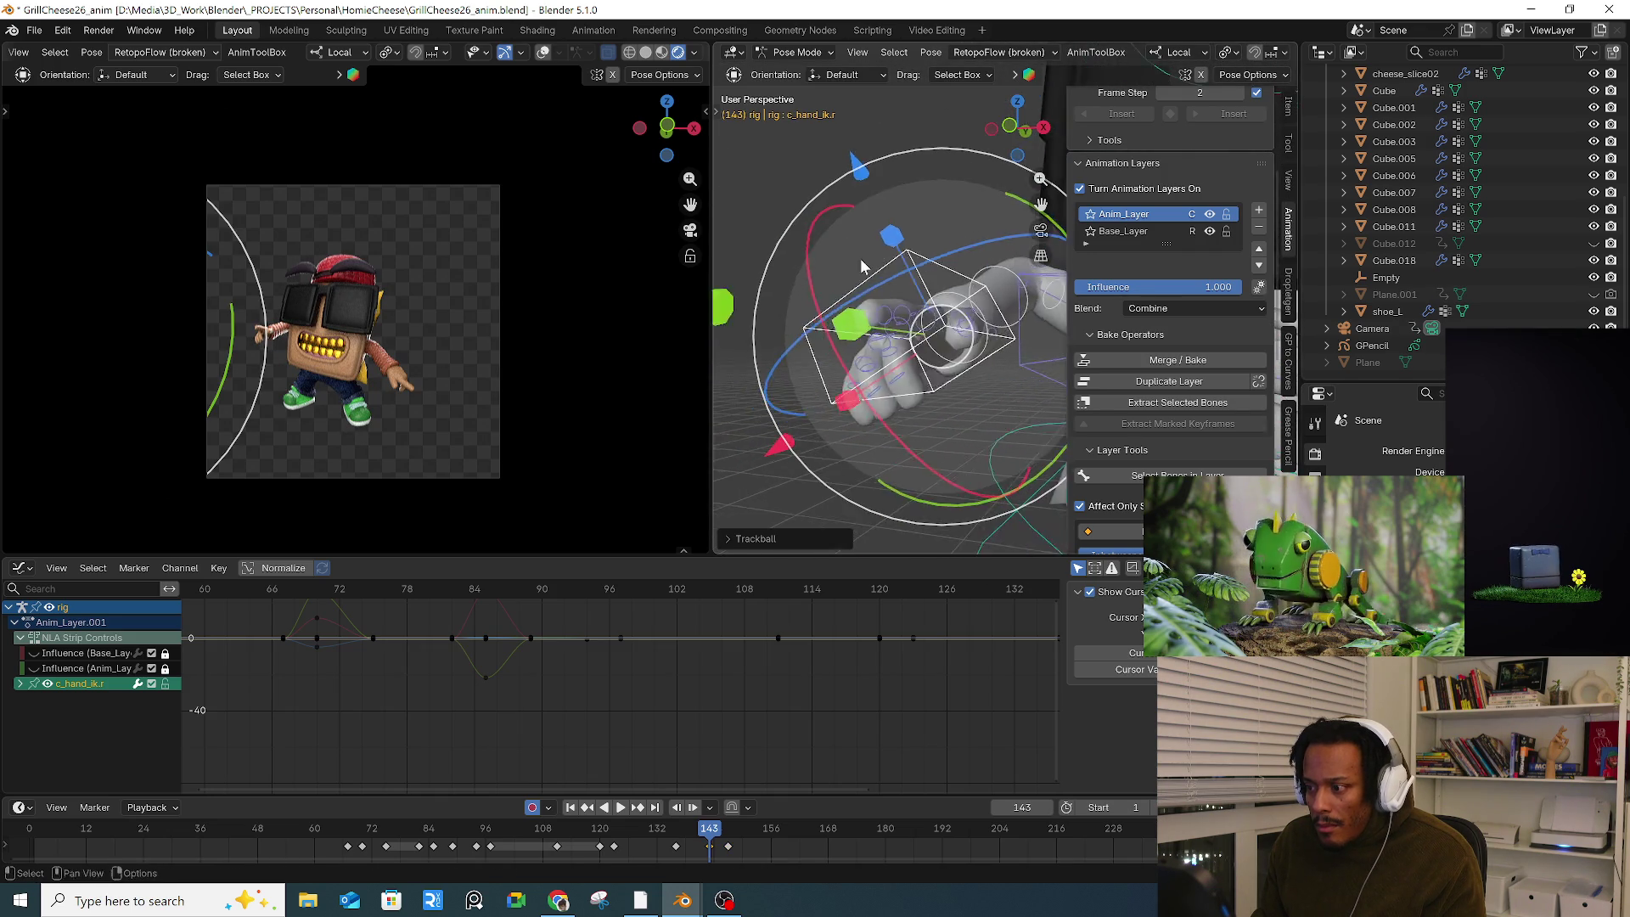
middle_drag(861, 266, 783, 263)
Step: Curl the right index finger controls by rotating them around their local X axis
click(730, 171)
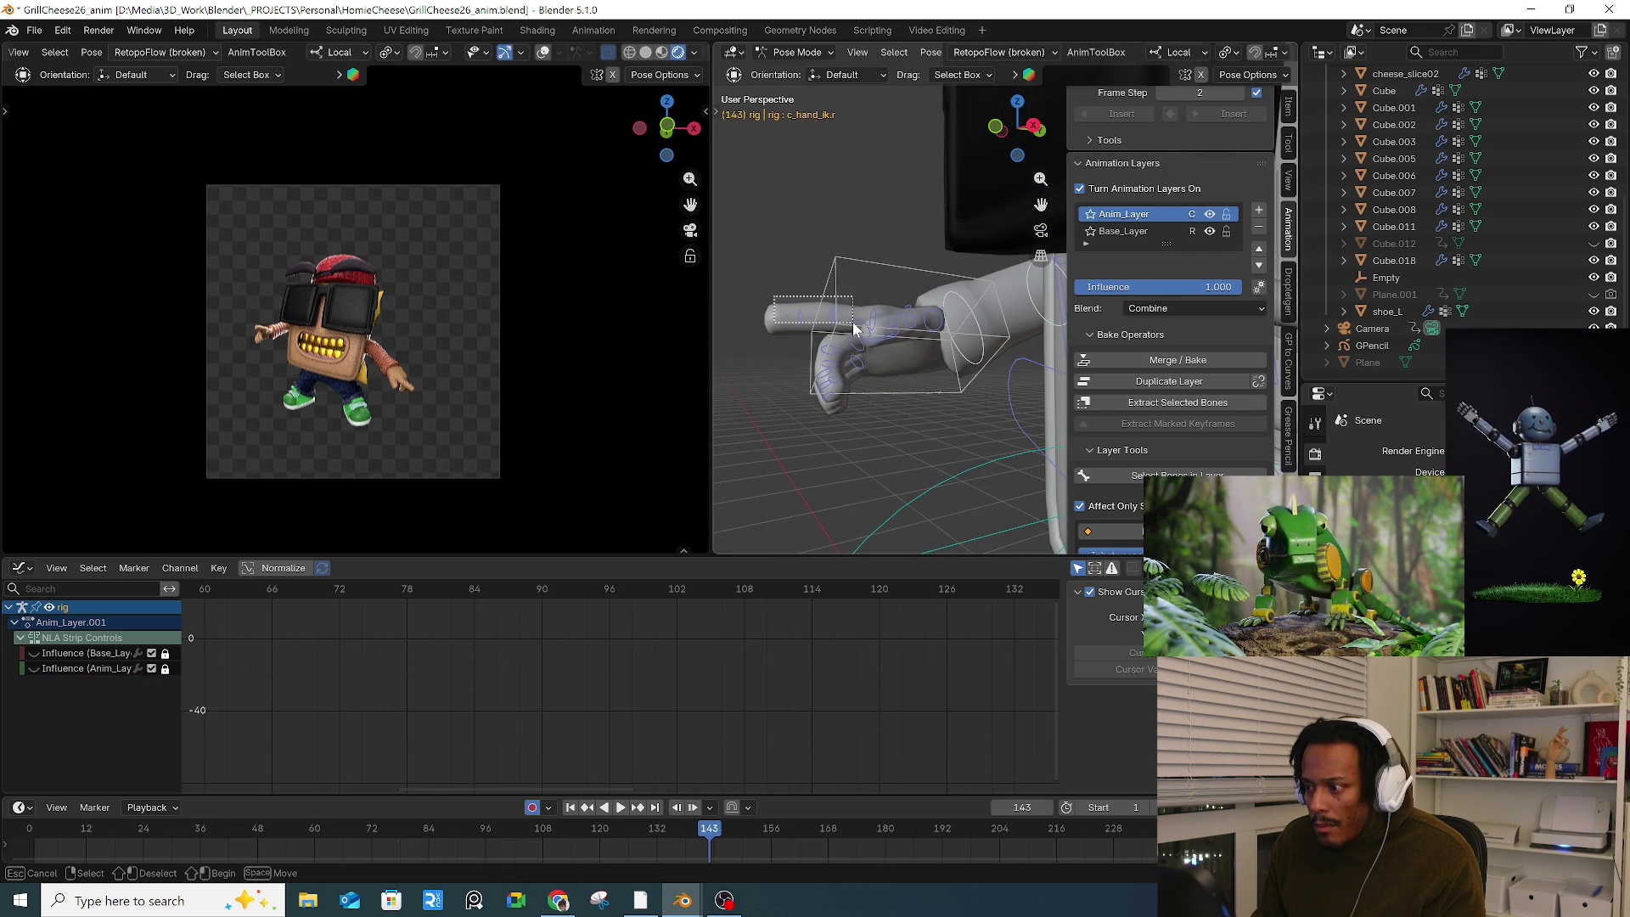
drag(854, 328, 855, 326)
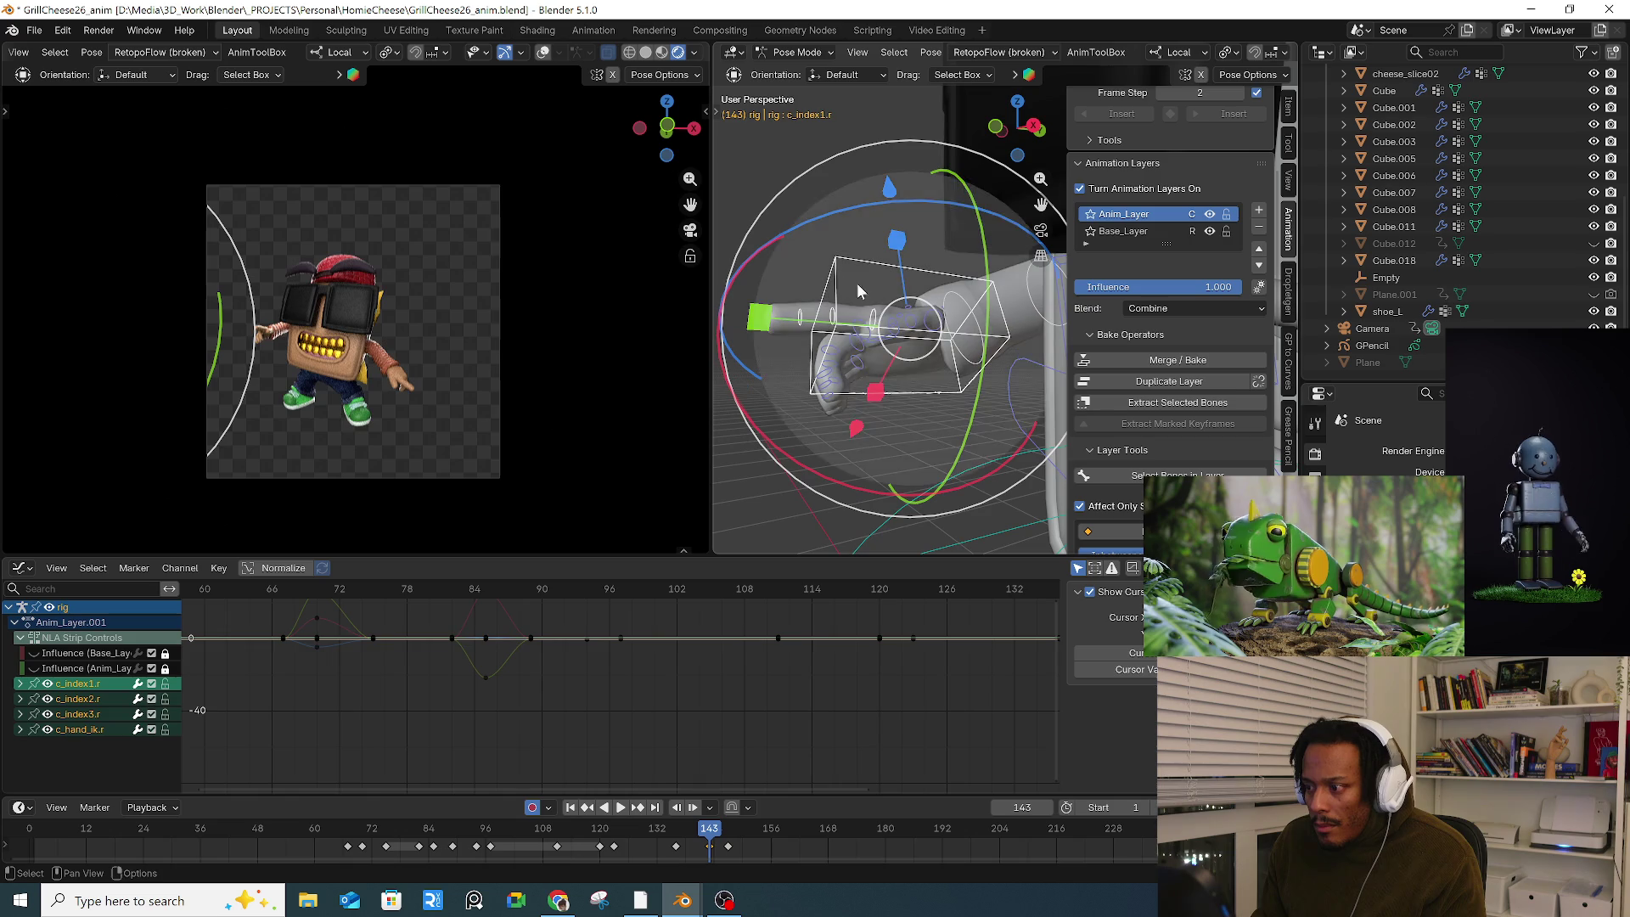
drag(865, 256, 866, 256)
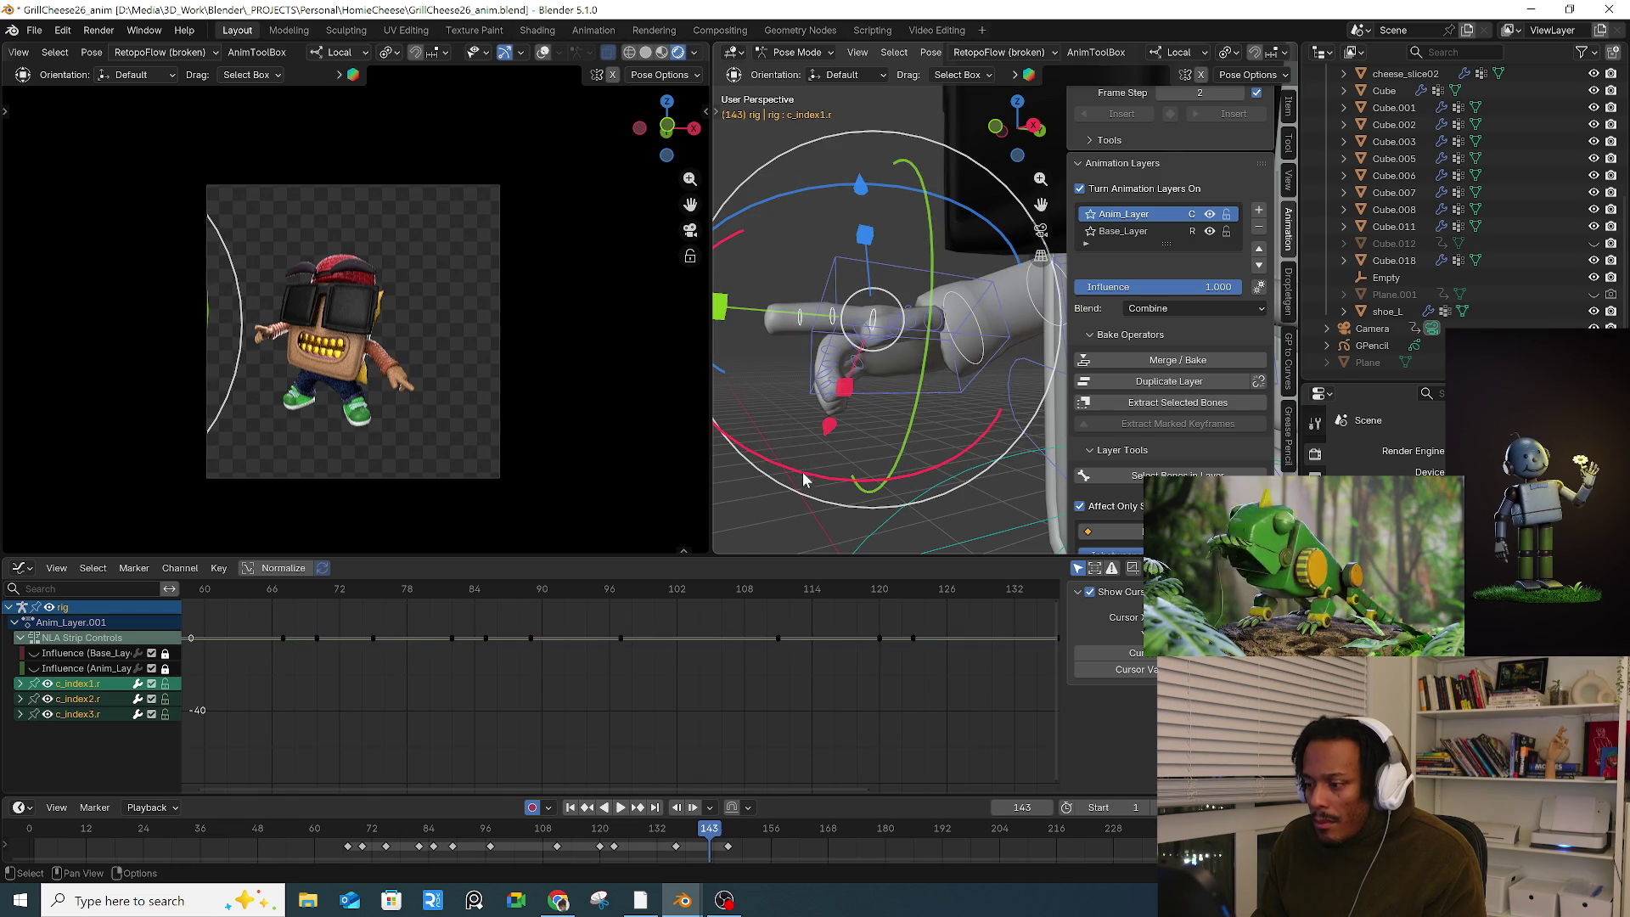
key(r)
key(x)
key(x)
click(827, 482)
Step: Curl the right pinky by rotating c_pinky1_base.r on local X and c_pinky1.r freely
mouse_move(827, 482)
middle_down()
mouse_move(848, 416)
mouse_move(1010, 392)
mouse_move(778, 379)
middle_up()
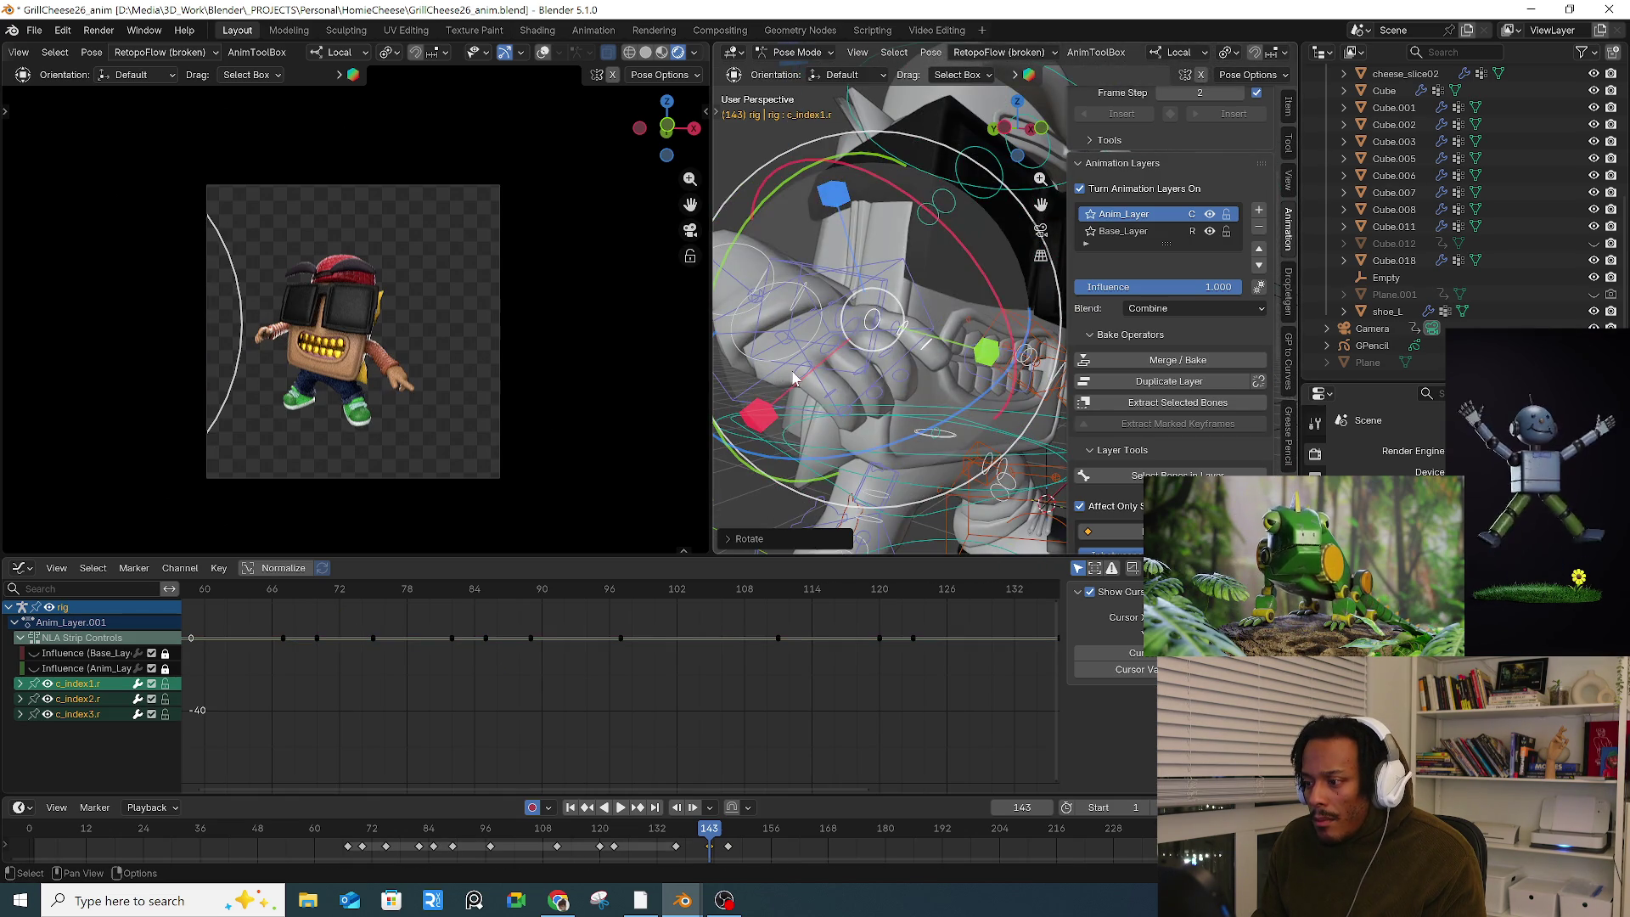
click(798, 339)
key(r)
key(x)
key(x)
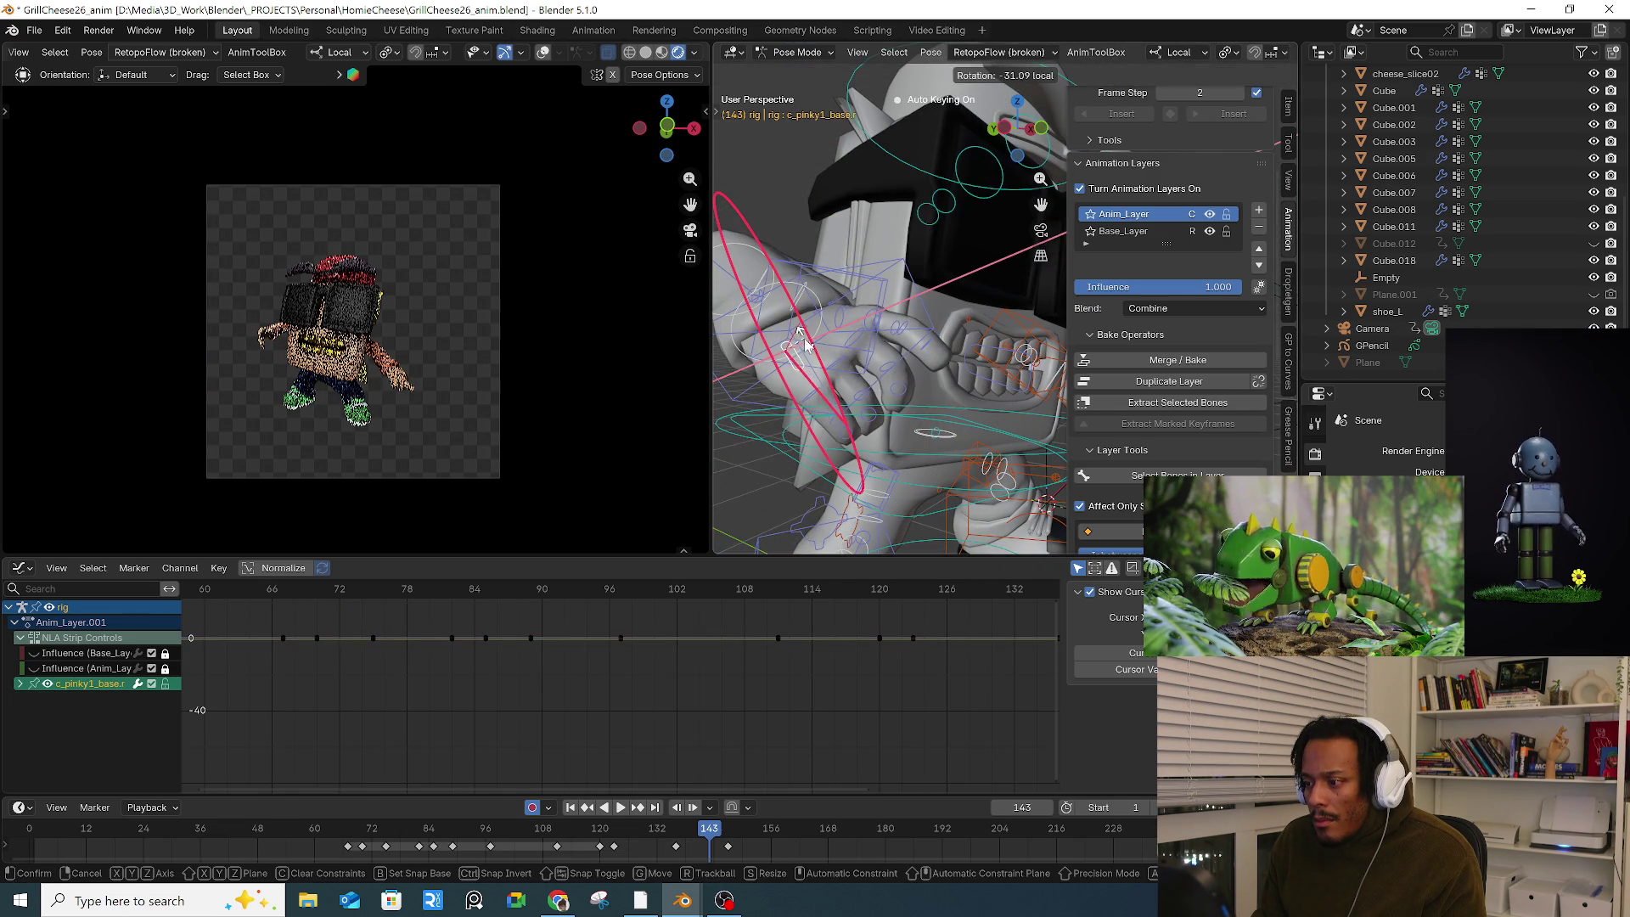
click(805, 342)
middle_drag(805, 342, 906, 410)
click(906, 409)
key(r)
key(r)
click(907, 410)
drag(955, 405, 942, 424)
Step: Curl the middle finger c_middle1.r and rotate index finger c_index1.r, then check frame 144
middle_drag(943, 424, 862, 353)
click(862, 353)
drag(886, 448, 802, 456)
click(838, 307)
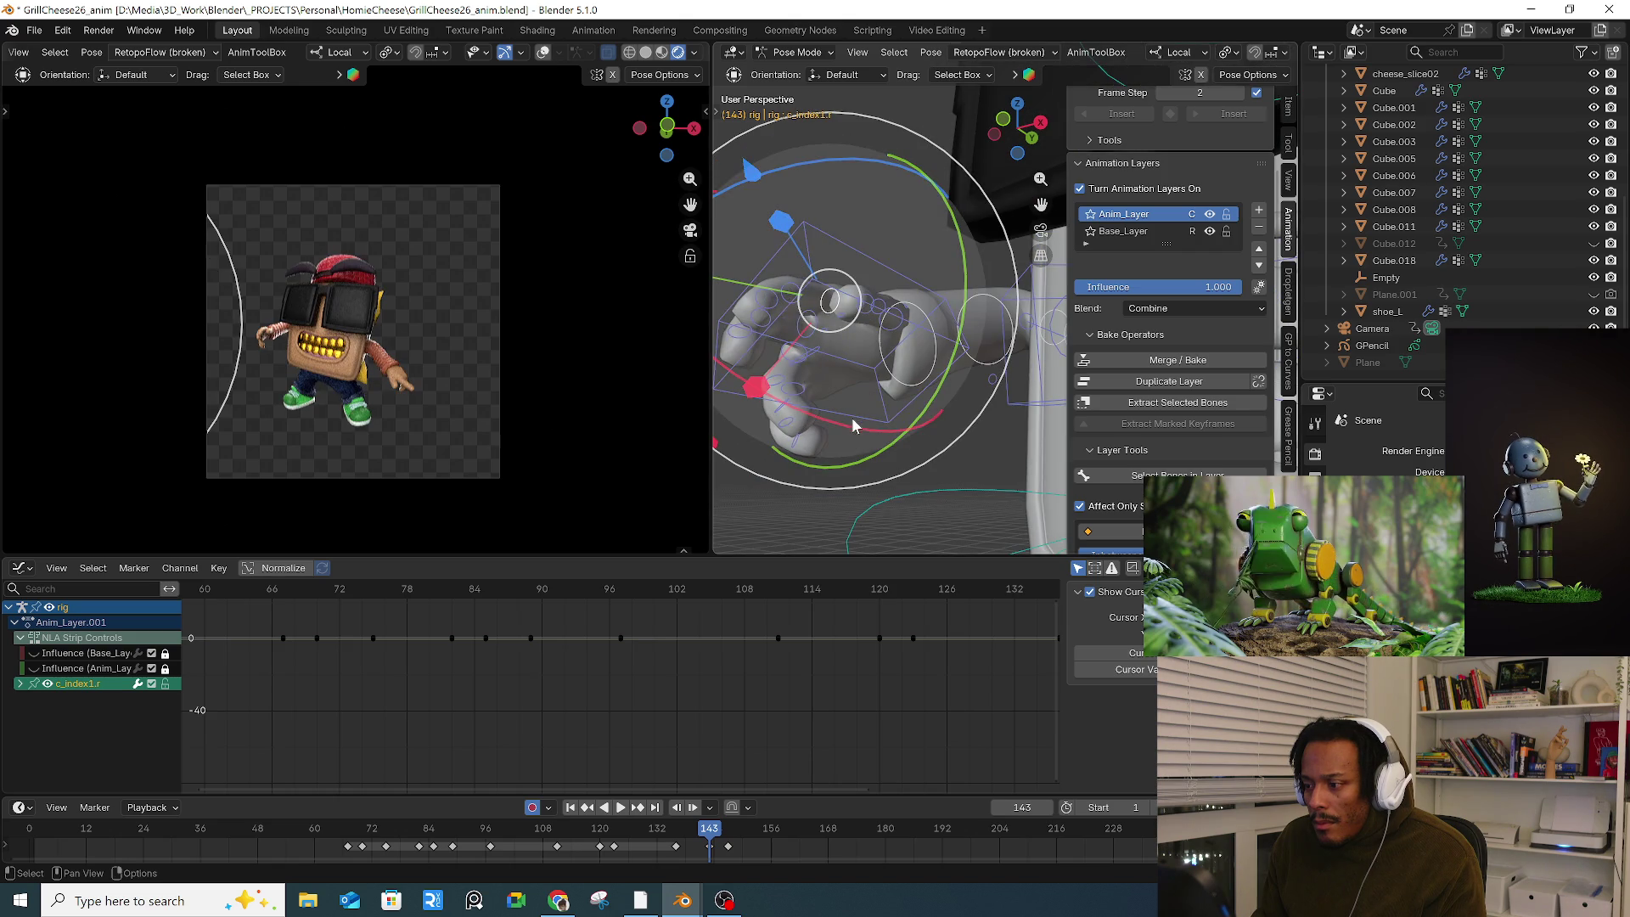
key(r)
key(r)
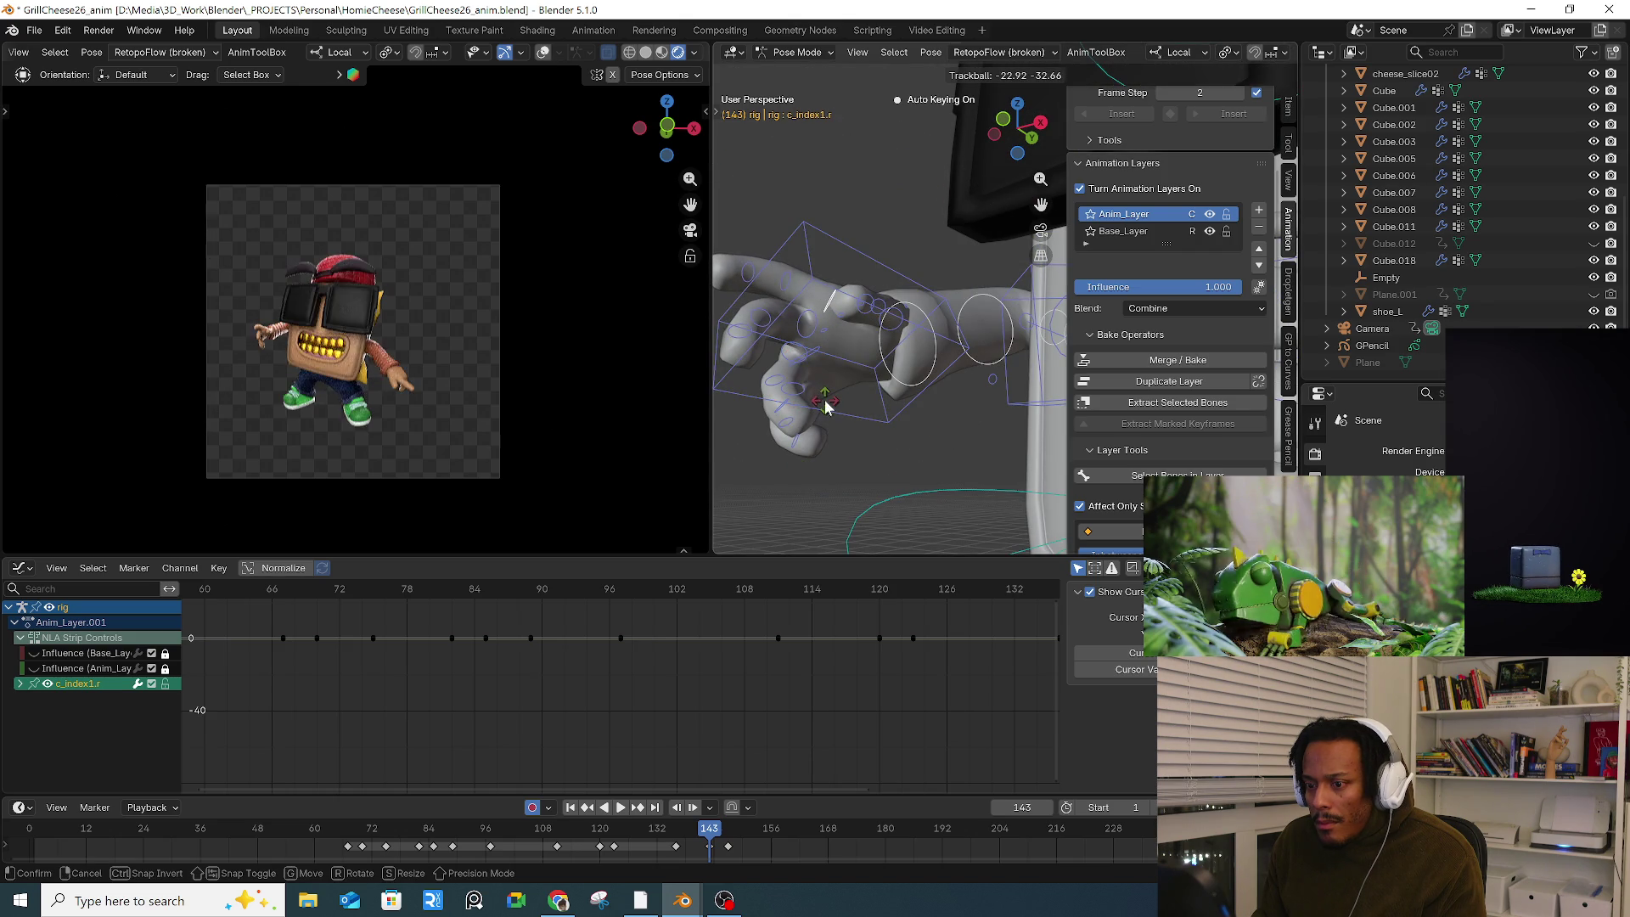
click(824, 401)
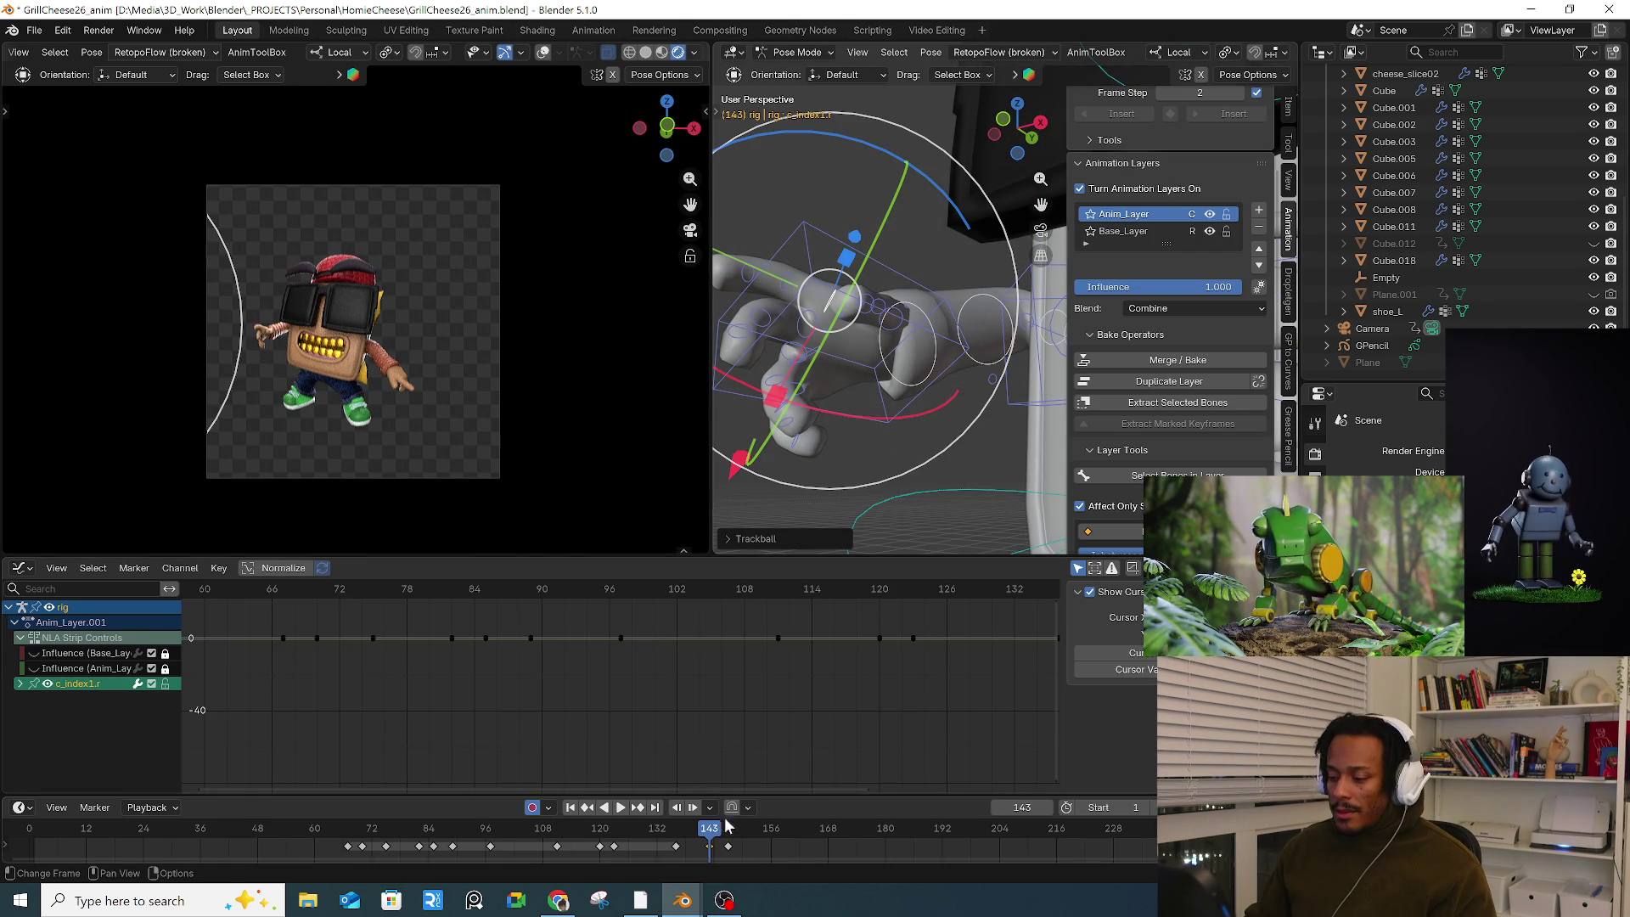
click(808, 461)
mouse_move(693, 842)
mouse_down()
mouse_move(680, 842)
mouse_move(734, 837)
mouse_up()
Step: At frame 148, rotate the right hand IK control c_hand_ik.r to a new angle
middle_drag(735, 465, 789, 424)
scroll(764, 441, down, 5)
middle_drag(888, 331, 900, 302)
scroll(899, 301, up, 3)
click(903, 297)
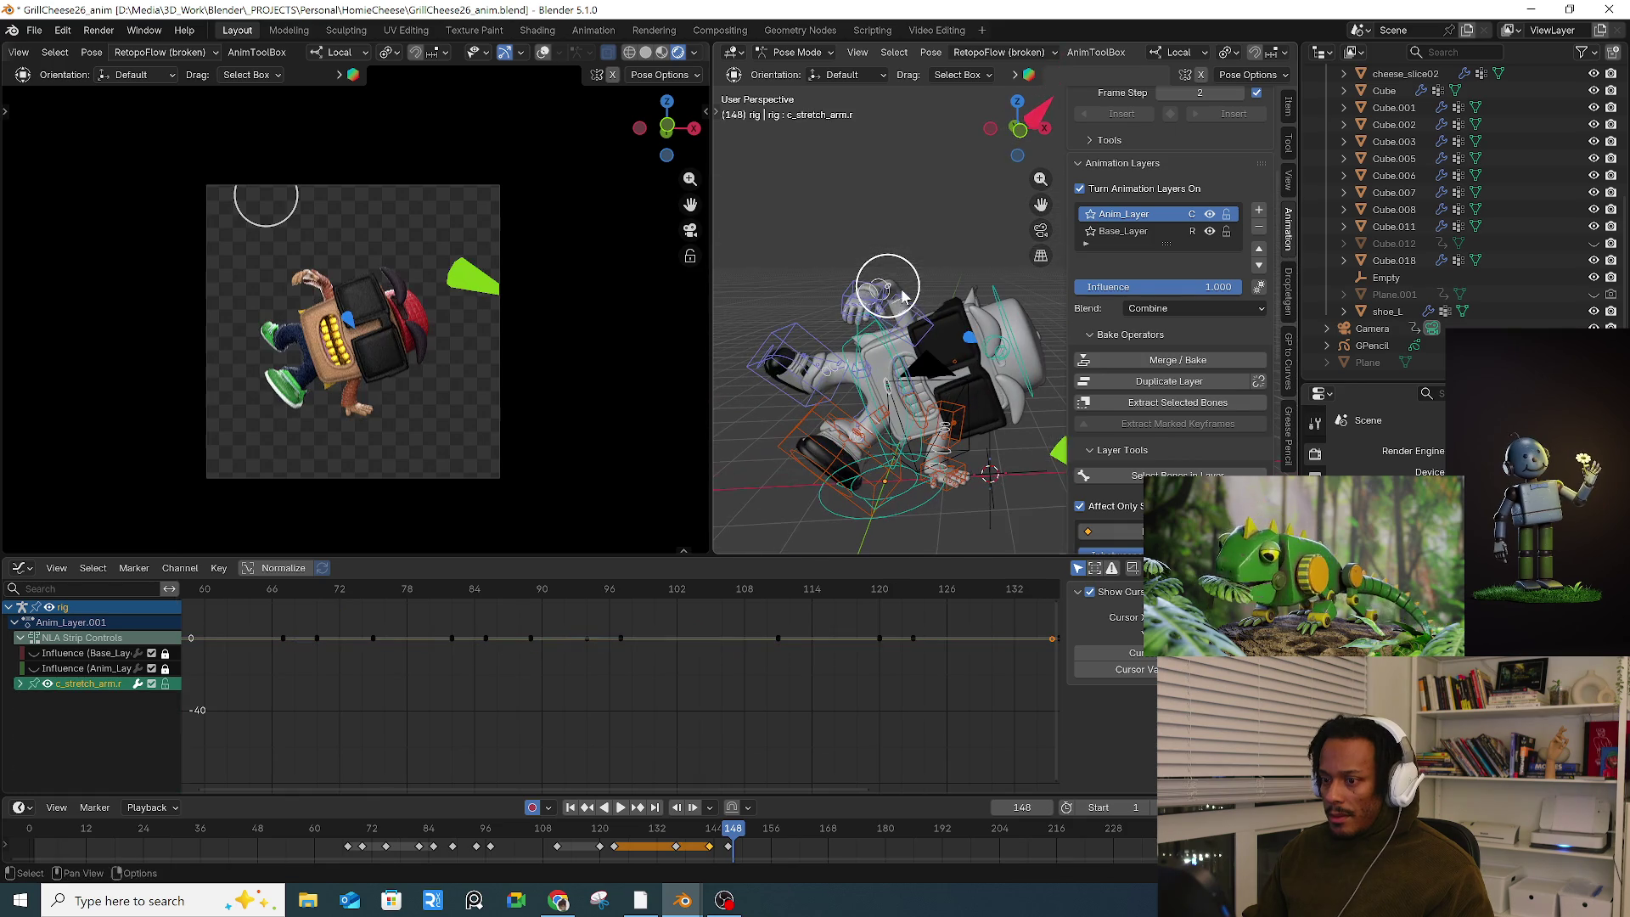
key(g)
key(Escape)
click(892, 280)
key(r)
key(r)
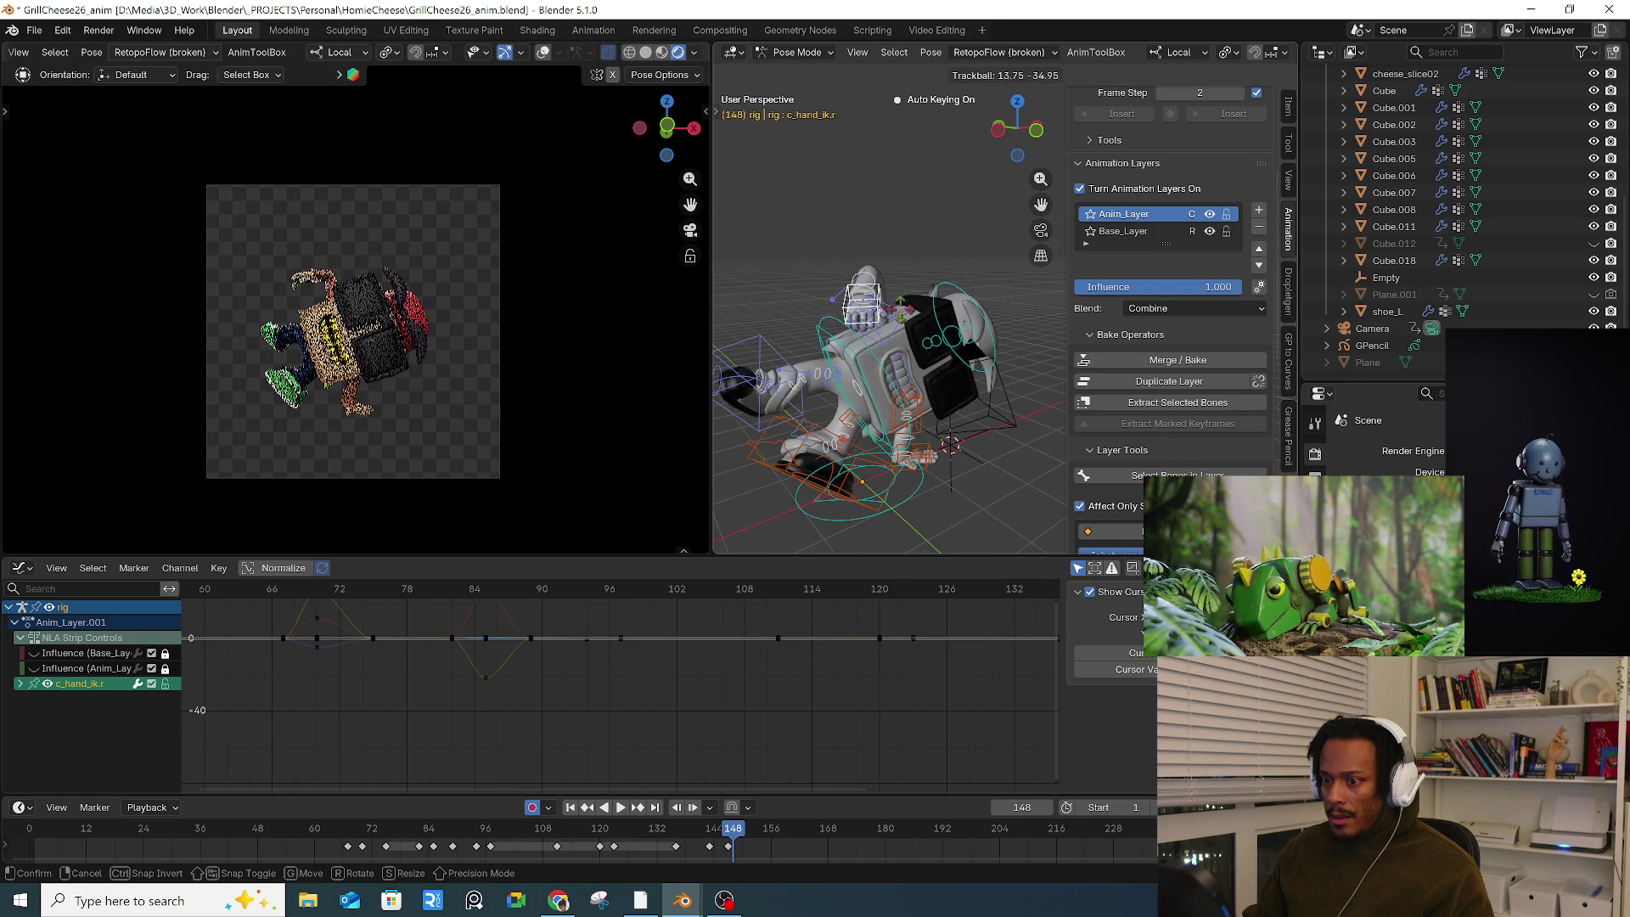
click(902, 317)
Step: Move the right hand to its new position and rotate it 27°
key(g)
mouse_move(902, 316)
middle_down()
mouse_move(953, 343)
mouse_move(885, 359)
mouse_move(921, 399)
mouse_move(952, 354)
middle_up()
click(945, 342)
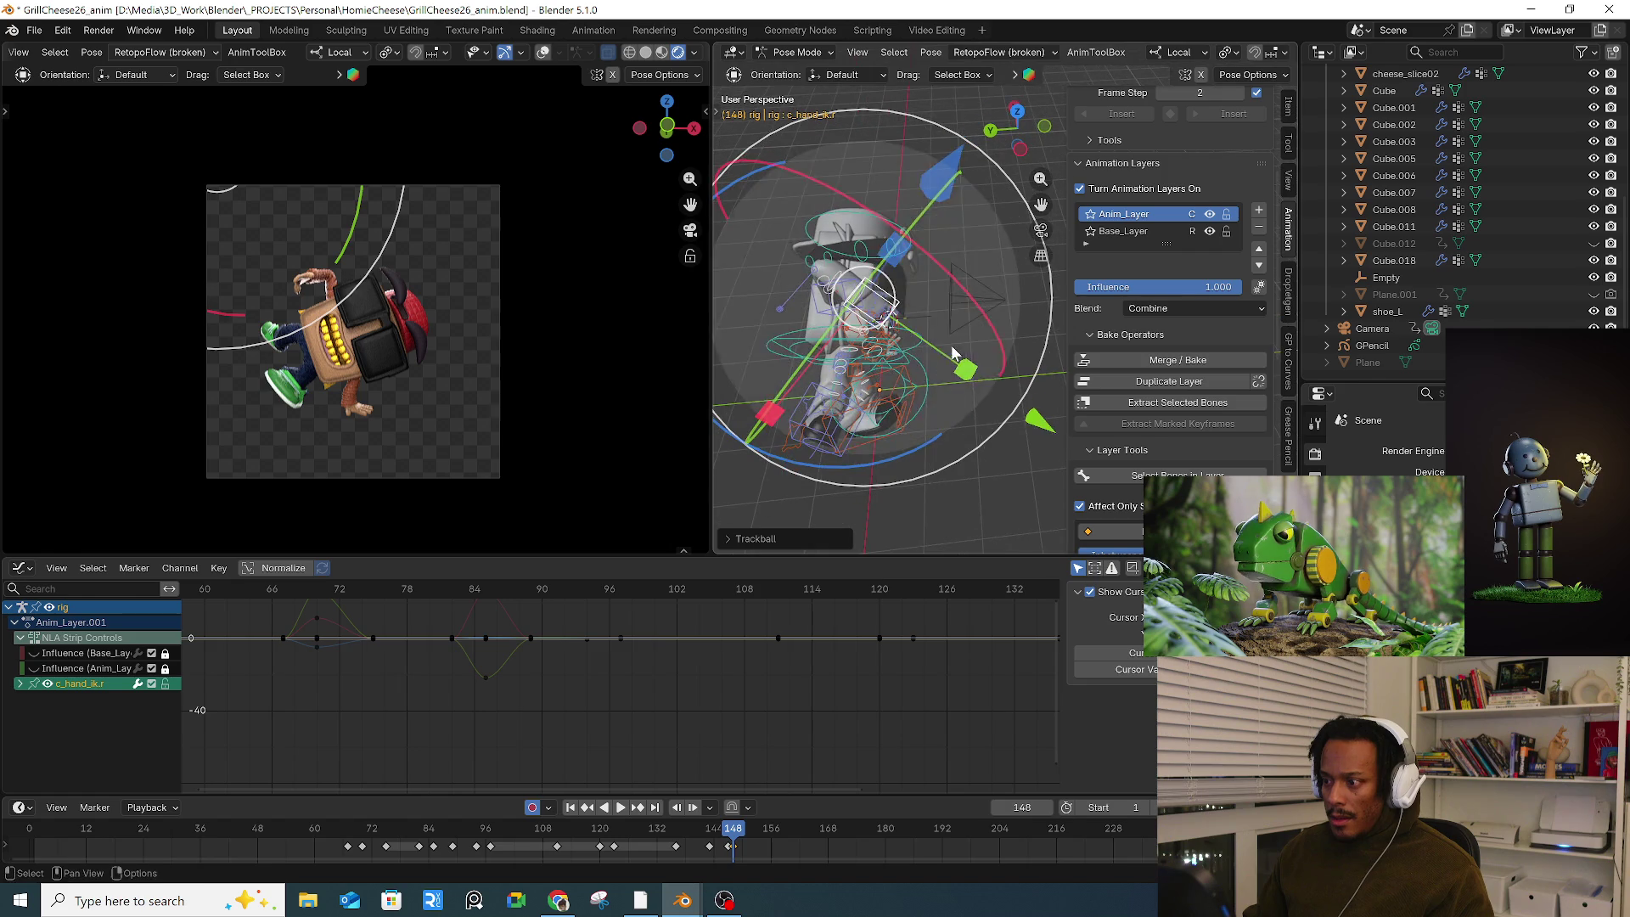
key(g)
click(915, 355)
click(781, 312)
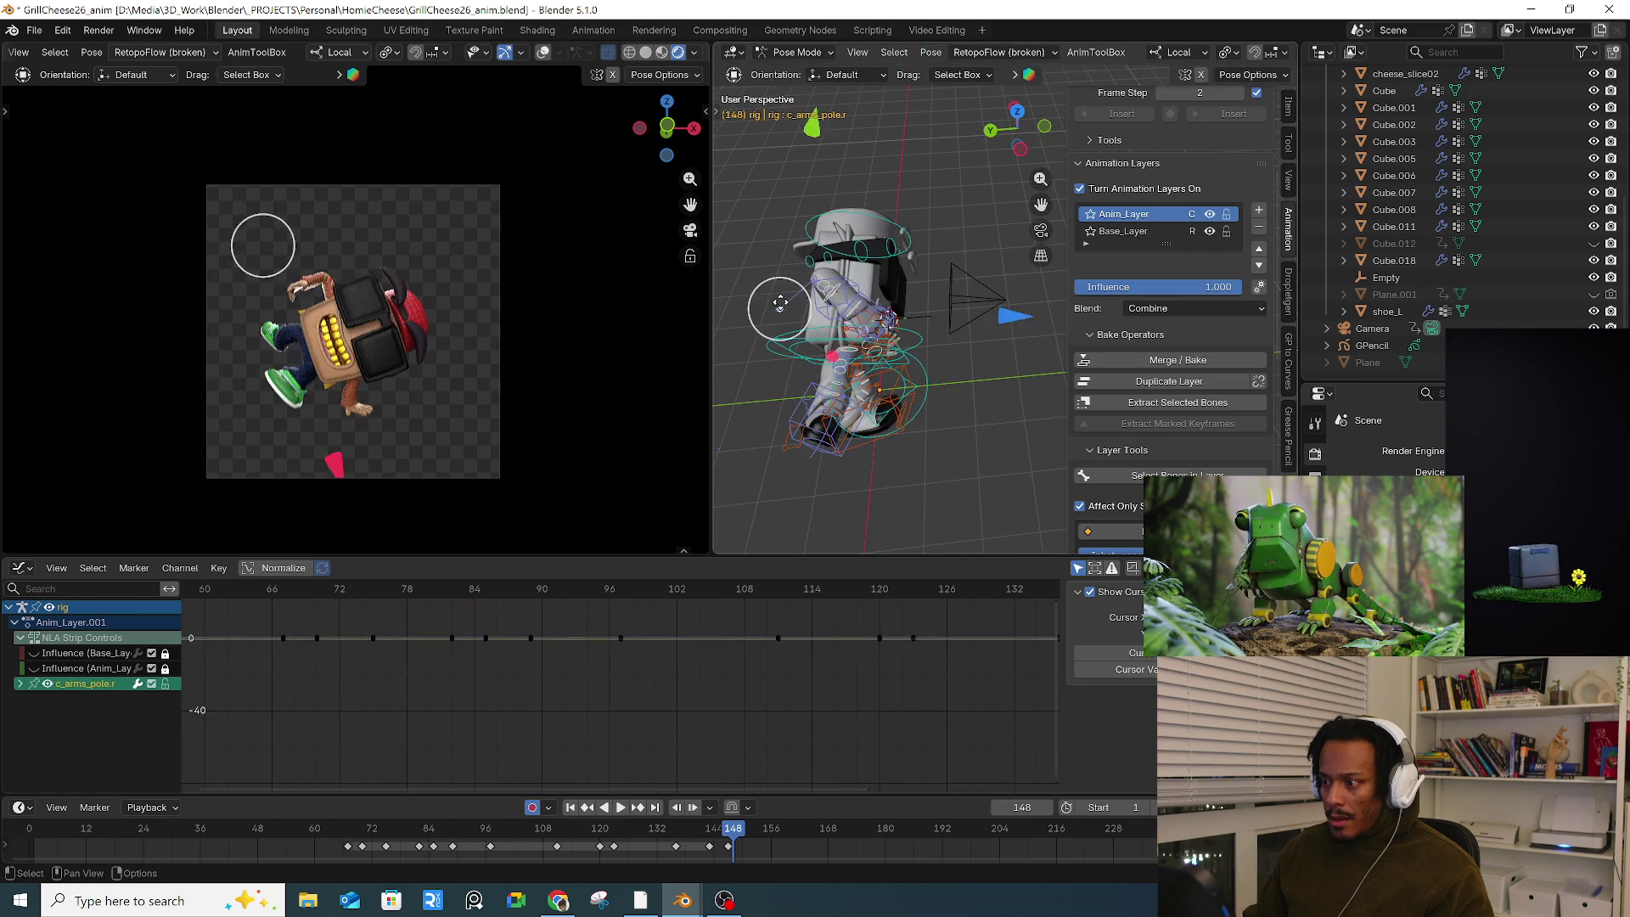
click(874, 316)
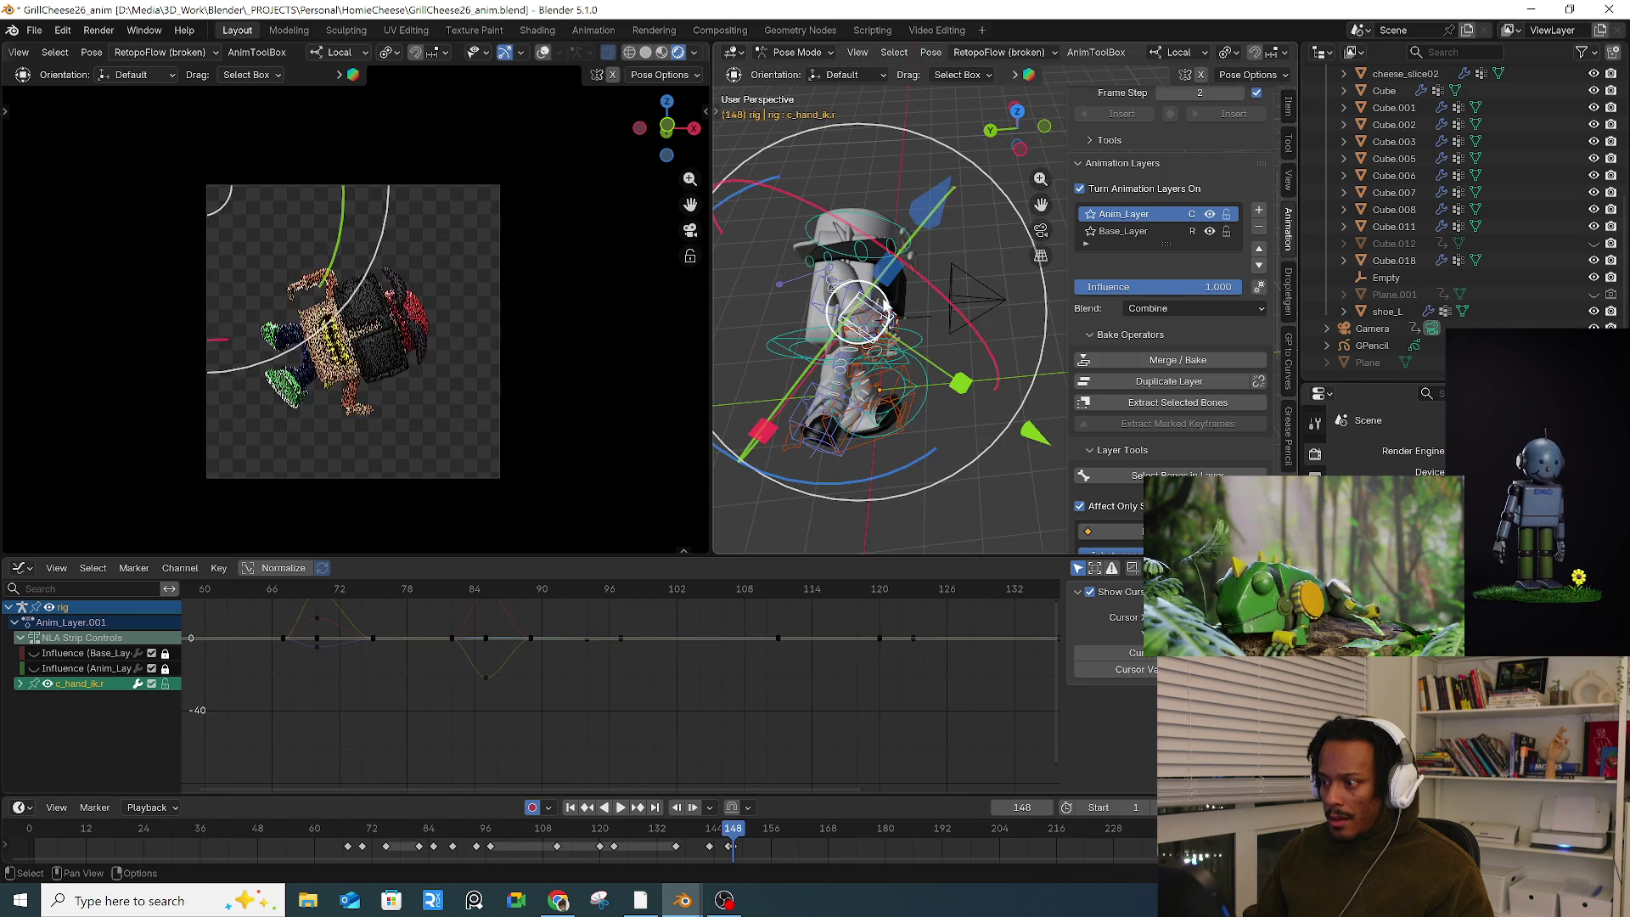
key(r)
click(973, 328)
middle_drag(974, 328, 912, 303)
key(g)
click(970, 327)
Step: Adjust the right arm stretch, forearm bend and upper arm bend controls, then select the shoulder bend
key(g)
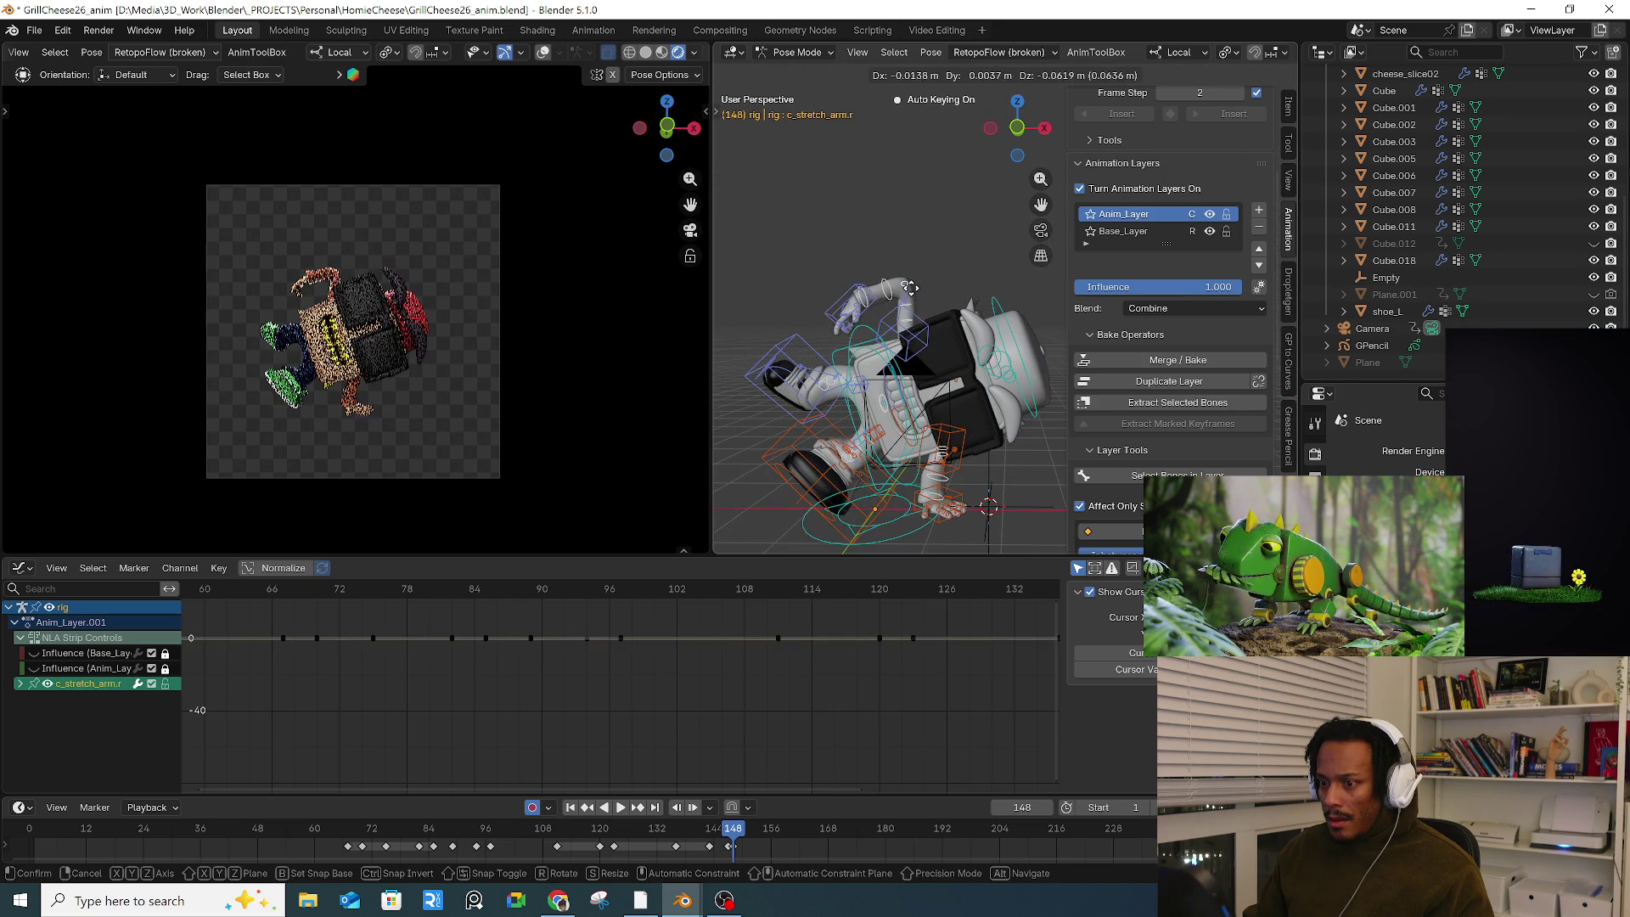
click(906, 292)
click(908, 293)
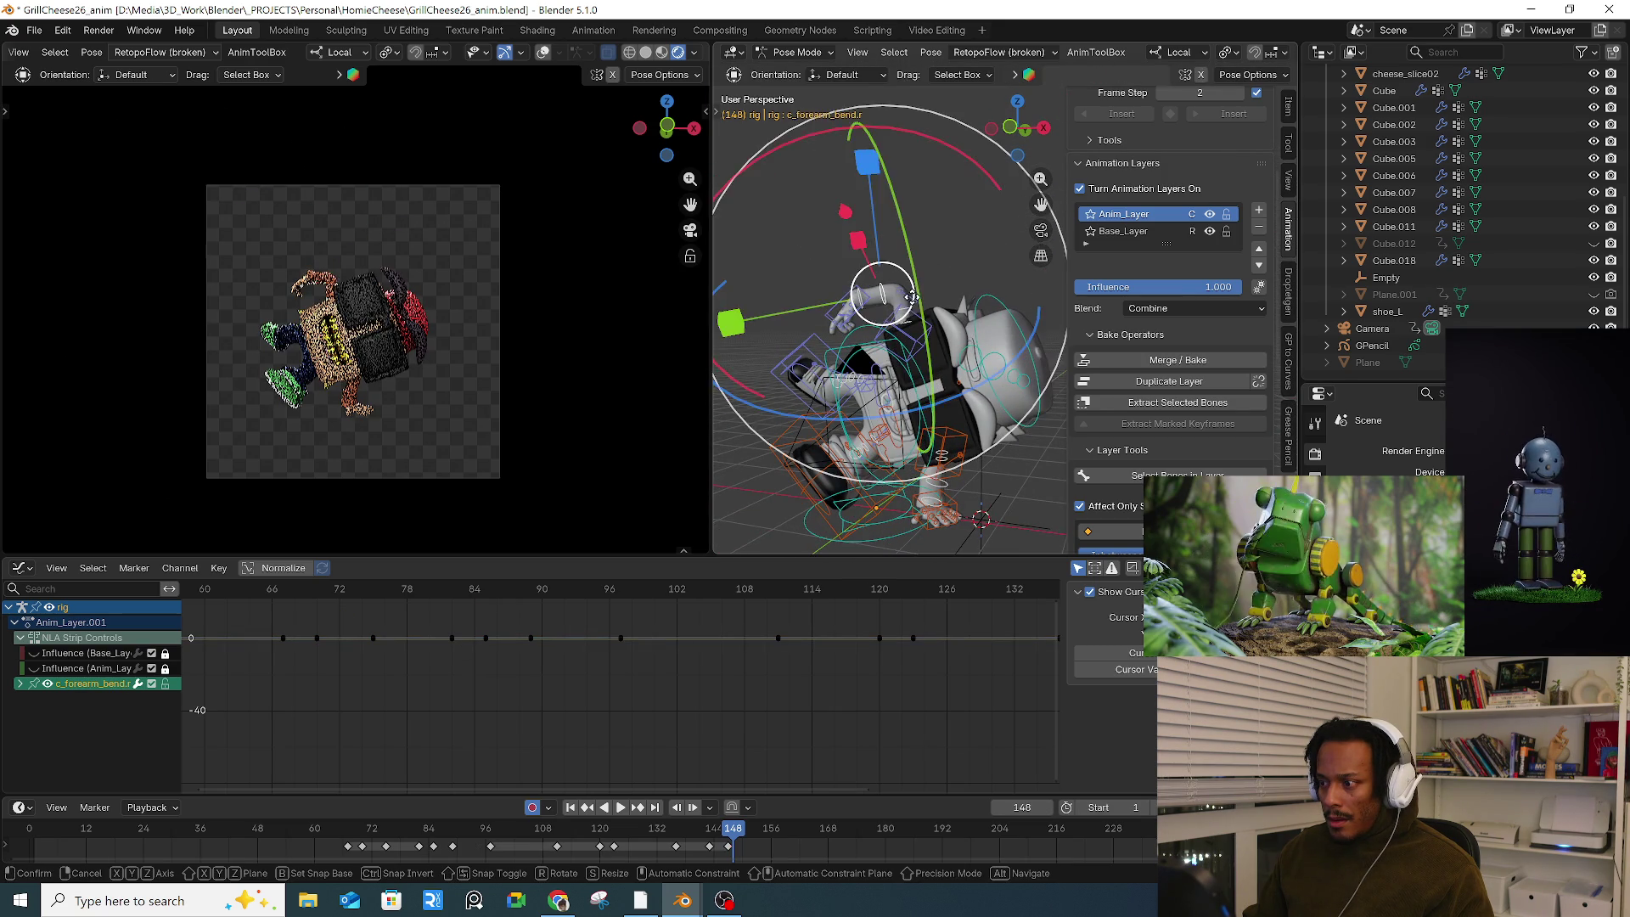
key(g)
click(906, 294)
key(KP_Decimal)
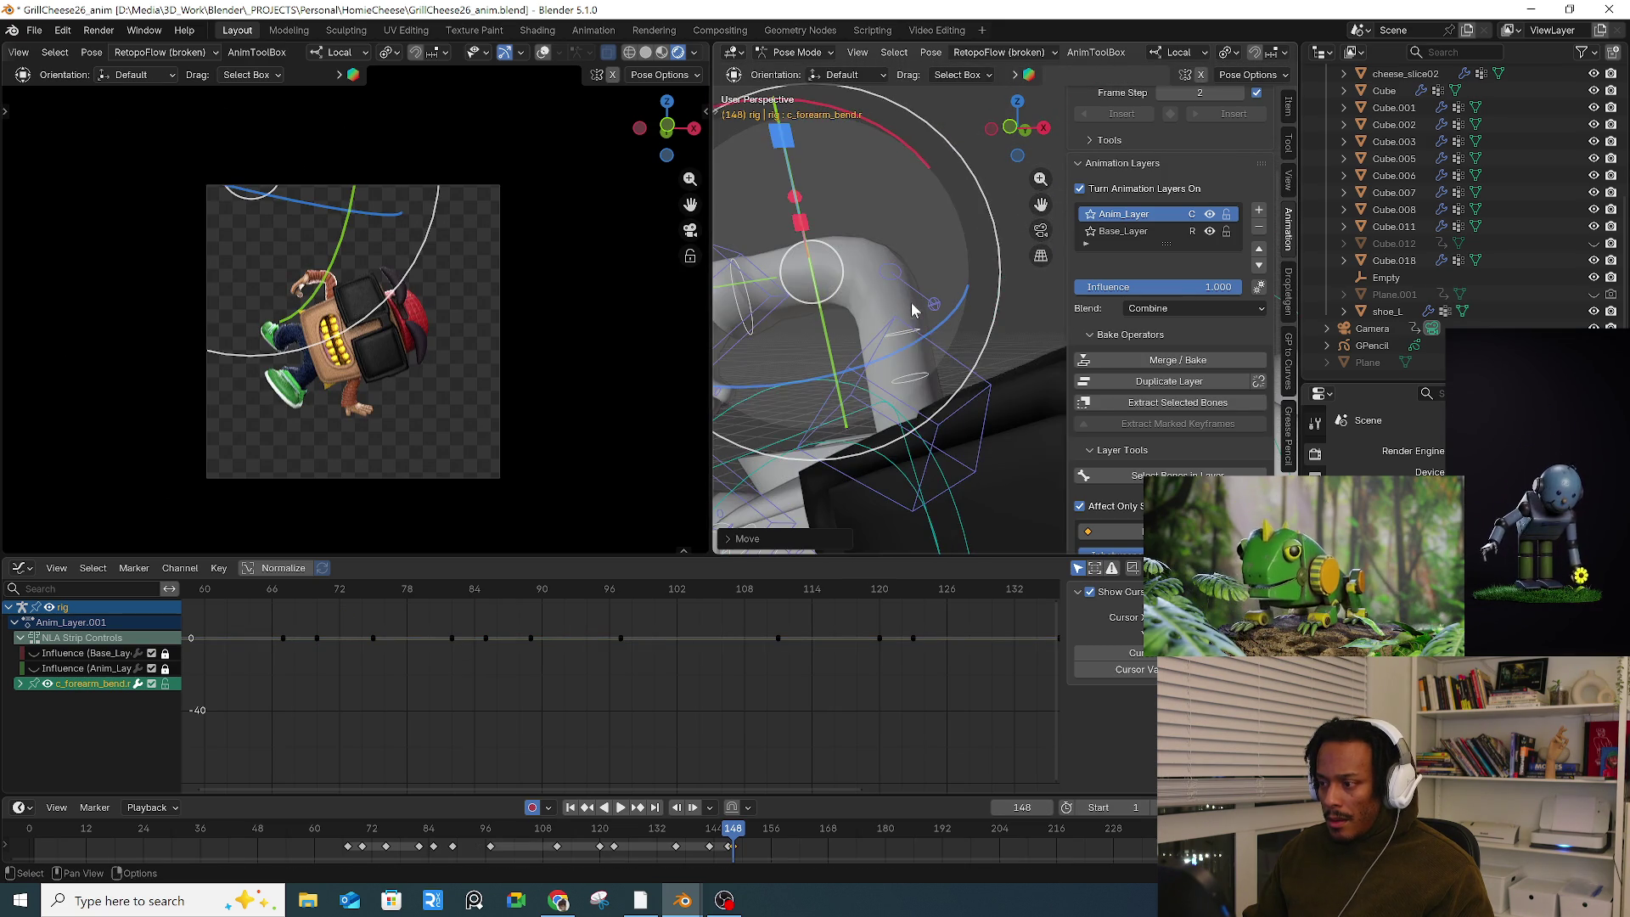
click(910, 337)
key(g)
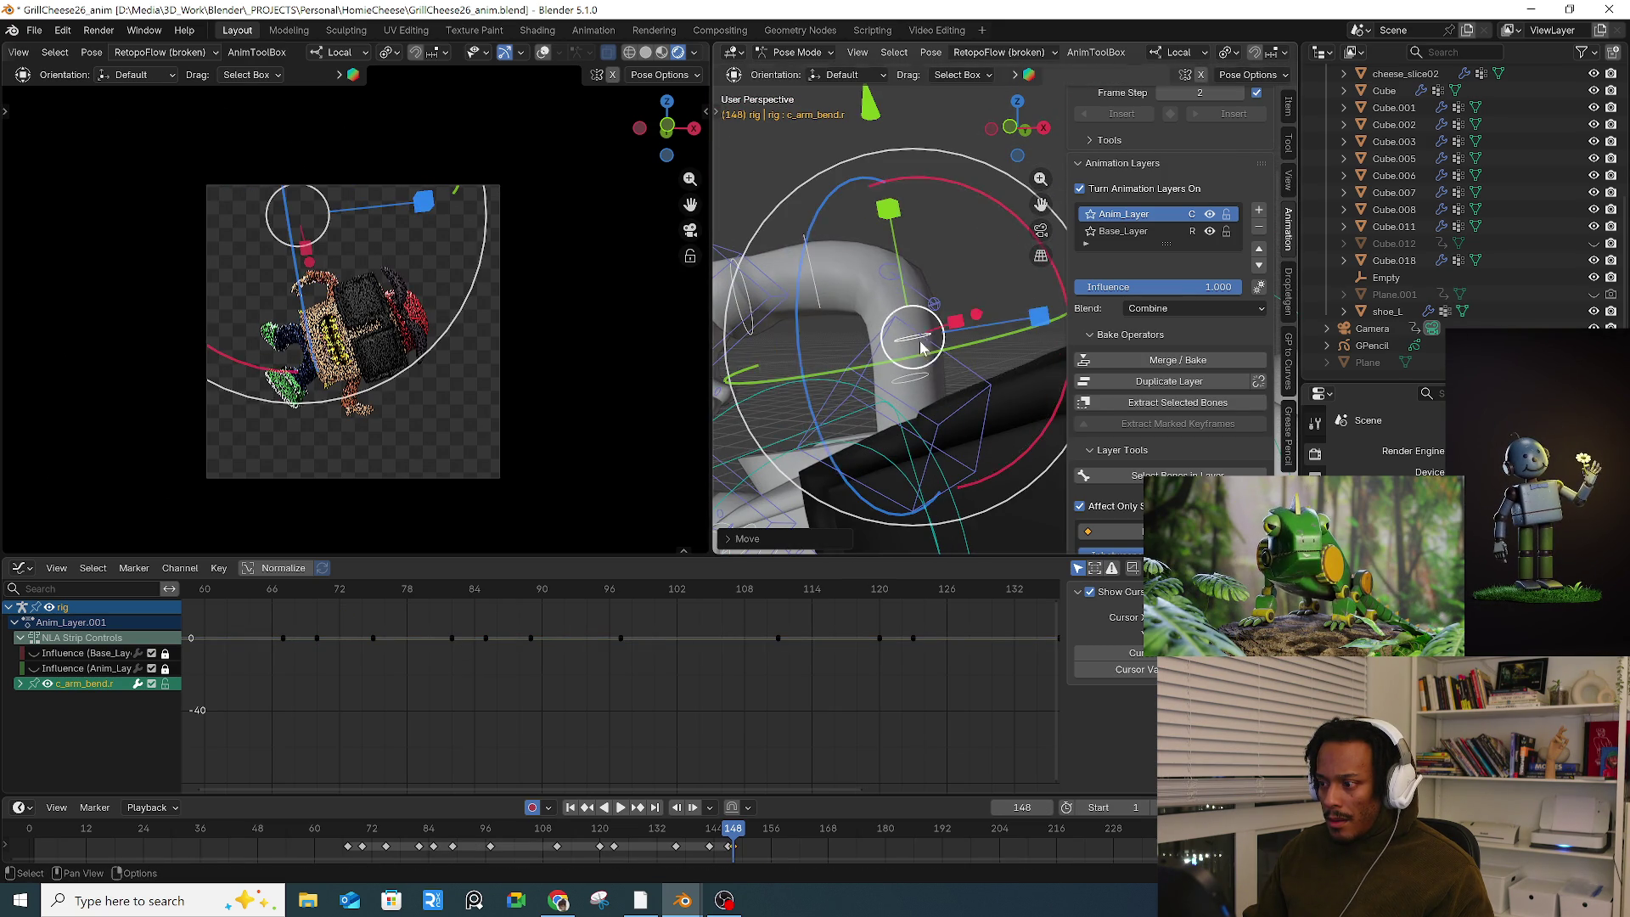
click(921, 346)
click(911, 377)
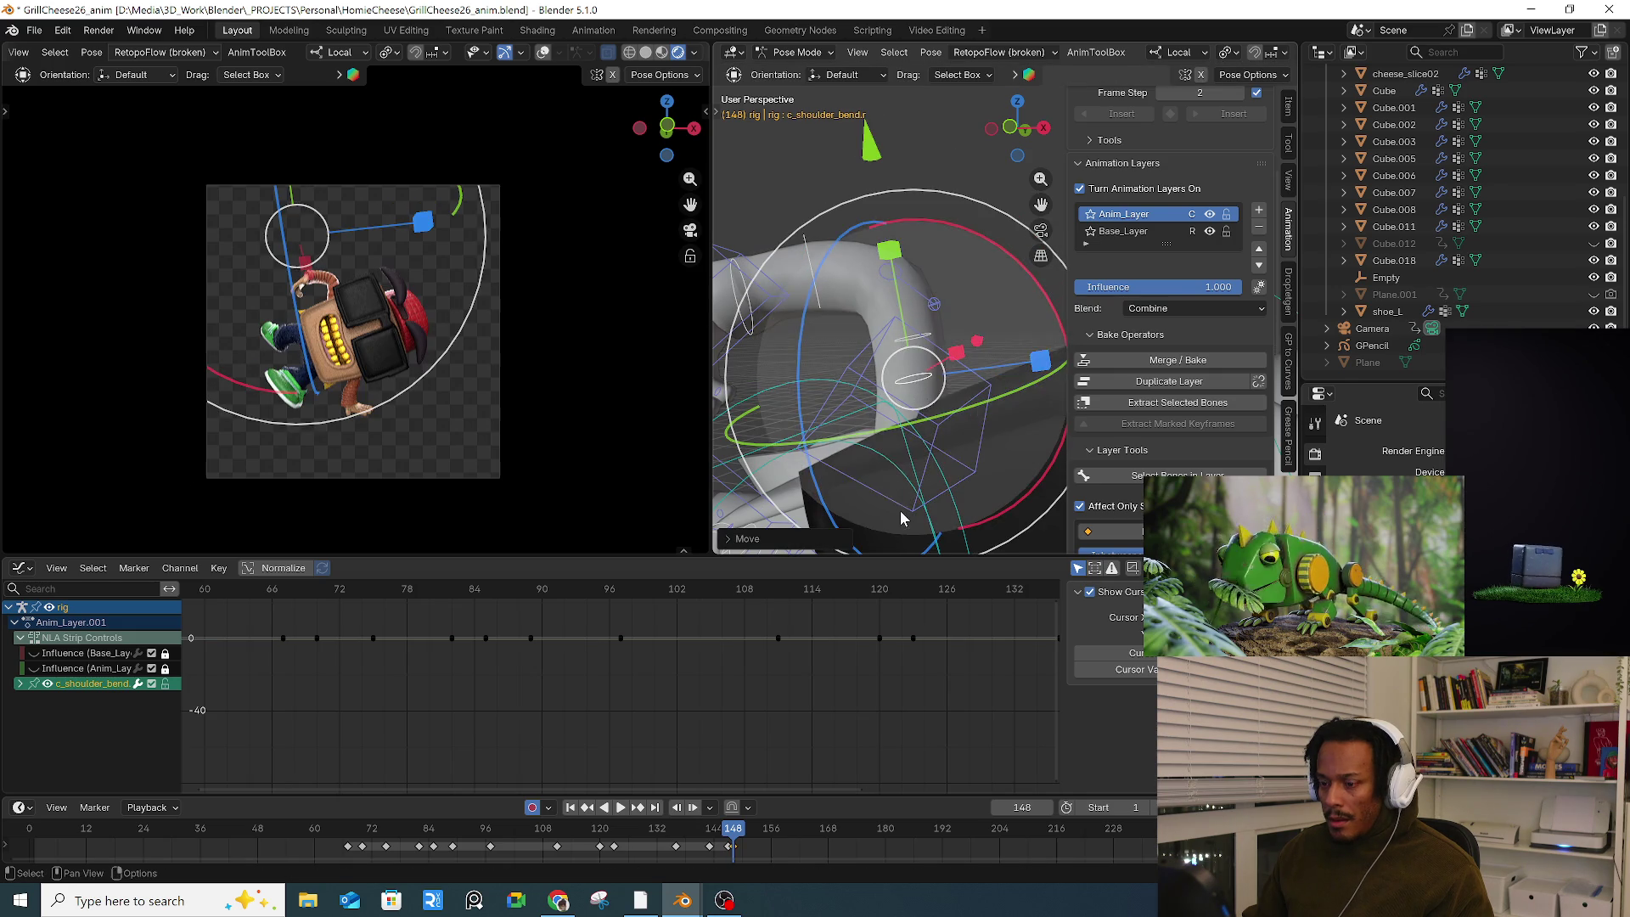
scroll(900, 511, down, 8)
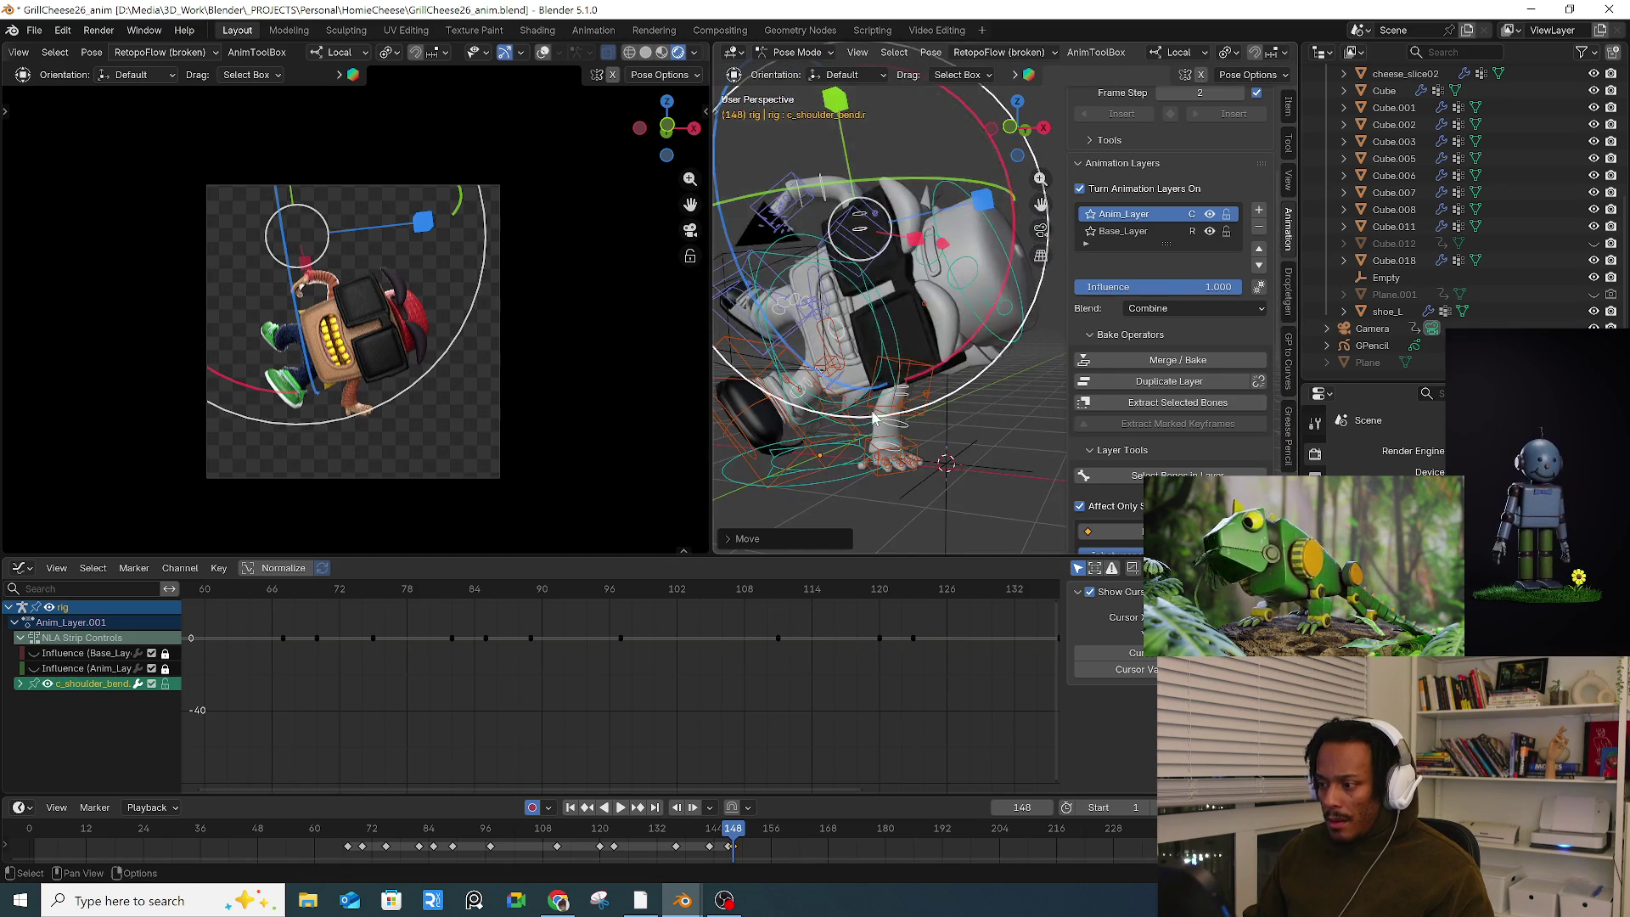
scroll(928, 437, up, 5)
Step: Move the left arm and forearm bend controls, select all bones, and review frame 147
click(938, 376)
key(g)
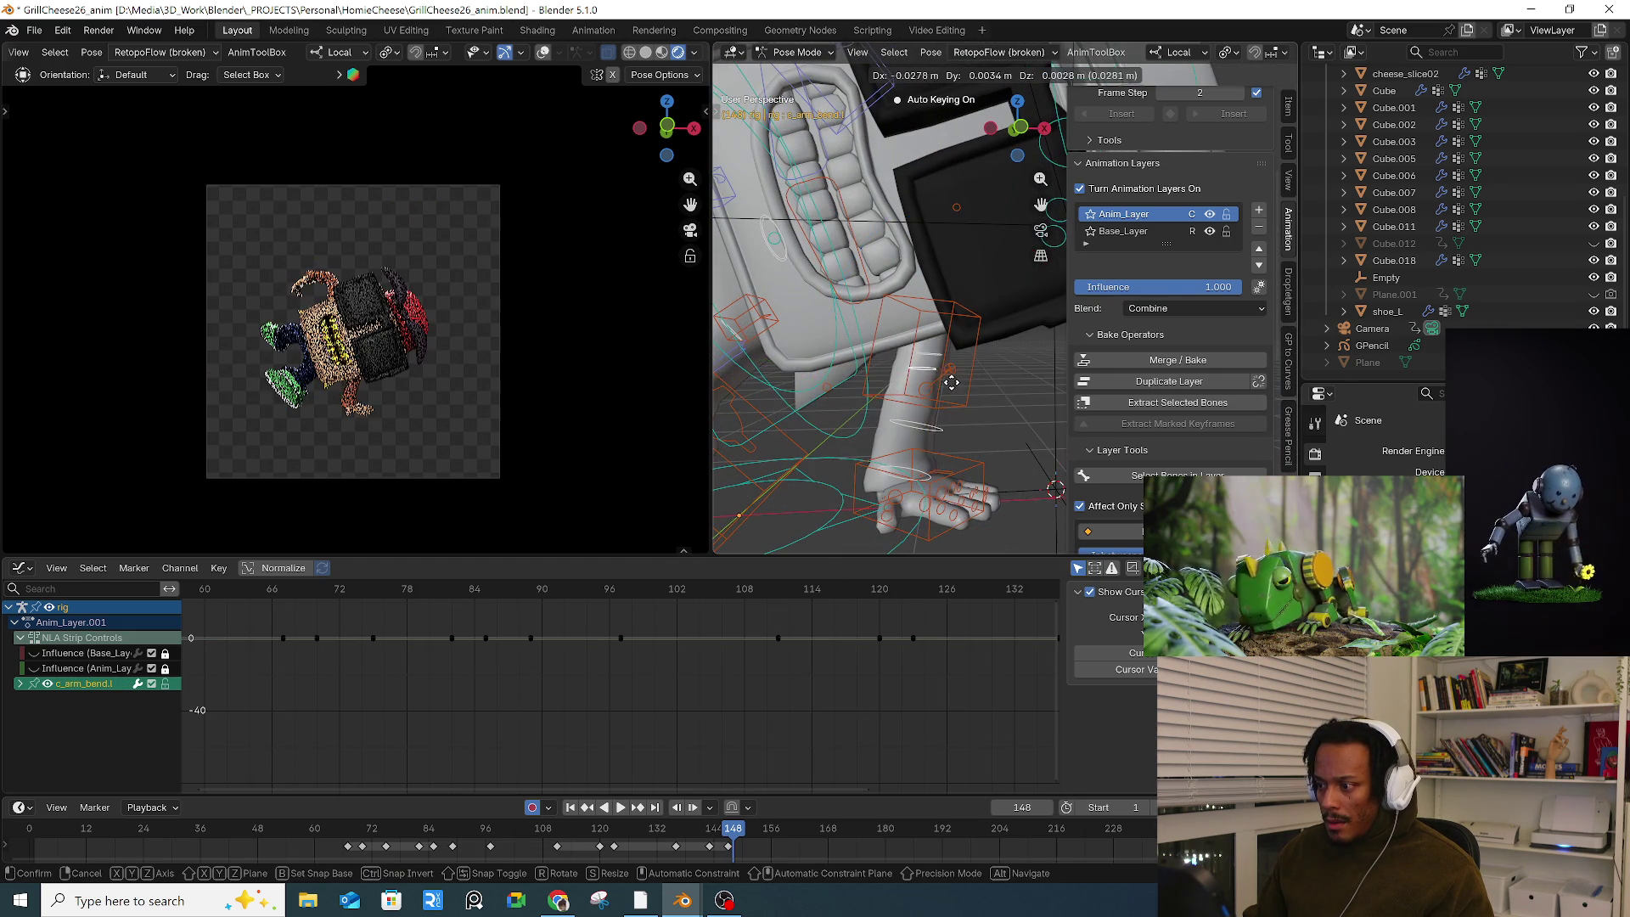
click(956, 383)
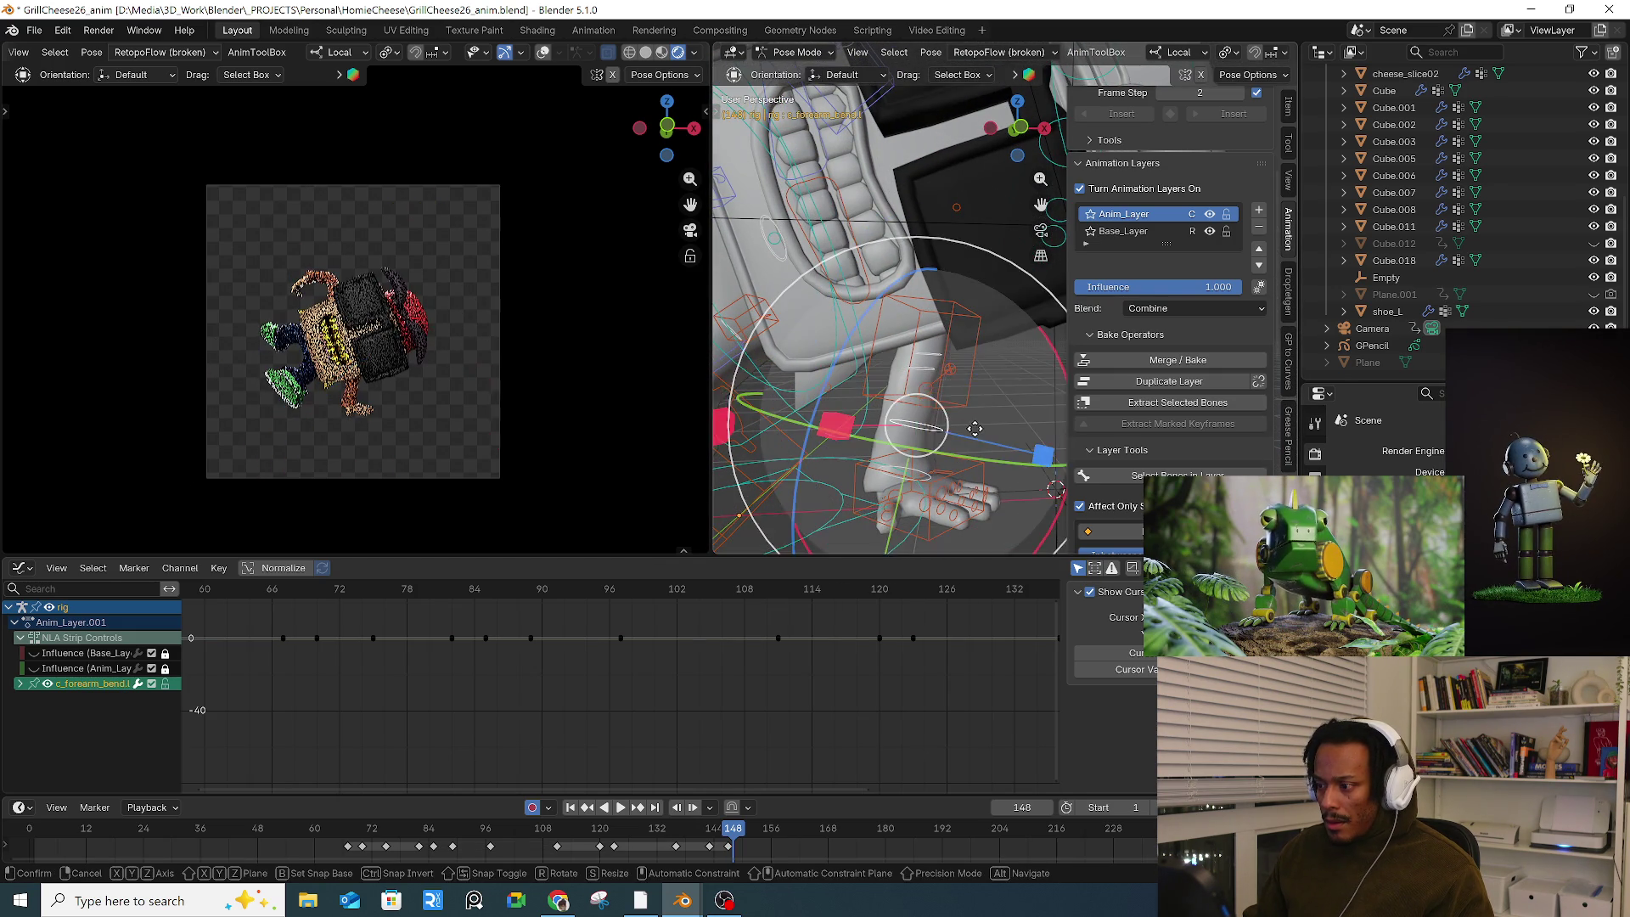
click(968, 426)
key(g)
click(967, 426)
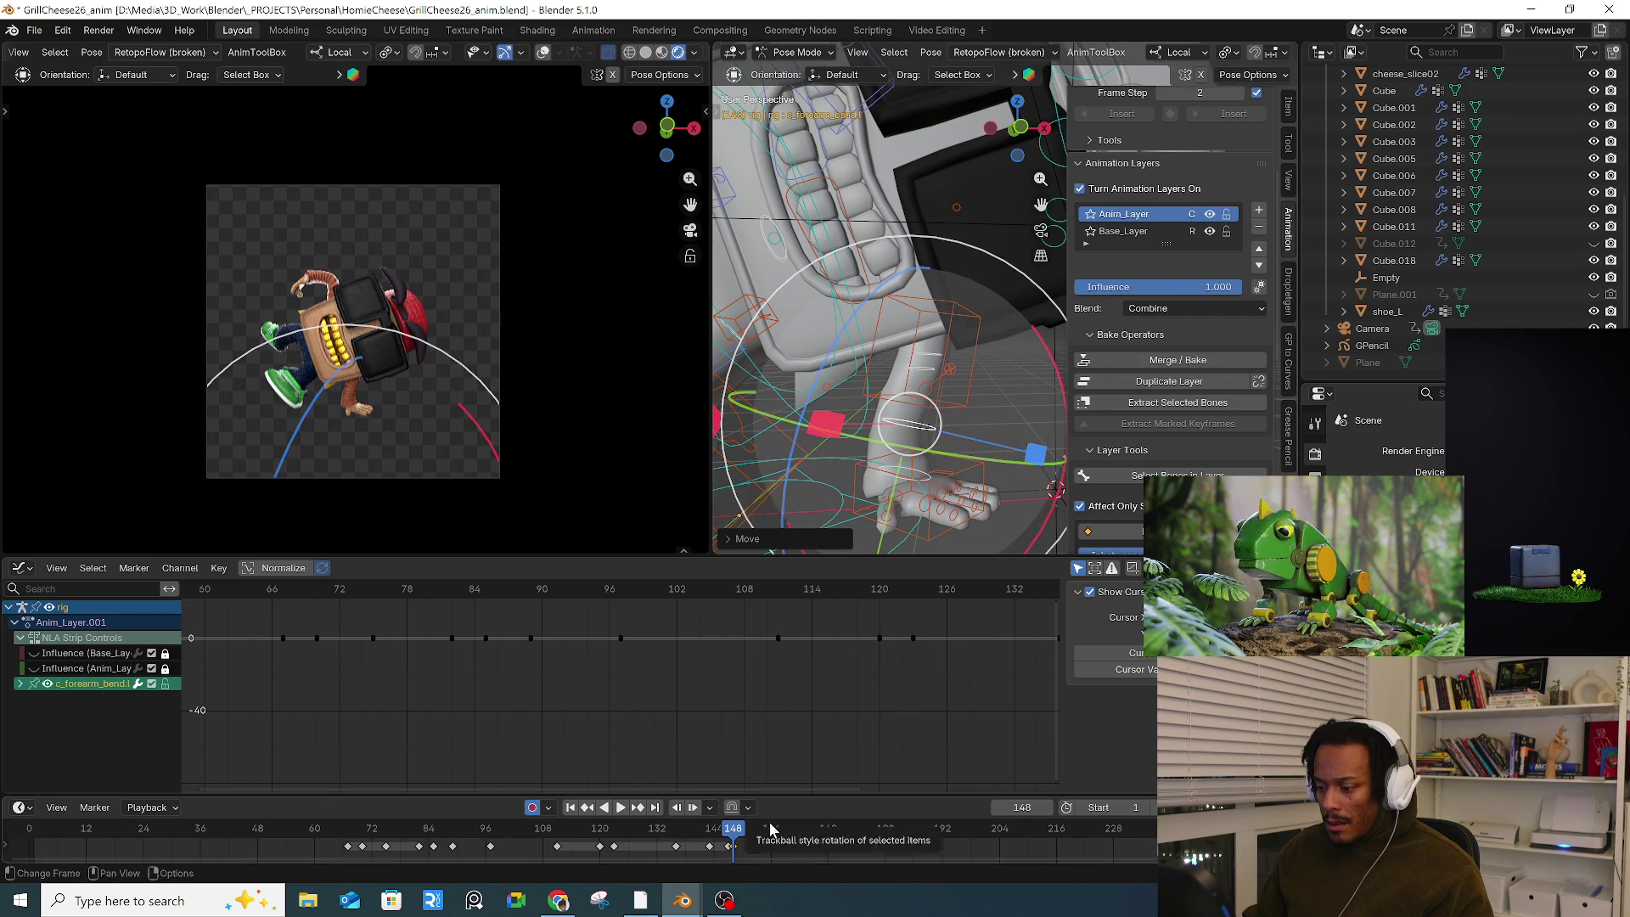
key(a)
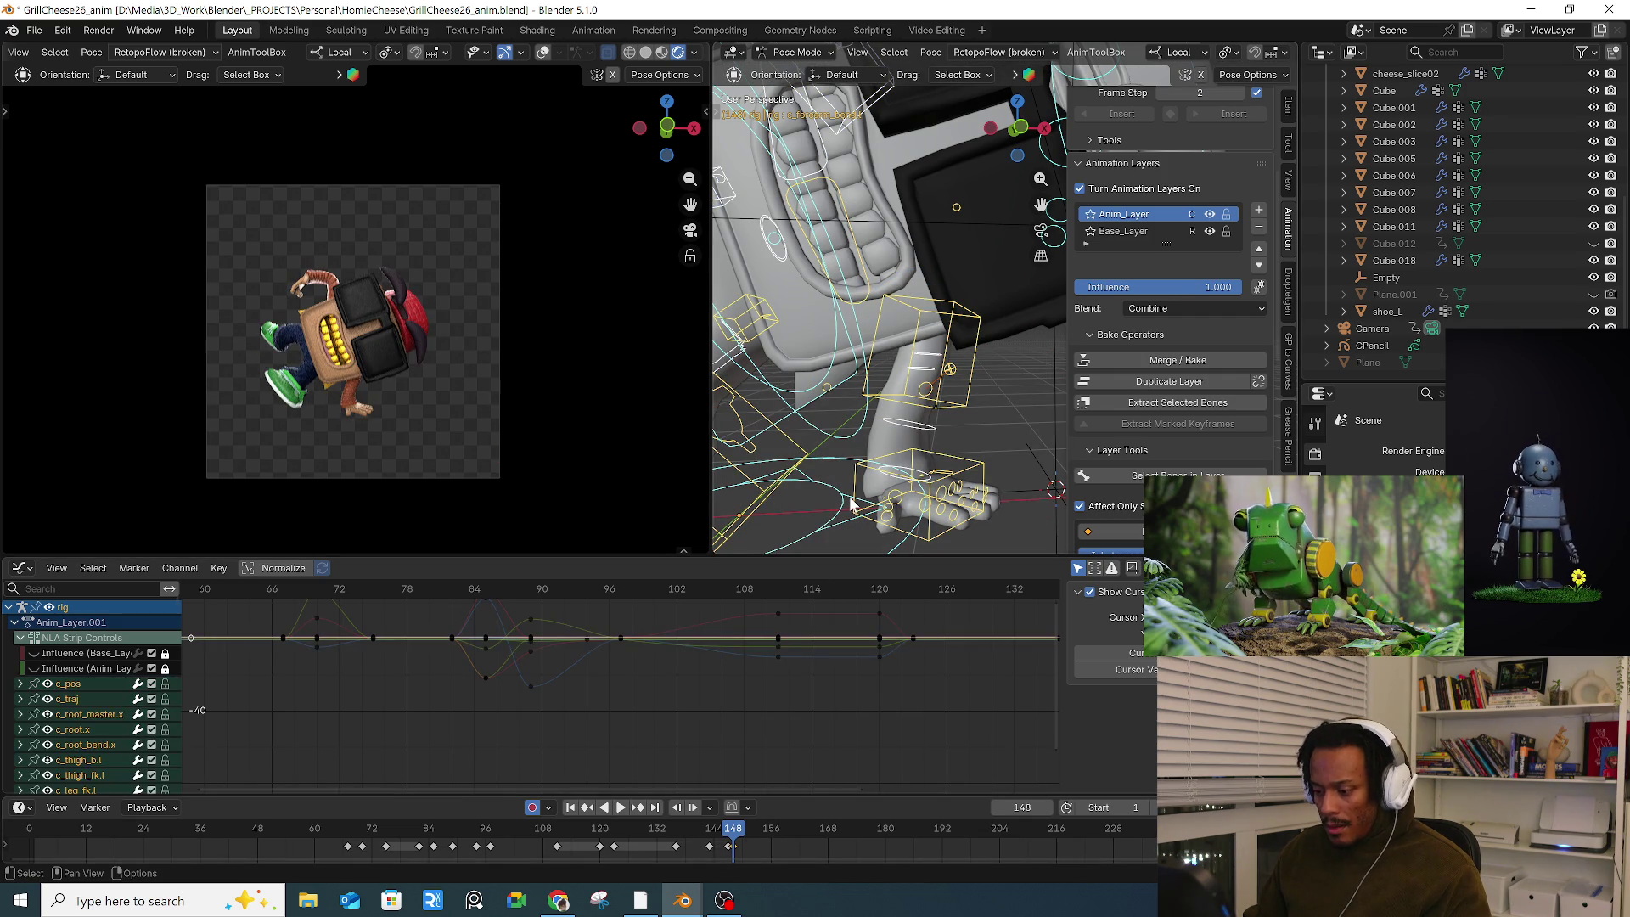
drag(730, 837, 777, 834)
Step: At frame 157, raise the right hand control c_hand_ik.r and turn it
mouse_move(841, 306)
middle_down()
mouse_move(938, 255)
mouse_move(944, 229)
middle_up()
scroll(860, 295, down, 5)
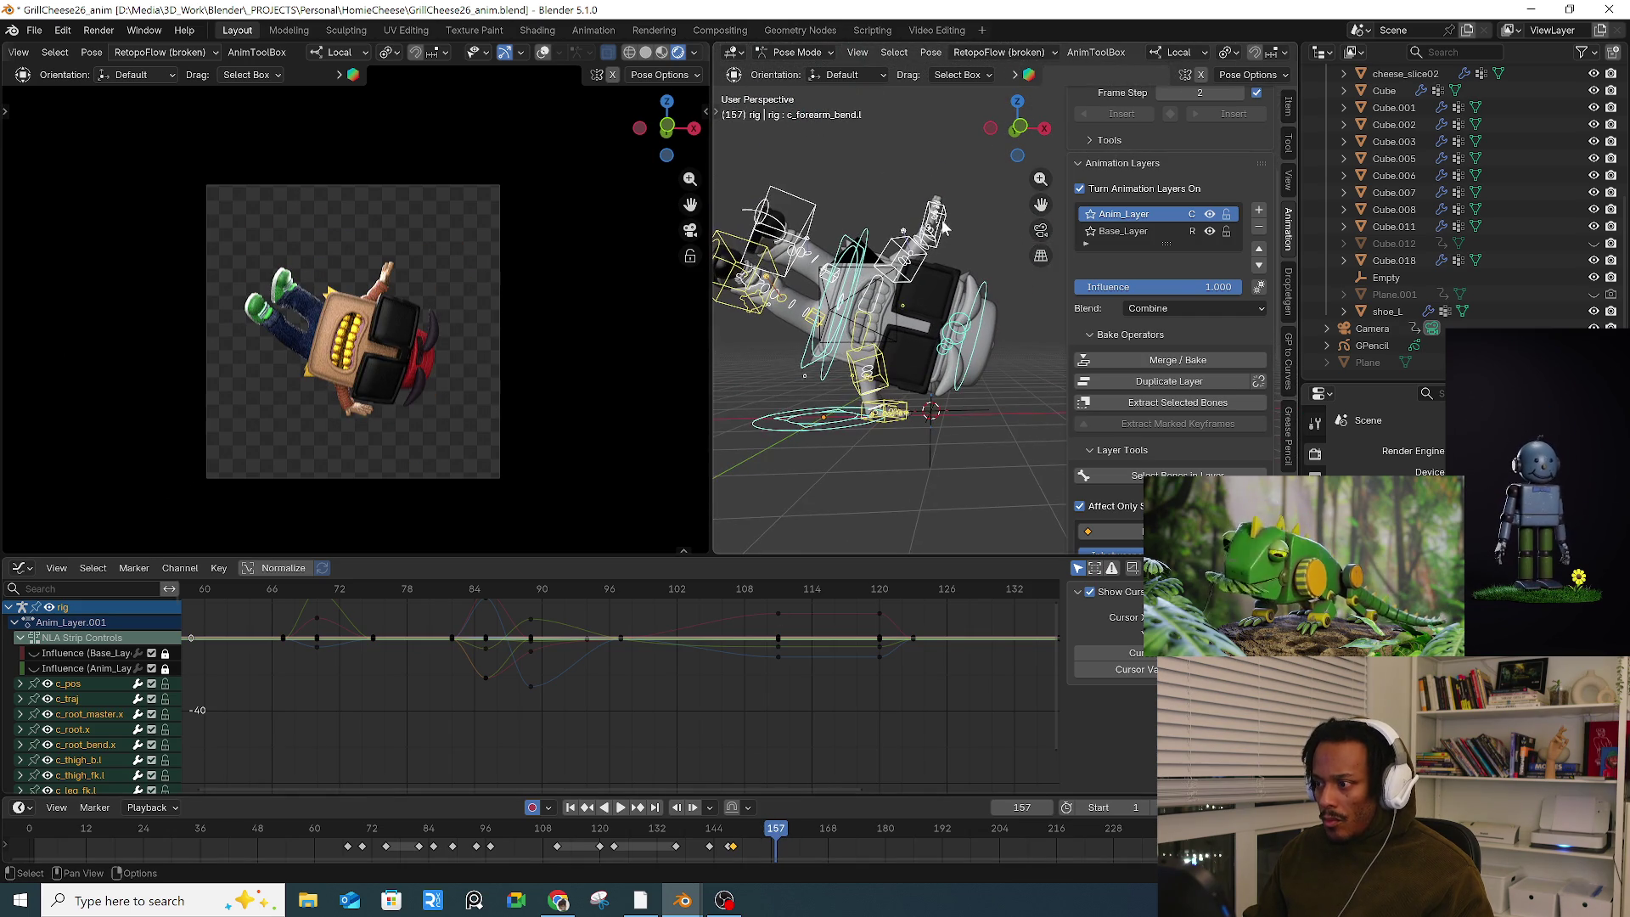
click(943, 228)
key(g)
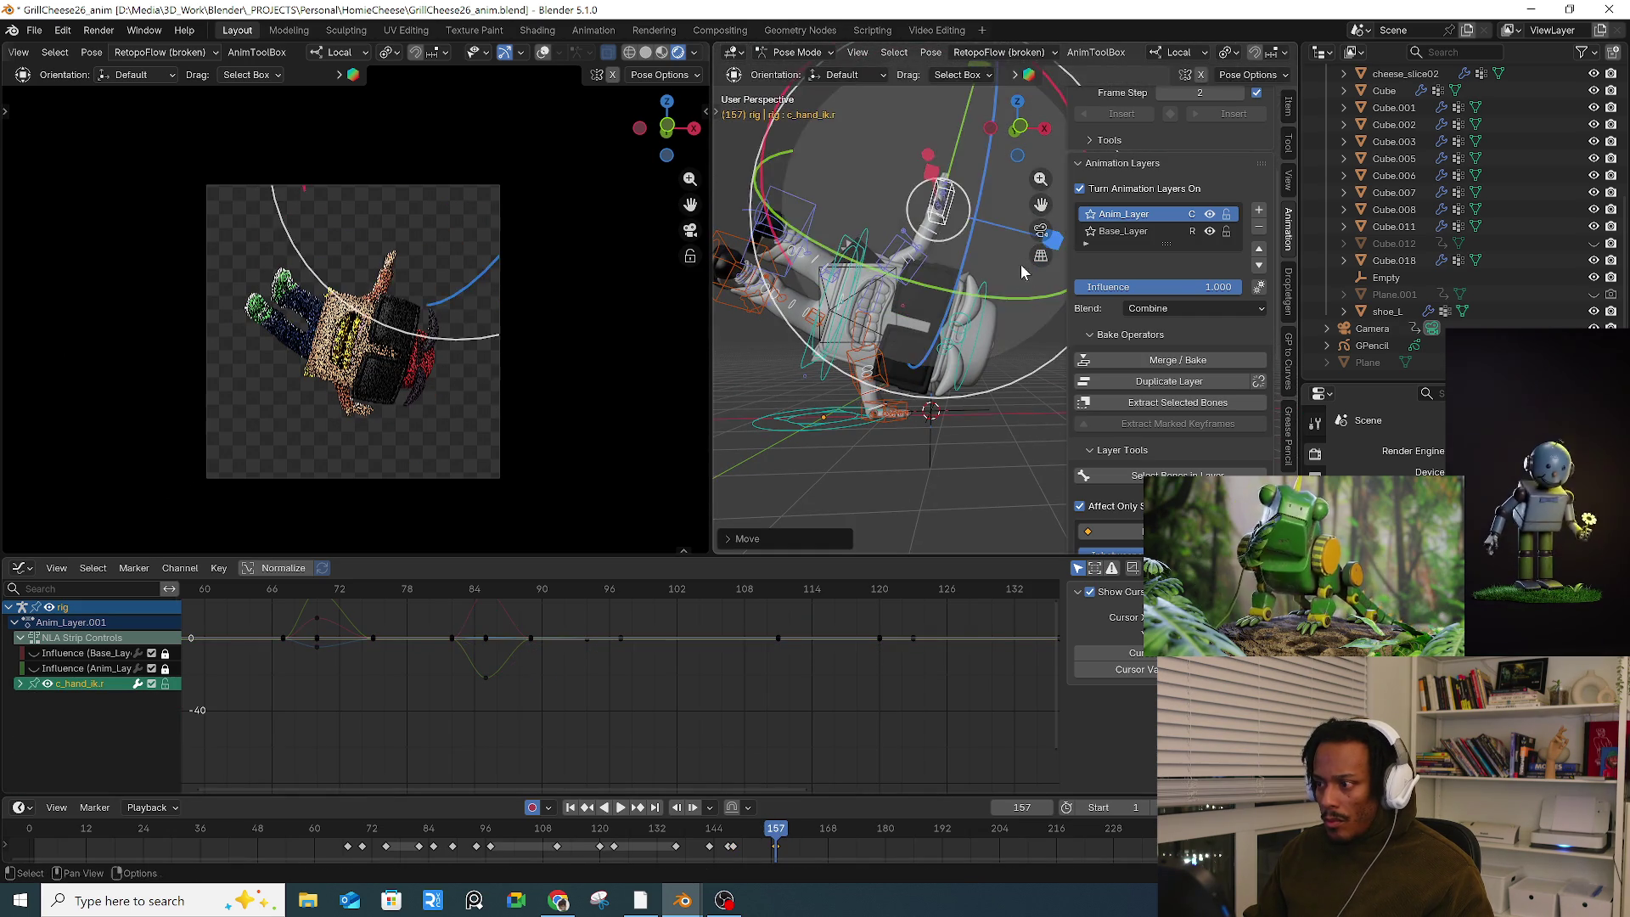
click(968, 241)
key(r)
click(1010, 309)
key(r)
key(r)
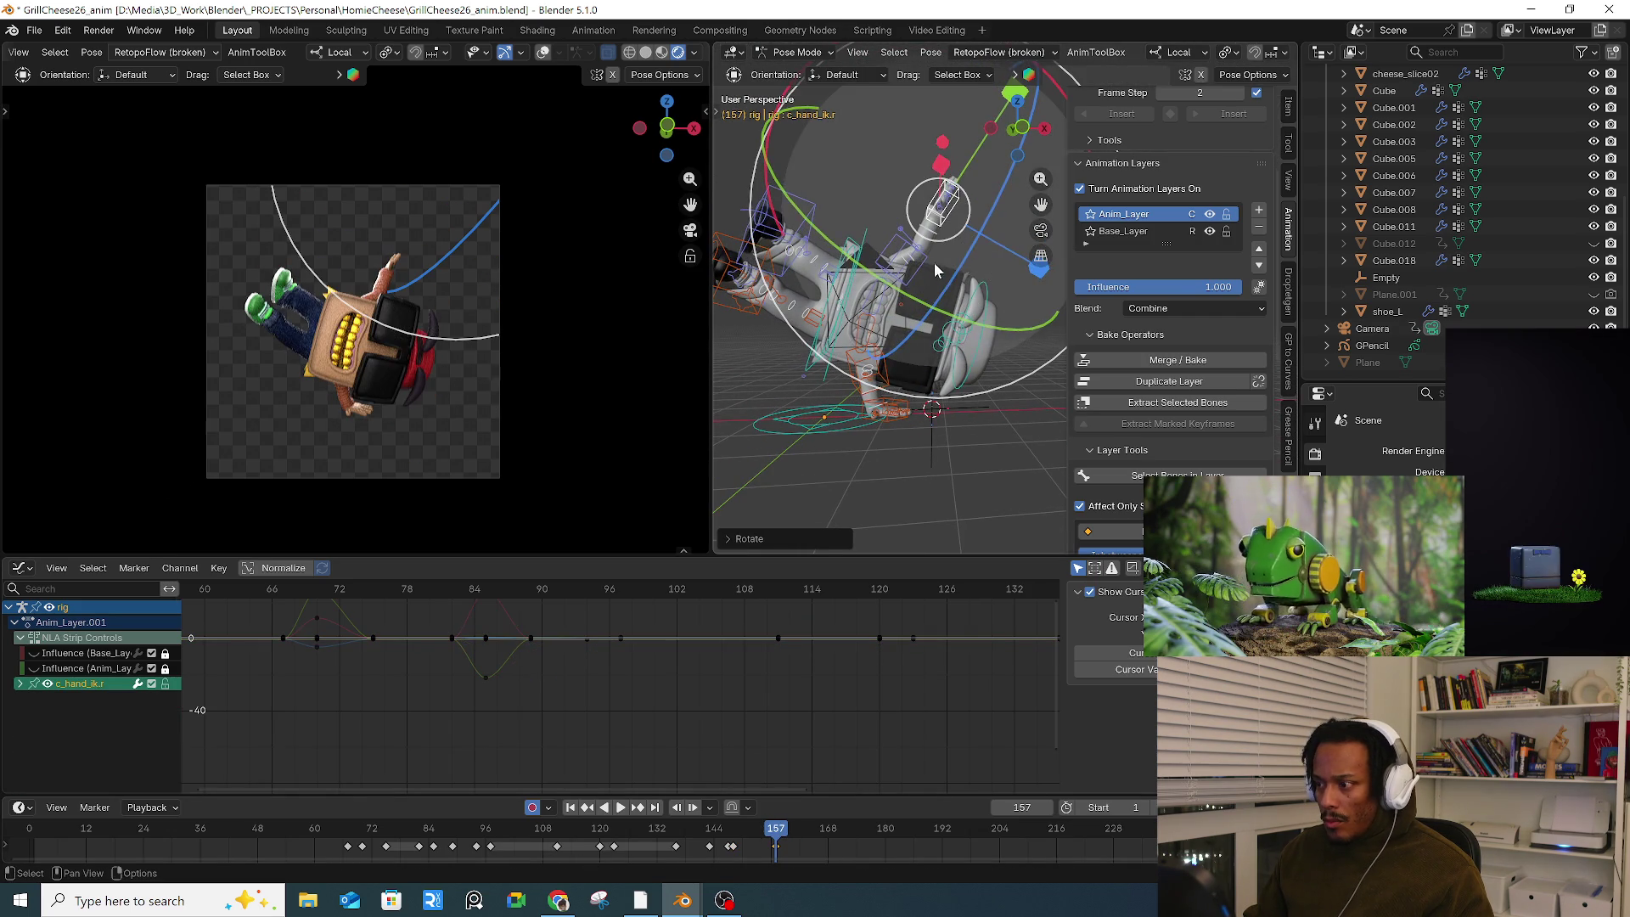
click(948, 275)
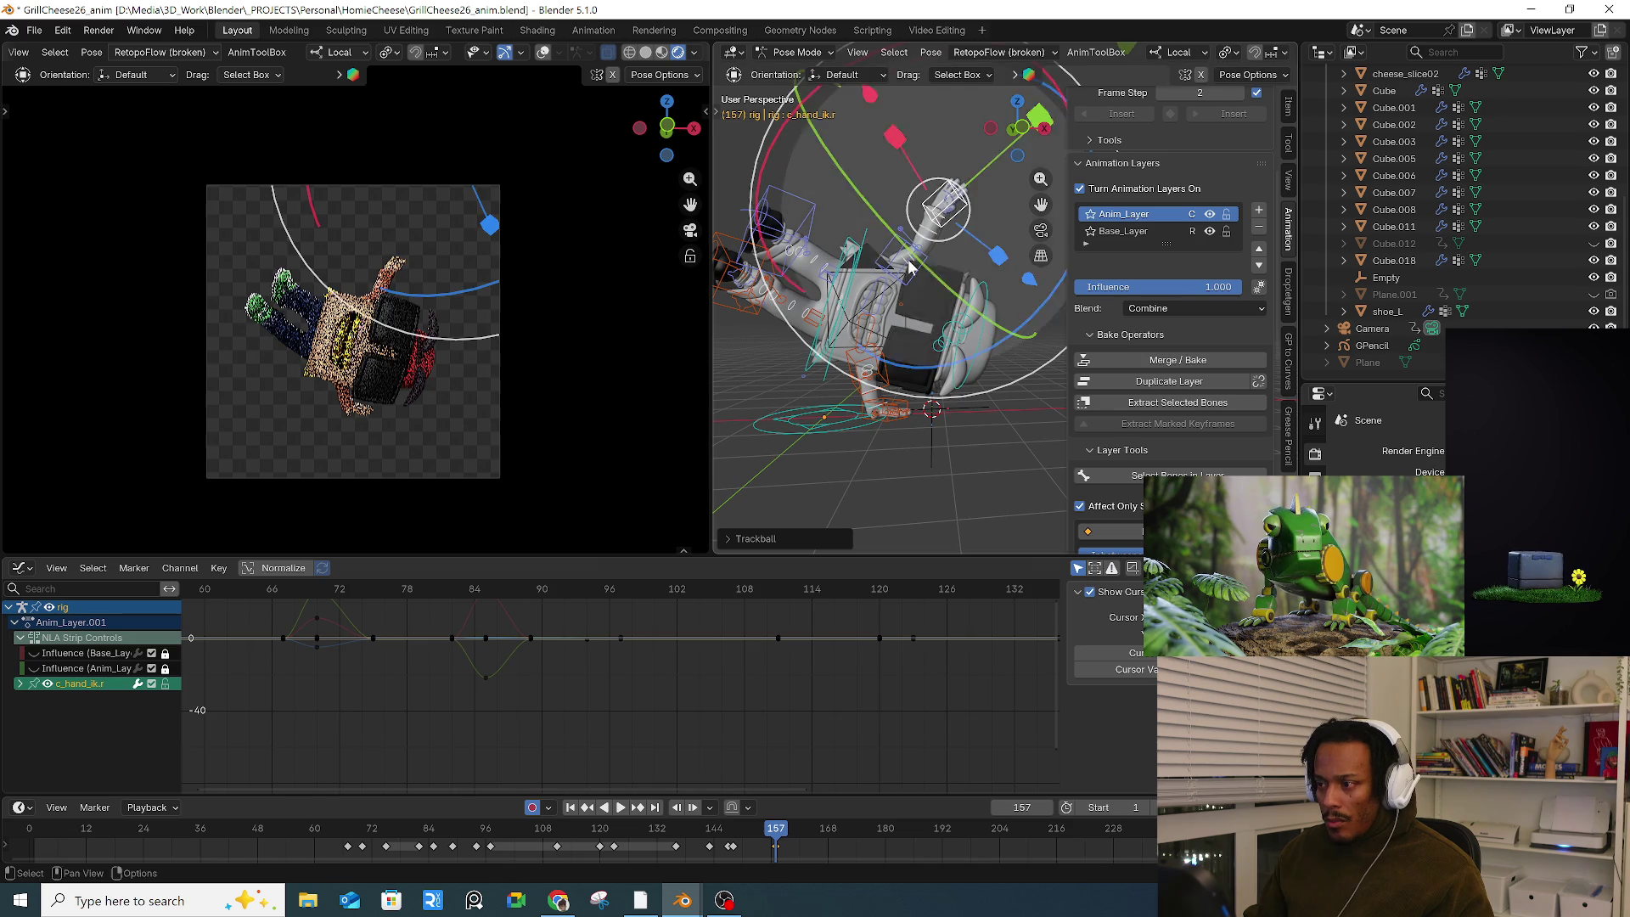
Step: Refine the right hand's orientation with further free rotations from different viewing angles
mouse_move(947, 275)
middle_down()
mouse_move(876, 170)
mouse_move(801, 131)
middle_up()
key(r)
key(r)
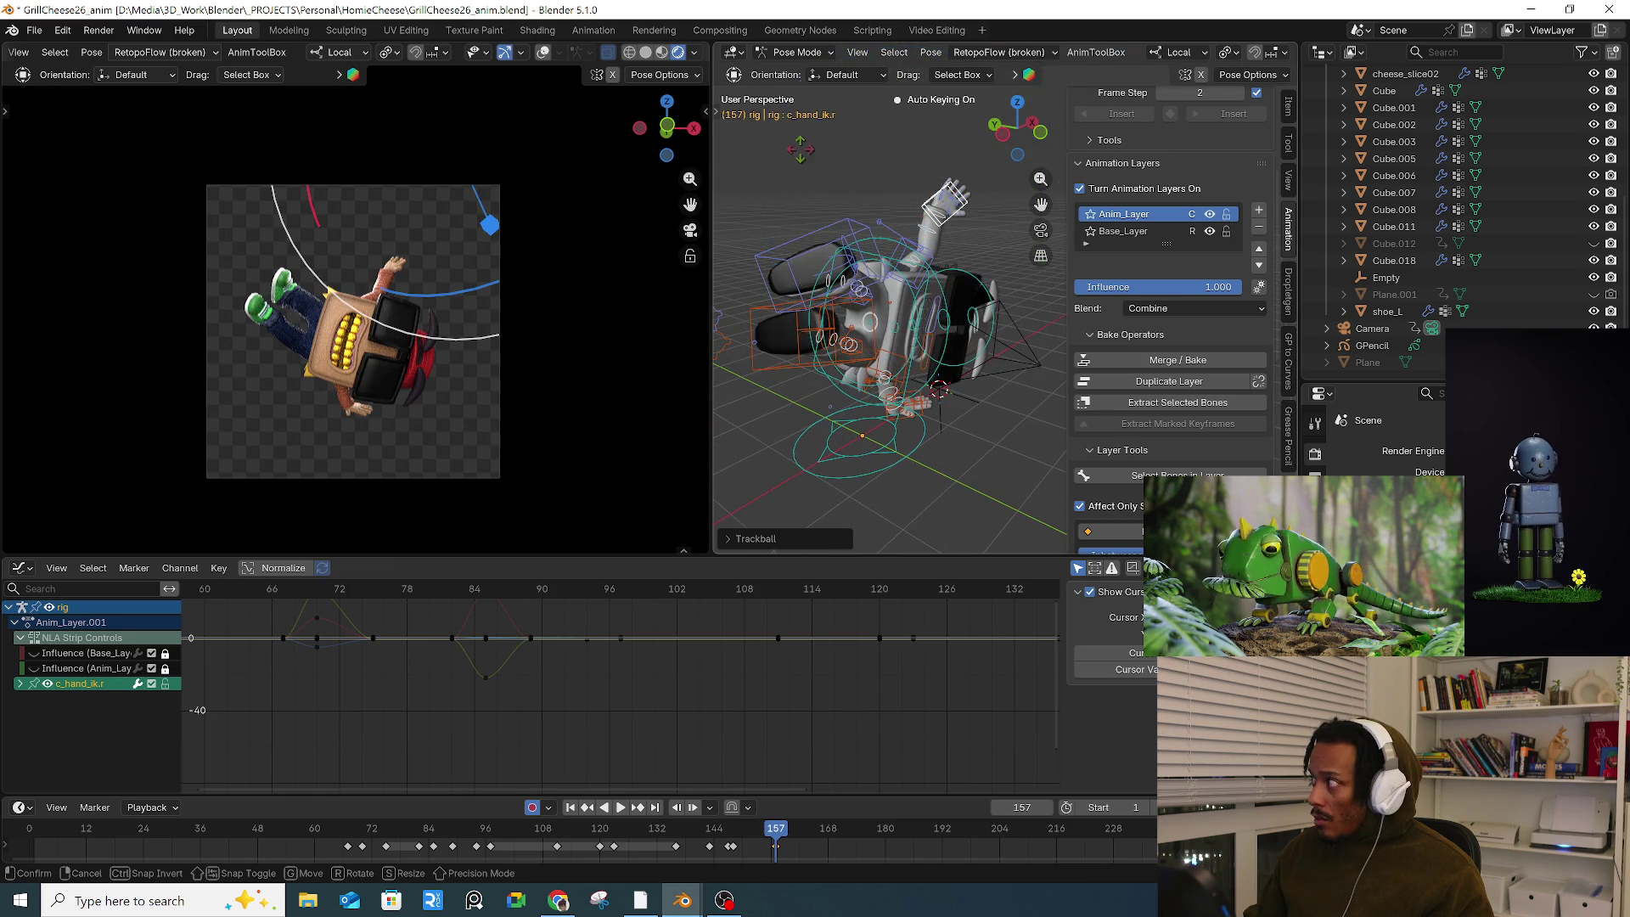
click(798, 168)
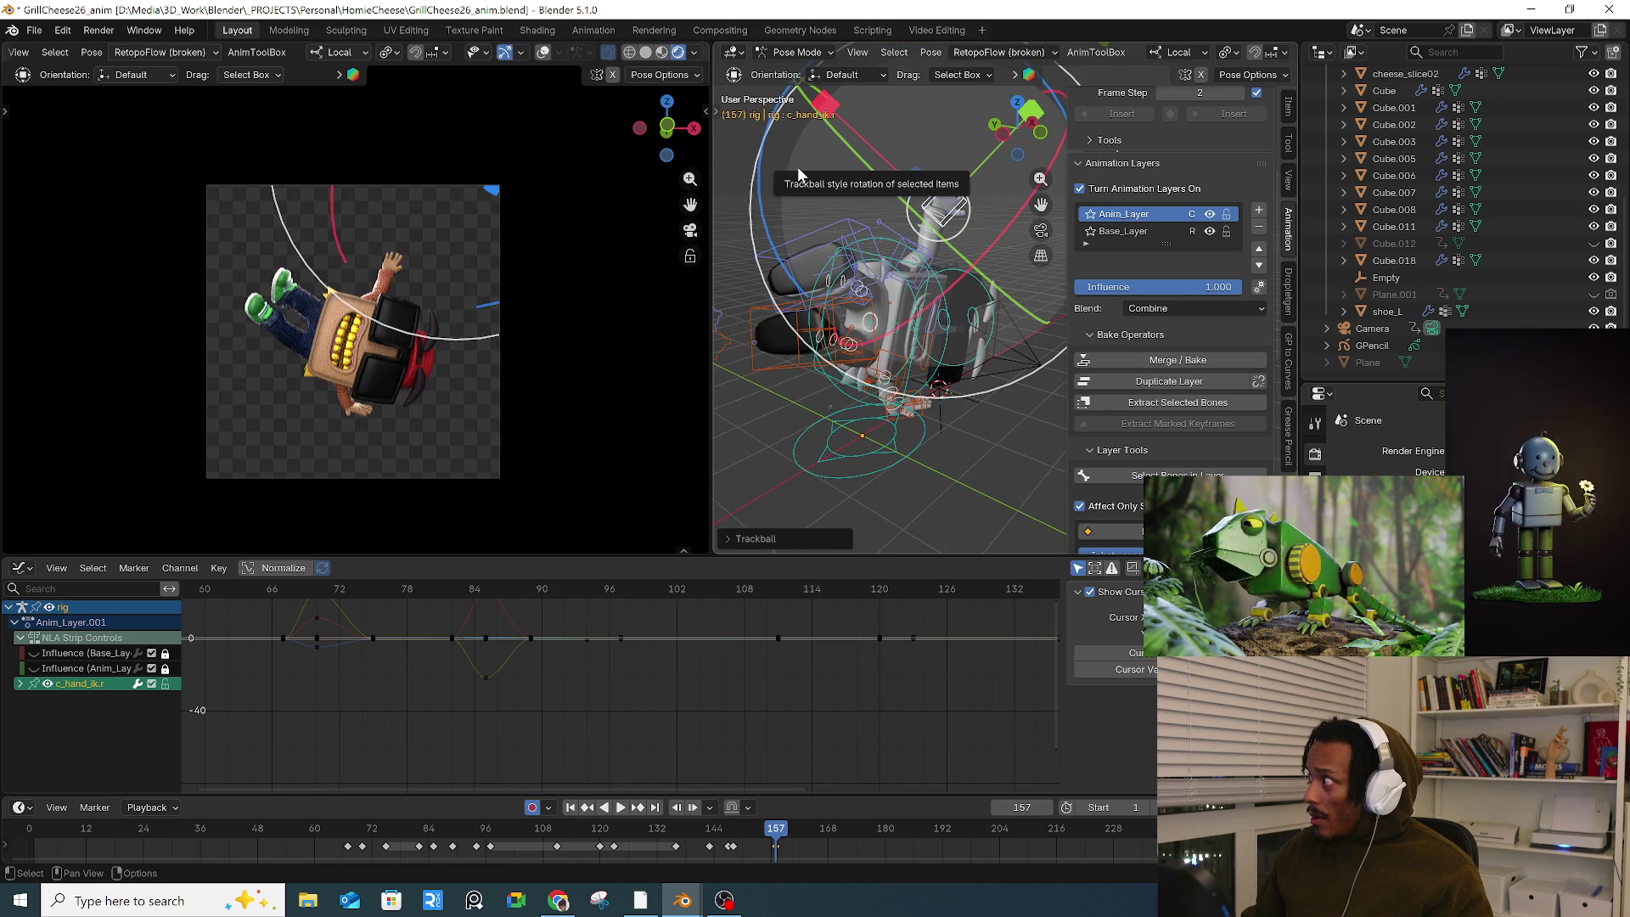
middle_drag(869, 191, 885, 282)
scroll(873, 270, up, 6)
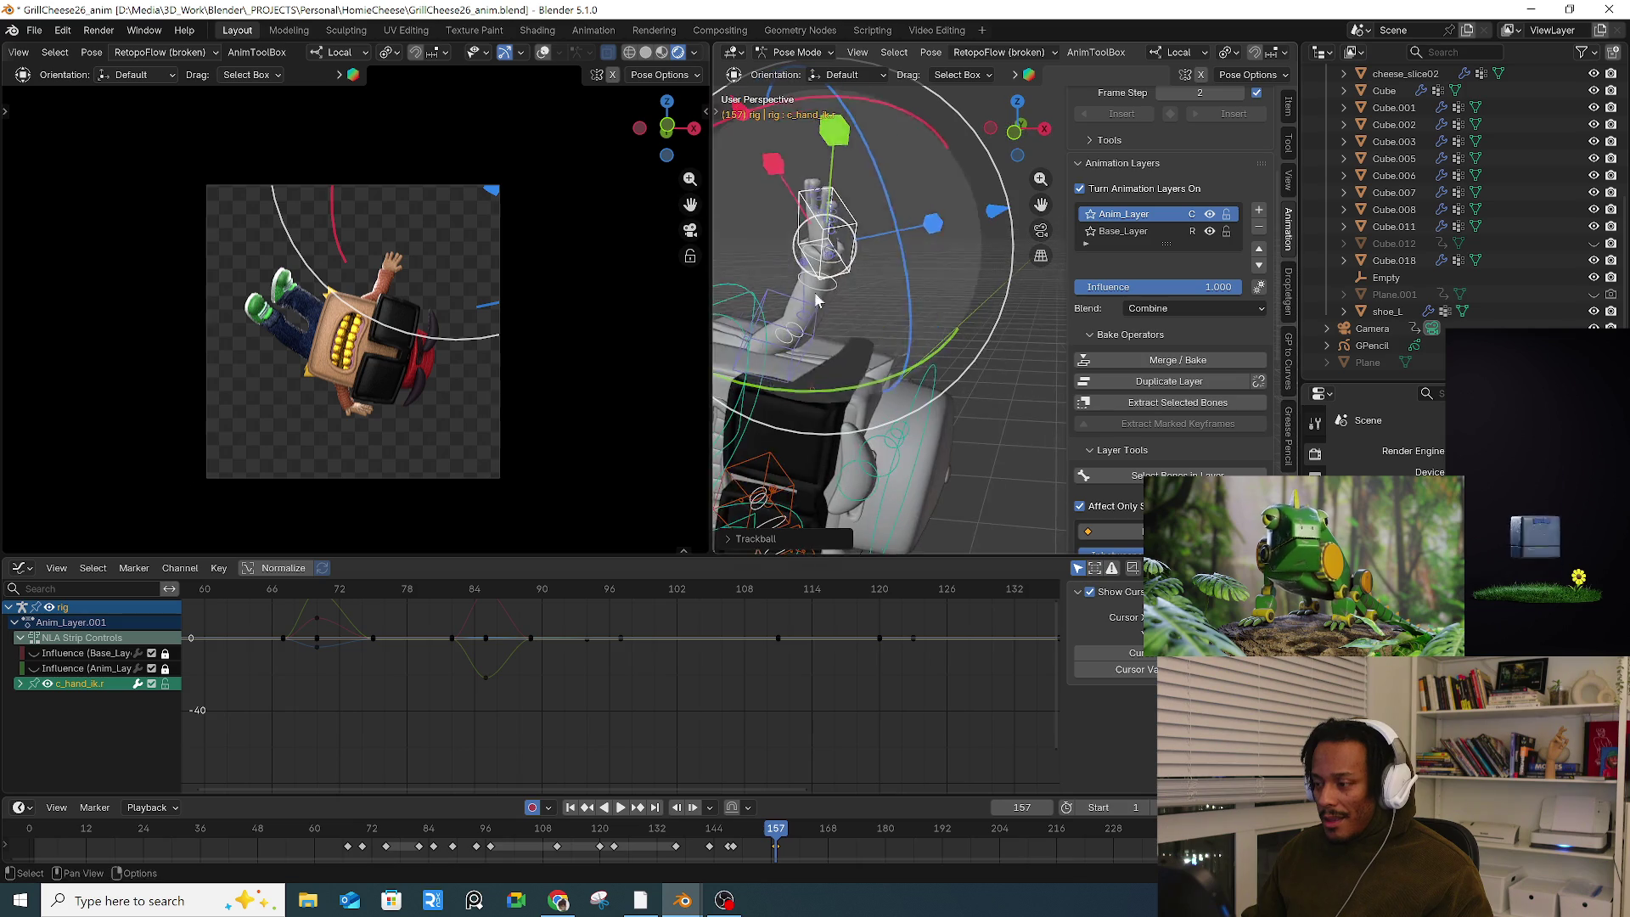
key(g)
key(r)
key(r)
click(883, 281)
scroll(810, 292, up, 2)
Step: Stretch the right arm higher and rotate the pinky base c_pinky1_base.r by 8.53°
click(836, 323)
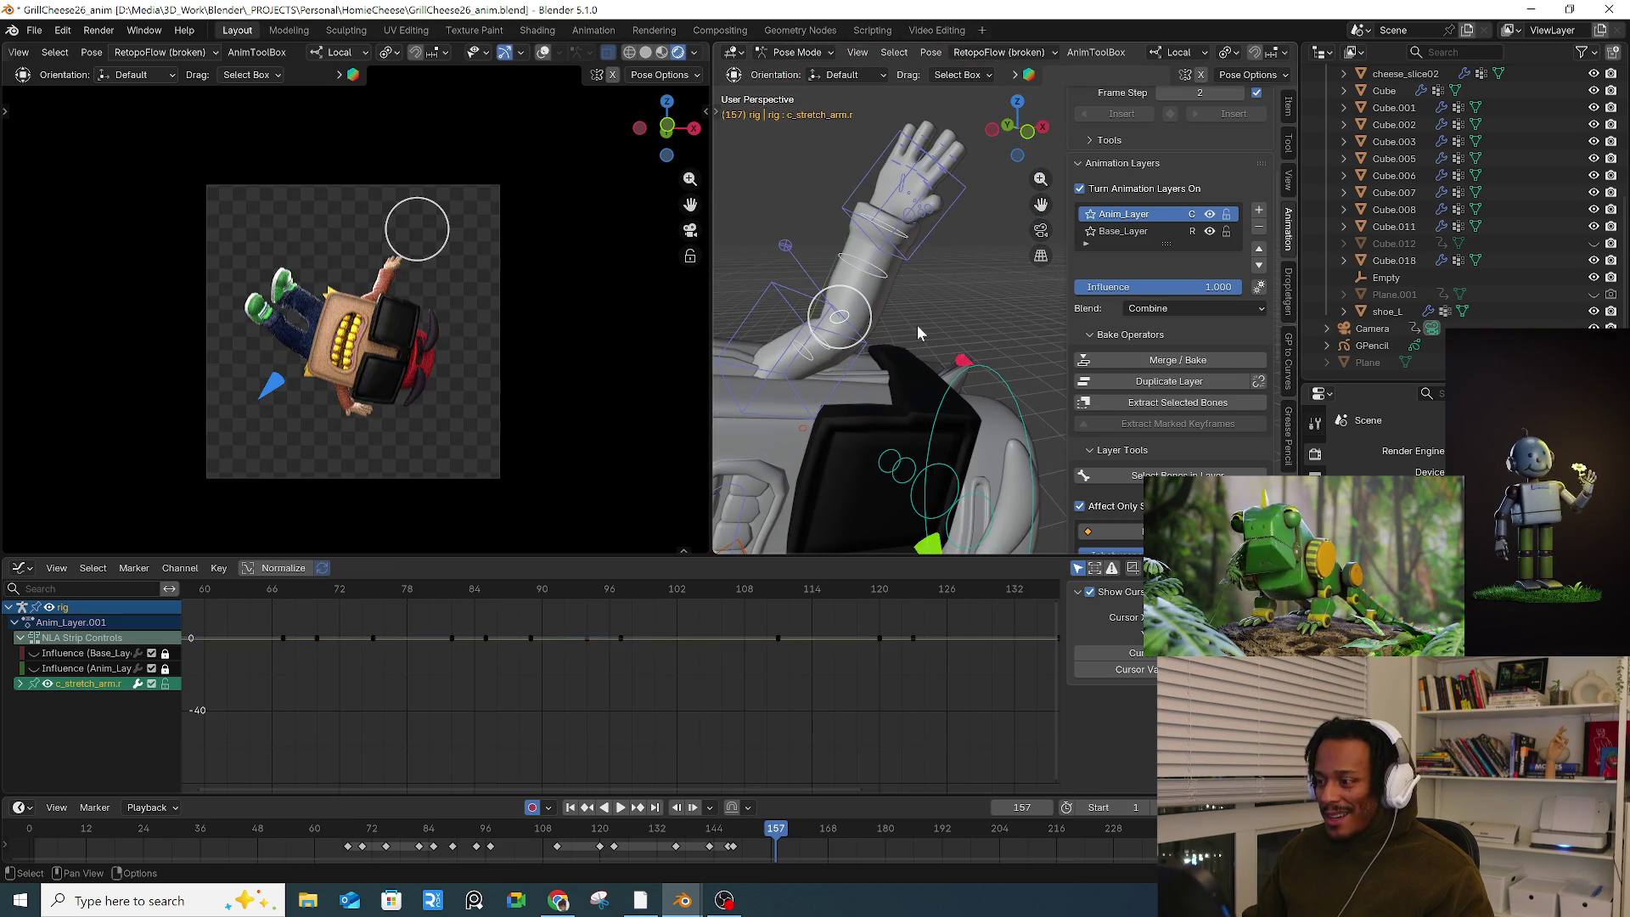
key(g)
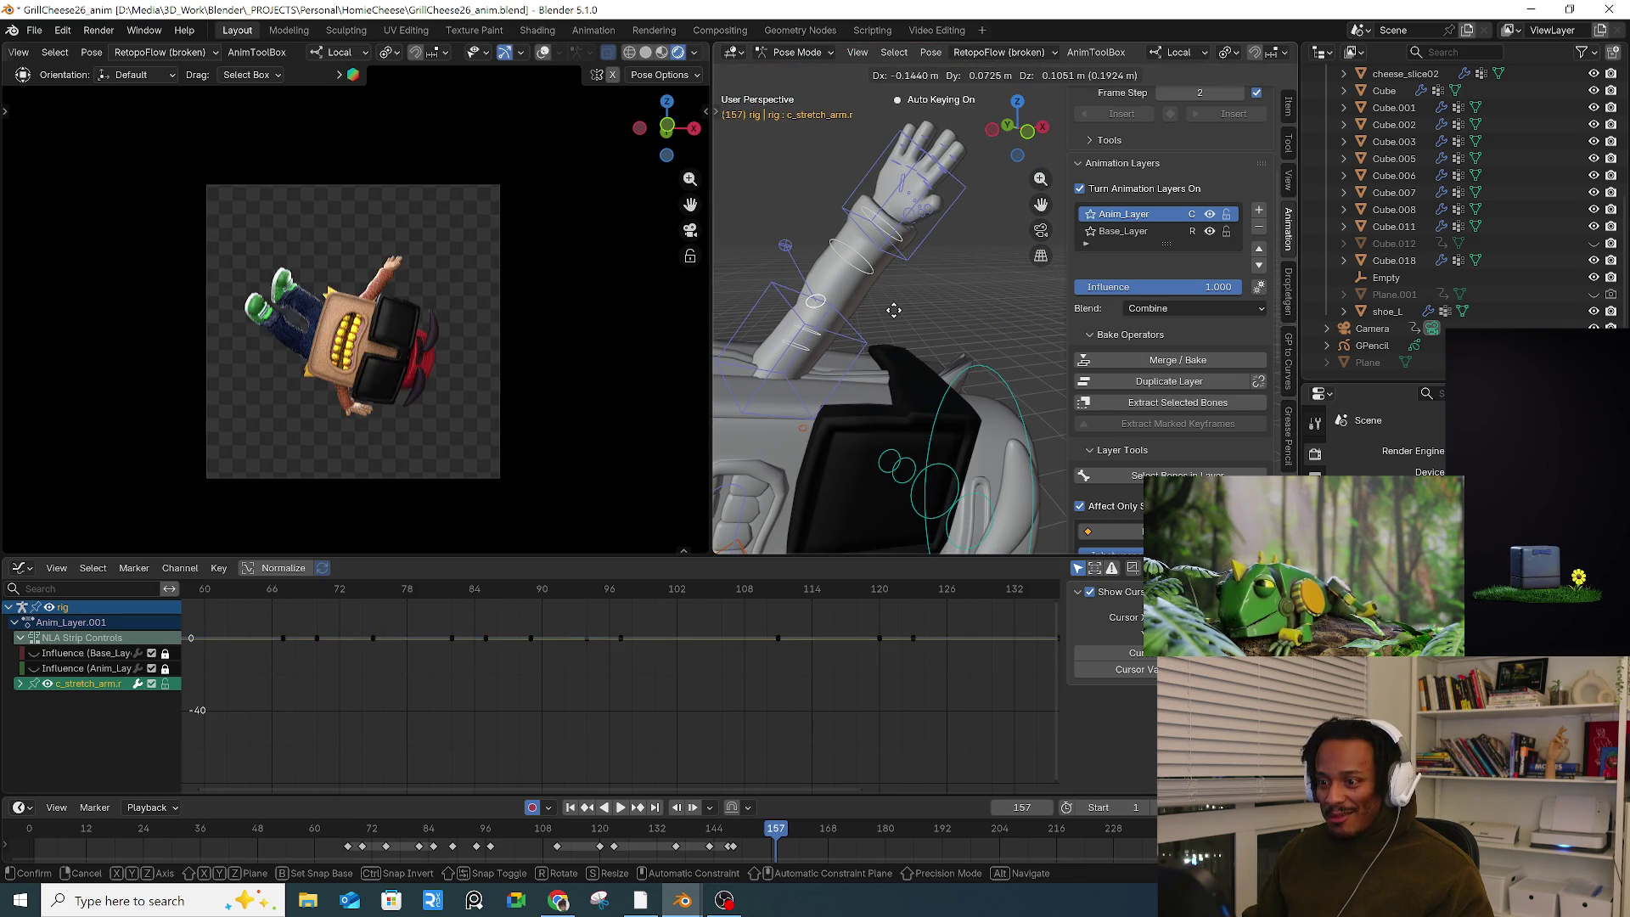
click(894, 310)
click(934, 229)
middle_drag(1010, 295, 936, 287)
click(939, 288)
drag(961, 191, 963, 263)
click(914, 329)
mouse_move(915, 330)
middle_down()
mouse_move(803, 294)
mouse_move(792, 274)
middle_up()
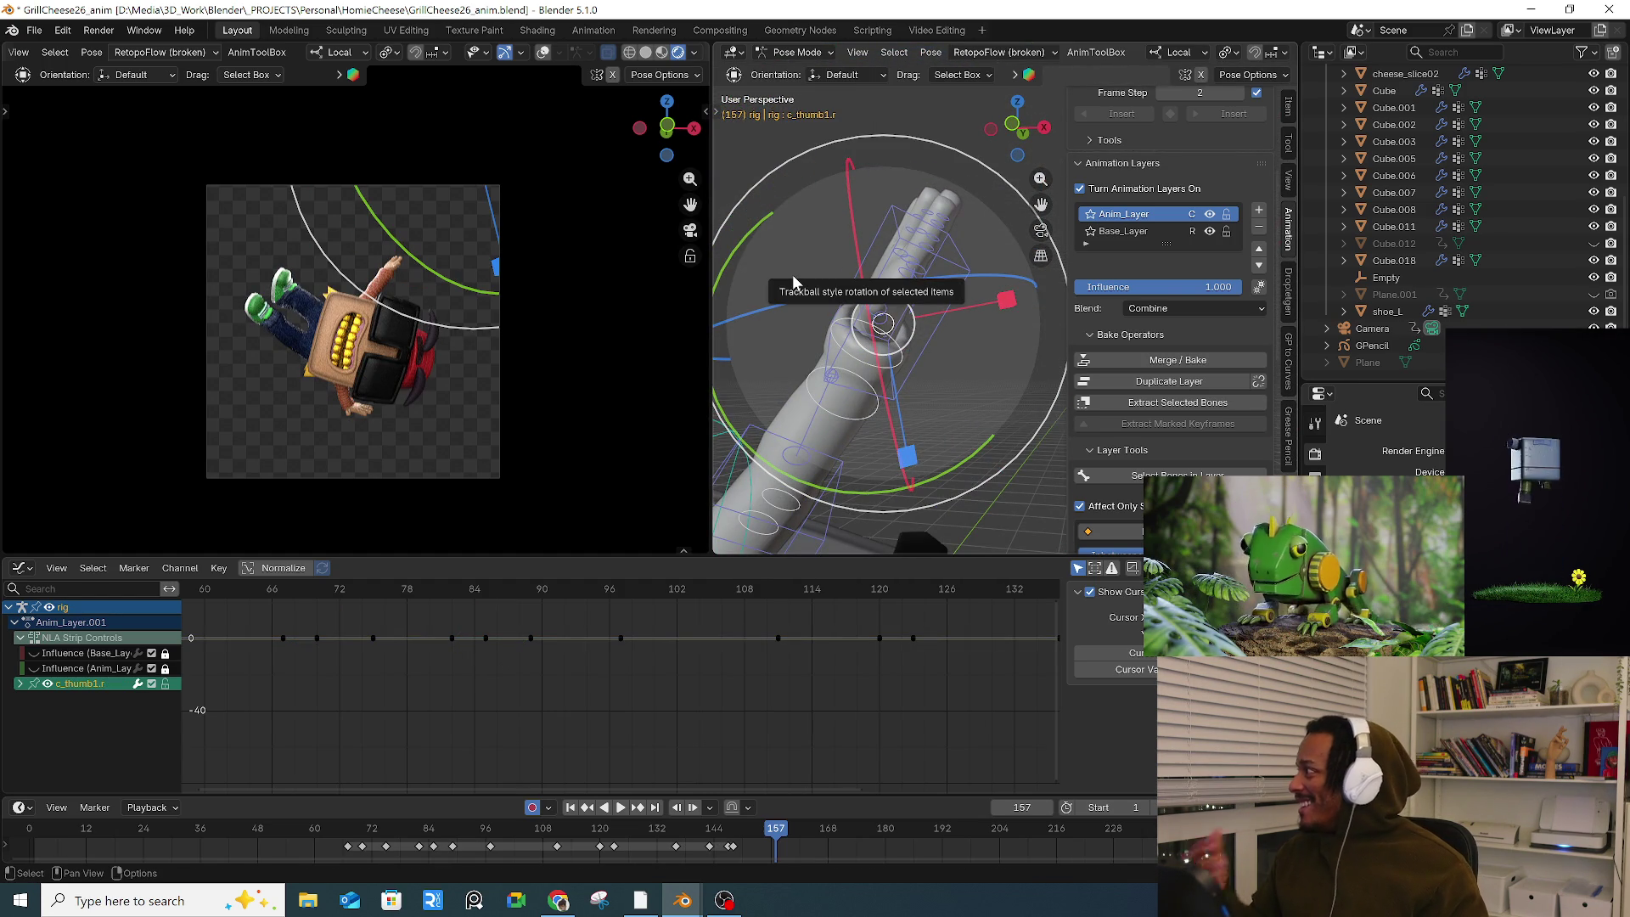
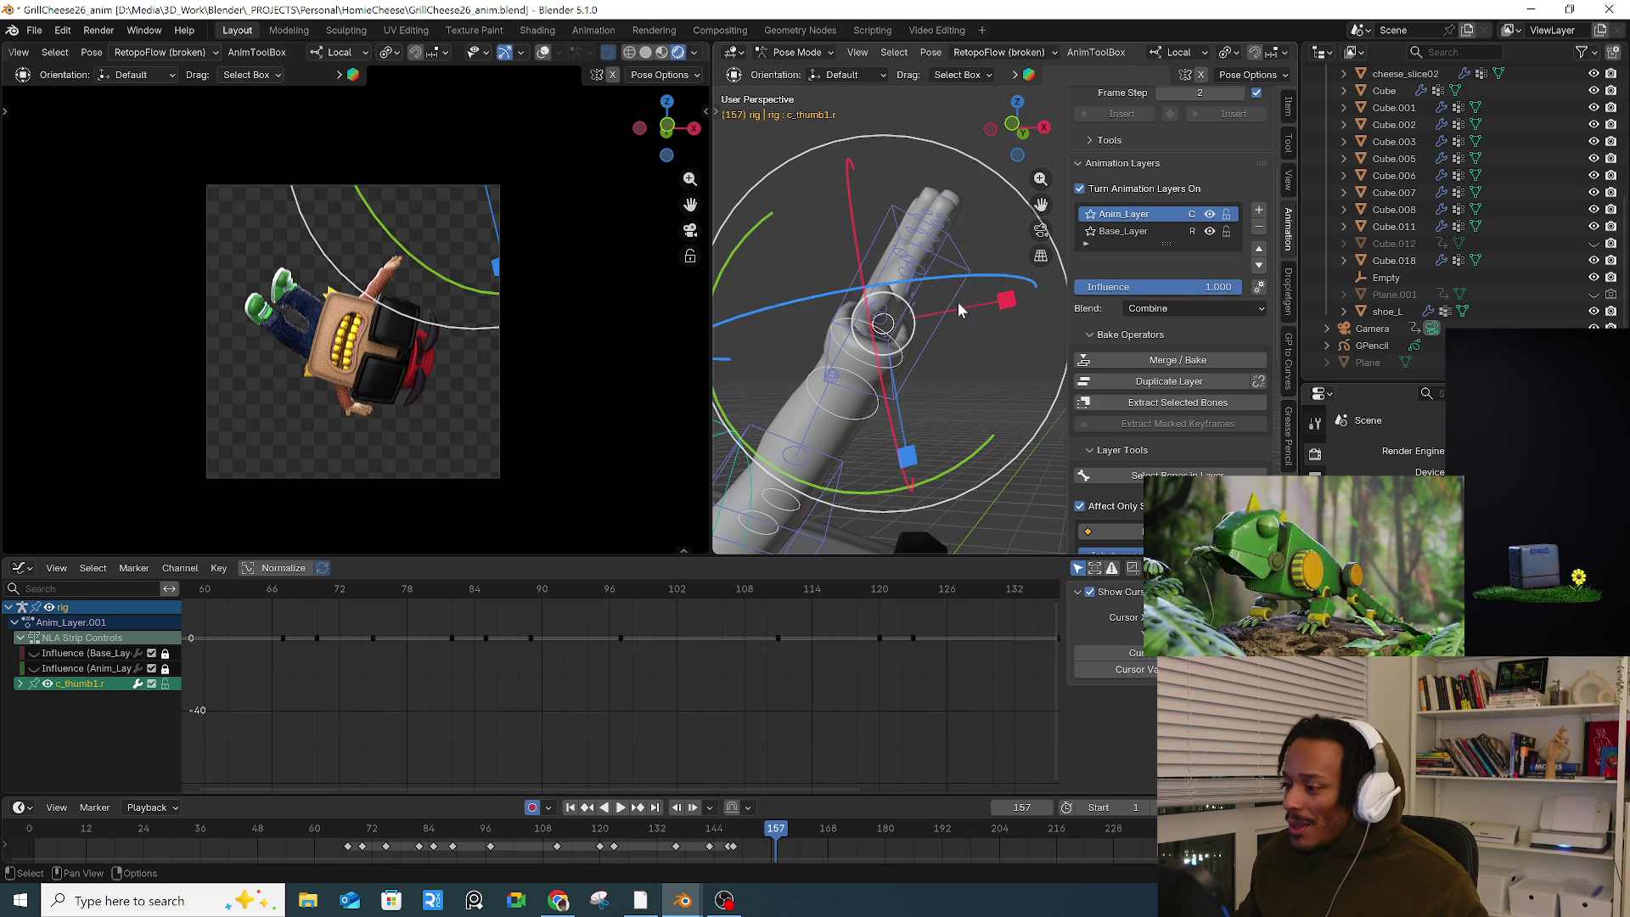
Step: At frame 157, rotate the right thumb and right hand, and move the right arm stretch control
drag(934, 389, 933, 370)
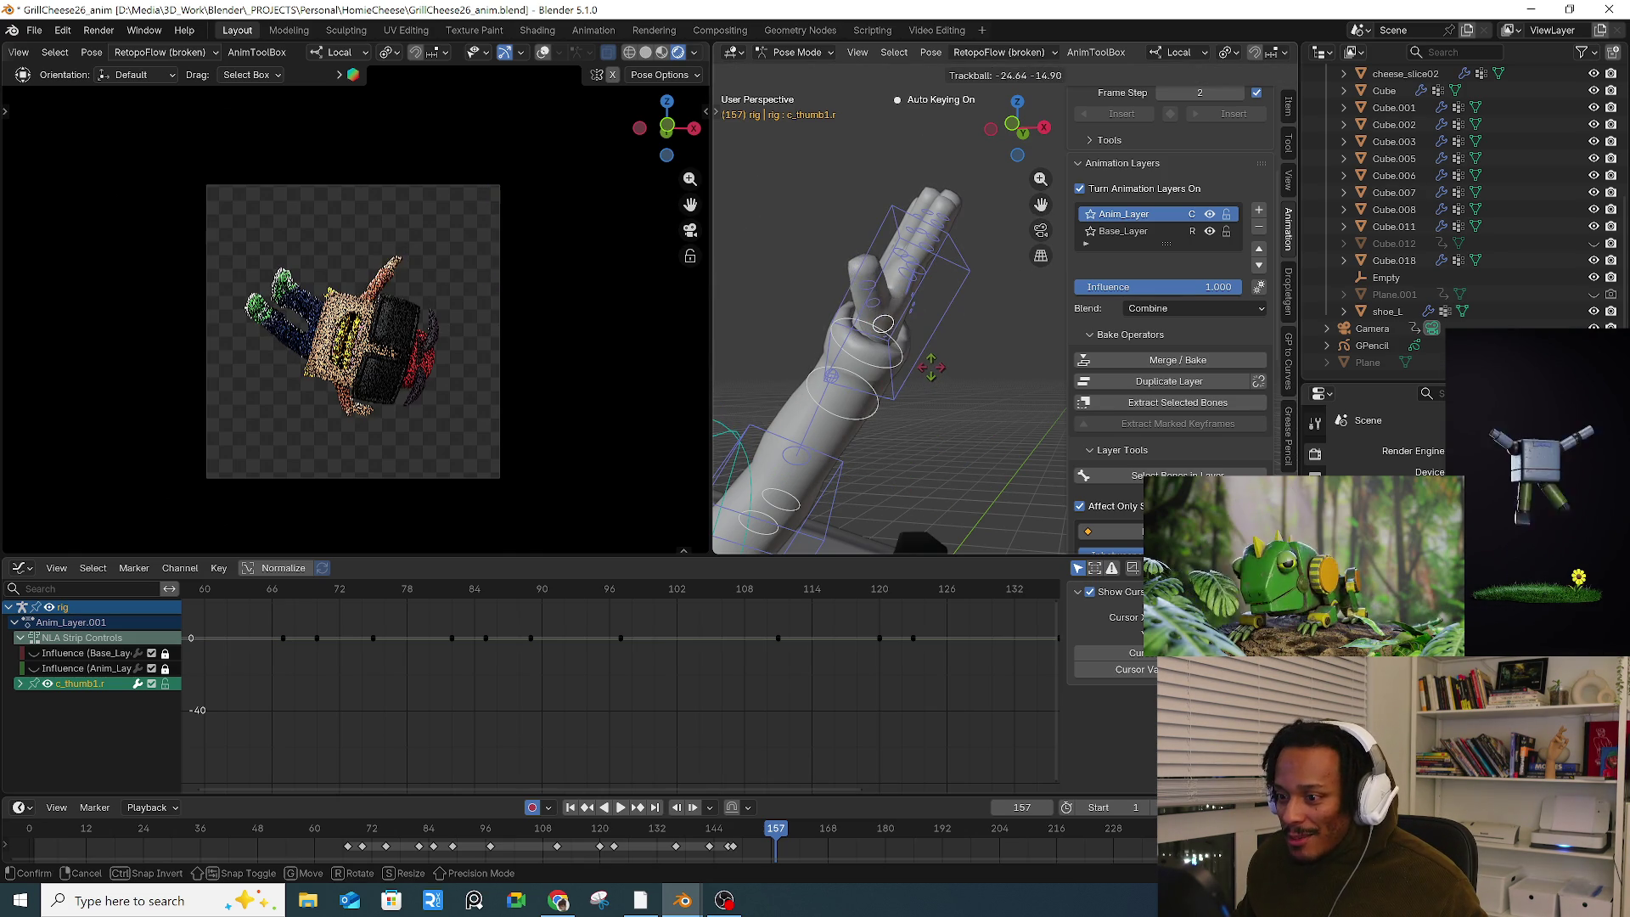
click(926, 358)
mouse_move(927, 359)
middle_down()
mouse_move(1008, 339)
mouse_move(941, 365)
mouse_move(847, 246)
middle_up()
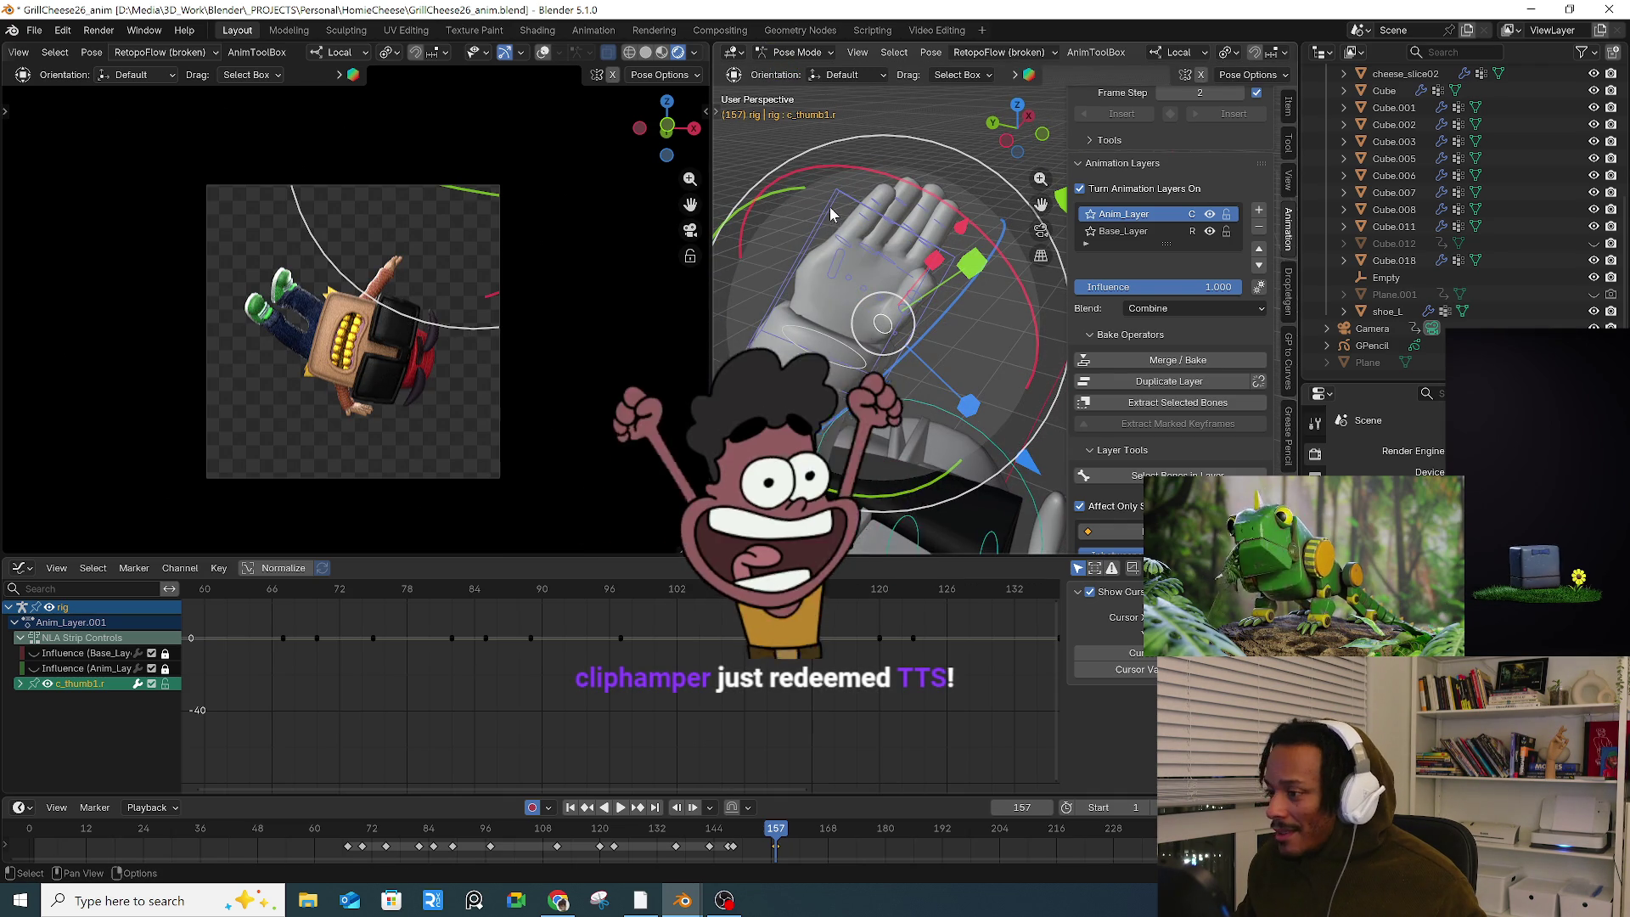
click(938, 270)
key(r)
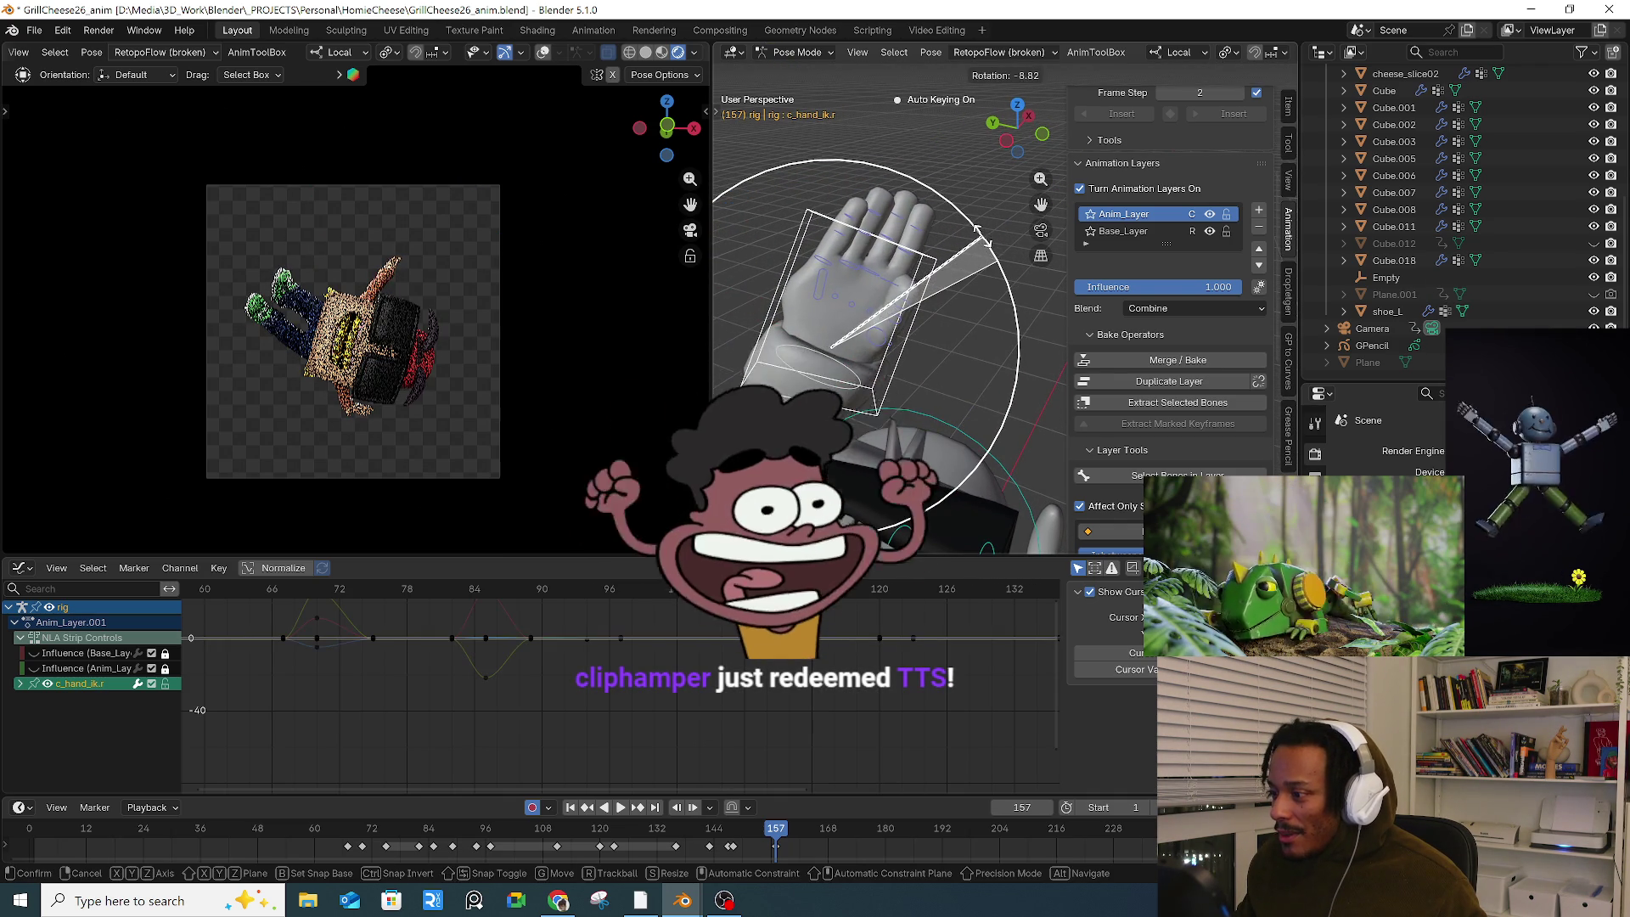
click(987, 243)
mouse_move(882, 339)
middle_down()
mouse_move(853, 386)
mouse_move(874, 395)
mouse_move(843, 410)
middle_up()
click(843, 410)
key(g)
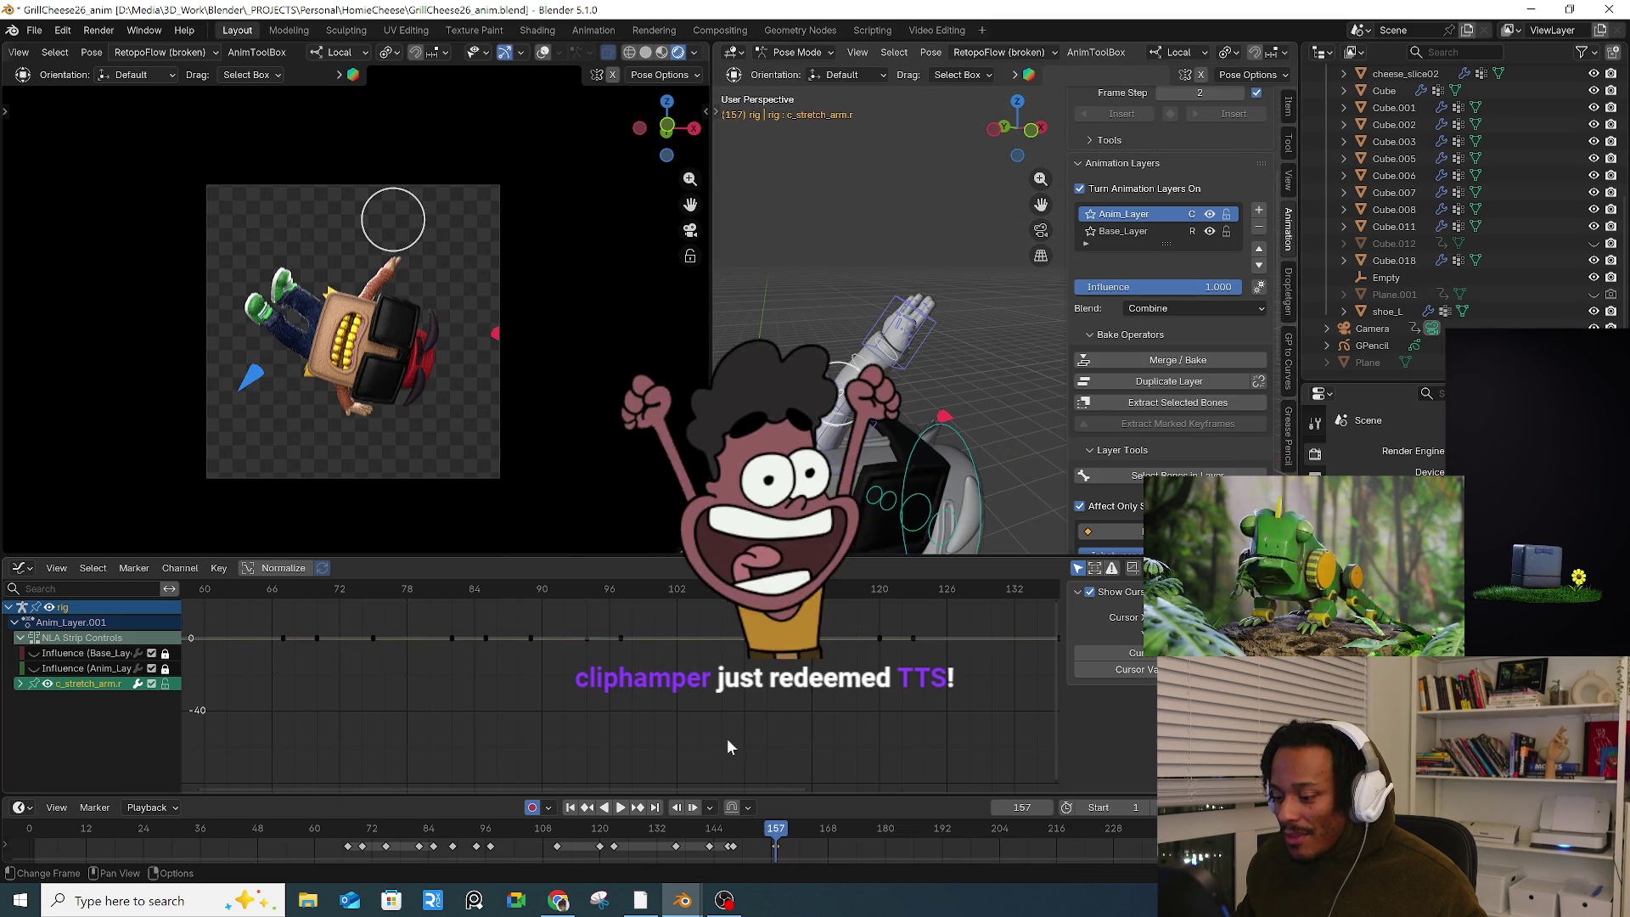
click(827, 458)
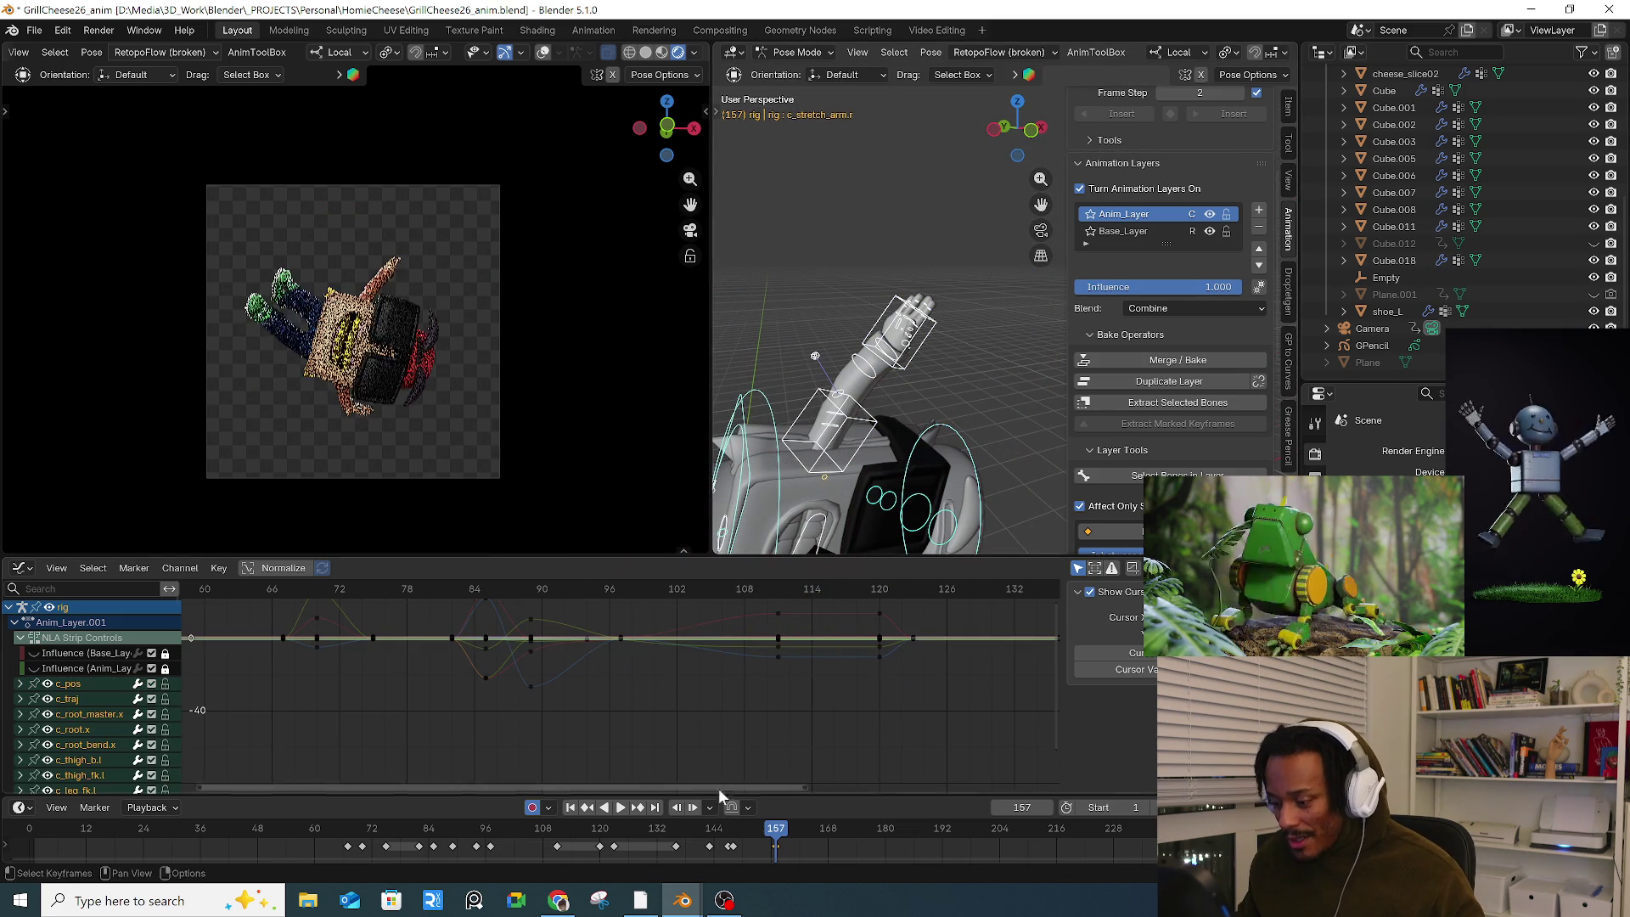
Step: Scrub to frame 165, play the animation, then return to around frame 163
drag(730, 836, 841, 823)
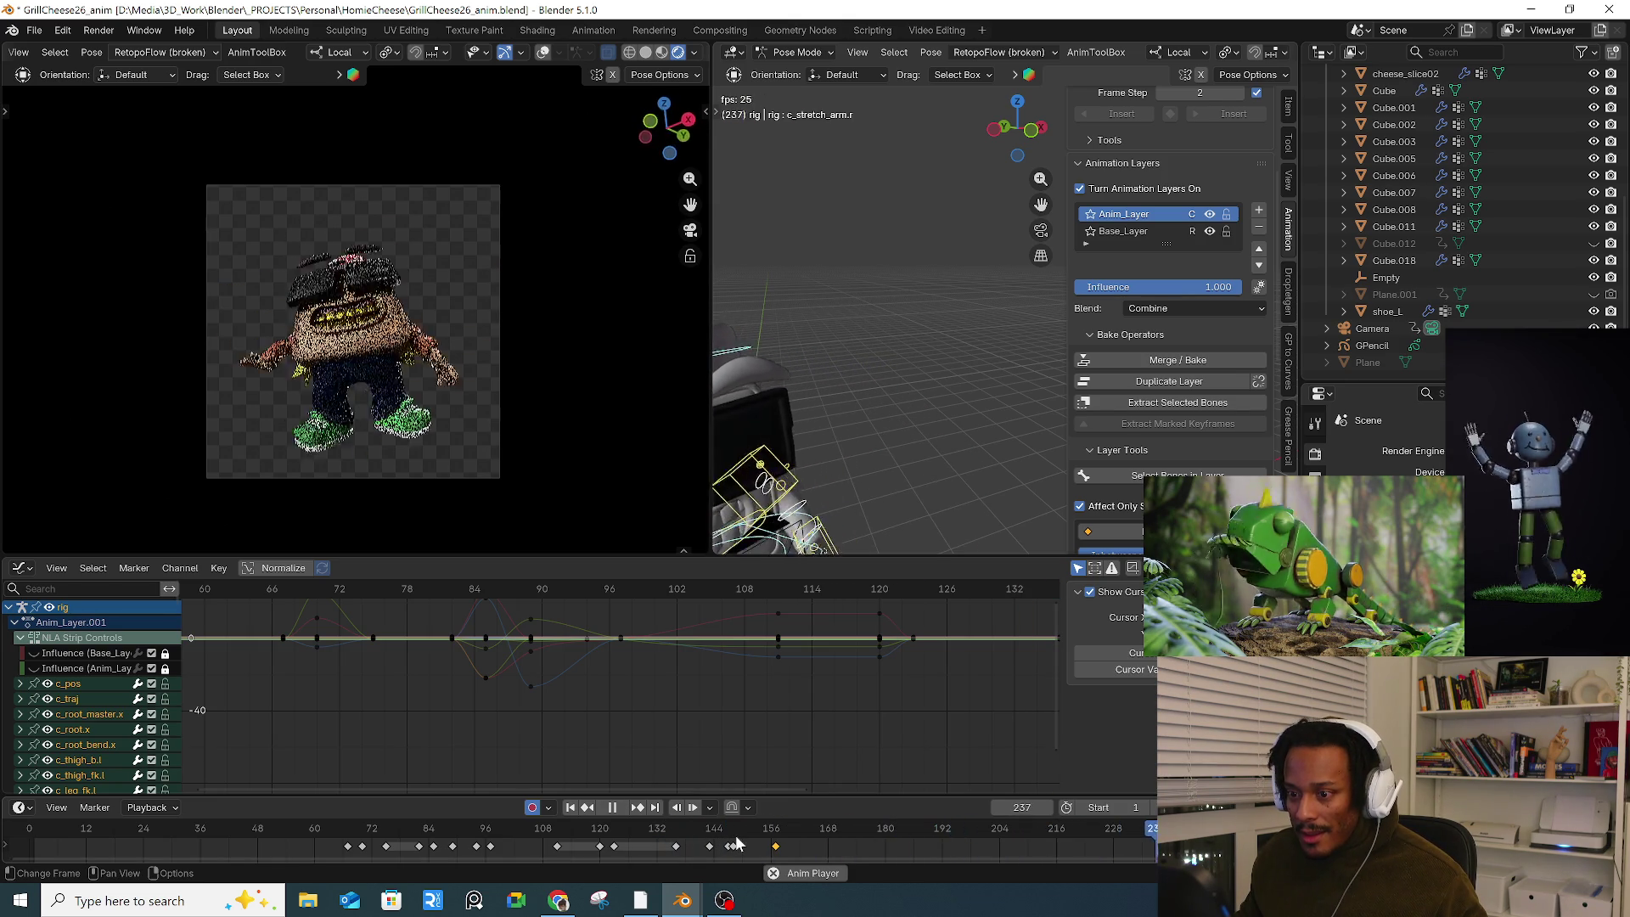
key(space)
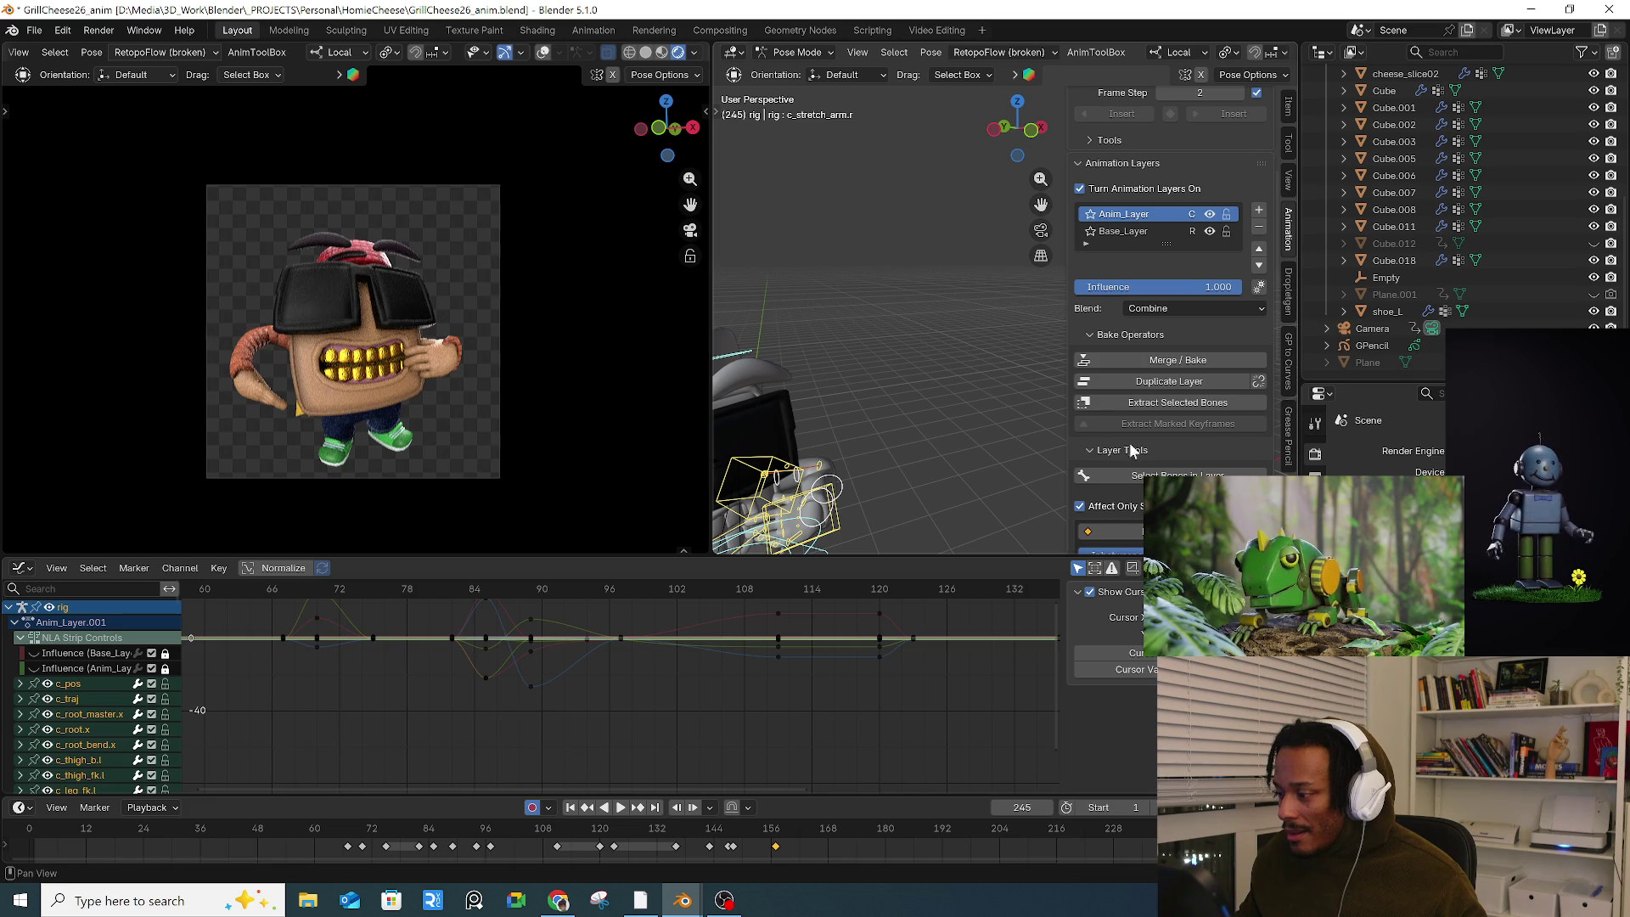
mouse_move(803, 832)
mouse_down()
mouse_move(764, 830)
mouse_move(779, 840)
mouse_up()
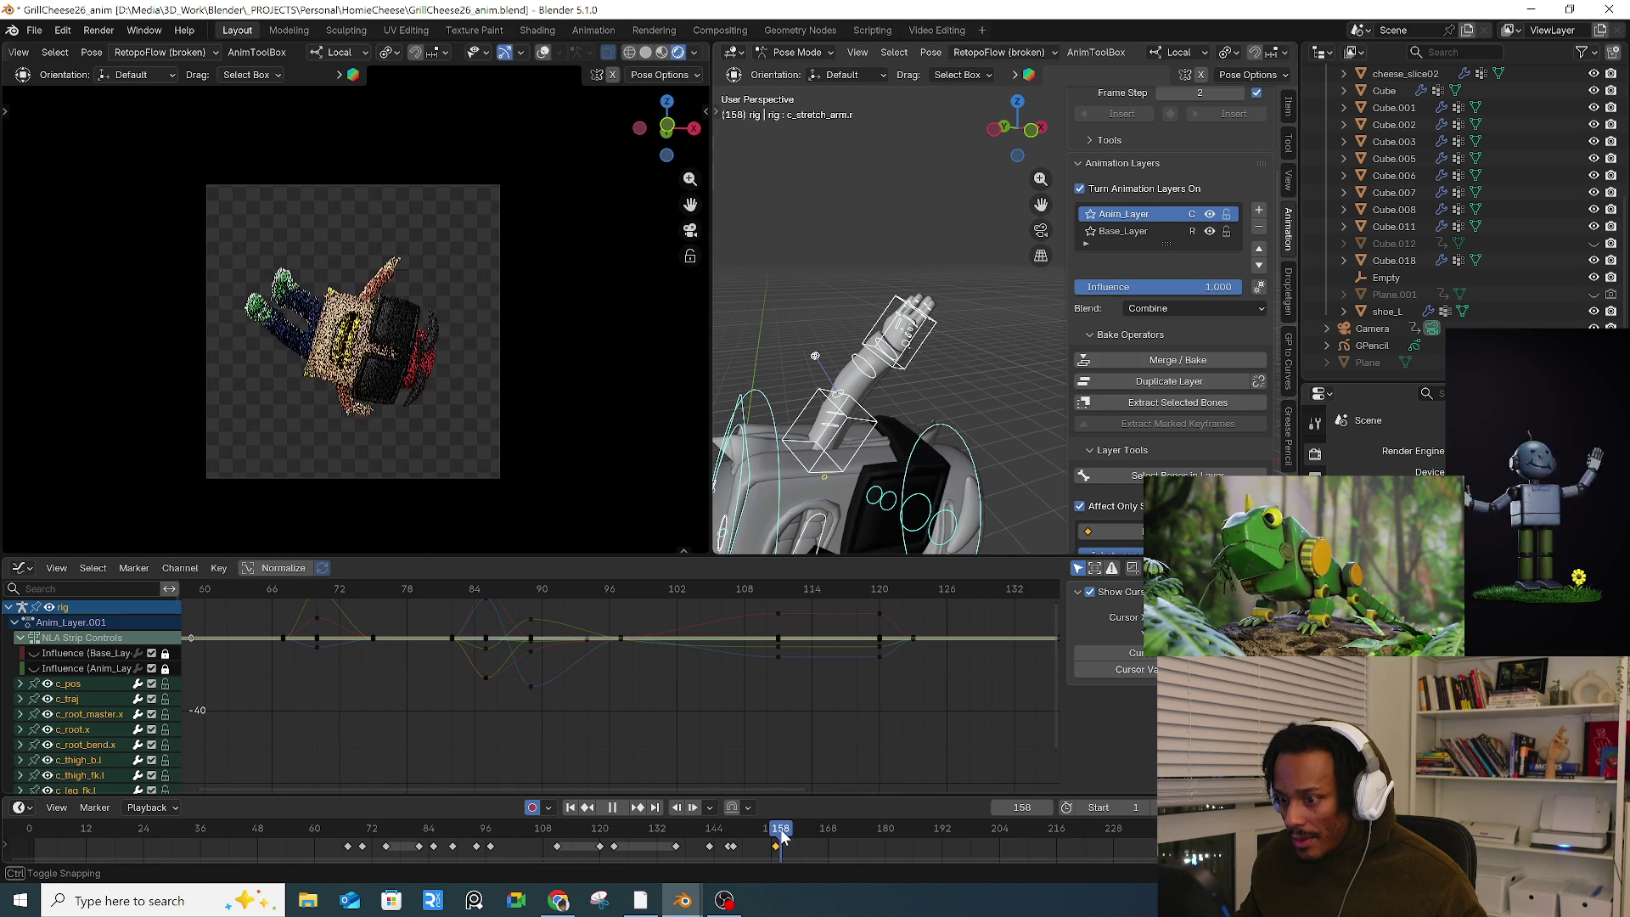
scroll(781, 852, up, 6)
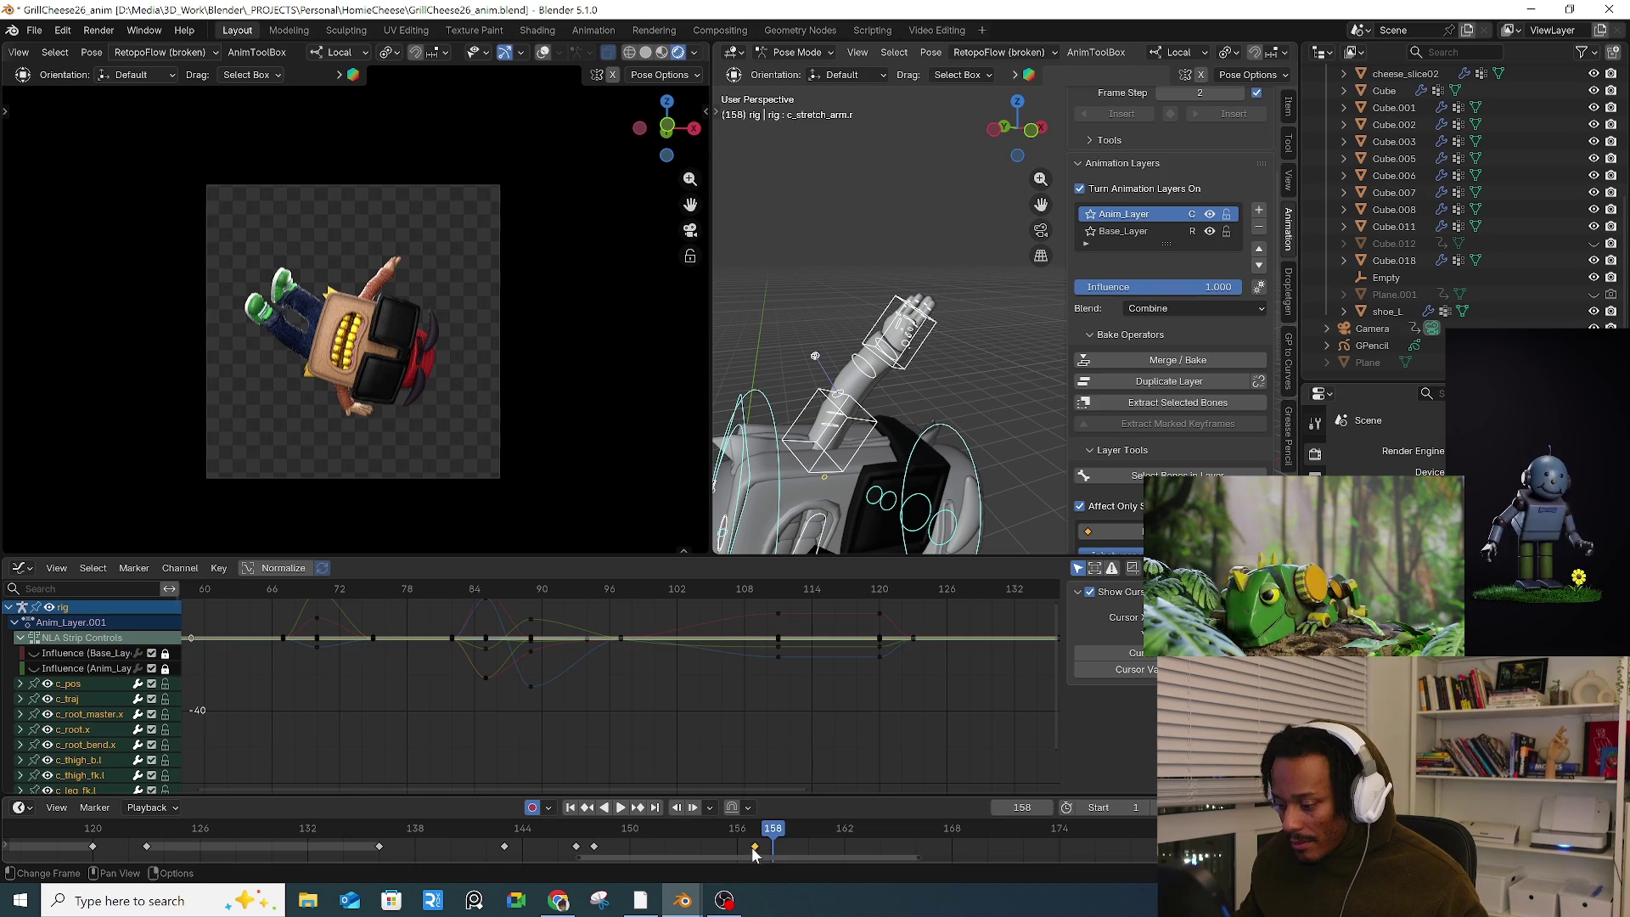
Step: Slide the arm's keyframe from frame 158 to frame 159
key(g)
click(774, 847)
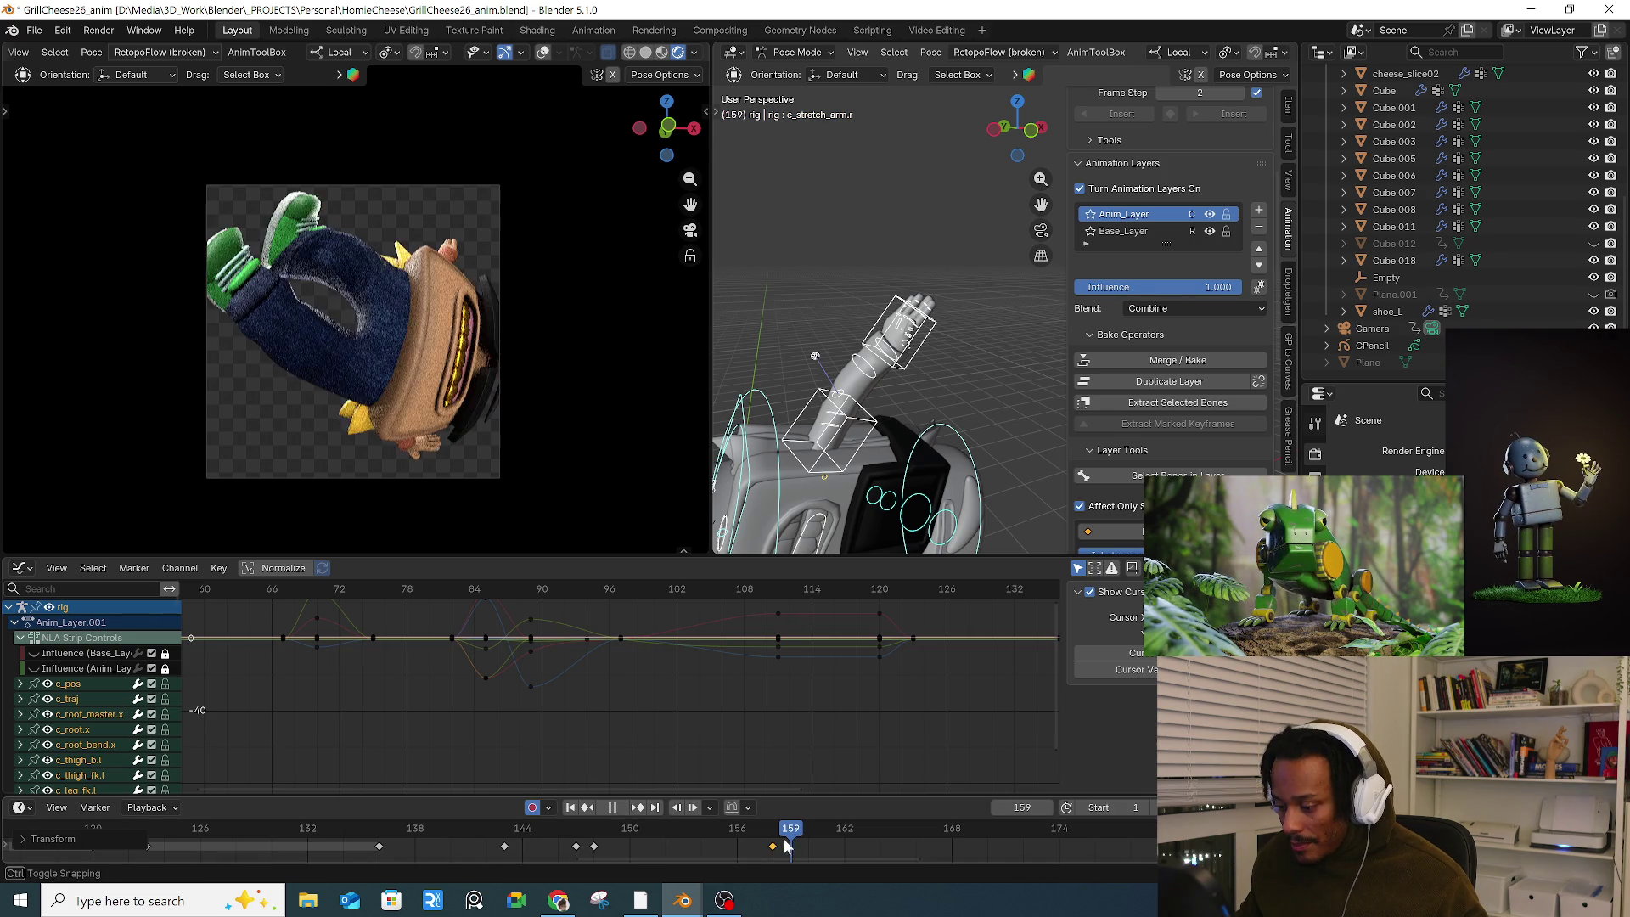
drag(774, 848, 791, 843)
Step: Insert a keyframe at frame 160 and rotate the right arm bone
key(Right)
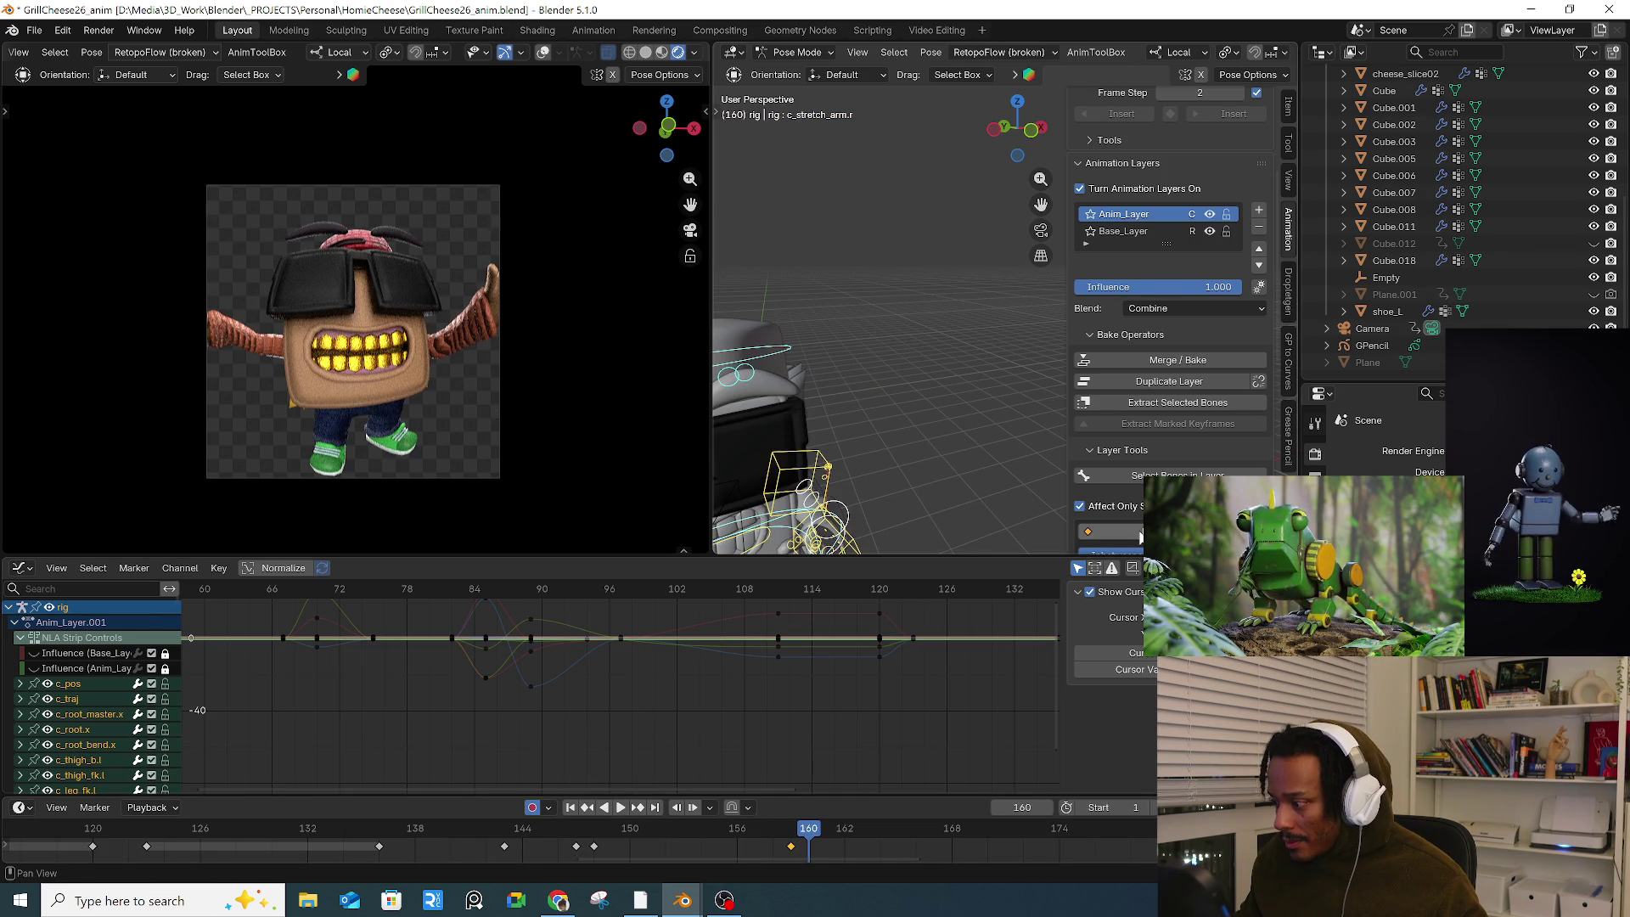
key(i)
click(929, 465)
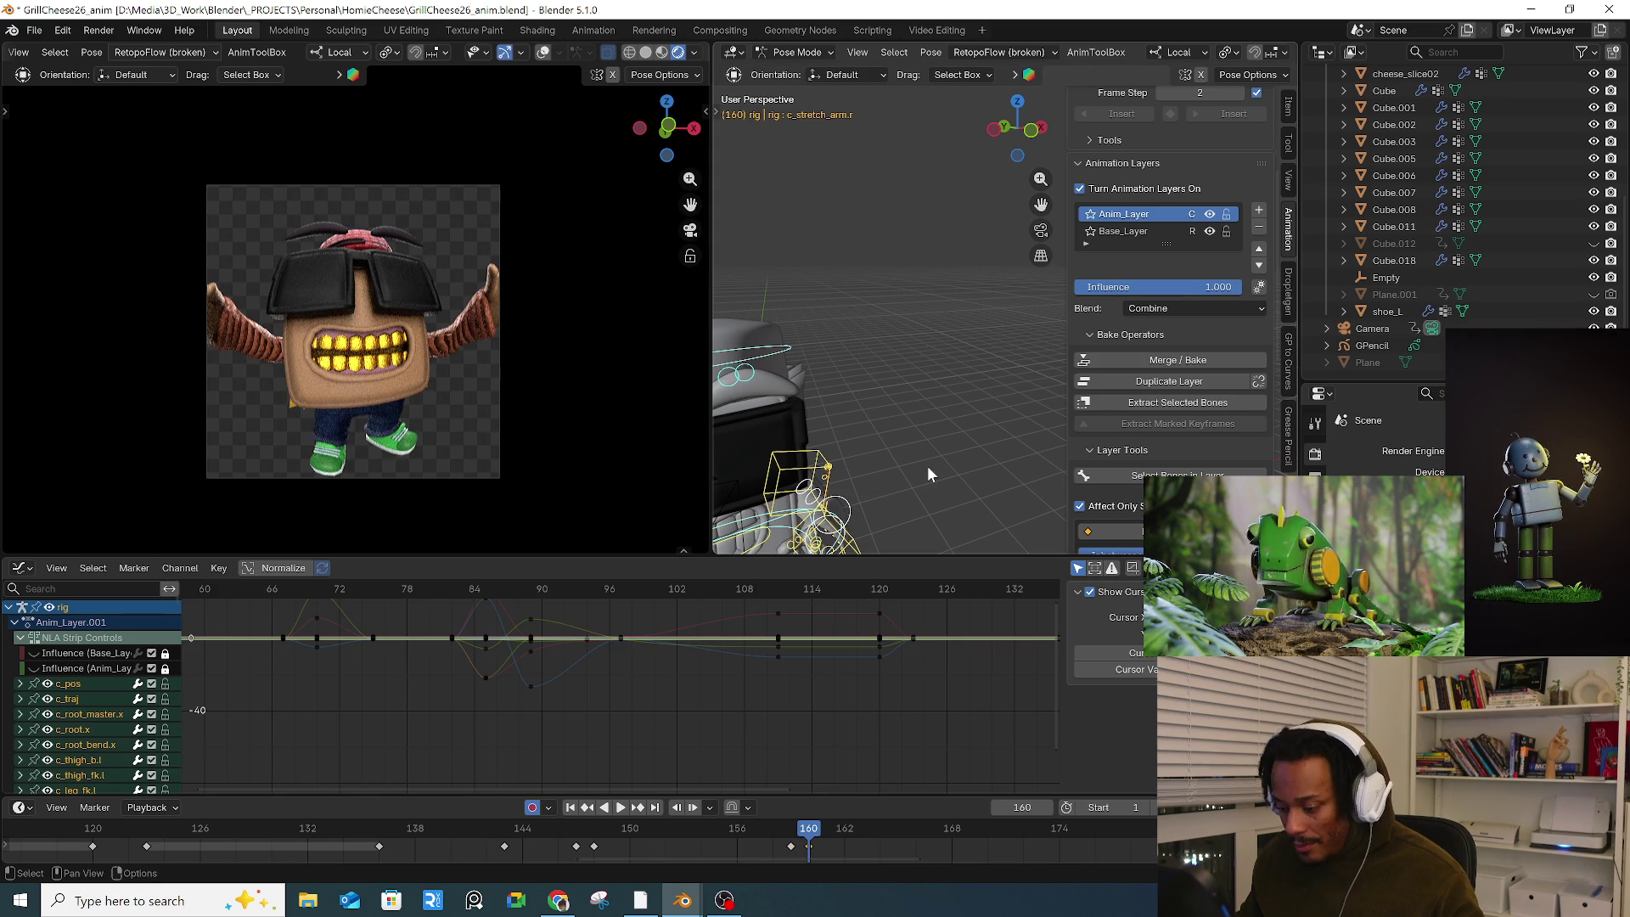
key(i)
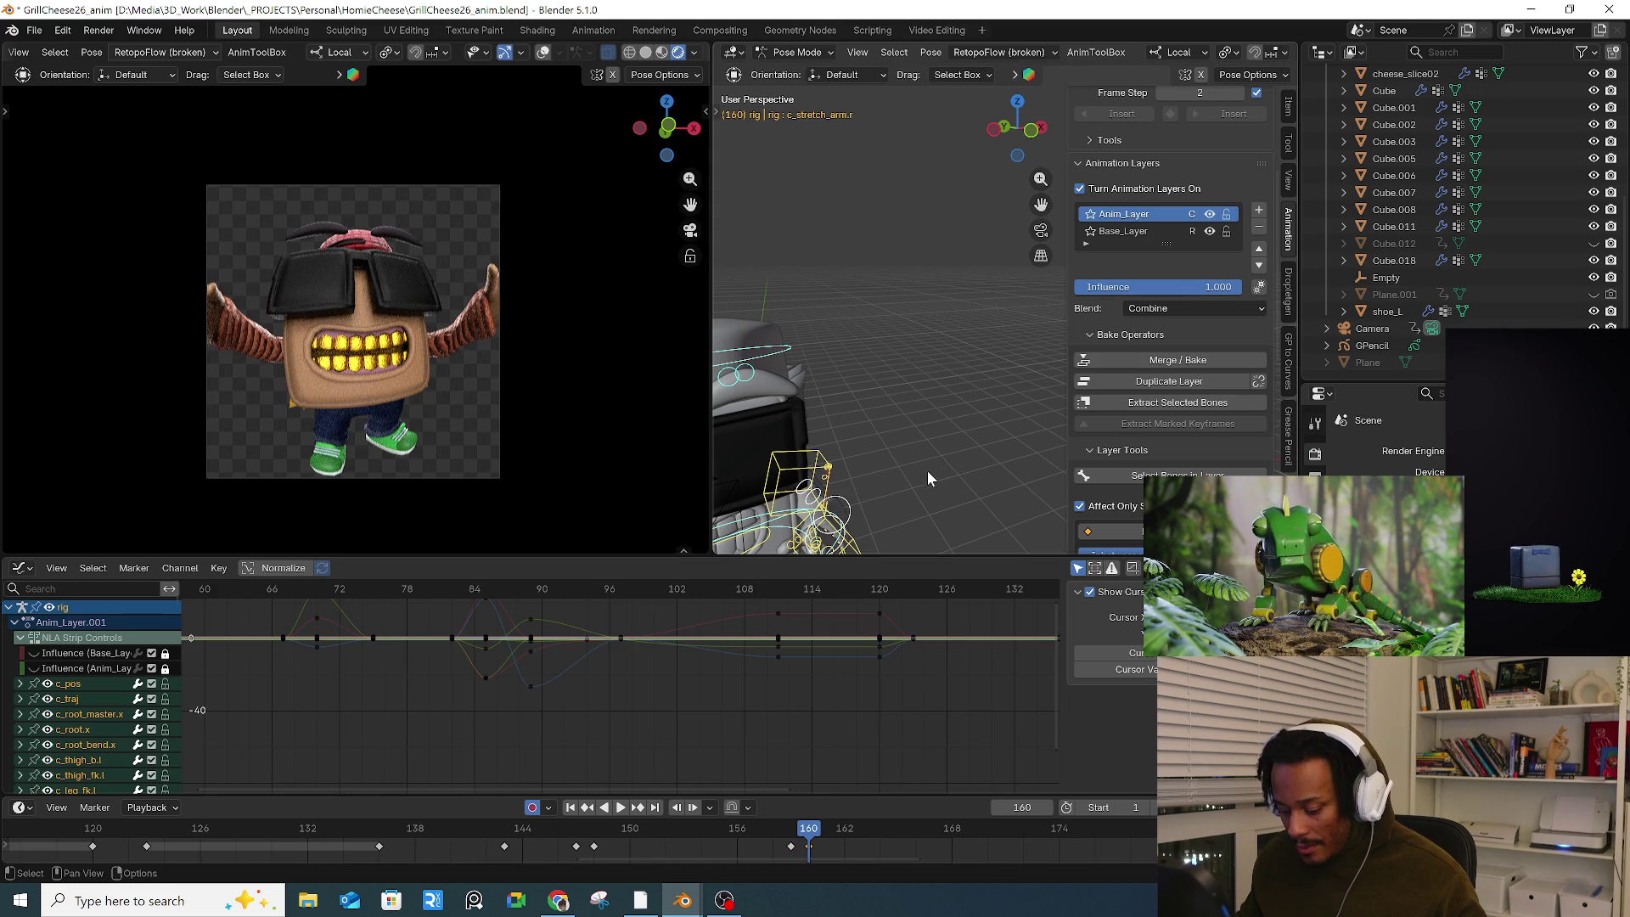
key(r)
click(902, 485)
click(840, 461)
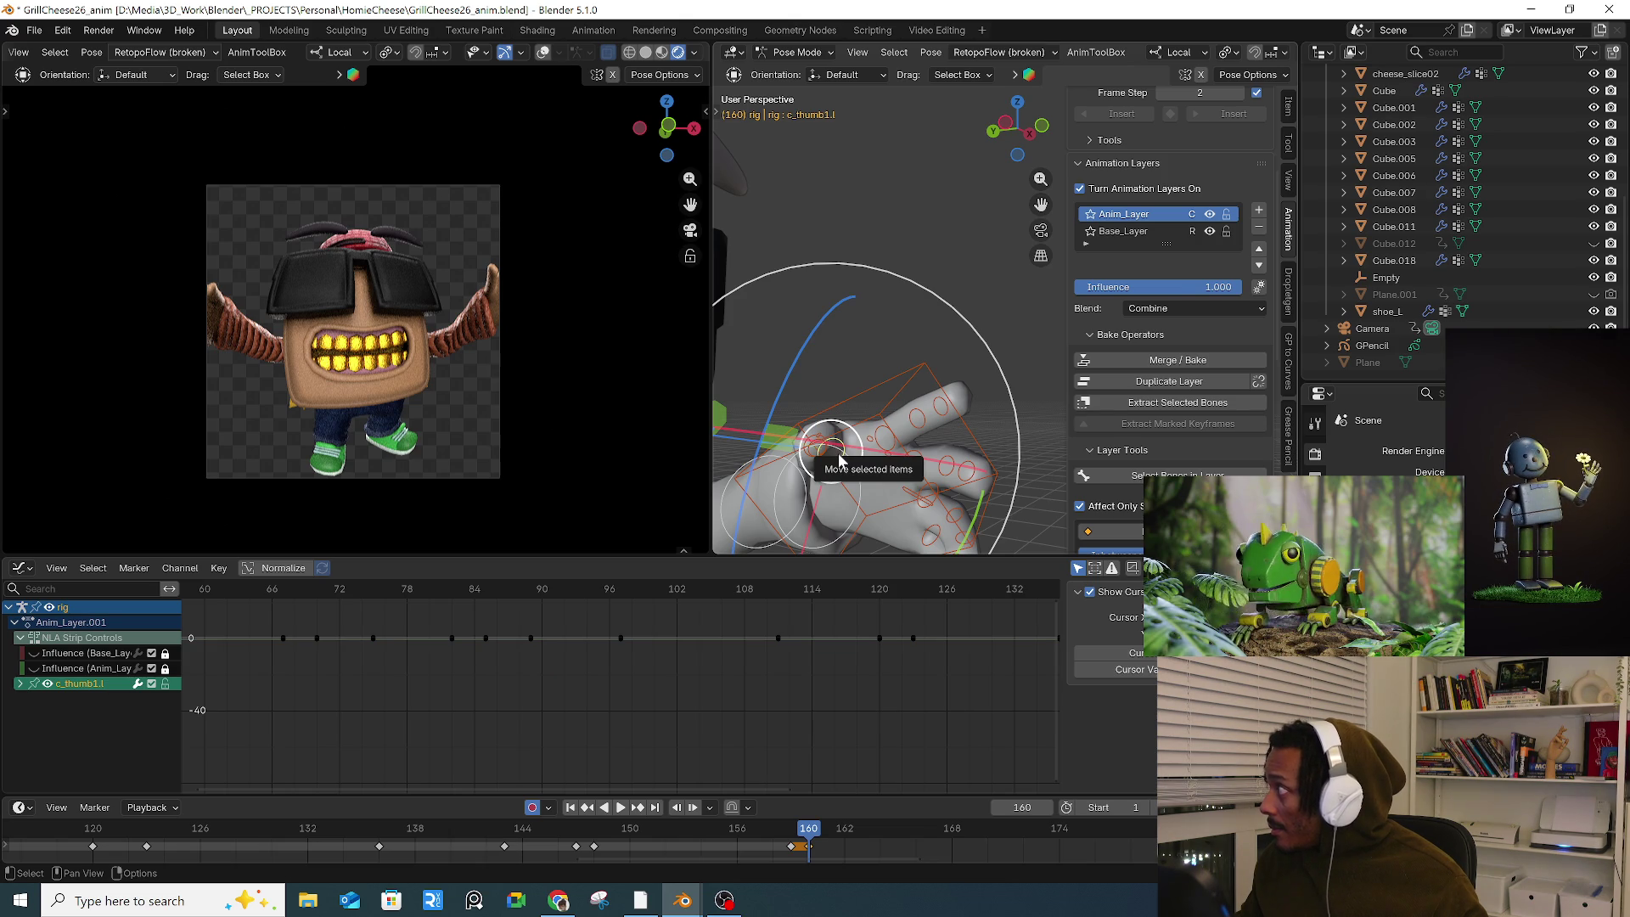
Step: Rotate the left and right thumb bones at frame 160
middle_drag(838, 453, 903, 411)
key(r)
key(r)
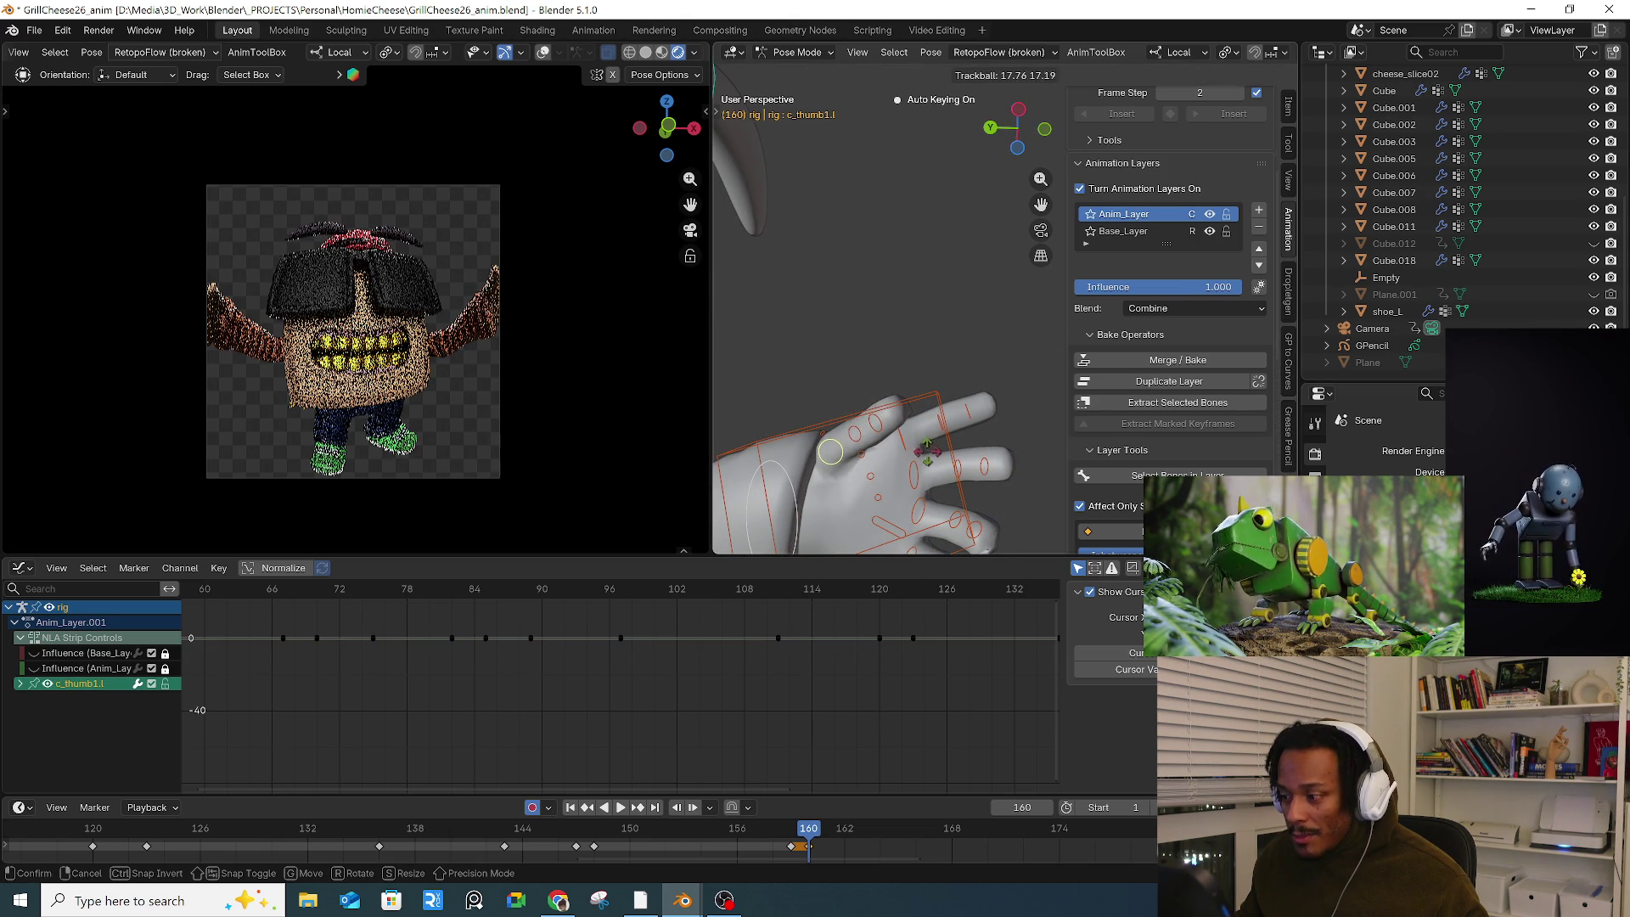
click(925, 455)
mouse_move(925, 456)
middle_down()
mouse_move(838, 394)
mouse_move(882, 406)
mouse_move(863, 378)
middle_up()
scroll(851, 389, down, 5)
scroll(909, 370, up, 4)
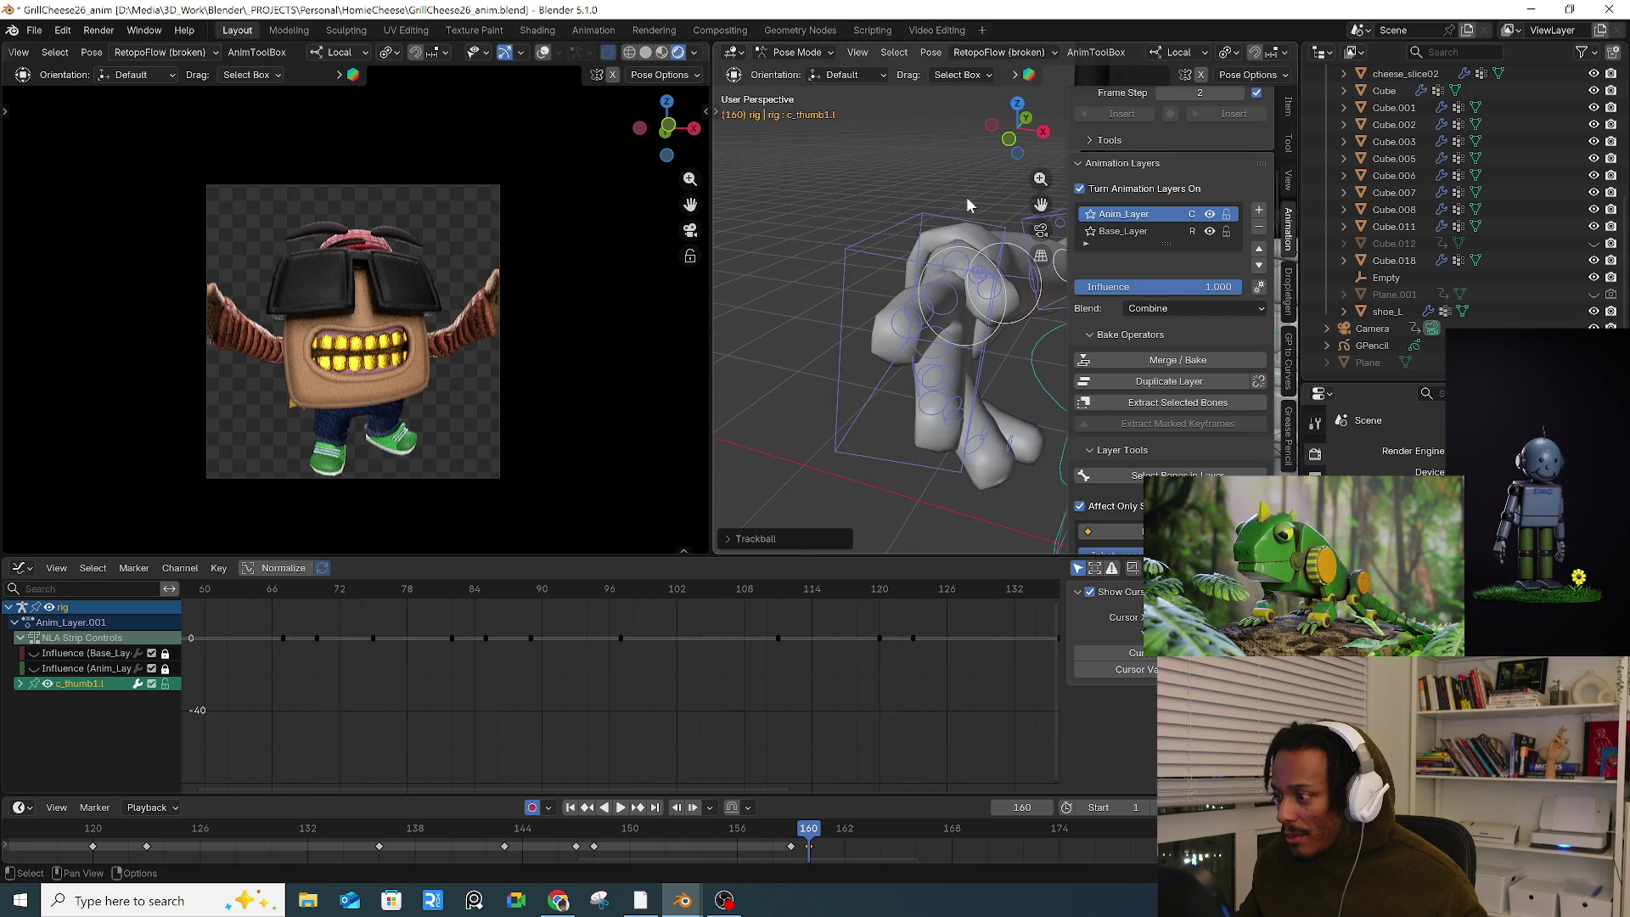
click(954, 258)
mouse_move(954, 259)
middle_down()
mouse_move(907, 335)
mouse_move(805, 324)
middle_up()
key(r)
key(r)
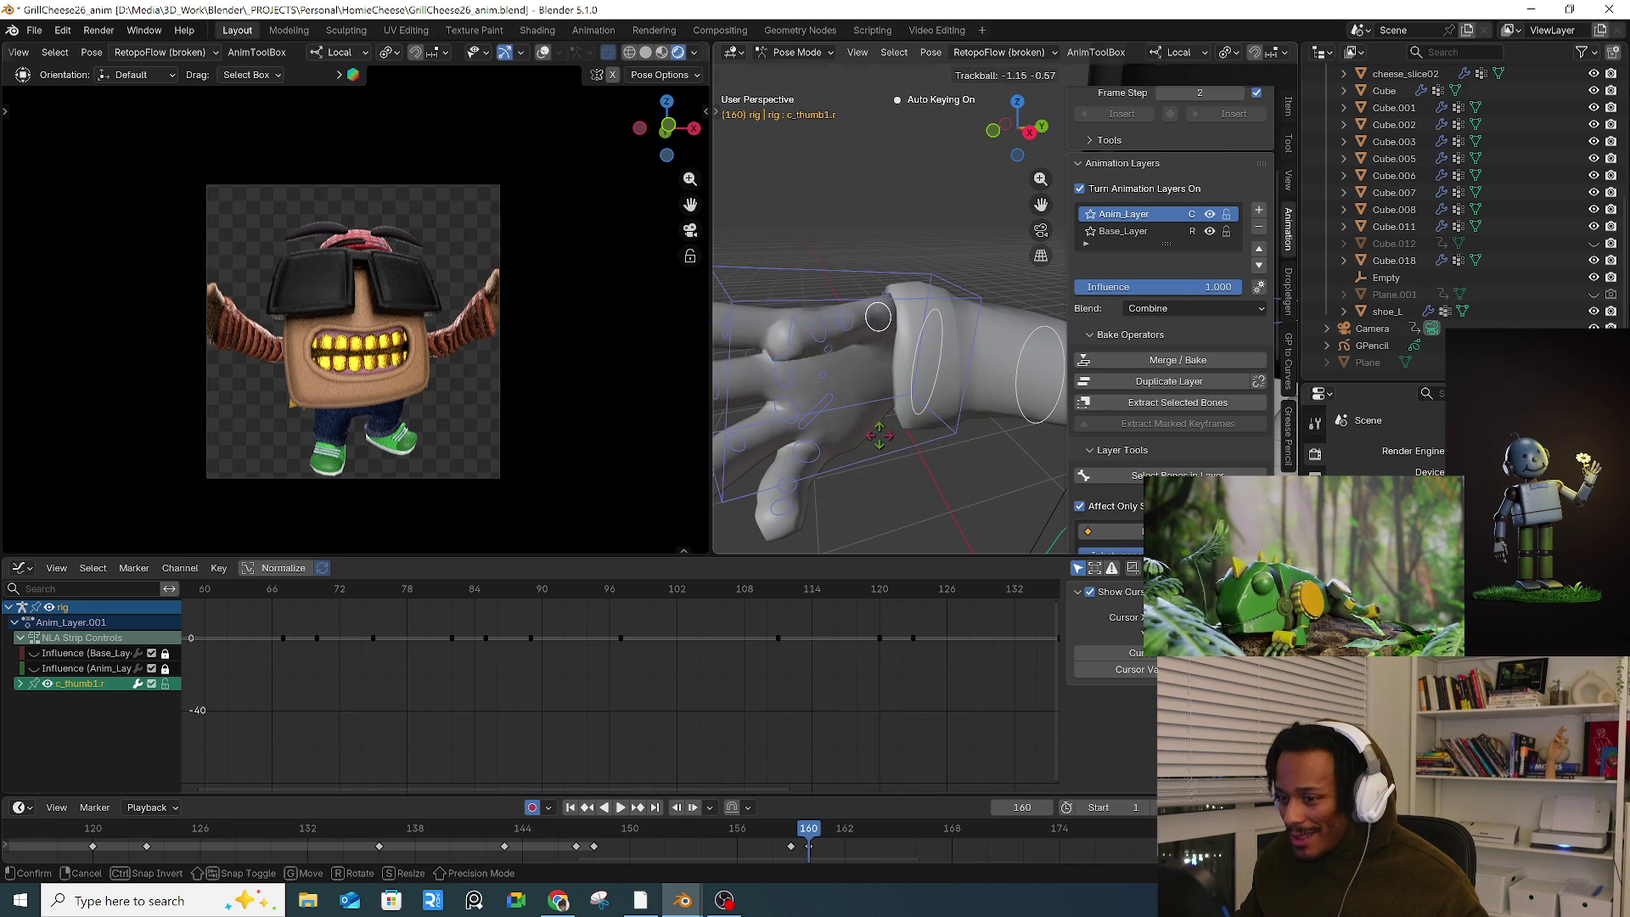
click(914, 314)
key(ctrl+z)
key(ctrl+shift+z)
scroll(883, 278, down, 2)
Step: Move the right and left hand IK controls outward
click(884, 278)
mouse_move(883, 278)
middle_down()
mouse_move(901, 351)
mouse_move(929, 336)
middle_up()
key(g)
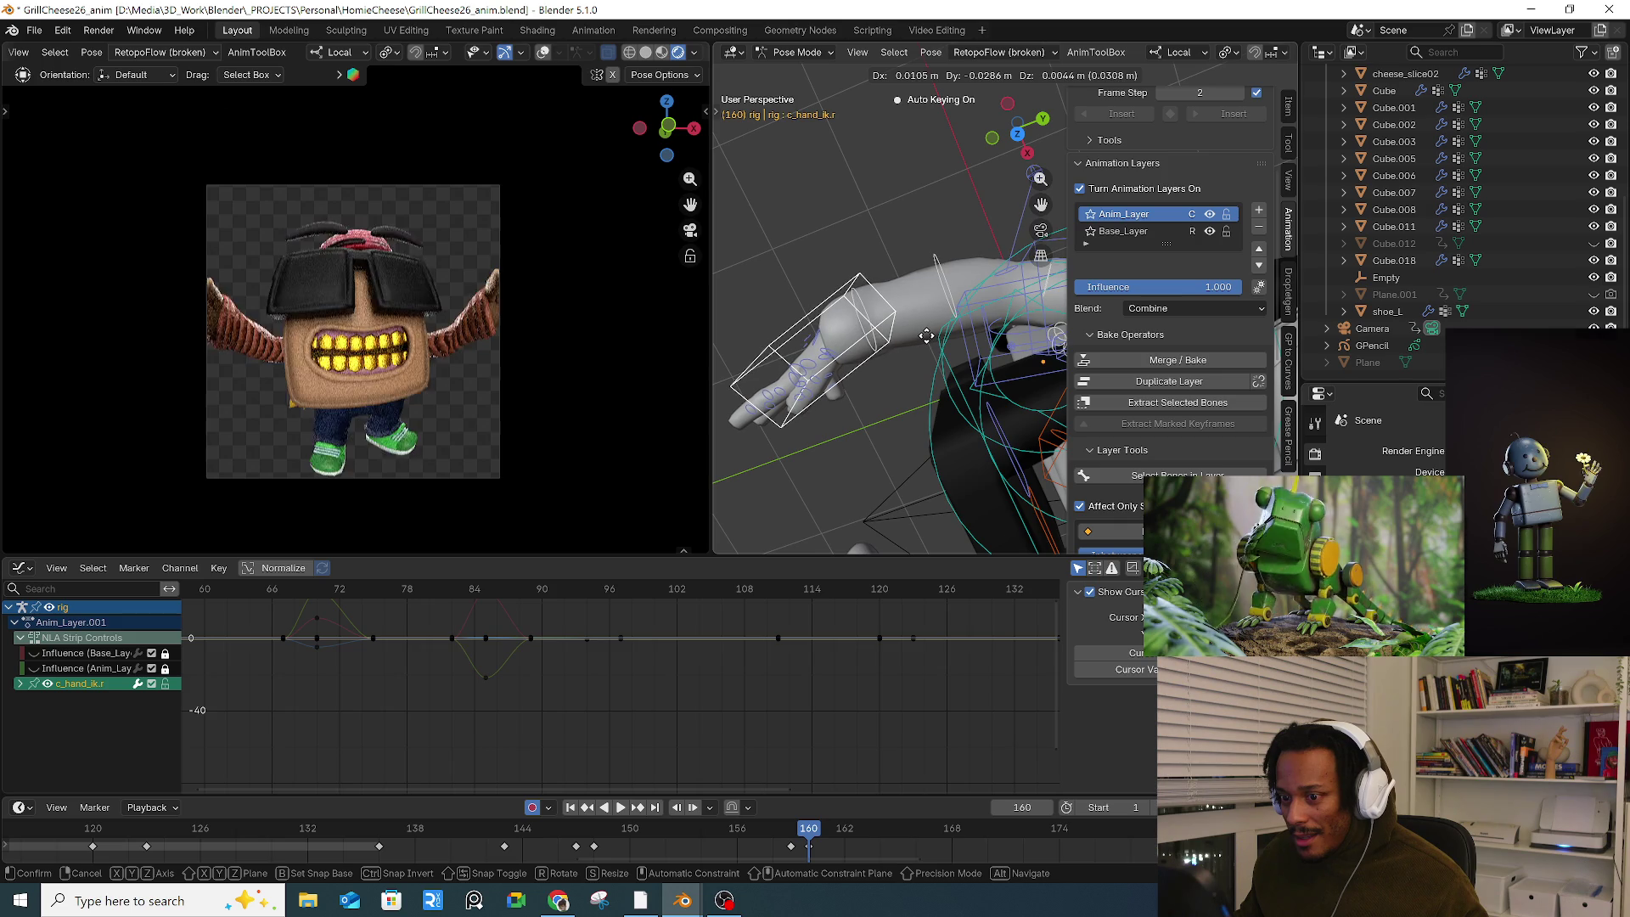
click(956, 316)
mouse_move(956, 315)
middle_down()
mouse_move(901, 273)
mouse_move(951, 315)
mouse_move(840, 356)
mouse_move(849, 374)
mouse_move(981, 385)
mouse_move(794, 301)
mouse_move(847, 292)
mouse_move(805, 366)
mouse_move(877, 349)
mouse_move(853, 324)
mouse_move(976, 360)
mouse_move(930, 421)
middle_up()
click(779, 366)
key(g)
click(865, 356)
Step: Reposition the left forearm bend control and both arm stretch controls to spread the arms
click(976, 361)
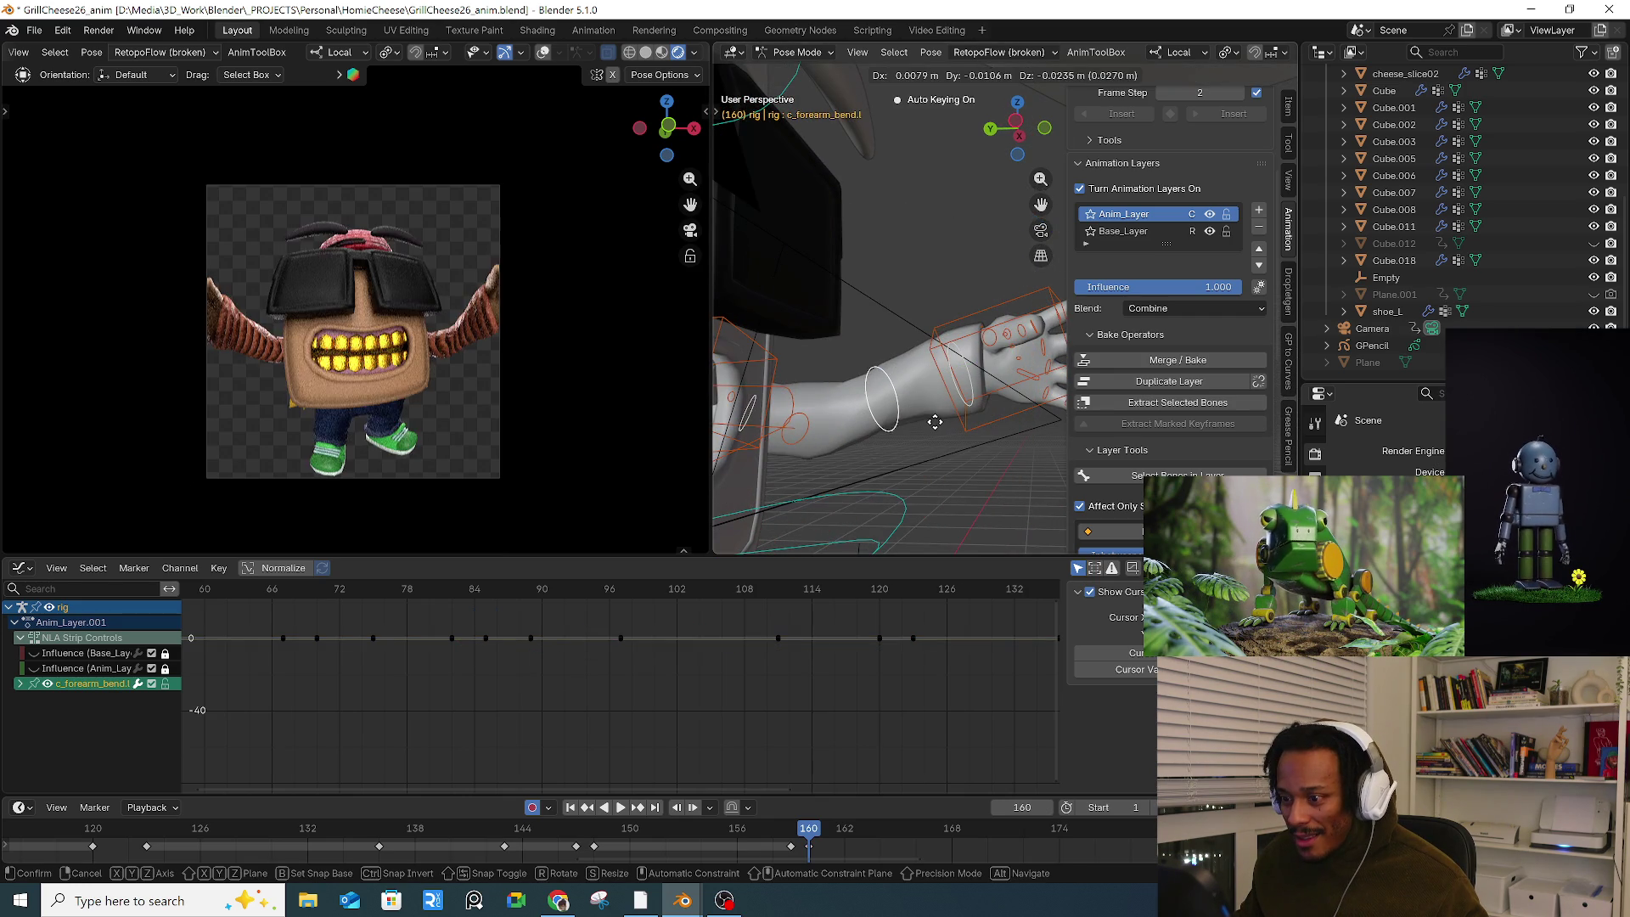
key(g)
click(854, 422)
click(811, 429)
key(g)
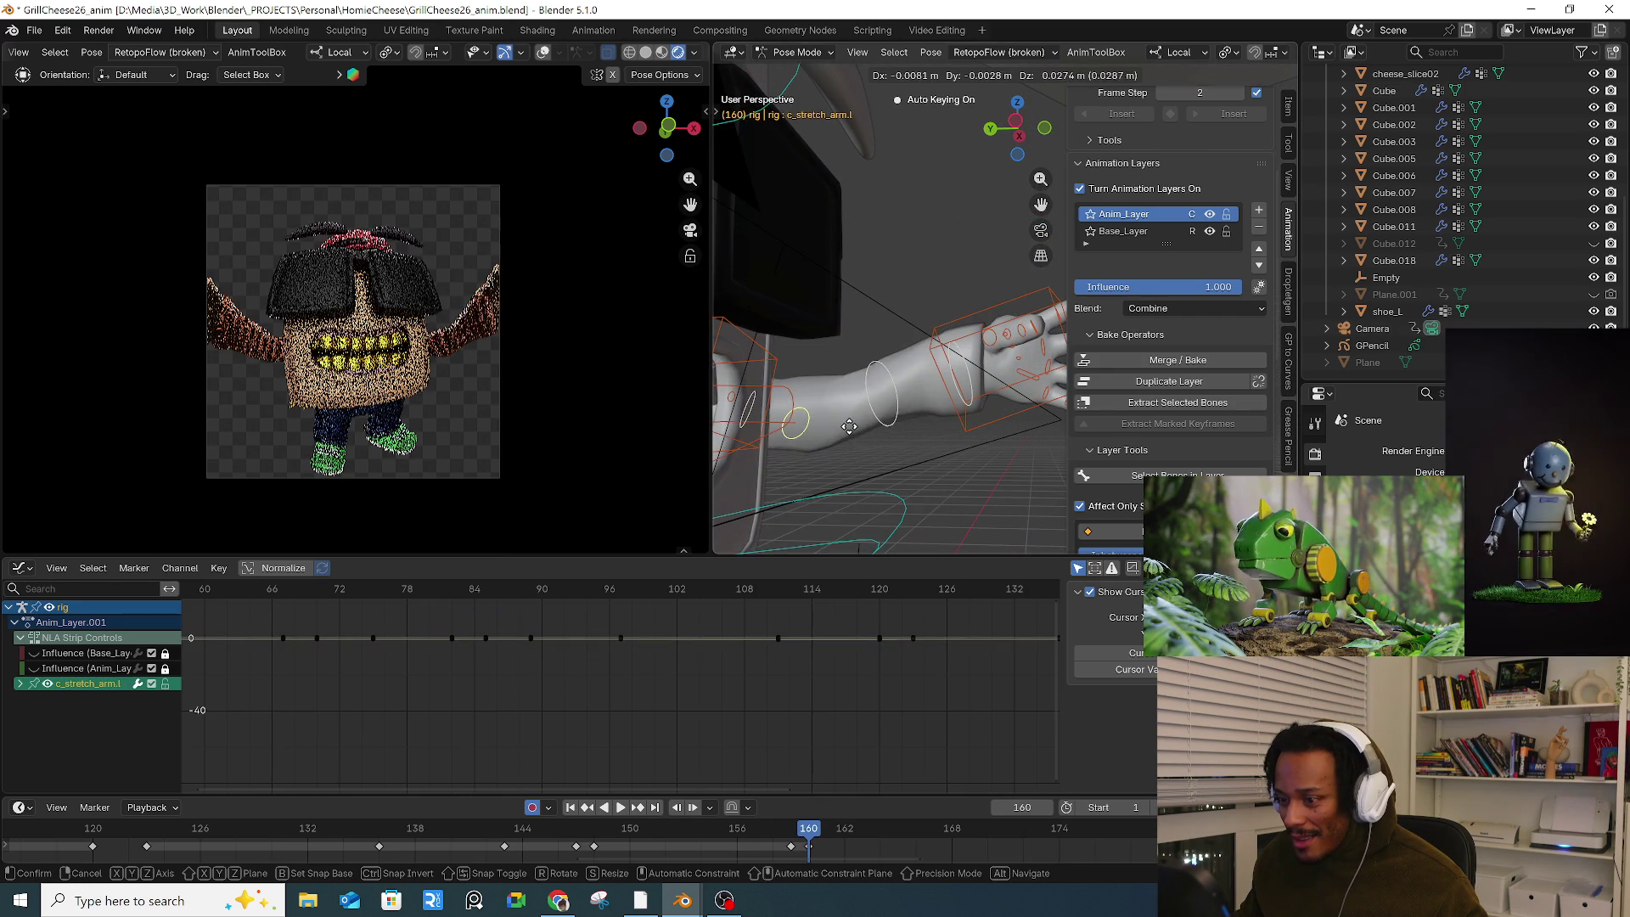
click(844, 405)
mouse_move(844, 405)
middle_down()
mouse_move(912, 389)
mouse_move(818, 384)
mouse_move(910, 389)
mouse_move(904, 416)
mouse_move(840, 407)
mouse_move(836, 443)
middle_up()
click(900, 424)
key(g)
click(900, 422)
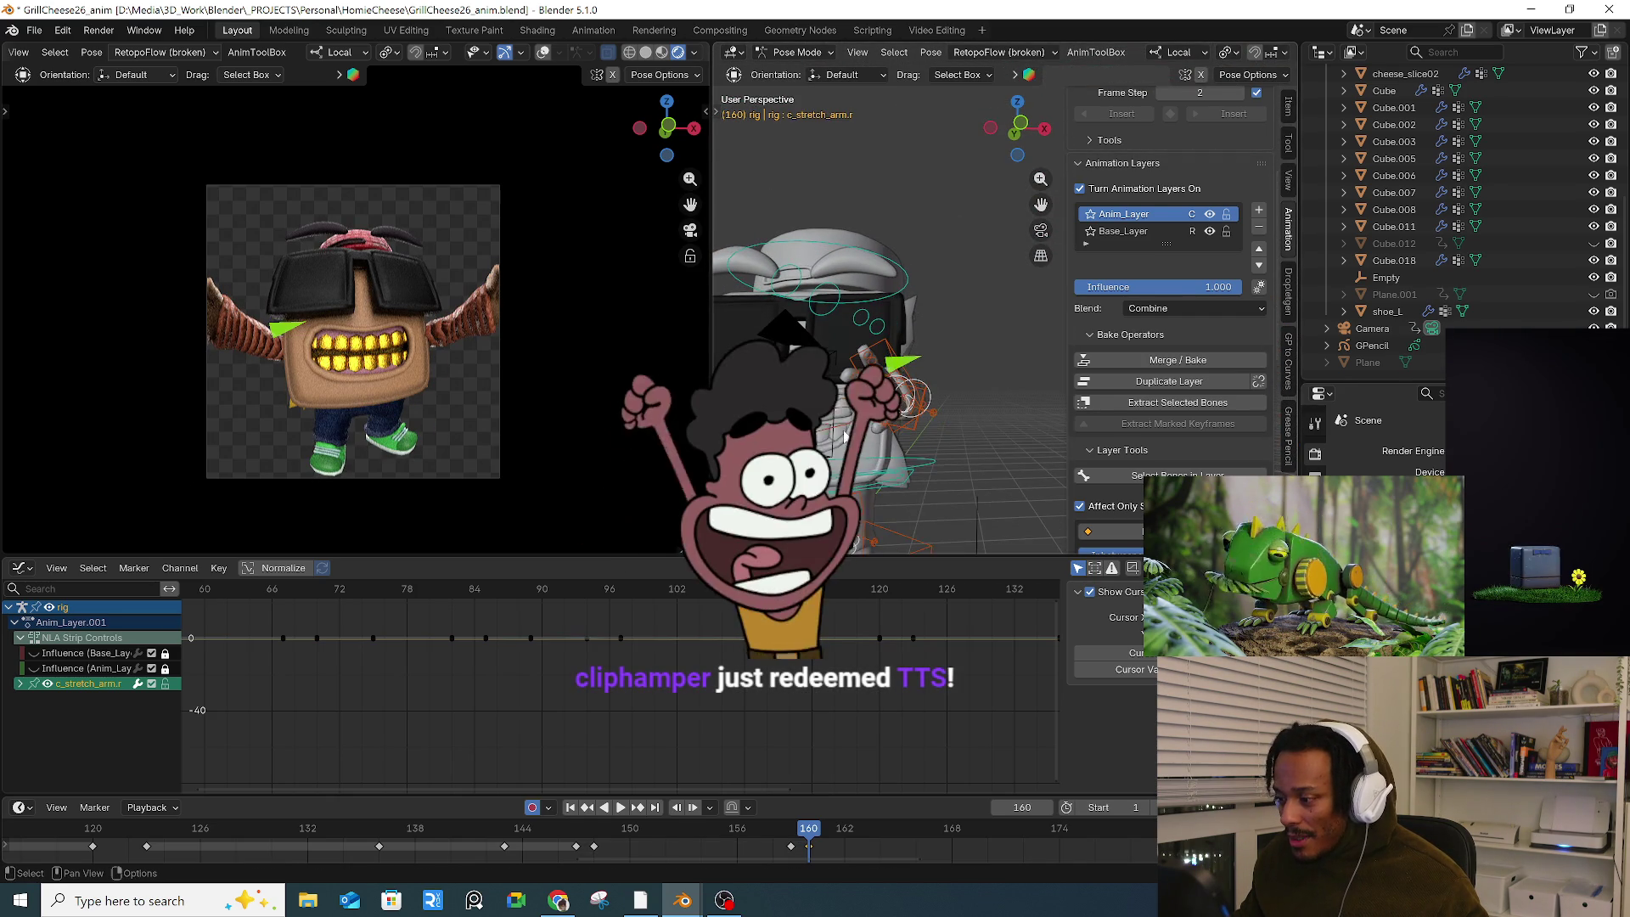
Step: Select all bones and play the animation from frame 159 through to frame 202
key(a)
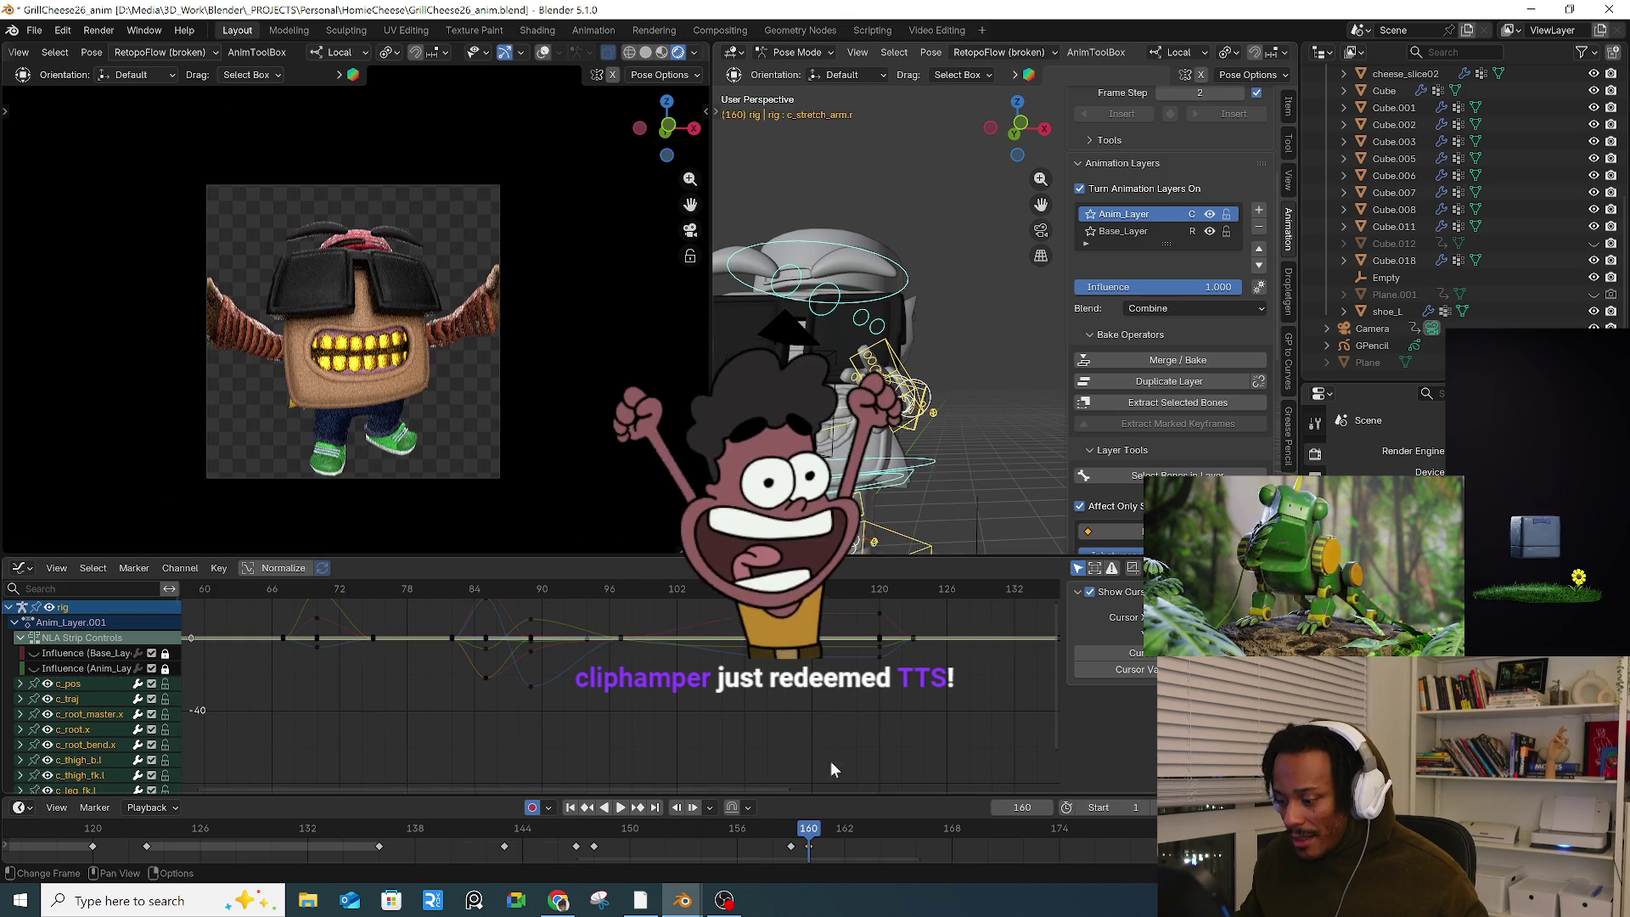
drag(807, 830, 951, 832)
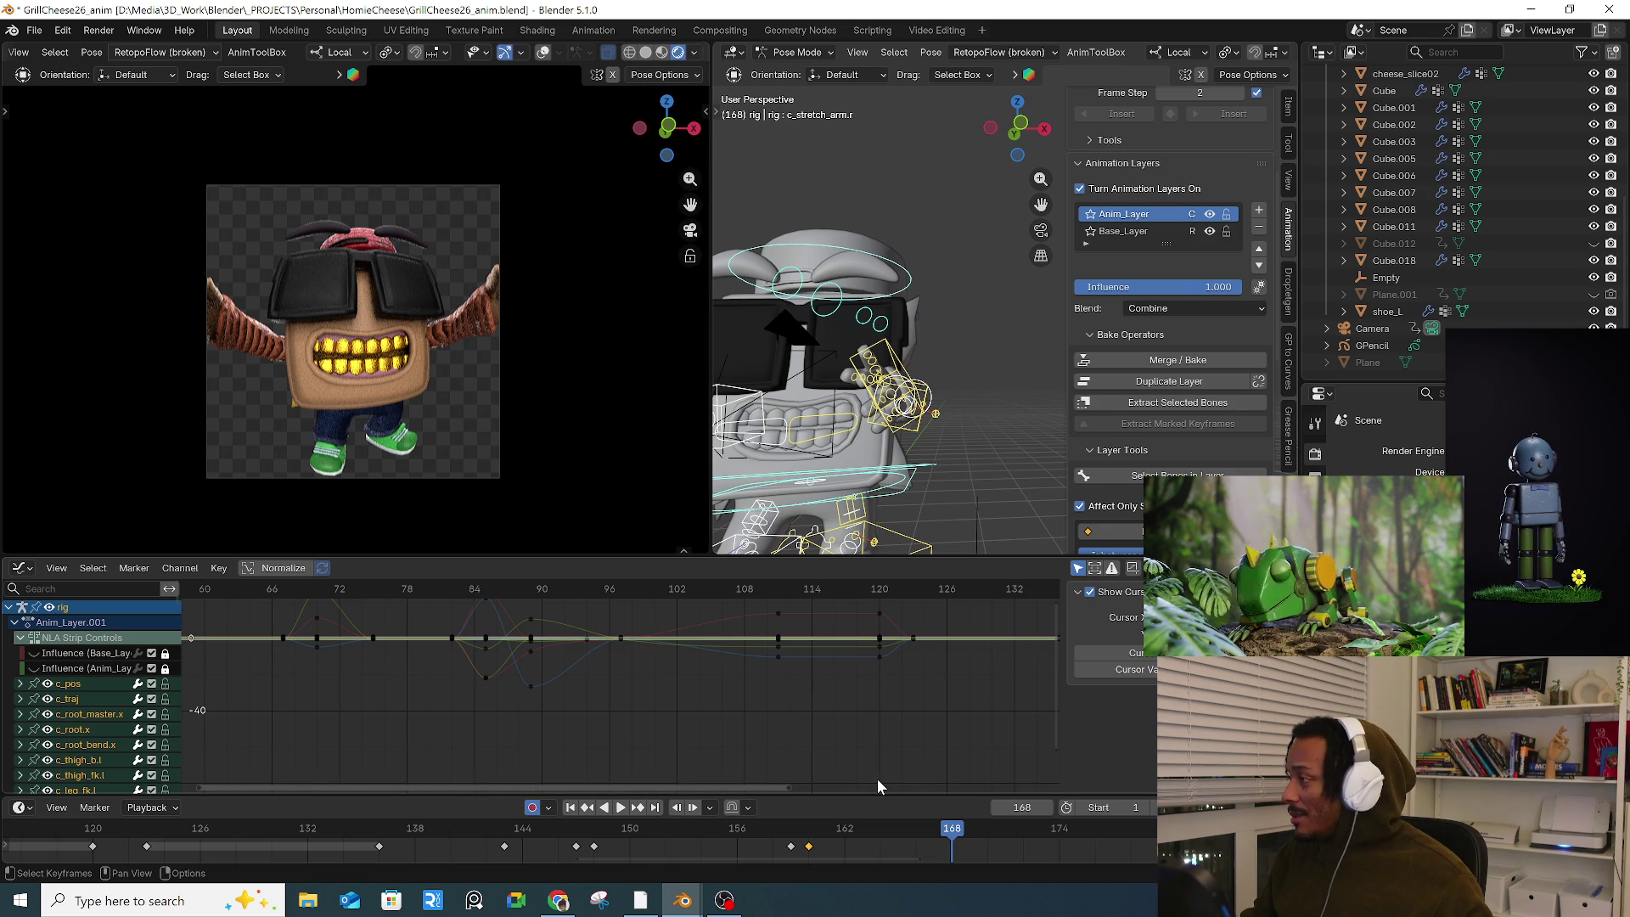
key(space)
drag(956, 836, 1053, 832)
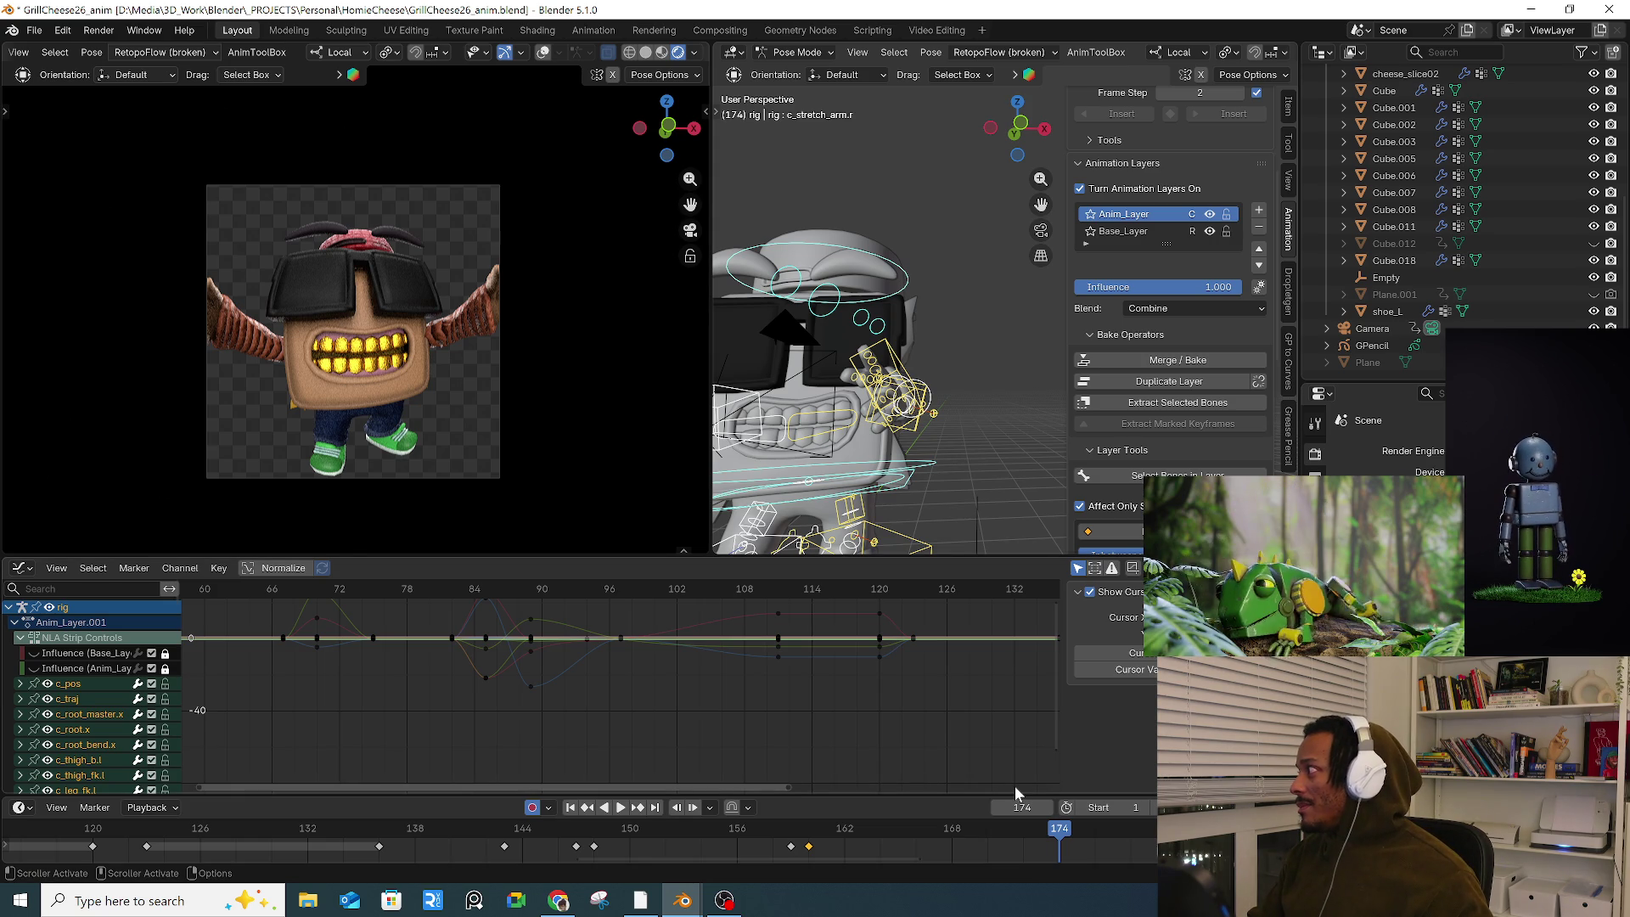
key(space)
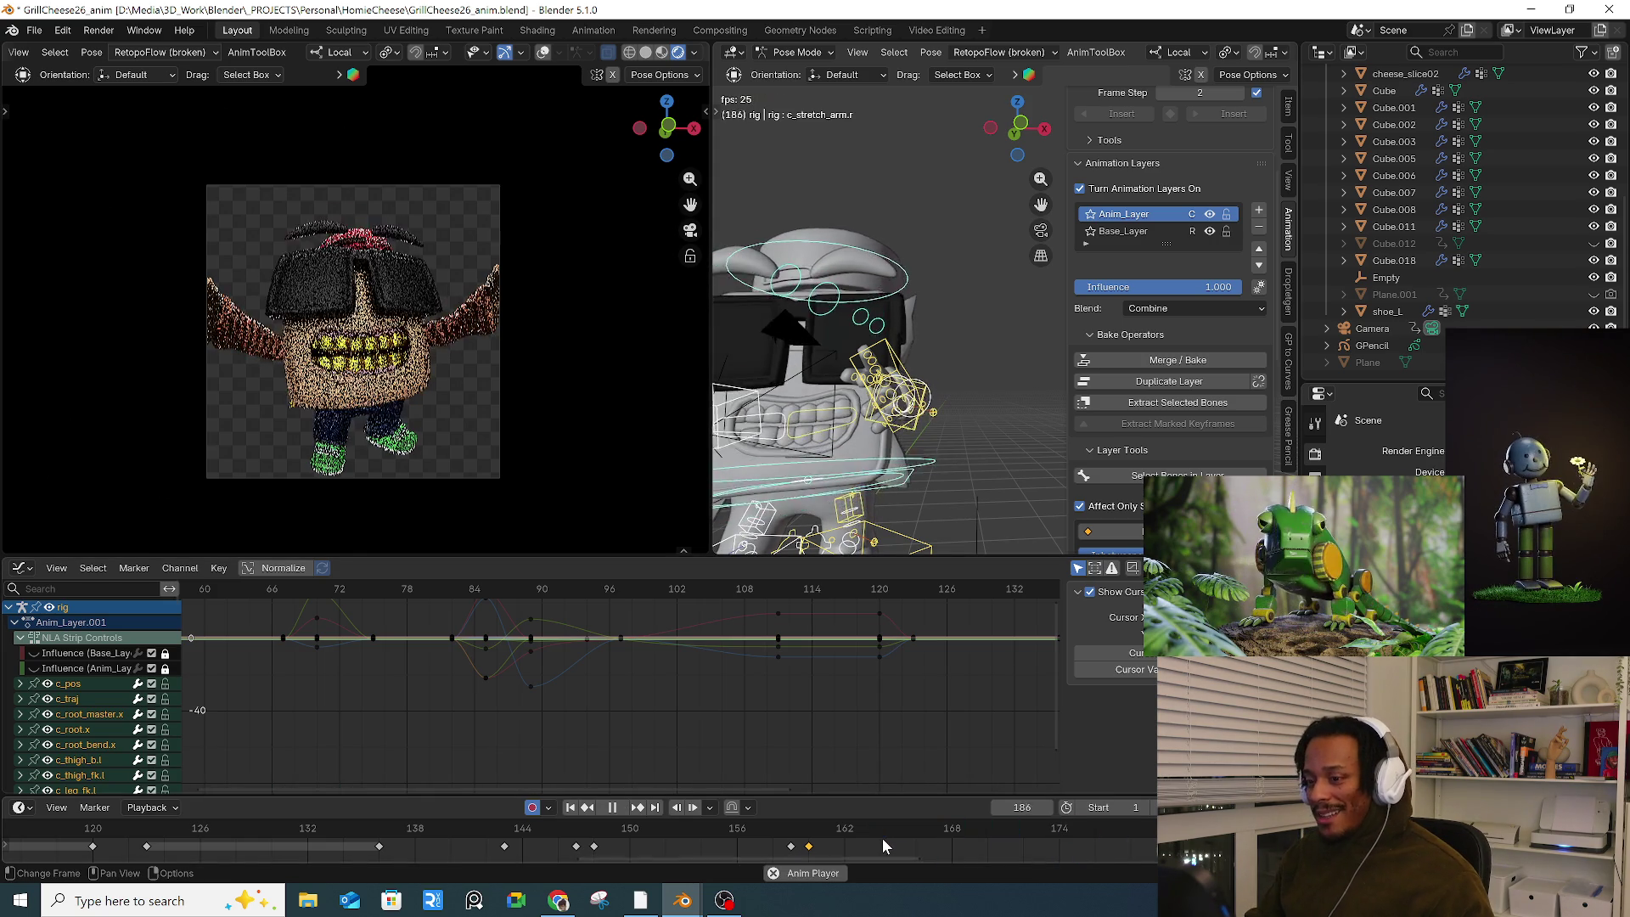
key(space)
scroll(968, 747, down, 3)
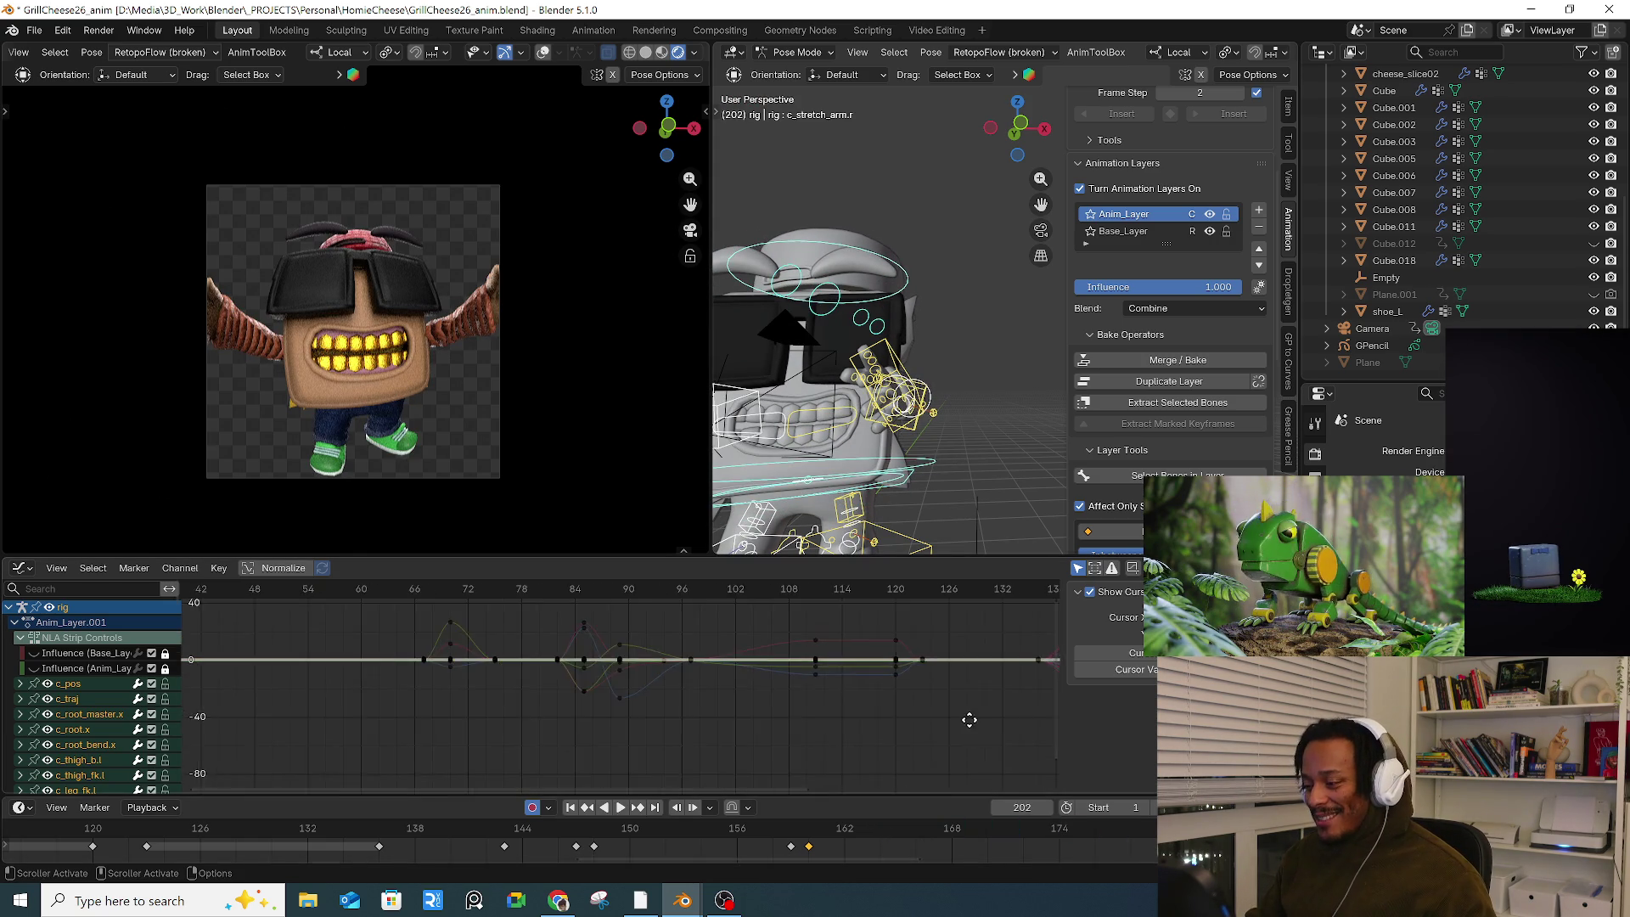
middle_drag(914, 721, 667, 721)
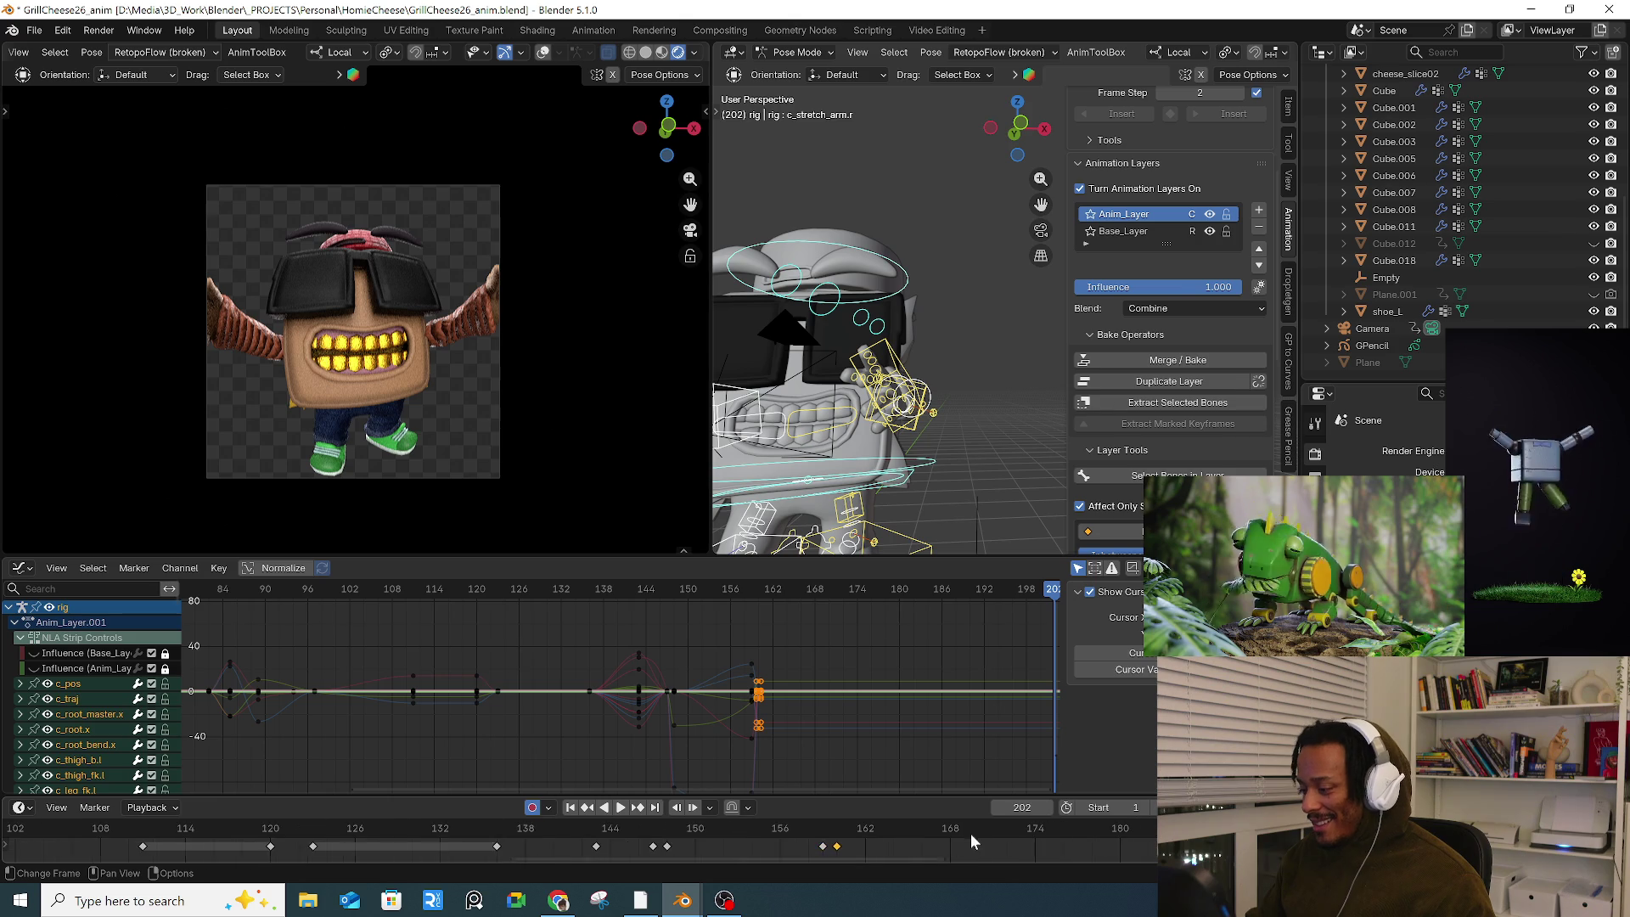
scroll(729, 832, right, 2)
mouse_move(810, 817)
mouse_down()
mouse_move(889, 821)
mouse_move(889, 835)
mouse_move(783, 832)
mouse_move(1112, 836)
mouse_move(1046, 842)
mouse_move(1061, 844)
mouse_up()
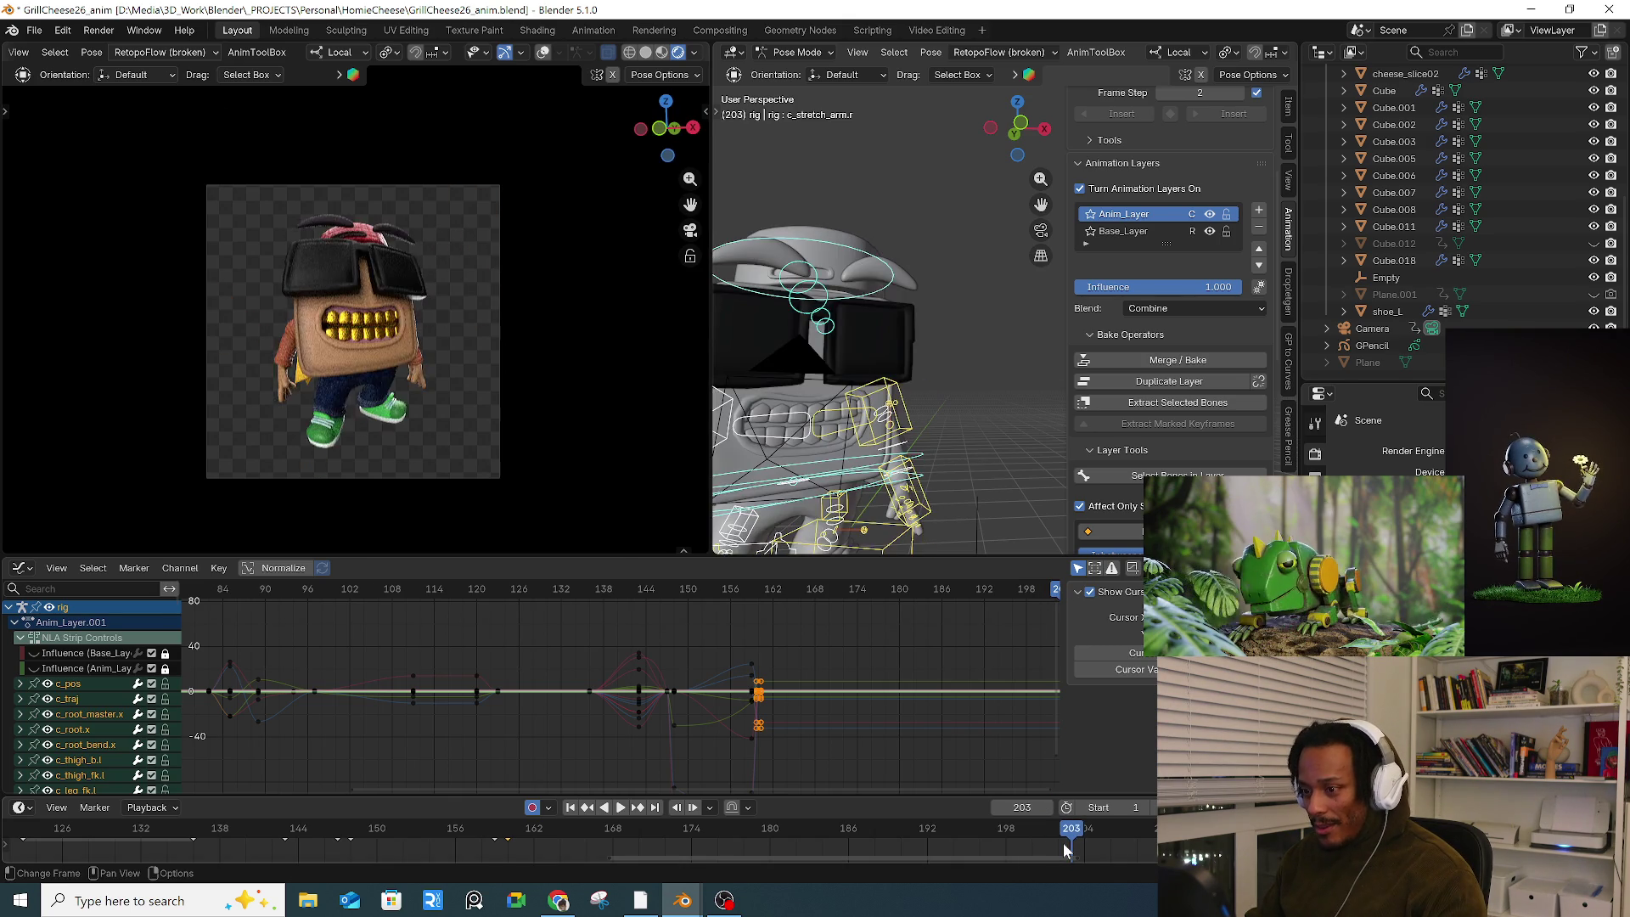
Step: Insert keyframes holding the pose at frames 202 and 203
key(Left)
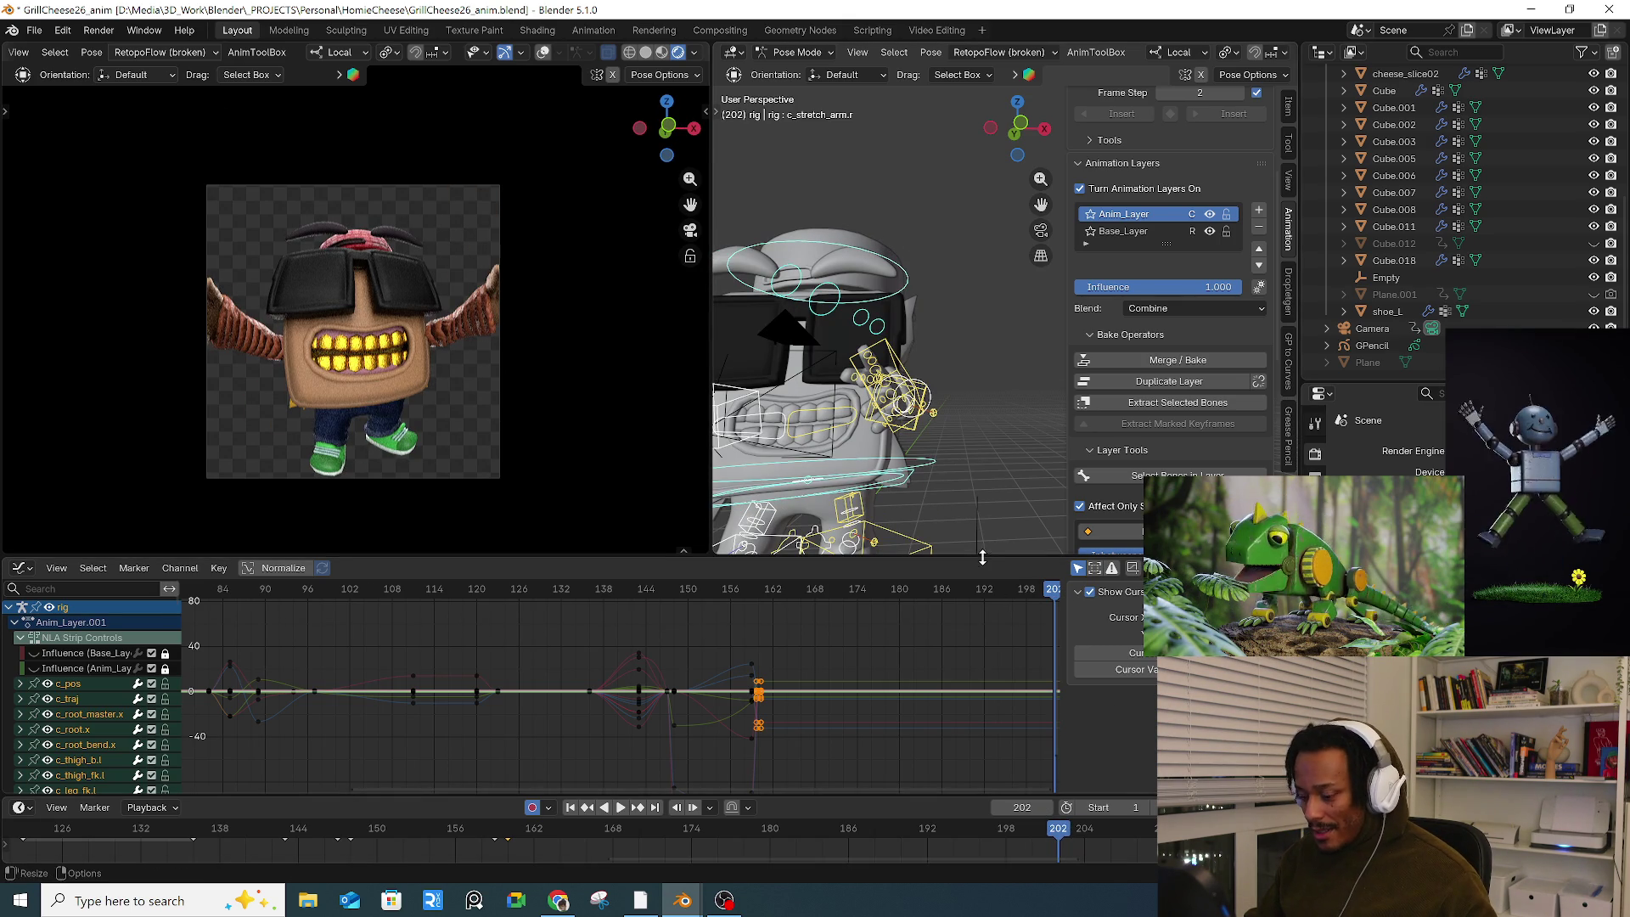
key(i)
key(Right)
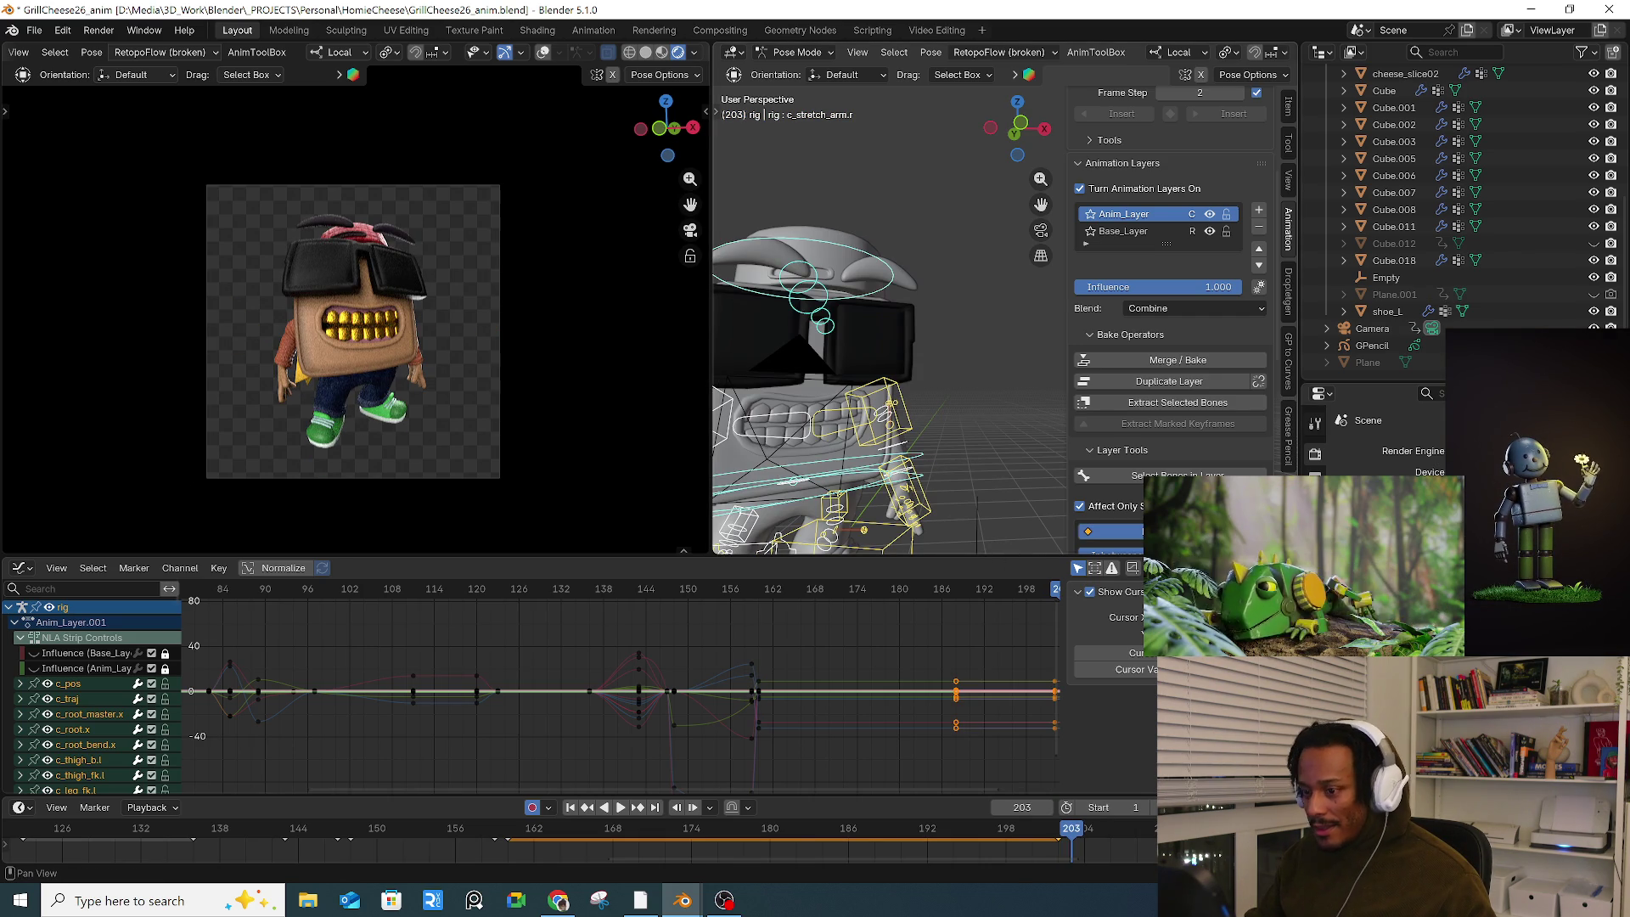
key(i)
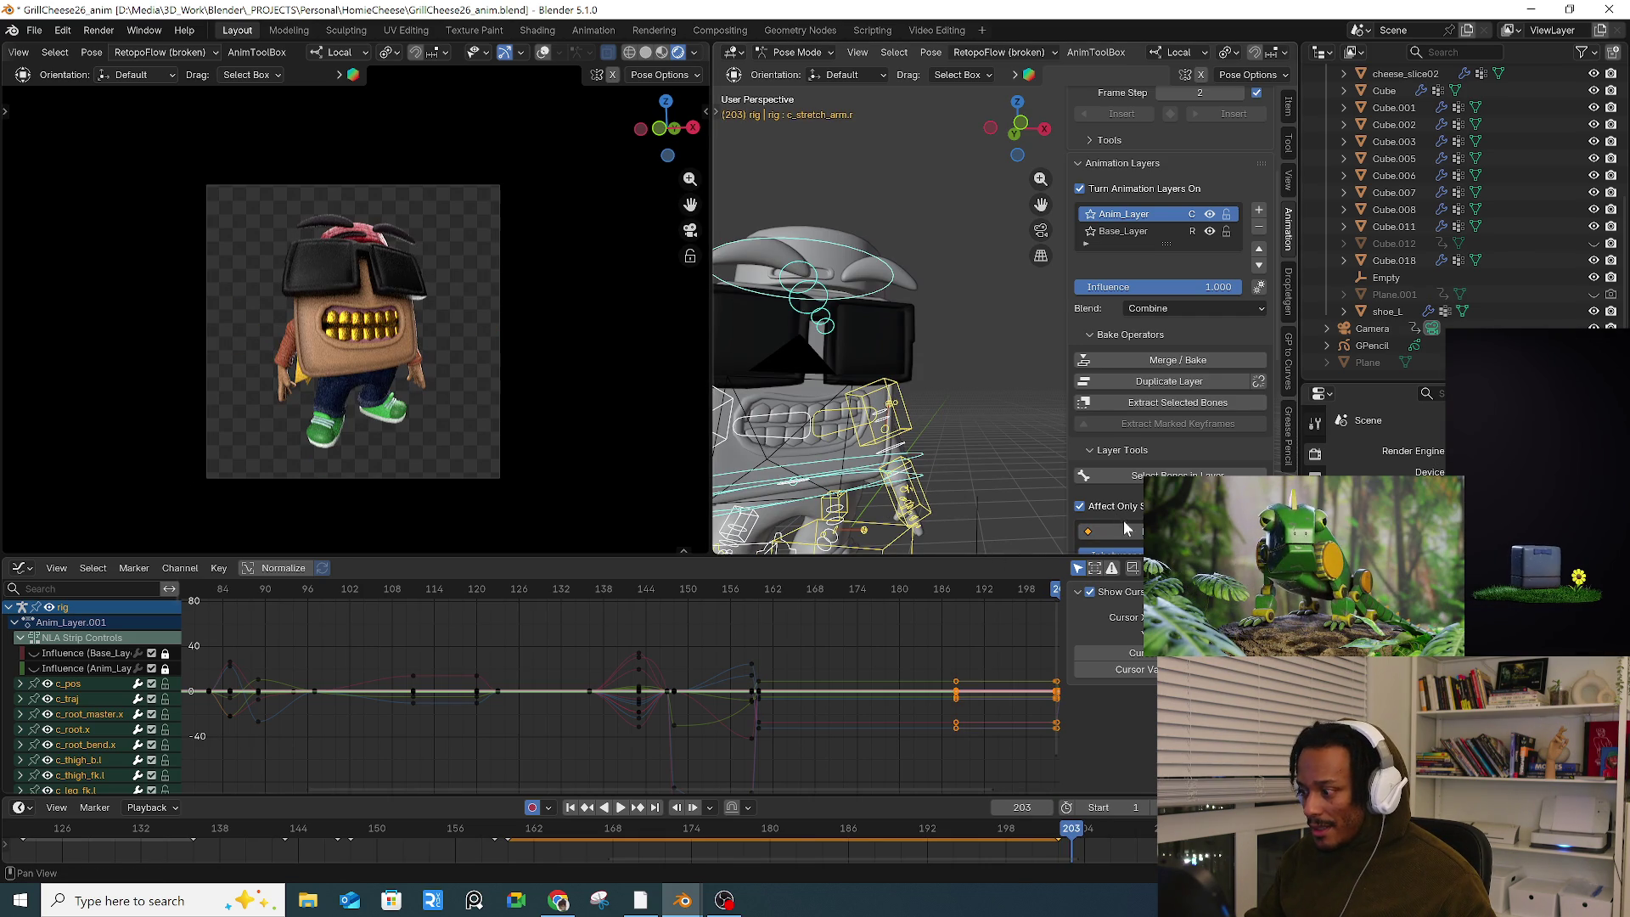
mouse_move(927, 489)
middle_down()
mouse_move(783, 459)
mouse_move(870, 447)
mouse_move(787, 479)
middle_up()
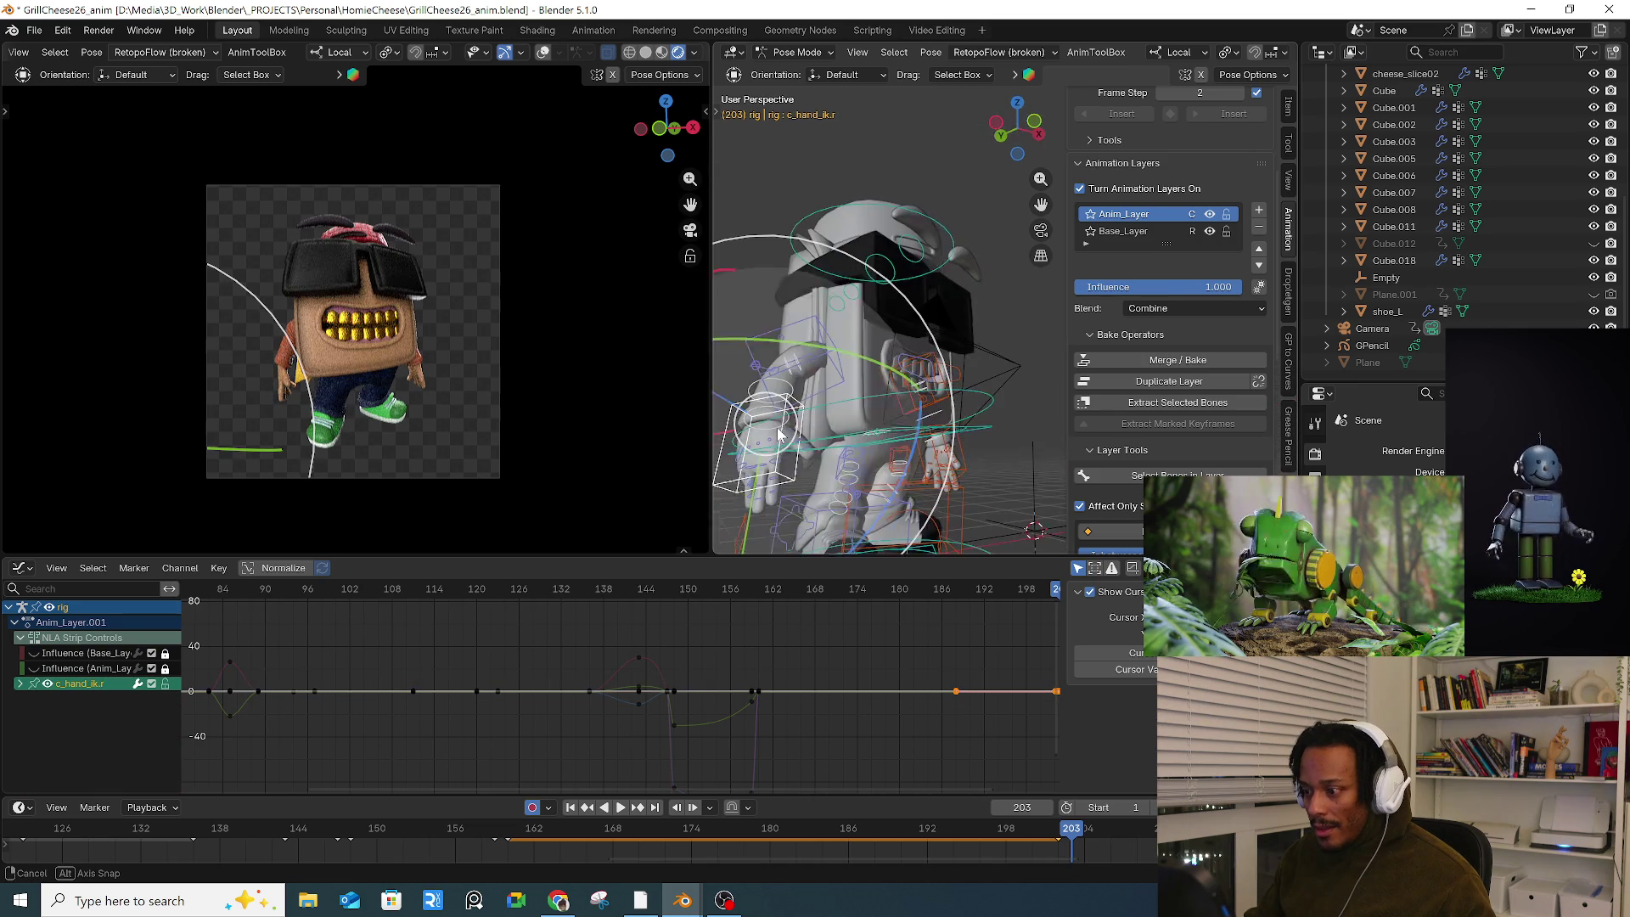
Step: Tumble the right hand control c_hand_ik.r and twist it about its Y axis
click(787, 479)
key(r)
key(r)
click(798, 399)
mouse_move(802, 394)
middle_down()
mouse_move(828, 342)
mouse_move(941, 392)
mouse_move(844, 399)
middle_up()
key(r)
key(y)
click(887, 356)
Step: Rotate the left hand control c_hand_ik.l into a new orientation
click(951, 413)
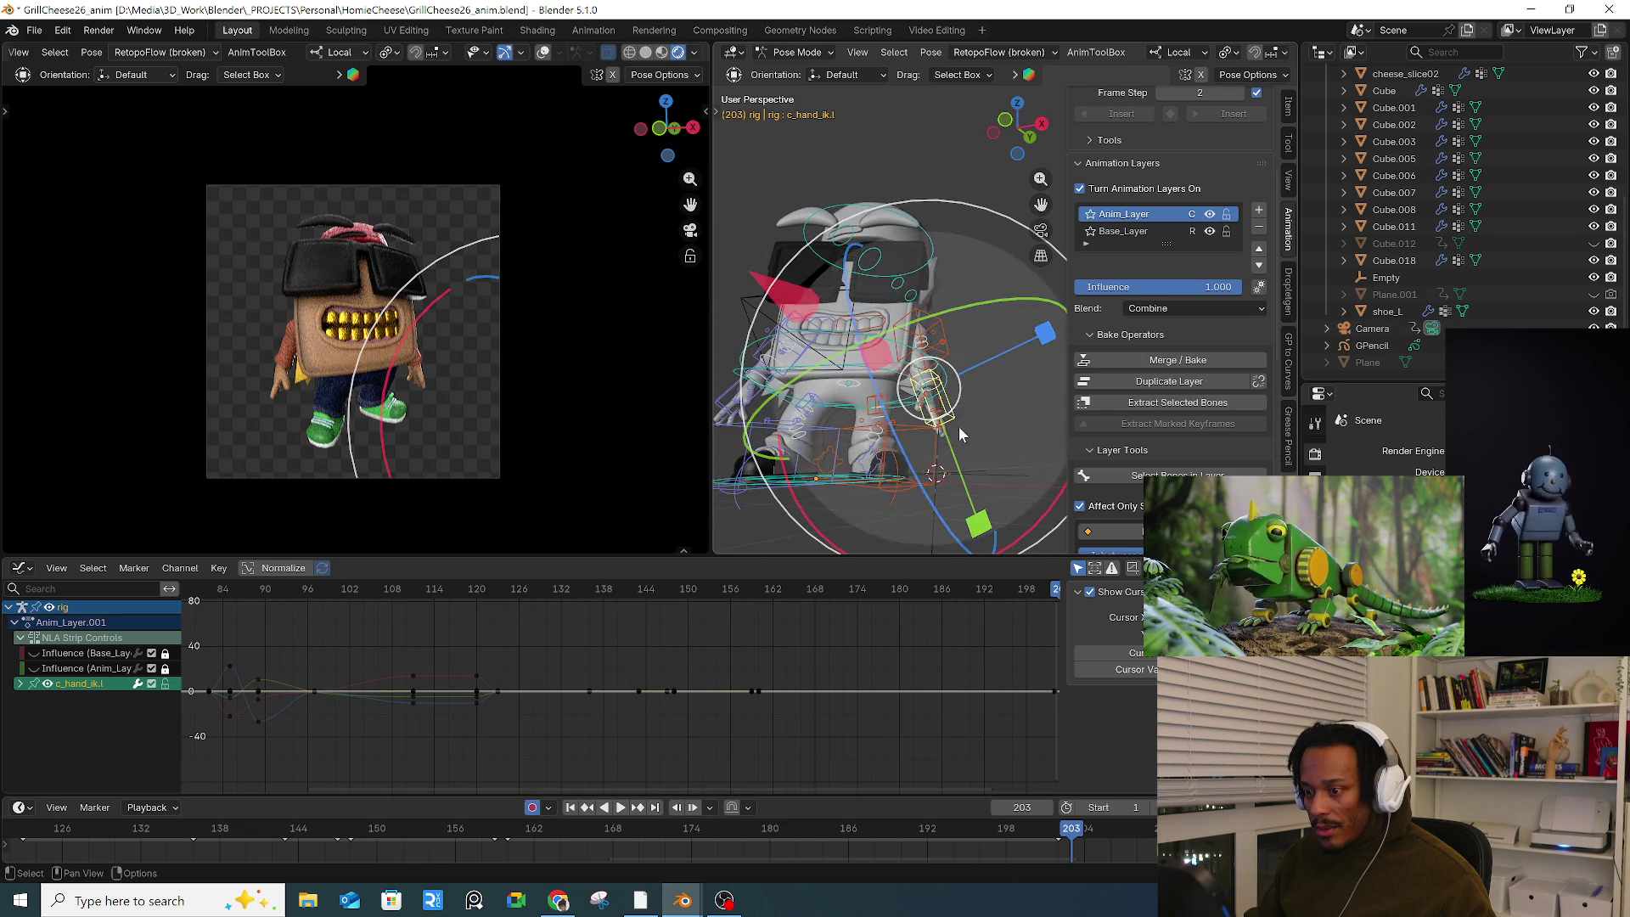
key(r)
key(r)
click(904, 418)
key(KP_Decimal)
middle_drag(904, 418, 1002, 439)
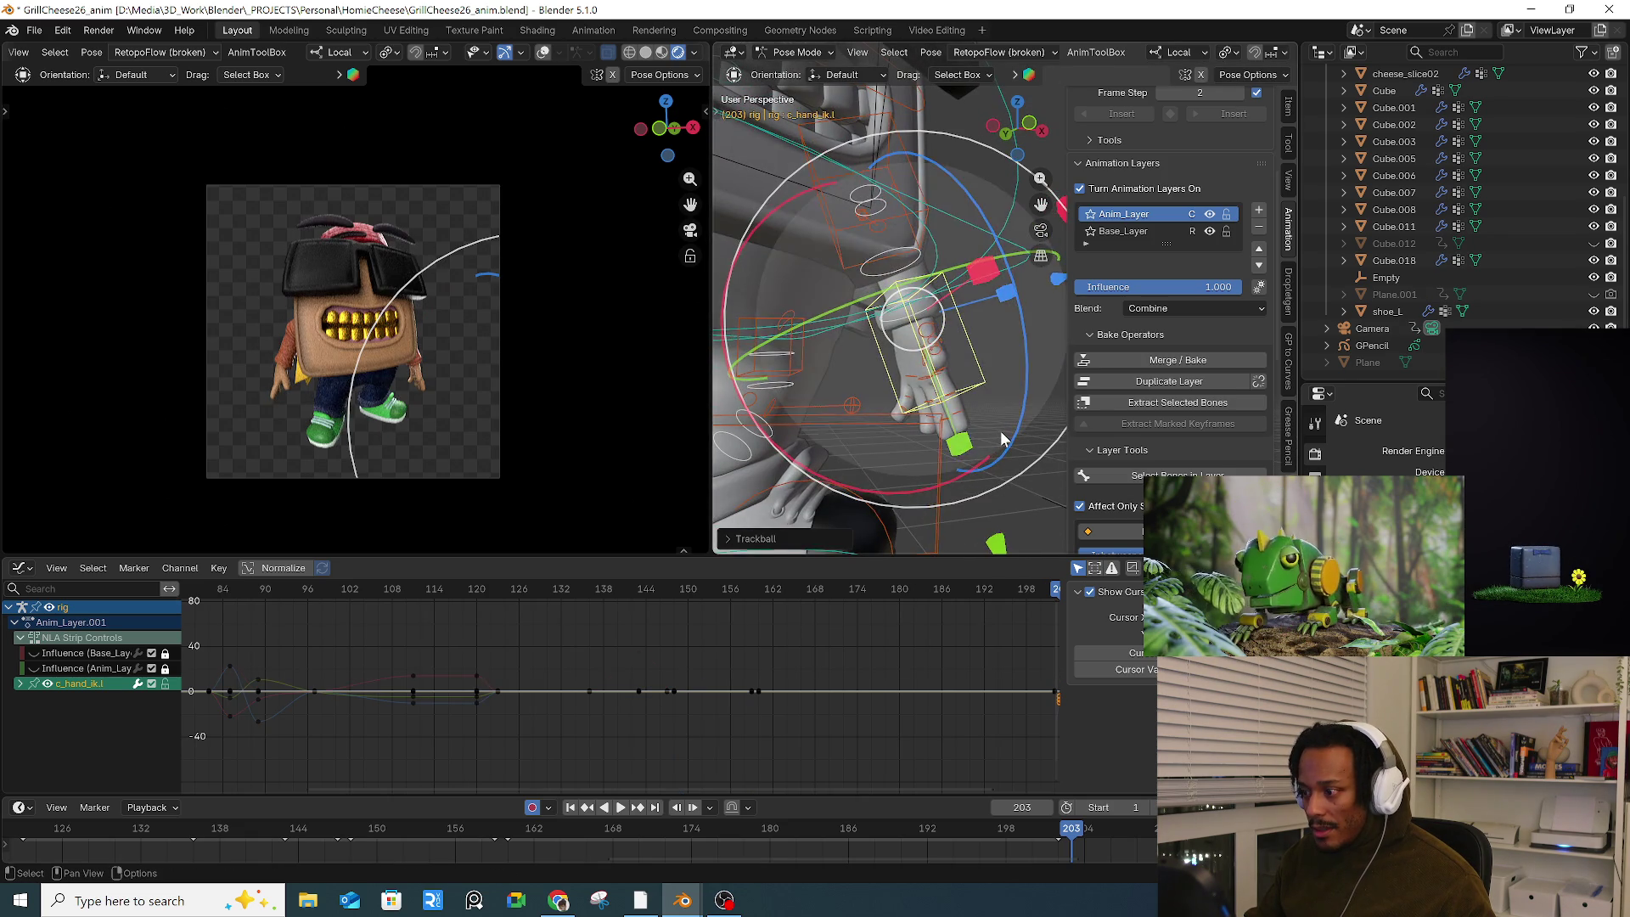
key(a)
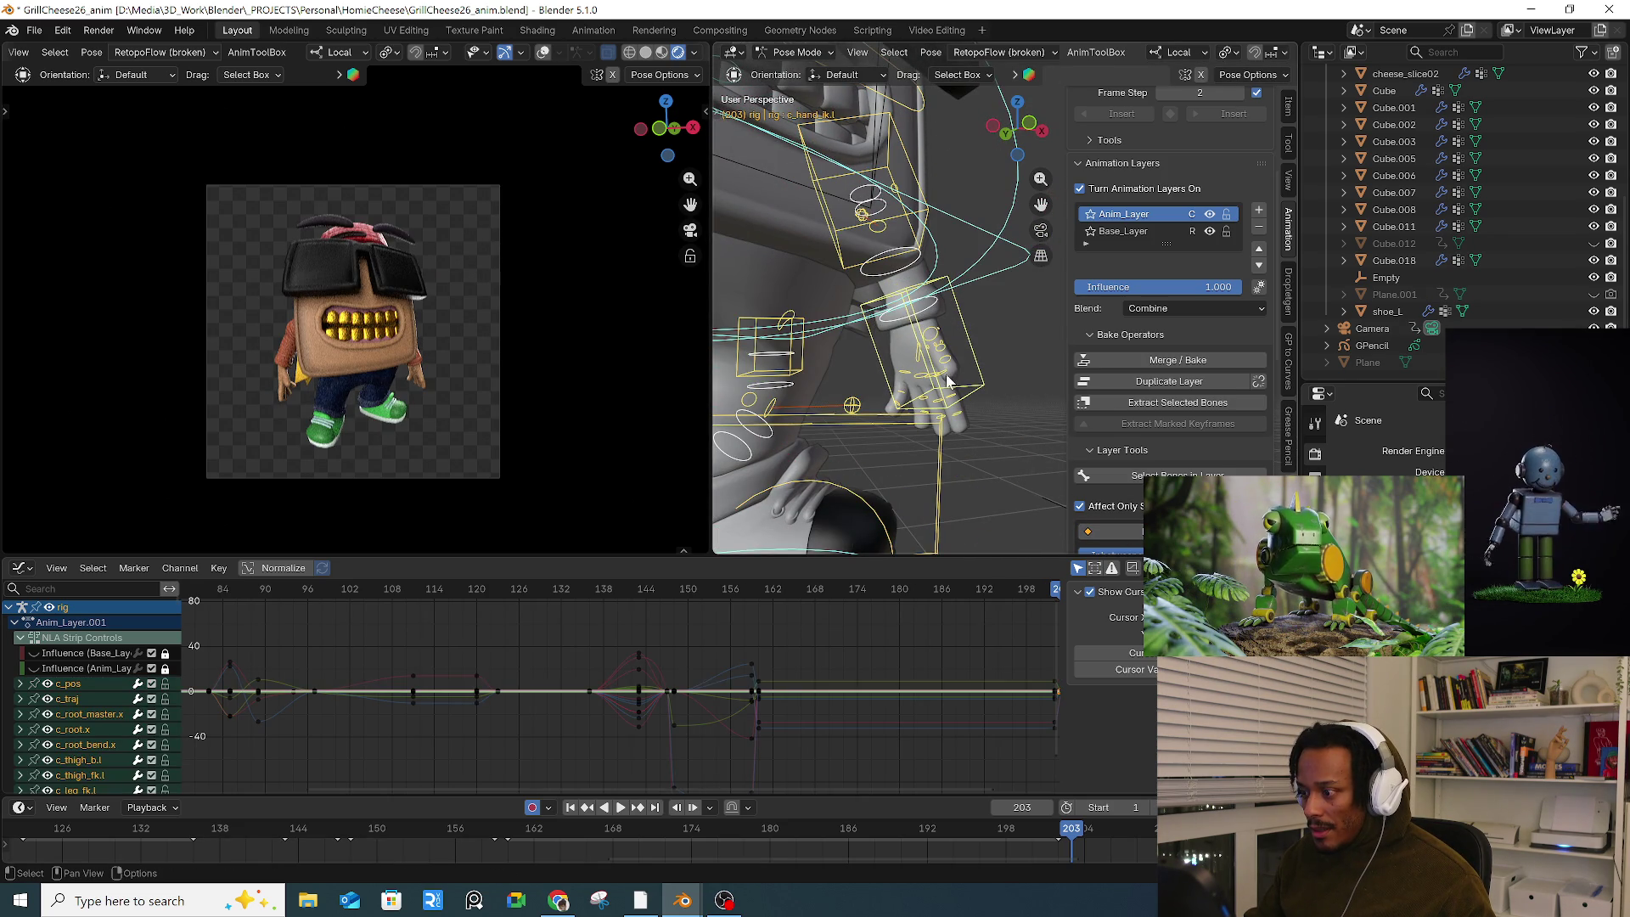
click(942, 384)
drag(942, 384, 893, 399)
key(ctrl+z)
key(ctrl+z)
mouse_move(970, 495)
mouse_down()
mouse_move(1016, 526)
mouse_move(900, 485)
mouse_move(983, 161)
mouse_move(882, 319)
mouse_up()
middle_drag(883, 319, 1007, 176)
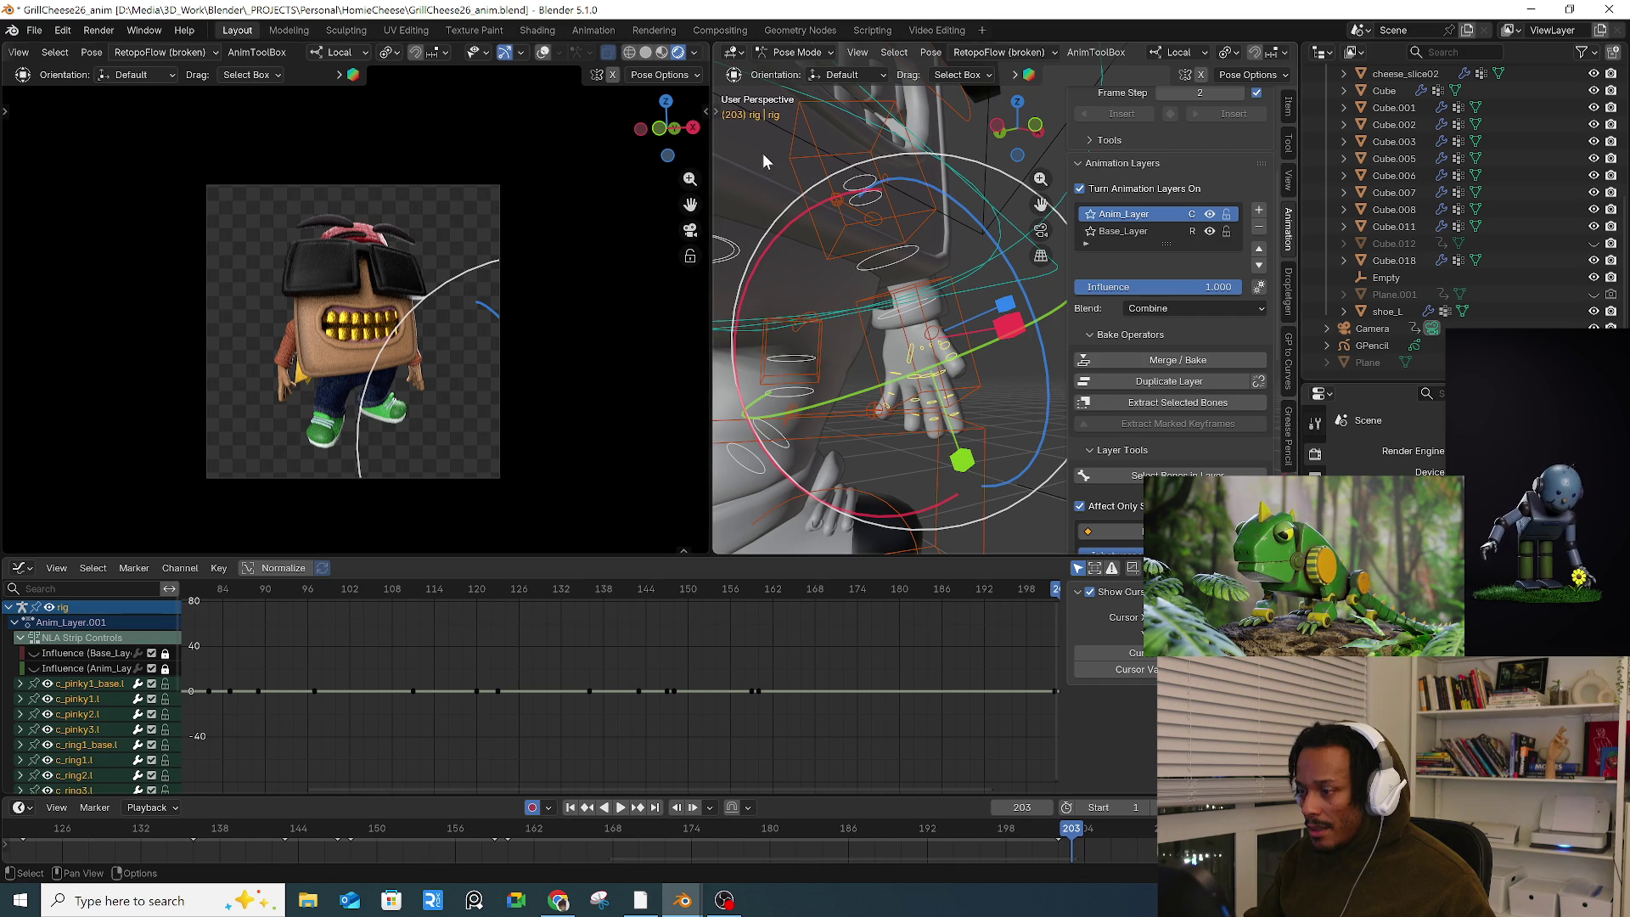
Step: Box-select the left hand's finger bones and curl them with the Rotate tool
key(t)
click(736, 106)
ctrl+drag(999, 325, 927, 365)
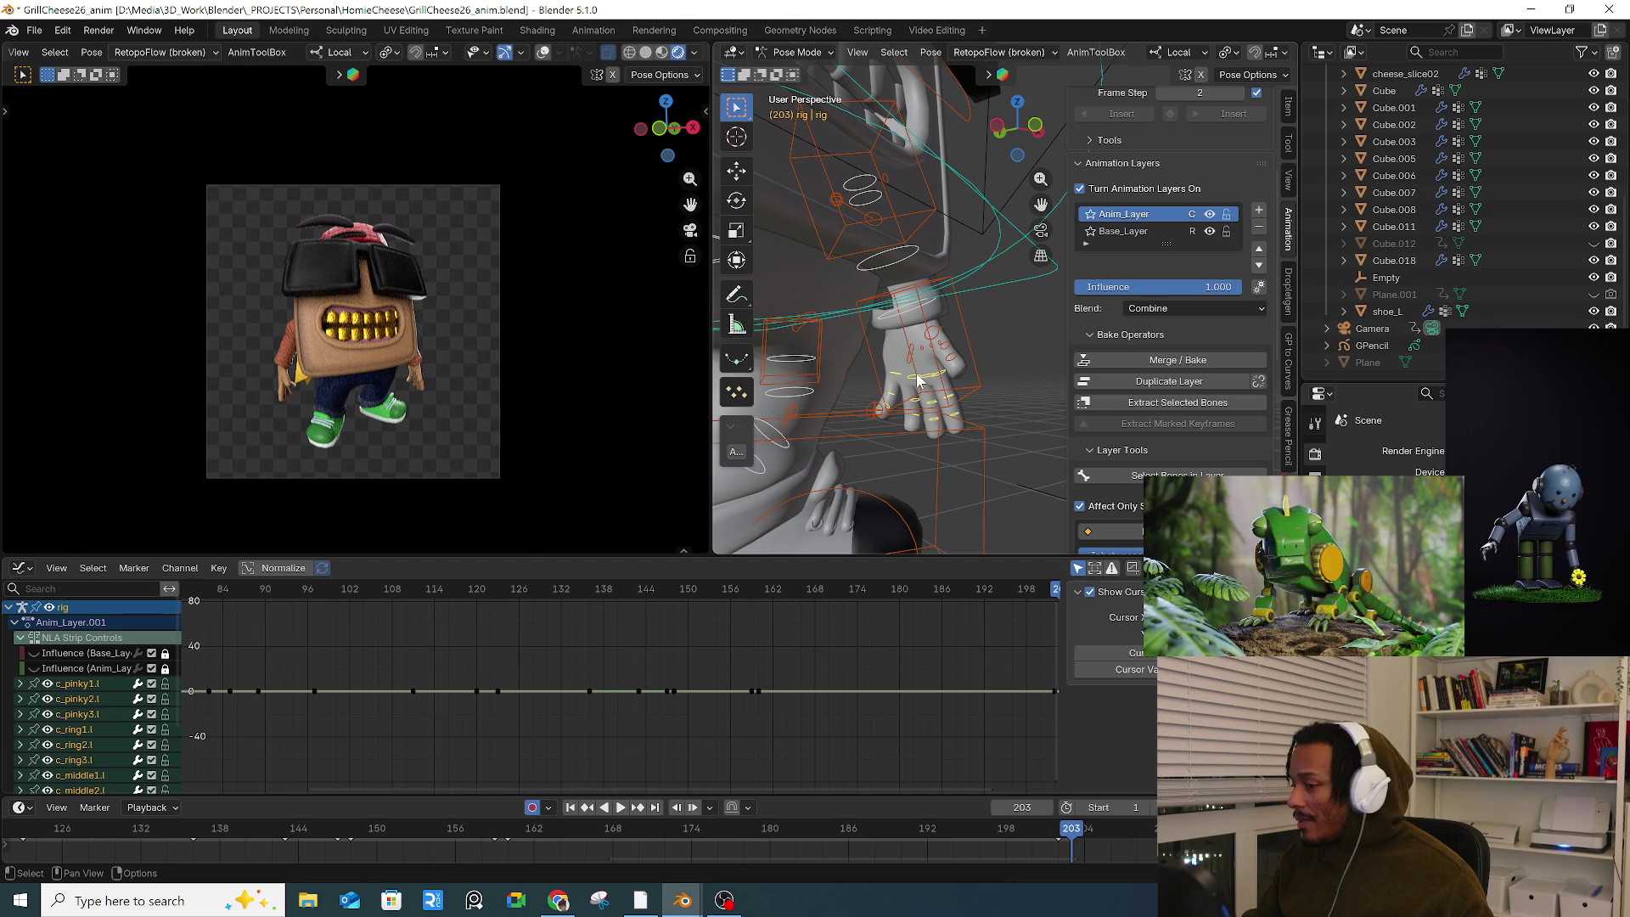
click(739, 204)
drag(792, 299, 807, 213)
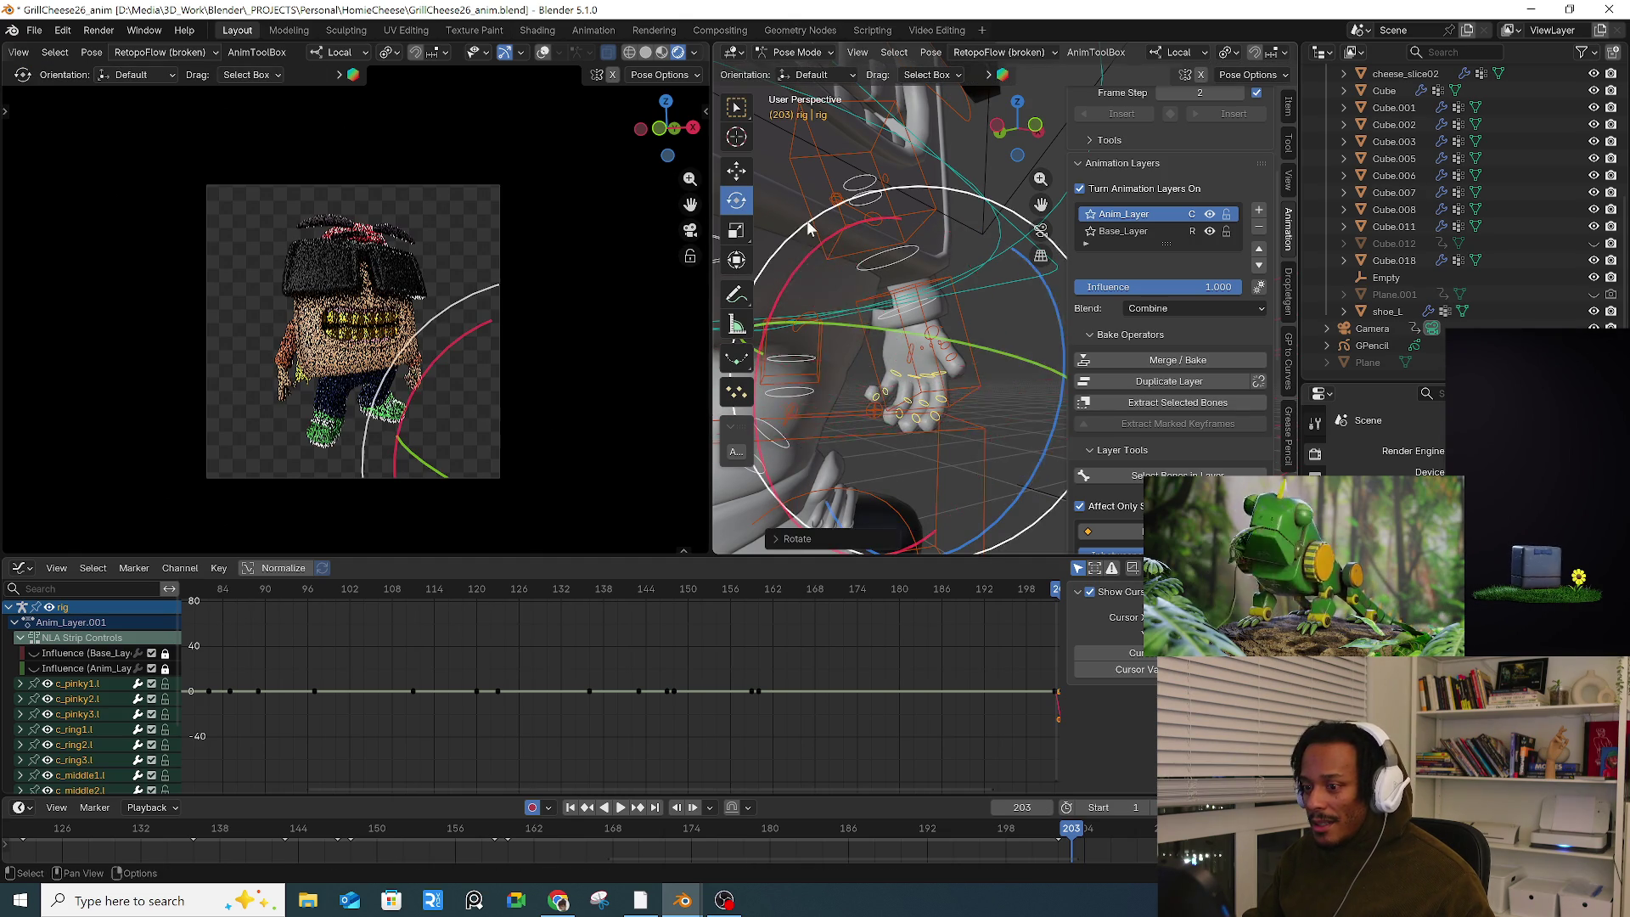
mouse_move(754, 376)
middle_down()
mouse_move(883, 335)
mouse_move(844, 382)
mouse_move(931, 354)
mouse_move(864, 366)
middle_up()
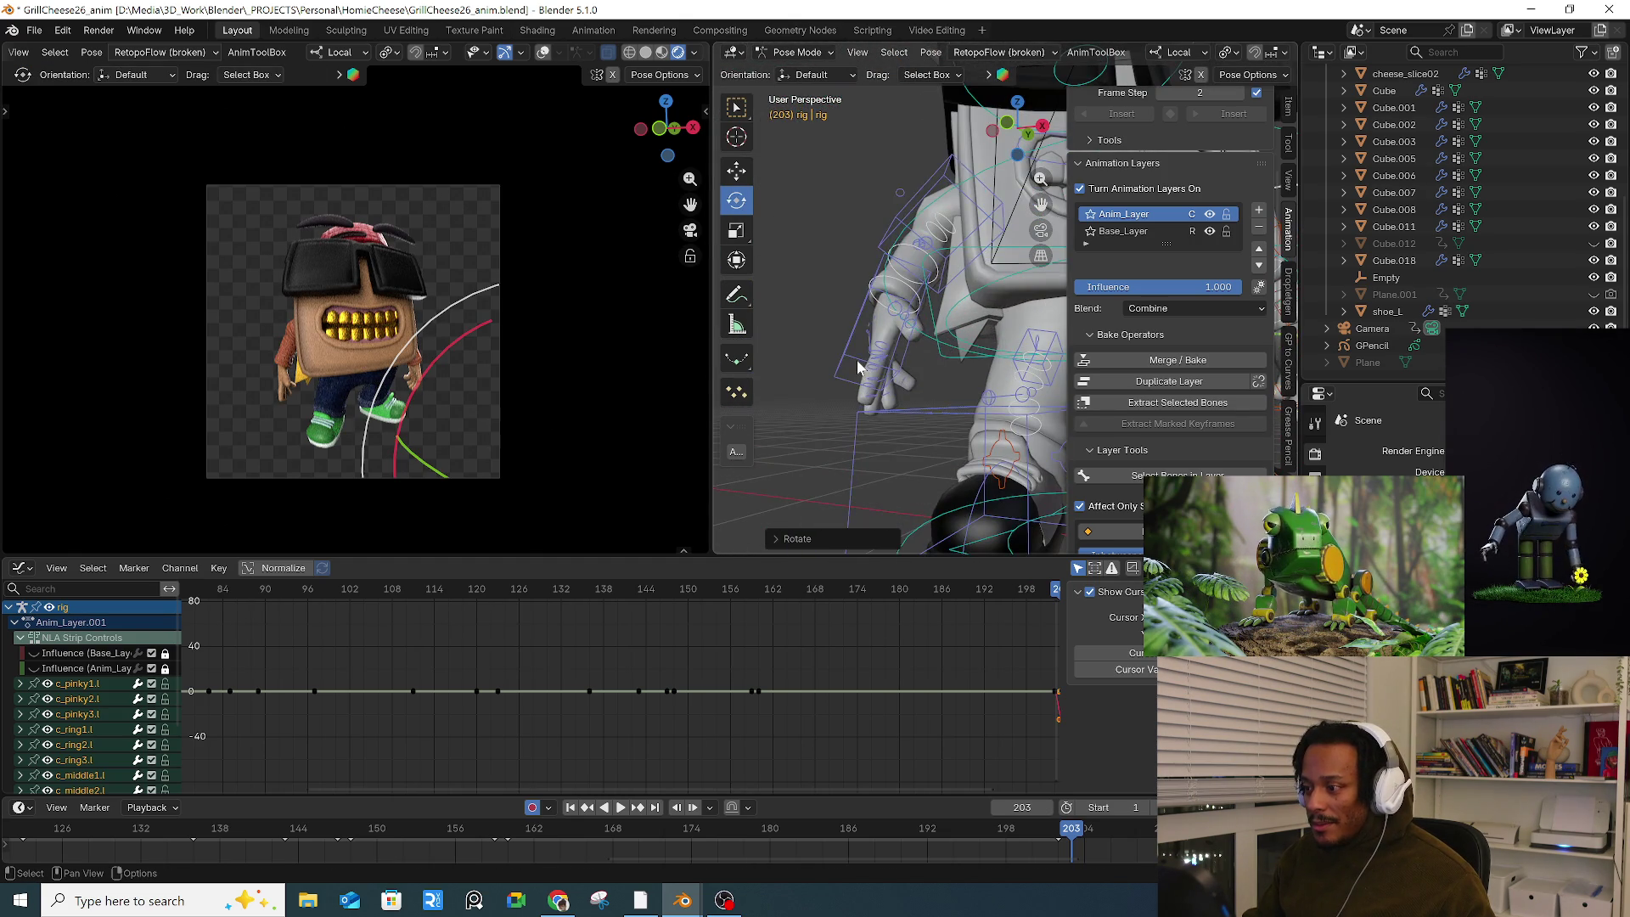
Step: Tumble the right hand and curl its finger bones with the Rotate tool
click(863, 366)
mouse_move(863, 367)
mouse_down()
mouse_move(815, 276)
mouse_move(867, 403)
mouse_move(915, 405)
mouse_up()
key(alt+a)
middle_drag(934, 373, 805, 161)
click(737, 107)
mouse_move(822, 188)
mouse_down()
mouse_move(949, 314)
mouse_move(888, 411)
mouse_move(980, 426)
mouse_move(977, 399)
mouse_up()
click(737, 201)
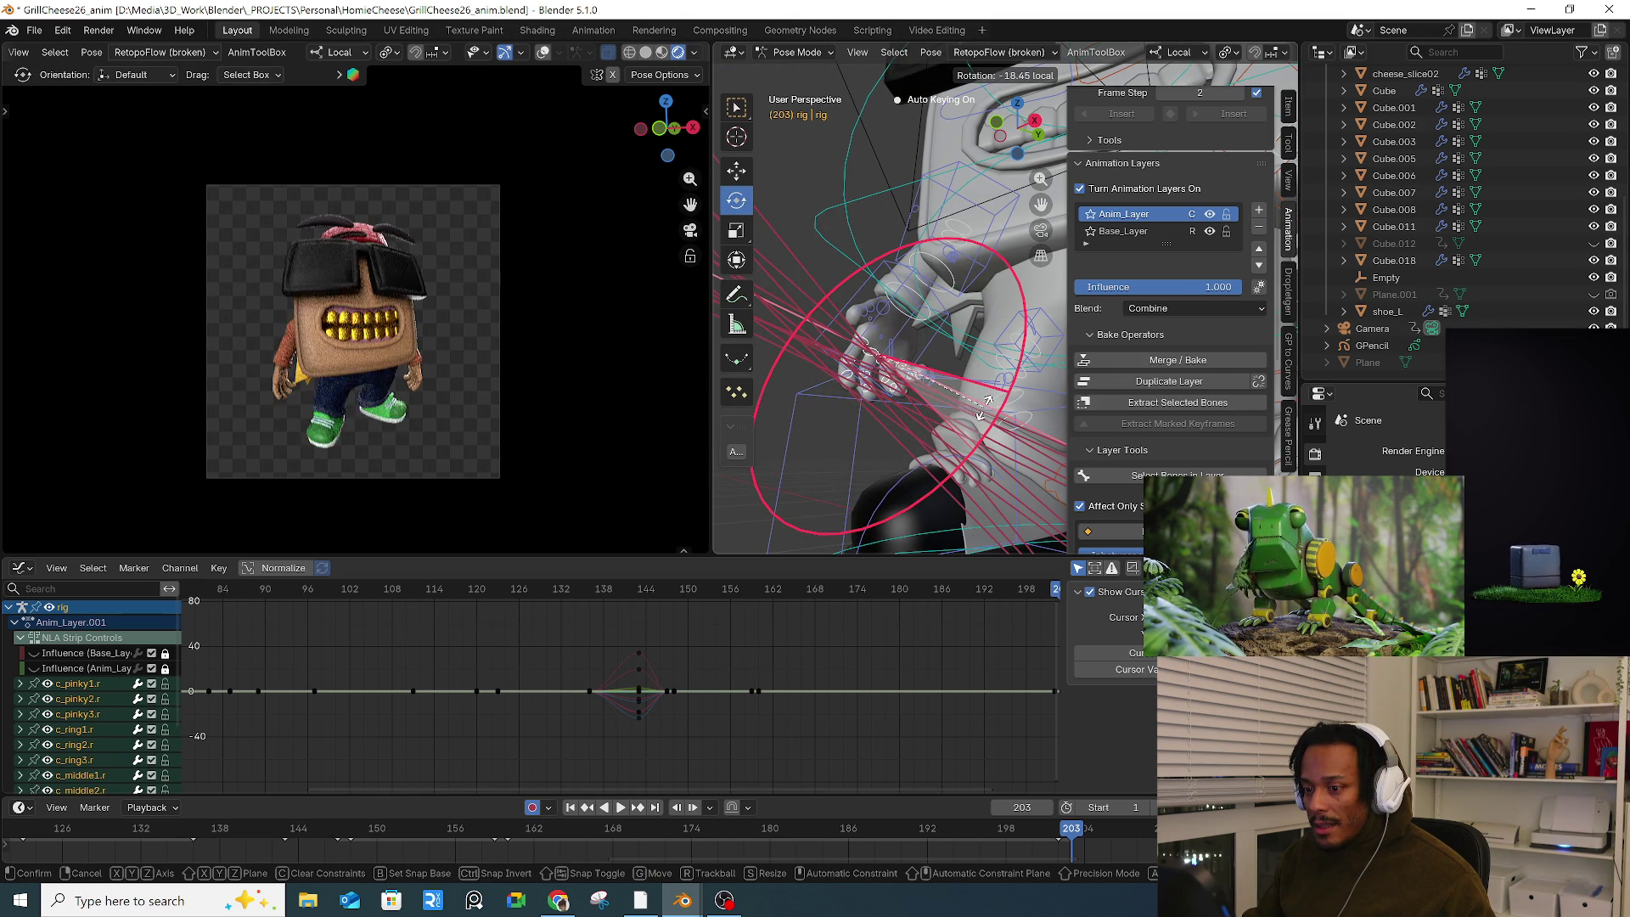
Step: Tilt the right hand control to a new angle and select all bones
click(938, 340)
mouse_move(938, 340)
middle_down()
mouse_move(919, 346)
mouse_move(878, 236)
middle_up()
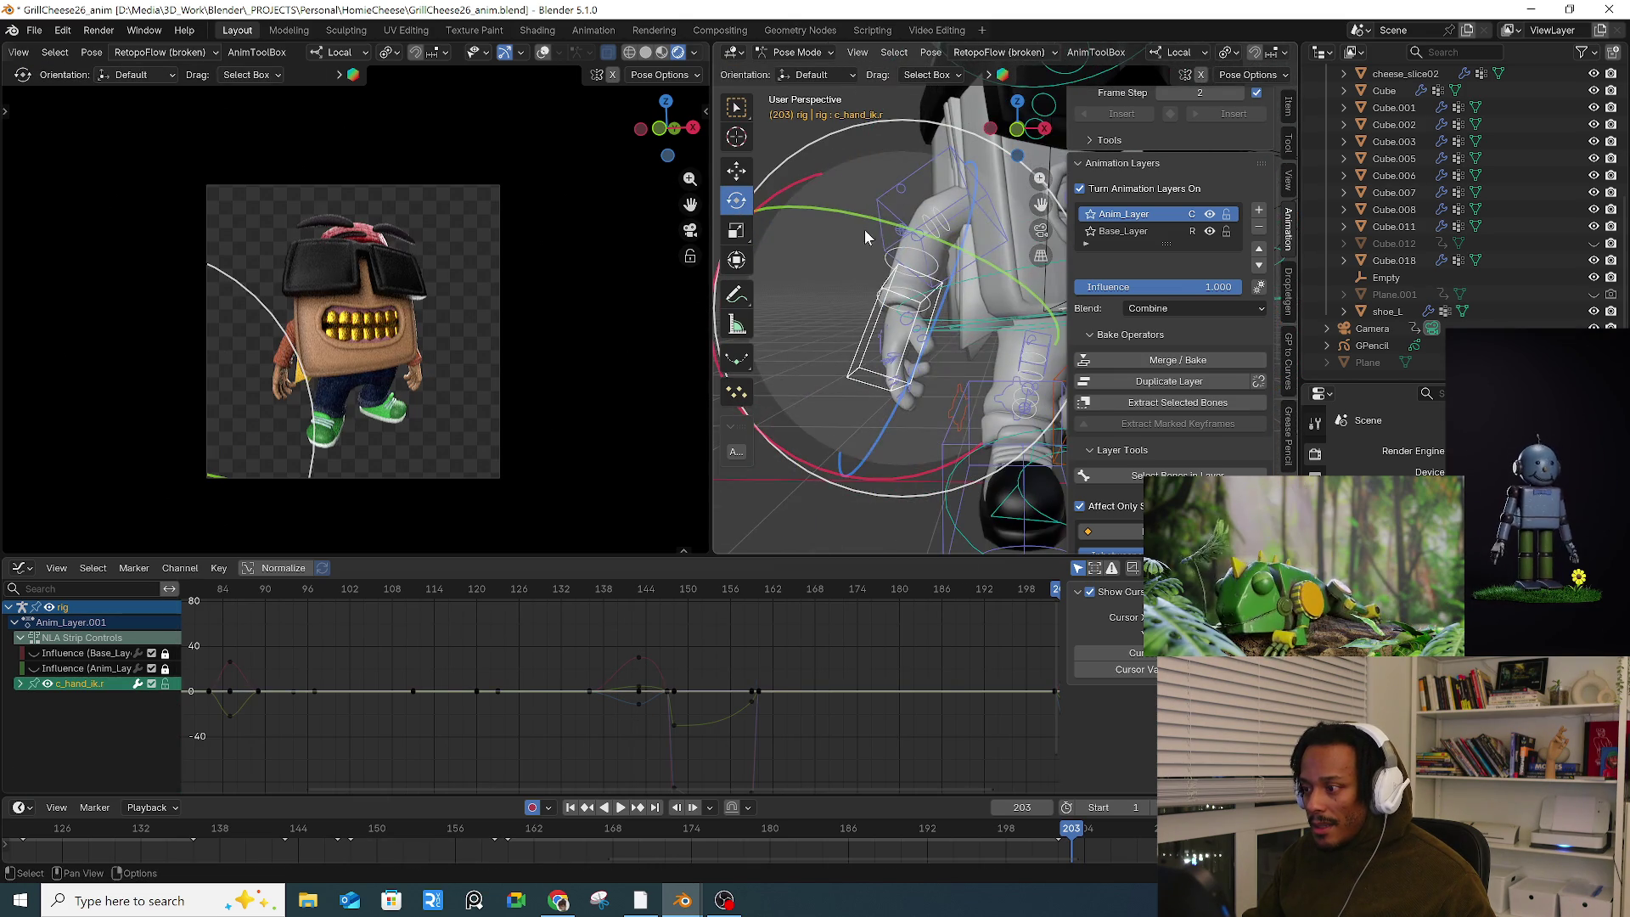
drag(842, 212, 892, 234)
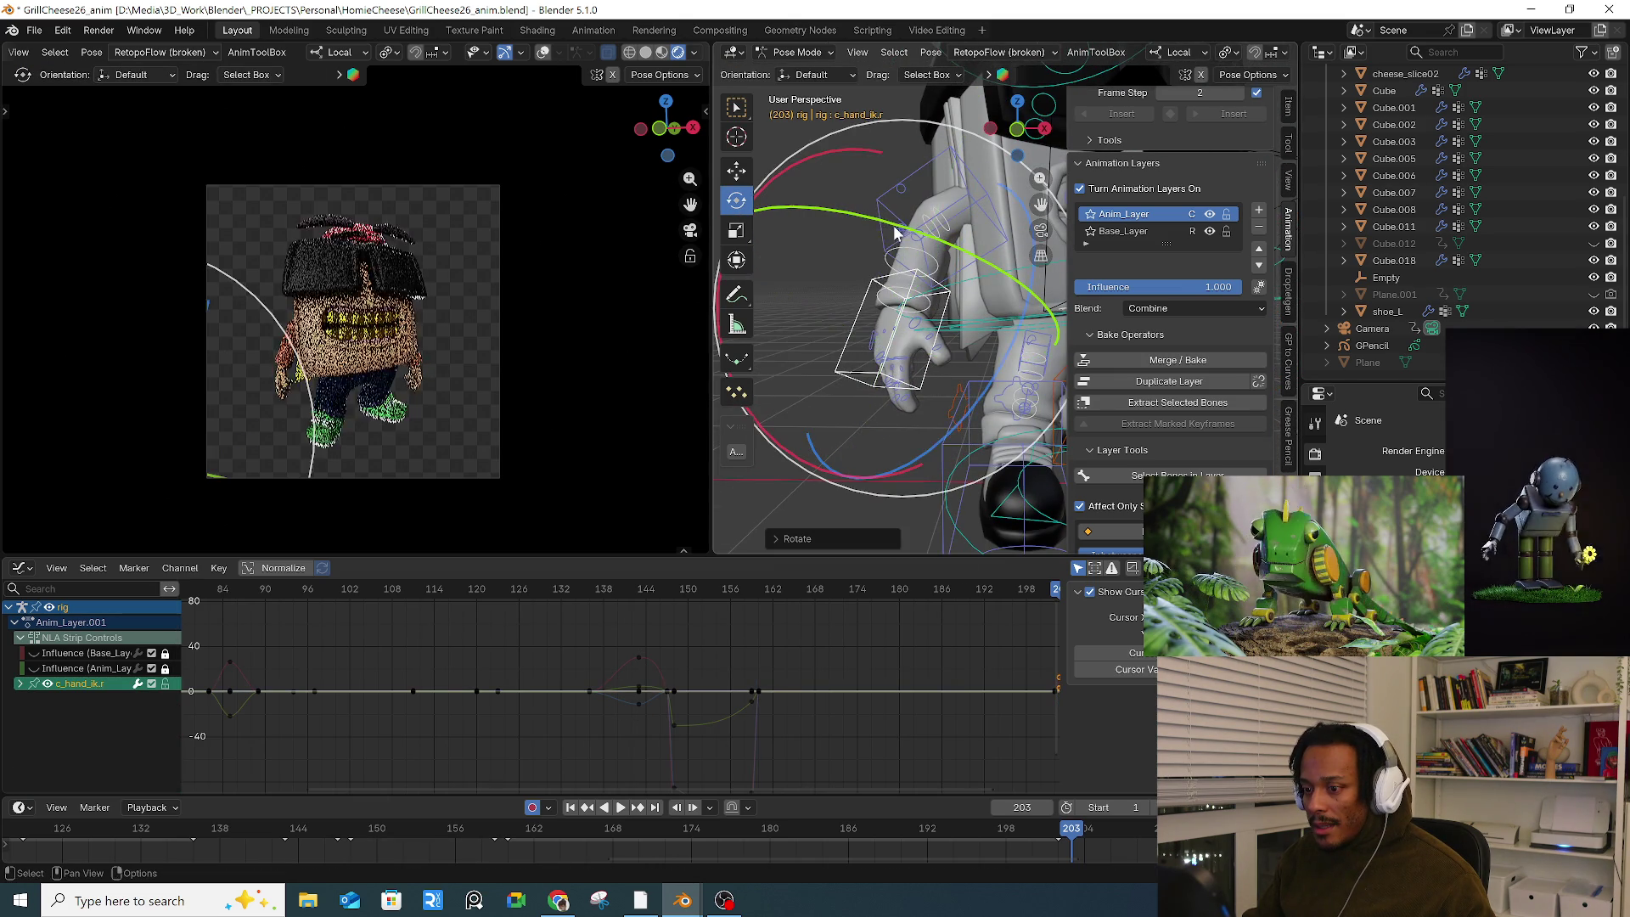
key(a)
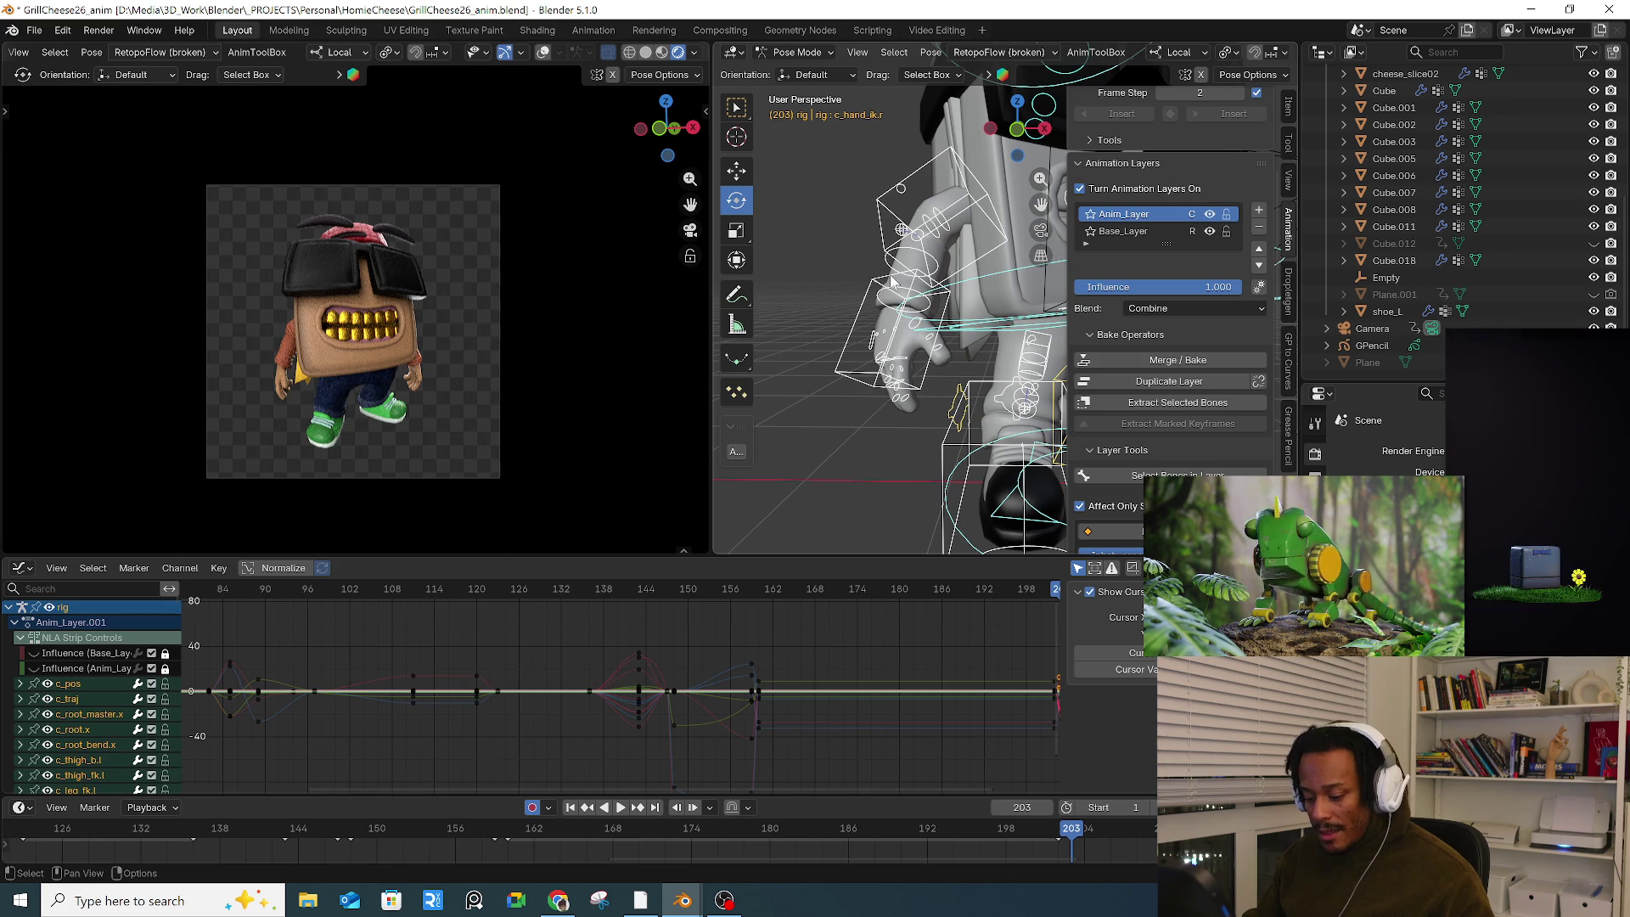
middle_drag(981, 751, 429, 749)
Step: Keyframe the whole pose at frame 246, then return to frame 239
mouse_move(540, 597)
mouse_down()
mouse_move(833, 604)
mouse_move(812, 606)
mouse_up()
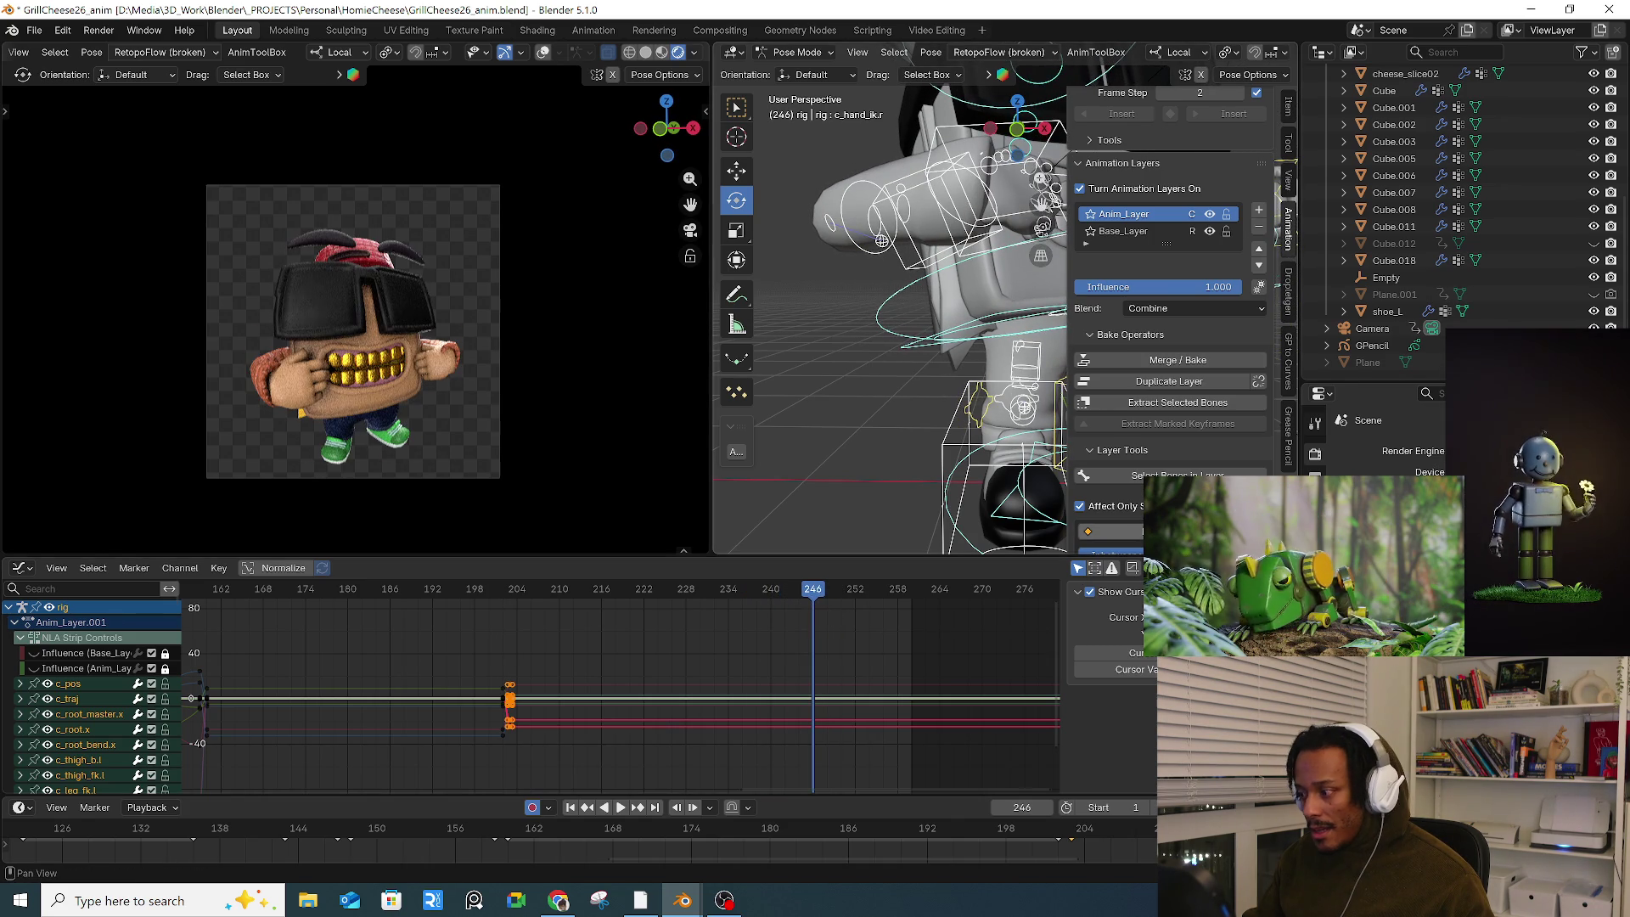
key(i)
drag(814, 599, 761, 600)
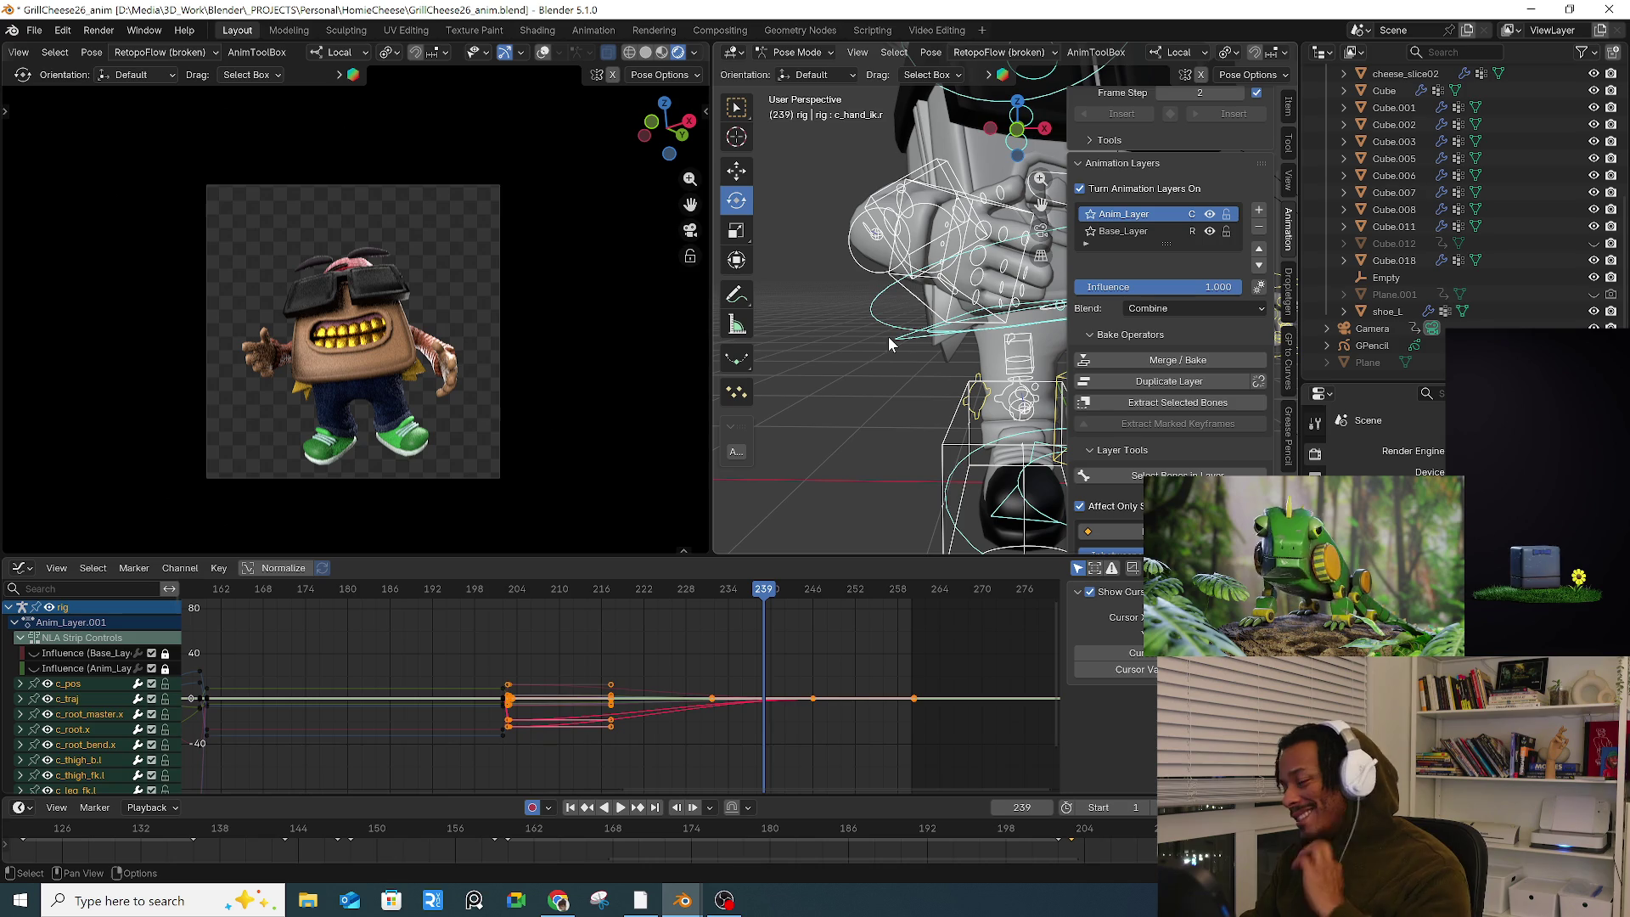
Step: Move and rotate the right hand control c_hand_ik.r up toward the mouth at frame 239
click(936, 336)
middle_drag(935, 336, 862, 391)
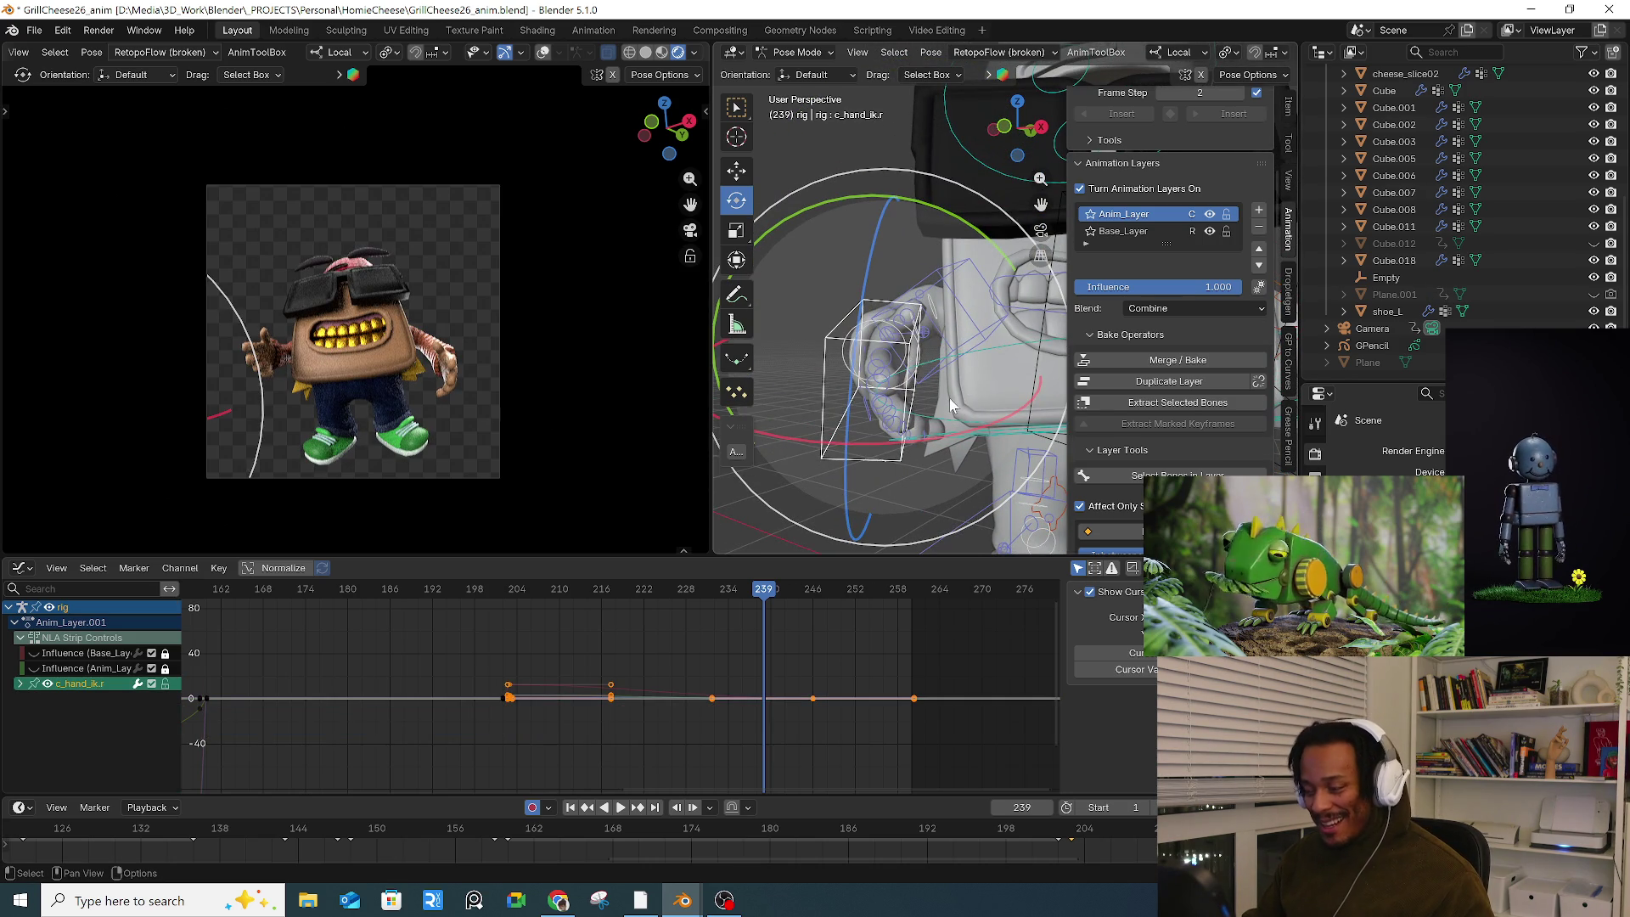
key(g)
click(936, 271)
key(r)
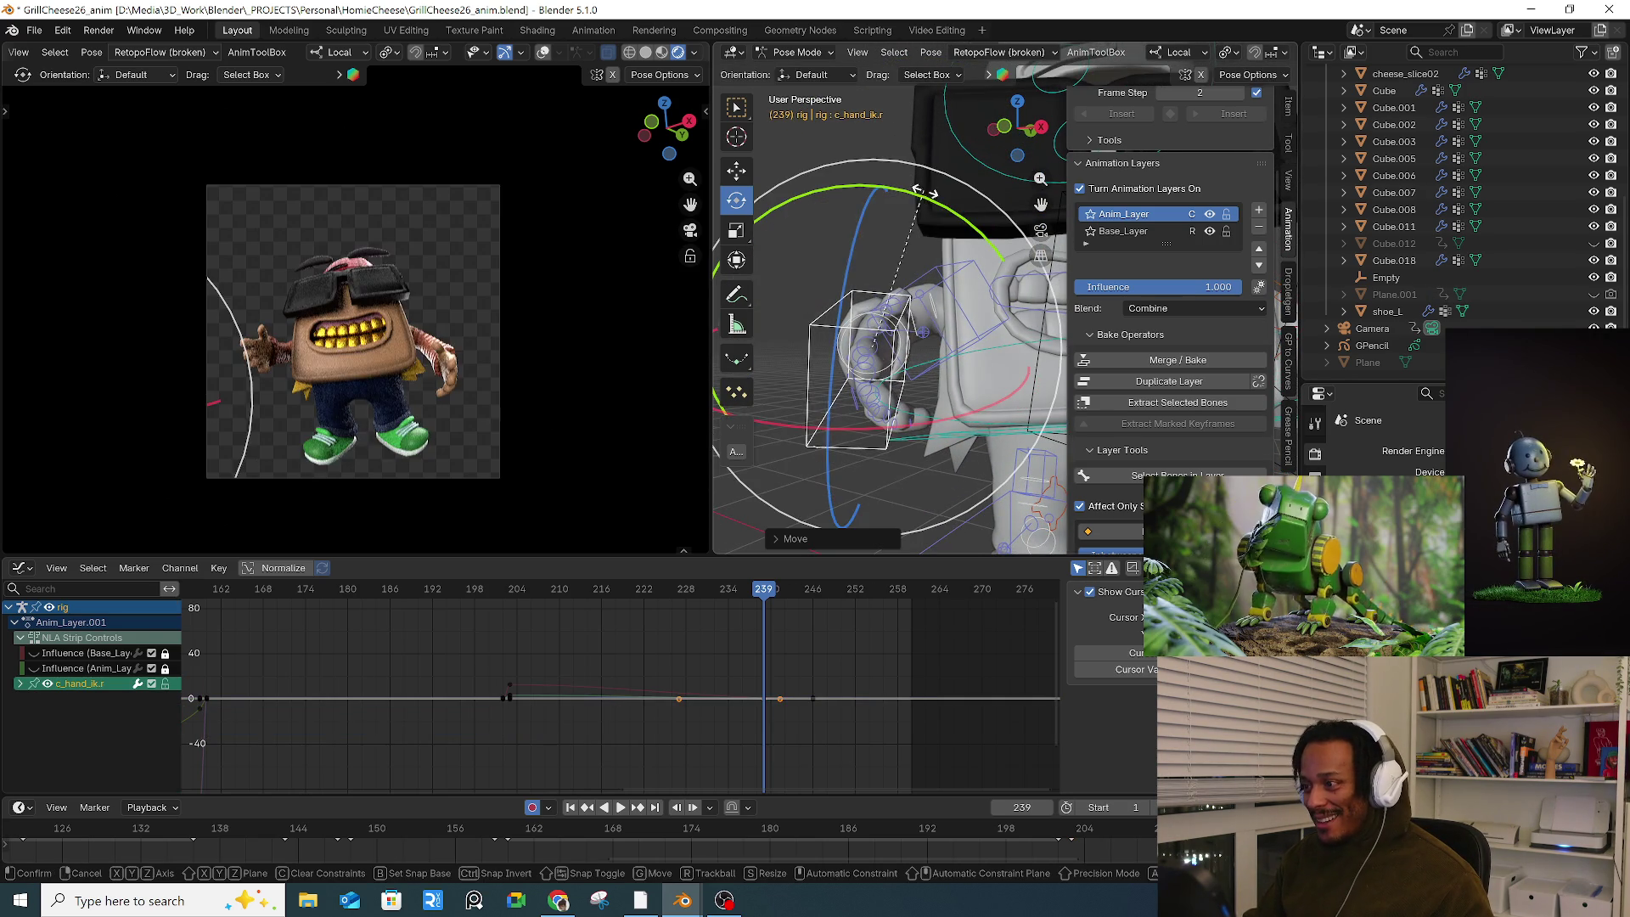
click(923, 208)
mouse_move(923, 208)
middle_down()
mouse_move(925, 342)
mouse_move(960, 338)
middle_up()
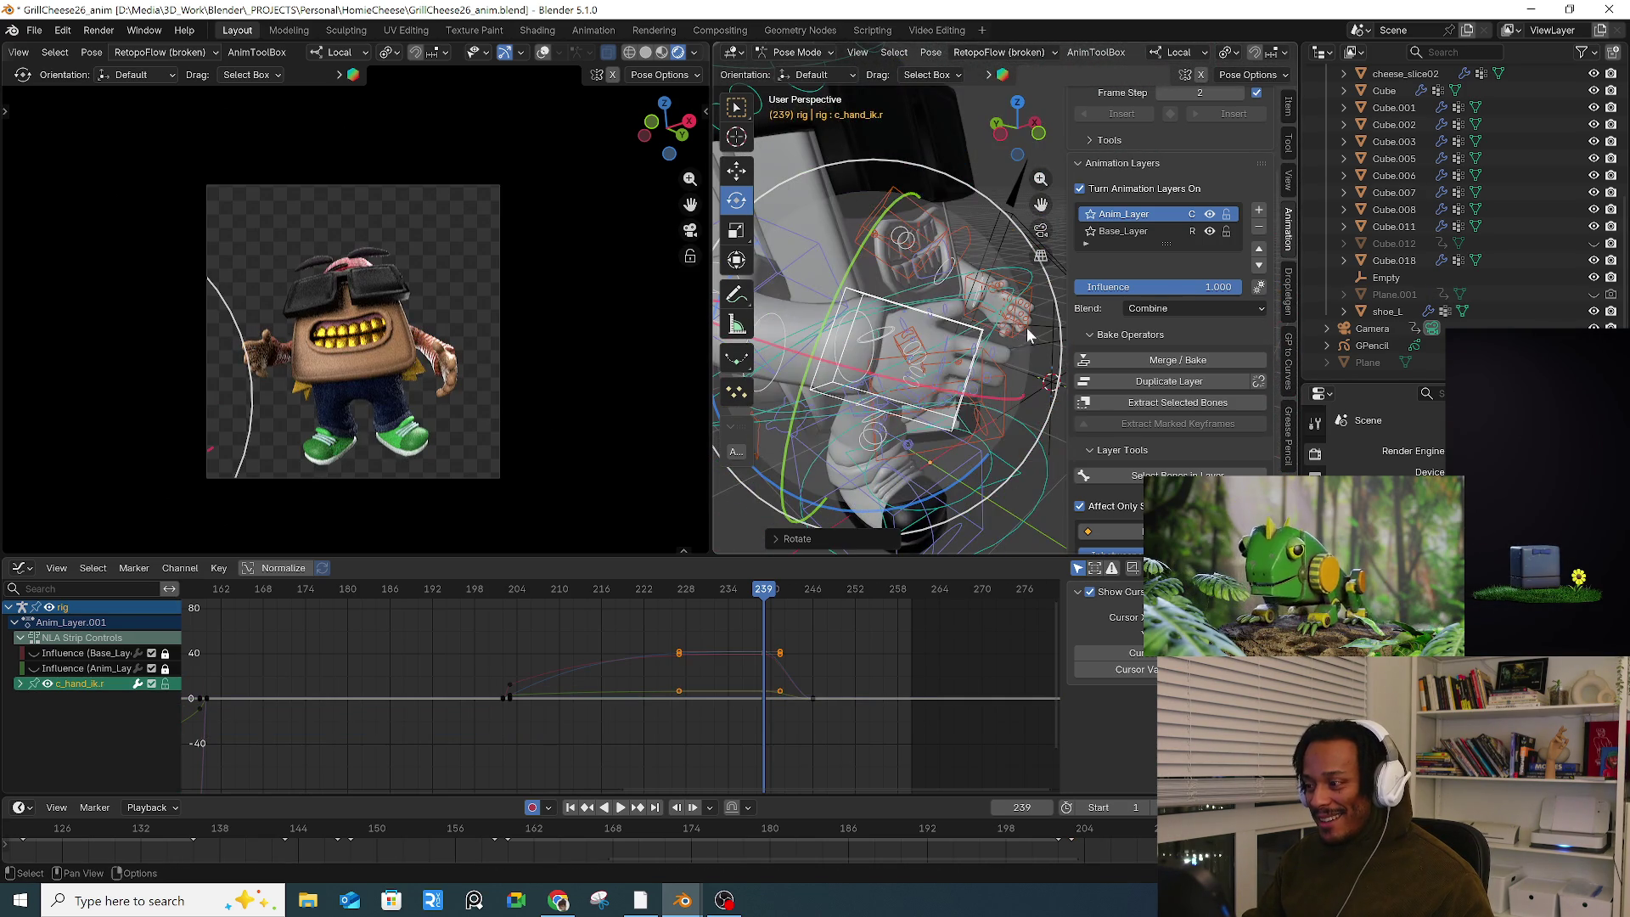
drag(1061, 307, 1077, 309)
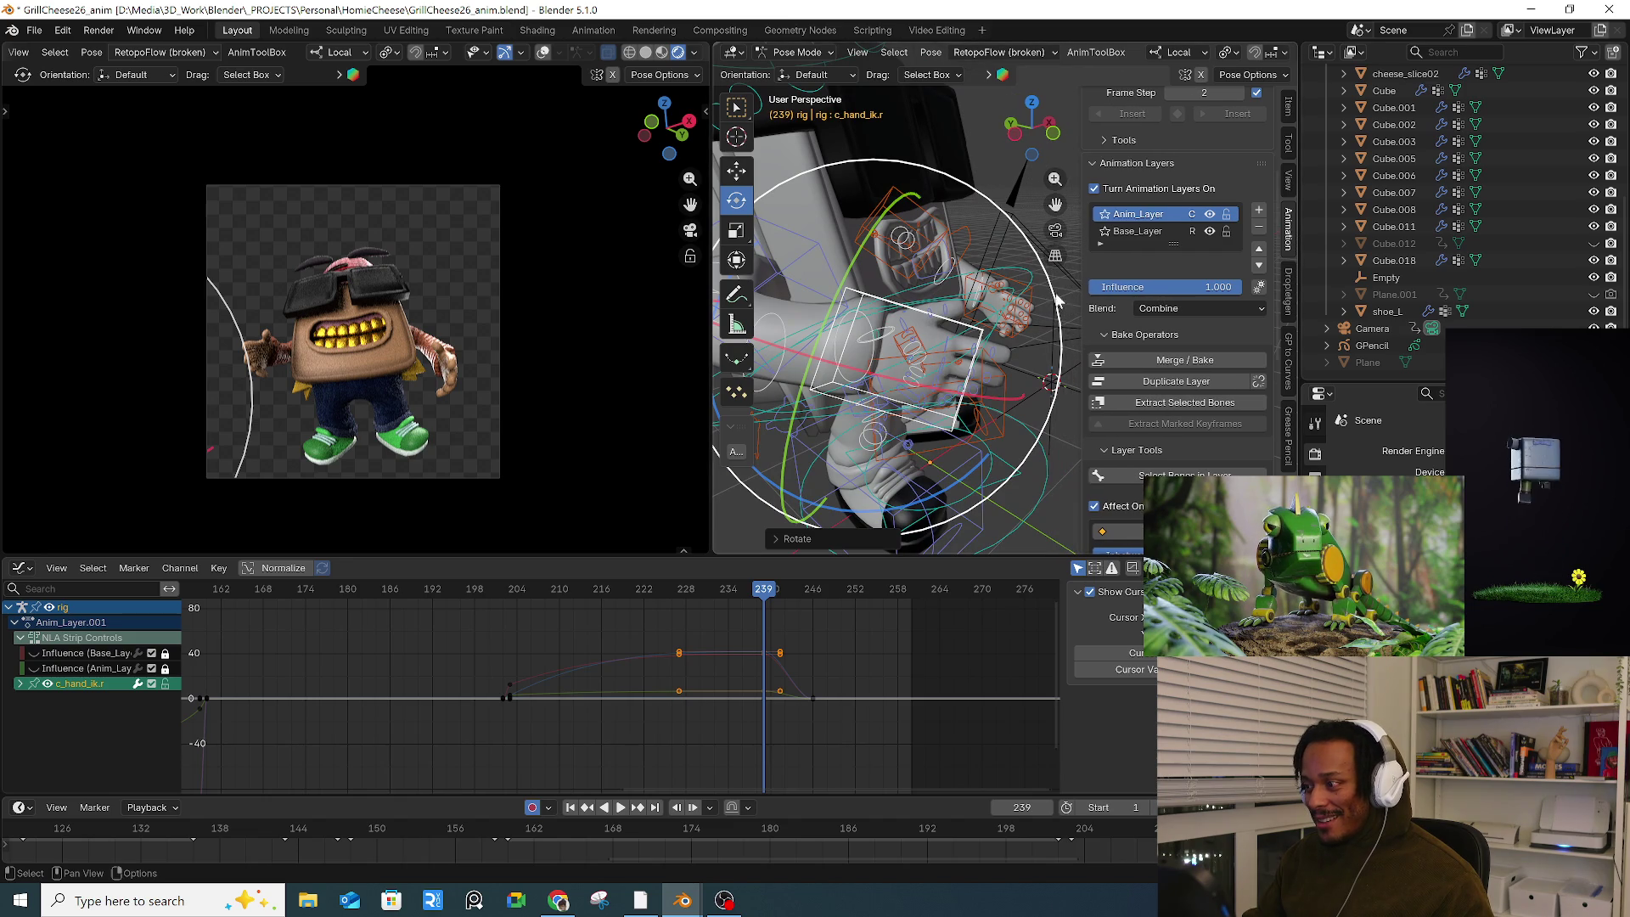
drag(990, 202, 967, 170)
mouse_move(968, 170)
middle_down()
mouse_move(859, 278)
mouse_move(940, 272)
mouse_move(931, 331)
middle_up()
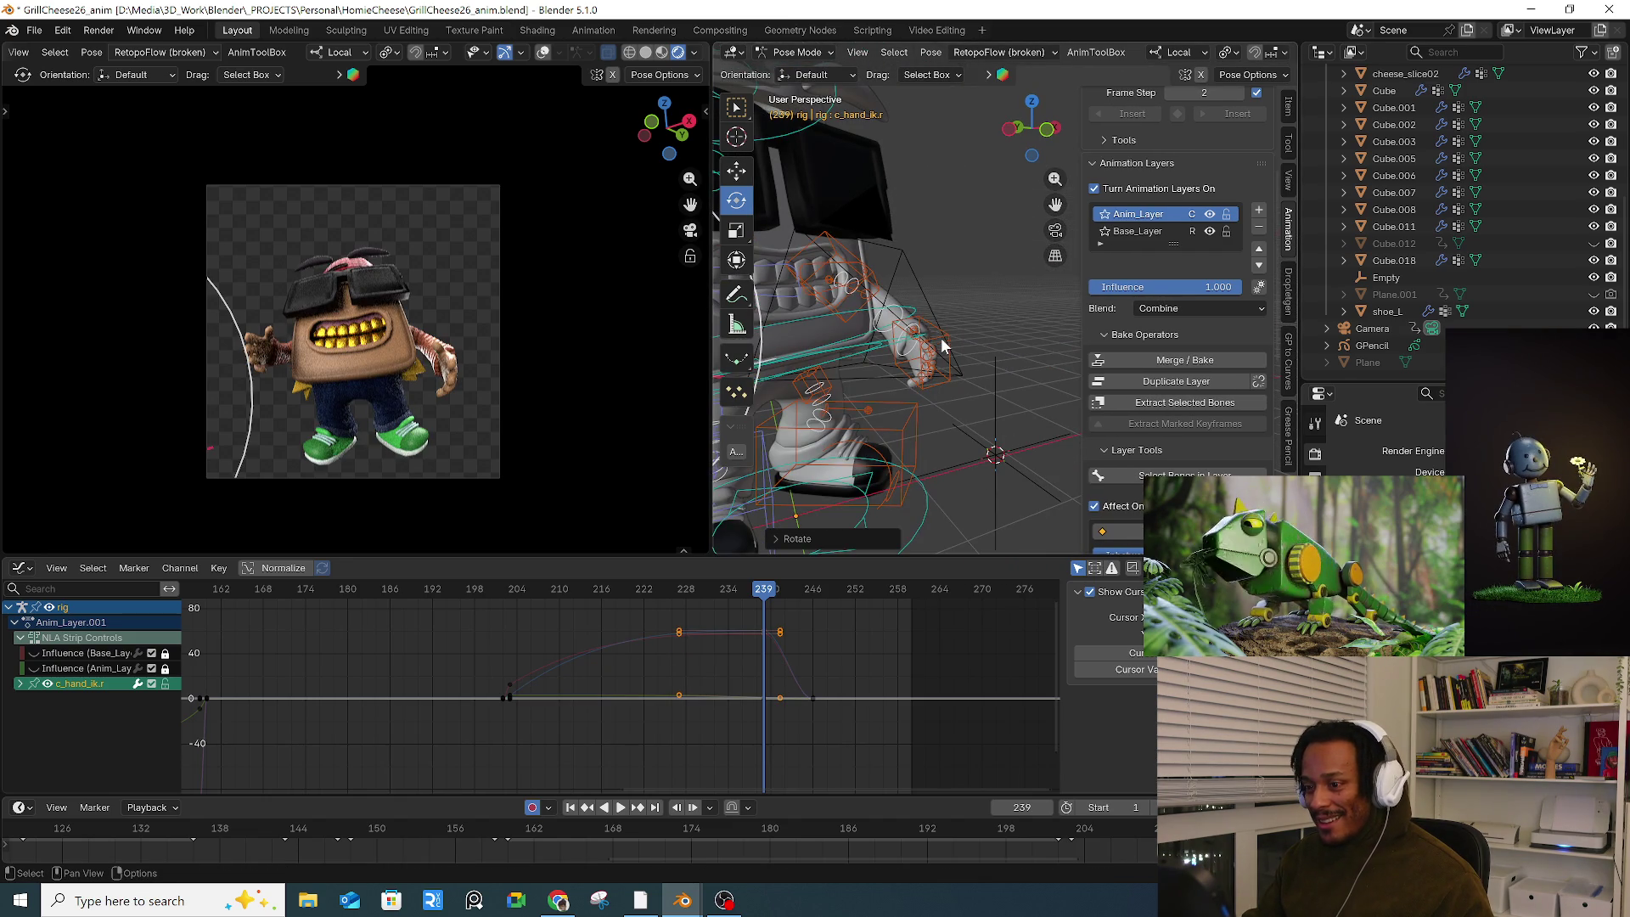
Step: Select all bones and step ahead to around frame 242 to check the pose
click(940, 365)
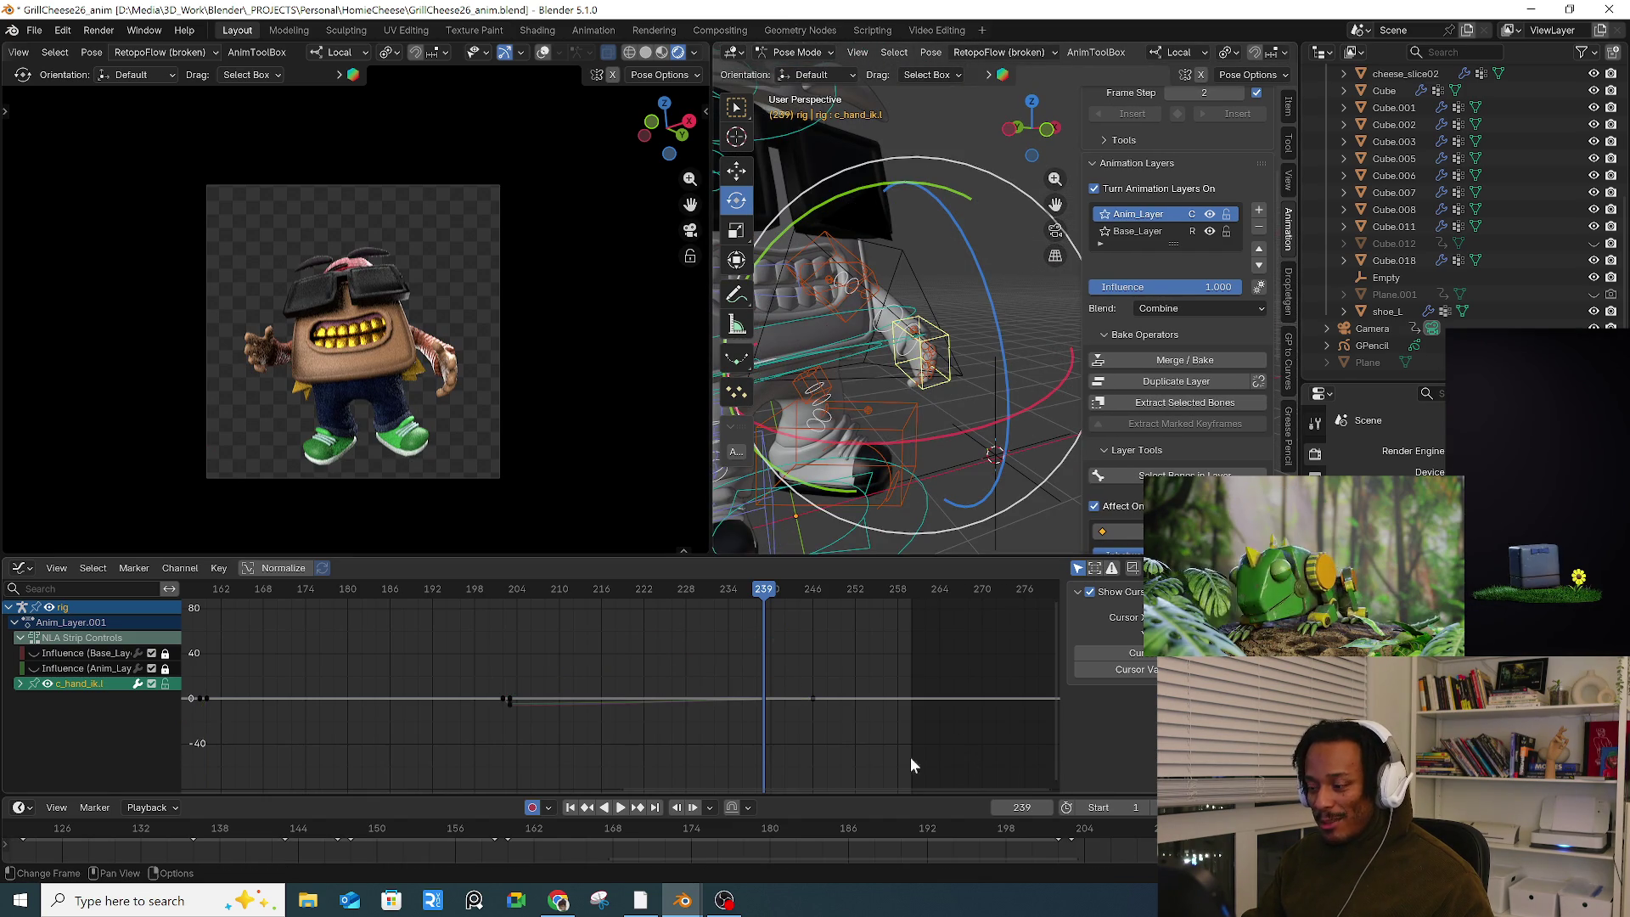
key(a)
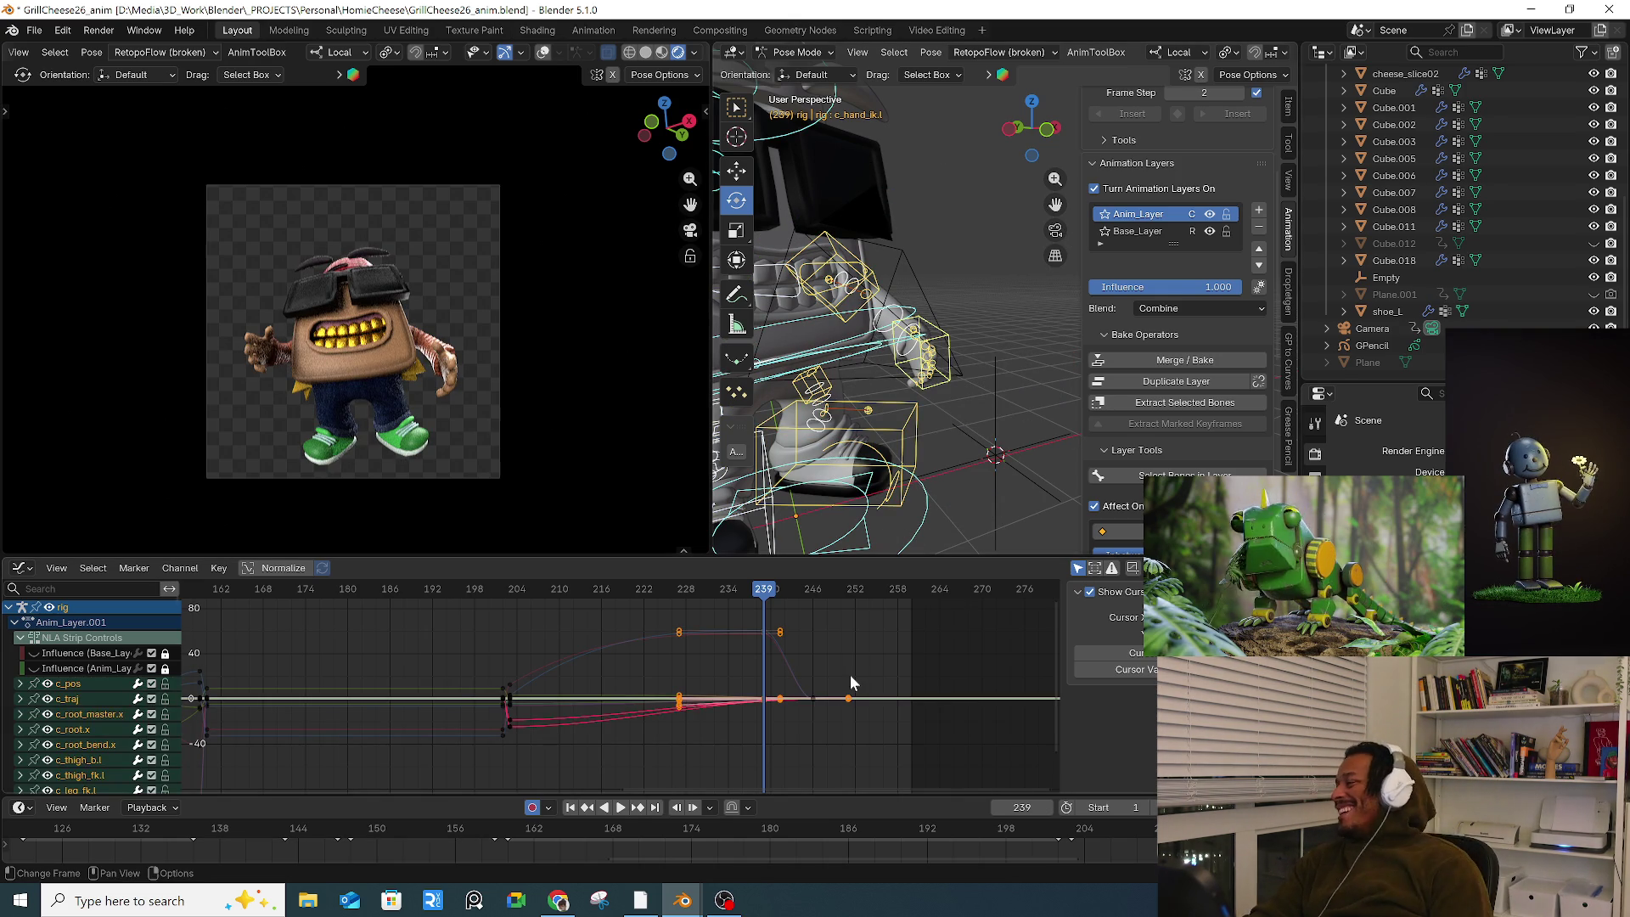
mouse_move(781, 600)
mouse_down()
mouse_move(796, 596)
mouse_move(779, 603)
mouse_up()
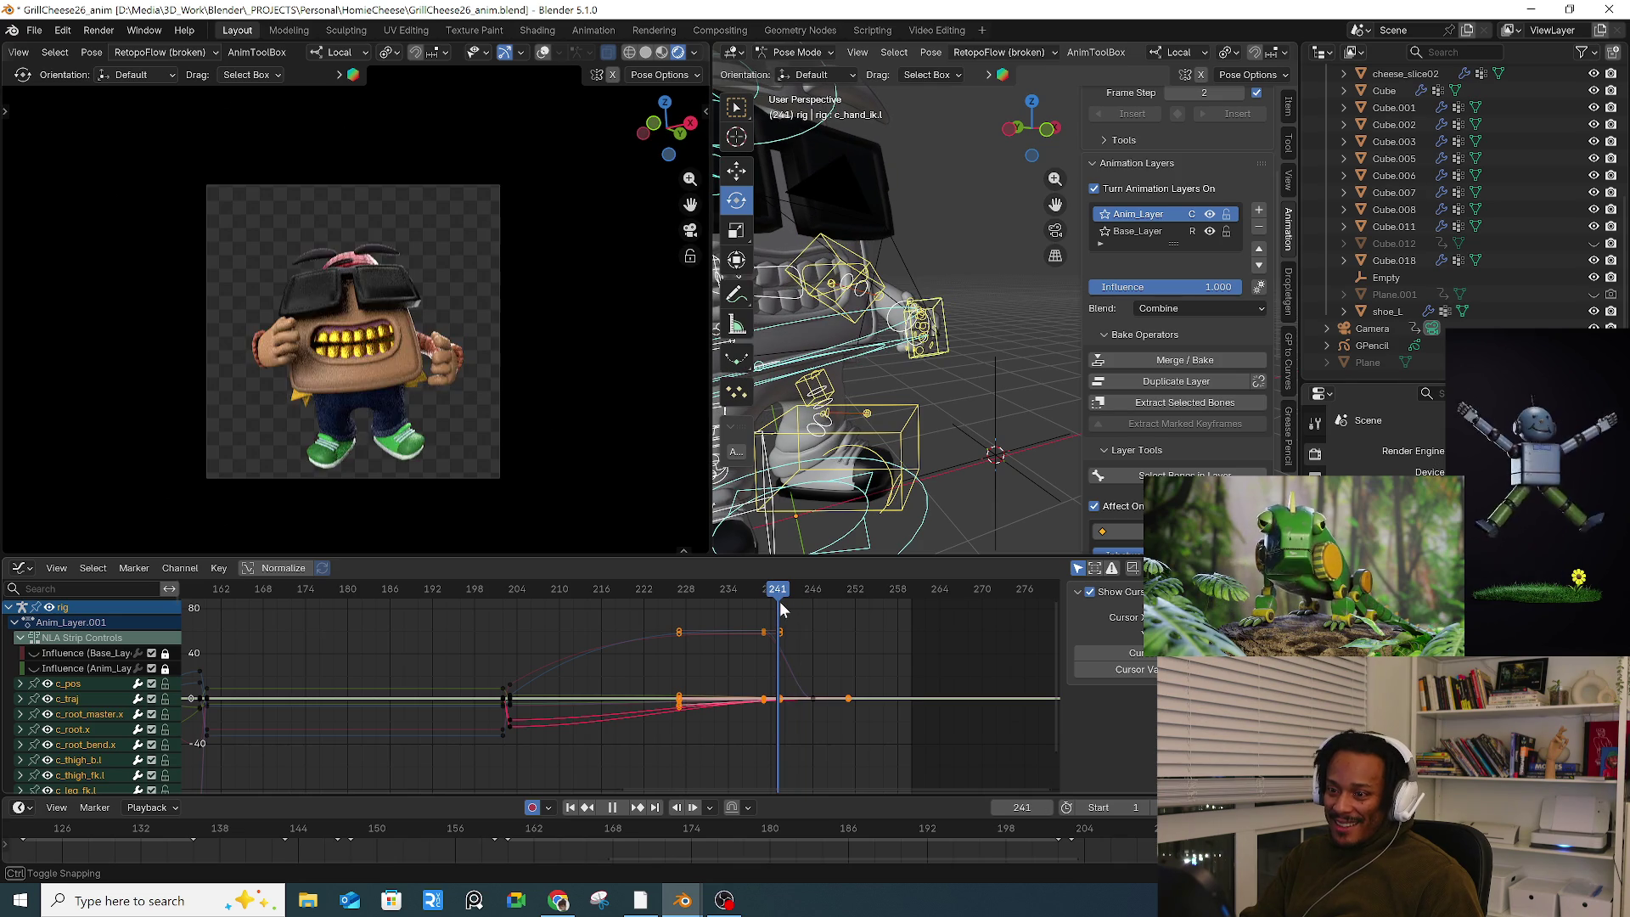
middle_drag(880, 331, 855, 322)
scroll(859, 326, up, 5)
Step: Hide the side panels and bend the right index (c_index1.r) and middle (c_middle1.r) fingers
scroll(855, 323, up, 6)
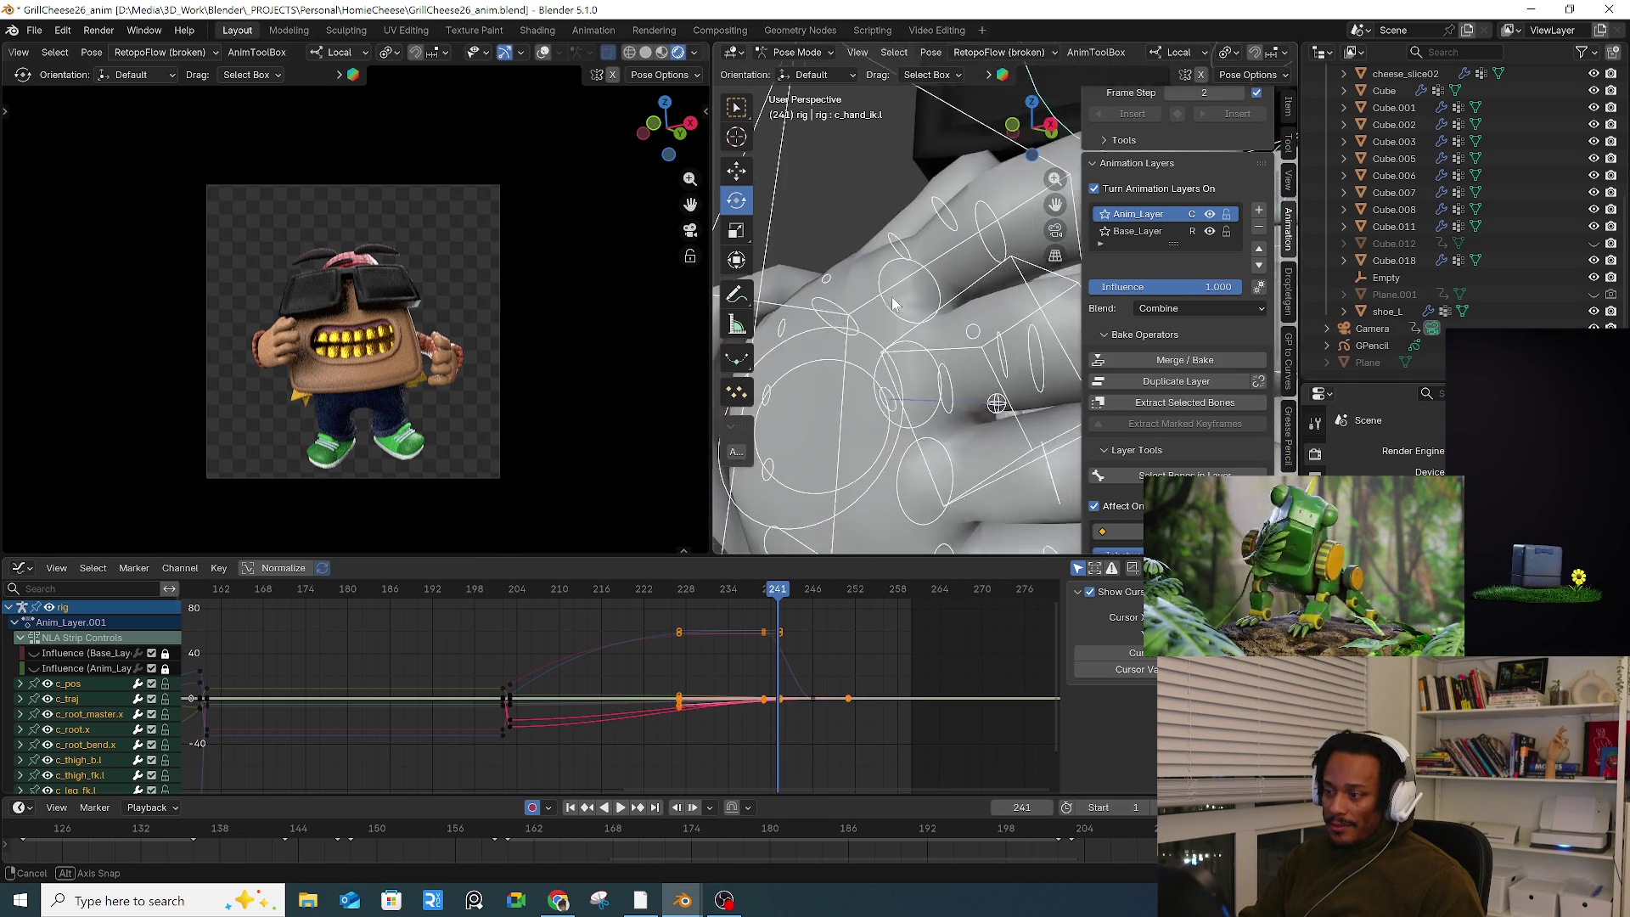
click(946, 281)
middle_drag(945, 281, 921, 238)
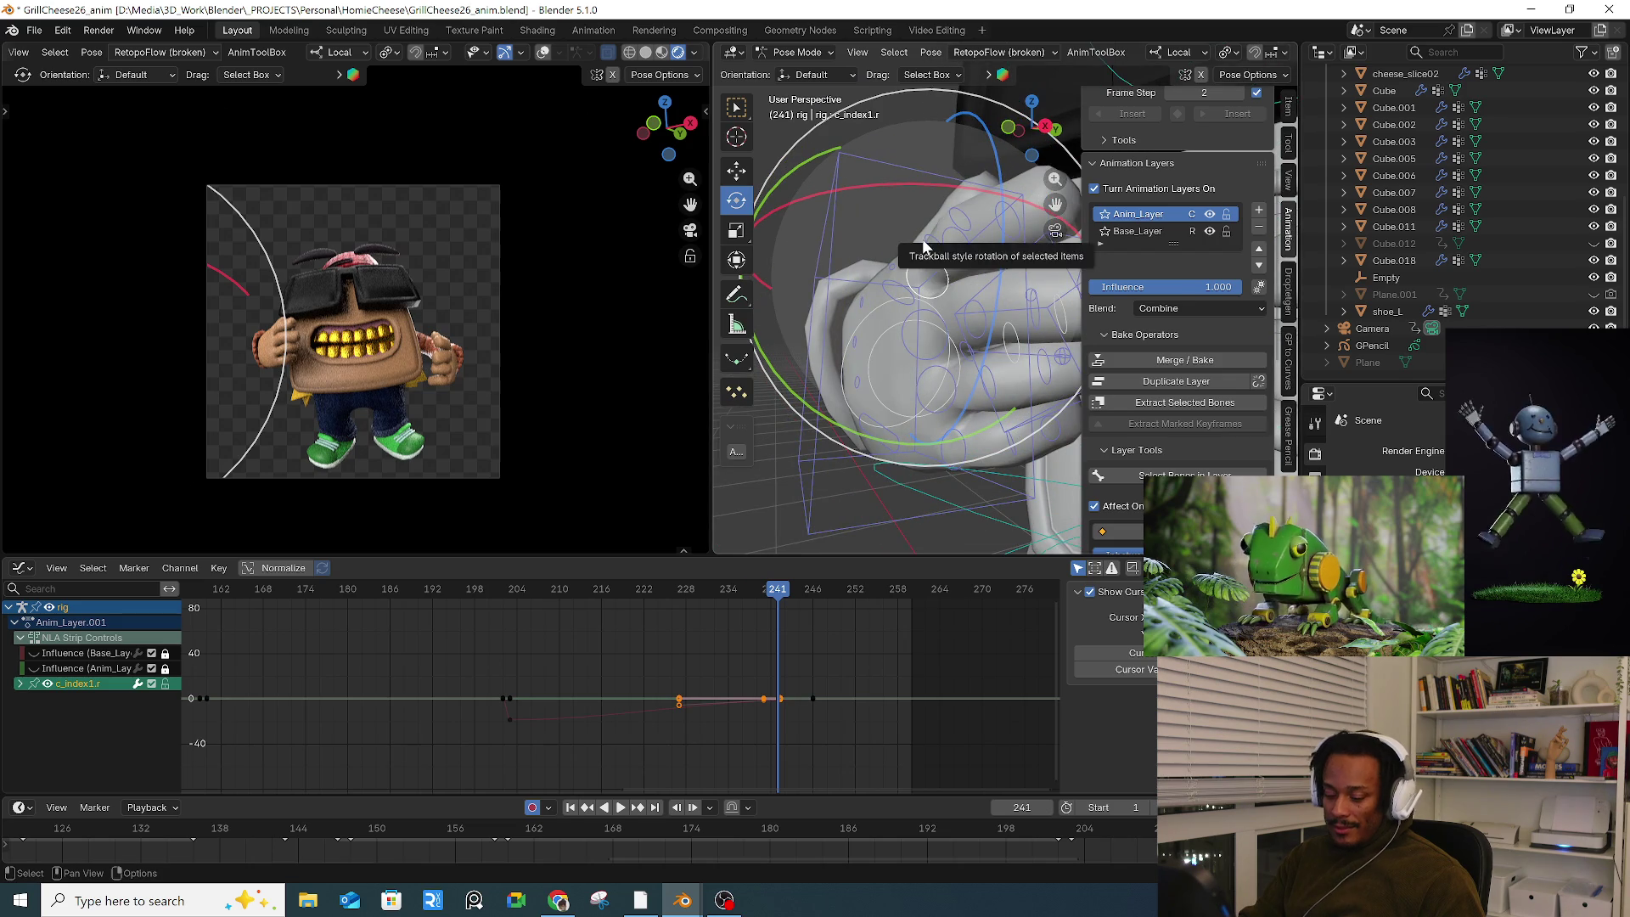
key(n)
key(t)
scroll(926, 186, down, 2)
drag(925, 187, 911, 195)
click(893, 334)
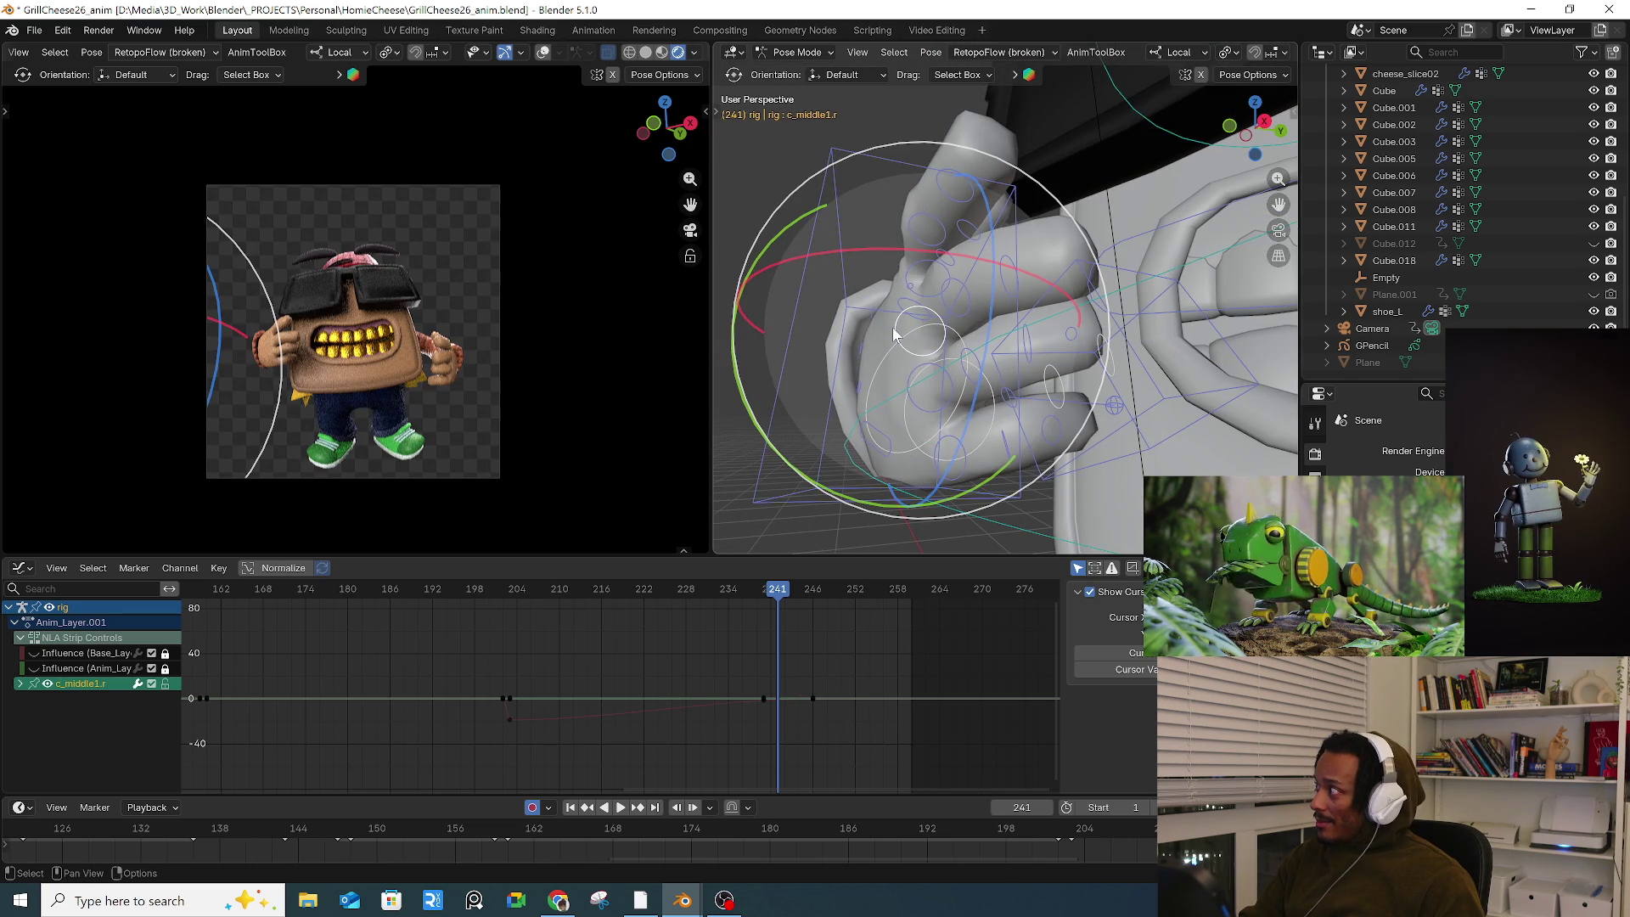
drag(932, 249, 941, 263)
key(r)
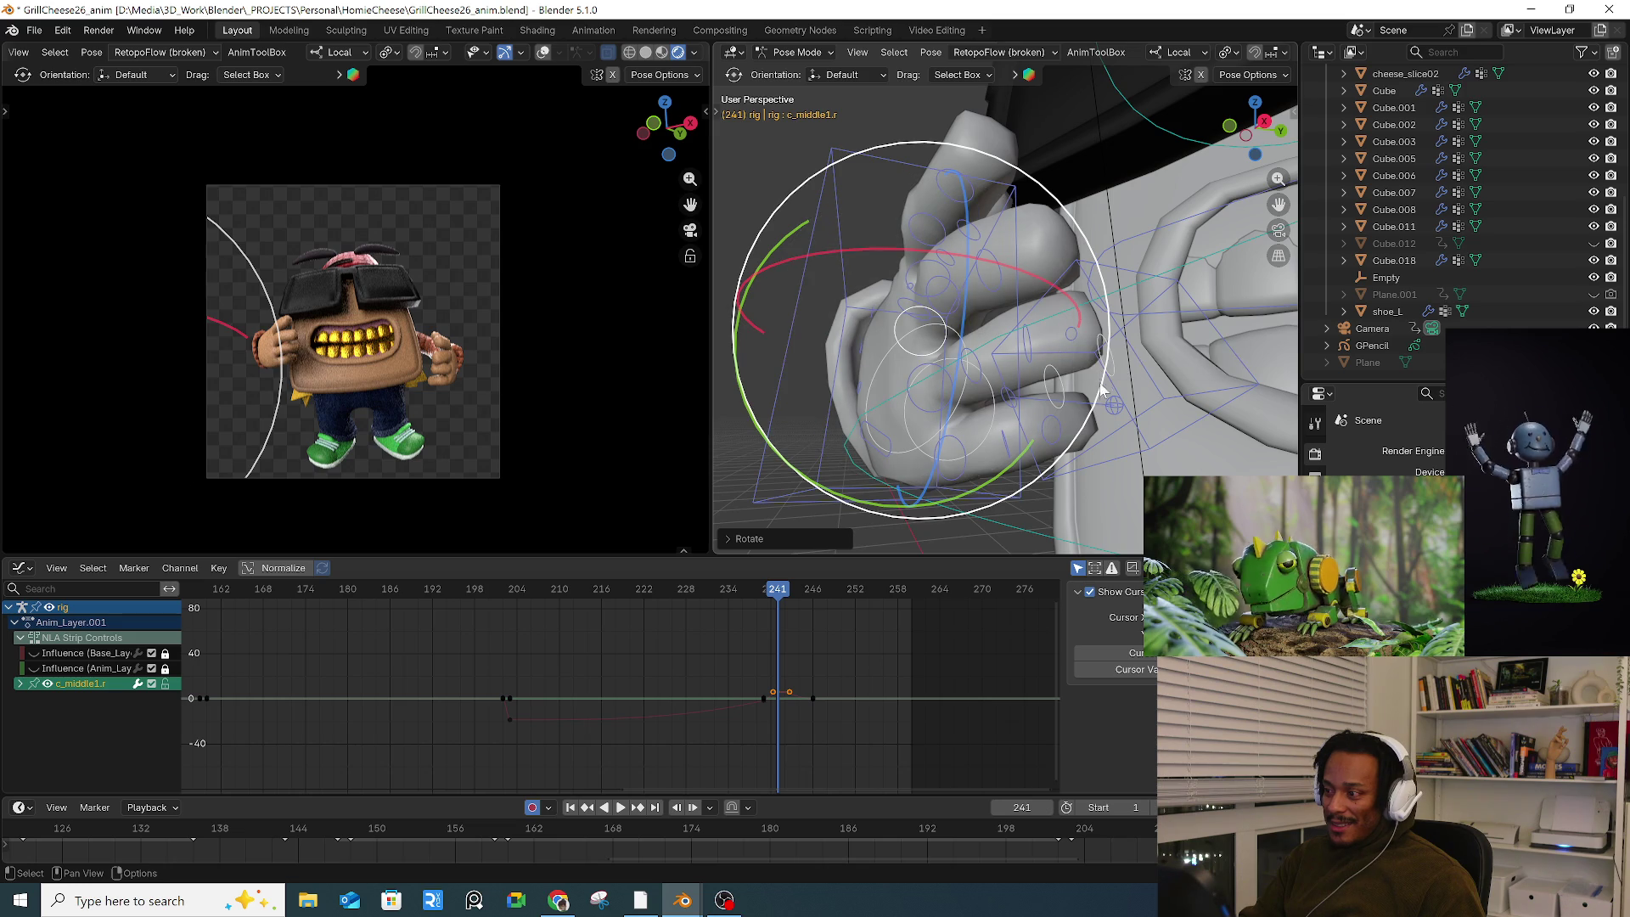
click(1111, 365)
middle_drag(1110, 365, 1035, 358)
Step: Bend the right pinky (c_pinky2.r) and ring finger (c_ring2.r)
click(1006, 382)
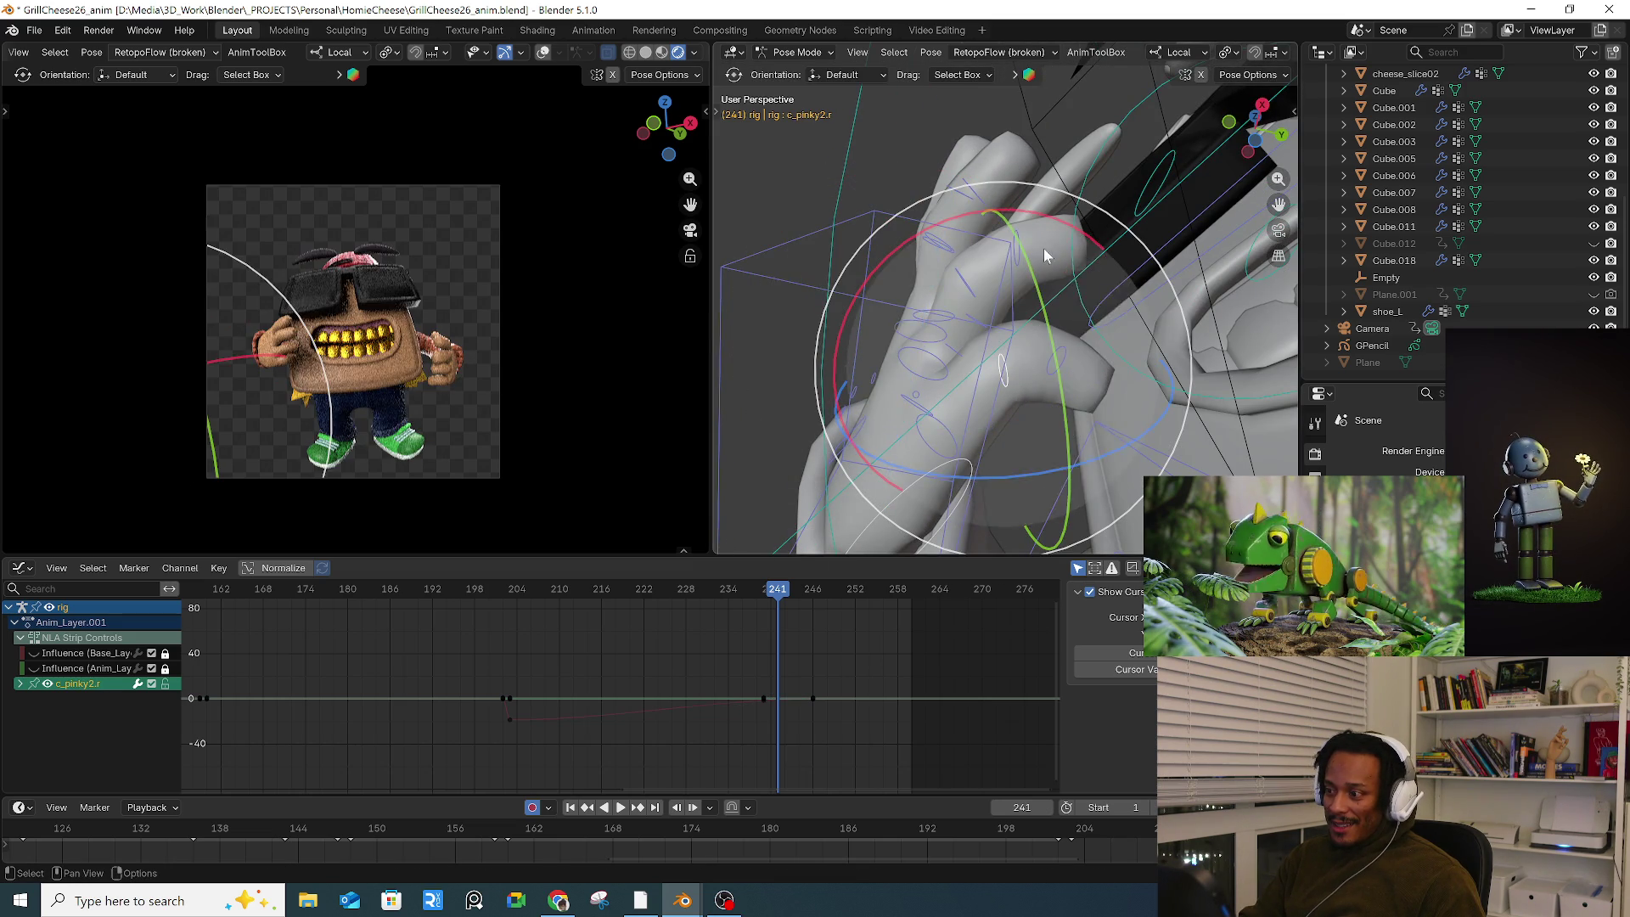
key(r)
click(889, 235)
click(967, 285)
key(r)
click(920, 128)
Step: Bend the right ring fingertip bone c_ring3.r
click(935, 414)
mouse_move(935, 413)
middle_down()
mouse_move(1070, 513)
mouse_move(987, 489)
middle_up()
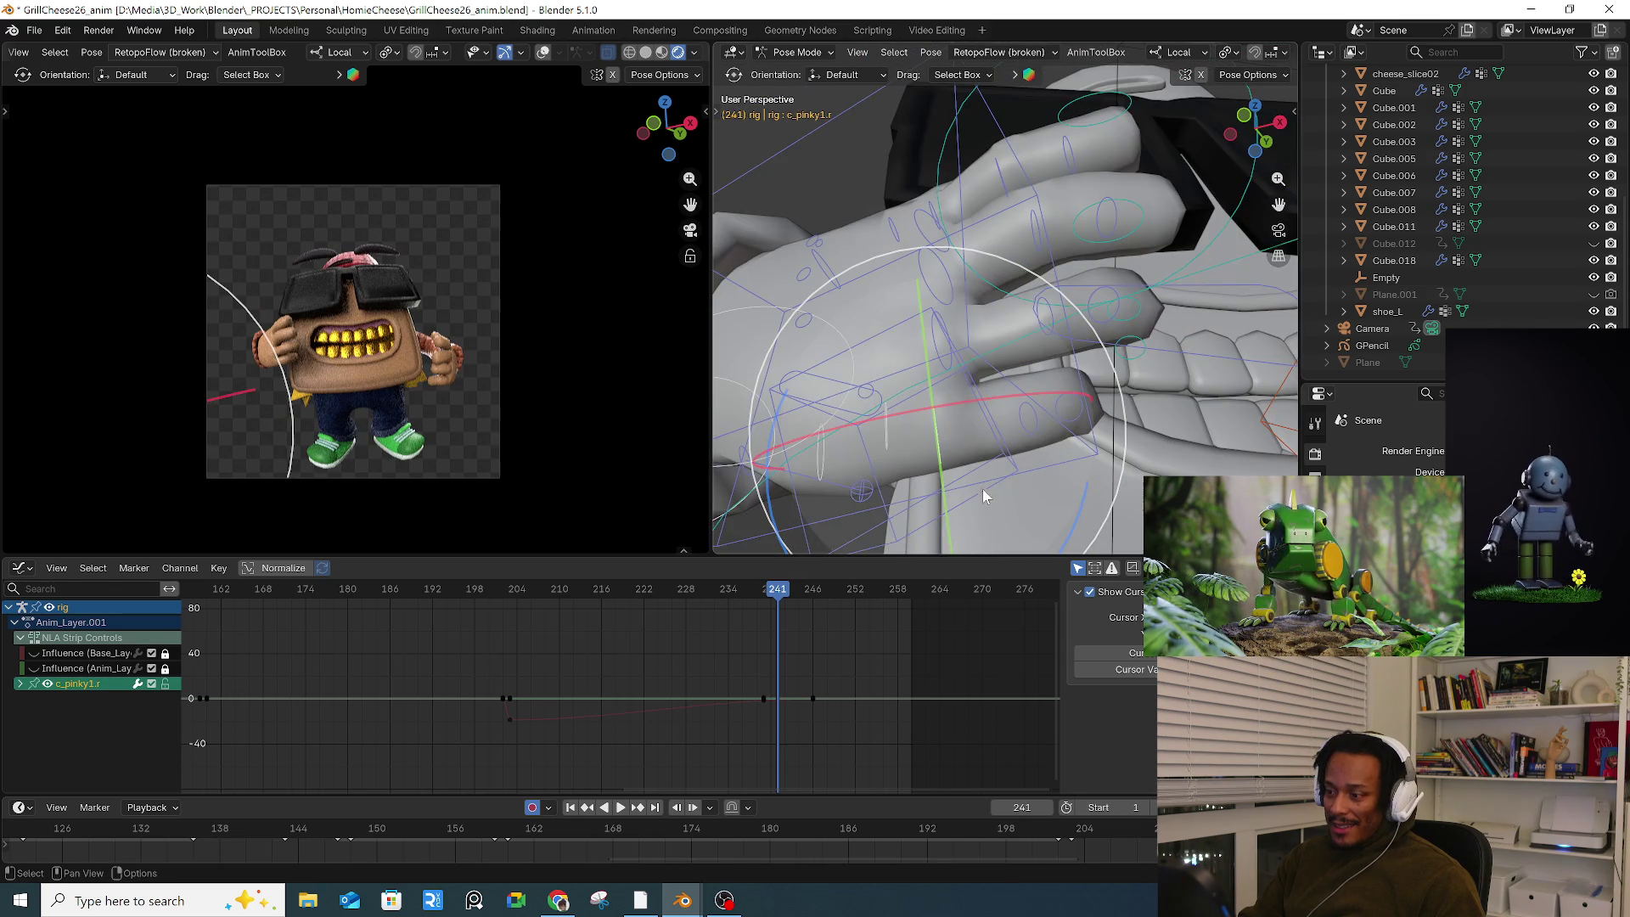
click(880, 390)
middle_drag(962, 357, 936, 281)
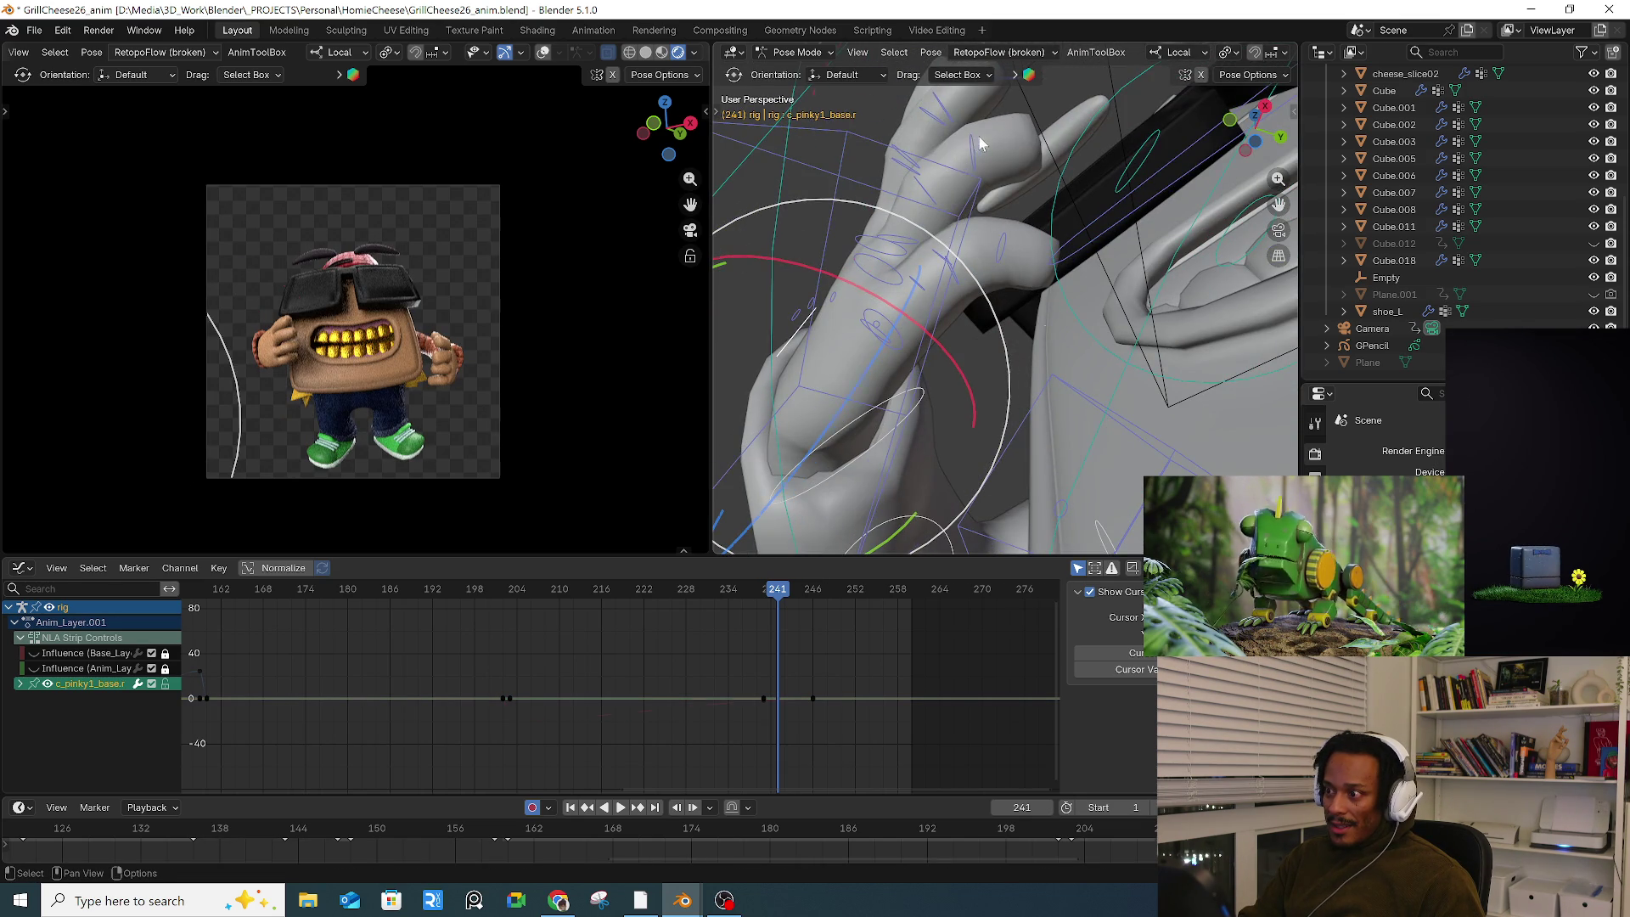
middle_drag(976, 146, 959, 255)
click(1010, 263)
drag(882, 340, 954, 336)
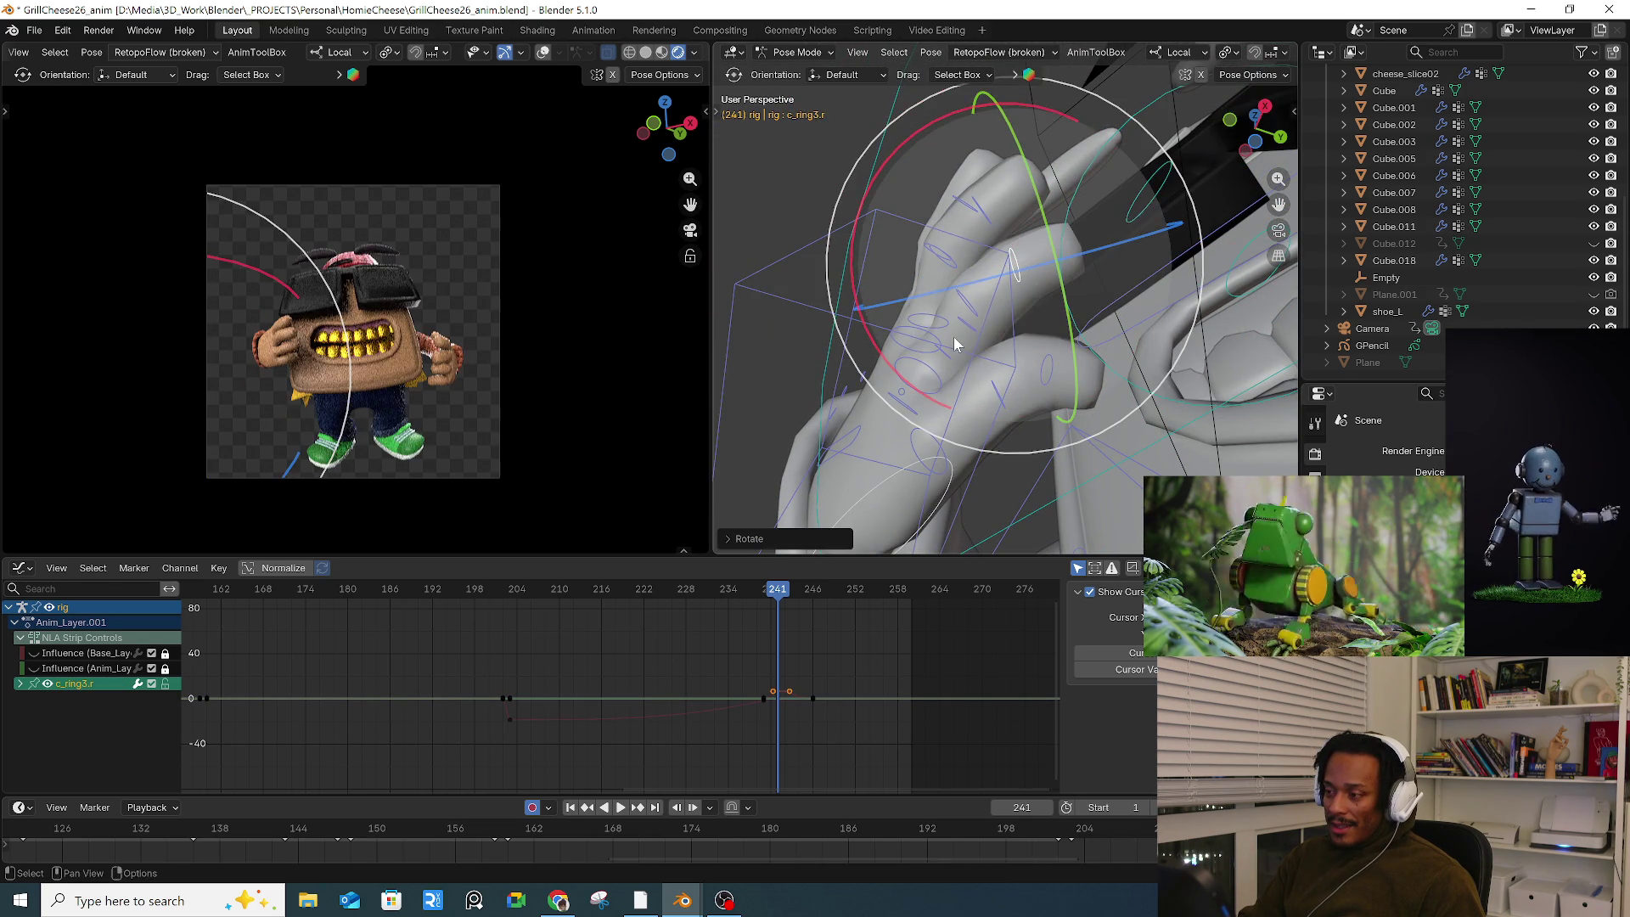
mouse_move(971, 312)
middle_down()
mouse_move(910, 146)
mouse_move(974, 276)
middle_up()
Step: Rotate the right index base bone c_index1_base.r, then select all bones
click(908, 146)
mouse_move(884, 215)
middle_down()
mouse_move(915, 251)
mouse_move(859, 244)
mouse_move(874, 263)
mouse_move(844, 211)
middle_up()
scroll(876, 267, up, 3)
click(844, 209)
key(r)
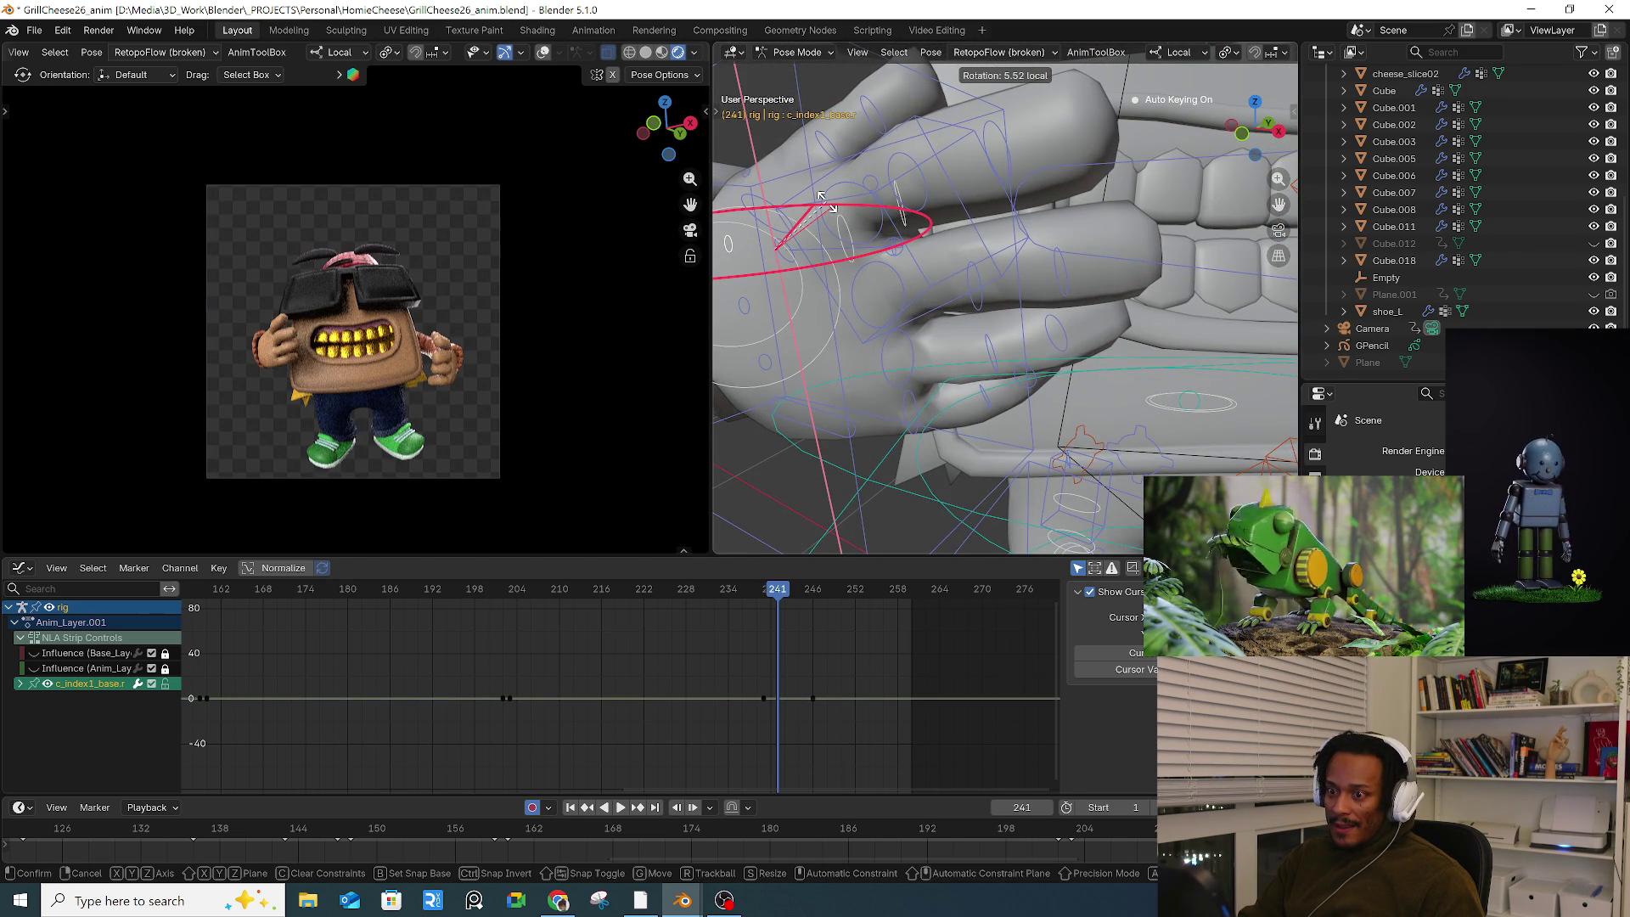
click(821, 197)
key(a)
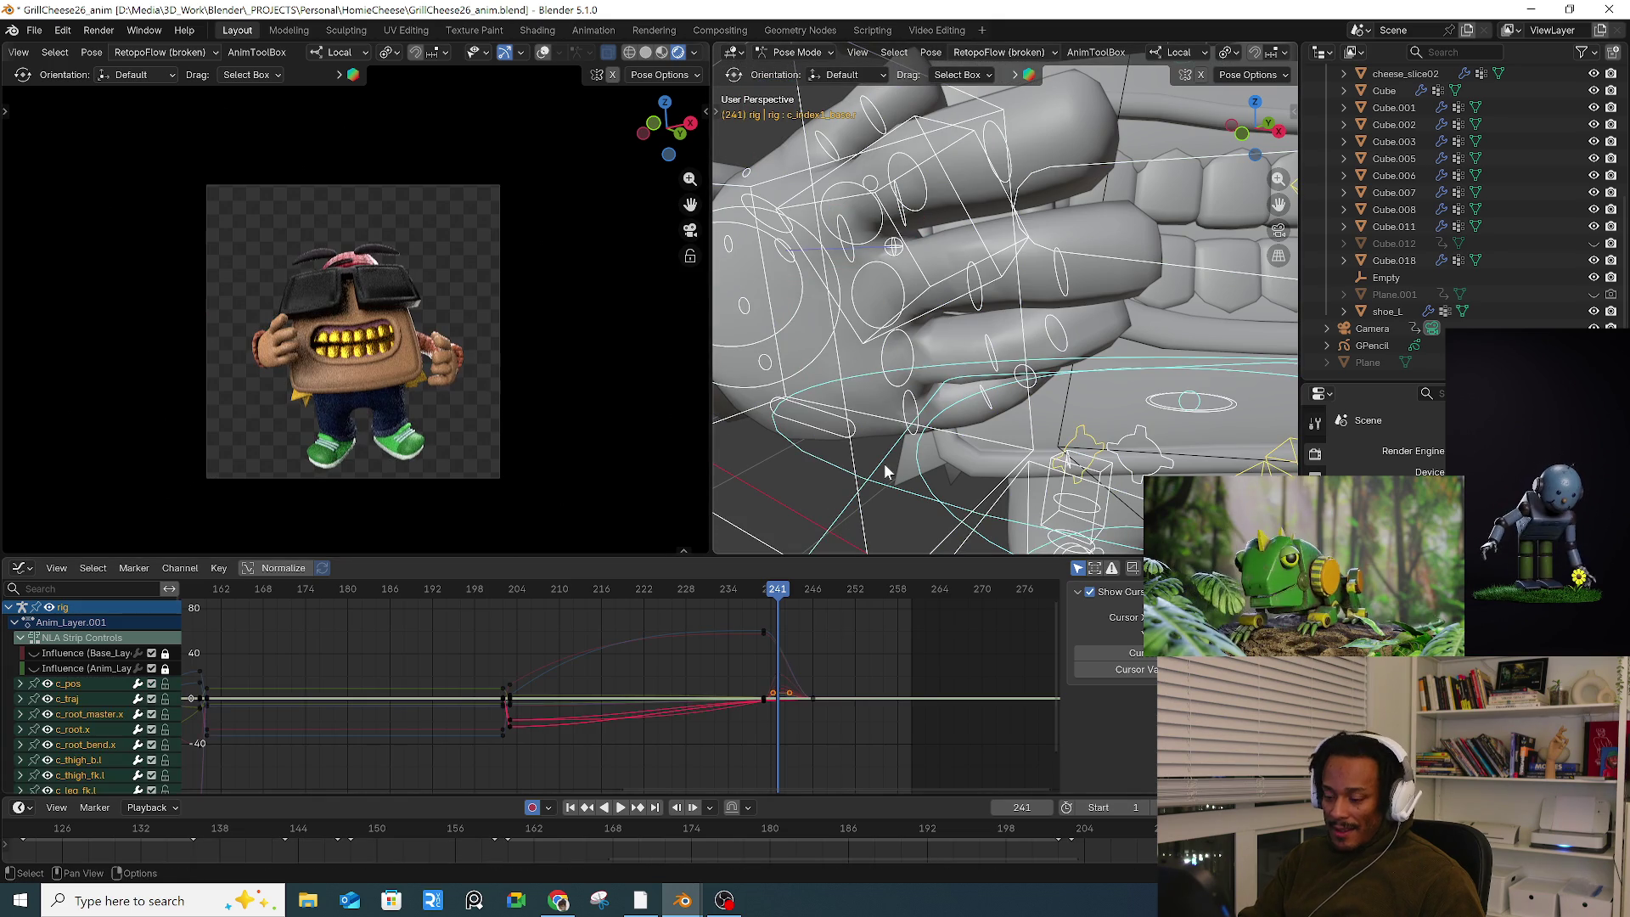
Step: Rotate the left hand control c_hand_ik.l into a new pose
scroll(1024, 367, down, 3)
mouse_move(1025, 366)
middle_down()
mouse_move(984, 374)
mouse_move(1078, 387)
middle_up()
click(1104, 399)
key(r)
key(r)
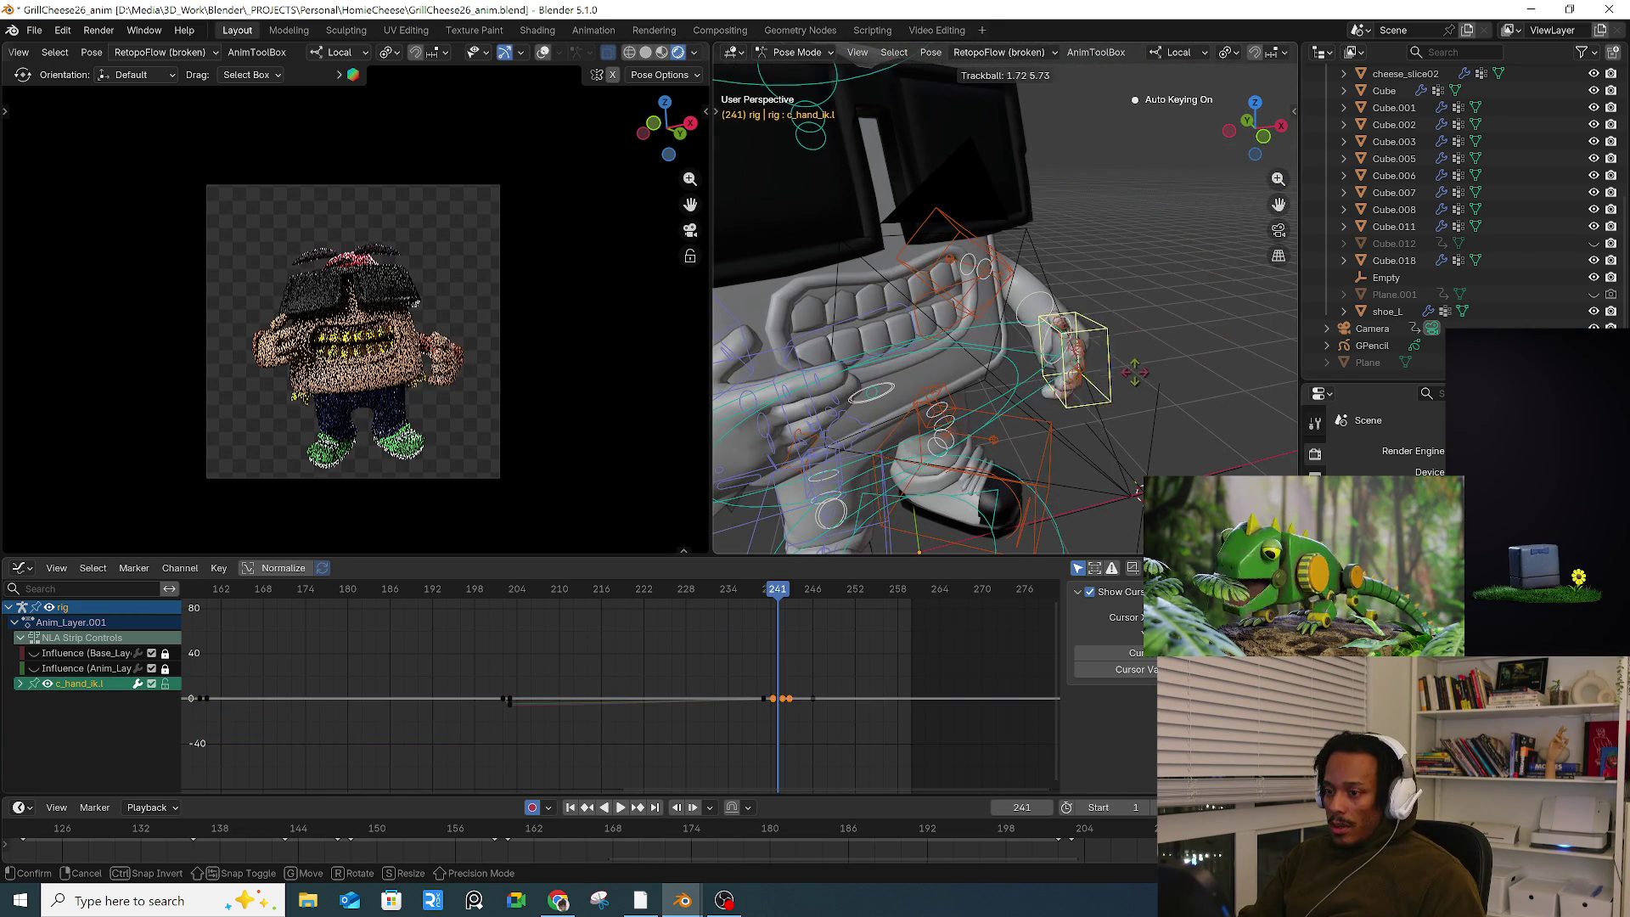
click(1146, 380)
Step: Rotate the left index (c_index1.l) and middle (c_middle1.l) finger controls, keying frame 241
scroll(1219, 372, up, 3)
middle_drag(1219, 372, 1058, 355)
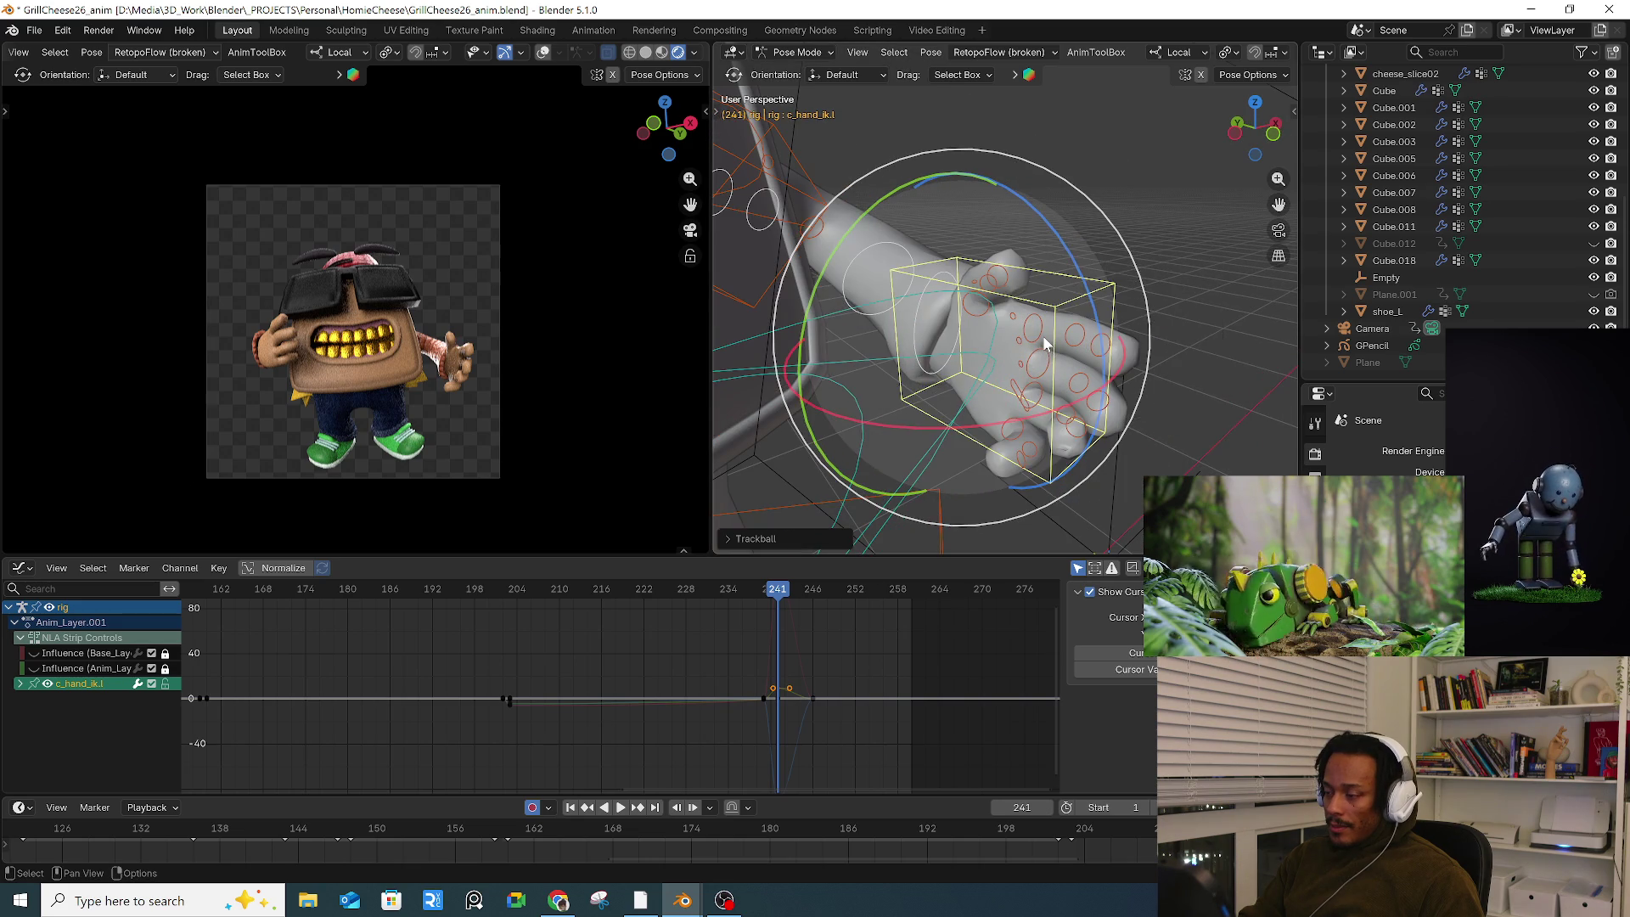
click(1046, 344)
key(r)
key(r)
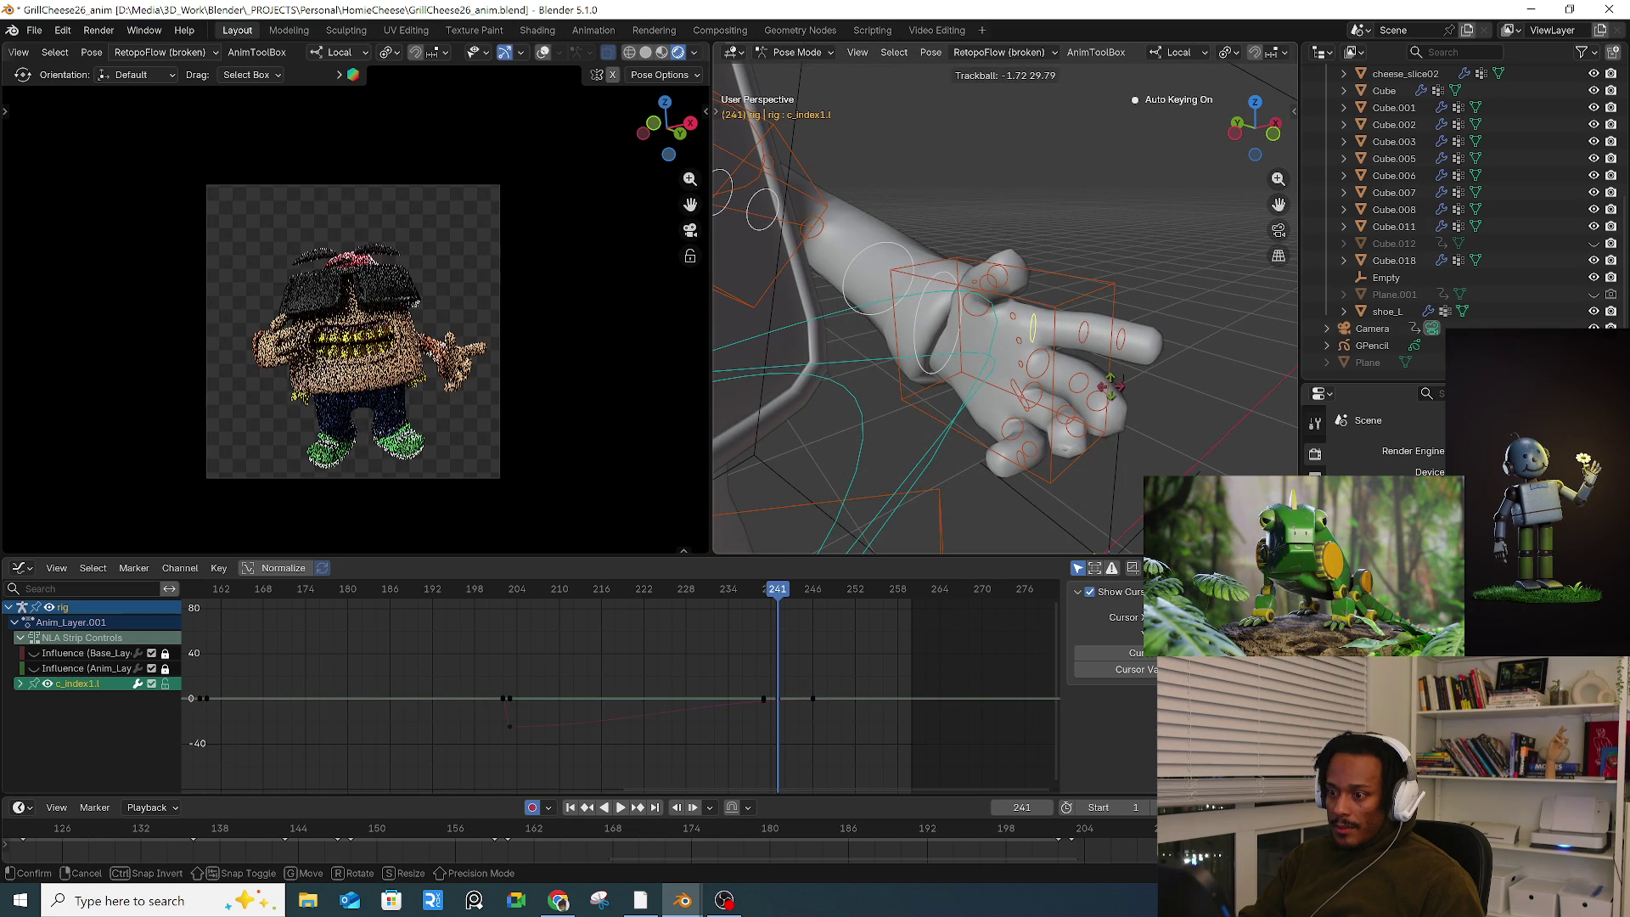
click(1107, 386)
click(1051, 376)
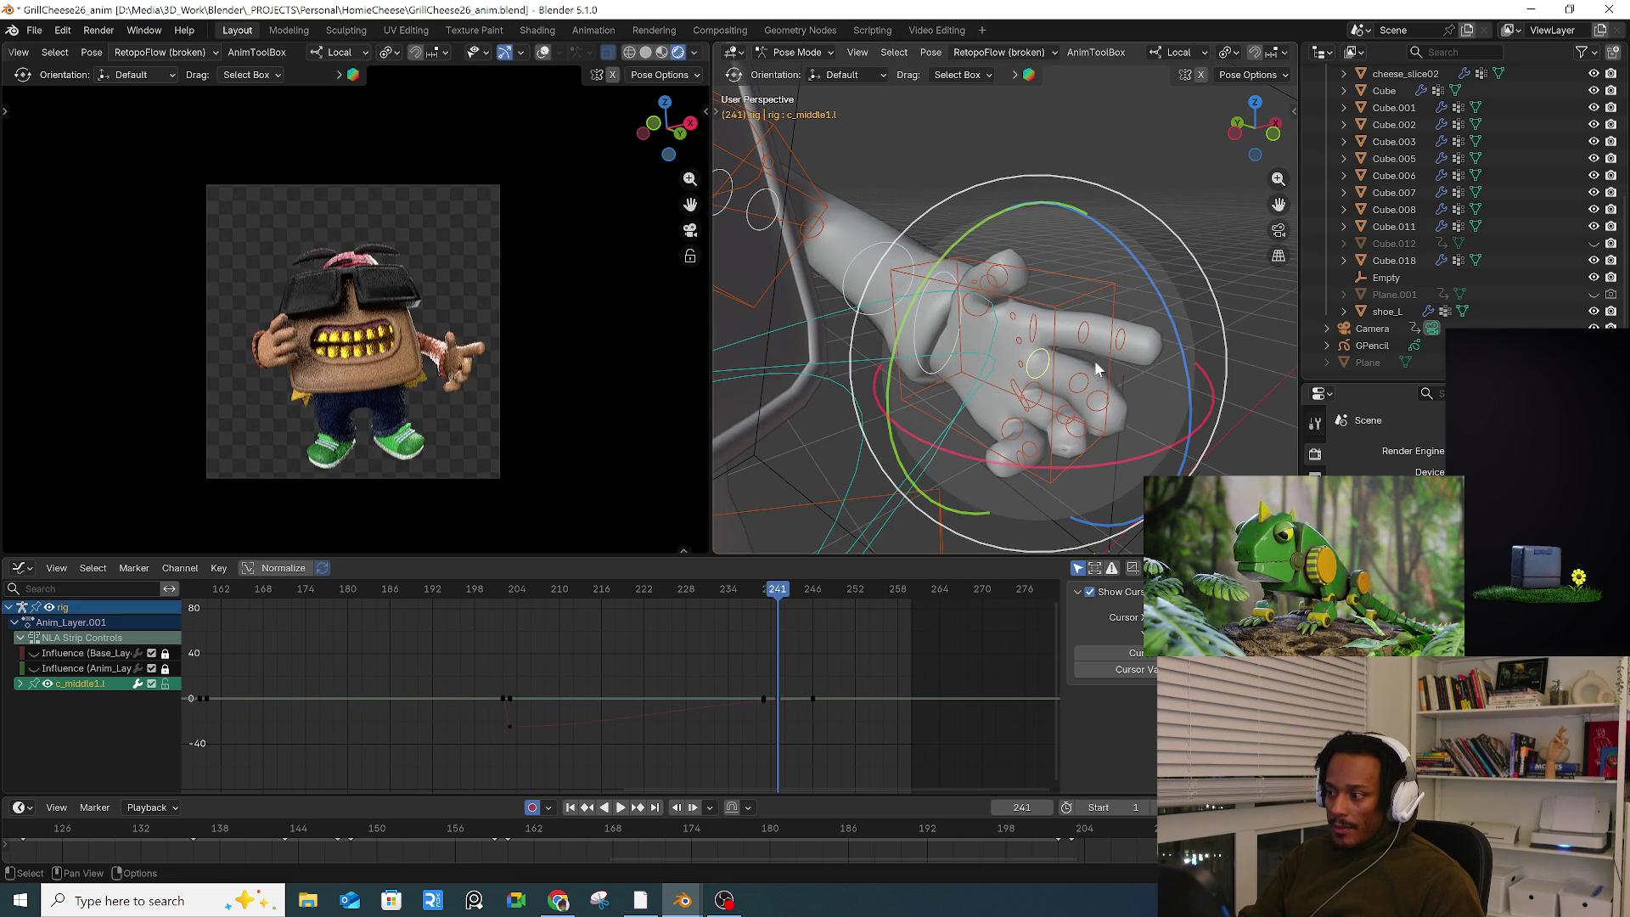
key(r)
key(r)
click(1108, 365)
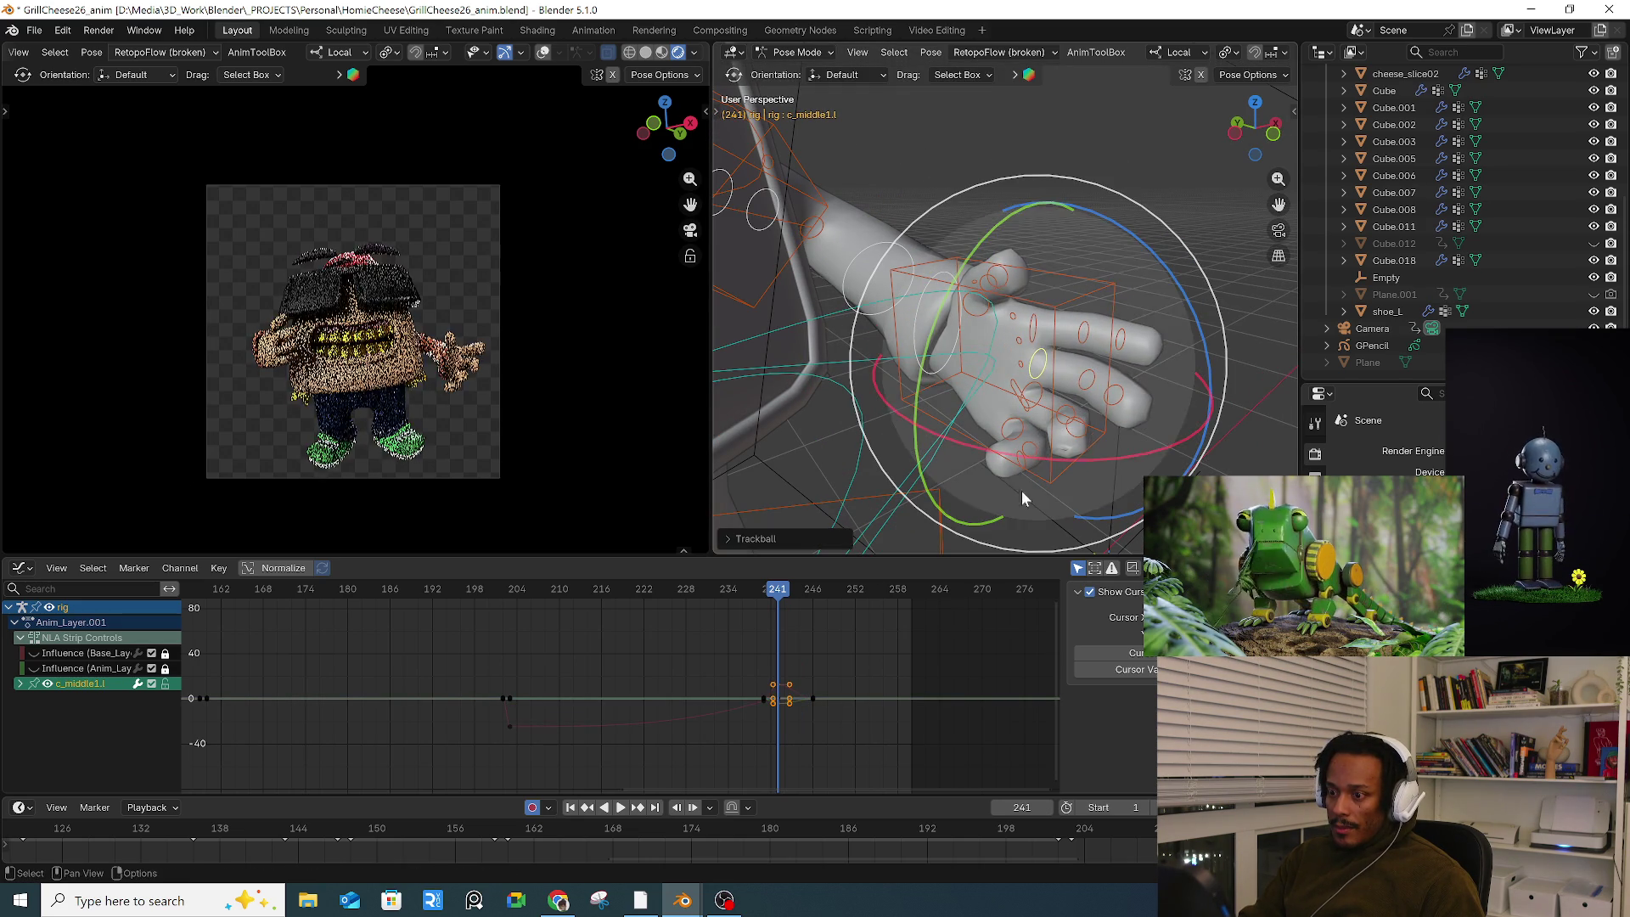
Step: Select all bones and keyframes and fit the whole animation range in the Graph Editor
key(a)
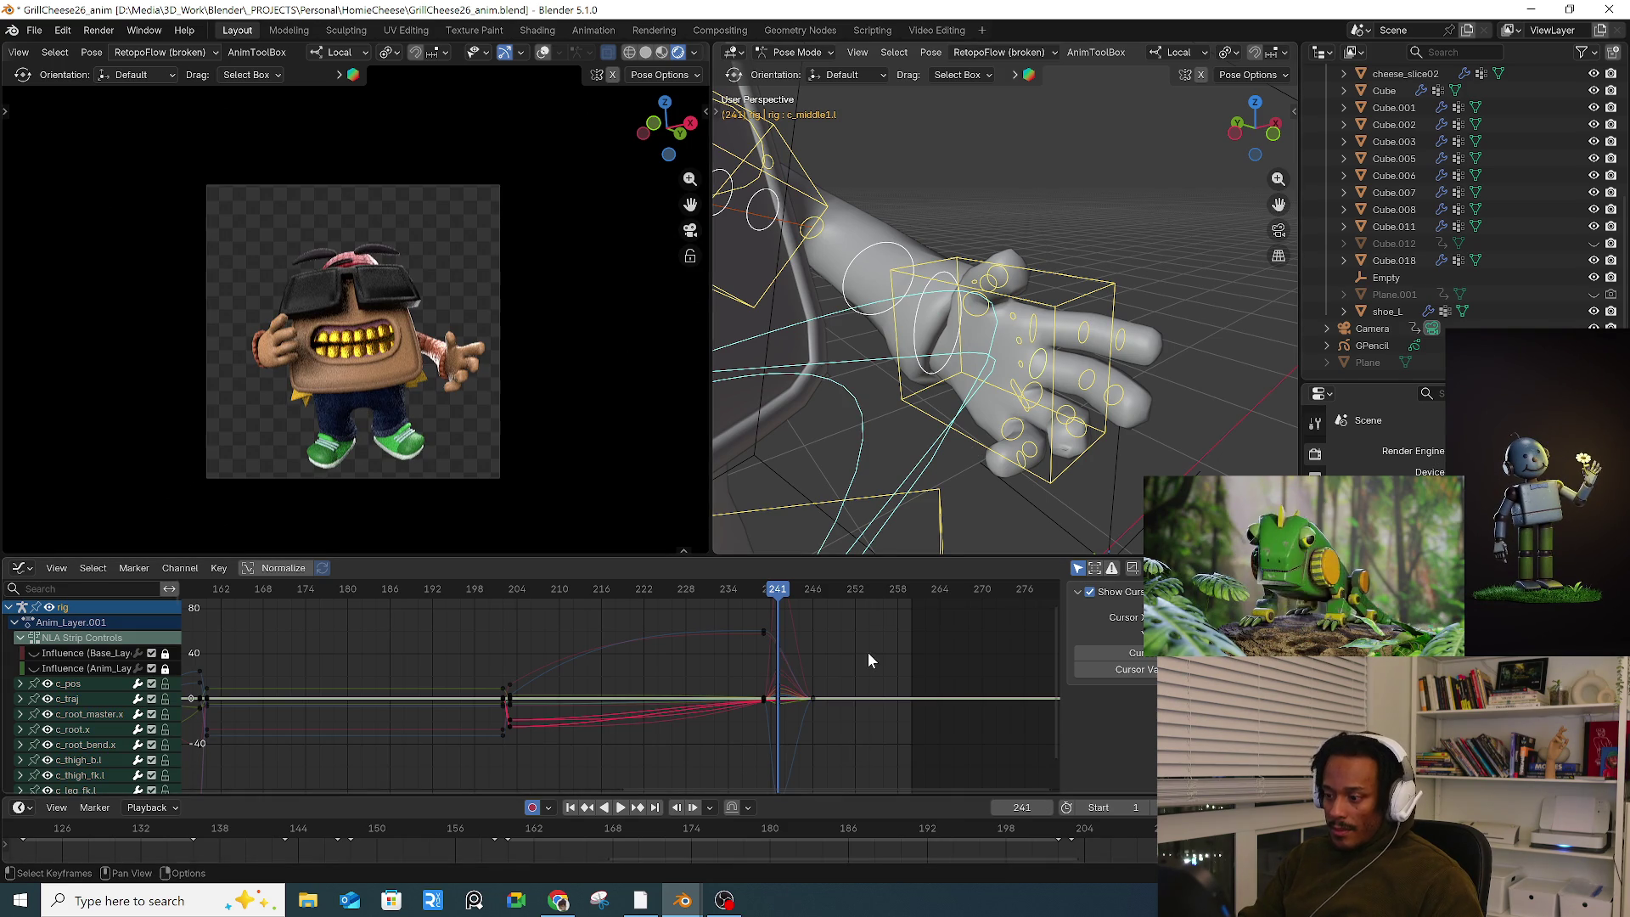
key(a)
key(Home)
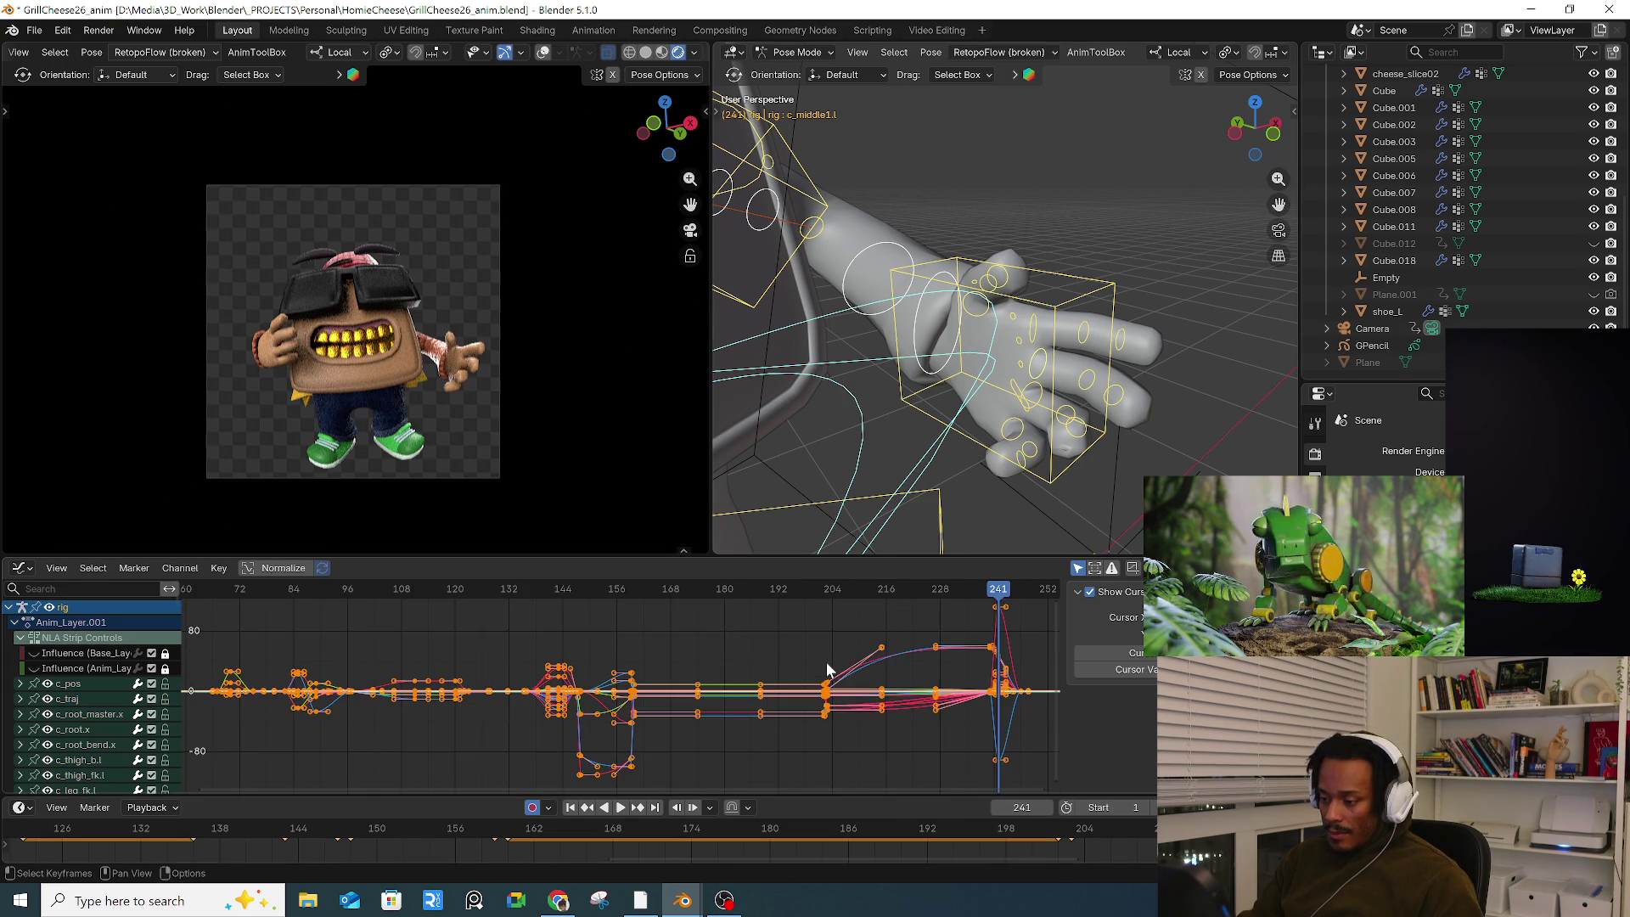
Step: Key a flatter, straighter left-hand finger pose at frame 244
click(797, 627)
ctrl+scroll(679, 662, right, 7)
drag(752, 595, 772, 594)
key(n)
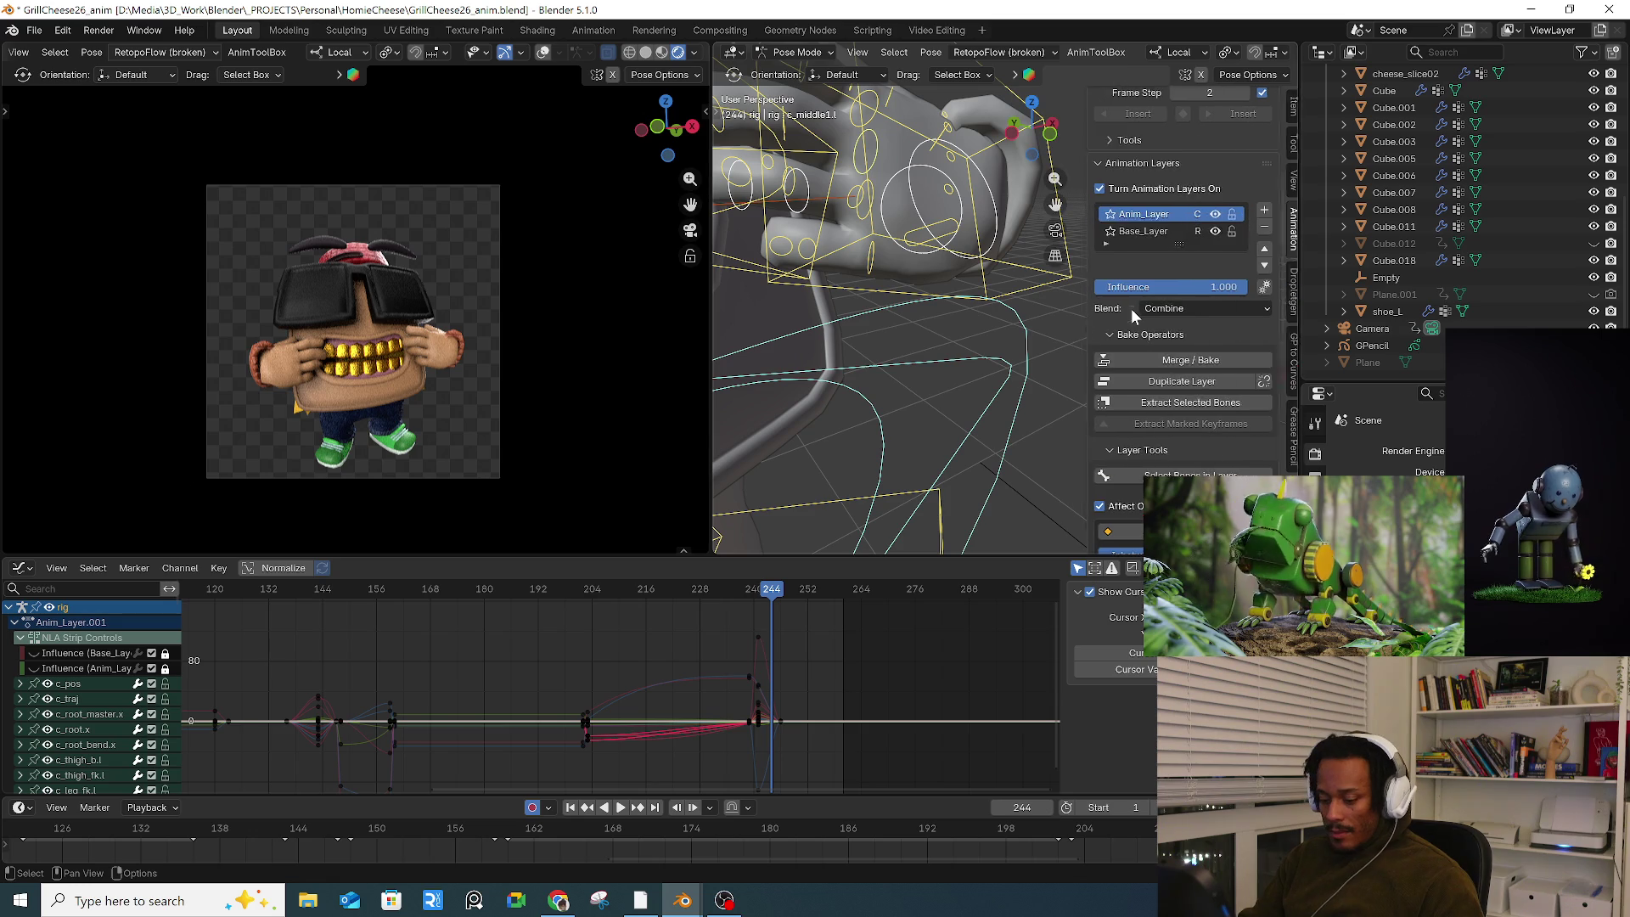
key(alt+r)
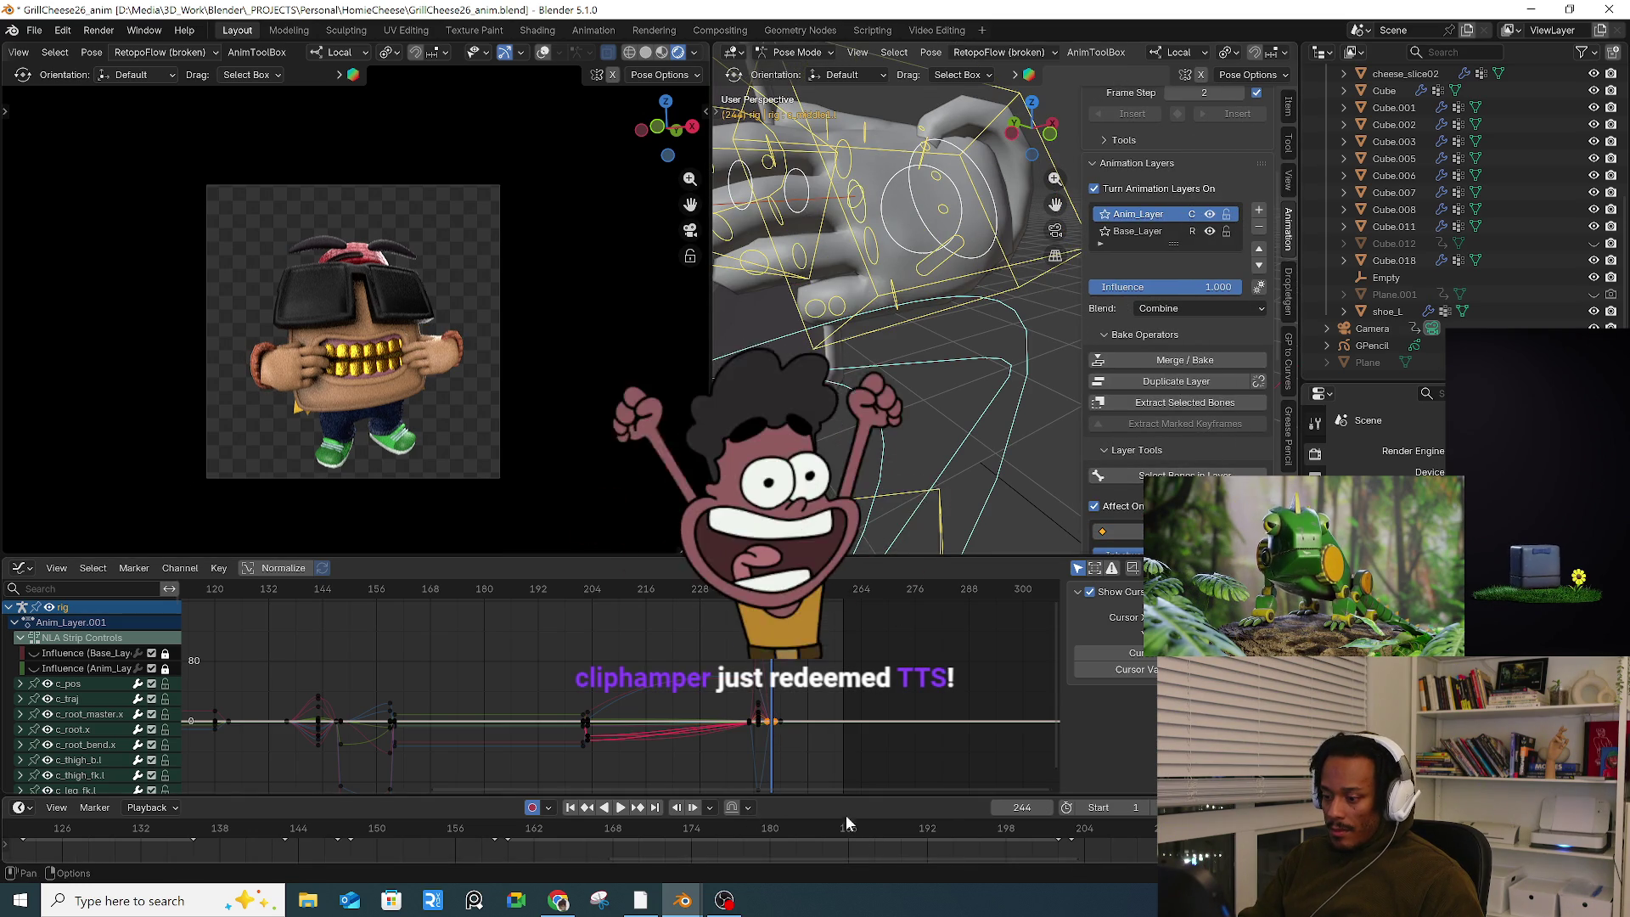
Step: Make the timeline taller, zoom in around the current frame and scrub toward frame 250
drag(851, 799, 859, 741)
scroll(904, 816, down, 3)
key(a)
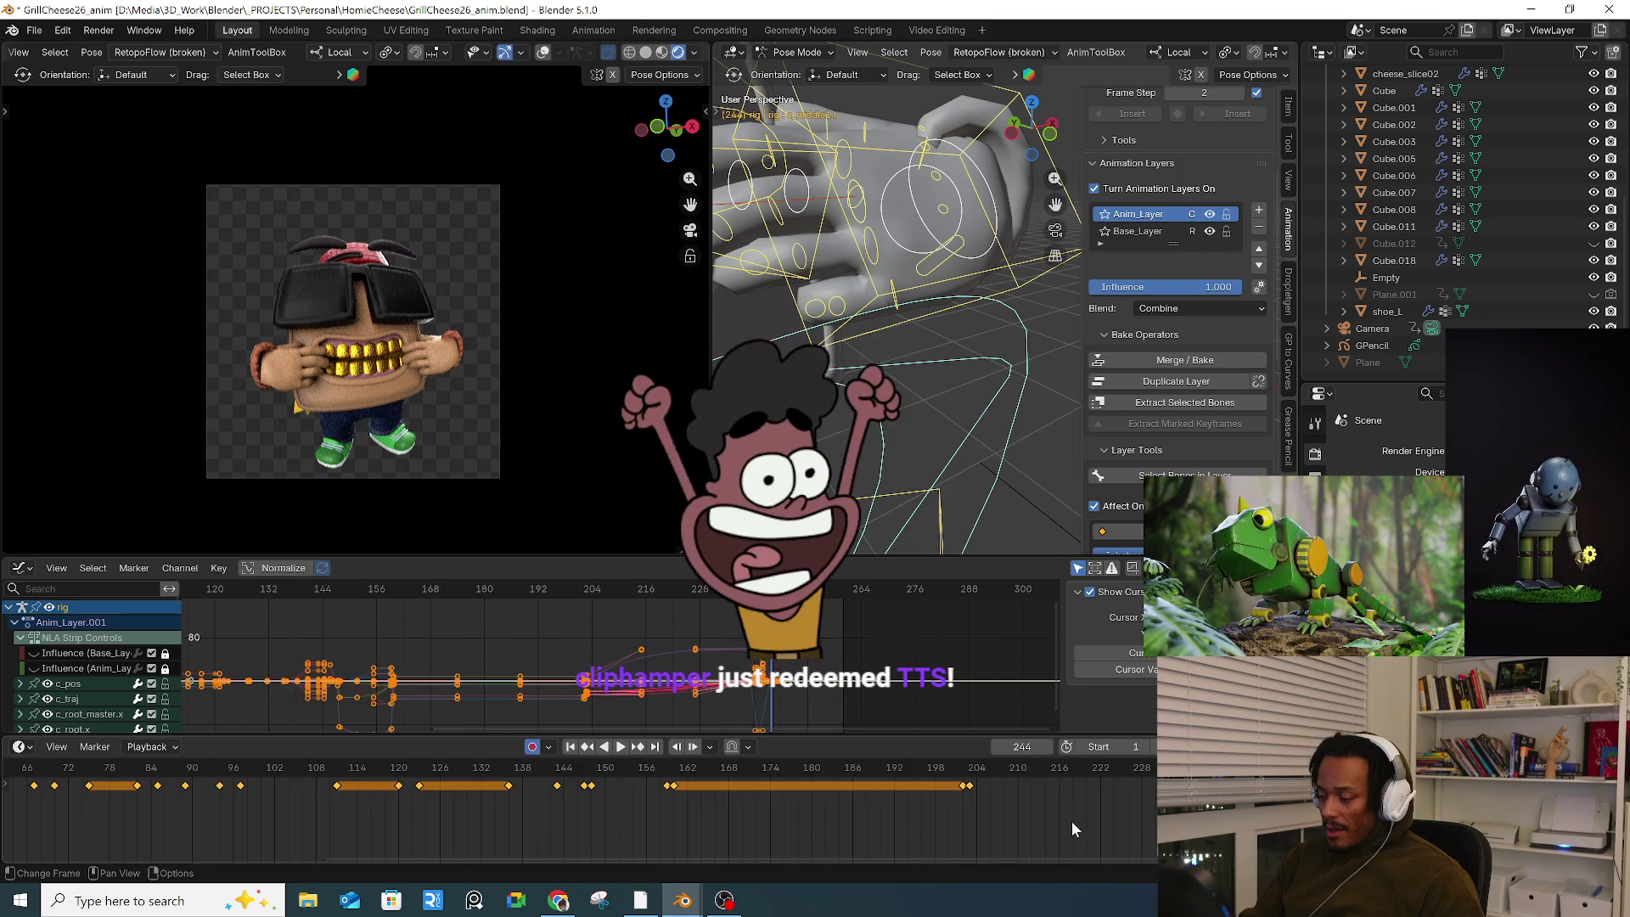
click(1072, 822)
middle_drag(1018, 817, 777, 803)
scroll(808, 796, up, 2)
mouse_move(808, 796)
mouse_down()
mouse_move(1093, 792)
mouse_move(898, 794)
mouse_move(1027, 786)
mouse_up()
mouse_move(952, 323)
middle_down()
mouse_move(959, 299)
mouse_move(856, 267)
mouse_move(970, 292)
middle_up()
Step: Rotate the left hand control c_hand_ik.l, keying it at frame 250
click(952, 347)
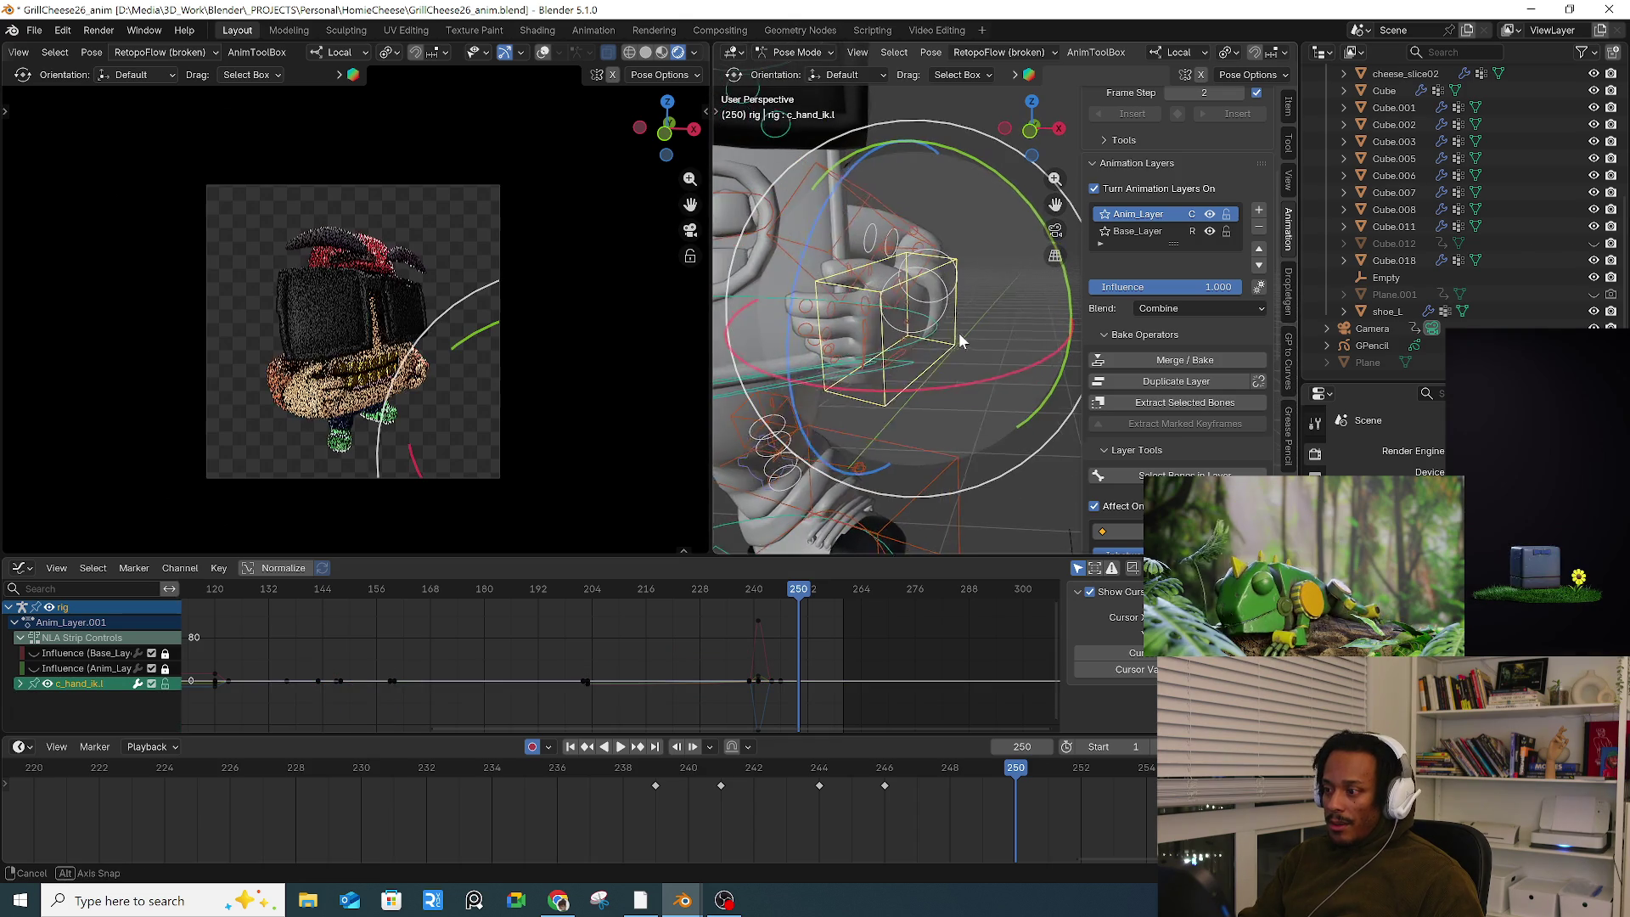
drag(973, 166, 935, 364)
mouse_move(939, 360)
middle_down()
mouse_move(1015, 374)
mouse_move(973, 391)
middle_up()
key(r)
key(r)
click(1019, 374)
key(r)
key(r)
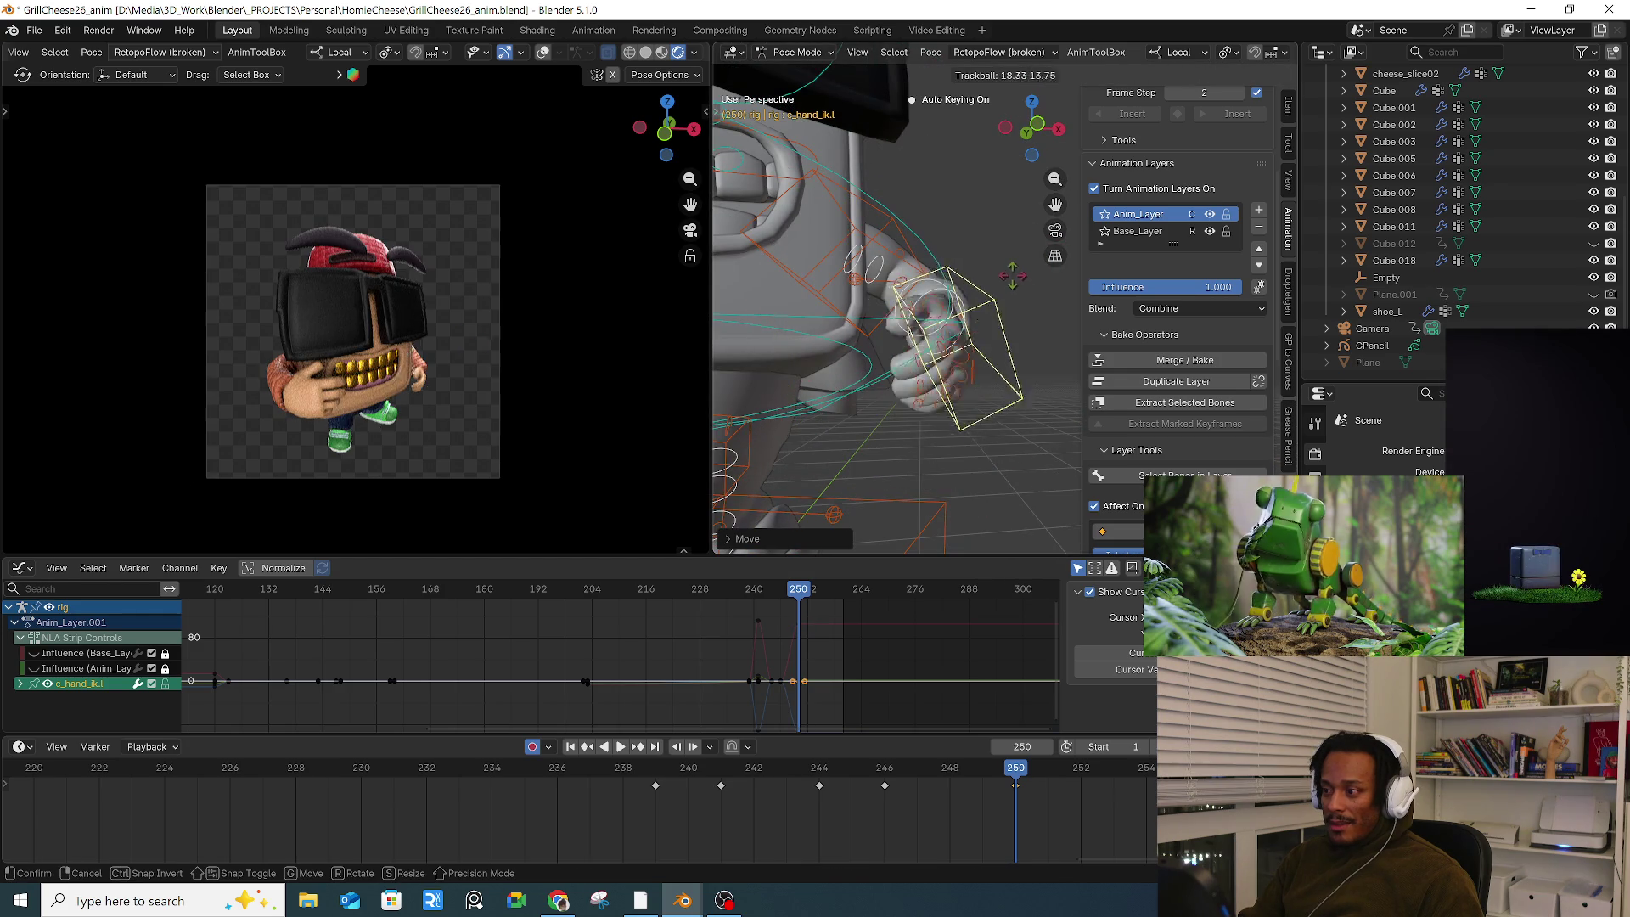
click(849, 318)
Step: Move the right hand control c_hand_ik.r to a new position at frame 250
mouse_move(783, 316)
middle_down()
mouse_move(950, 318)
mouse_move(984, 345)
mouse_move(889, 315)
middle_up()
scroll(889, 314, up, 6)
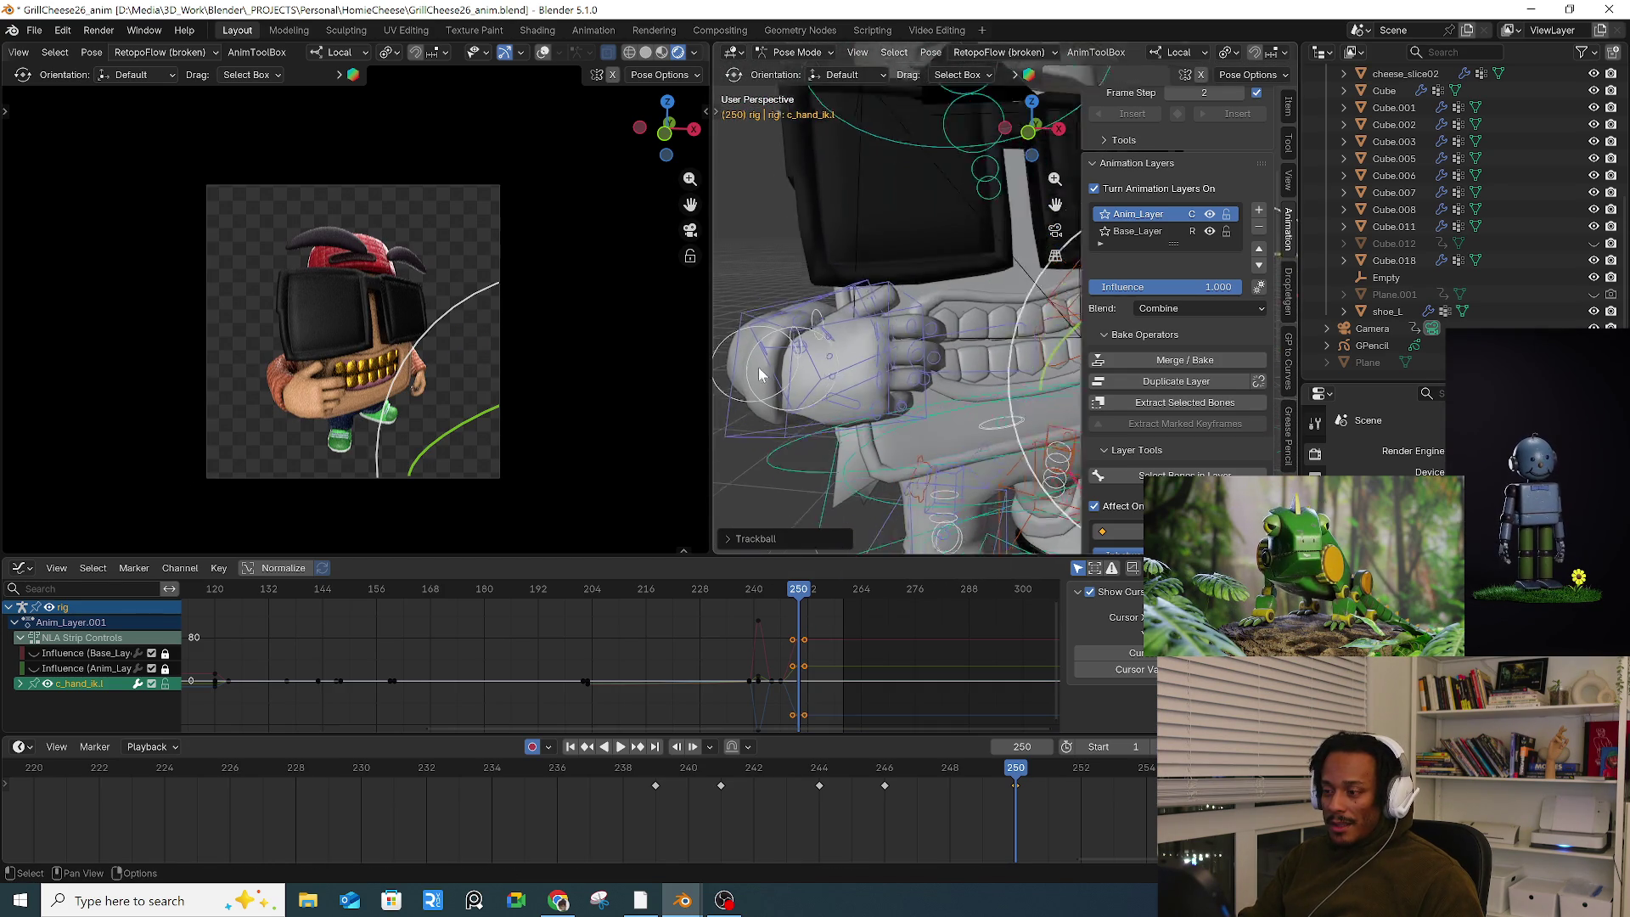
click(720, 443)
key(g)
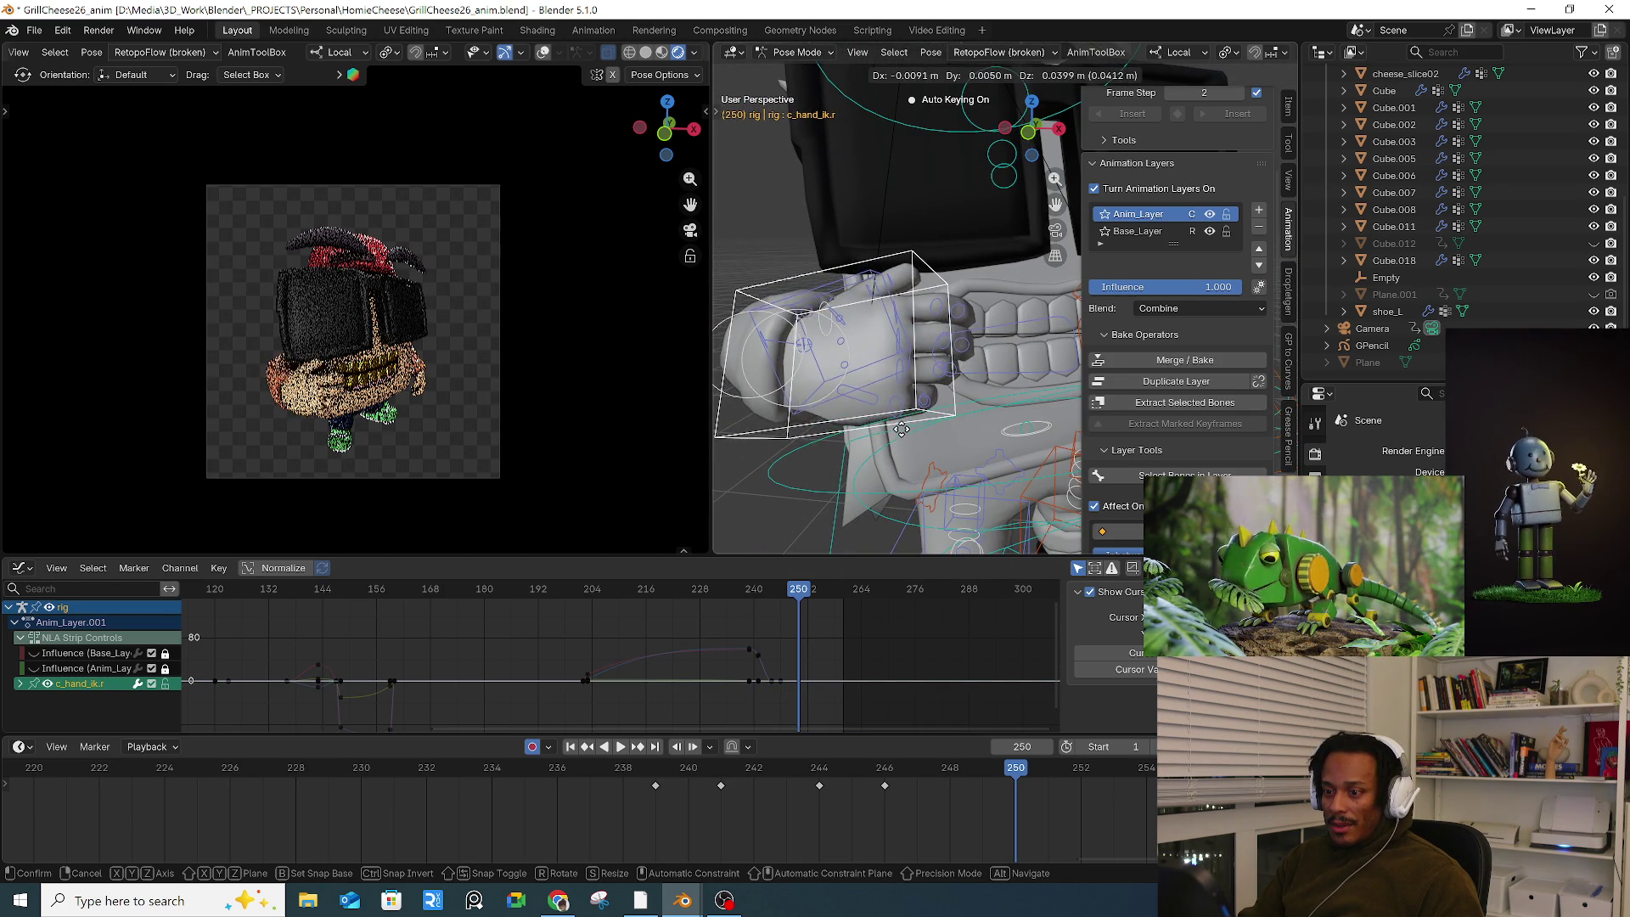
click(897, 410)
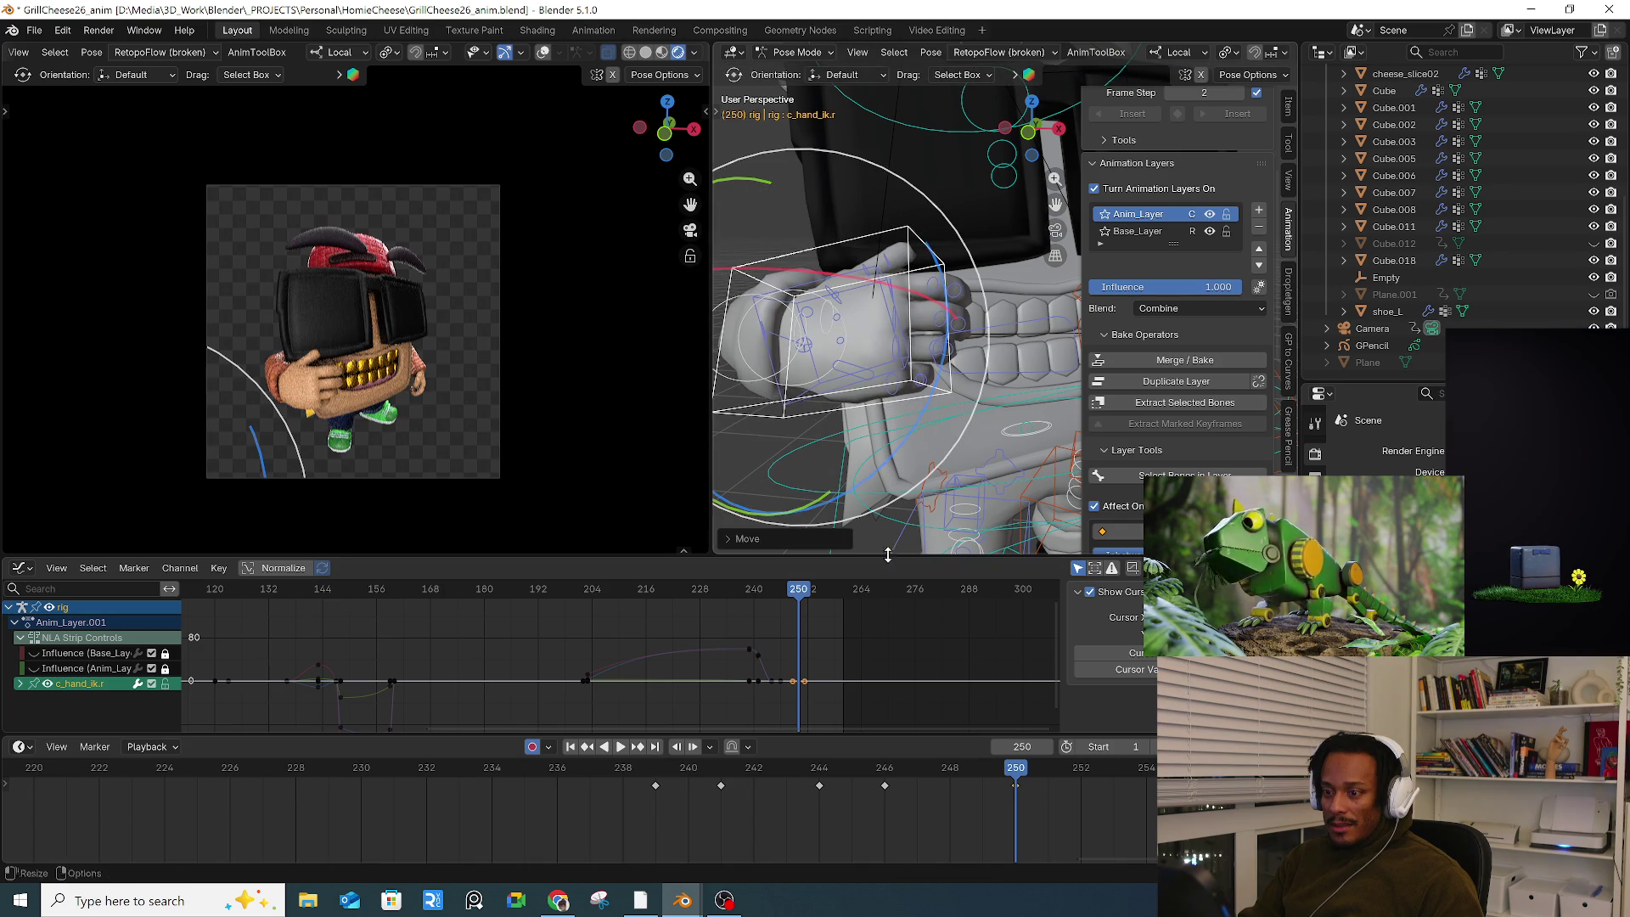
Step: Key every bone of the rig at frame 254
drag(1032, 770, 1113, 771)
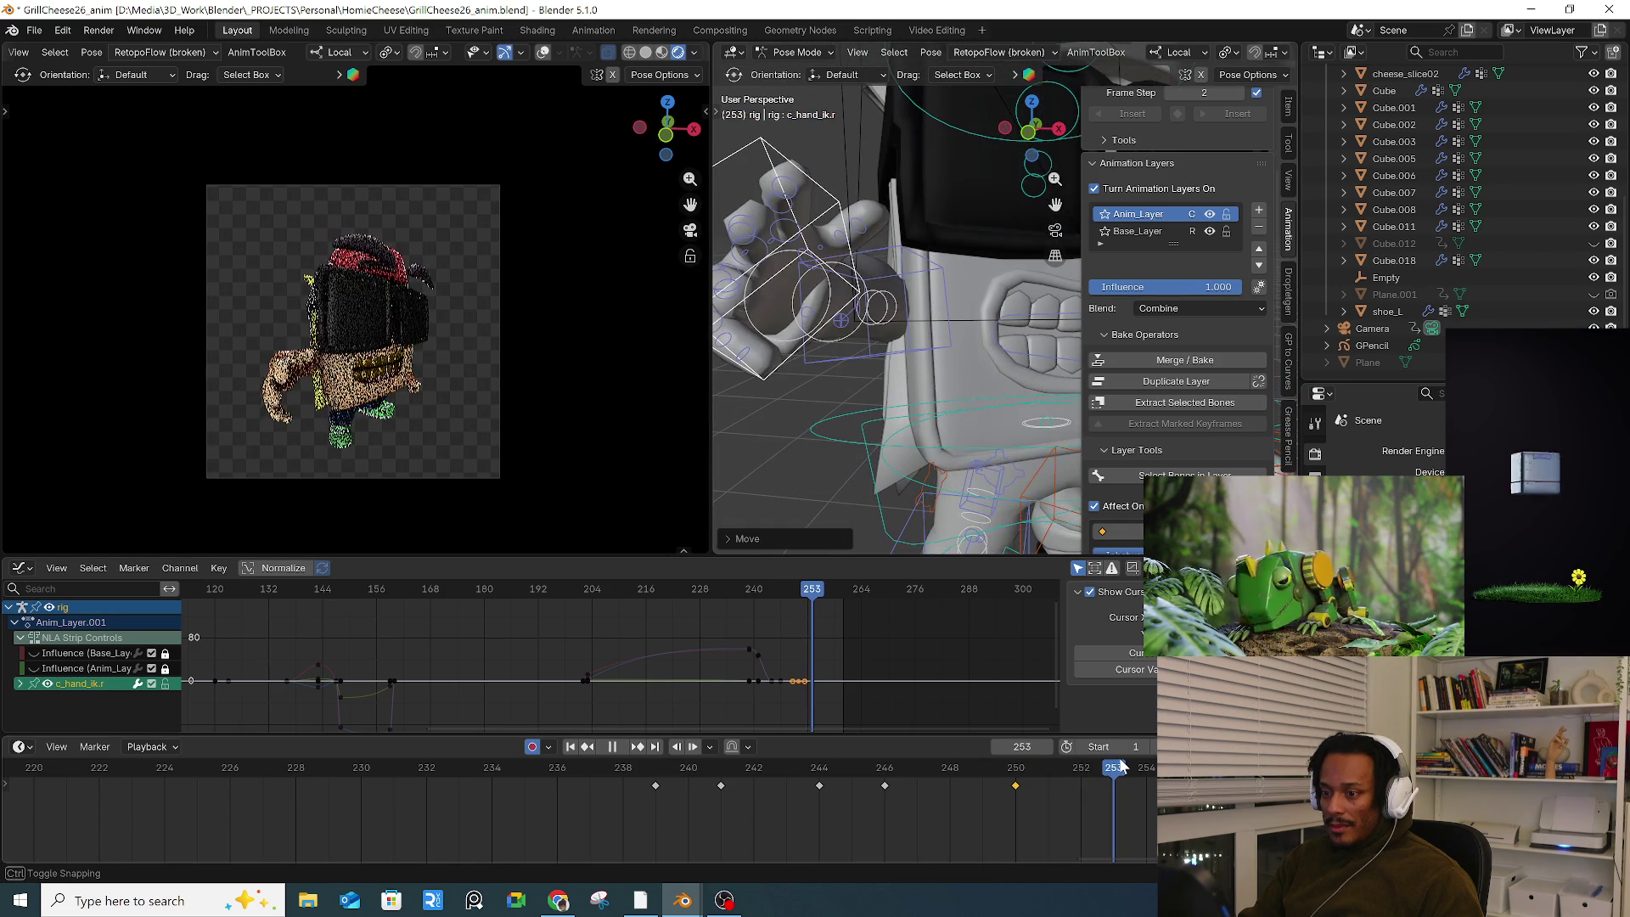
scroll(812, 348, down, 5)
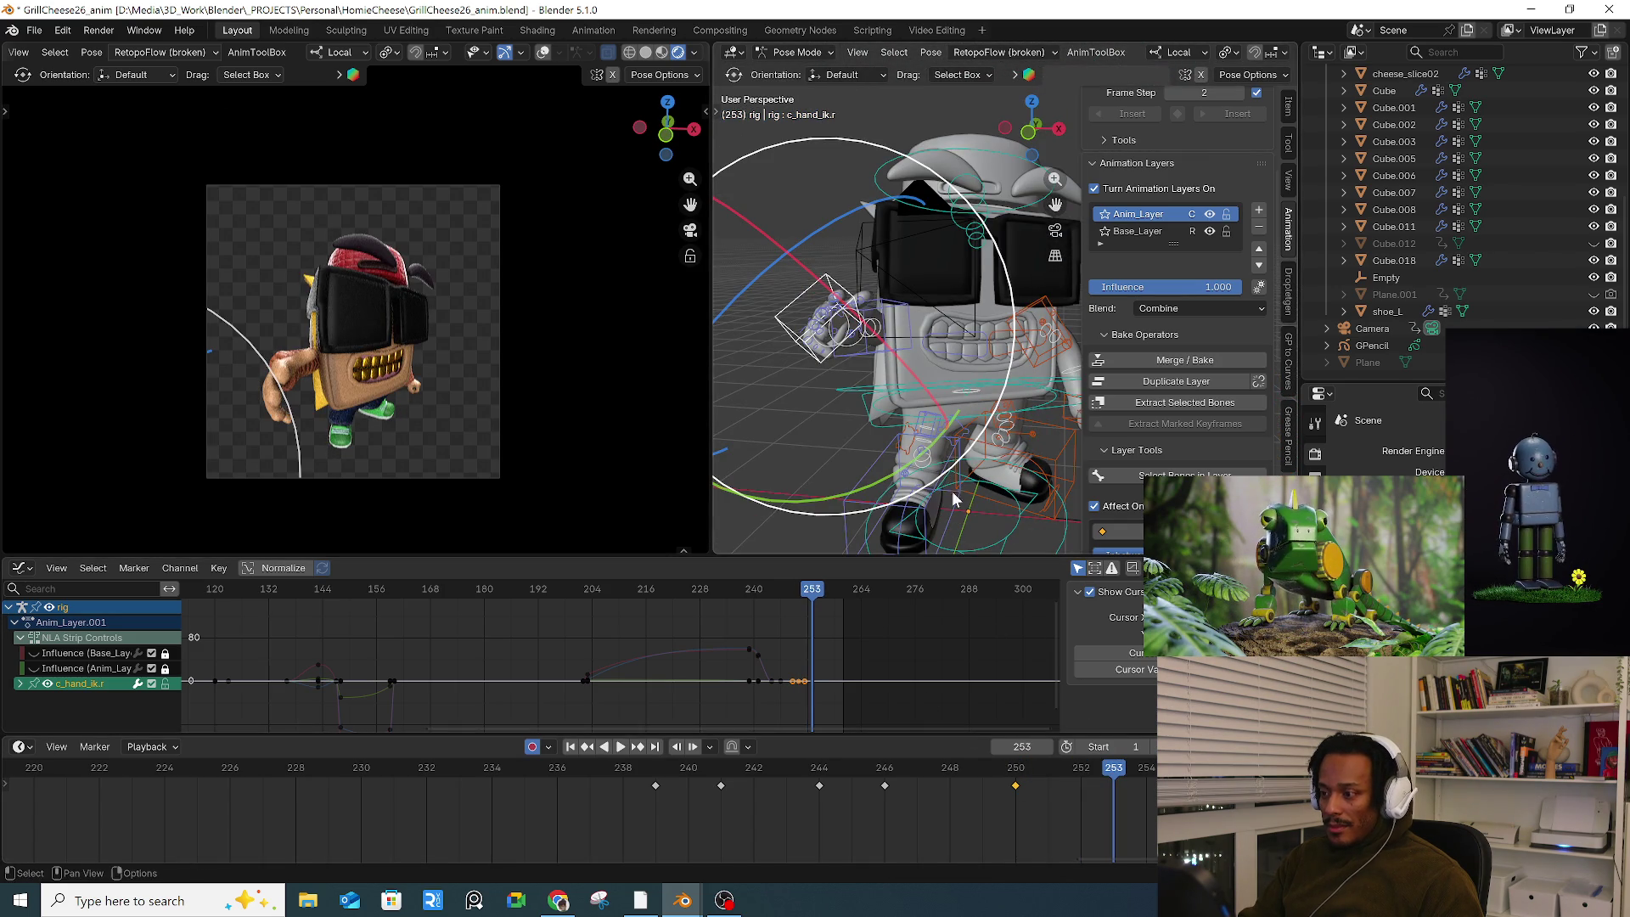
drag(1119, 770, 1145, 771)
key(a)
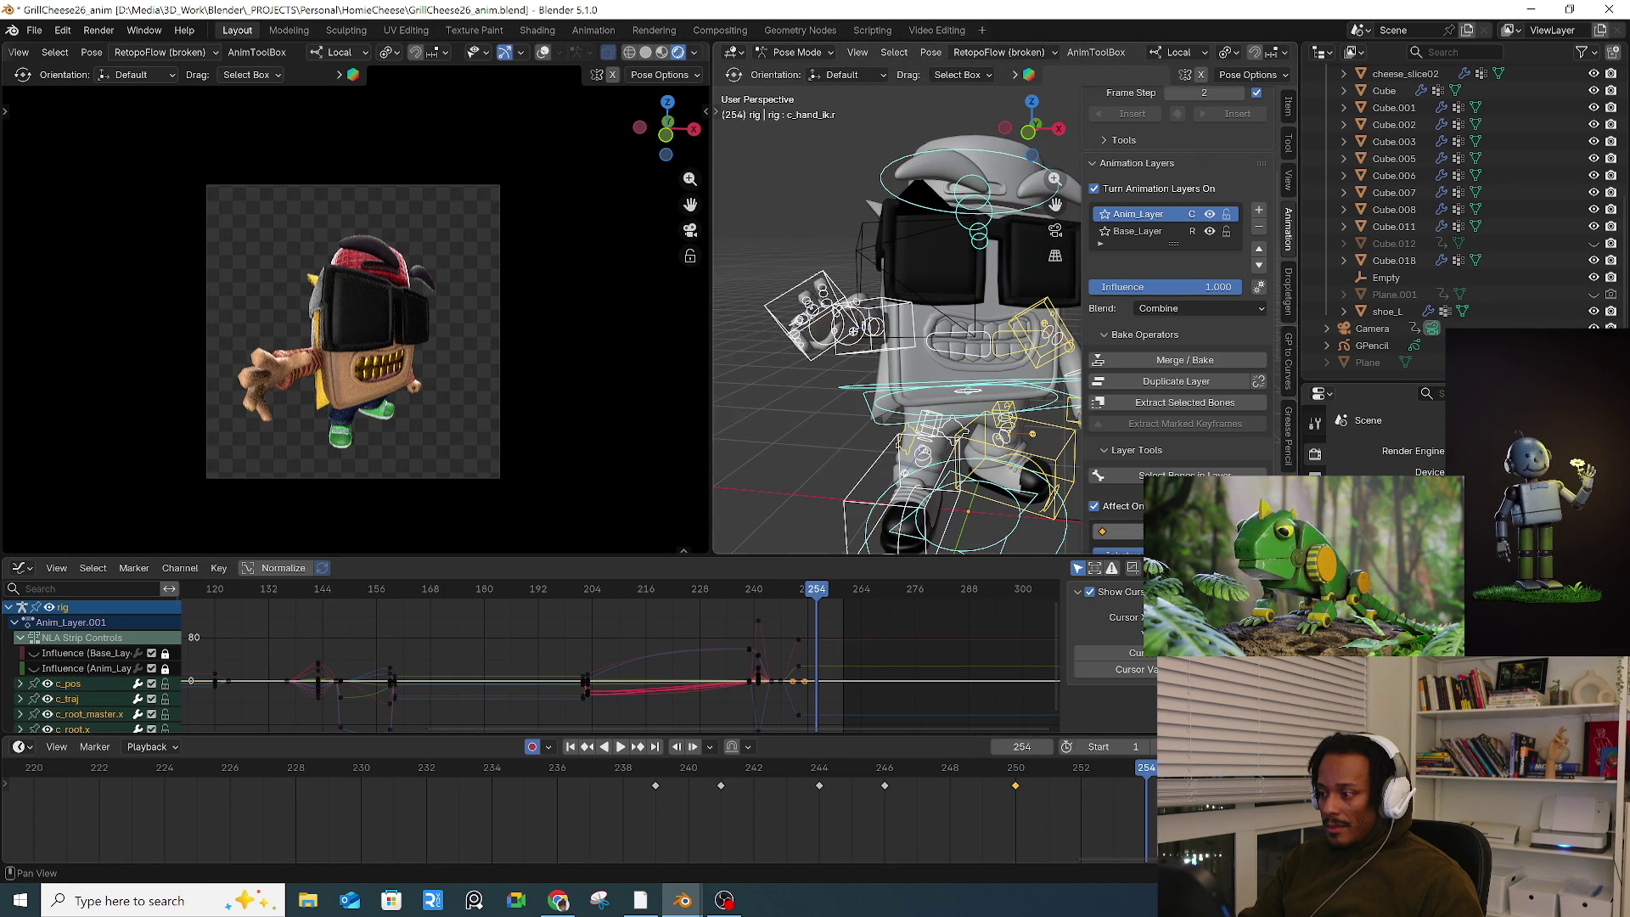
key(i)
Step: Move and rotate the right hand control at frame 252, keying it there
drag(1032, 768, 1083, 769)
click(812, 361)
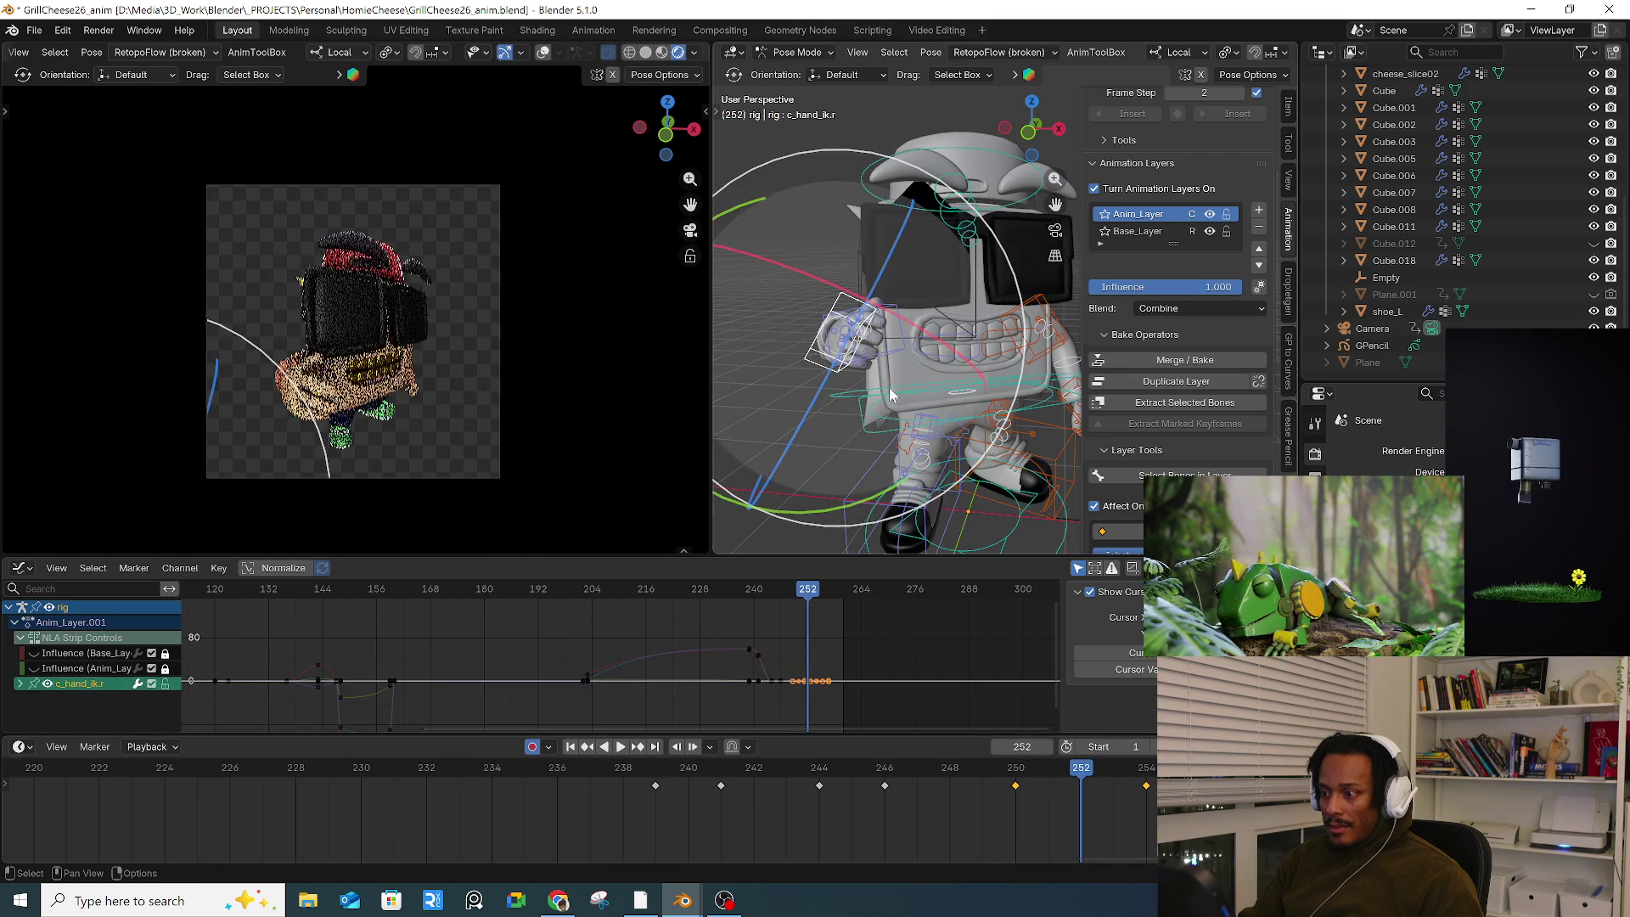
key(g)
click(880, 382)
key(r)
key(r)
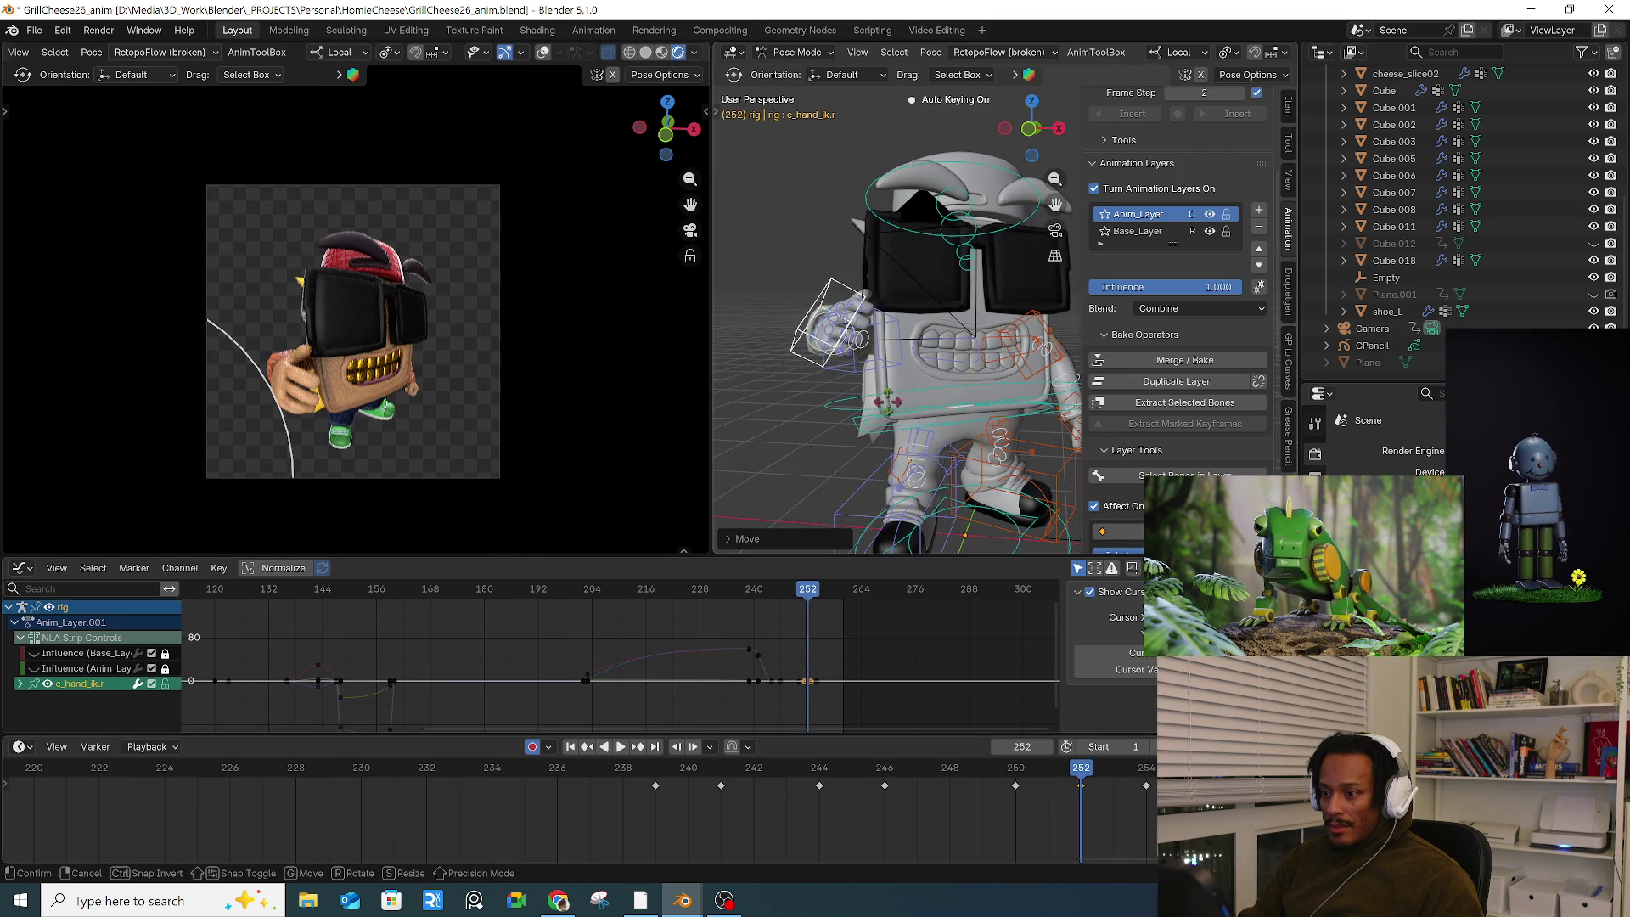
click(893, 414)
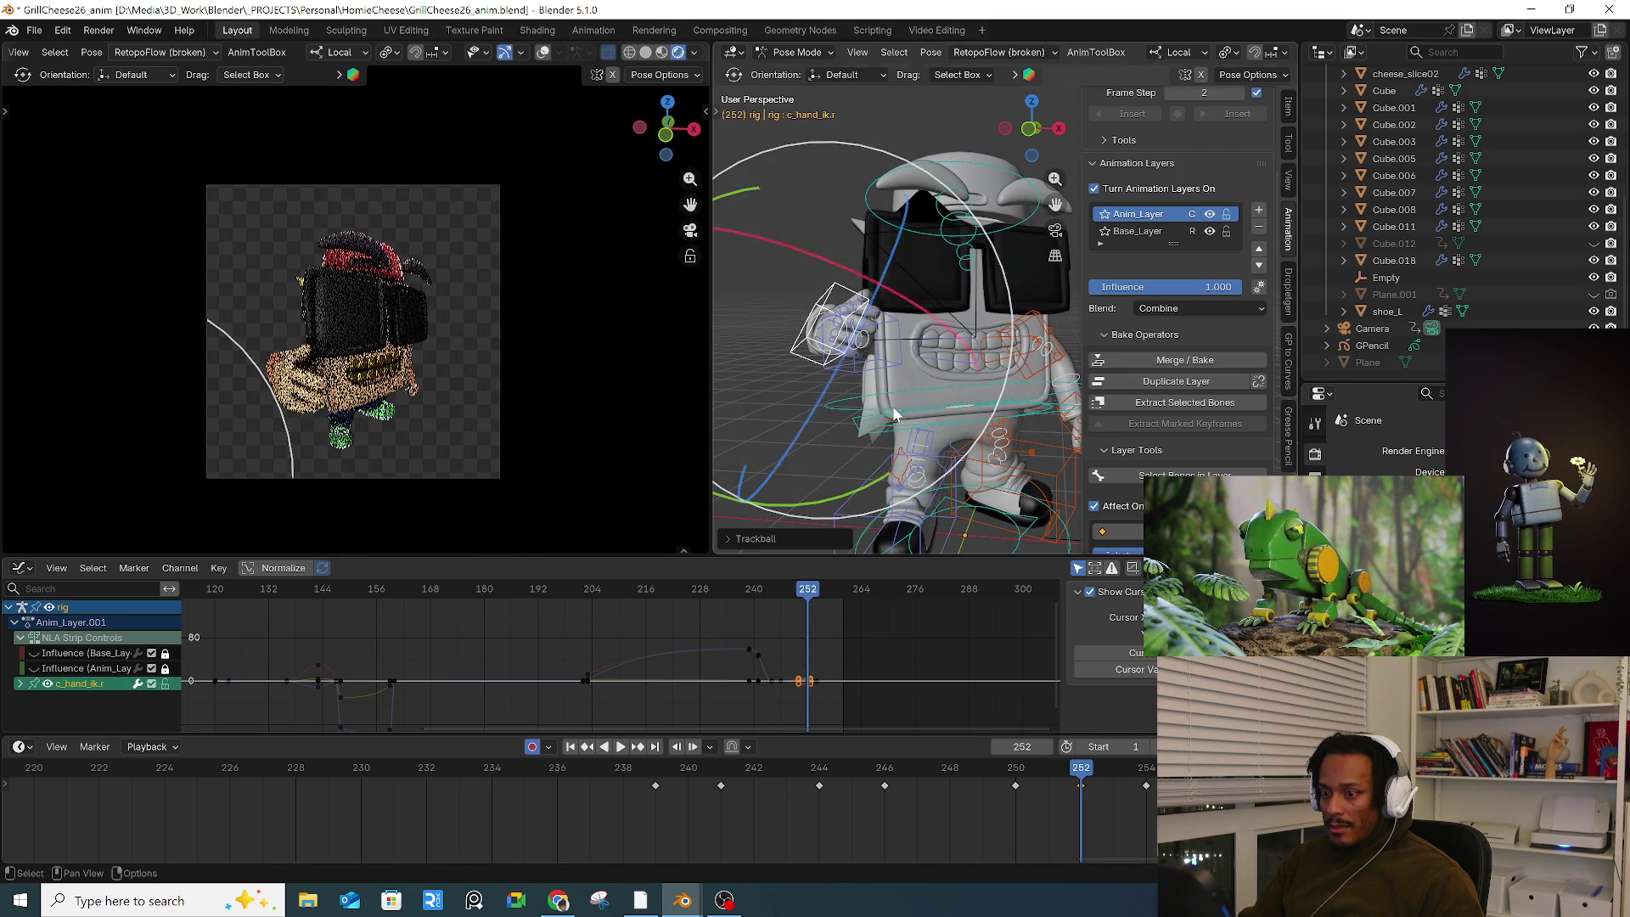
Step: Play the animation to check the motion, then jump to frame 260
key(space)
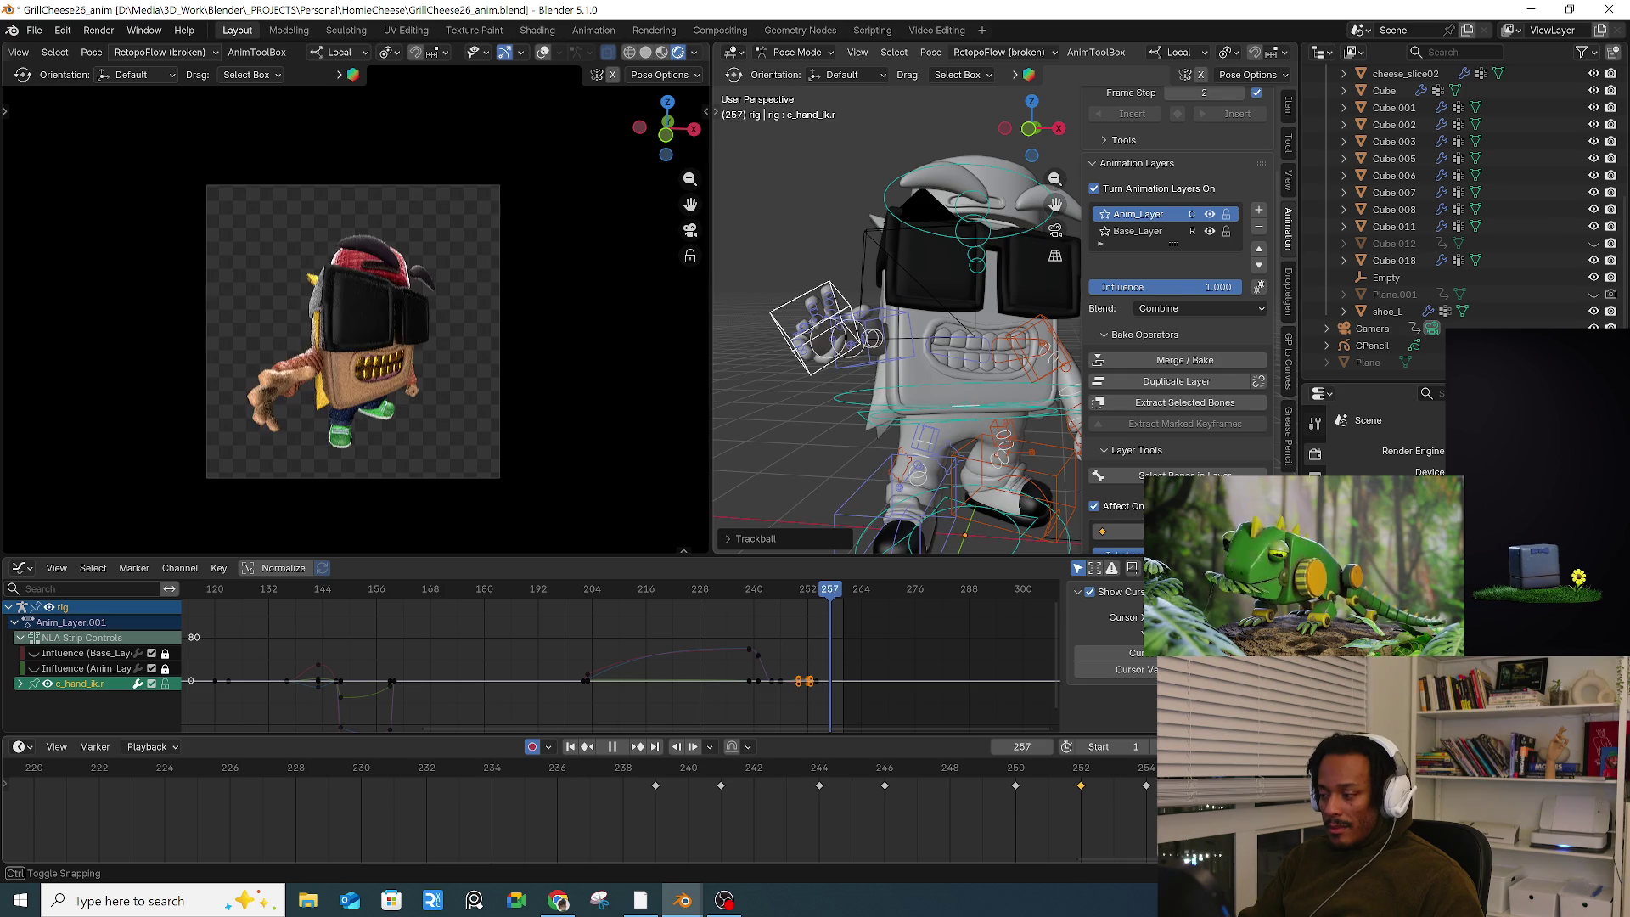
key(space)
click(842, 591)
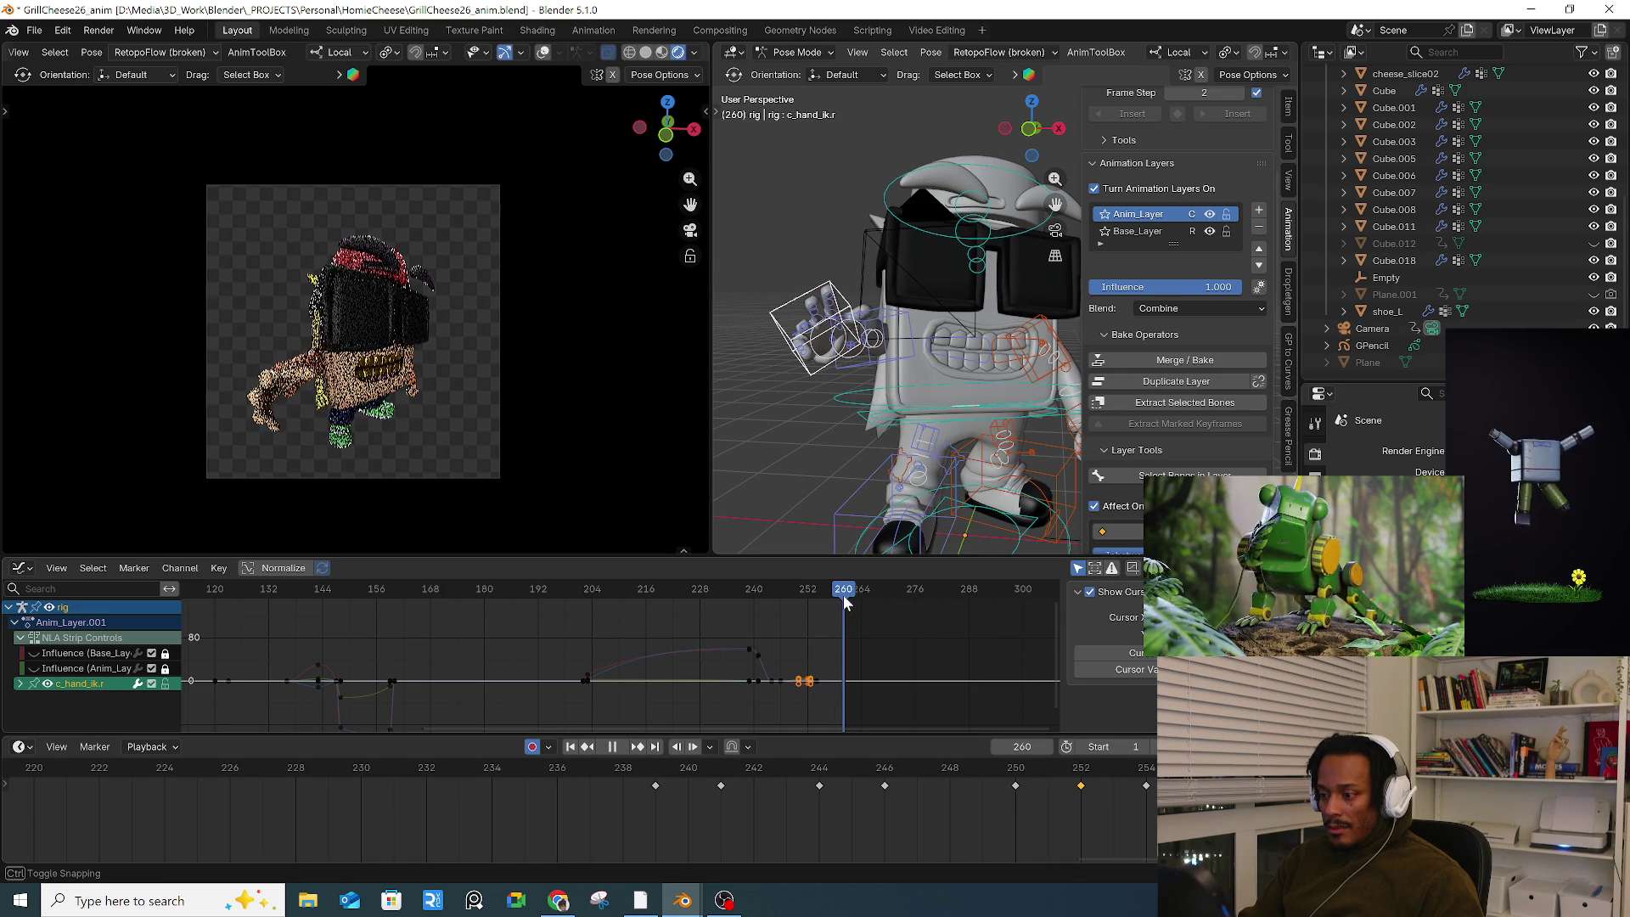
Step: Key the whole rig at frame 260, then try relaxing and blending the frame-254 pose without keeping it
key(a)
key(i)
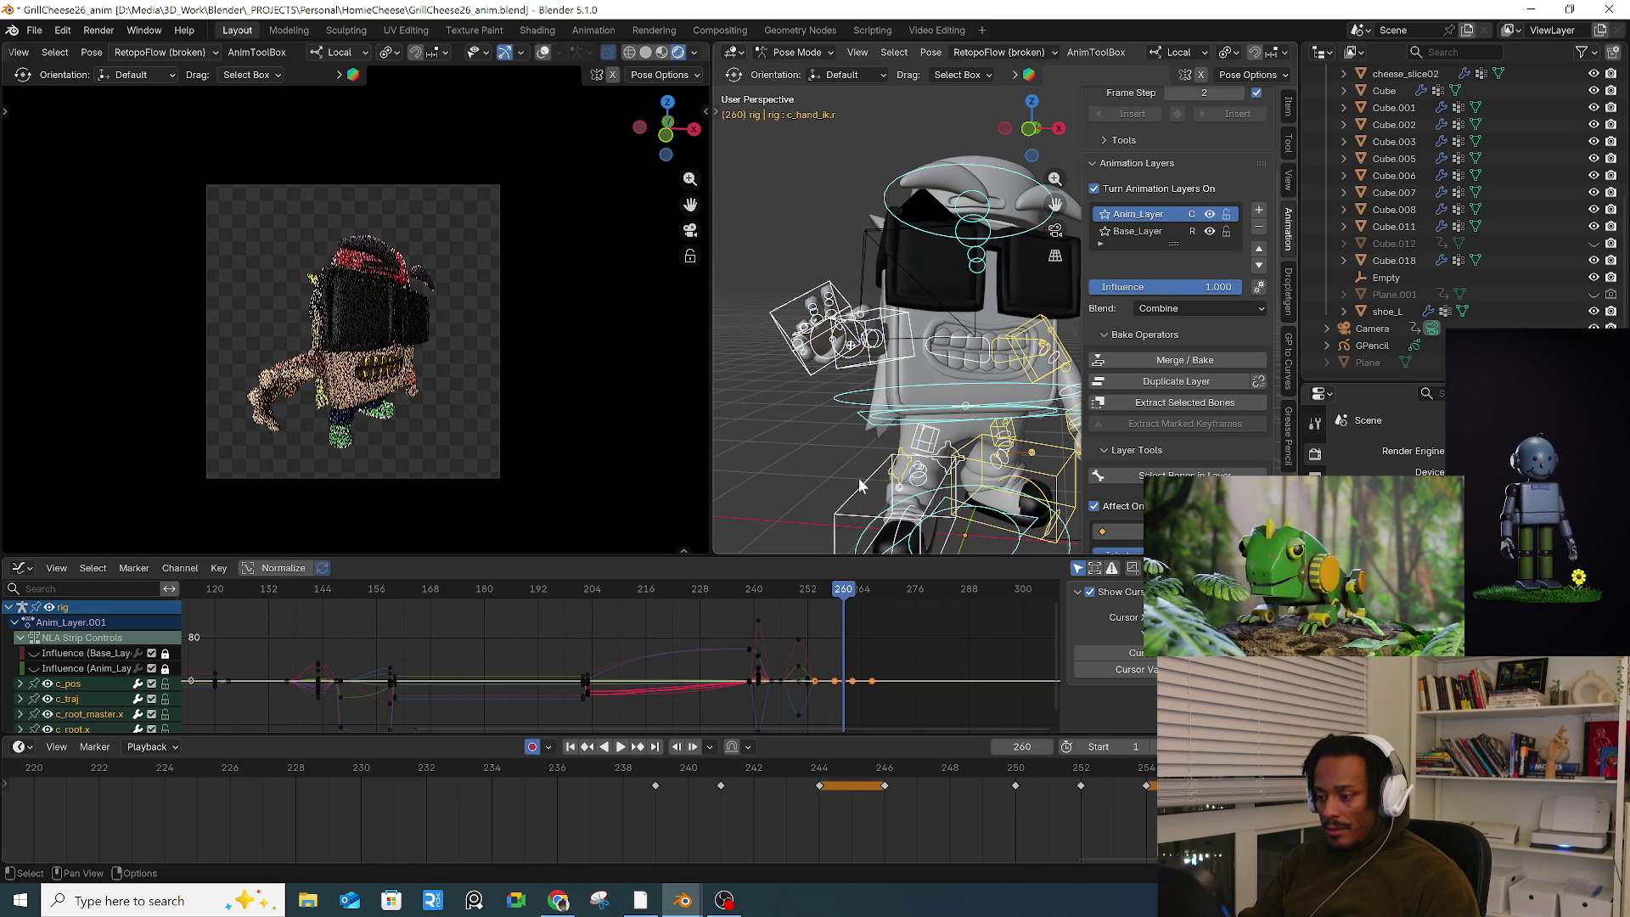
ctrl+scroll(954, 837, down, 5)
mouse_move(803, 757)
mouse_down()
mouse_move(785, 772)
mouse_move(847, 768)
mouse_up()
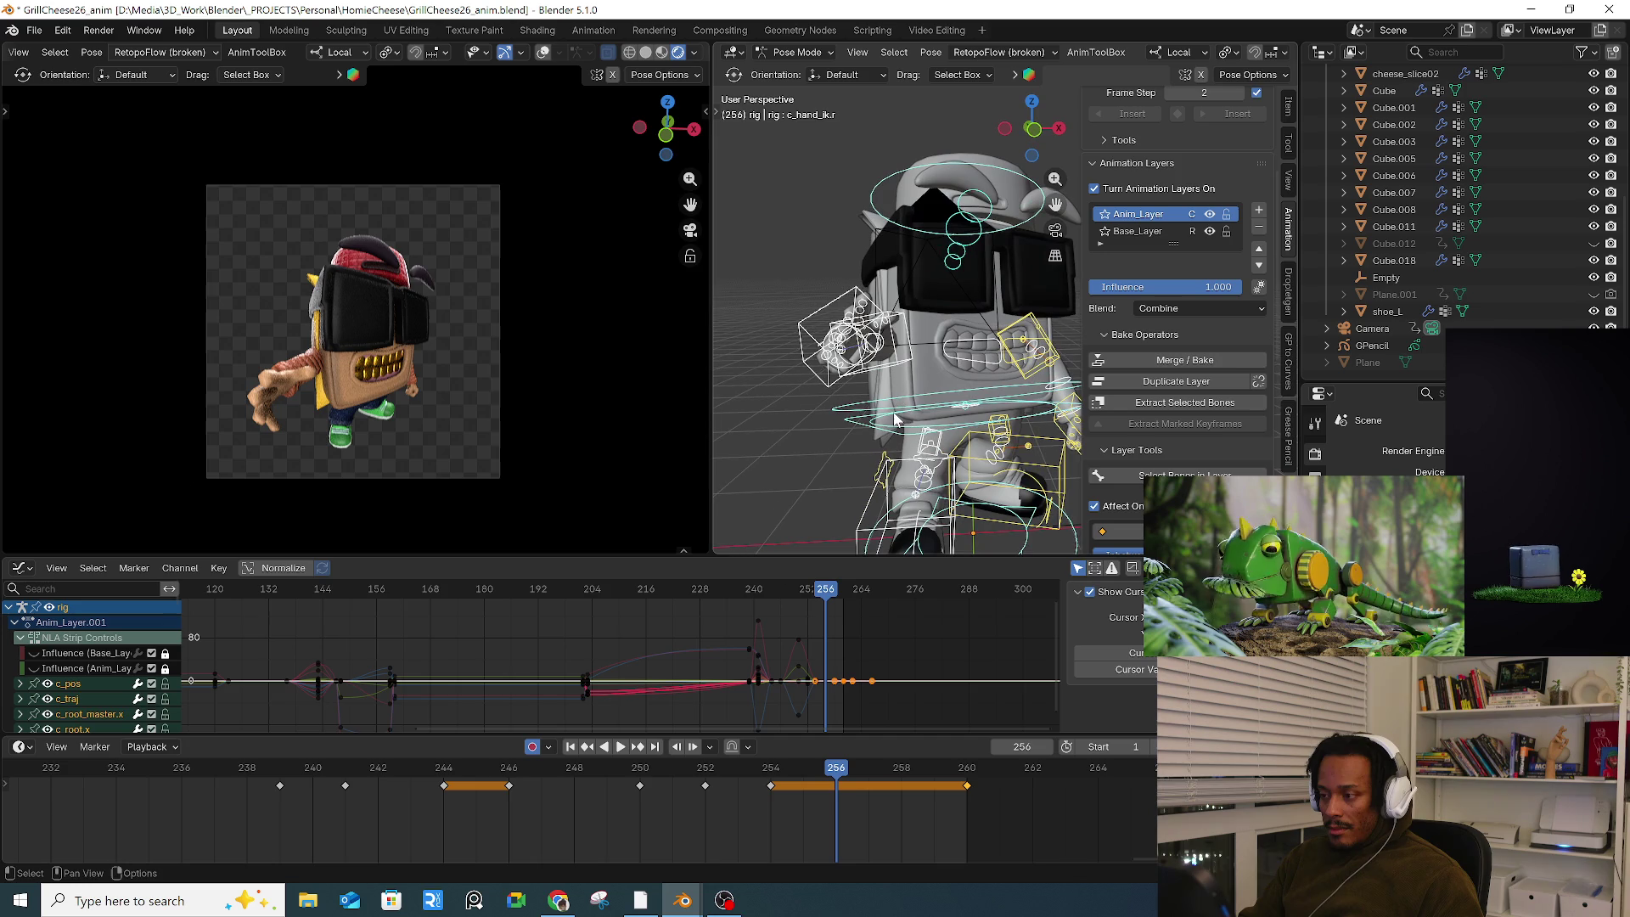
key(alt+e)
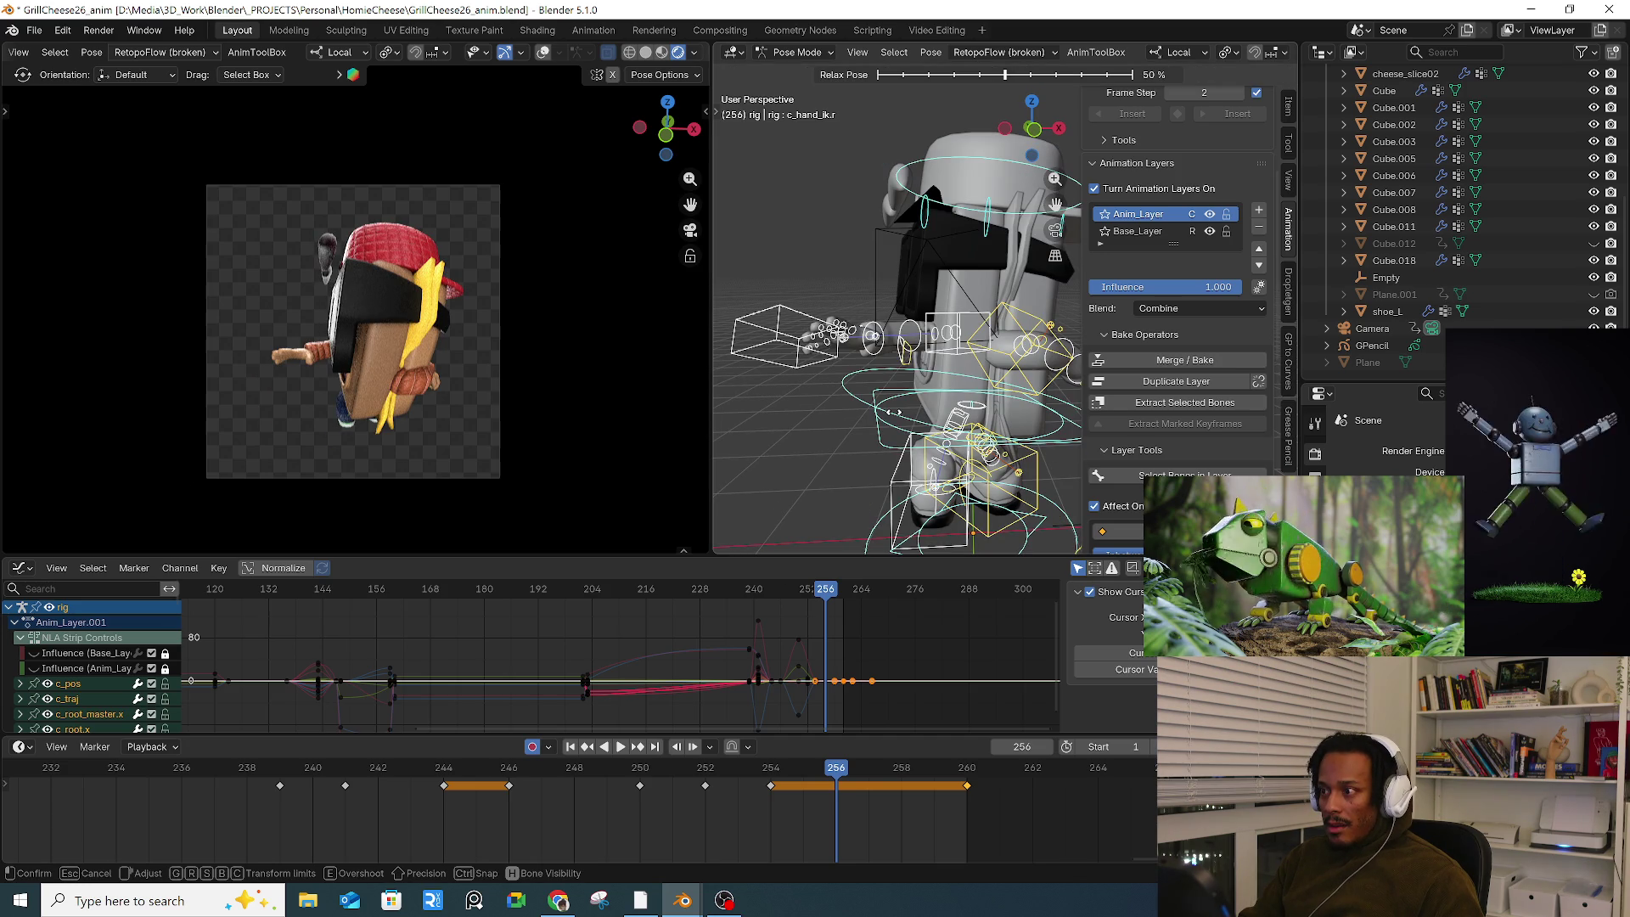
click(963, 422)
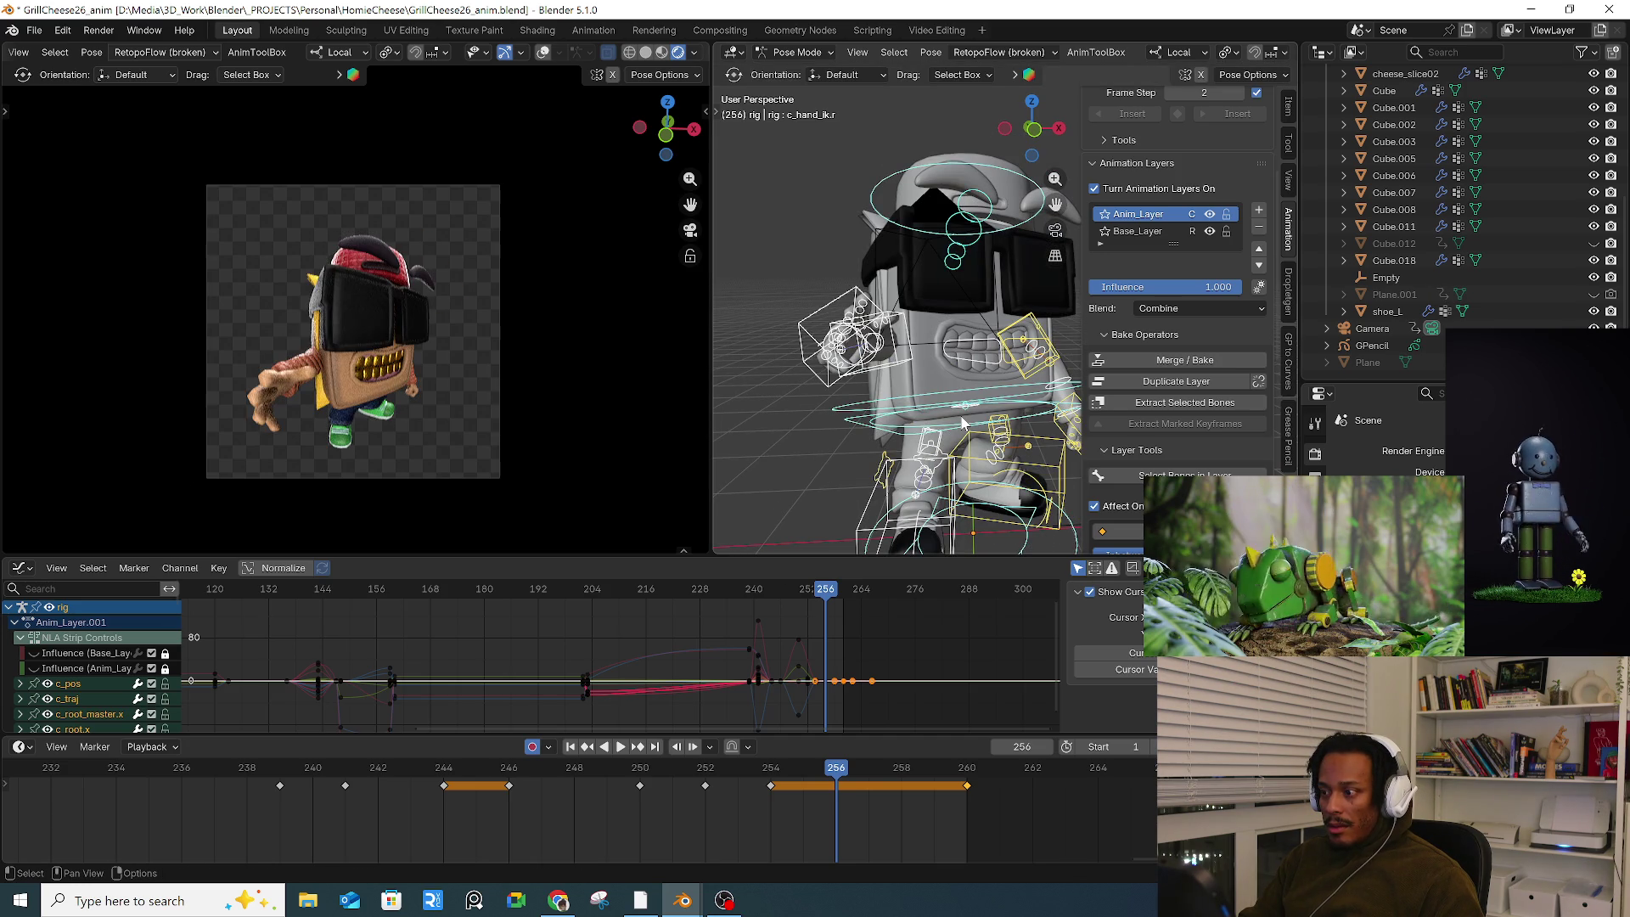
key(alt+e)
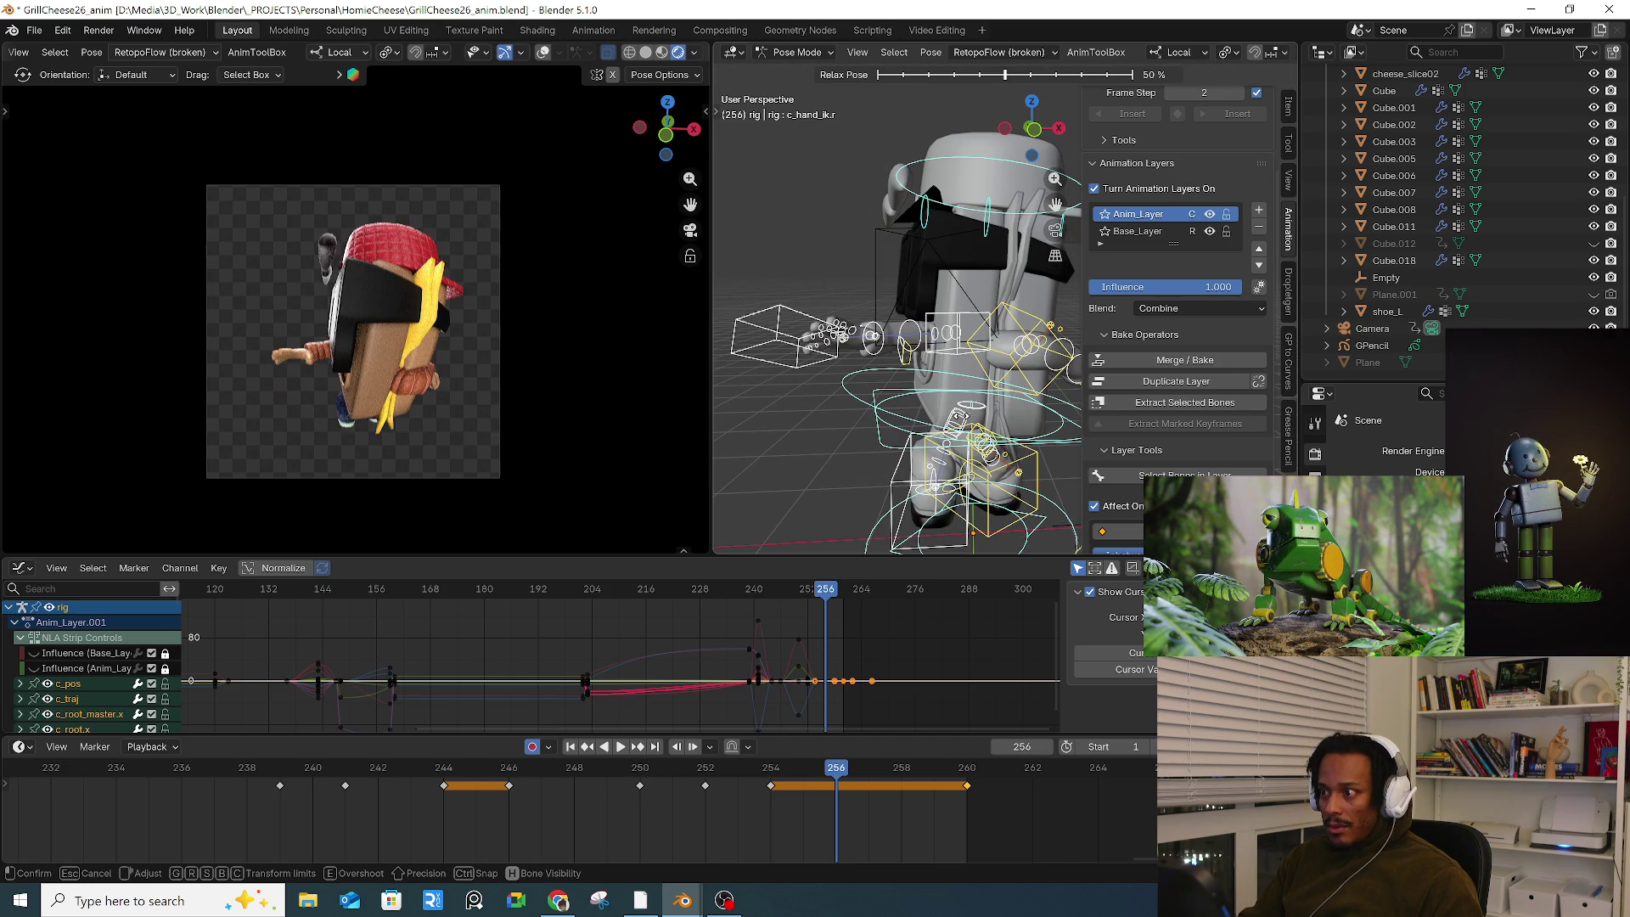
click(1022, 427)
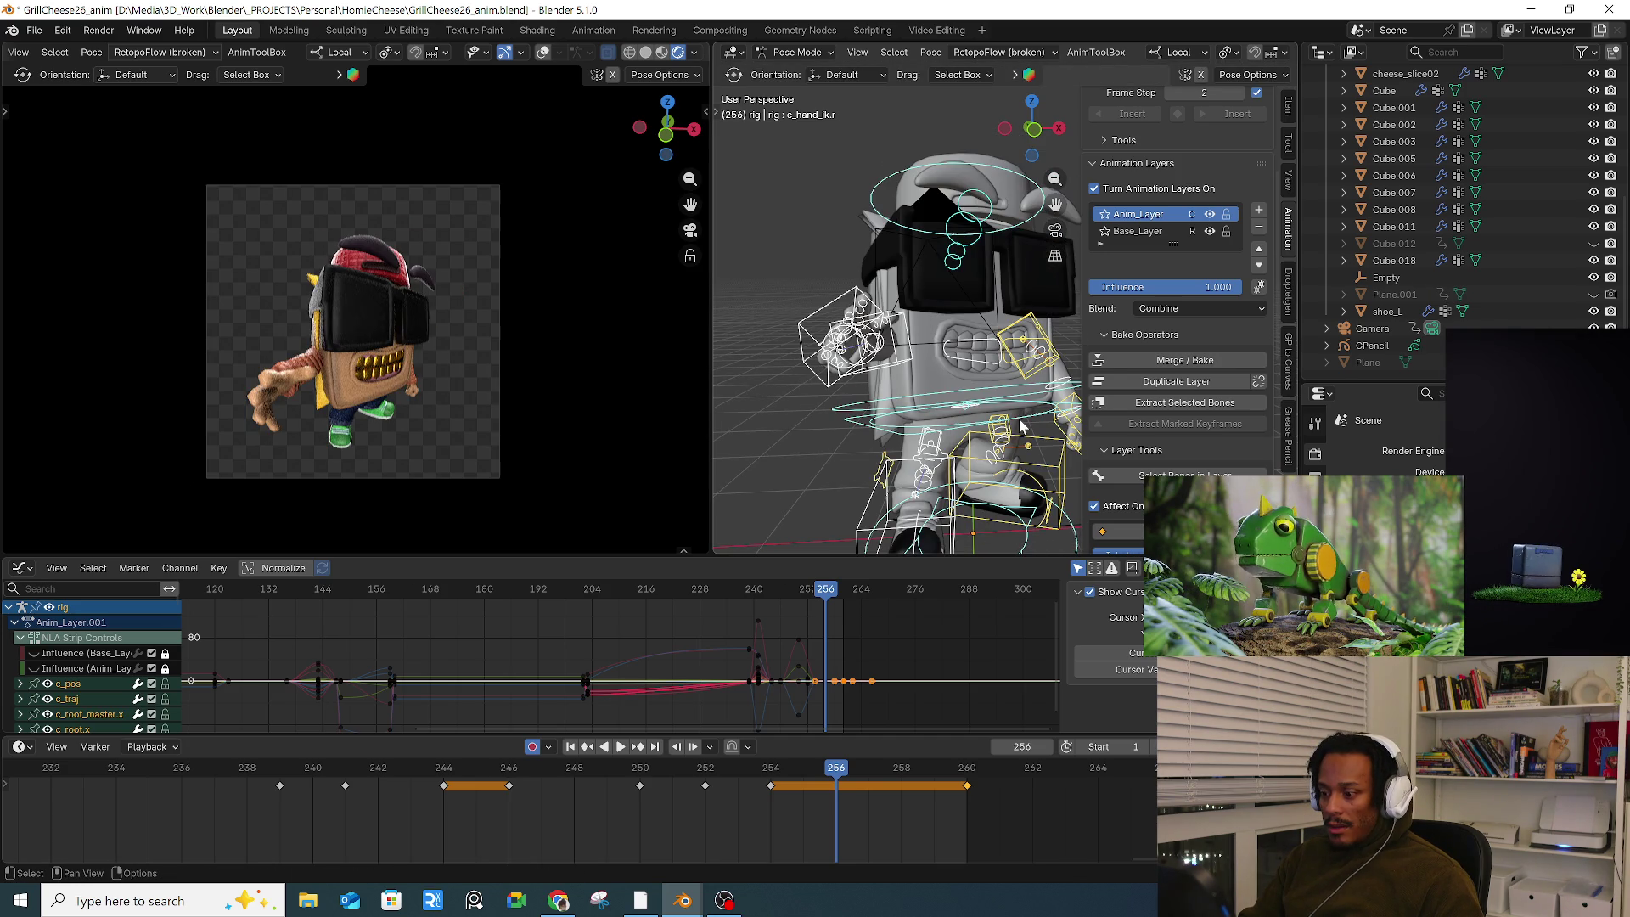
key(shift+alt+e)
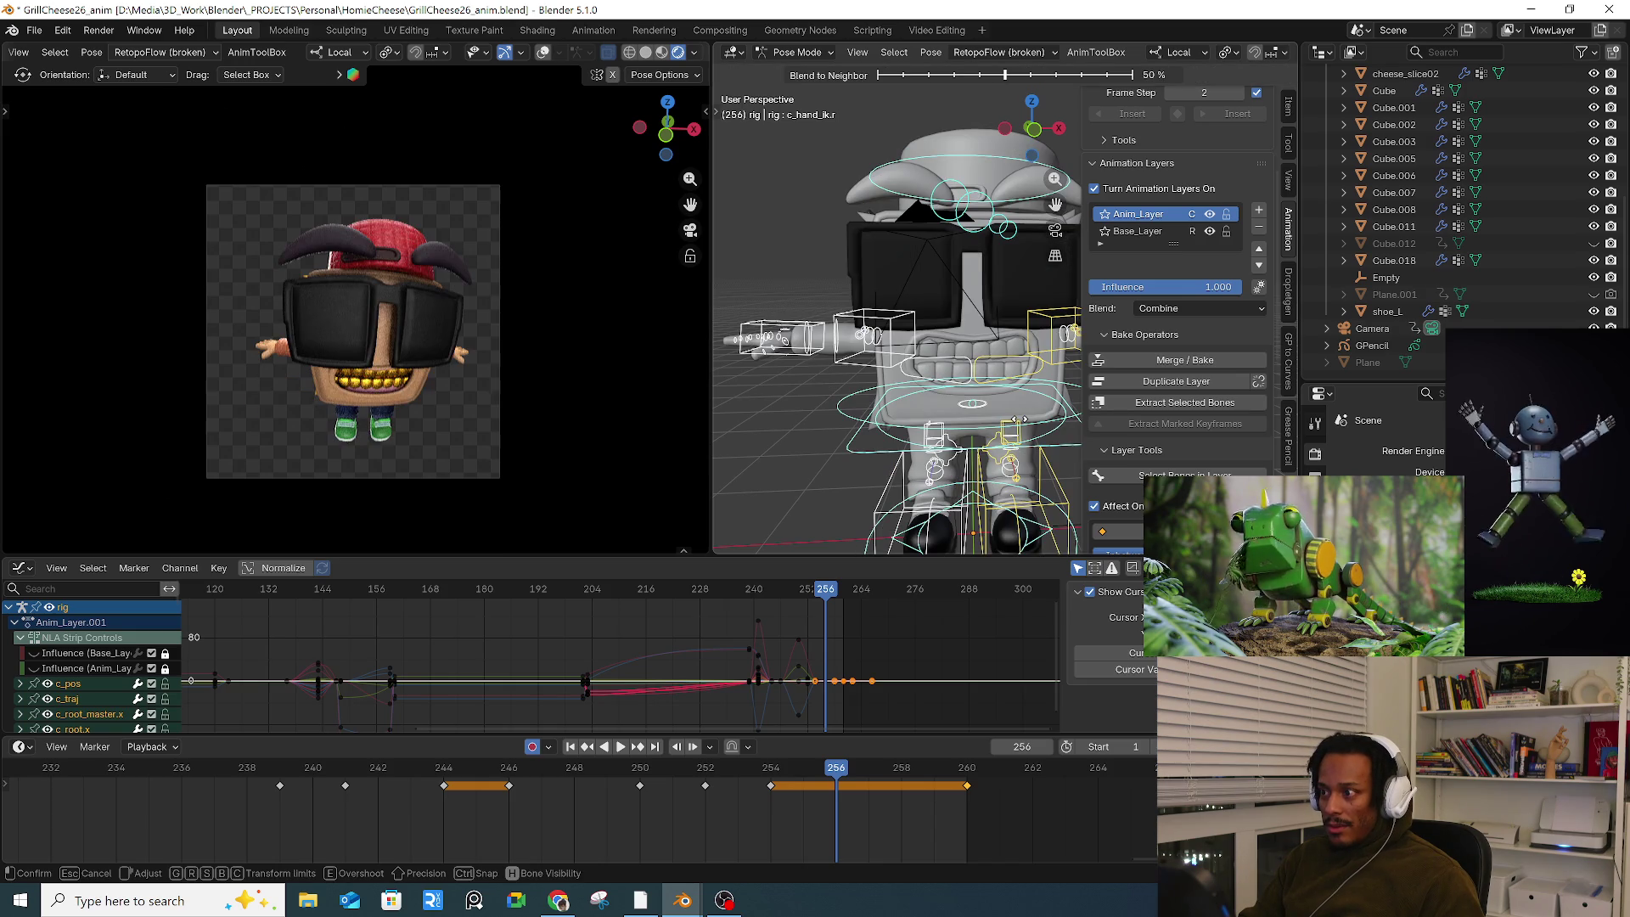
click(939, 613)
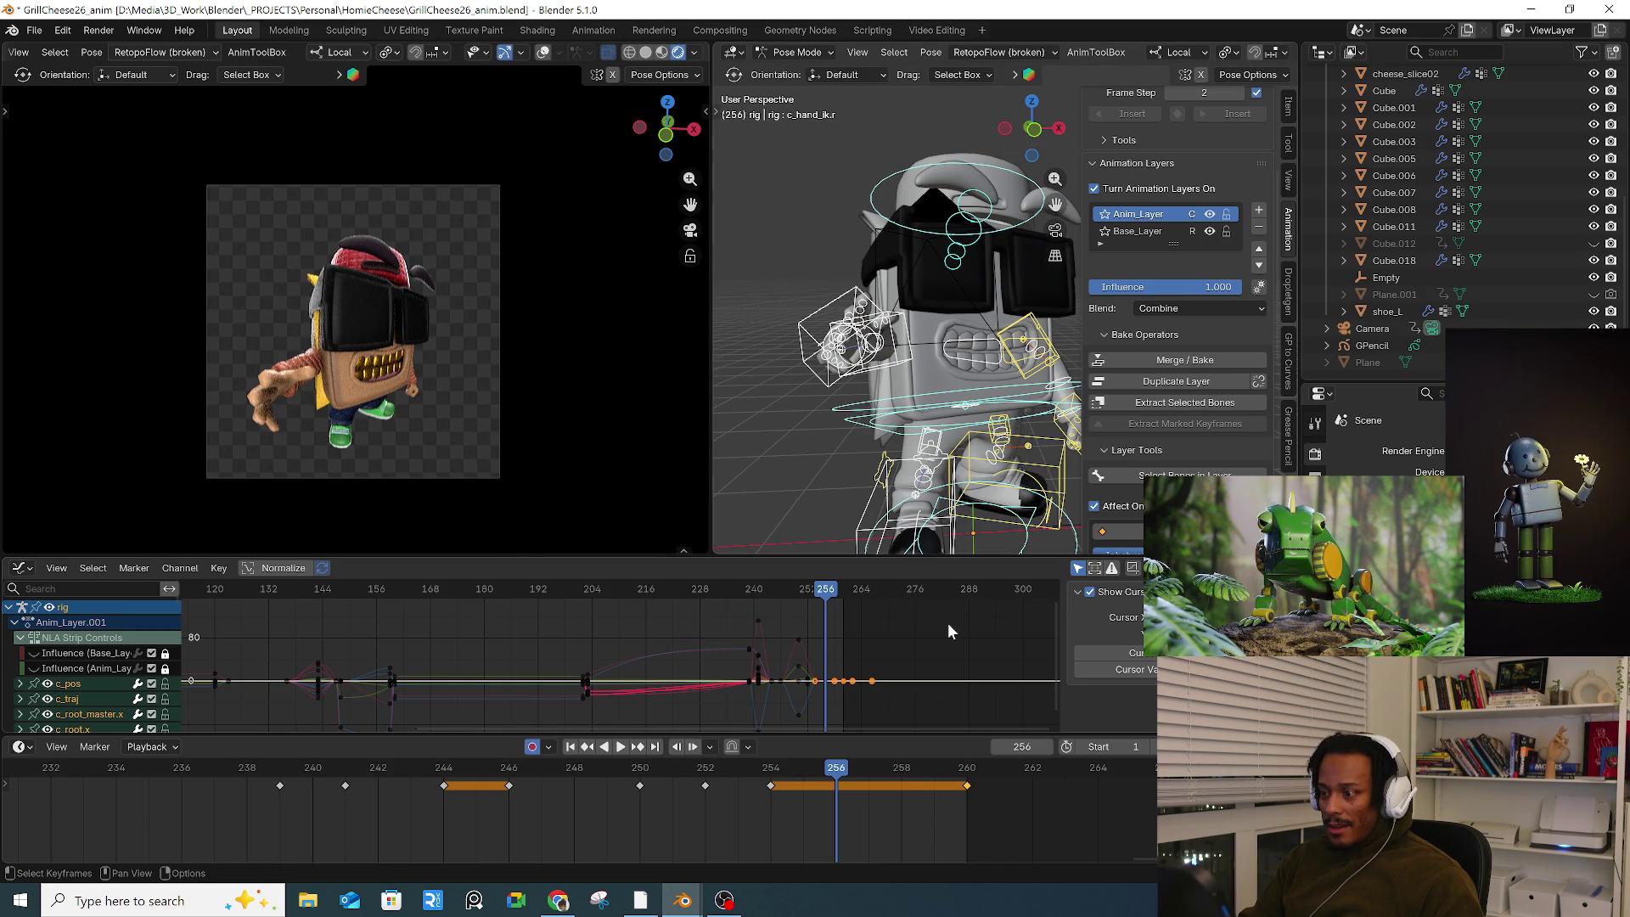
Step: Reselect all bones, deselect the keys at 254–260 and review frames 232 to 256
click(847, 457)
key(a)
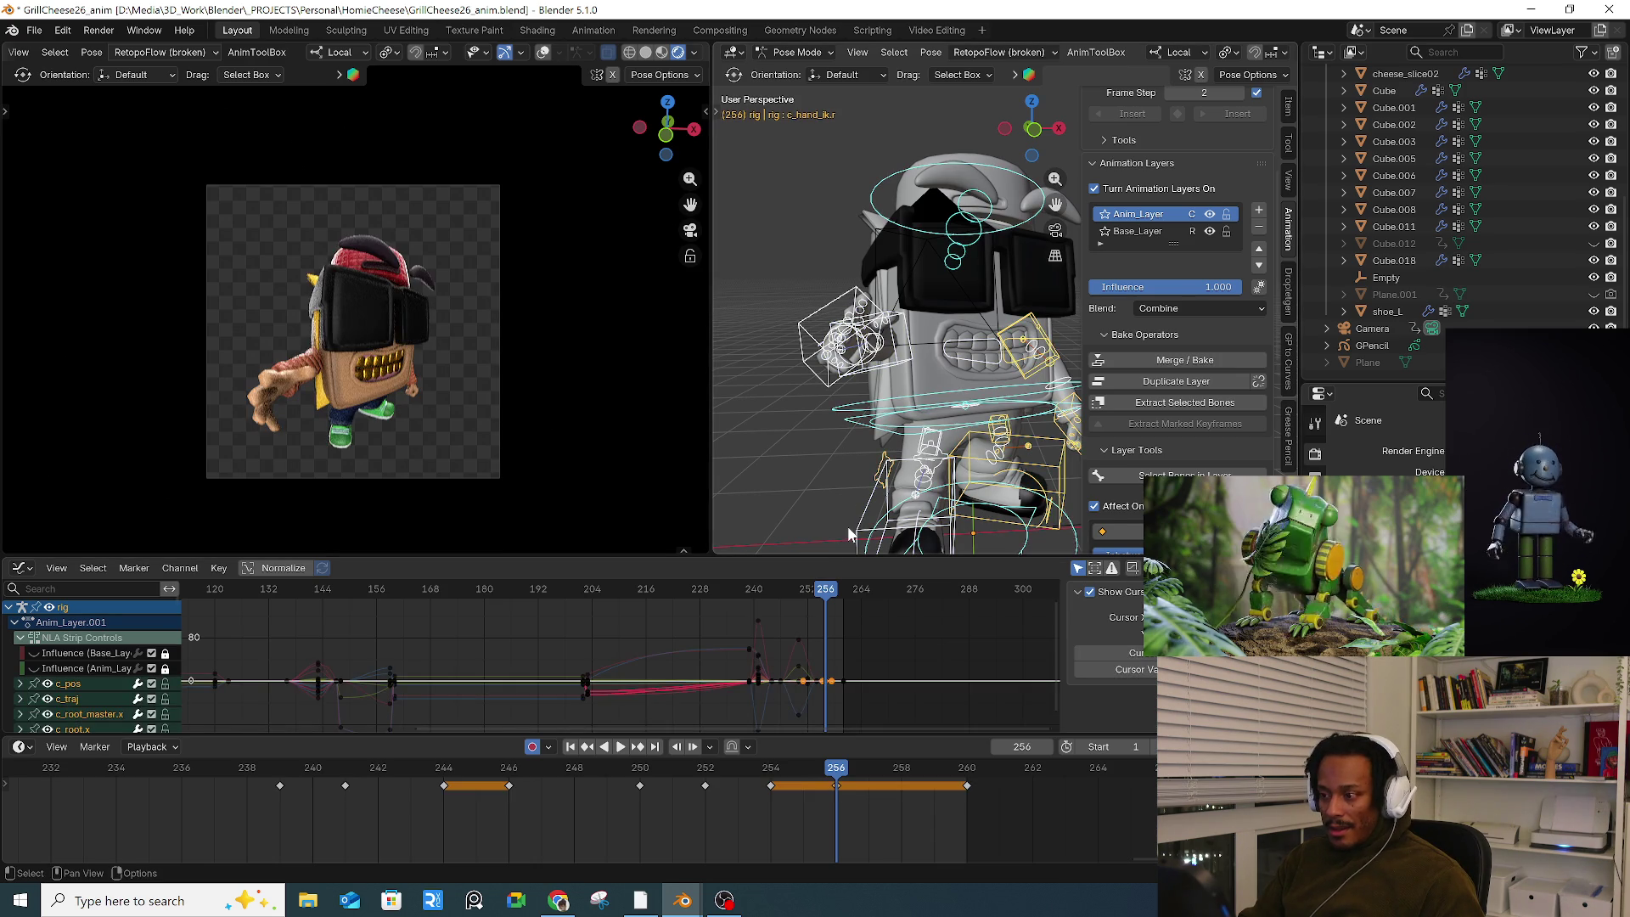
alt+scroll(857, 531, down, 3)
alt+scroll(882, 527, up, 3)
alt+scroll(883, 528, down, 3)
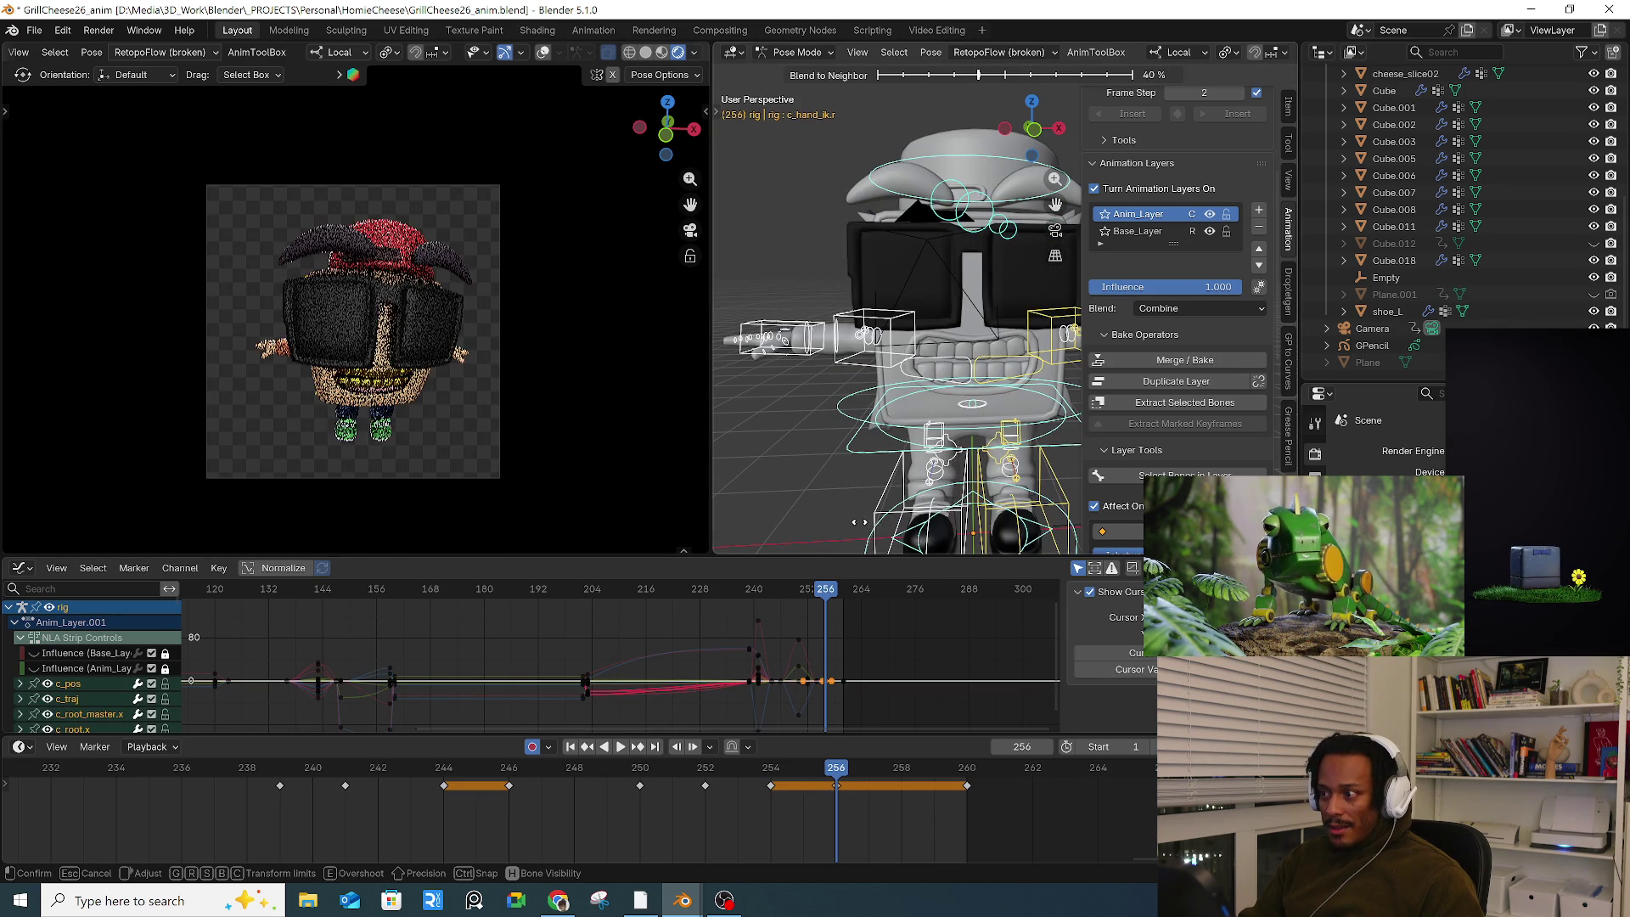
alt+scroll(861, 526, up, 3)
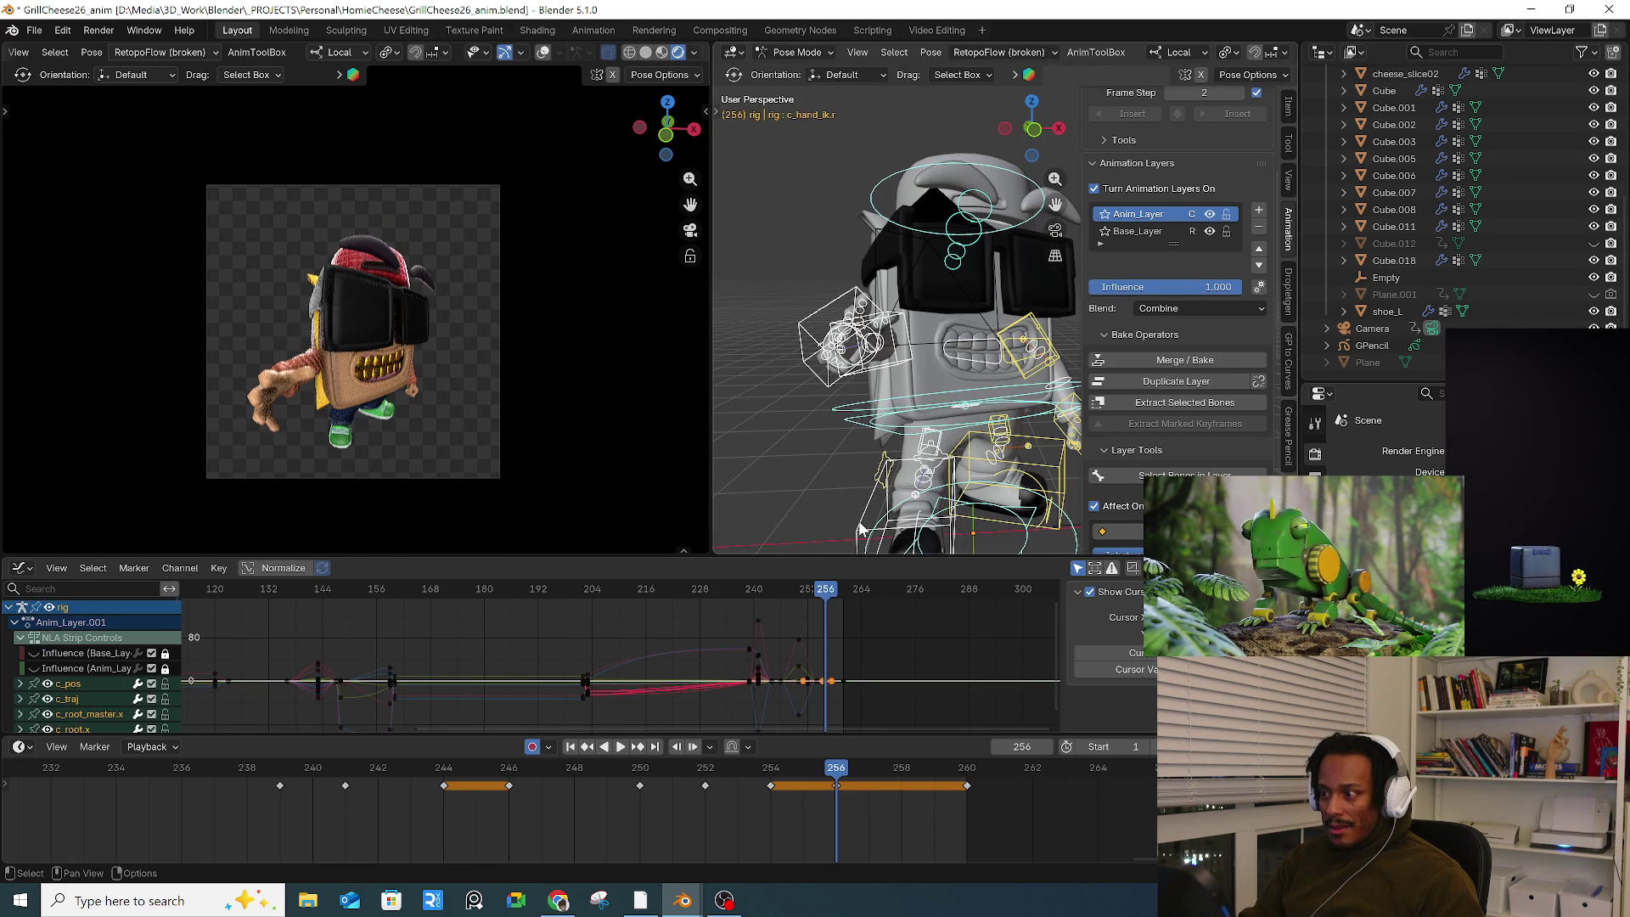
click(883, 813)
drag(761, 773, 877, 774)
mouse_move(756, 777)
mouse_down()
mouse_move(528, 772)
mouse_move(836, 774)
mouse_up()
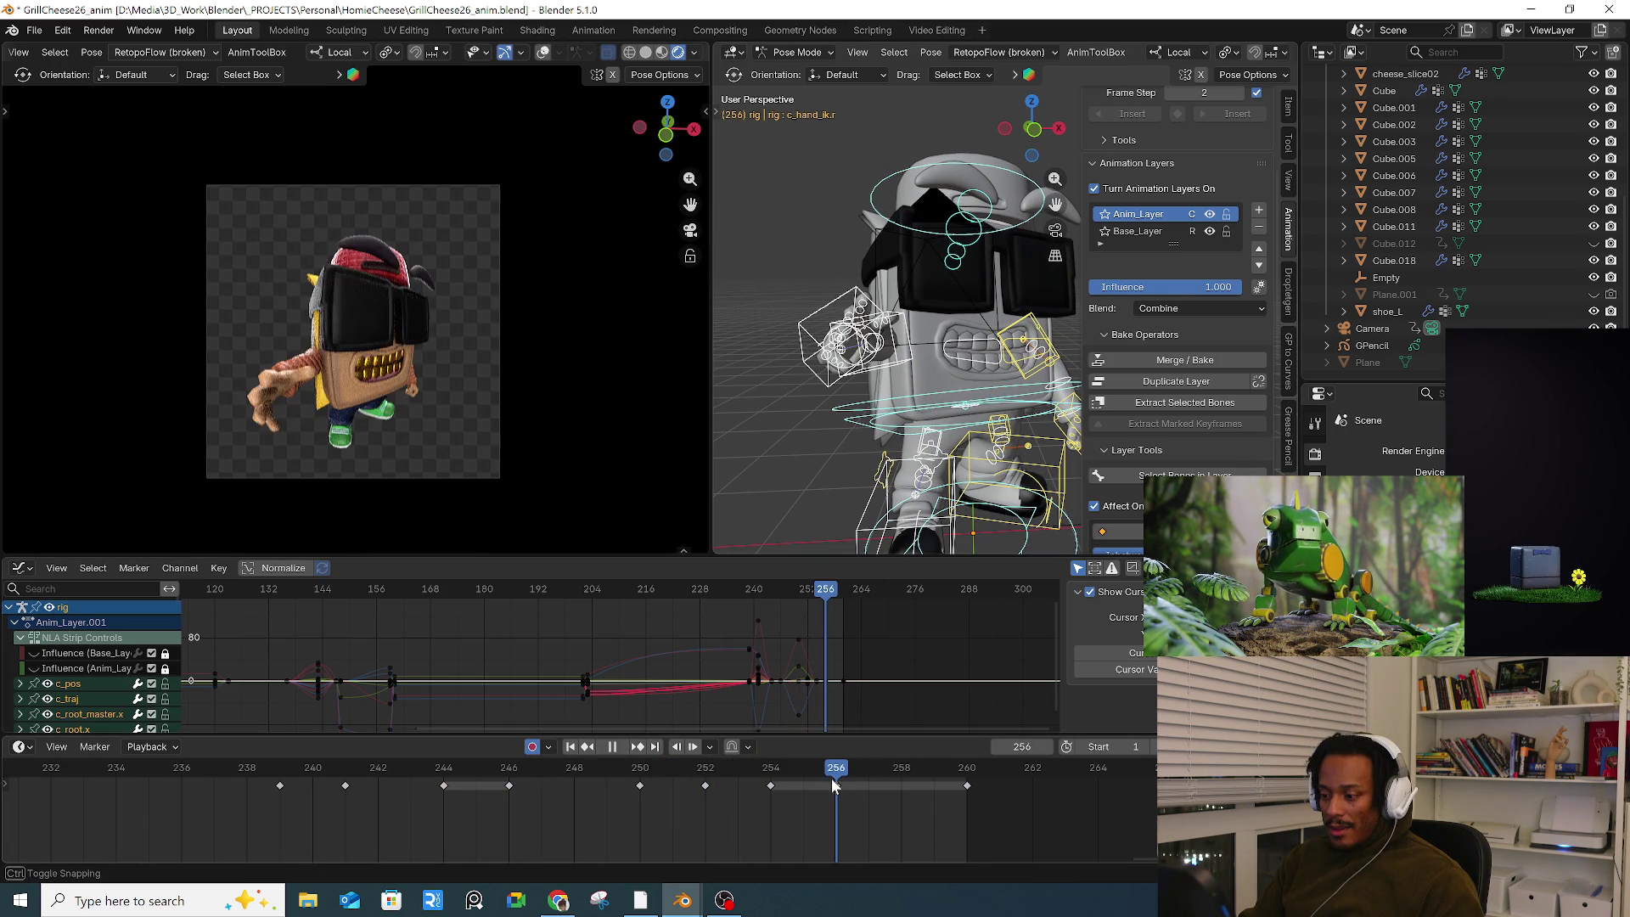
Step: Rotate the root master control c_root_master.x slightly, keyed at 256, and play the animation back
click(811, 337)
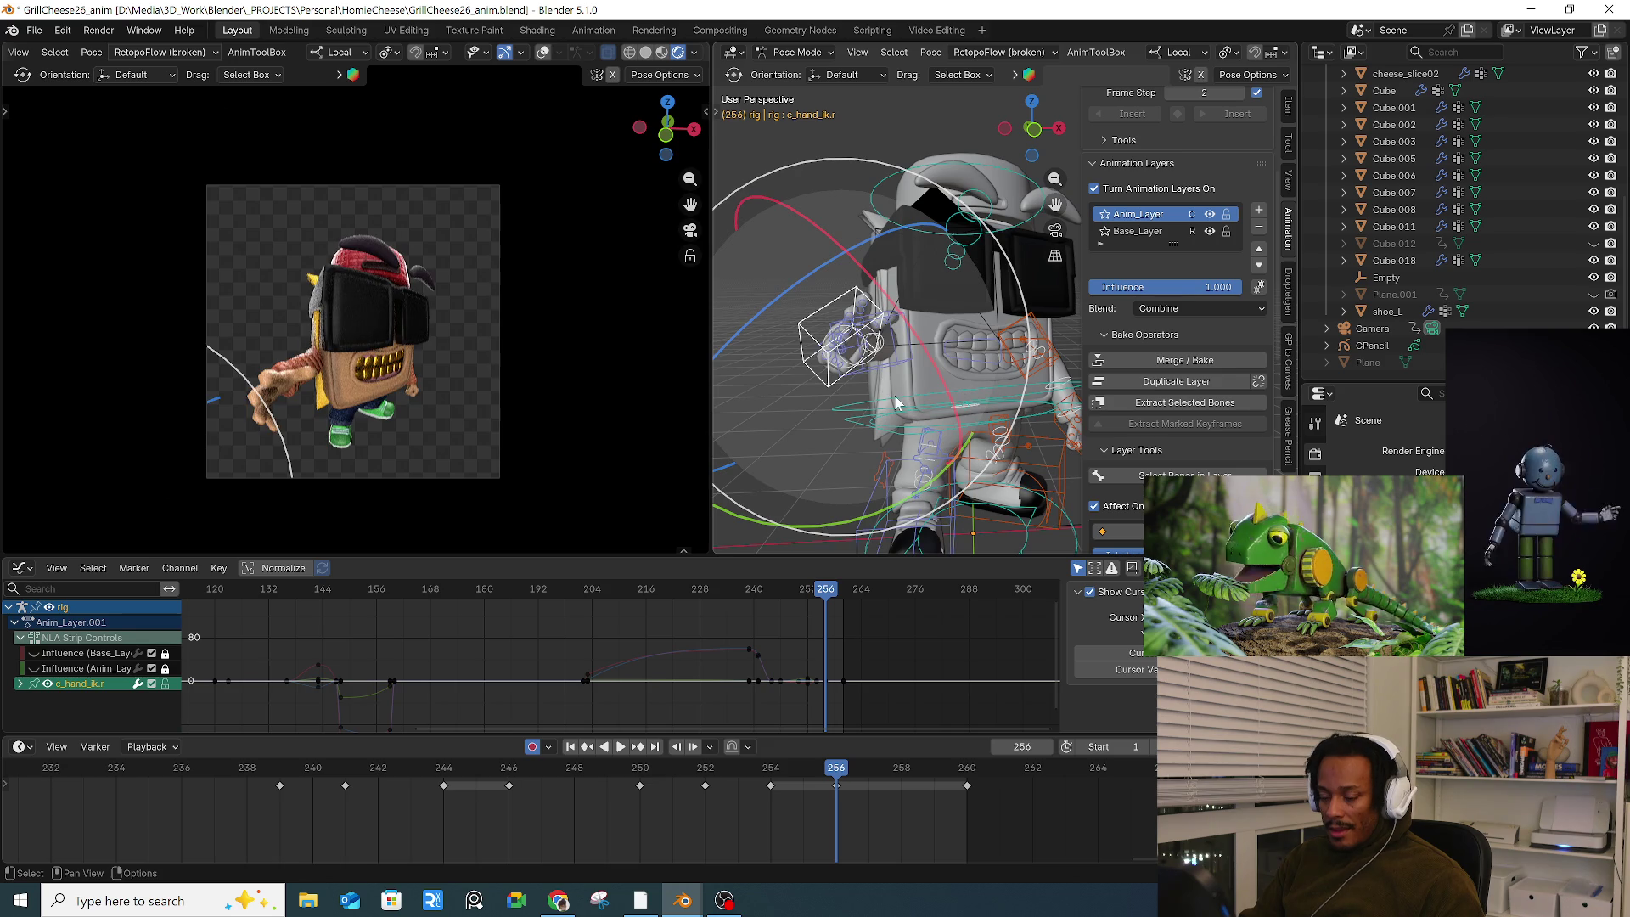
key(g)
click(893, 386)
click(935, 375)
middle_drag(935, 375, 945, 298)
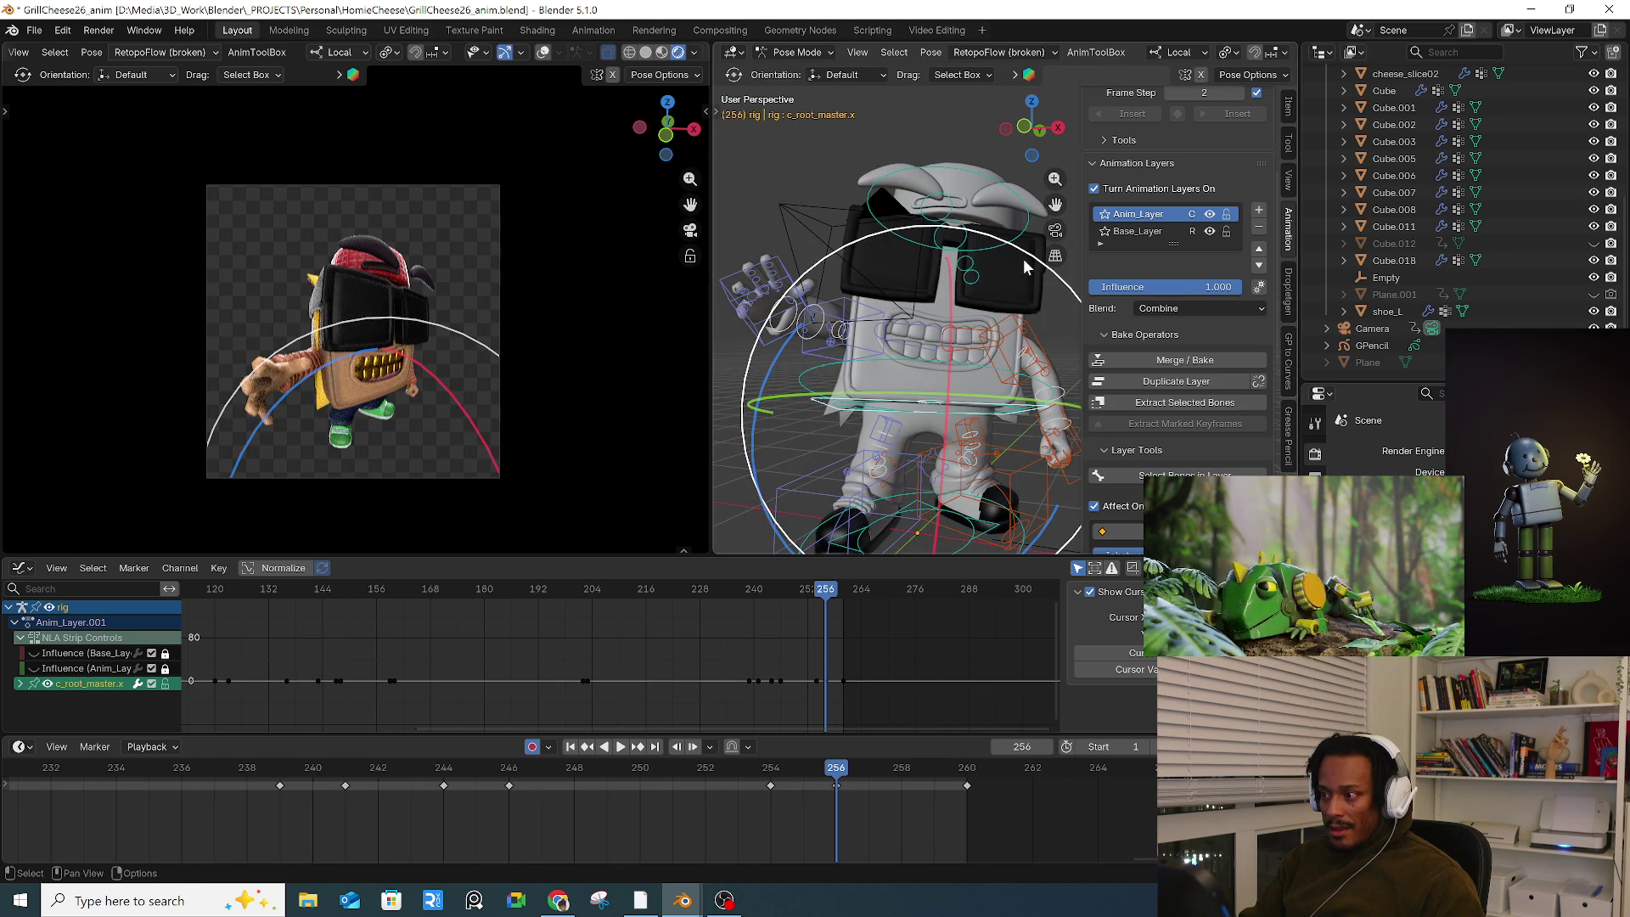
key(r)
click(1004, 303)
drag(1004, 302, 1029, 346)
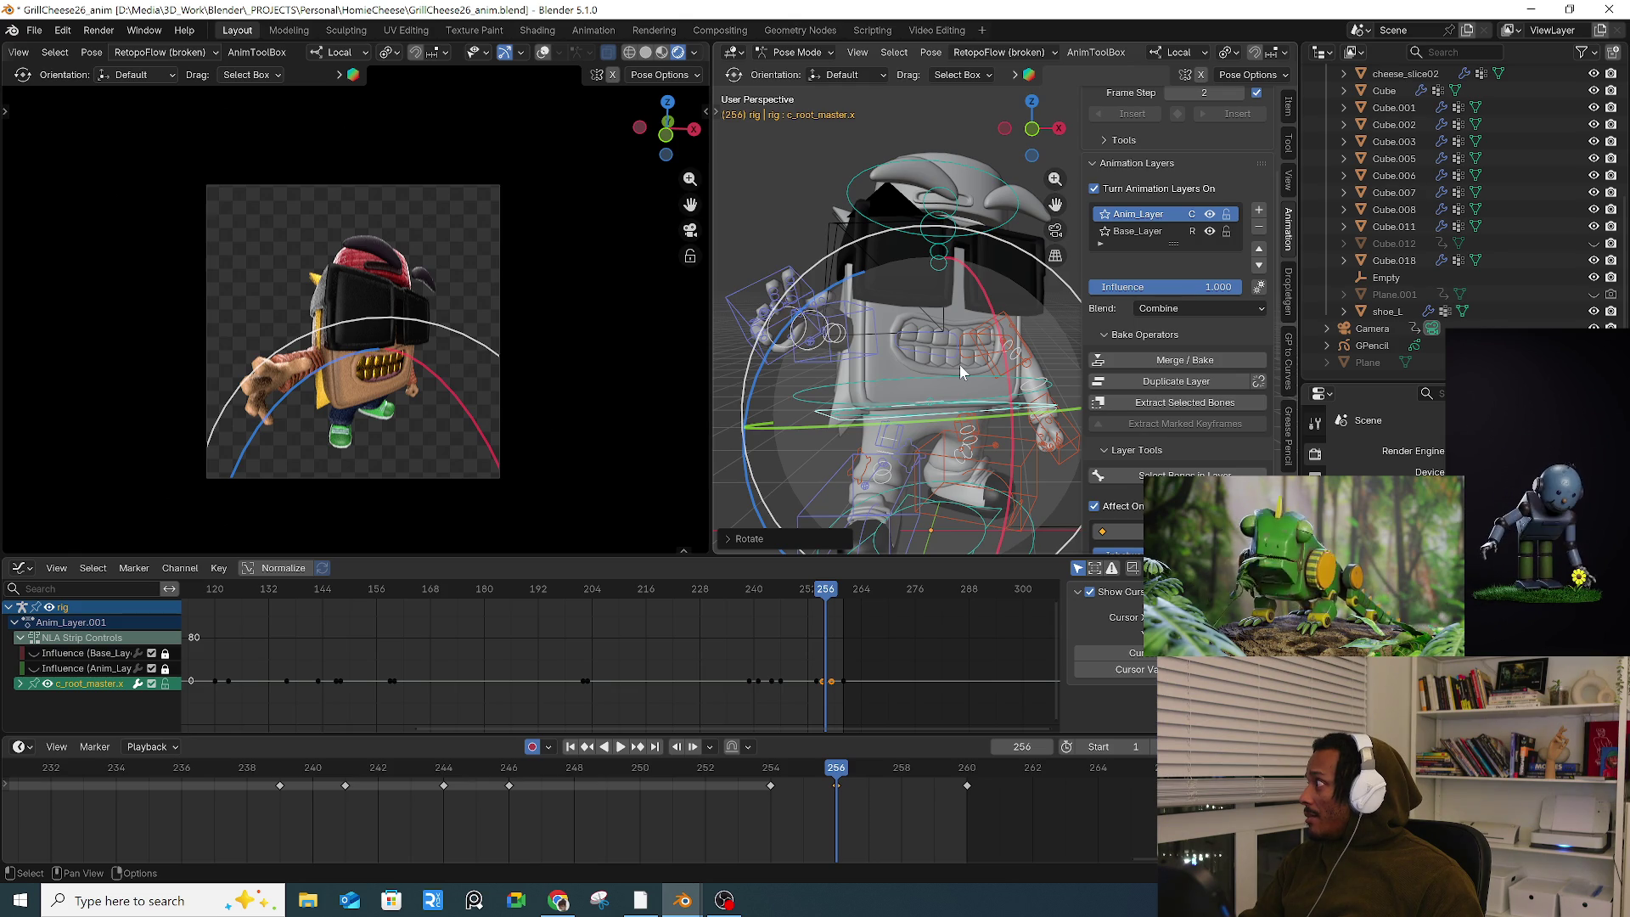
key(space)
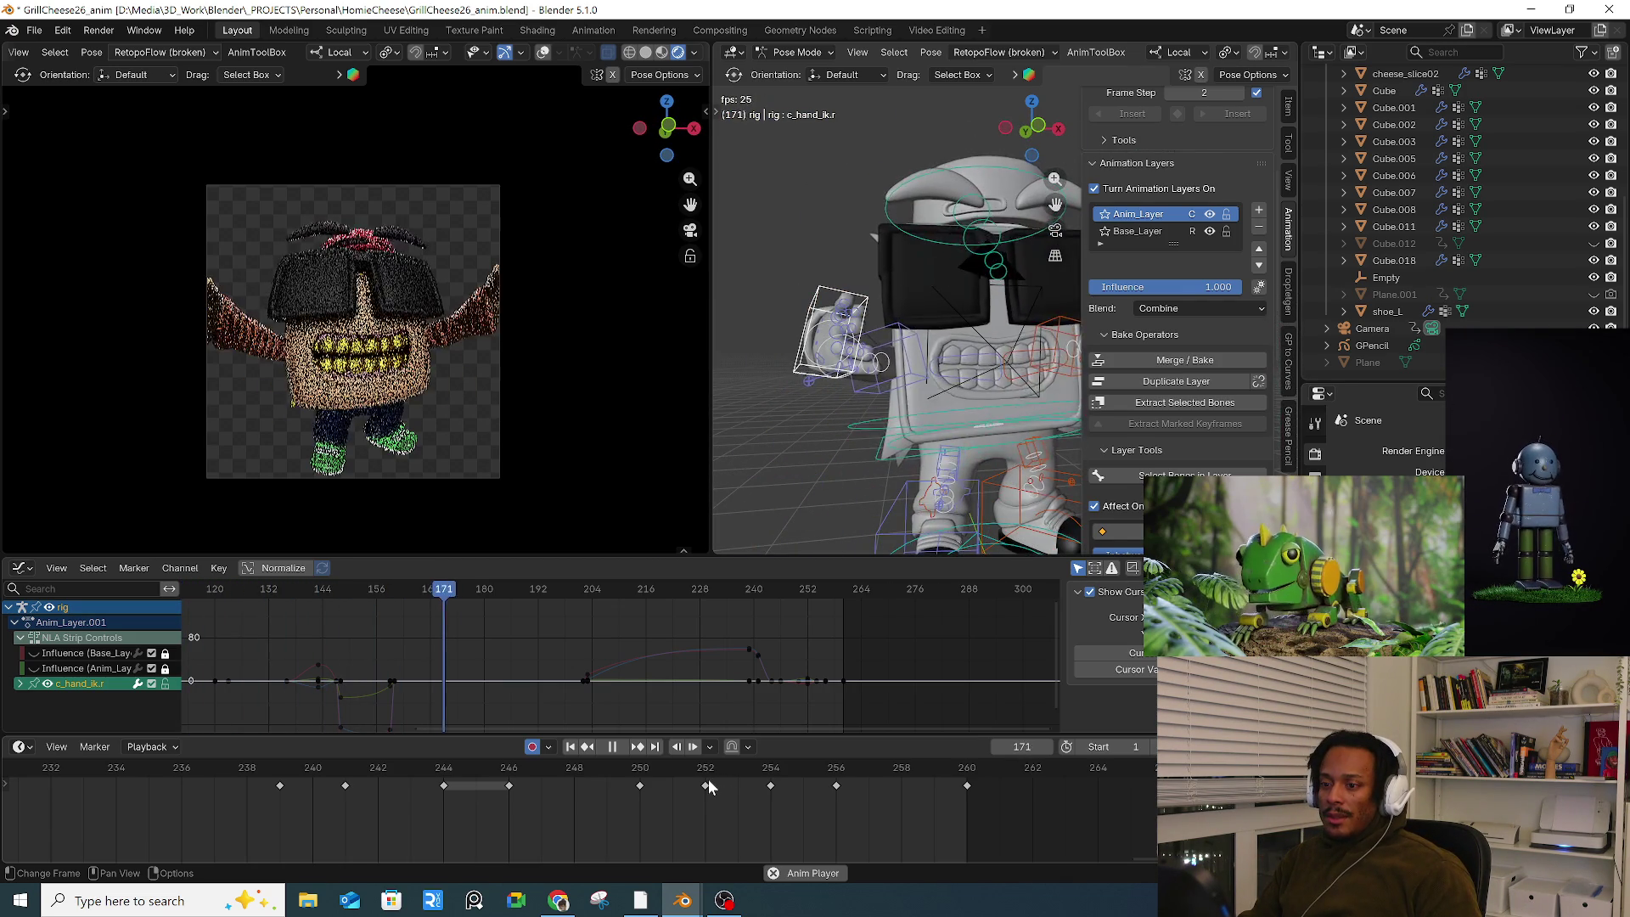
key(space)
Step: Select all rig controls, key All Channels at frame 1, and scrub through the animation's start
scroll(340, 781, down, 4)
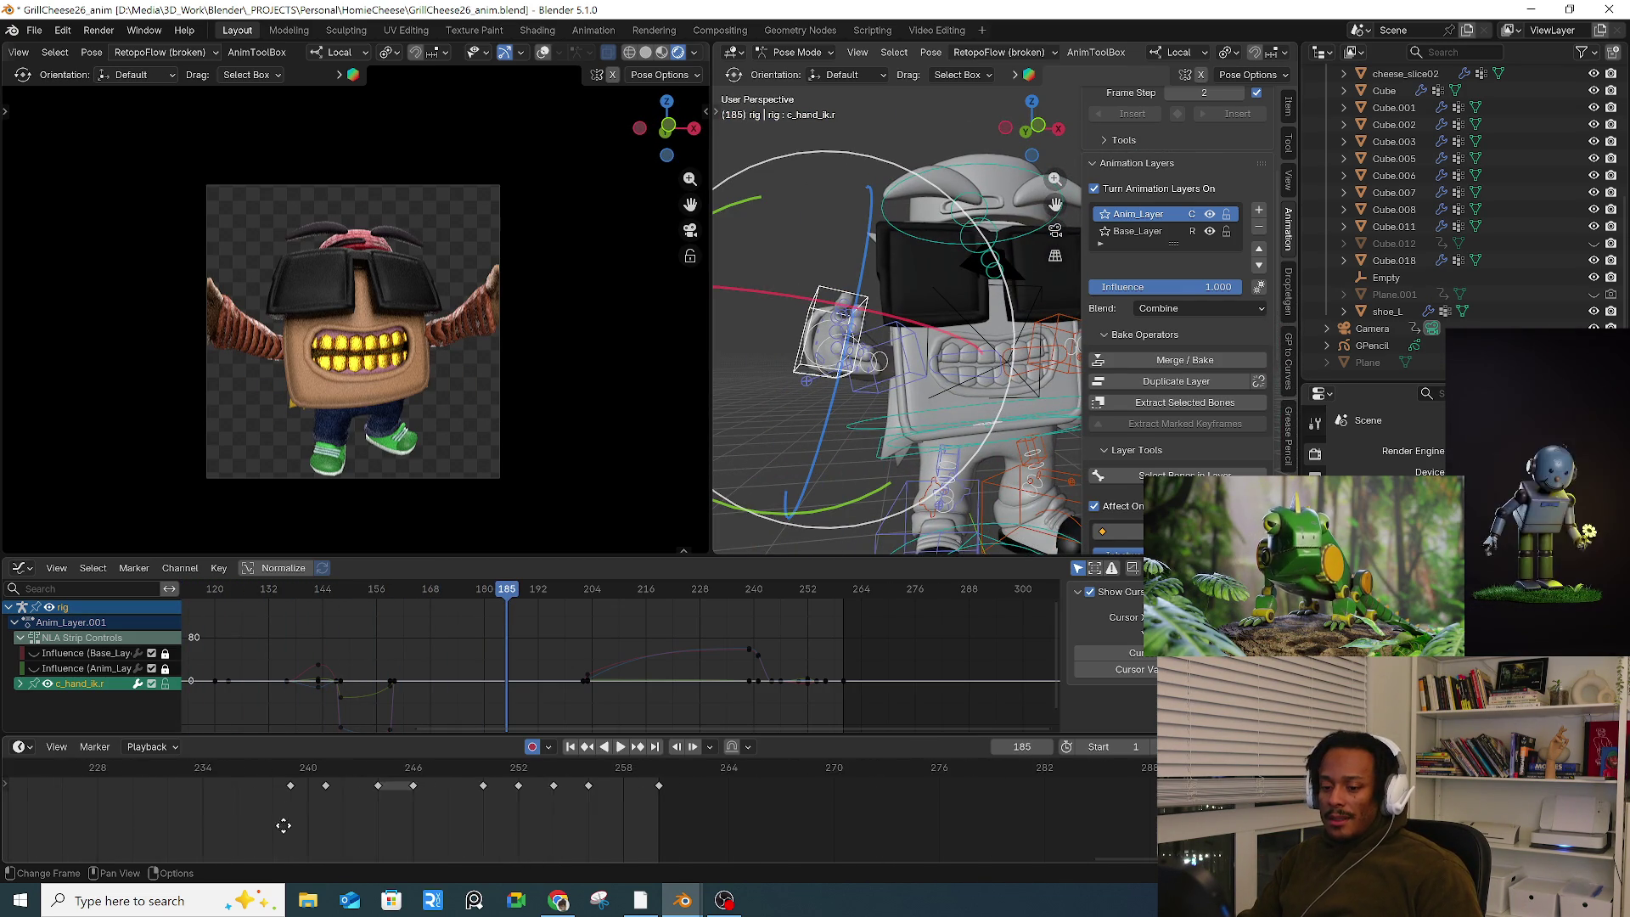
key(a)
scroll(217, 823, down, 5)
mouse_move(254, 814)
middle_down()
mouse_move(441, 793)
mouse_move(363, 820)
mouse_move(289, 820)
mouse_move(409, 796)
middle_up()
scroll(409, 796, down, 1)
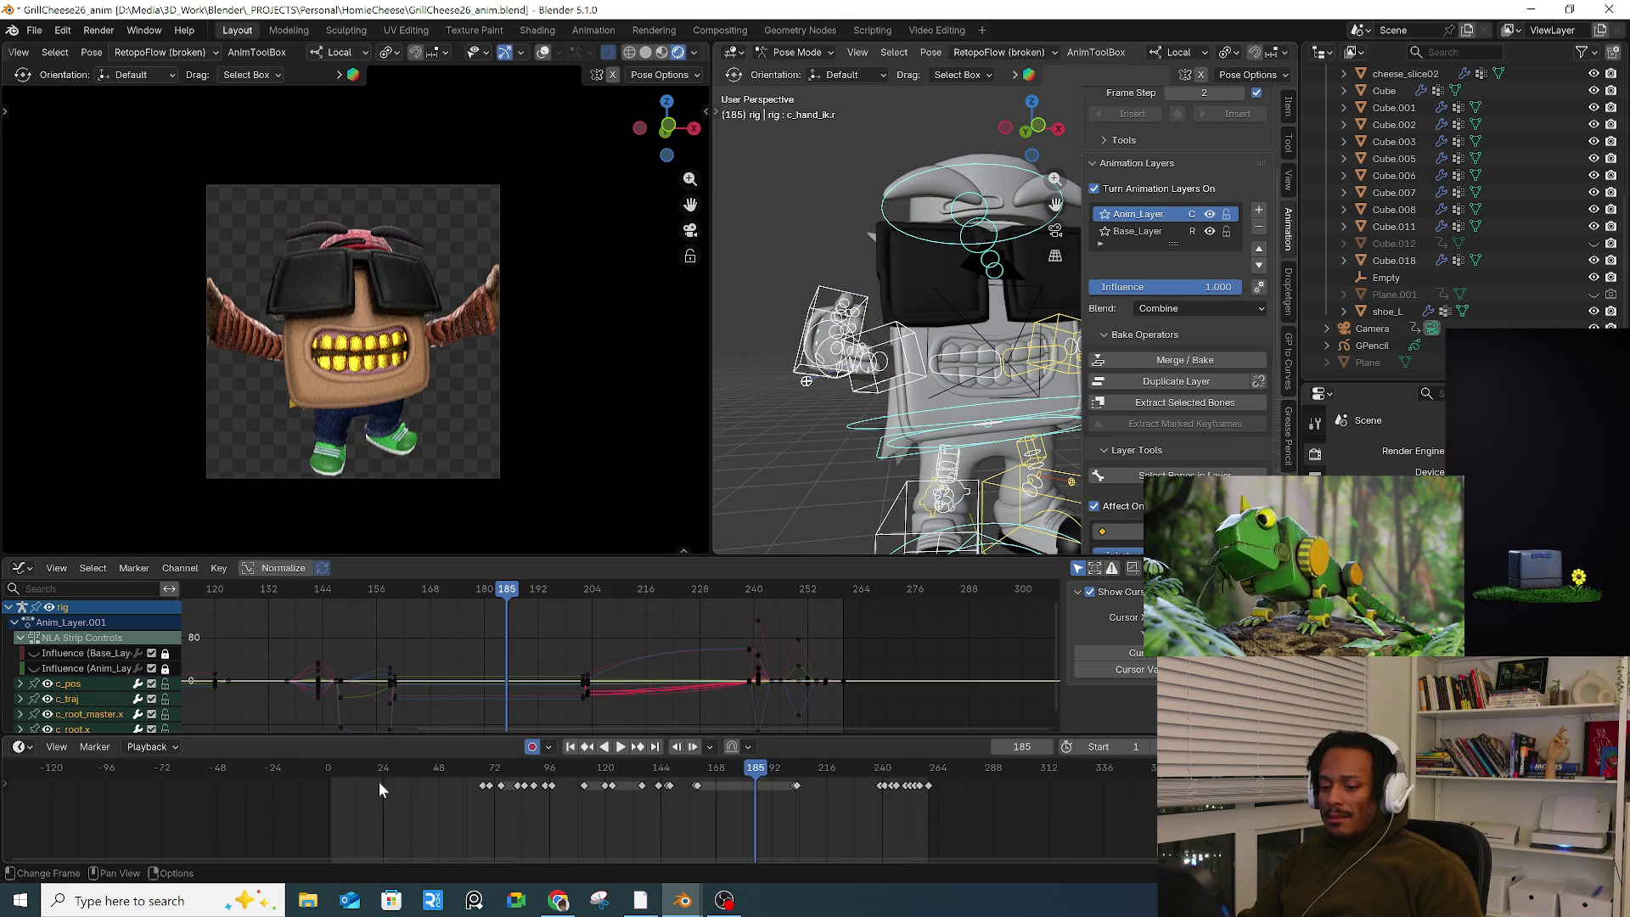
drag(345, 771, 331, 774)
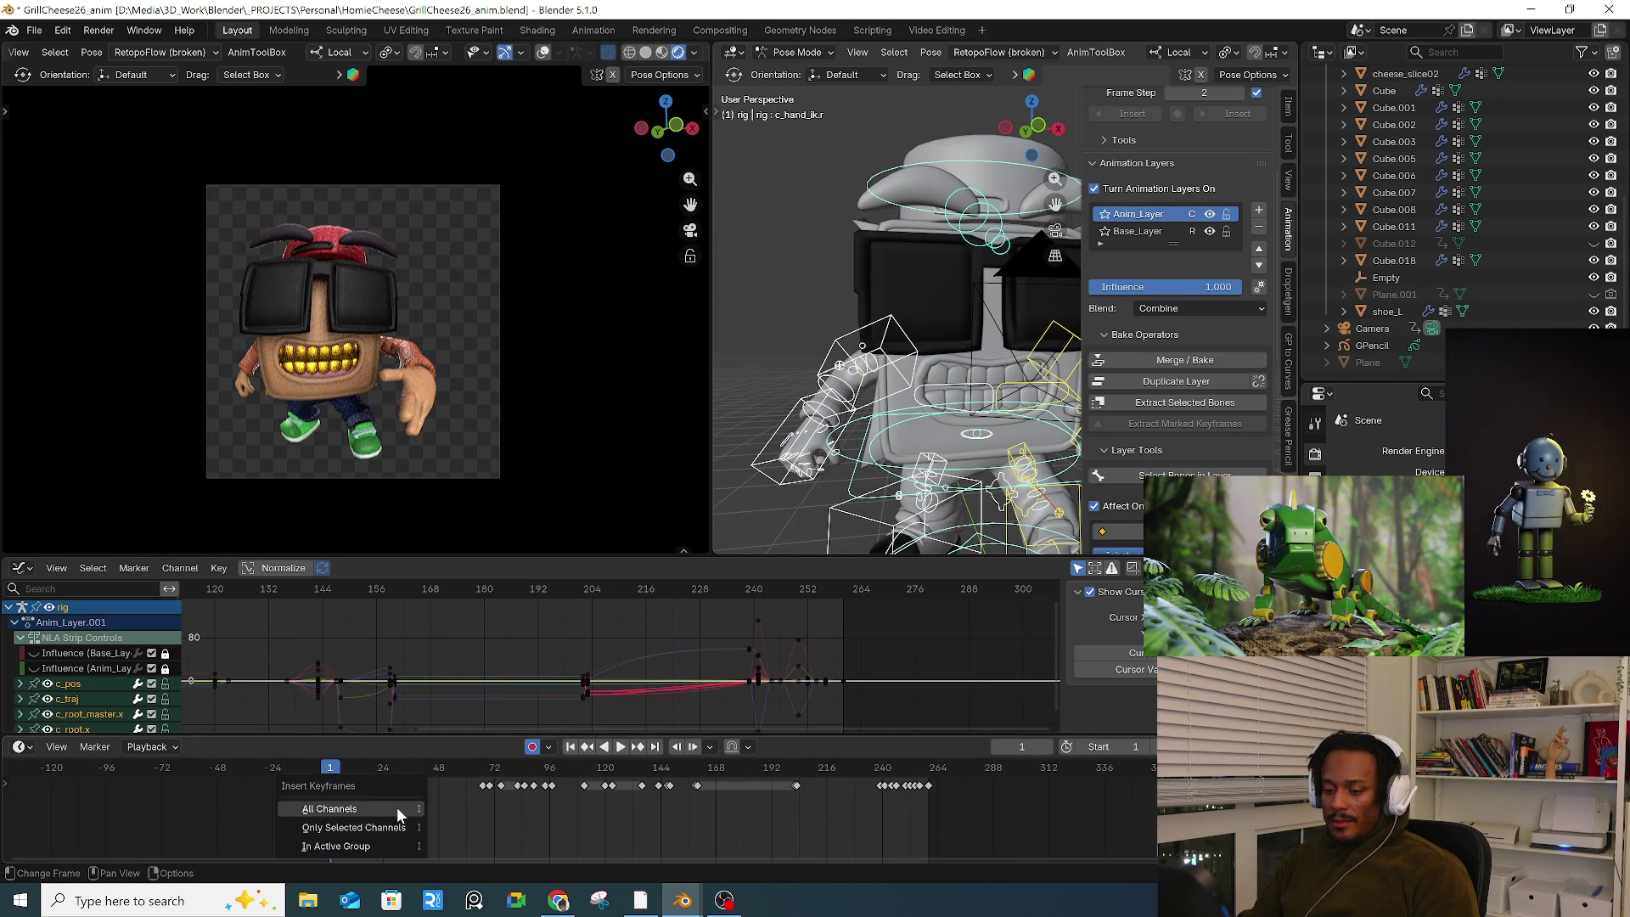
click(373, 808)
drag(331, 782, 356, 783)
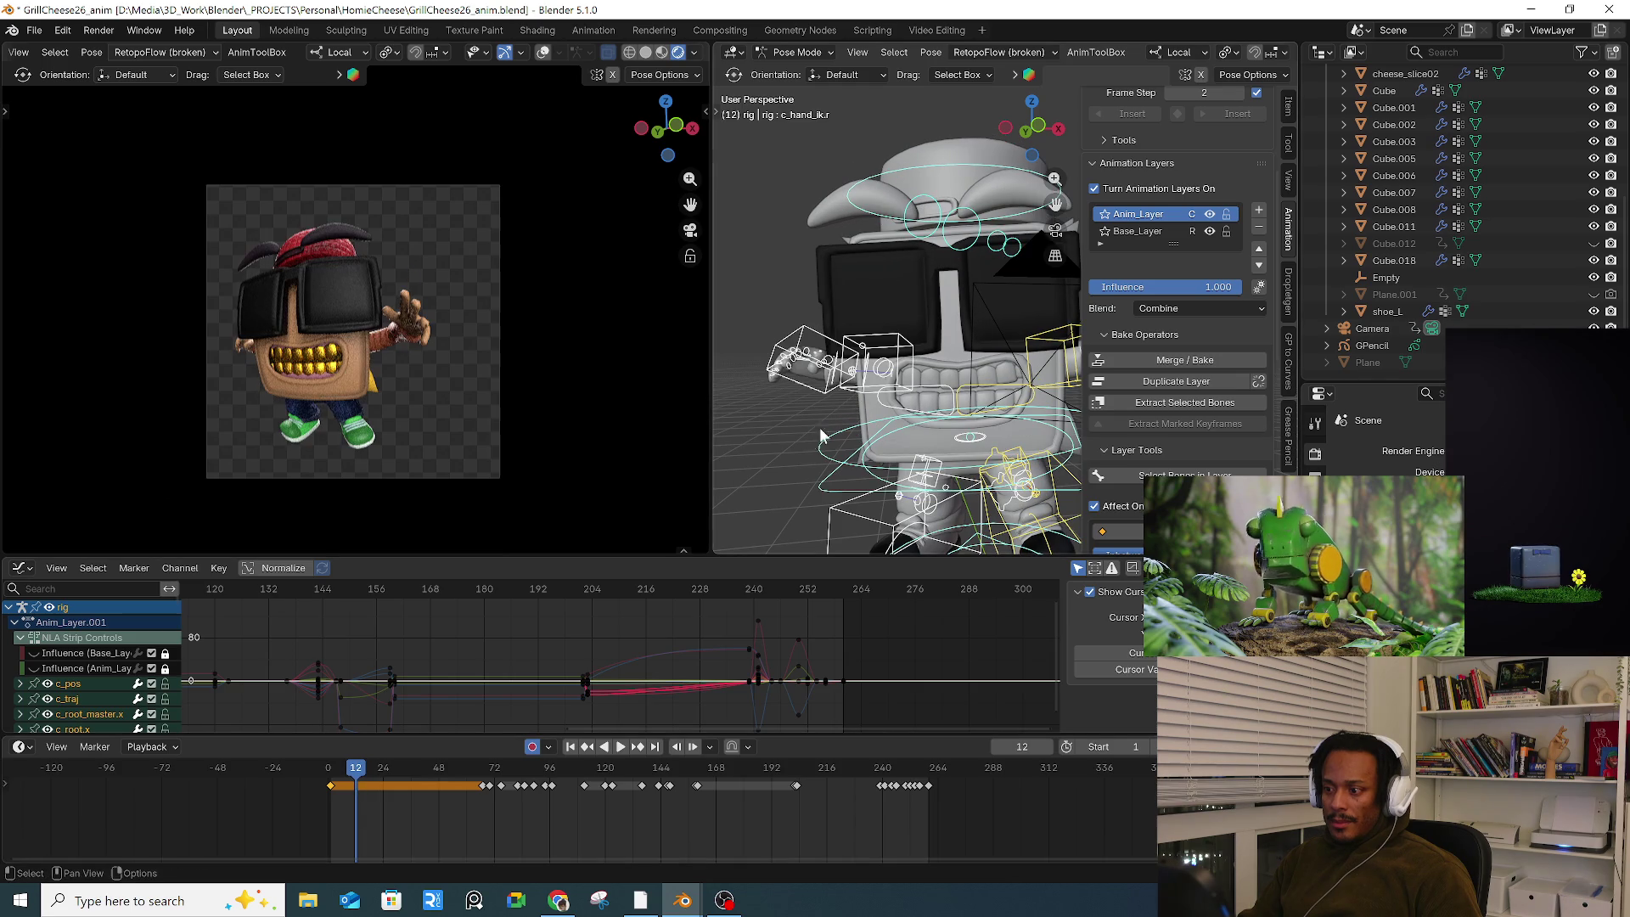
scroll(991, 382, down, 4)
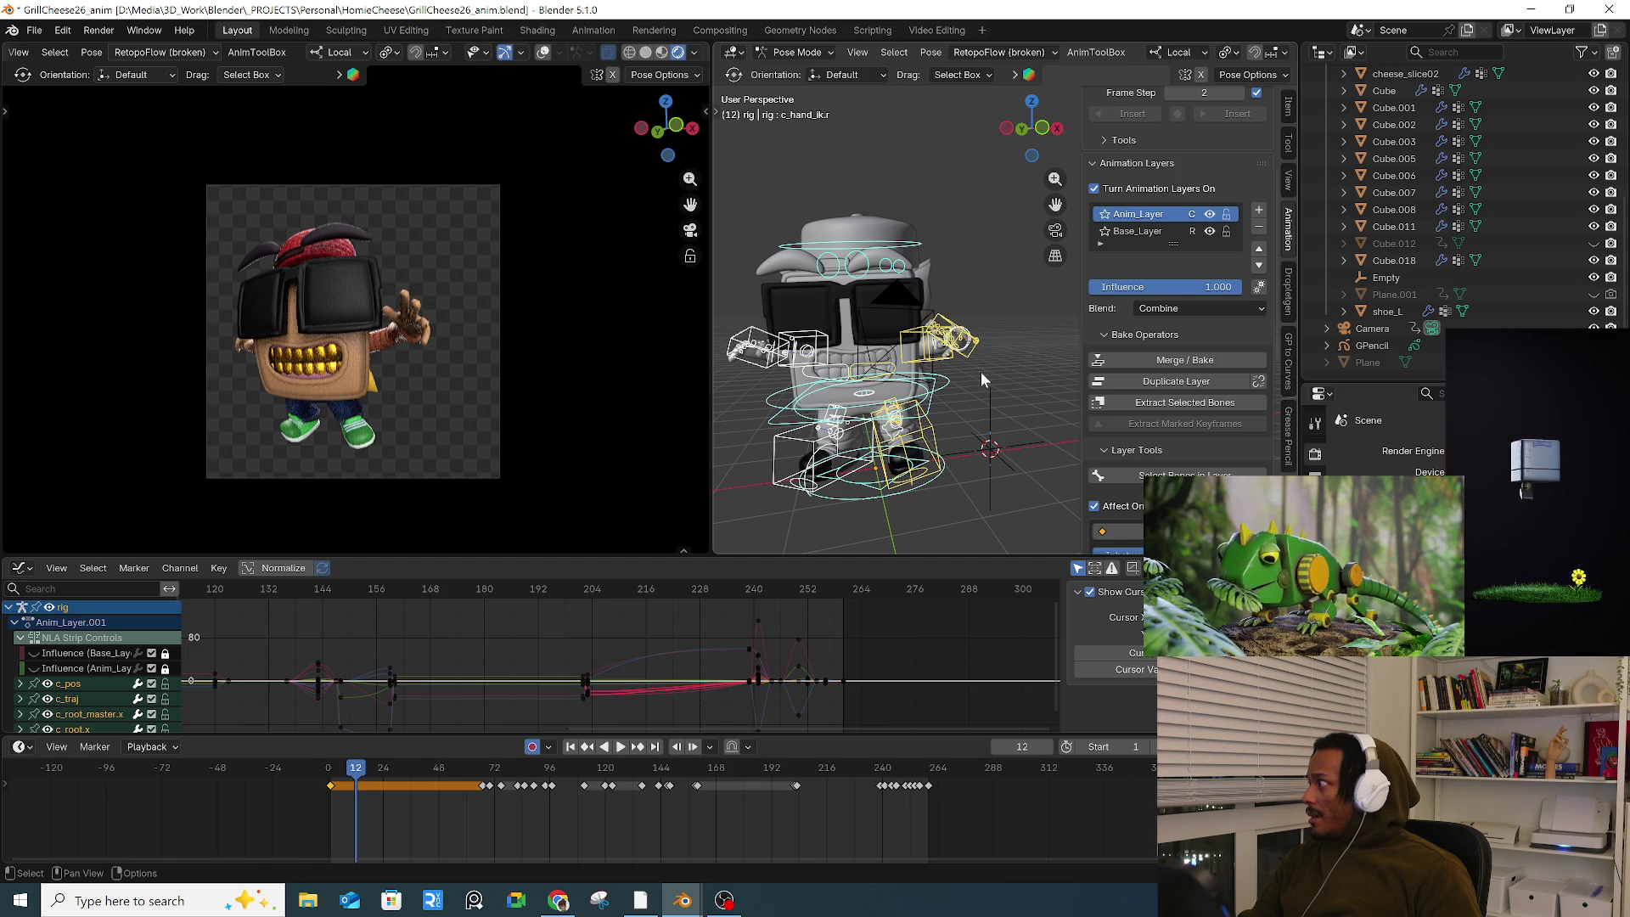
Step: Turn the left hand IK control (c_hand_ik.l) into a new pose with free trackball rotations
click(944, 353)
key(KP_Decimal)
key(r)
middle_drag(1010, 393, 986, 396)
key(r)
key(r)
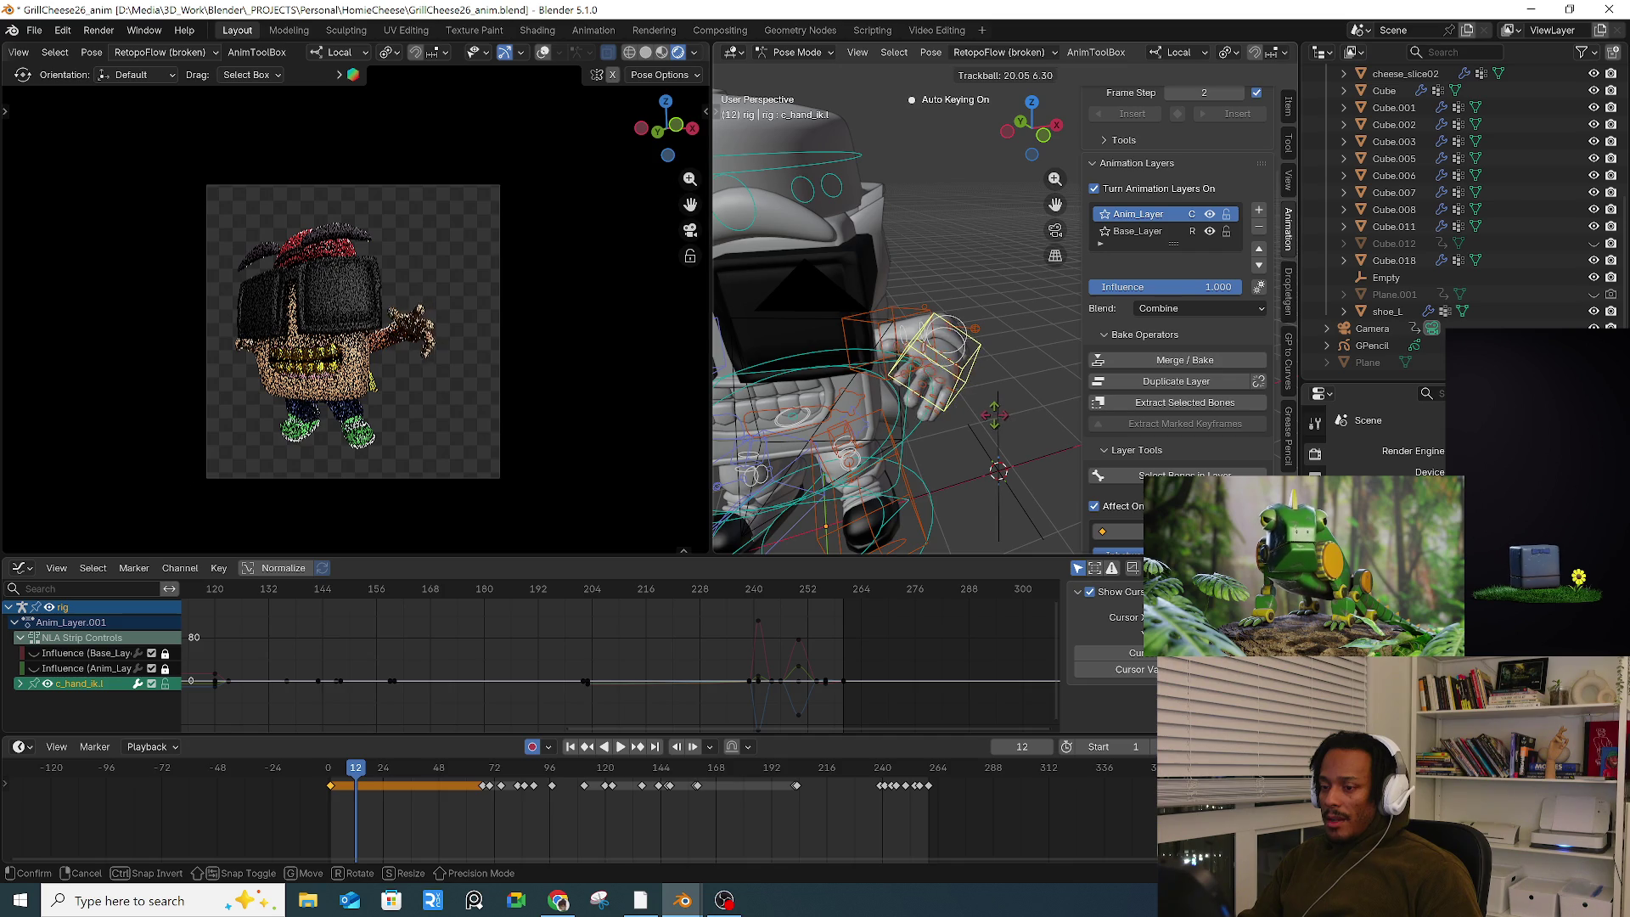
click(843, 403)
key(g)
key(x)
key(x)
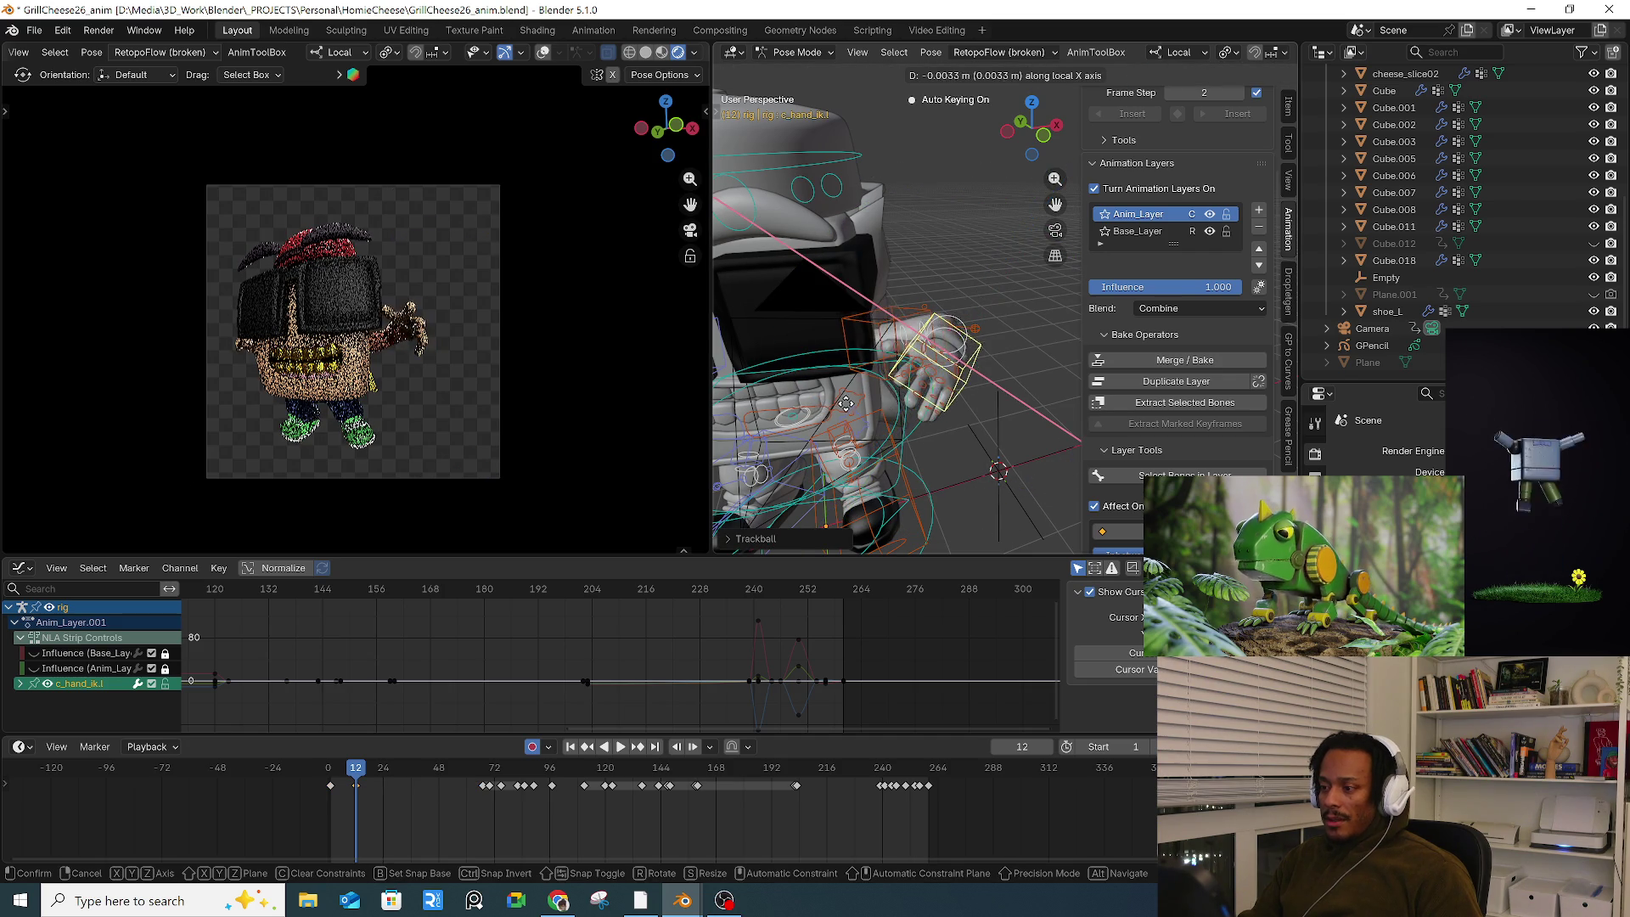
key(r)
key(r)
middle_drag(840, 407, 820, 422)
click(828, 416)
Step: Raise the right hand IK control (c_hand_ik.r) and turn it freely
click(781, 337)
mouse_move(781, 337)
middle_down()
mouse_move(971, 336)
mouse_move(910, 253)
mouse_move(863, 297)
mouse_move(861, 354)
mouse_move(922, 378)
mouse_move(870, 303)
mouse_move(868, 386)
middle_up()
key(g)
click(871, 311)
key(r)
key(r)
mouse_move(767, 231)
middle_down()
mouse_move(768, 266)
mouse_move(906, 363)
mouse_move(964, 317)
mouse_move(934, 301)
mouse_move(948, 322)
mouse_move(822, 348)
mouse_move(887, 366)
mouse_move(858, 326)
mouse_move(840, 340)
middle_up()
click(769, 263)
key(g)
click(905, 333)
Step: Adjust the right arm stretch control (c_stretch_arm.r) to reshape the raised arm
click(840, 347)
scroll(849, 346, up, 3)
click(877, 360)
click(887, 365)
key(g)
click(889, 371)
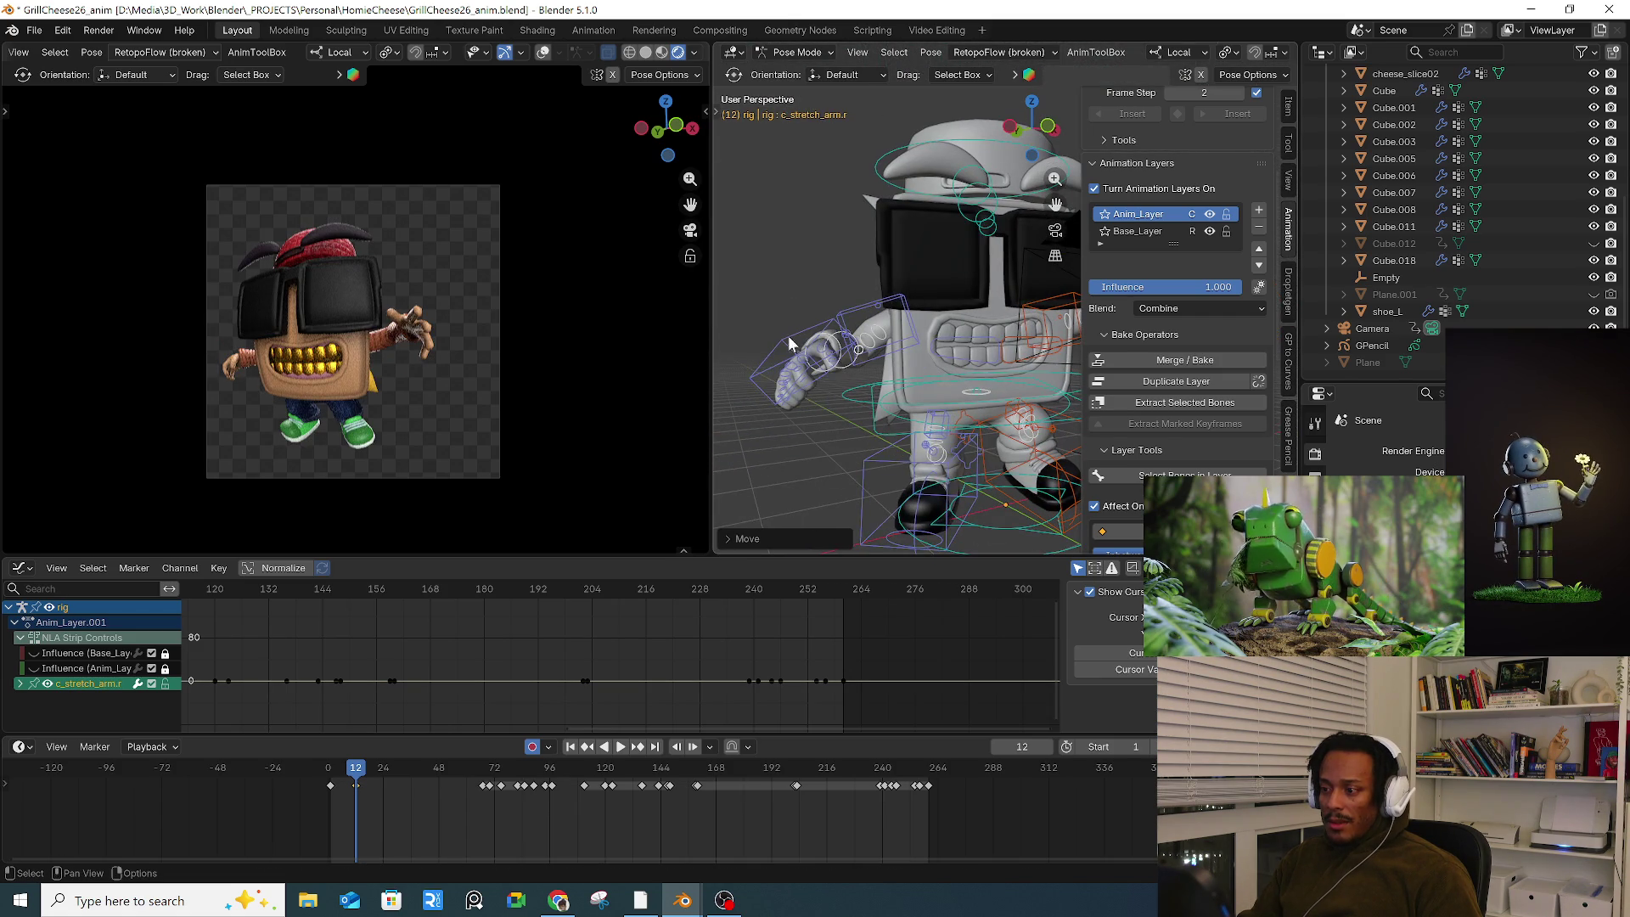
Step: Refine the right hand's turn with several more free and view-axis rotations
click(798, 353)
key(r)
key(r)
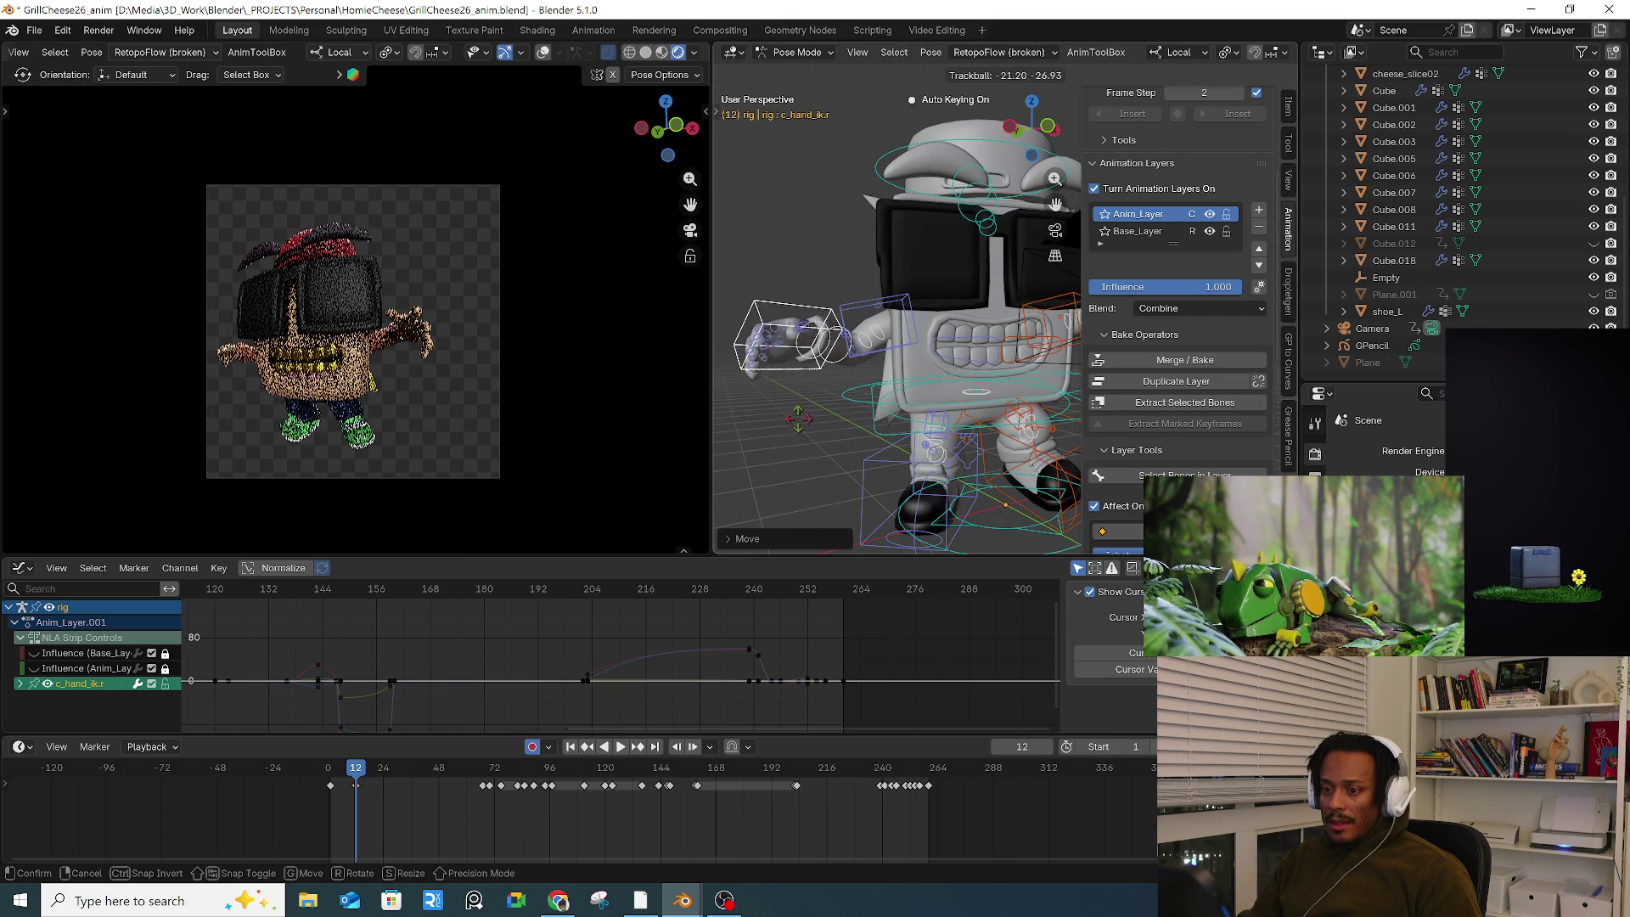
middle_drag(791, 416, 862, 348)
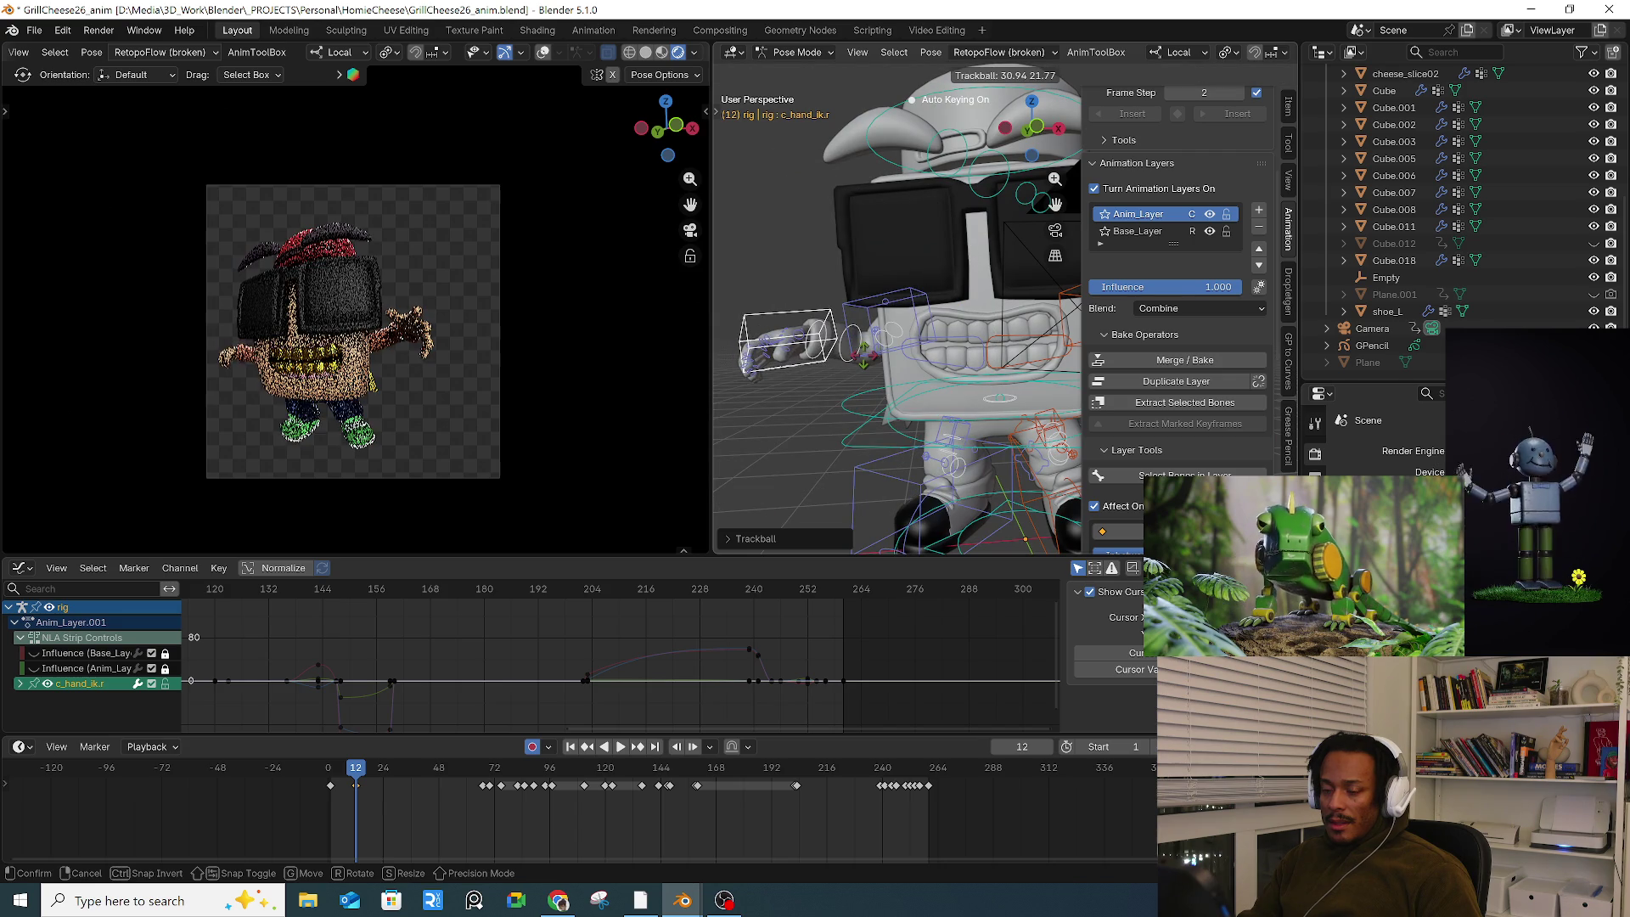
click(863, 348)
key(r)
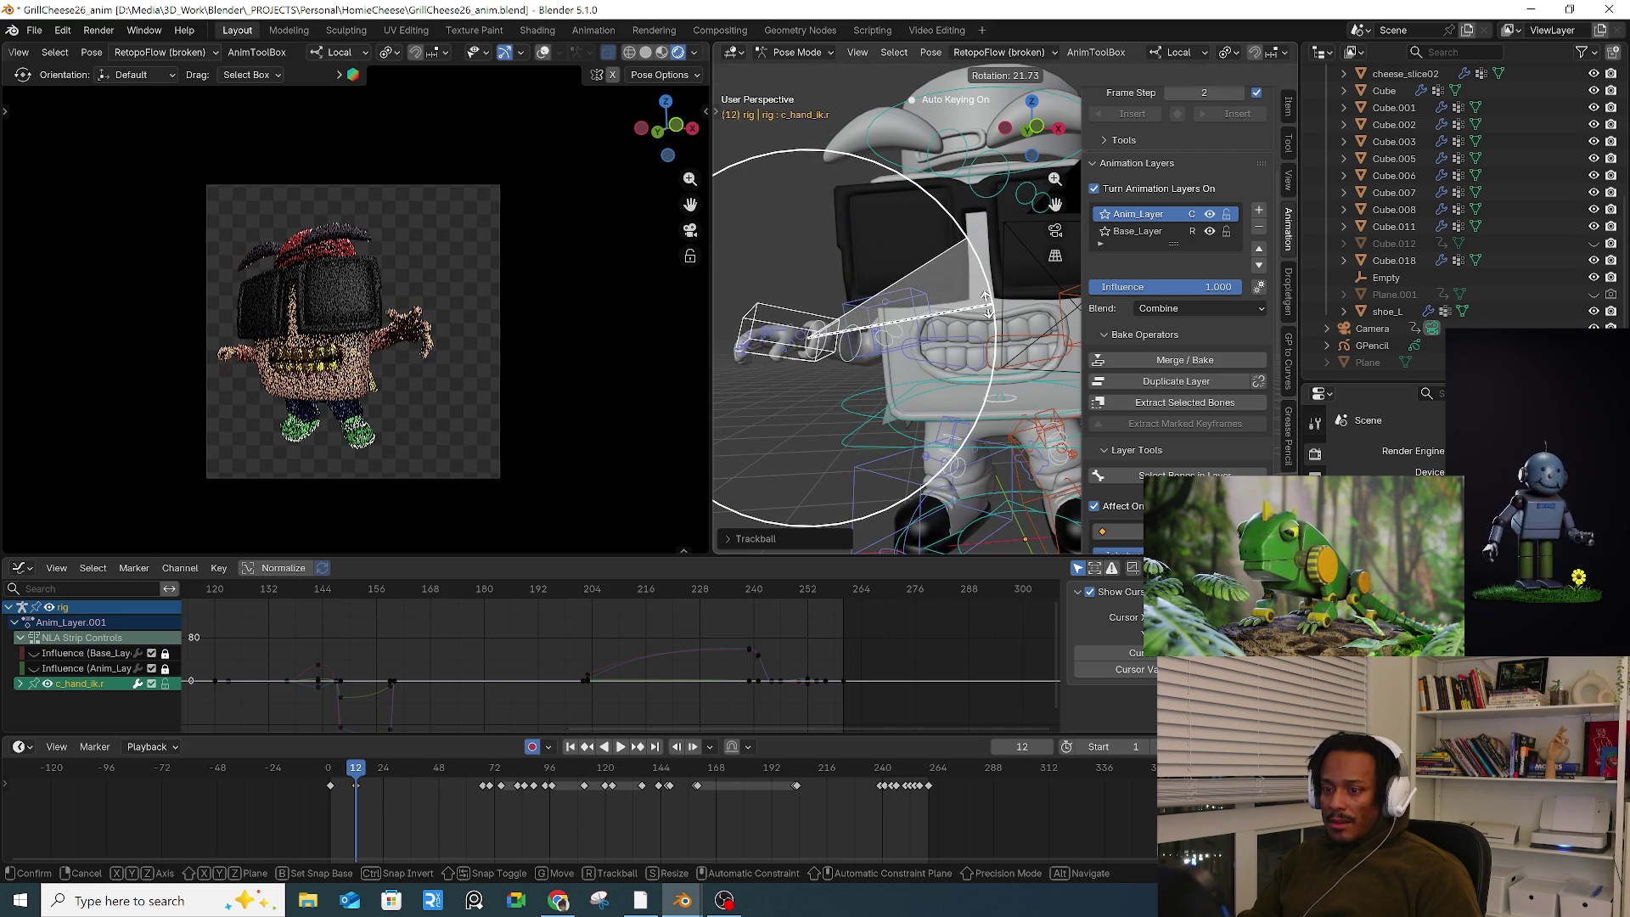
click(986, 320)
key(r)
key(r)
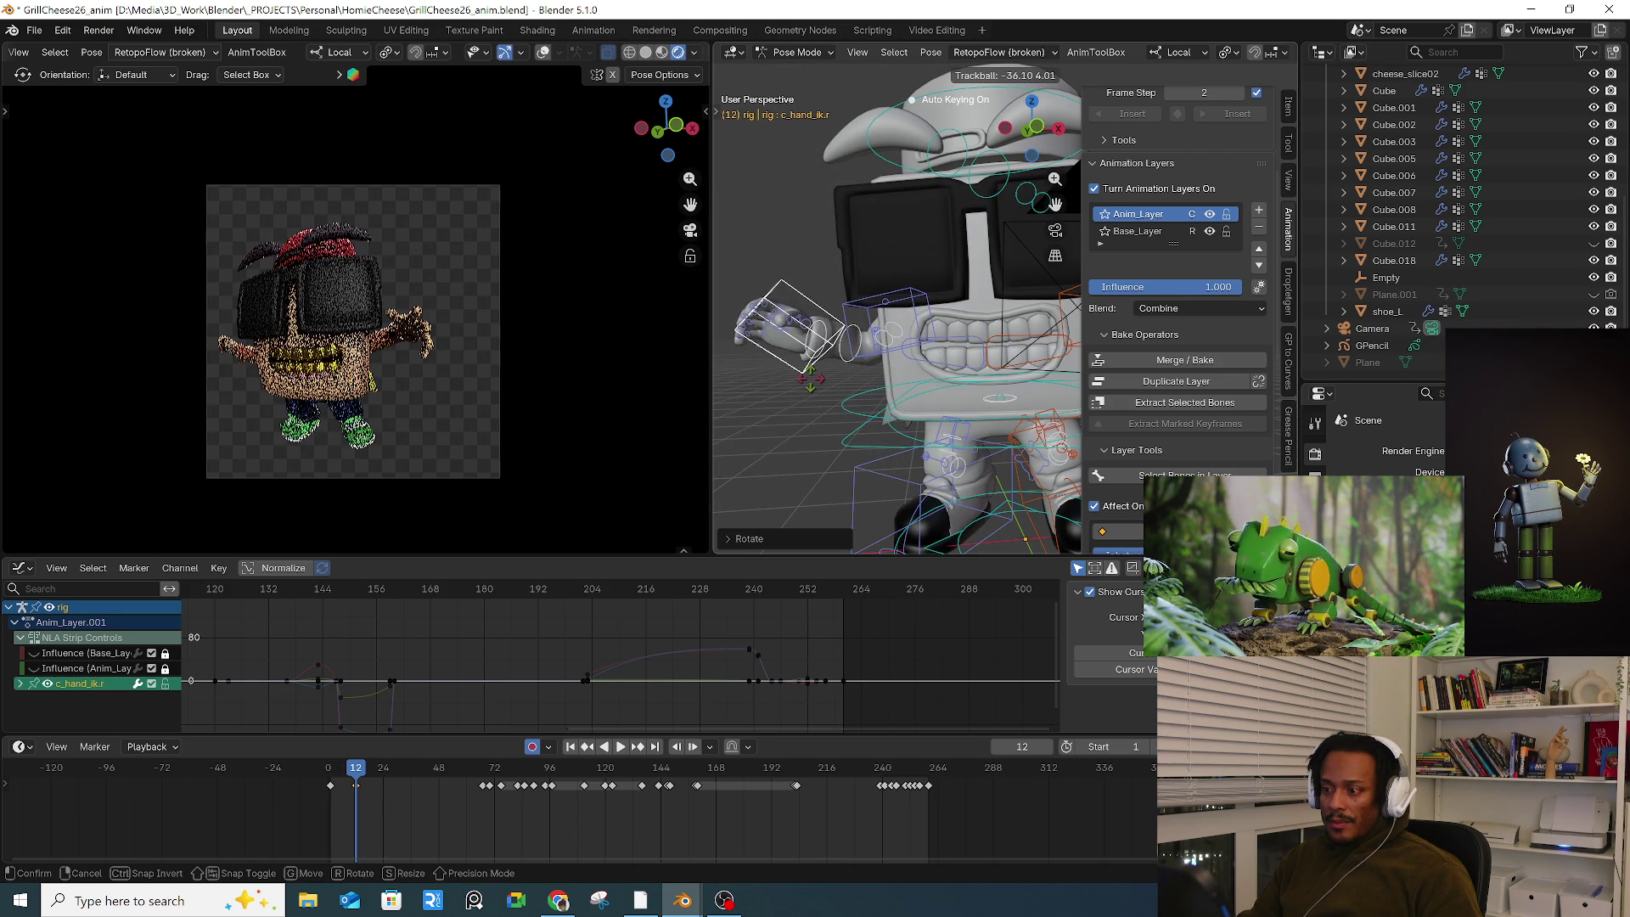
click(918, 306)
key(KP_Decimal)
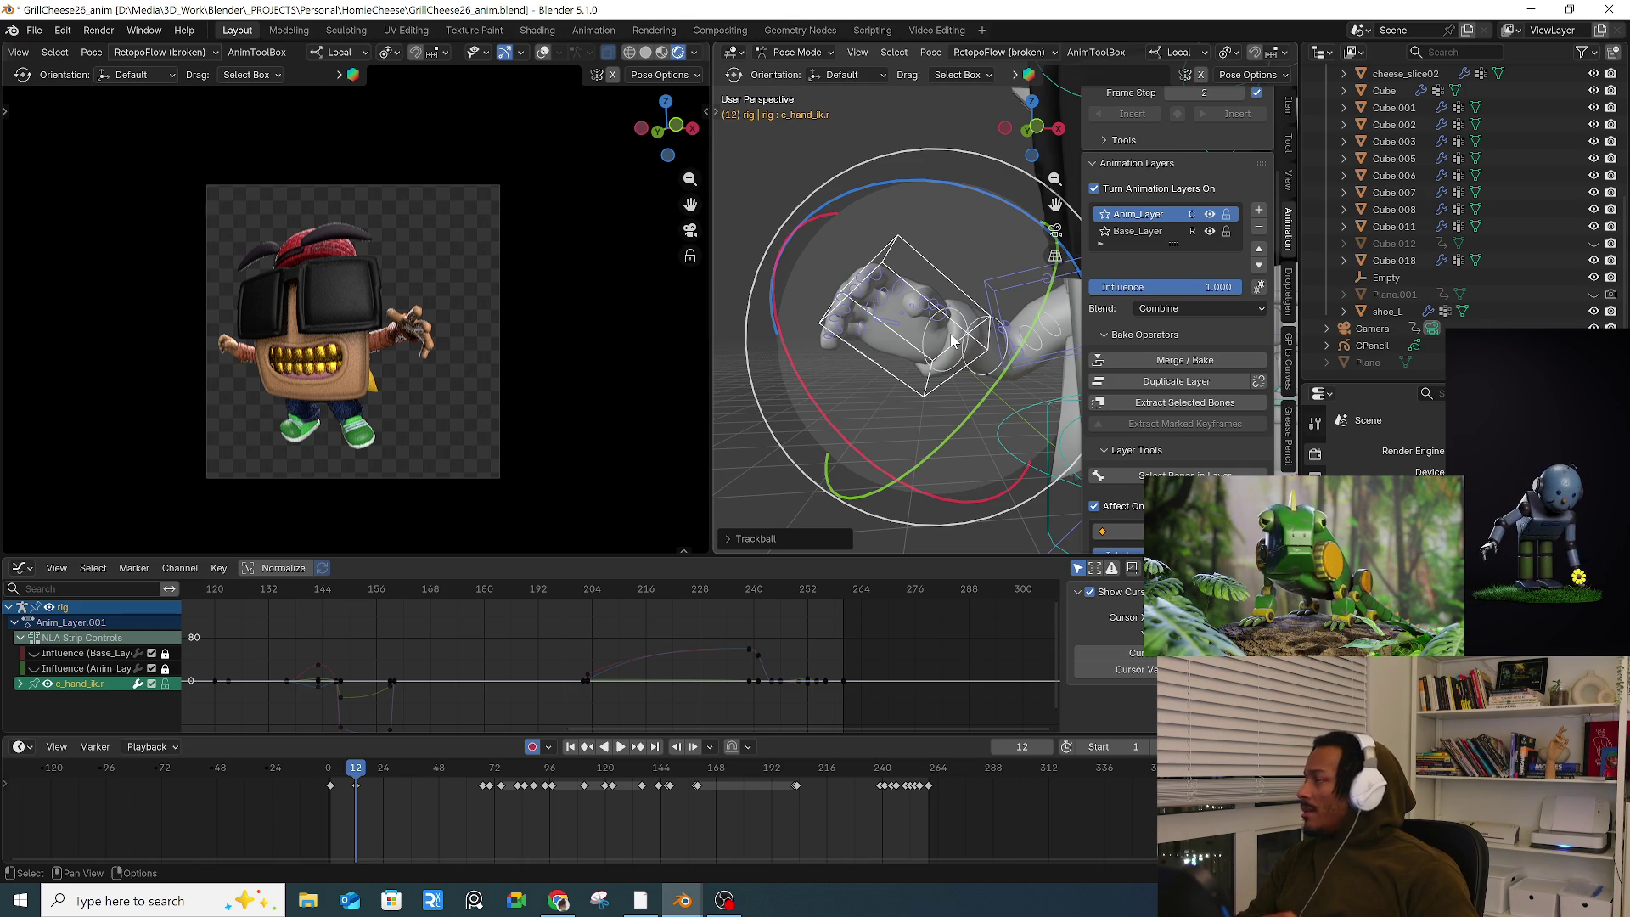
Step: Tilt the right hand IK control around its local axis
drag(952, 339, 952, 341)
click(819, 277)
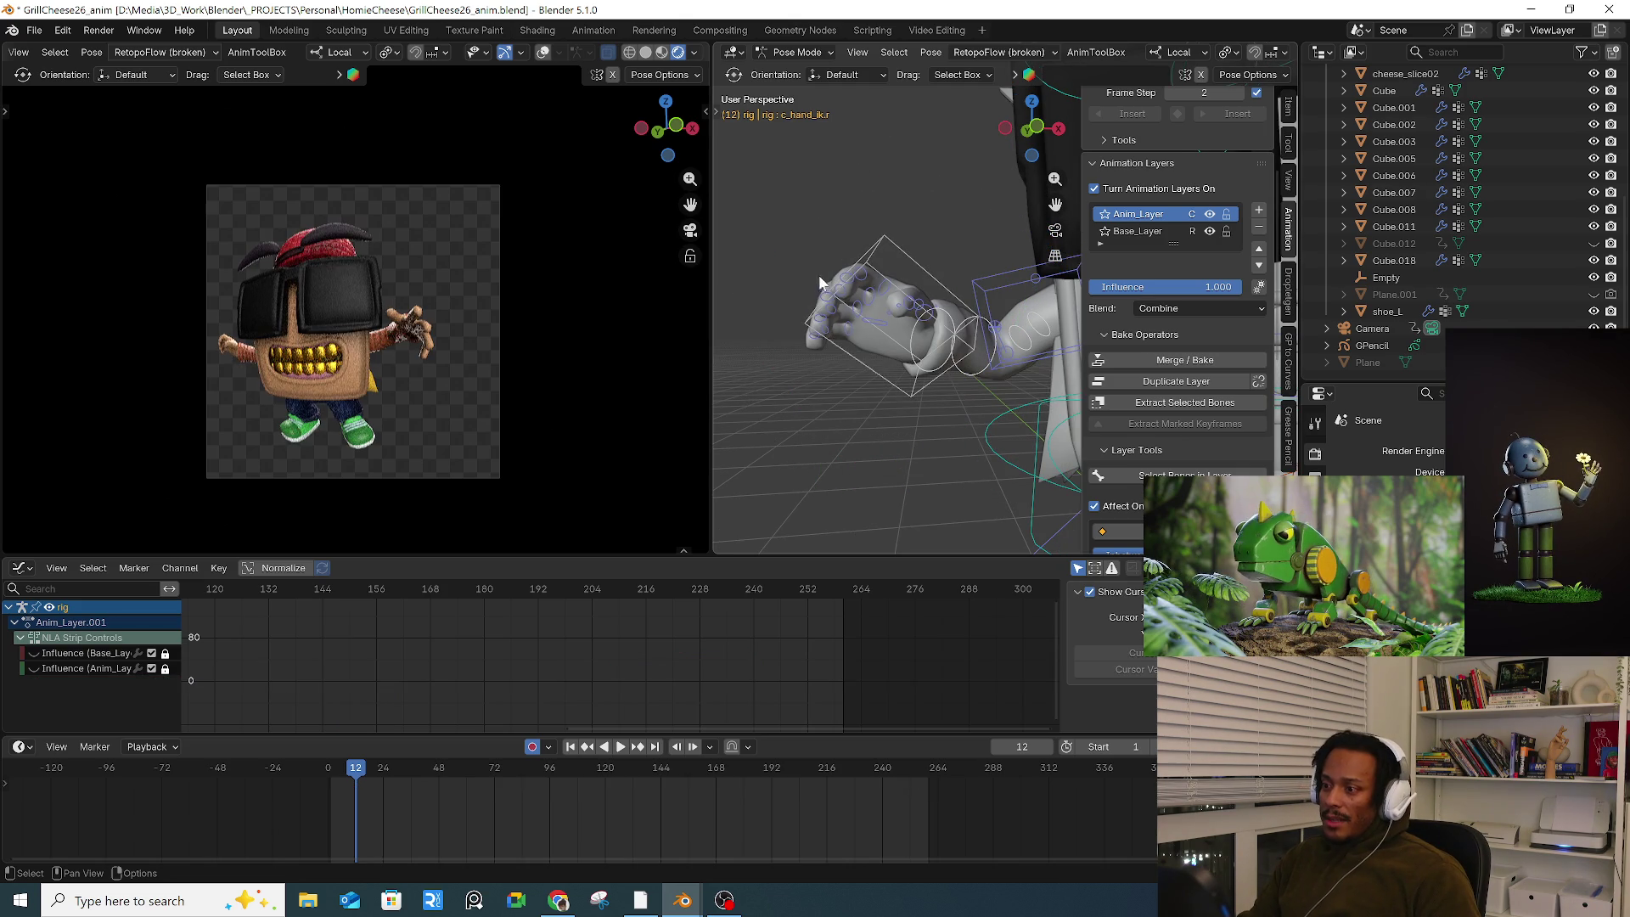
drag(871, 316, 874, 323)
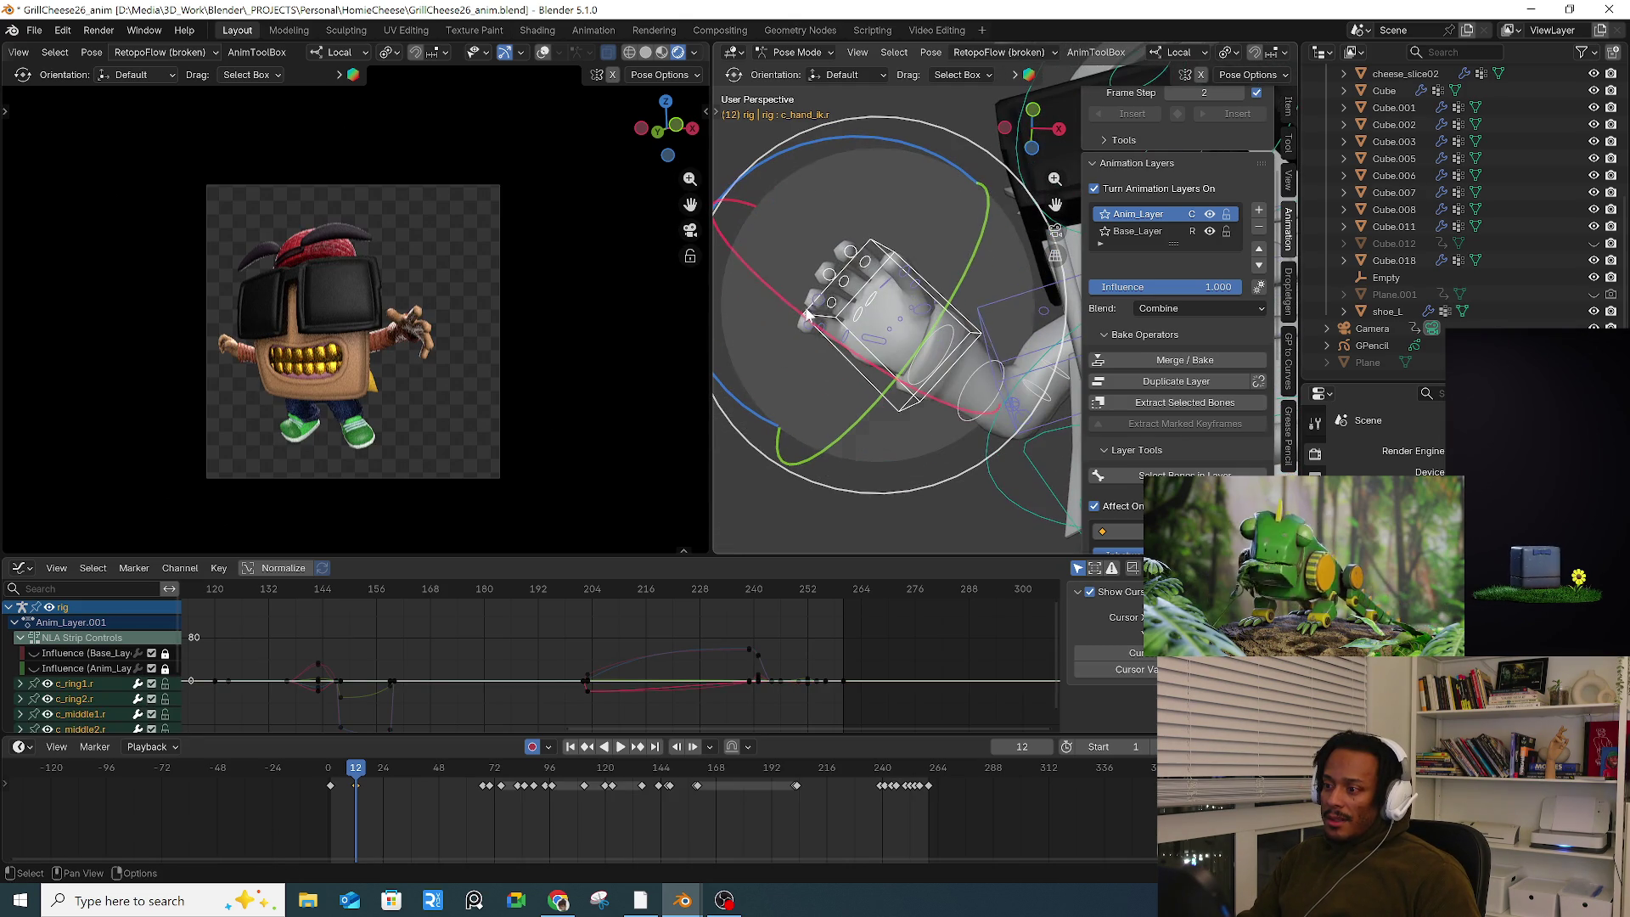
mouse_move(865, 454)
mouse_down()
mouse_move(843, 424)
mouse_move(853, 440)
mouse_up()
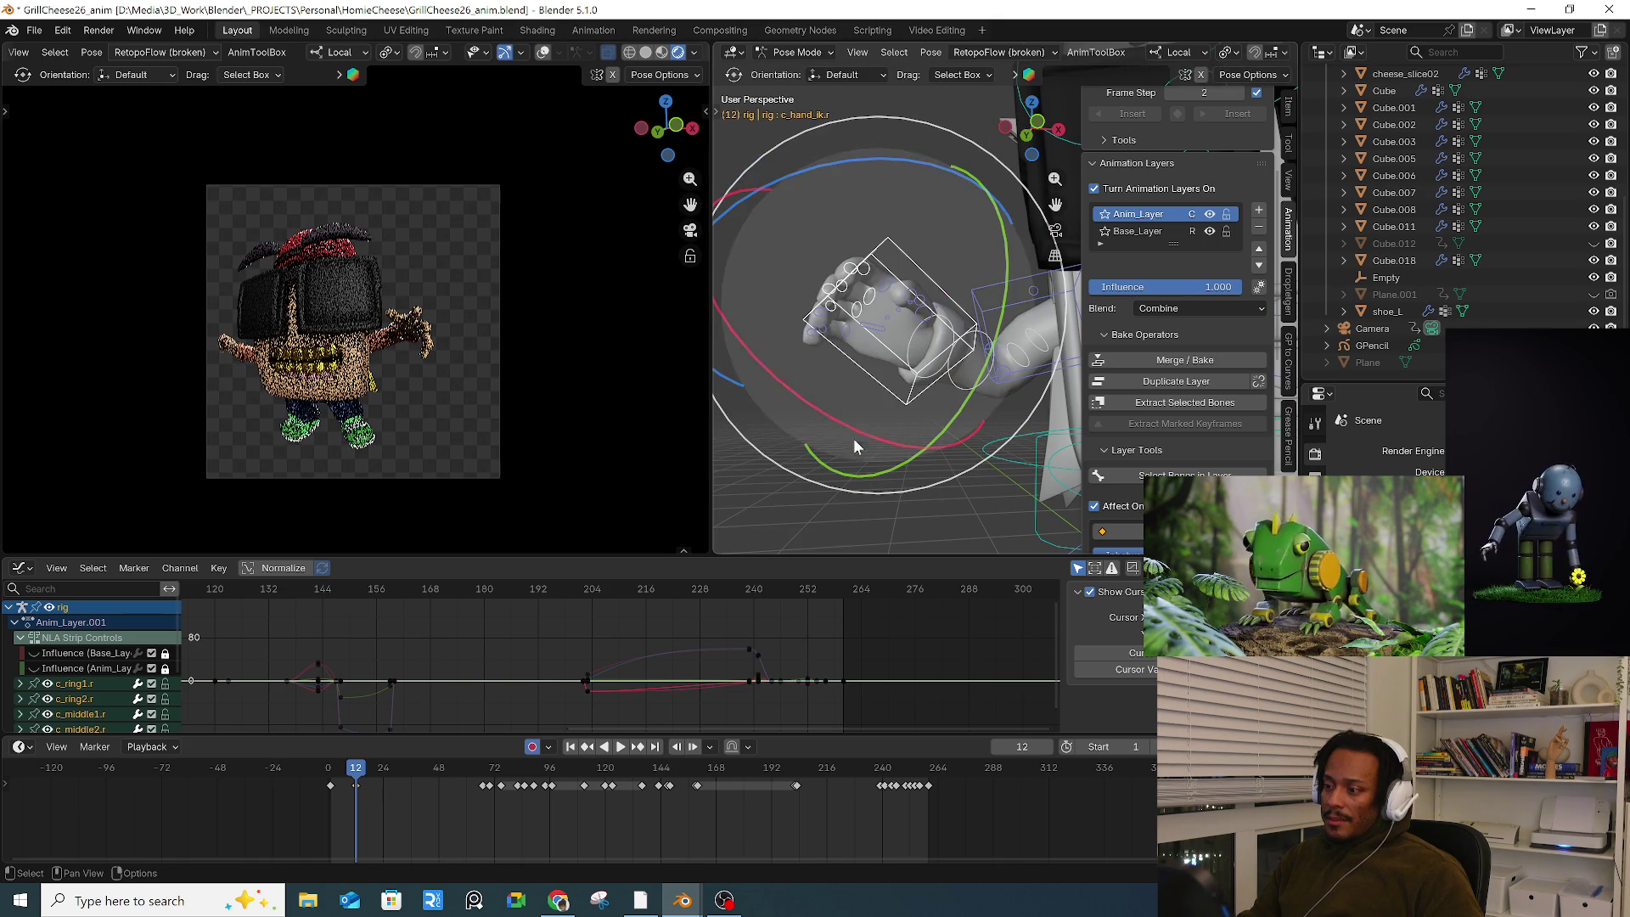
key(q)
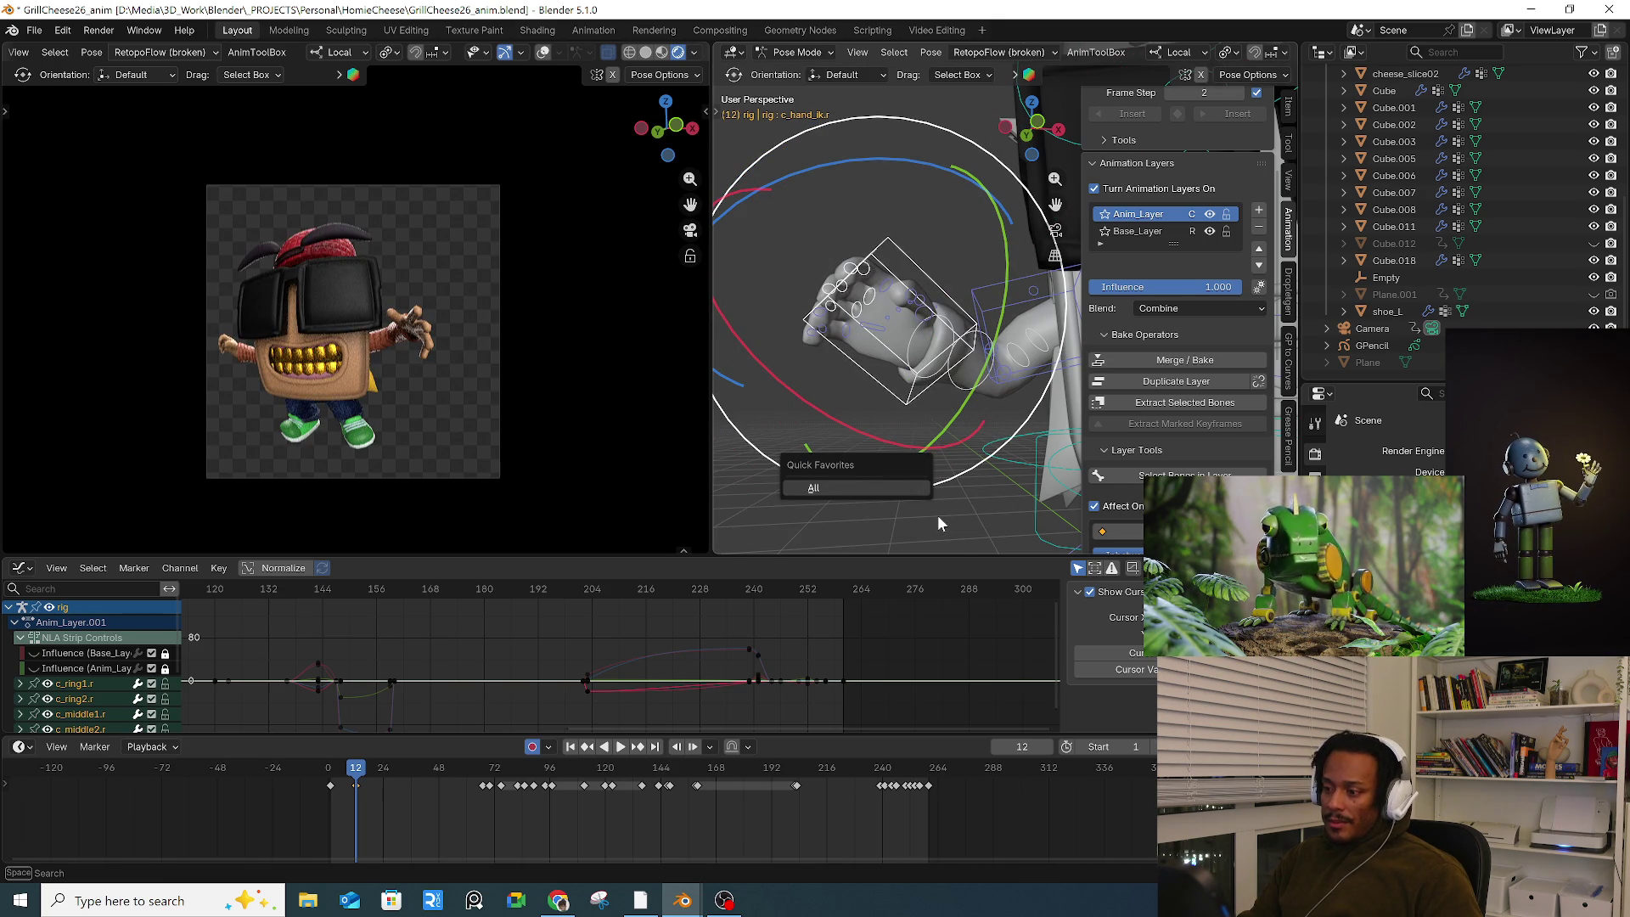
key(Escape)
key(alt+a)
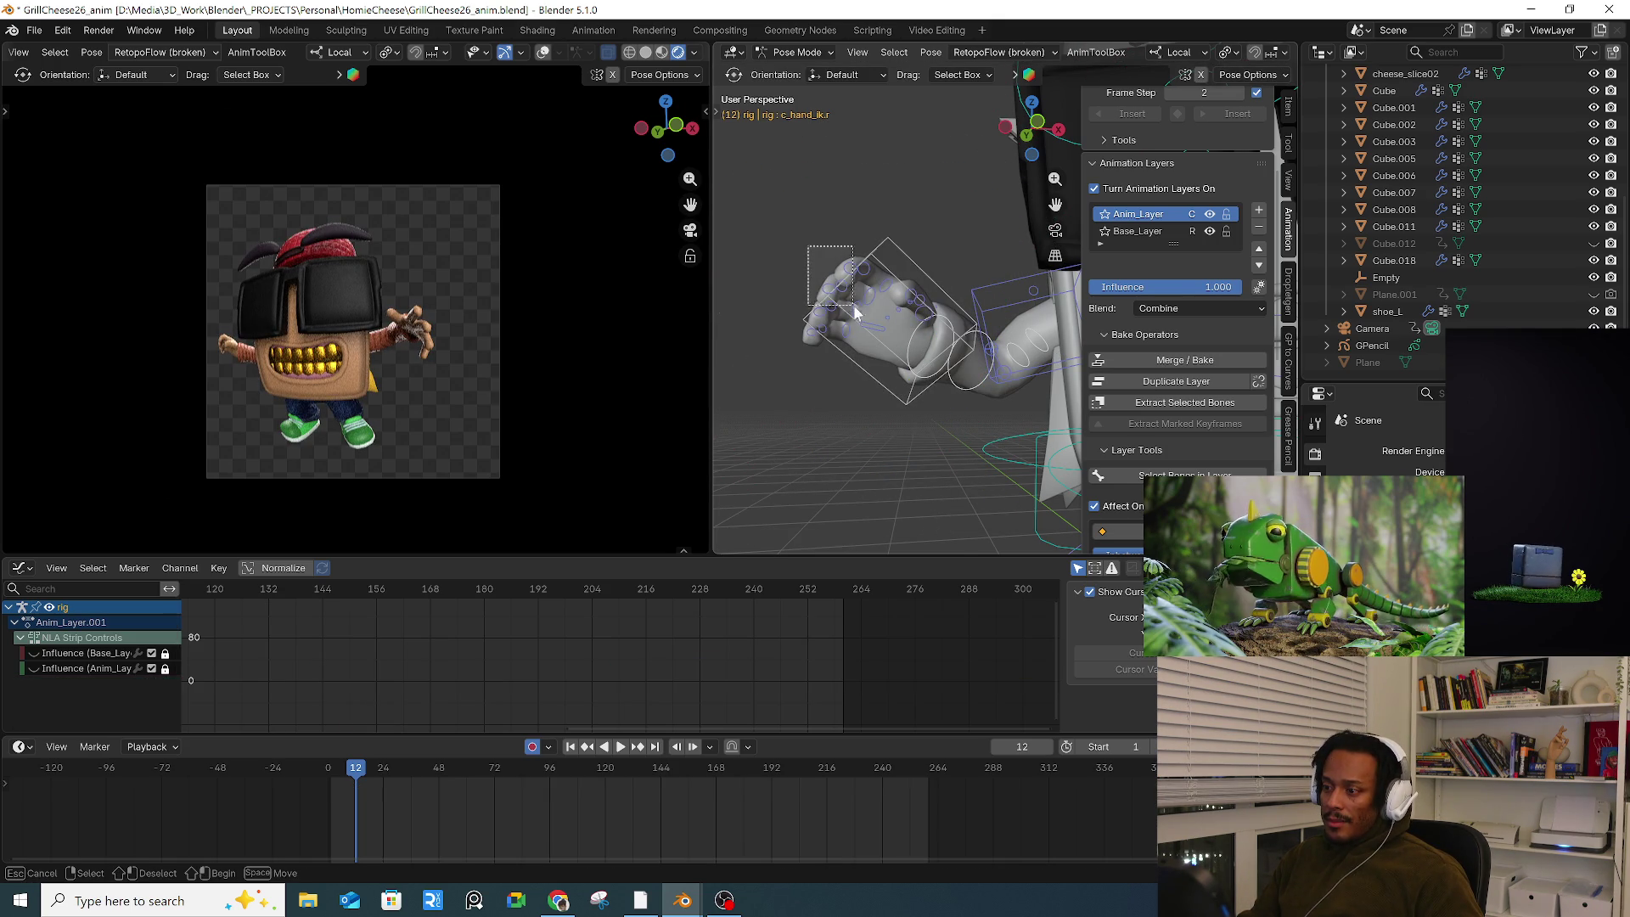
Step: Curl the right hand's ring and index fingers, then advance the timeline to frame 22
drag(883, 321, 883, 321)
mouse_move(953, 371)
middle_down()
mouse_move(930, 424)
mouse_move(835, 335)
mouse_move(824, 396)
middle_up()
drag(823, 395, 801, 381)
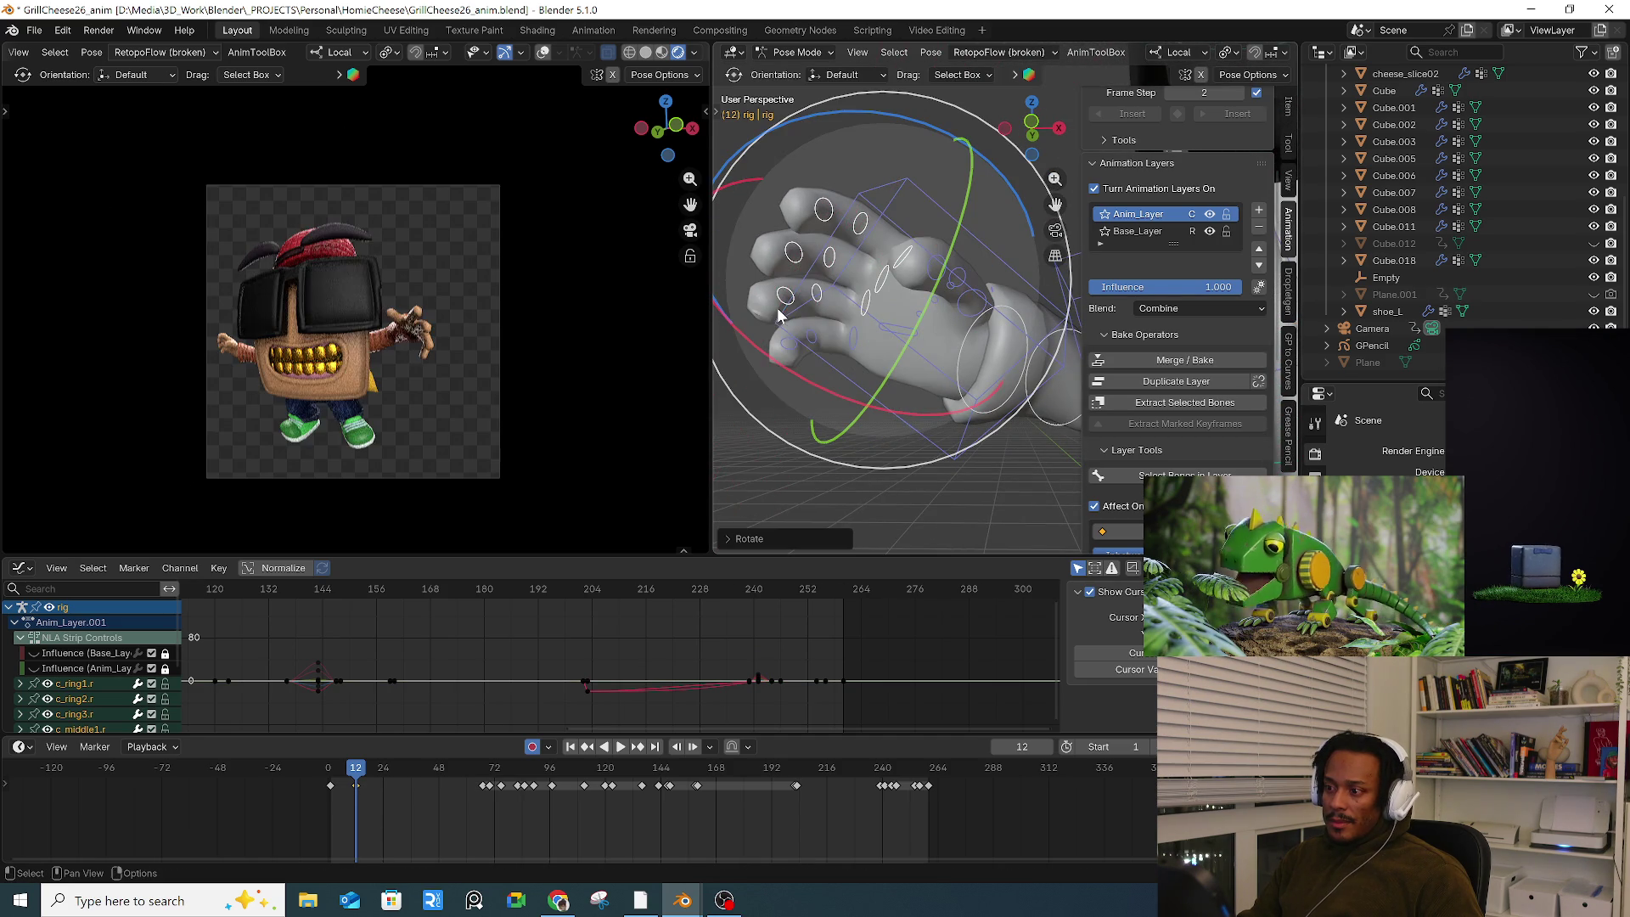
click(817, 183)
drag(820, 182, 898, 240)
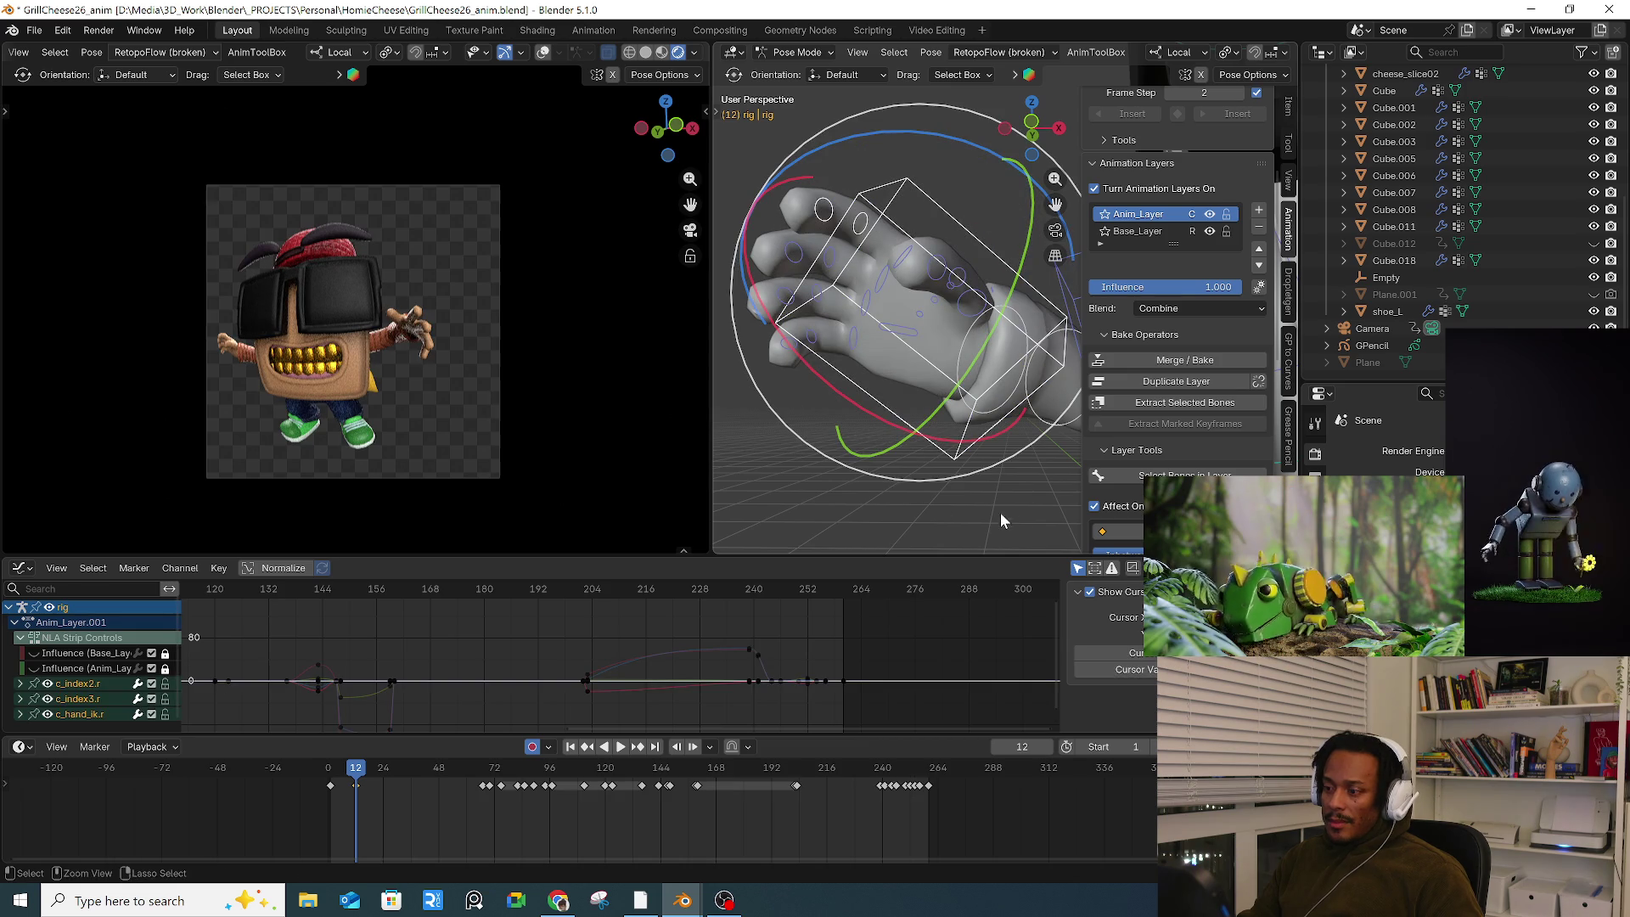
mouse_move(938, 394)
mouse_down()
mouse_move(870, 379)
mouse_move(827, 339)
mouse_up()
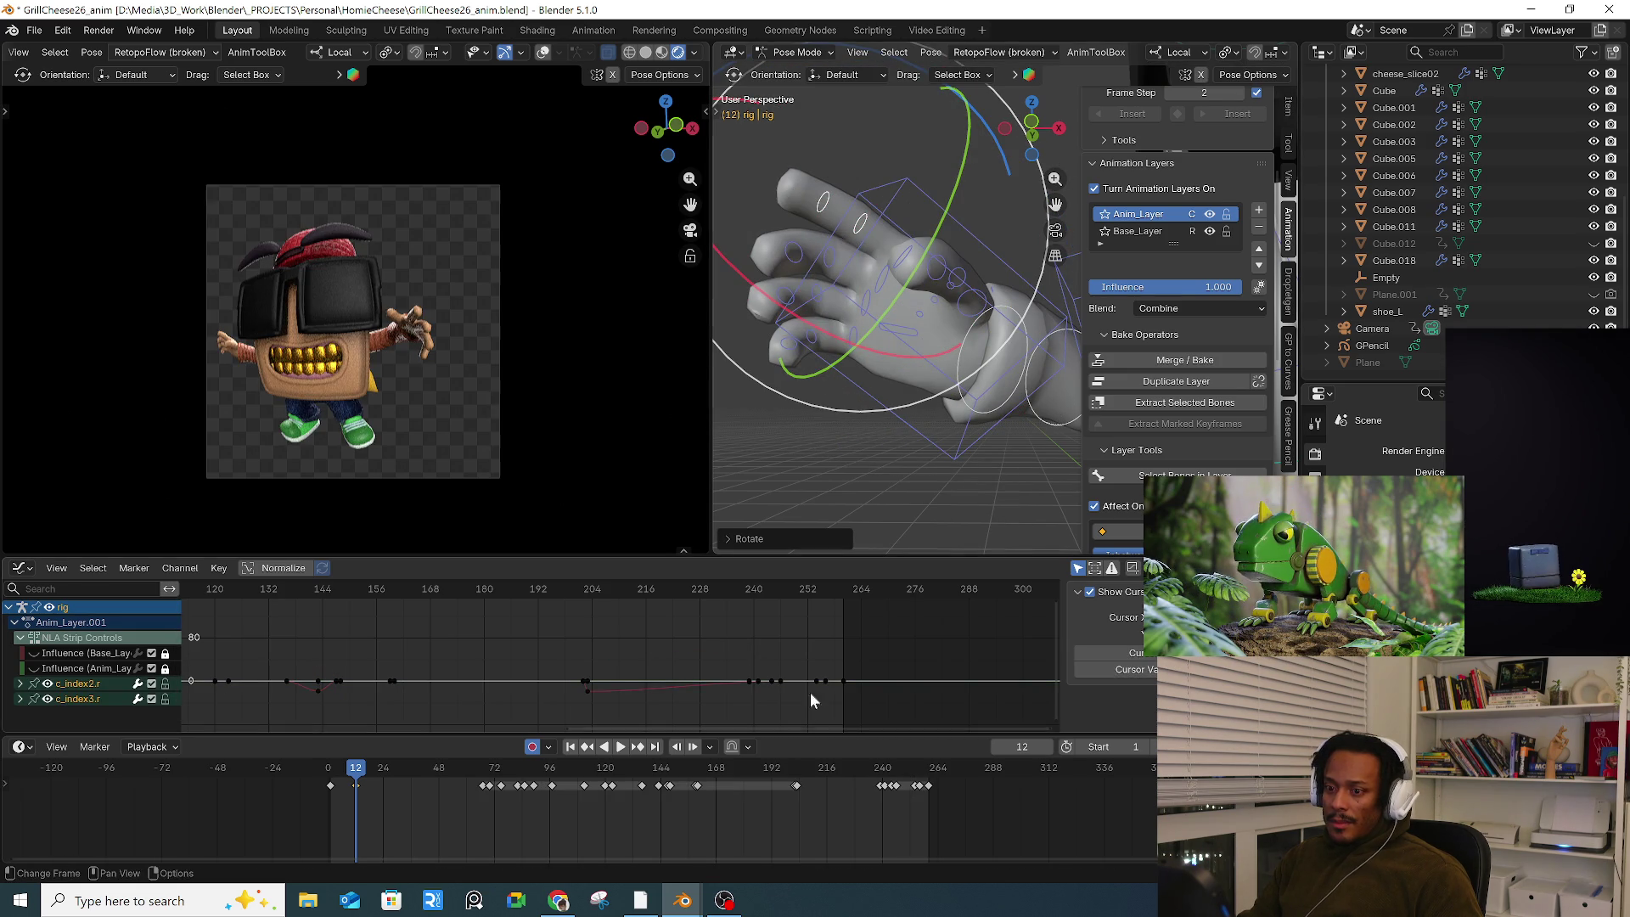
drag(329, 774, 380, 770)
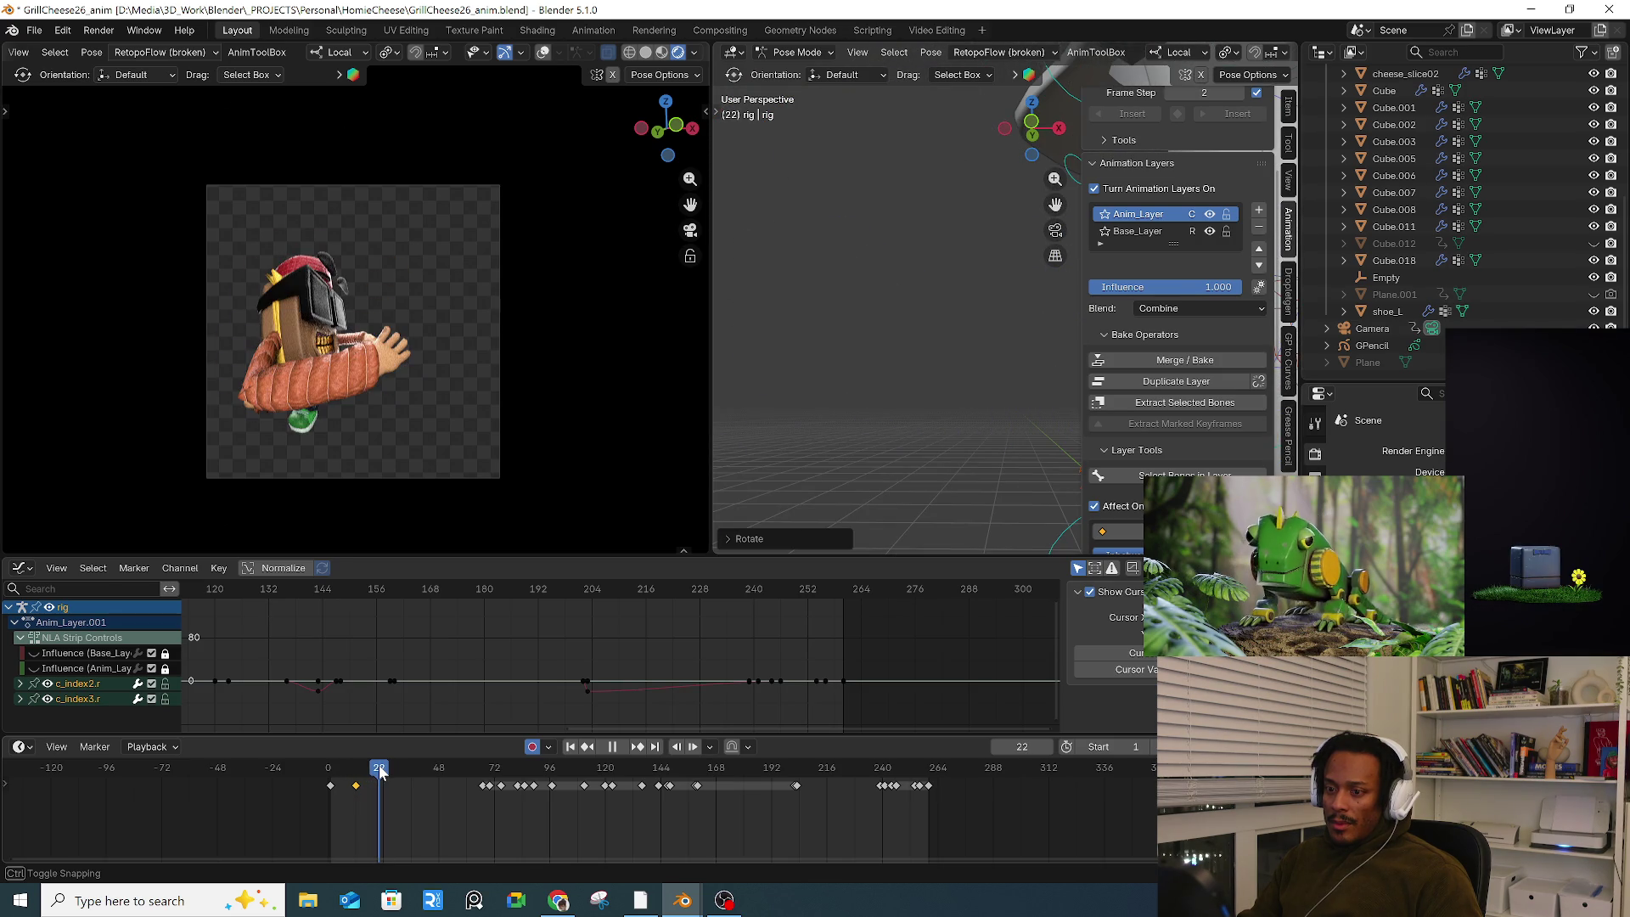
Step: Move the right arm bend control (c_arm_bend.r) to a new position
key(r)
key(KP_Decimal)
middle_drag(924, 425, 836, 403)
key(a)
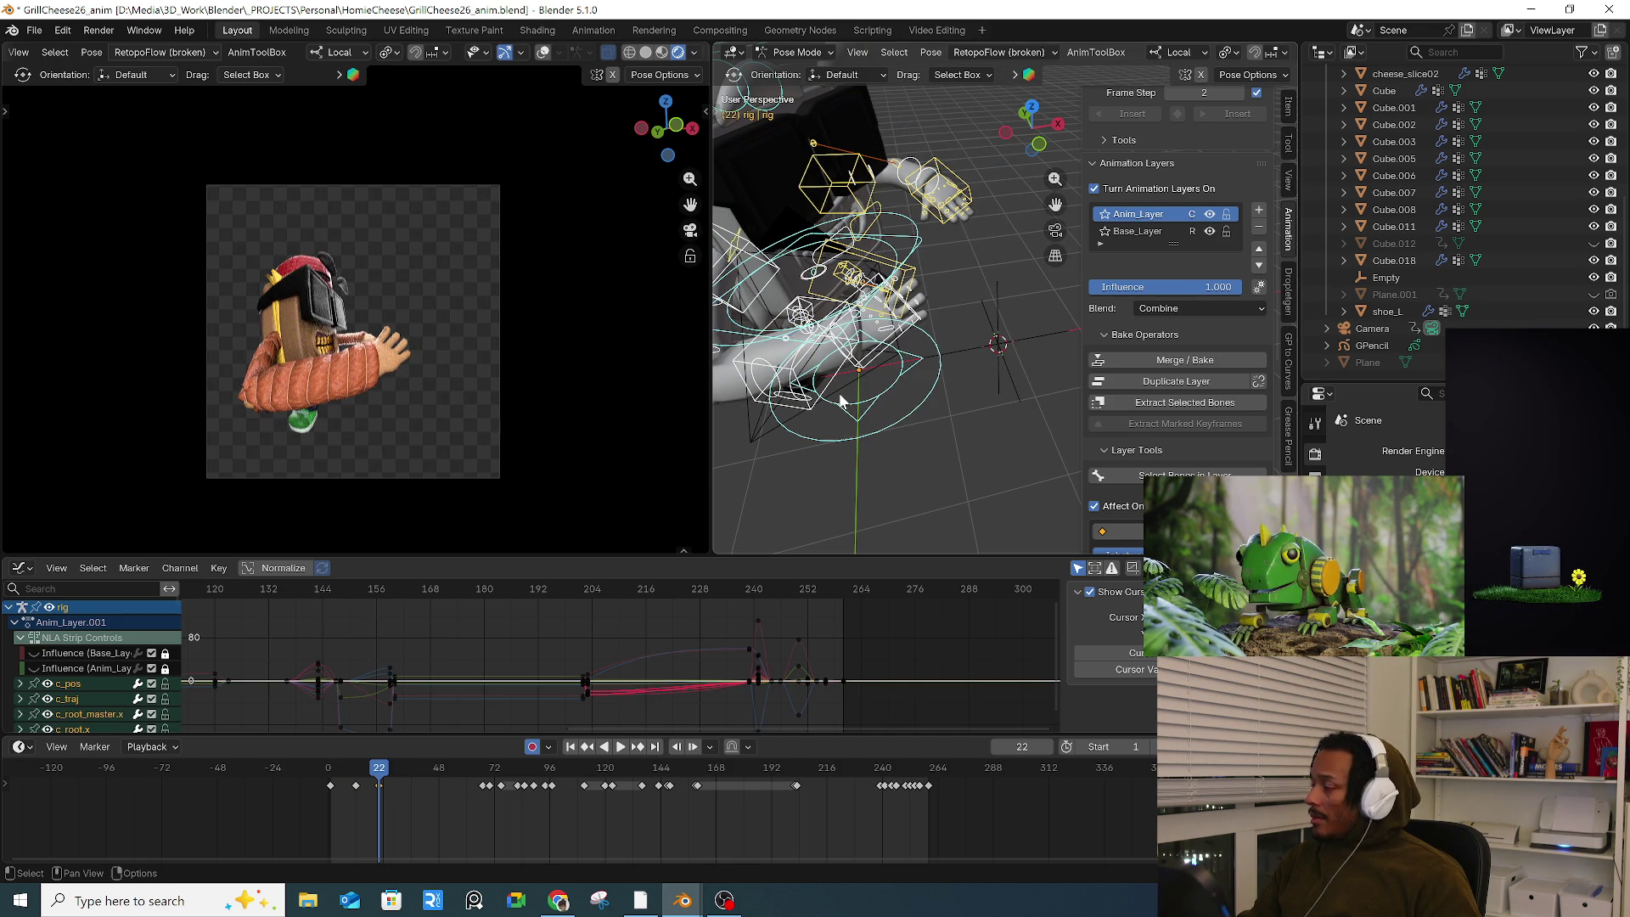
middle_drag(840, 402, 896, 450)
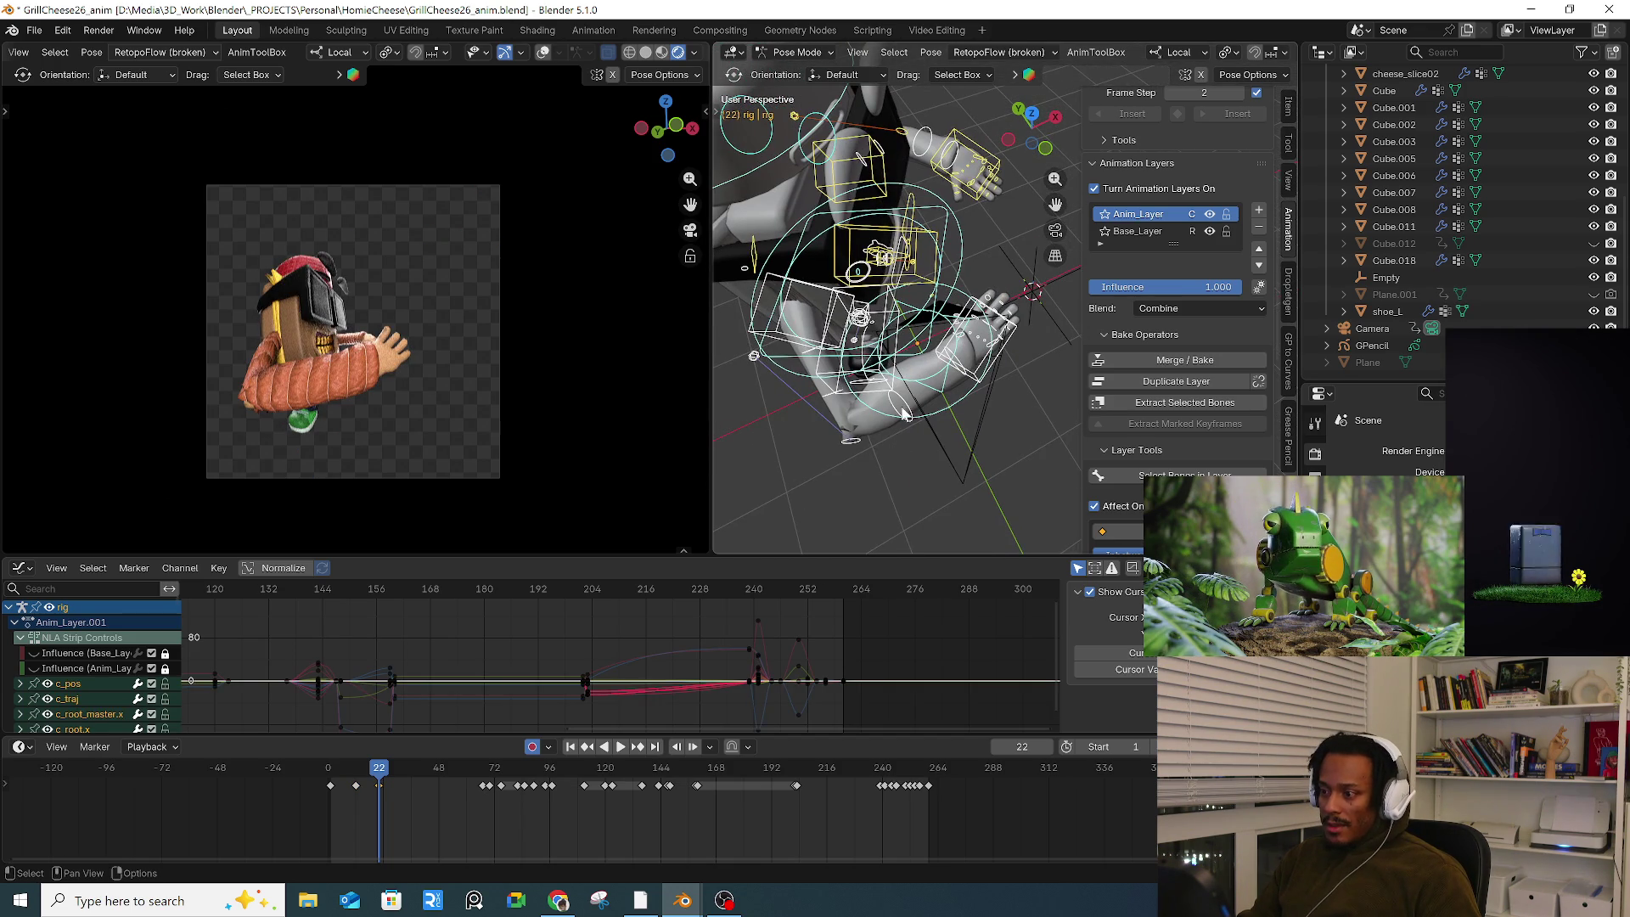
click(902, 413)
key(g)
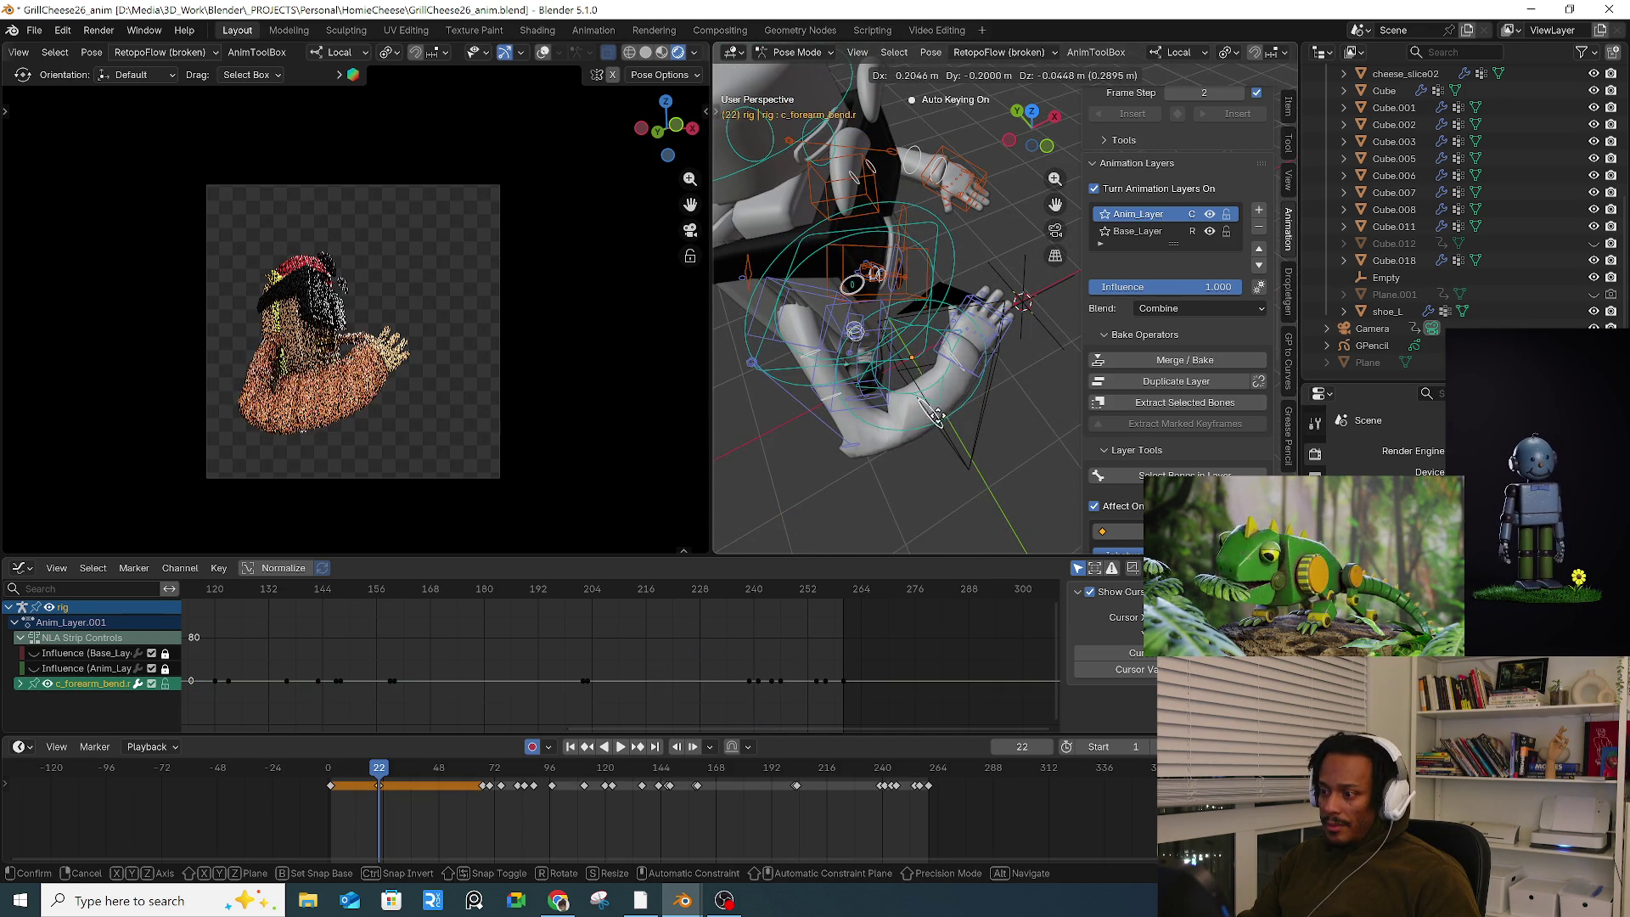
click(938, 413)
click(847, 384)
key(g)
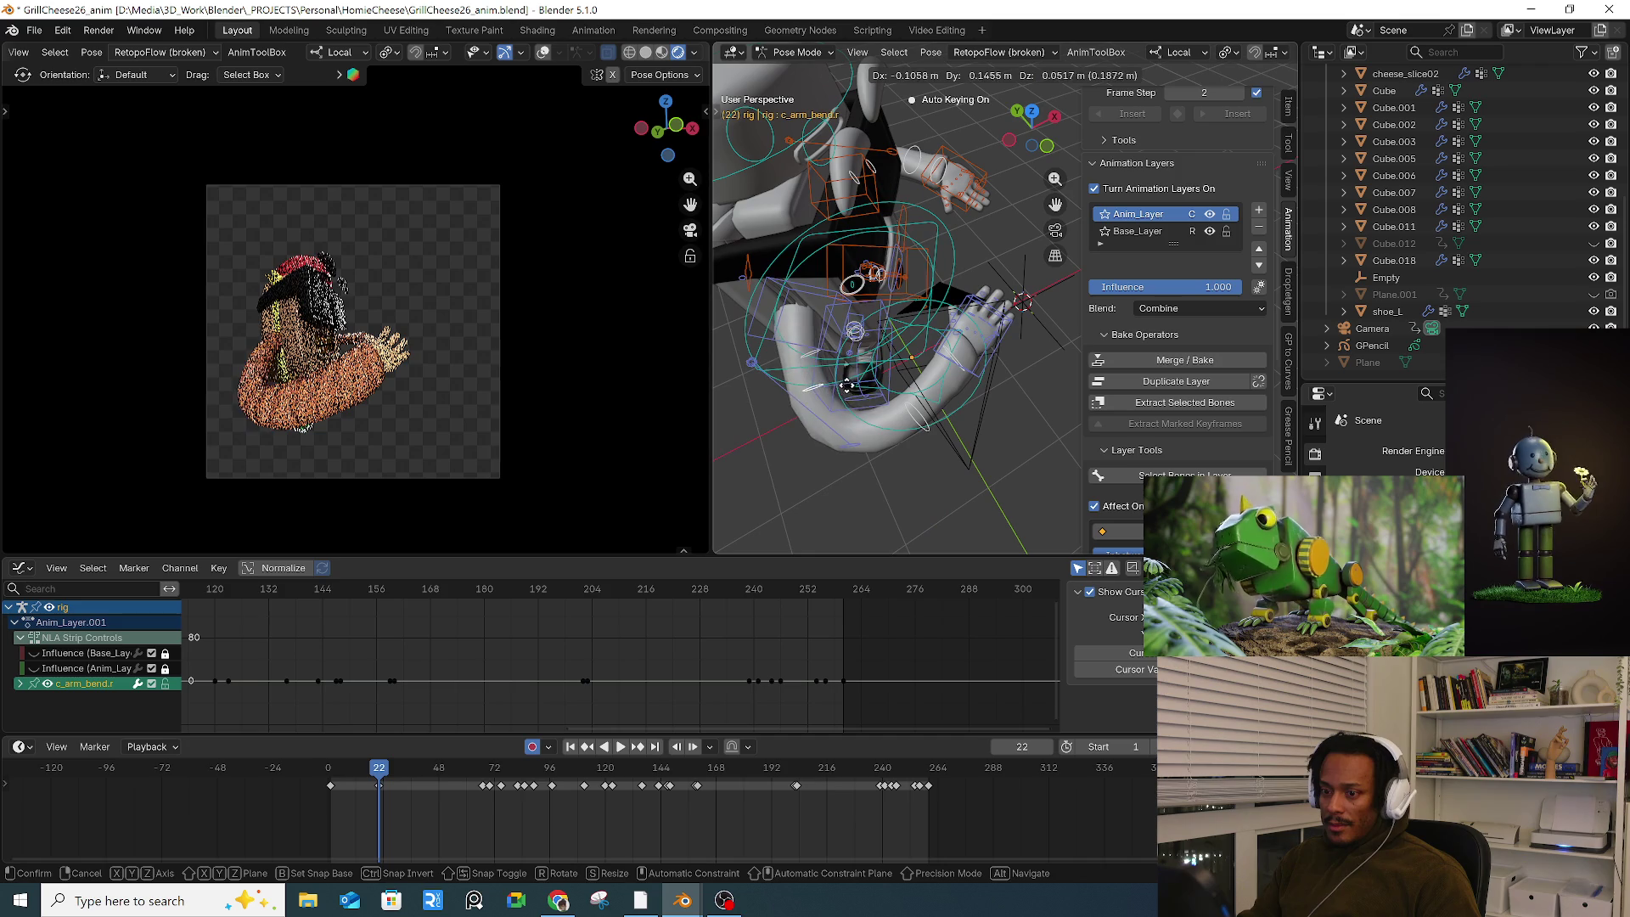
click(849, 386)
mouse_move(849, 386)
middle_down()
mouse_move(952, 308)
mouse_move(972, 313)
mouse_move(969, 293)
middle_up()
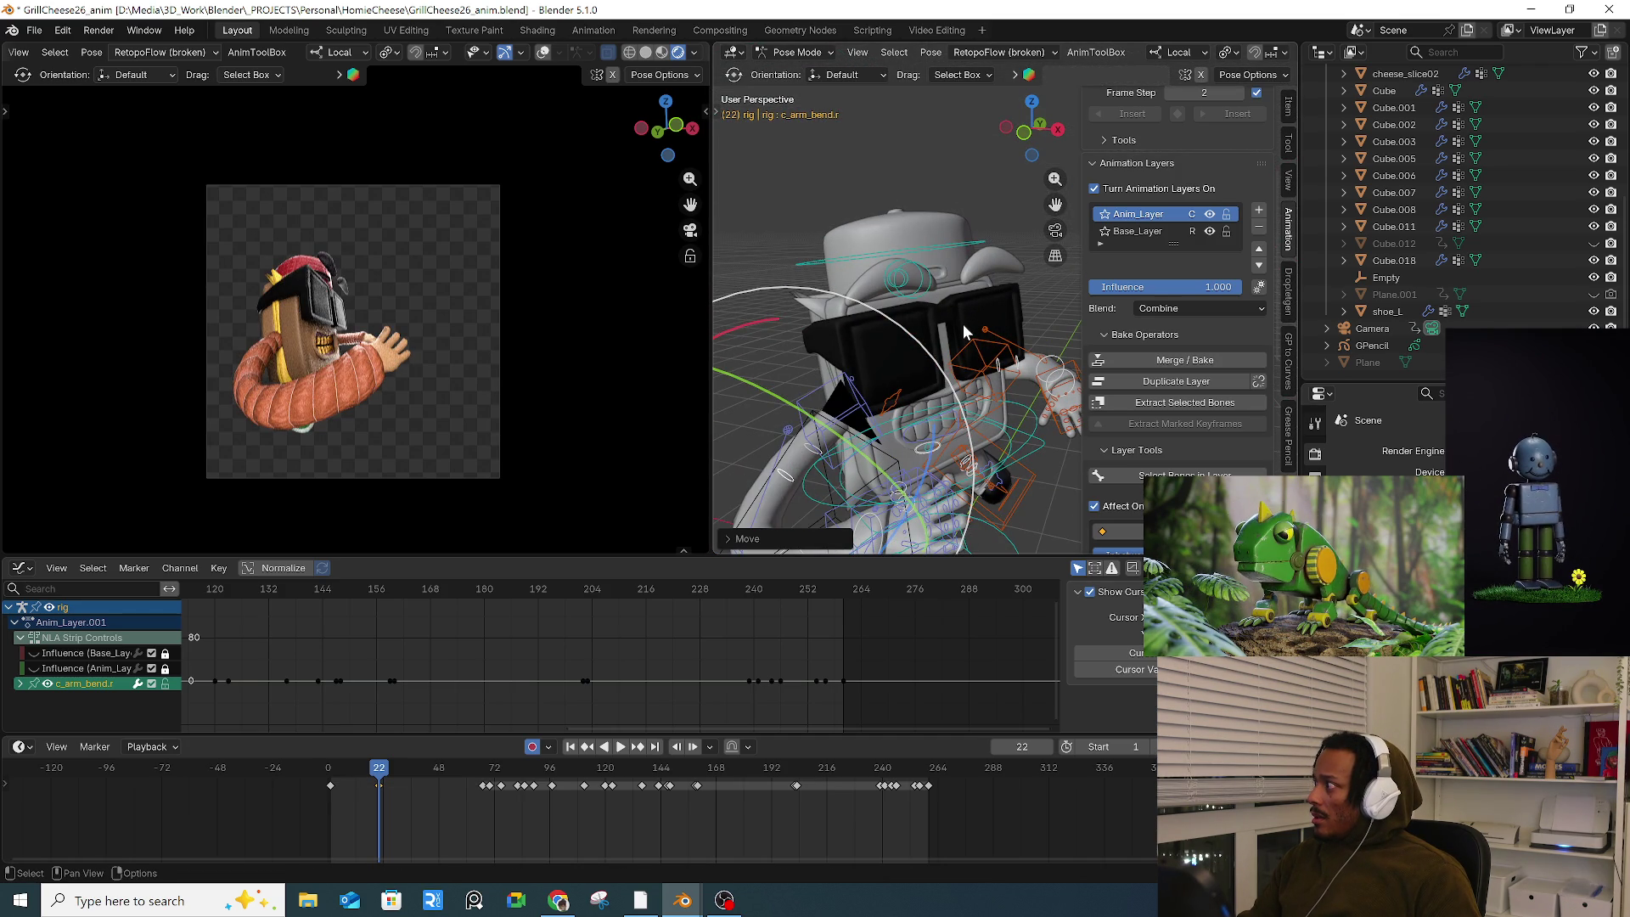
middle_drag(940, 343, 904, 329)
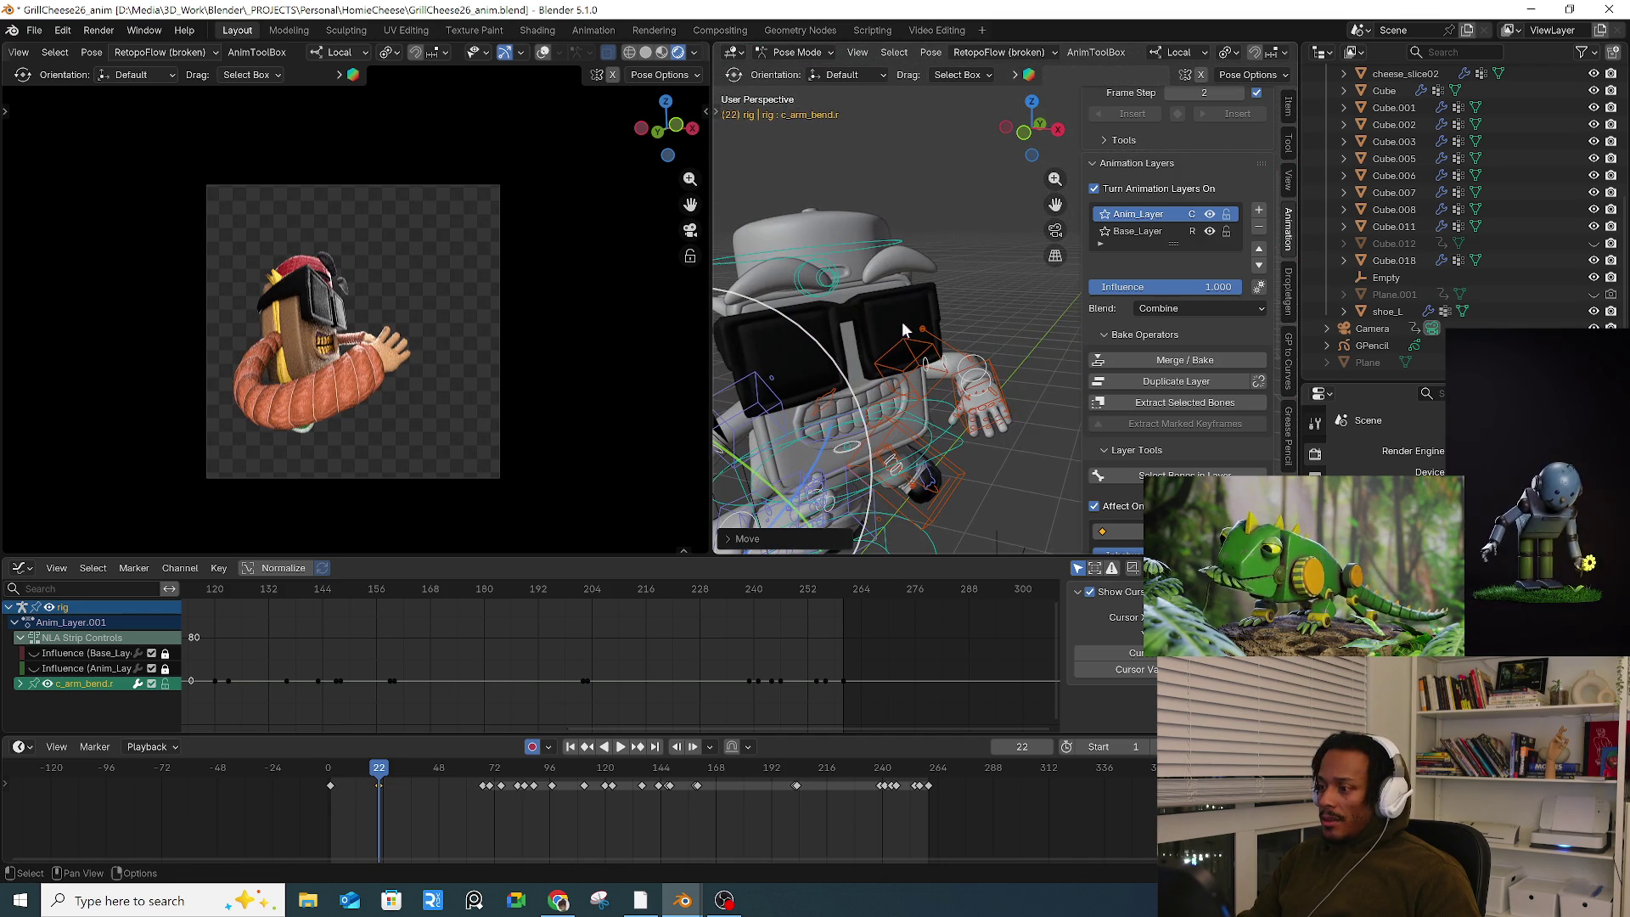
Step: Move and rotate the left hand IK control (c_hand_ik.l) into a new pose
click(999, 384)
mouse_move(1021, 391)
middle_down()
mouse_move(987, 386)
mouse_move(978, 355)
middle_up()
key(g)
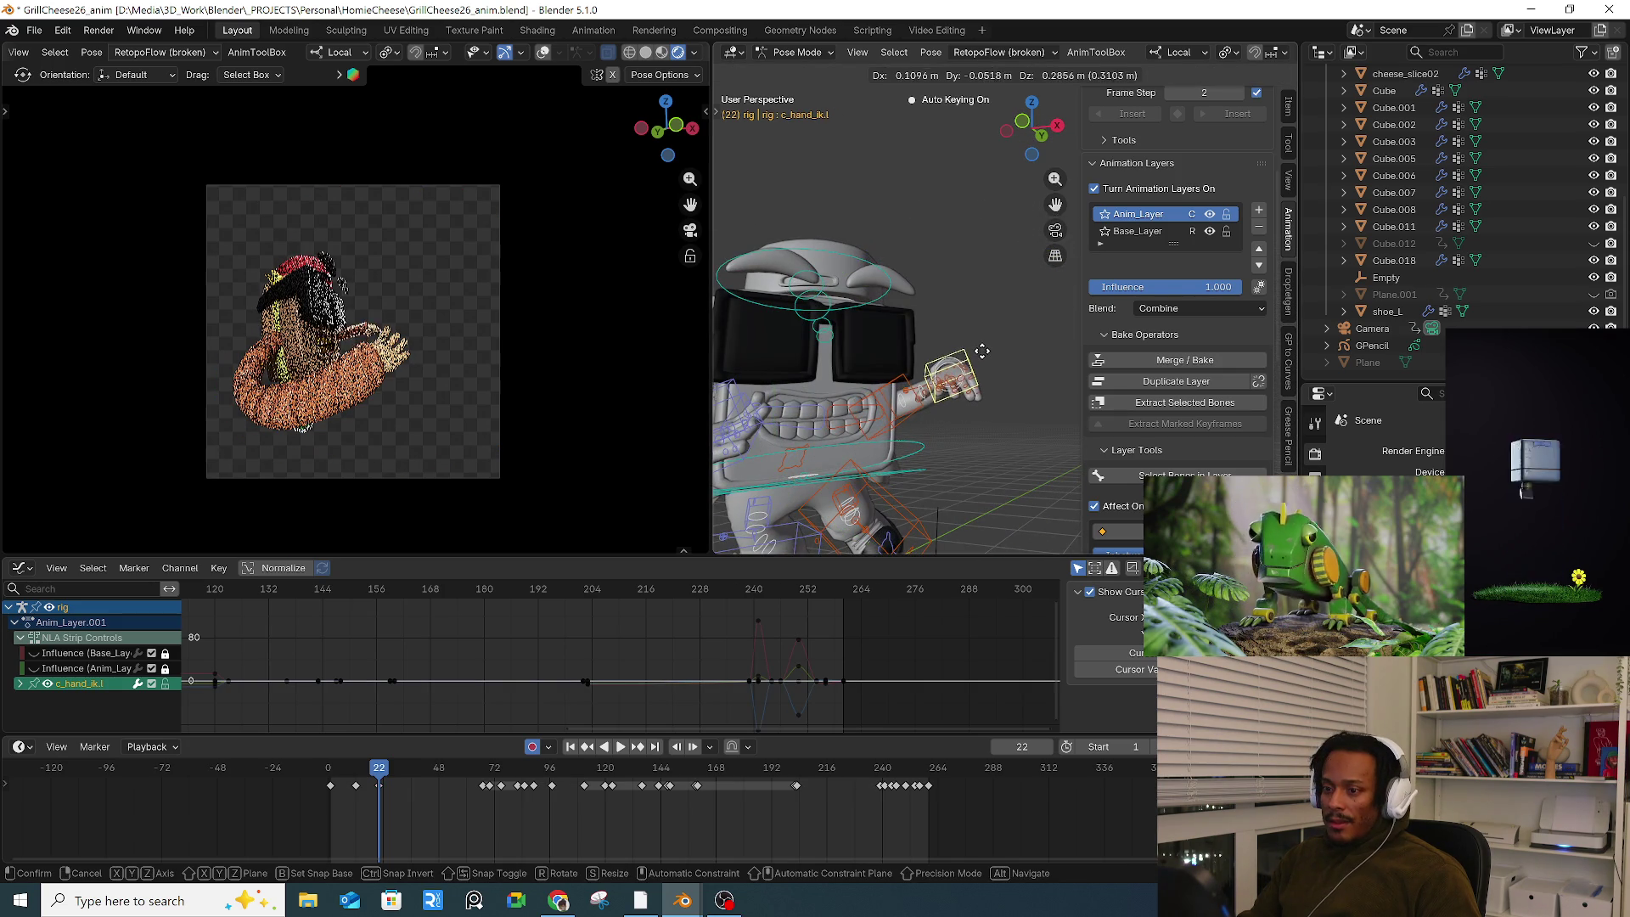
click(977, 351)
key(r)
key(r)
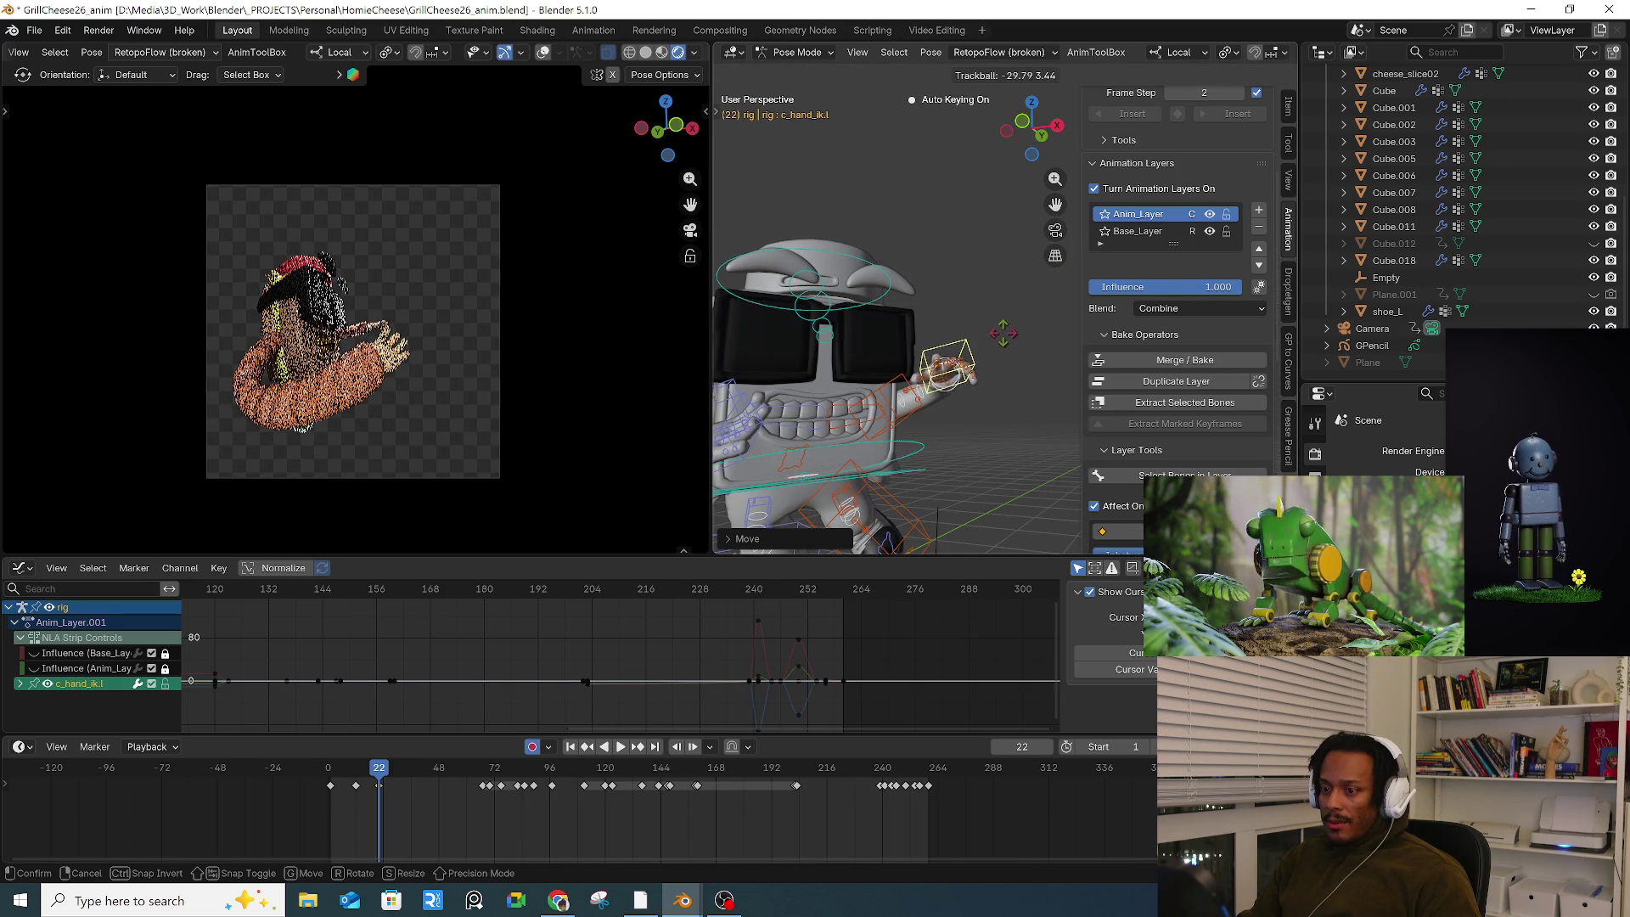
click(1001, 315)
key(r)
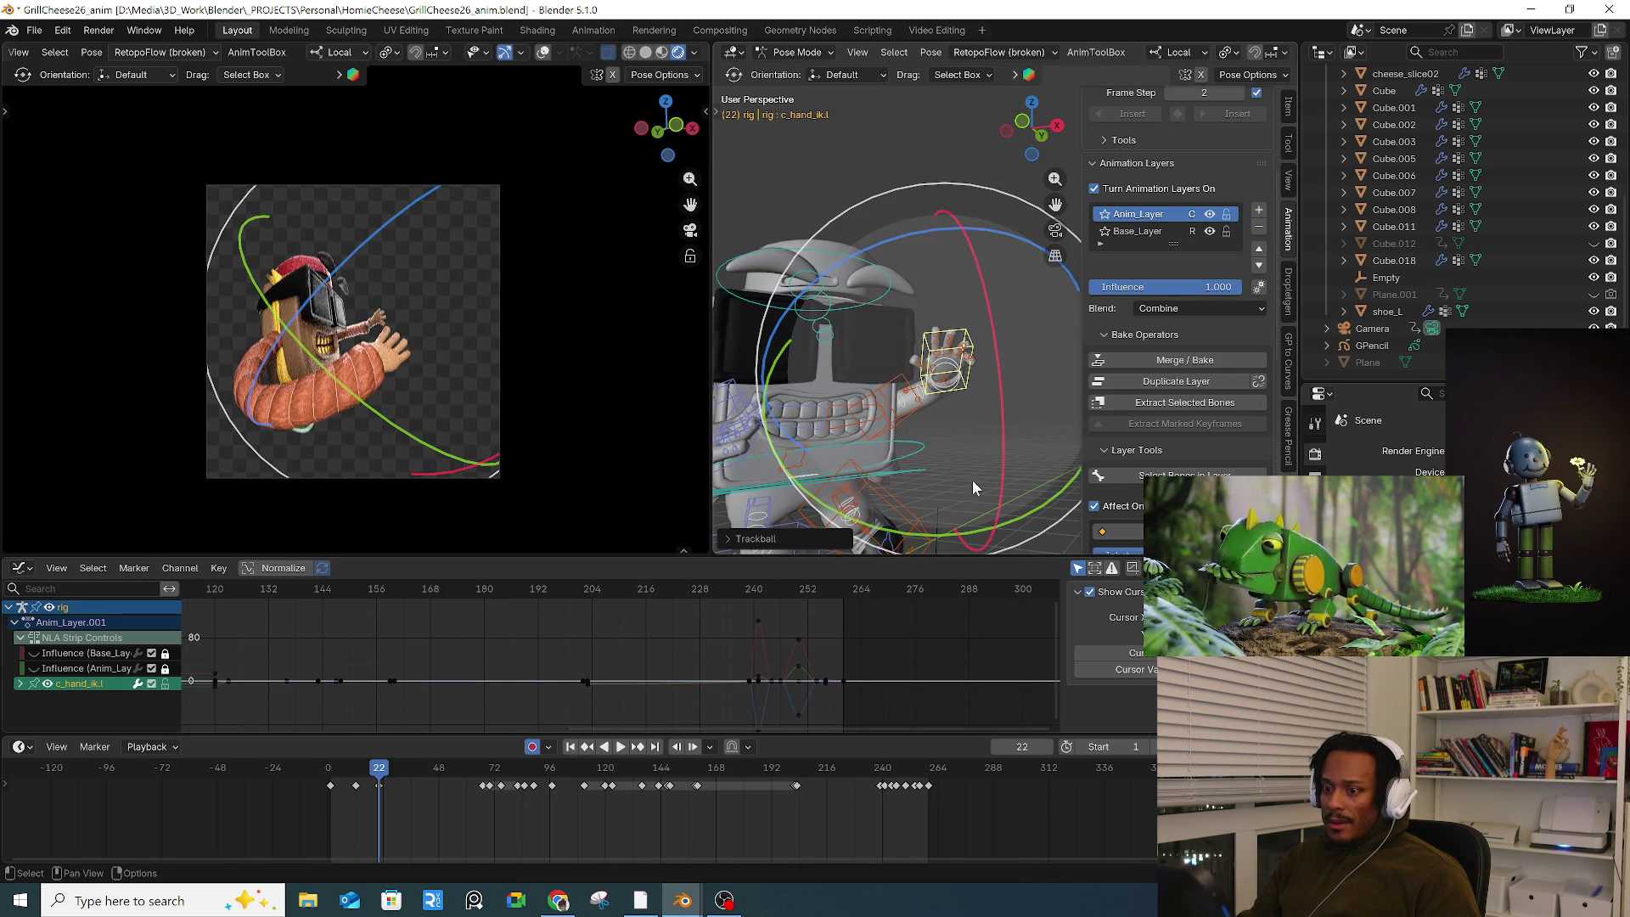
click(827, 700)
Step: Keyframe the posed bones at frame 22 and play back the animation
key(i)
click(827, 700)
key(space)
mouse_move(390, 779)
mouse_down()
mouse_move(357, 780)
mouse_move(393, 775)
mouse_up()
key(space)
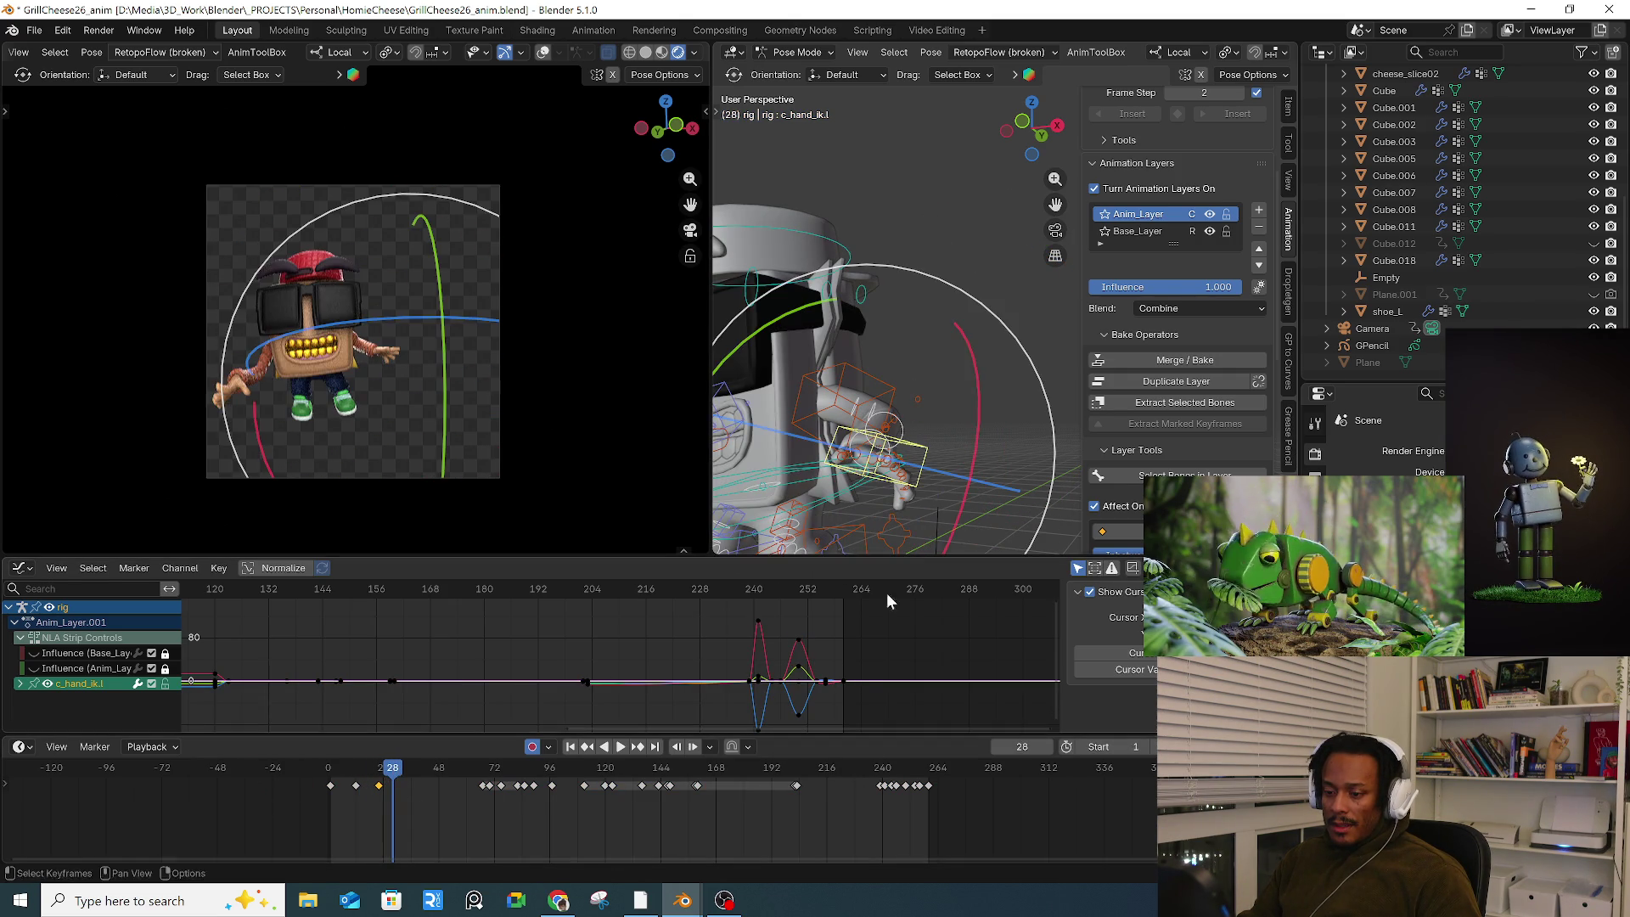
Step: Select every bone and keyframe the whole rig at frame 28
key(a)
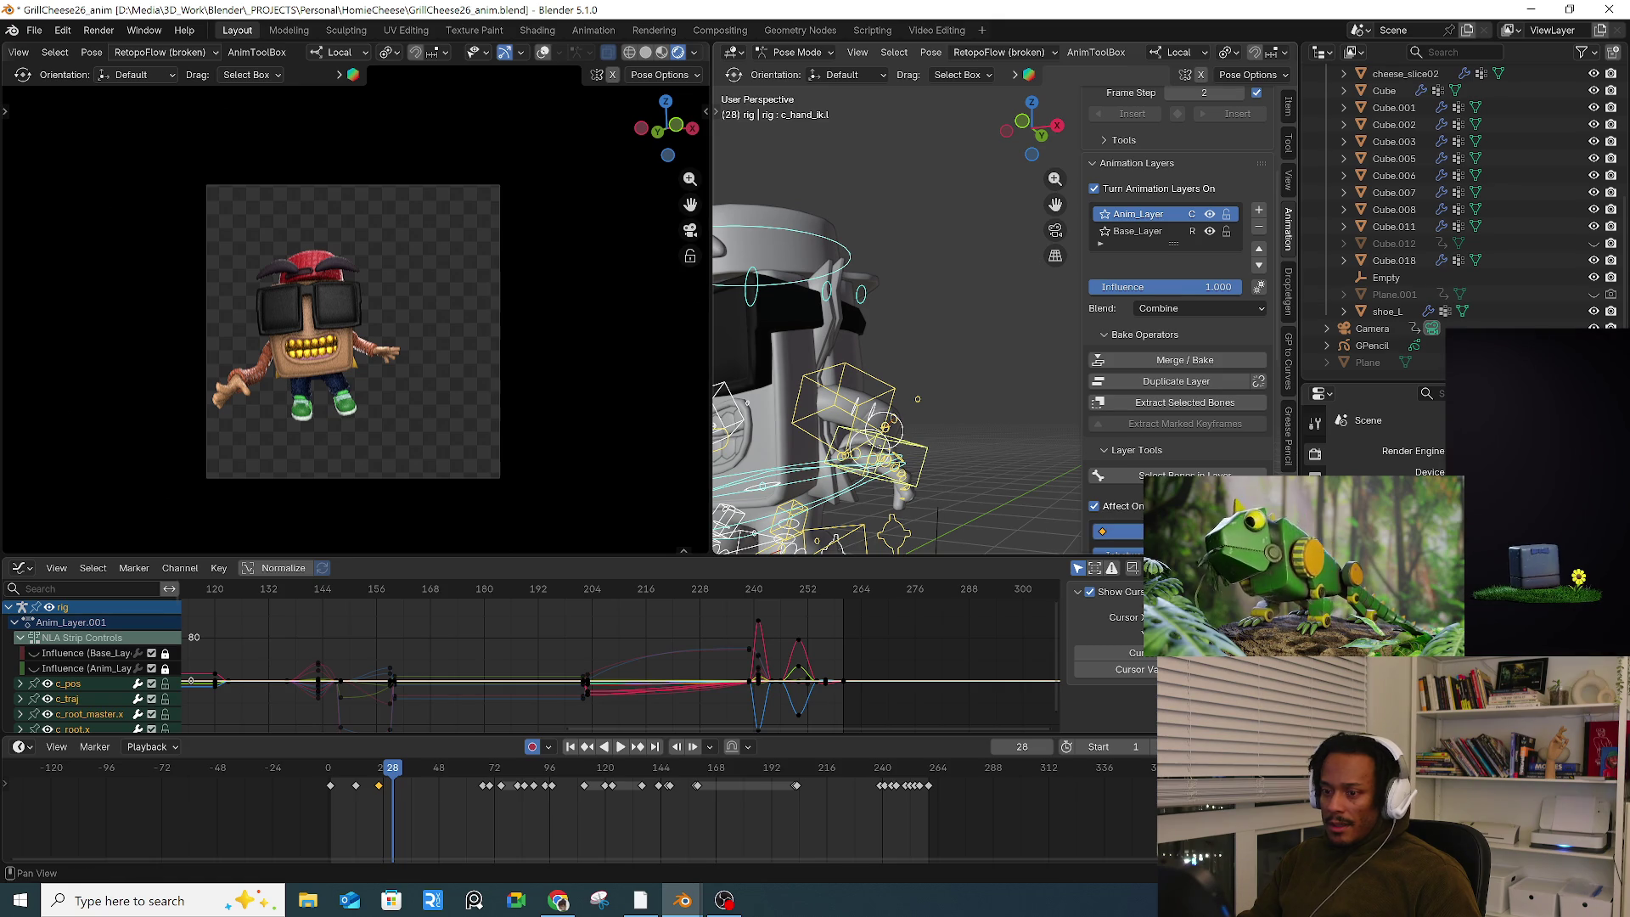
key(alt+g)
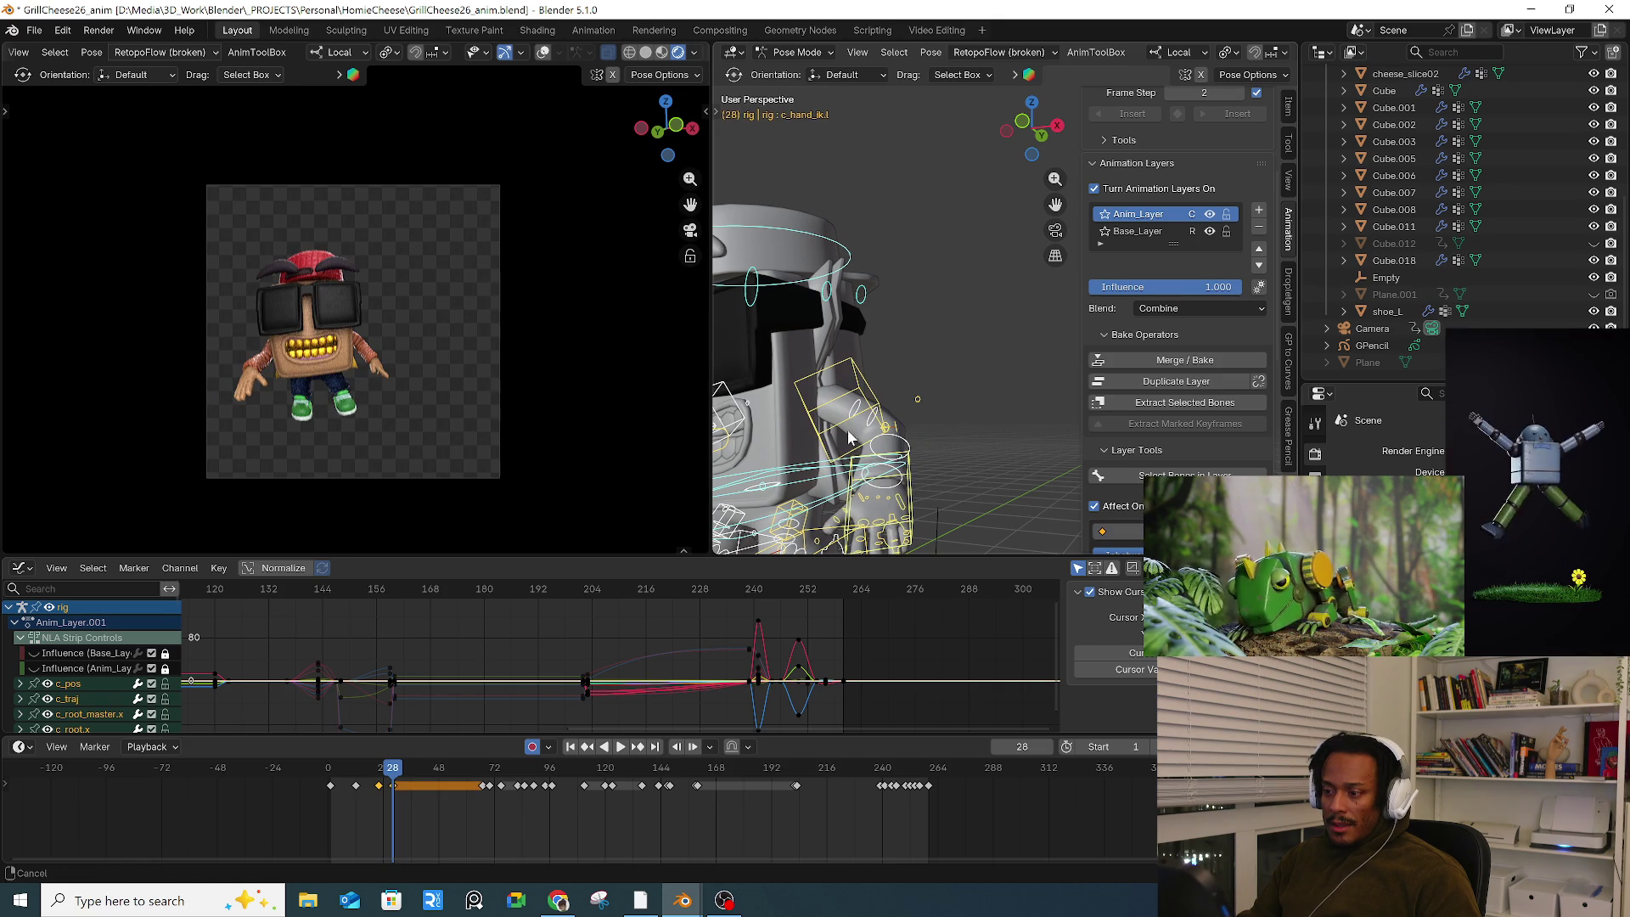
scroll(845, 436, down, 3)
scroll(883, 416, up, 5)
Step: Push the right arm out by moving the right arm stretch control (c_stretch_arm.r)
click(882, 414)
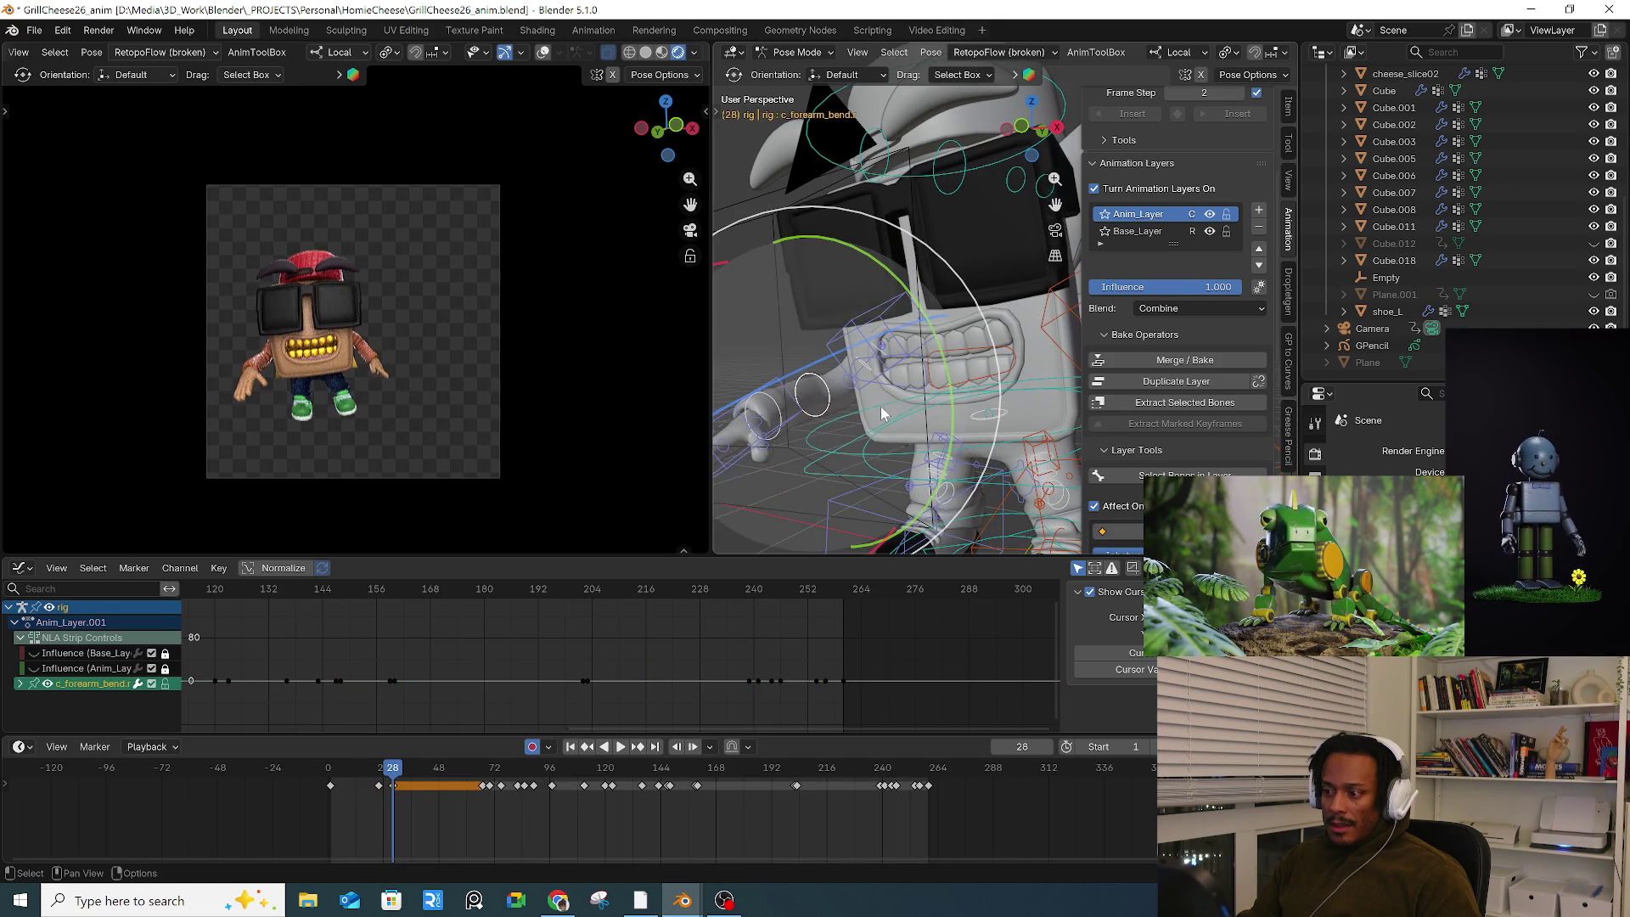
mouse_move(883, 414)
middle_down()
mouse_move(758, 353)
mouse_move(875, 391)
middle_up()
click(892, 395)
key(g)
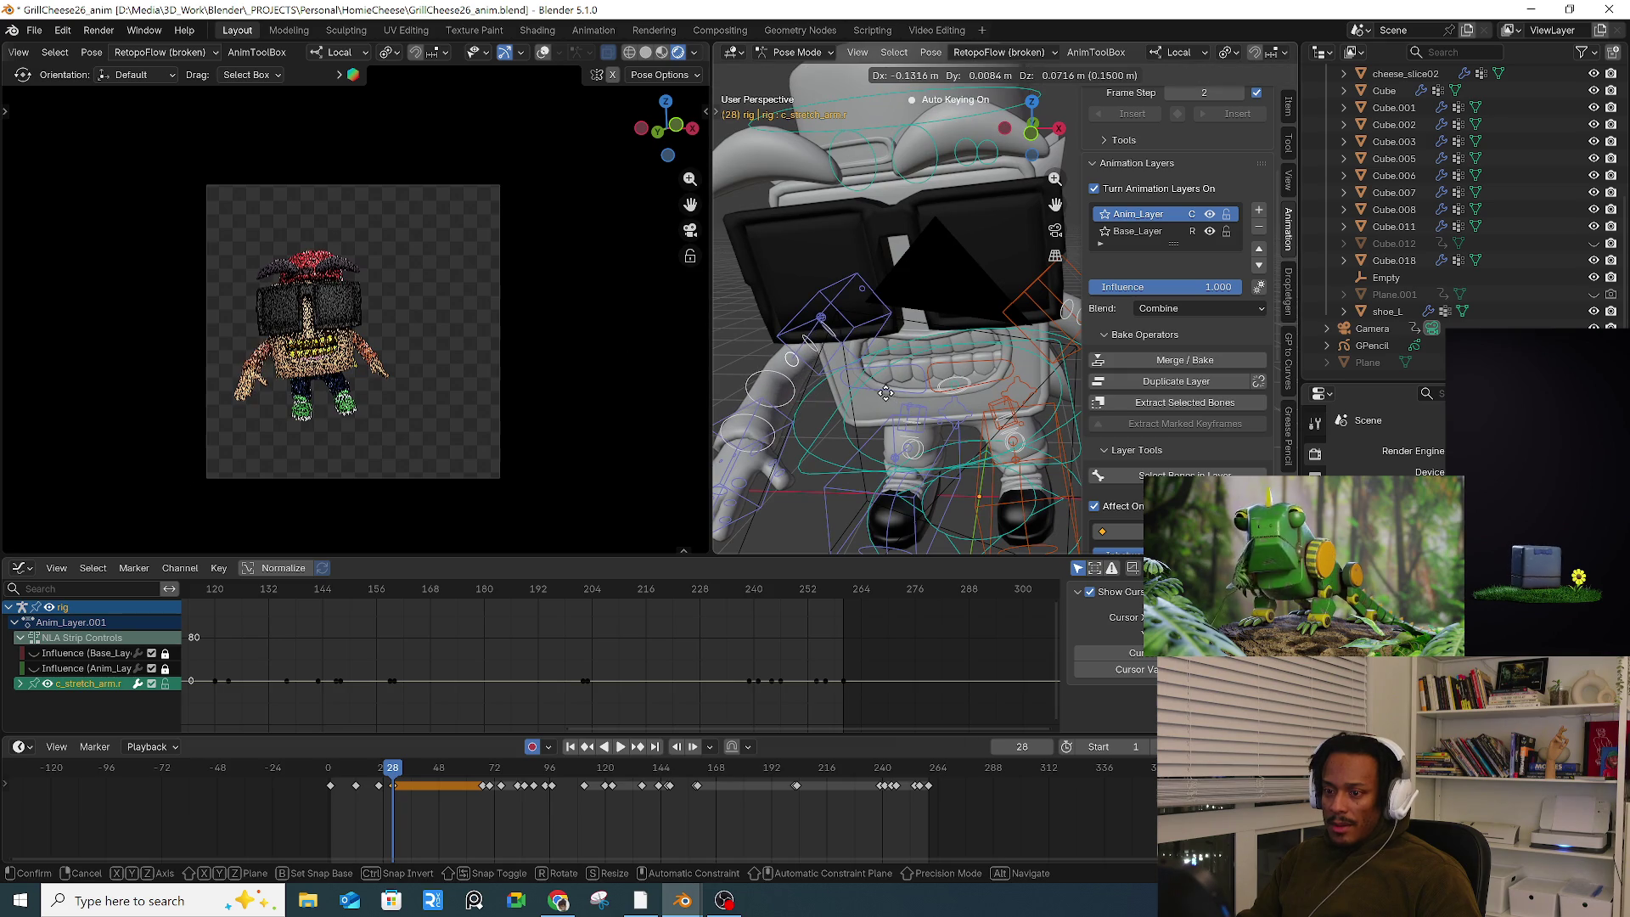
click(876, 398)
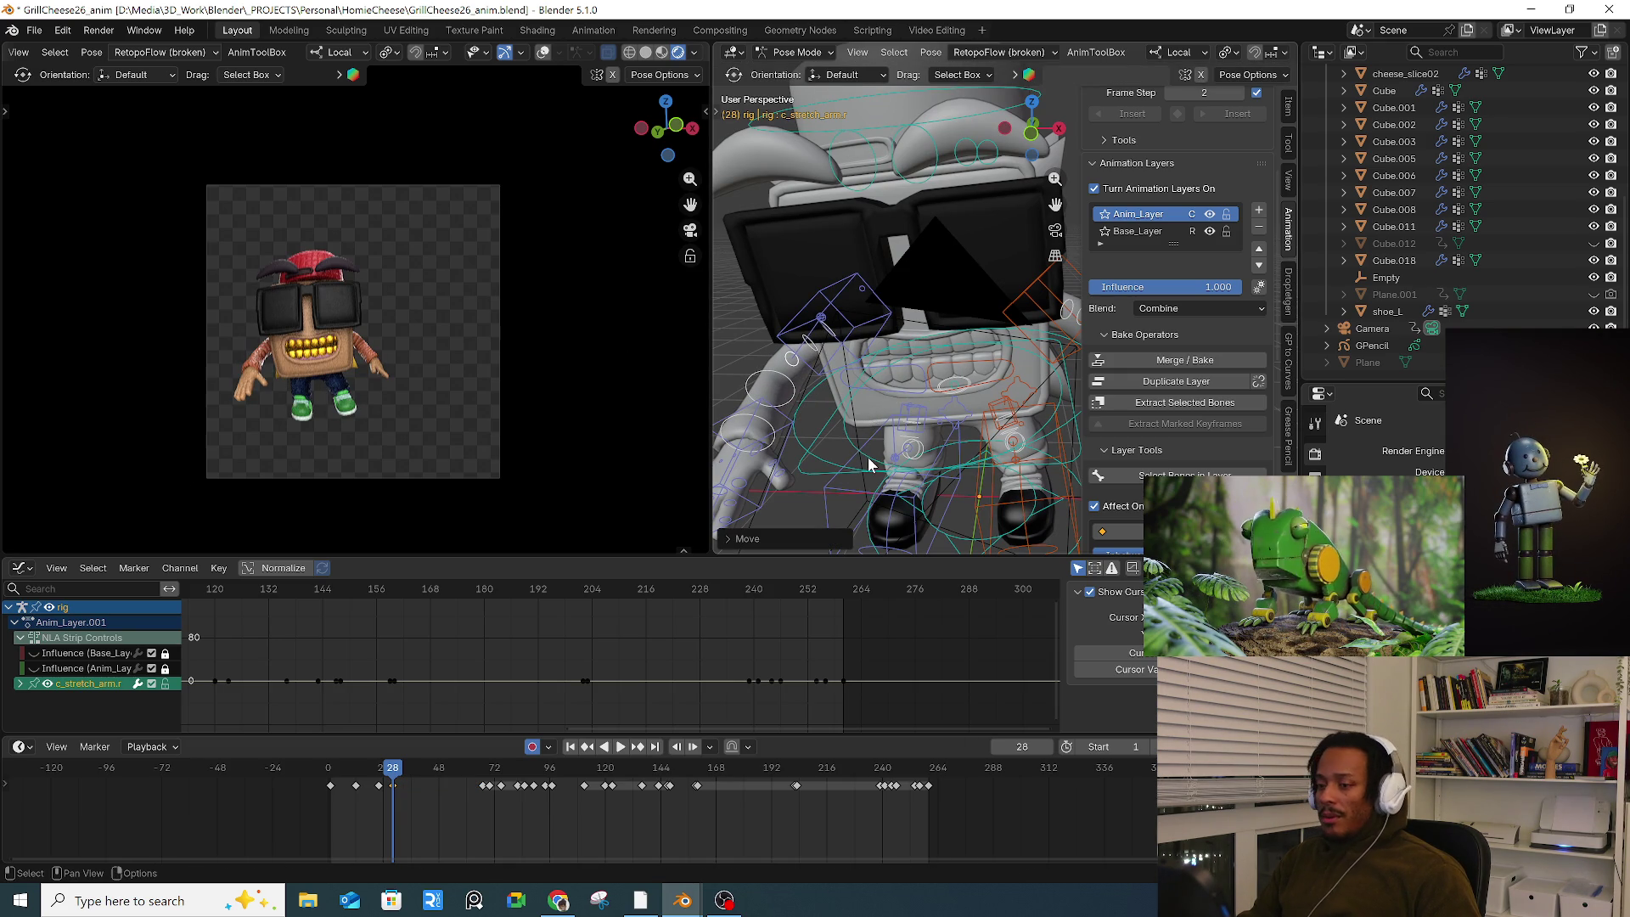
Step: Rotate the selected right hand bones around the X axis
scroll(884, 460, up, 3)
mouse_move(884, 459)
middle_down()
mouse_move(874, 408)
mouse_move(867, 435)
middle_up()
scroll(870, 429, up, 3)
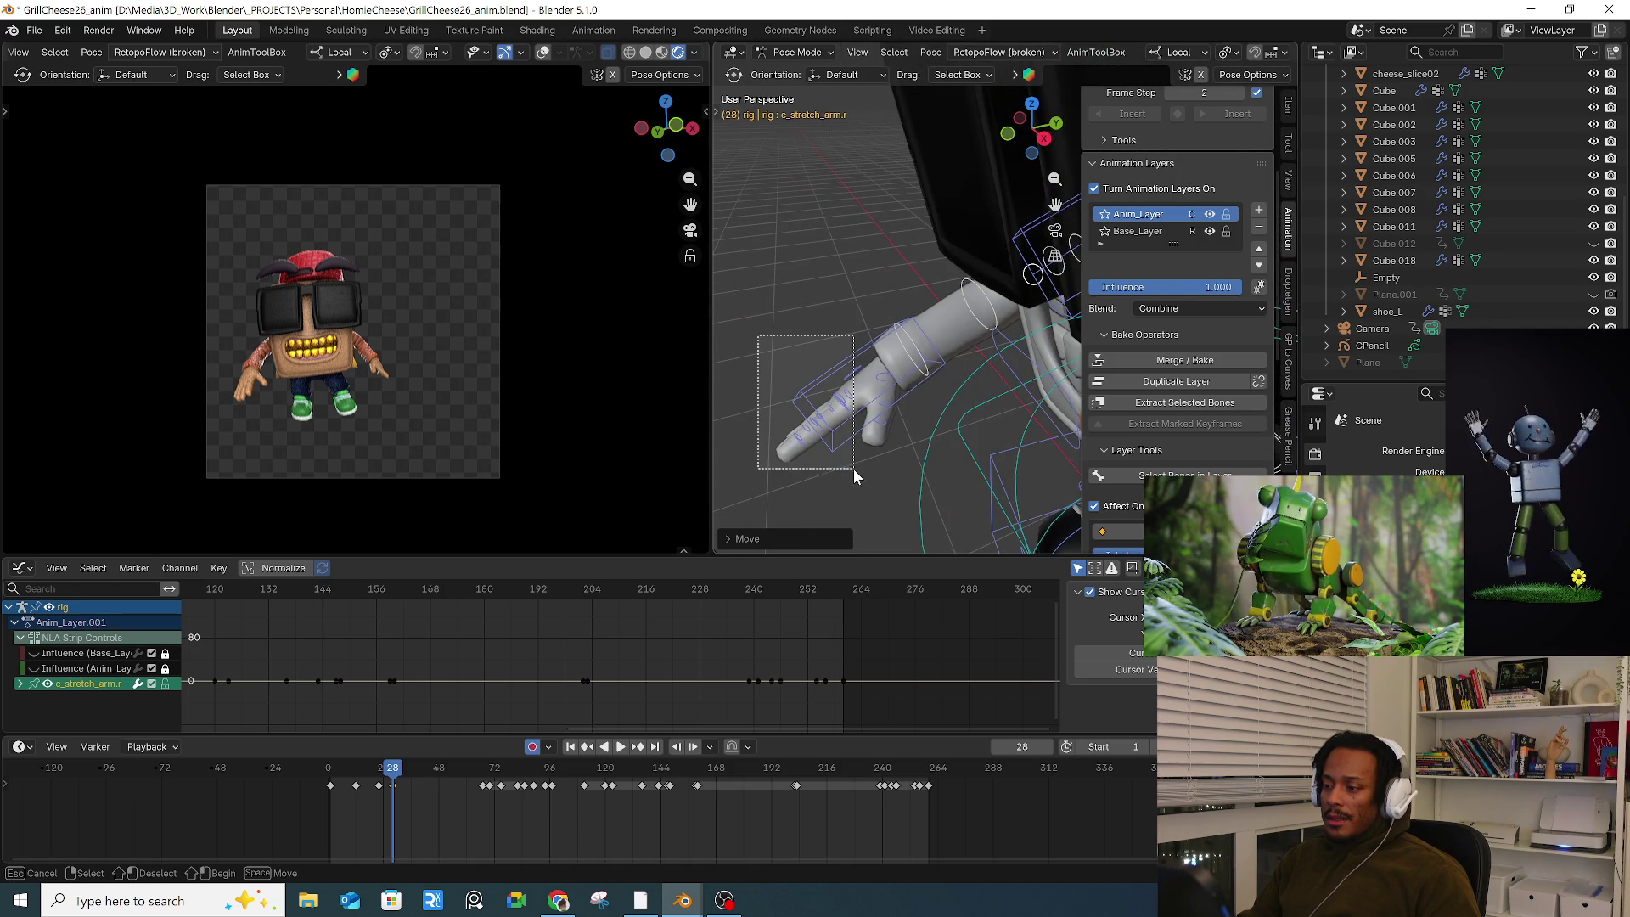
drag(853, 466, 854, 467)
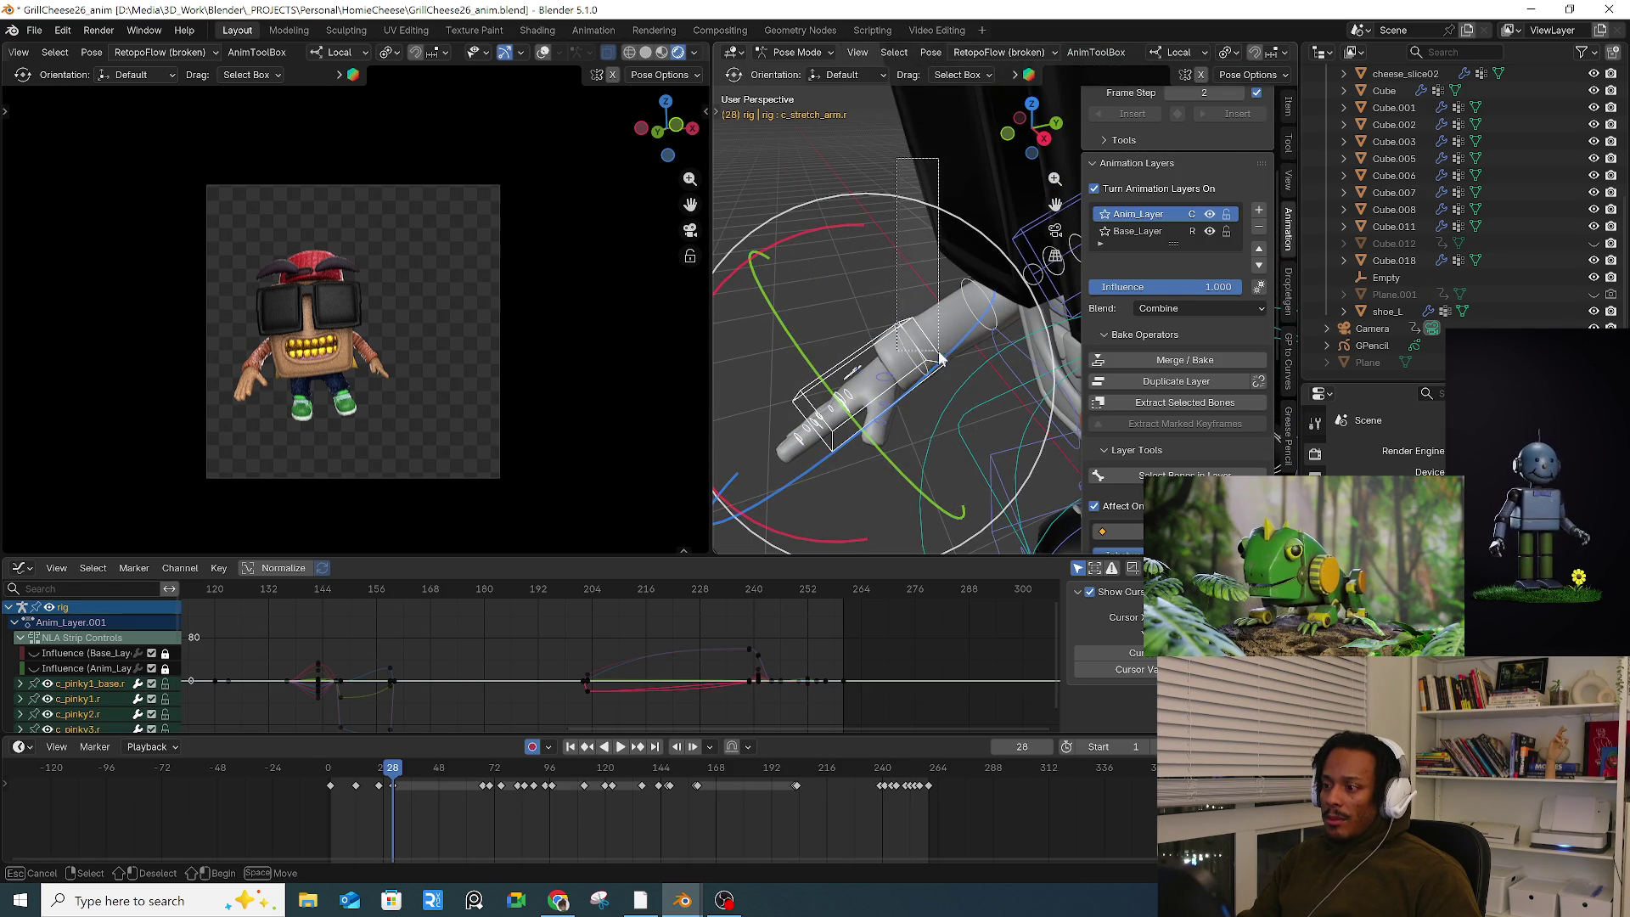
drag(940, 357, 940, 357)
mouse_move(939, 357)
middle_down()
mouse_move(915, 399)
mouse_move(821, 319)
middle_up()
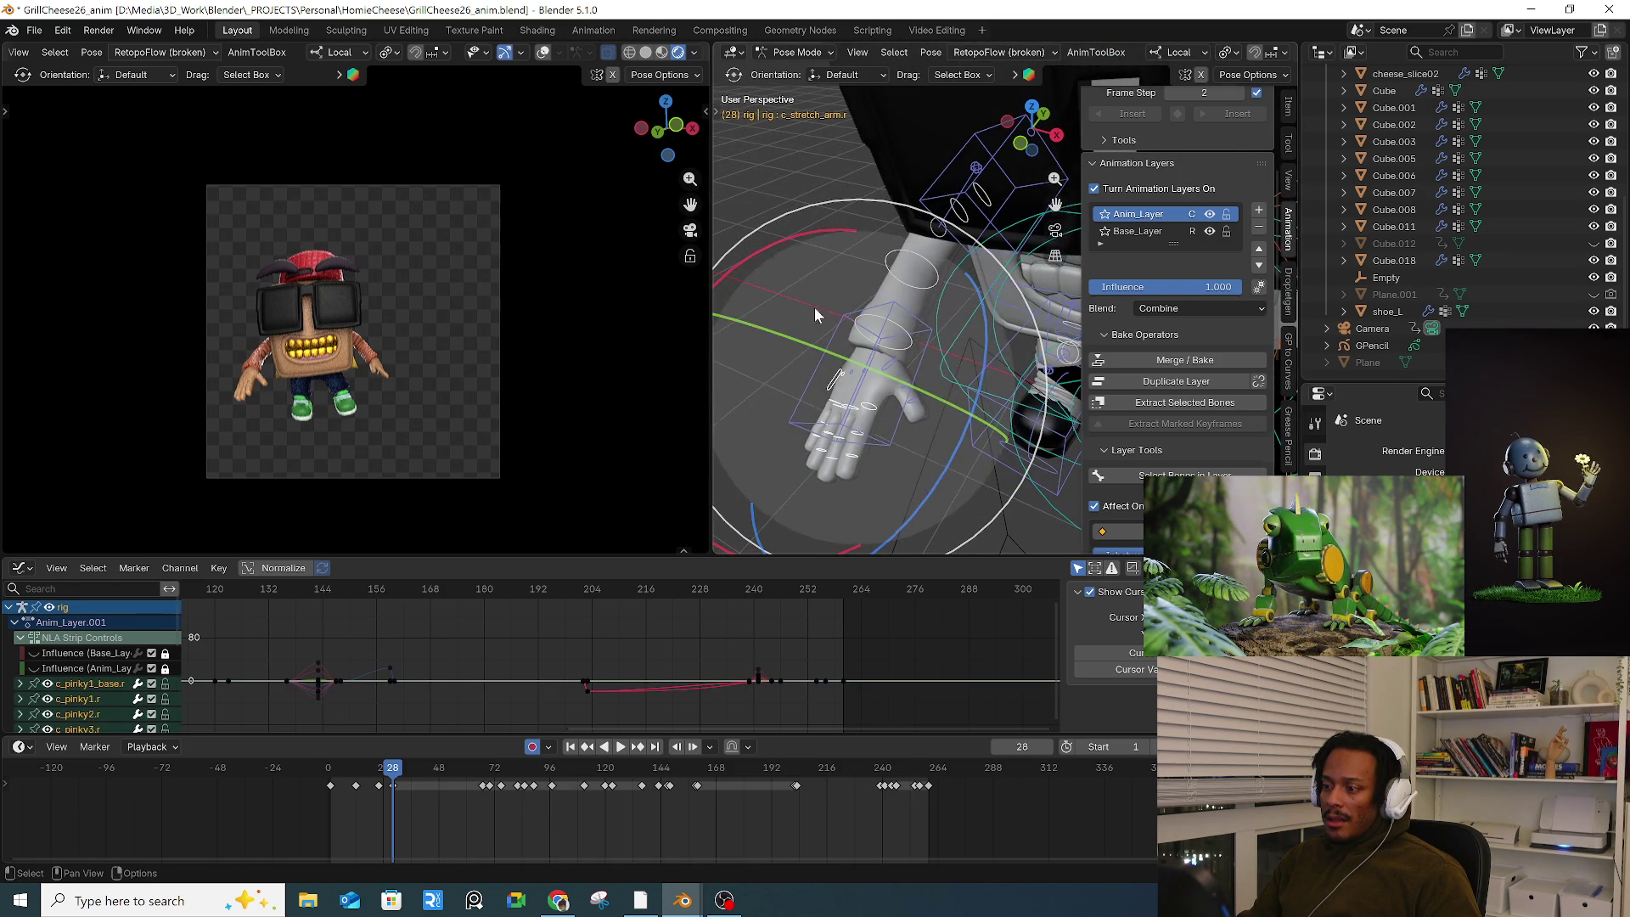
mouse_move(797, 165)
middle_down()
mouse_move(856, 374)
mouse_move(852, 294)
mouse_move(859, 391)
middle_up()
mouse_move(823, 458)
middle_down()
mouse_move(949, 439)
mouse_move(877, 481)
middle_up()
drag(876, 481, 910, 493)
mouse_move(910, 493)
middle_down()
mouse_move(946, 342)
mouse_move(998, 331)
mouse_move(1022, 370)
mouse_move(950, 399)
mouse_move(976, 386)
mouse_move(904, 376)
mouse_move(953, 444)
middle_up()
Step: Curl the index, pinky and middle fingers of the right hand around X
click(1016, 333)
key(r)
key(x)
click(982, 416)
click(977, 386)
key(r)
key(x)
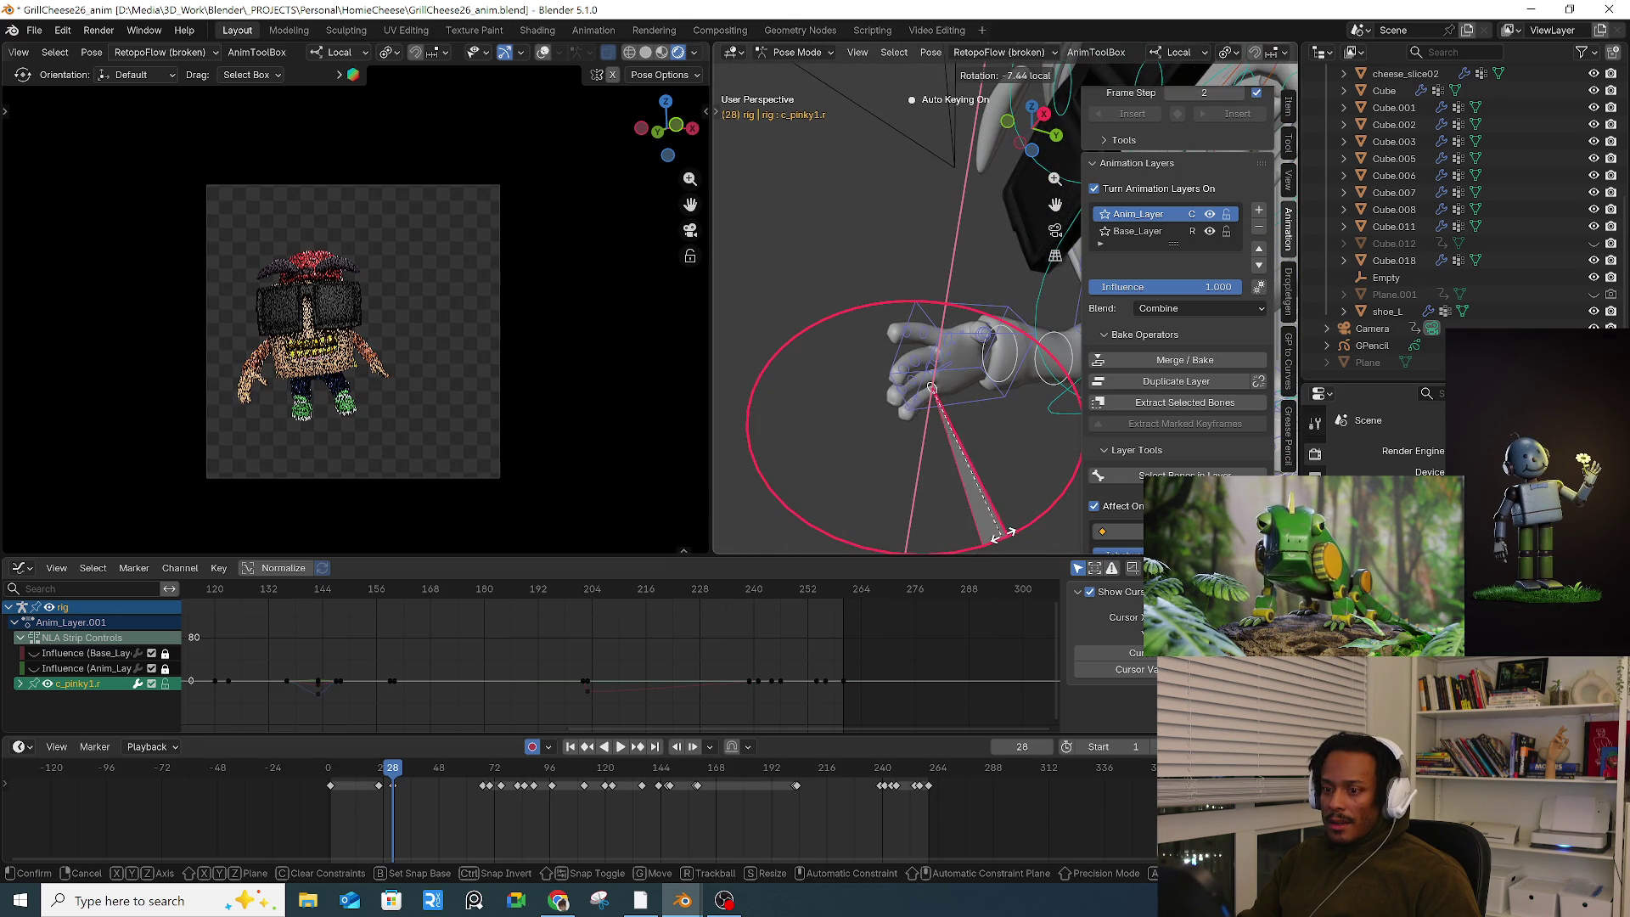
click(1011, 509)
click(938, 361)
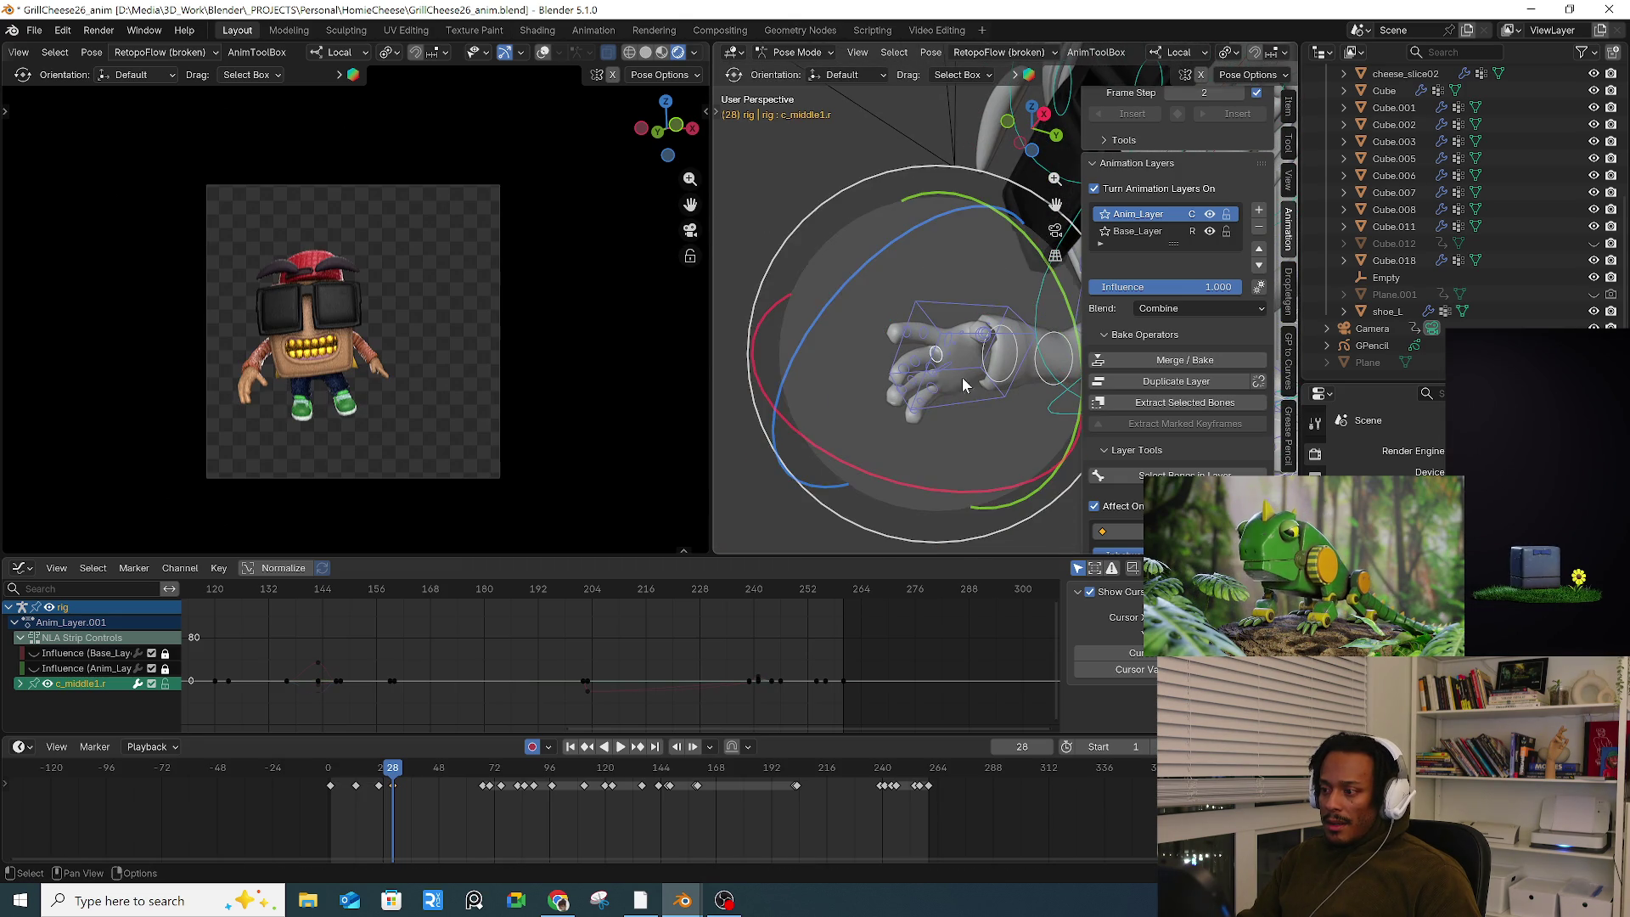
key(r)
key(x)
click(974, 487)
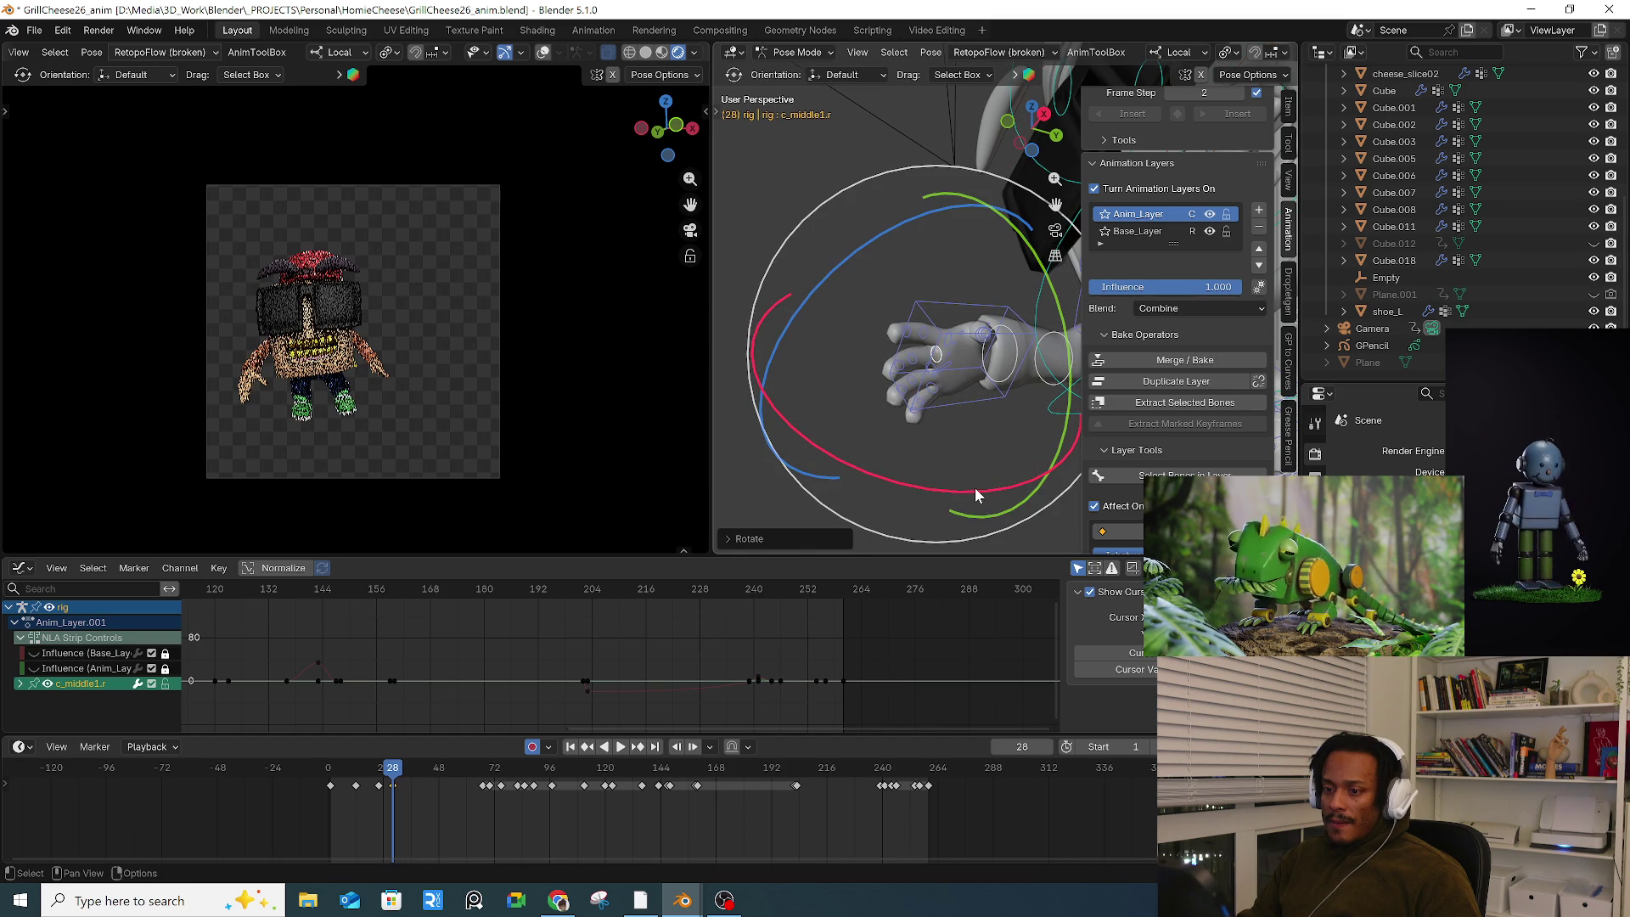
mouse_move(975, 481)
middle_down()
mouse_move(781, 343)
mouse_move(929, 335)
mouse_move(935, 353)
middle_up()
scroll(934, 353, up, 5)
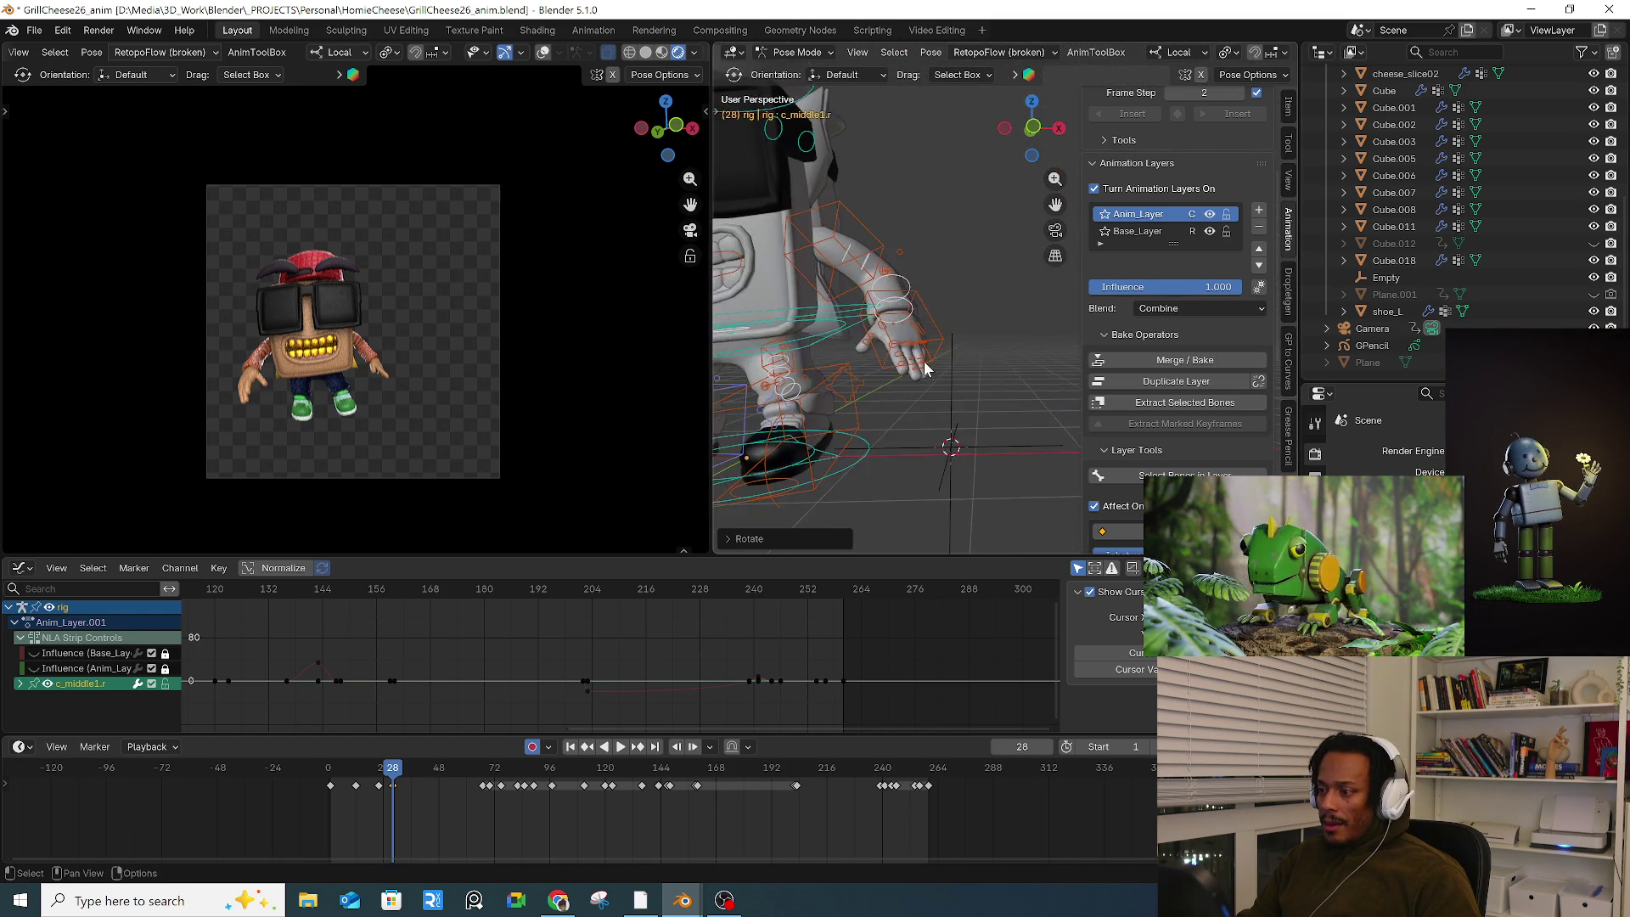
Step: Curl the left hand's pinky and ring fingers around X
click(903, 354)
drag(1000, 274, 1010, 325)
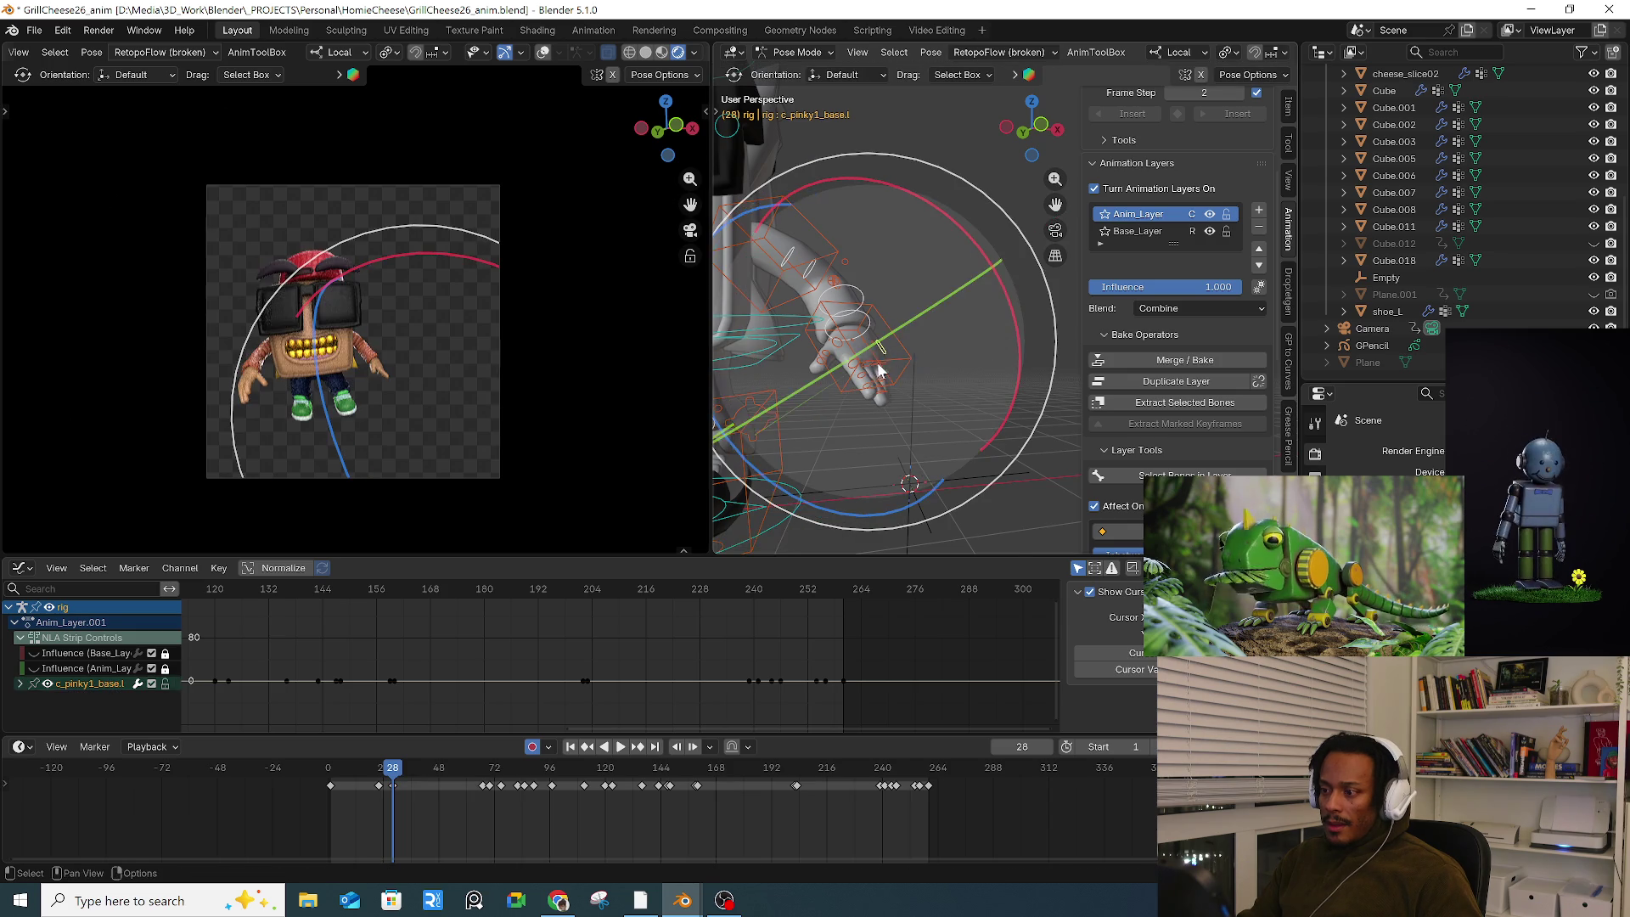
key(alt+a)
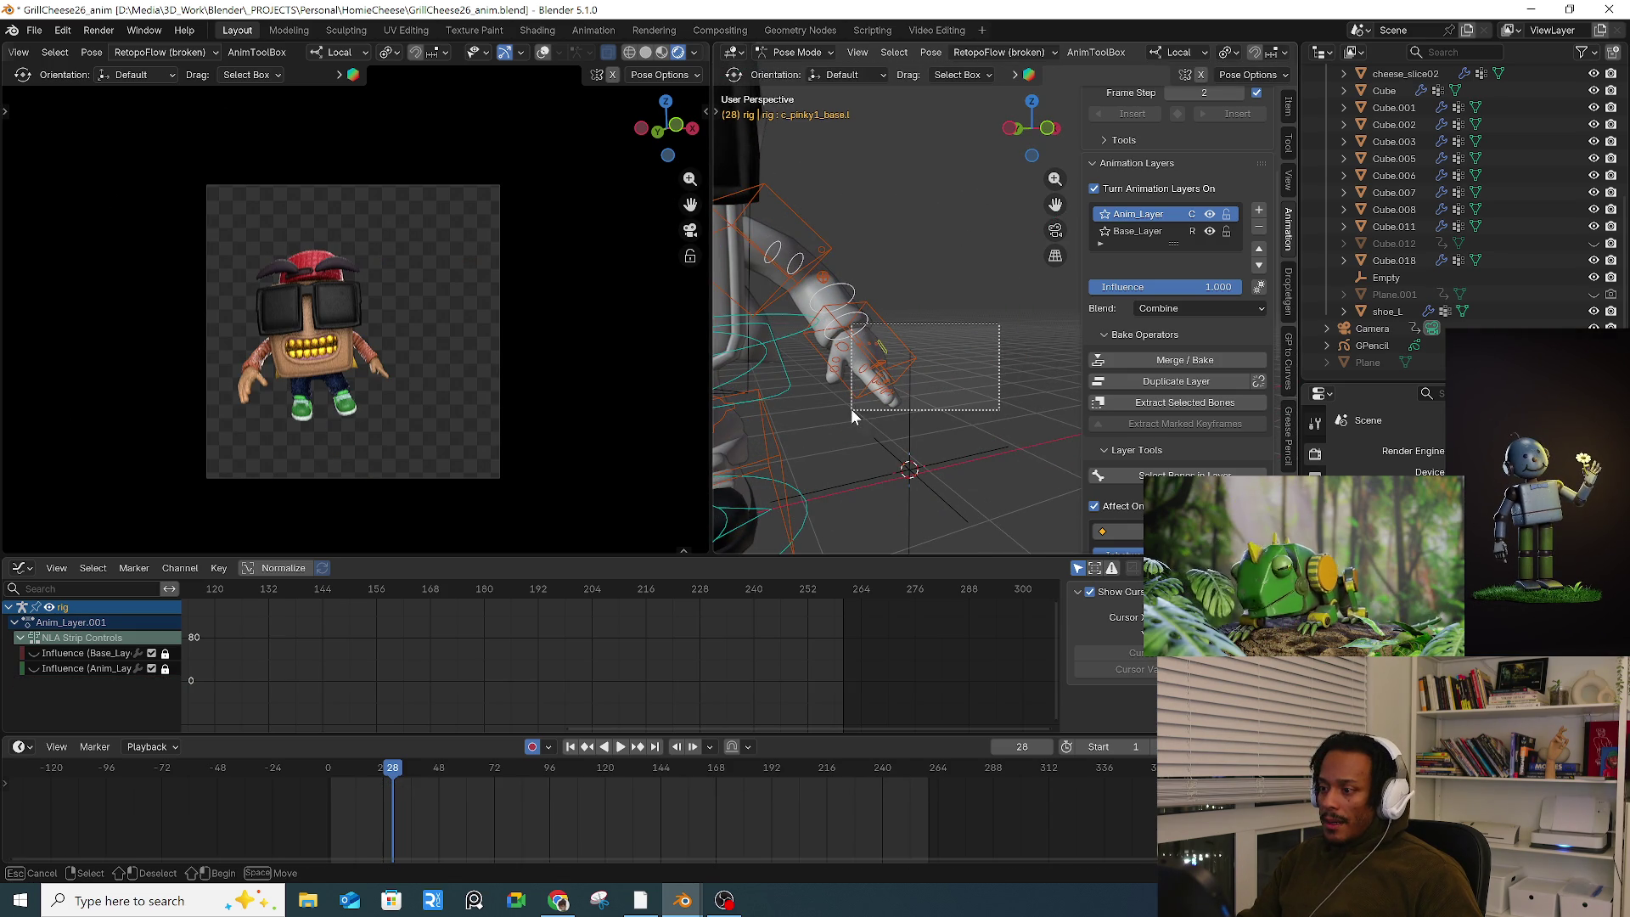
drag(851, 409, 853, 411)
drag(968, 118, 846, 354)
drag(1021, 319, 1025, 378)
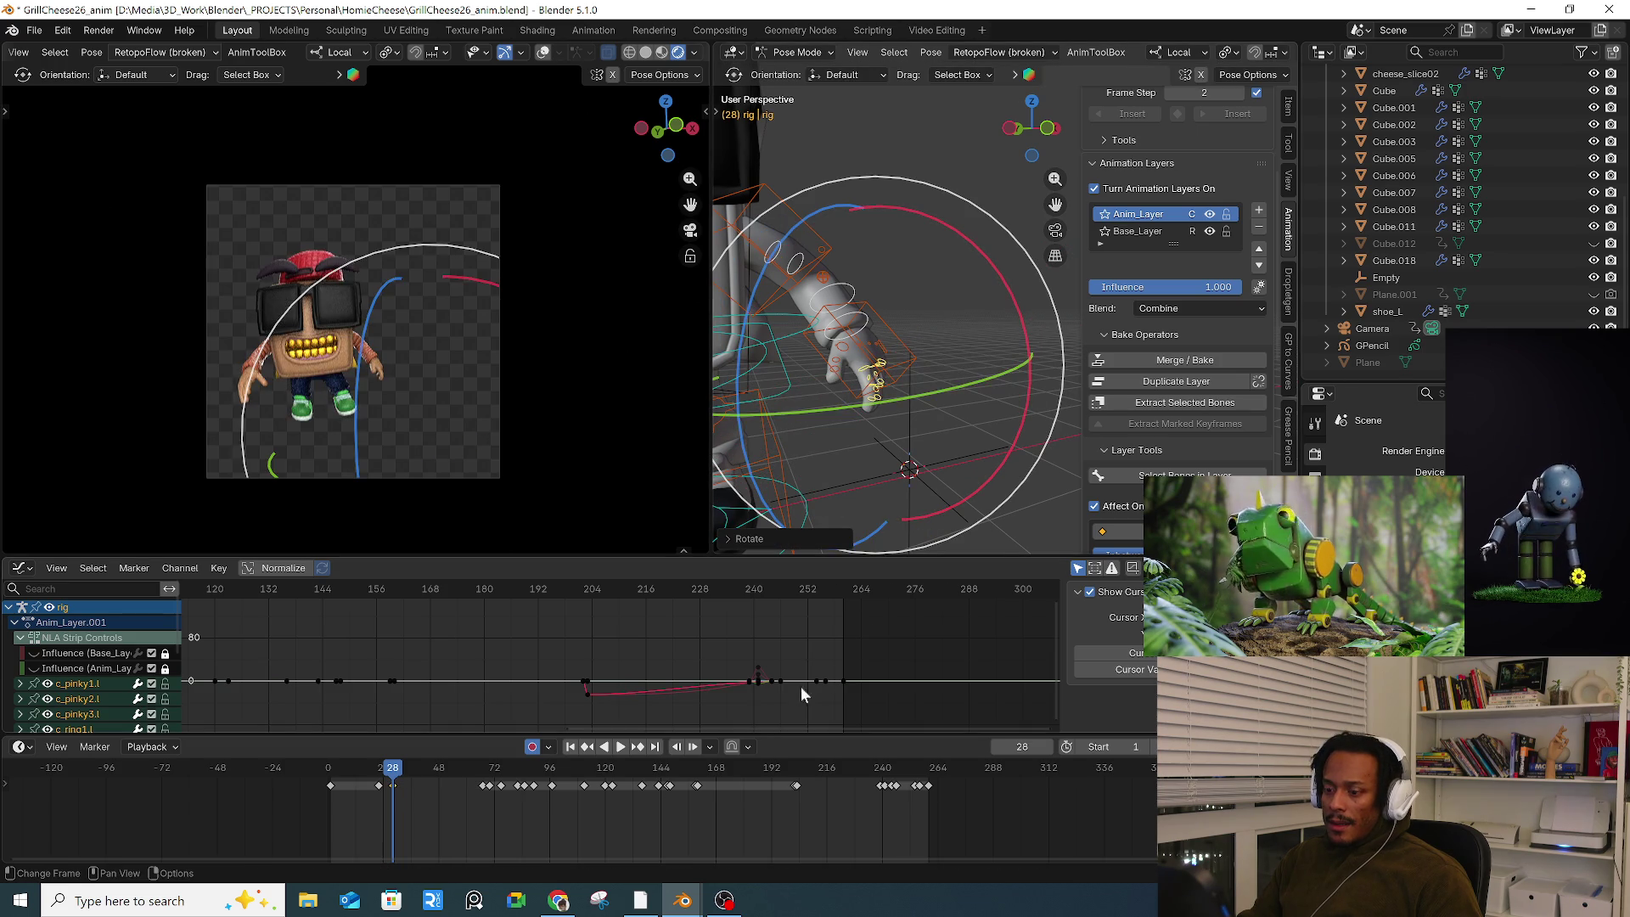
Step: Select all bones and scrub back to frame 18, then step forward to frame 24
key(a)
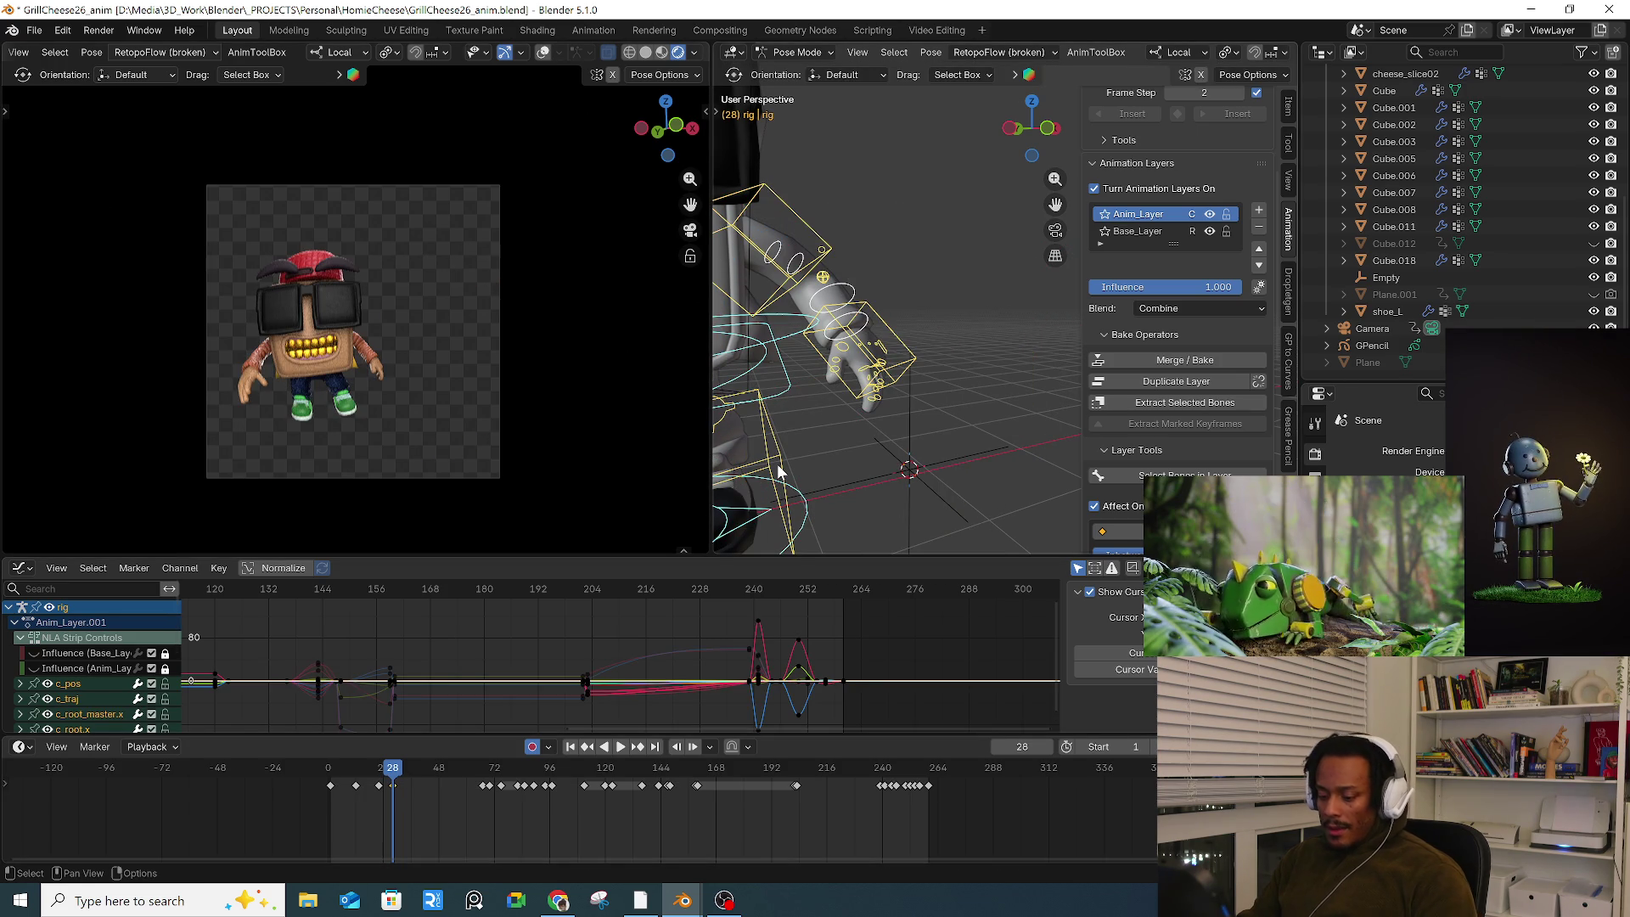
drag(392, 774, 378, 776)
key(Right)
key(Right)
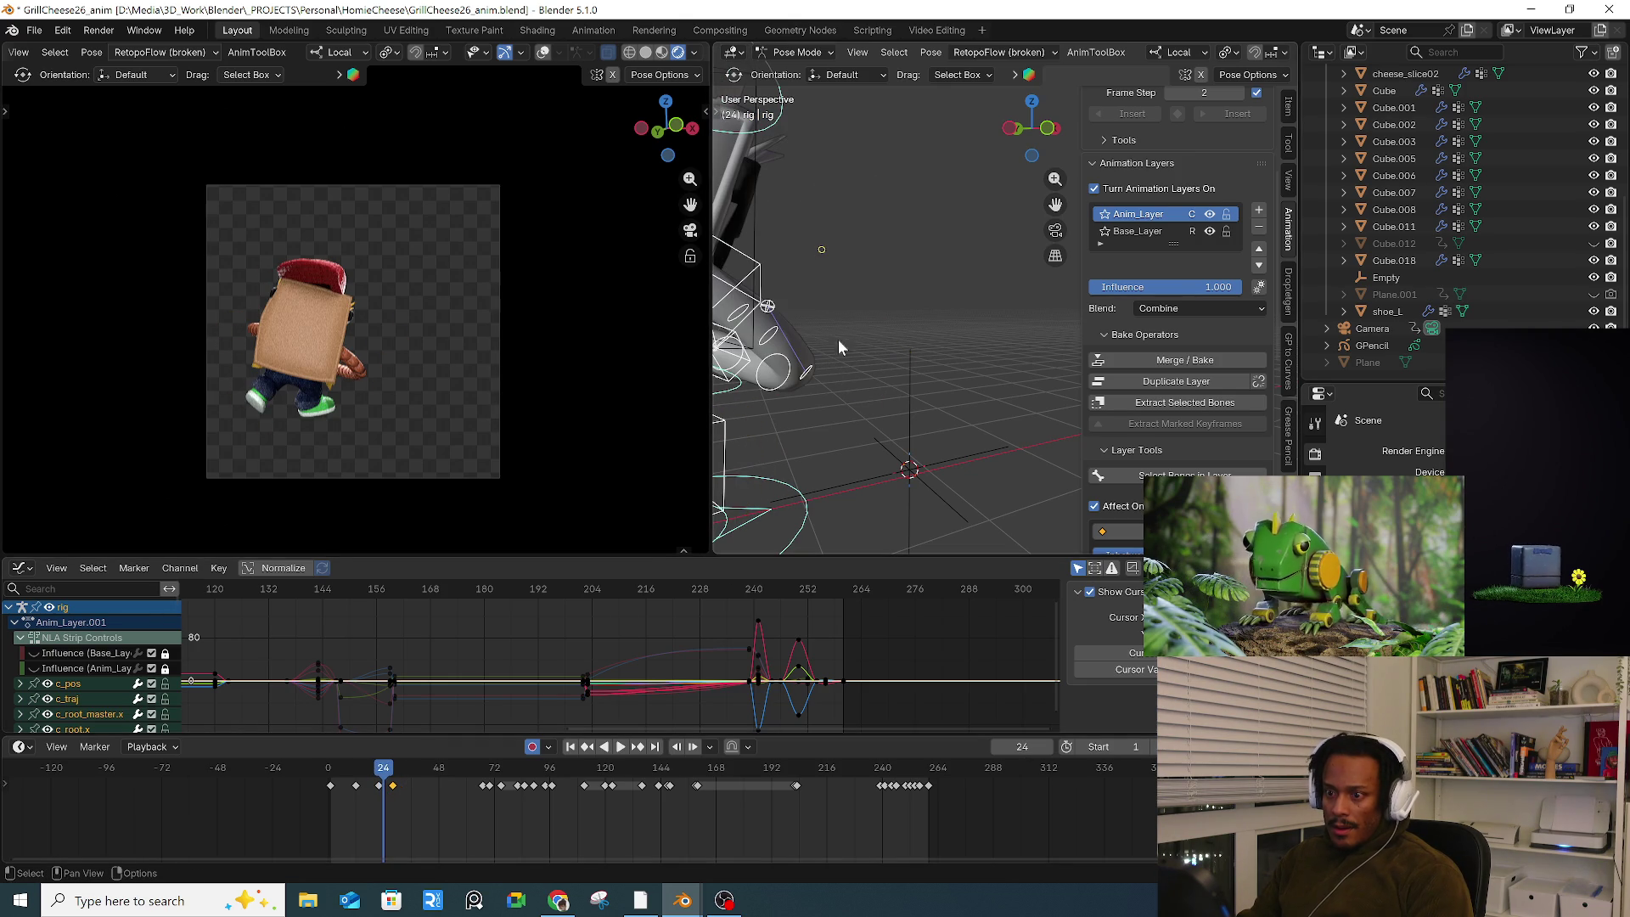
Step: Pull the left arm stretch control (c_stretch_arm.l) into a new position
mouse_move(867, 287)
middle_down()
mouse_move(976, 284)
mouse_move(855, 292)
mouse_move(930, 292)
mouse_move(866, 292)
mouse_move(856, 356)
mouse_move(853, 310)
middle_up()
click(870, 291)
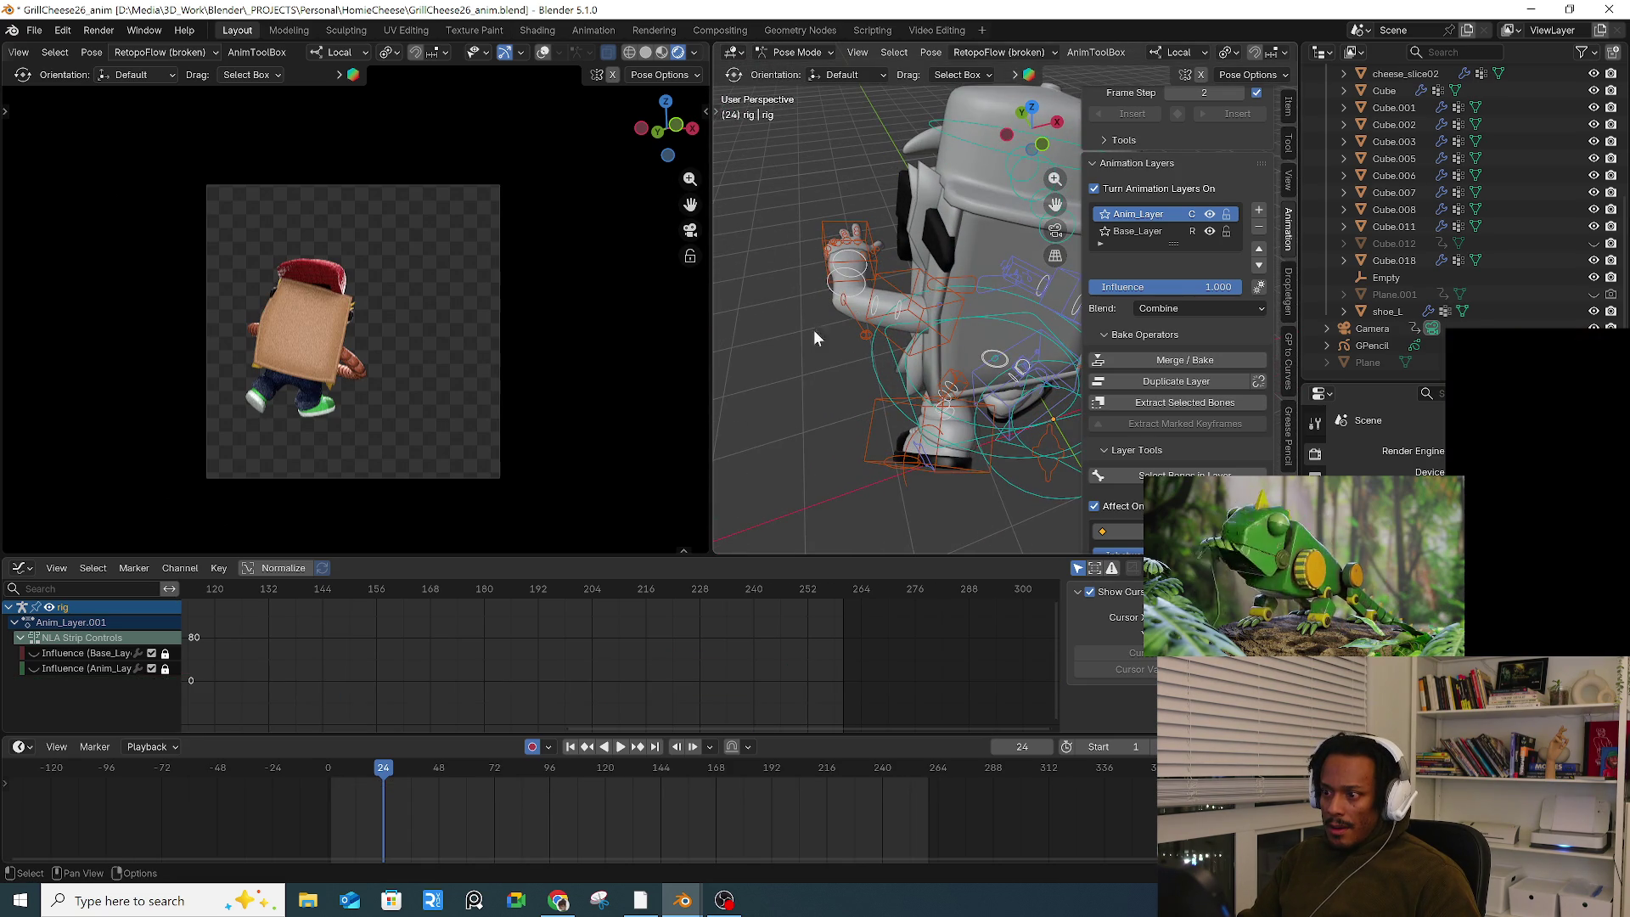
click(837, 314)
key(g)
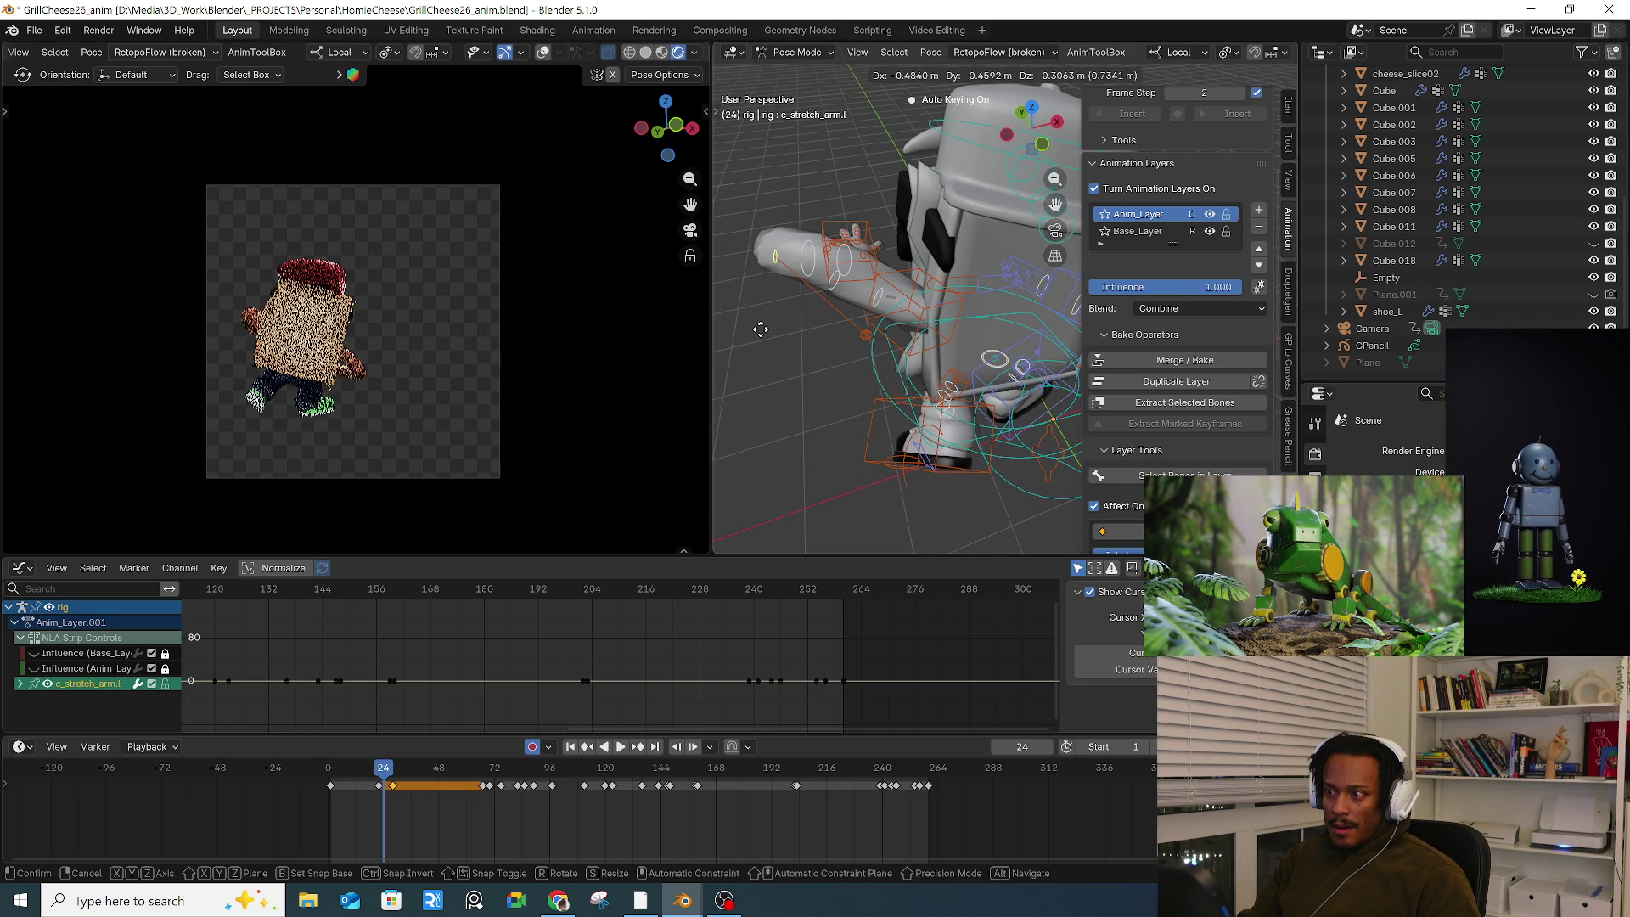
click(764, 331)
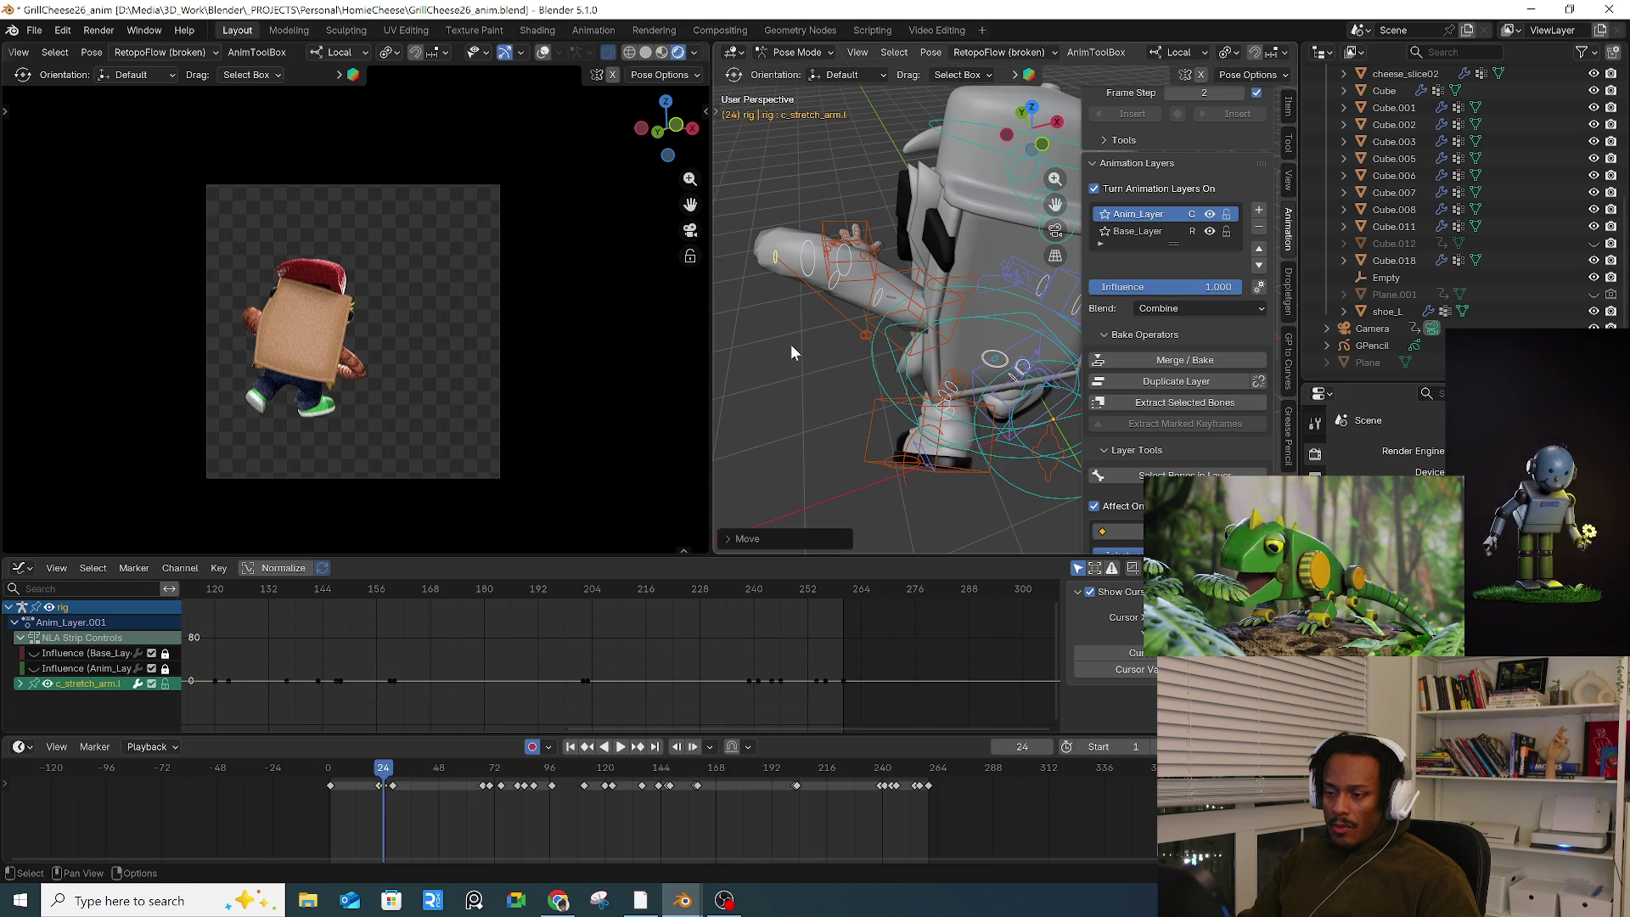
Step: Select all bones and step forward to frame 25
key(a)
key(alt+a)
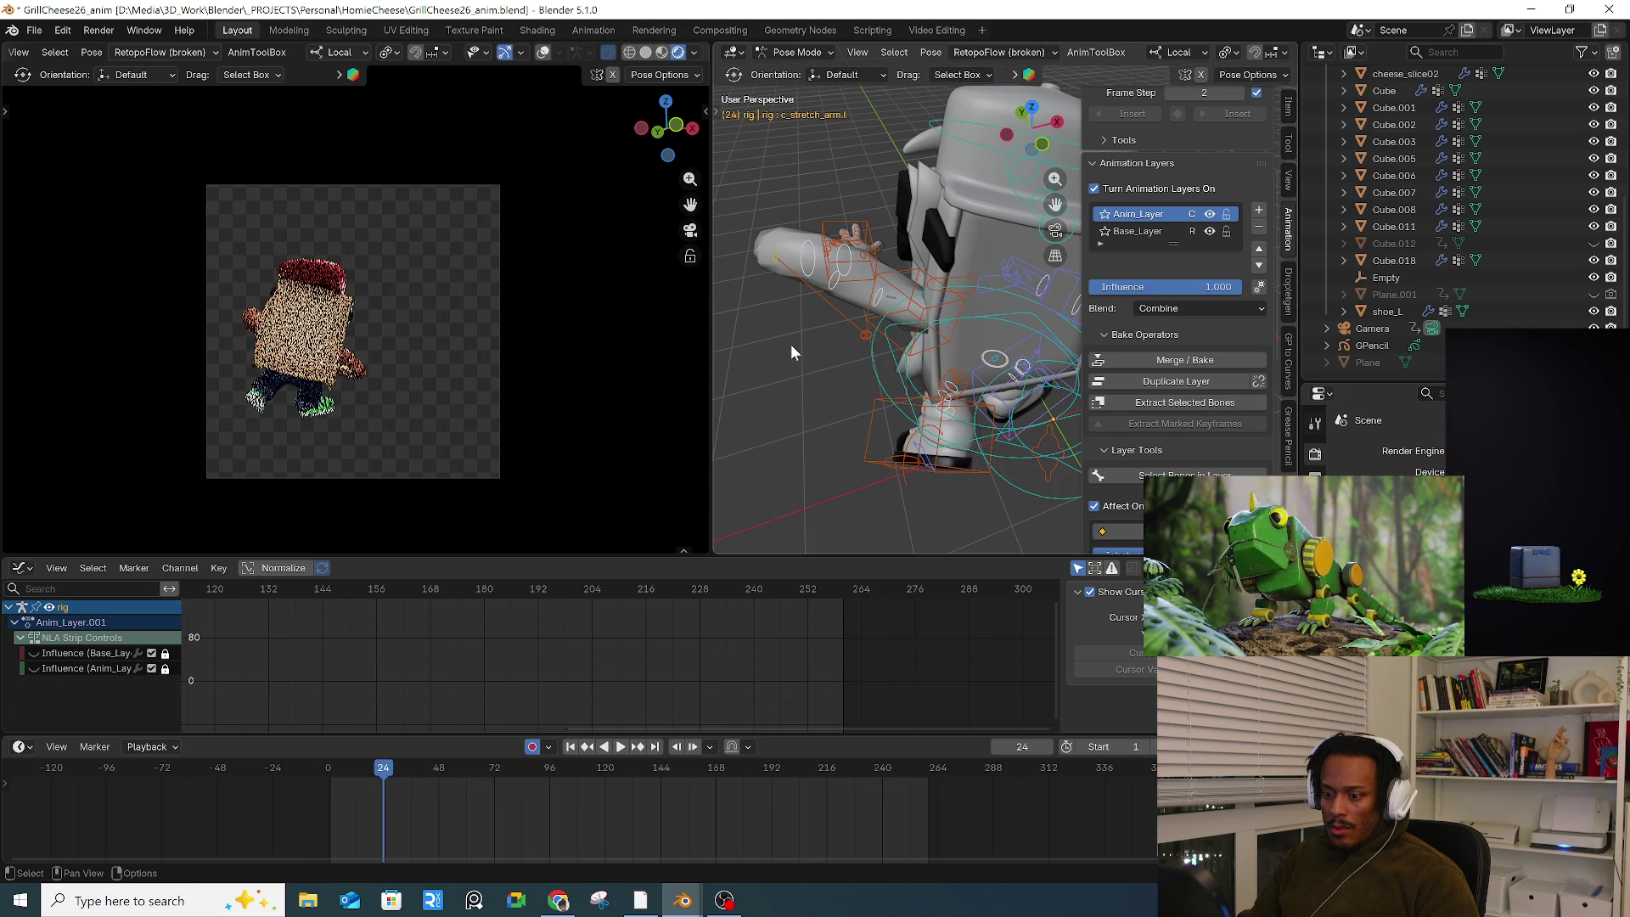
key(a)
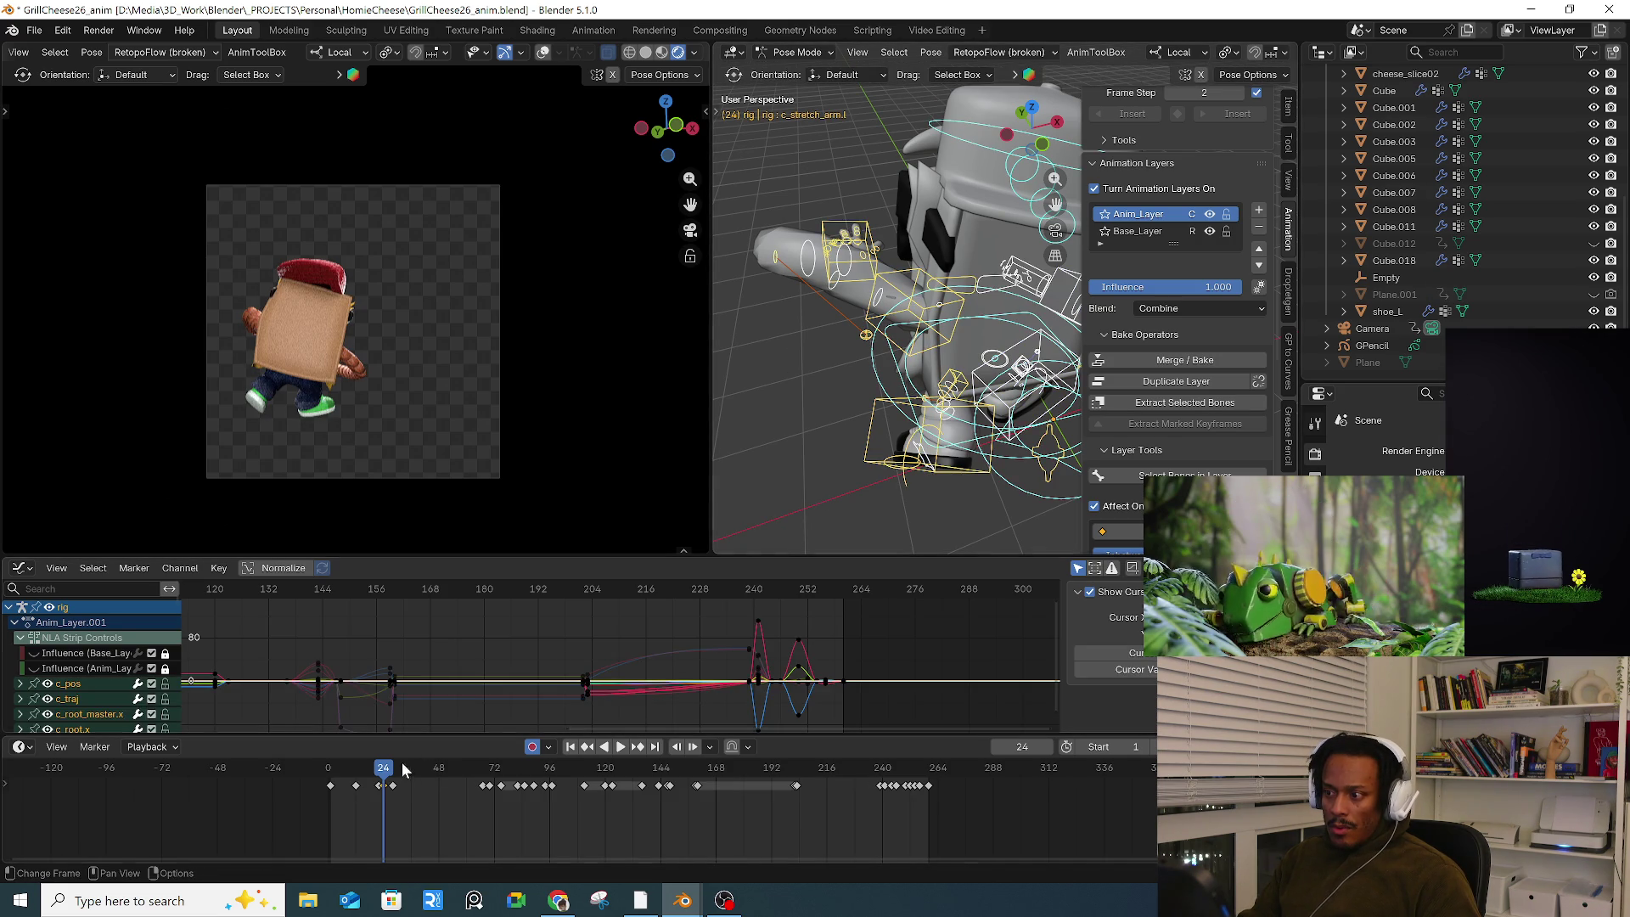
key(Right)
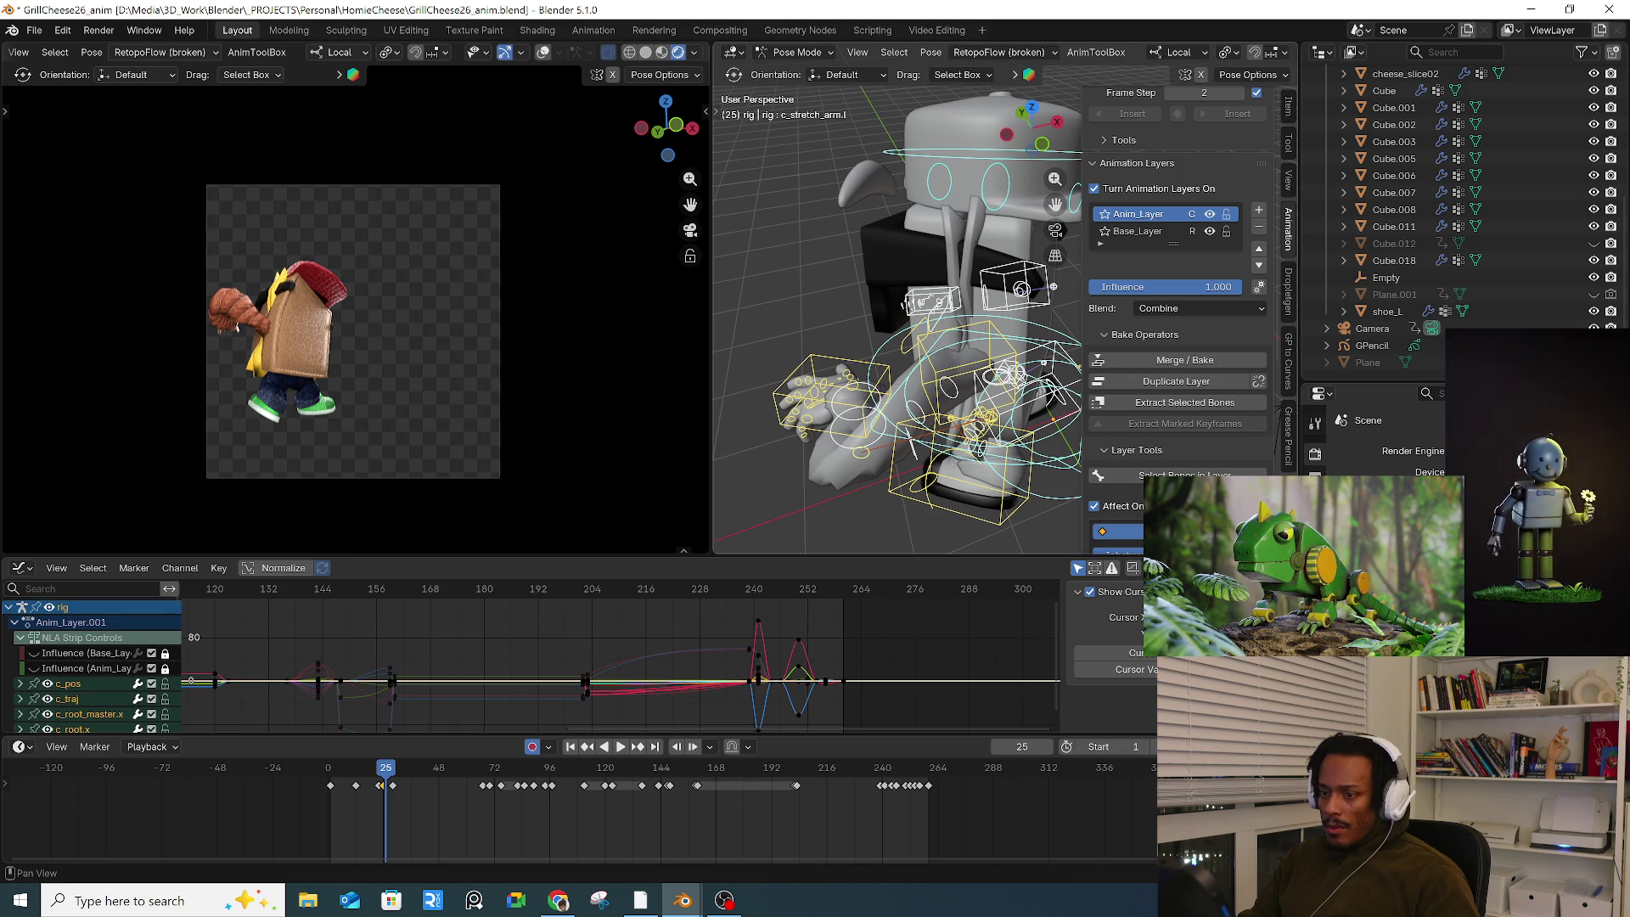
Step: Around frame 26, move the left hand IK control and rotate it from several view angles
click(849, 397)
drag(908, 299, 932, 307)
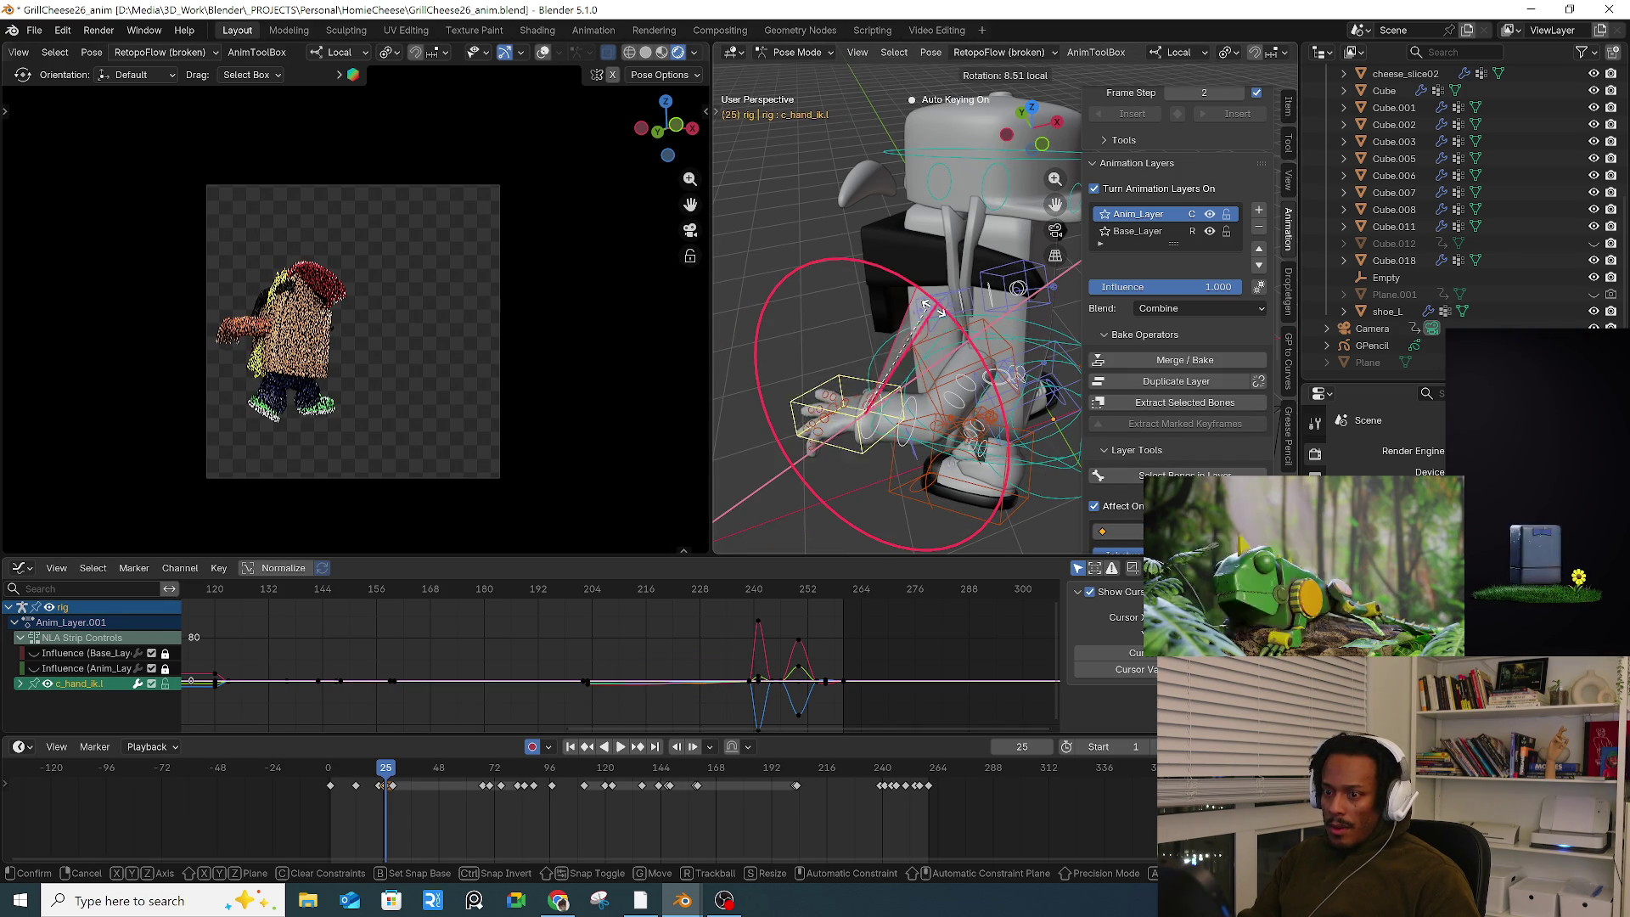
key(g)
drag(952, 374, 947, 359)
drag(385, 790, 389, 780)
middle_drag(815, 450, 945, 259)
drag(944, 252, 913, 338)
mouse_move(913, 339)
middle_down()
mouse_move(962, 328)
mouse_move(976, 348)
middle_up()
drag(980, 357, 967, 276)
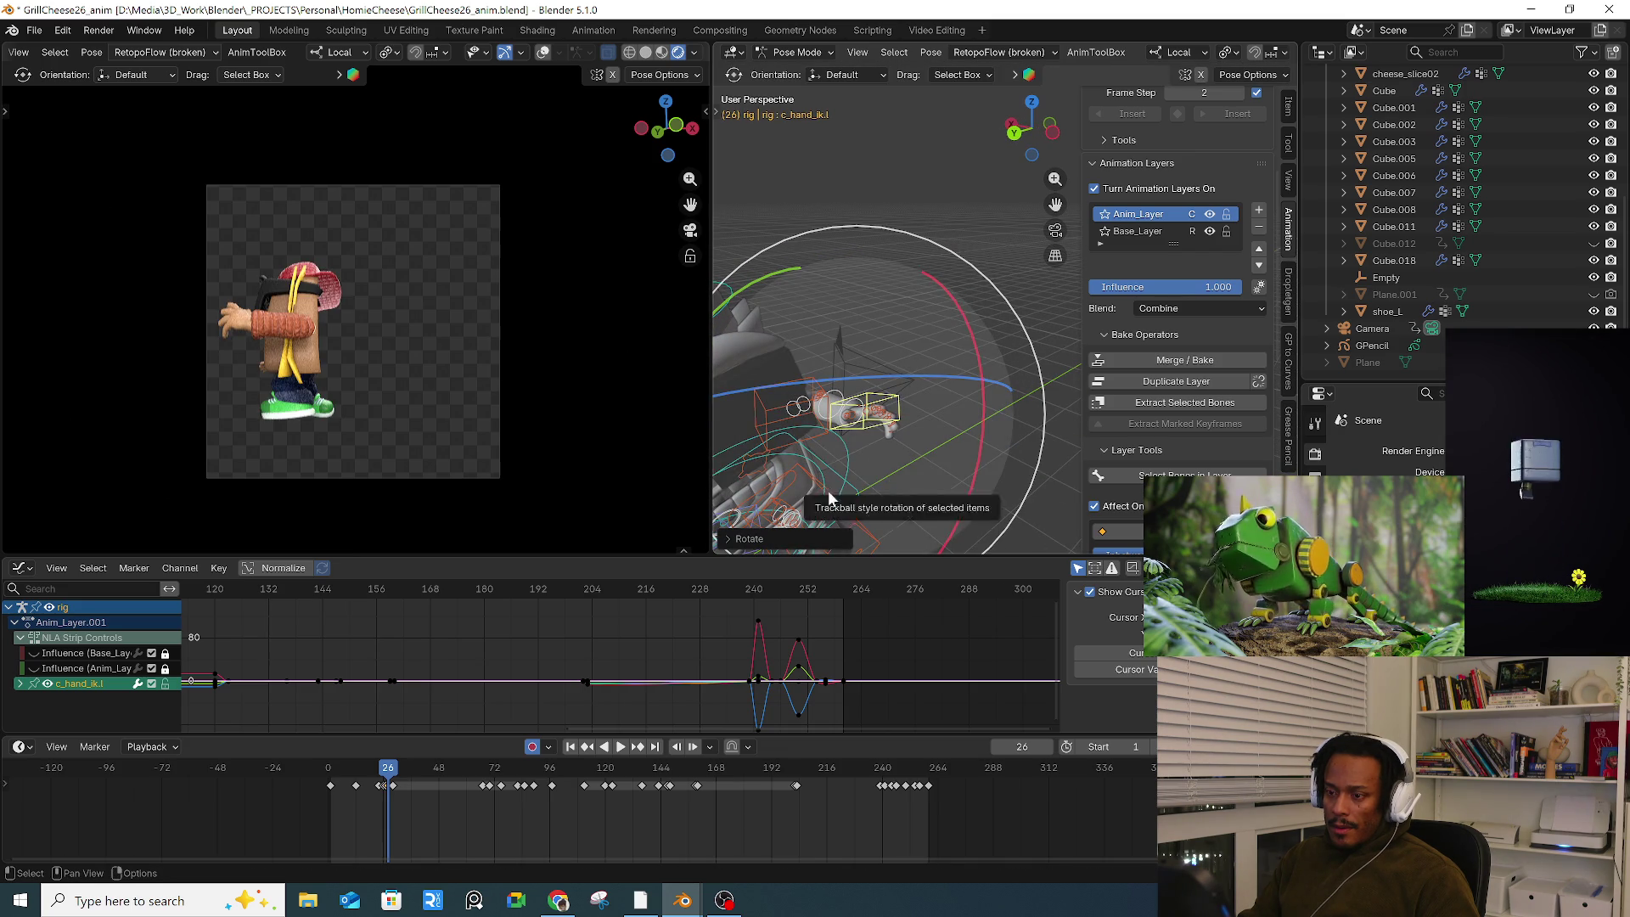
Step: At frame 27, move the left hand control and trackball-rotate it into a new twist
key(Right)
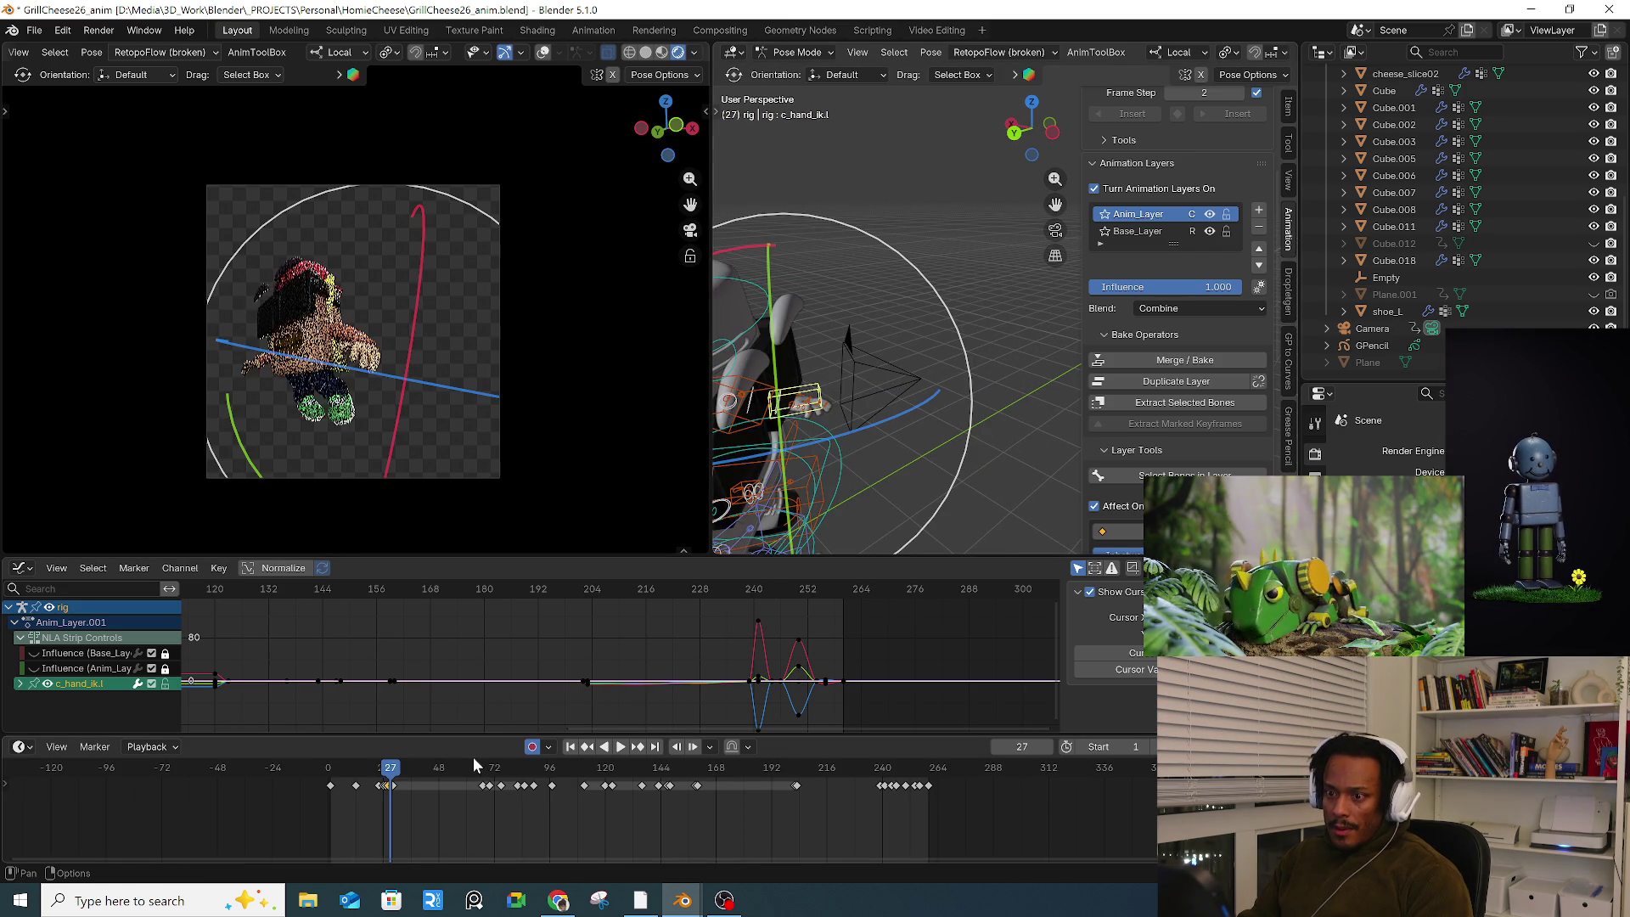
mouse_move(893, 359)
middle_down()
mouse_move(816, 362)
mouse_move(879, 340)
mouse_move(997, 348)
middle_up()
scroll(830, 353, down, 5)
key(g)
click(946, 344)
mouse_move(914, 399)
mouse_down()
mouse_move(922, 417)
mouse_move(892, 401)
mouse_up()
key(KP_Decimal)
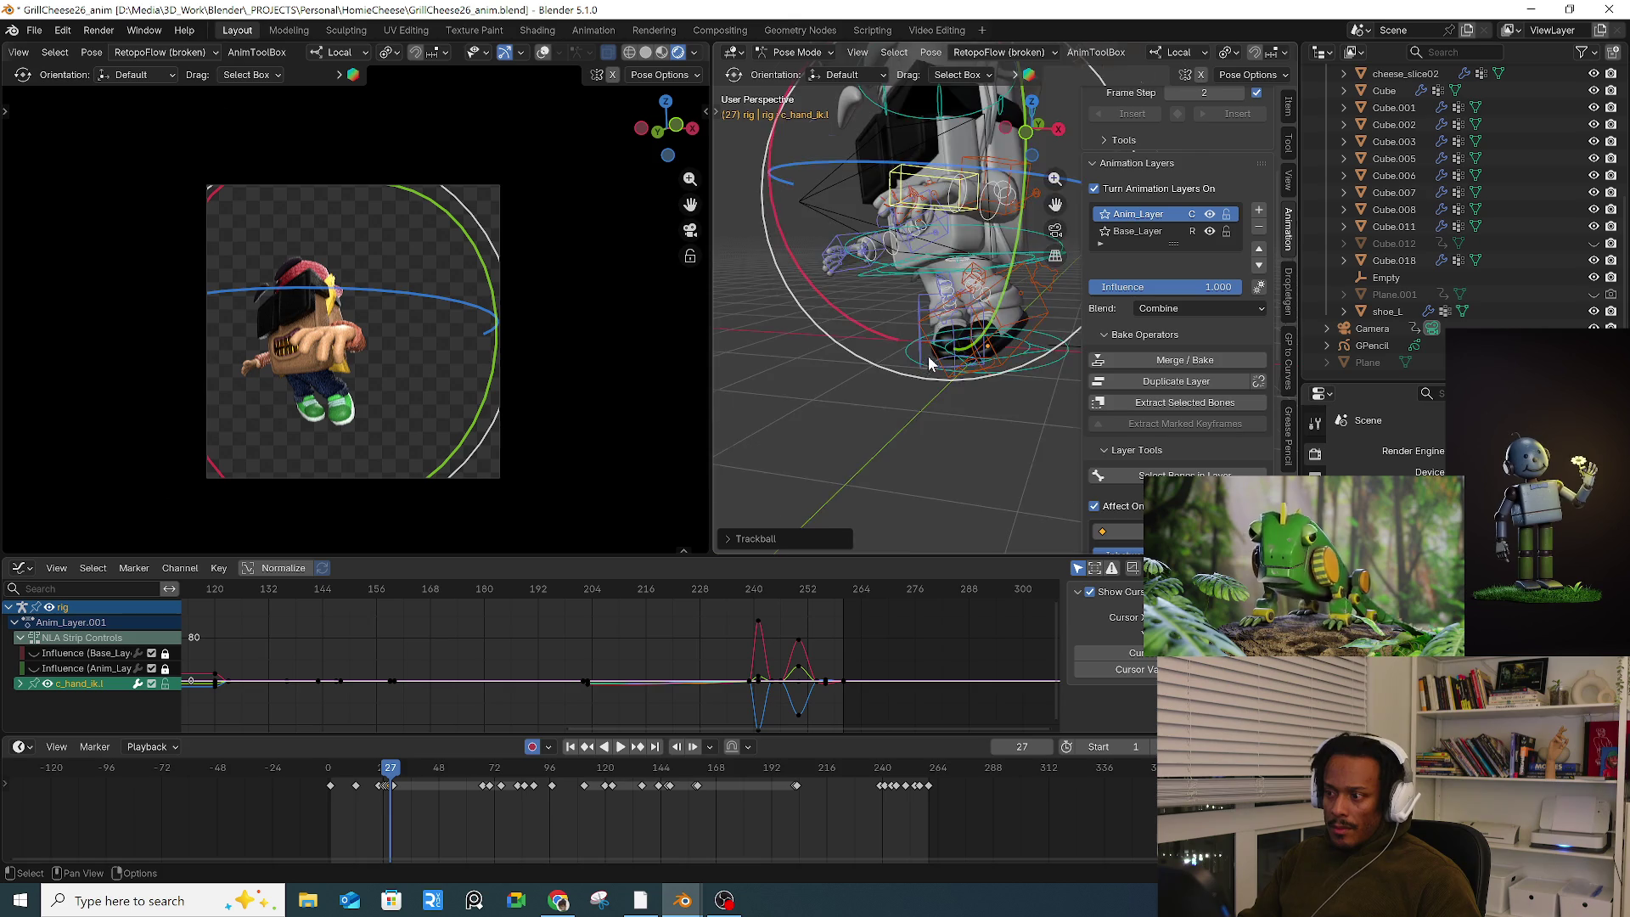
click(931, 343)
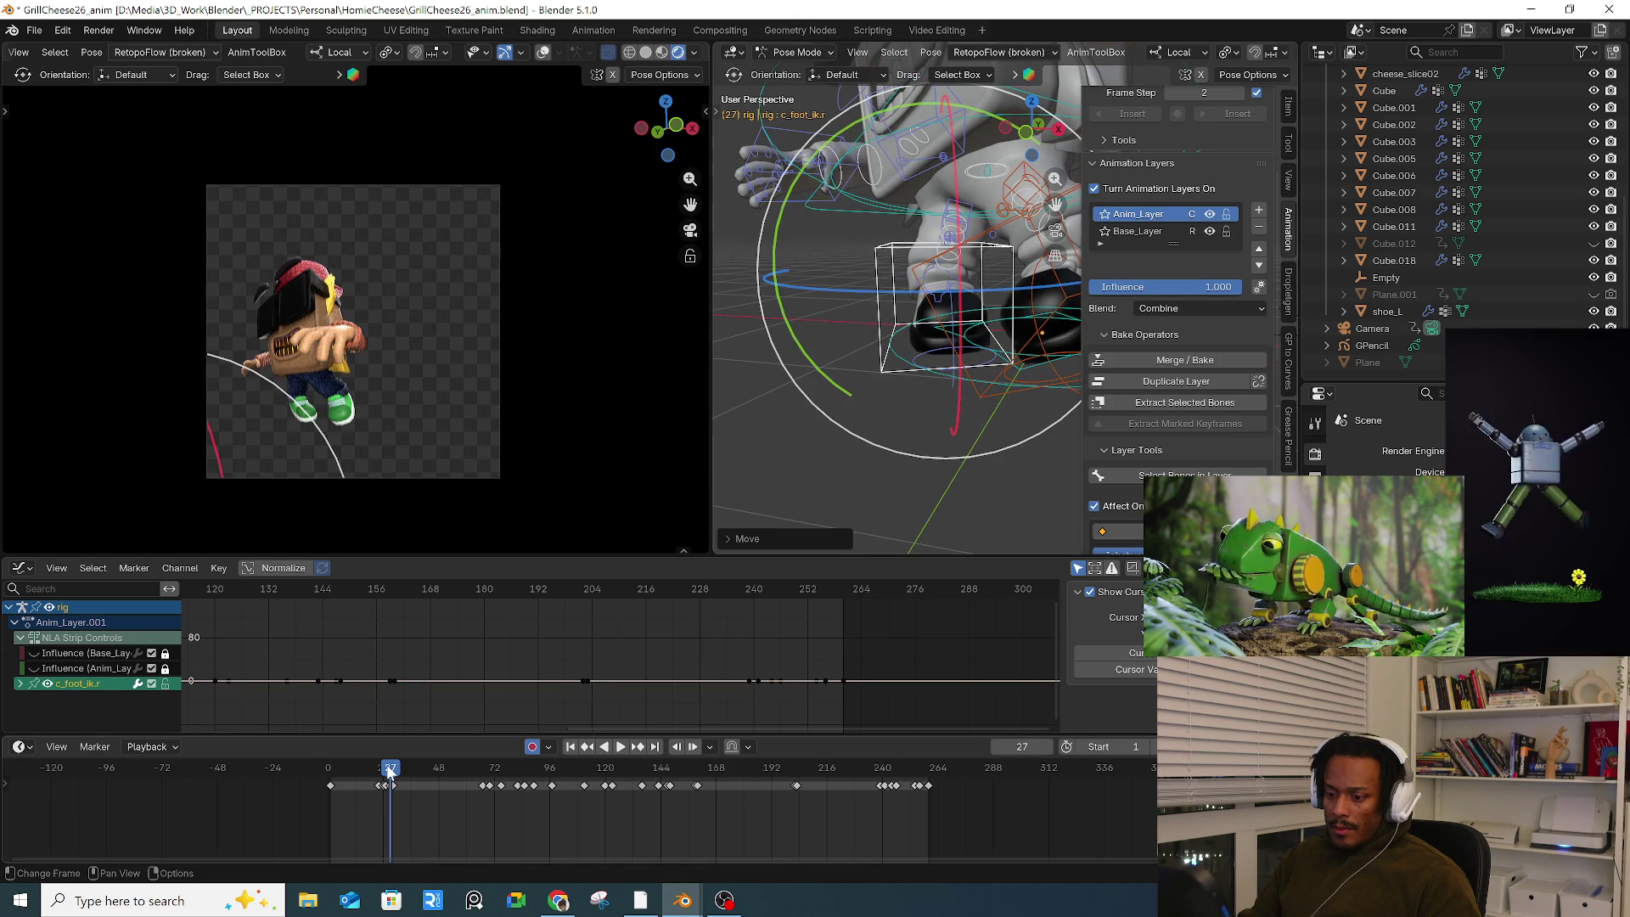
Step: Key the whole rig pose with all controls selected, then return to frame 29
drag(390, 770, 404, 769)
key(a)
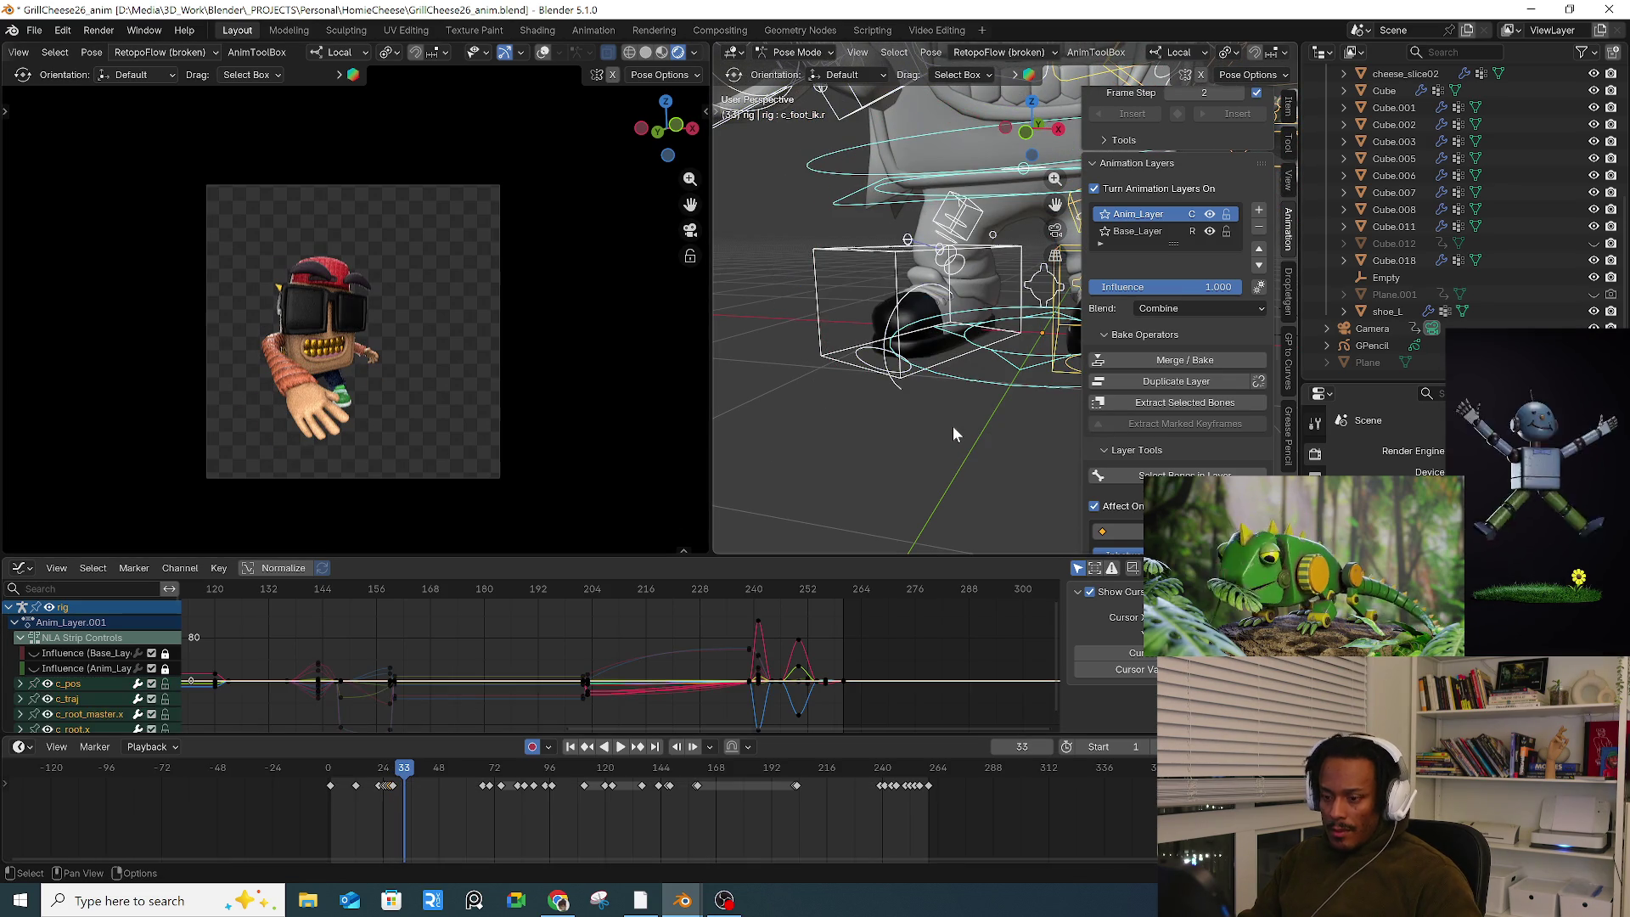
key(i)
key(Left)
key(Left)
key(Left)
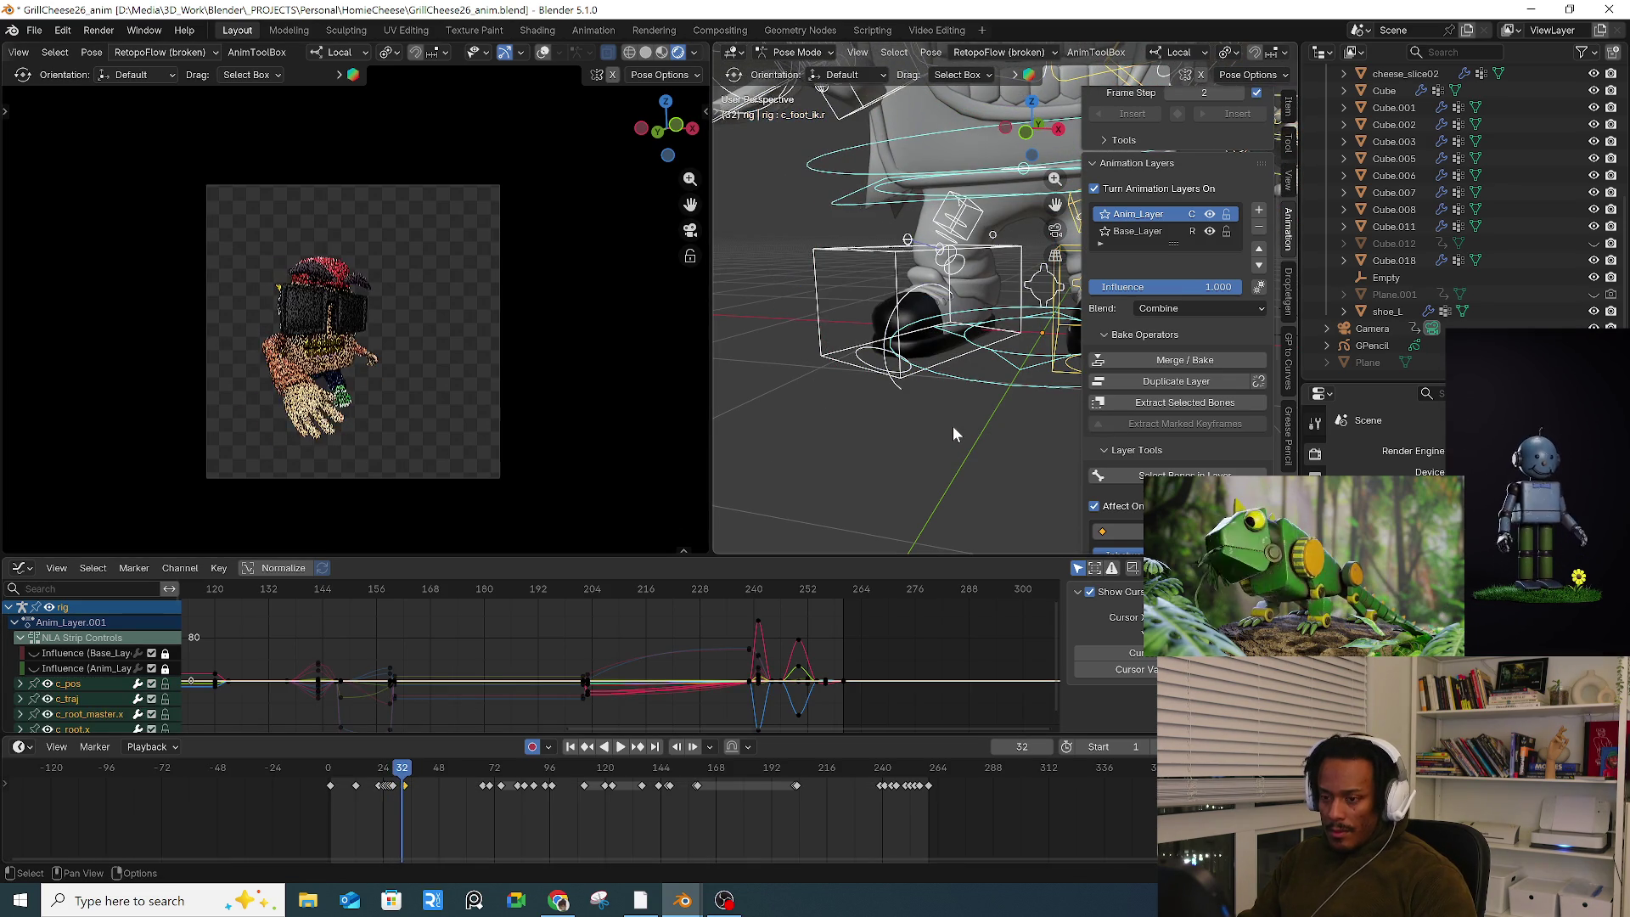
key(Left)
Step: At frame 29, move the hand control and rotate it freely
mouse_move(952, 426)
middle_down()
mouse_move(966, 276)
mouse_move(815, 250)
mouse_move(878, 297)
mouse_move(876, 282)
mouse_move(968, 301)
middle_up()
click(845, 242)
key(g)
click(921, 273)
key(r)
key(r)
click(876, 283)
key(g)
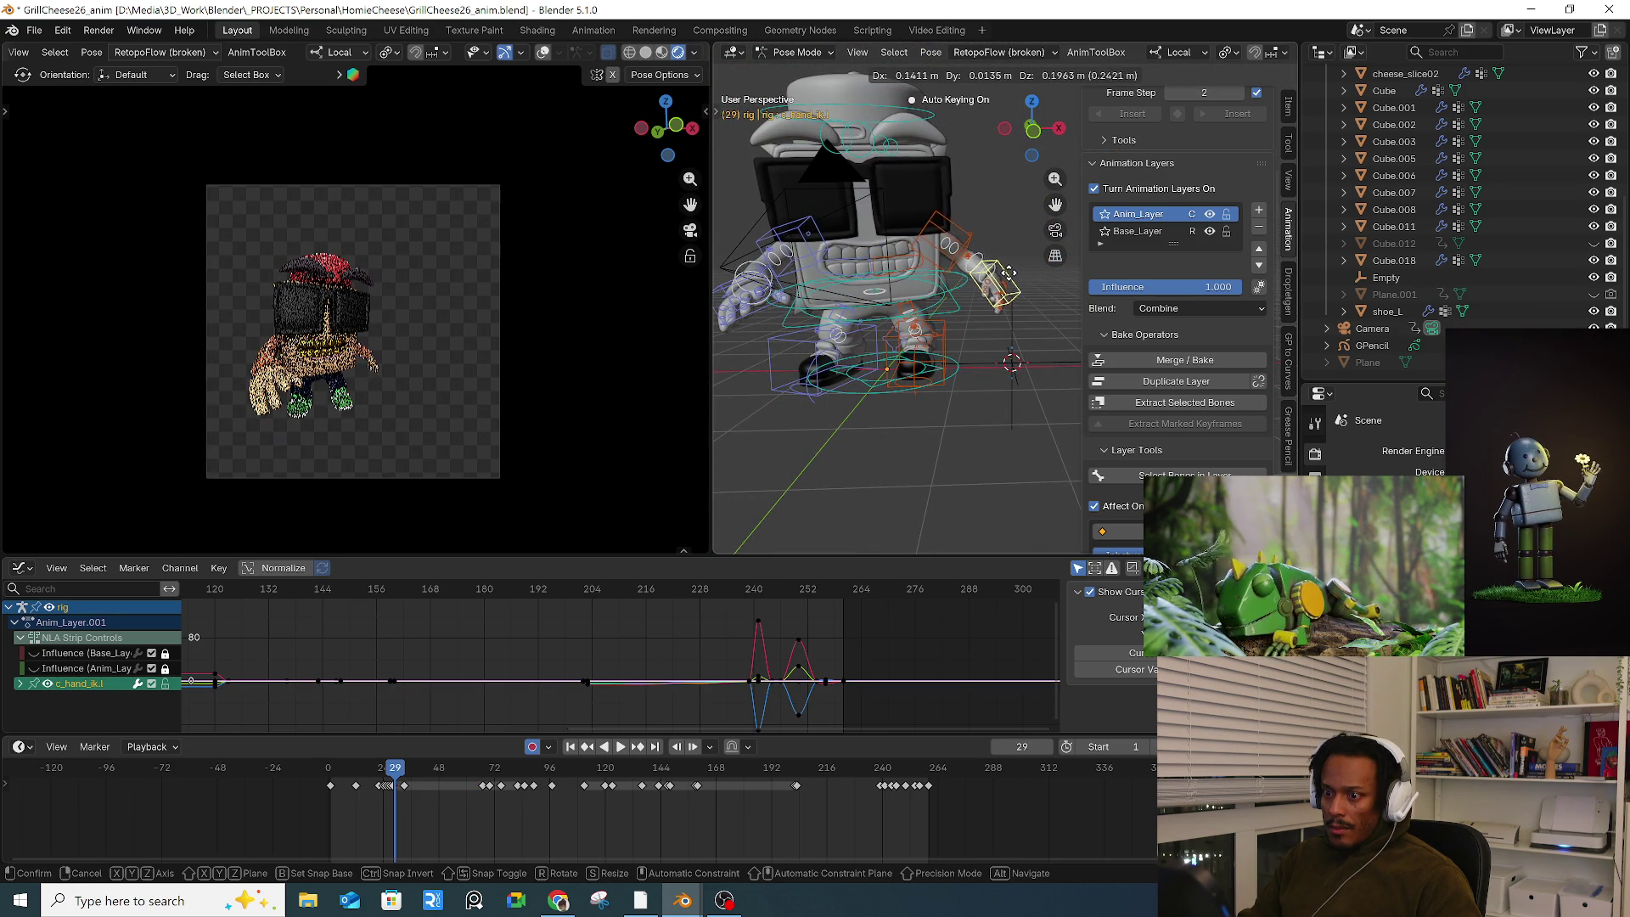
key(Escape)
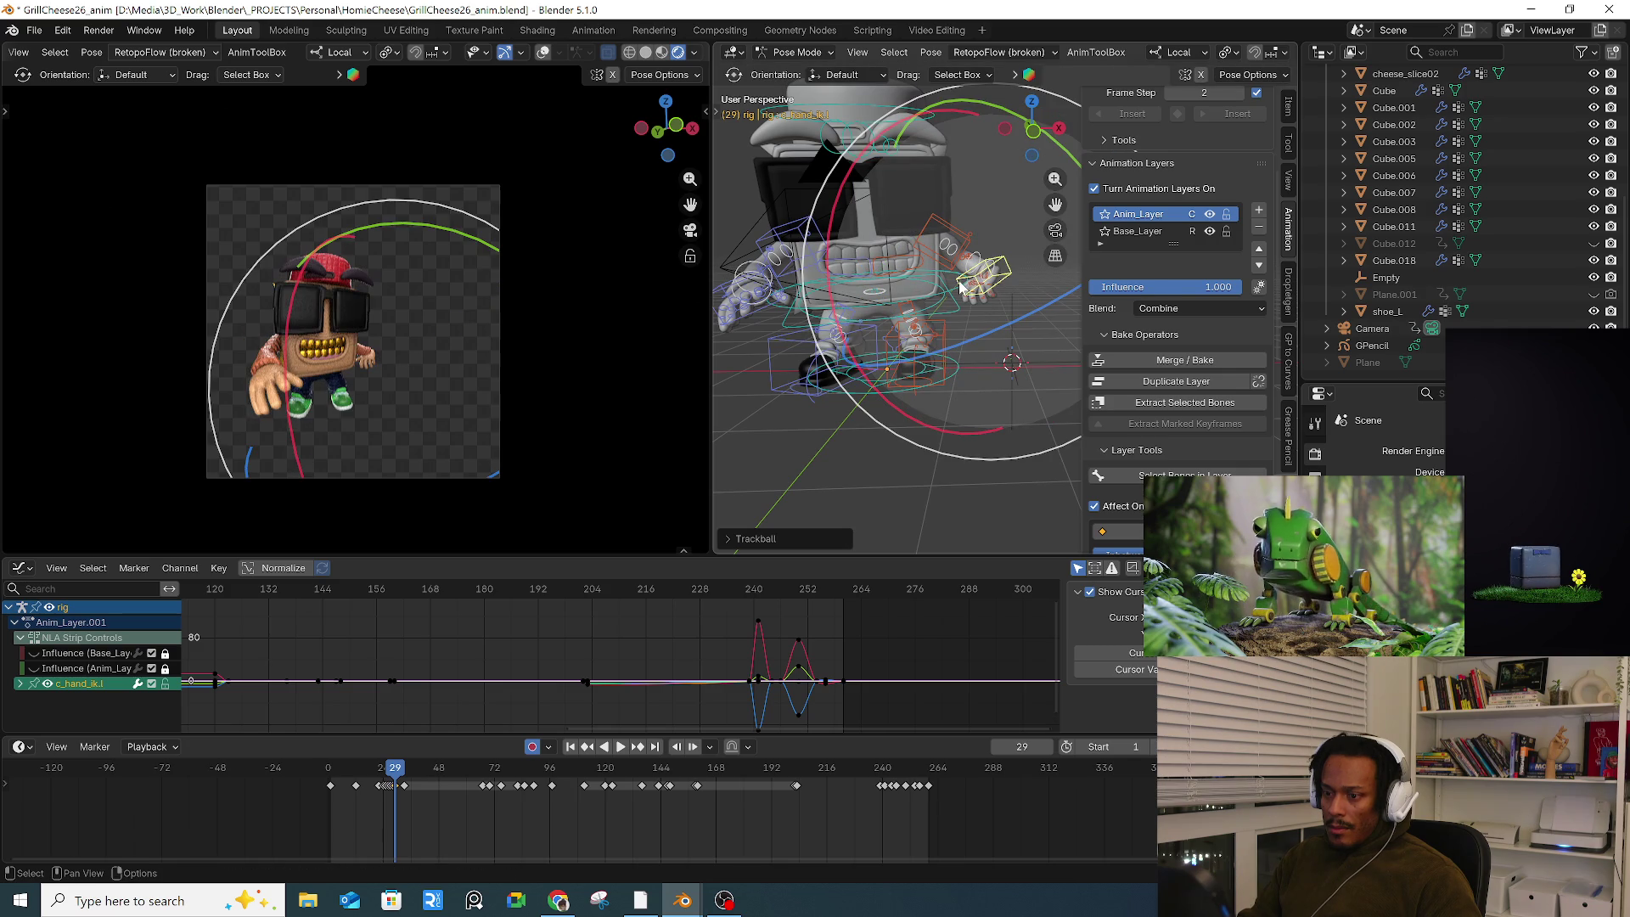
Step: Twist the hand further about its local Y axis from a side view, then deselect all controls
middle_drag(959, 289, 974, 309)
key(r)
key(r)
key(Escape)
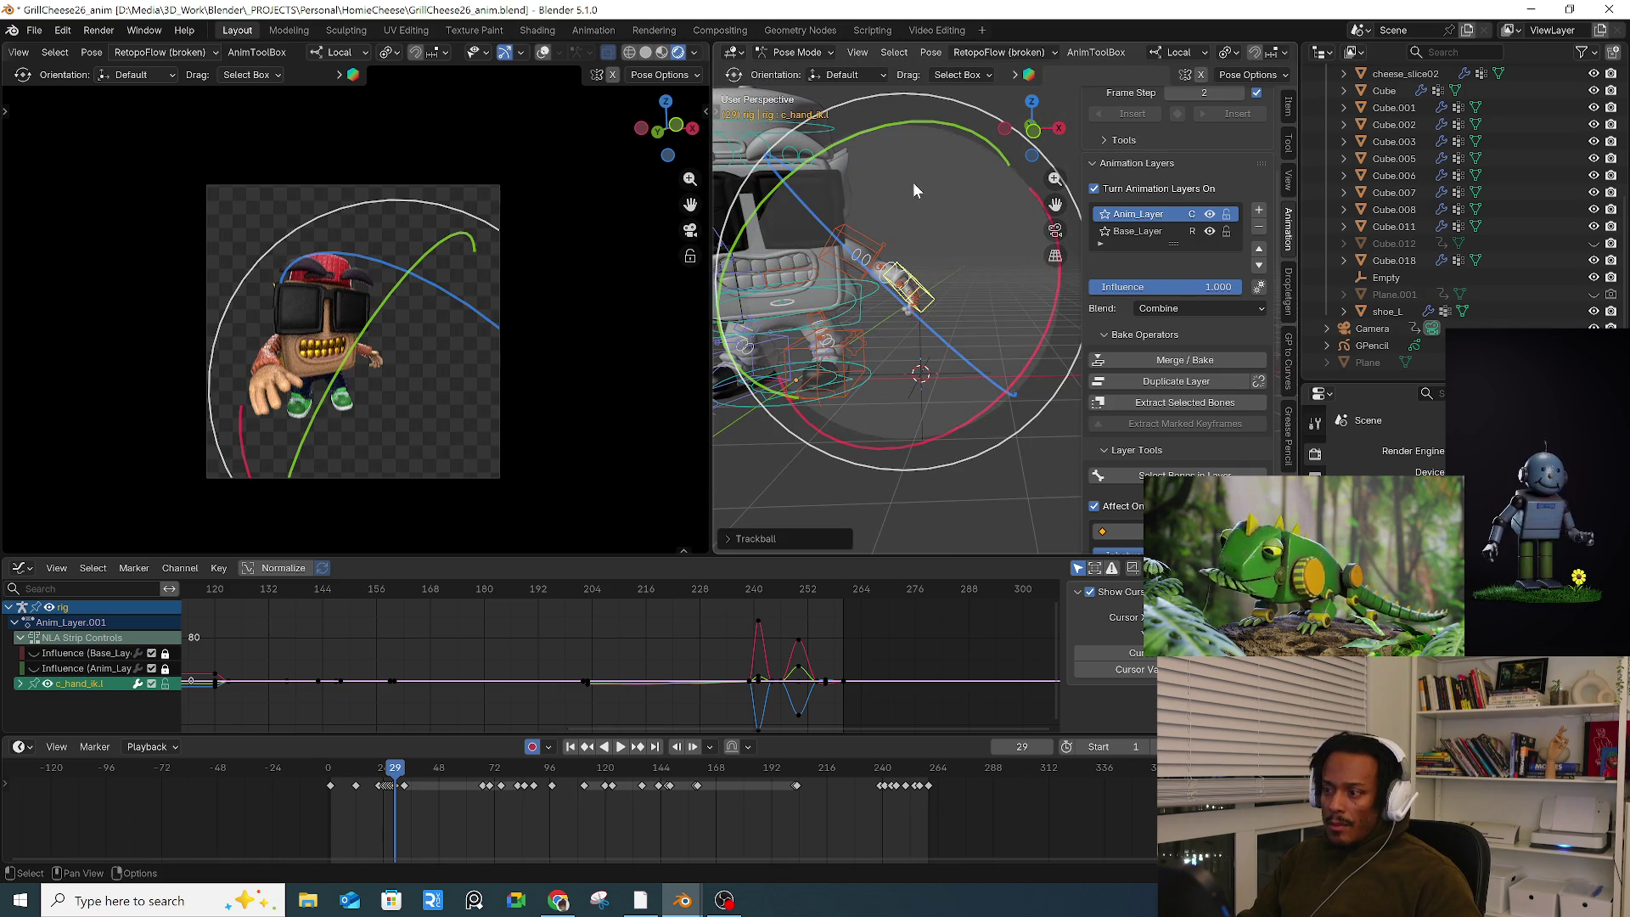
mouse_move(898, 124)
mouse_down()
mouse_move(856, 141)
mouse_move(905, 195)
mouse_move(930, 179)
mouse_move(863, 125)
mouse_move(874, 217)
mouse_up()
key(r)
key(r)
click(1044, 257)
key(a)
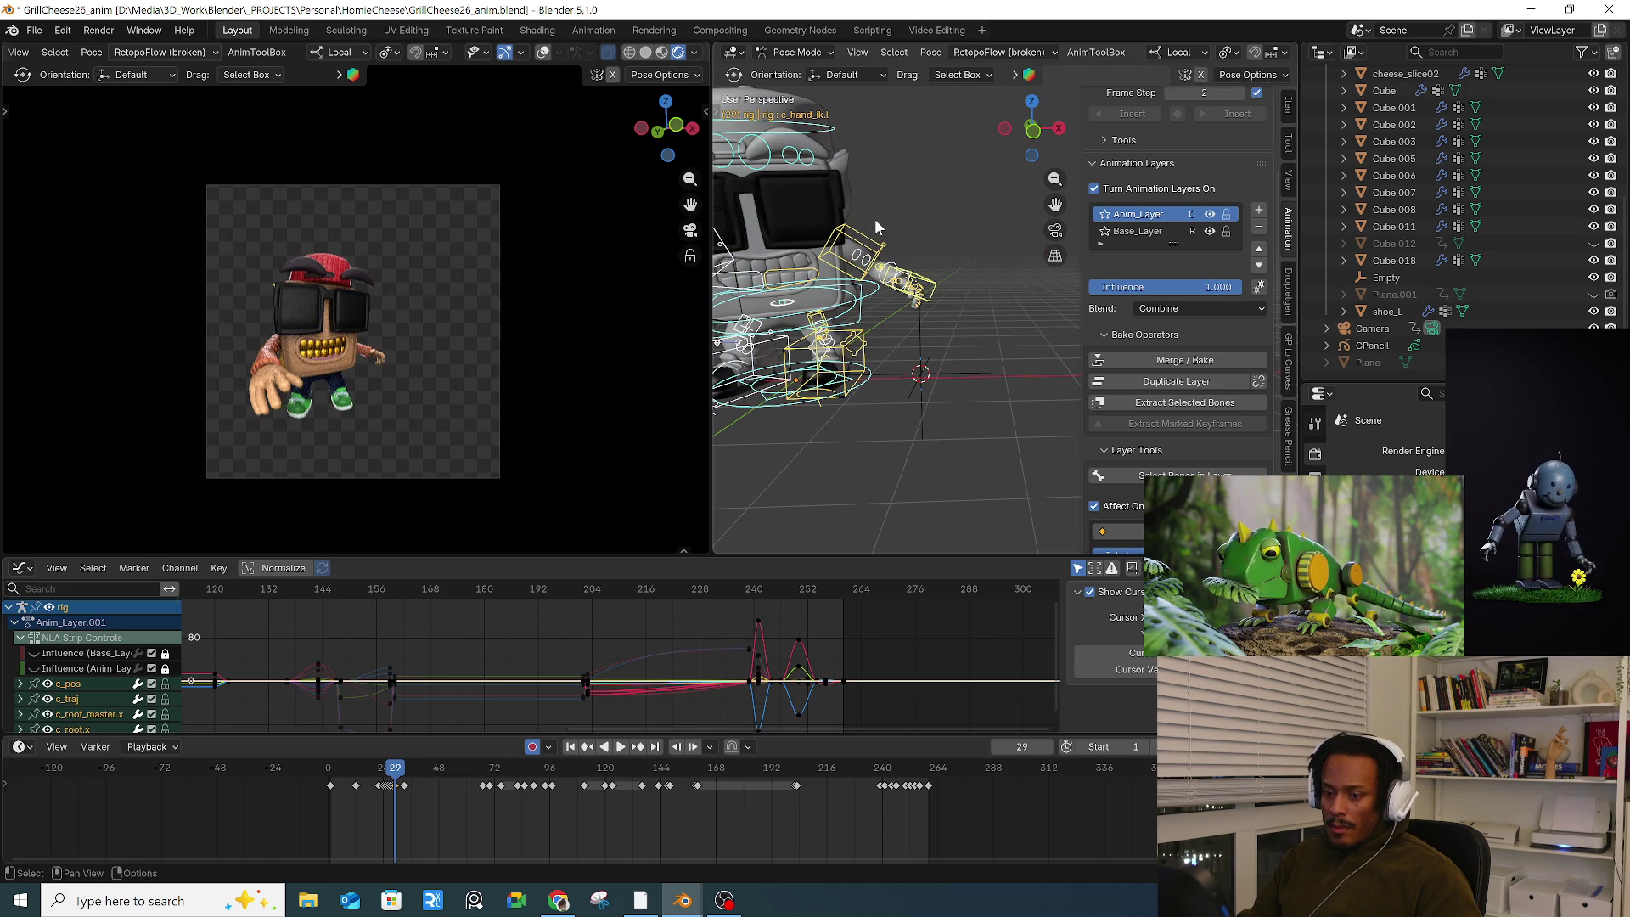
key(alt+a)
Step: Step through the keyframes at 36, 45 and 55, settling on frame 54
key(Right)
key(Right)
key(Right)
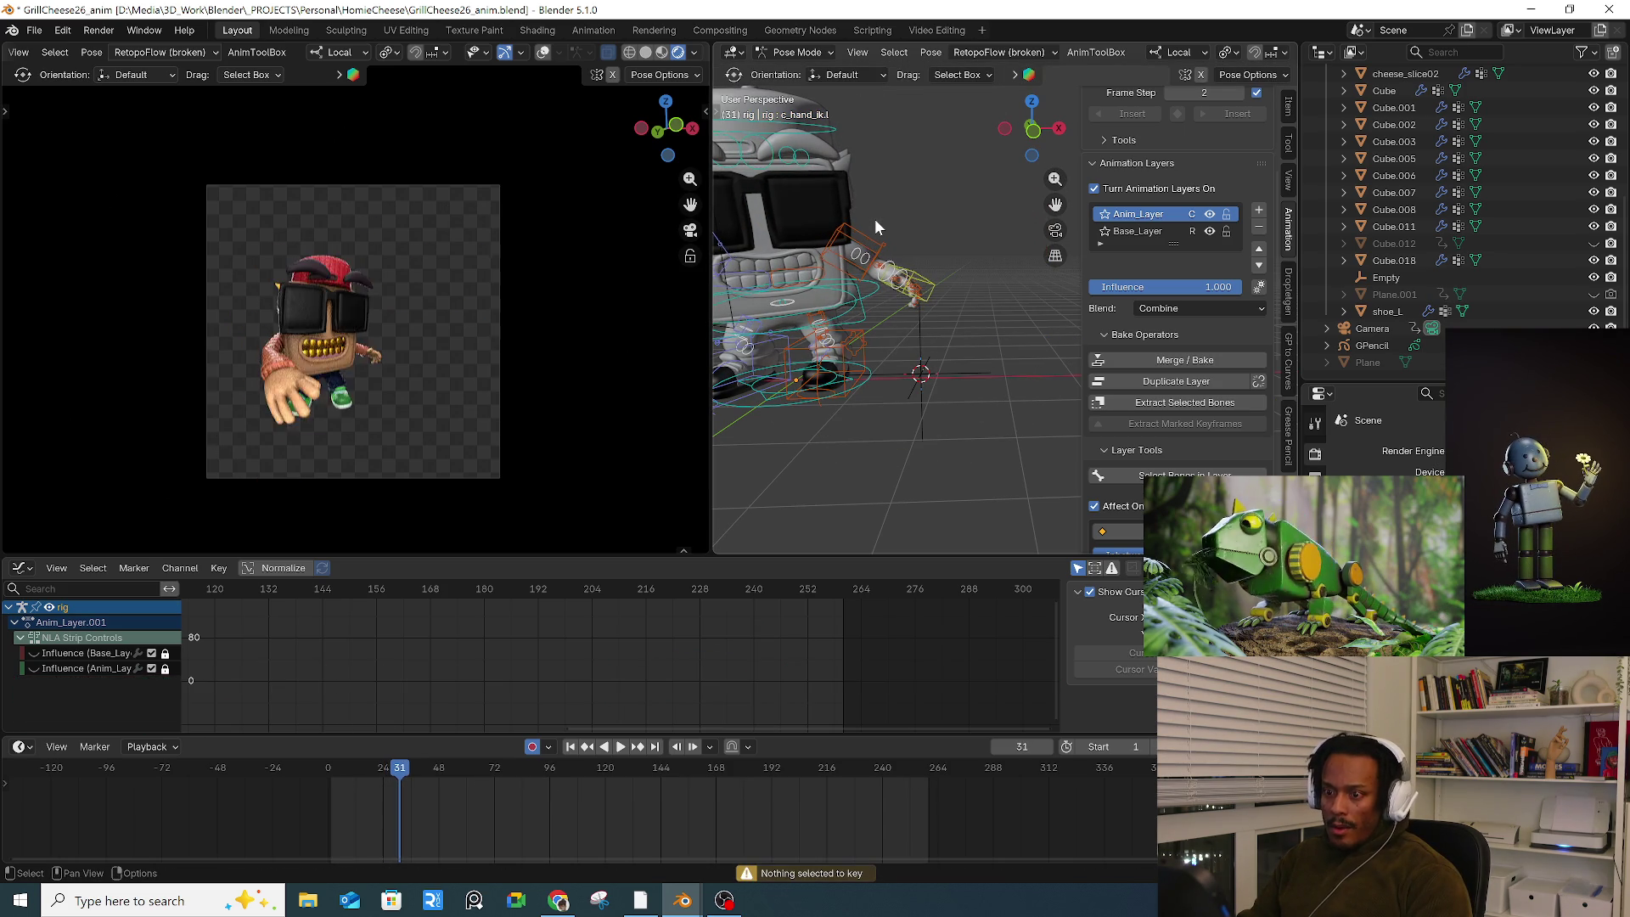
key(Right)
key(Right)
key(Right)
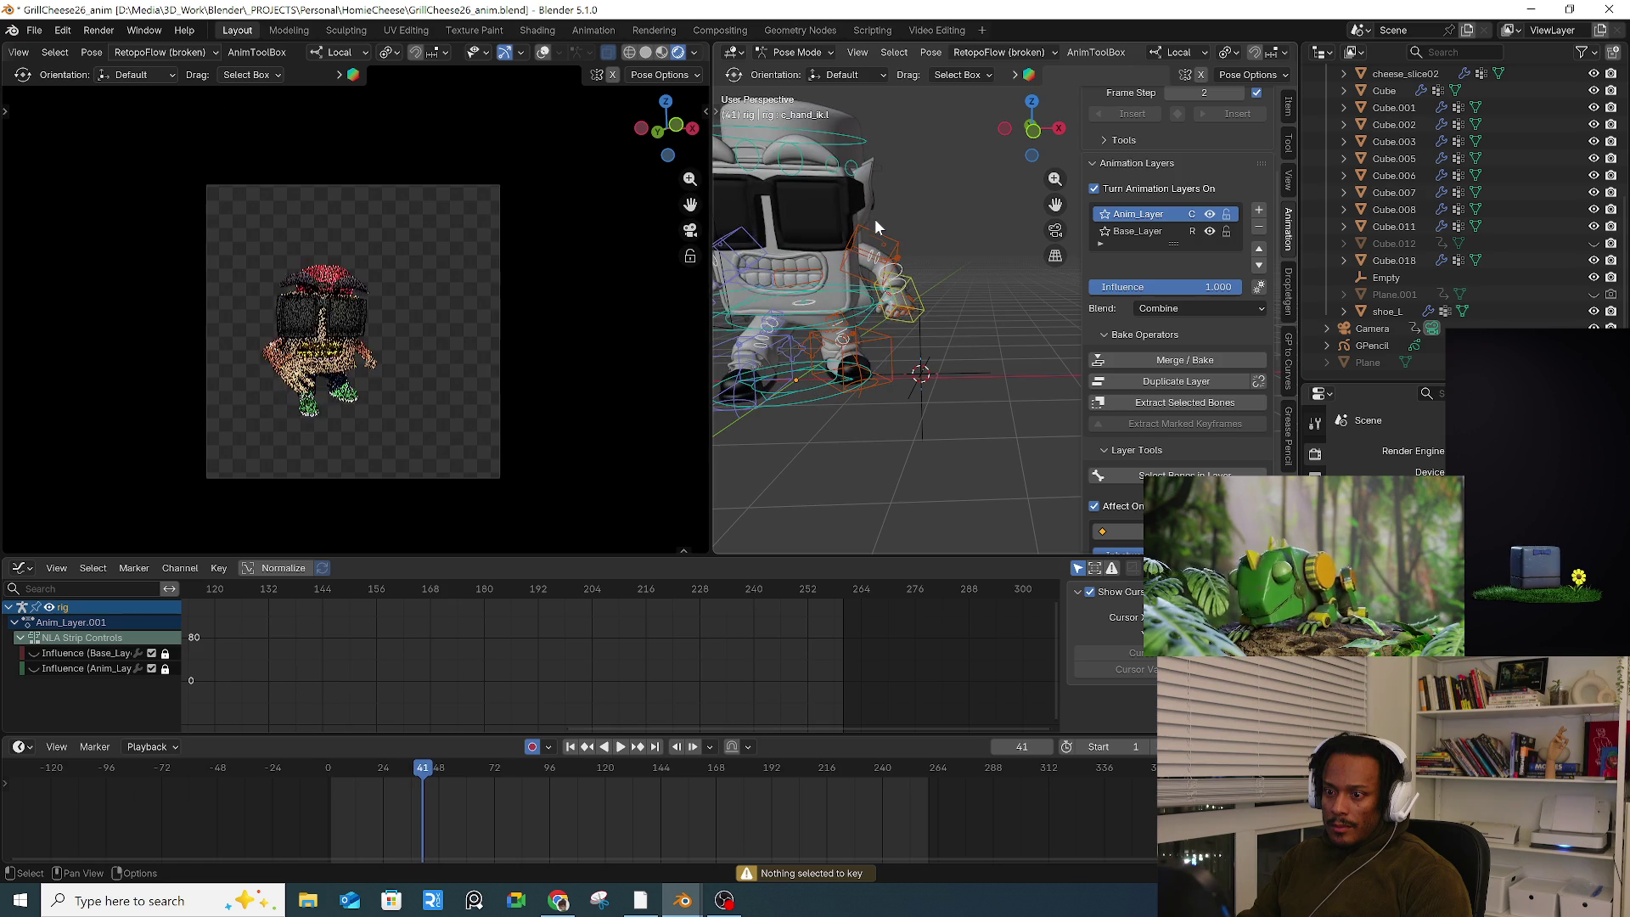
key(Right)
key(Right)
key(Right)
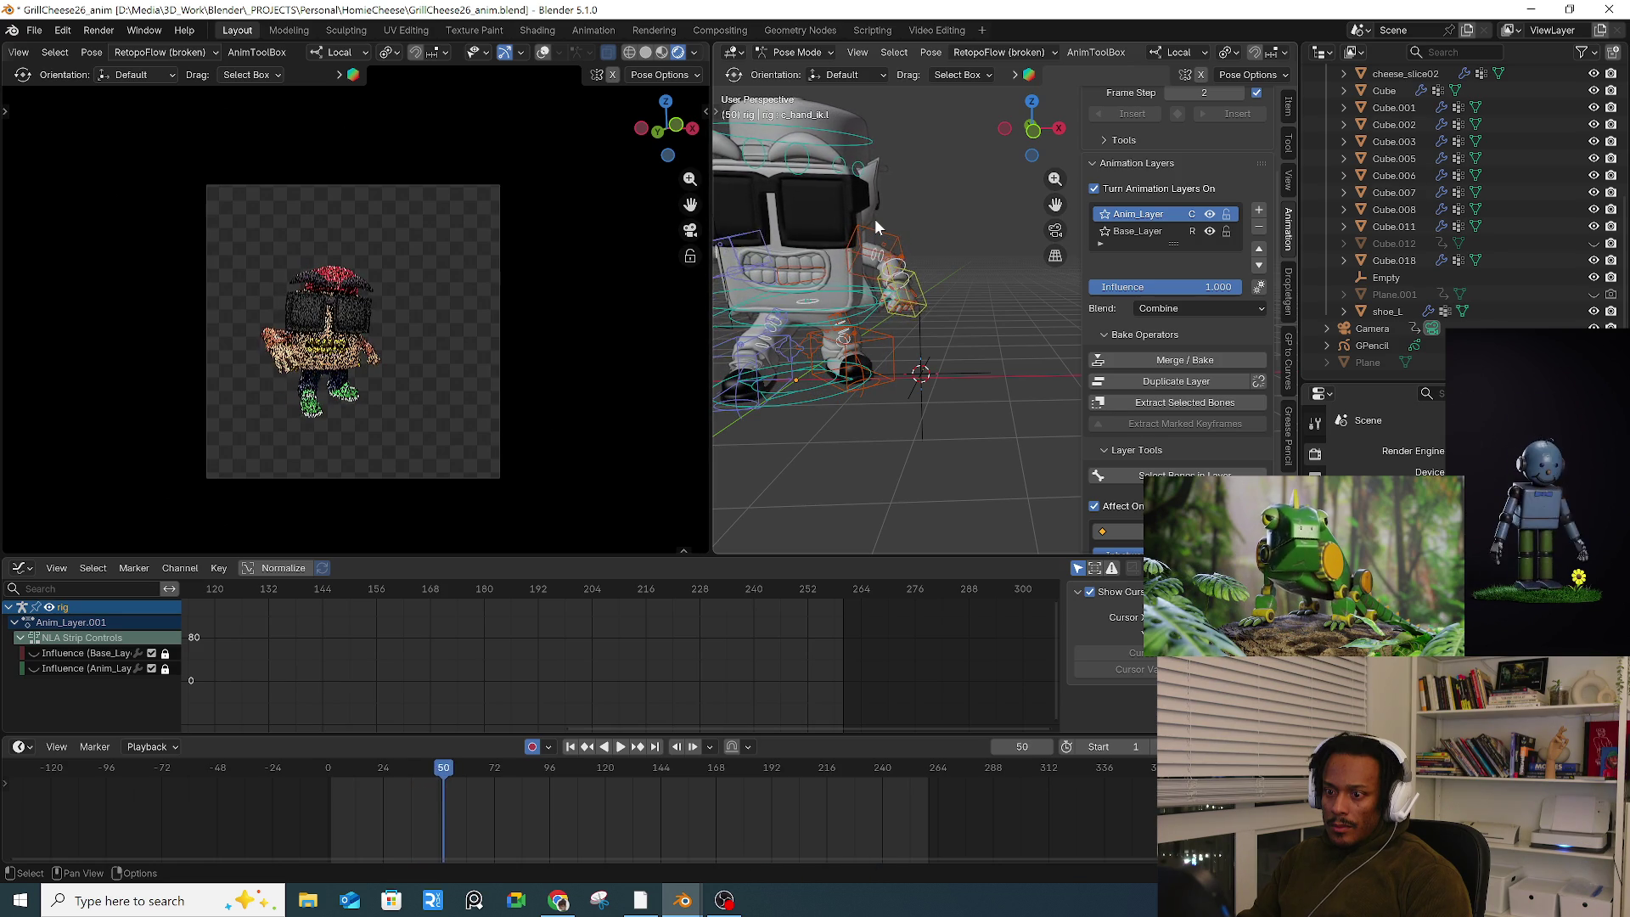
key(Left)
key(Left)
key(Left)
key(Right)
key(Right)
key(Right)
key(Right)
key(Right)
key(Right)
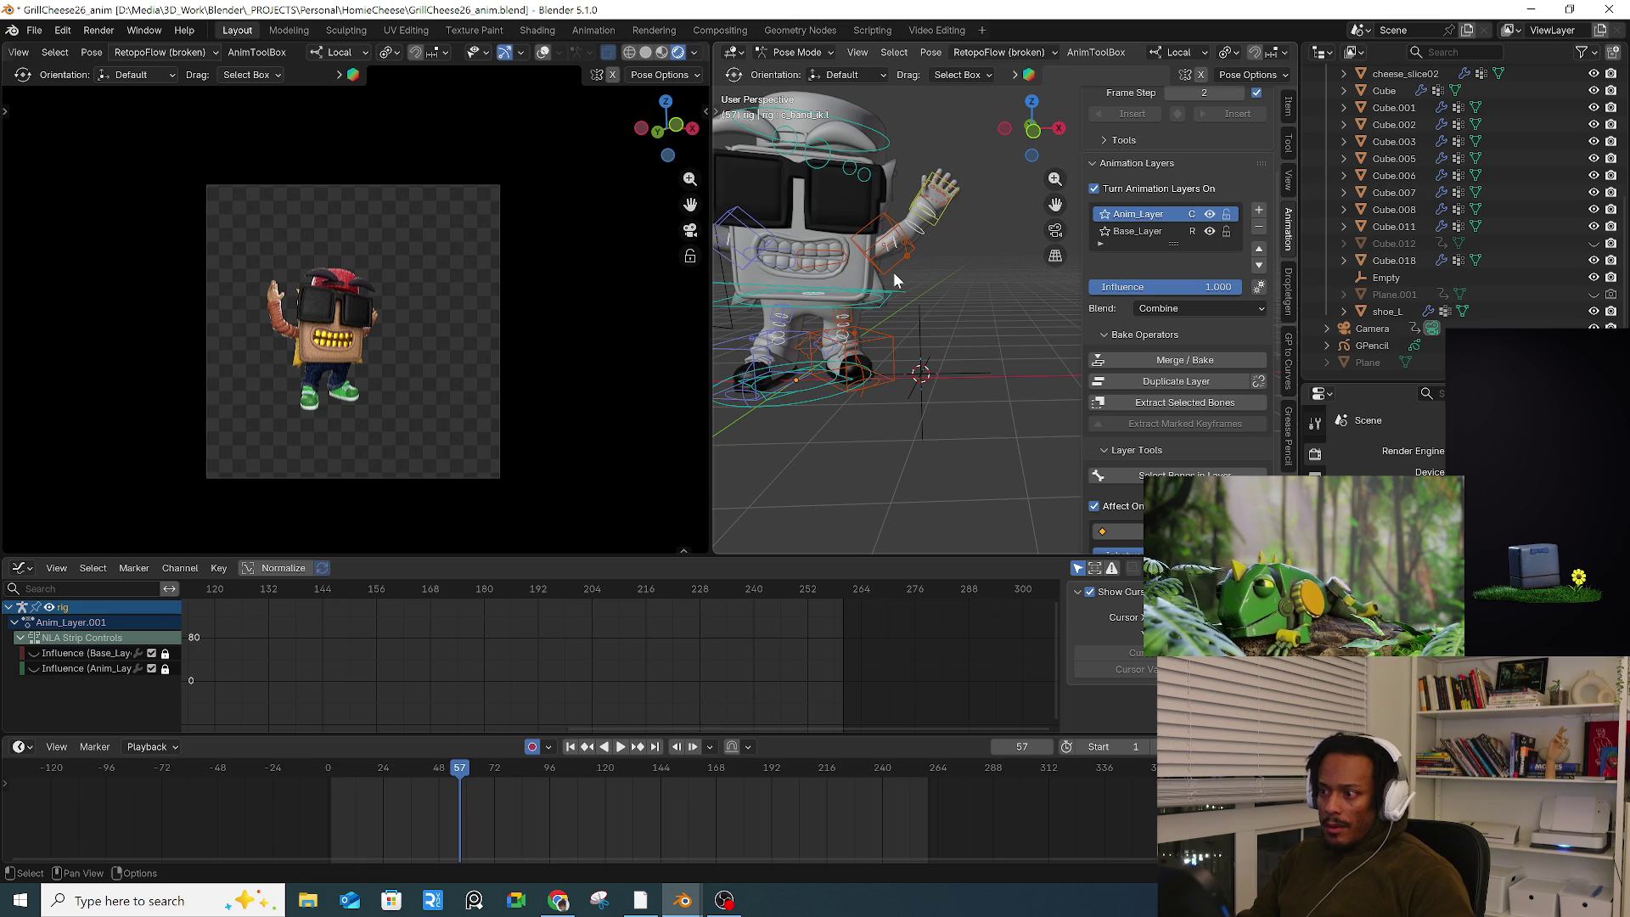
Step: From a higher view, move to frame 57 and select only the left hand control
mouse_move(924, 245)
middle_down()
mouse_move(934, 282)
mouse_move(971, 298)
mouse_move(947, 291)
middle_up()
click(941, 266)
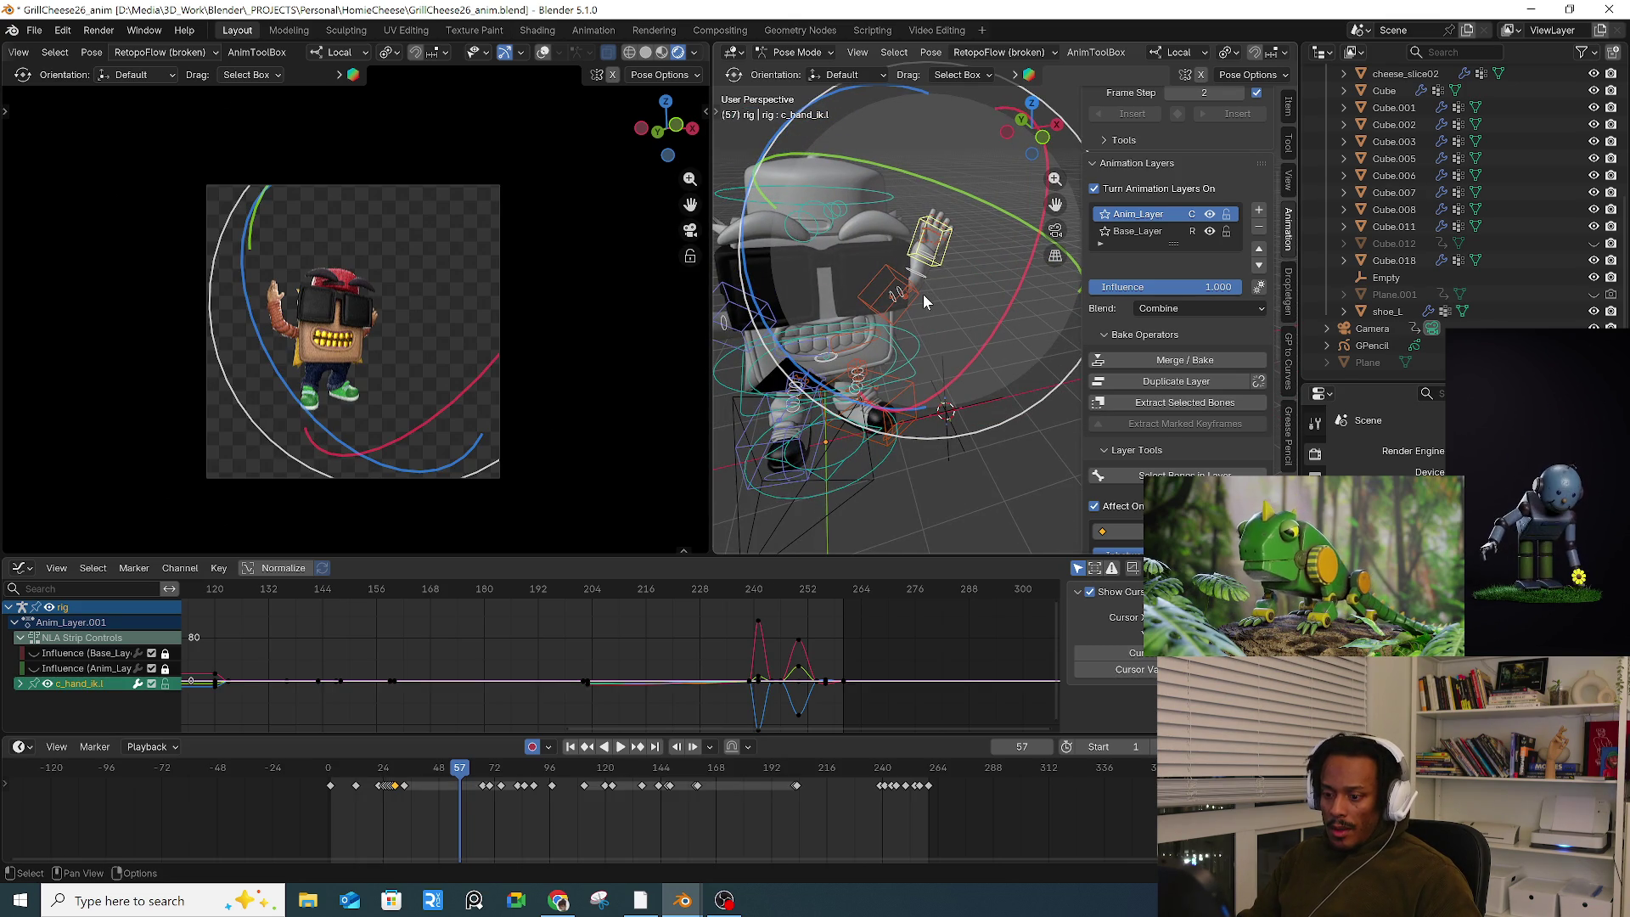
key(a)
key(Left)
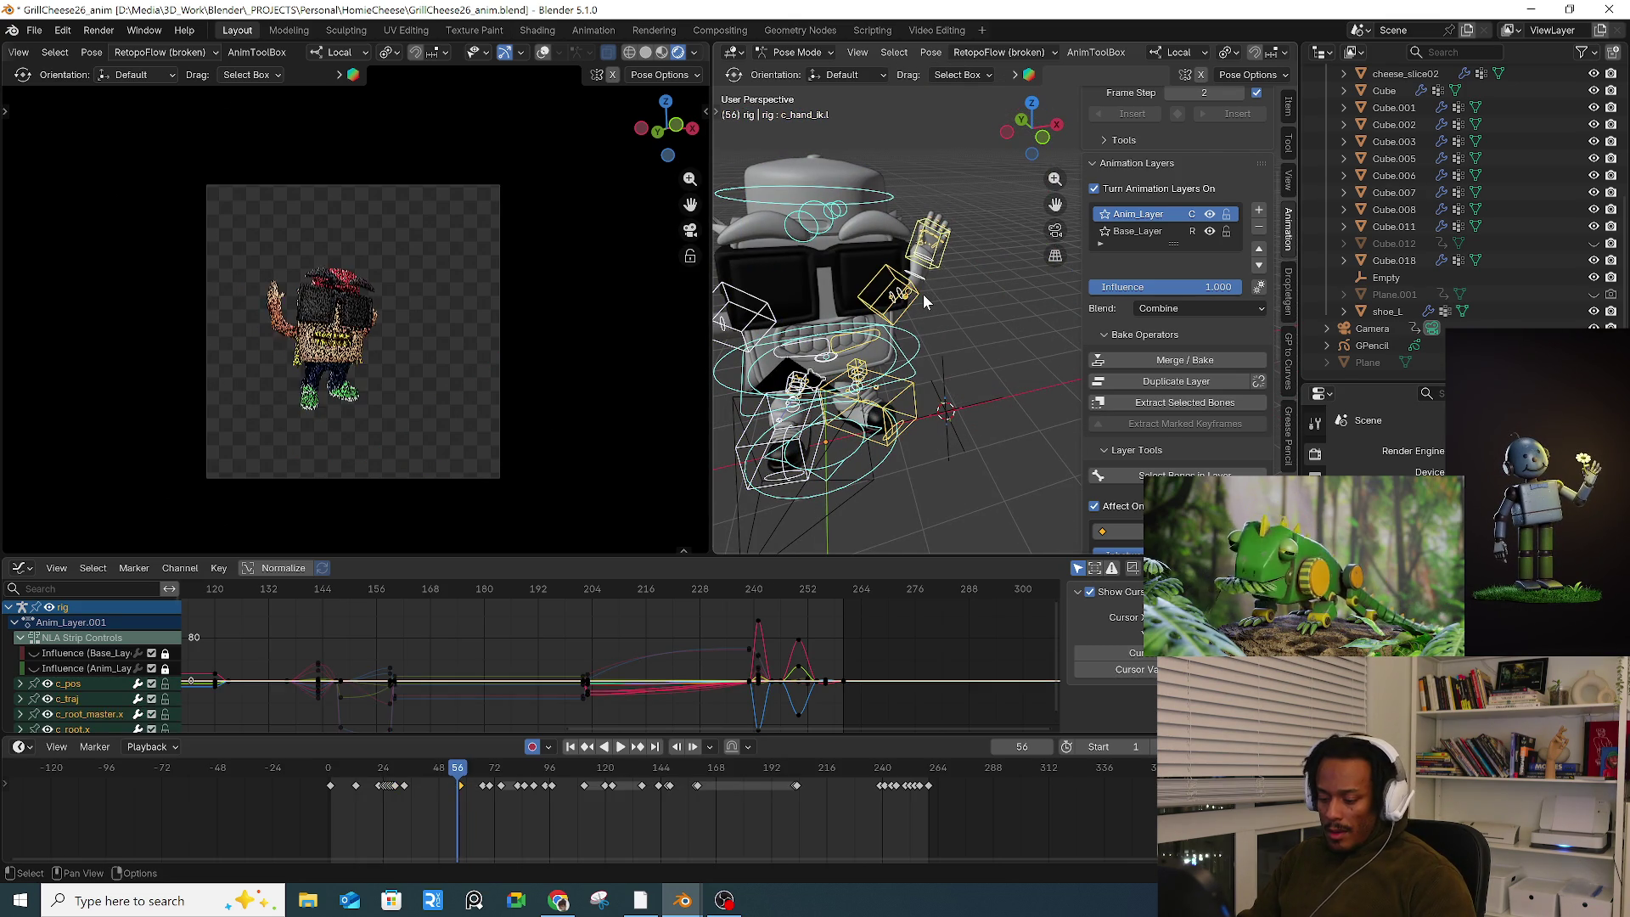
key(Left)
key(Left)
key(Left)
key(Right)
key(Right)
key(Right)
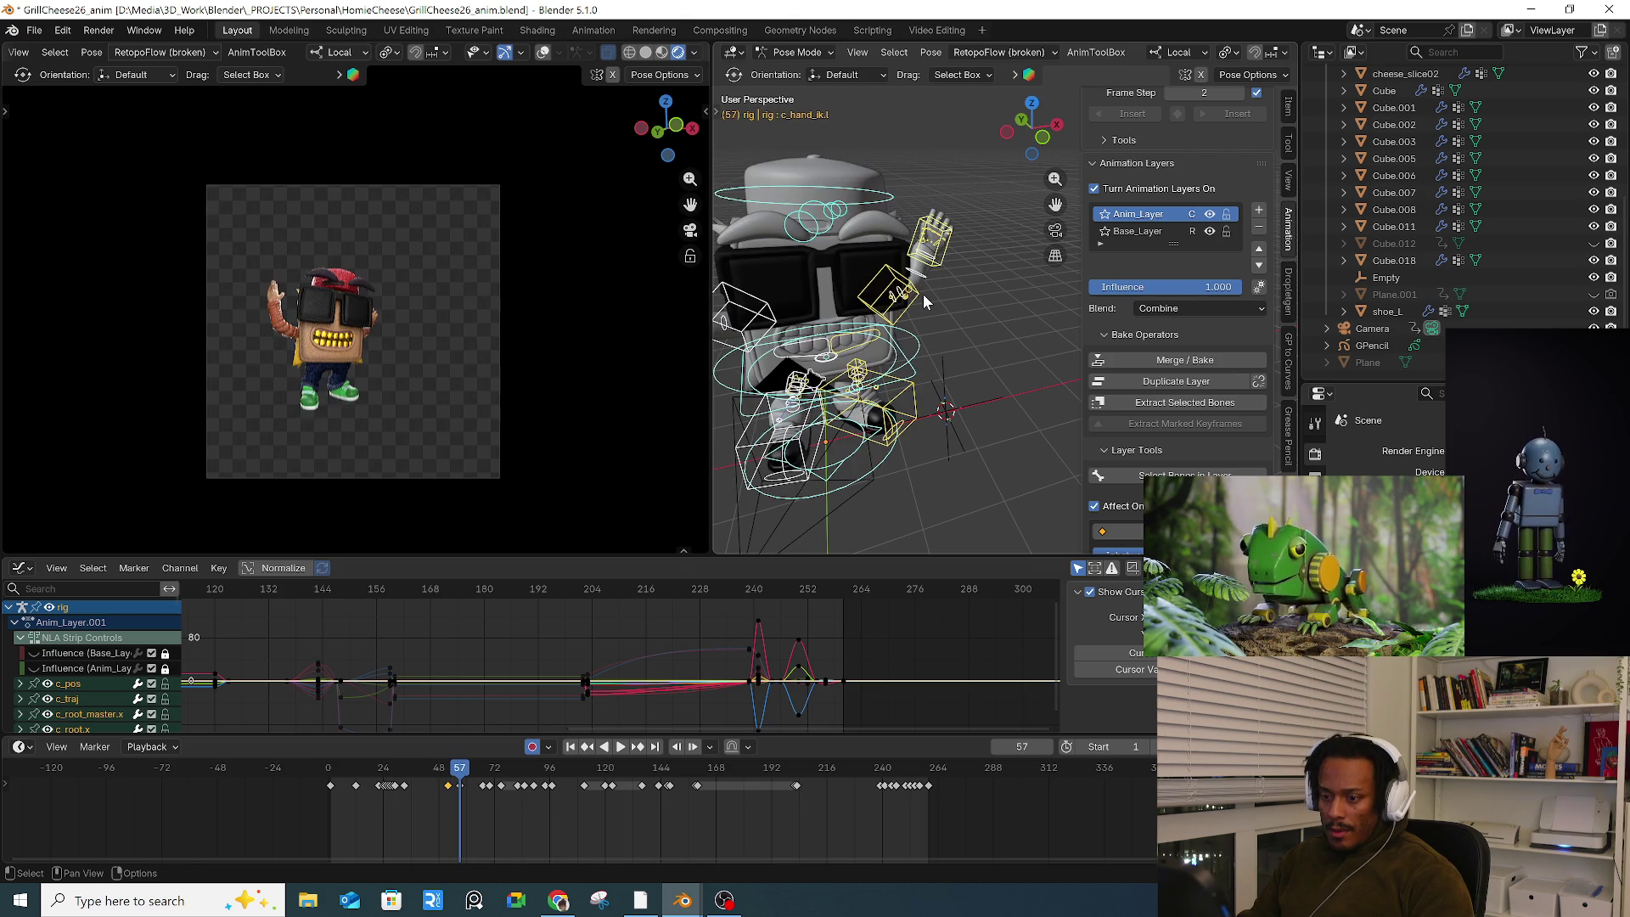
click(940, 259)
Step: Reposition the left hand and move the left arm stretch control
key(g)
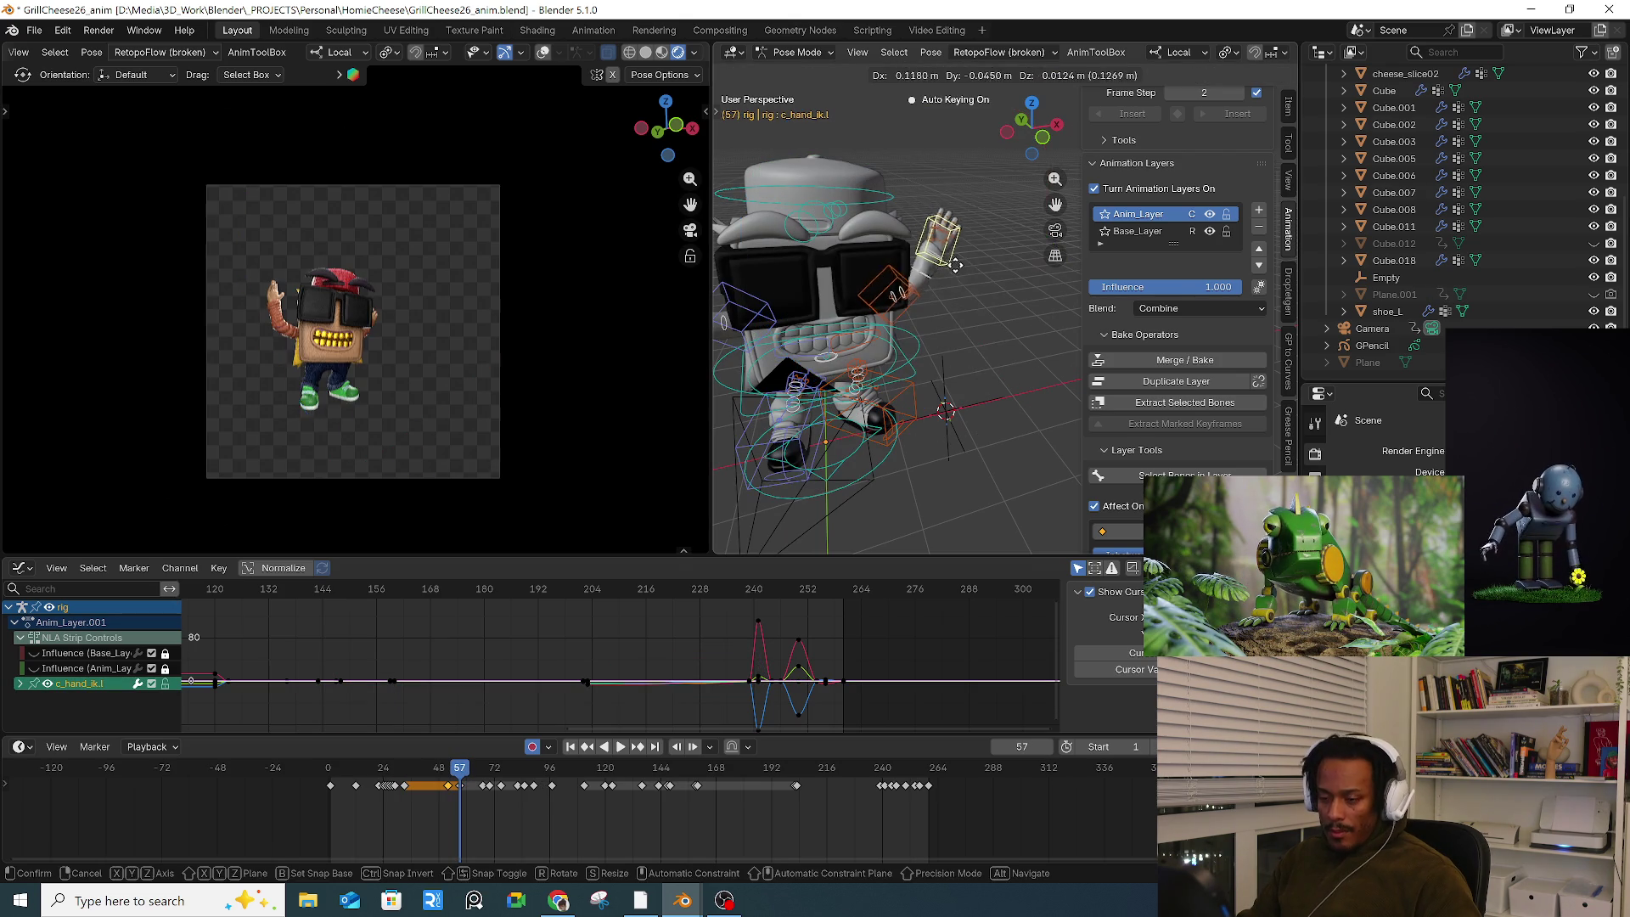
click(970, 270)
click(902, 302)
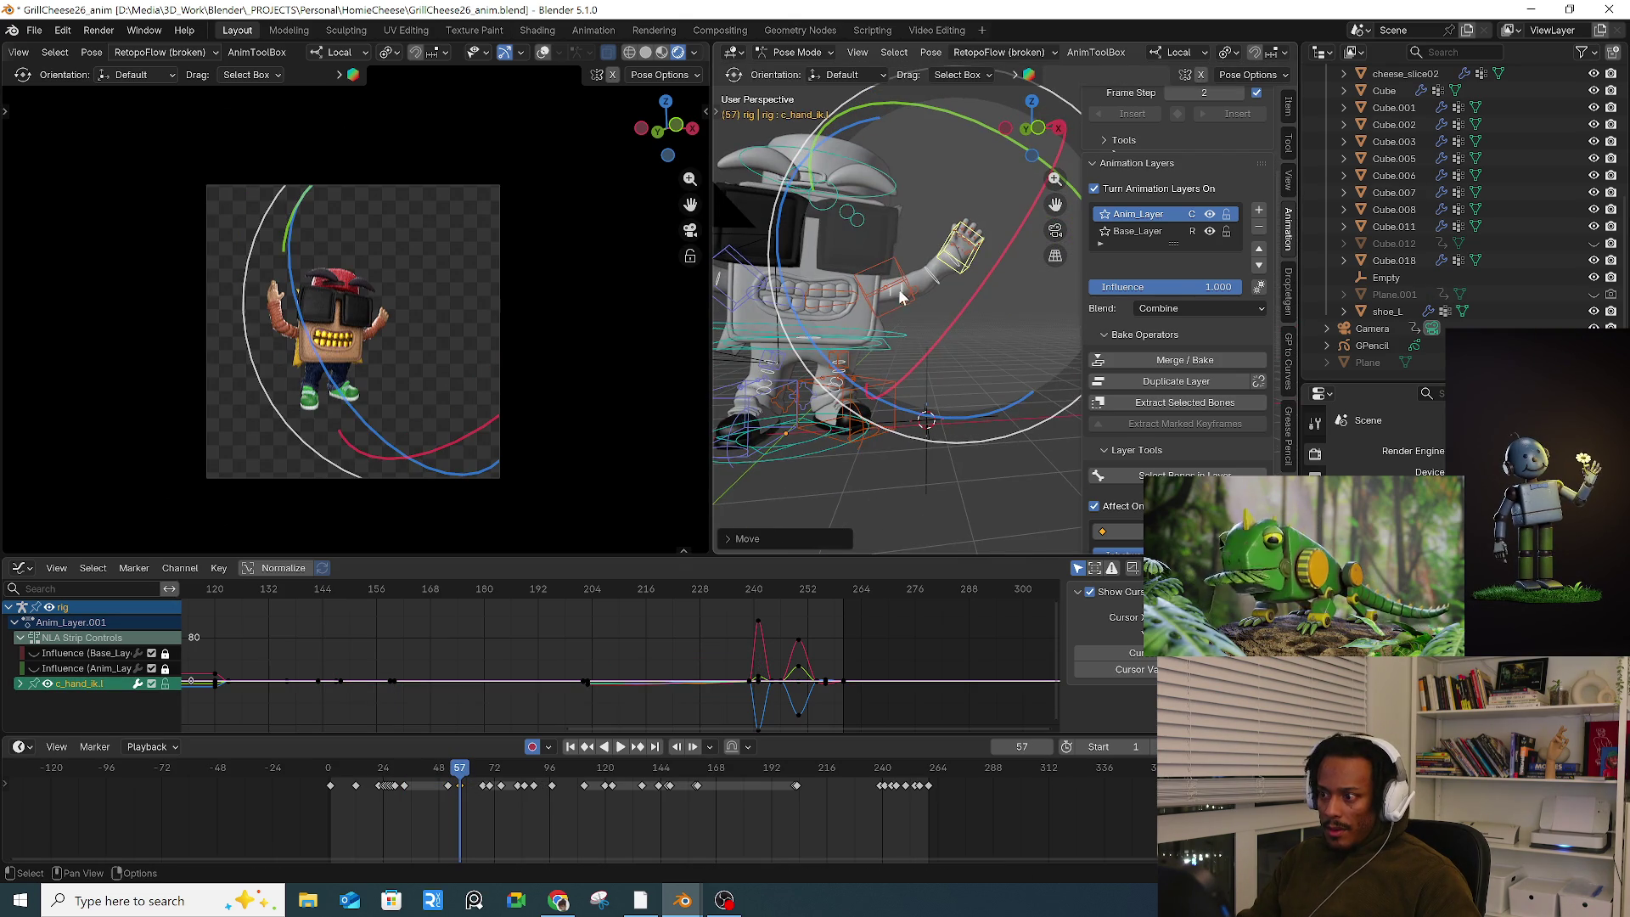
scroll(924, 309, up, 2)
scroll(924, 309, up, 2)
click(922, 305)
key(g)
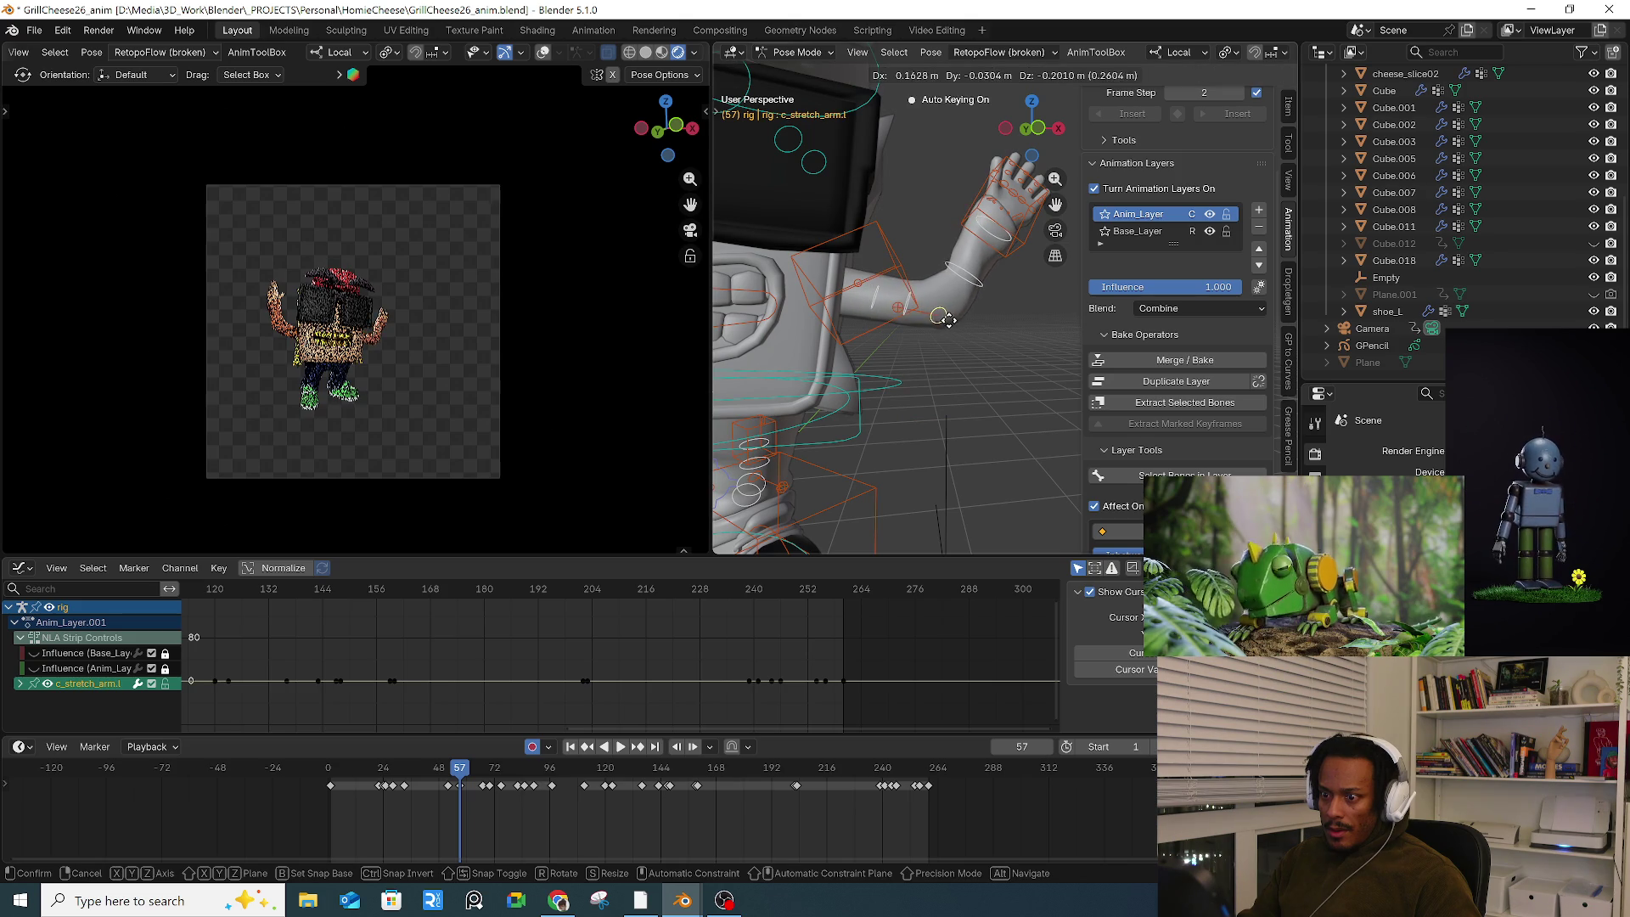
click(945, 320)
click(985, 285)
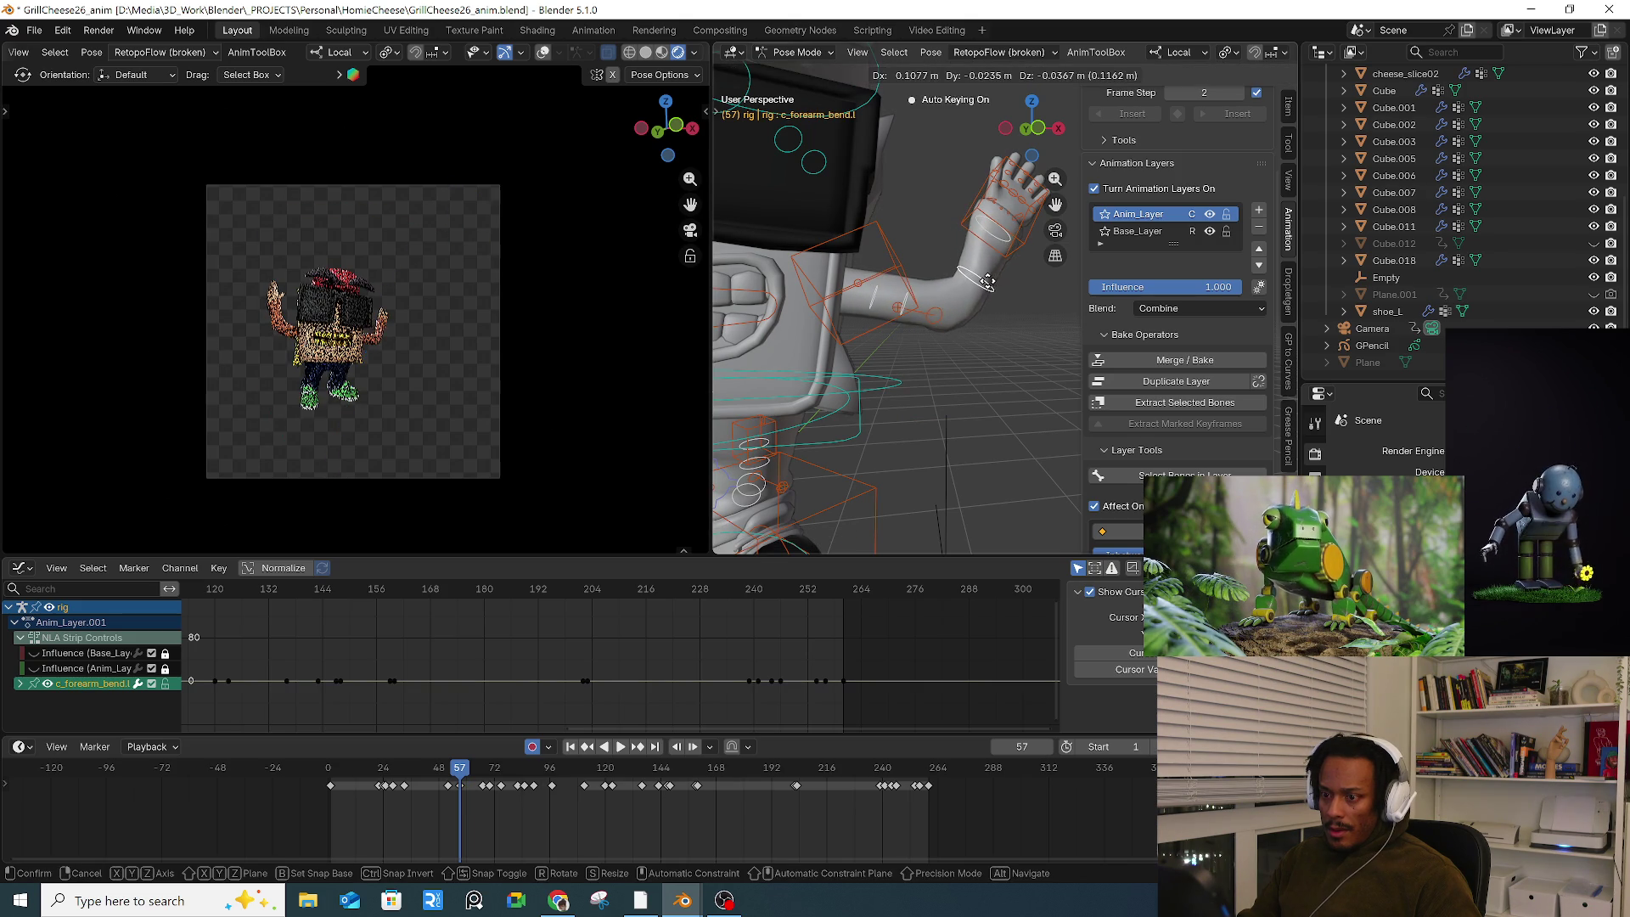
click(989, 280)
mouse_move(989, 280)
middle_down()
mouse_move(932, 314)
mouse_move(960, 339)
middle_up()
Step: Move the left arm stretch and forearm bend controls further, then advance to frame 60
click(959, 174)
key(r)
key(r)
key(Escape)
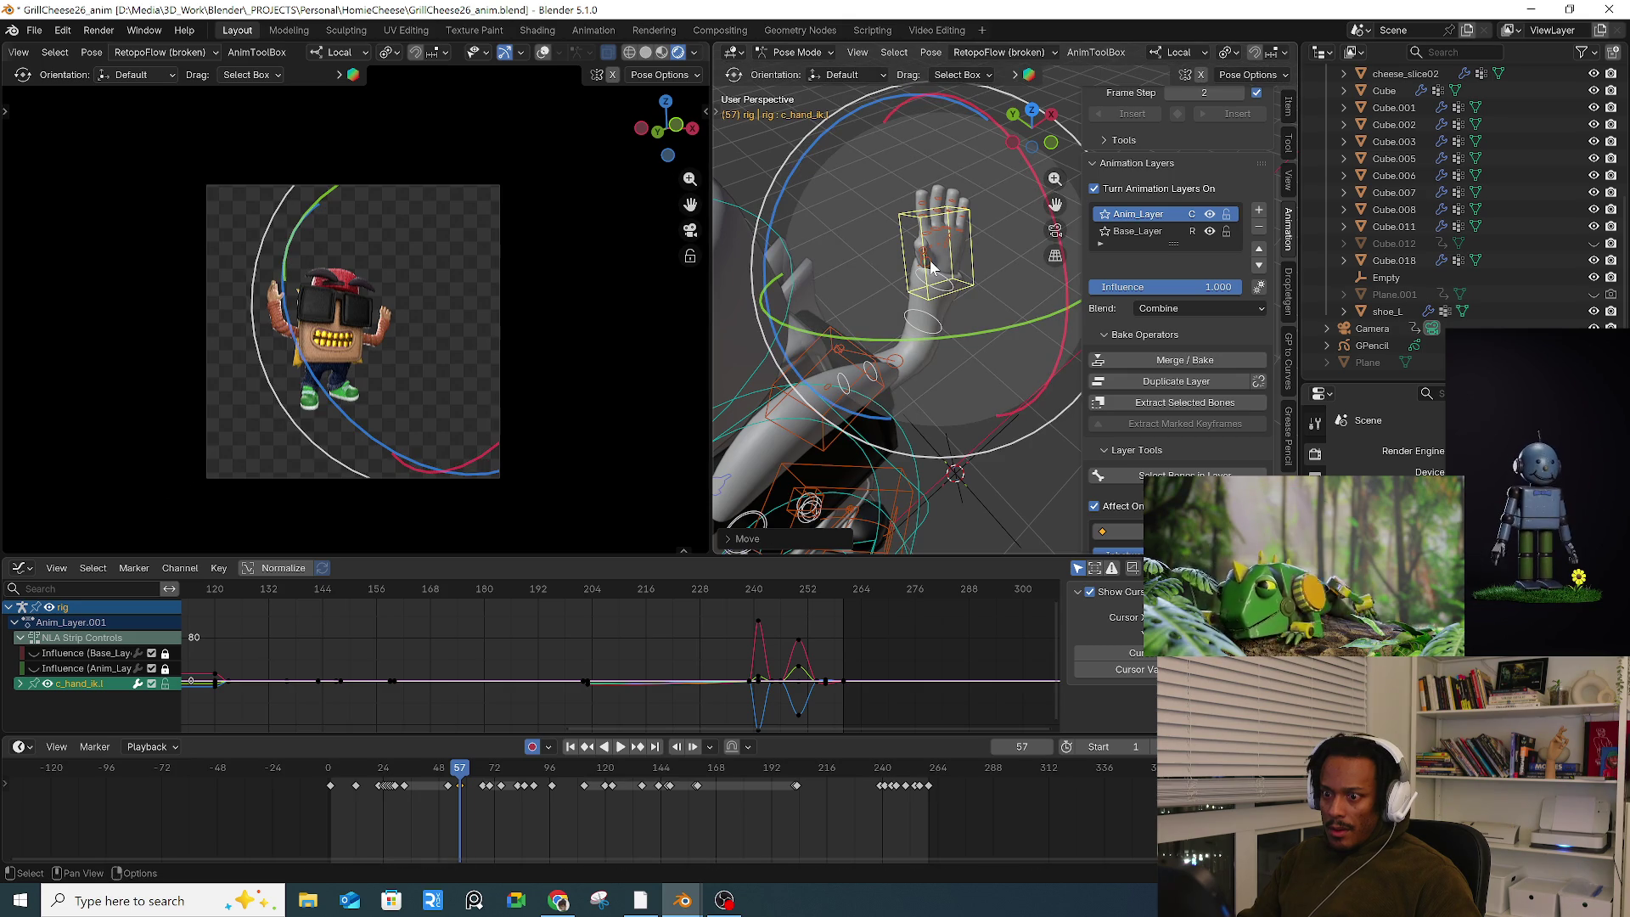
mouse_move(931, 272)
middle_down()
mouse_move(930, 344)
mouse_move(904, 347)
middle_up()
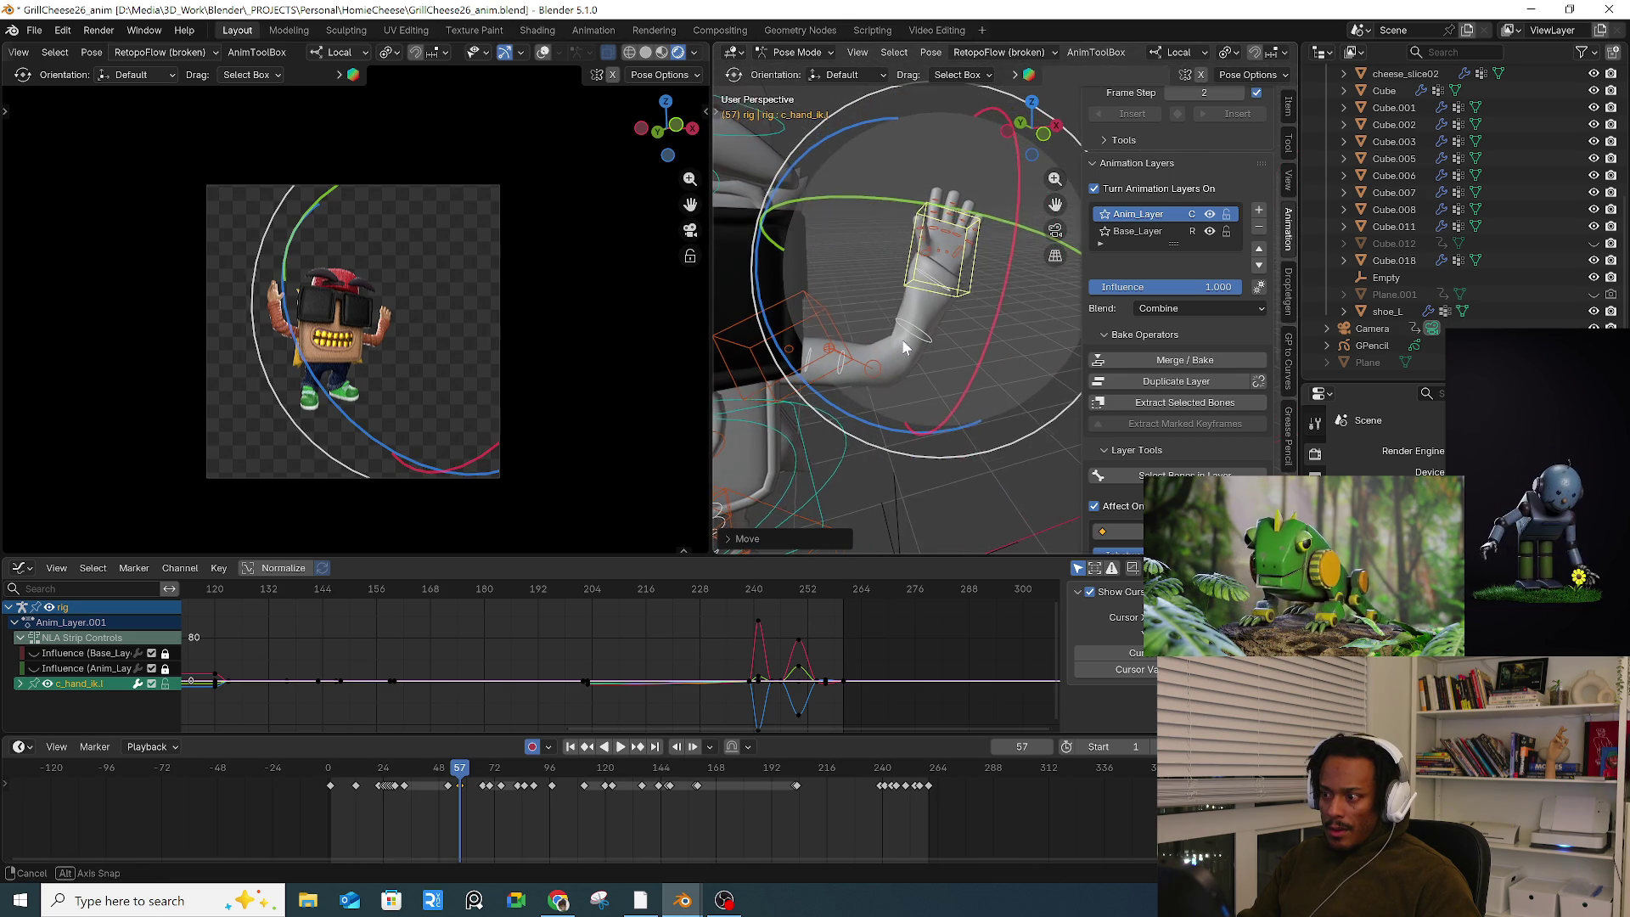
click(877, 382)
key(g)
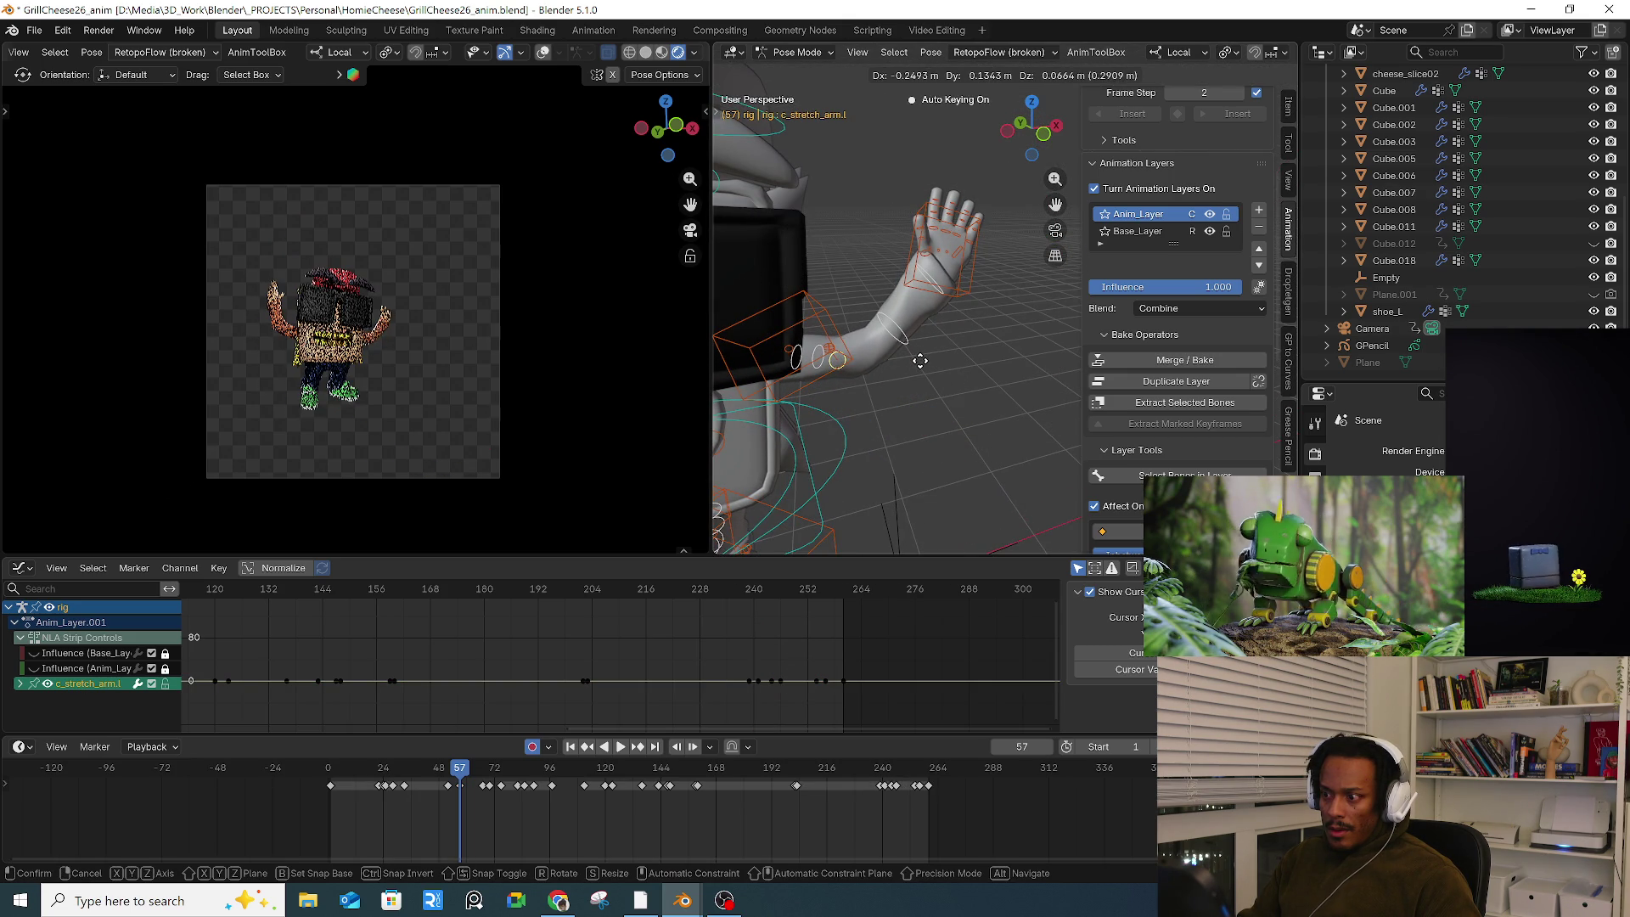
click(948, 344)
click(921, 333)
key(g)
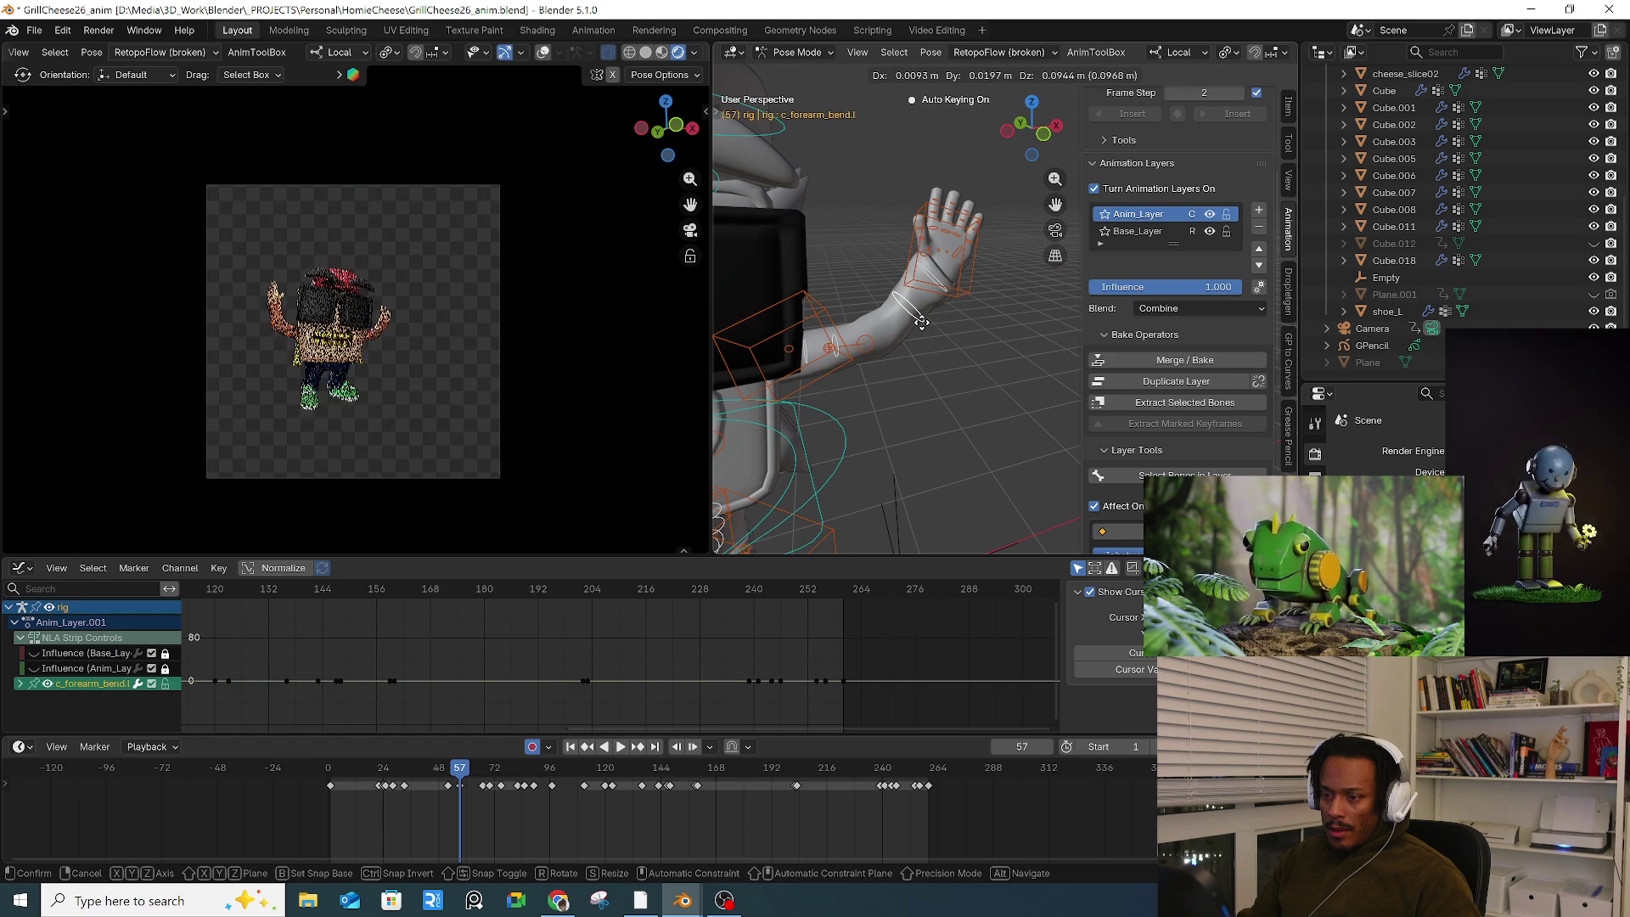
click(921, 322)
key(a)
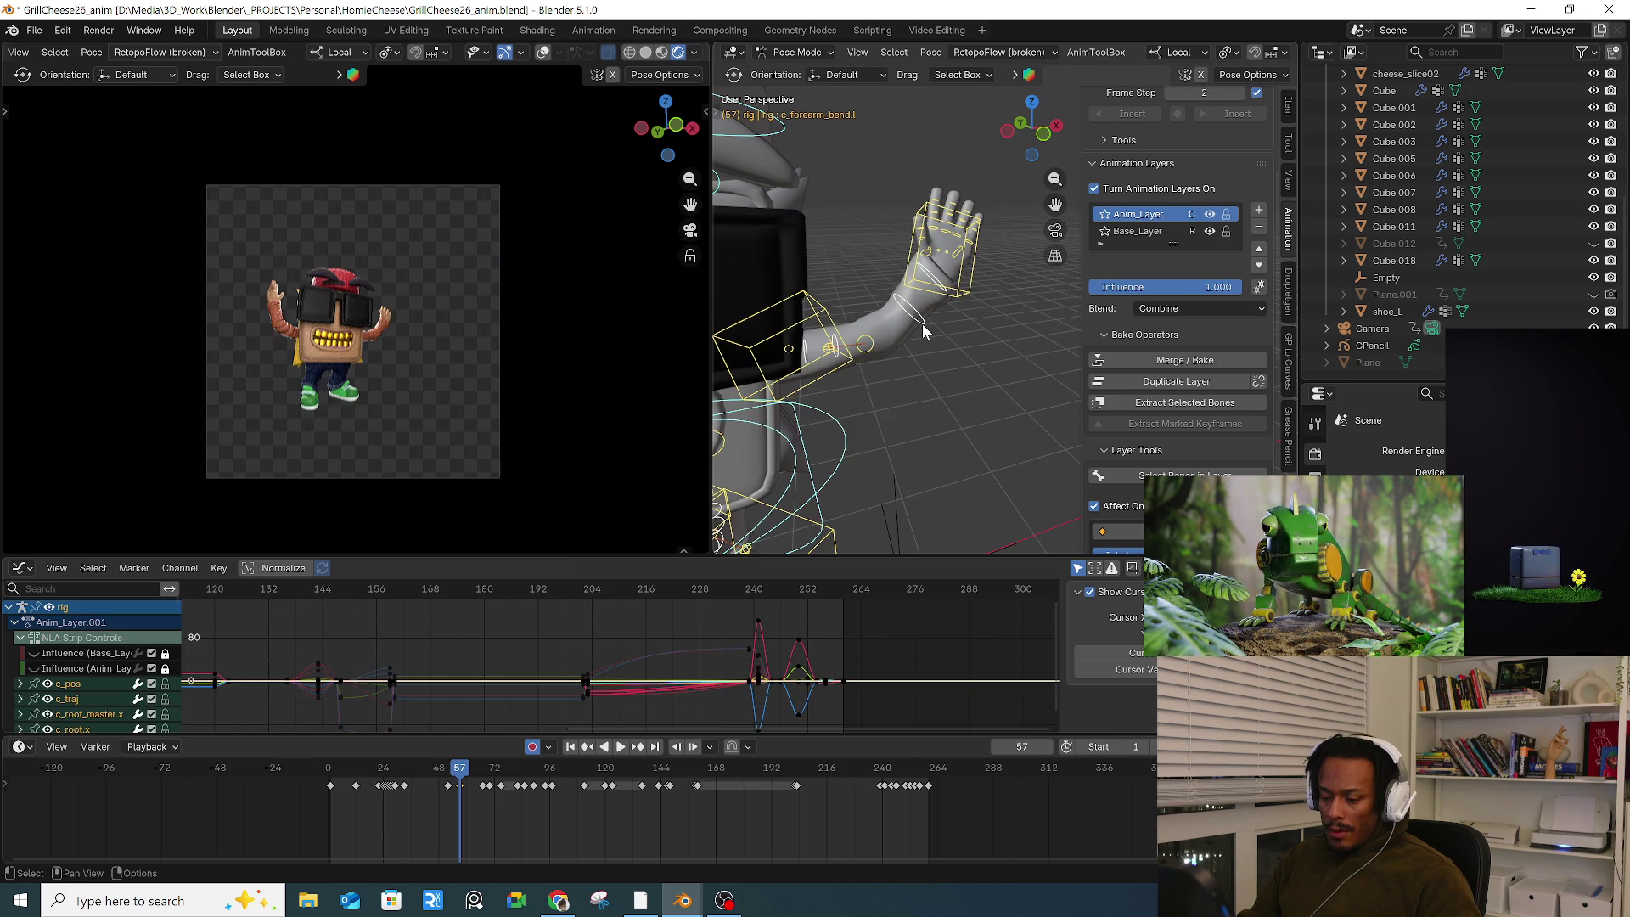
key(Right)
key(Right)
key(Right)
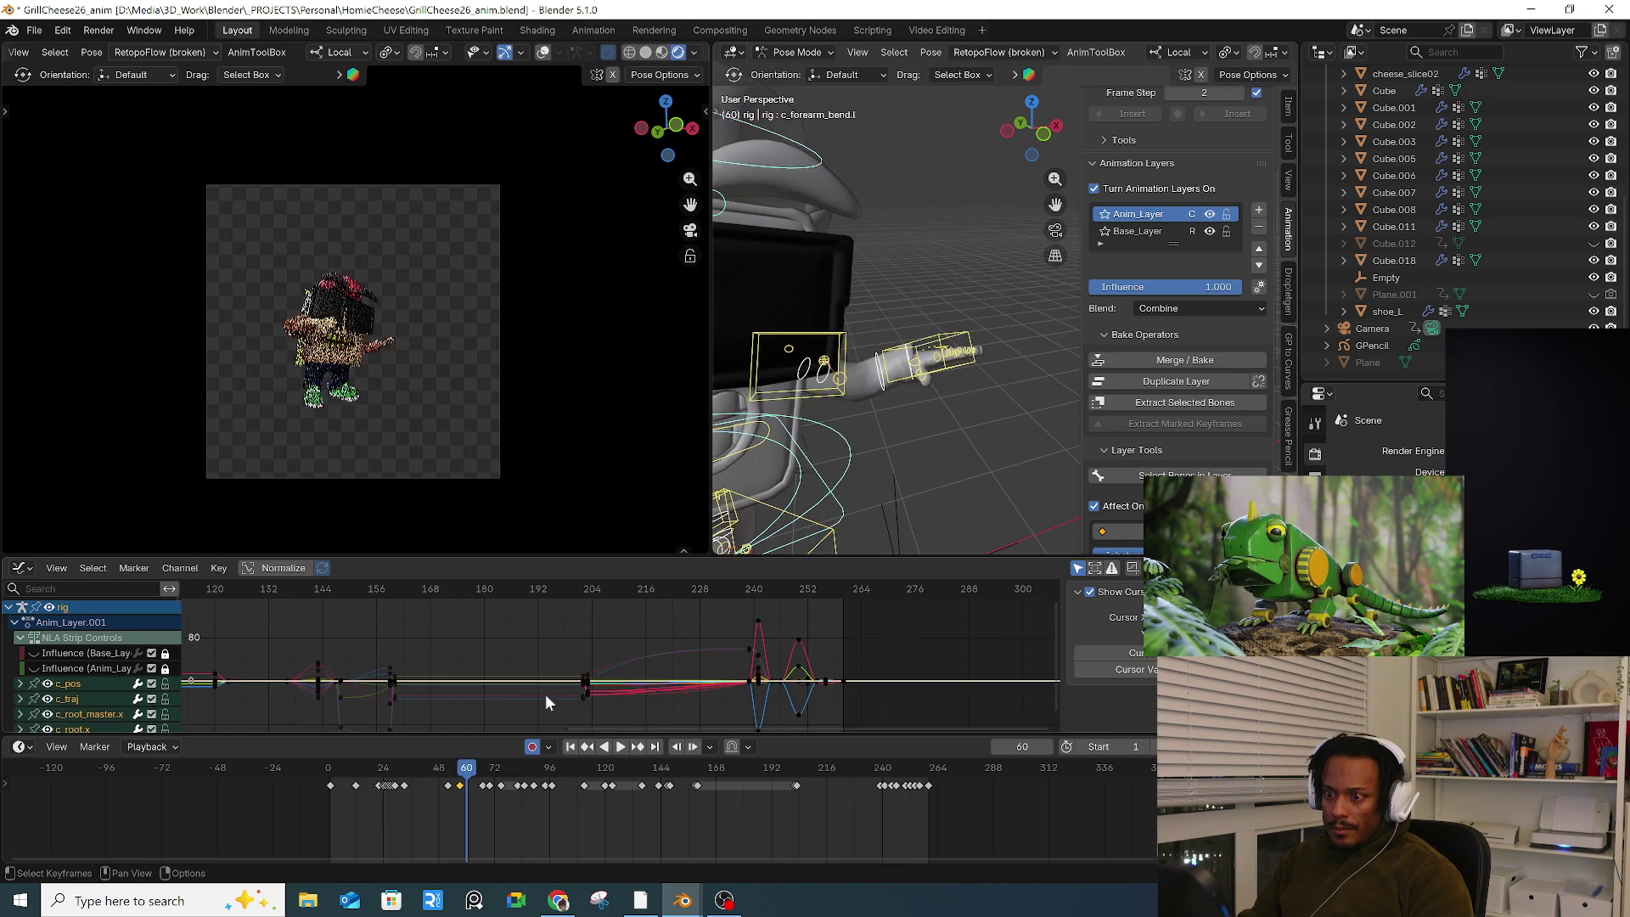
Step: At frame 62, undo a stray forearm key and rotate the left hand control
key(Right)
key(Right)
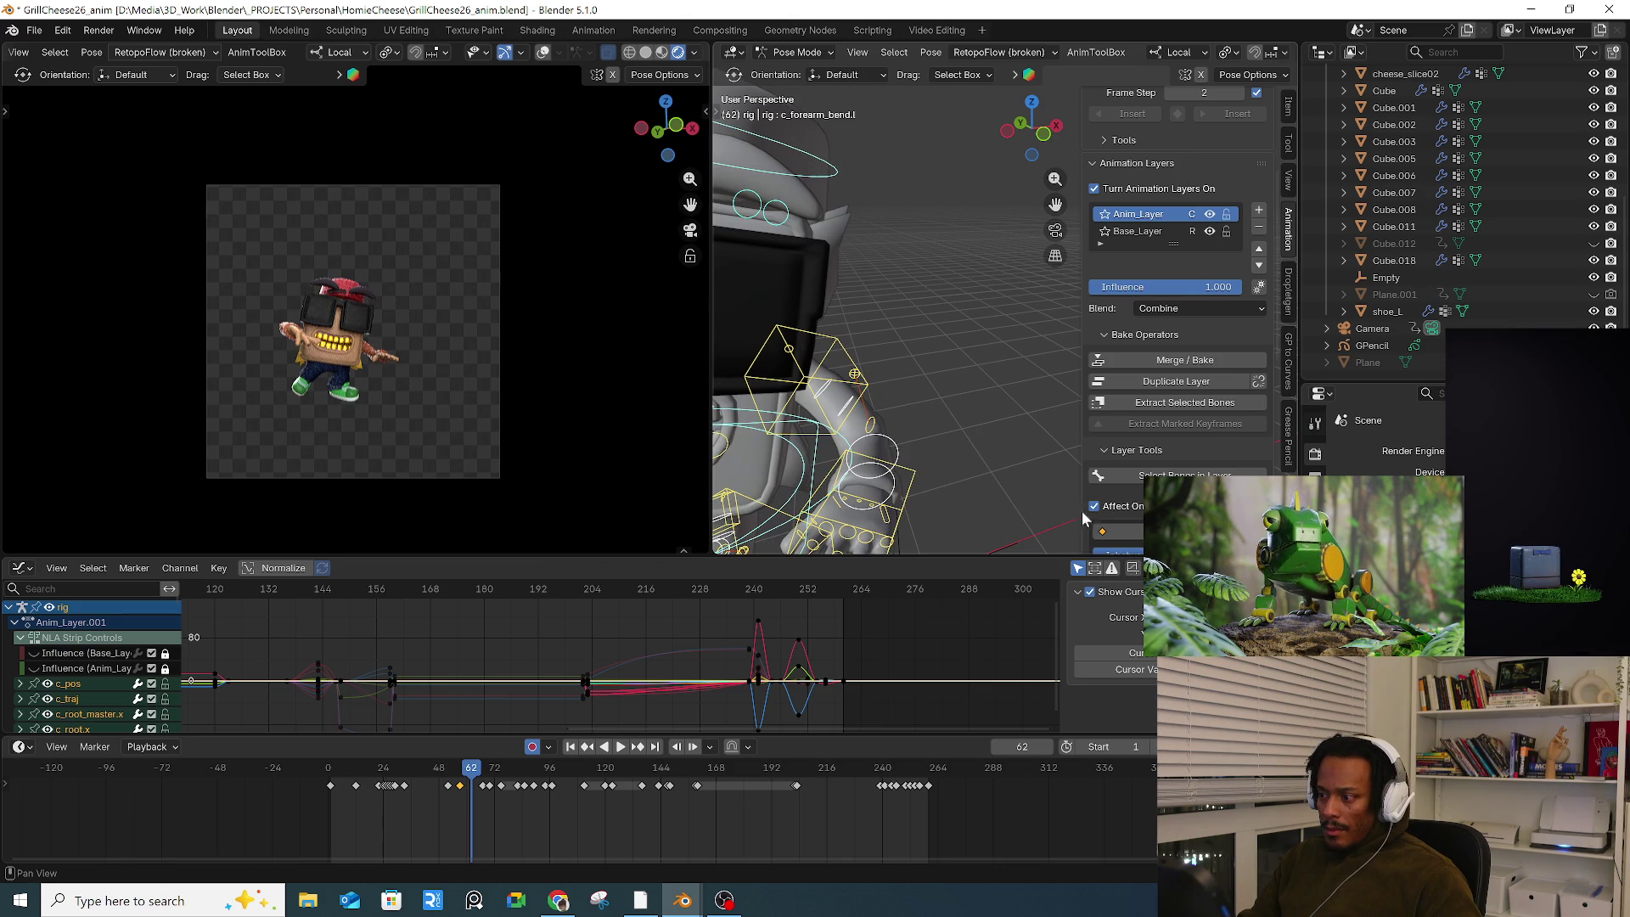
key(i)
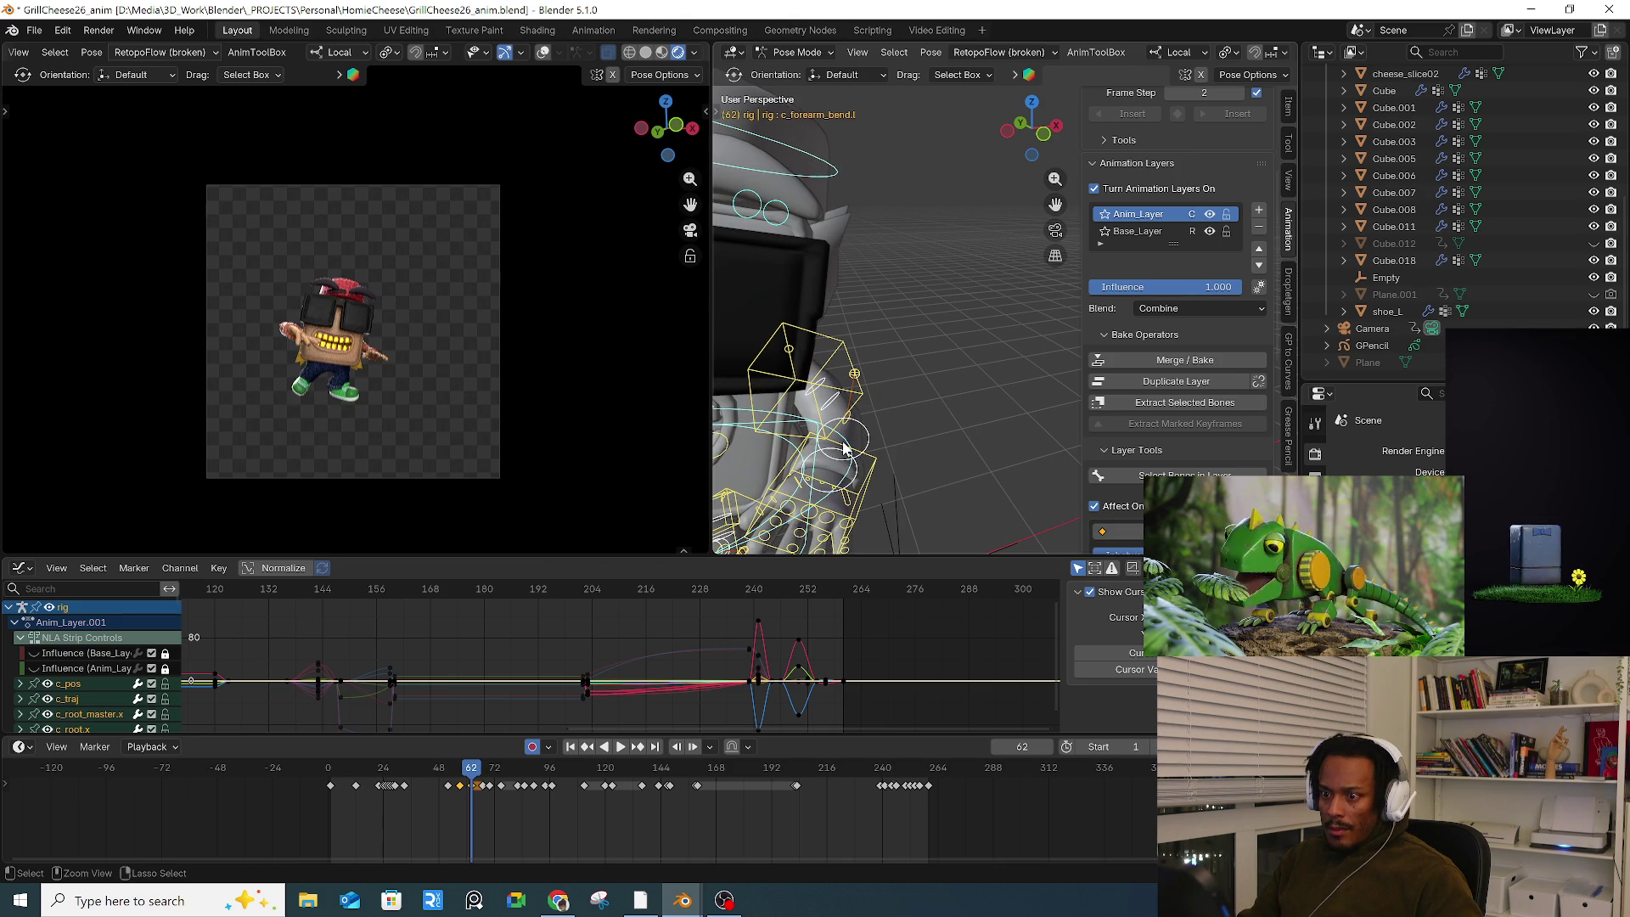
key(ctrl+z)
shift+middle_drag(875, 442, 858, 380)
click(857, 382)
key(r)
key(r)
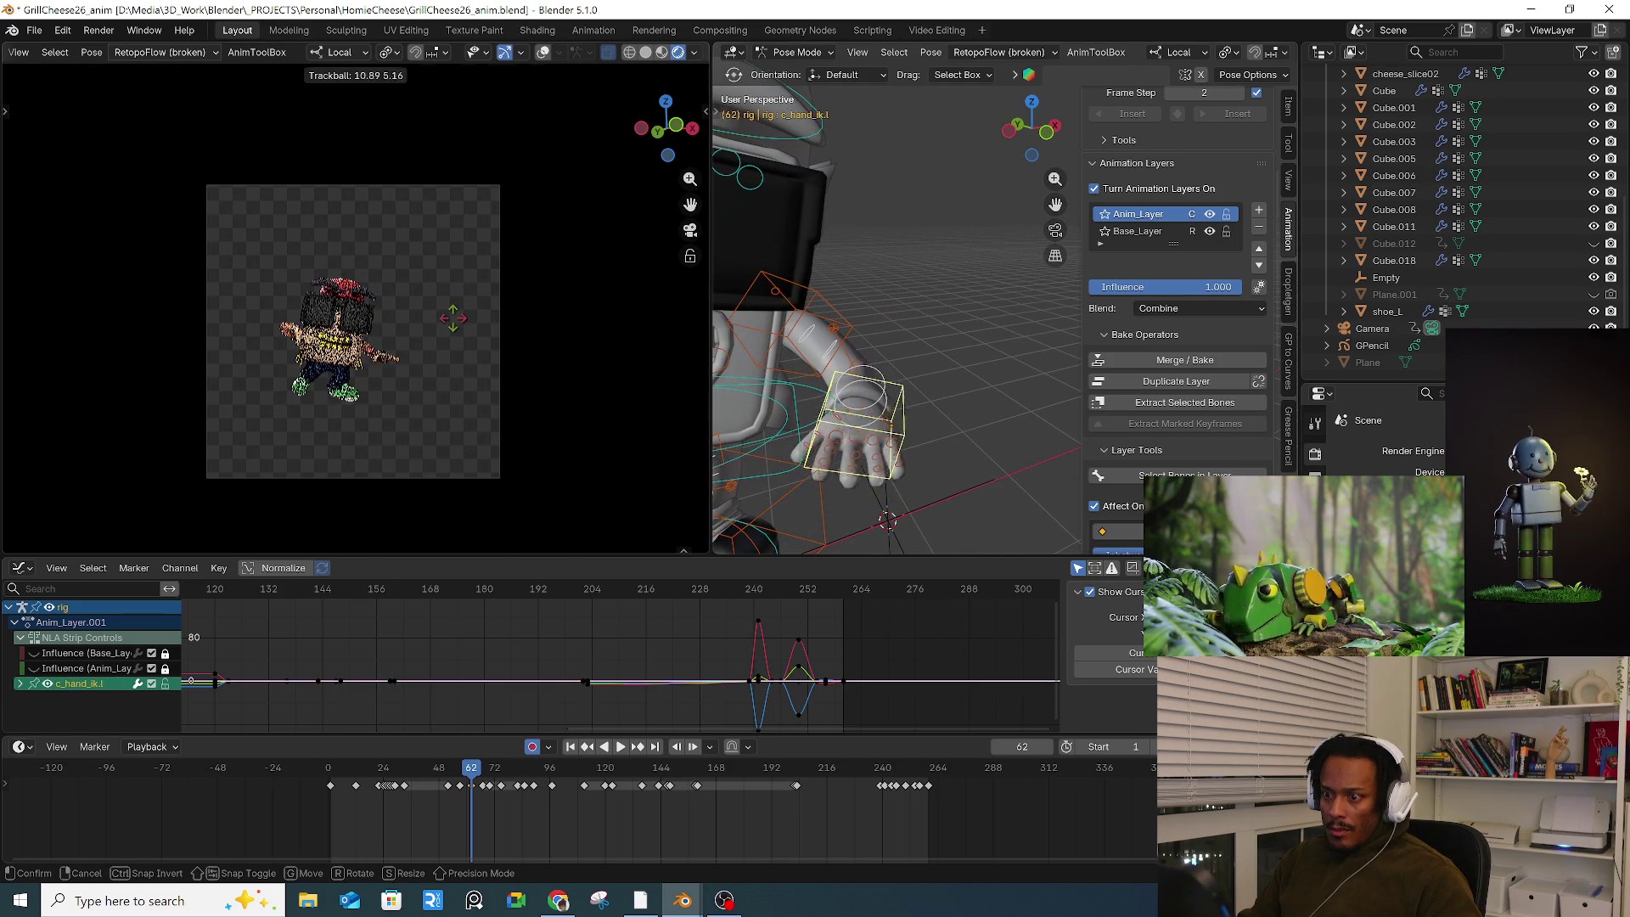
click(462, 327)
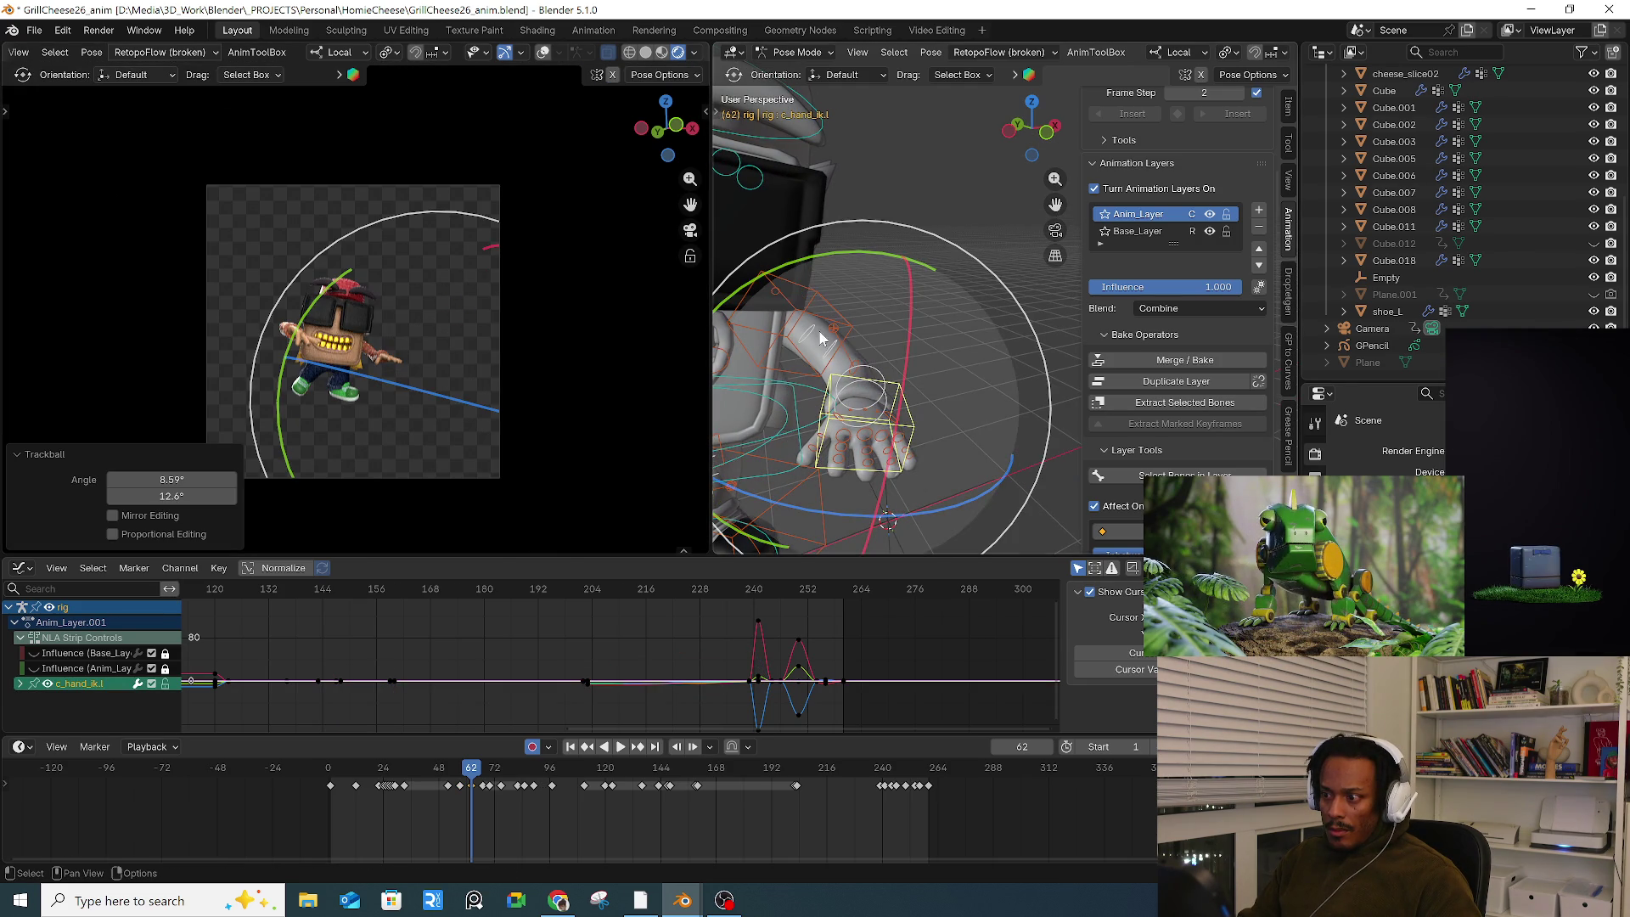
Step: Move the left arm stretch control to a new position
click(859, 365)
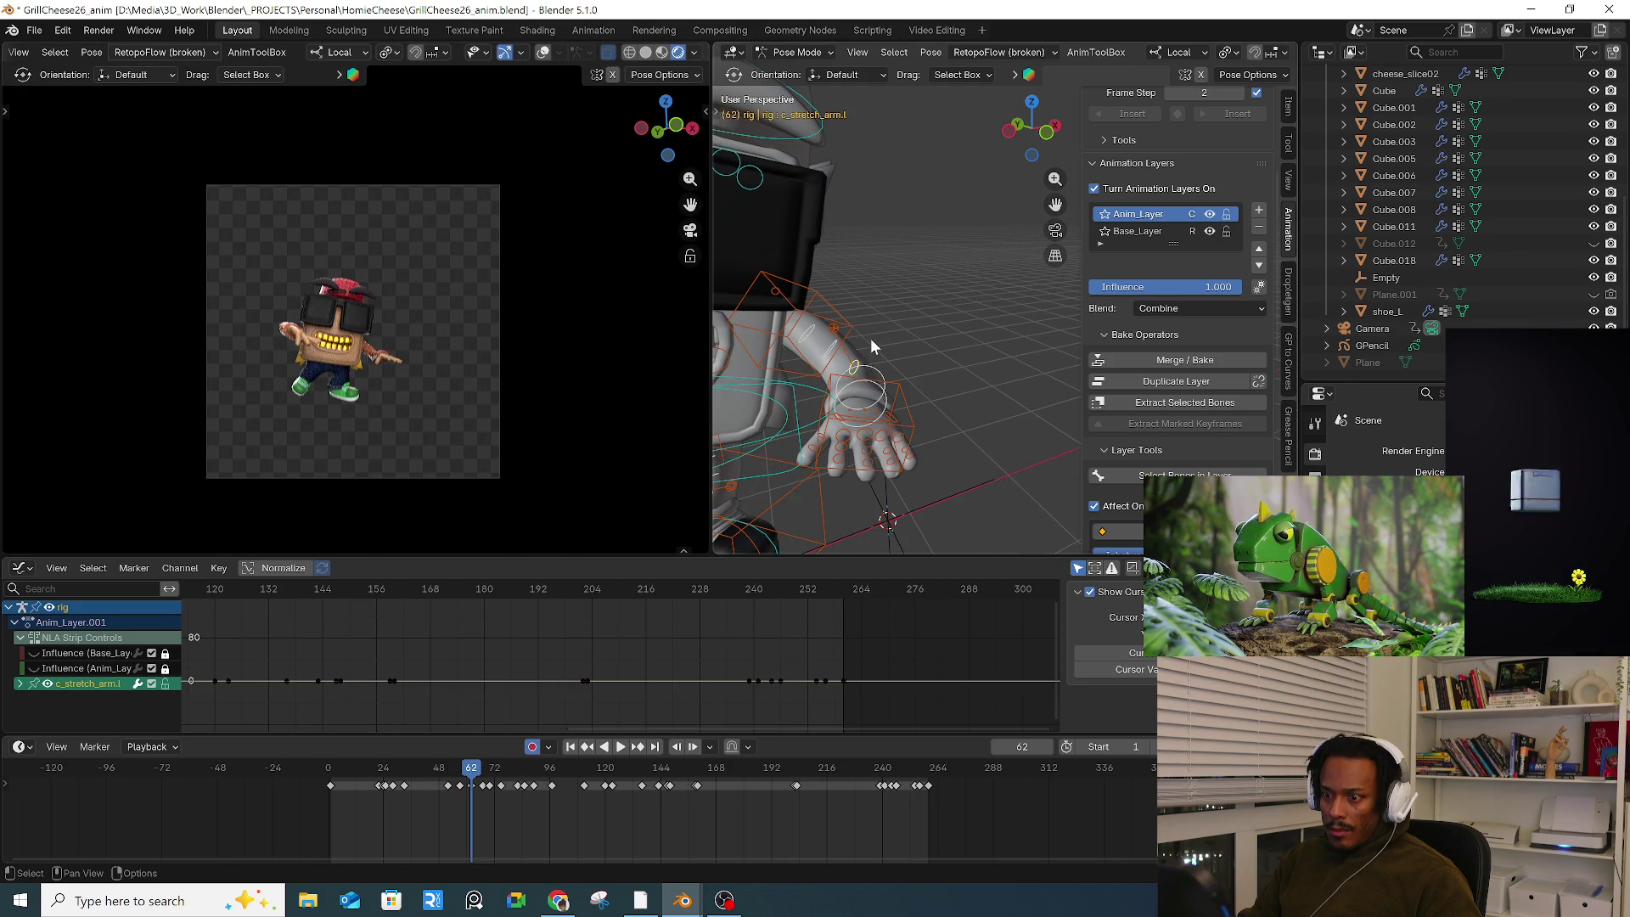
right_click(867, 354)
click(908, 315)
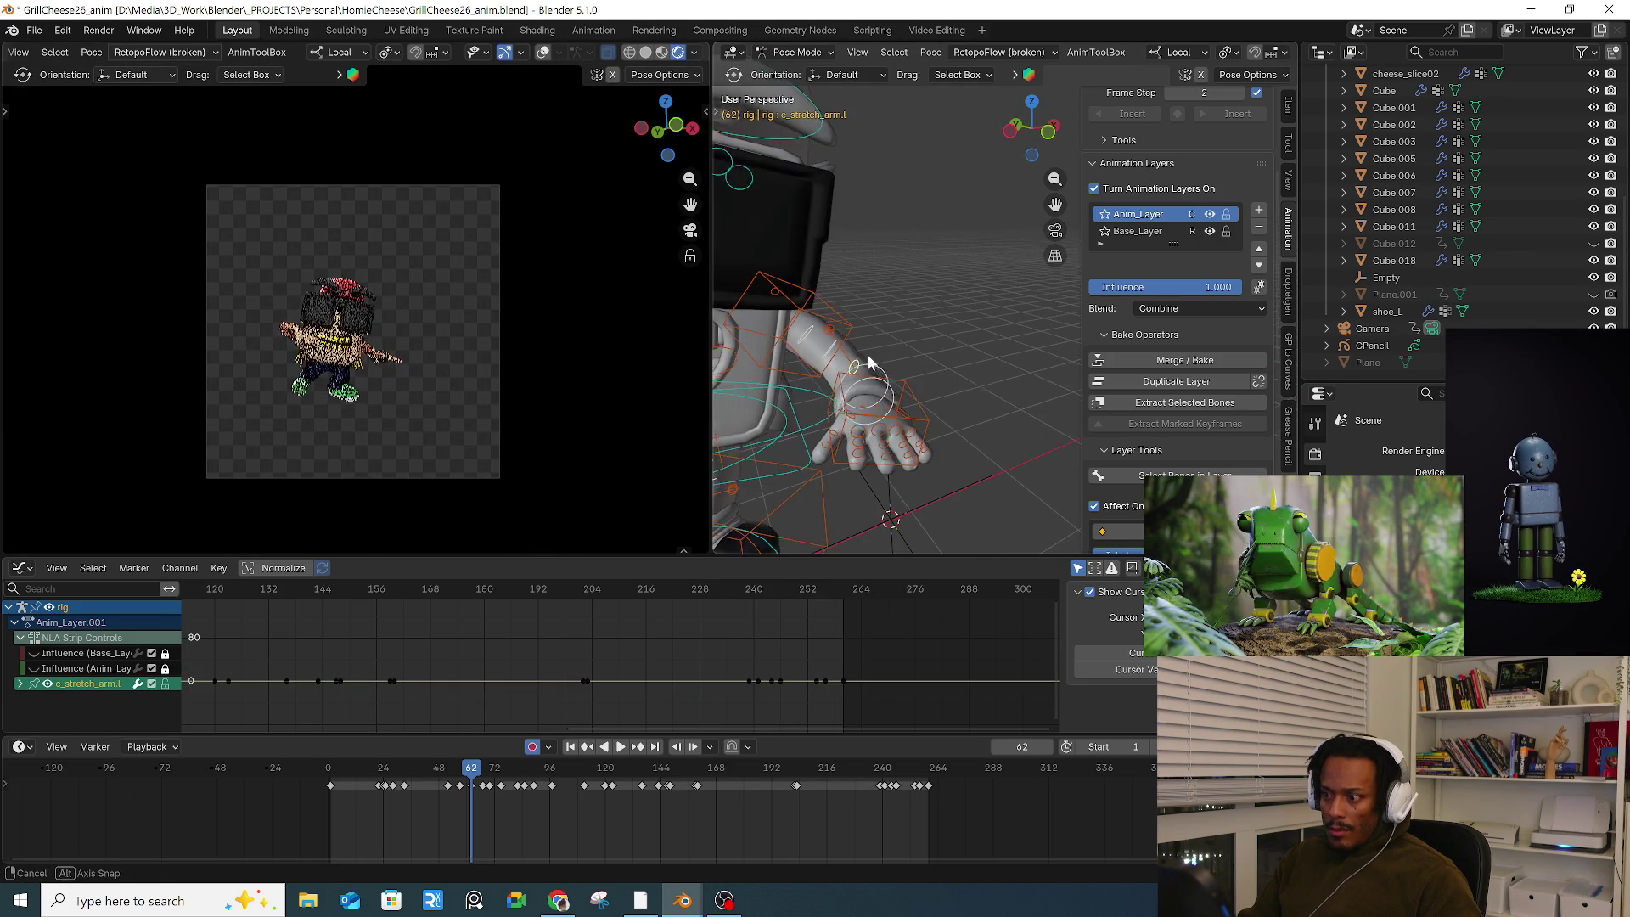
key(g)
click(875, 336)
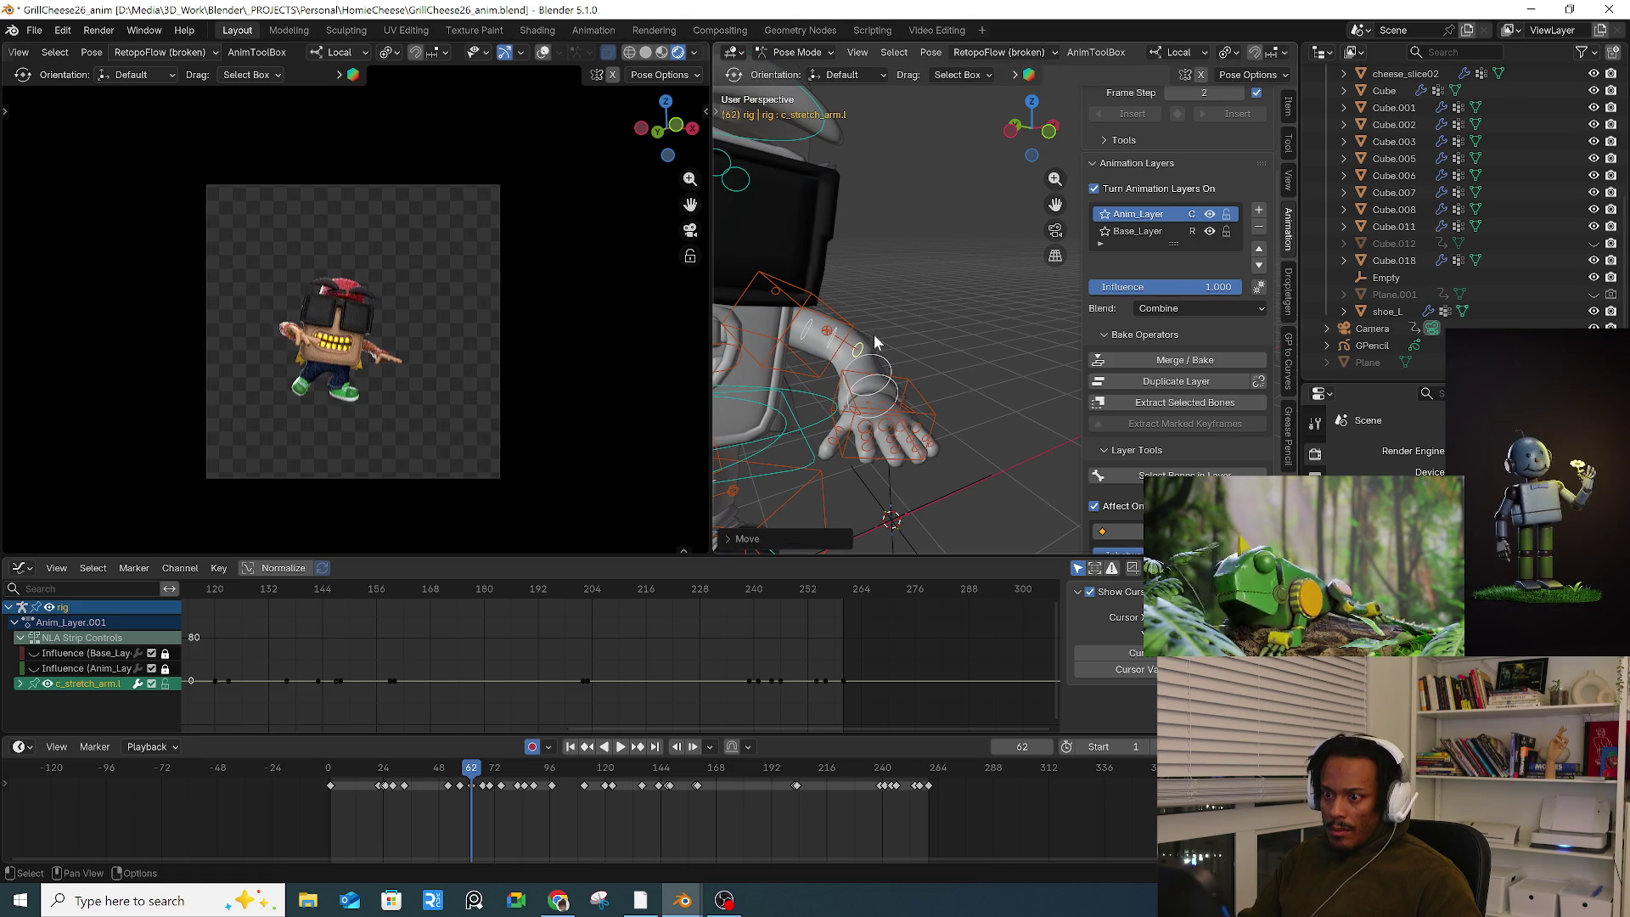
Step: Move and rotate the right hand IK control, then jump to frame 64
scroll(862, 365, down, 5)
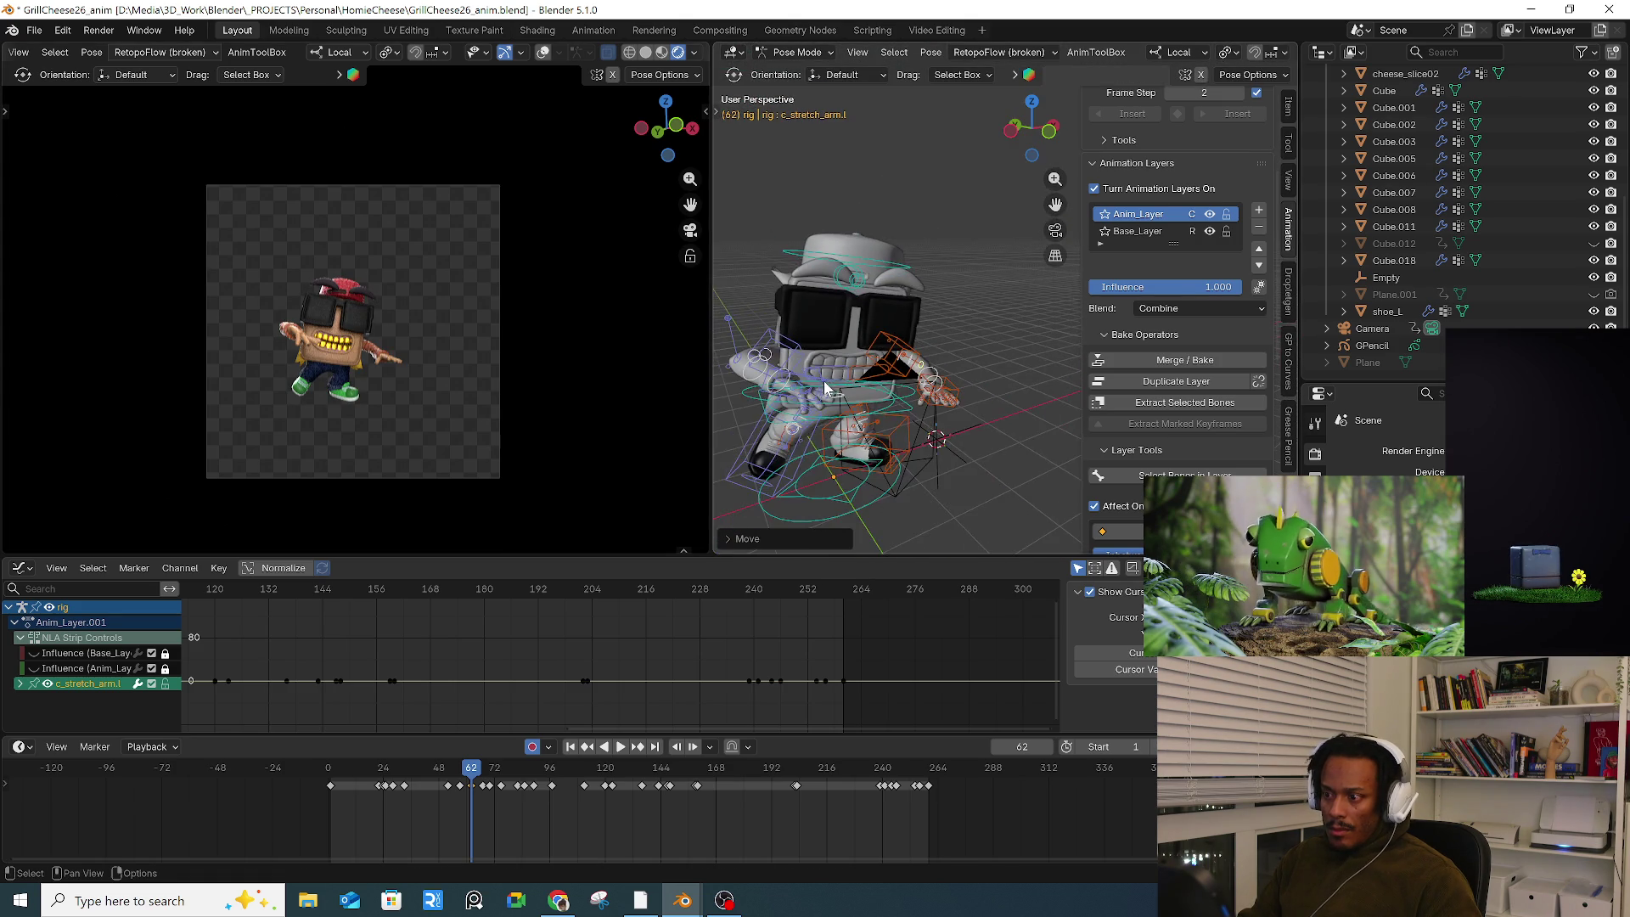
click(872, 374)
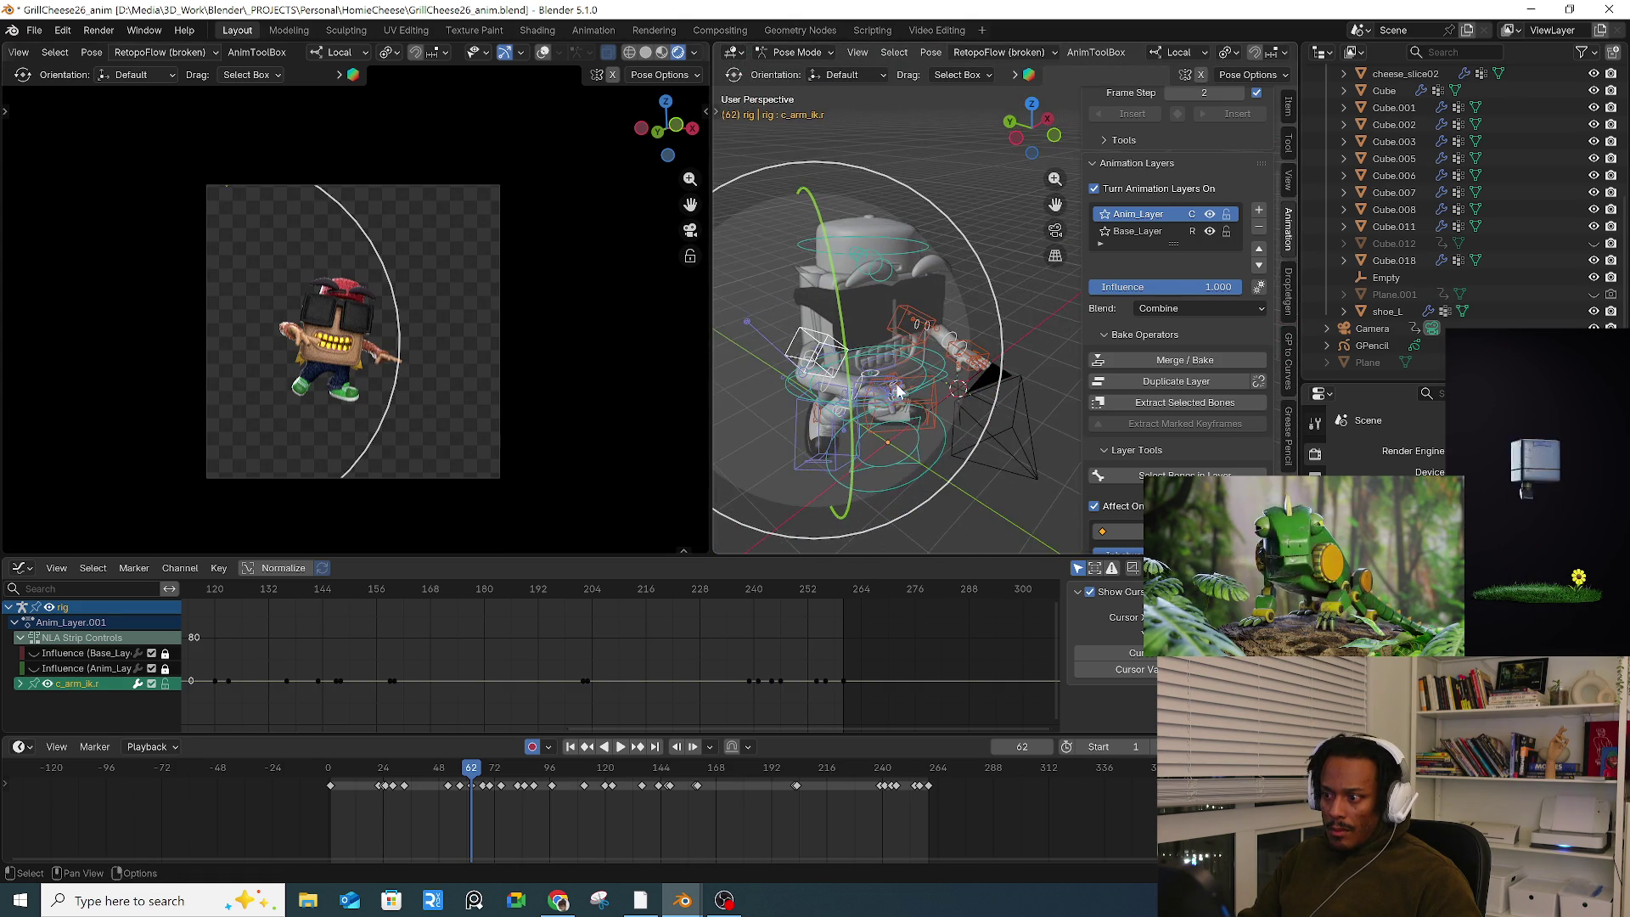
click(872, 374)
key(g)
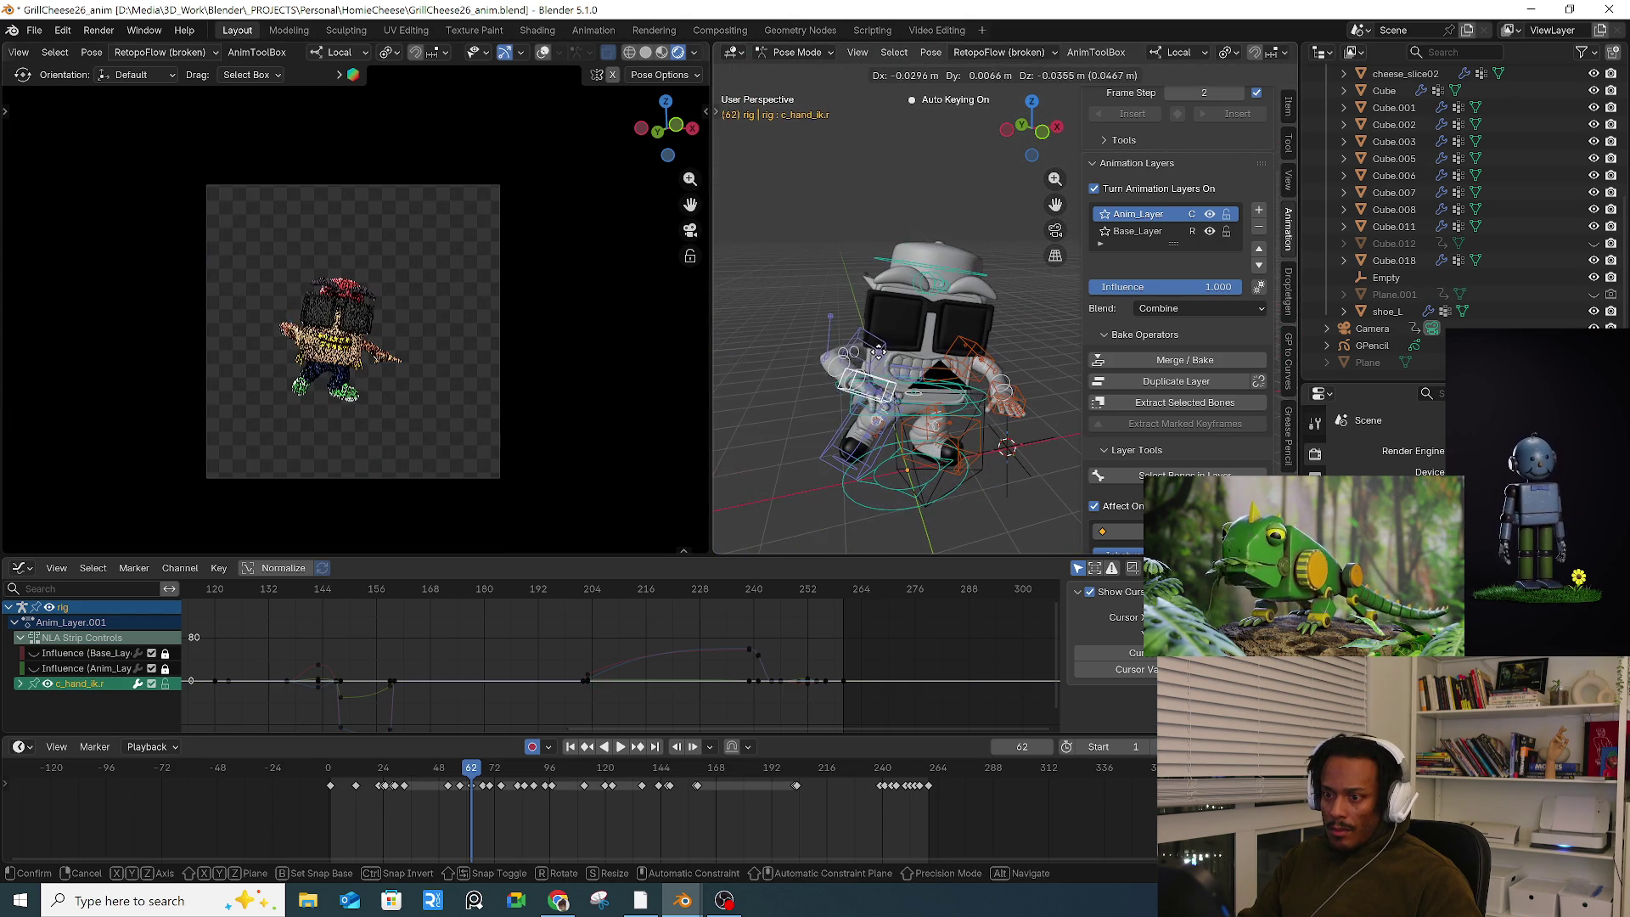
click(857, 387)
middle_drag(782, 367, 857, 230)
mouse_move(858, 231)
mouse_down()
mouse_move(779, 254)
mouse_move(732, 372)
mouse_up()
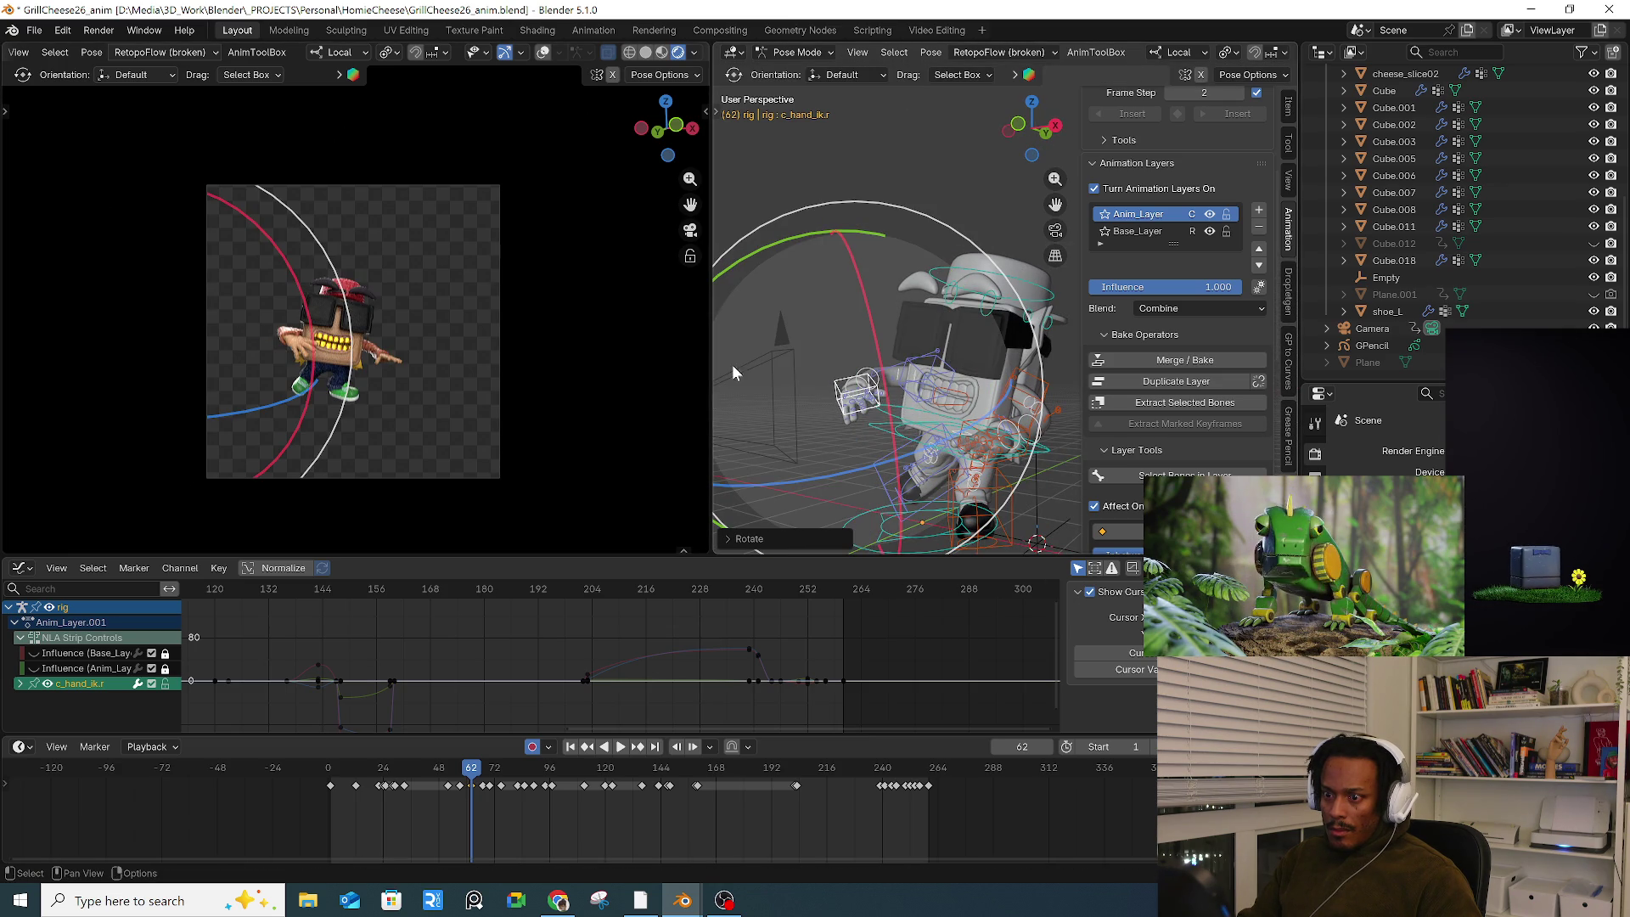
click(477, 779)
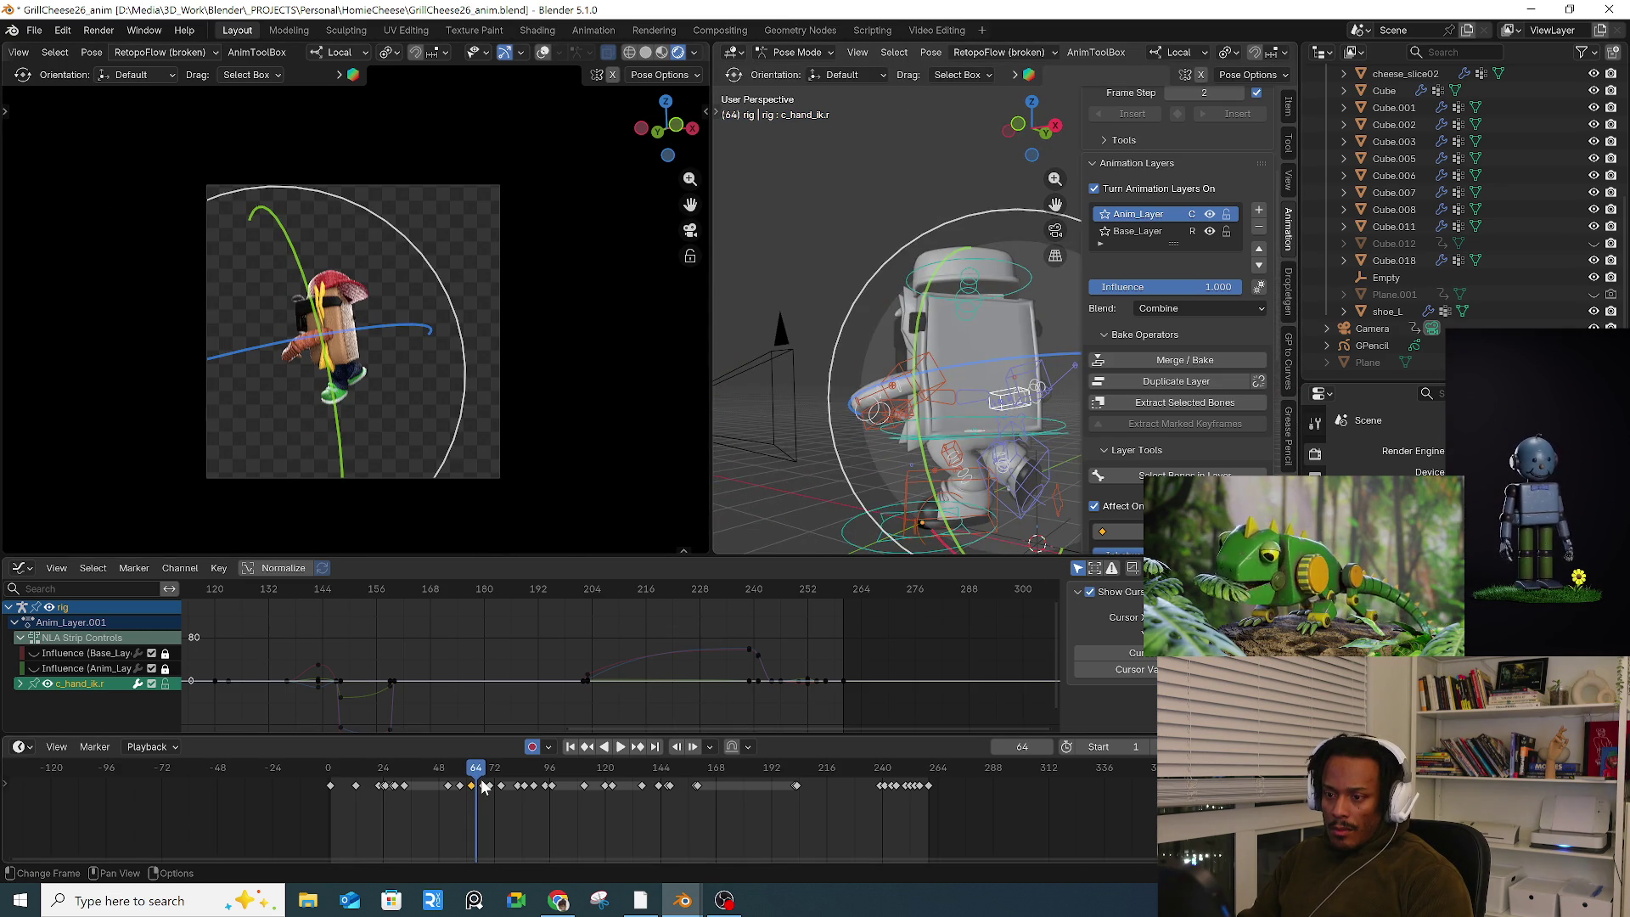
Step: Step through the animation from frame 64 onward, jumping ahead to frame 258
key(Left)
key(Right)
key(Right)
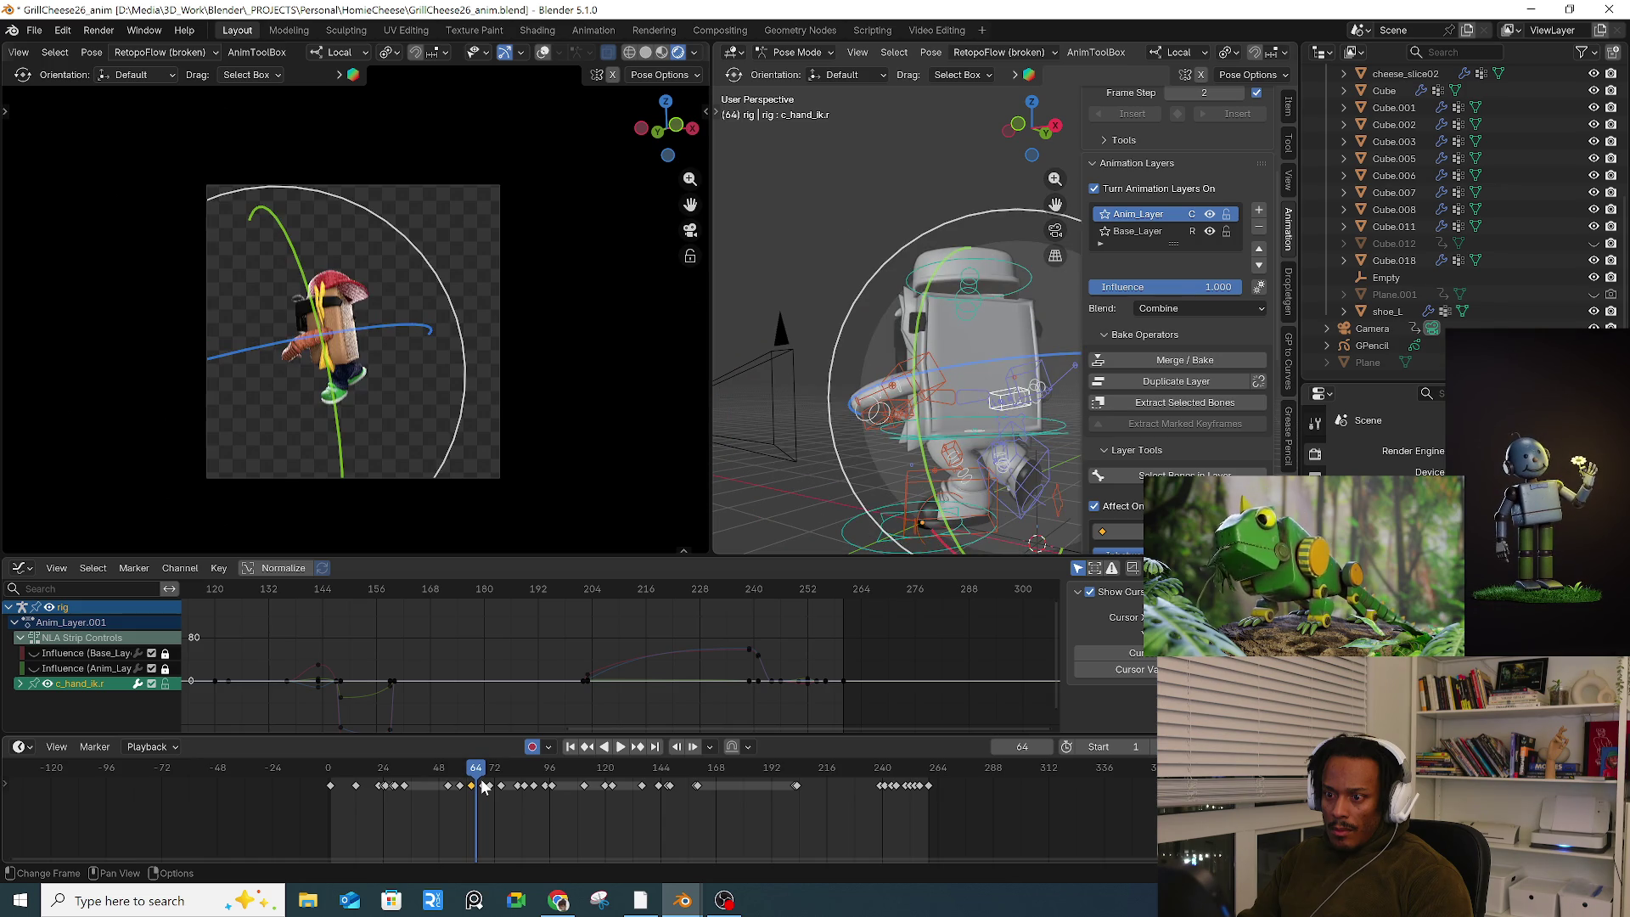
key(Right)
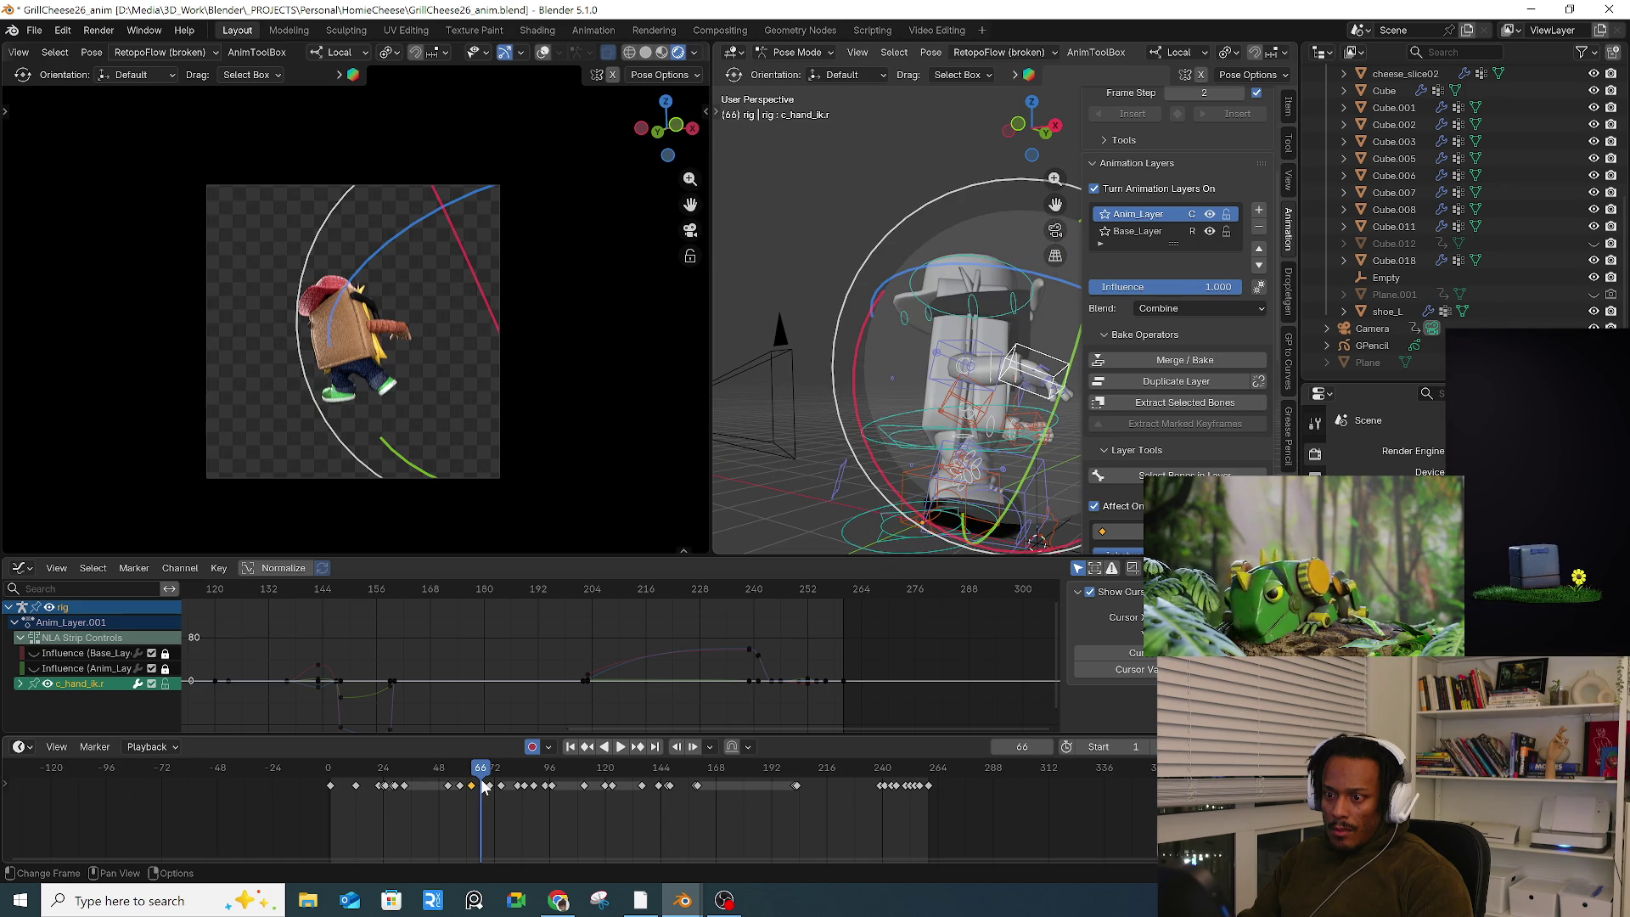
key(Right)
key(Right)
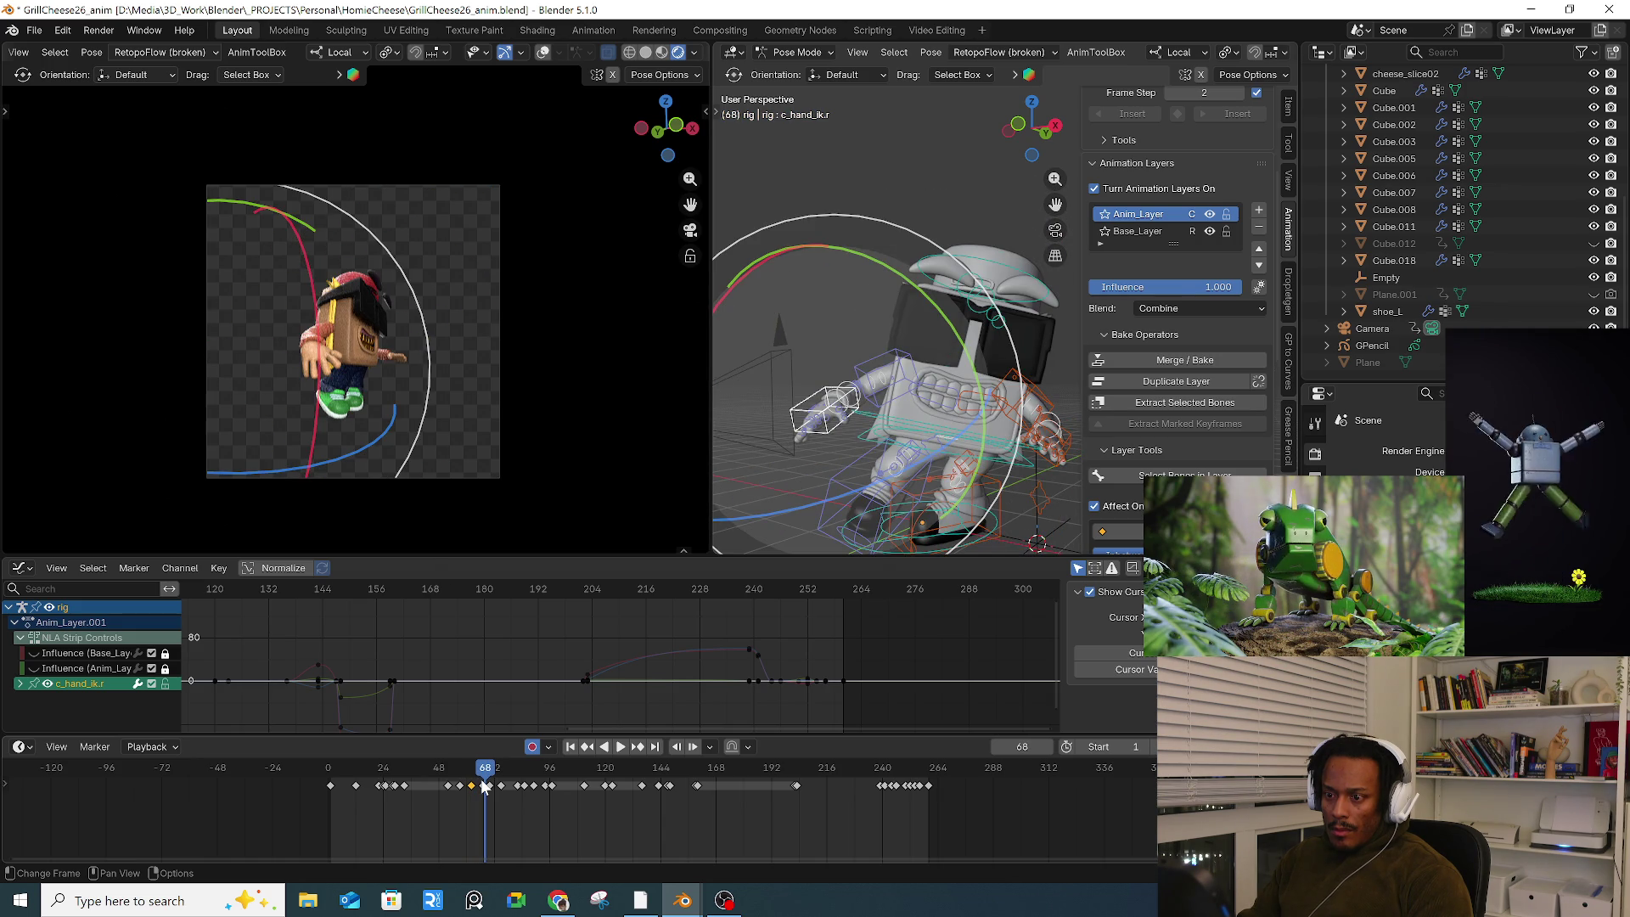
key(Right)
key(Right)
key(Right)
key(Right)
key(Right)
key(Right)
key(Right)
key(Right)
key(Right)
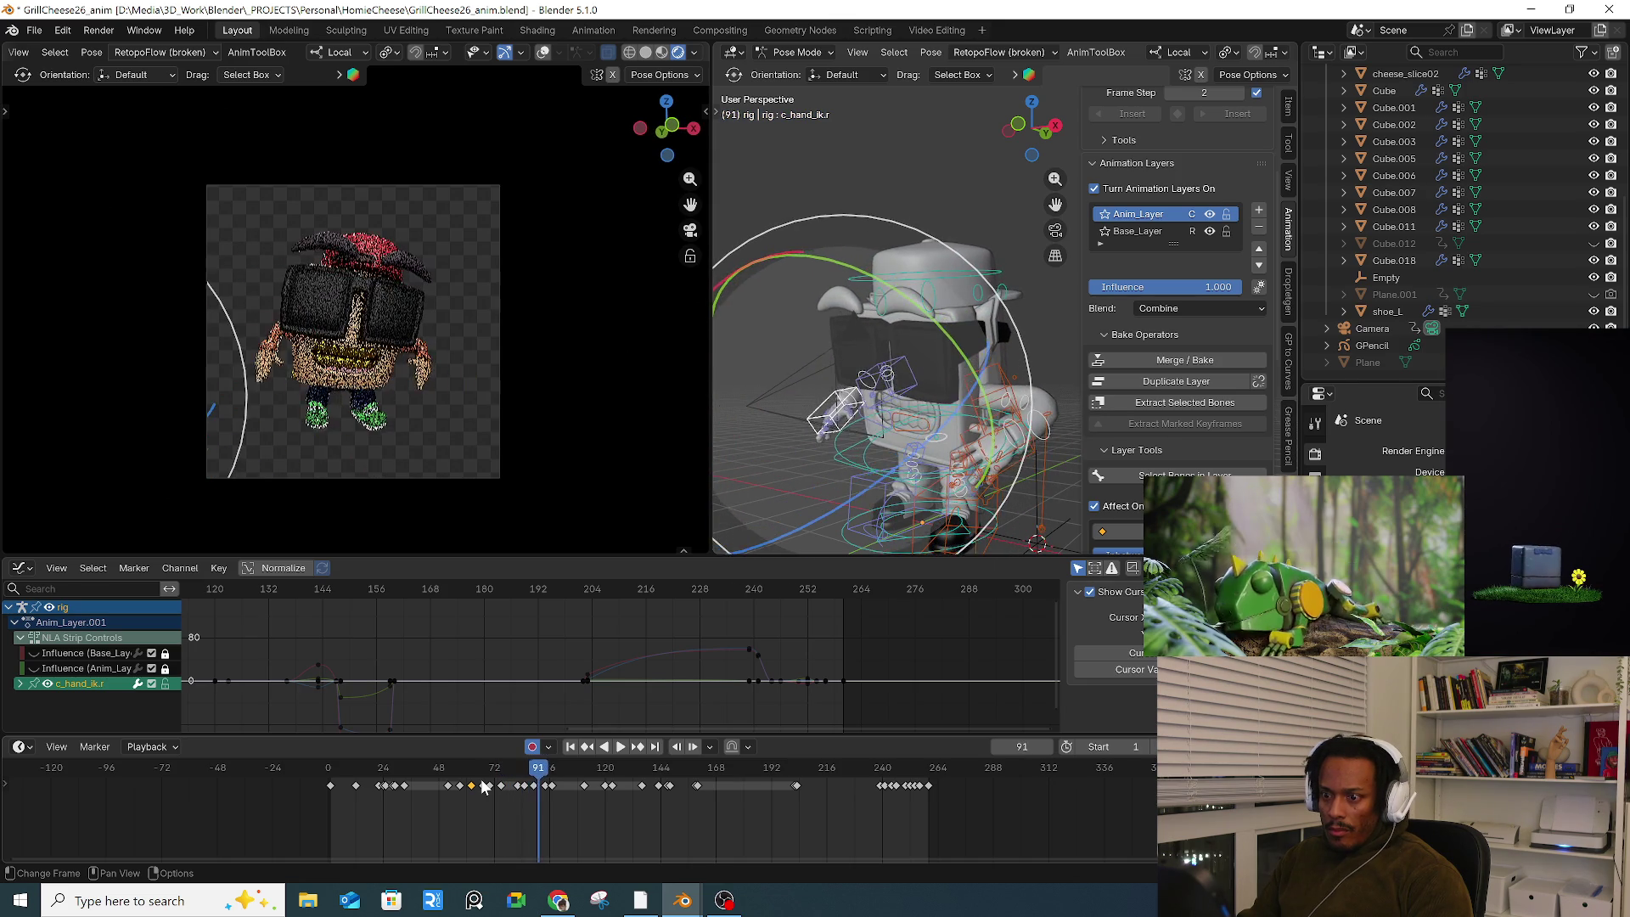
key(Right)
key(Right)
key(Right)
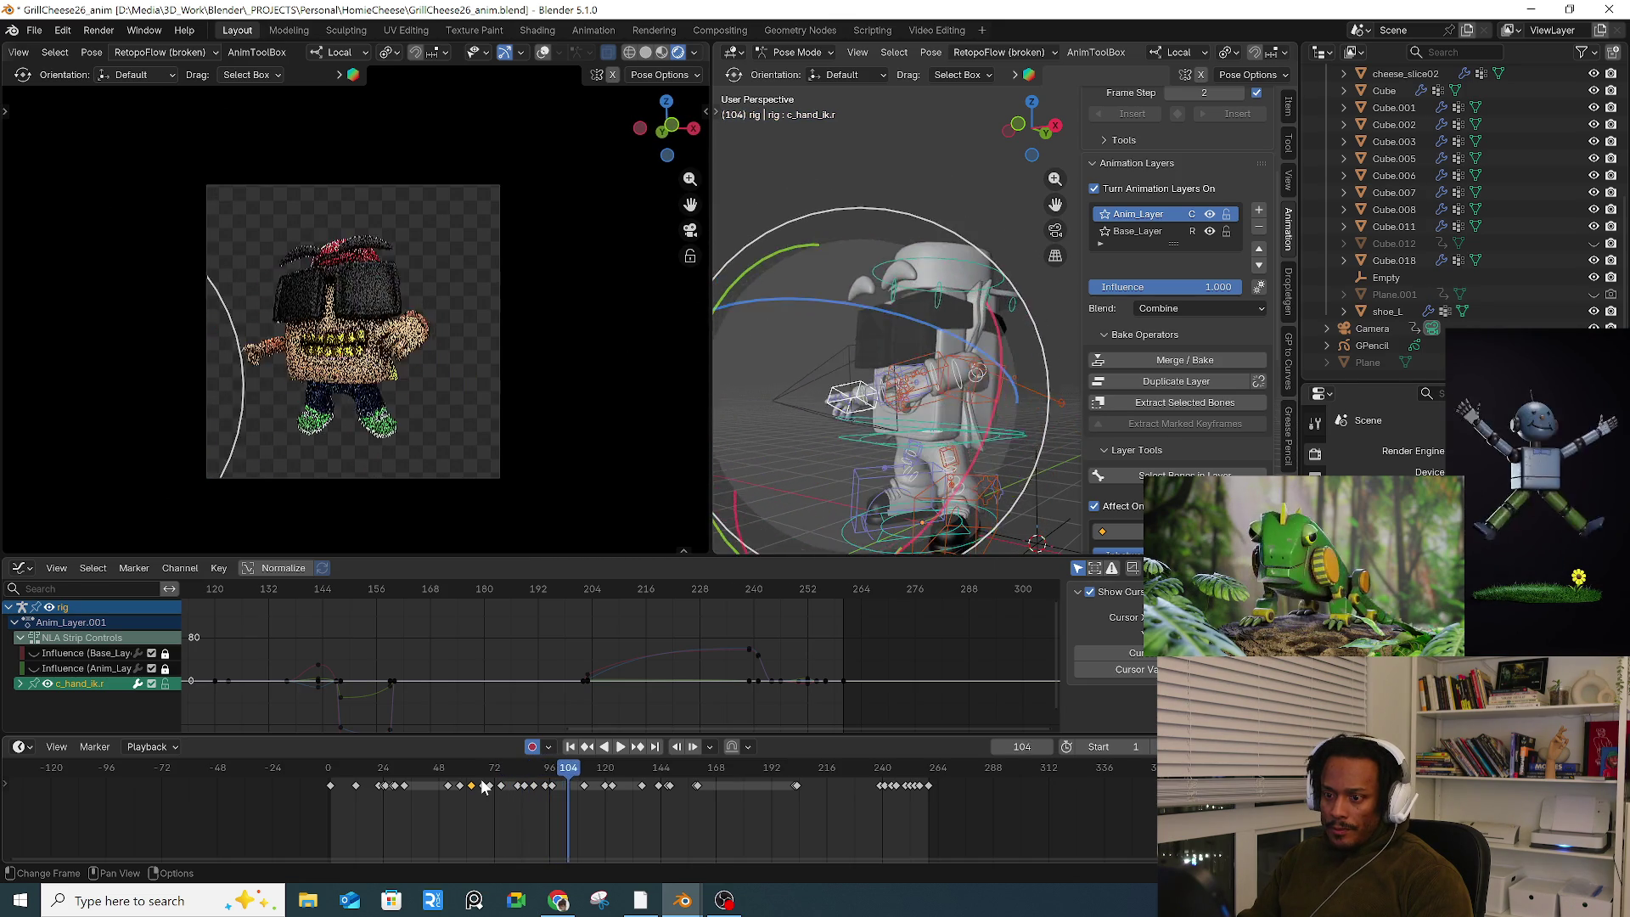
key(Right)
key(Right)
key(Right)
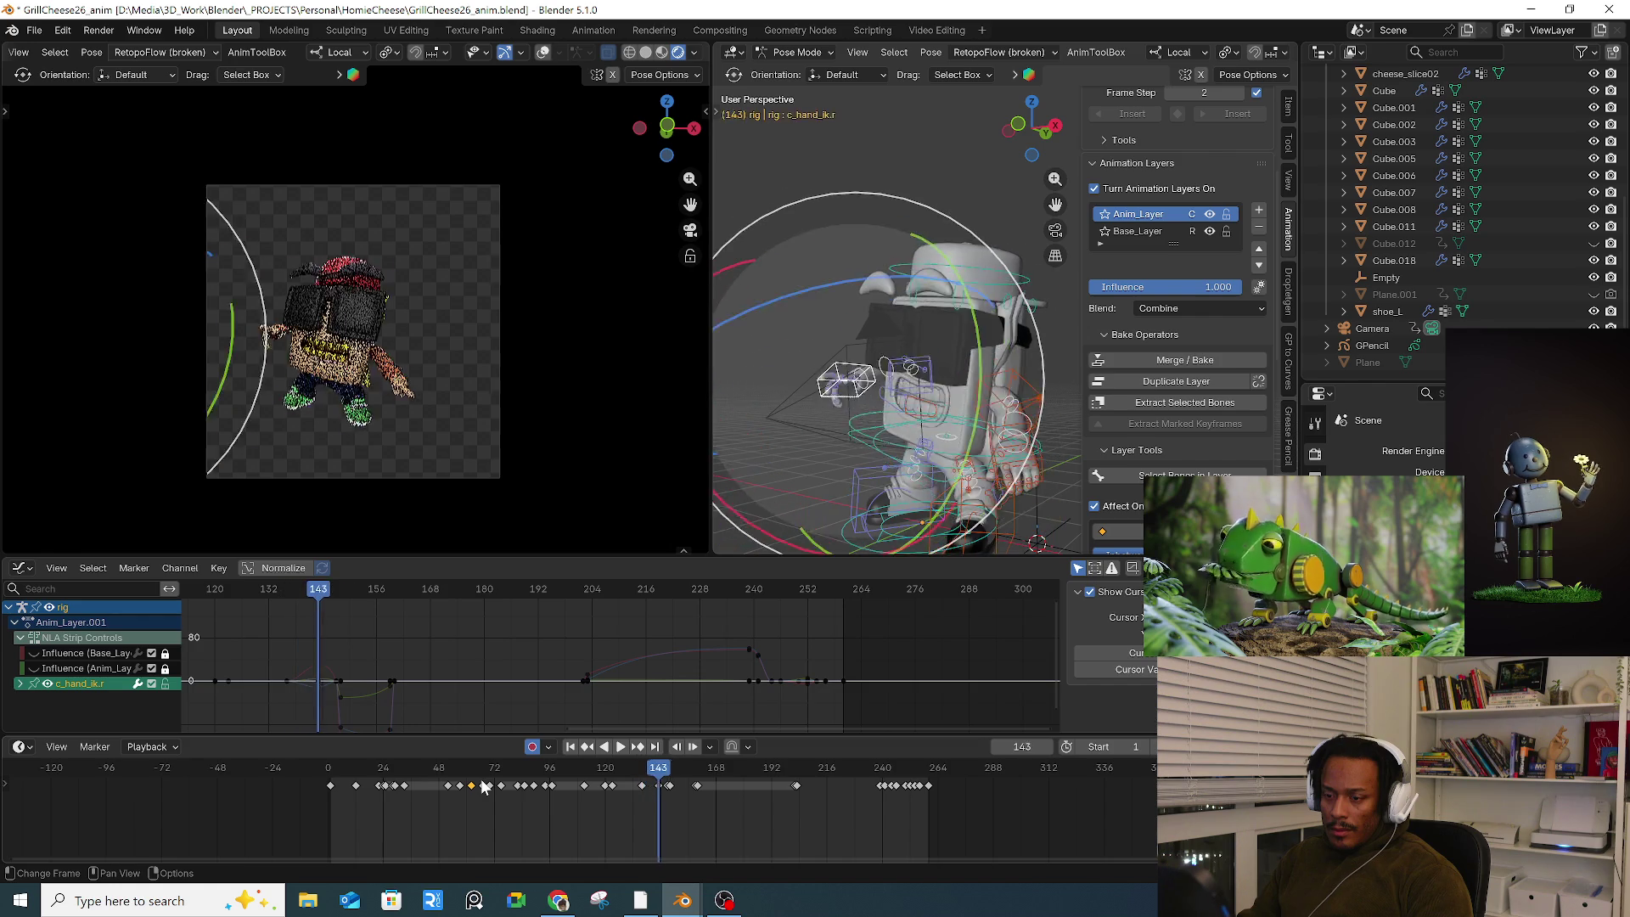
key(Right)
key(Right)
key(Right)
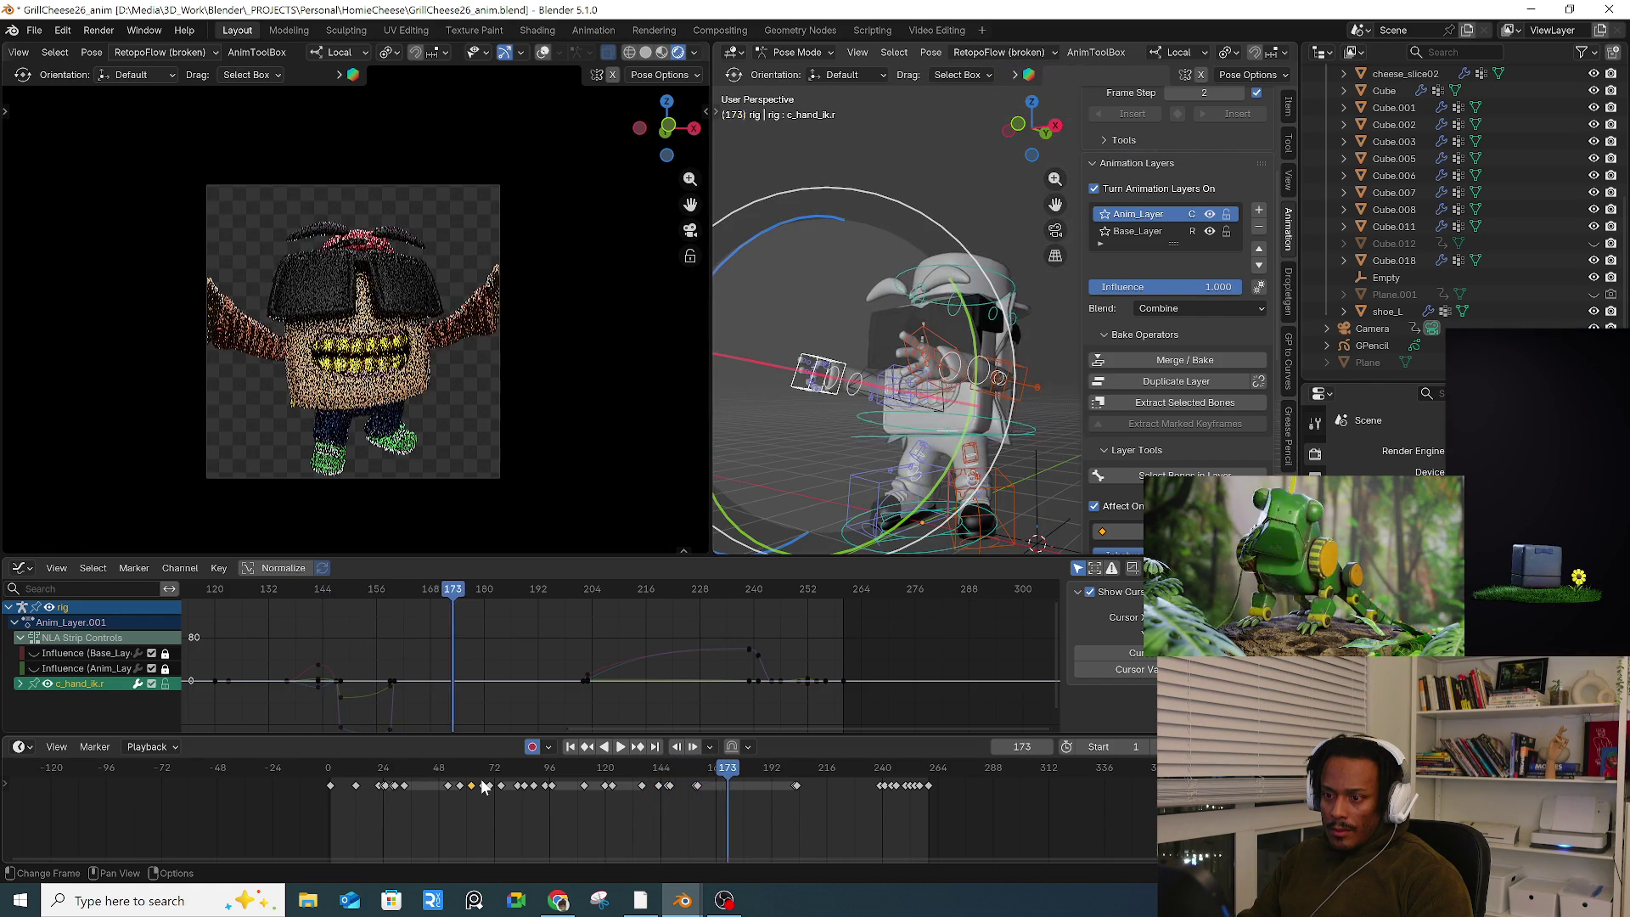
key(Right)
key(Right)
key(Right)
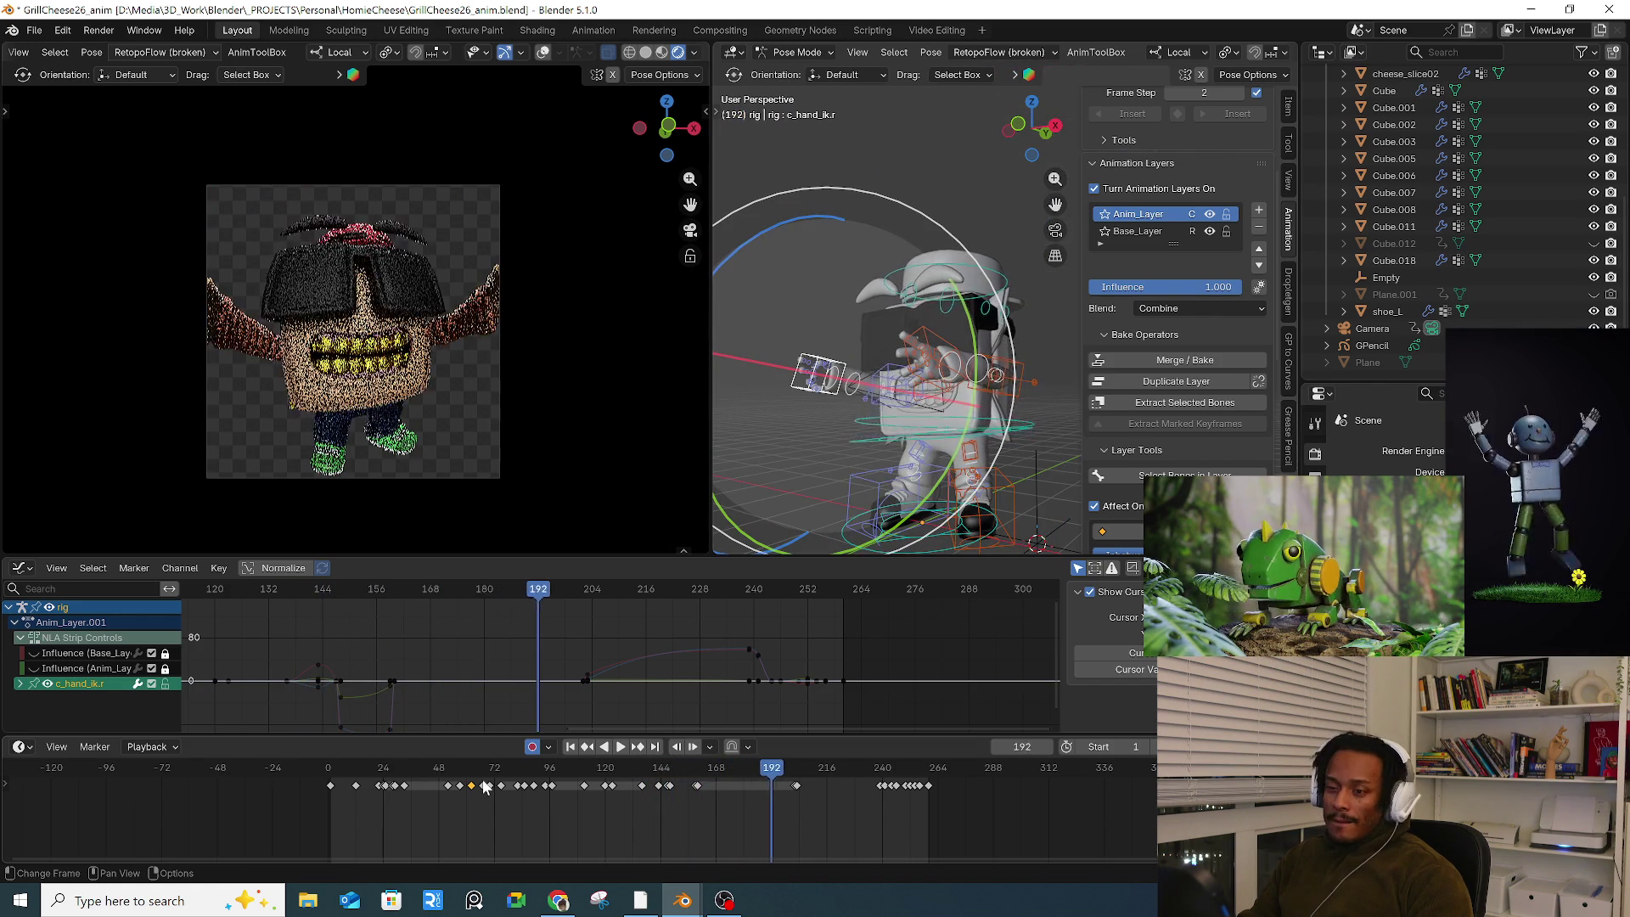
key(Right)
key(Right)
key(Right)
key(Right)
key(Right)
key(Right)
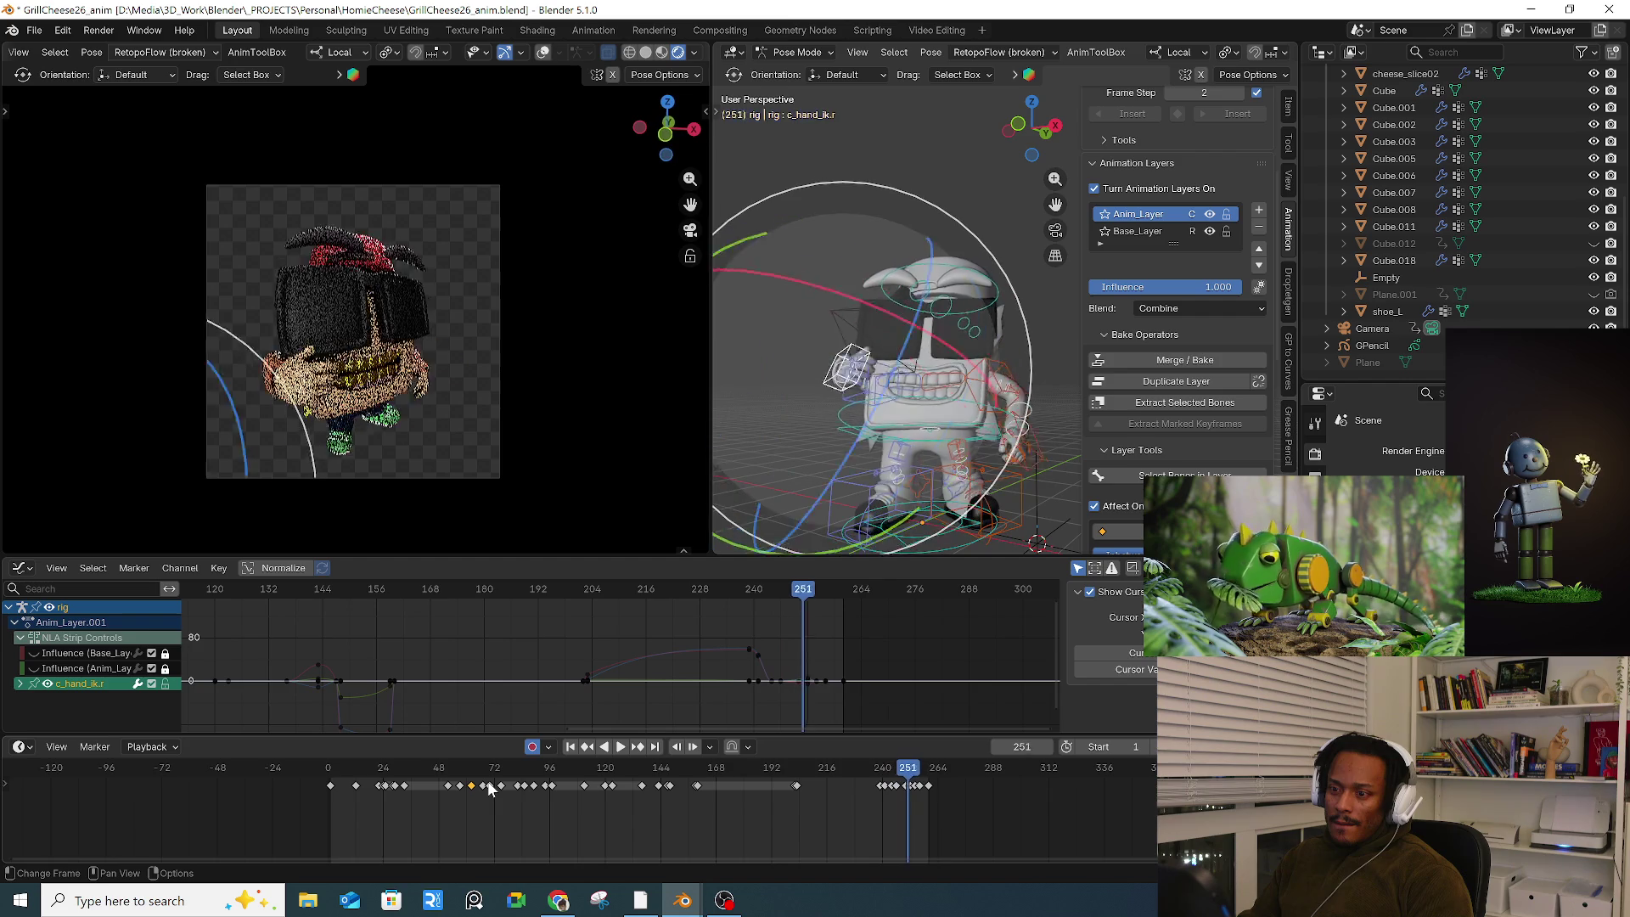
key(Right)
key(Right)
key(Right)
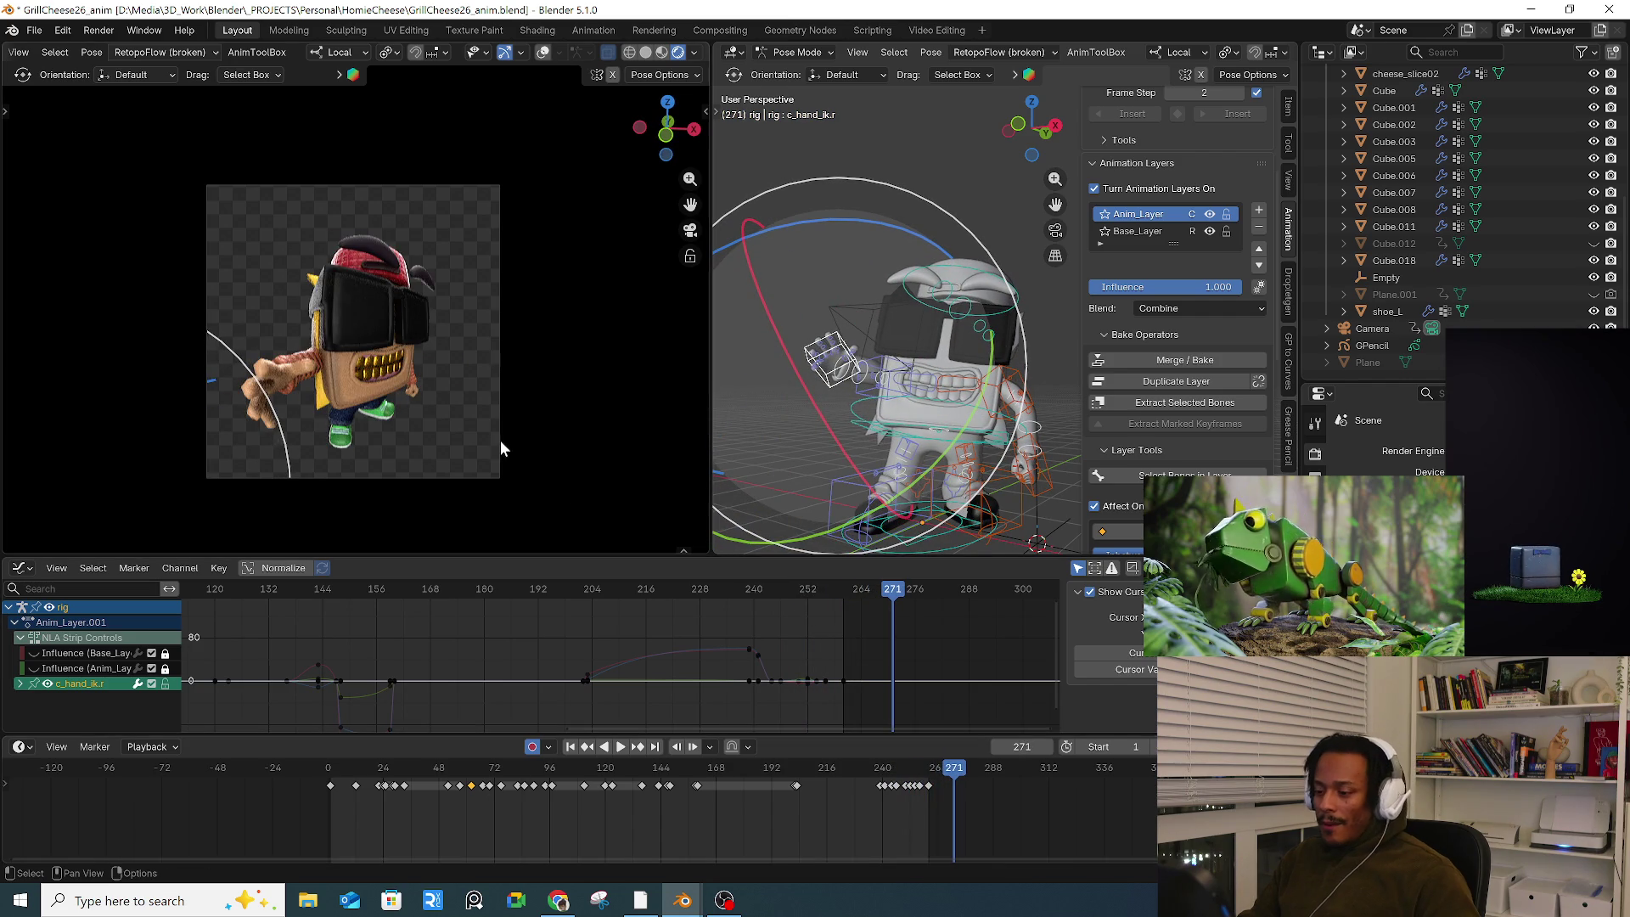
Step: Play the animation, stop it at frame 13, and switch to the Video Editing workspace
key(space)
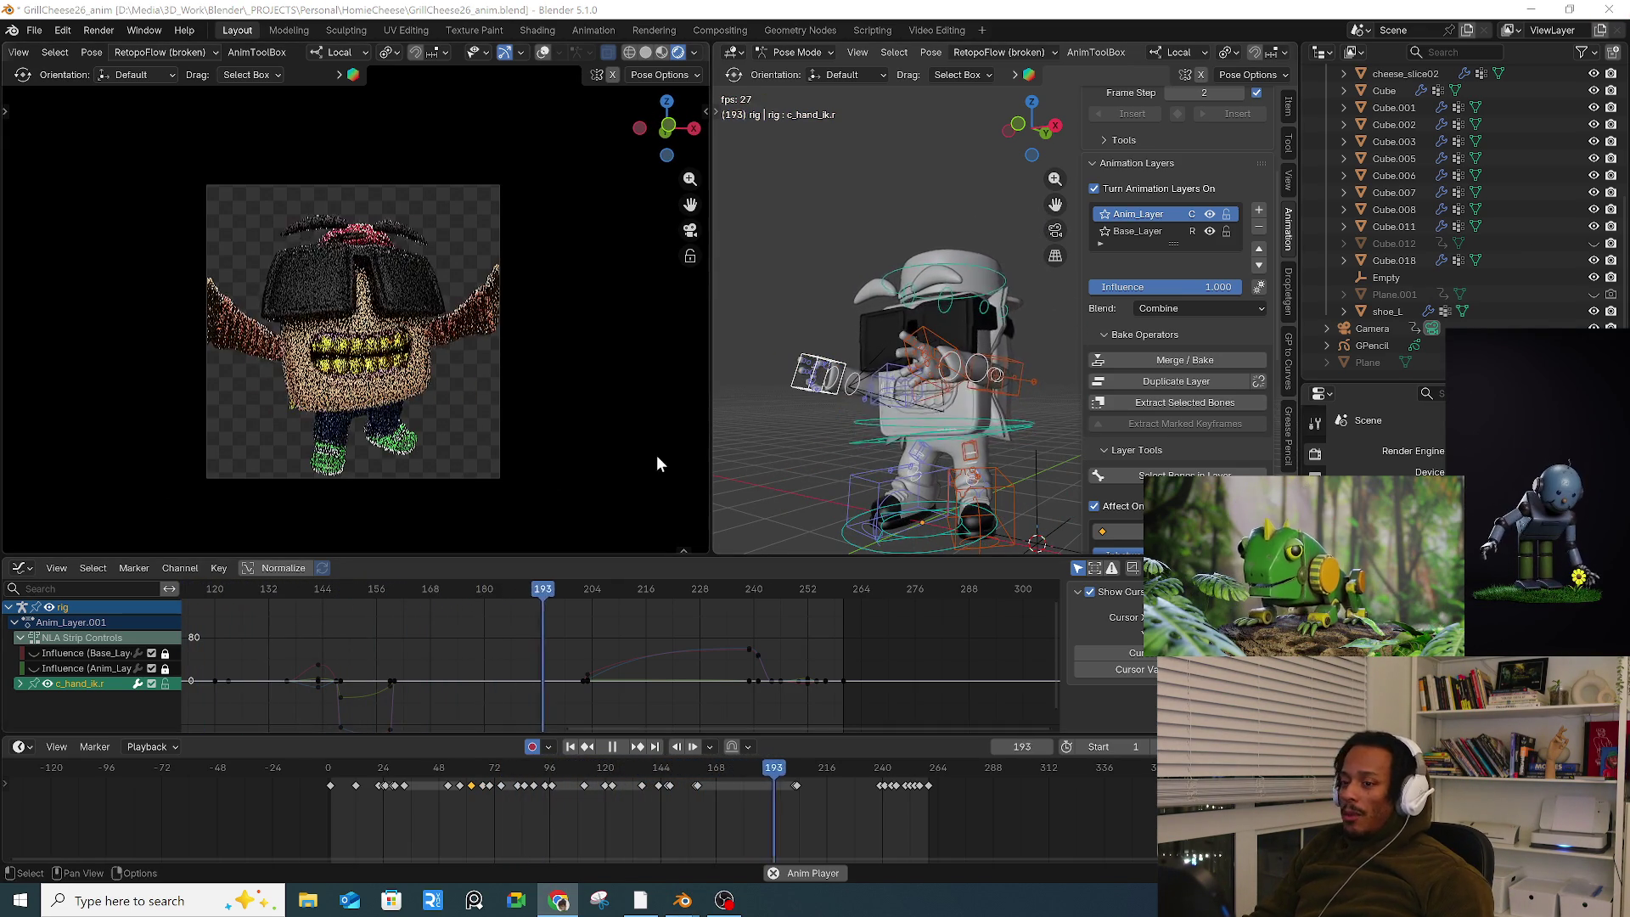
key(Escape)
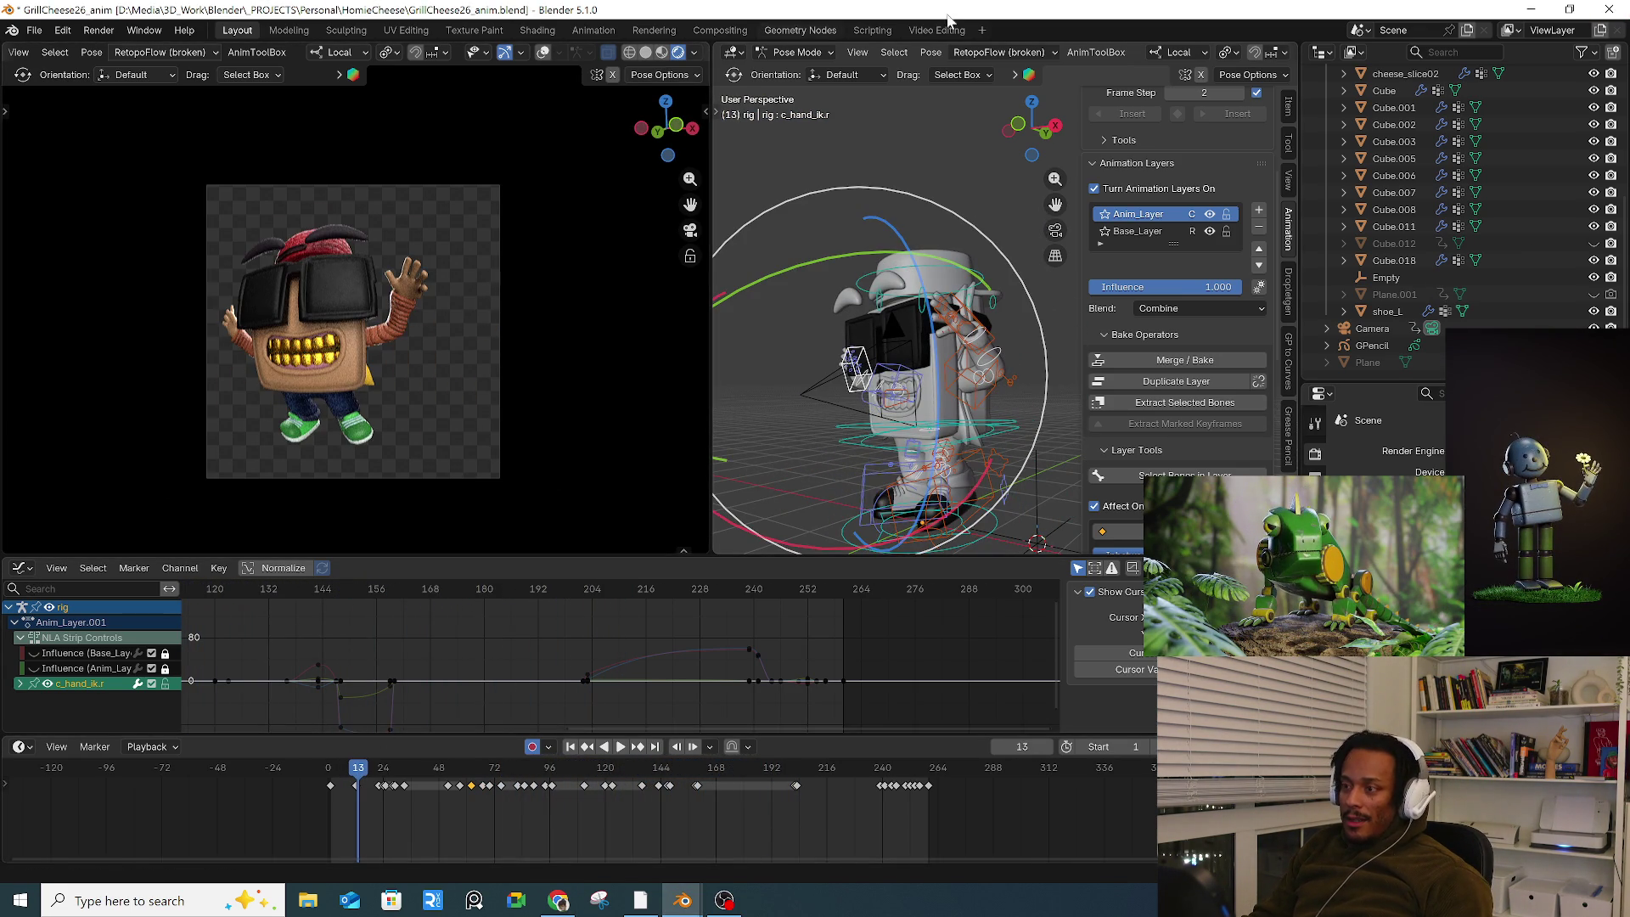
click(934, 30)
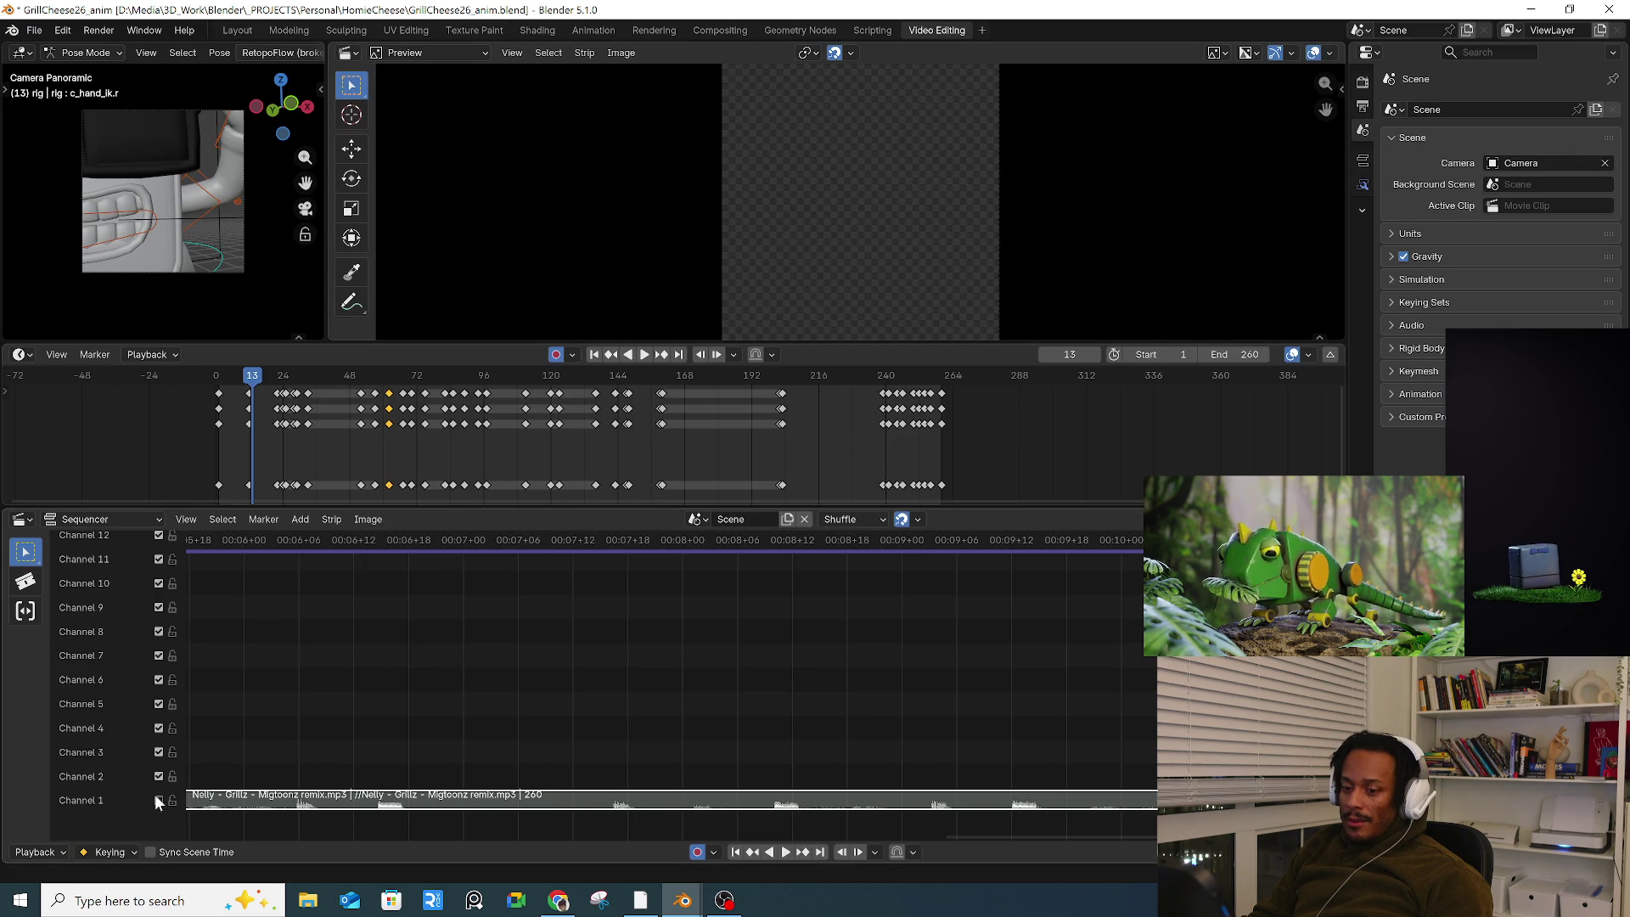
key(a)
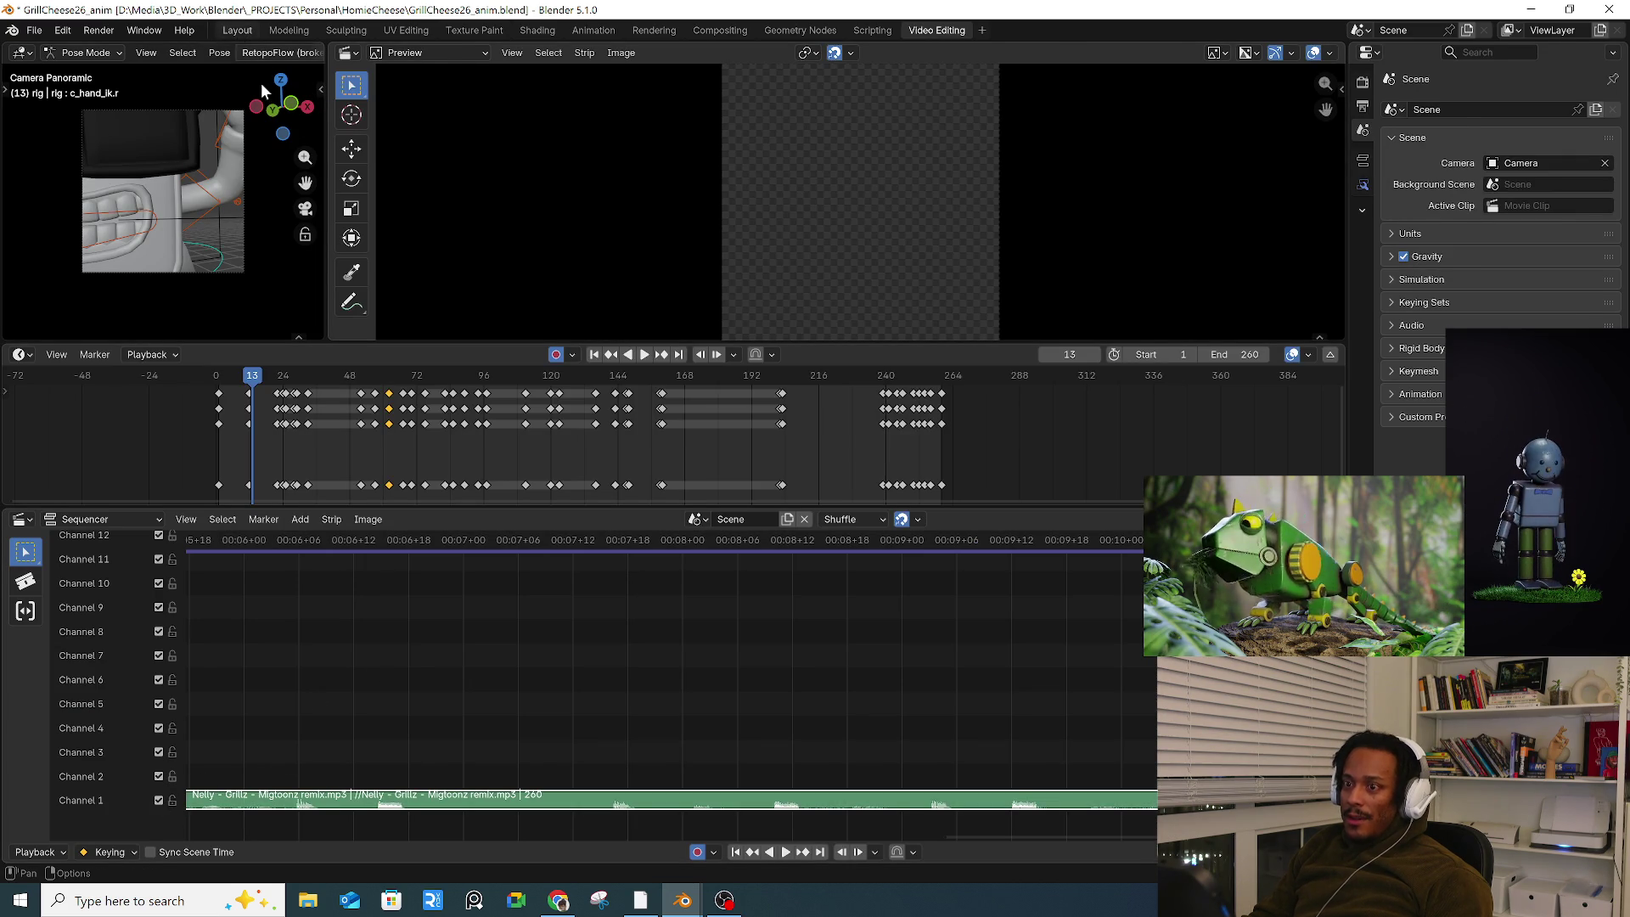
key(ctrl+Page_Down)
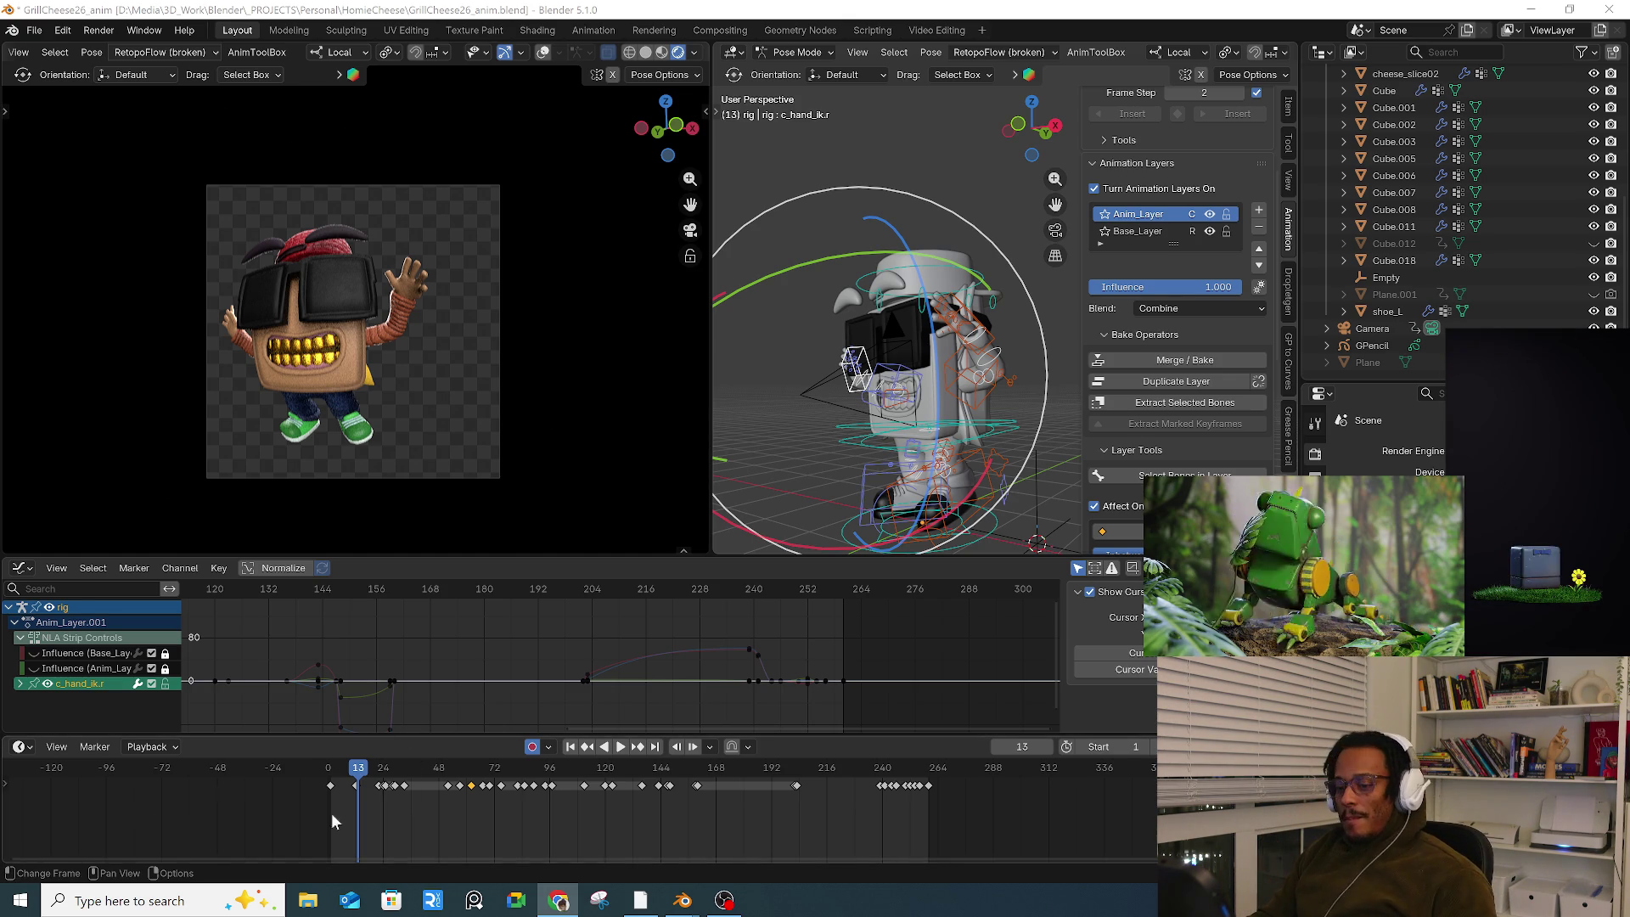
Step: Play the animation in the viewport and stop it at frame 9
key(space)
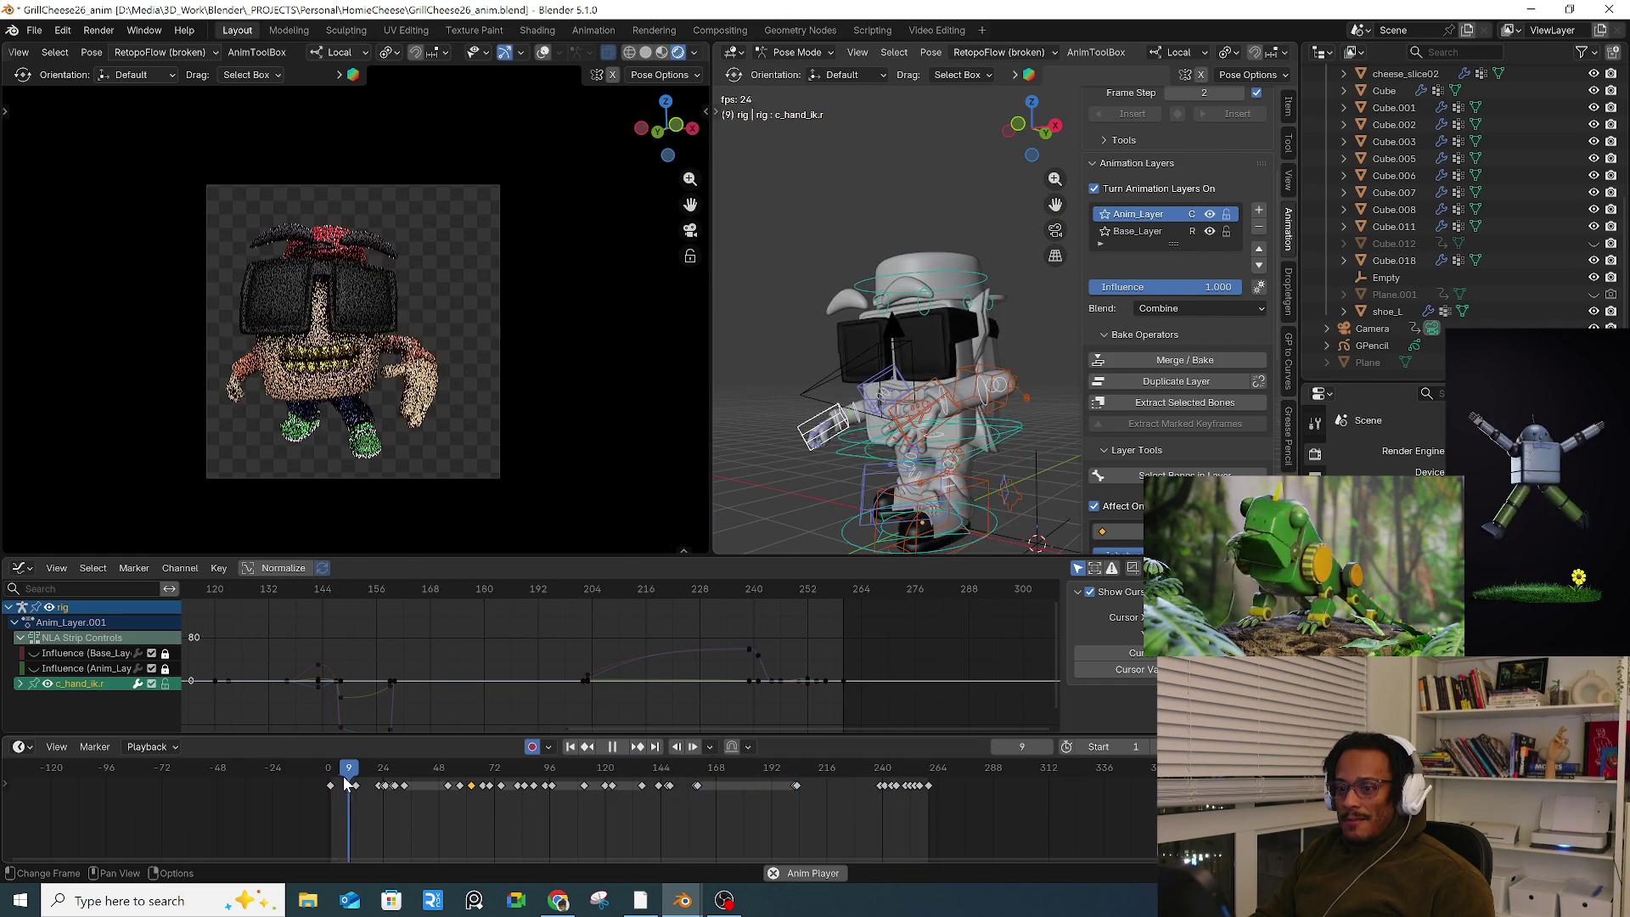
key(space)
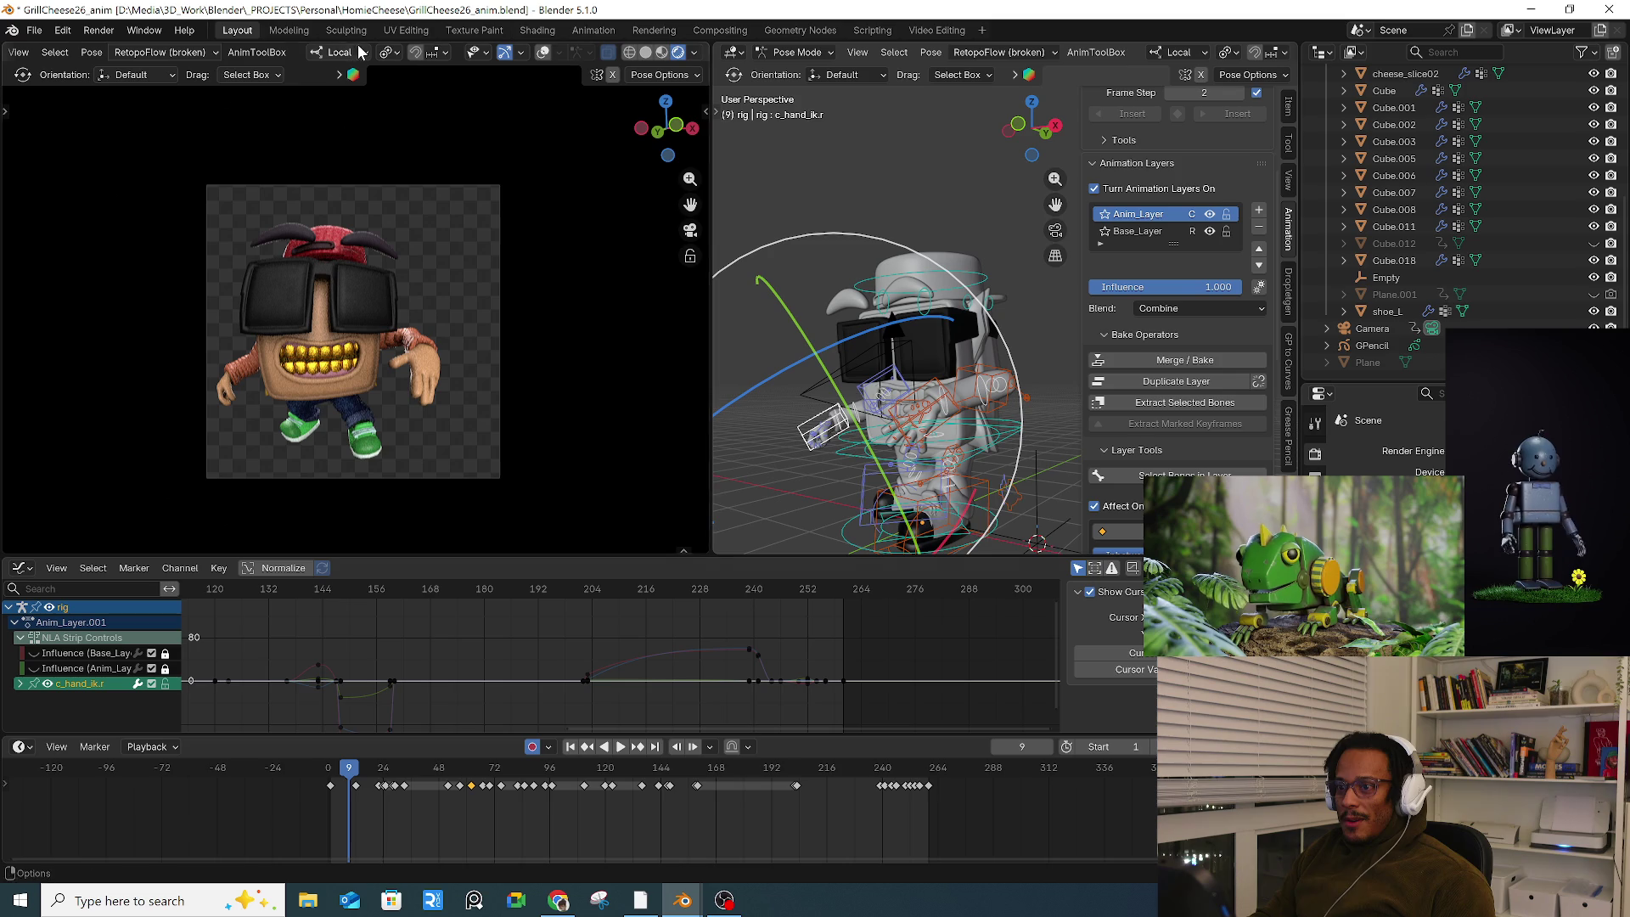
scroll(645, 55, down, 1)
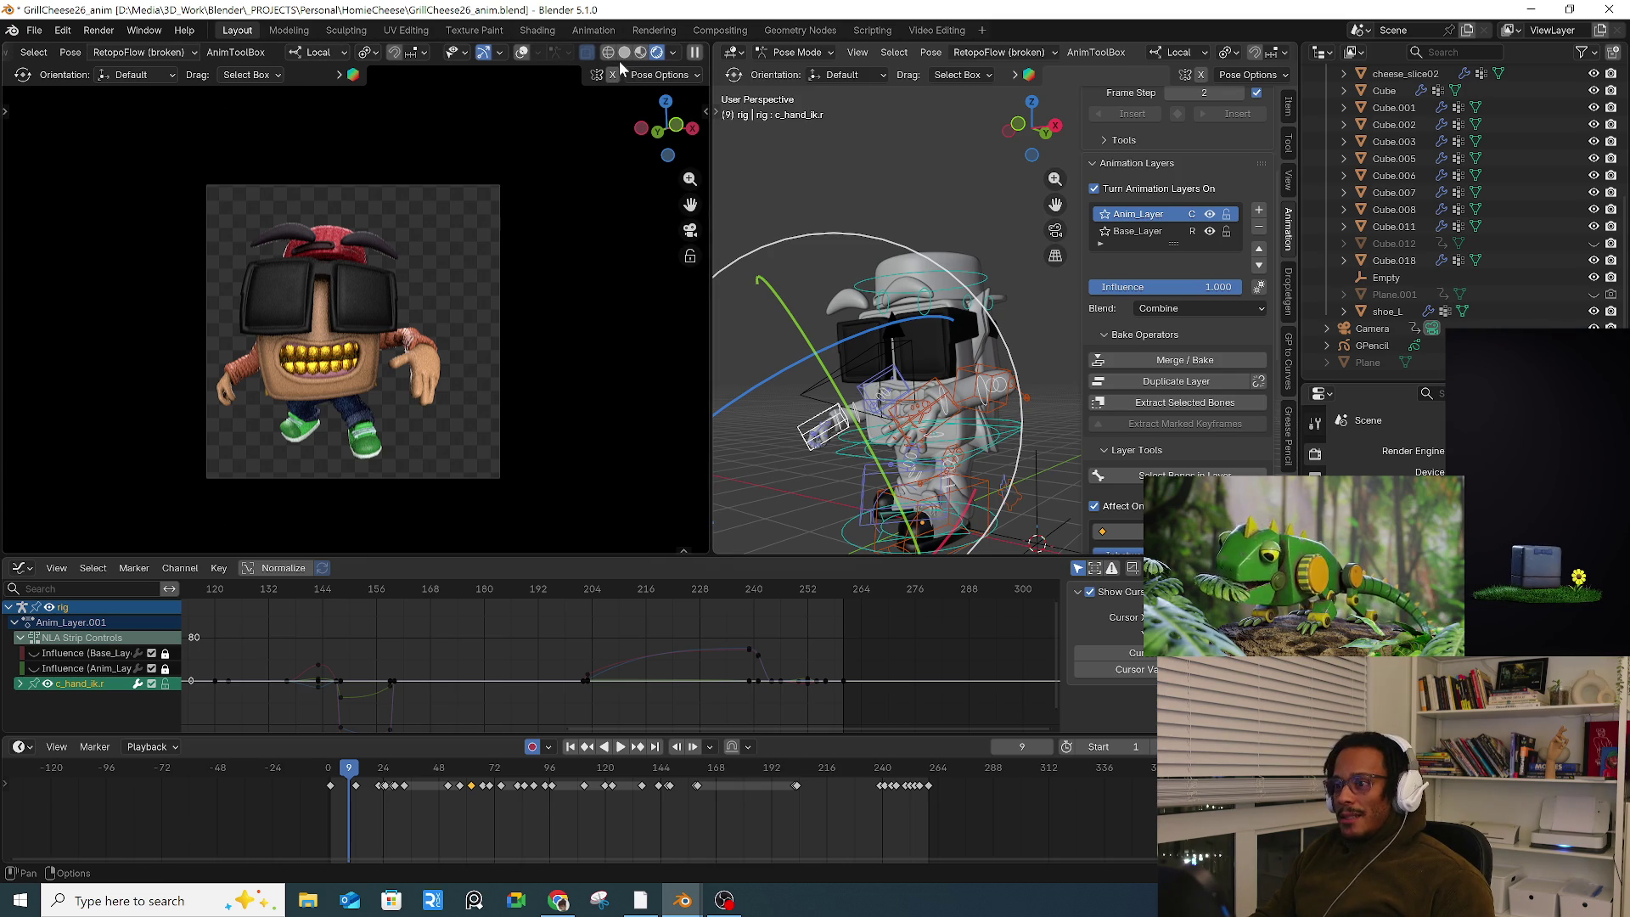
Step: Unhide Cube.012, rename it to 'set', and scrub forward to about frame 71
click(1594, 243)
double_click(1407, 246)
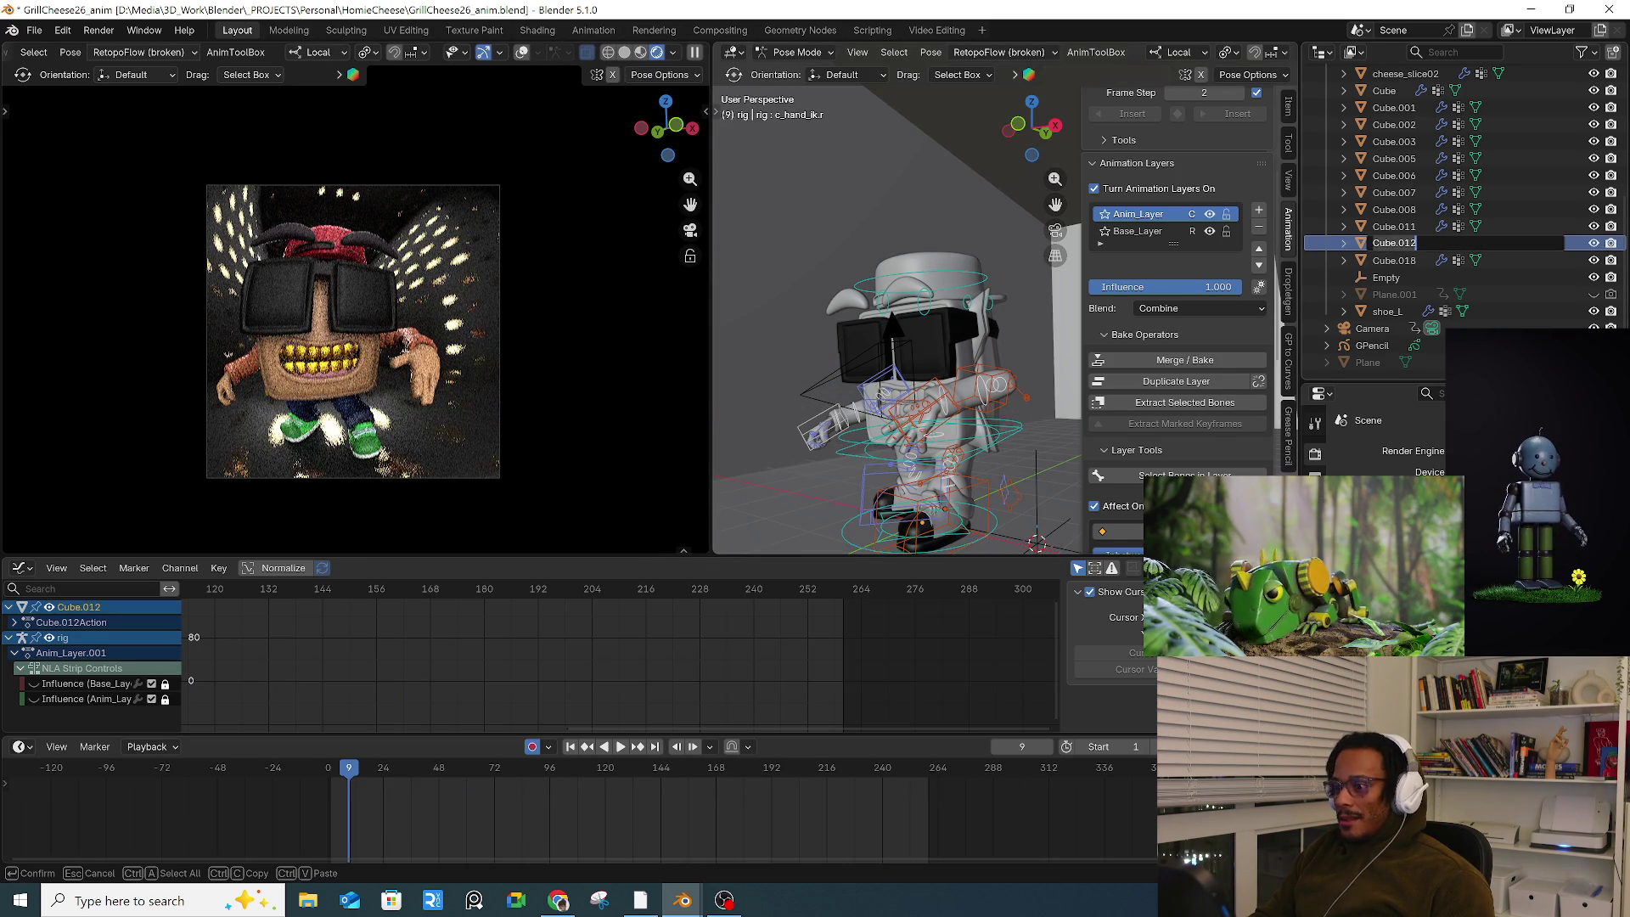
text(se)
key(Return)
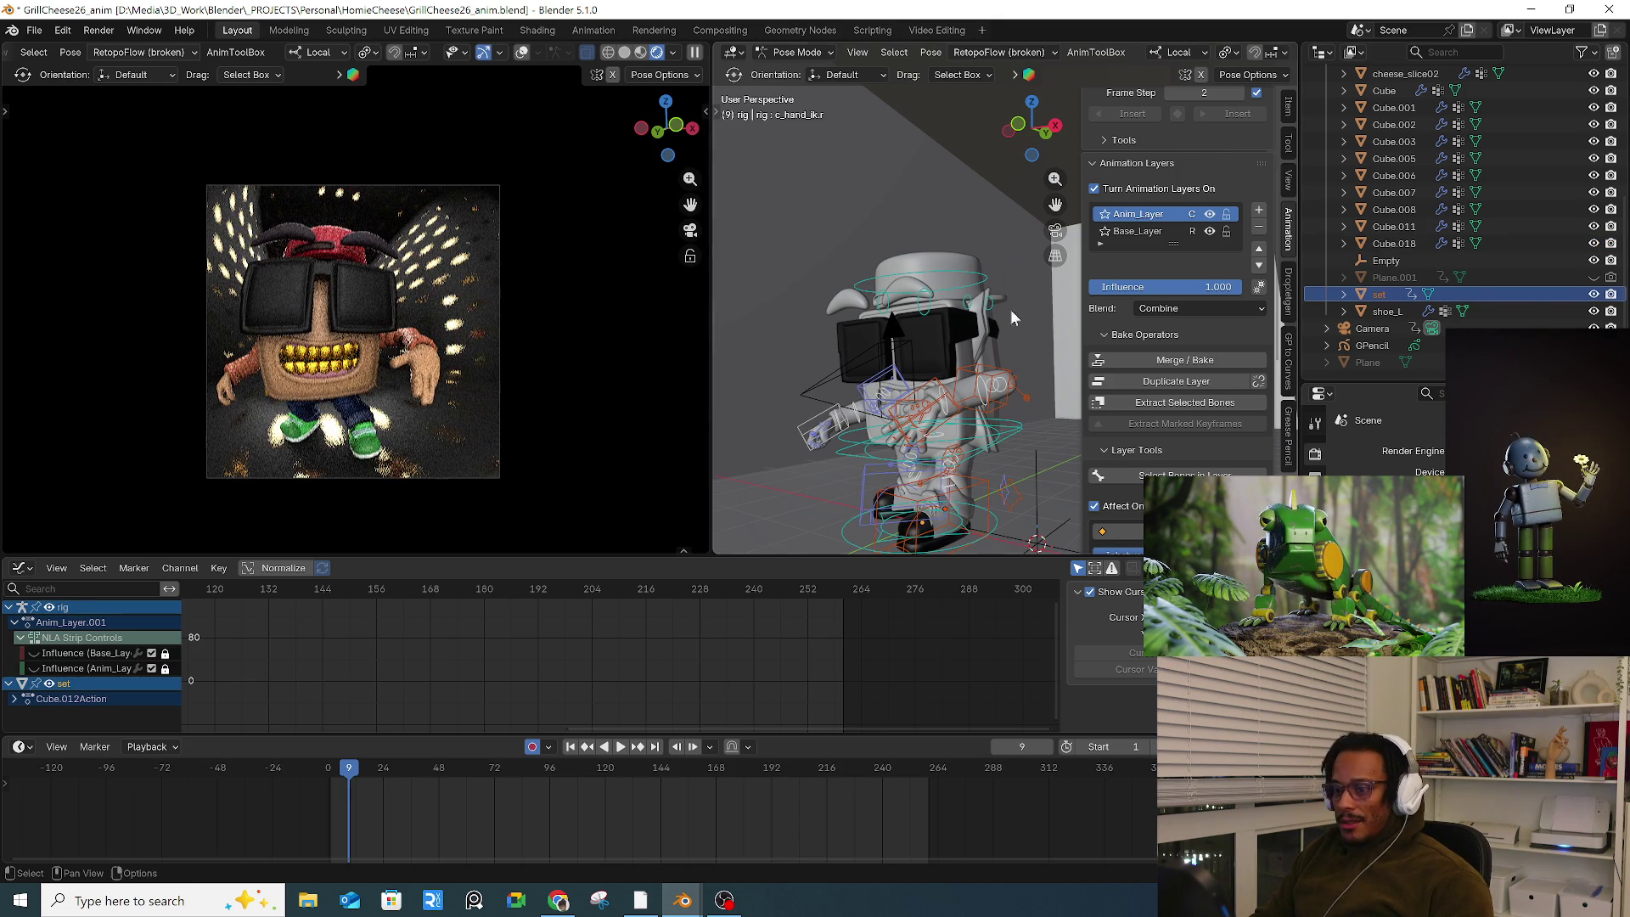
drag(370, 775, 901, 726)
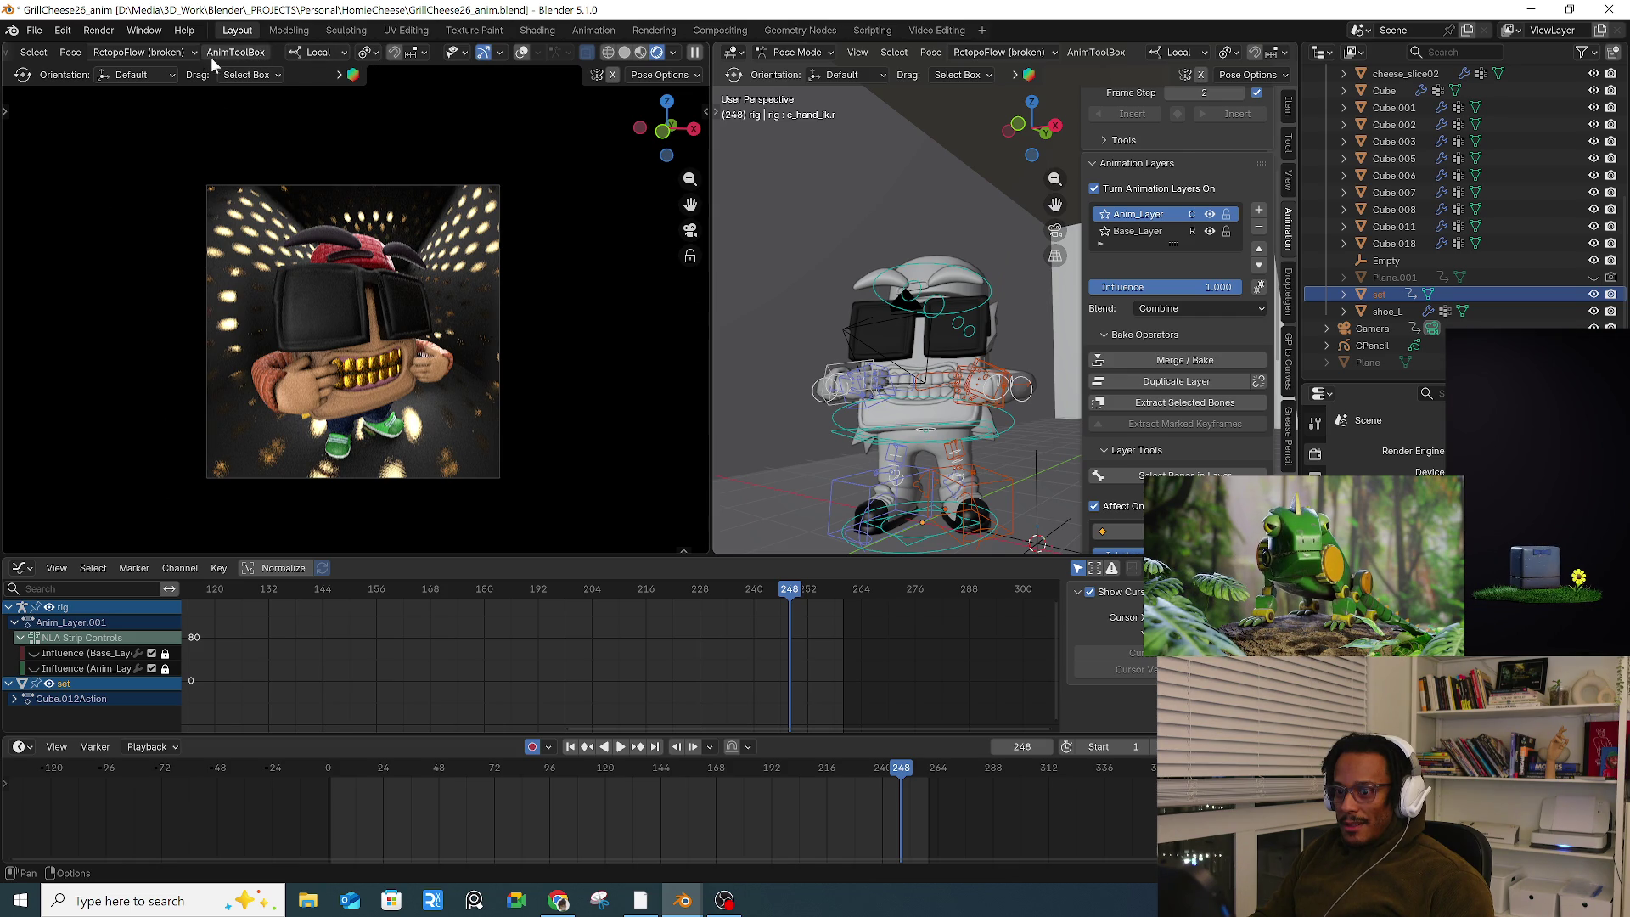
Step: Check the viewport playblast options, then save incrementally as GrillCheese27_anim.blend
scroll(316, 53, up, 3)
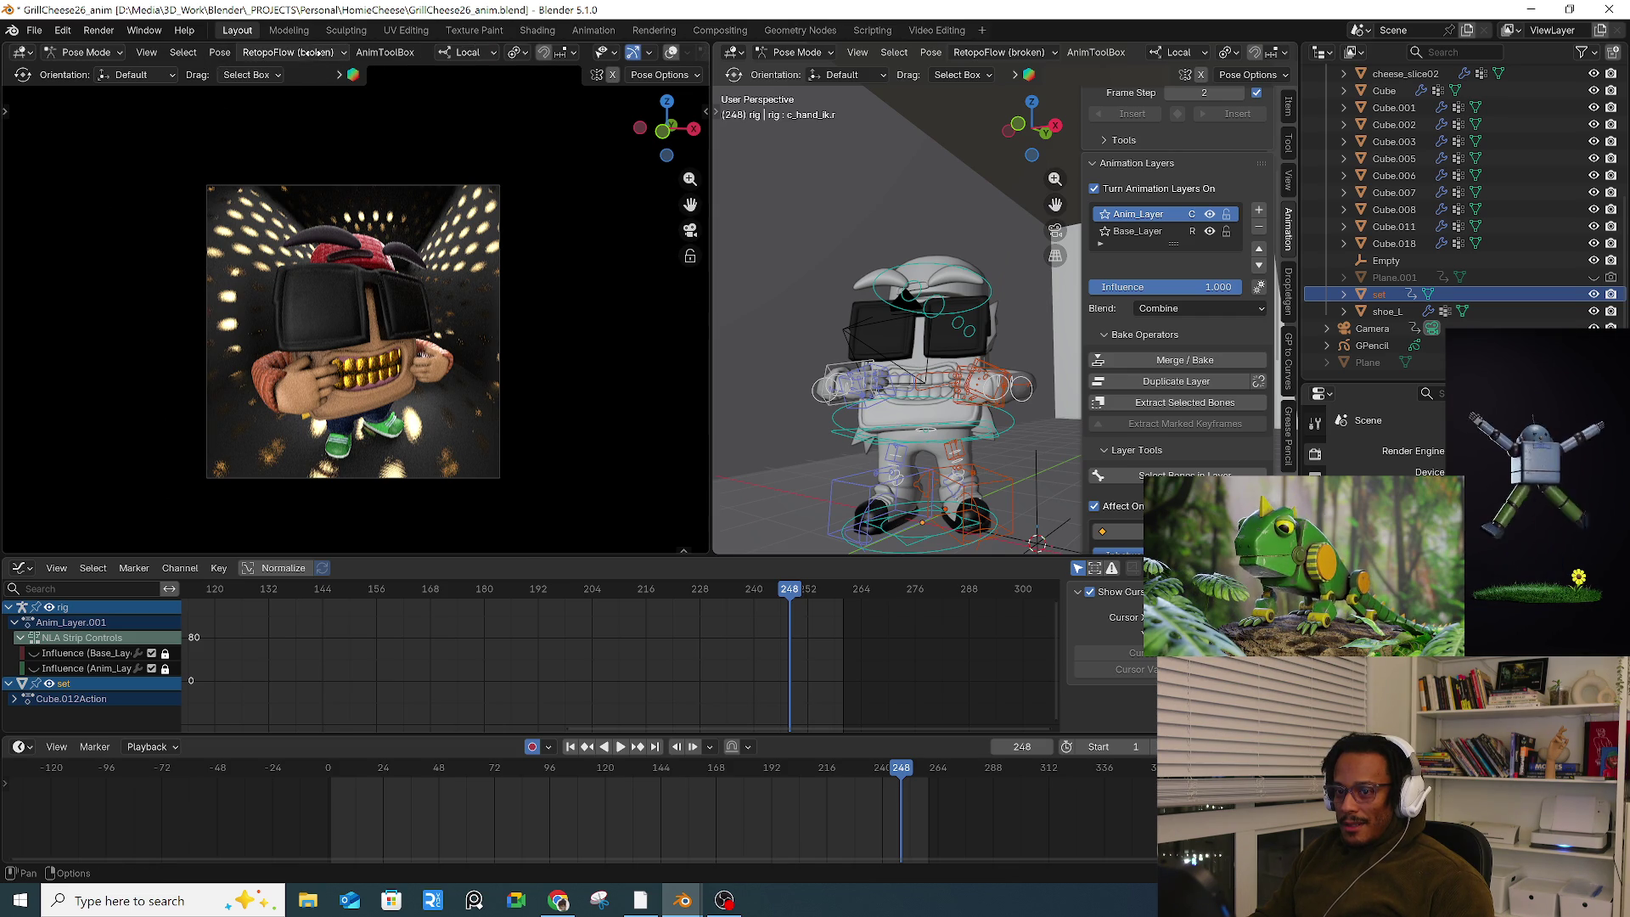
click(146, 52)
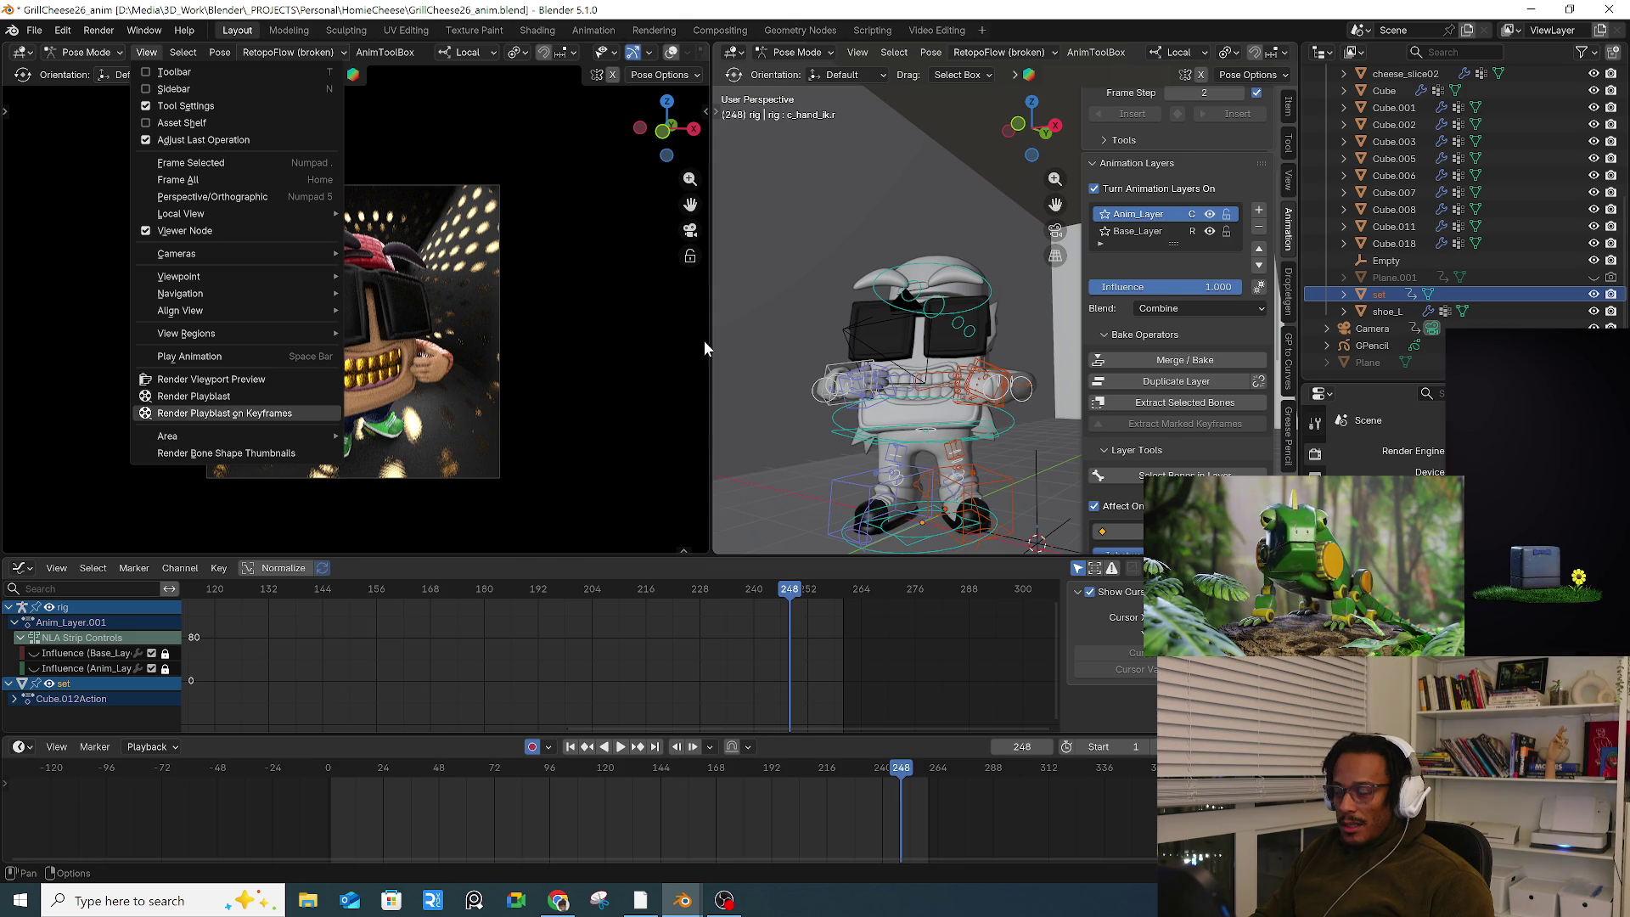
click(43, 31)
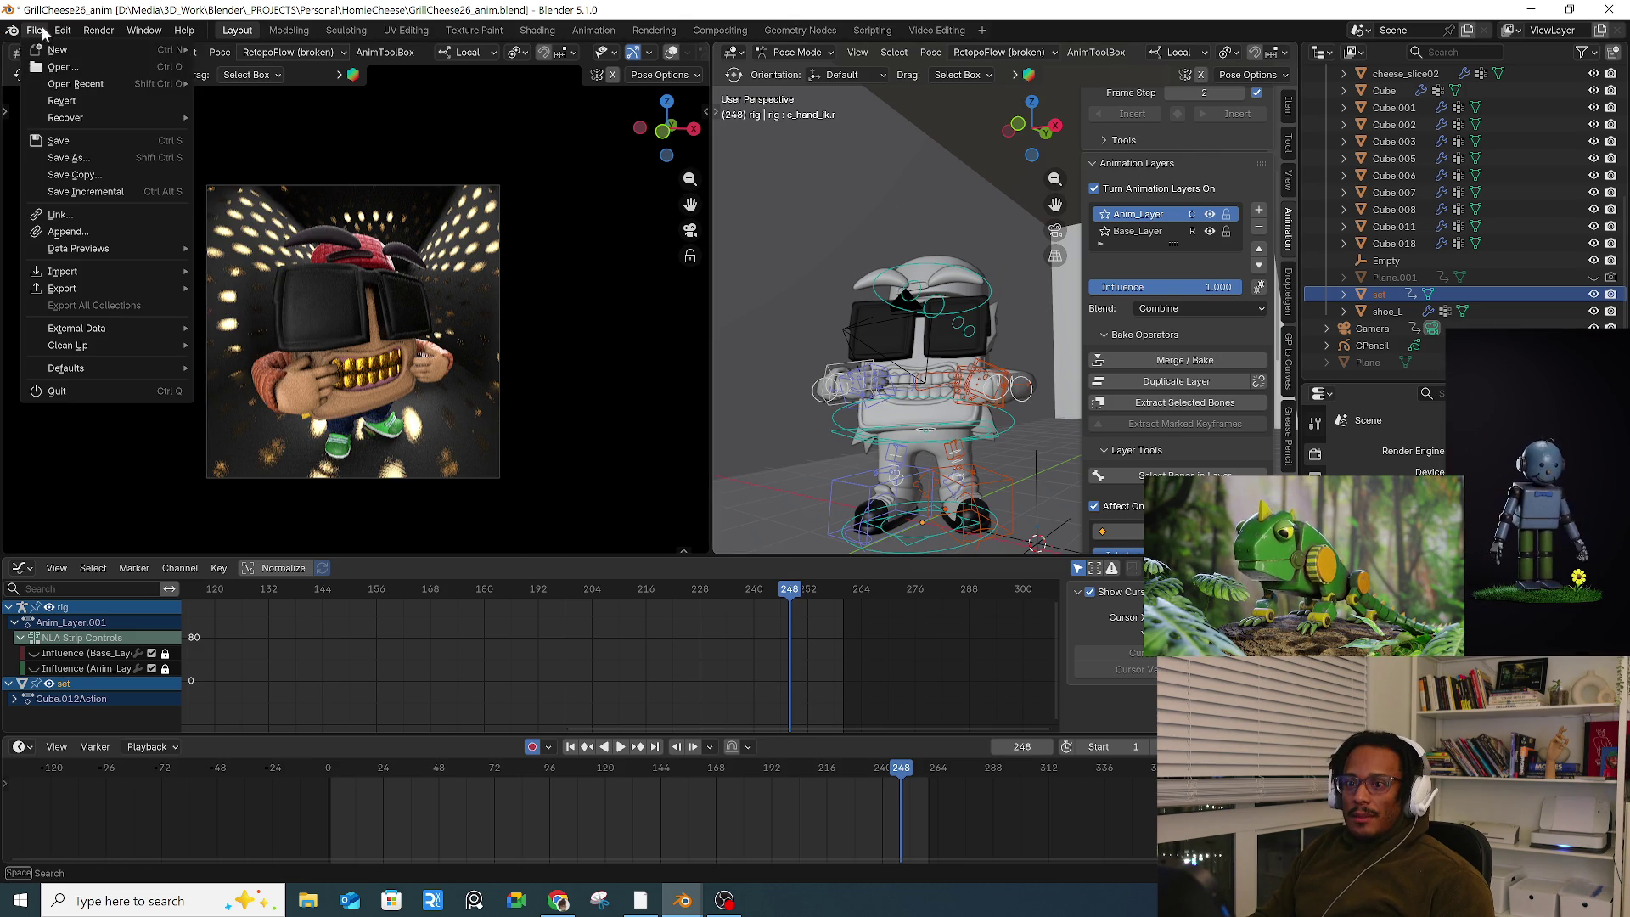
click(116, 188)
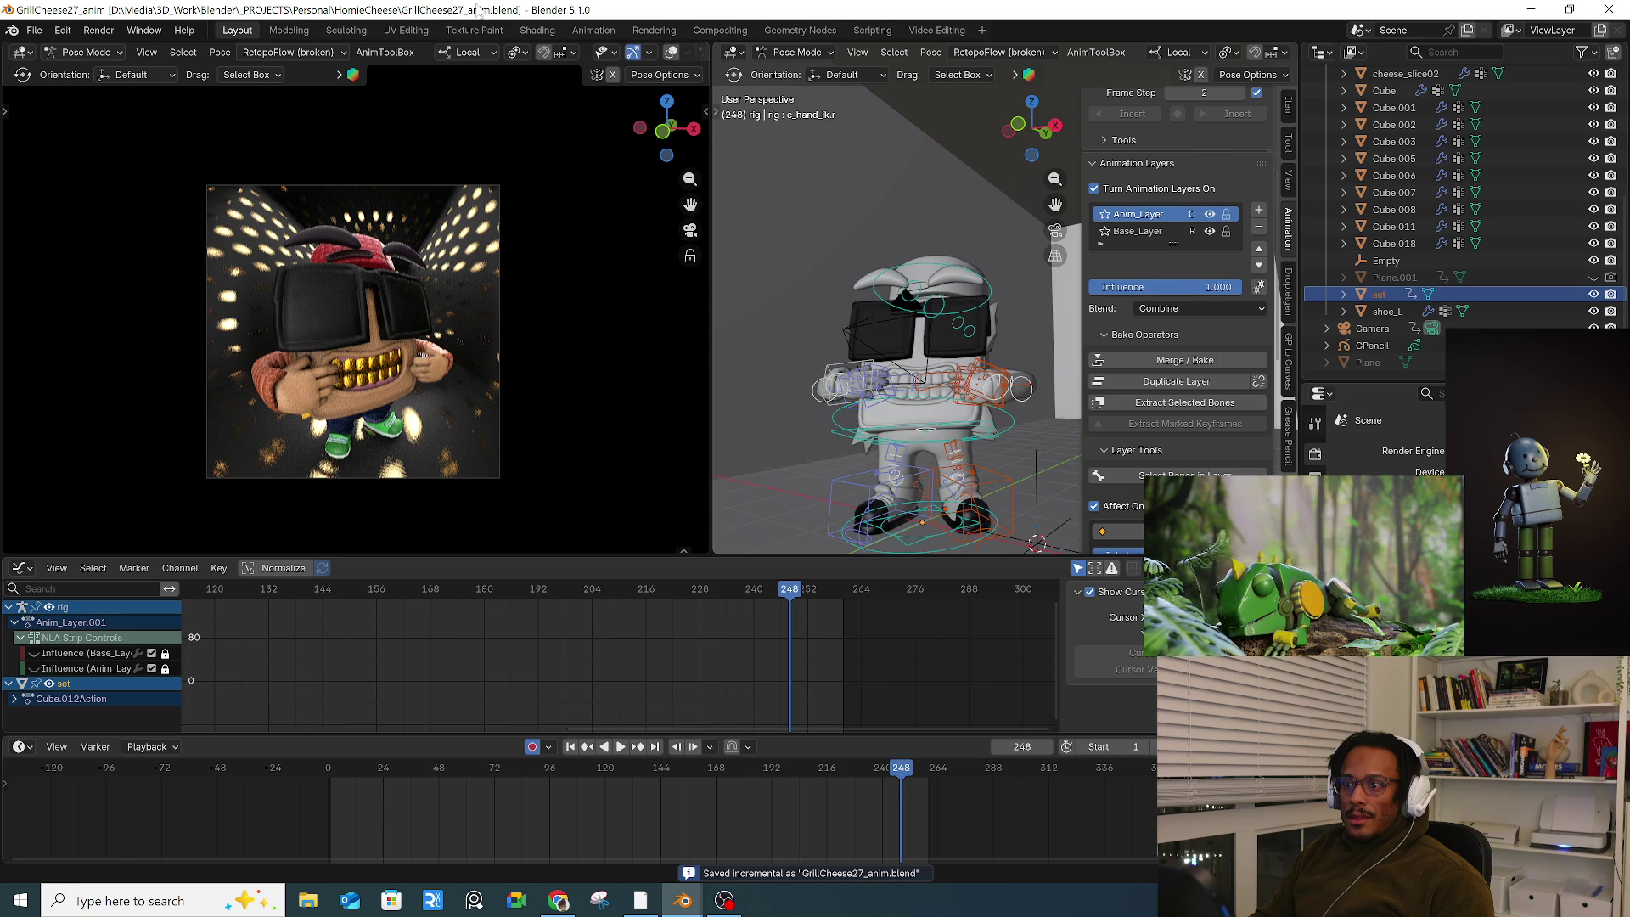
click(34, 30)
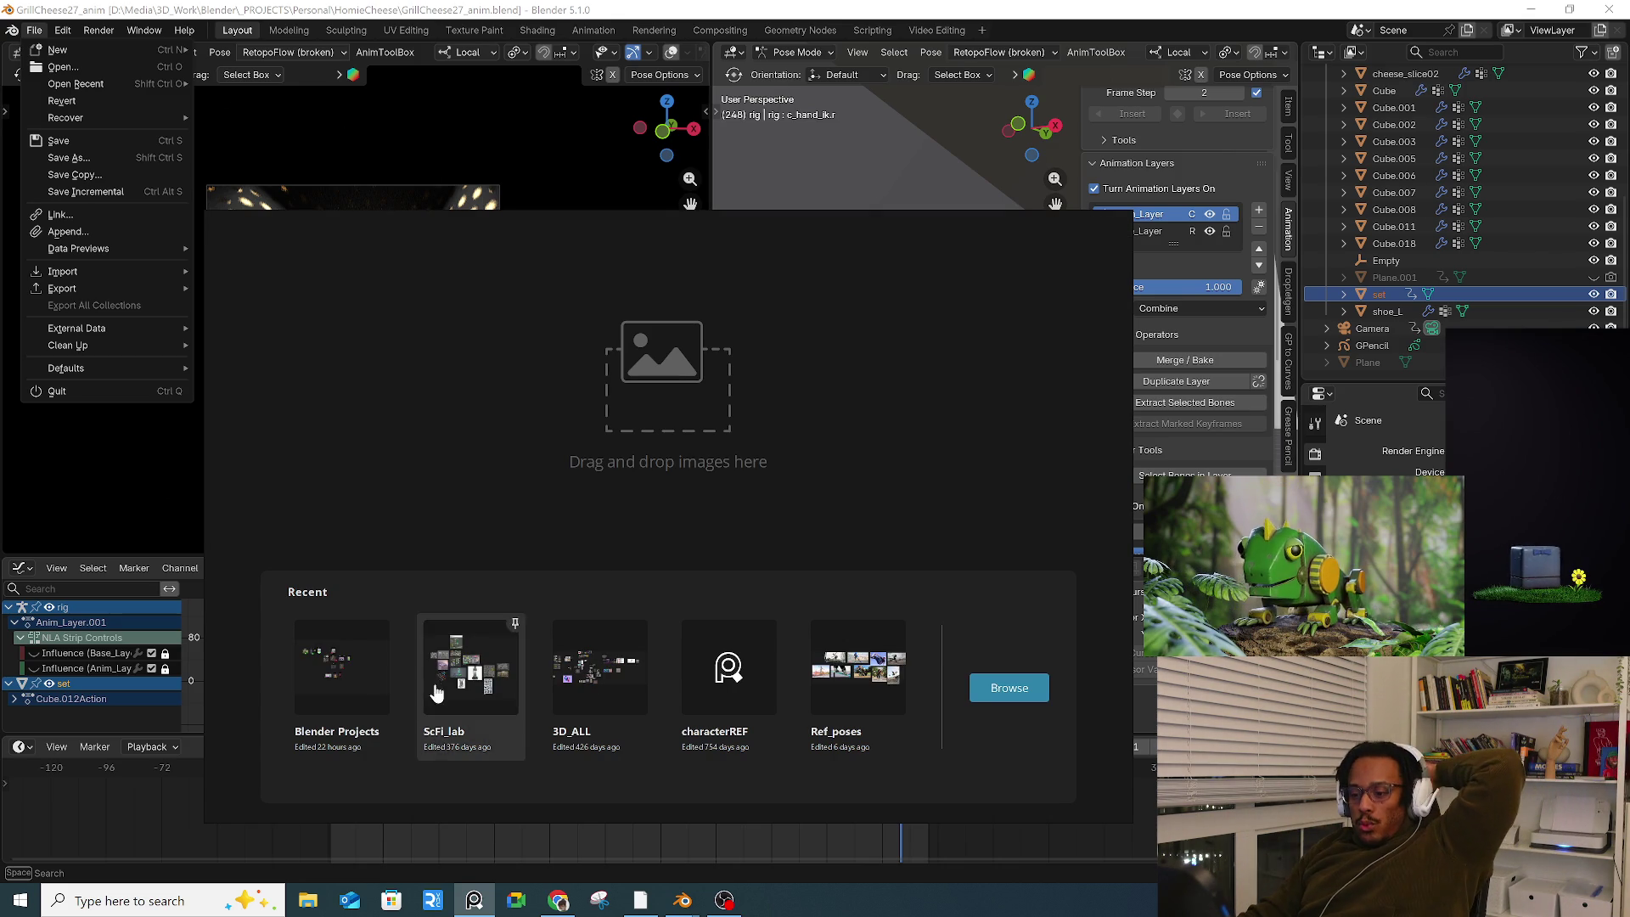
Step: Open the Blender Projects board and navigate to the Grill Cheese entry
click(330, 666)
middle_drag(642, 492, 634, 646)
click(522, 369)
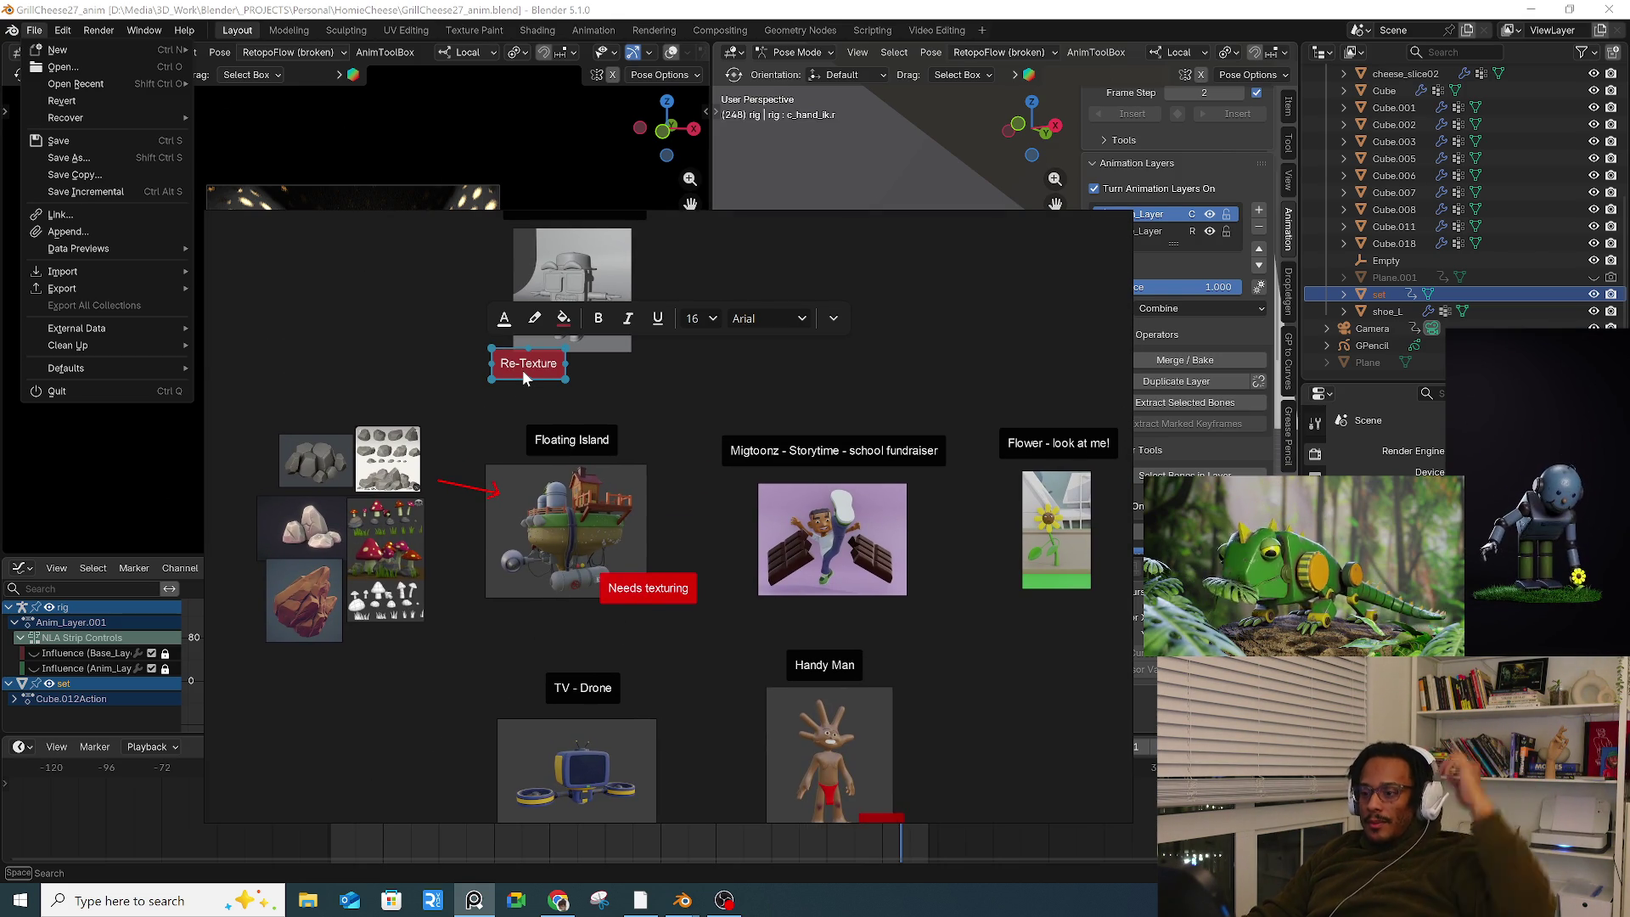
double_click(528, 363)
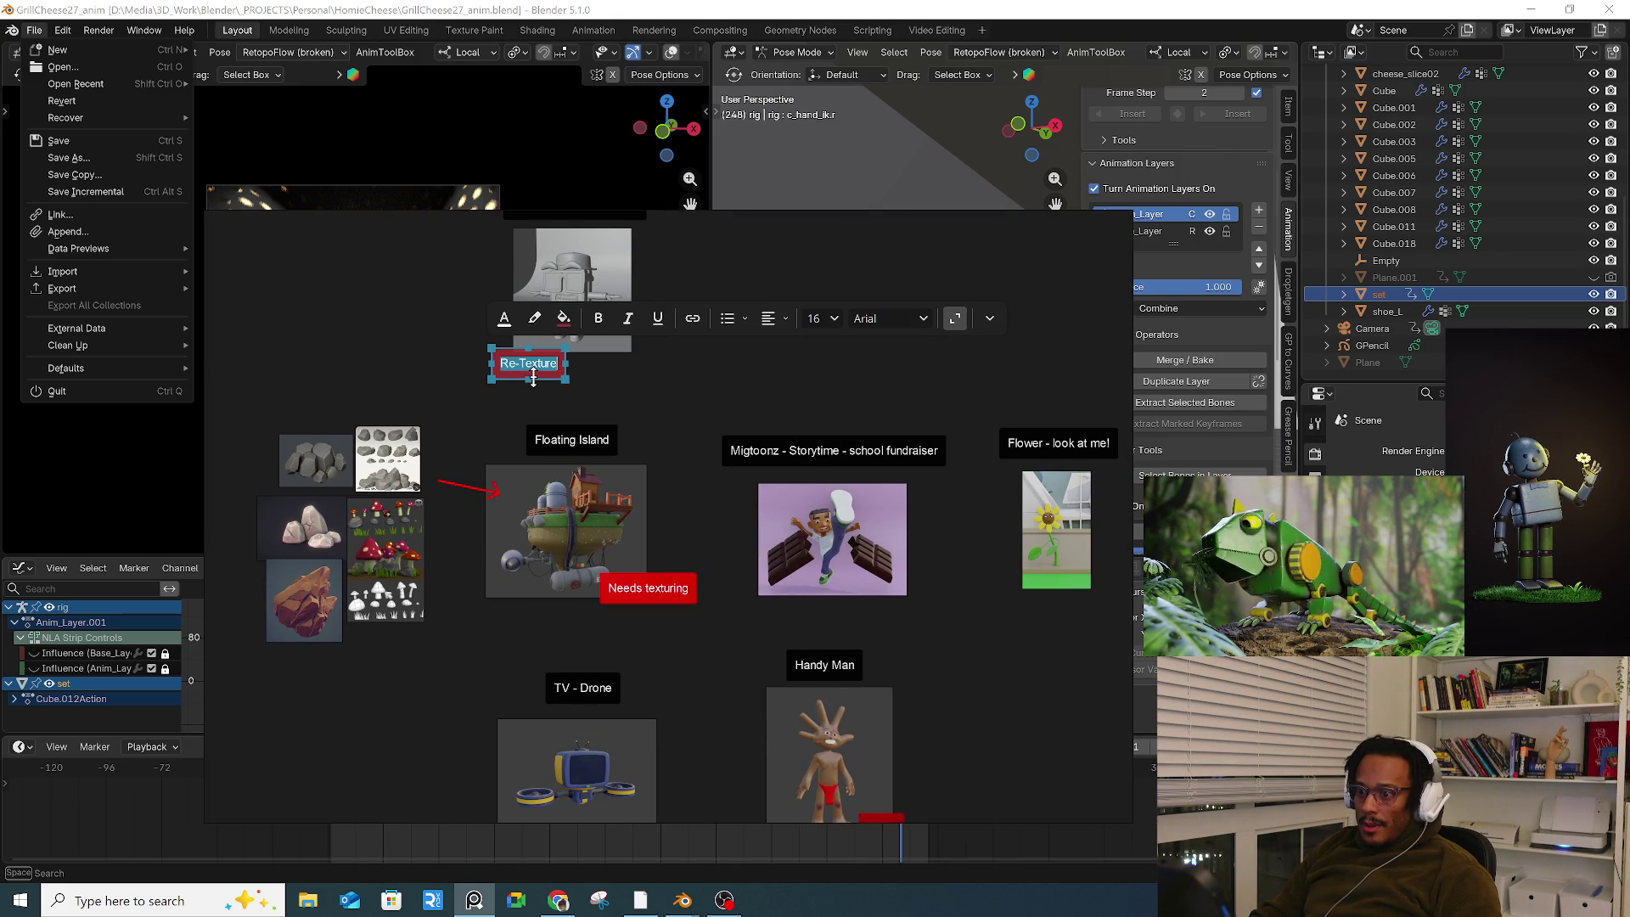
click(555, 394)
click(532, 368)
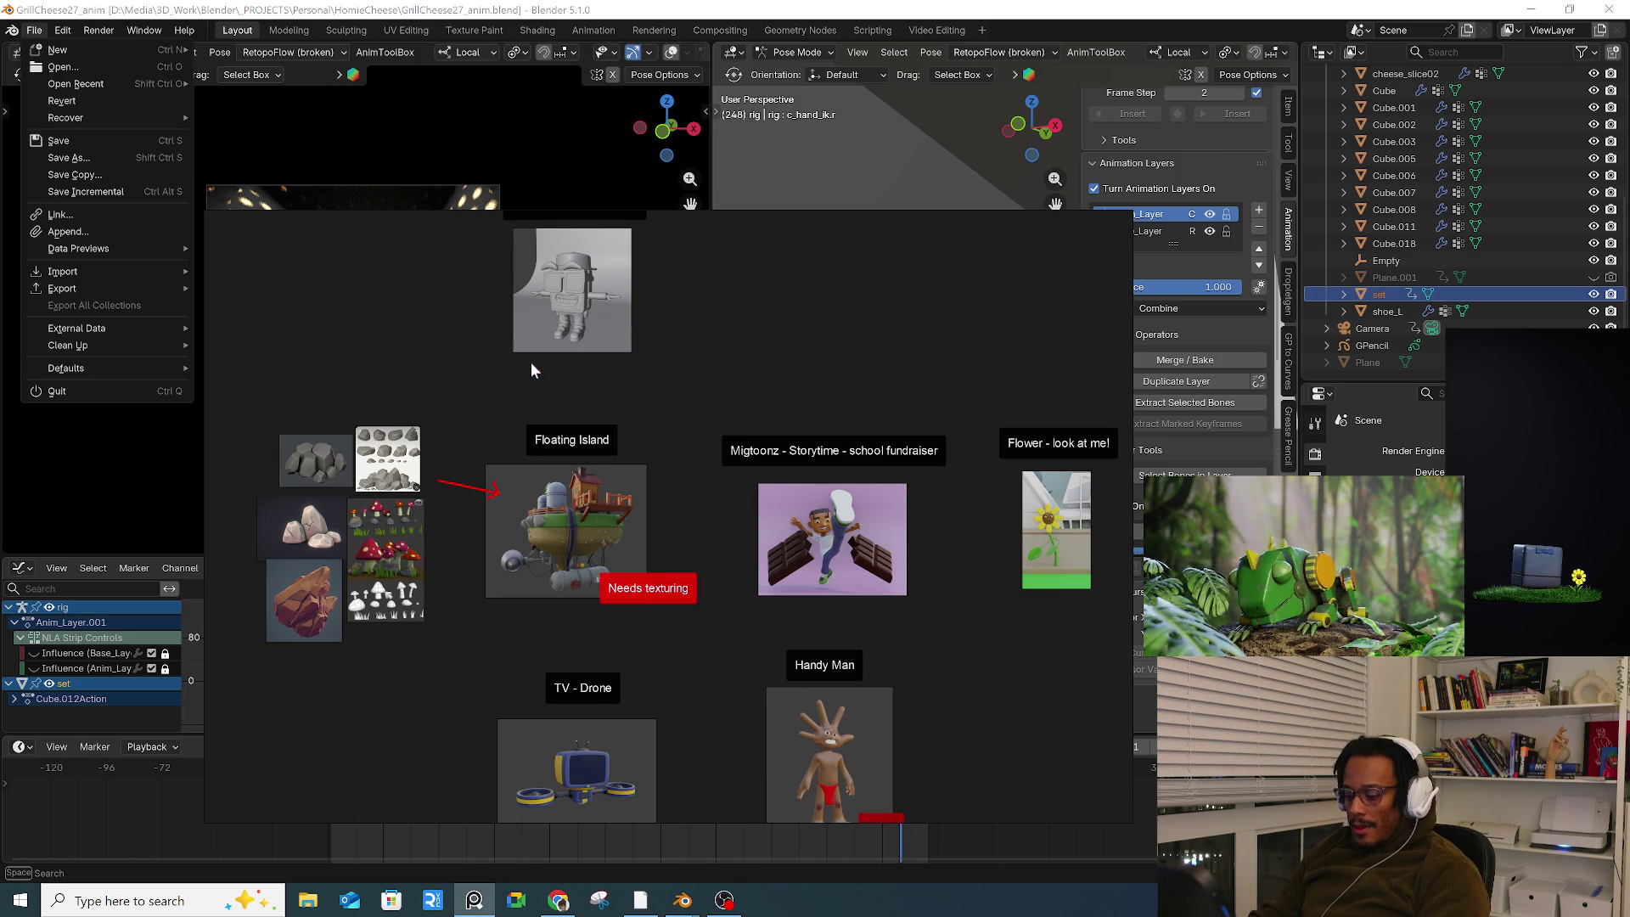
scroll(553, 348, down, 5)
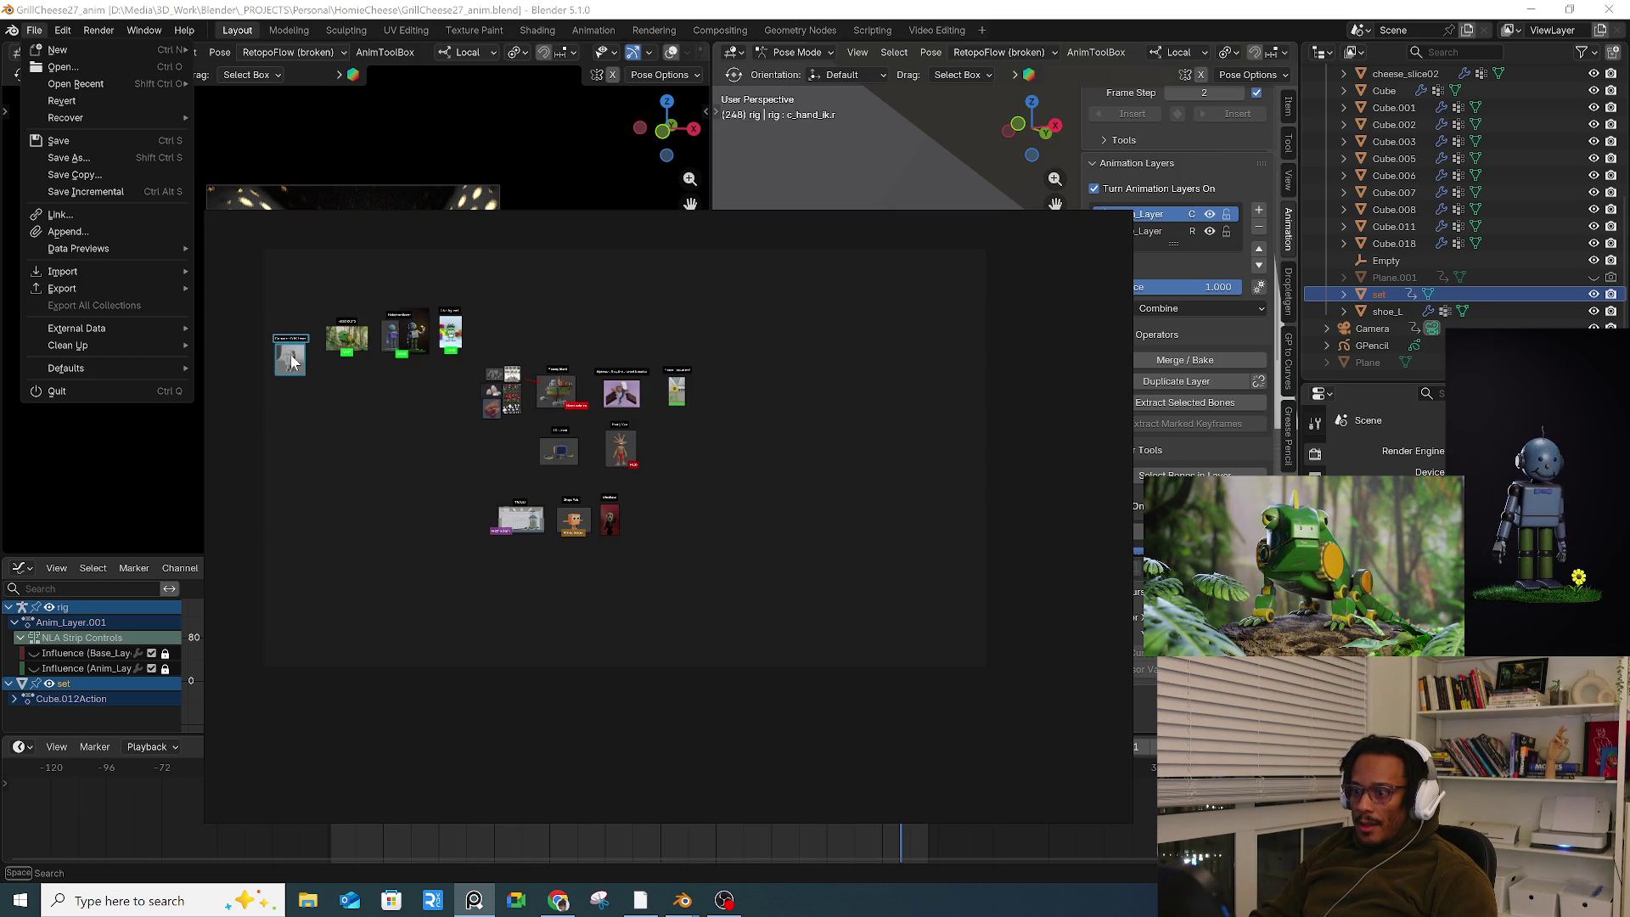
scroll(297, 358, up, 5)
scroll(633, 418, up, 1)
Step: Paste a copy of the green DONE tag below the Grill Cheese thumbnail
click(473, 279)
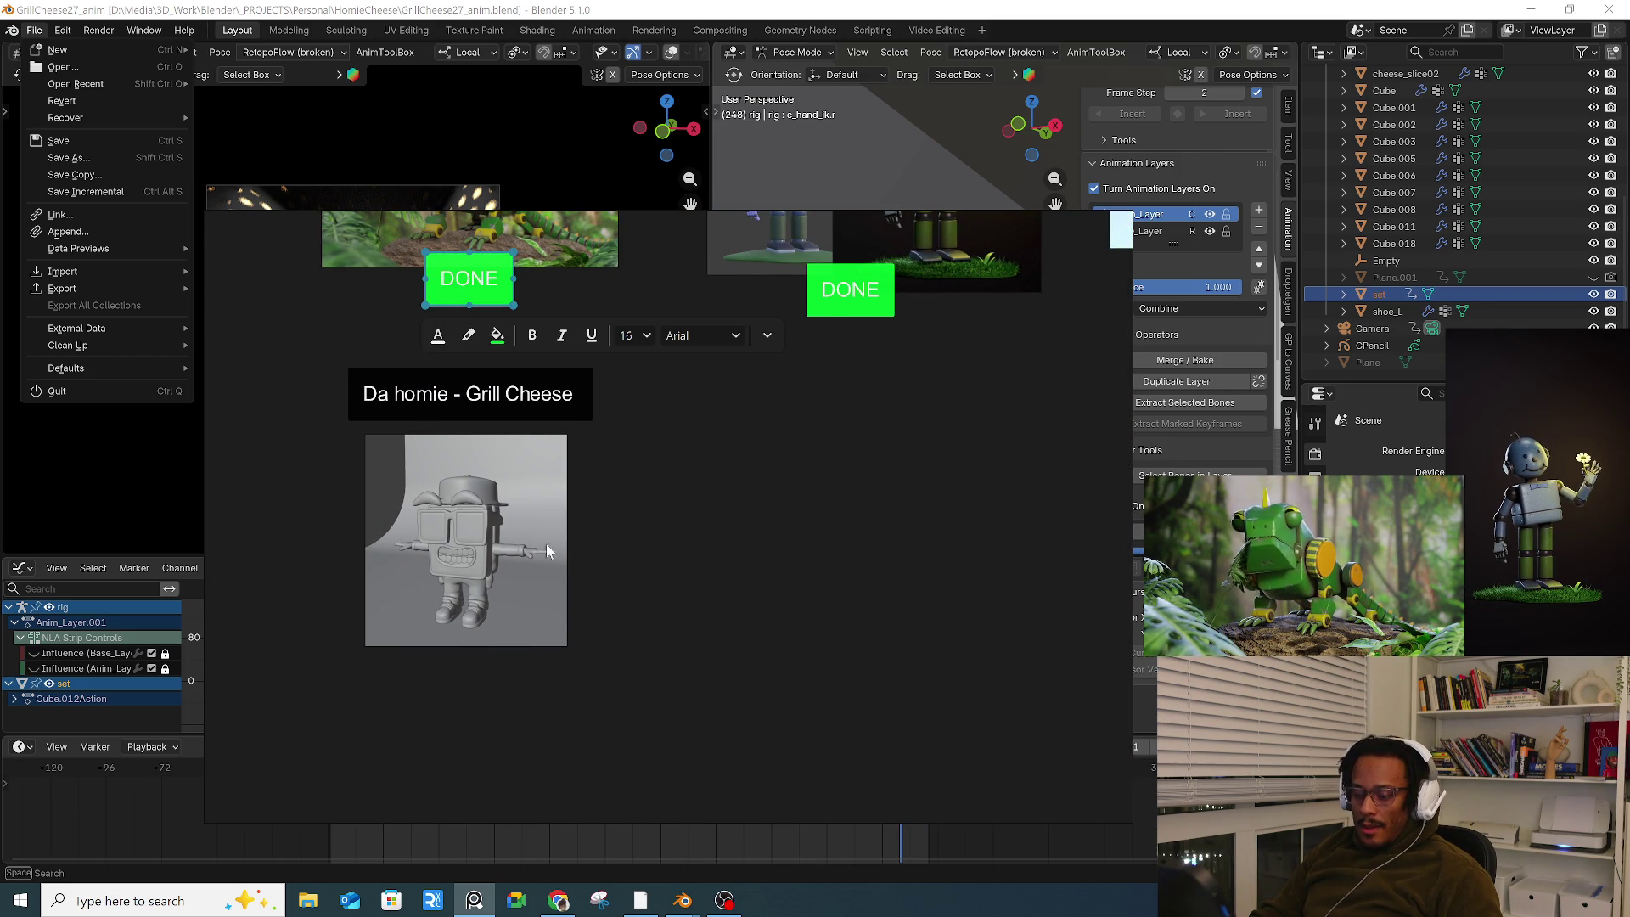
click(533, 690)
key(ctrl+v)
click(782, 153)
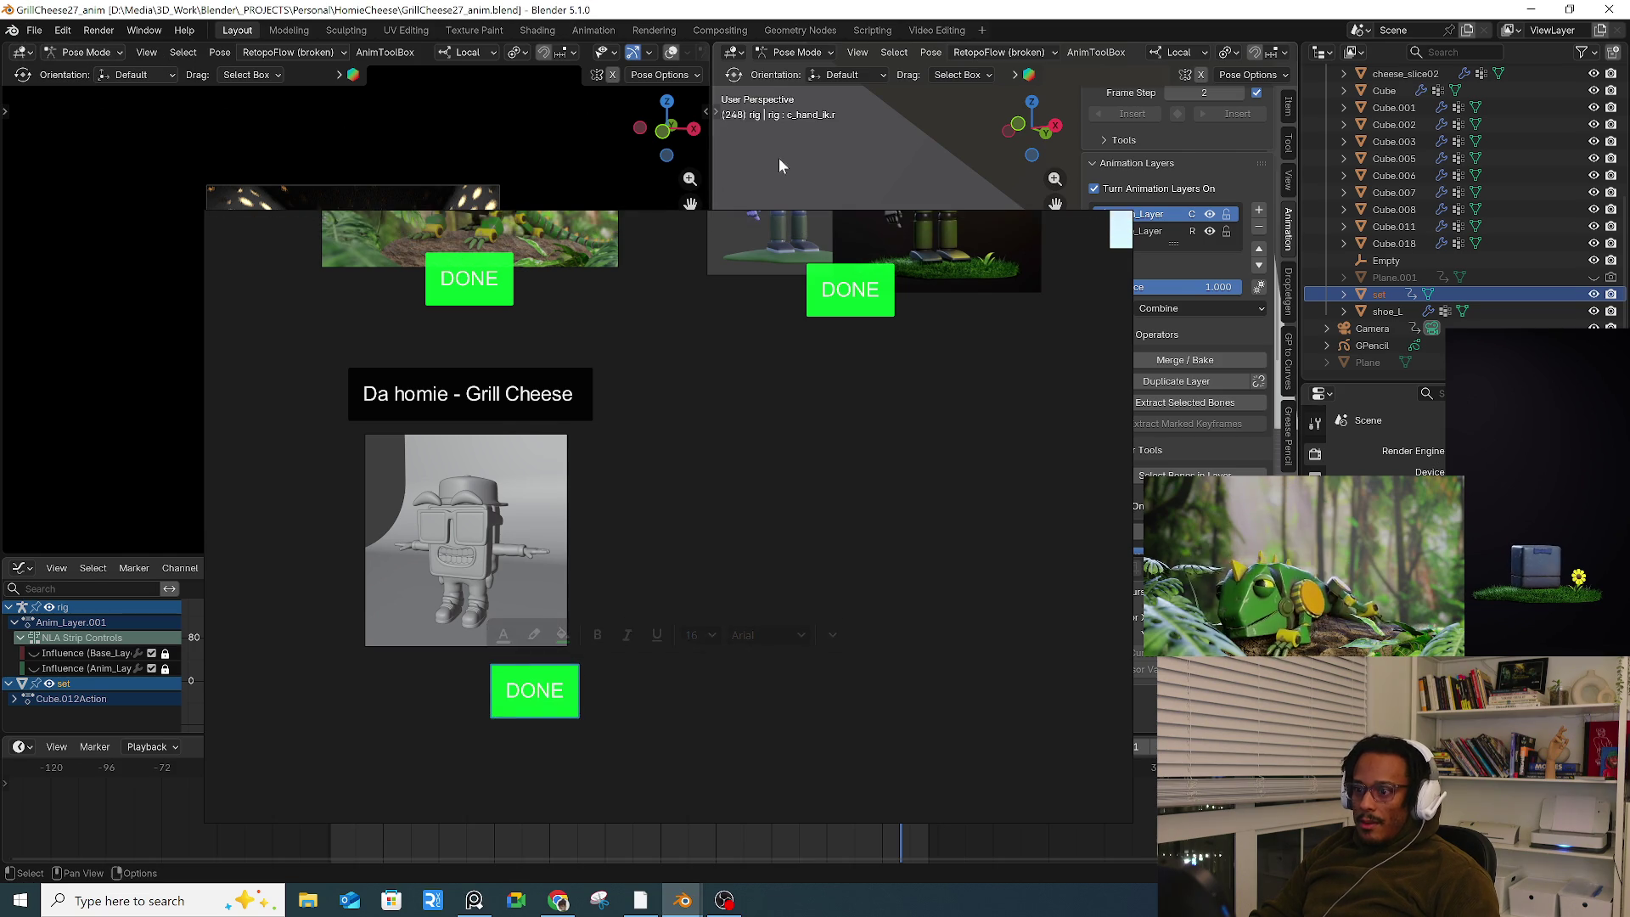
Step: Hide the reference board and bring Blender back to the front
click(34, 30)
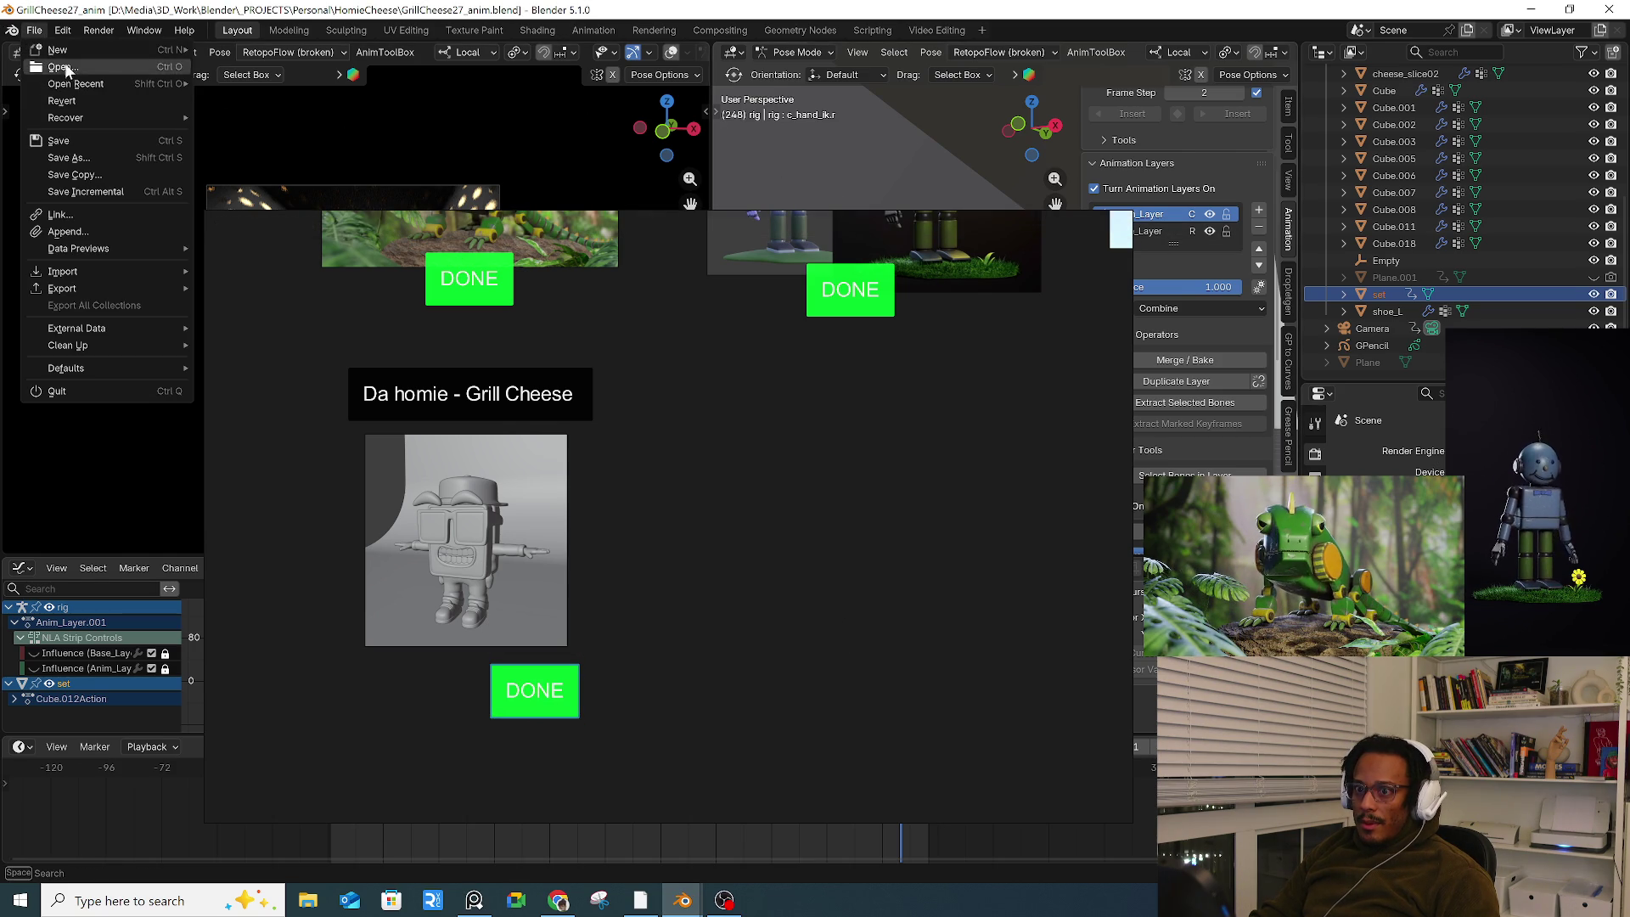
mouse_move(98, 84)
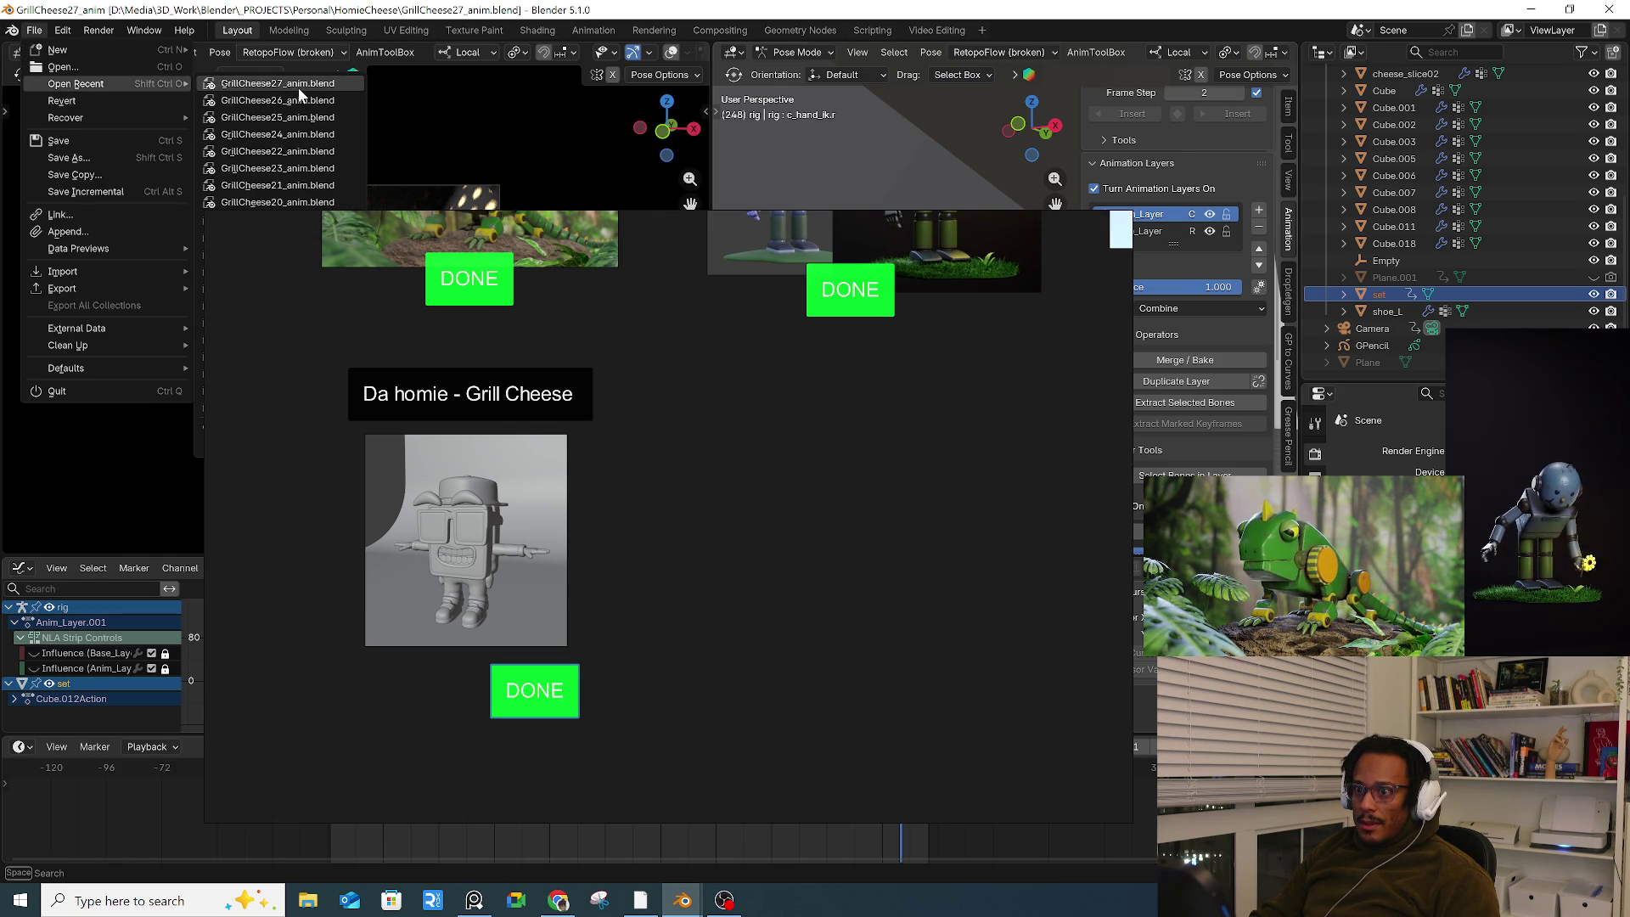
click(456, 170)
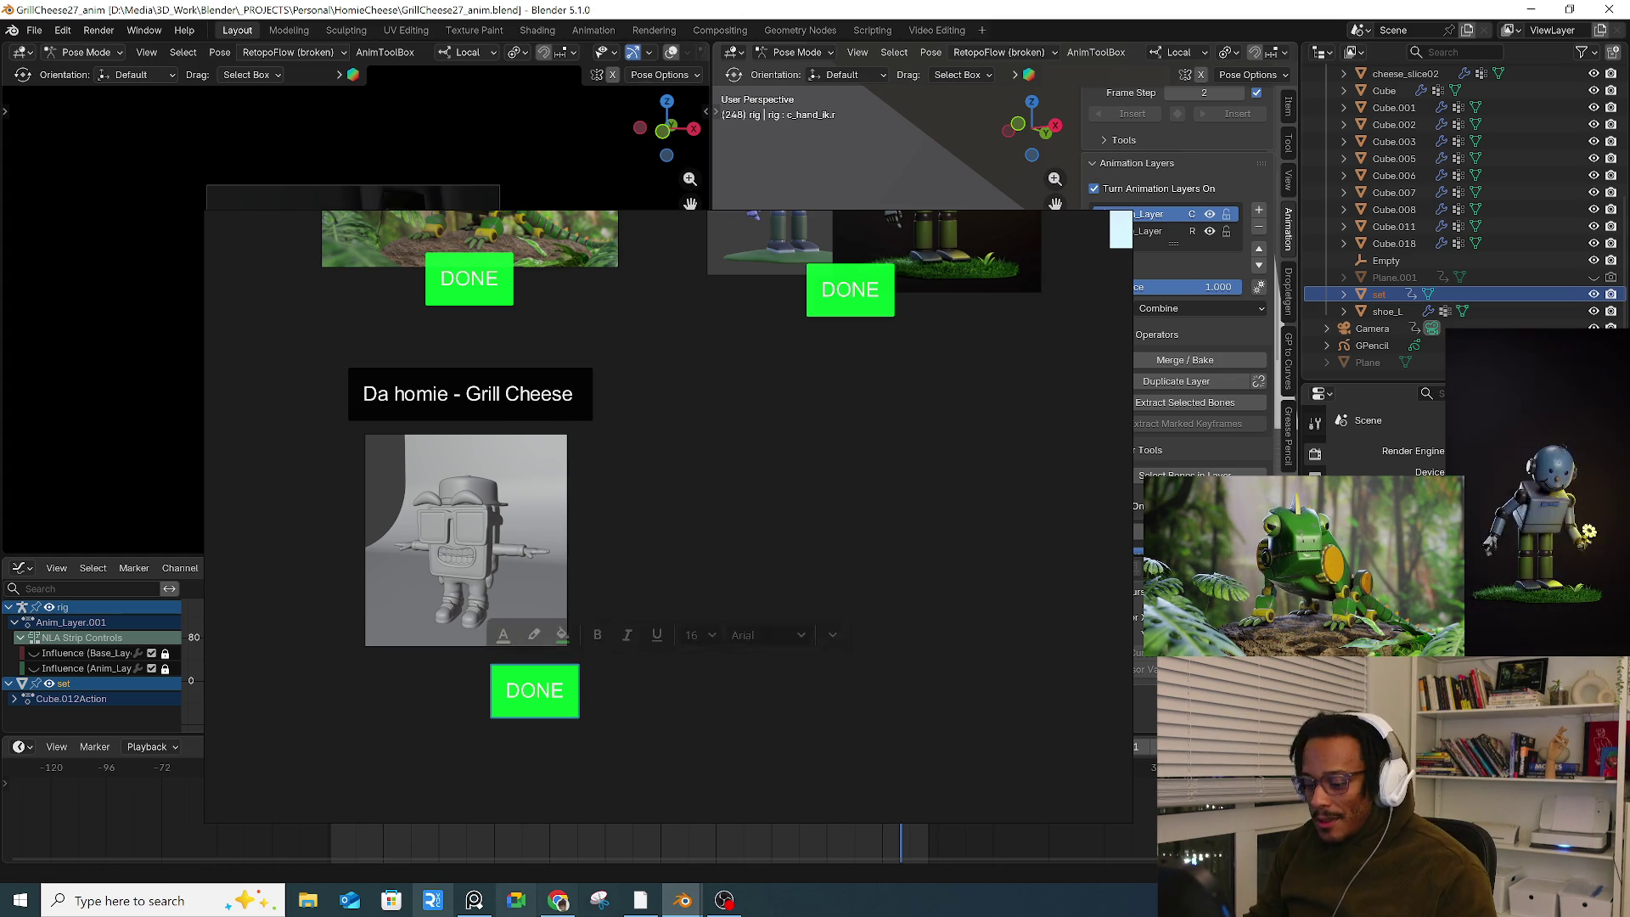
click(465, 905)
click(465, 906)
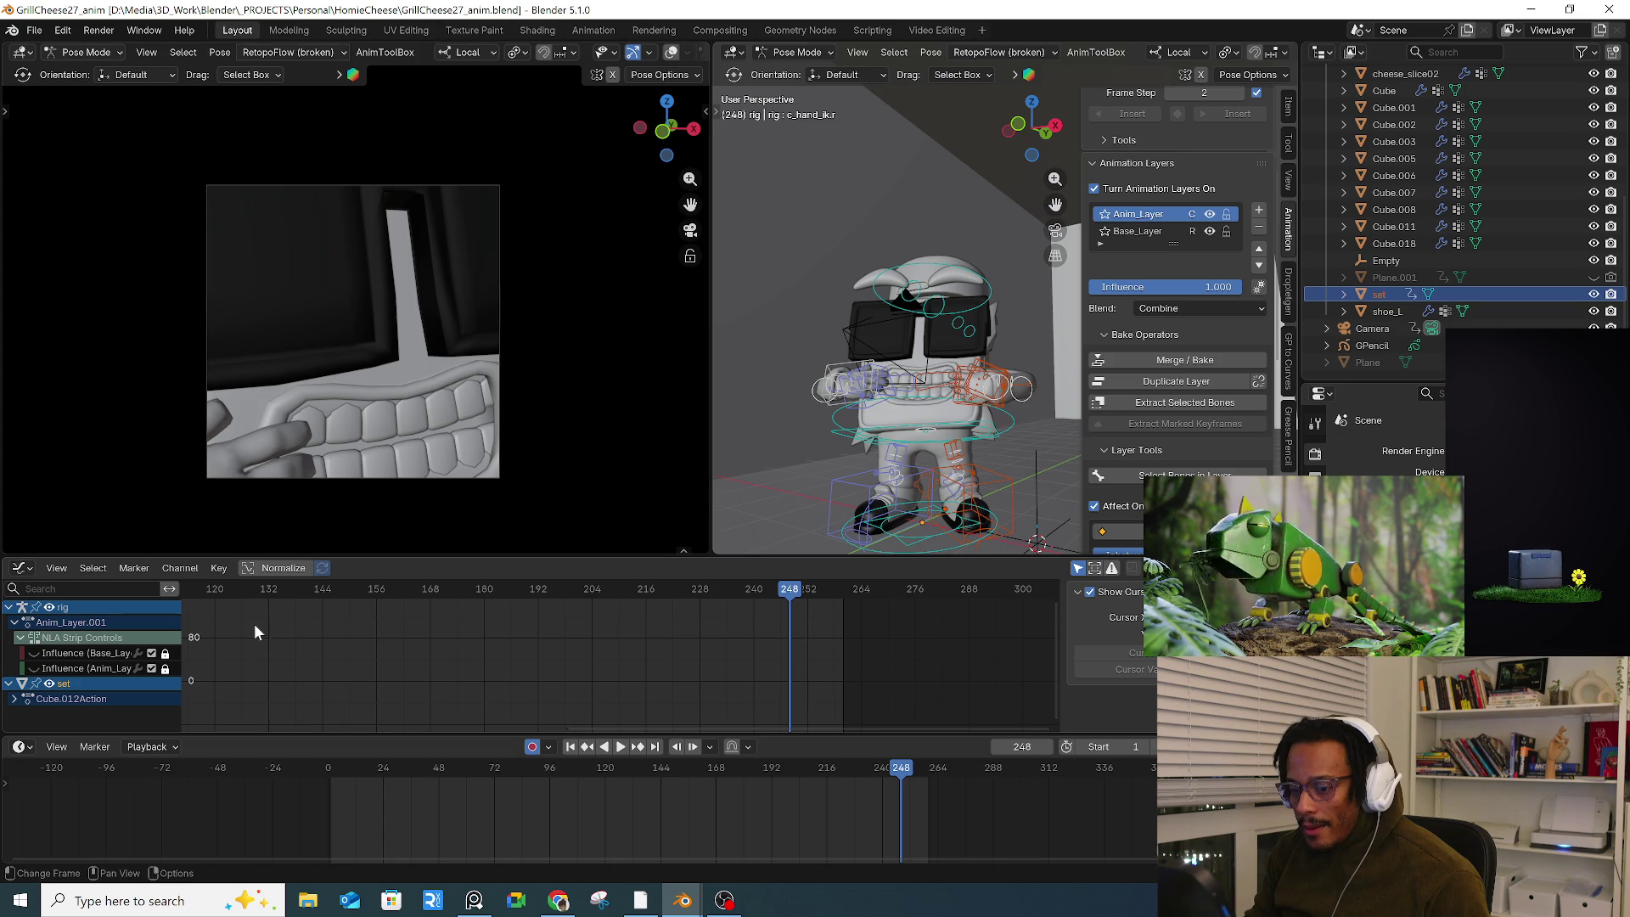
Step: Go to frame 40, switch the left viewport to Rendered shading, then advance to frame 157
drag(360, 771, 420, 771)
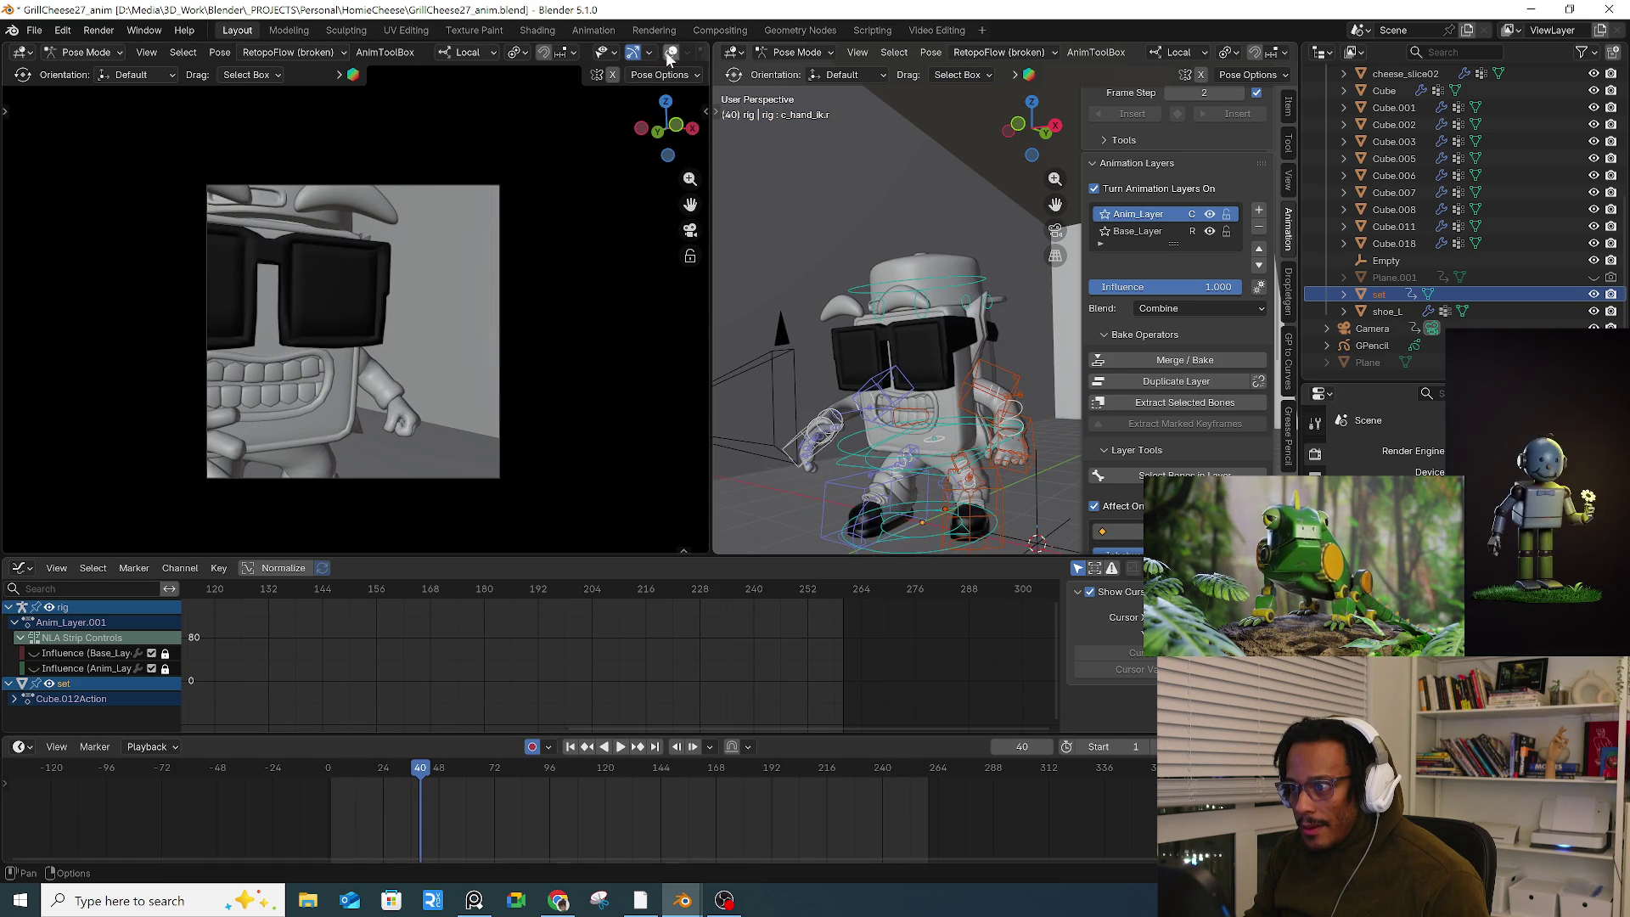
scroll(615, 53, down, 3)
click(677, 53)
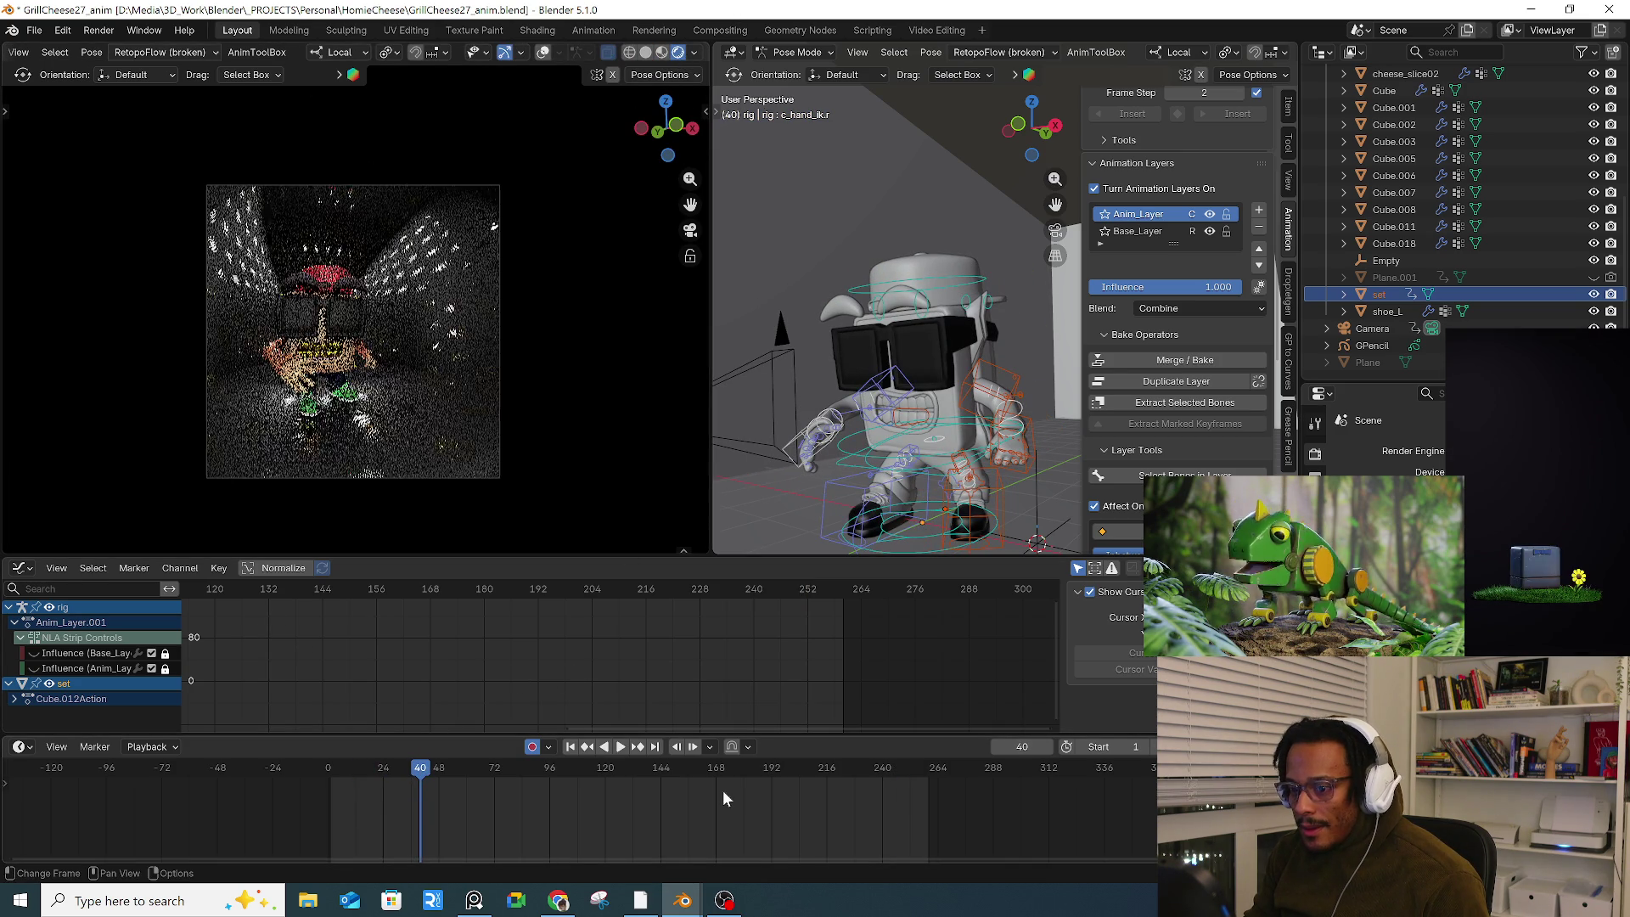
mouse_move(582, 772)
mouse_down()
mouse_move(702, 768)
mouse_move(677, 774)
mouse_move(693, 781)
mouse_up()
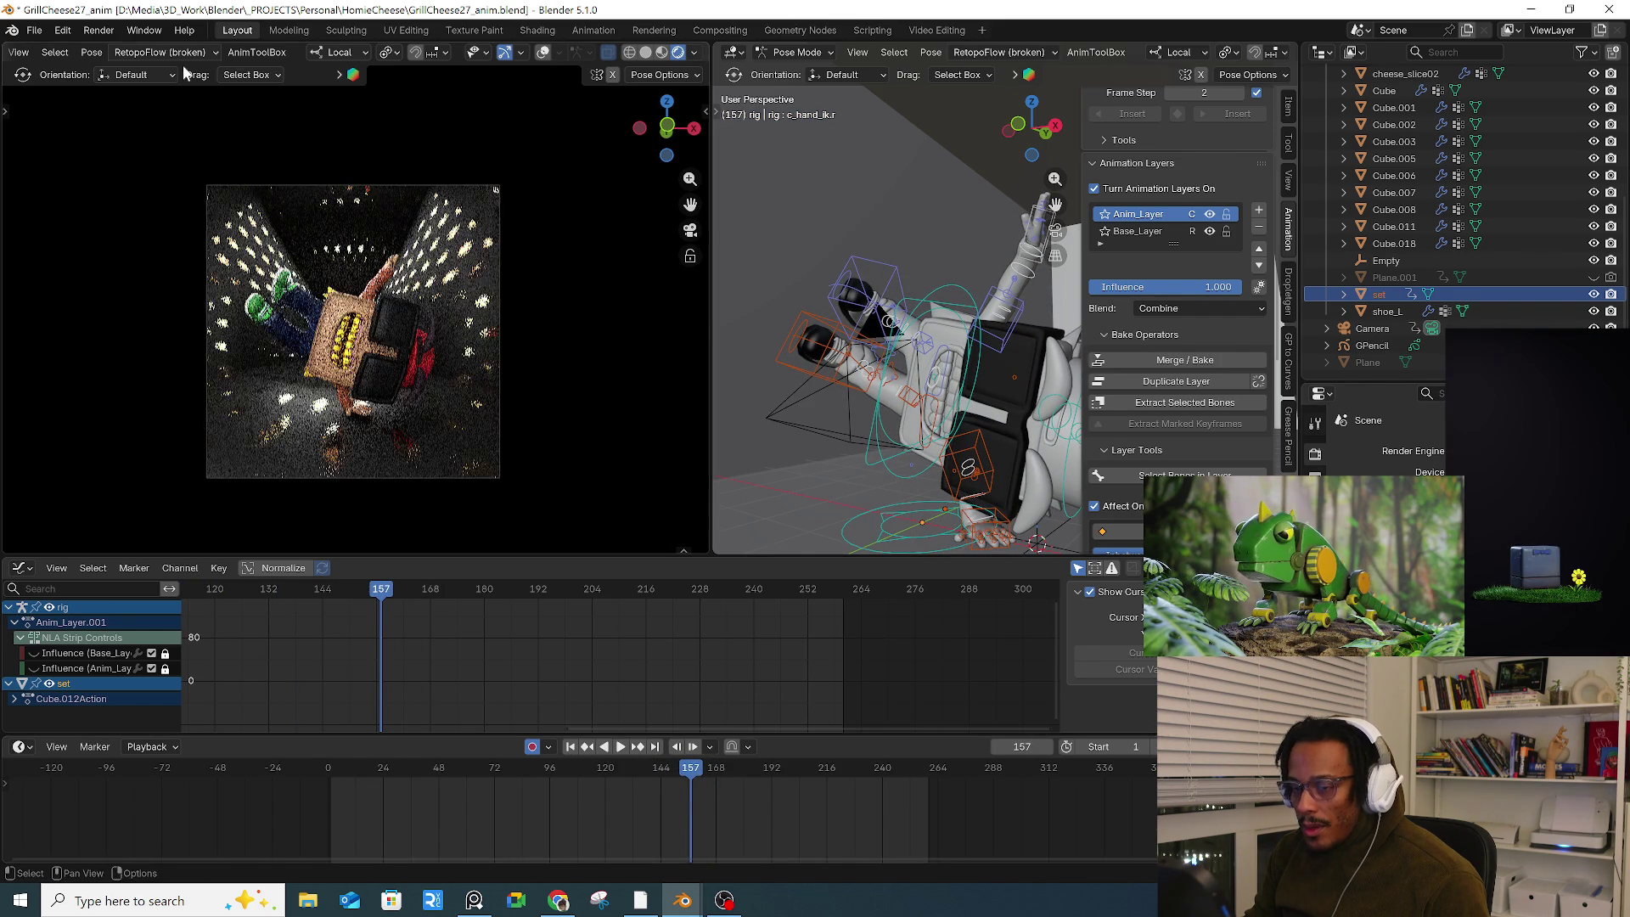
click(99, 30)
Step: Render frame 157, snip the result and paste it beside the grey Grill Cheese thumbnail in PureRef
click(142, 48)
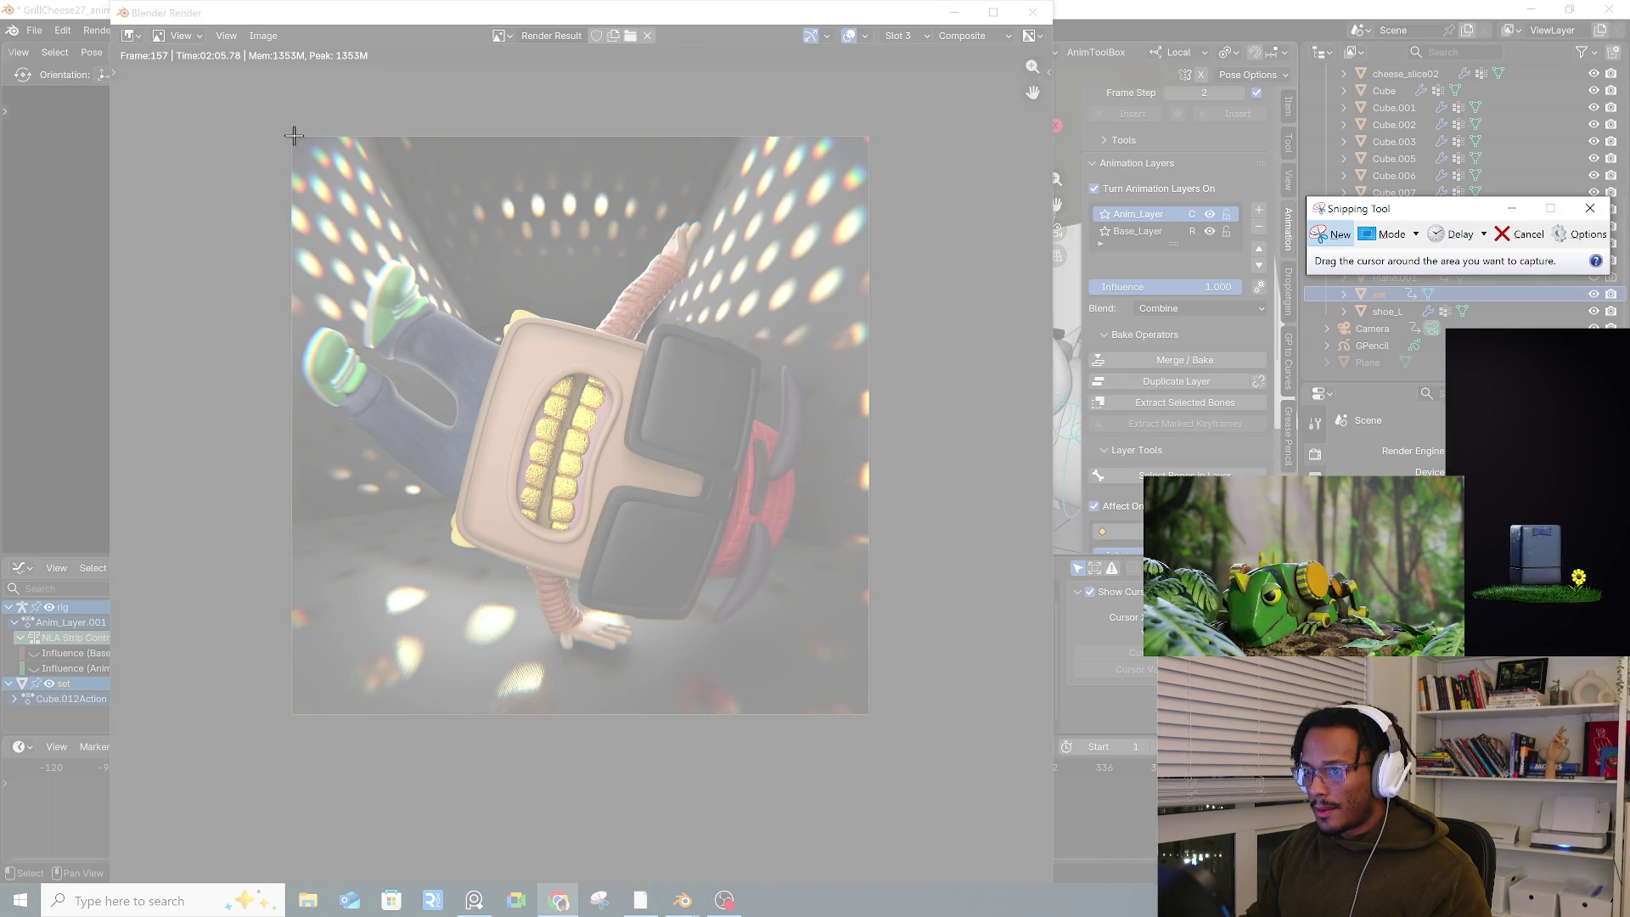
drag(293, 136, 865, 710)
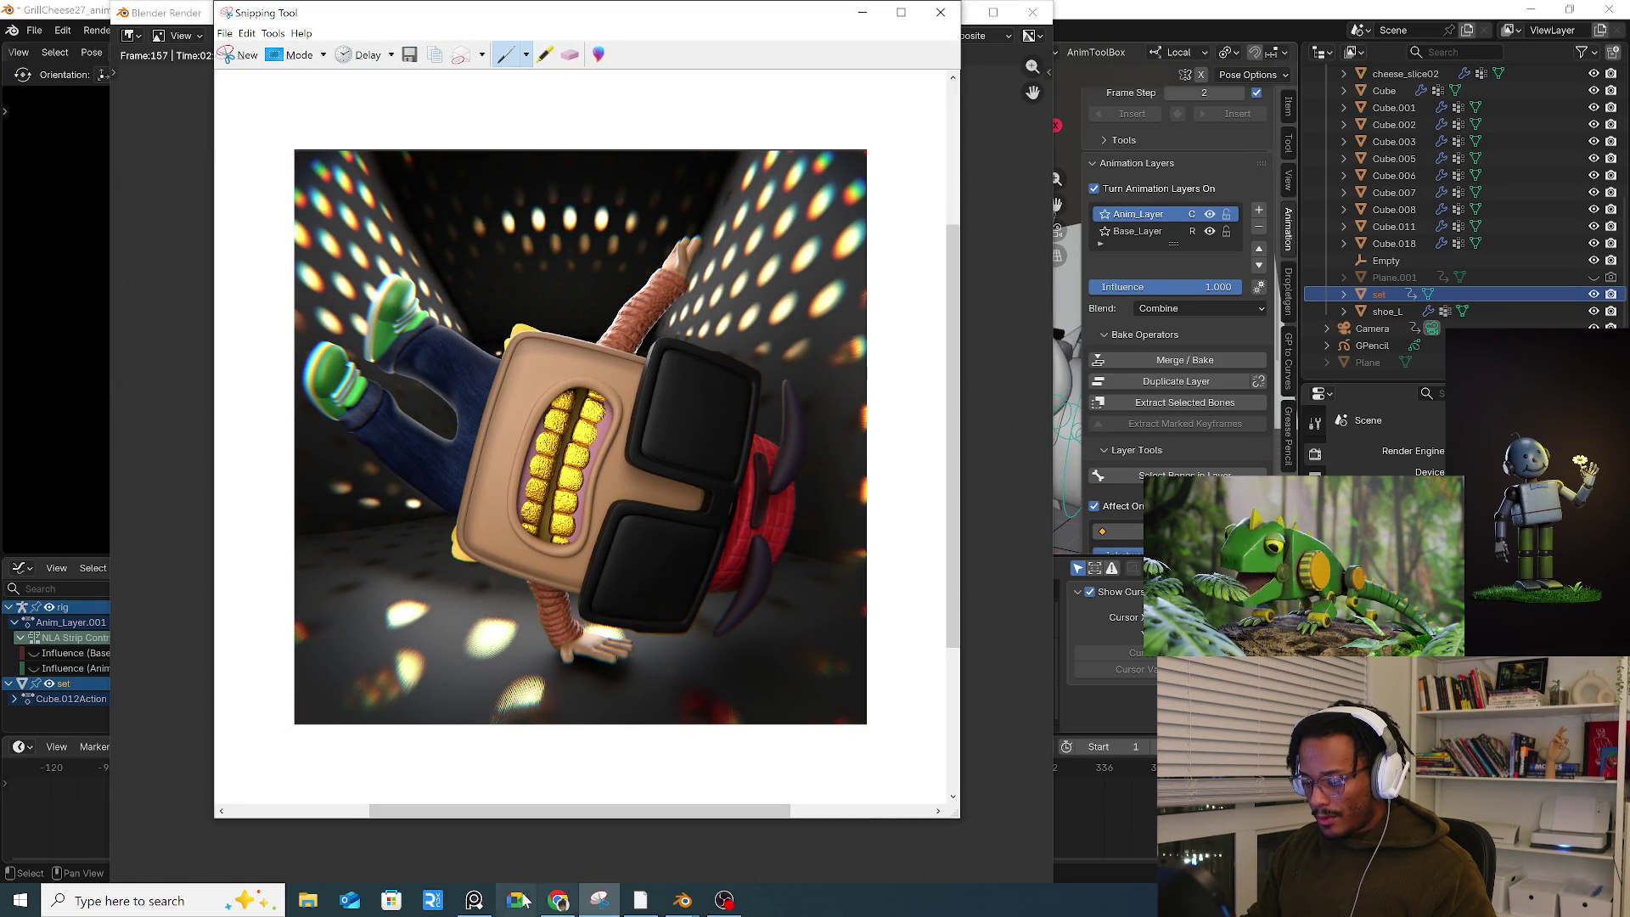
click(475, 901)
click(681, 524)
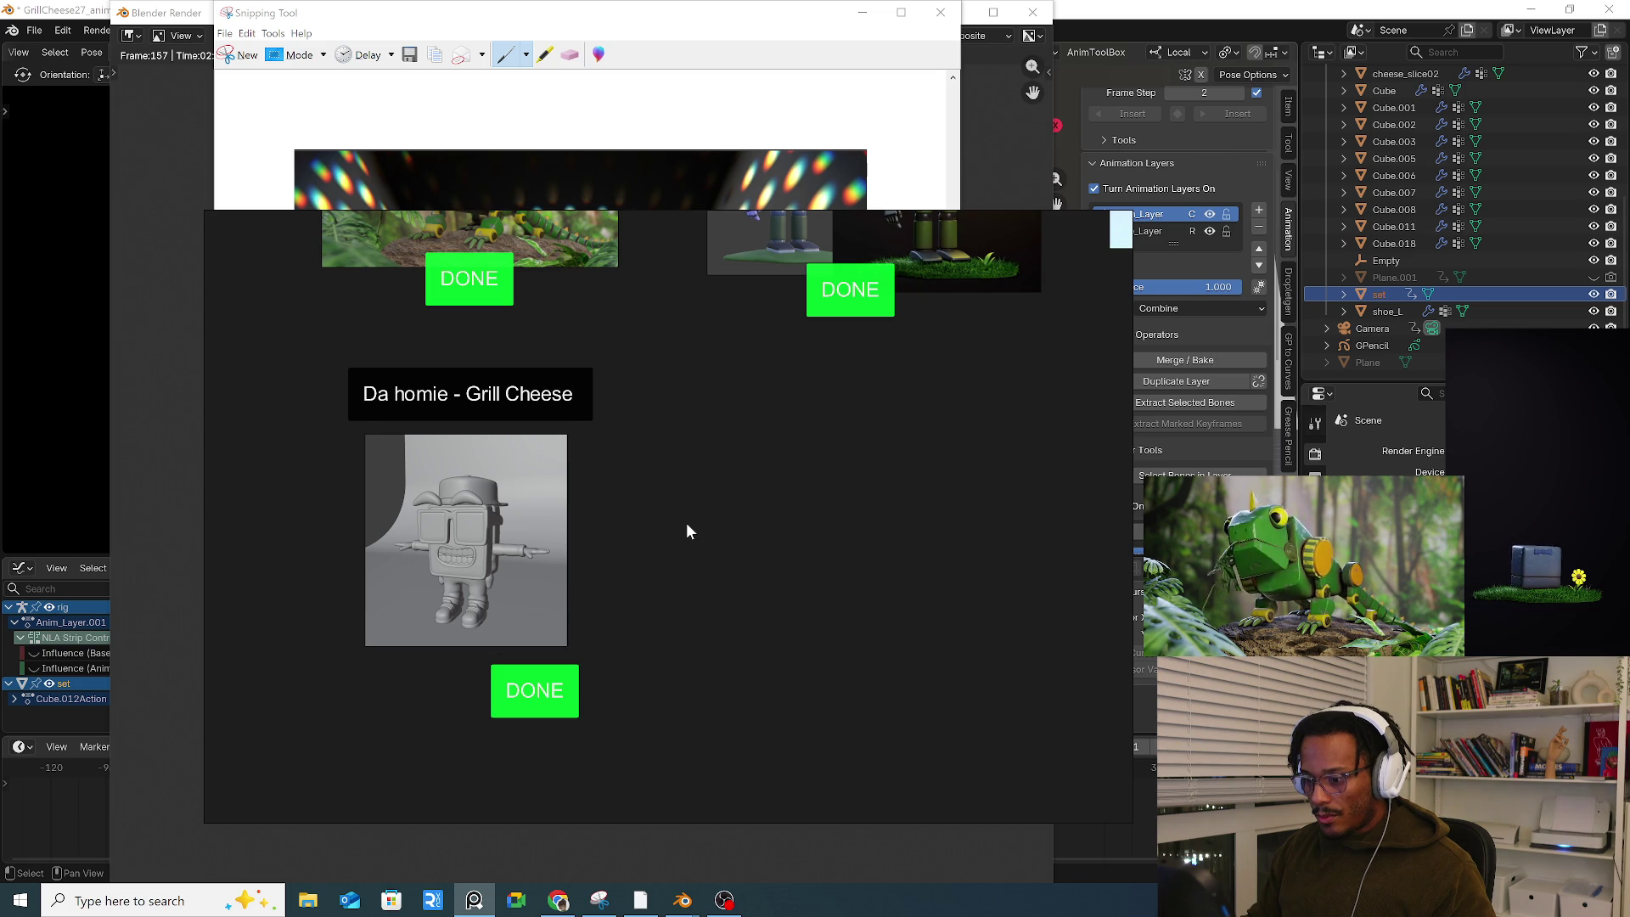
key(ctrl+v)
mouse_move(747, 594)
mouse_down()
mouse_move(638, 603)
mouse_move(693, 594)
mouse_up()
Step: Nudge the lower DONE tag under the images and duplicate it
click(851, 584)
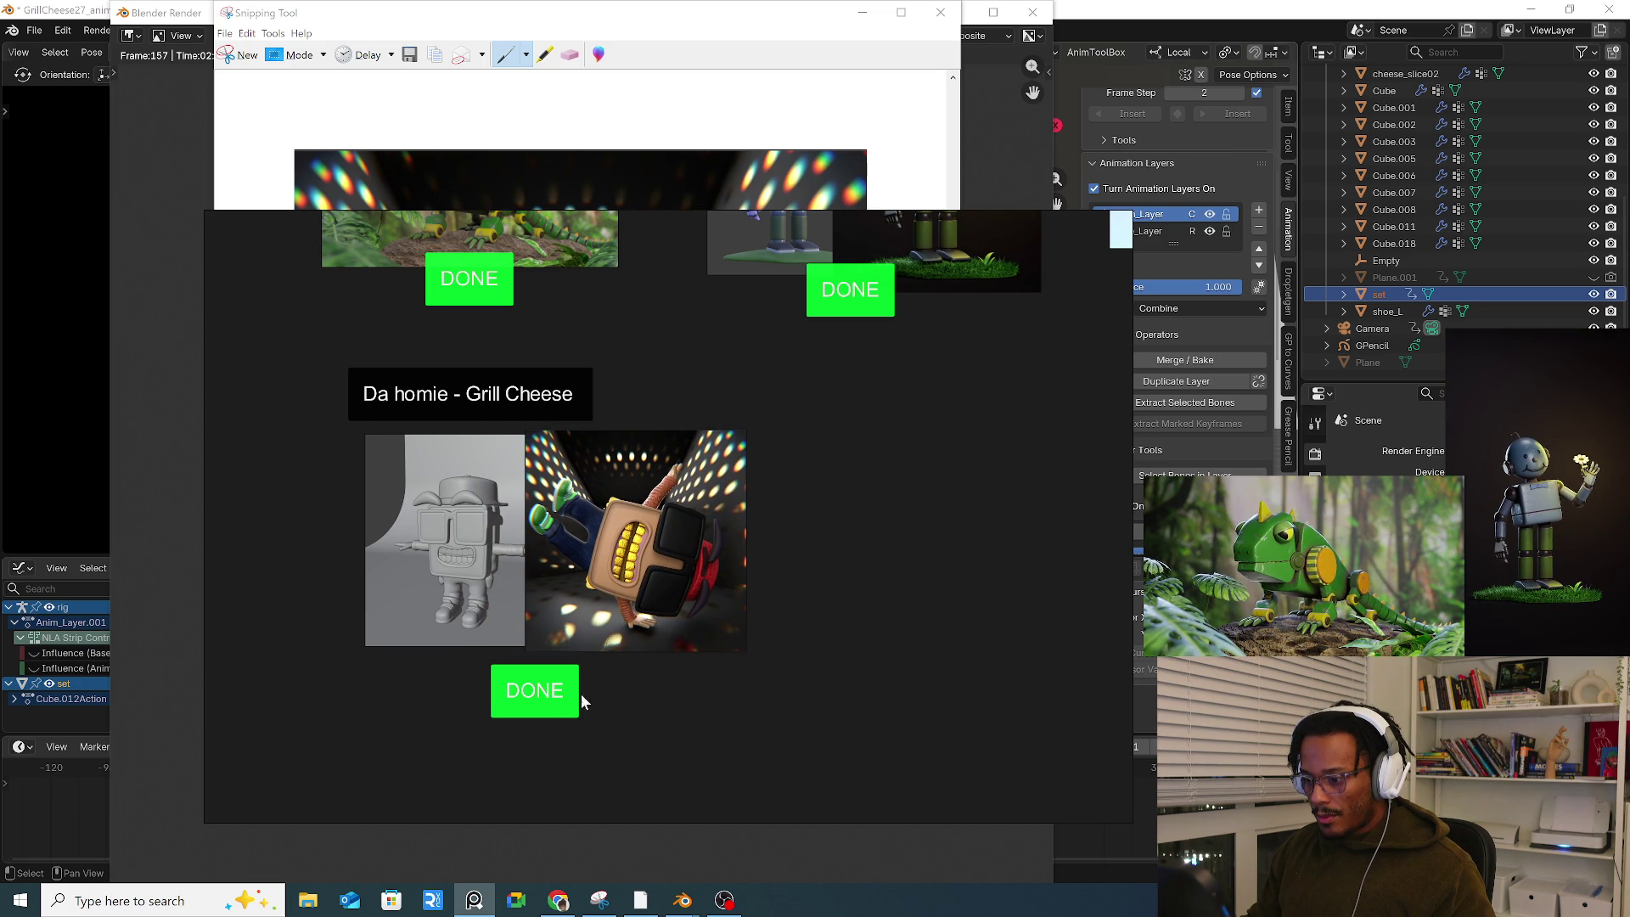
drag(539, 688, 550, 668)
click(651, 695)
click(560, 684)
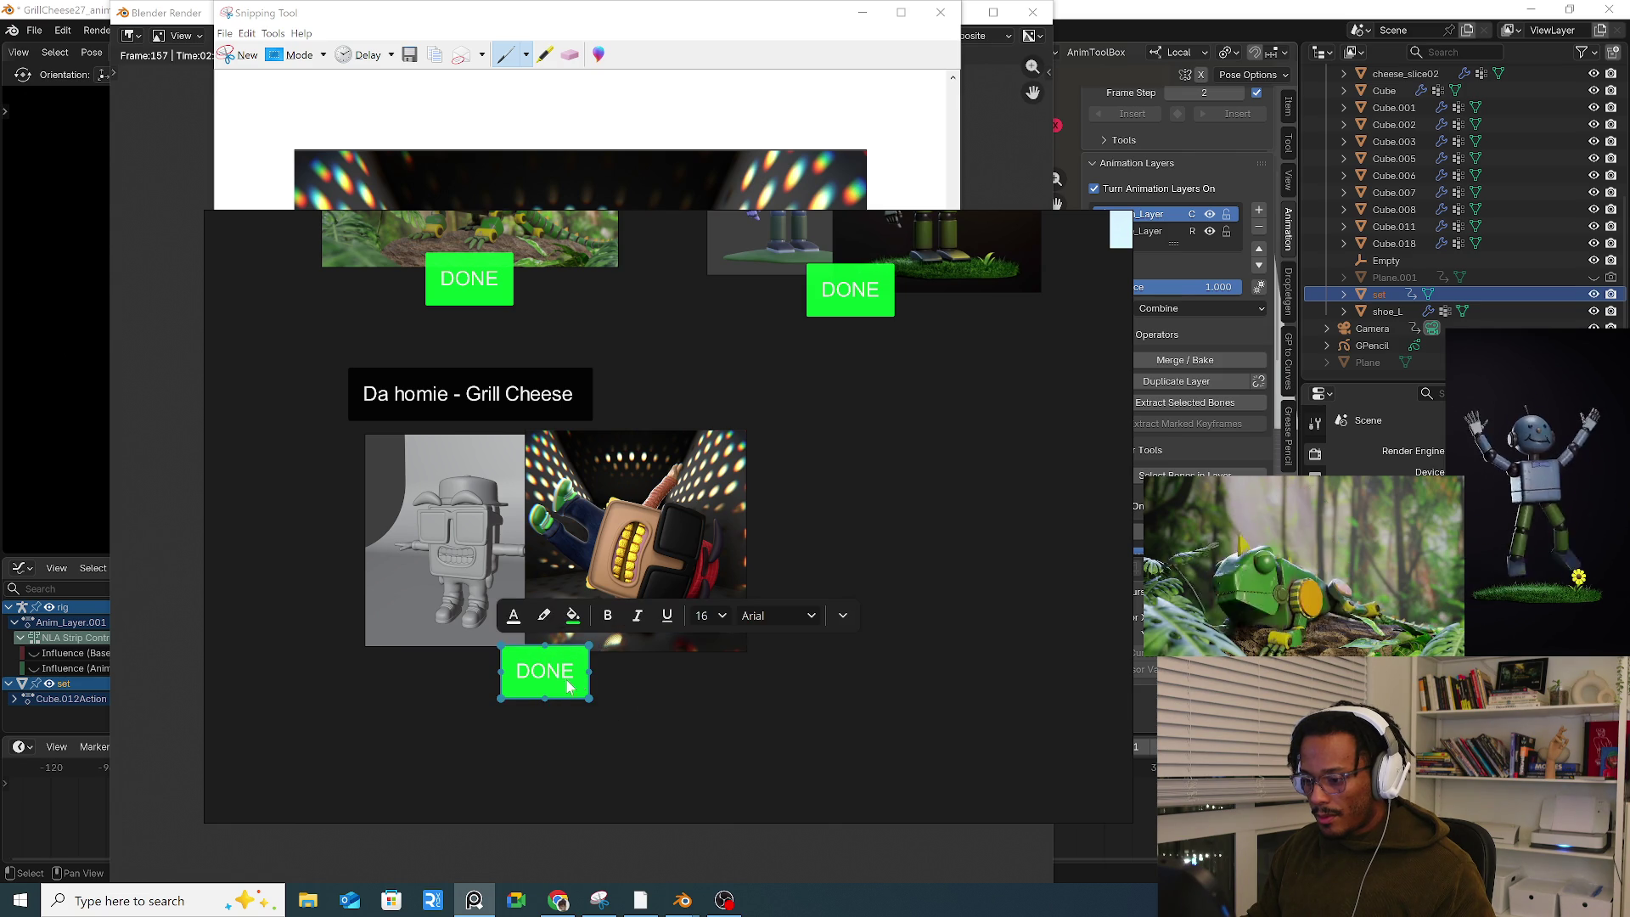
key(ctrl+c)
key(ctrl+v)
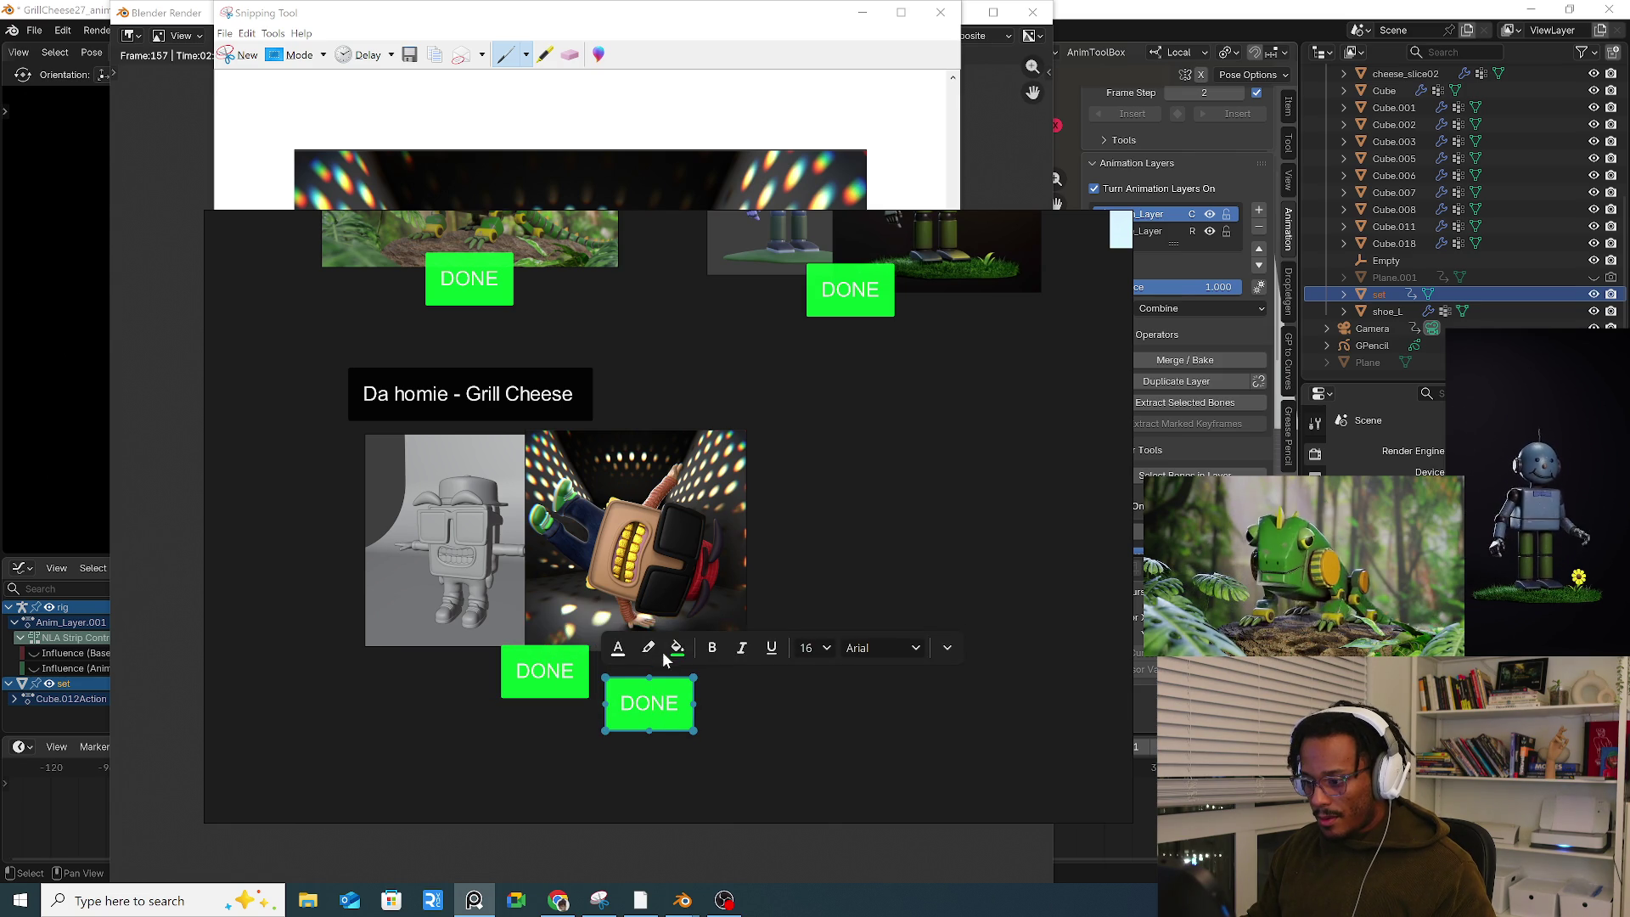
Step: Give the duplicate an olive background and retype it as 'Needs to be rendered and edited/comp' on two lines
click(675, 647)
mouse_move(655, 503)
mouse_down()
mouse_move(665, 451)
mouse_move(623, 482)
mouse_up()
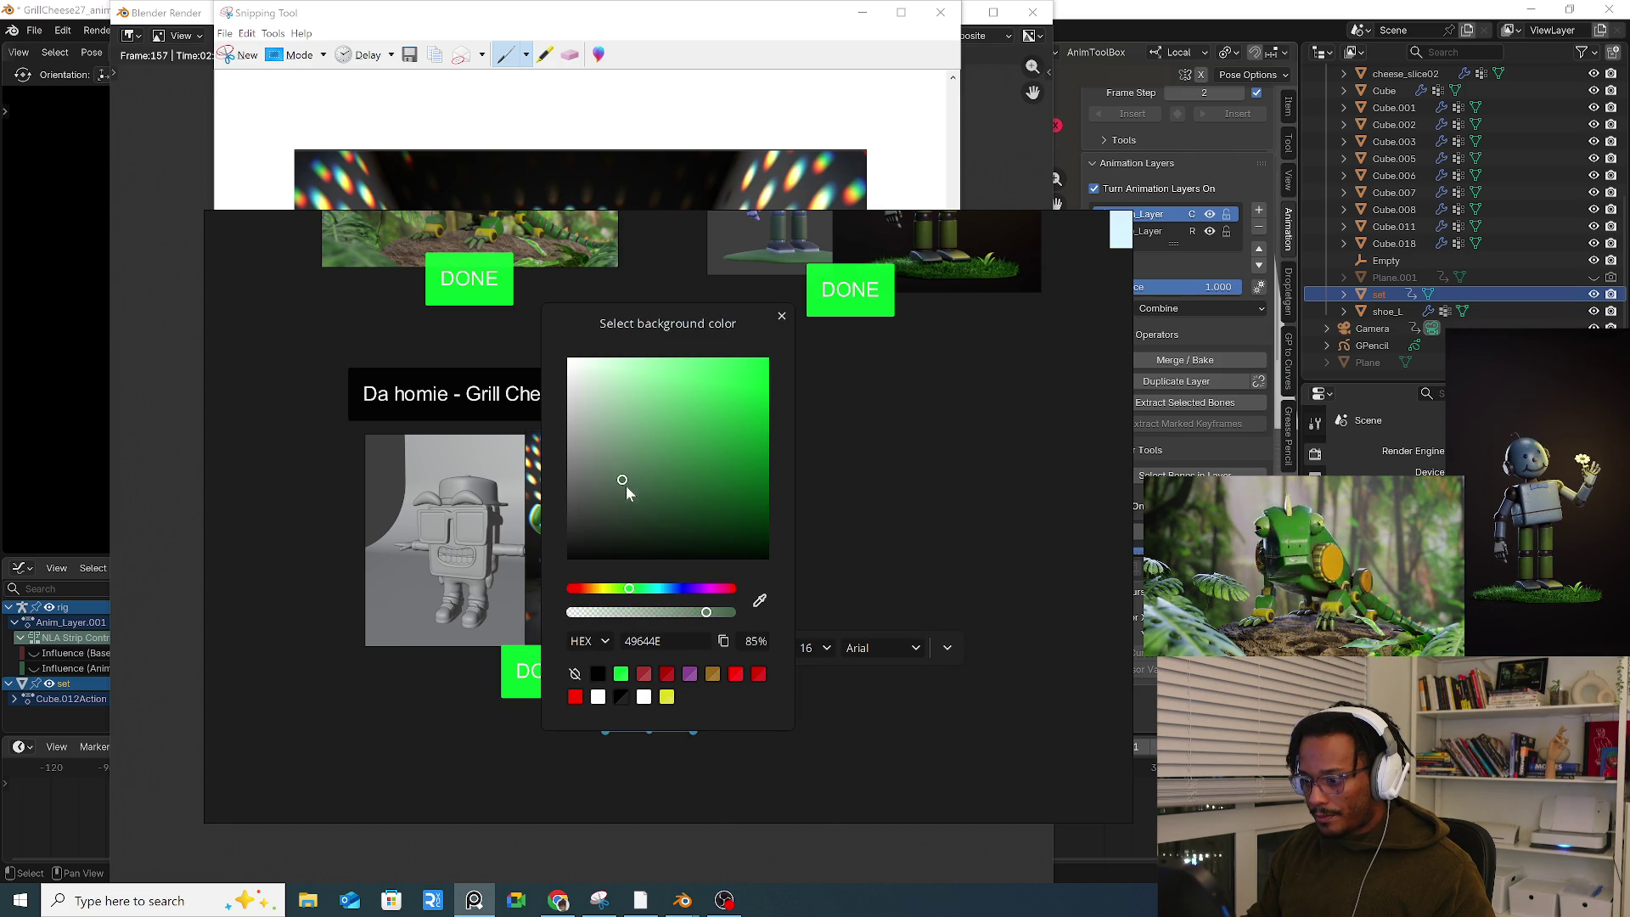
drag(629, 593, 606, 594)
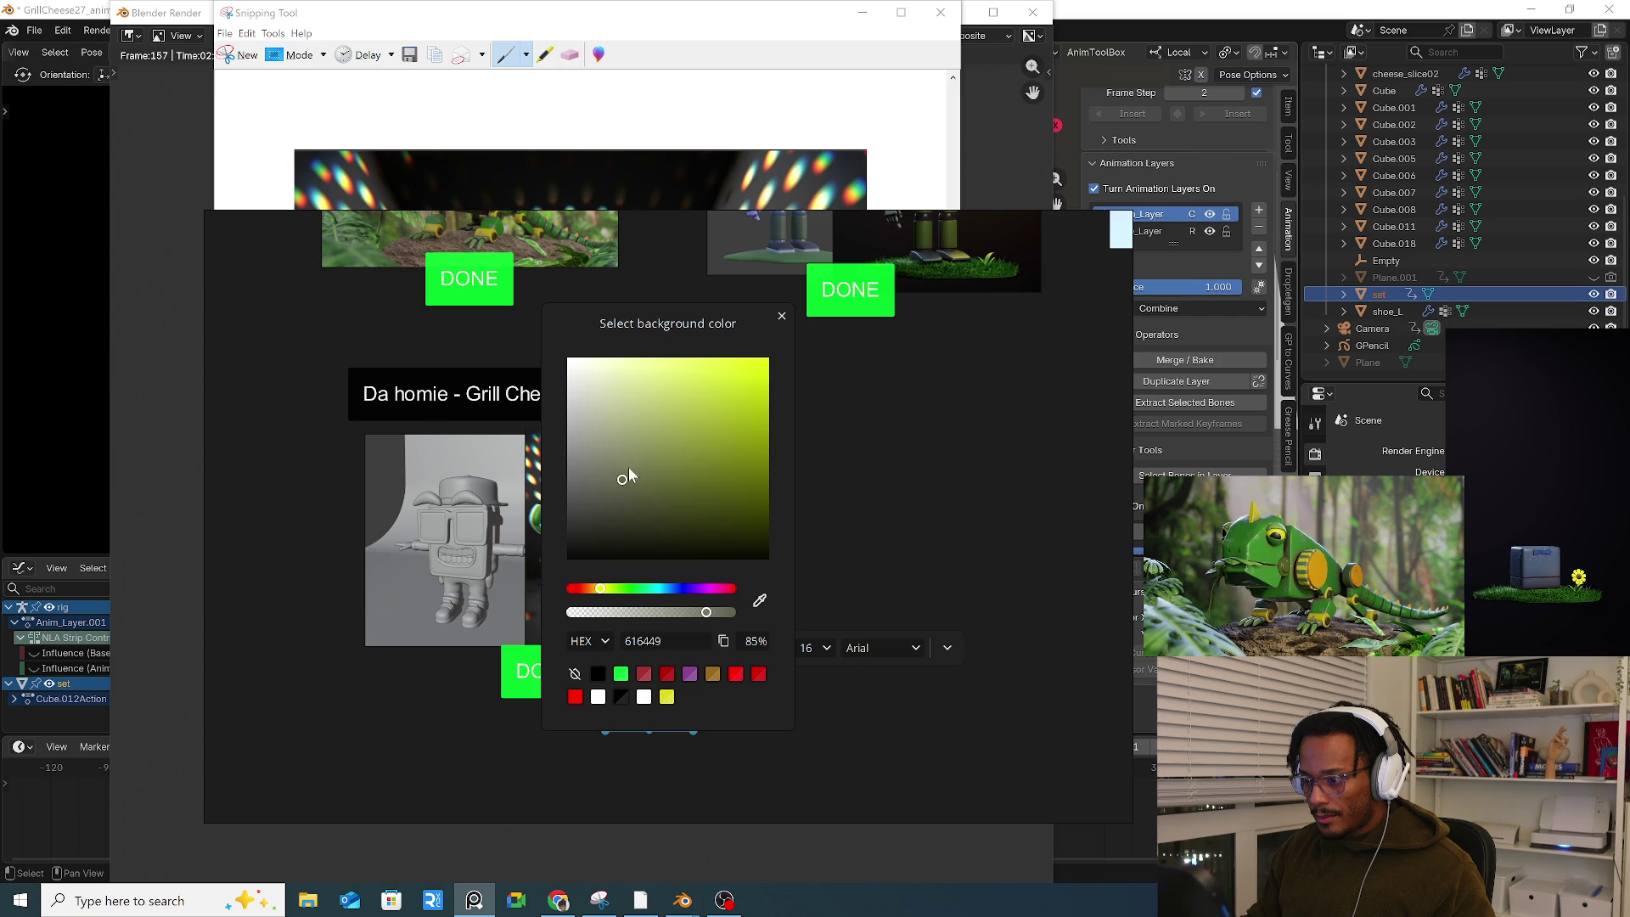
key(Escape)
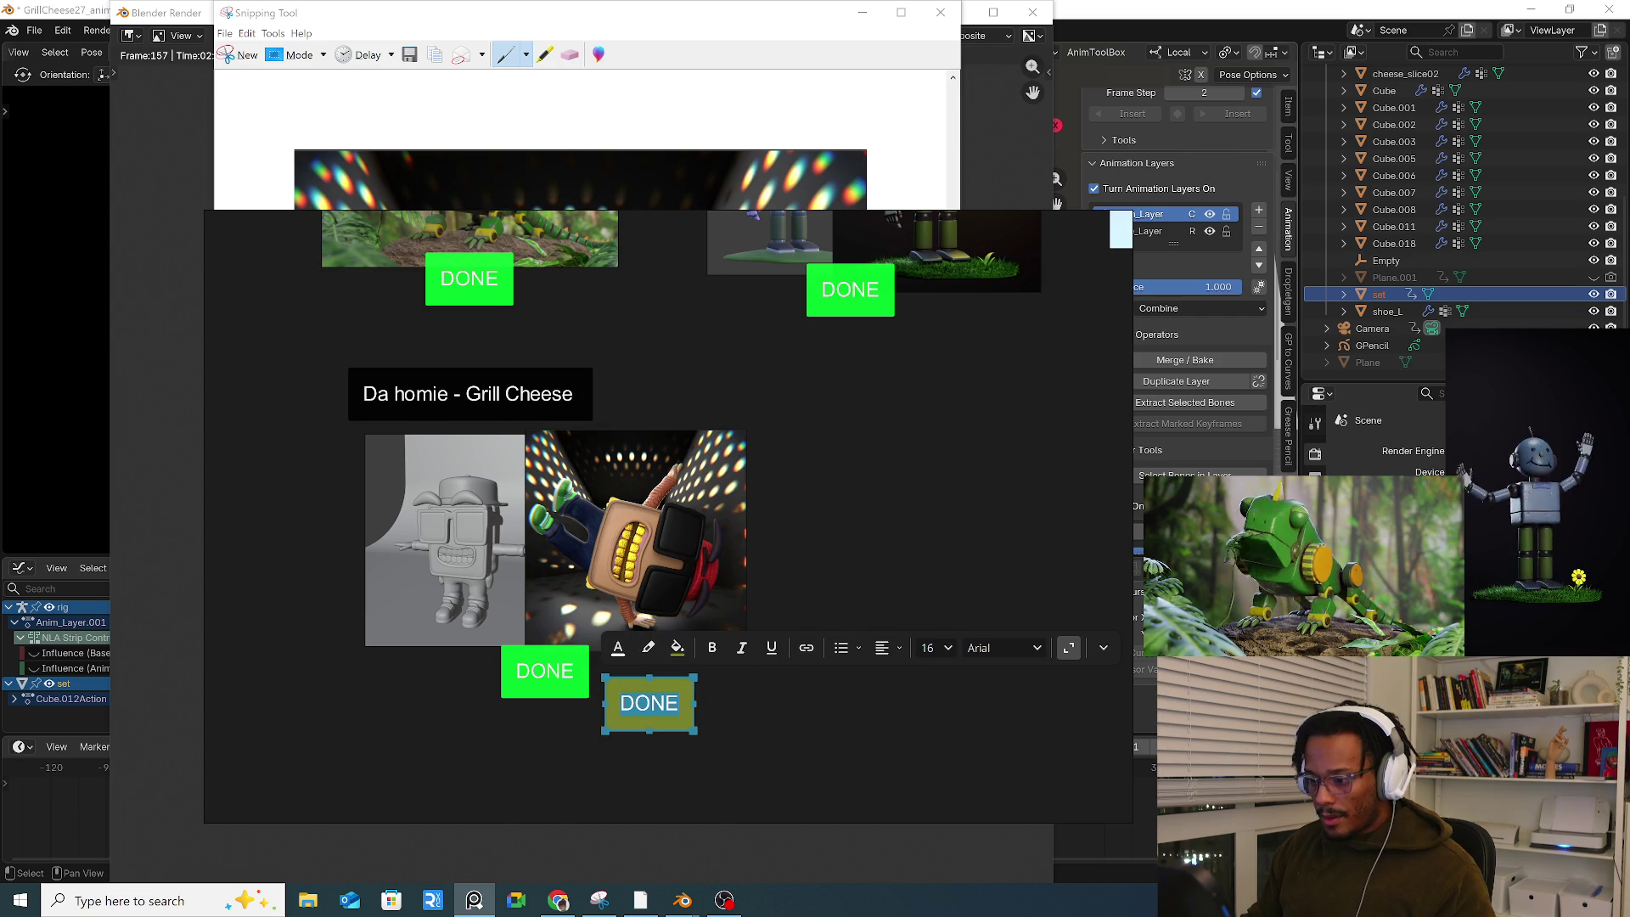
text(Need)
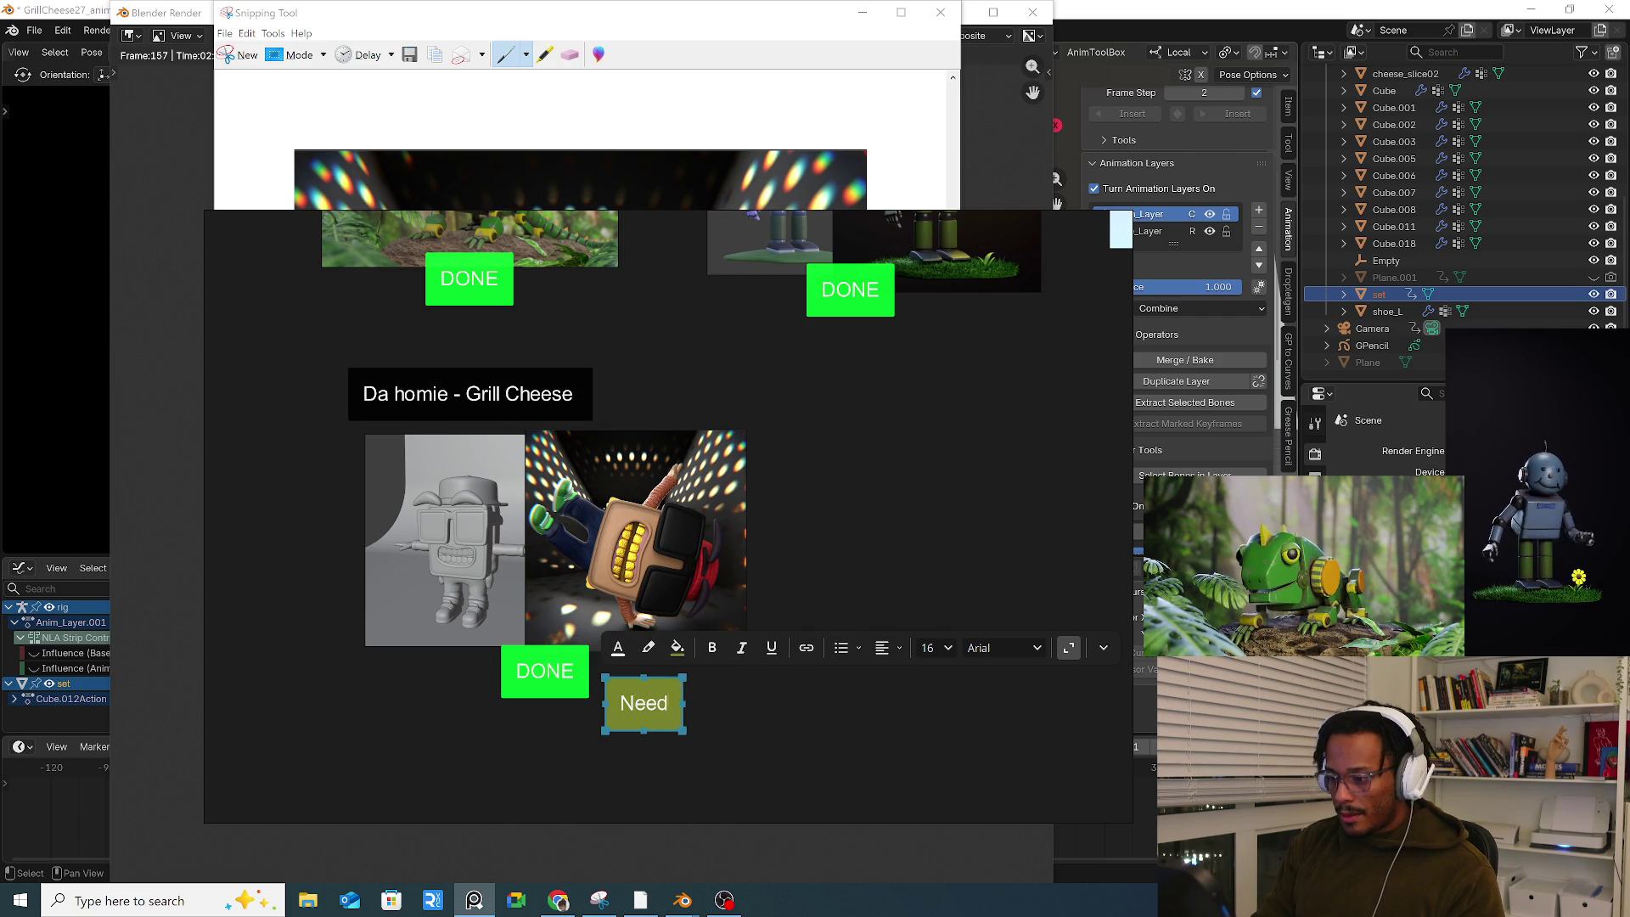
text(s to be rendered)
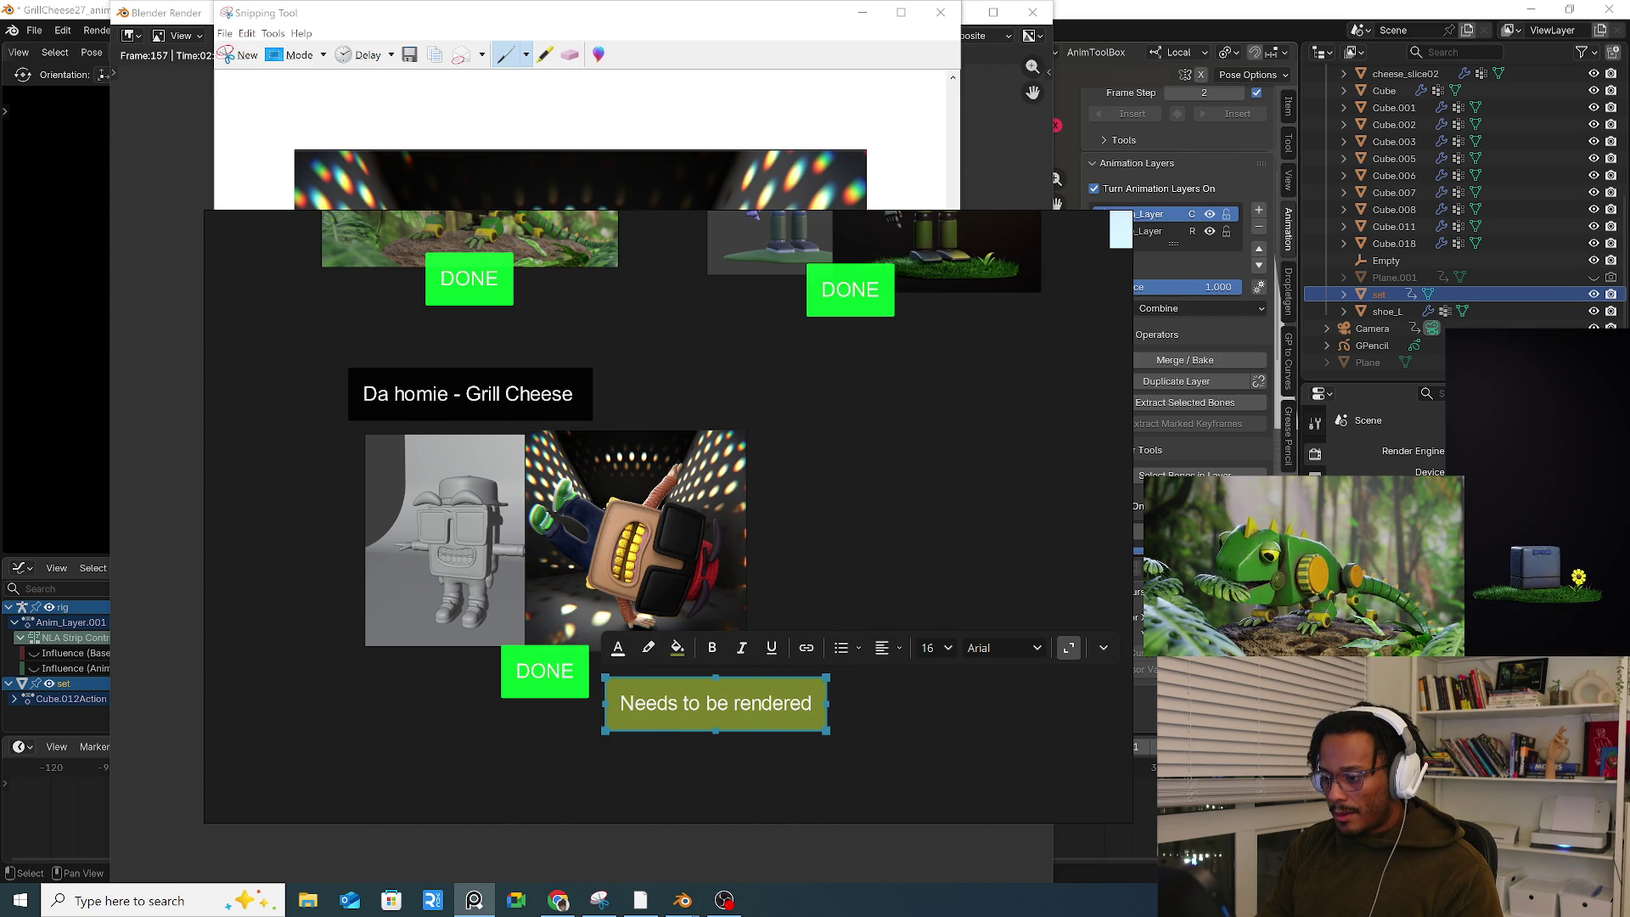
text( and edited)
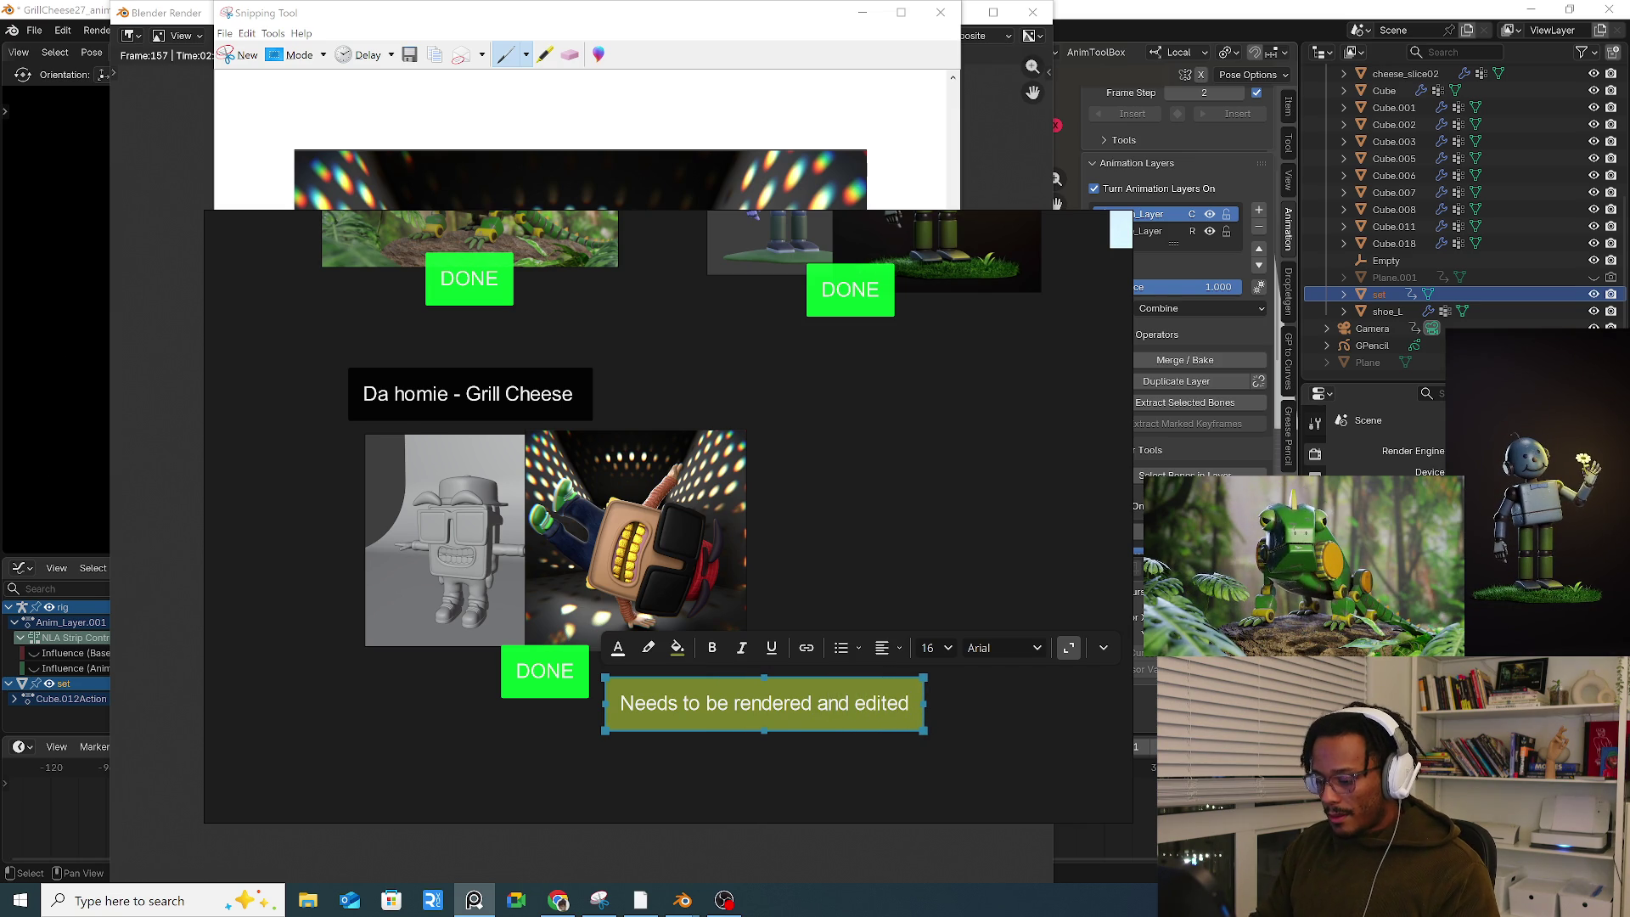
text(/comp)
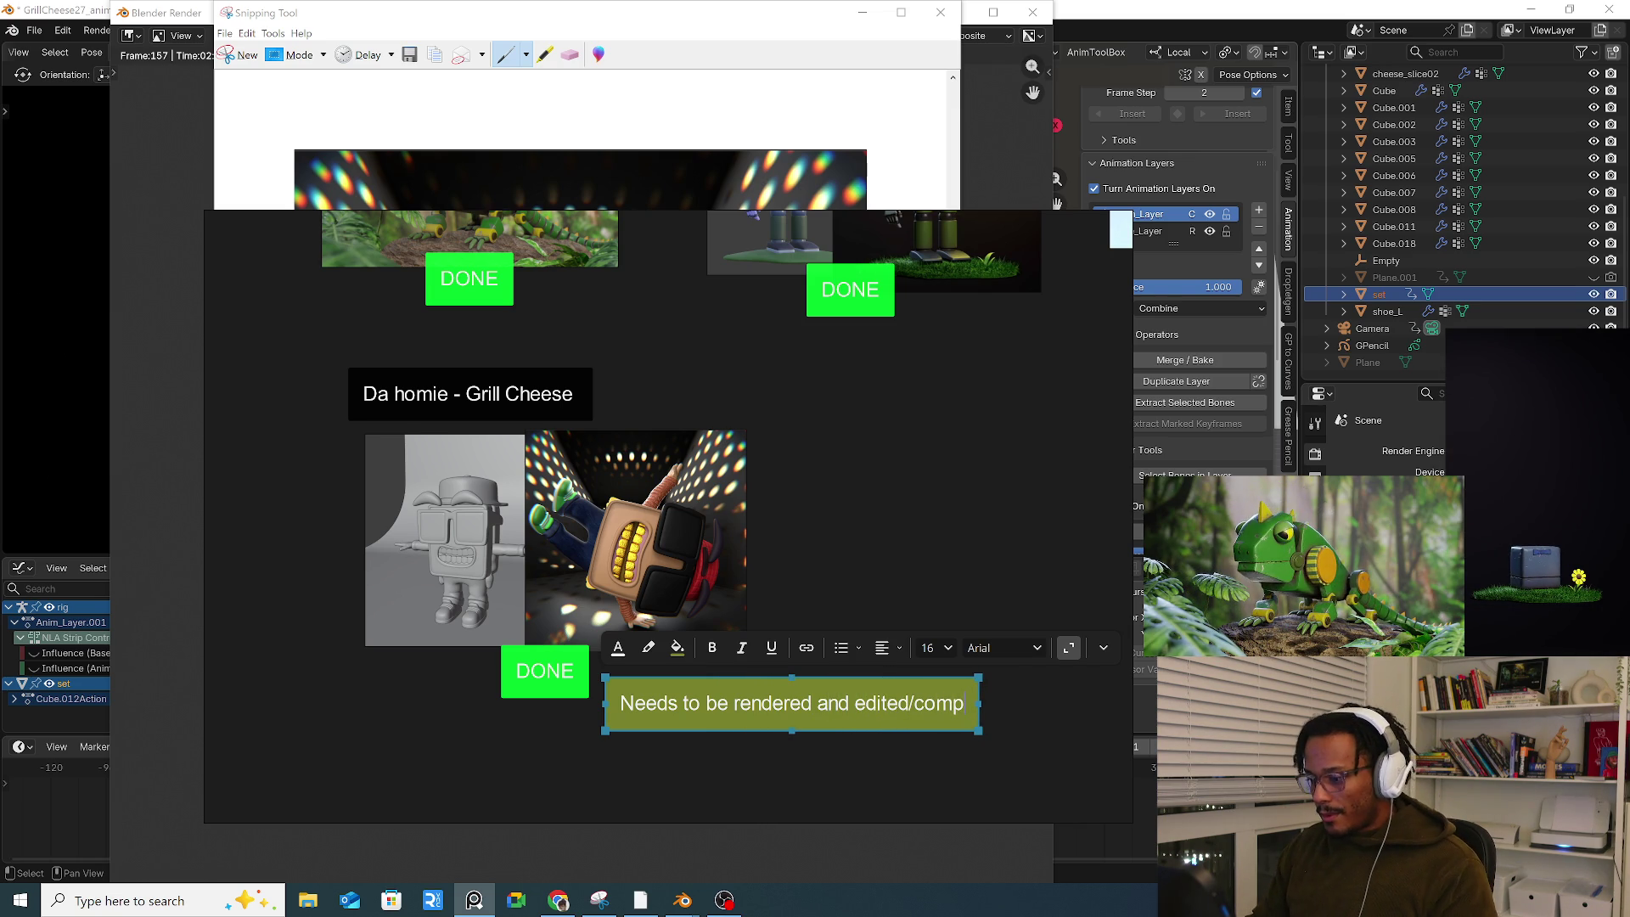
click(814, 703)
key(Return)
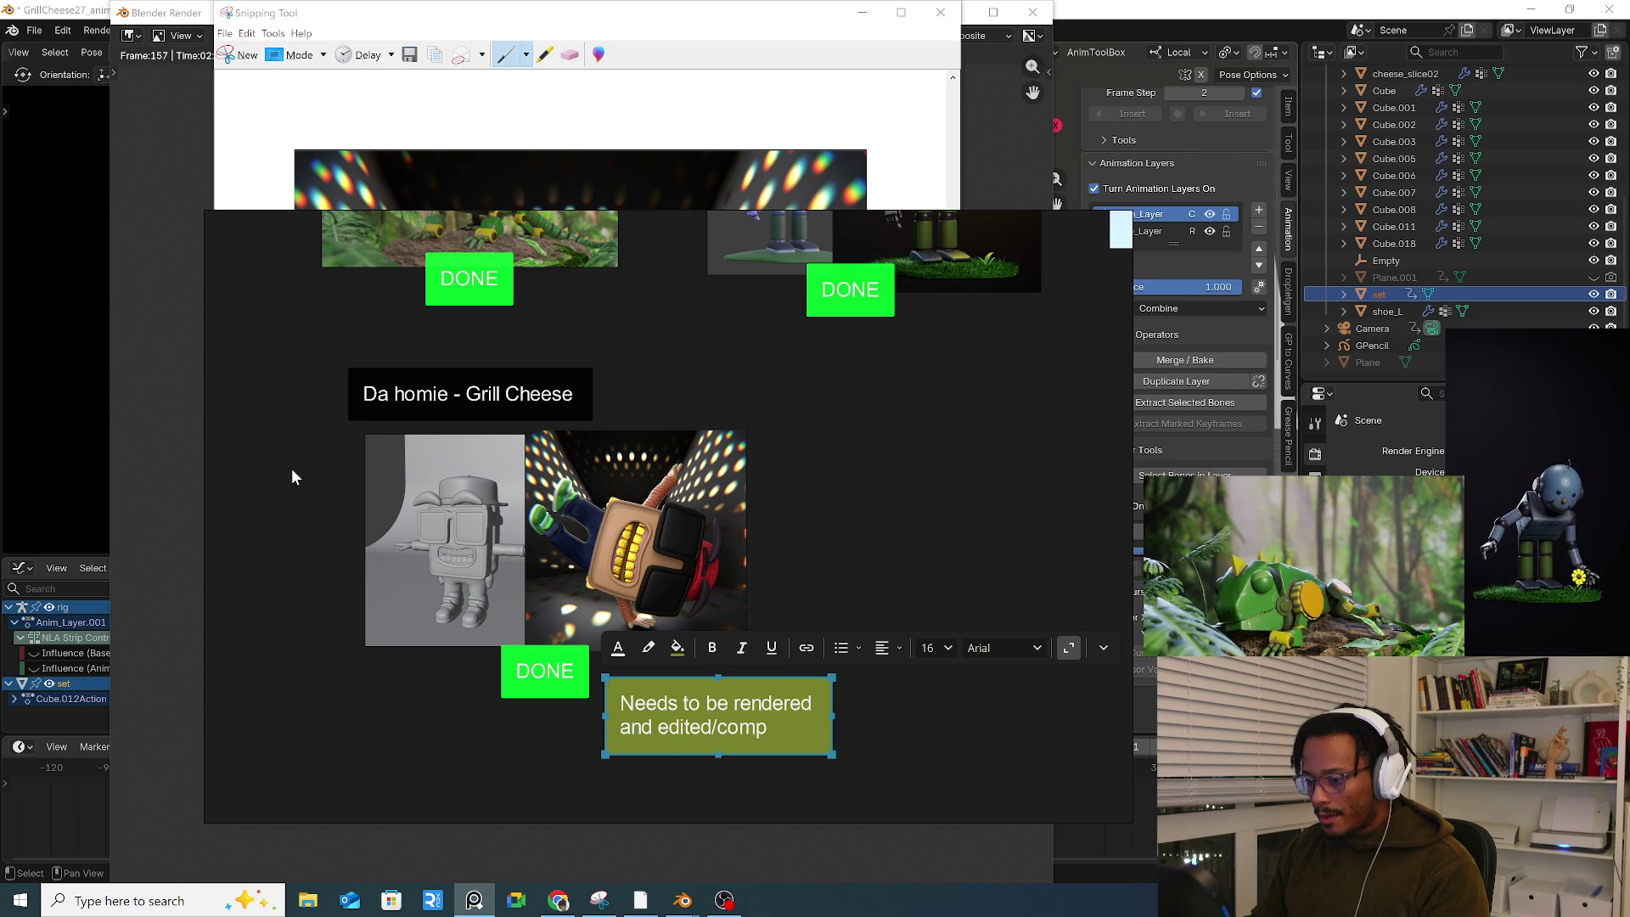
Step: Place the olive note under the Grill Cheese images and move the DONE tag above the render
drag(688, 719, 618, 690)
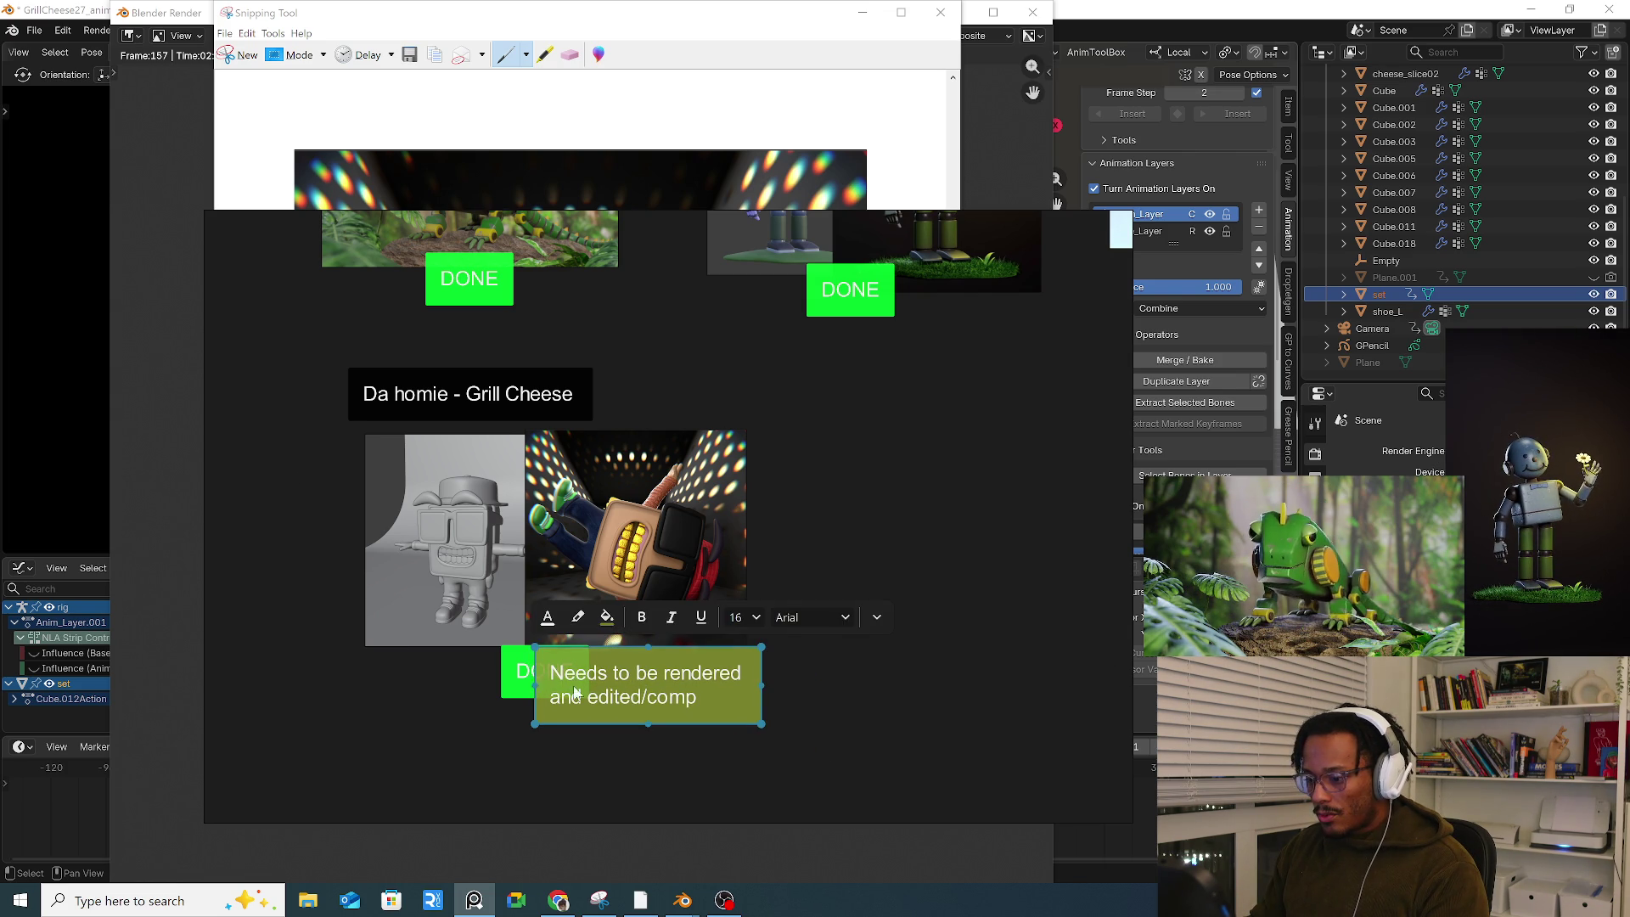
mouse_move(516, 692)
mouse_down()
mouse_move(481, 666)
mouse_move(481, 692)
mouse_up()
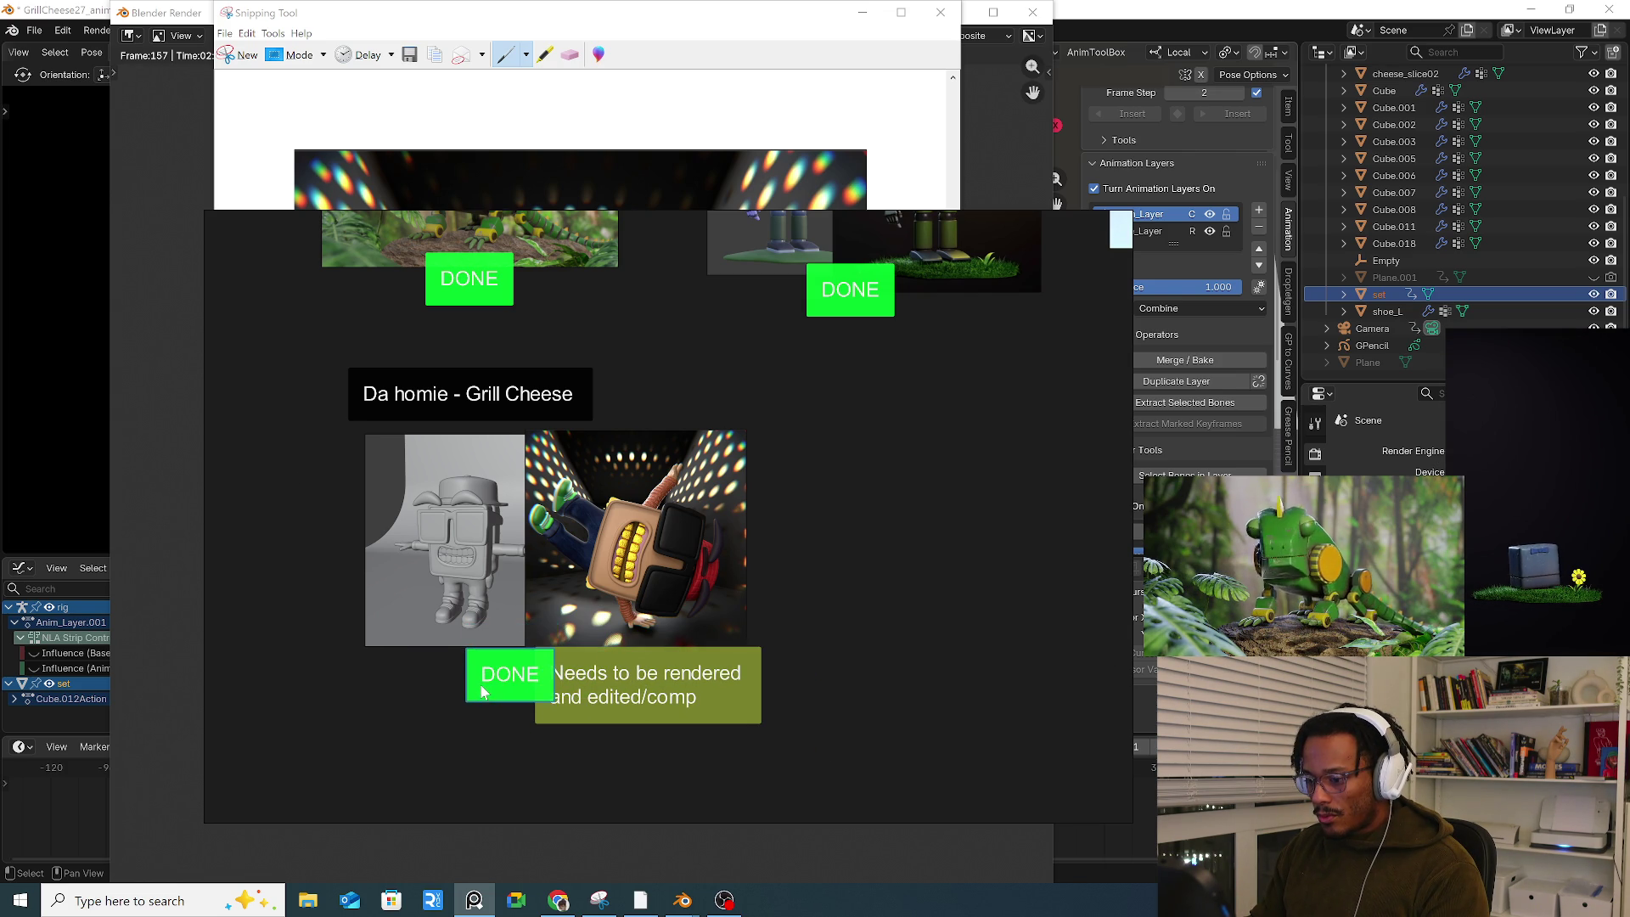
drag(637, 701, 647, 721)
click(488, 687)
mouse_move(488, 687)
mouse_down()
mouse_move(429, 677)
mouse_move(527, 476)
mouse_move(747, 435)
mouse_up()
drag(737, 740, 659, 735)
click(742, 422)
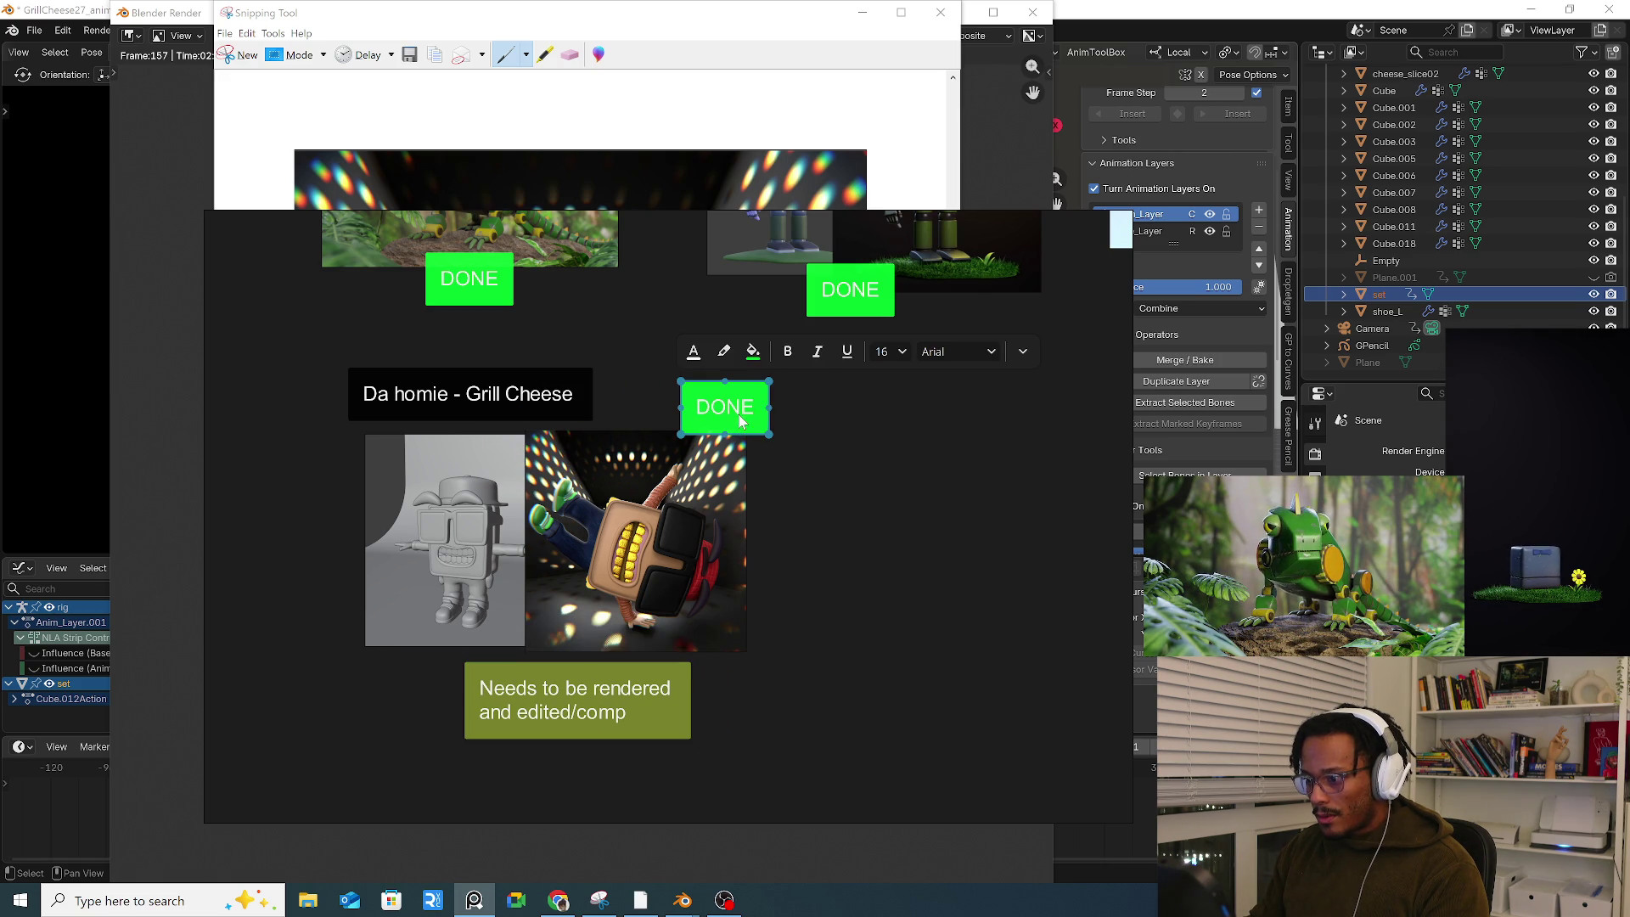
click(752, 354)
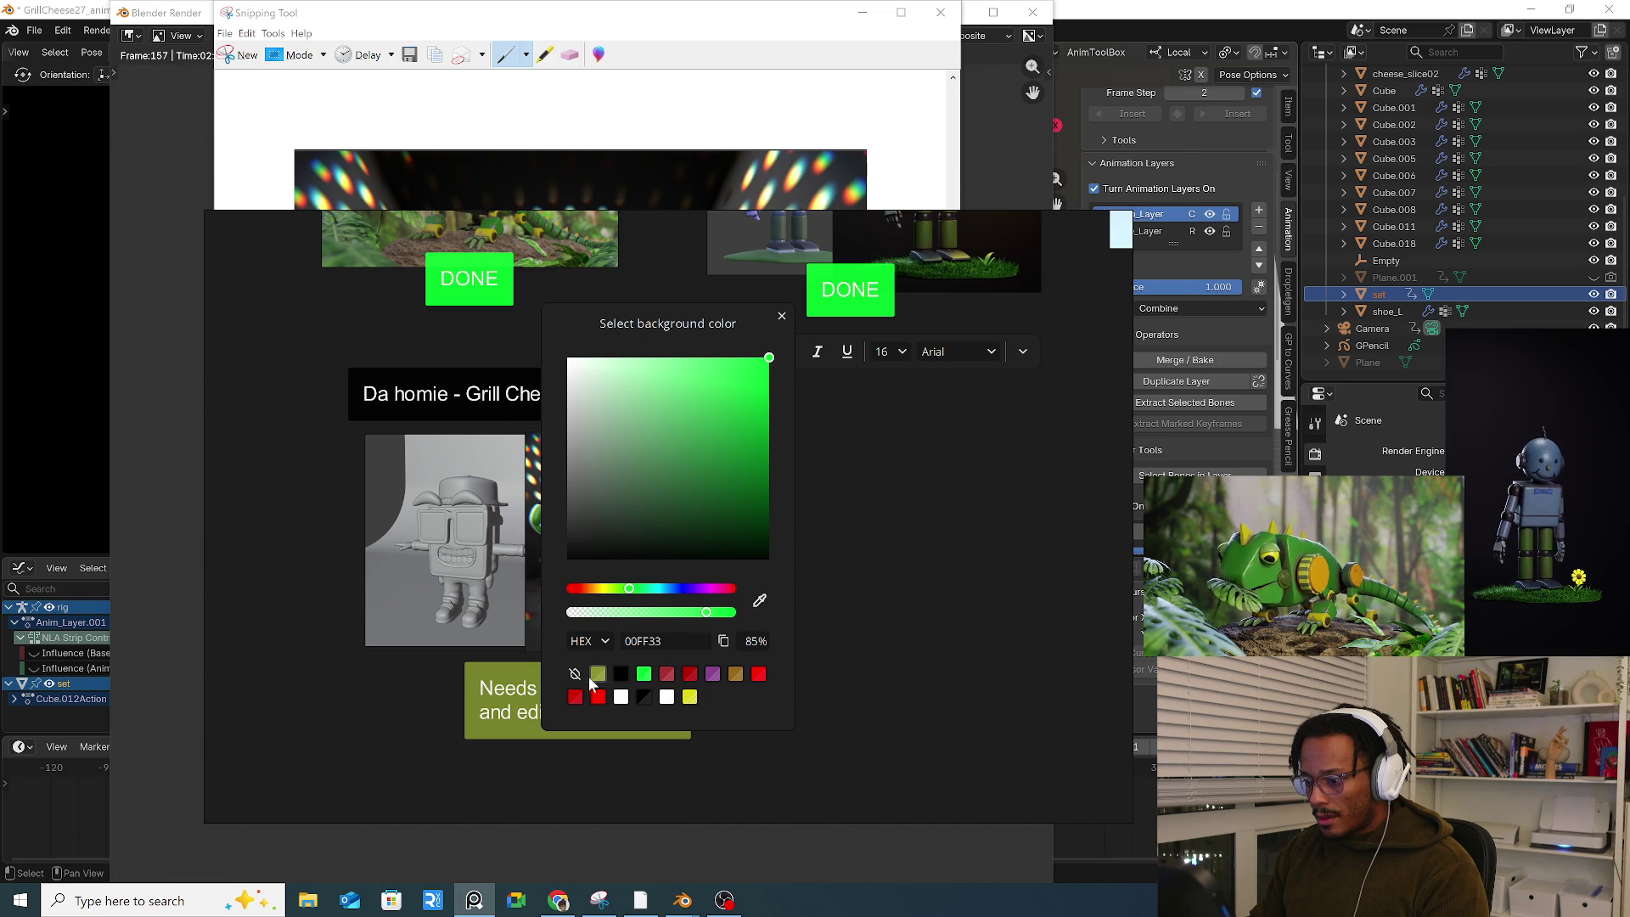
scroll(806, 608, up, 5)
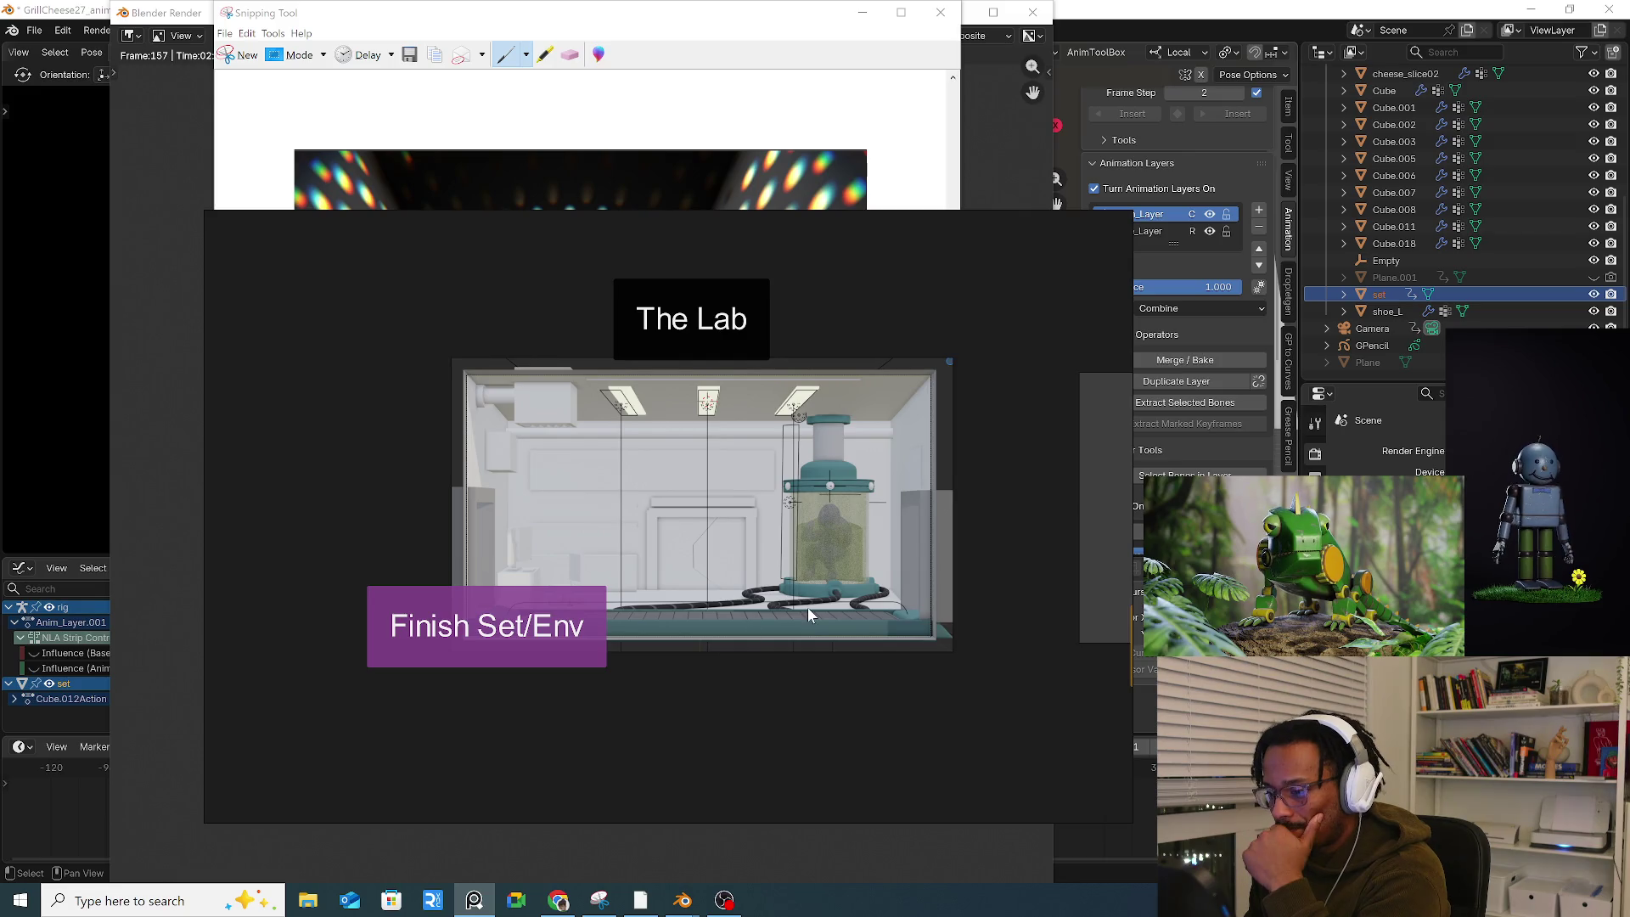
drag(800, 638, 409, 607)
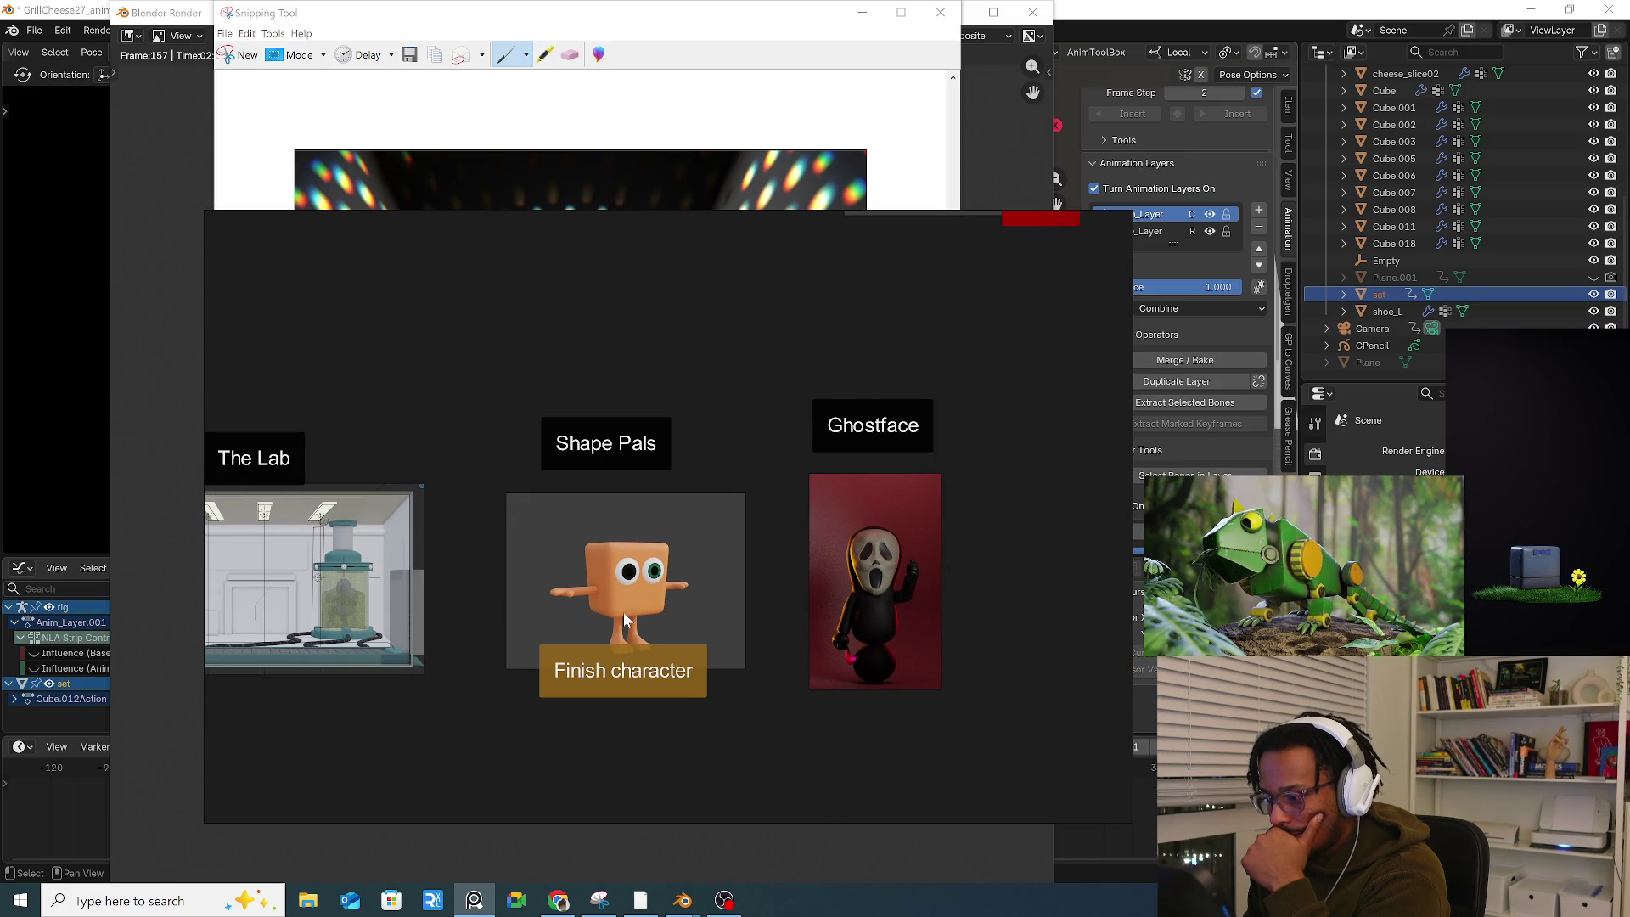
scroll(713, 543, up, 5)
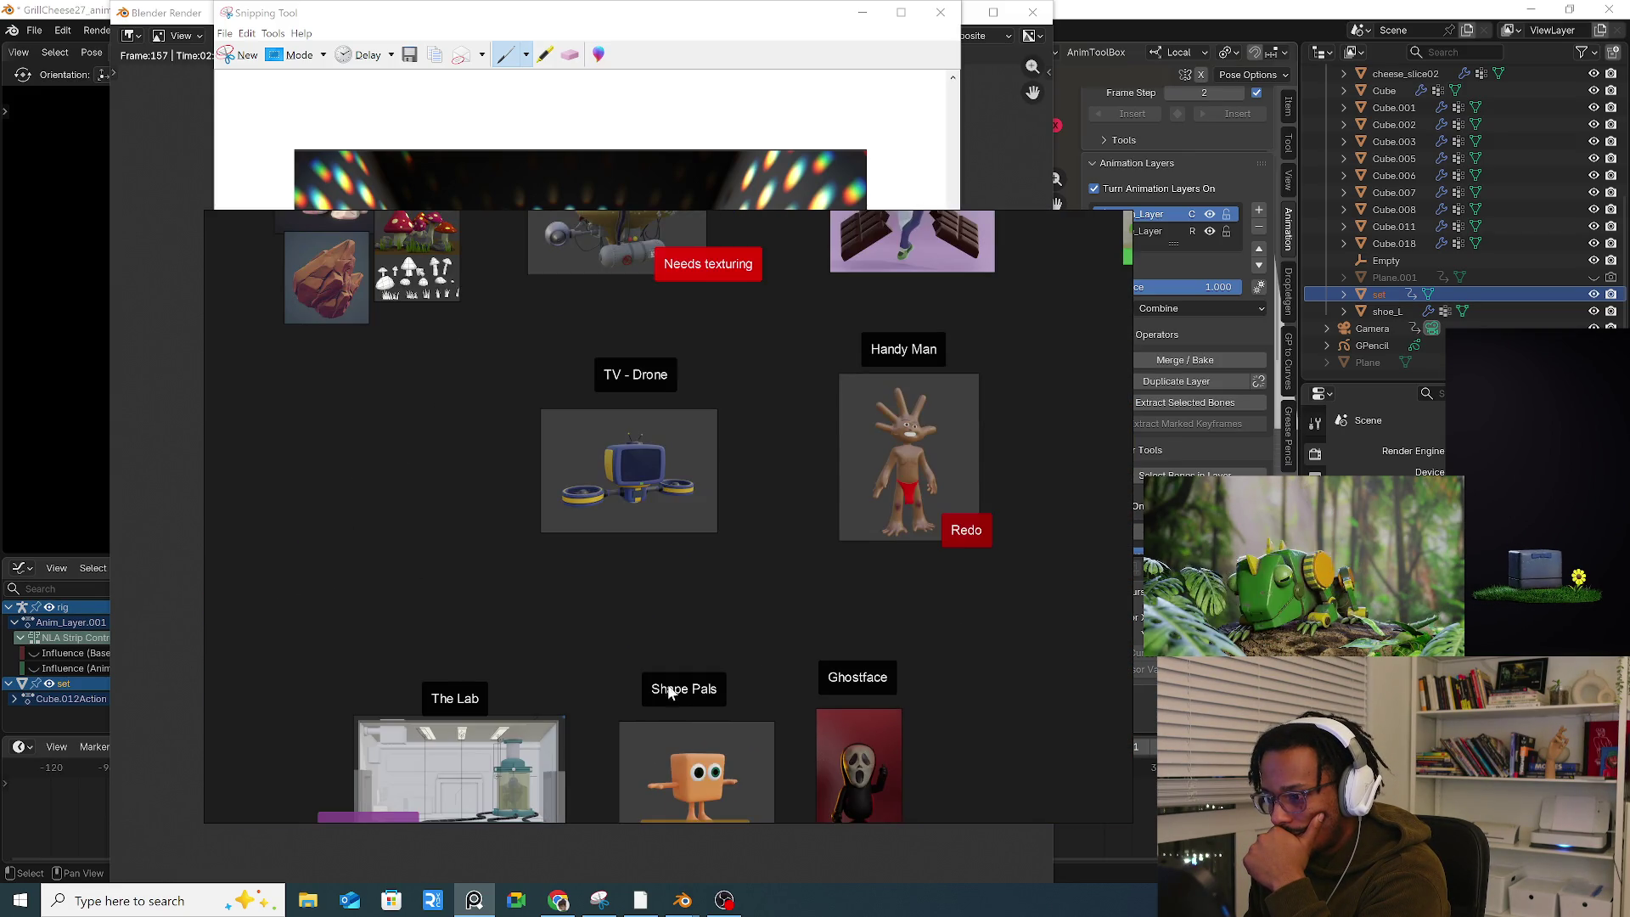
mouse_move(797, 498)
mouse_down()
mouse_move(626, 651)
mouse_move(582, 666)
mouse_up()
drag(654, 477, 871, 595)
scroll(654, 537, up, 2)
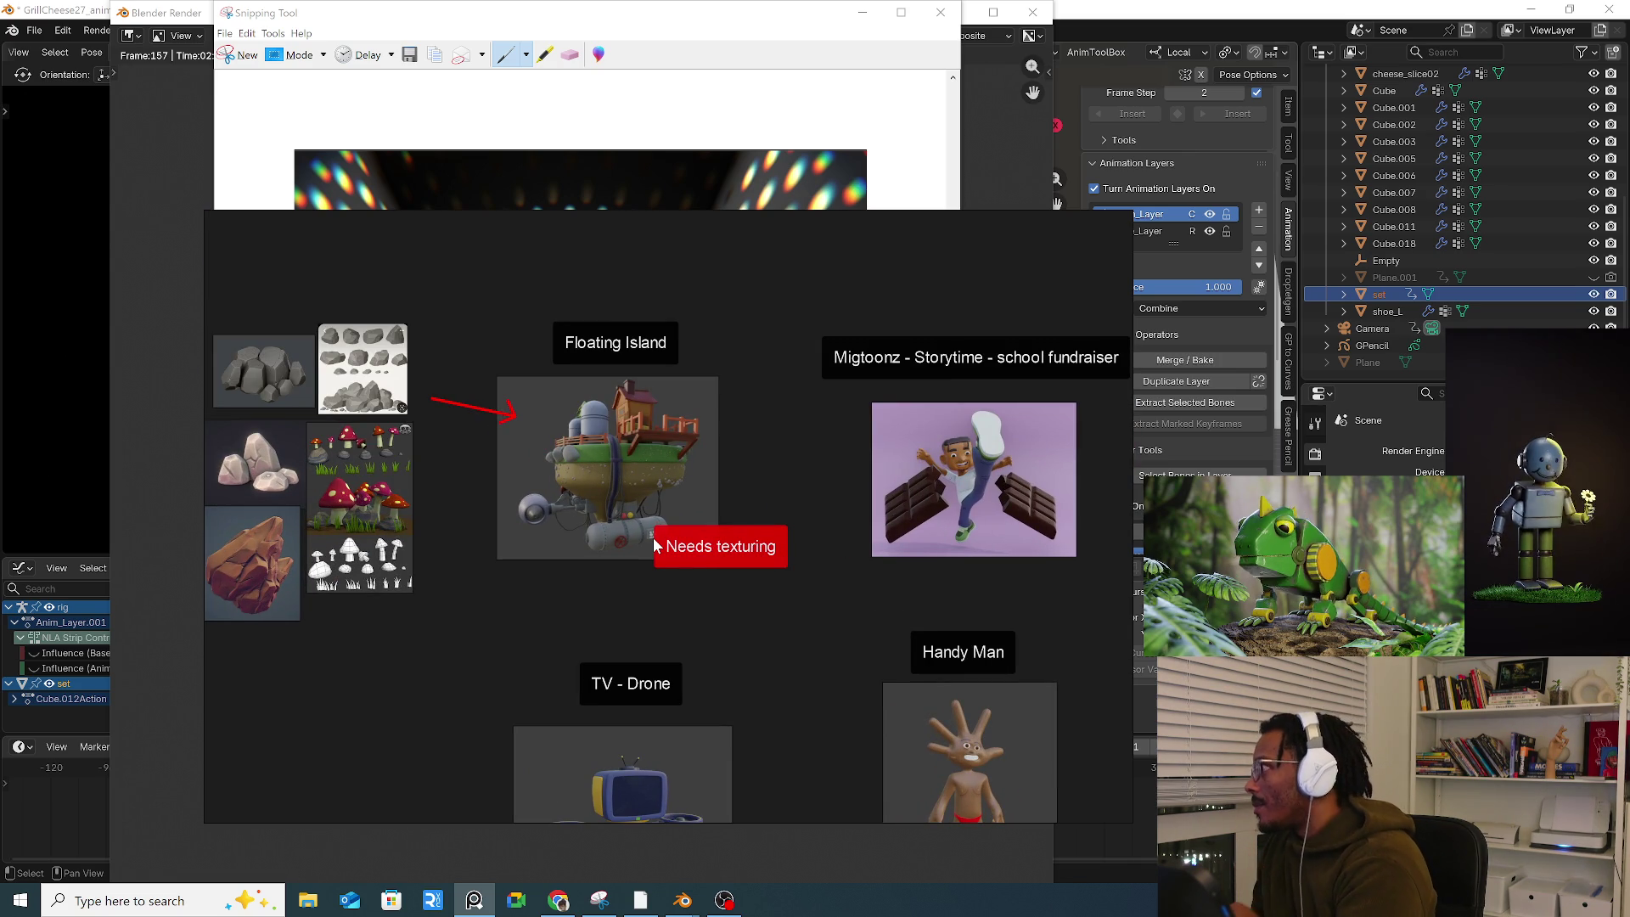
scroll(645, 434, down, 4)
scroll(646, 429, down, 2)
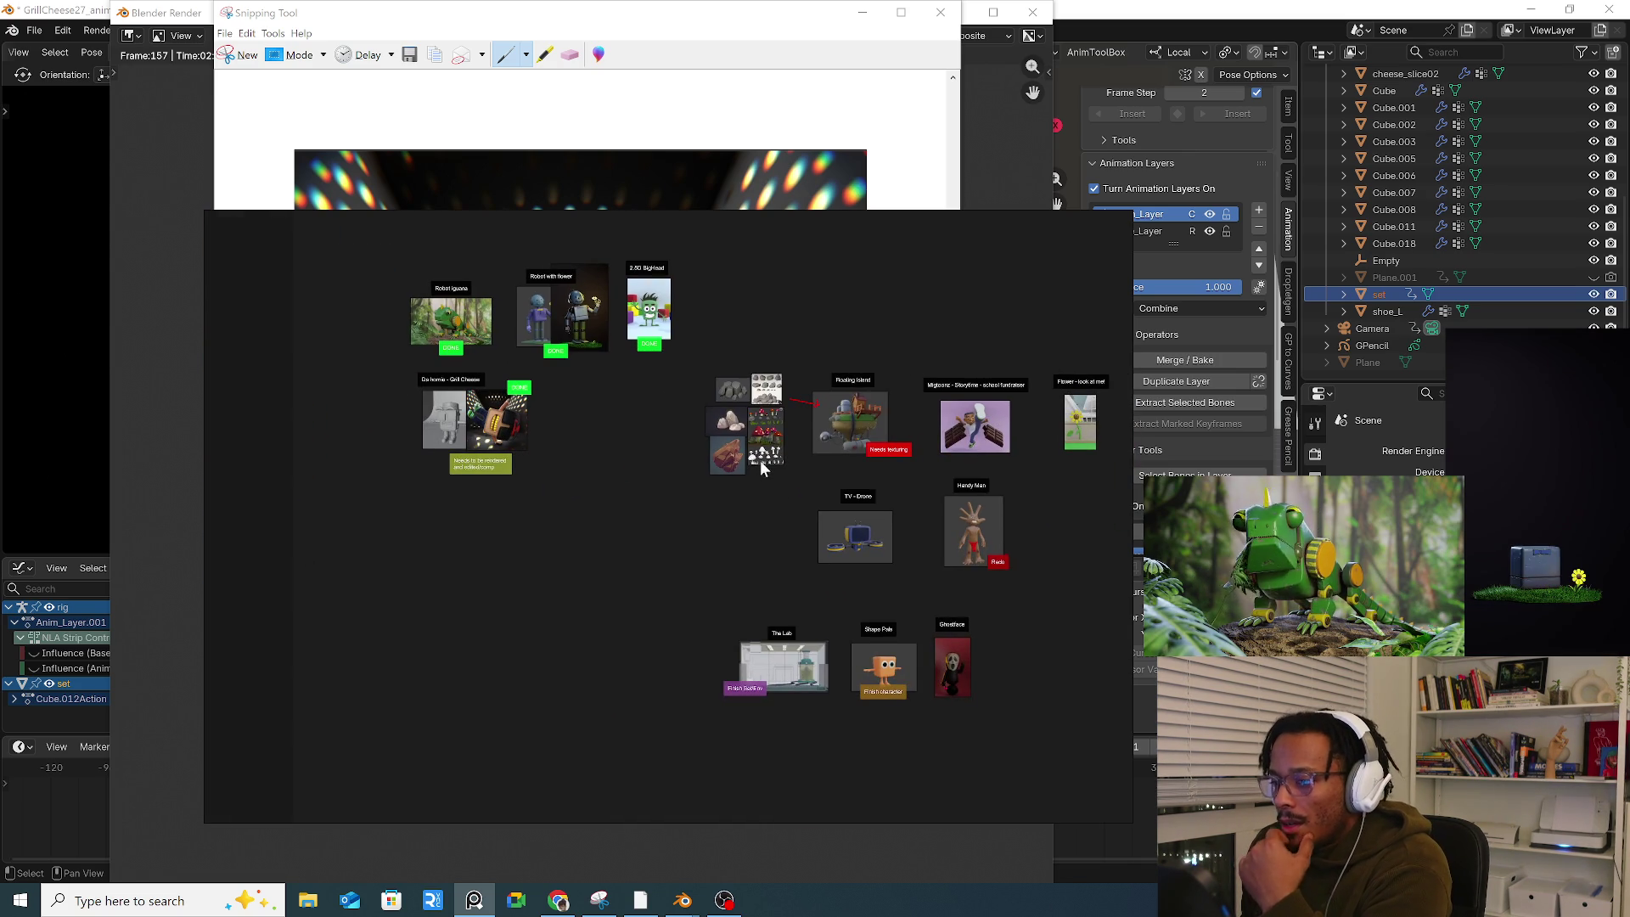
scroll(681, 465, up, 6)
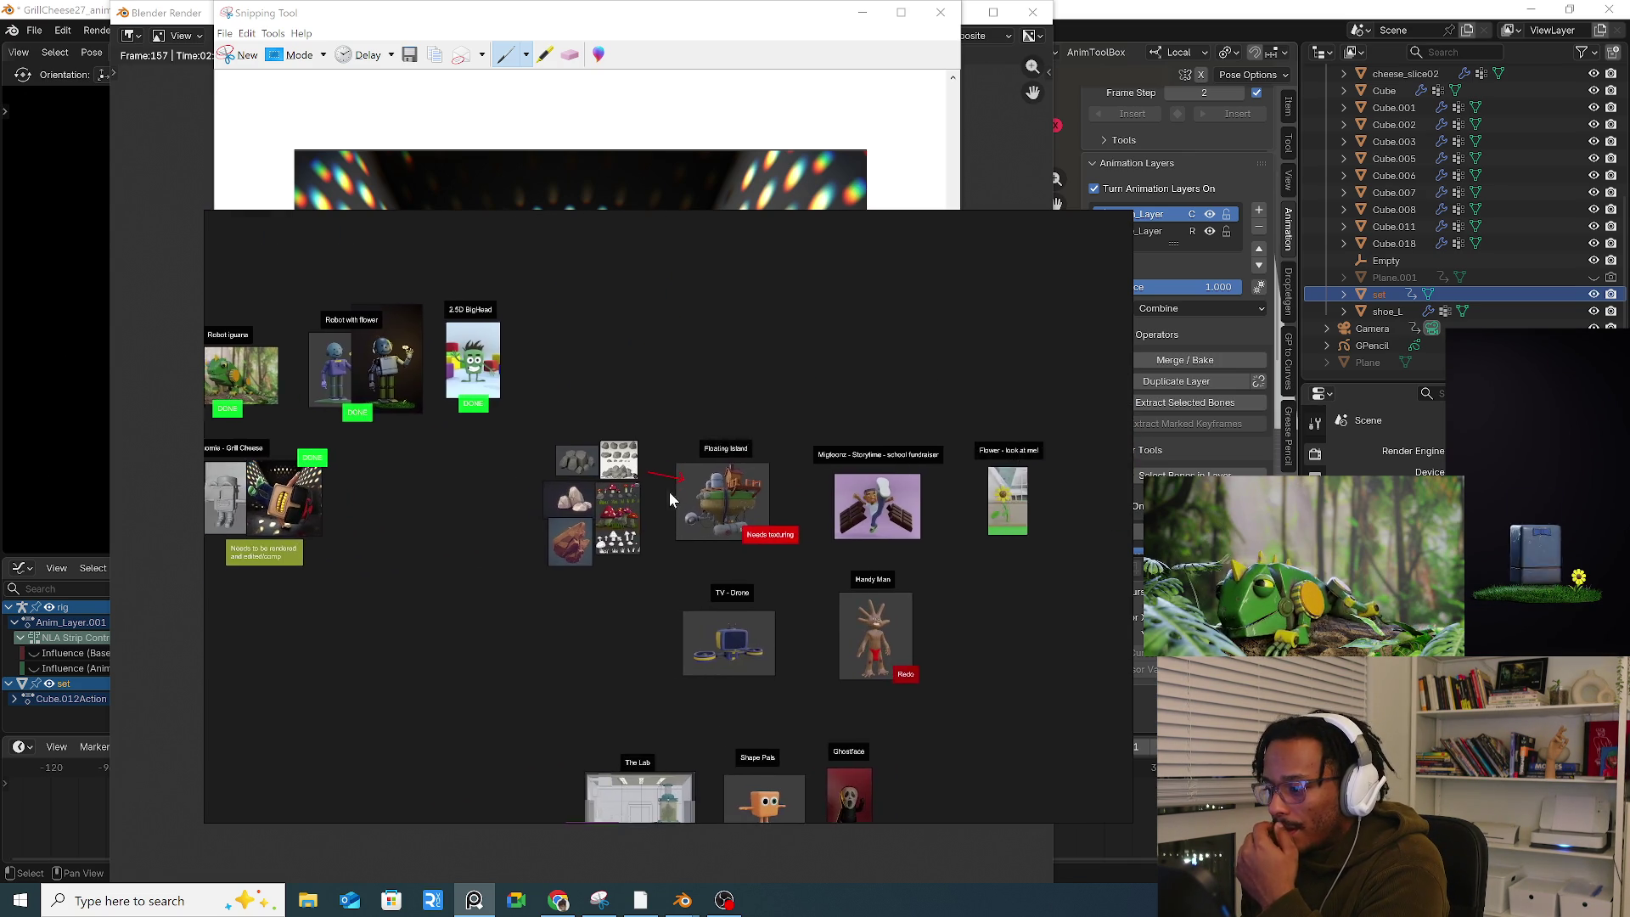
middle_drag(658, 539, 525, 548)
scroll(620, 537, down, 3)
scroll(684, 552, up, 3)
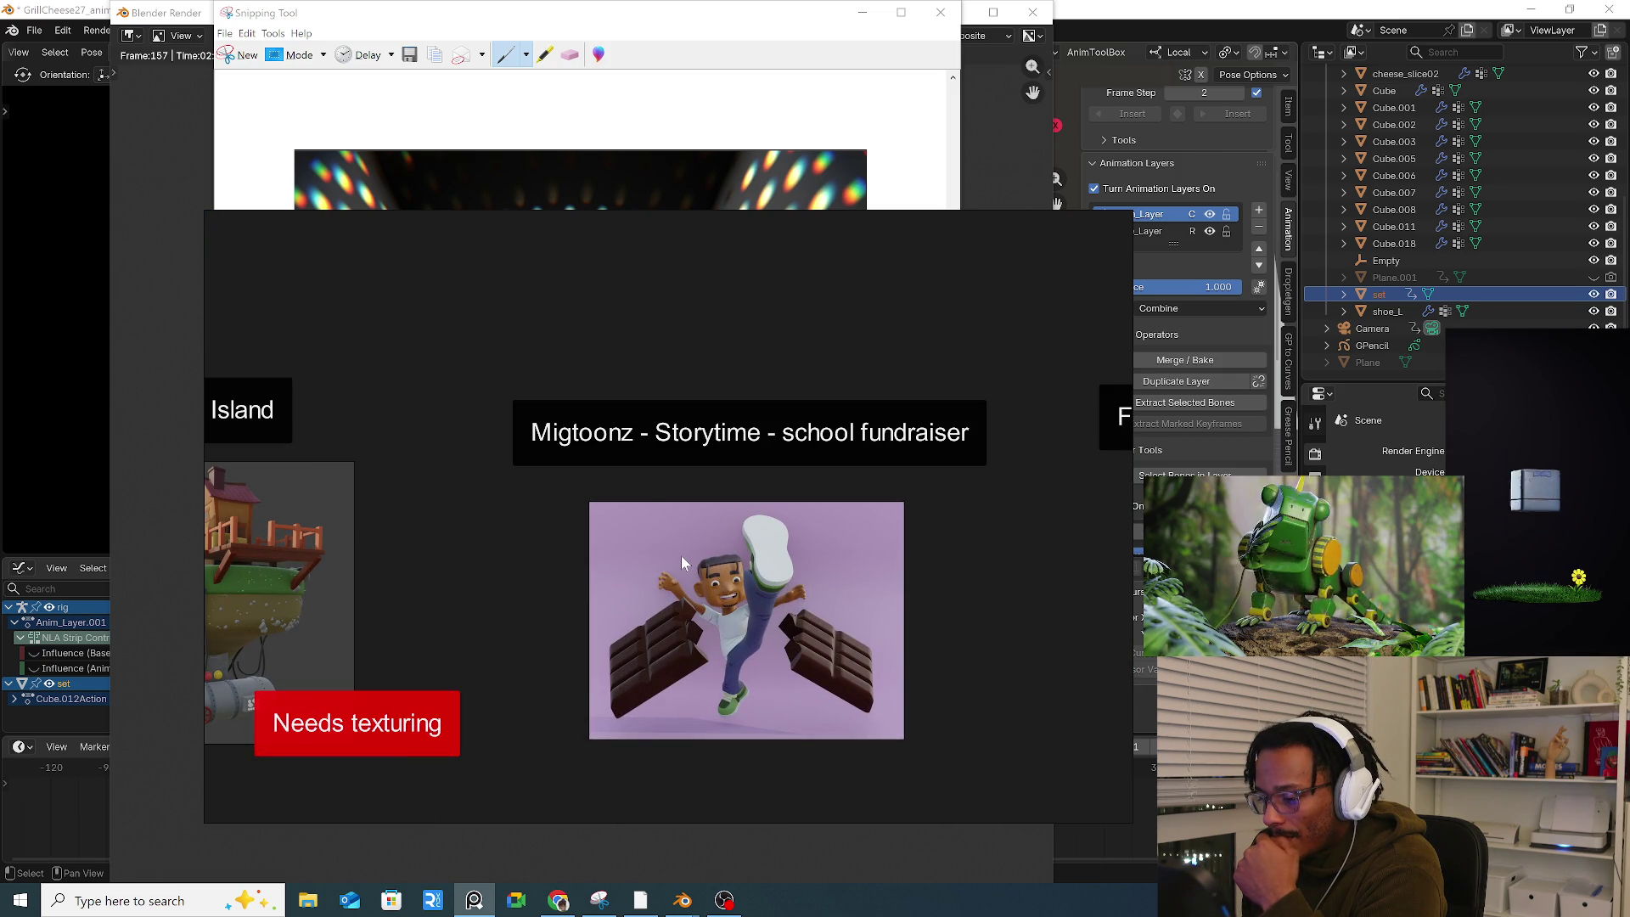
scroll(681, 555, down, 3)
scroll(759, 557, up, 3)
scroll(751, 561, down, 4)
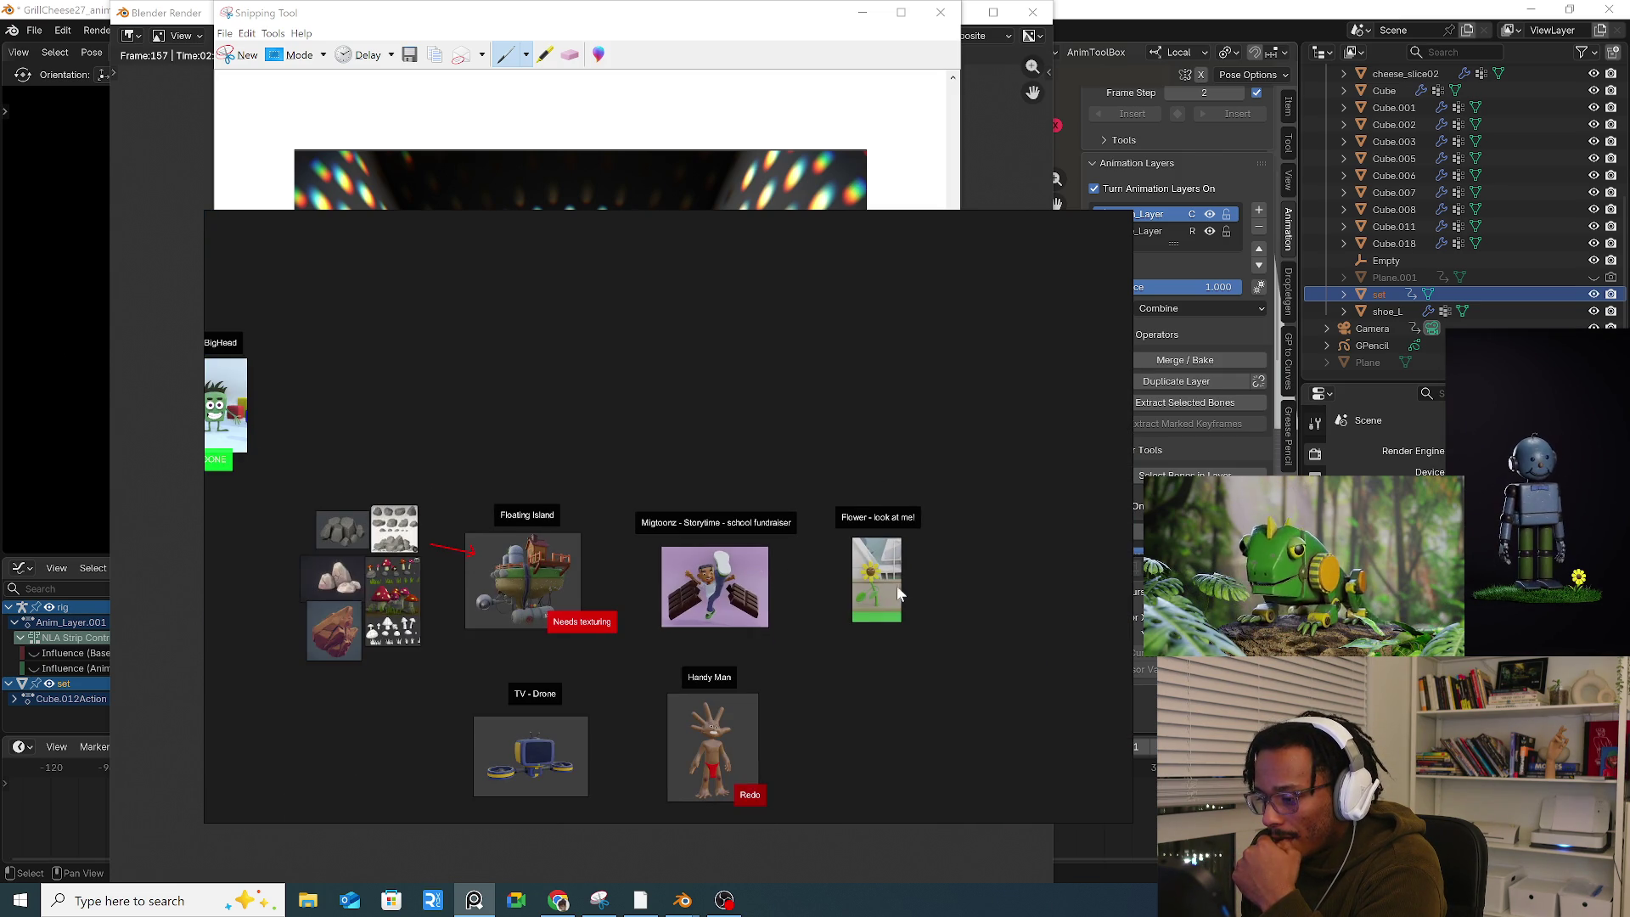
scroll(891, 591, up, 5)
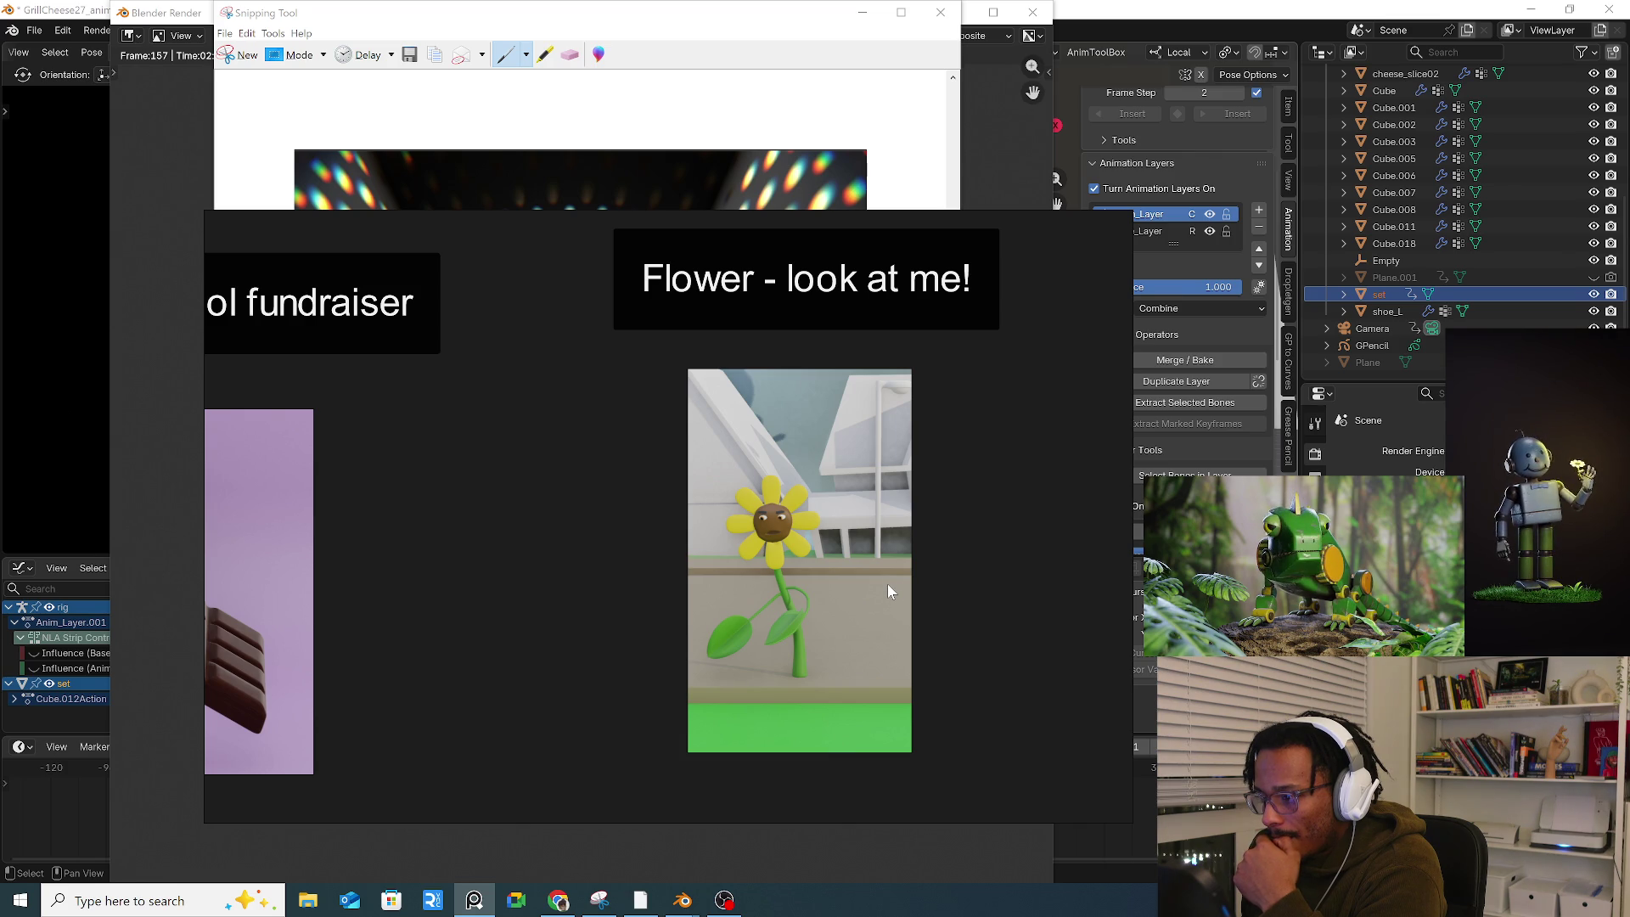
scroll(792, 578, up, 4)
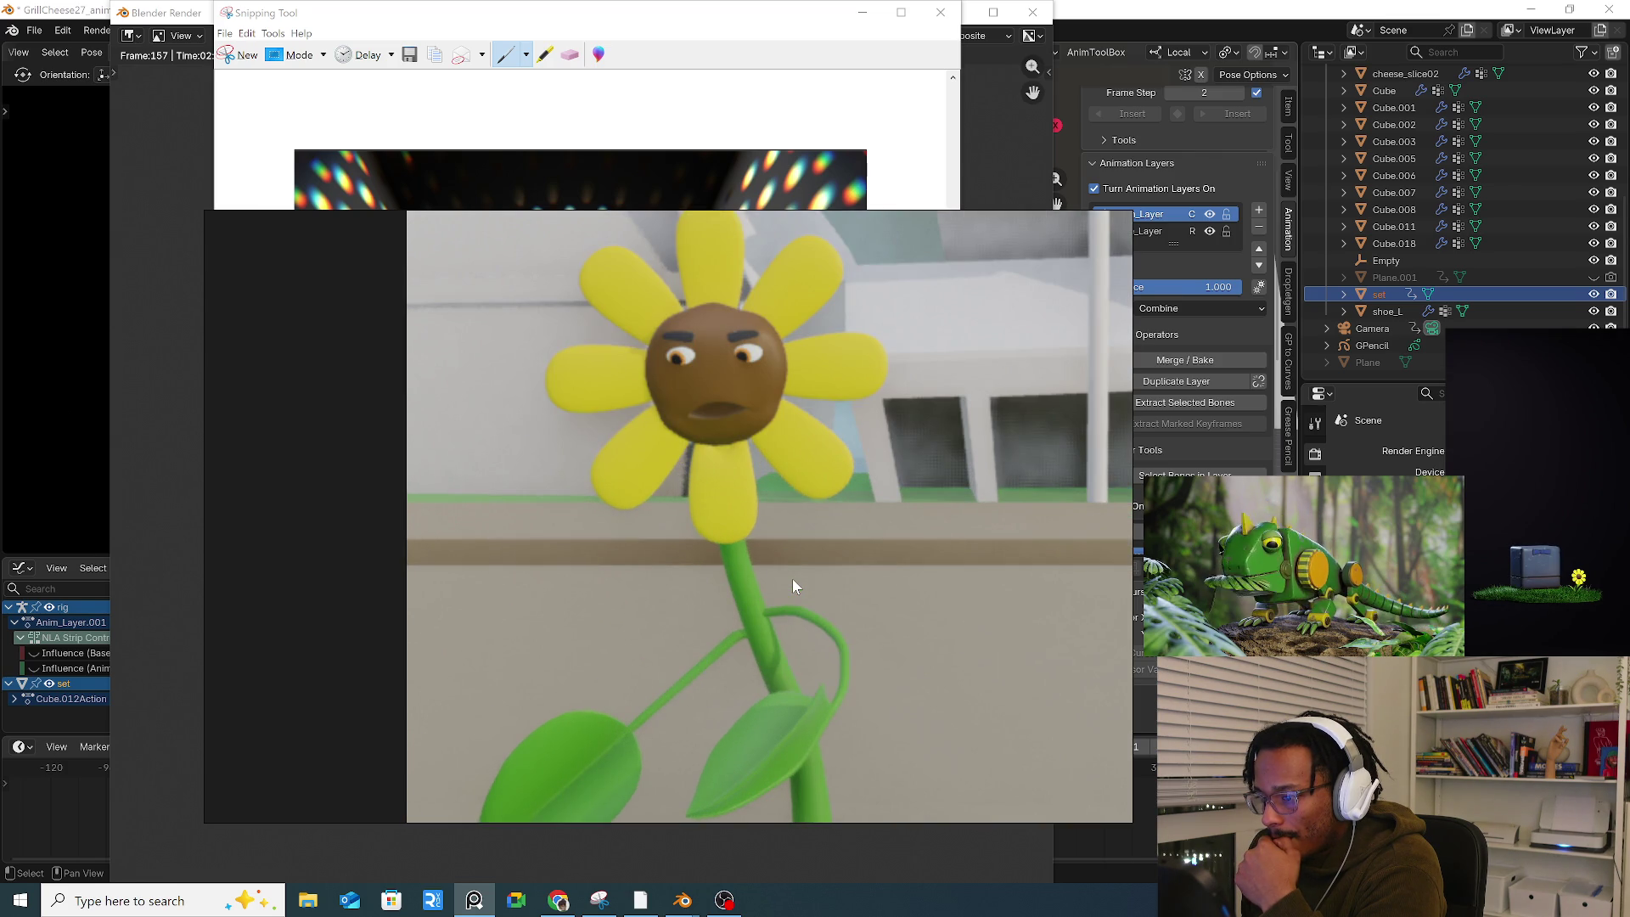
scroll(793, 582, down, 7)
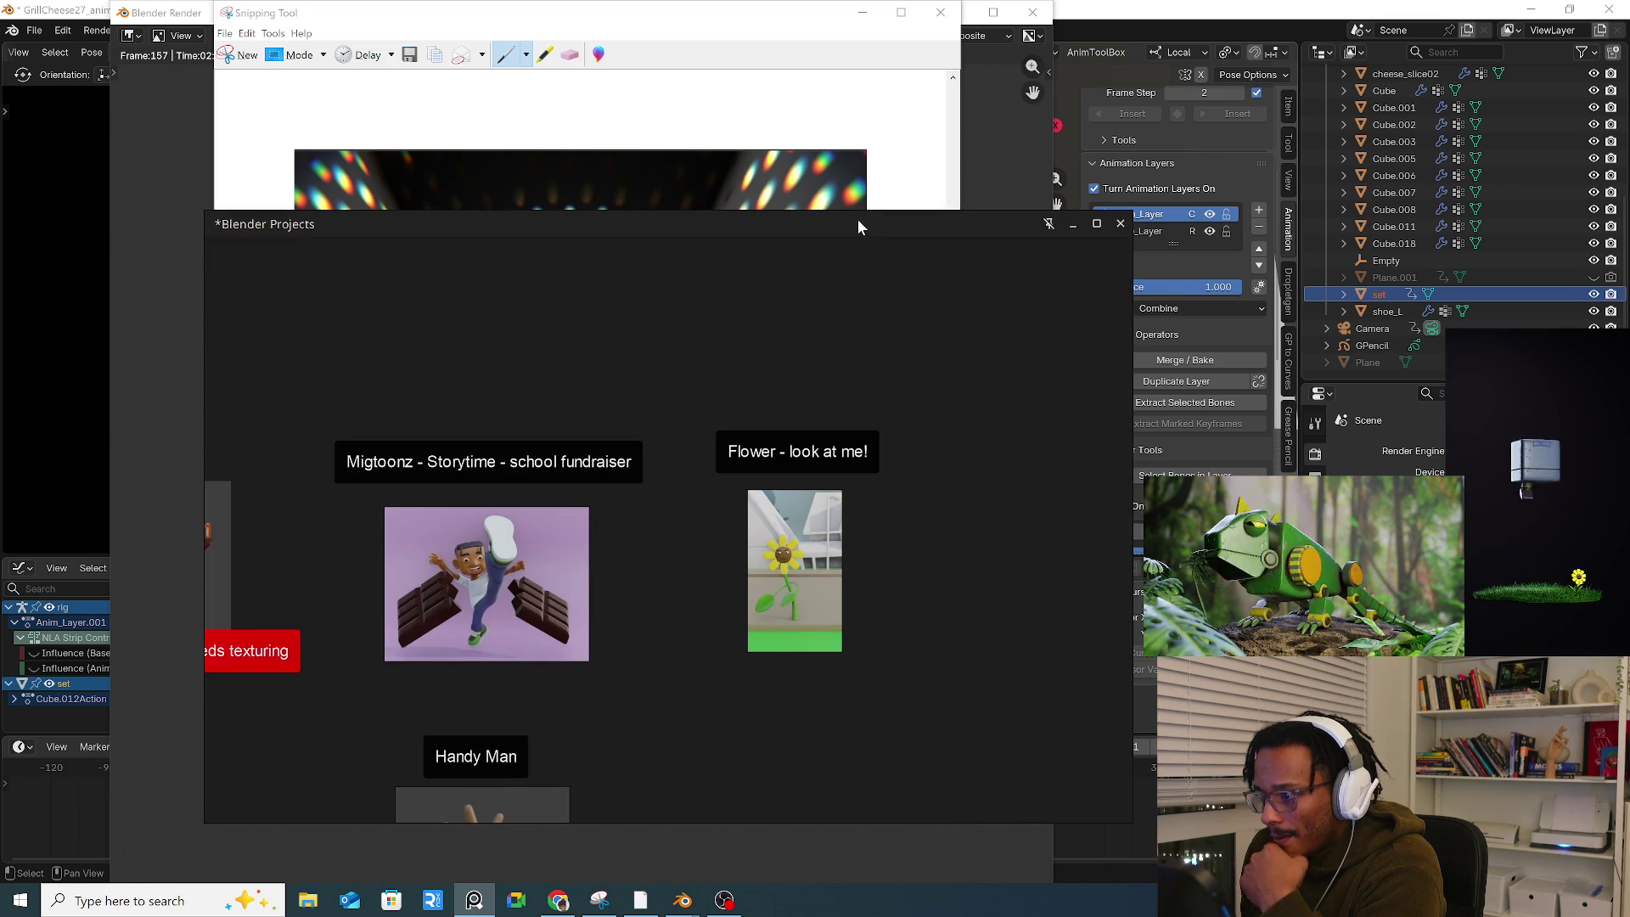
click(937, 161)
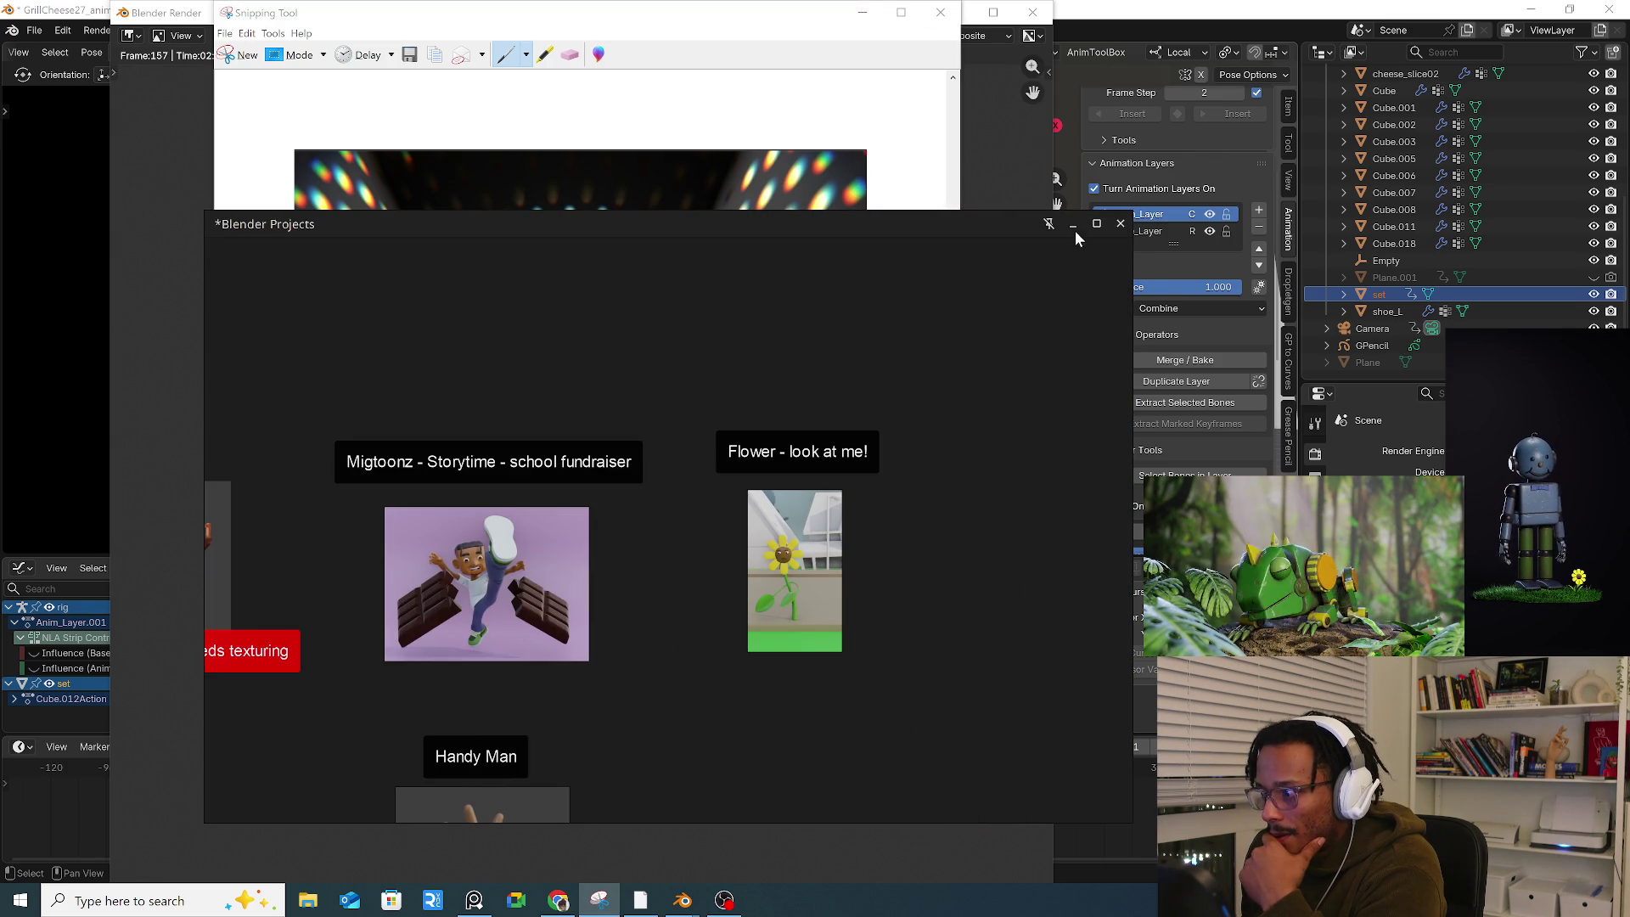
Step: Close the Snipping Tool without saving and restore the PureRef board, centring the card groups
click(1073, 223)
click(663, 429)
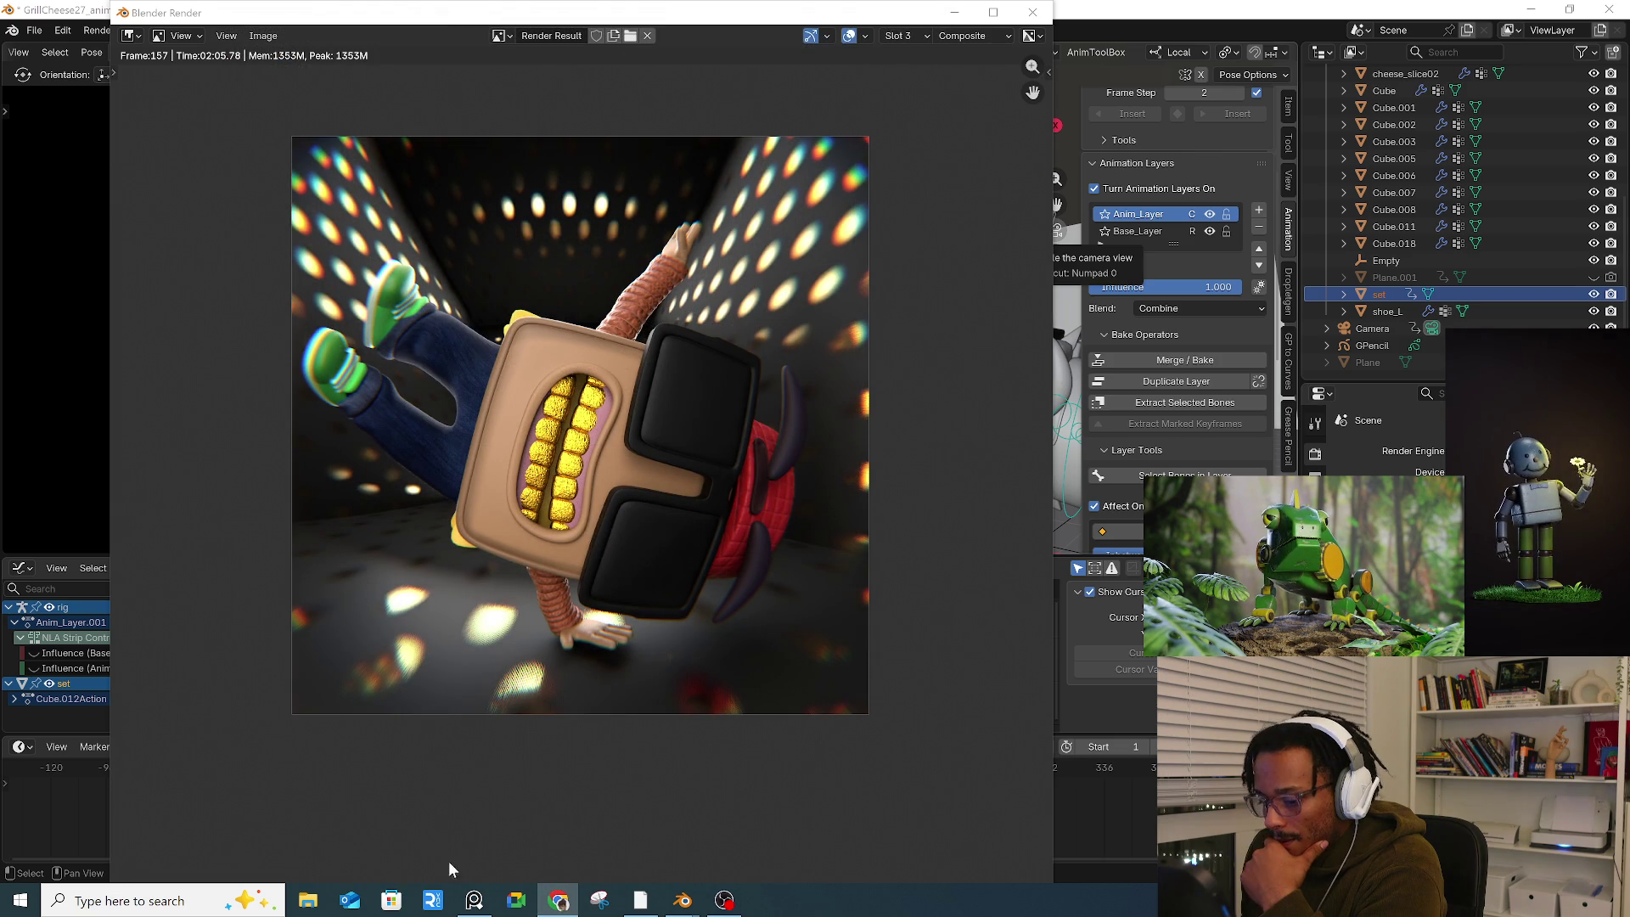
click(480, 889)
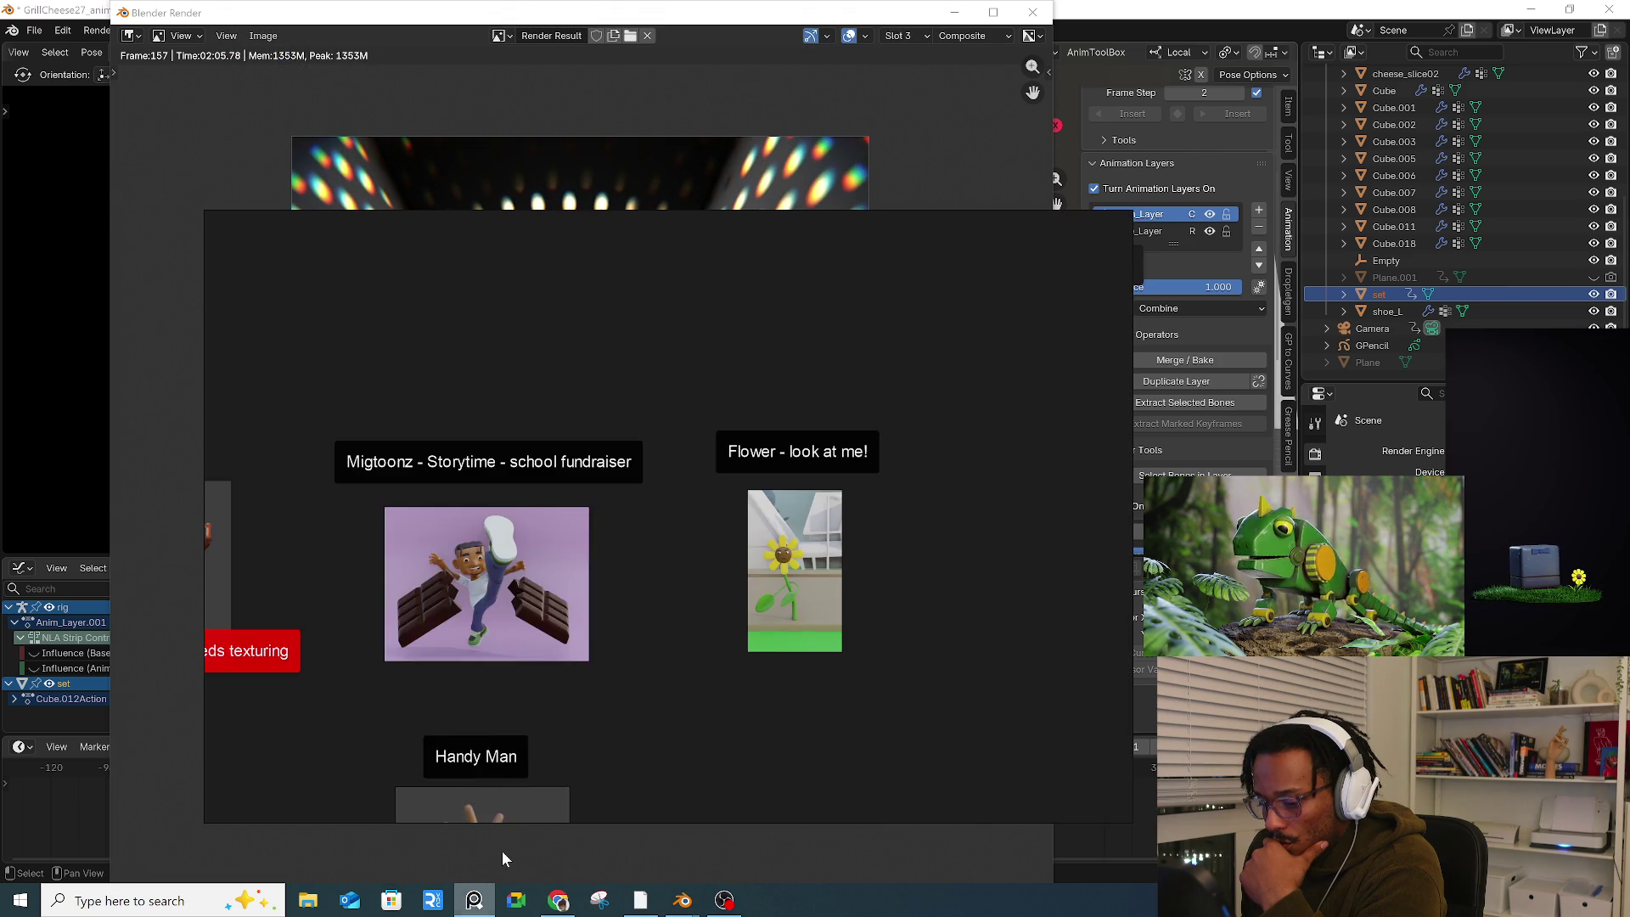
scroll(660, 564, down, 10)
scroll(789, 569, up, 5)
scroll(472, 505, down, 2)
scroll(472, 506, down, 4)
scroll(416, 602, down, 2)
middle_drag(416, 603, 490, 569)
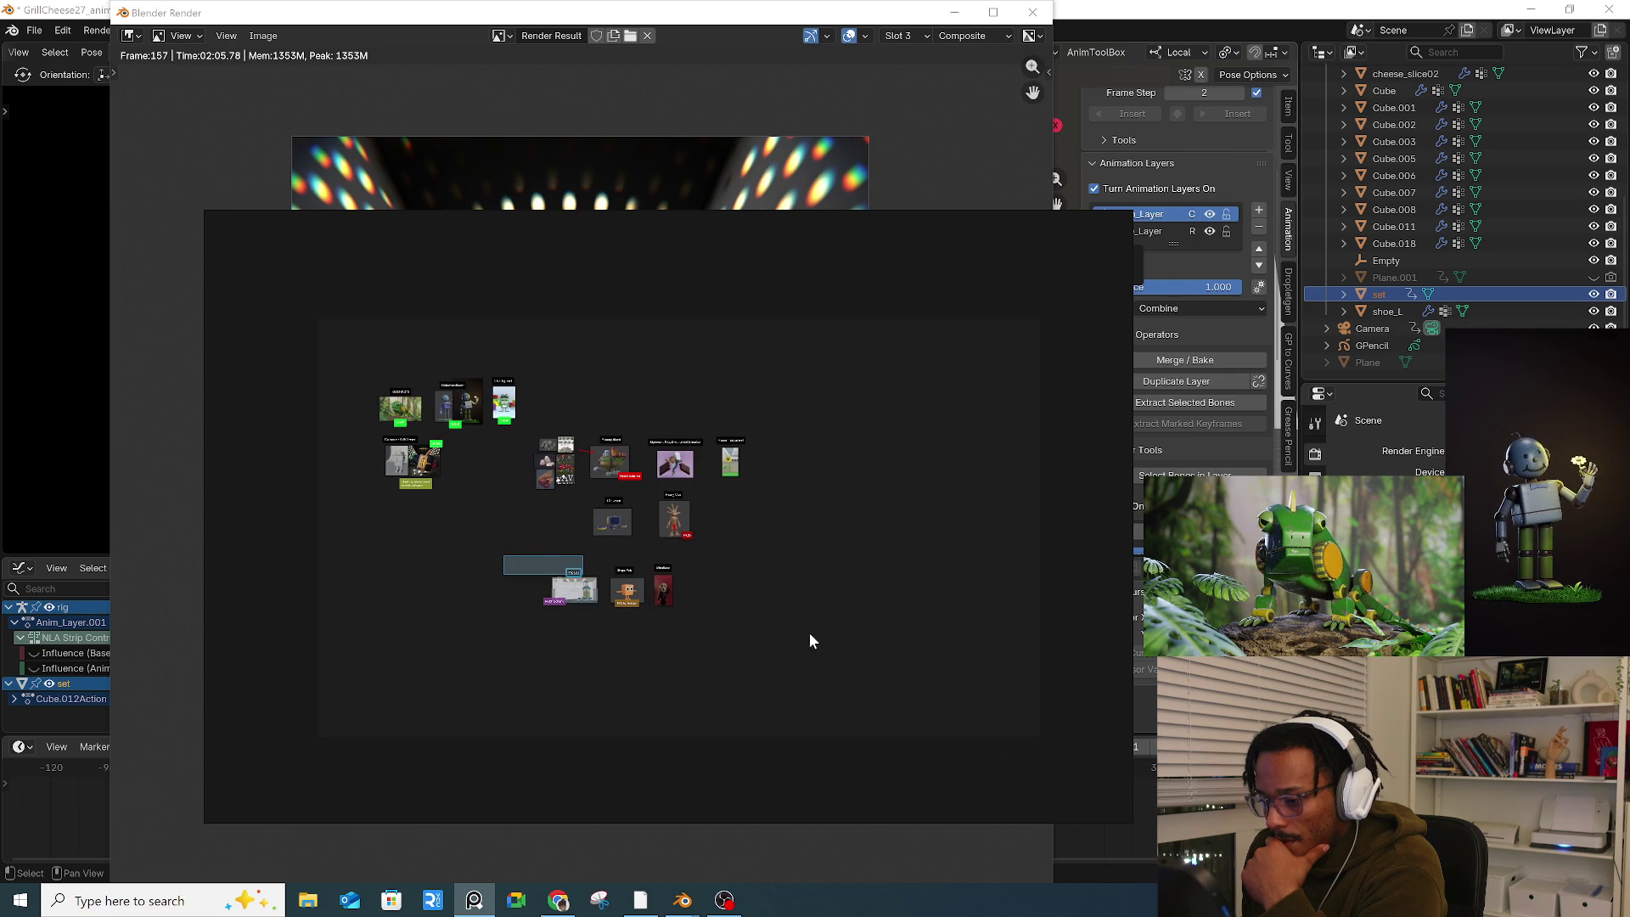
Step: Move the central group of project cards up and right, framing the finished-projects group
mouse_move(826, 395)
mouse_down()
mouse_move(511, 634)
mouse_move(535, 644)
mouse_up()
mouse_move(552, 480)
mouse_down()
mouse_move(671, 457)
mouse_move(645, 416)
mouse_up()
click(494, 466)
scroll(492, 457, up, 5)
middle_drag(489, 448, 623, 492)
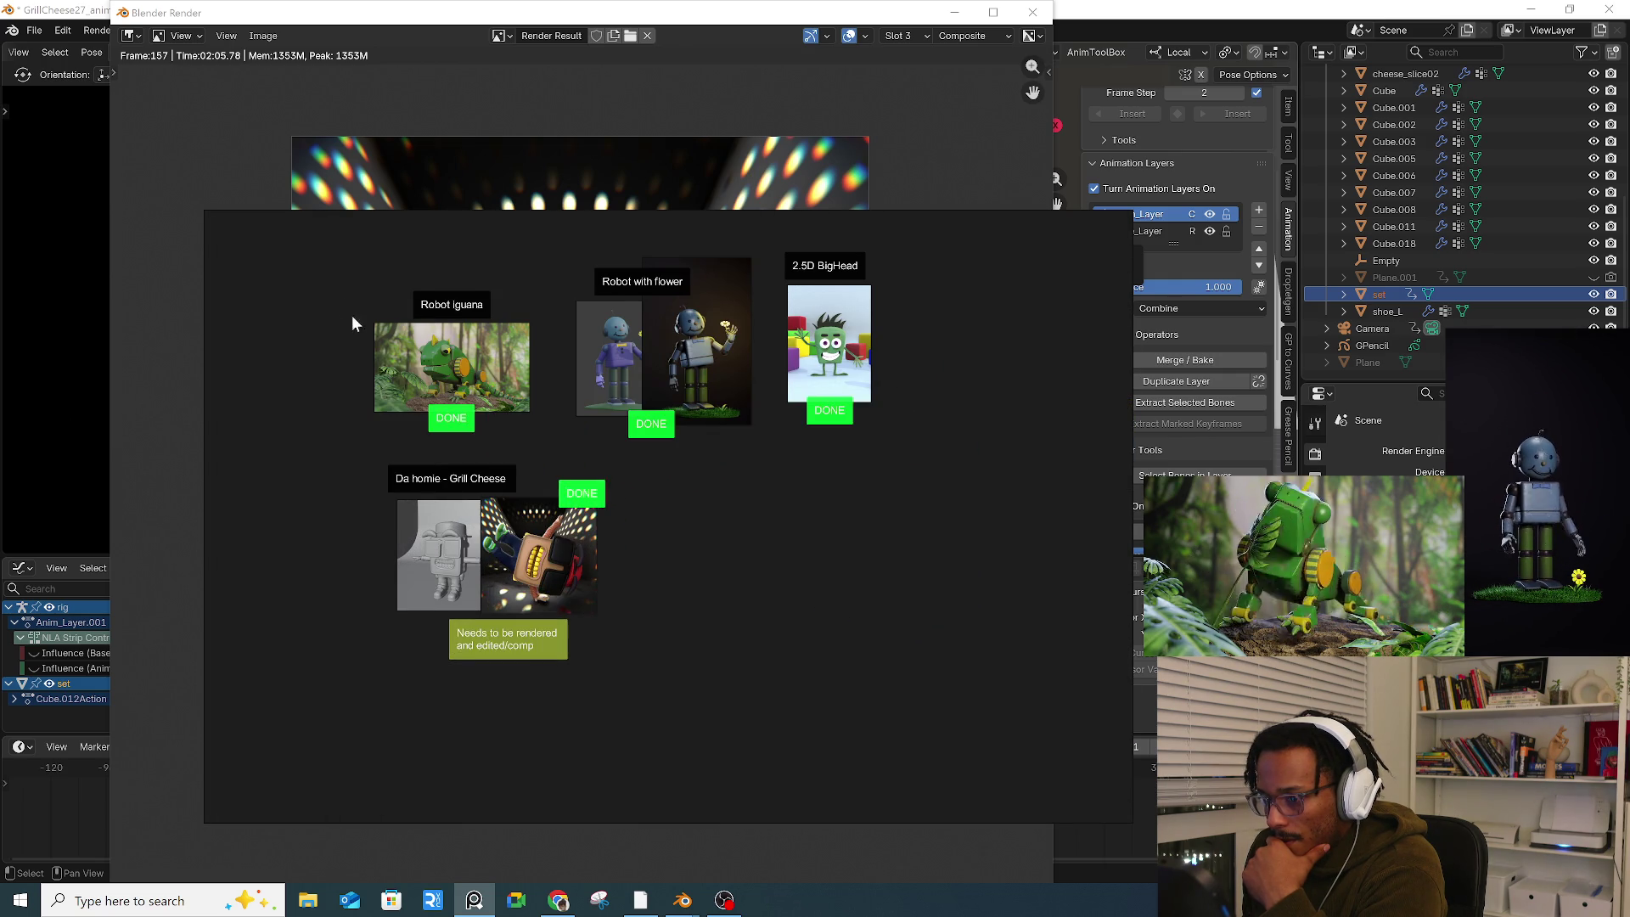
middle_drag(349, 319, 382, 399)
Step: Enlarge Robot iguana, nudge the 2.5D BigHead card down, and shrink Robot with flower
click(484, 450)
mouse_move(560, 373)
mouse_down()
mouse_move(560, 339)
mouse_move(593, 346)
mouse_move(574, 337)
mouse_up()
drag(876, 323, 901, 461)
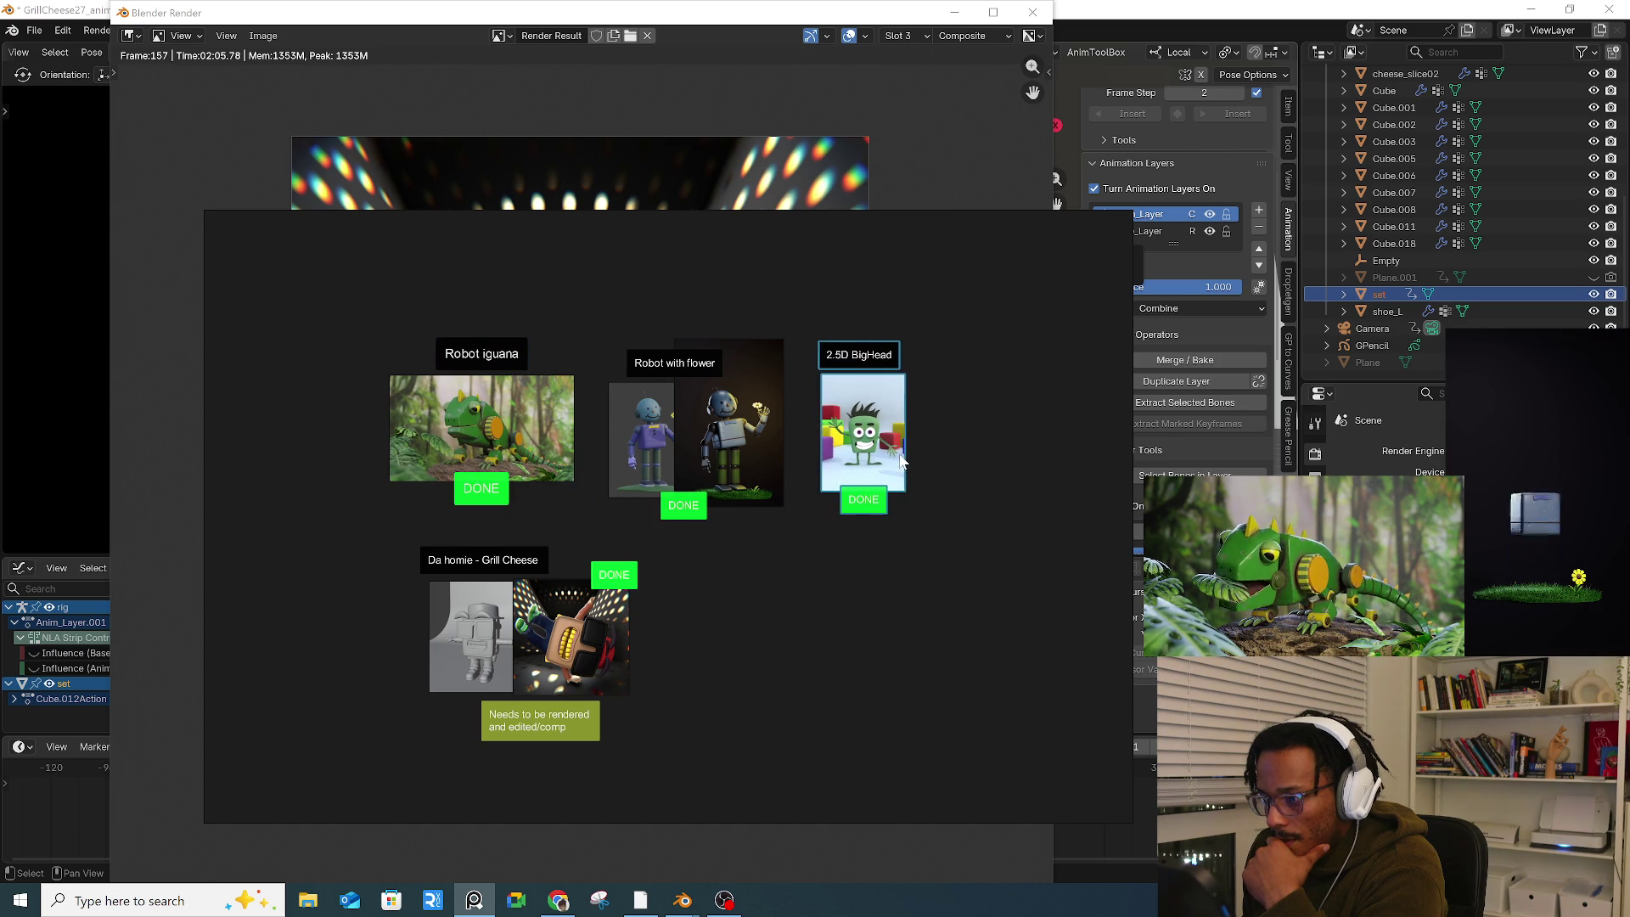
click(698, 372)
click(747, 348)
mouse_move(782, 339)
mouse_down()
mouse_move(763, 393)
mouse_move(768, 378)
mouse_up()
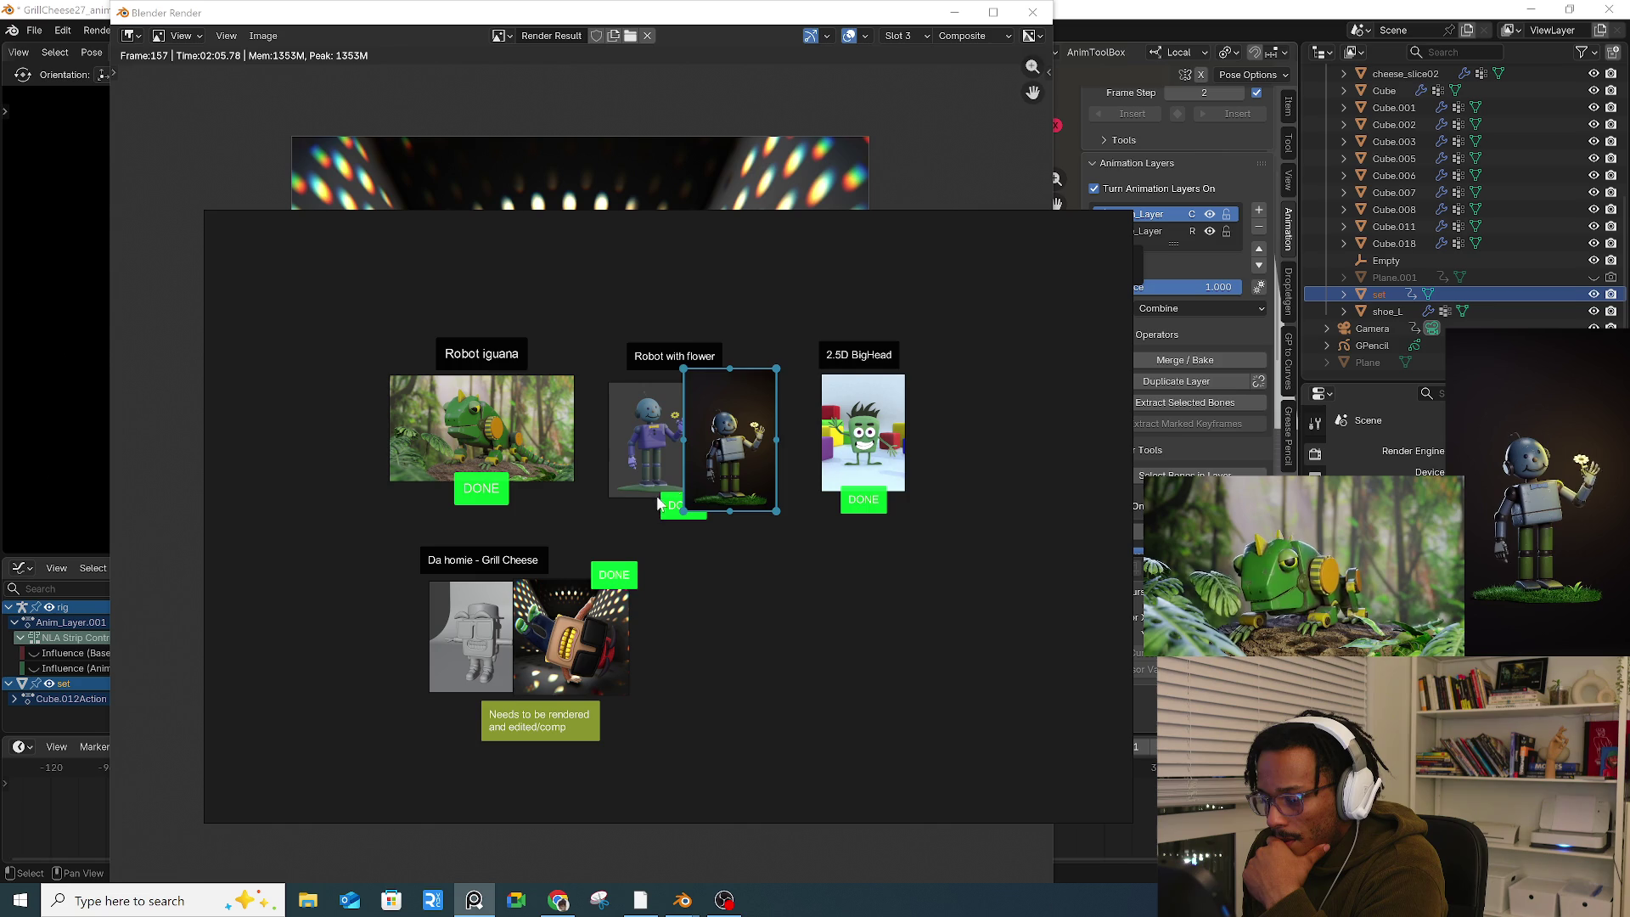
click(664, 513)
drag(689, 514, 690, 508)
click(796, 552)
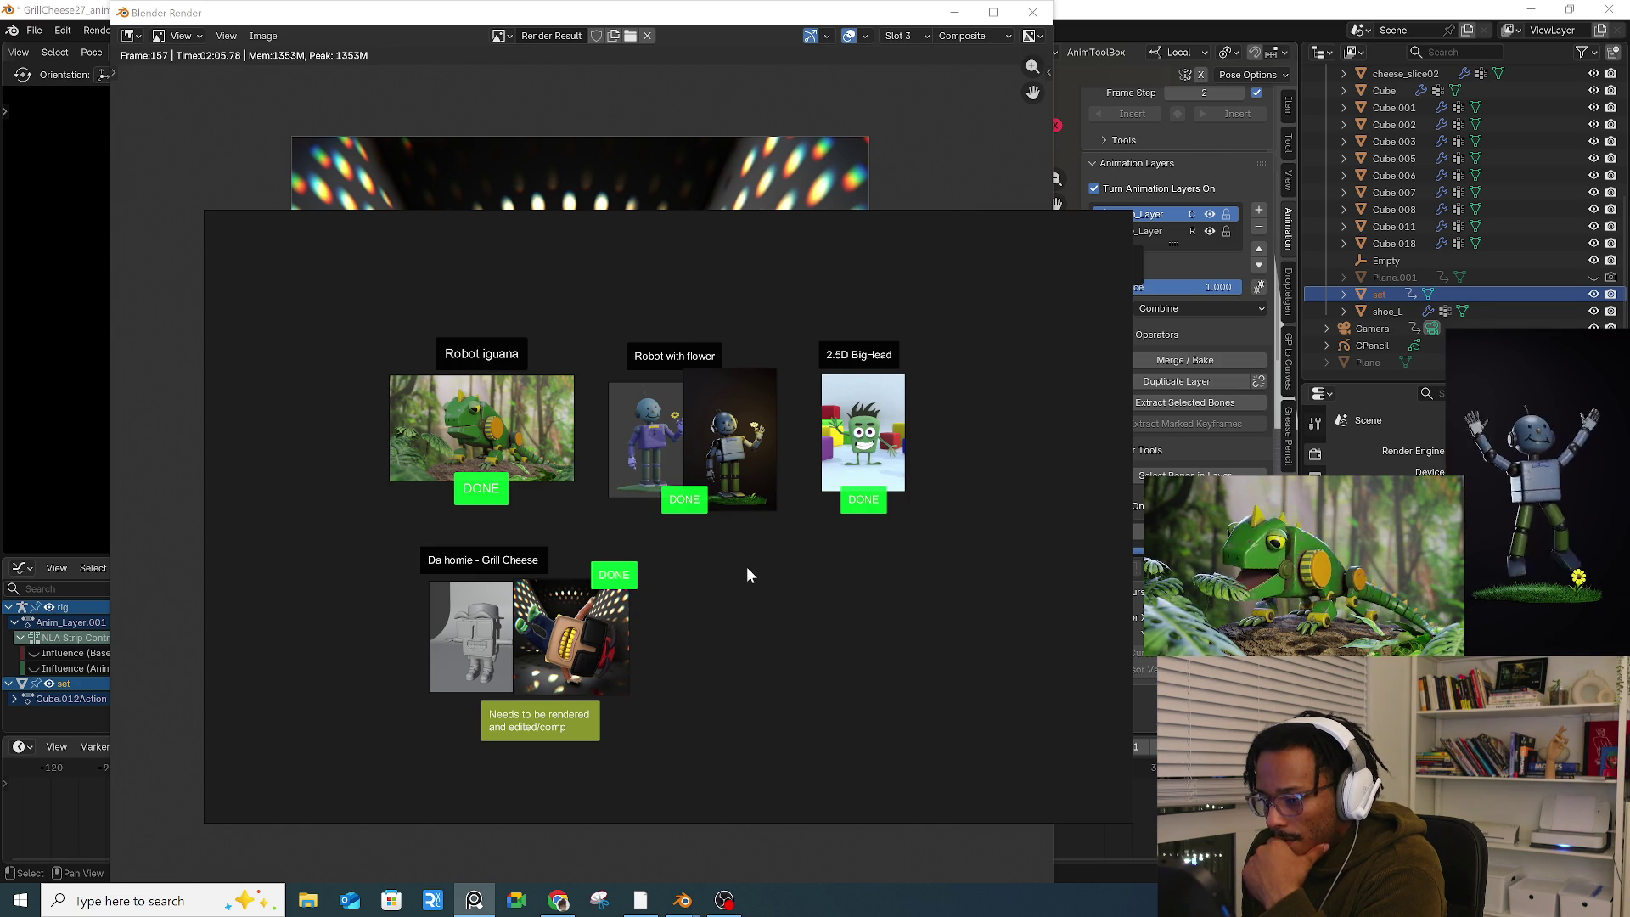
Step: Shift the Da homie - Grill Cheese card left and line up its title
drag(718, 552, 426, 757)
drag(579, 673, 497, 677)
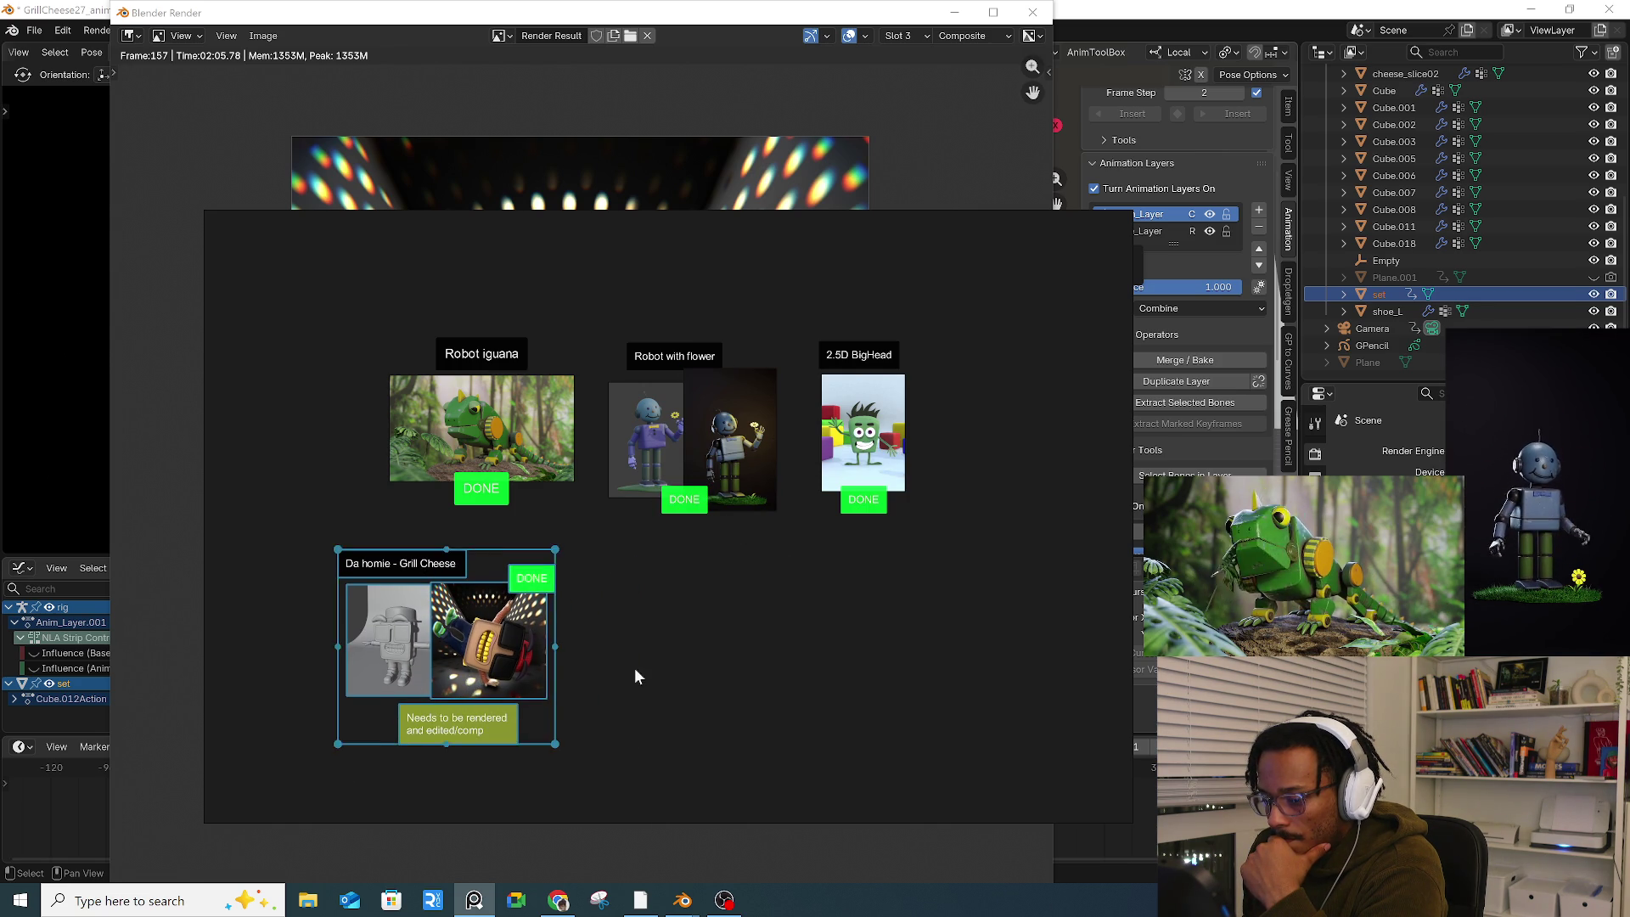
click(456, 567)
drag(456, 567, 465, 568)
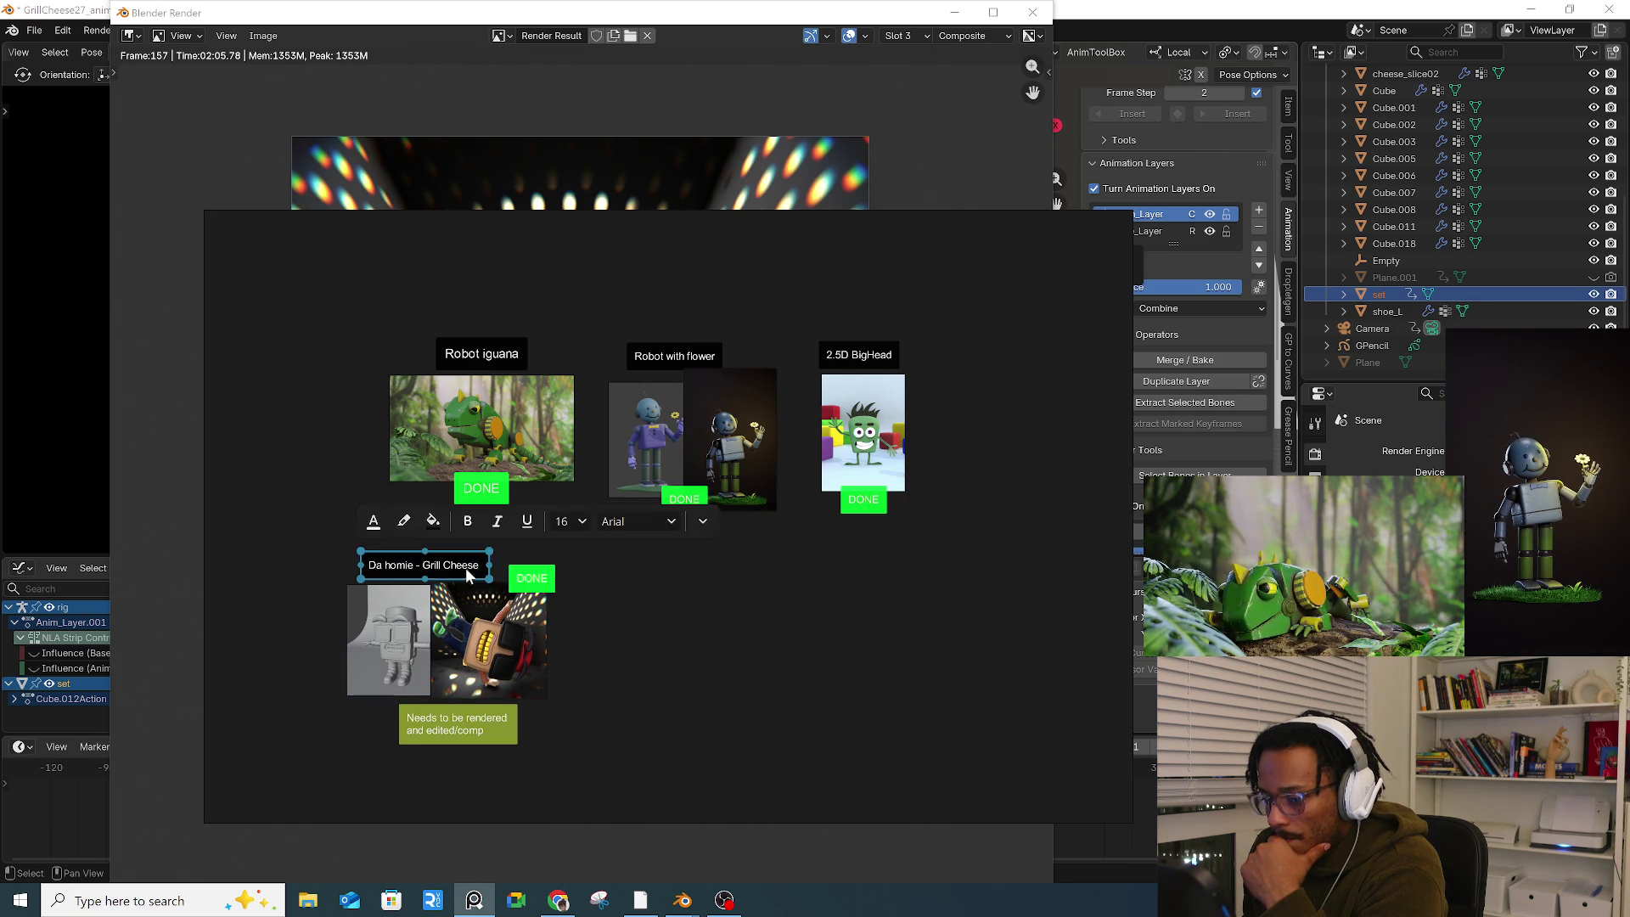
click(778, 616)
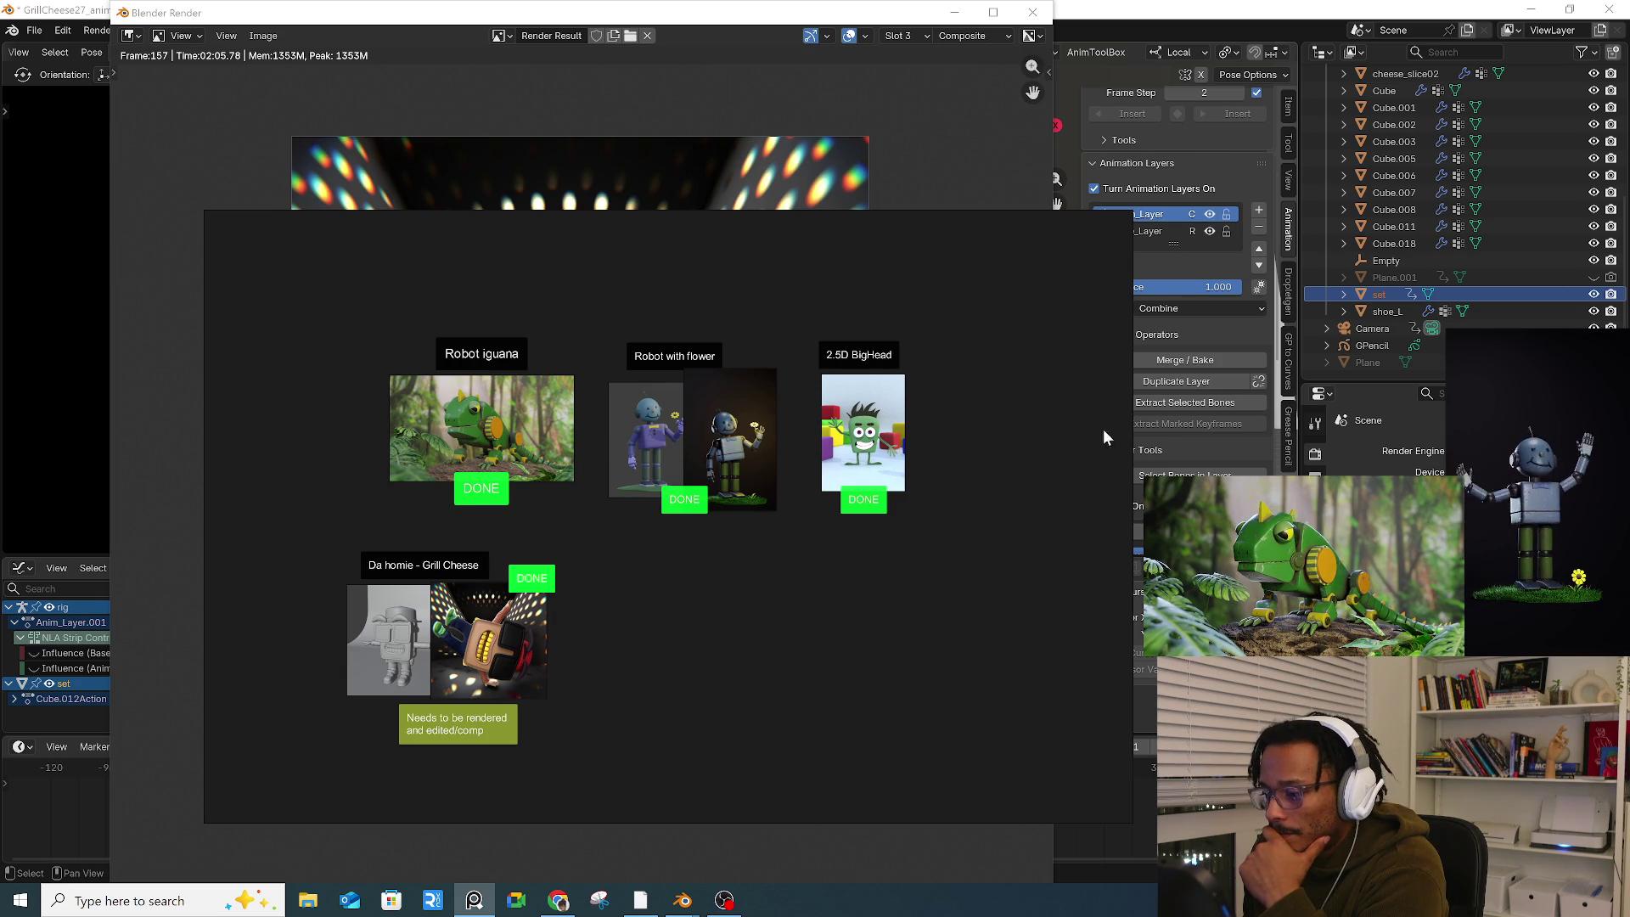
Step: Check the Migtoonz and Flower cards, then minimize the PureRef board
middle_drag(1098, 430, 583, 421)
scroll(584, 421, down, 3)
scroll(689, 414, up, 5)
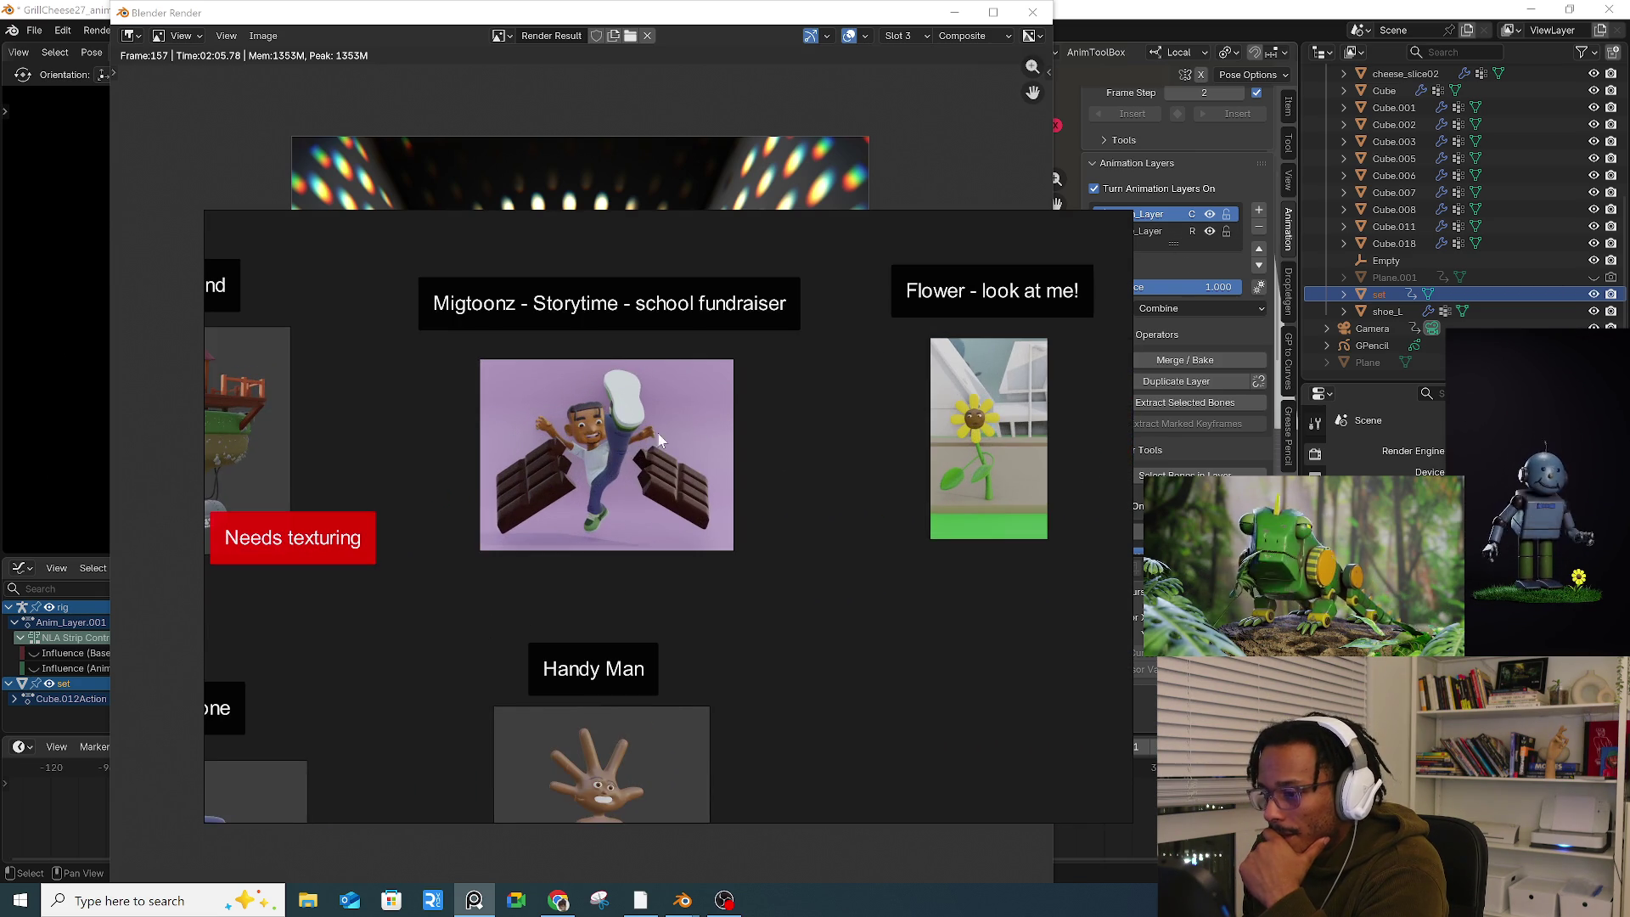
middle_drag(914, 556, 696, 527)
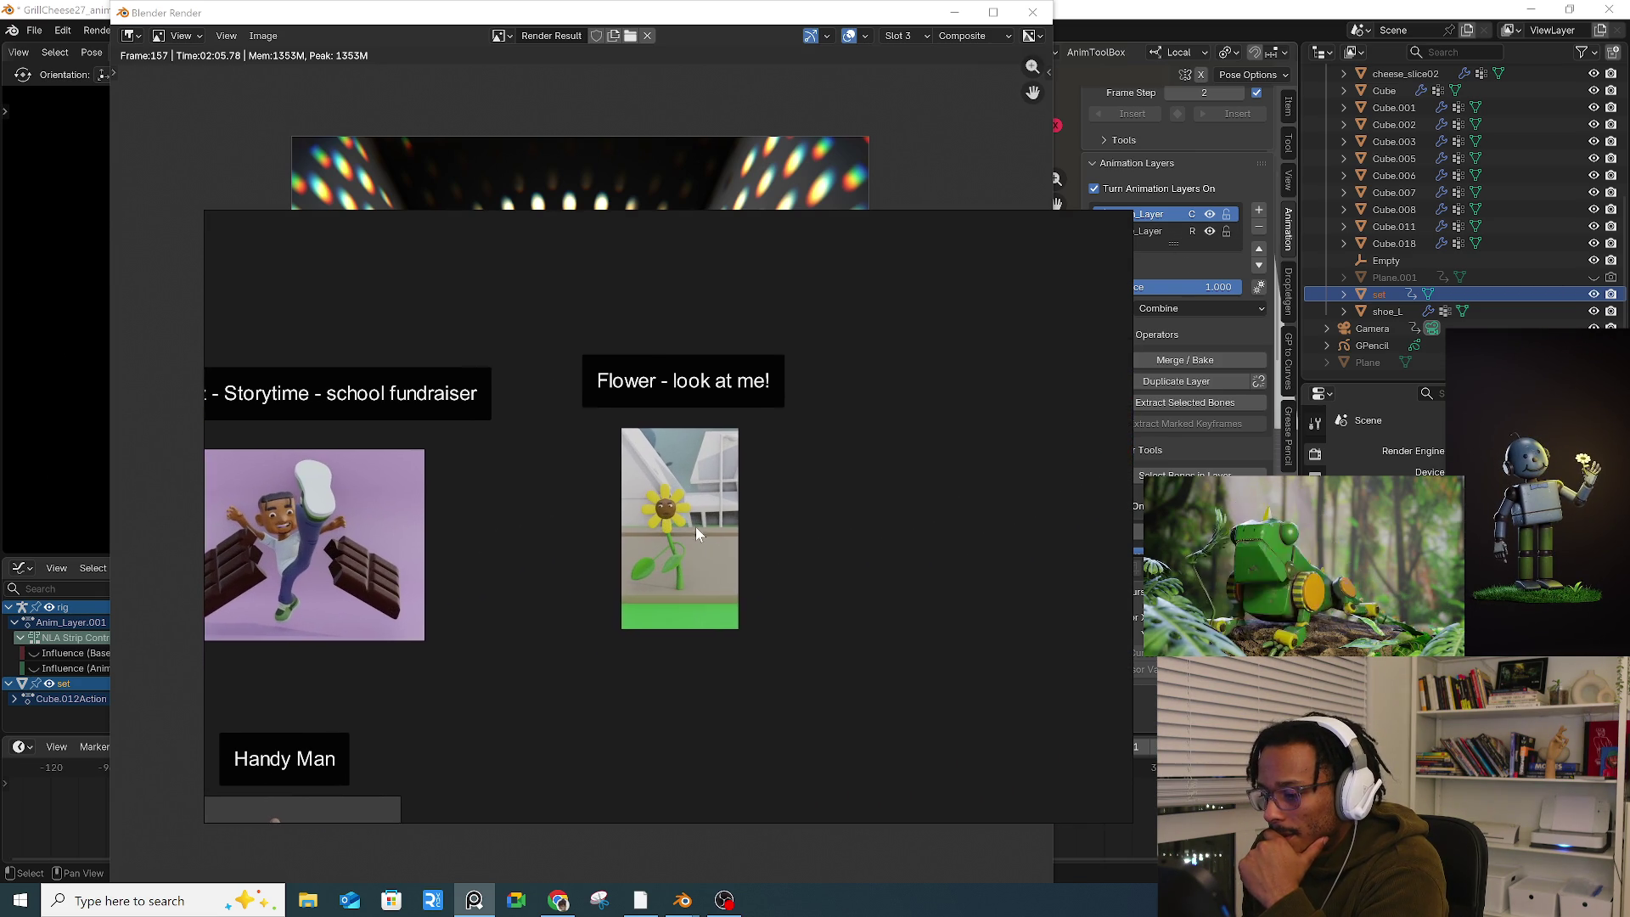
scroll(696, 533, up, 3)
scroll(720, 505, down, 3)
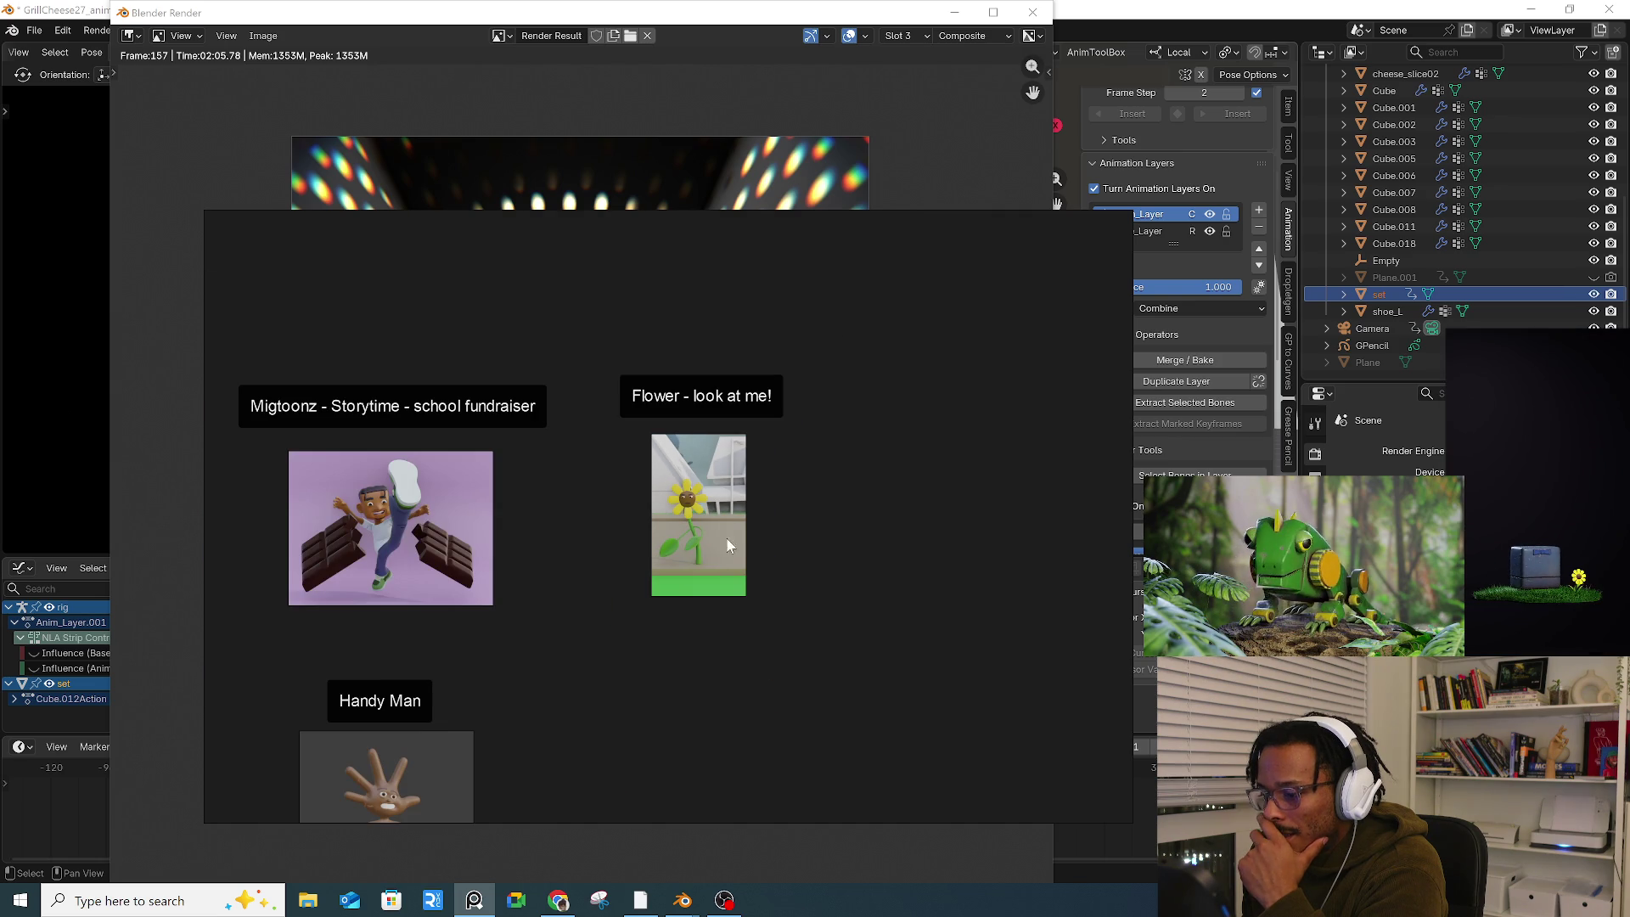
click(1072, 226)
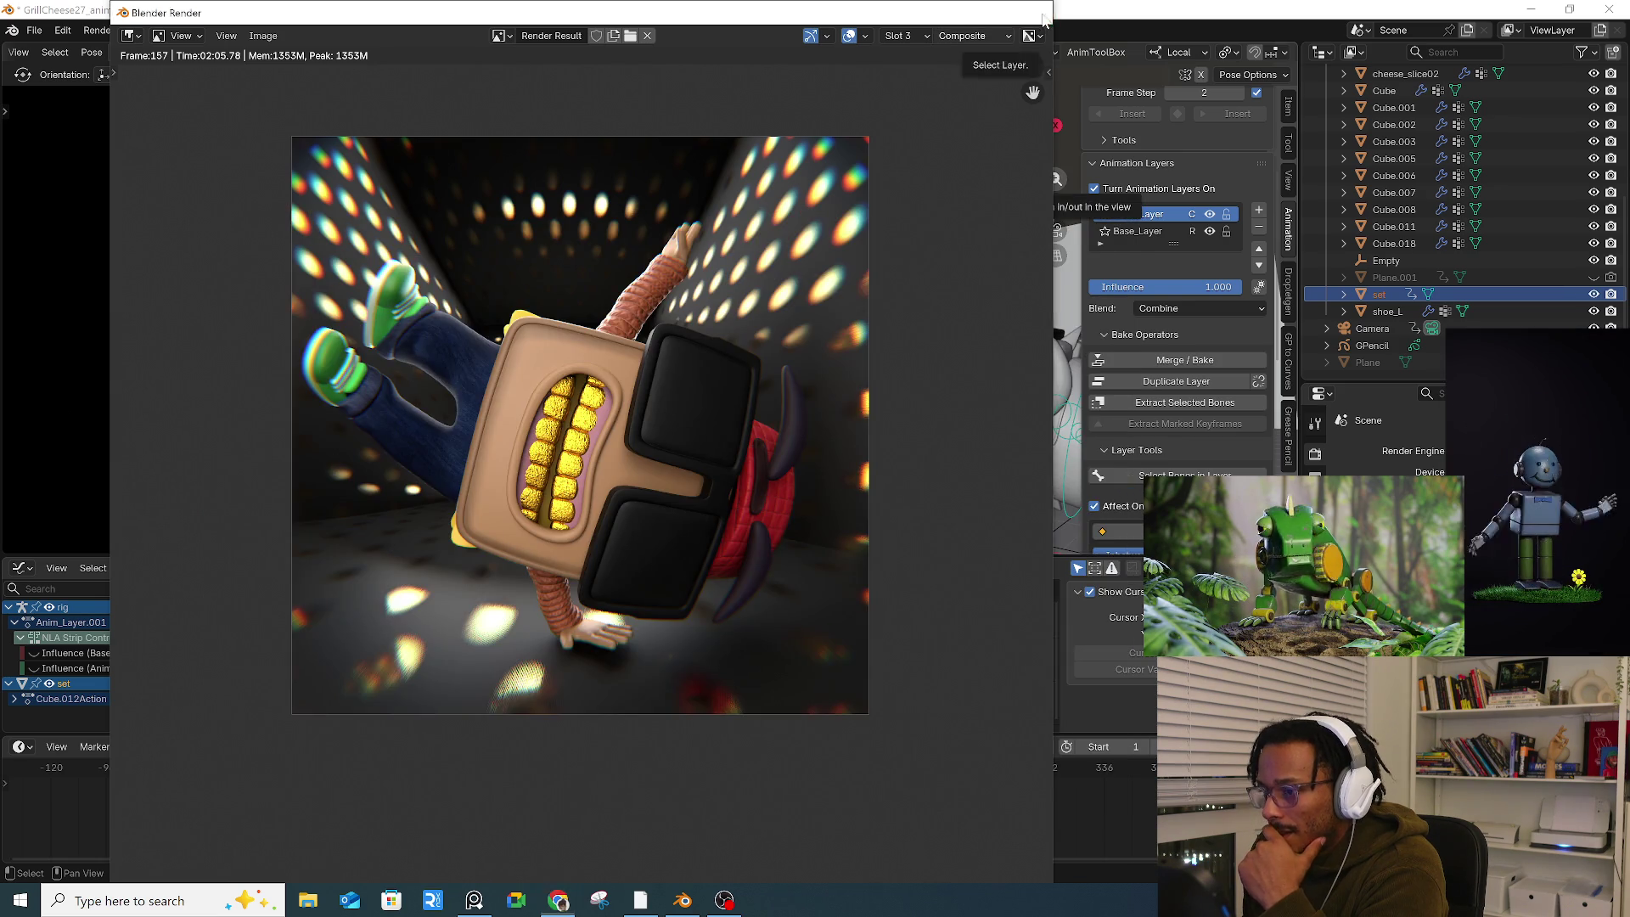
Step: Close the render window, discard the grill-cheese scene's changes, and open New_flower_anim5_Master.blend
click(1032, 12)
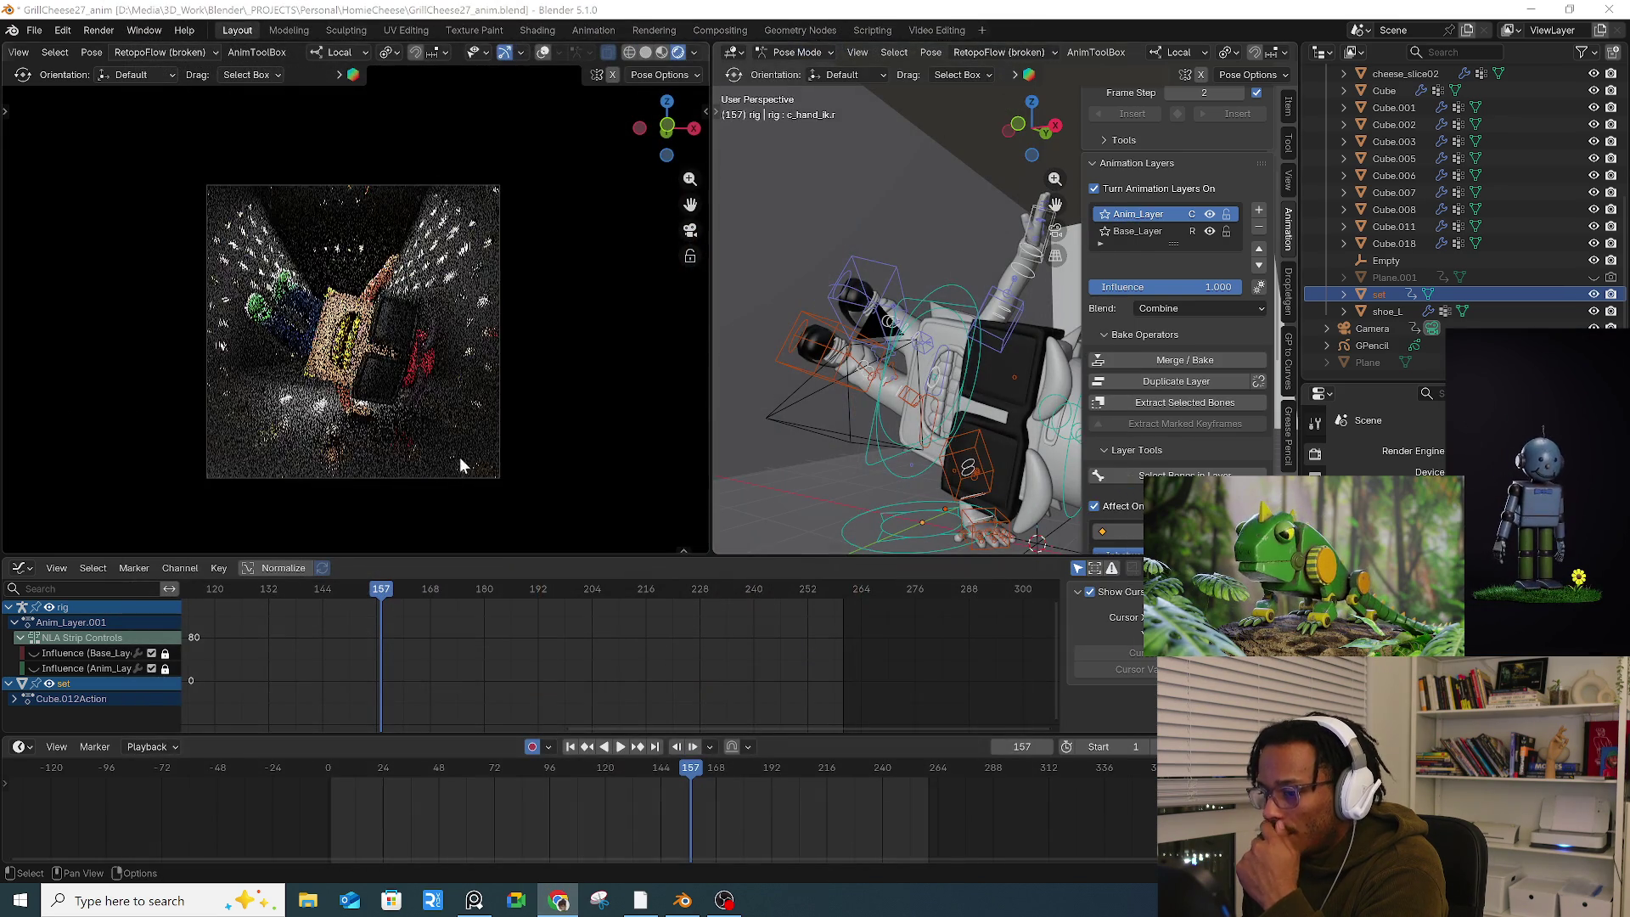
click(34, 30)
mouse_move(124, 84)
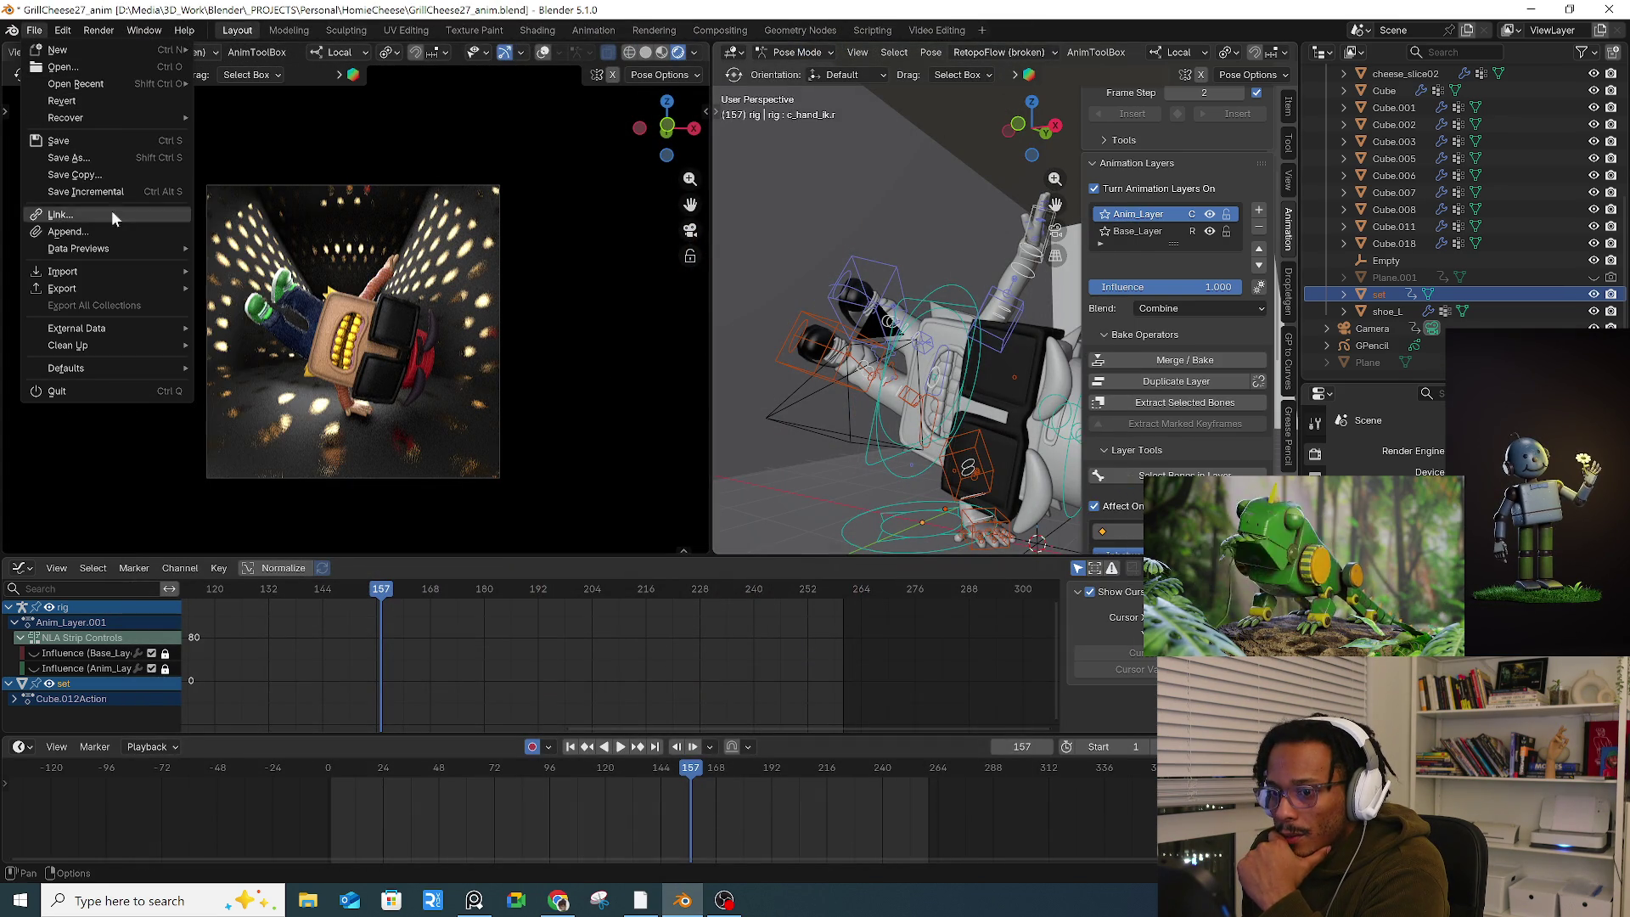
click(65, 67)
click(839, 477)
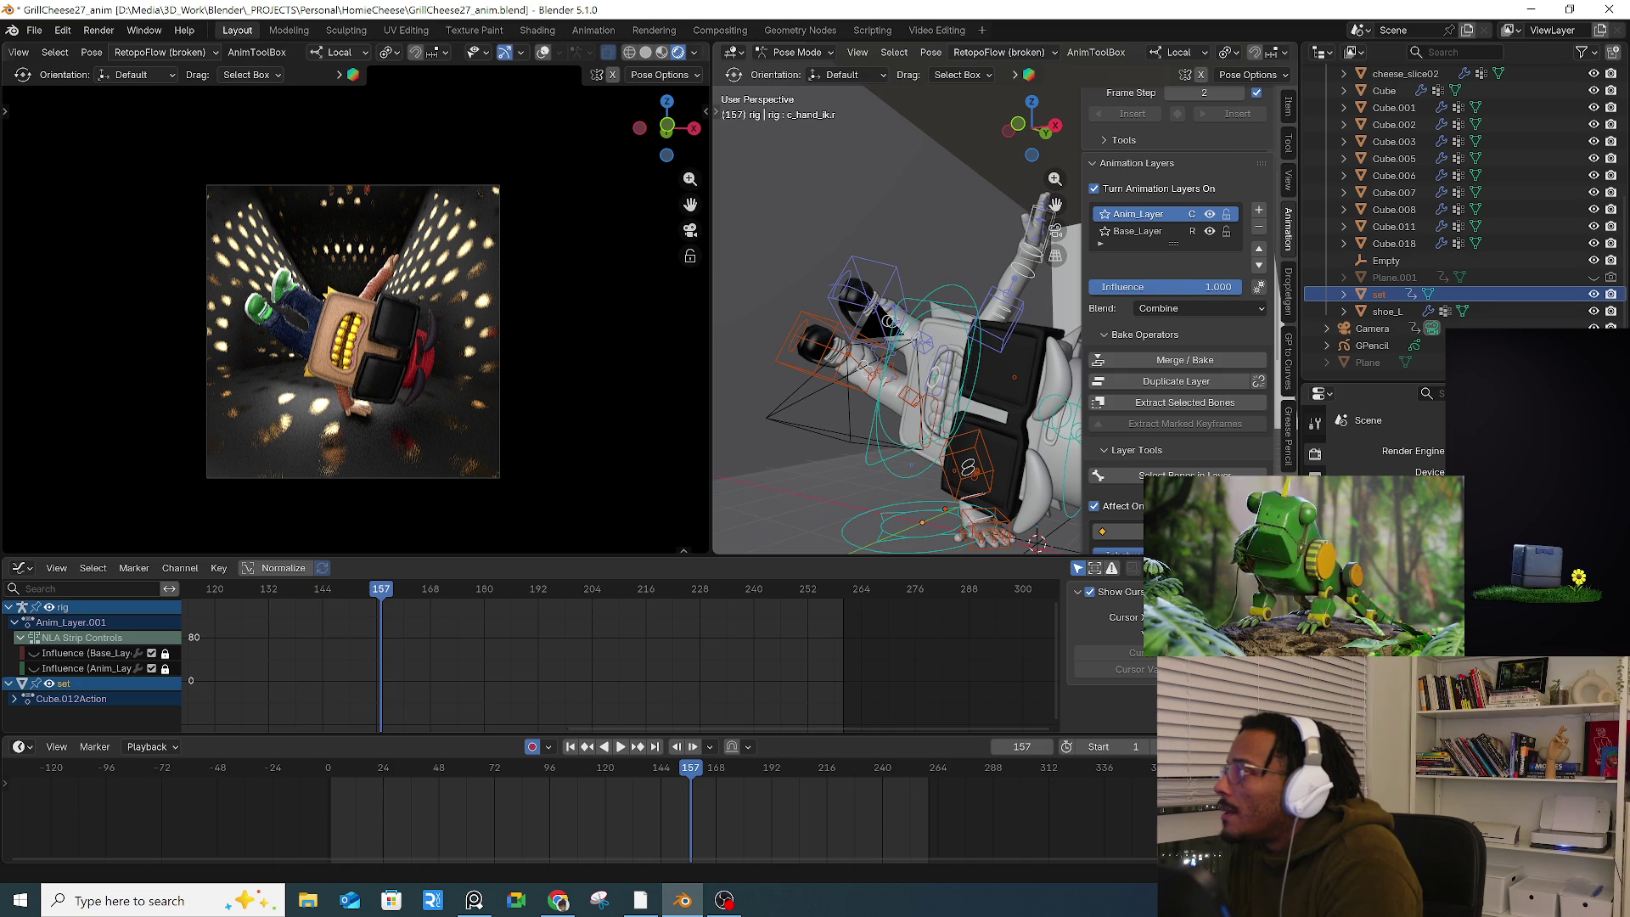
key(alt+Tab)
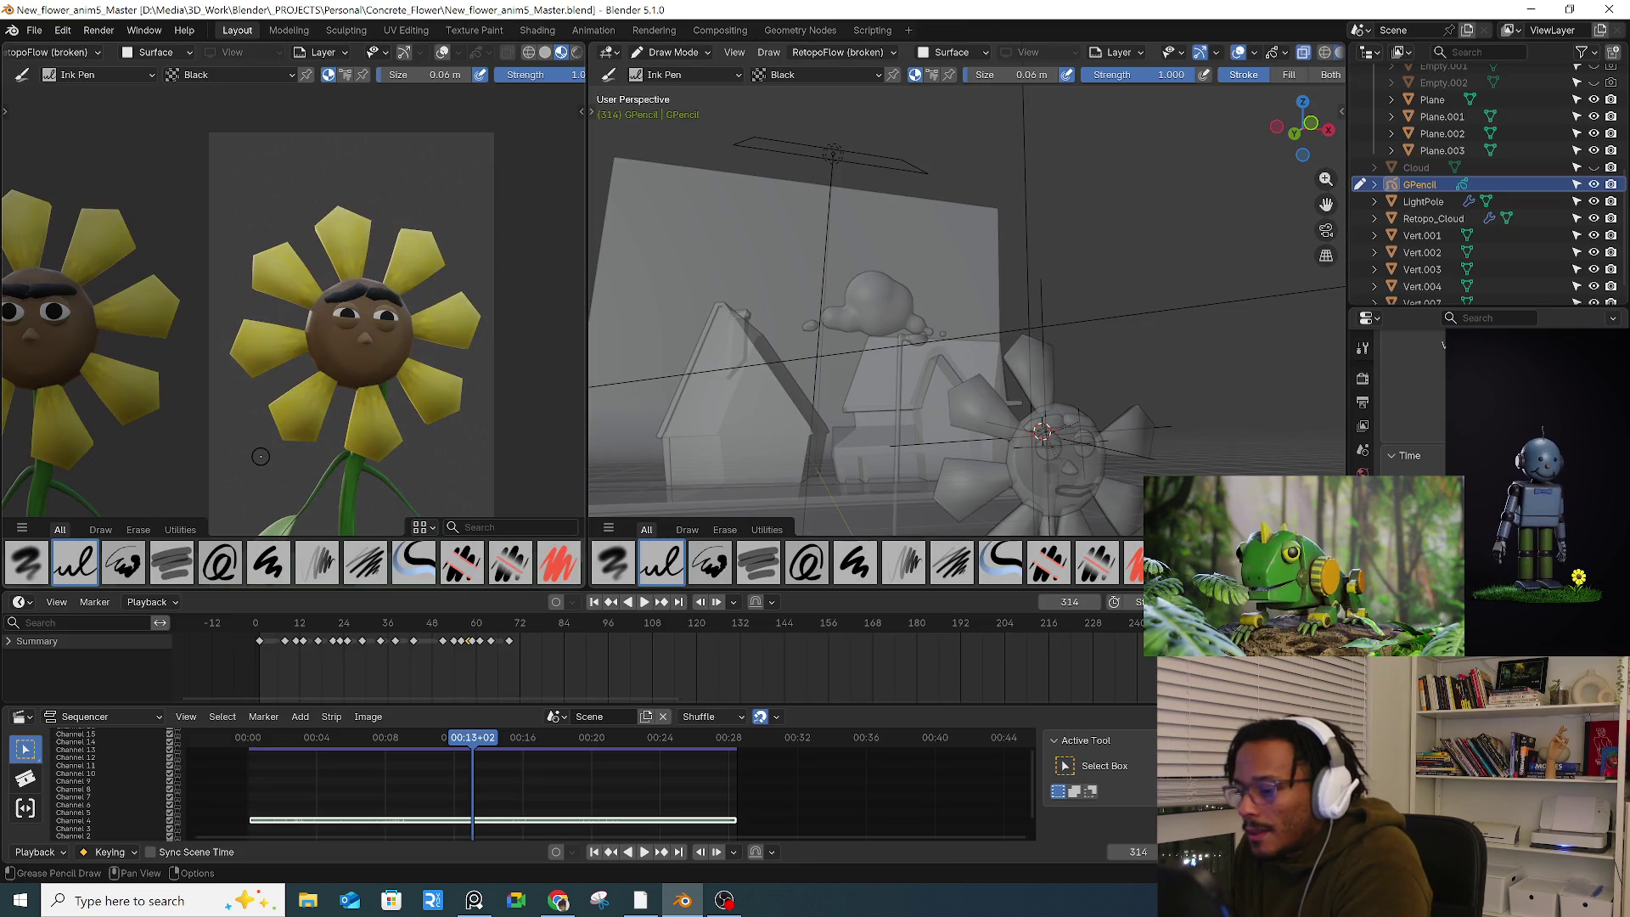
Step: Set the frame near the start of the timeline and play the sunflower animation
key(space)
click(272, 628)
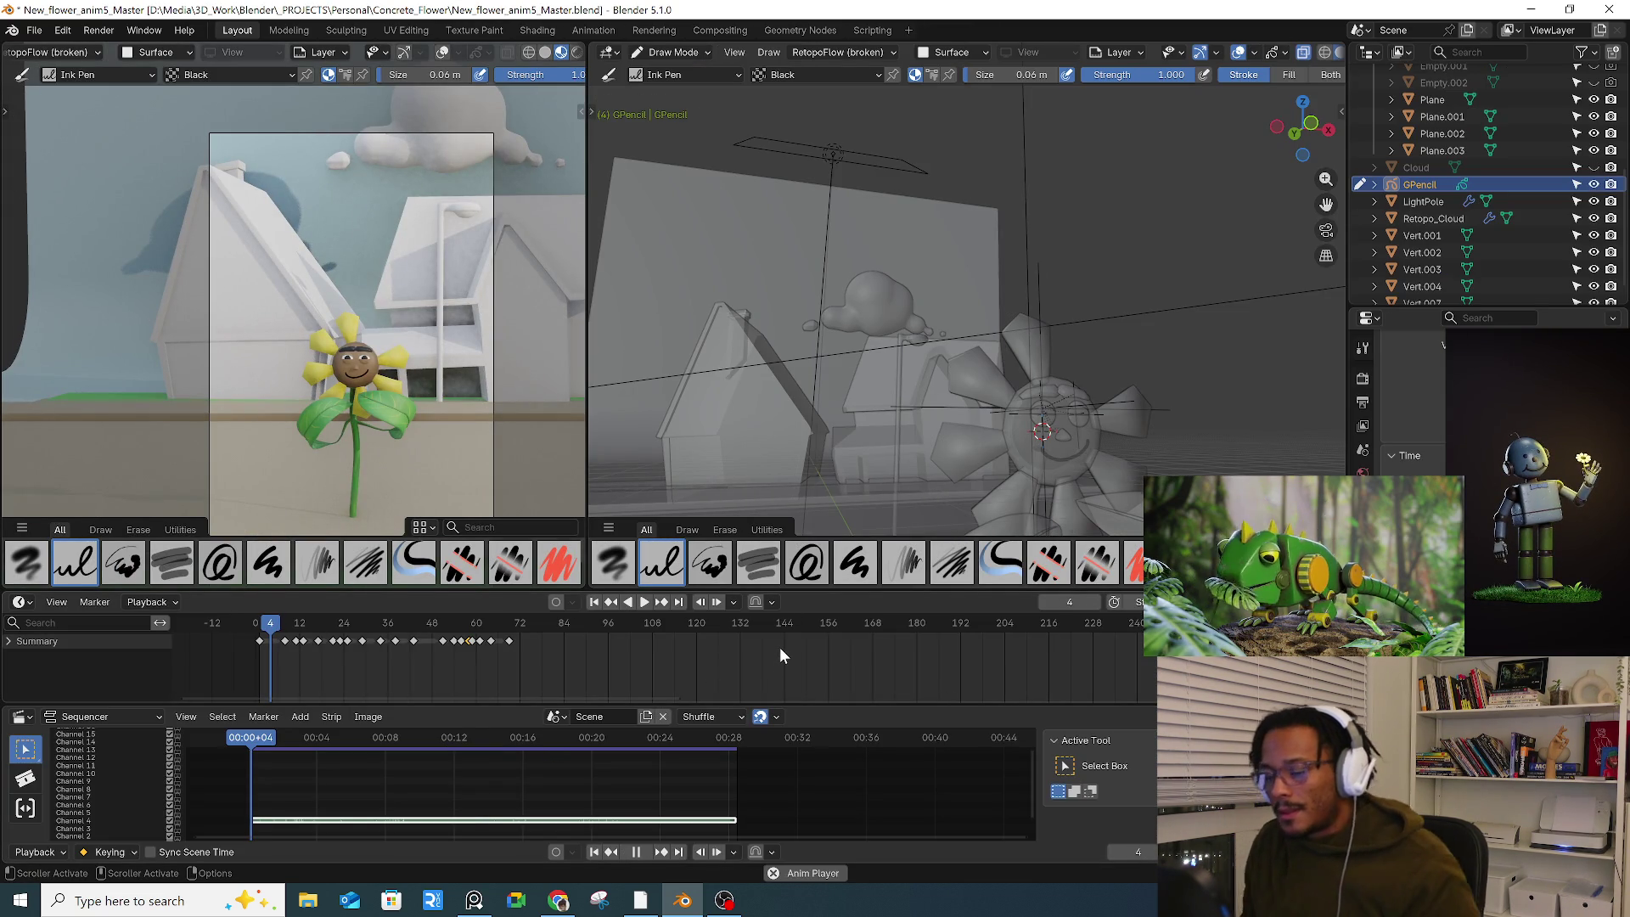
key(space)
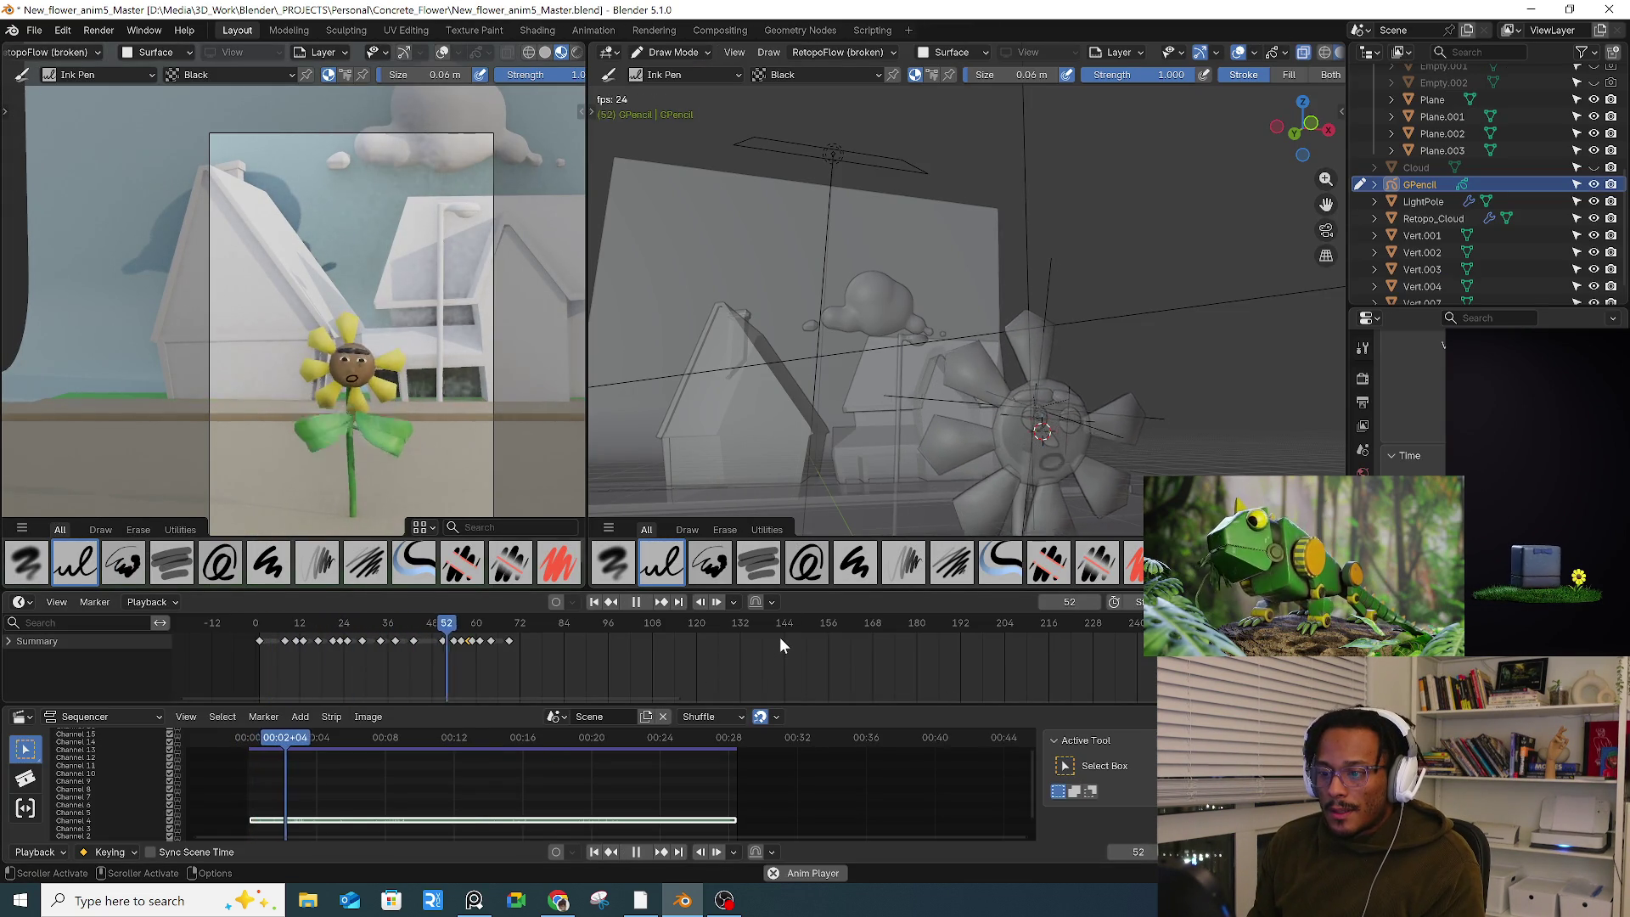
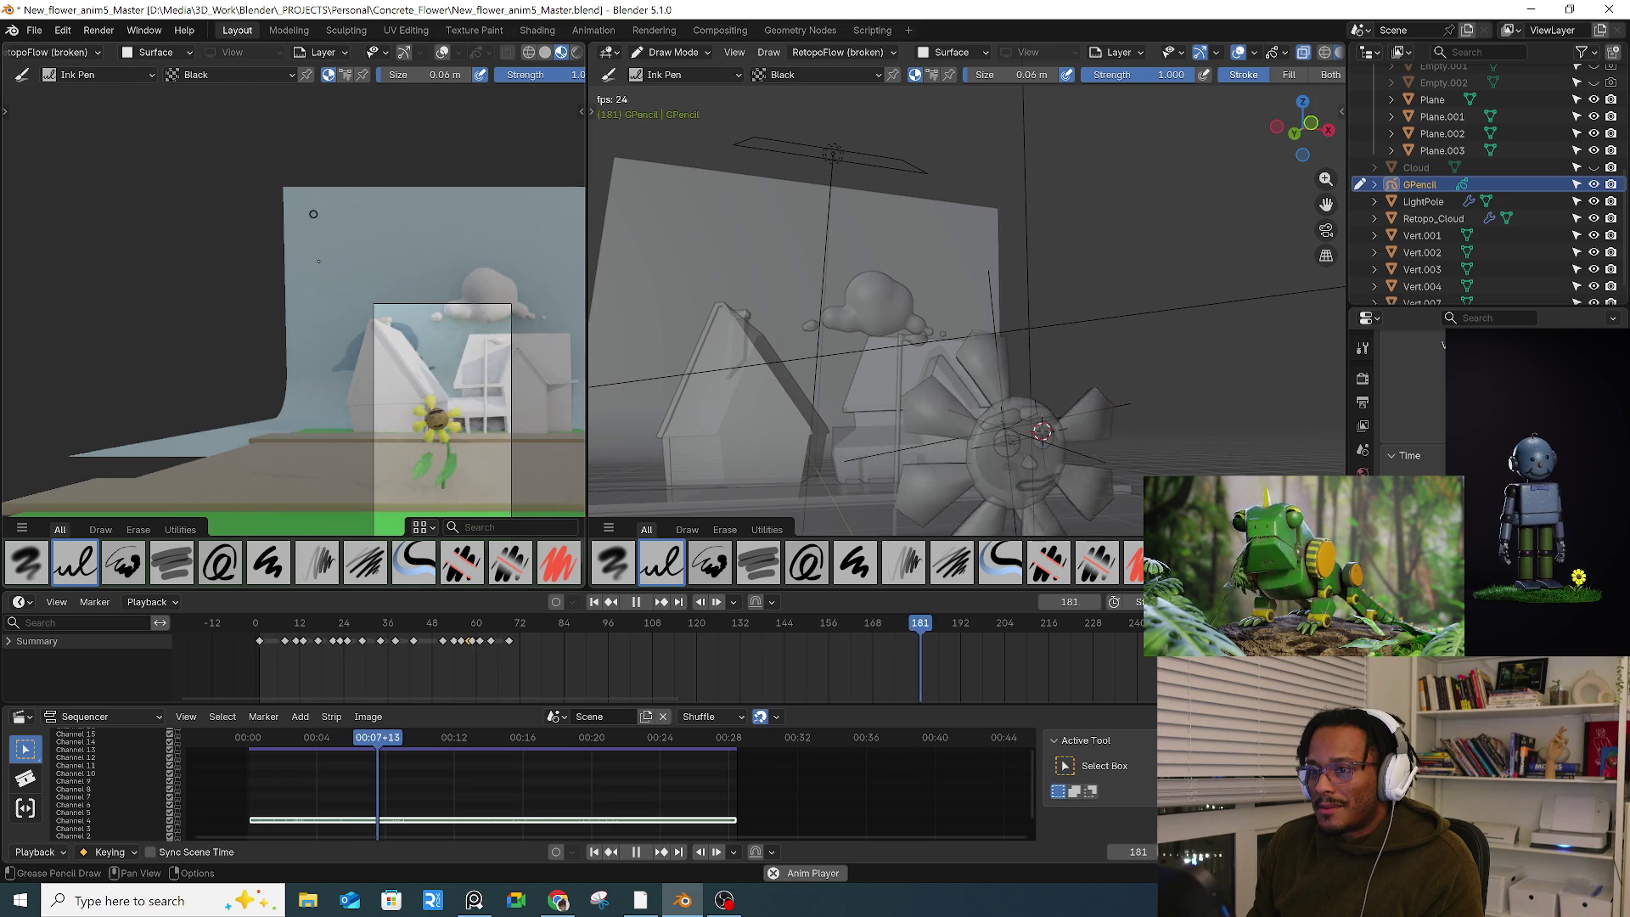
Step: Stop playback and switch the grease pencil object from Draw Mode to Object Mode
key(space)
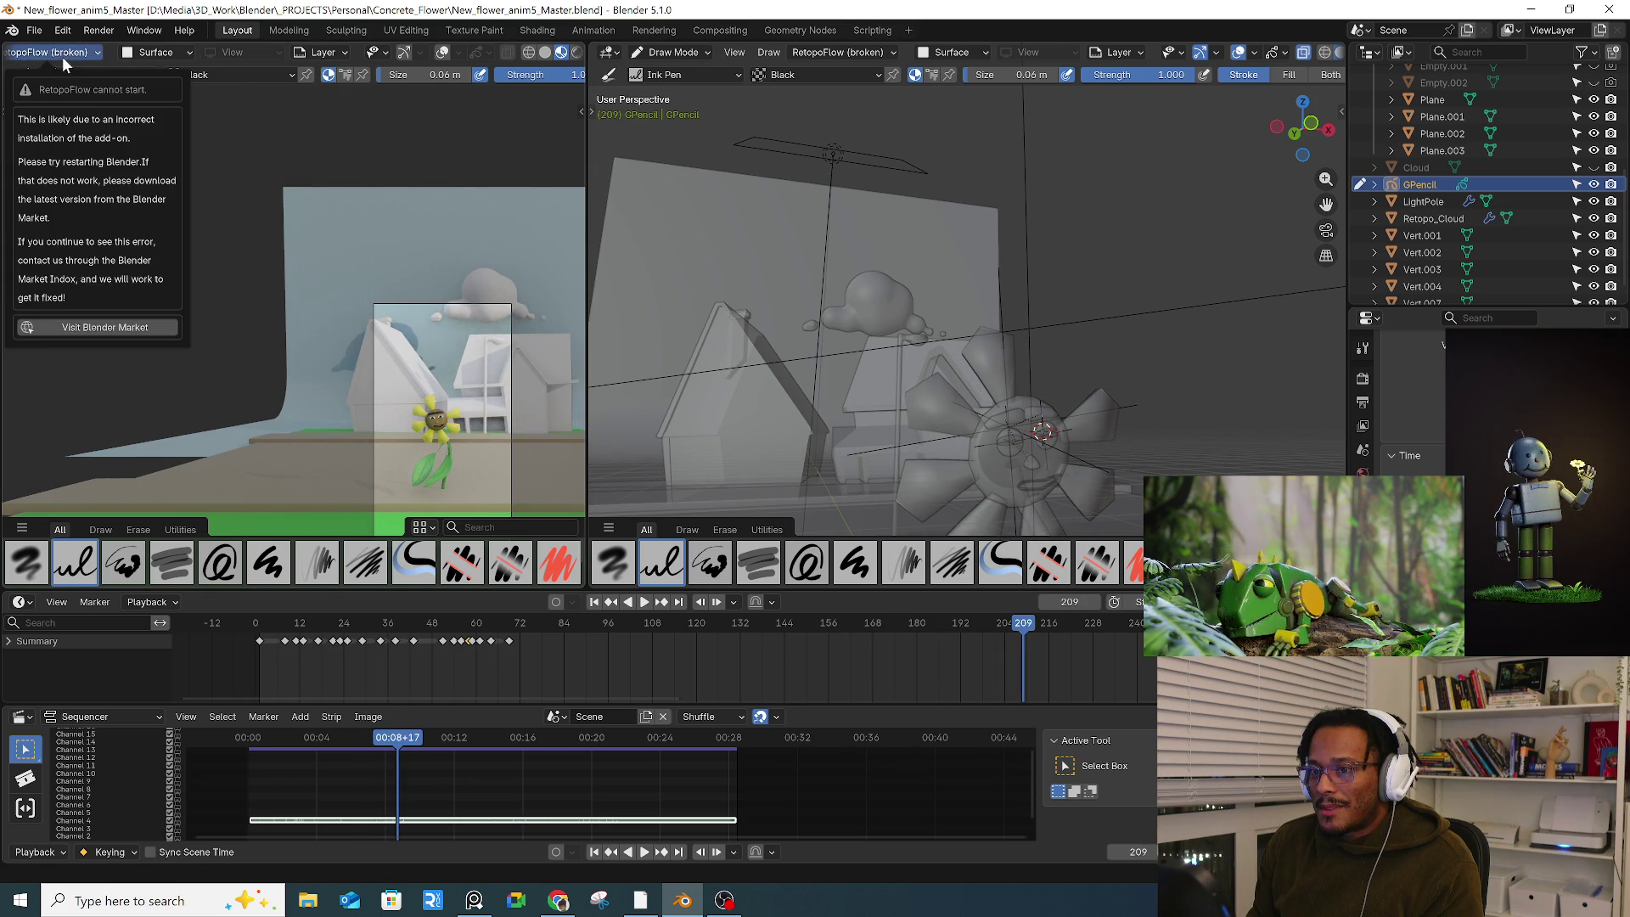
middle_drag(192, 56, 513, 54)
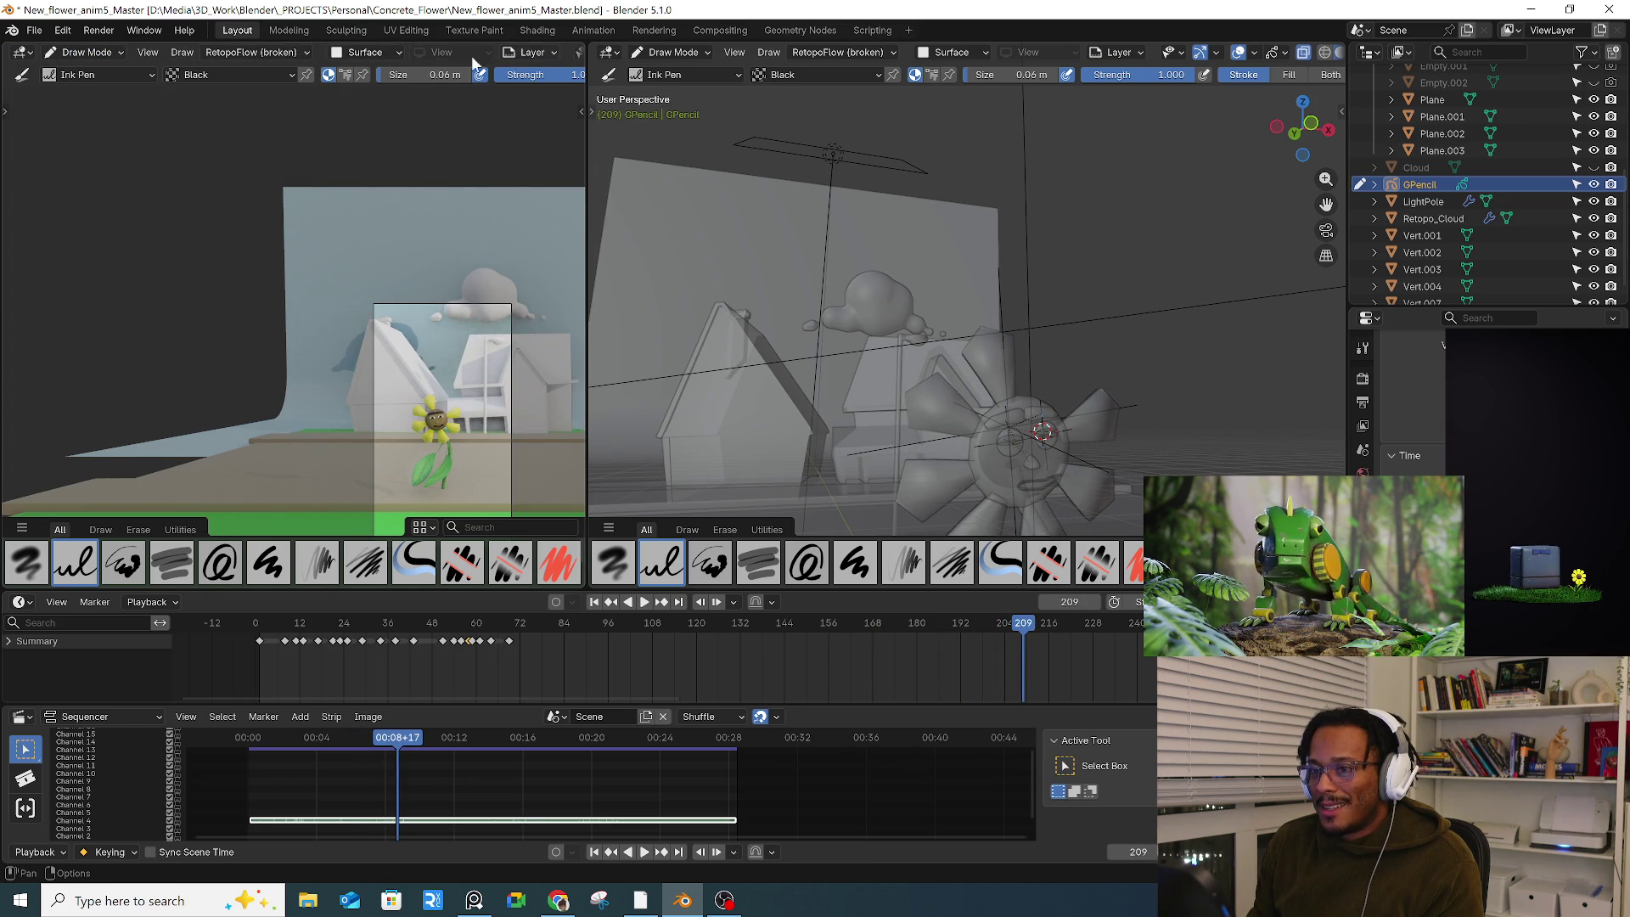
click(79, 52)
click(84, 72)
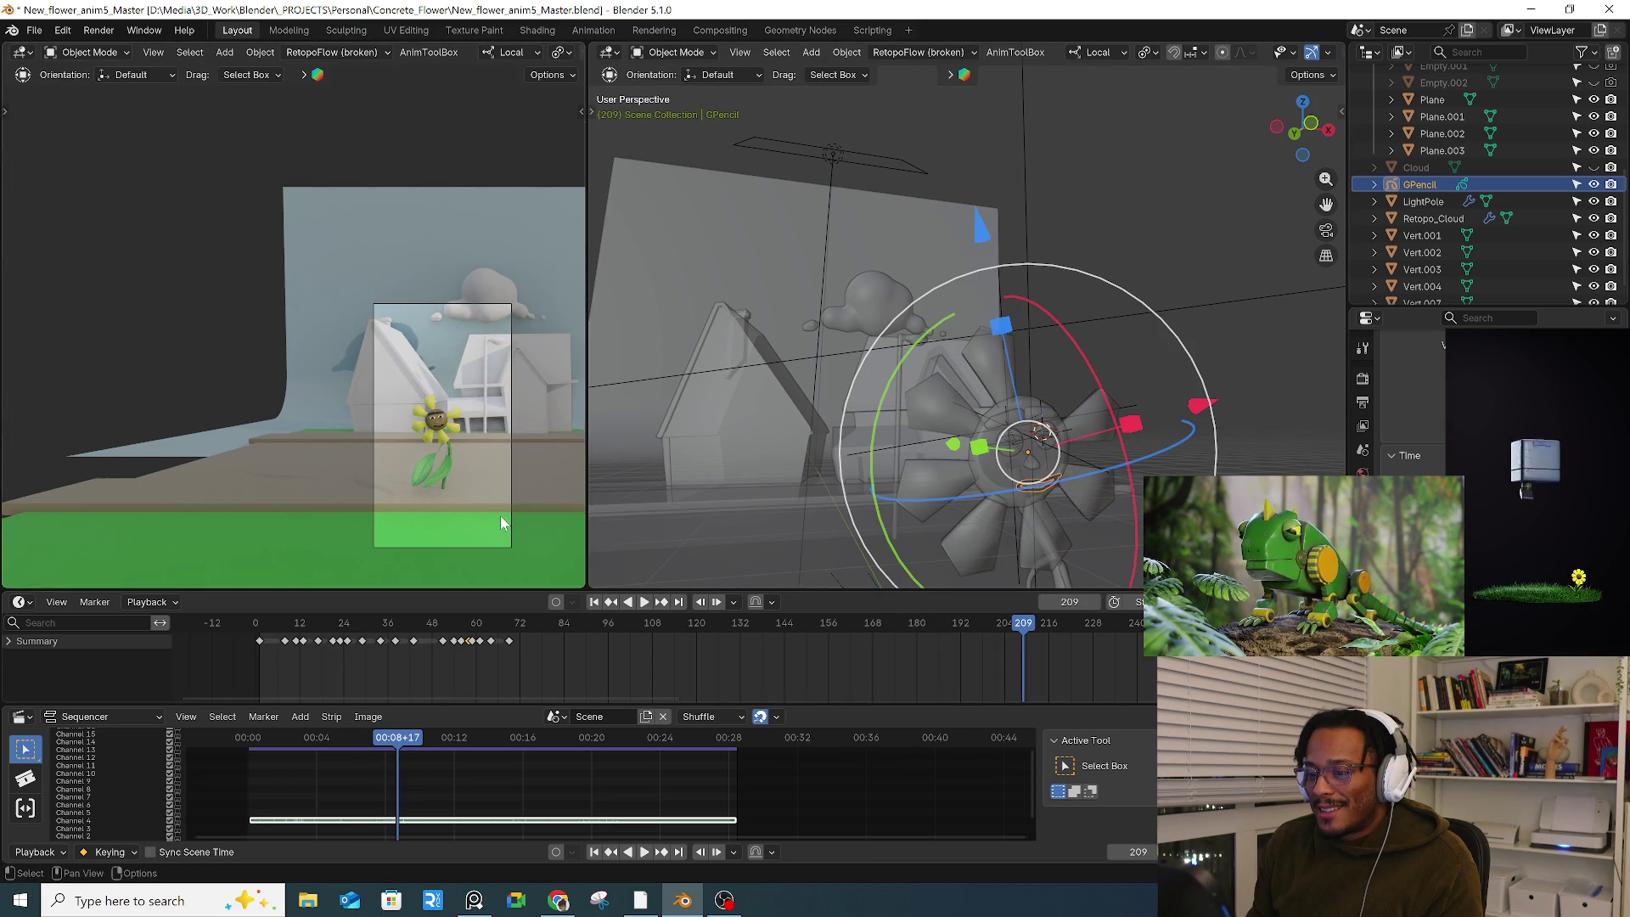
Step: Replay the flower animation from frame 9, then jump to frame 5 and scrub to about frame 83
scroll(492, 511, up, 3)
mouse_move(708, 475)
middle_down()
mouse_move(888, 496)
mouse_move(801, 482)
mouse_move(921, 463)
middle_up()
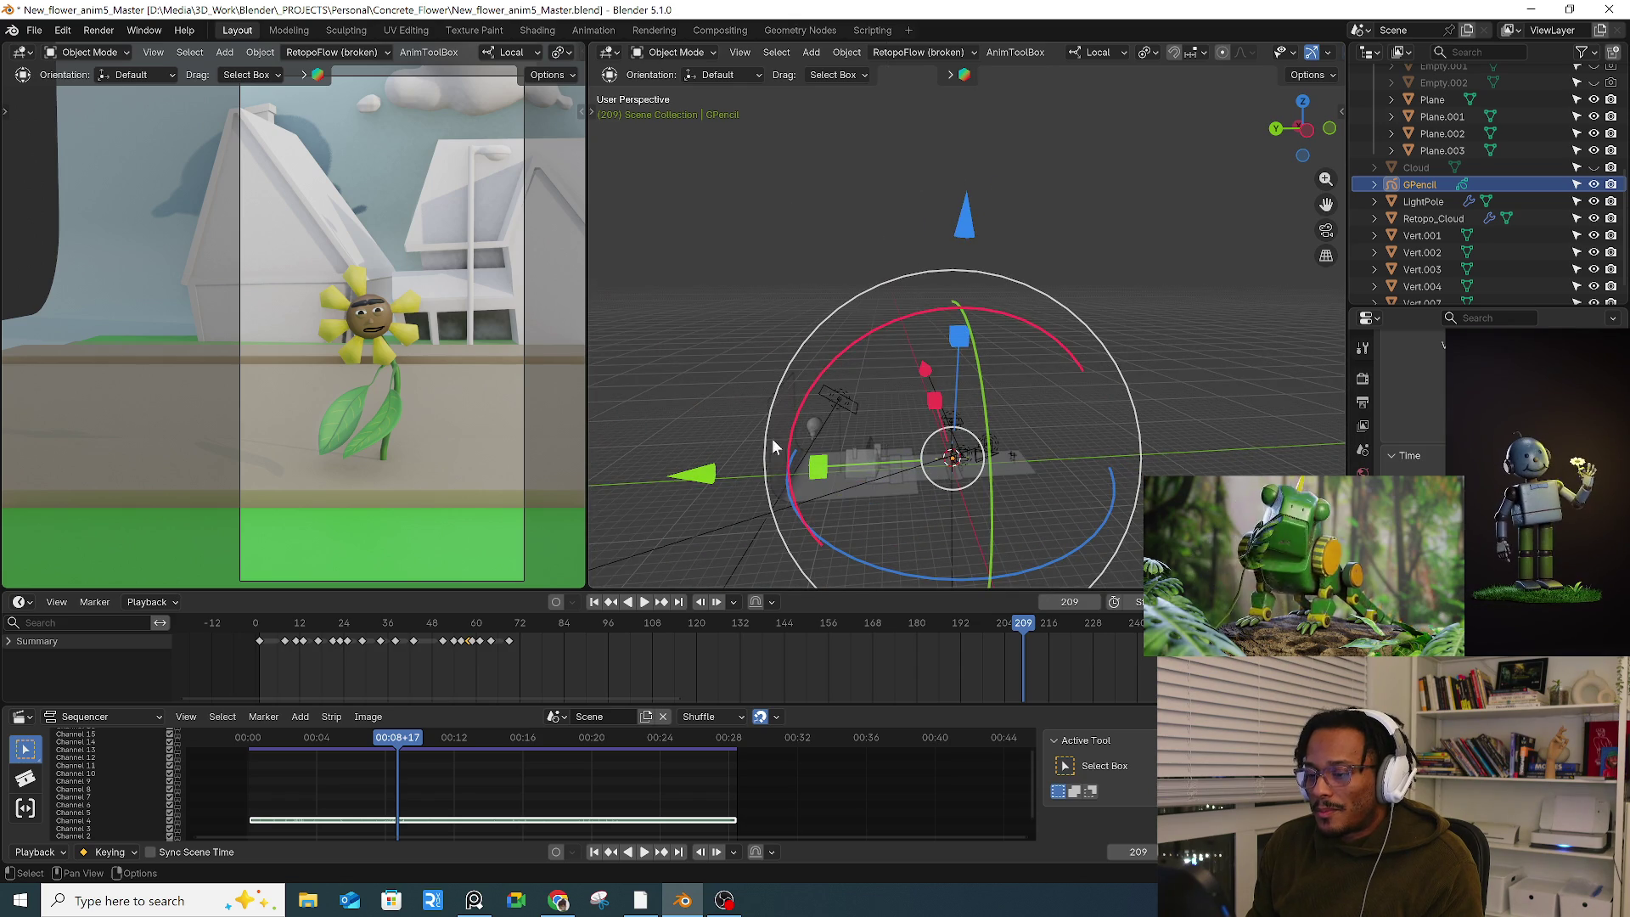
scroll(309, 654, up, 4)
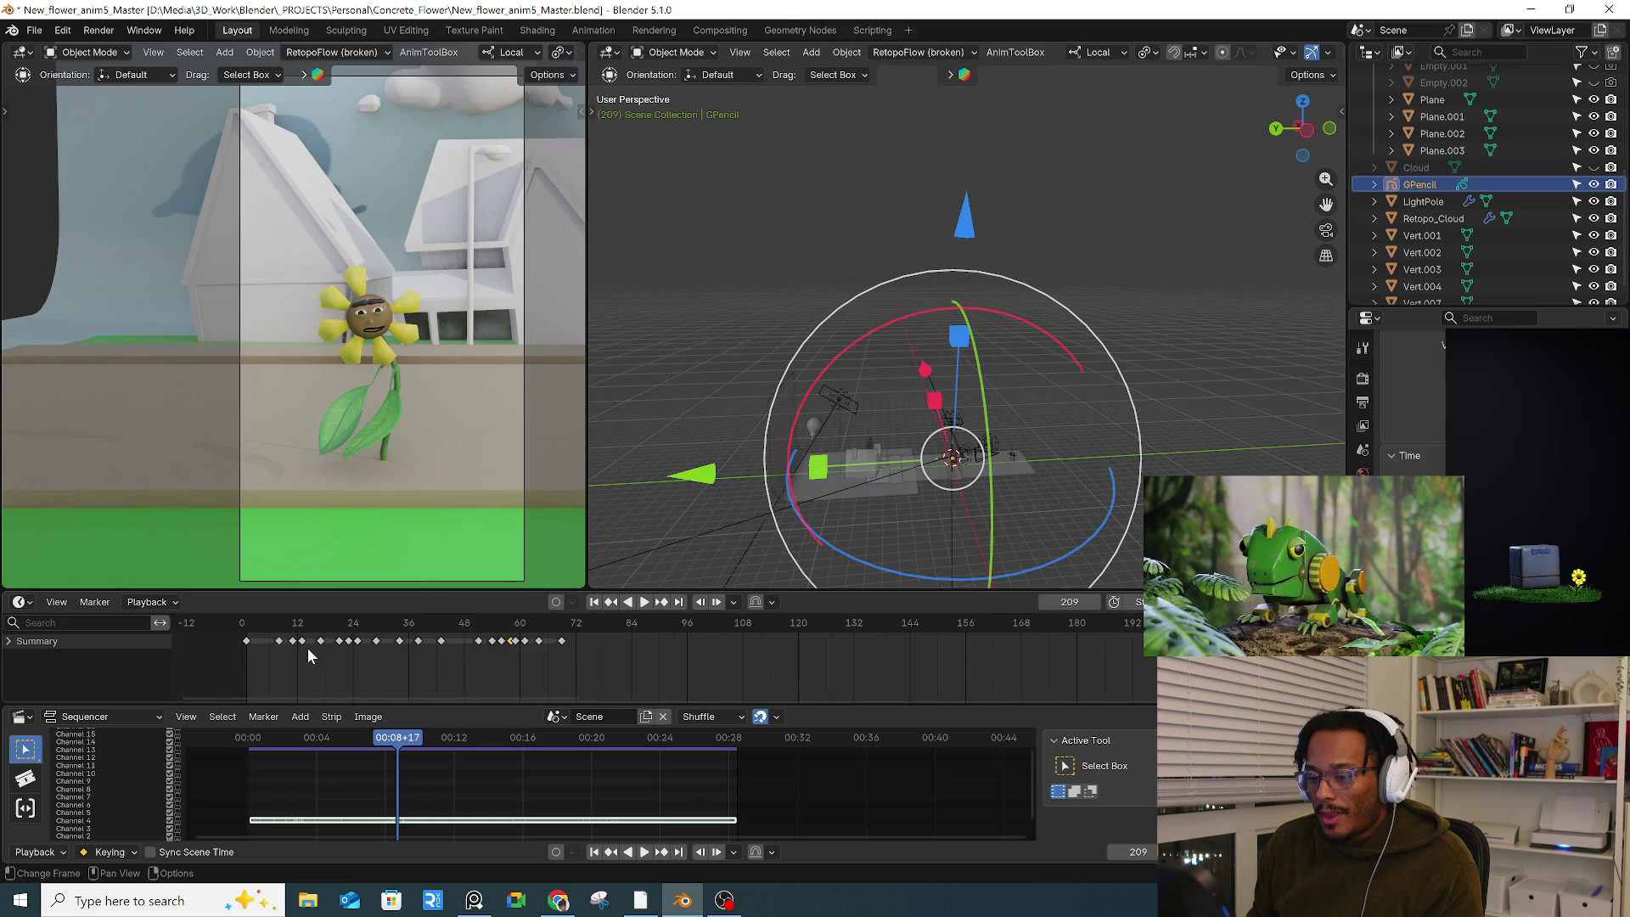
drag(235, 623, 266, 623)
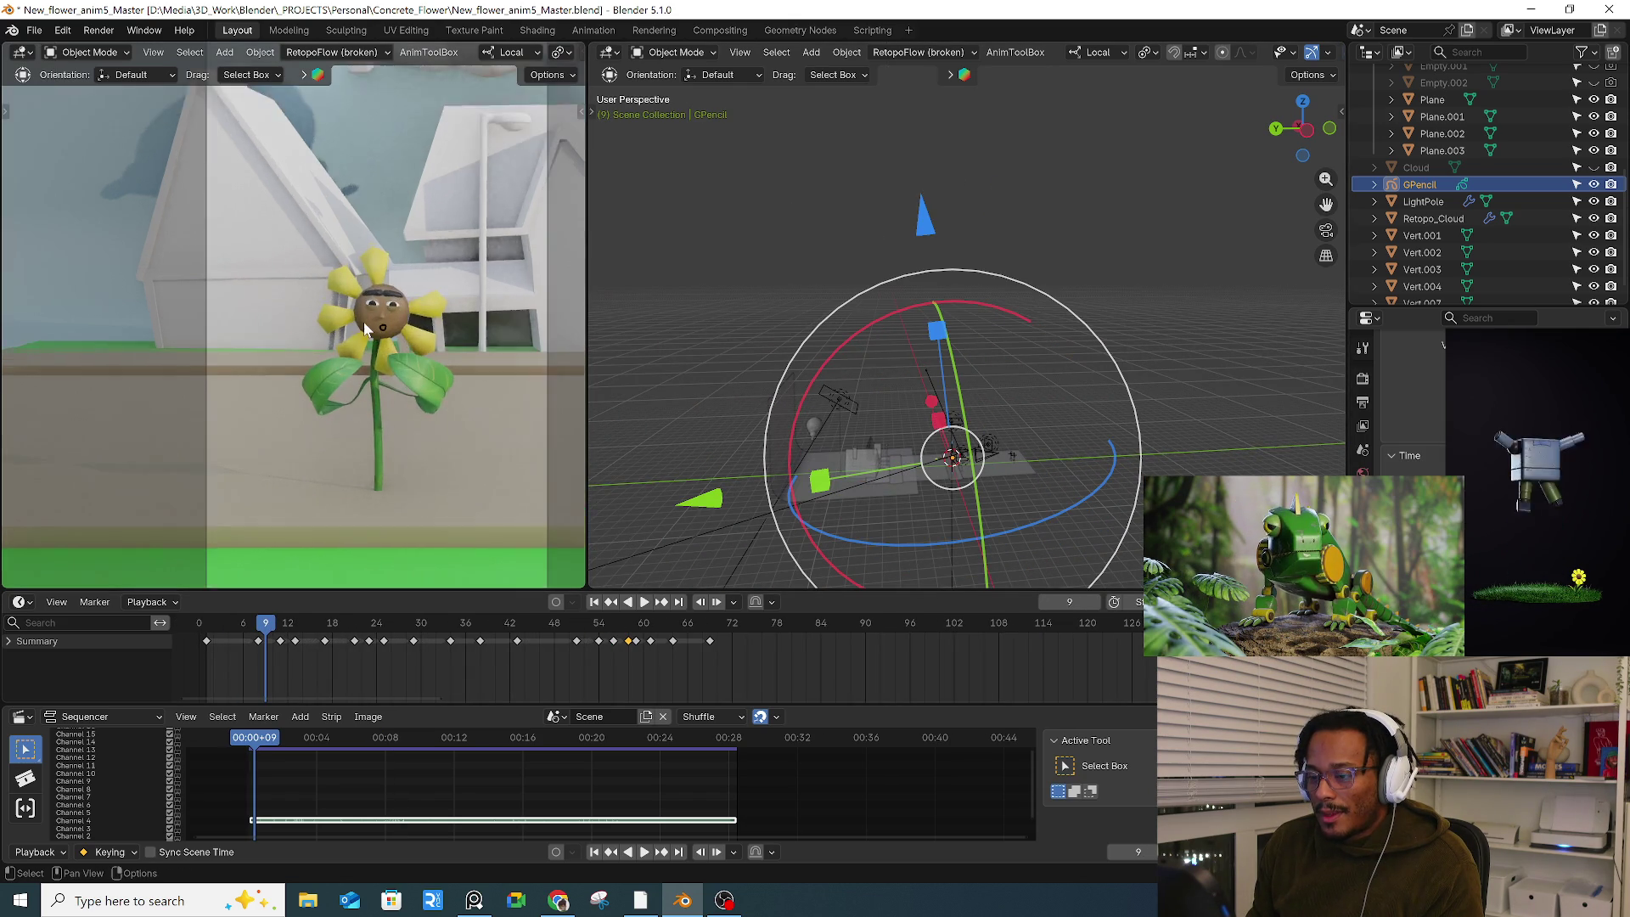
key(space)
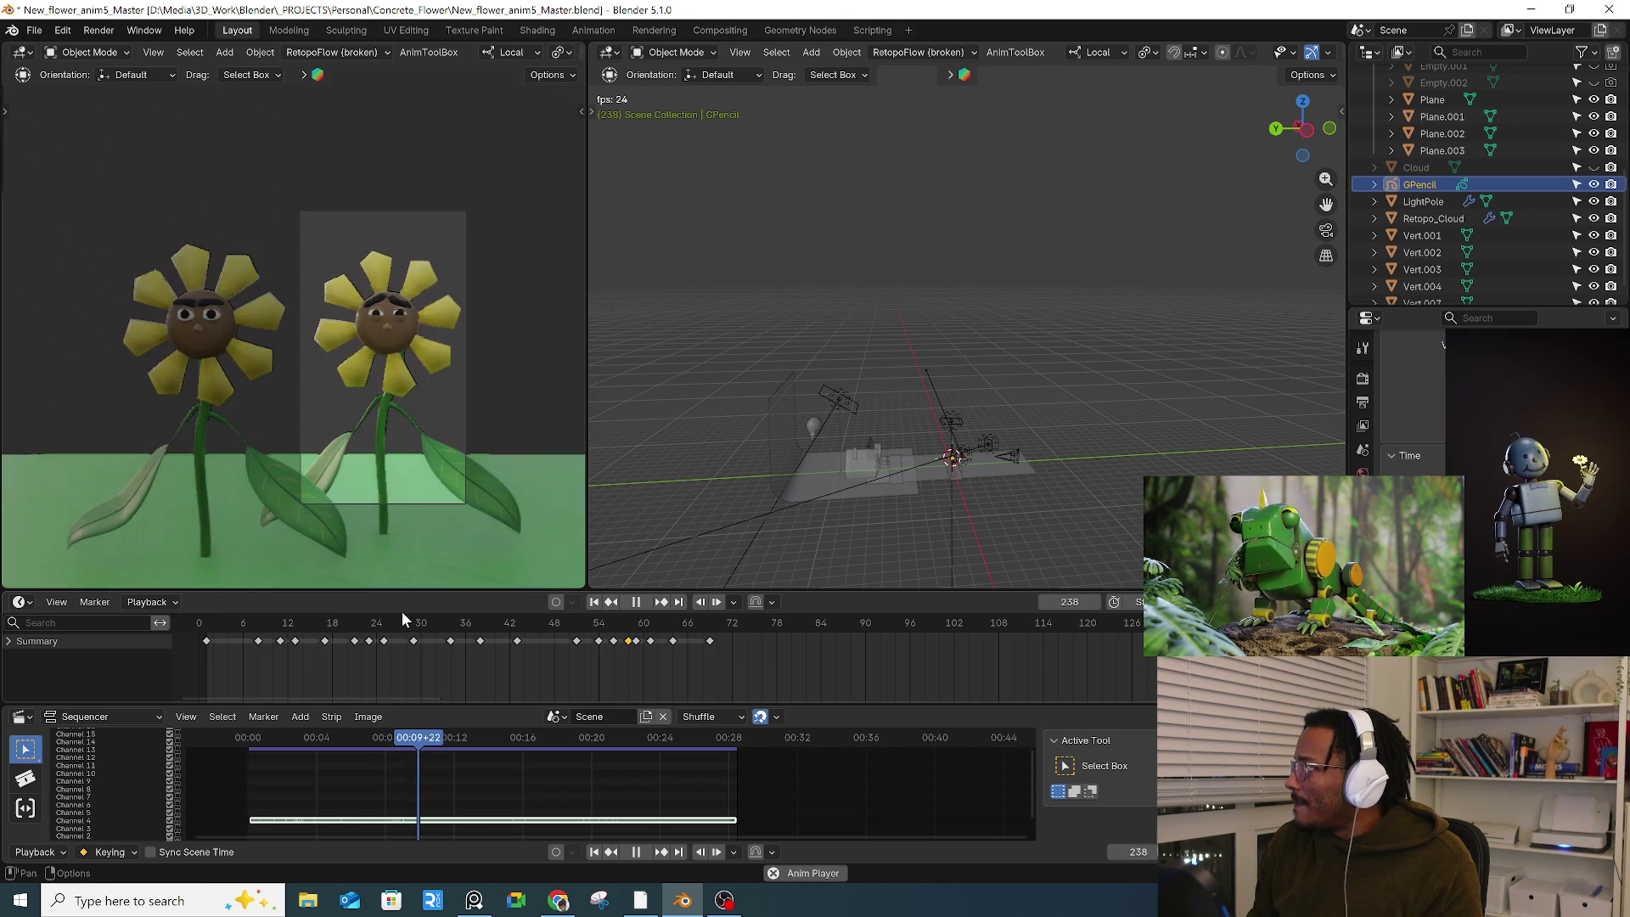
key(space)
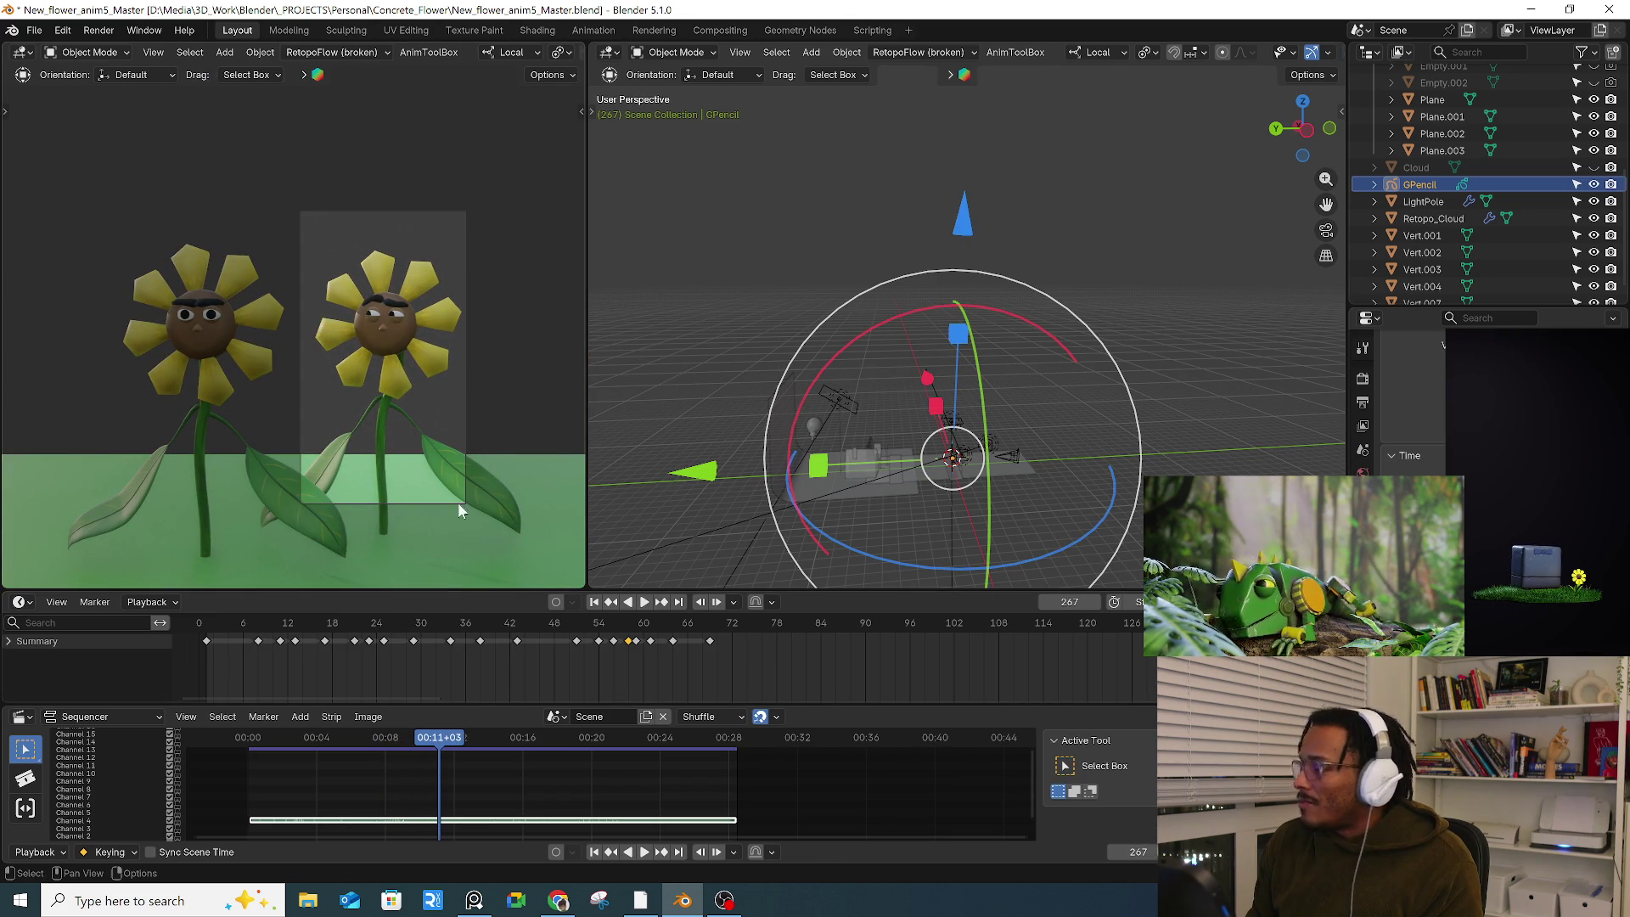
click(238, 628)
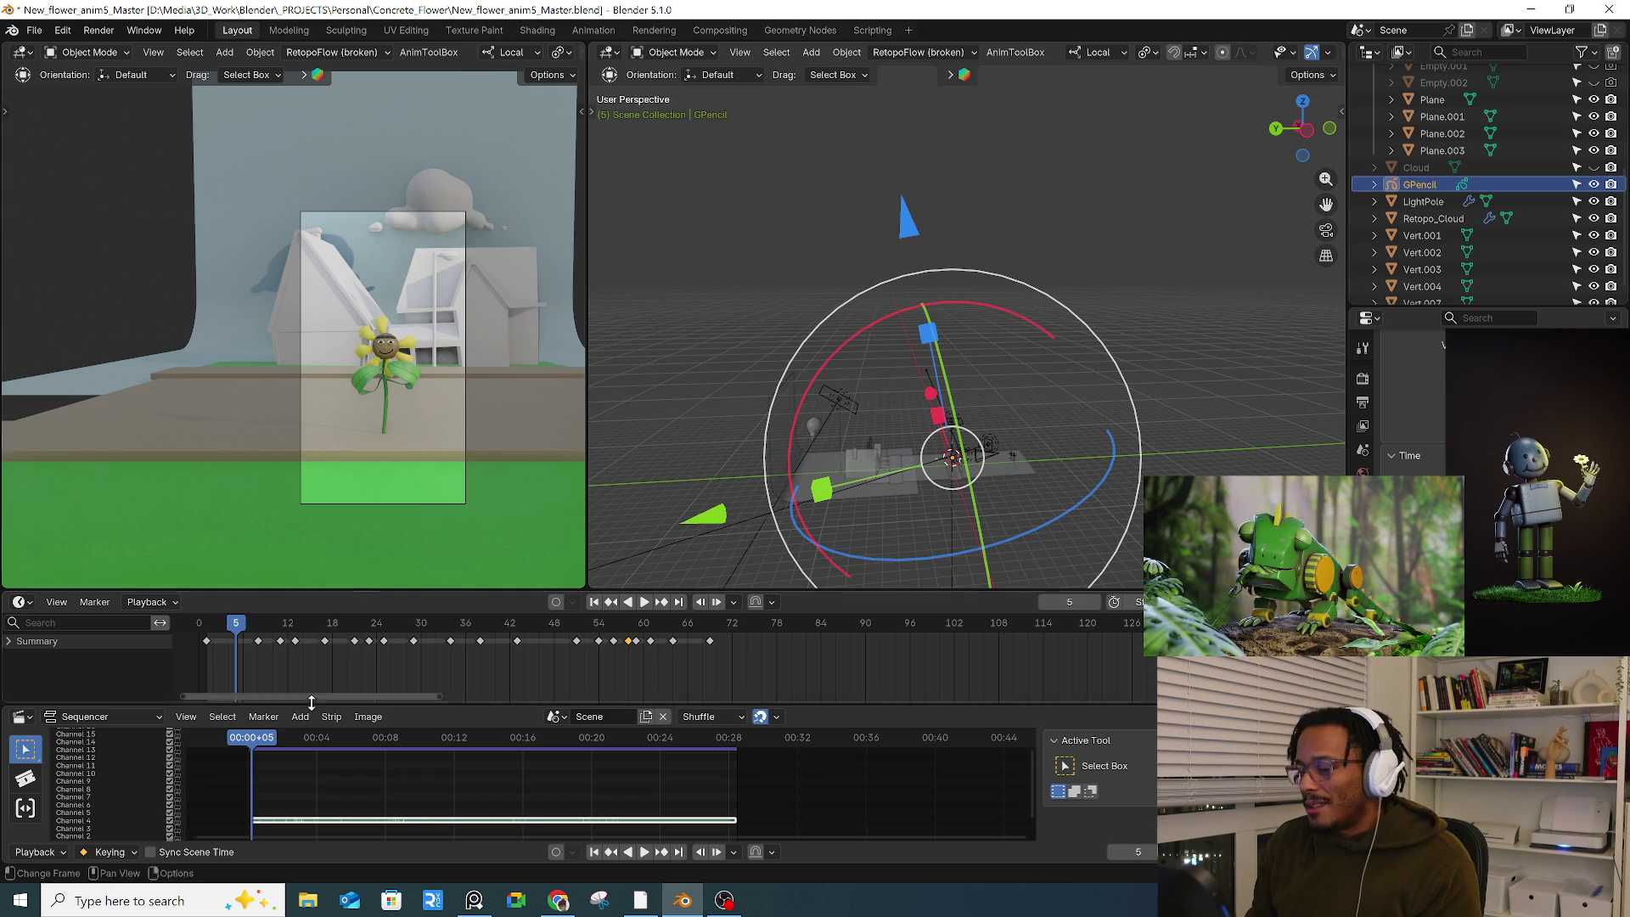
drag(336, 645, 851, 628)
Step: Replay the flower animation from a slightly new angle, then bring up the File menu
scroll(813, 451, up, 3)
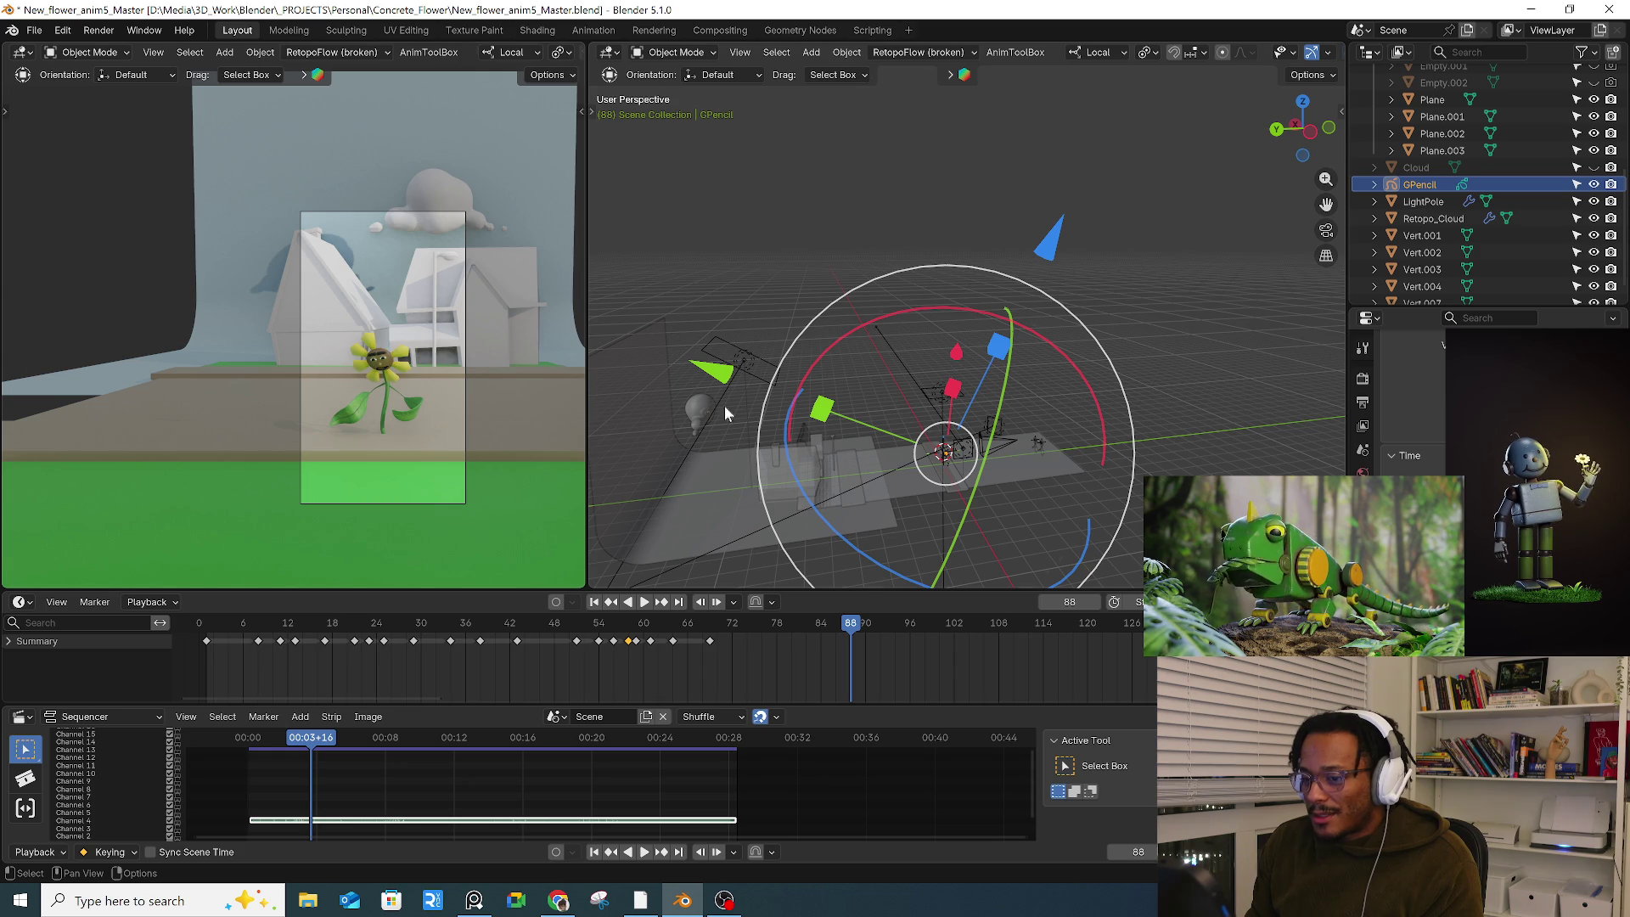
middle_drag(899, 510, 955, 522)
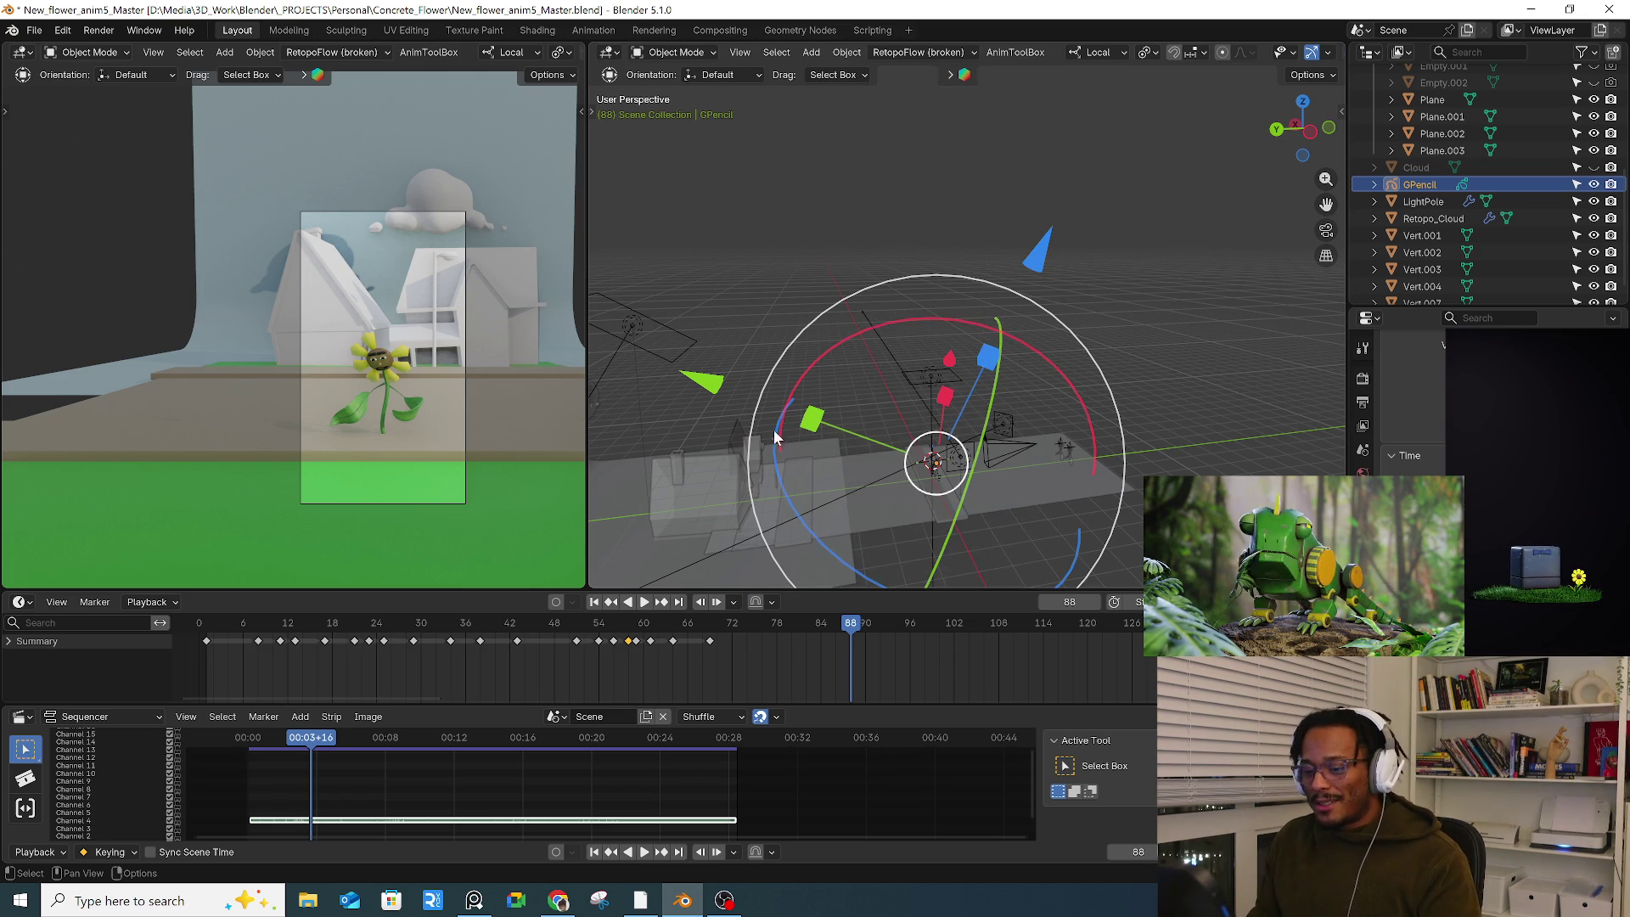
key(space)
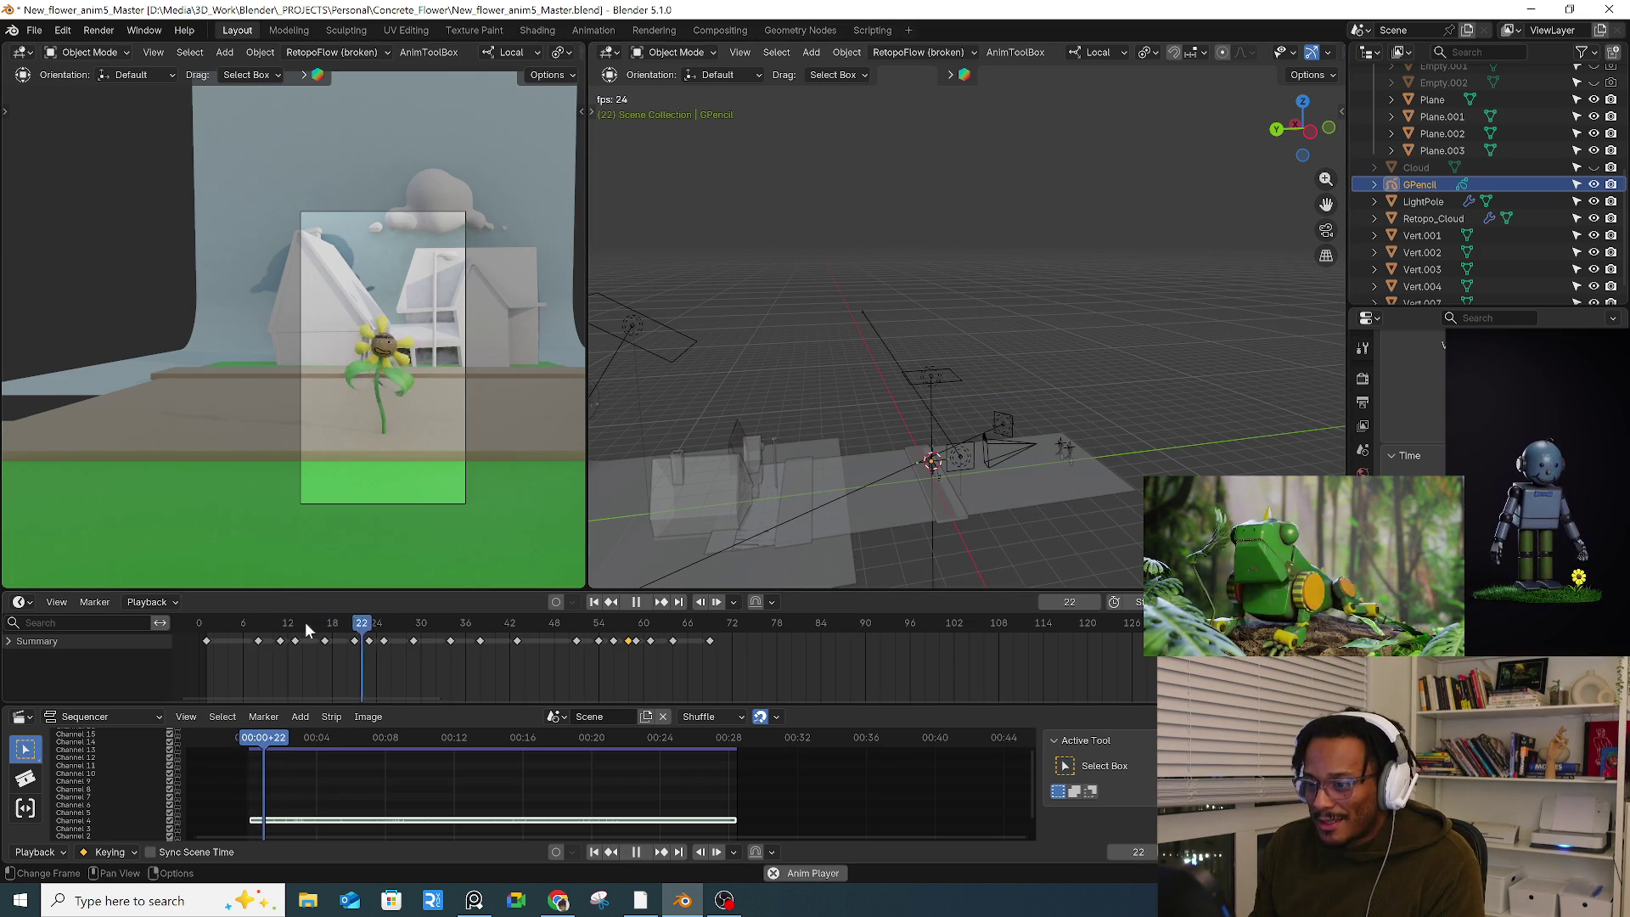
scroll(386, 386, up, 4)
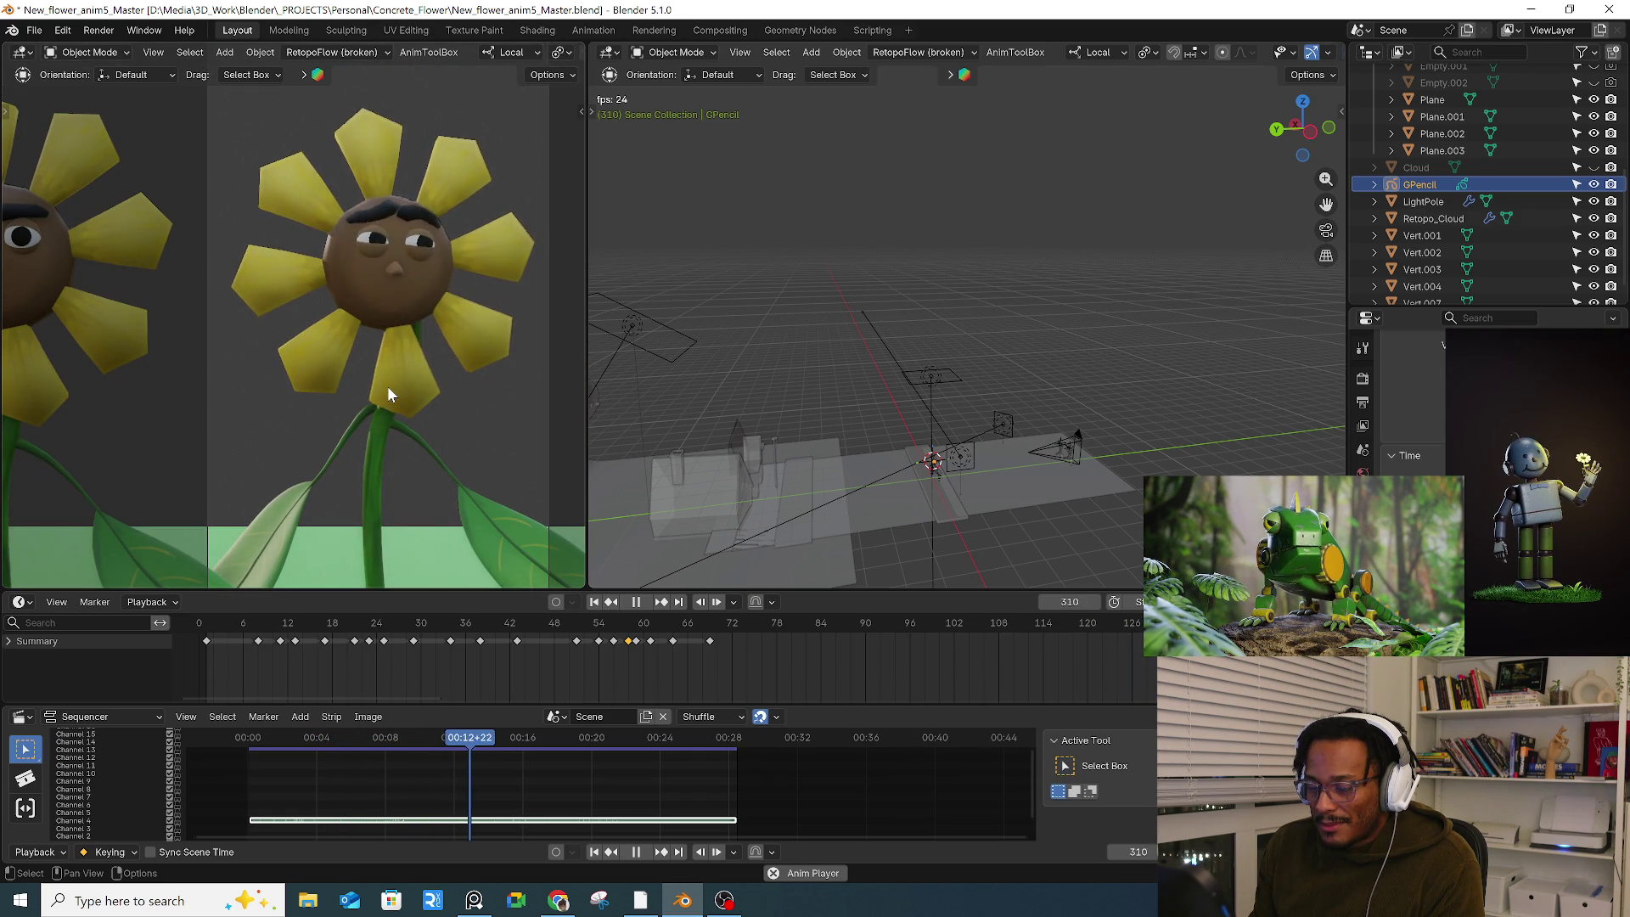
key(space)
click(34, 29)
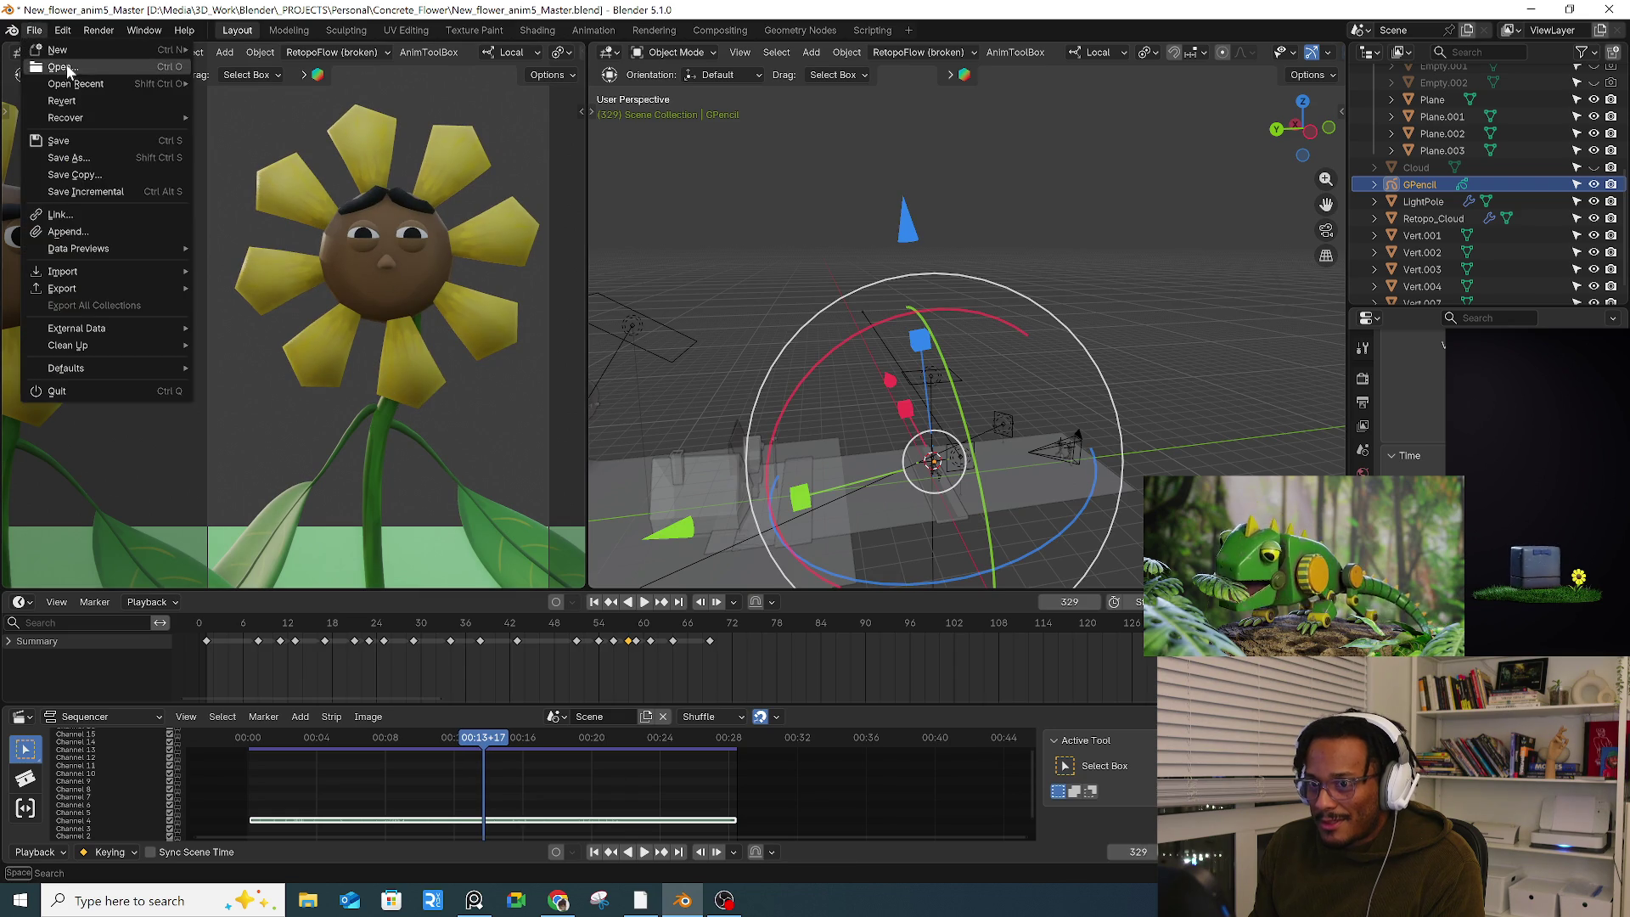
Step: Open RobotChef4.blend past the unsaved-changes prompt, play it briefly and orbit toward the robot
click(67, 68)
click(841, 473)
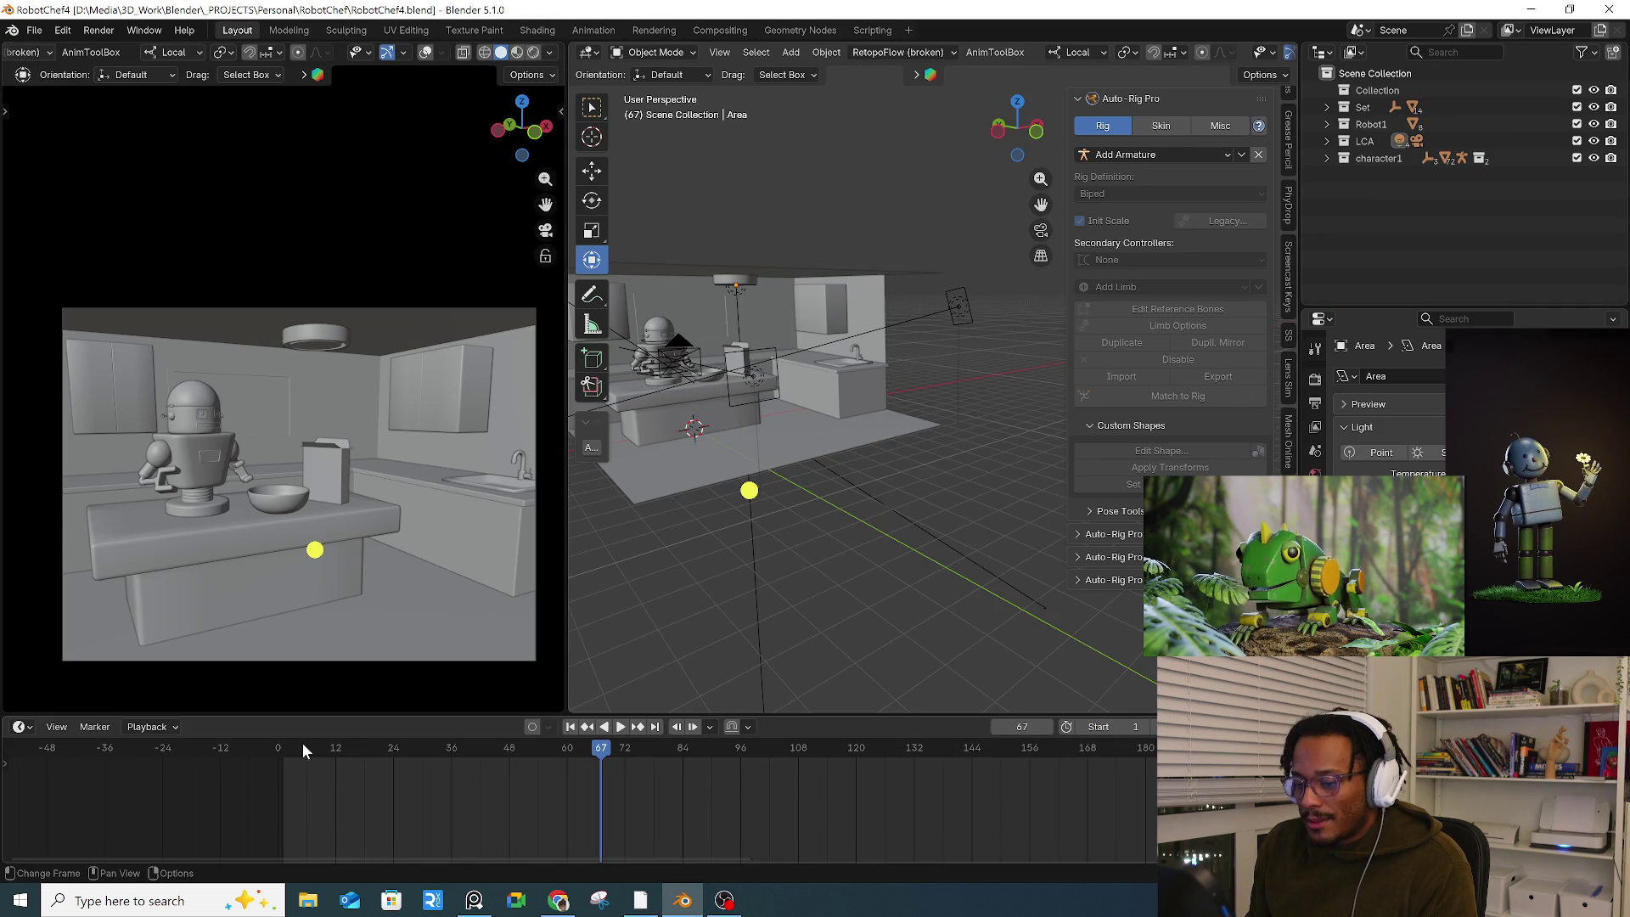
key(space)
key(Escape)
mouse_move(746, 473)
middle_down()
mouse_move(921, 393)
mouse_move(973, 396)
mouse_move(832, 371)
mouse_move(774, 459)
middle_up()
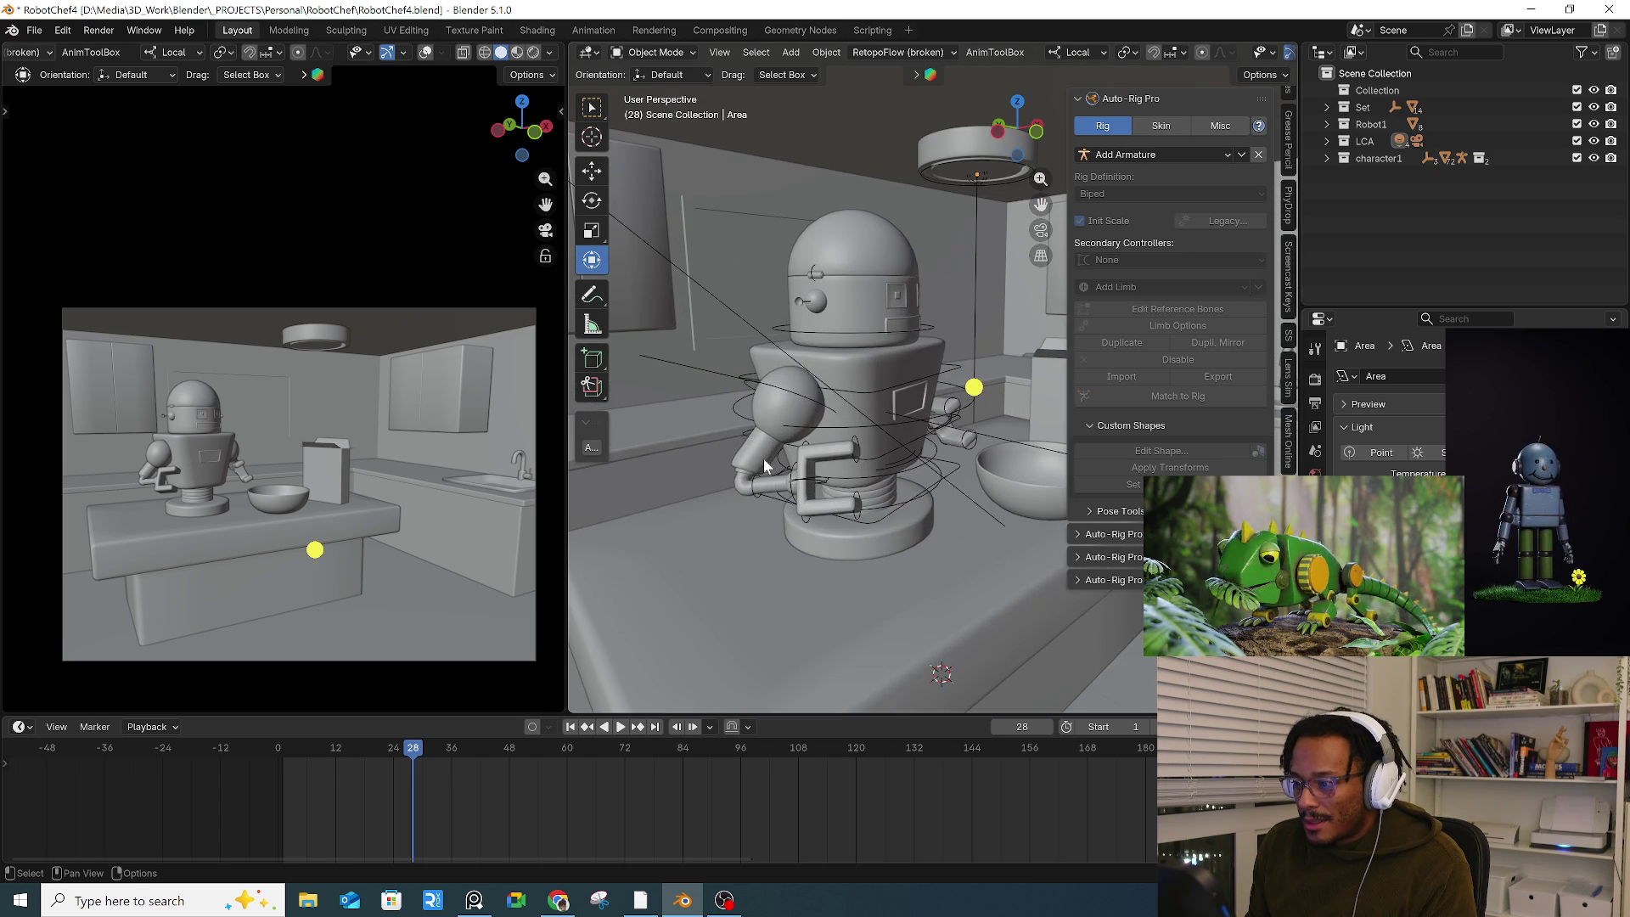
Step: Select the robot's rig and switch it into Pose Mode
click(752, 489)
right_click(819, 416)
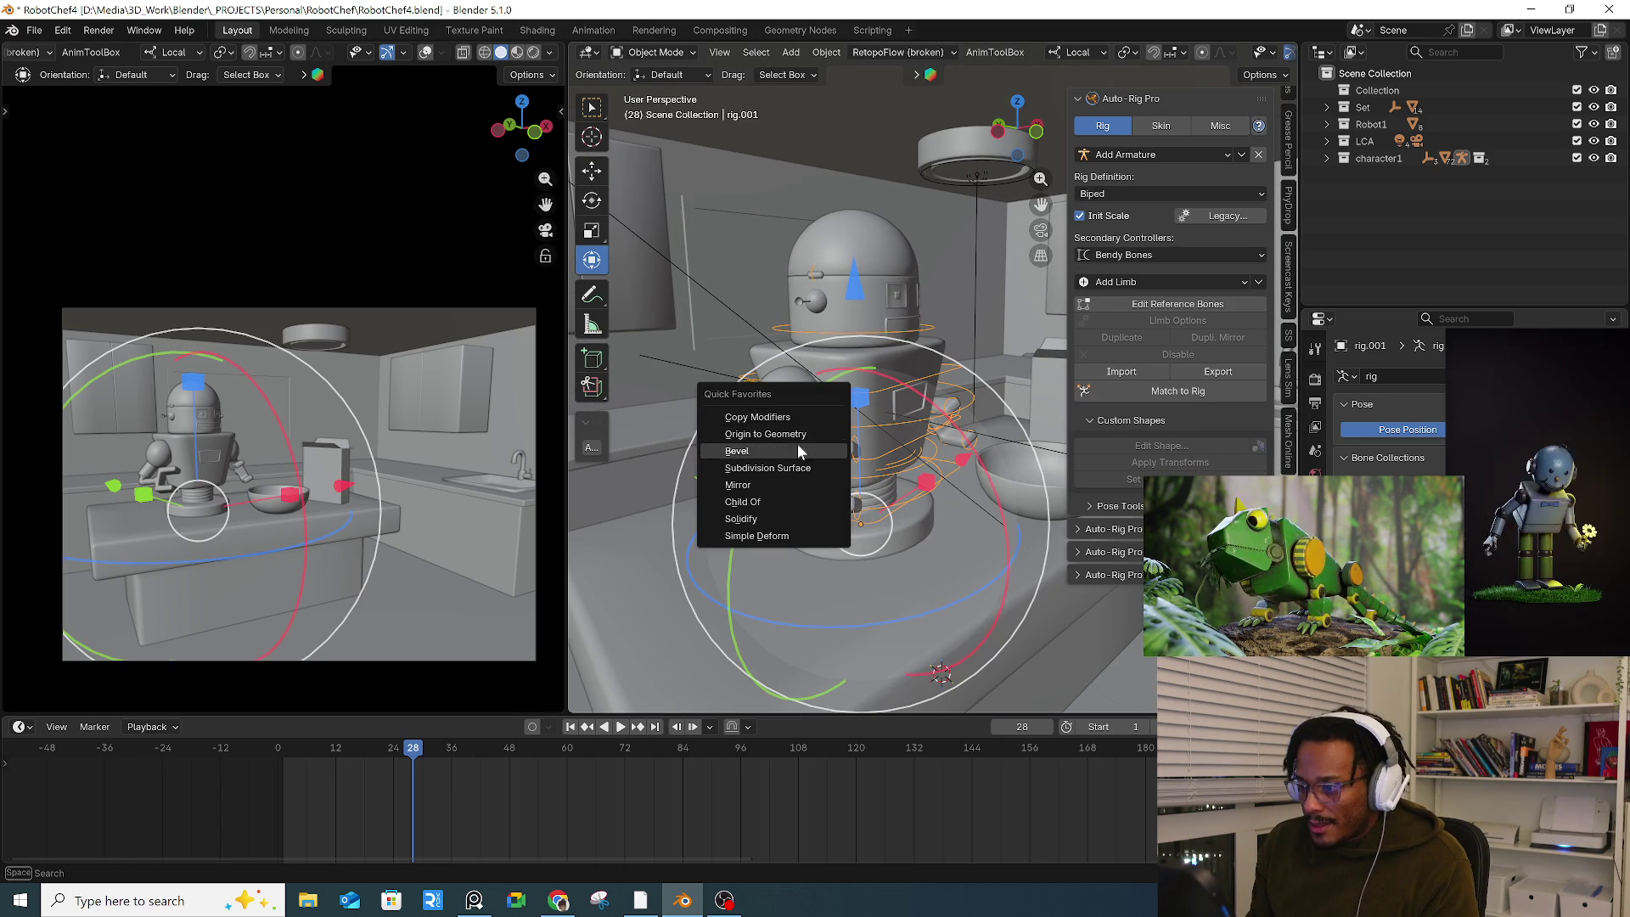
key(ctrl+Tab)
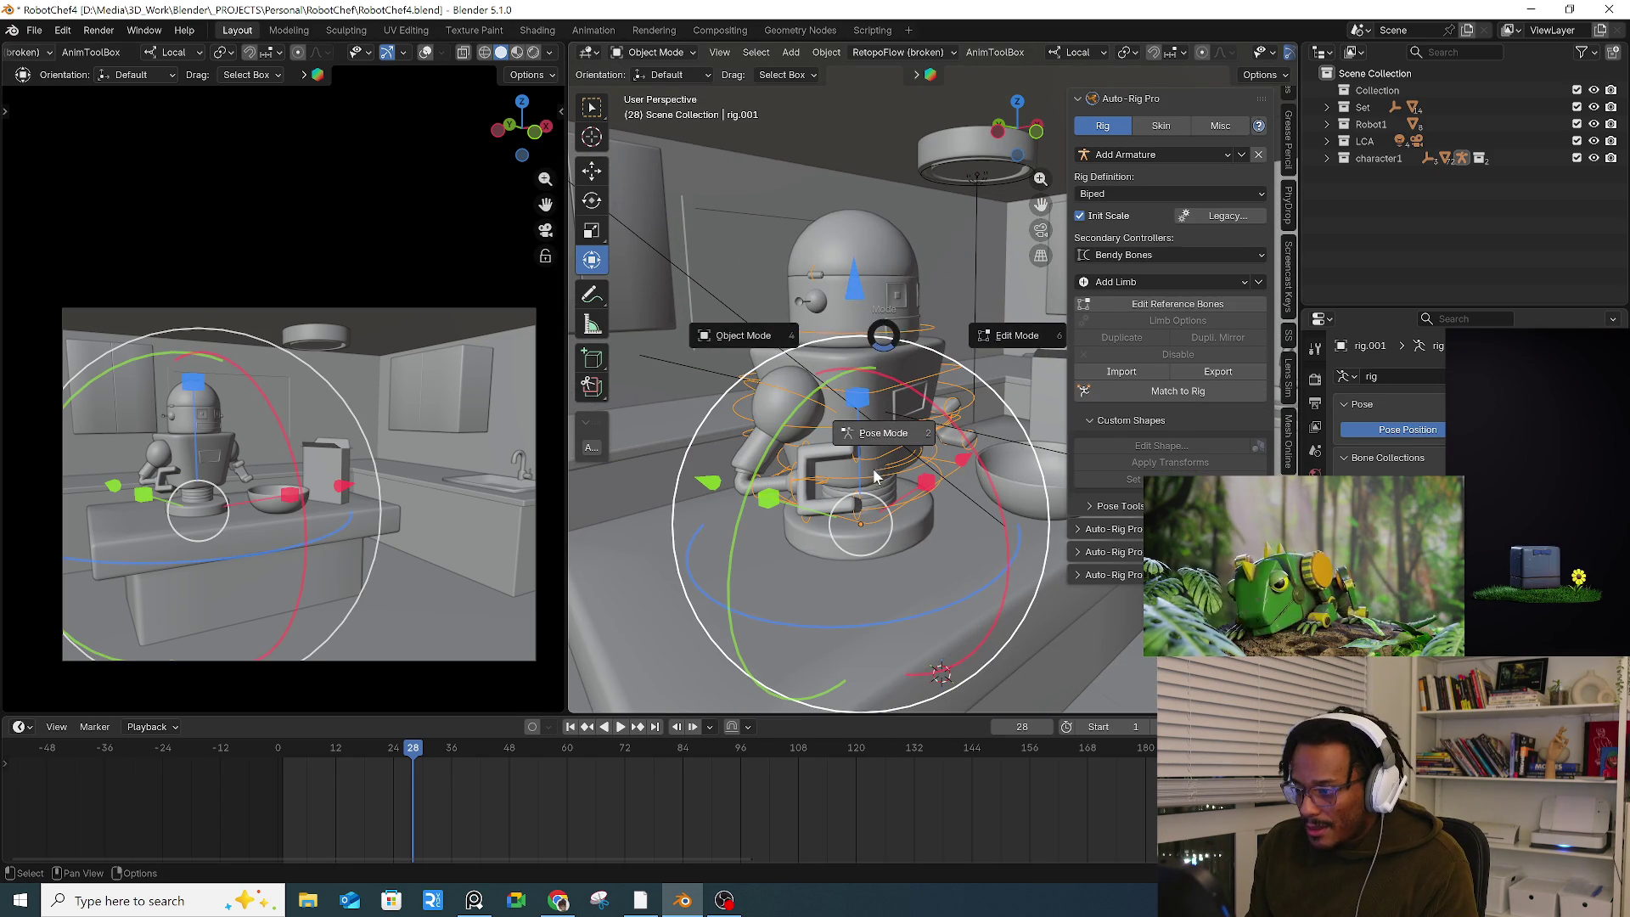
click(840, 473)
Step: Rotate the root bone, swing the arm control, and bend the finger bones into a new pose
click(752, 491)
mouse_move(946, 412)
mouse_down()
mouse_move(959, 475)
mouse_move(949, 413)
mouse_move(887, 520)
mouse_move(857, 530)
mouse_move(815, 484)
mouse_move(848, 471)
mouse_up()
click(907, 448)
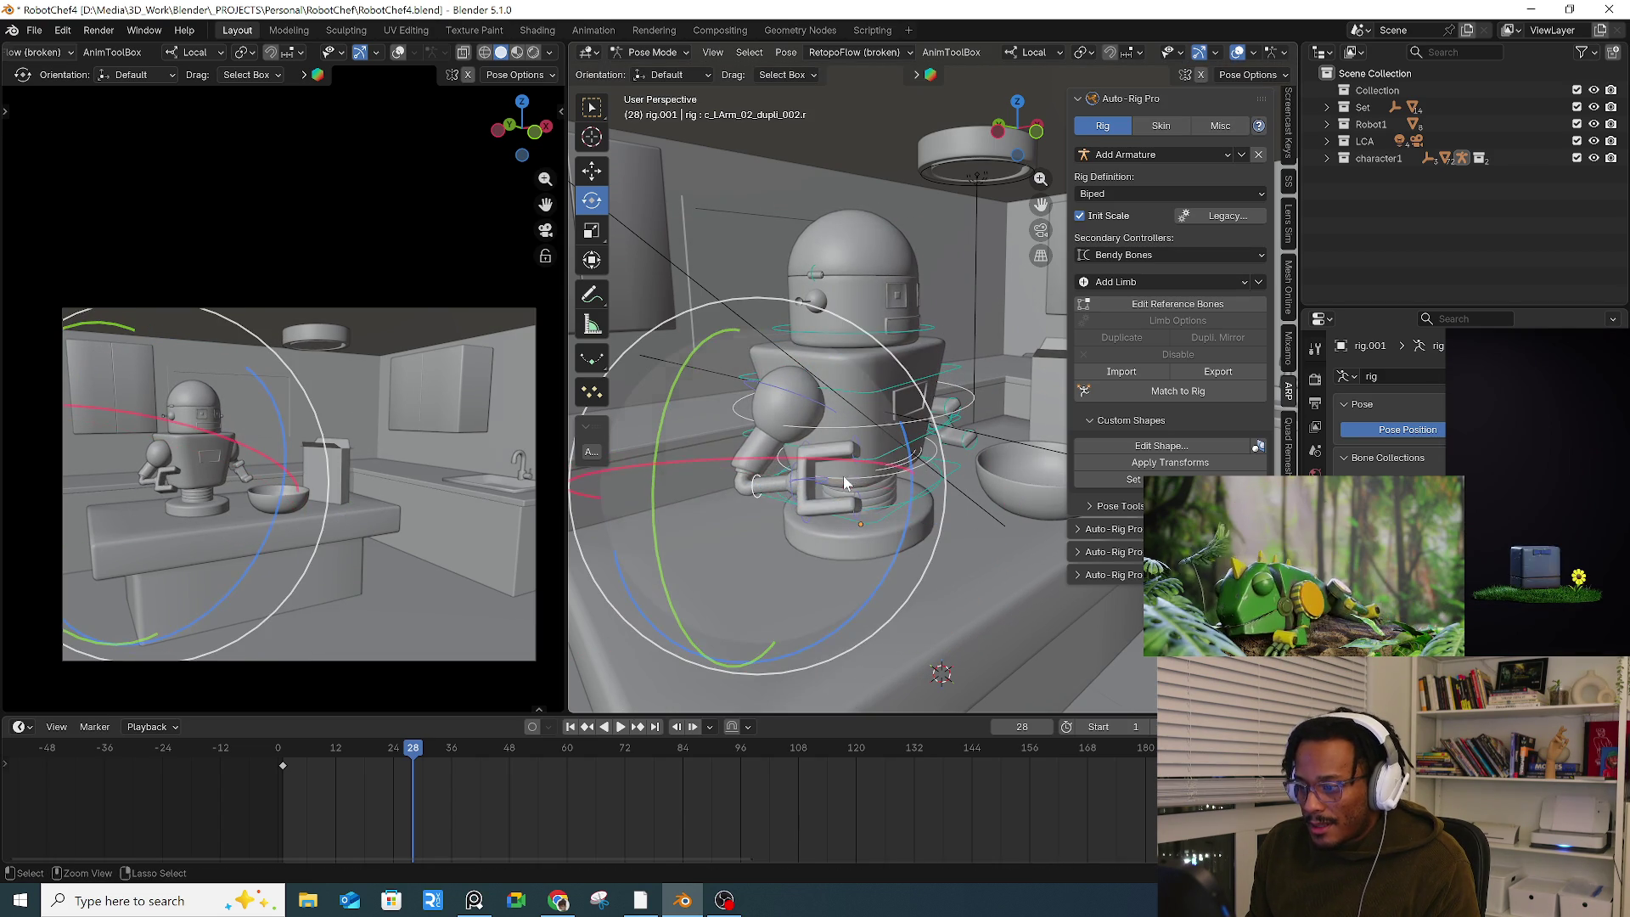
middle_drag(847, 471, 819, 456)
click(817, 464)
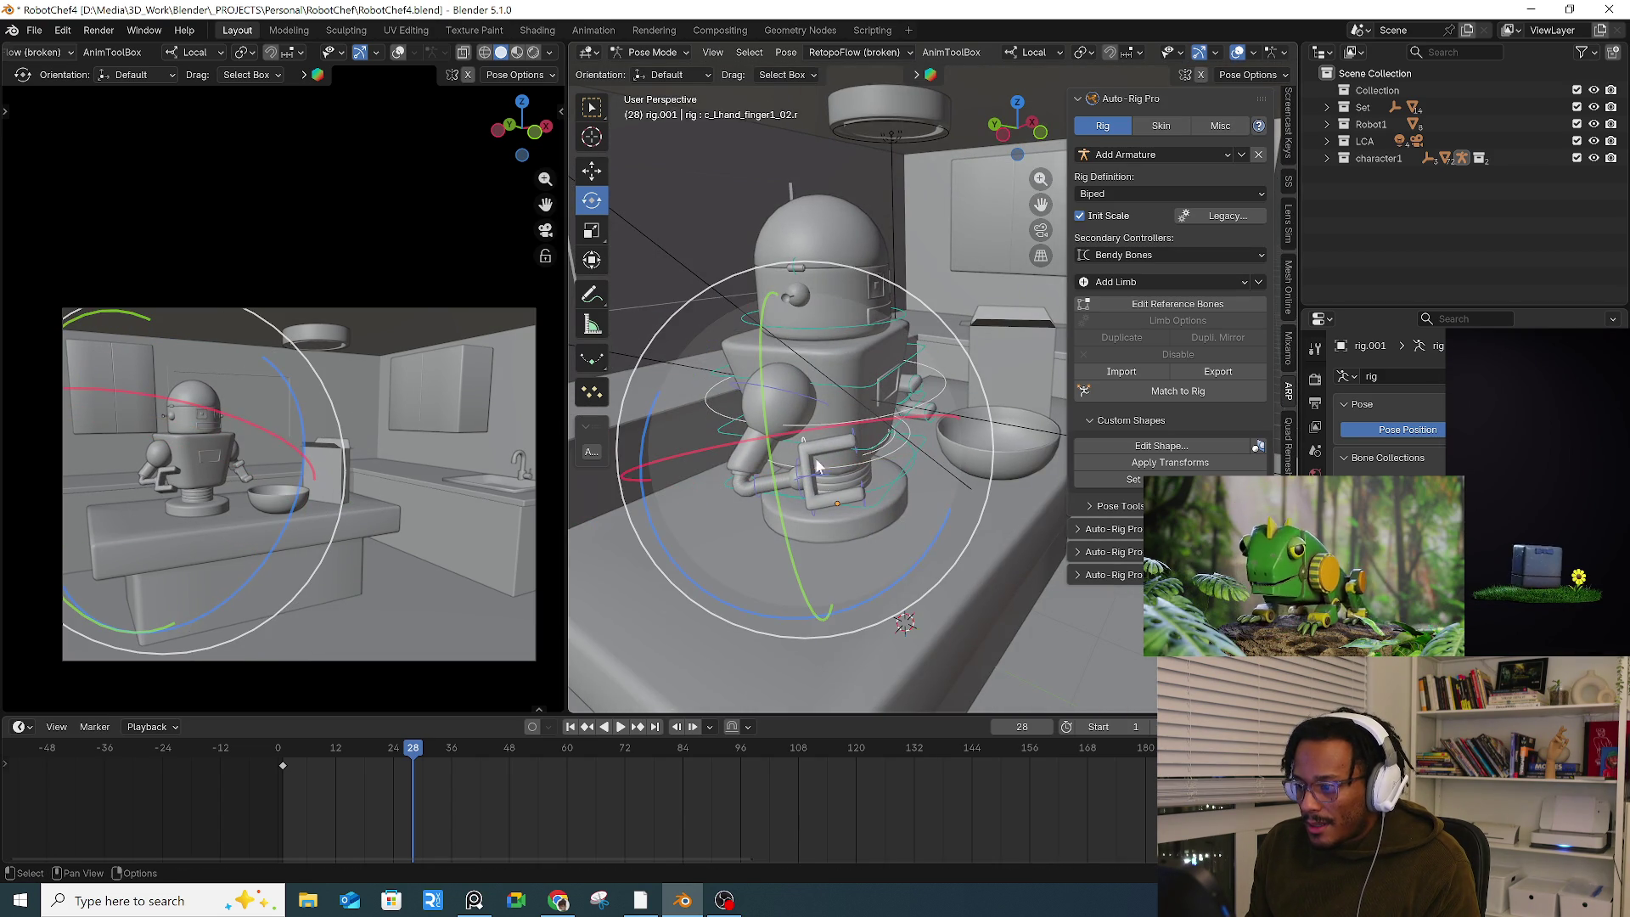
click(813, 520)
drag(954, 561, 951, 496)
click(1081, 52)
click(1111, 134)
mouse_move(944, 570)
mouse_down()
mouse_move(958, 535)
mouse_move(934, 594)
mouse_move(958, 526)
mouse_move(878, 605)
mouse_move(892, 489)
mouse_up()
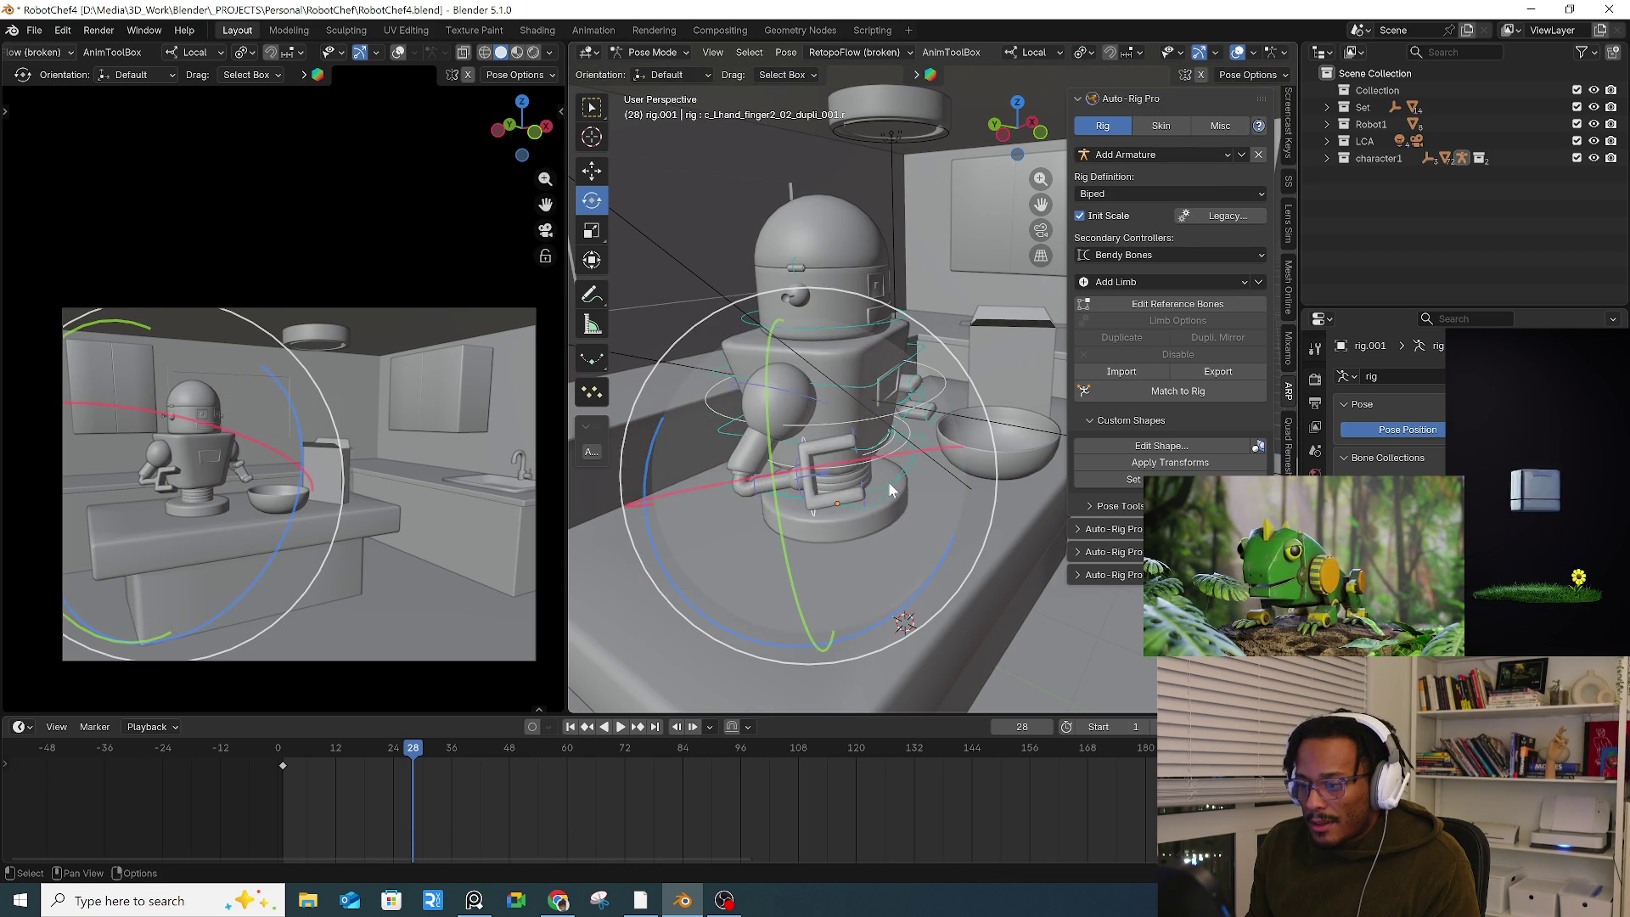
Step: Try rotating the robot's head lid open, then undo the lid rotation
middle_drag(802, 443, 813, 425)
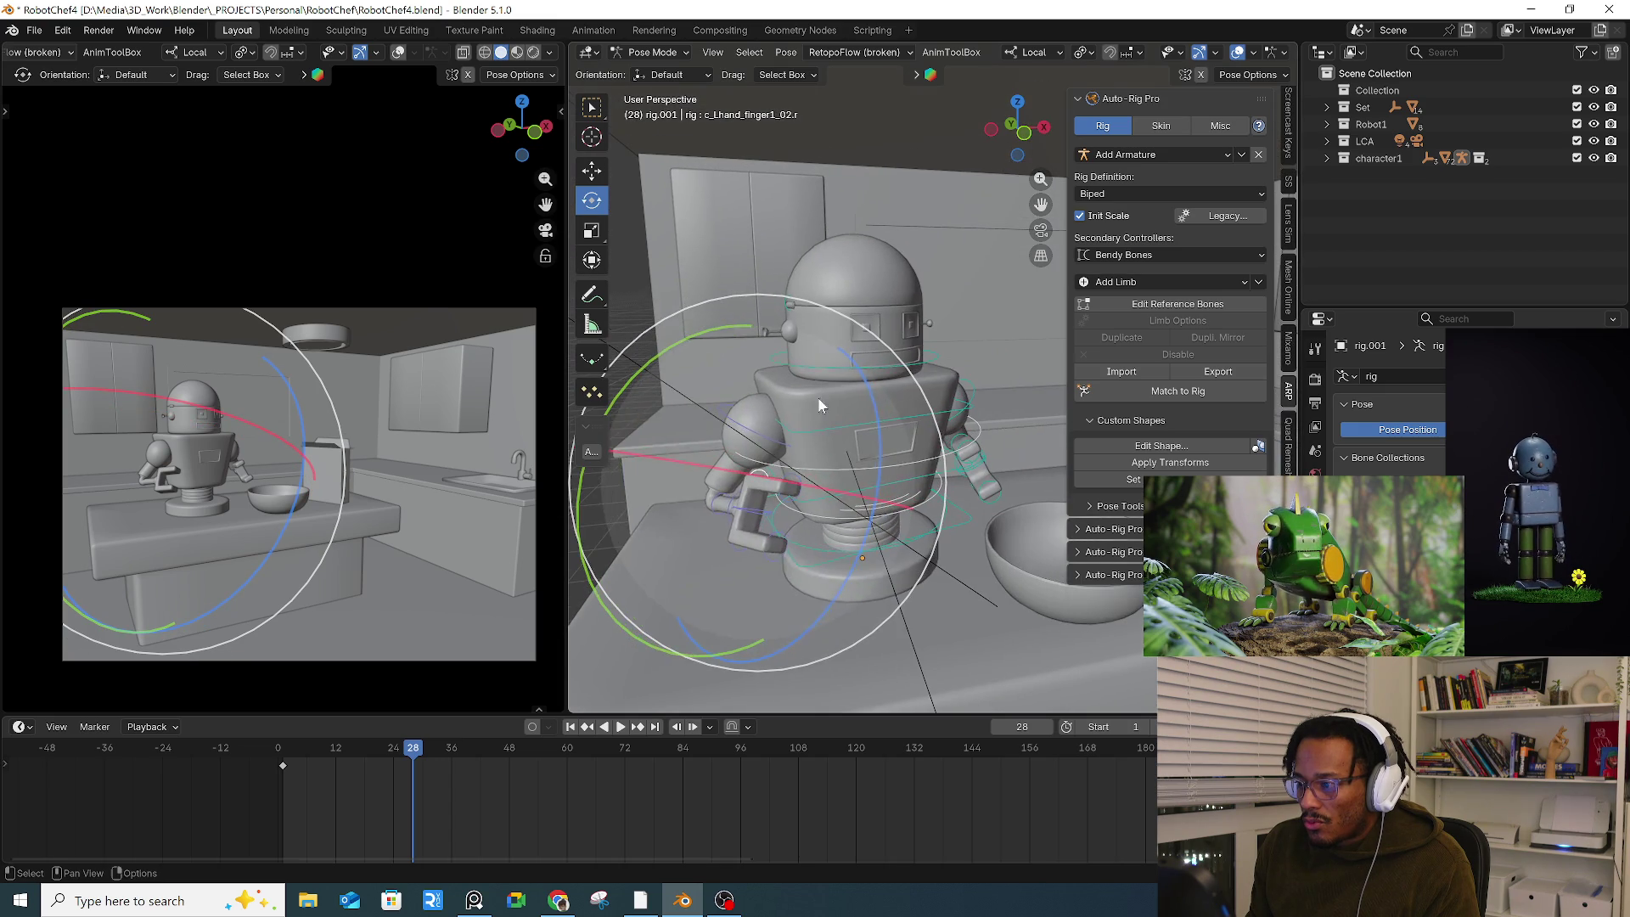
click(788, 294)
middle_drag(788, 293, 797, 305)
mouse_move(709, 138)
mouse_down()
mouse_move(659, 174)
mouse_move(614, 260)
mouse_move(610, 319)
mouse_up()
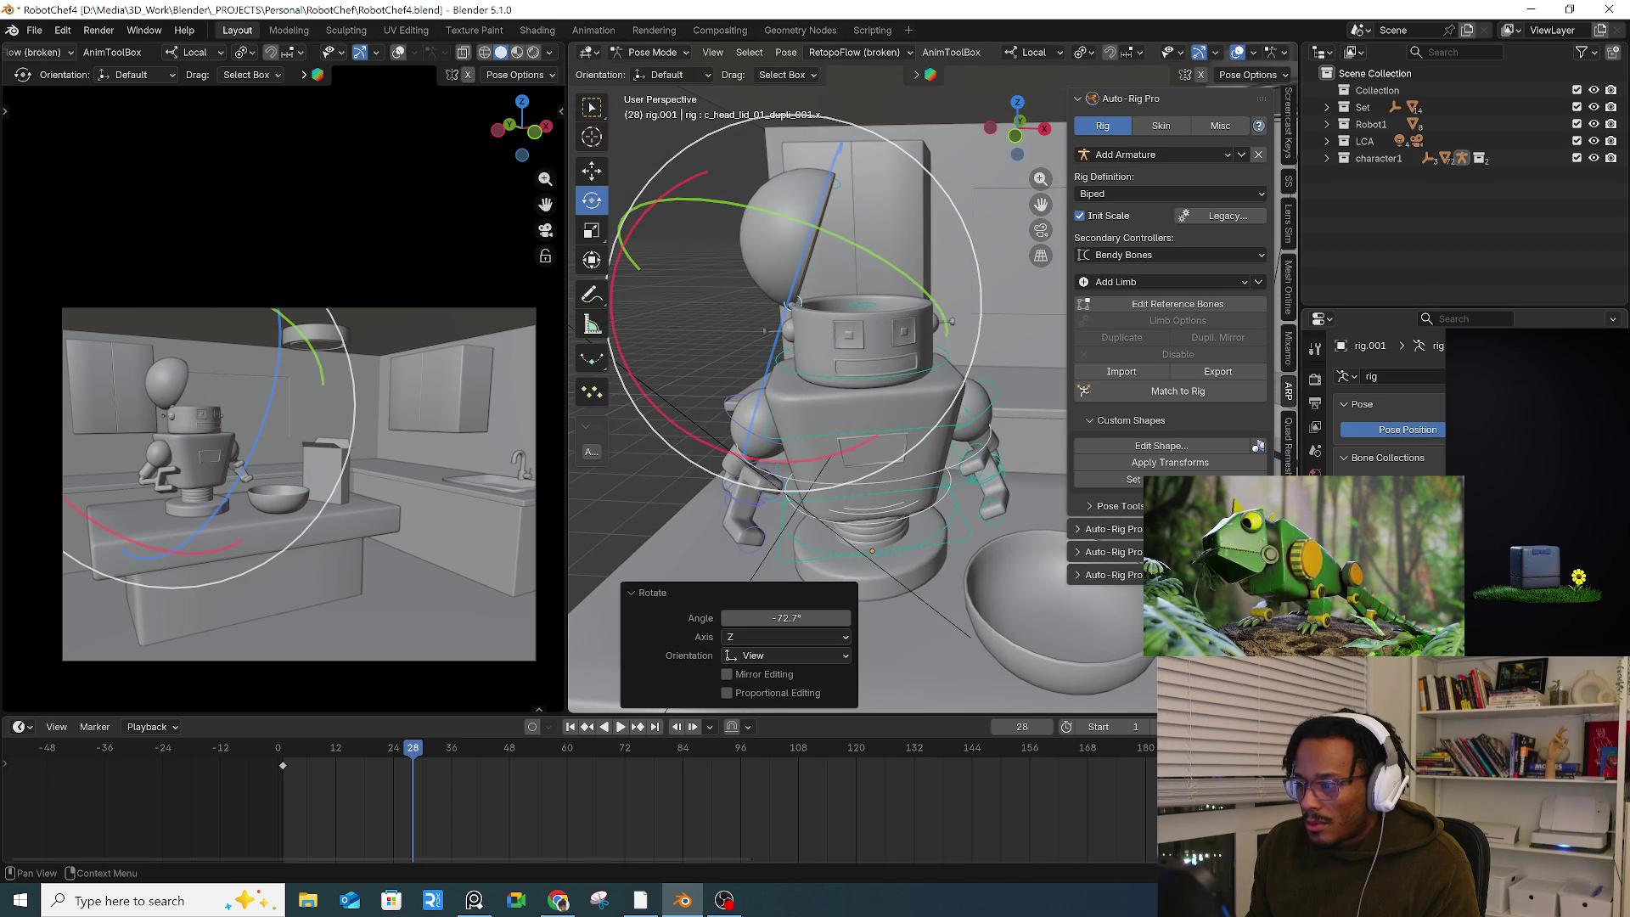
mouse_move(815, 429)
middle_down()
mouse_move(837, 440)
mouse_move(819, 399)
middle_up()
key(ctrl+z)
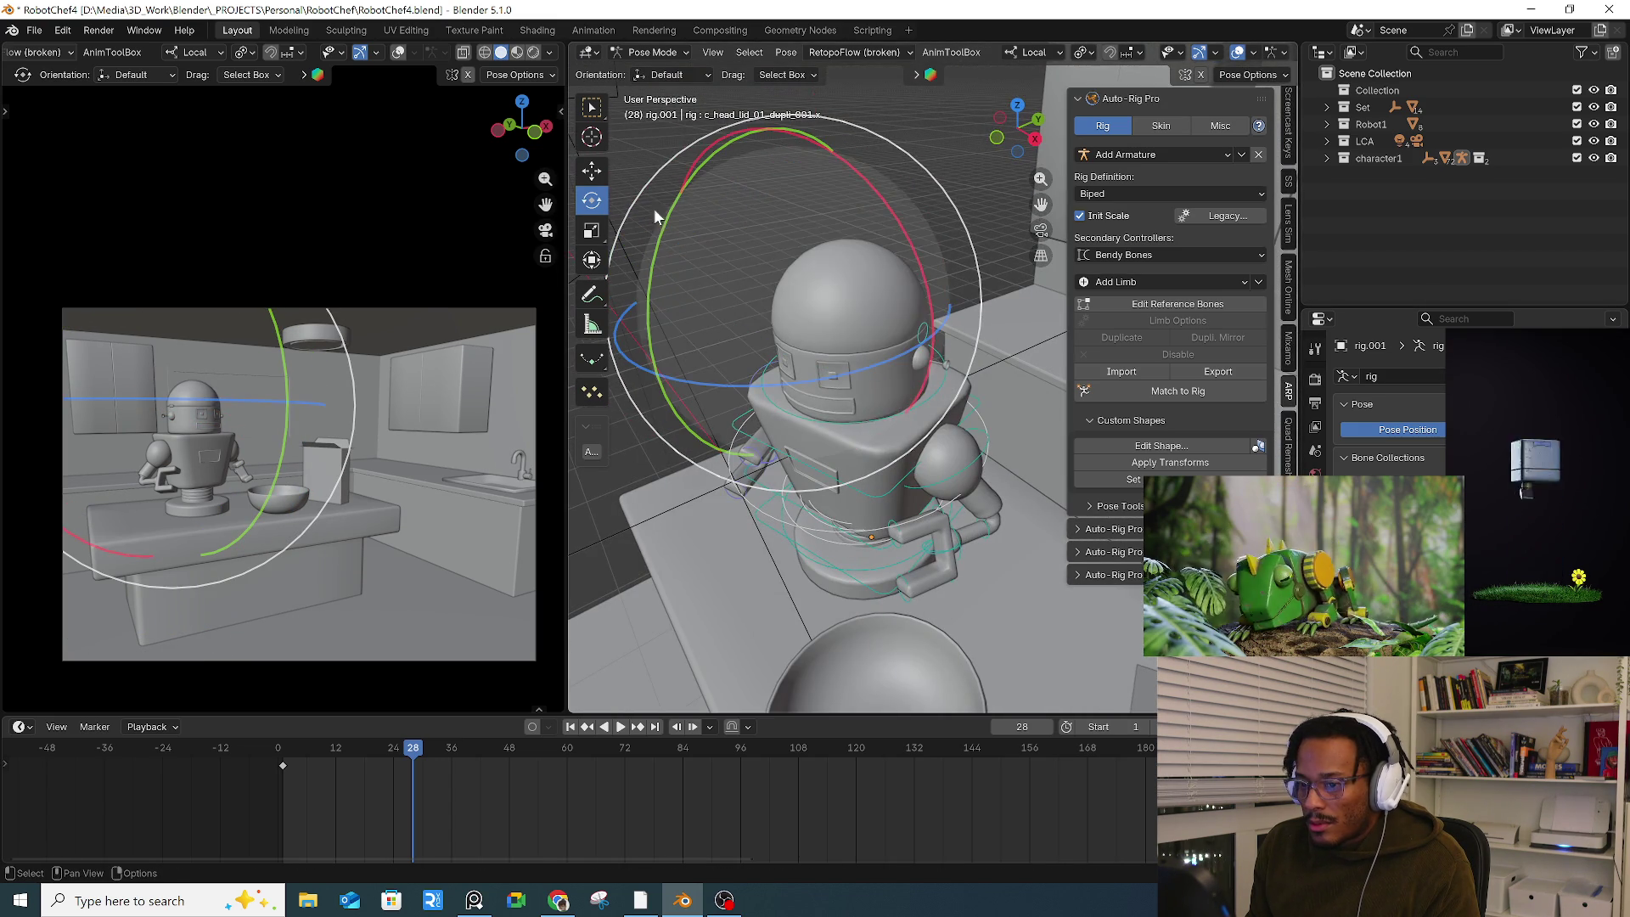
Step: Set the left view to Material Preview and play the animation from near the start
click(520, 53)
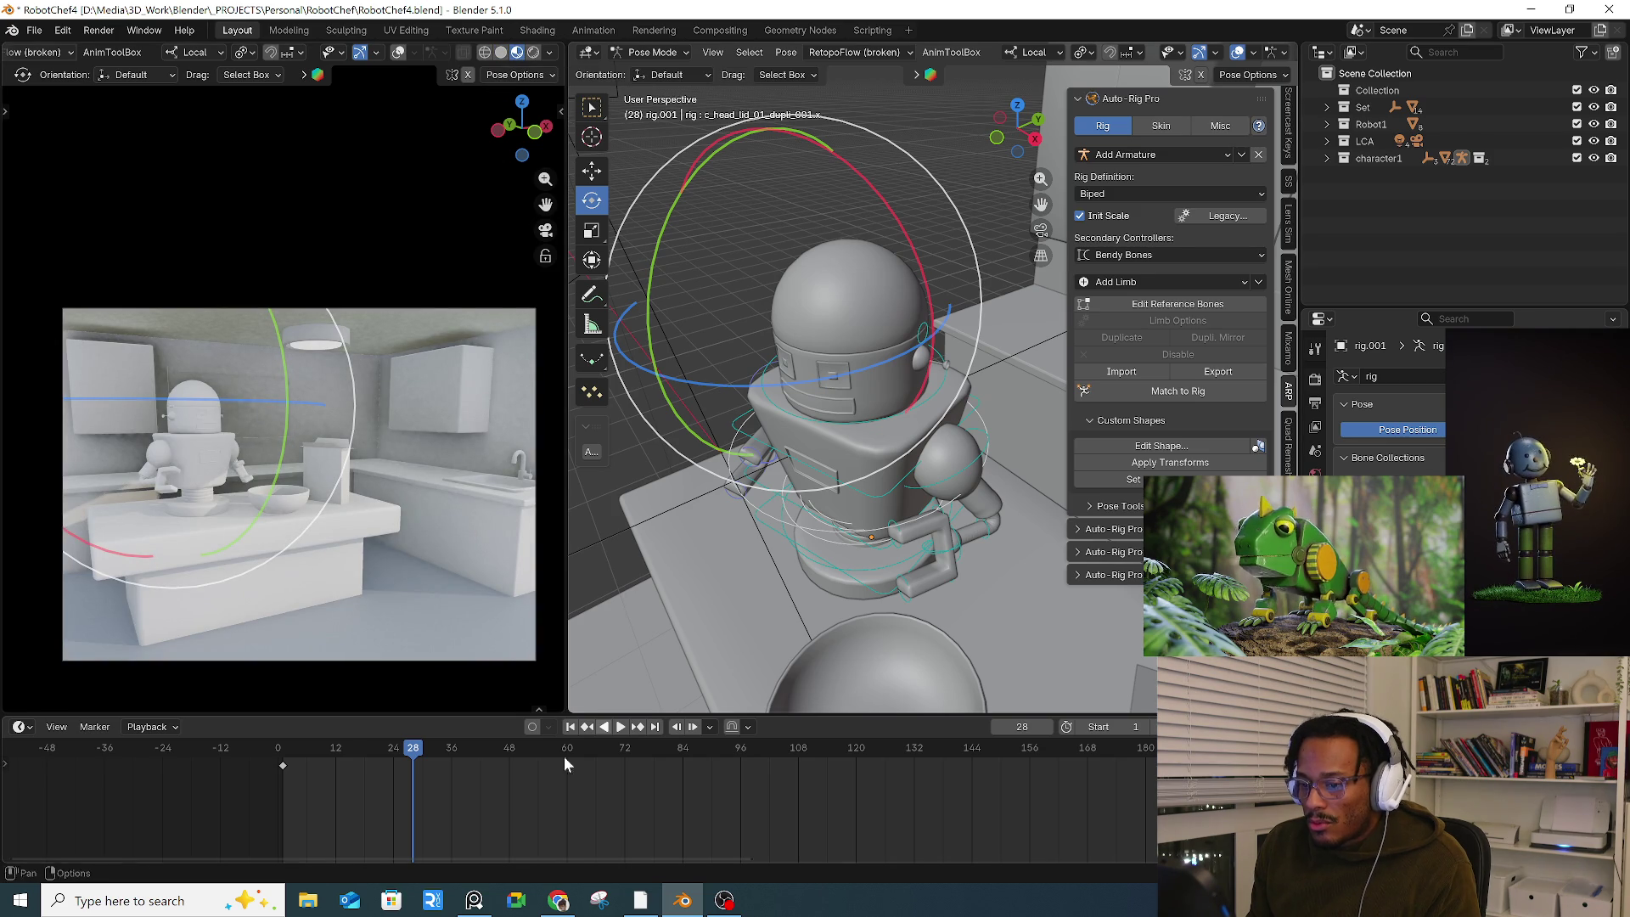
click(299, 745)
key(space)
key(space)
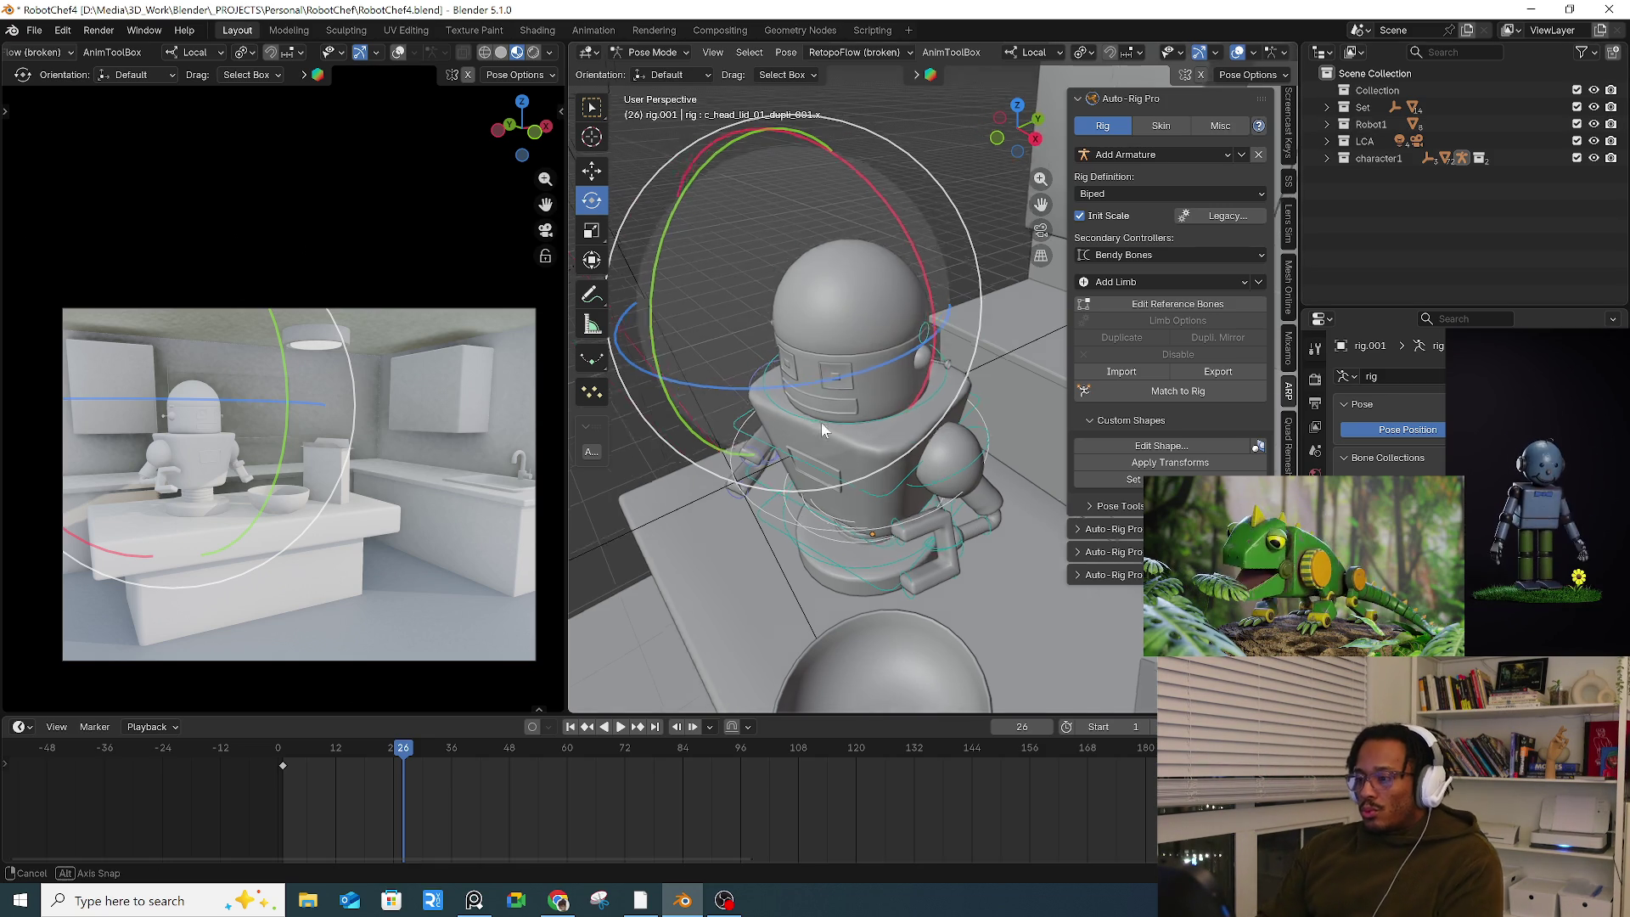
Step: Orbit to the robot's front and restart the animation from near frame 1
middle_drag(703, 348, 893, 378)
click(285, 750)
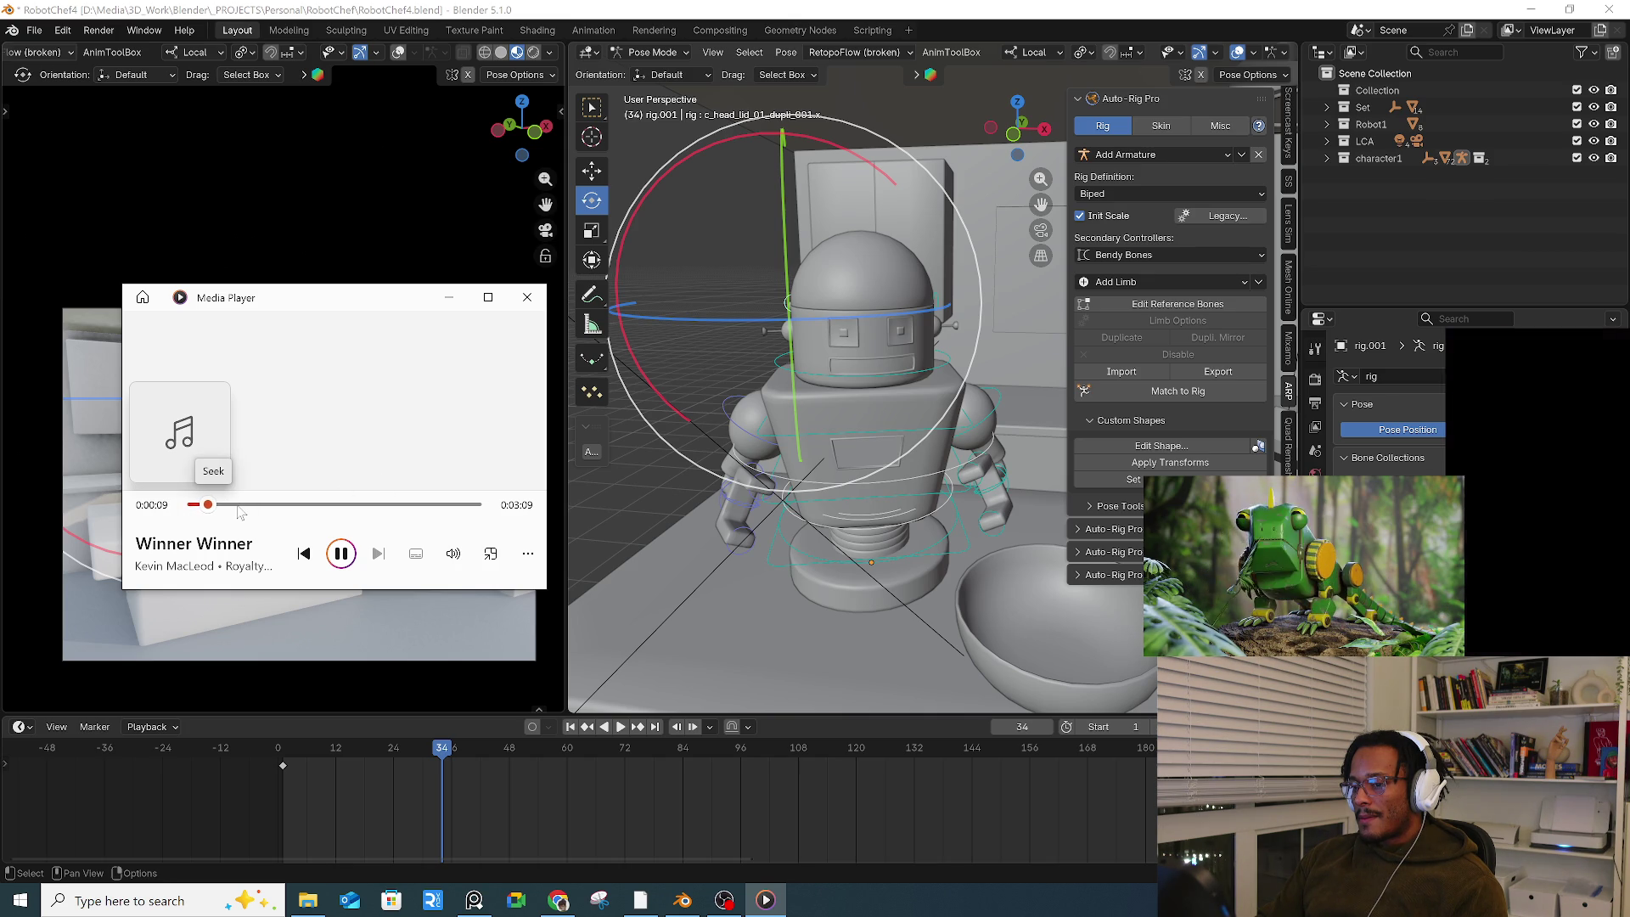
Step: Skip the Winner Winner track ahead to about 0:43 and close Media Player
click(255, 505)
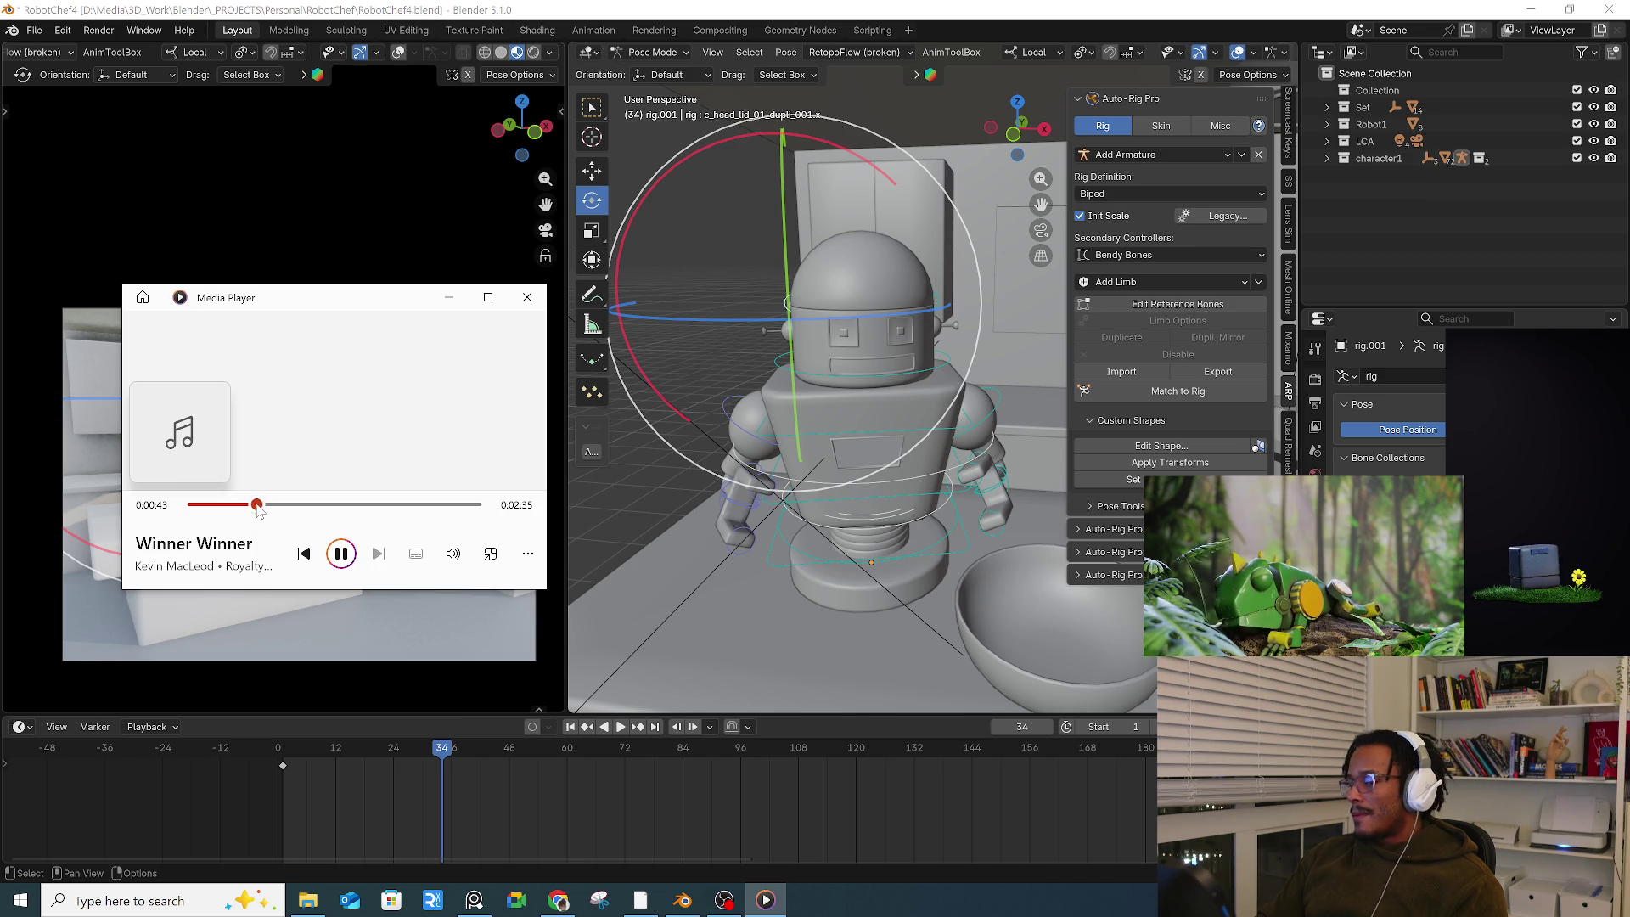
click(527, 297)
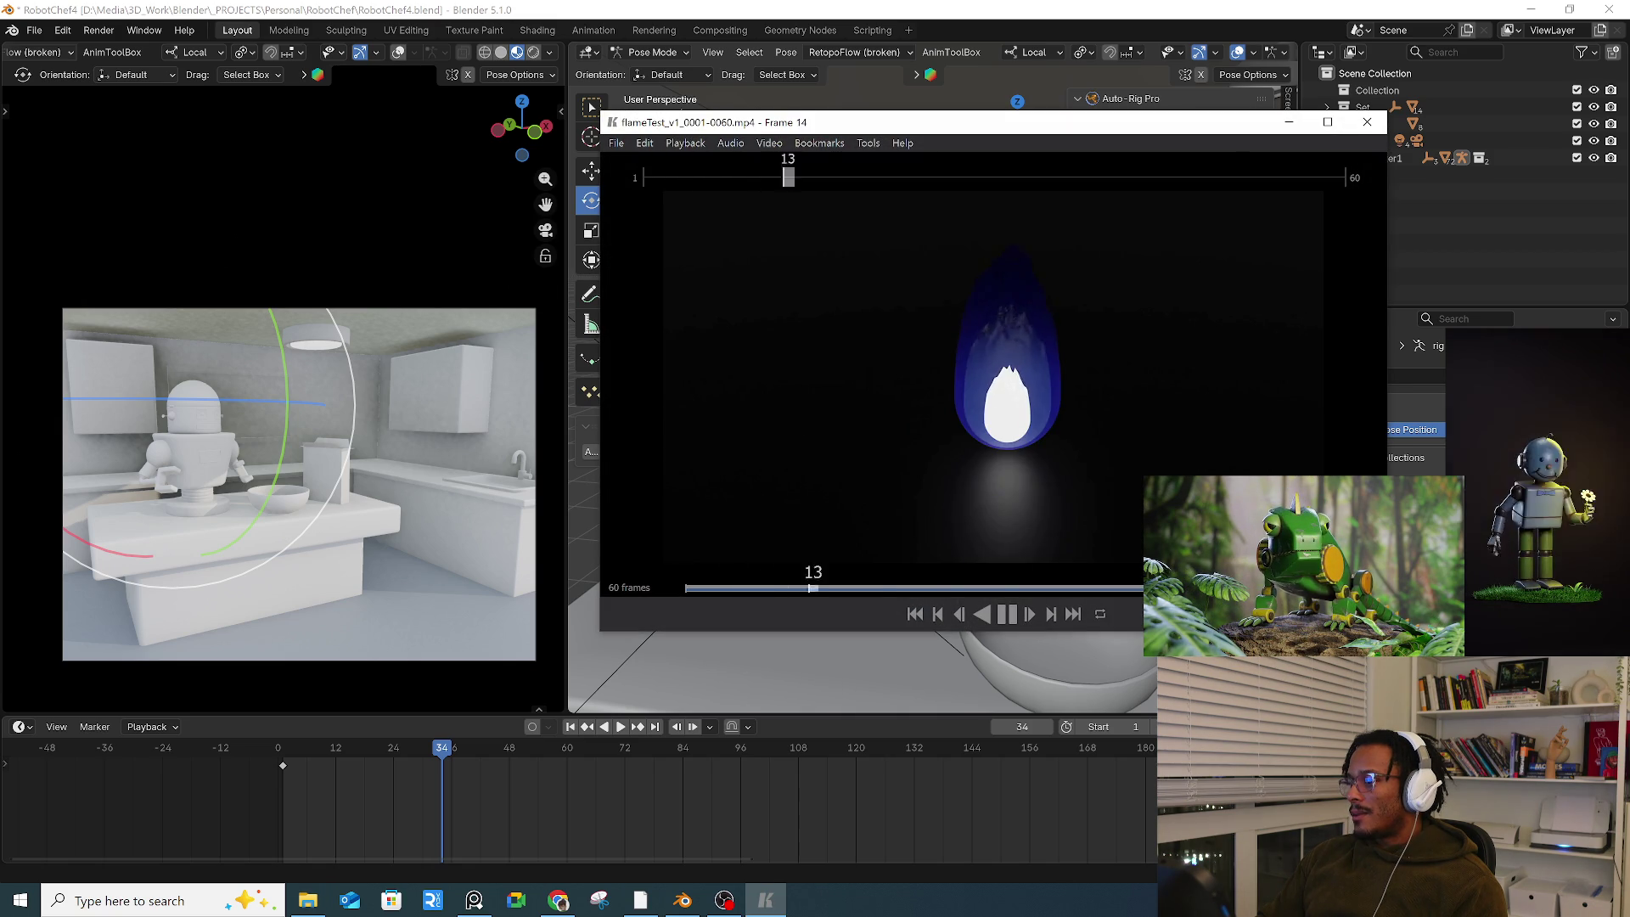
Step: Close the flameTest_v1_0001-0060.mp4 video player window
click(1367, 121)
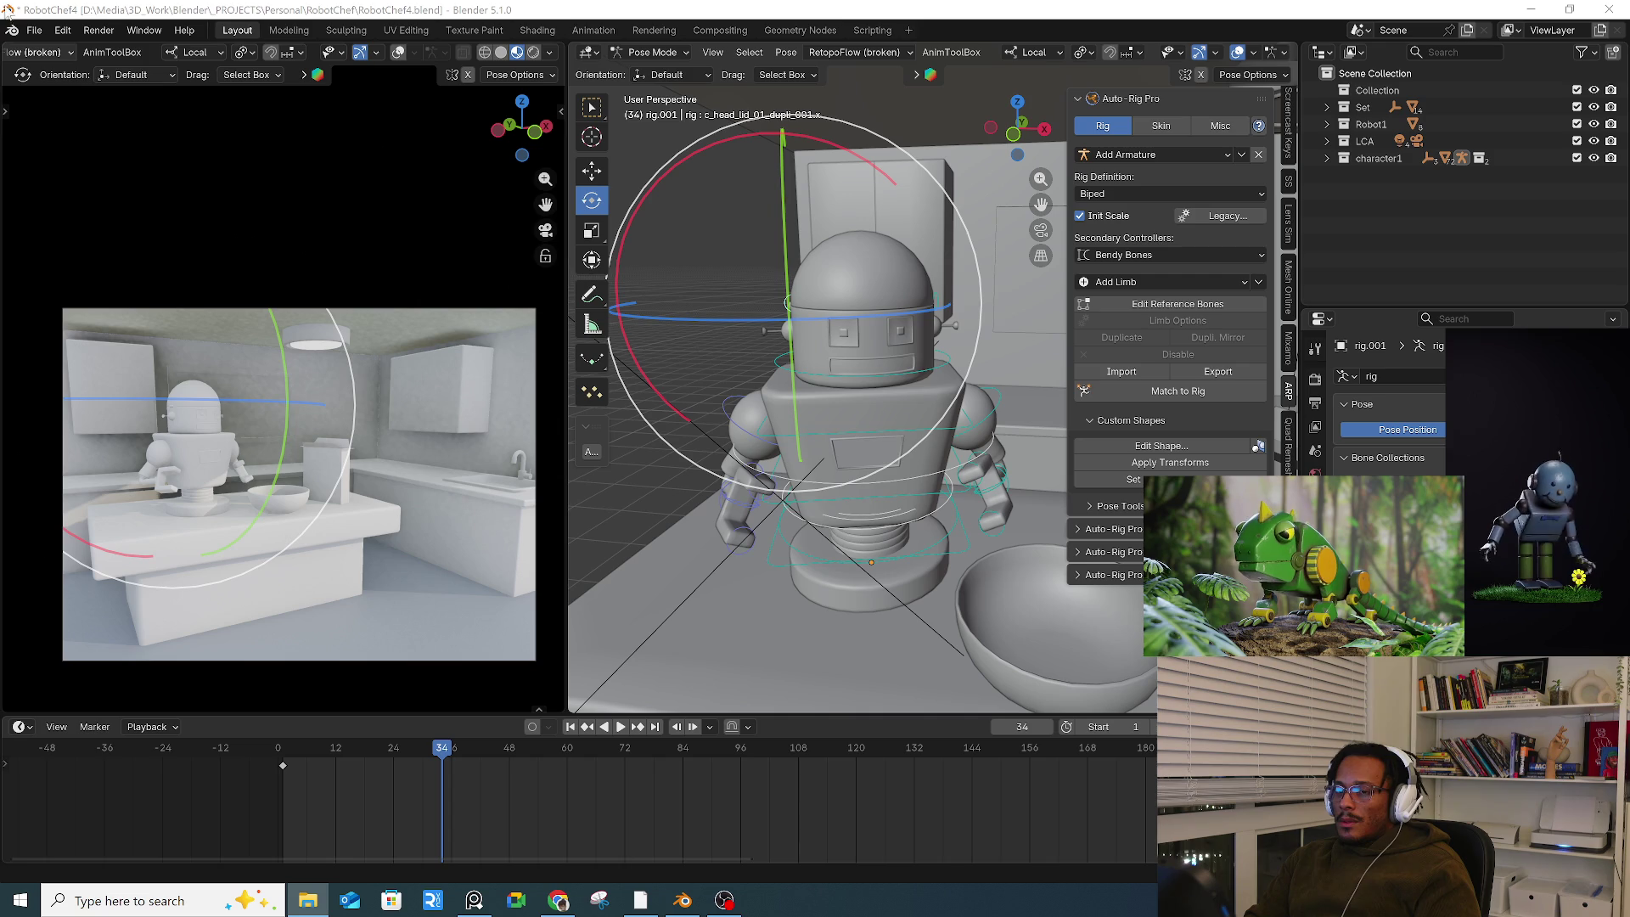
Step: Replay the robot animation from the start, stopping at frame 40
click(33, 33)
mouse_move(78, 50)
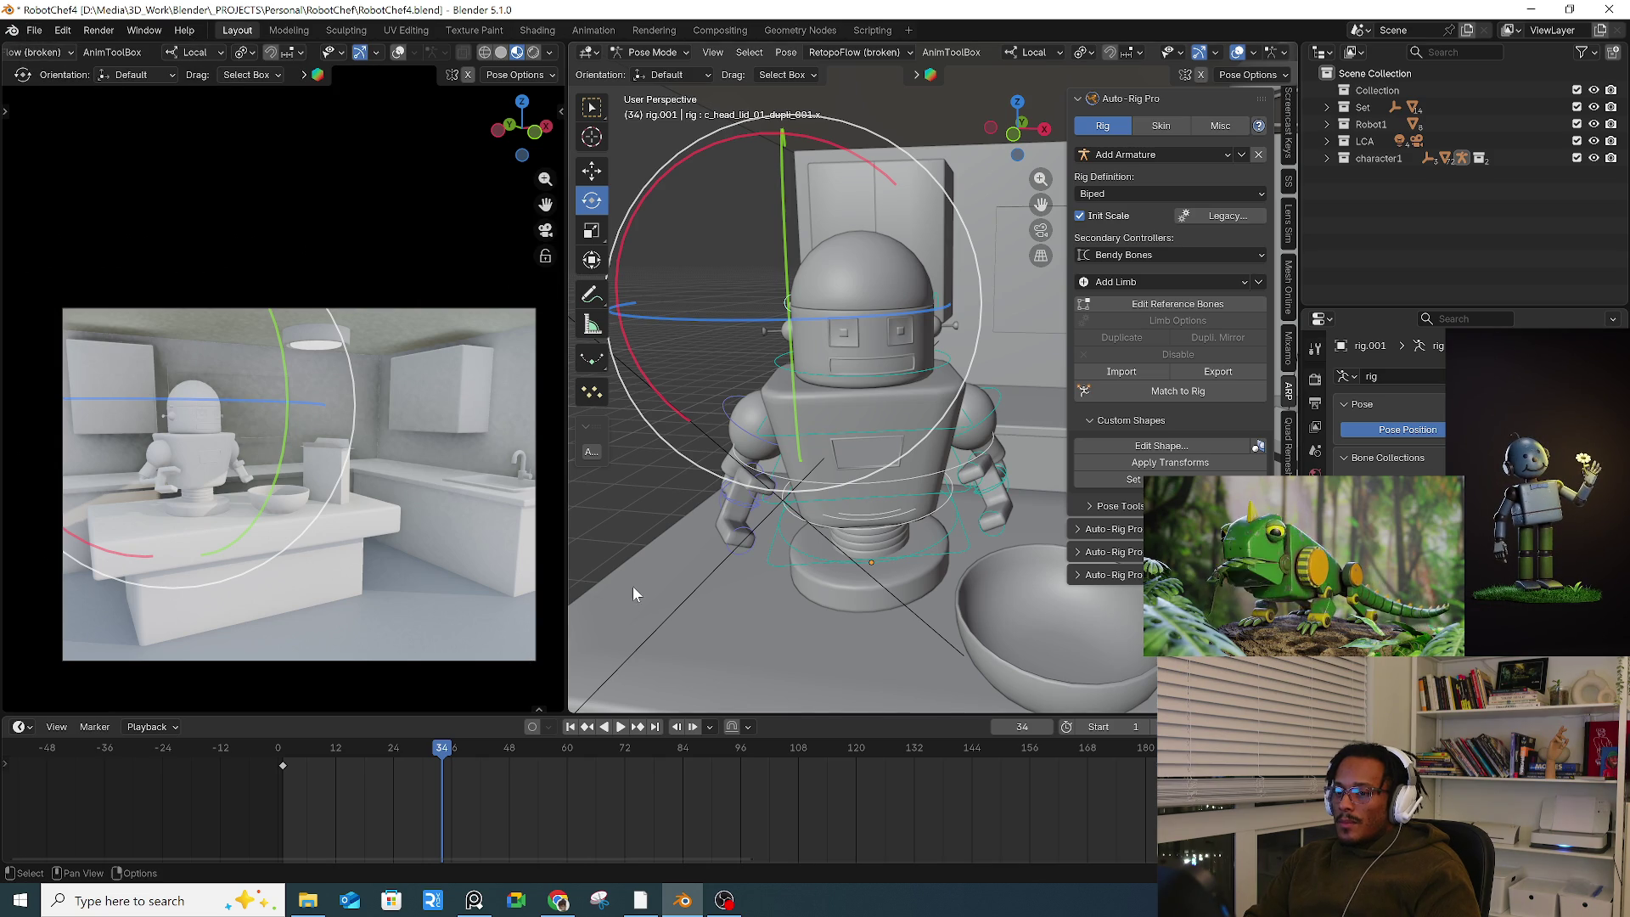
click(294, 743)
key(space)
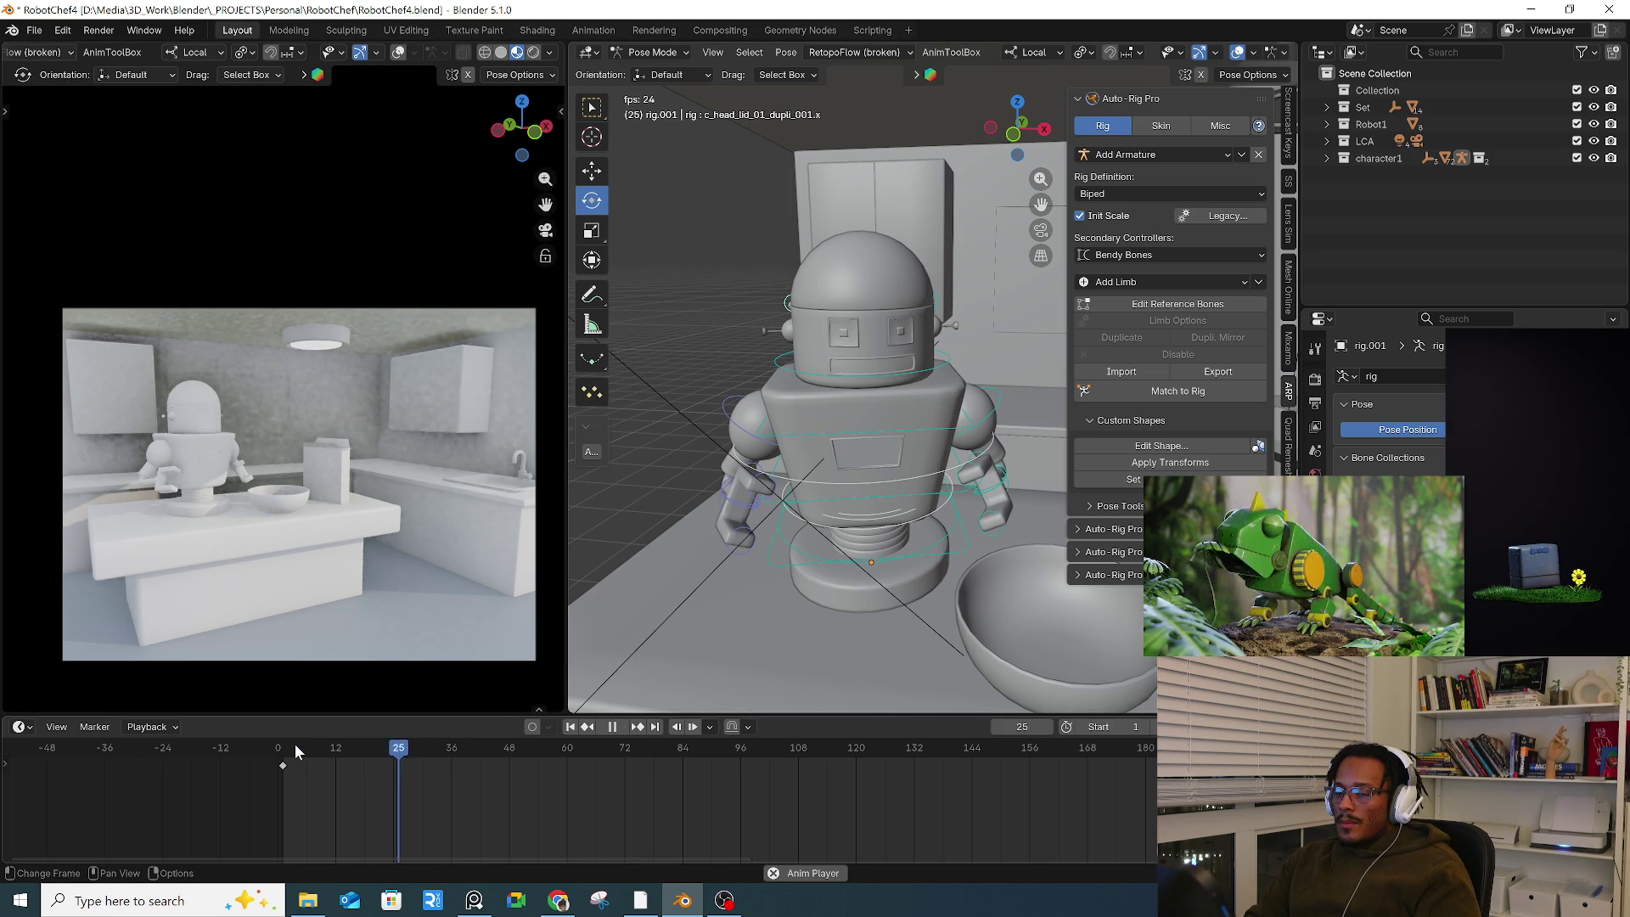
key(space)
middle_drag(686, 543, 715, 556)
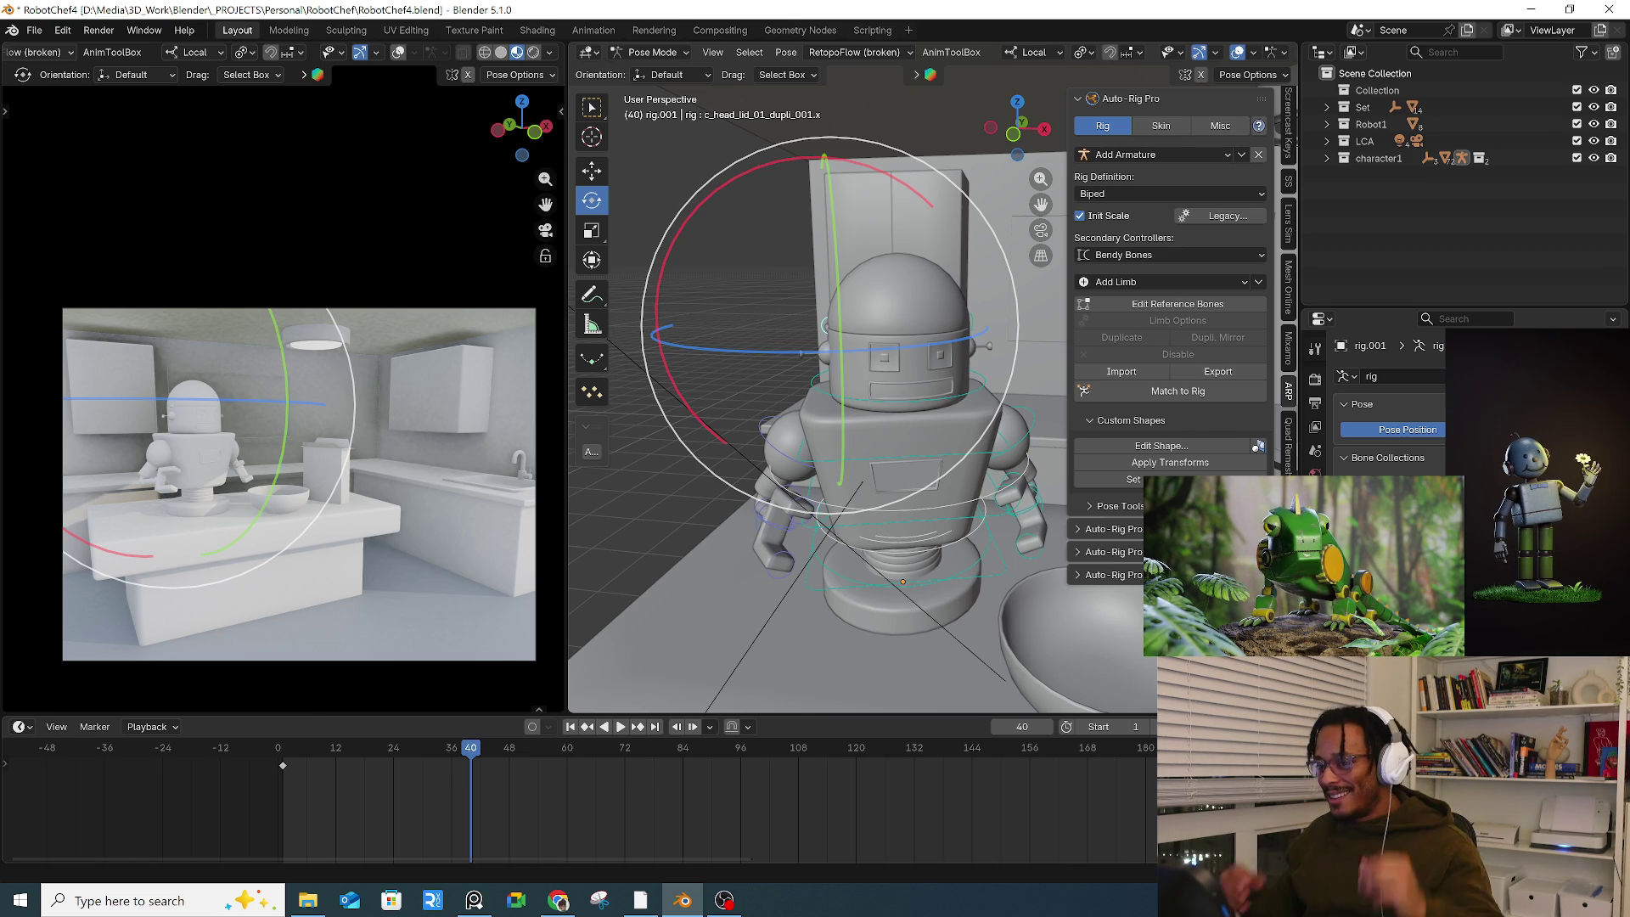
Step: Clear the bone selection and switch the rig from Pose Mode to Object Mode
mouse_move(861, 342)
middle_down()
mouse_move(991, 343)
mouse_move(990, 376)
middle_up()
click(991, 368)
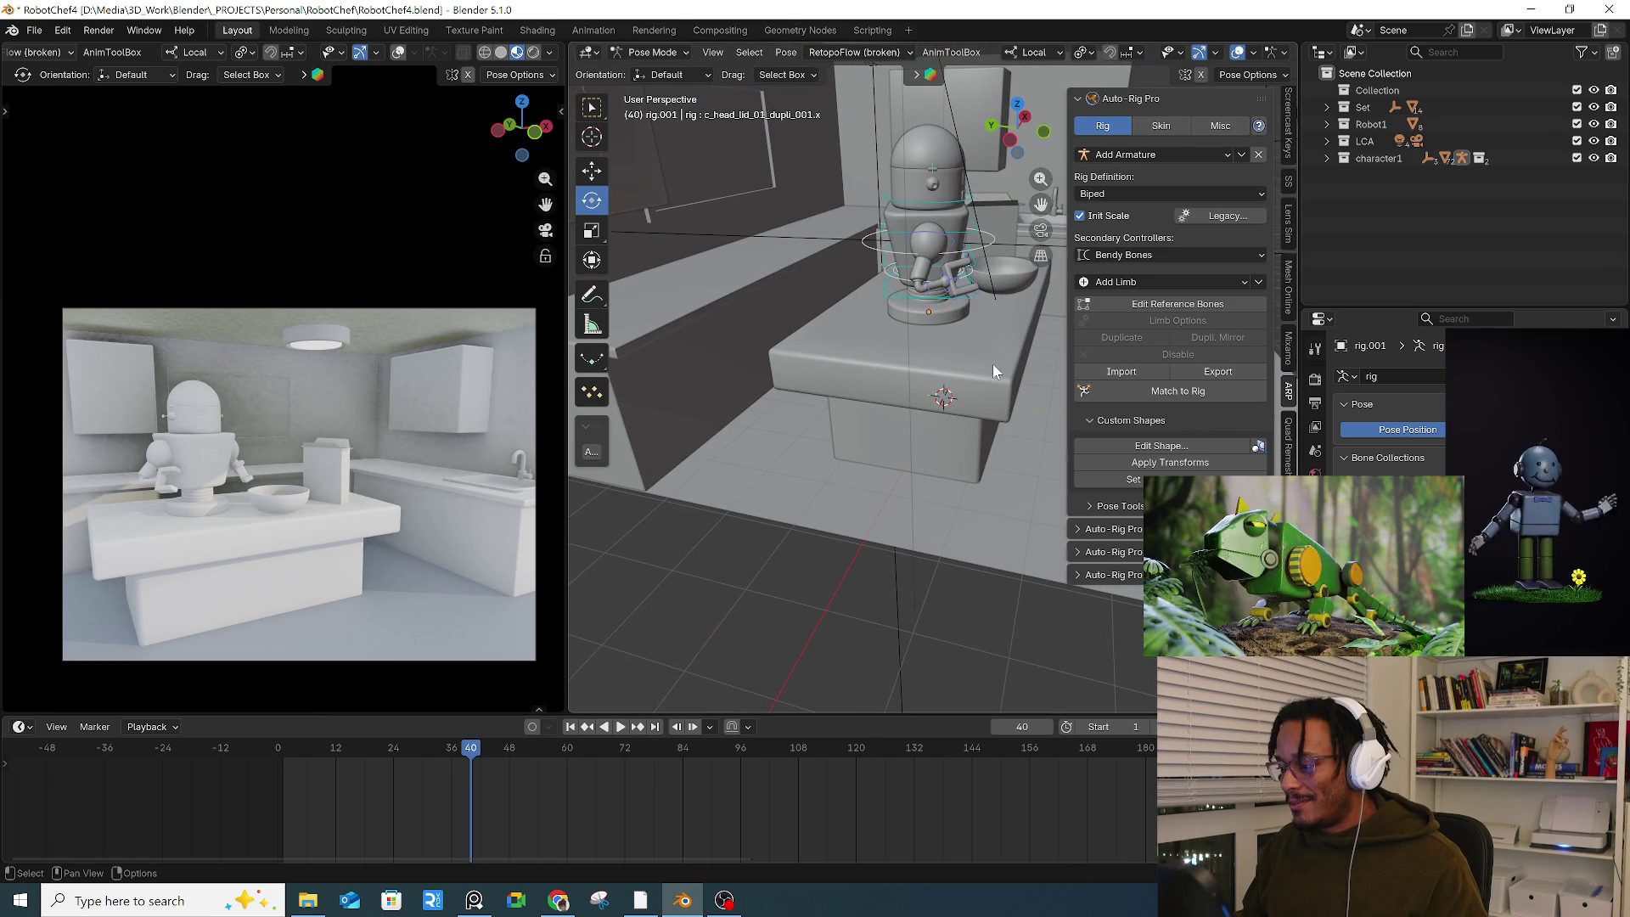
click(652, 51)
click(649, 73)
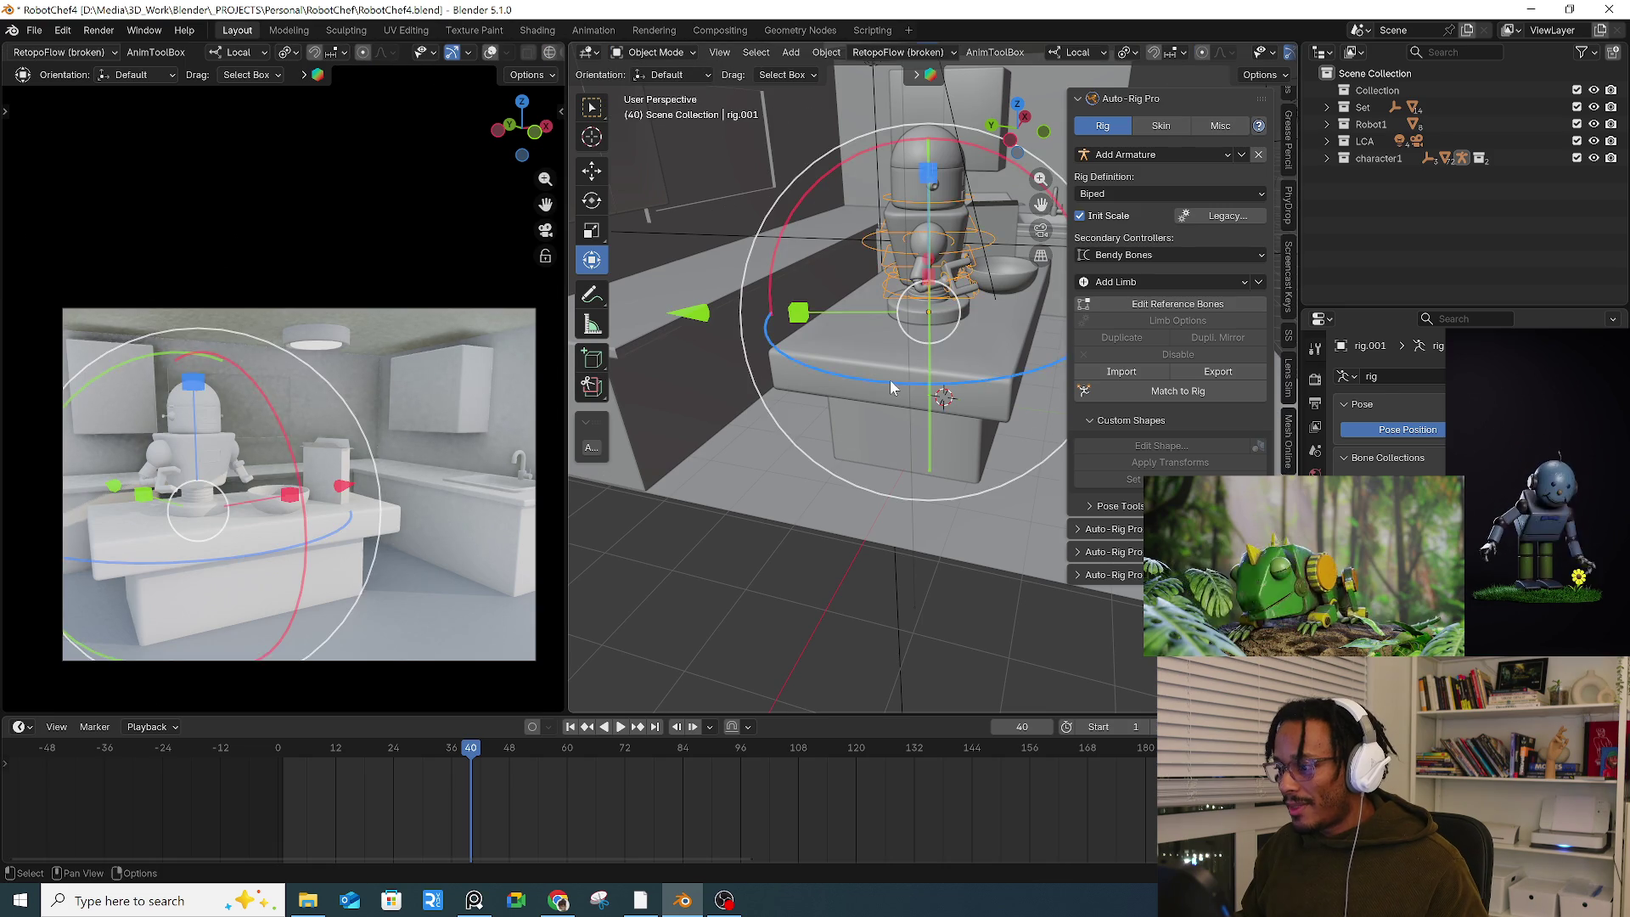
Step: Select the counter (Cube.002) and change its material Base Color to dark brown
click(885, 392)
click(1315, 637)
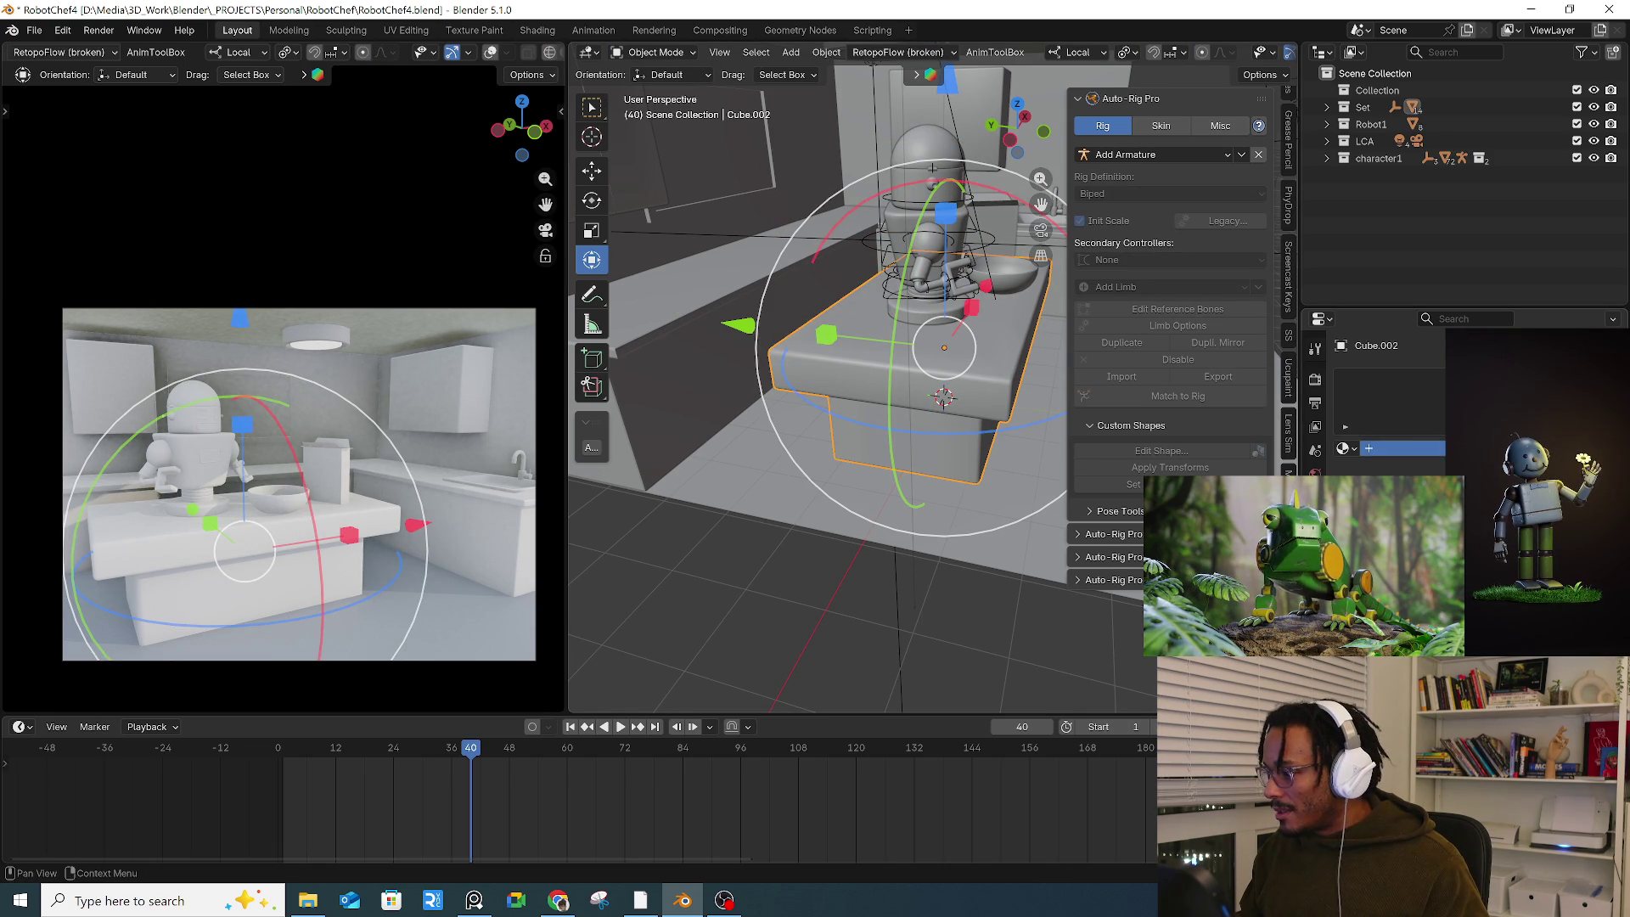
click(1511, 475)
drag(1524, 335, 1532, 373)
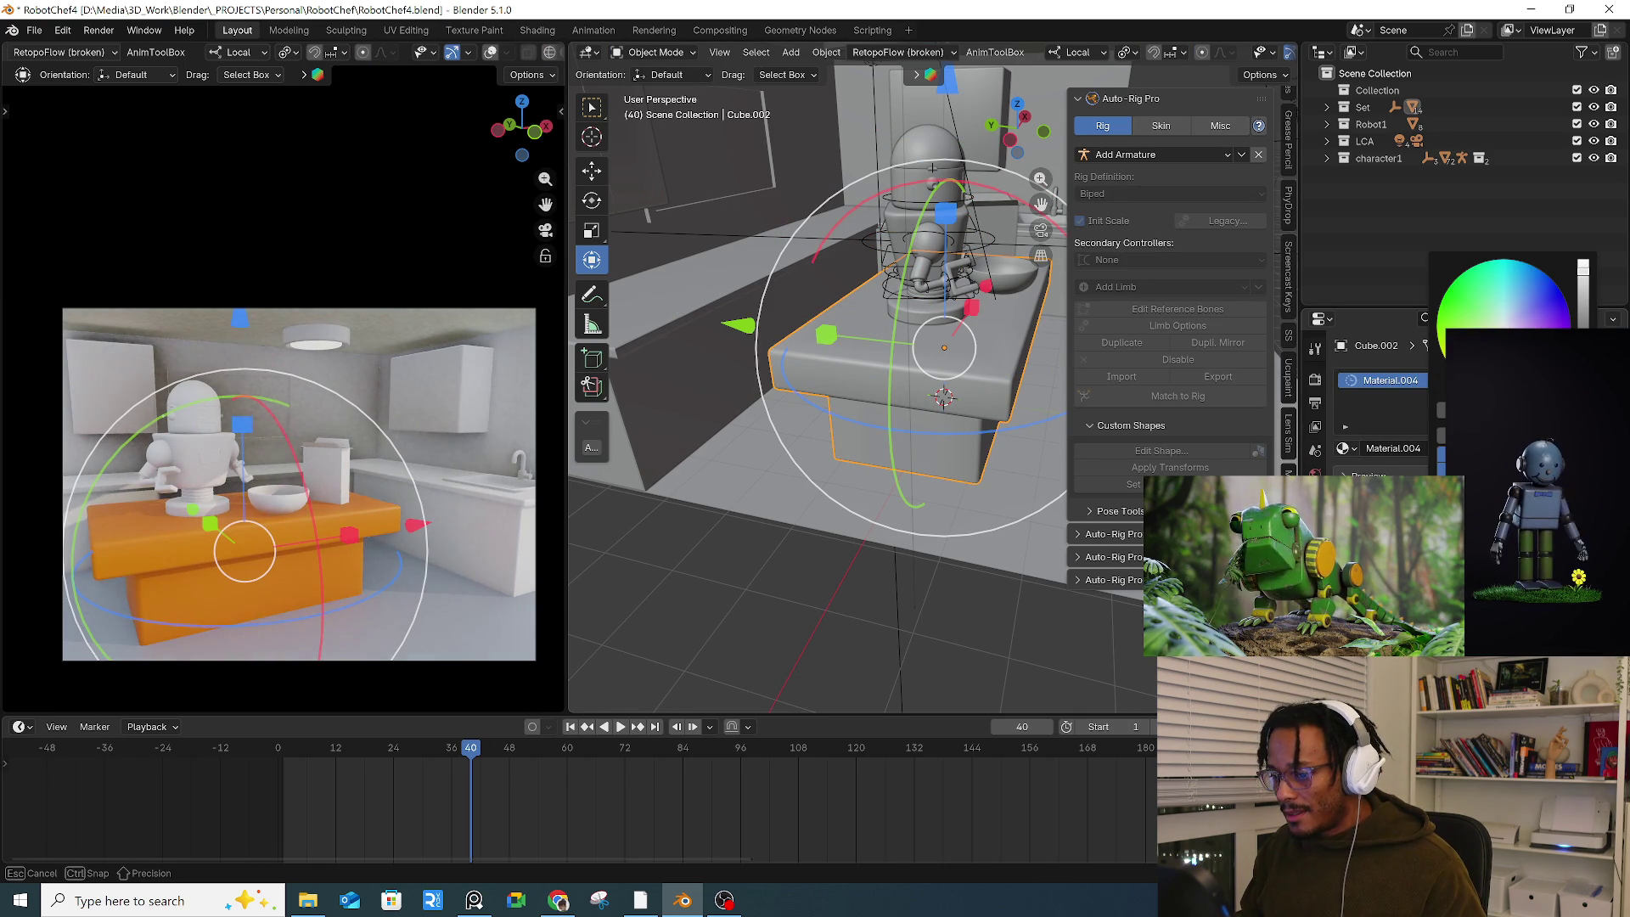
mouse_move(1533, 373)
mouse_down()
mouse_move(1511, 378)
mouse_move(1532, 327)
mouse_up()
drag(1583, 267, 1583, 322)
middle_drag(998, 375, 877, 359)
key(Tab)
Step: Isolate the counter in local view and select its top-edge loop in edge mode
key(ctrl+l)
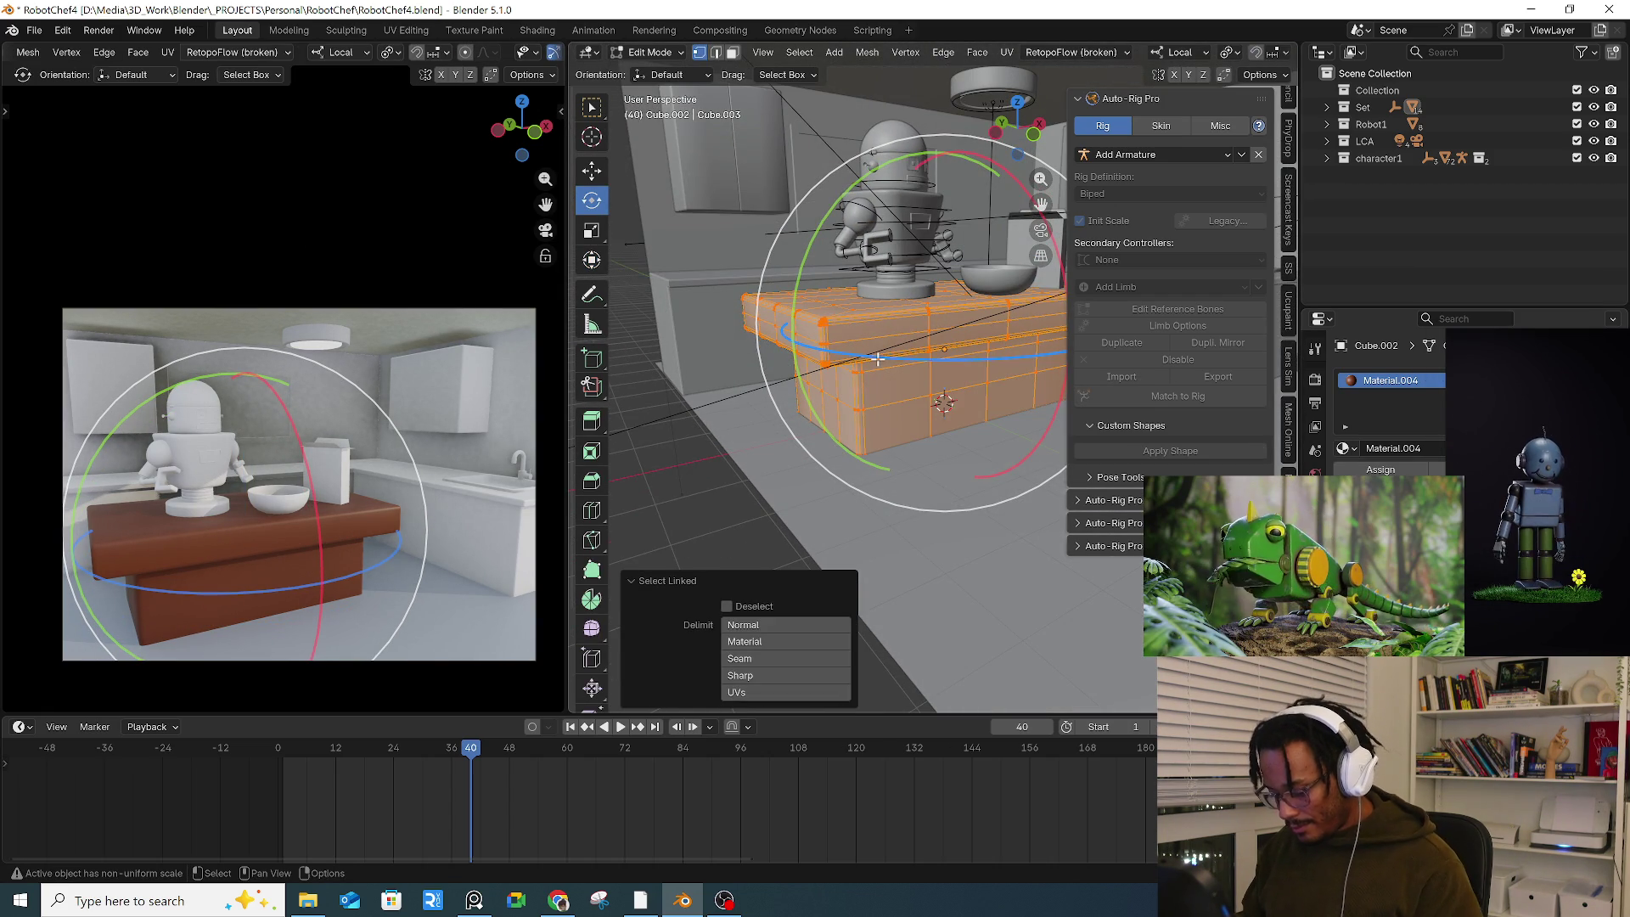
key(KP_Divide)
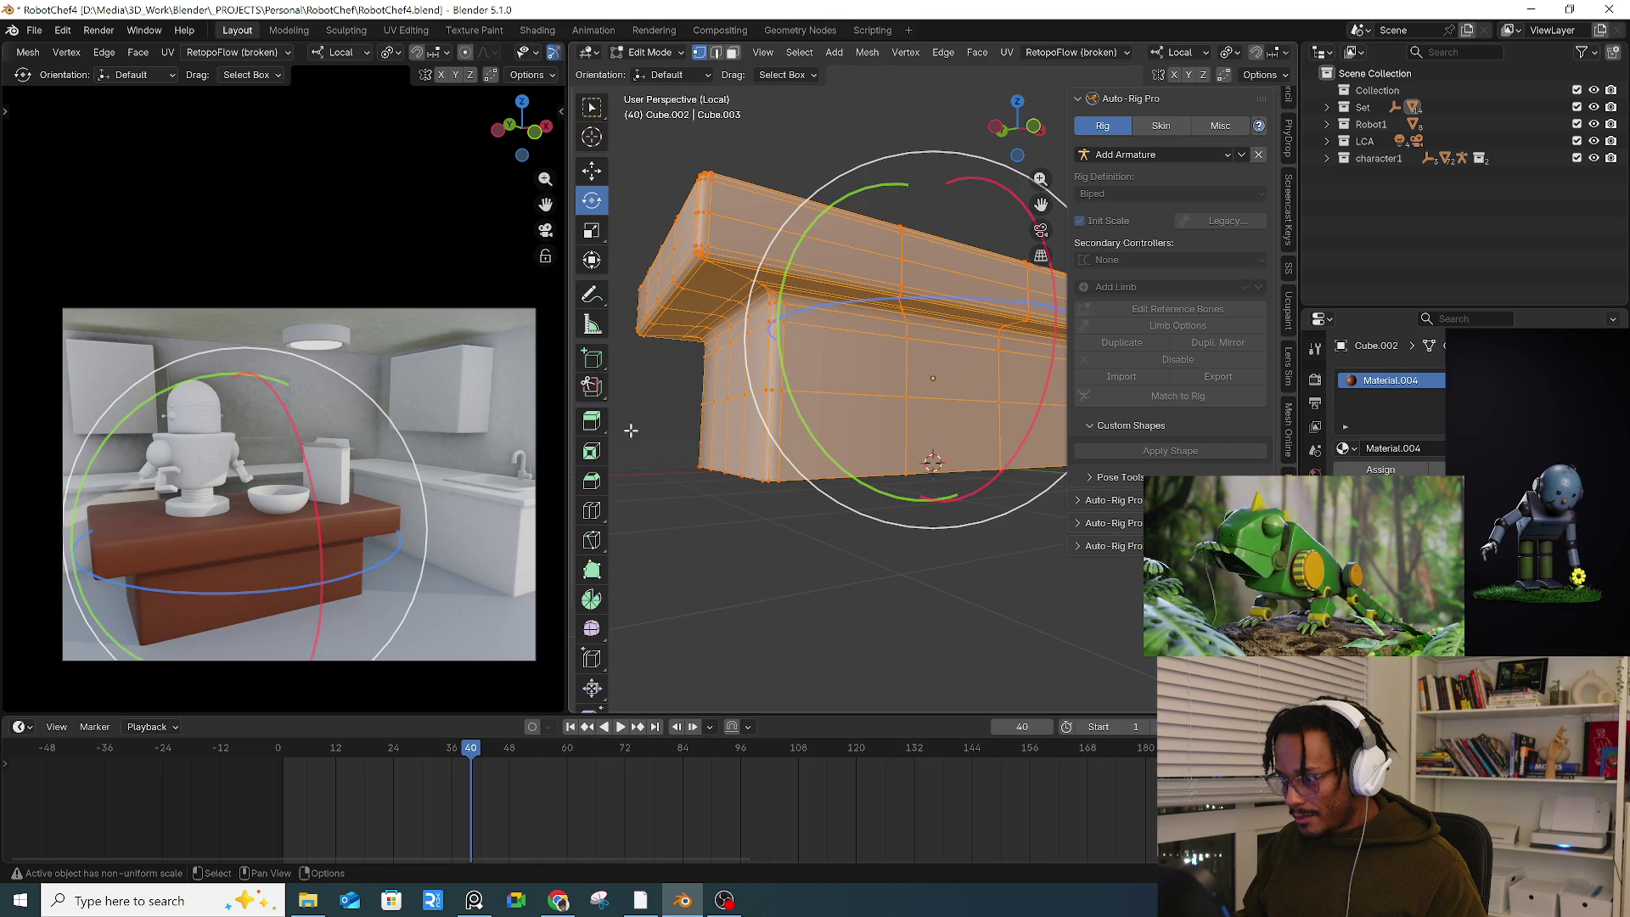
key(alt+a)
key(2)
alt+click(751, 296)
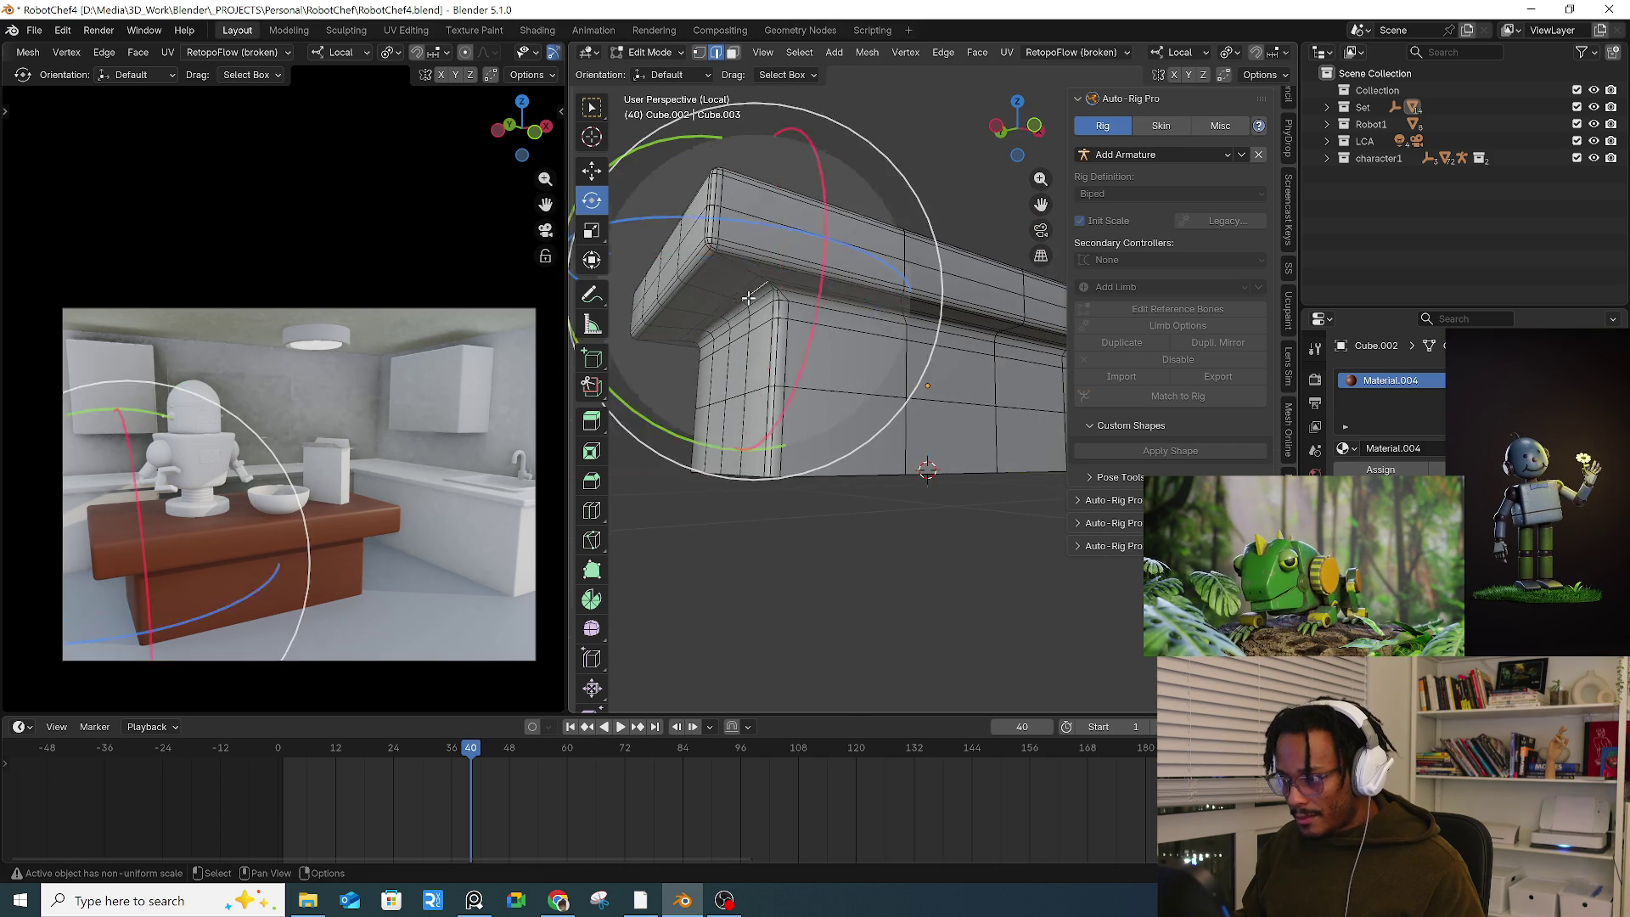
scroll(769, 293, up, 3)
mouse_move(769, 292)
middle_down()
mouse_move(775, 247)
mouse_move(764, 306)
mouse_move(797, 349)
mouse_move(861, 379)
mouse_move(765, 273)
middle_up()
alt+click(775, 247)
scroll(730, 263, down, 3)
scroll(765, 272, up, 4)
scroll(766, 272, up, 2)
scroll(832, 292, up, 3)
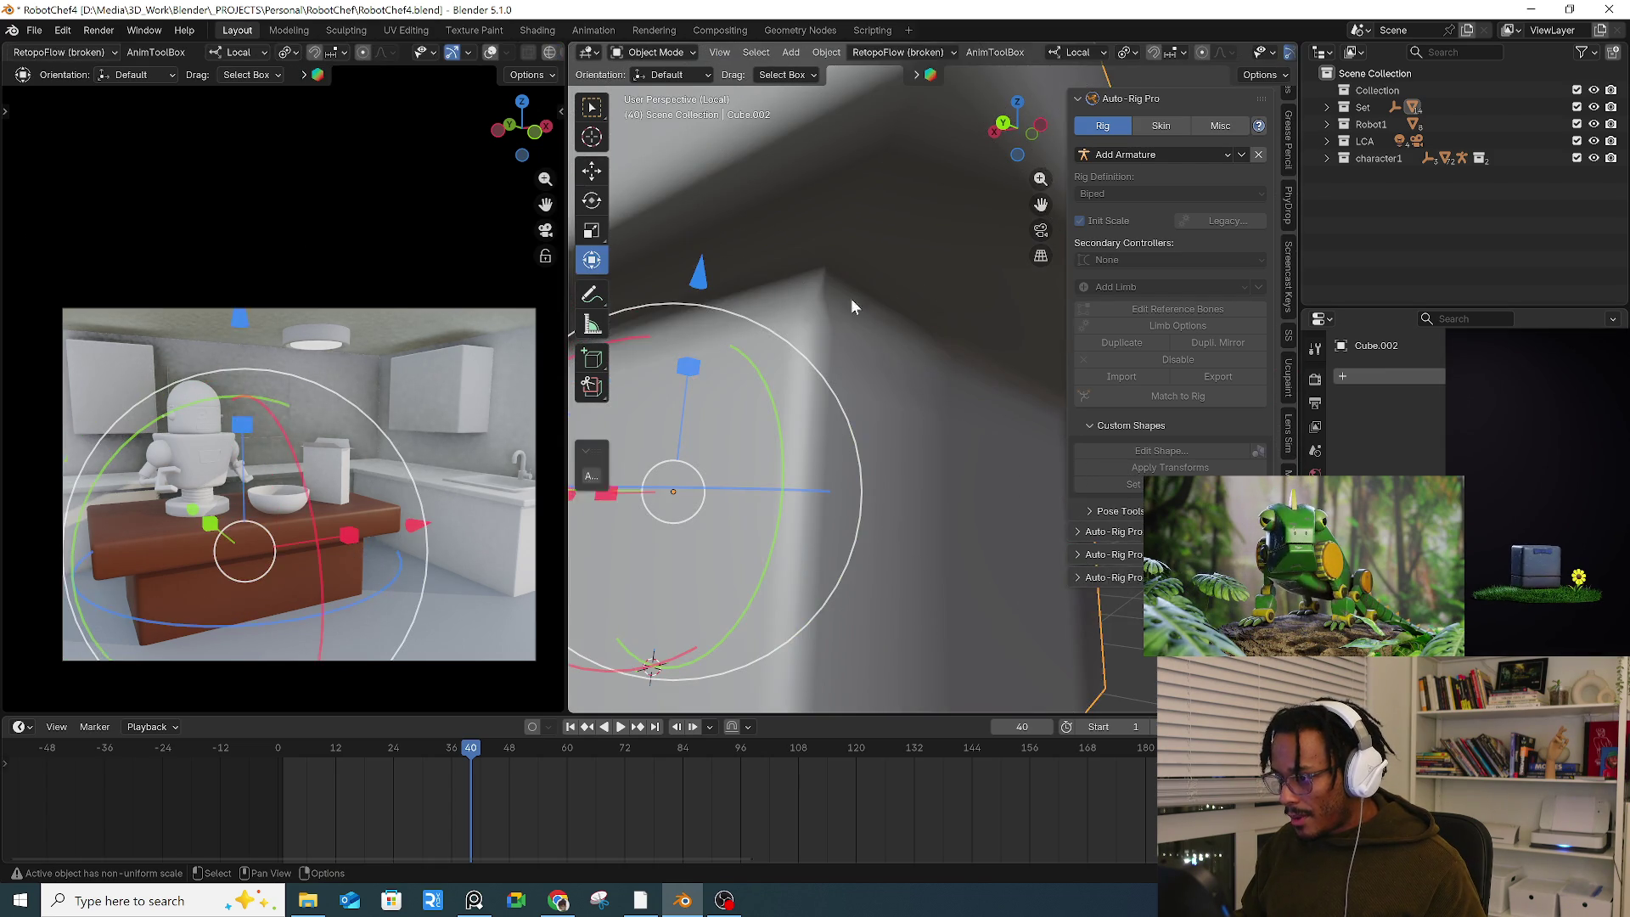
scroll(865, 312, down, 2)
Step: Mark the edge loop where the top slab meets the base as a seam
click(645, 53)
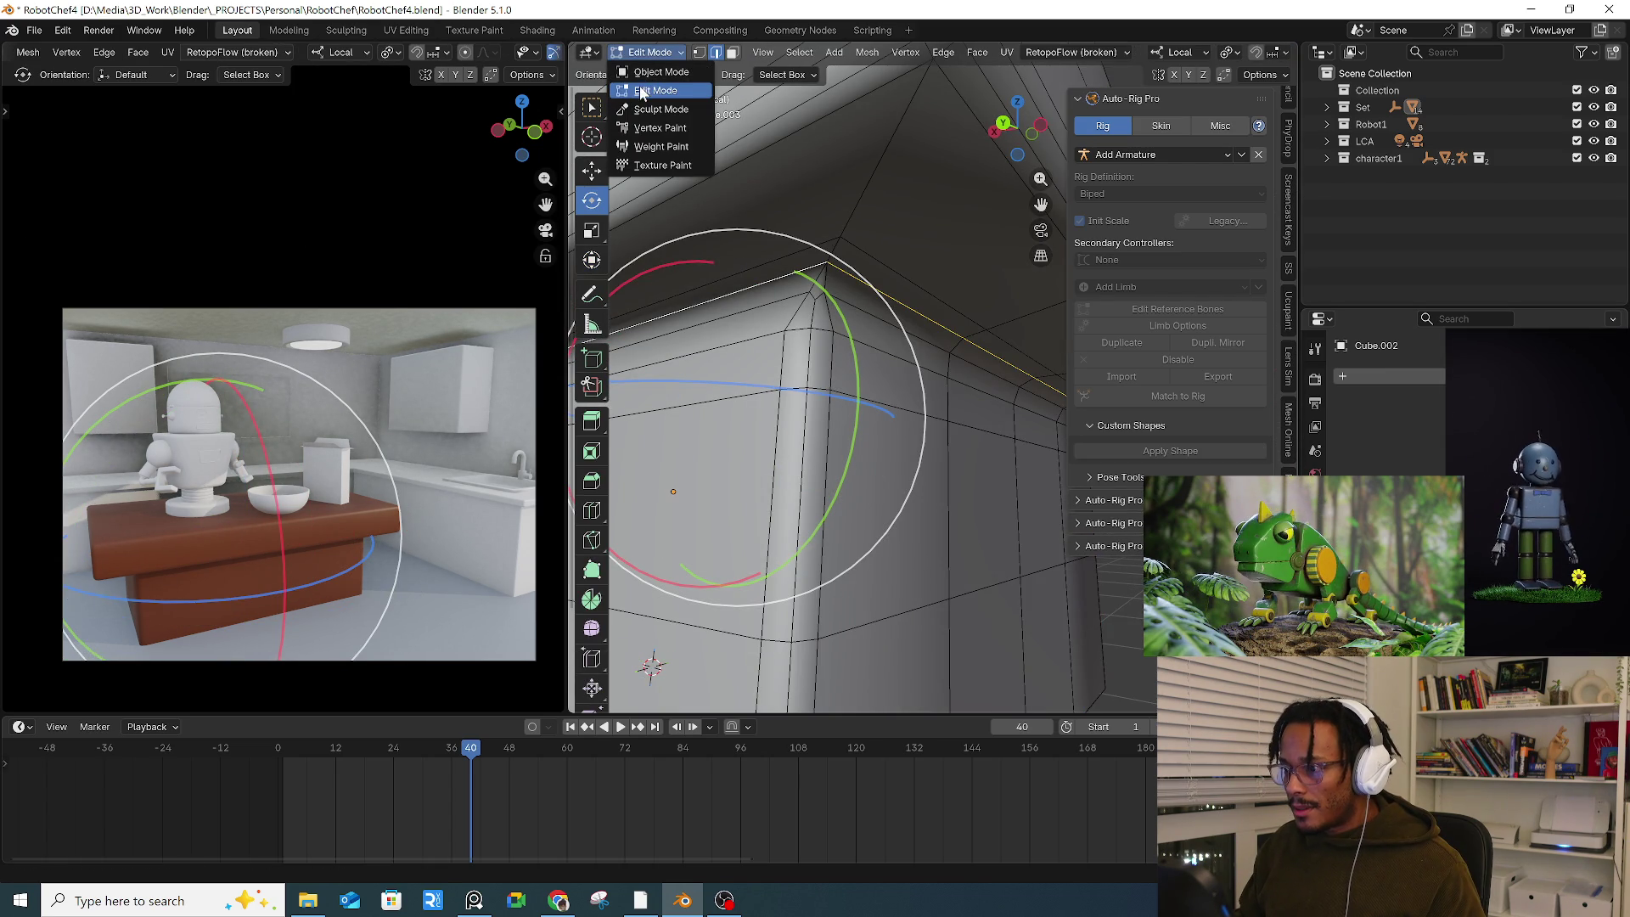
click(644, 91)
mouse_move(849, 339)
middle_down()
mouse_move(915, 385)
mouse_move(782, 268)
mouse_move(782, 233)
mouse_move(853, 306)
middle_up()
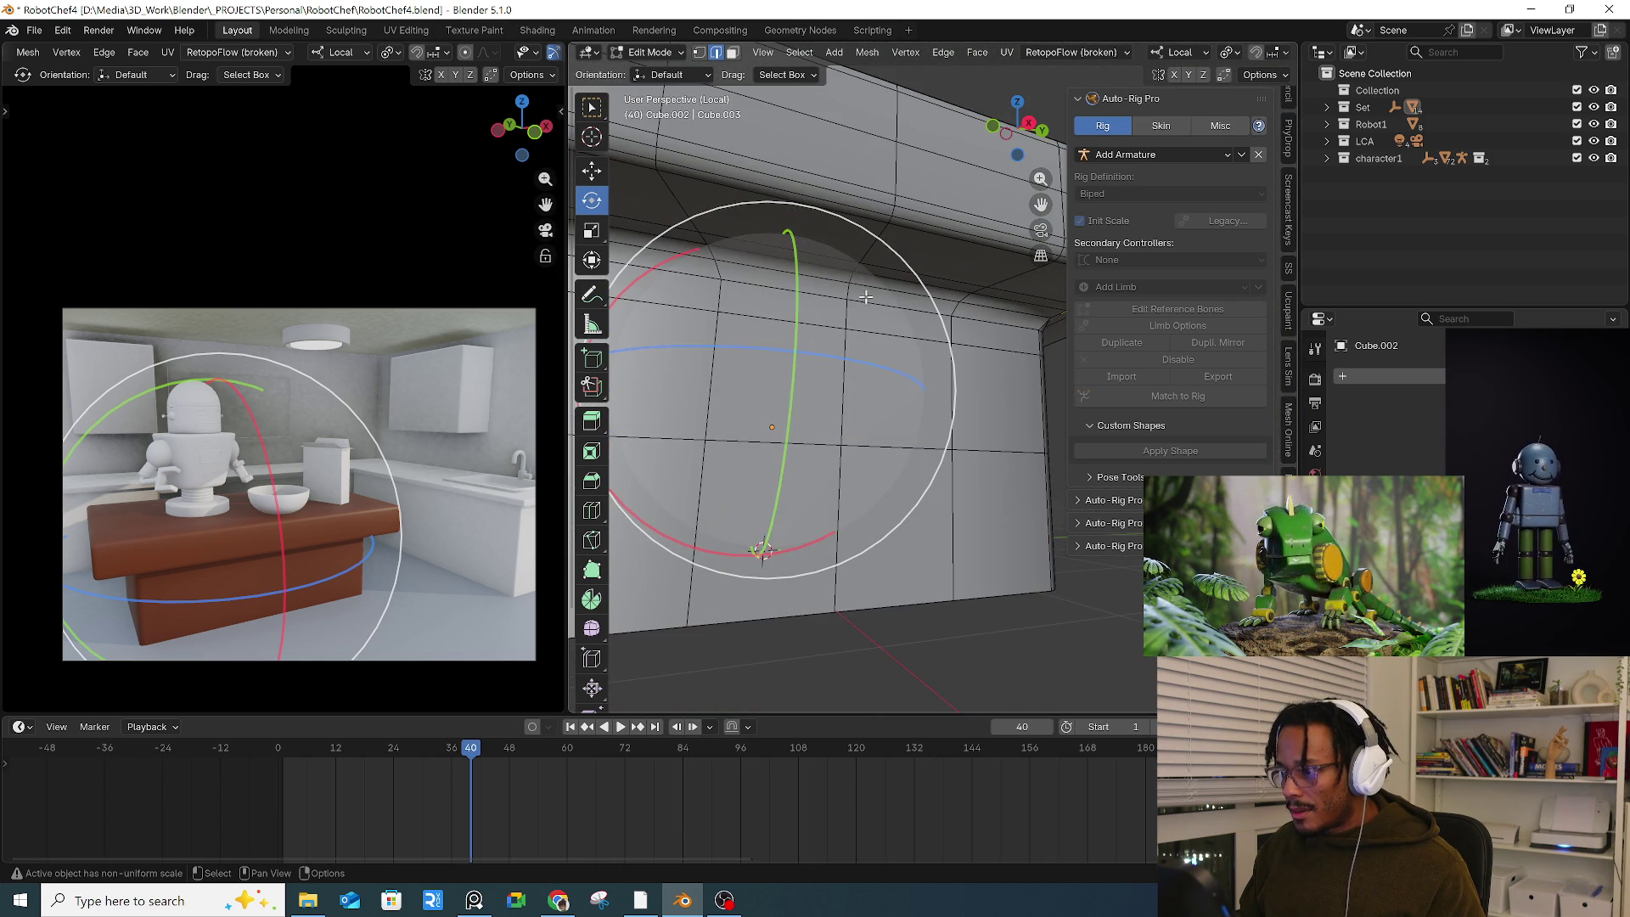
alt+click(853, 306)
scroll(860, 283, down, 1)
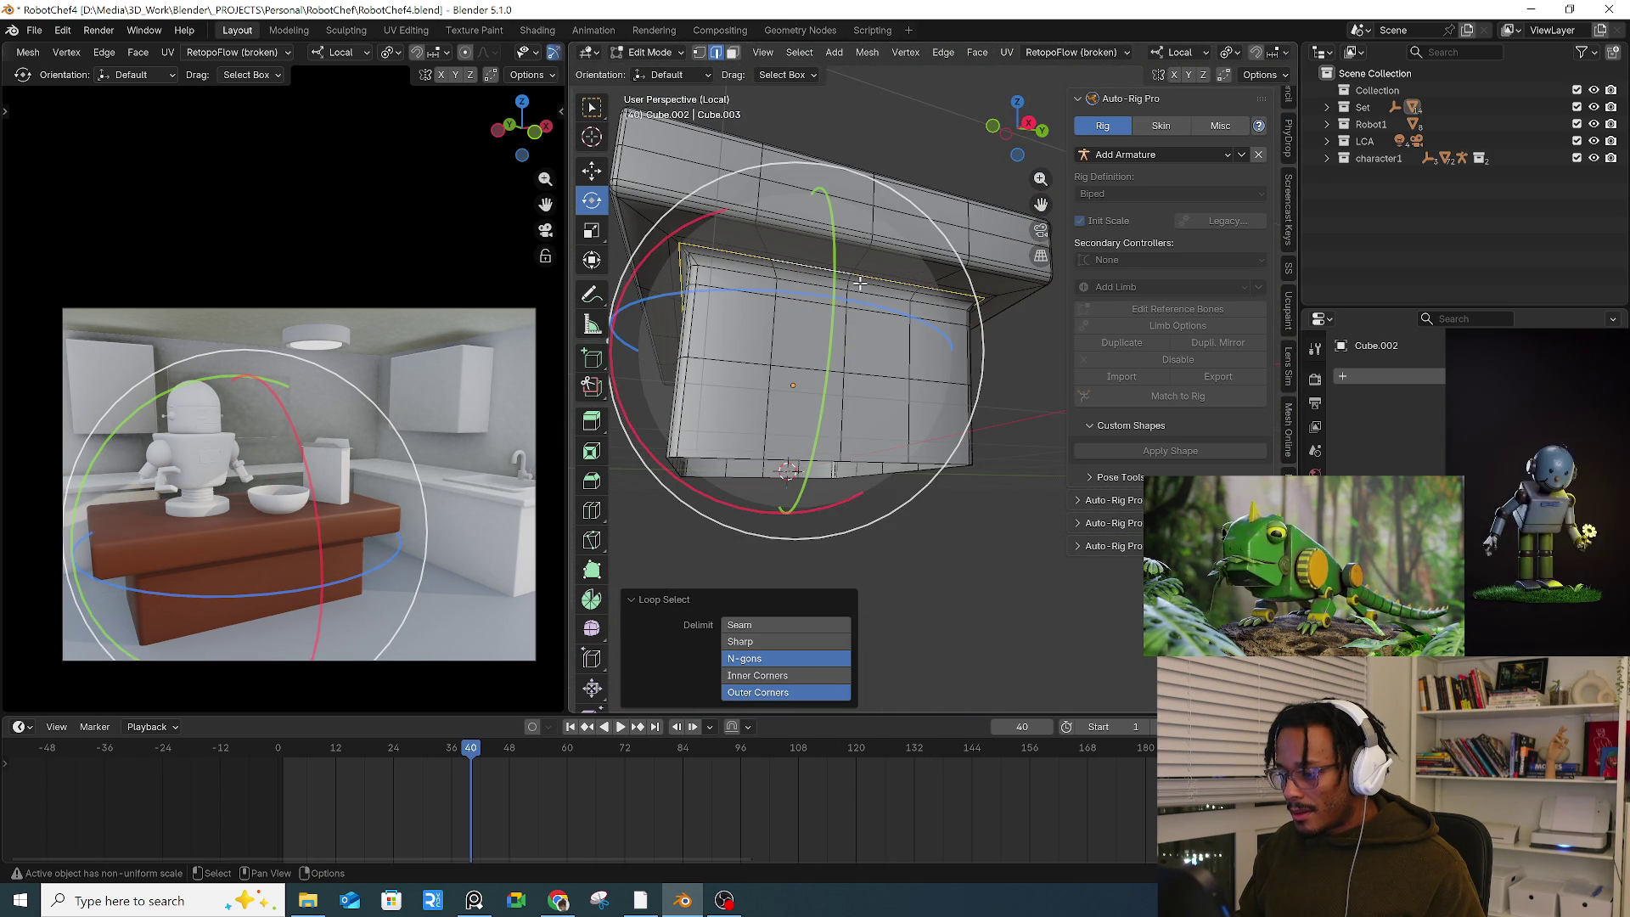
right_click(859, 283)
click(823, 644)
Step: Select only the top slab with linked selection delimited by seams
mouse_move(823, 572)
middle_down()
mouse_move(837, 512)
mouse_move(928, 509)
mouse_move(926, 552)
mouse_move(917, 450)
middle_up()
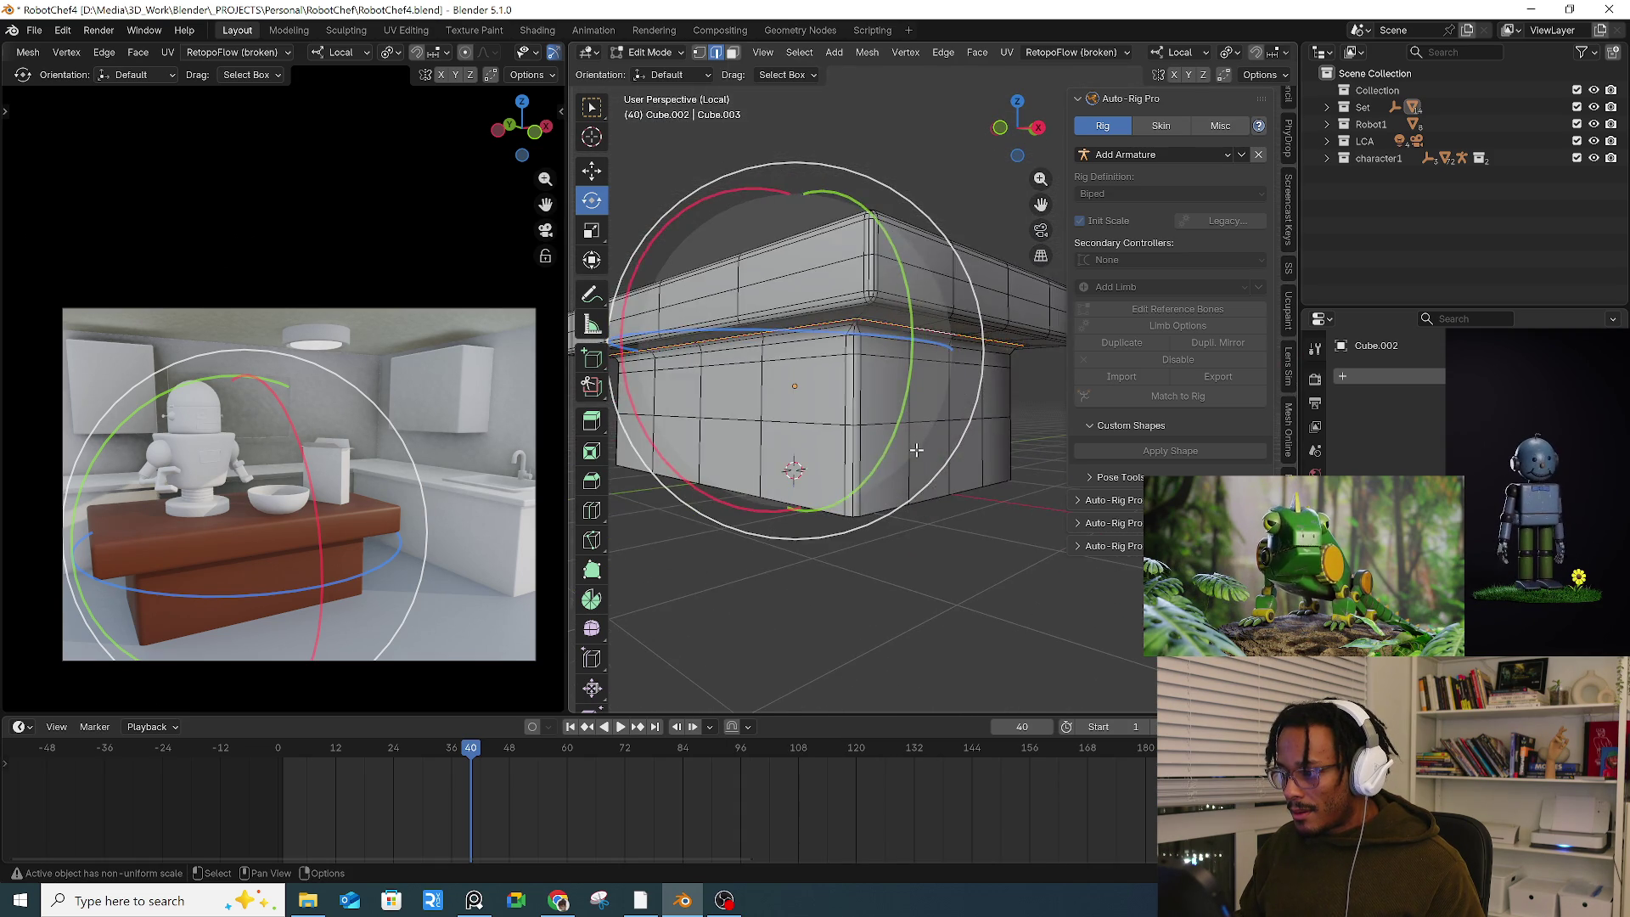
key(ctrl+z)
key(ctrl+z)
key(ctrl+shift+z)
key(ctrl+shift+z)
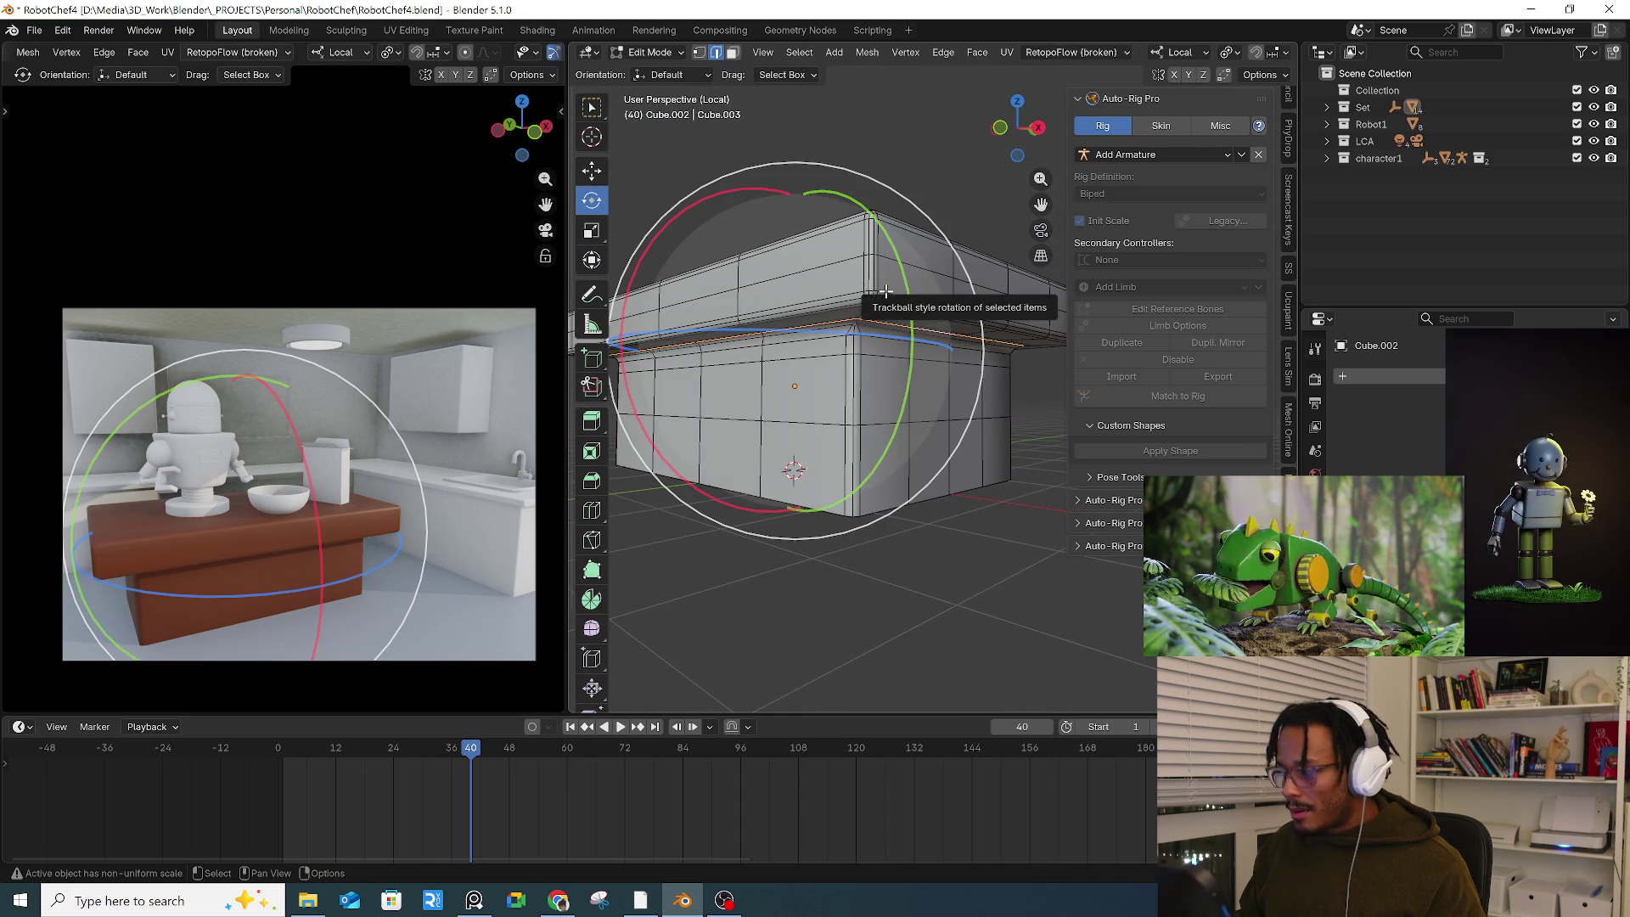
click(883, 282)
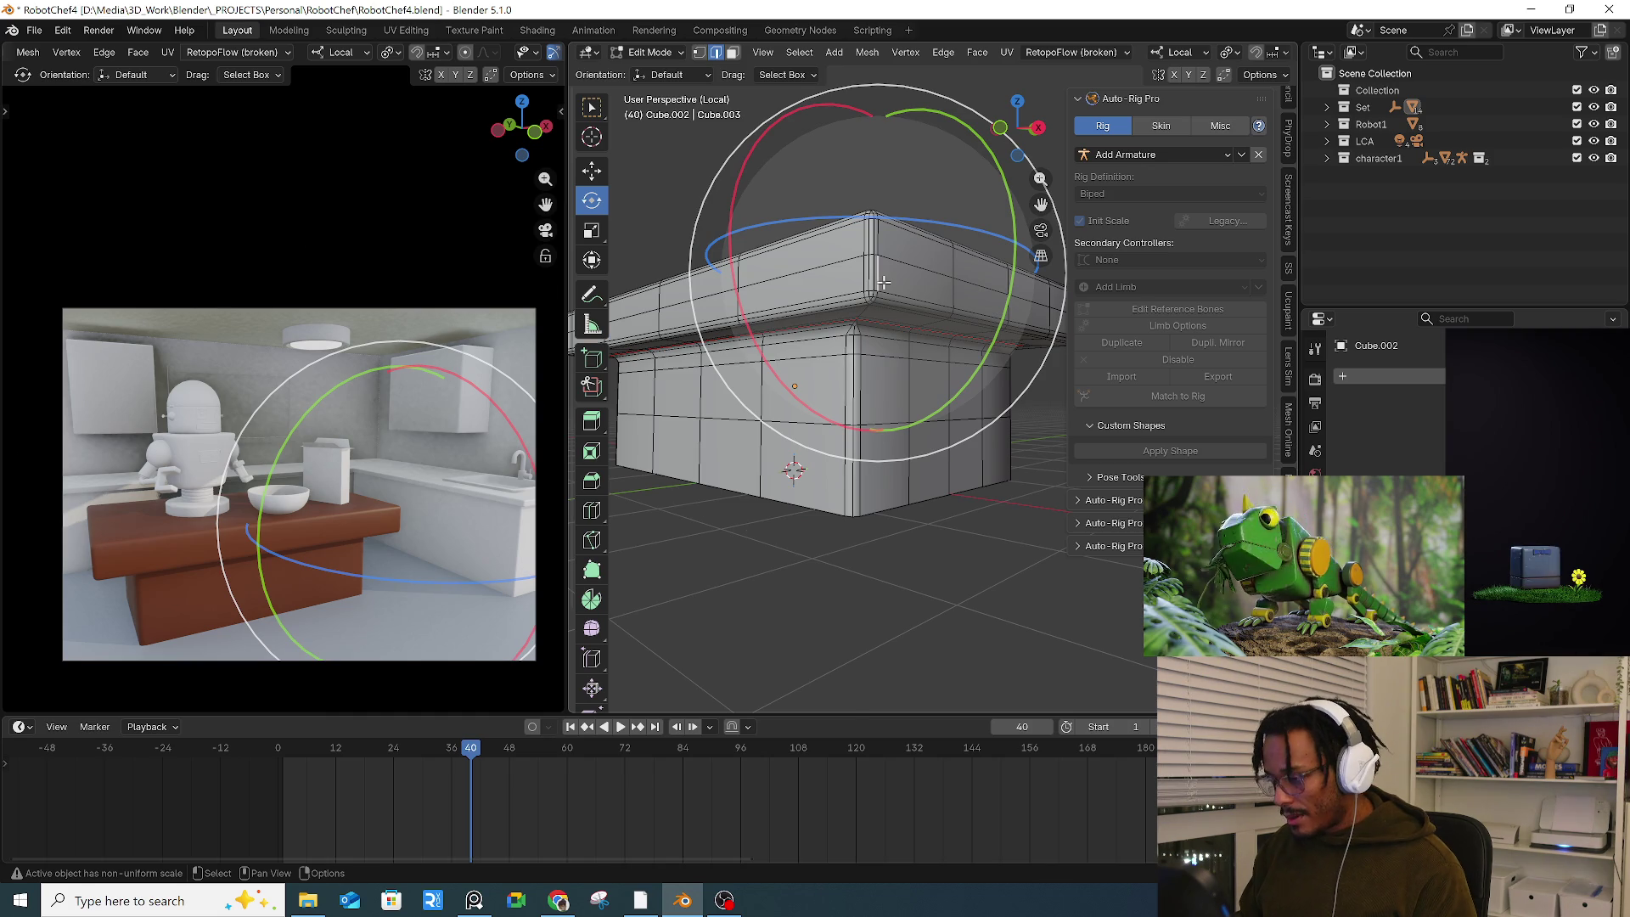
key(l)
click(739, 659)
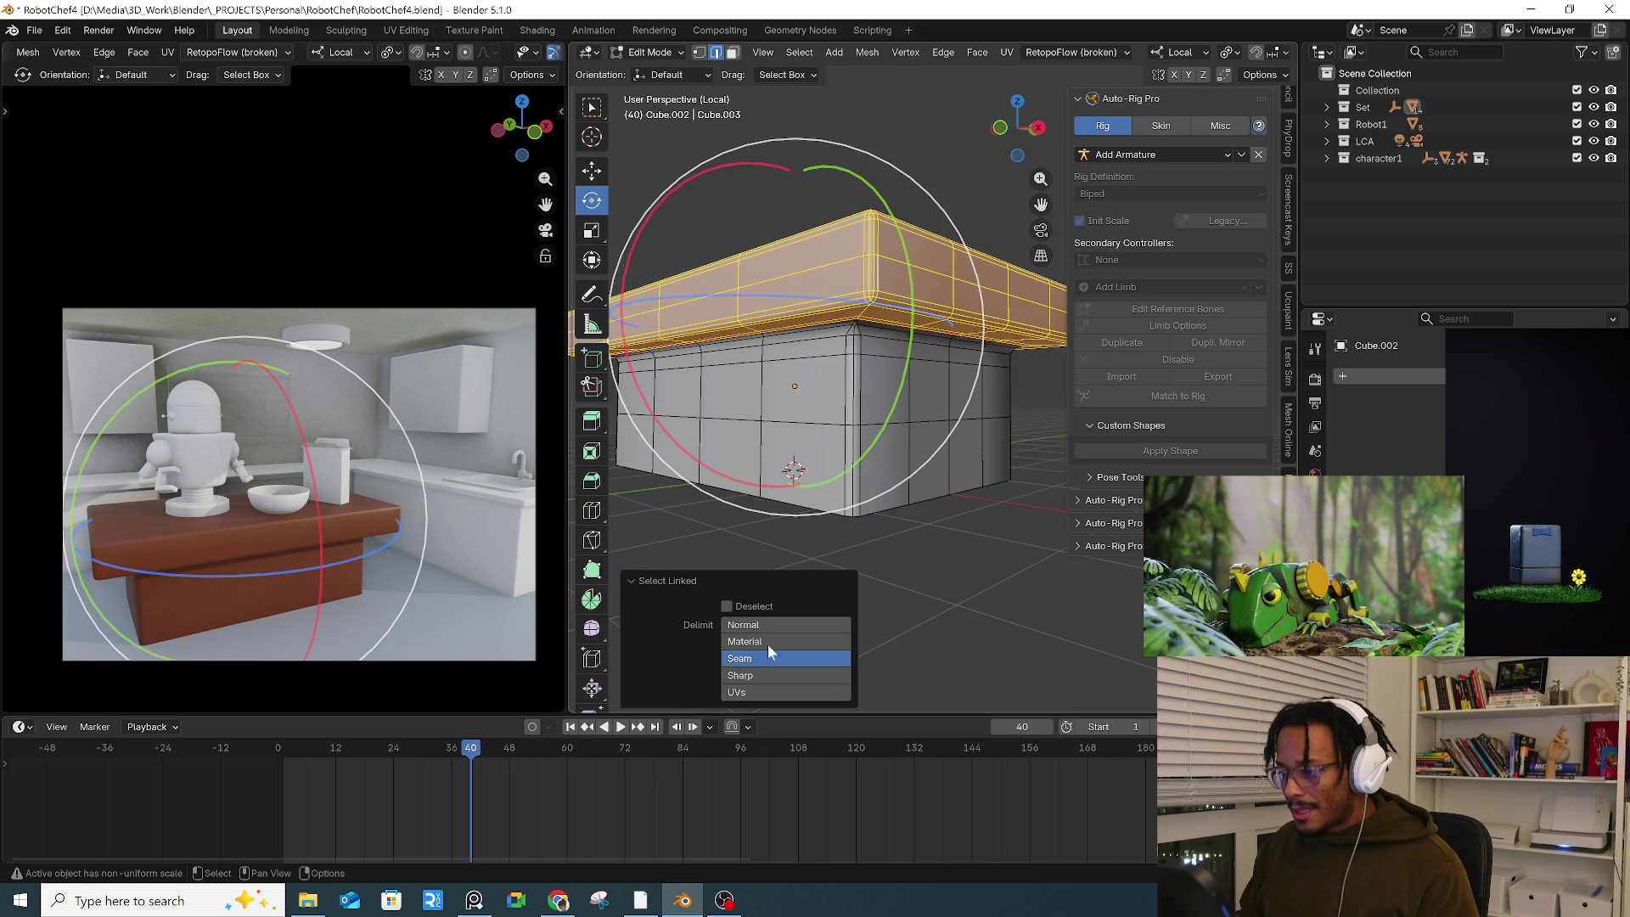
middle_drag(959, 474, 920, 519)
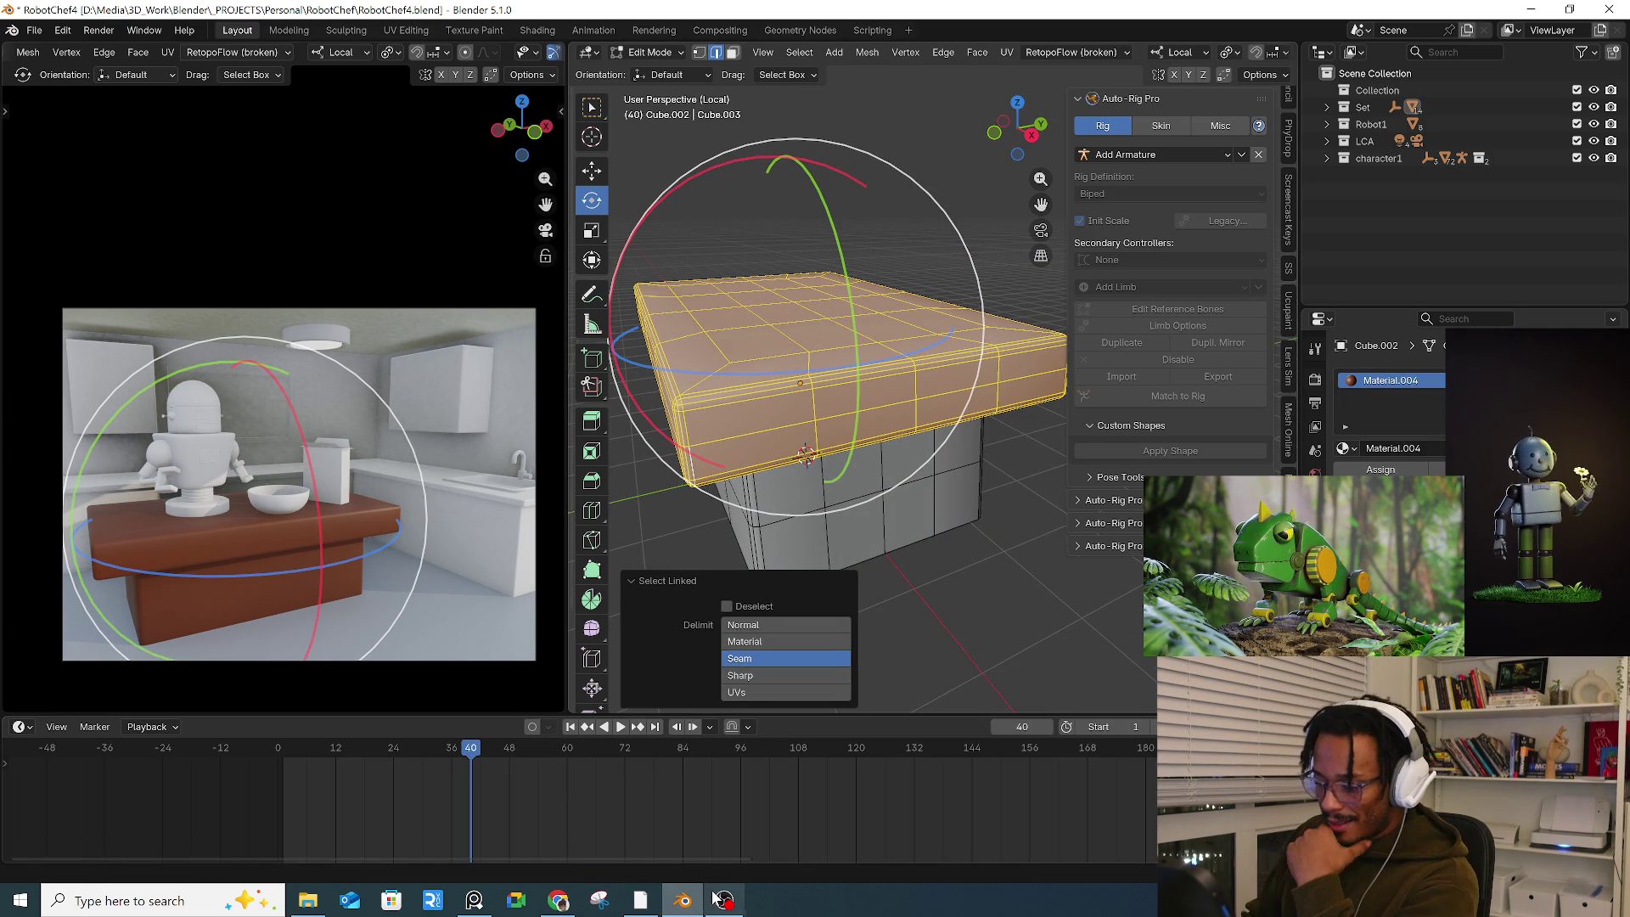
Step: Search Windows for 'clip', then dismiss the search panel
click(115, 902)
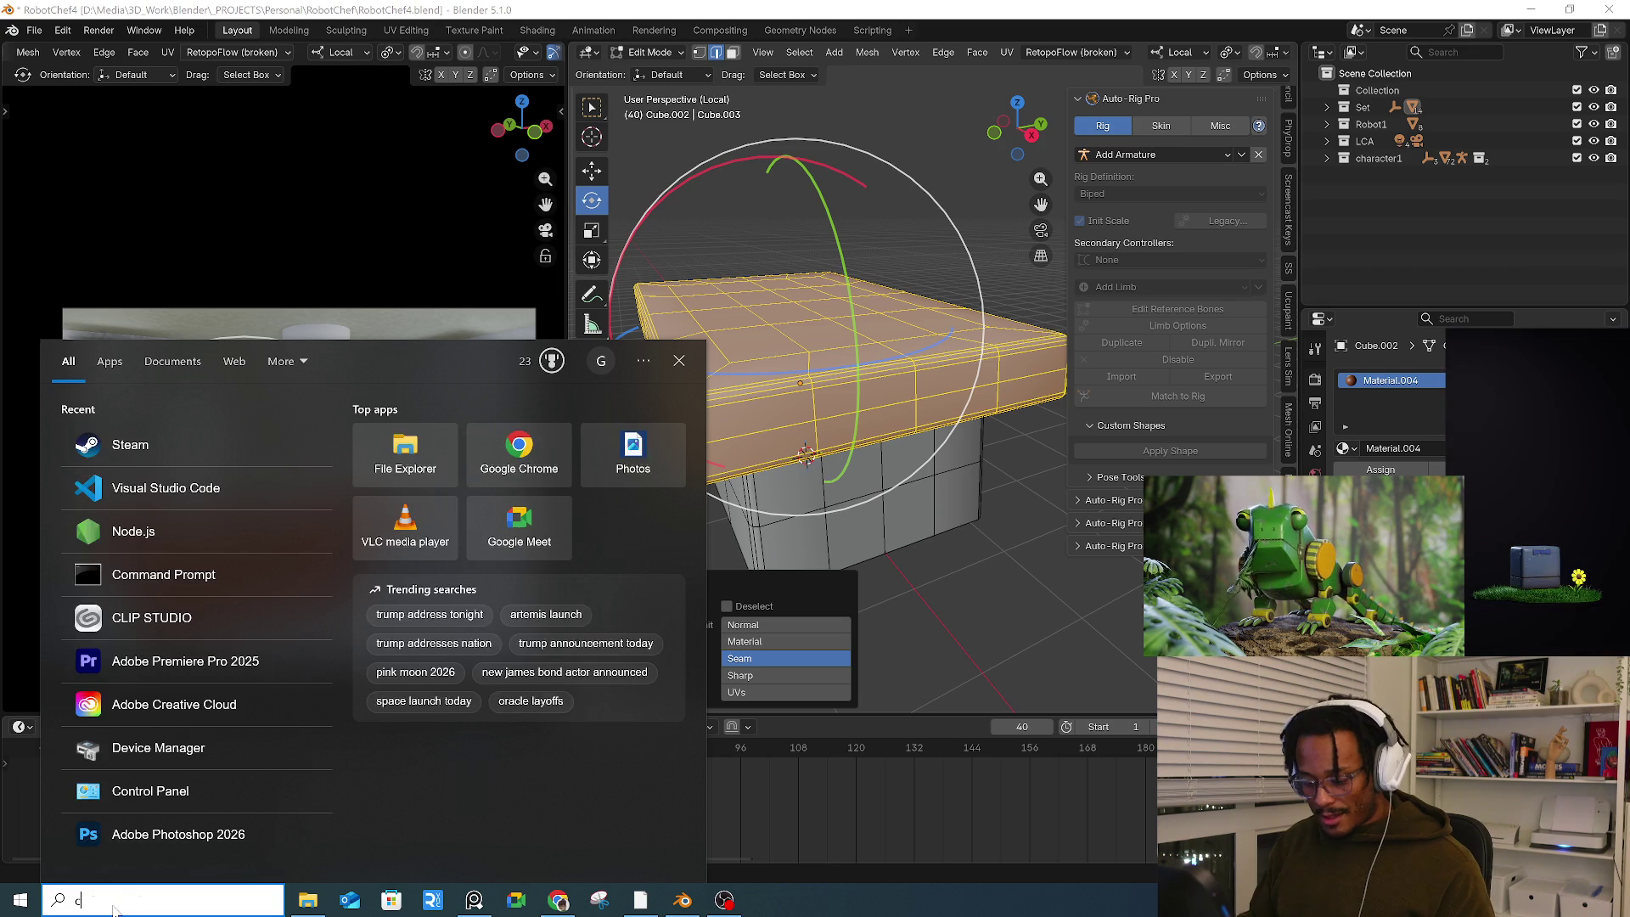
text(clip)
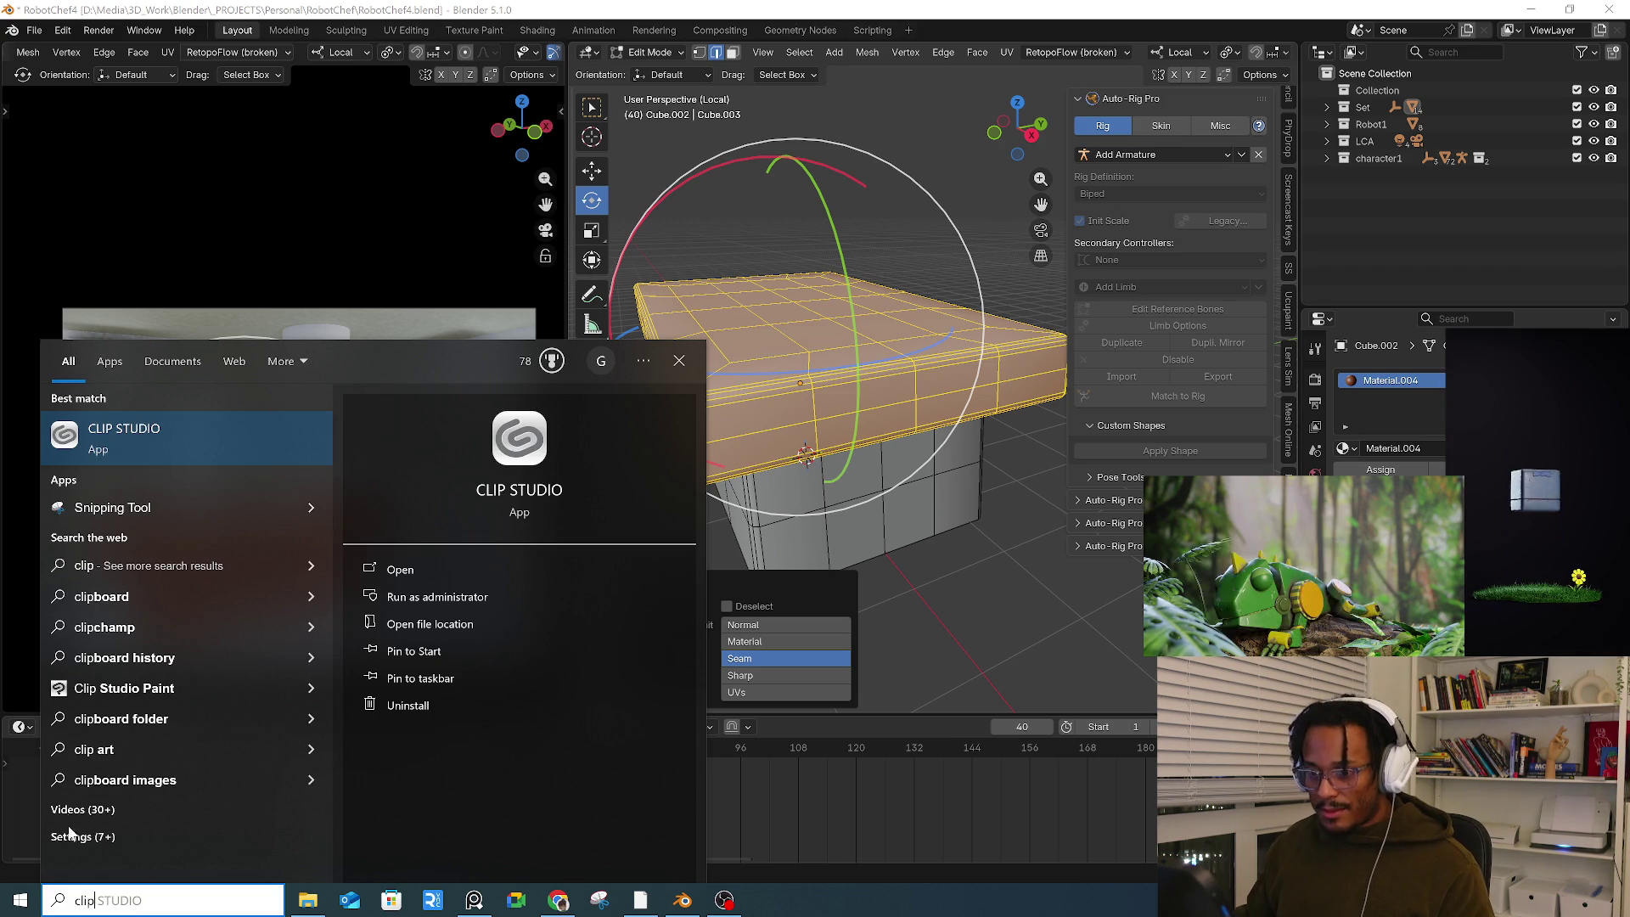
key(Escape)
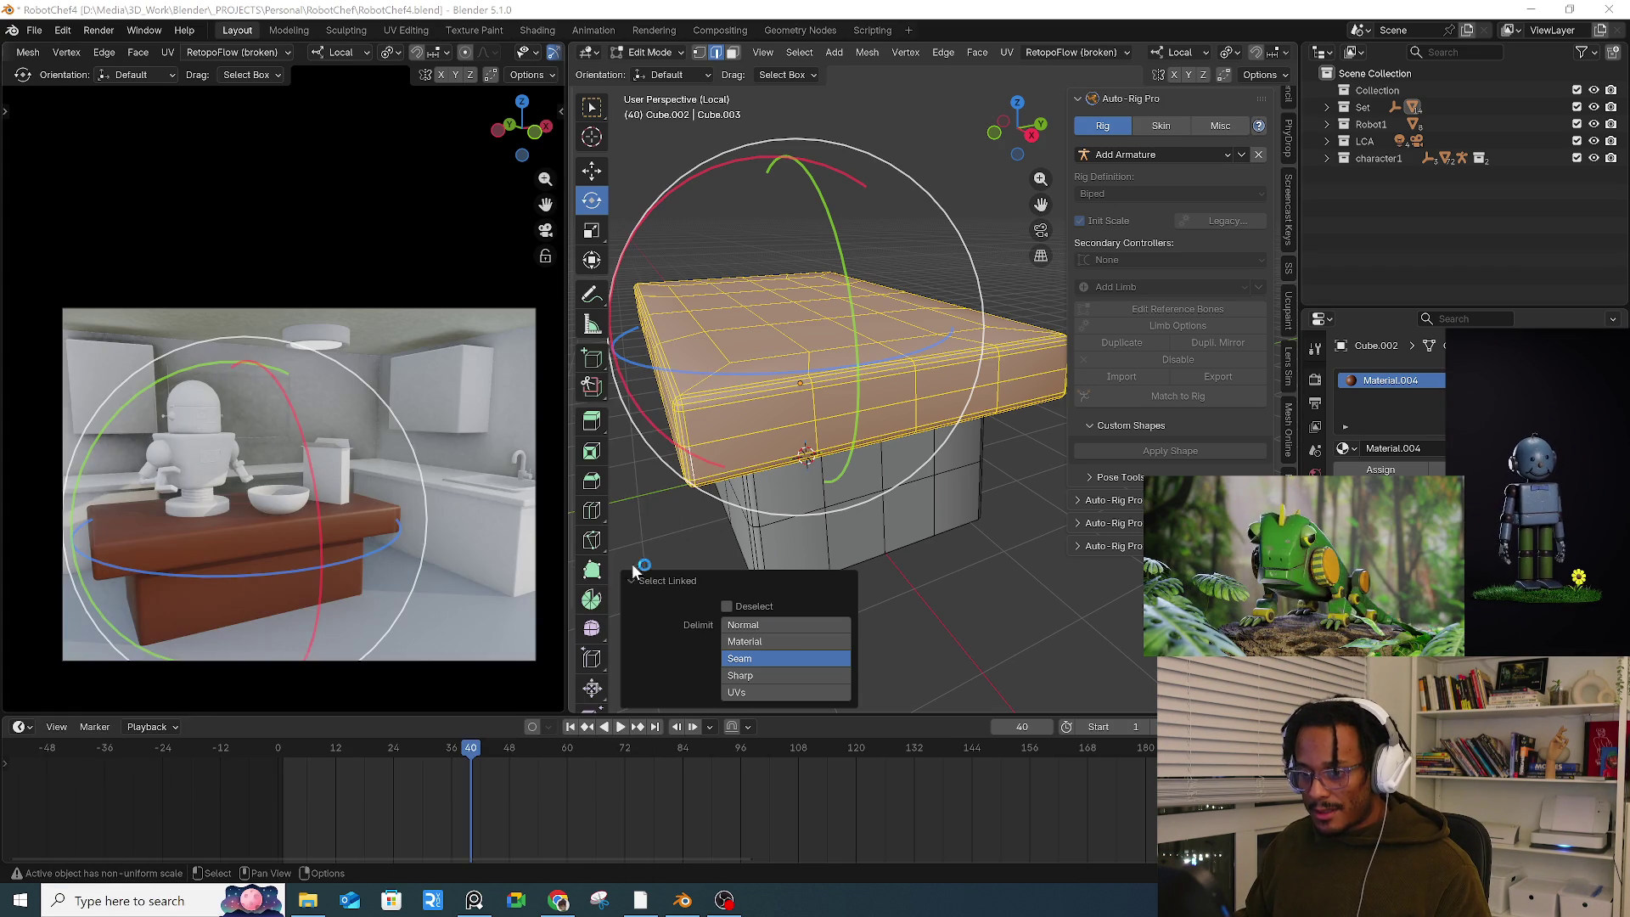
Step: Add a new material slot and material, assign it to the top slab, and tint it
middle_drag(849, 424, 849, 374)
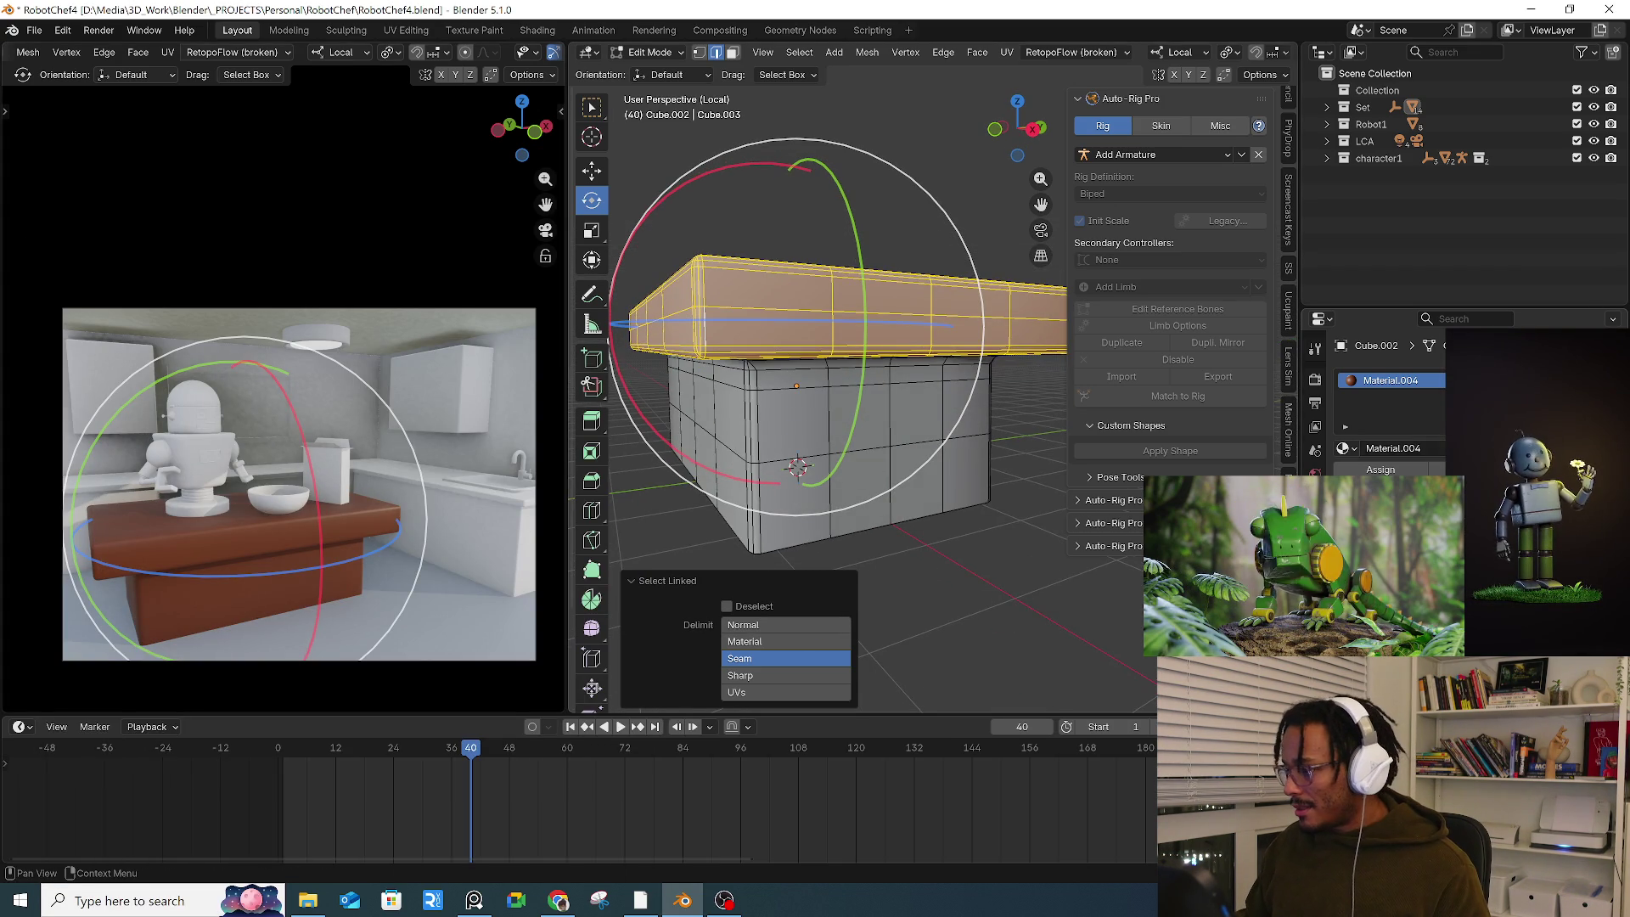
click(1457, 380)
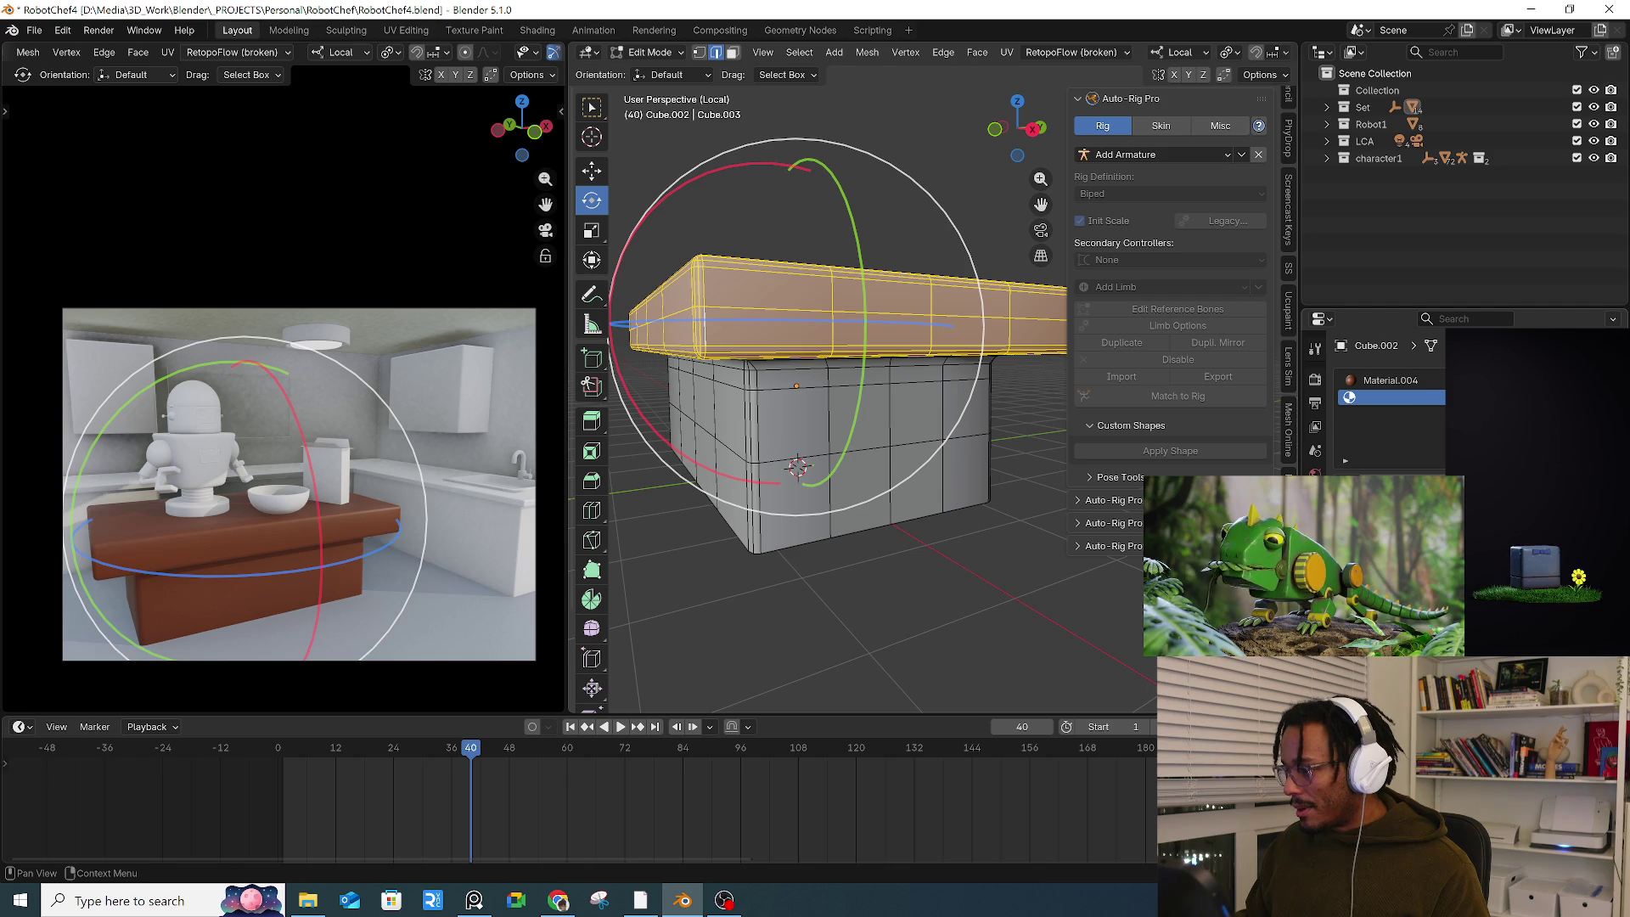
click(1392, 488)
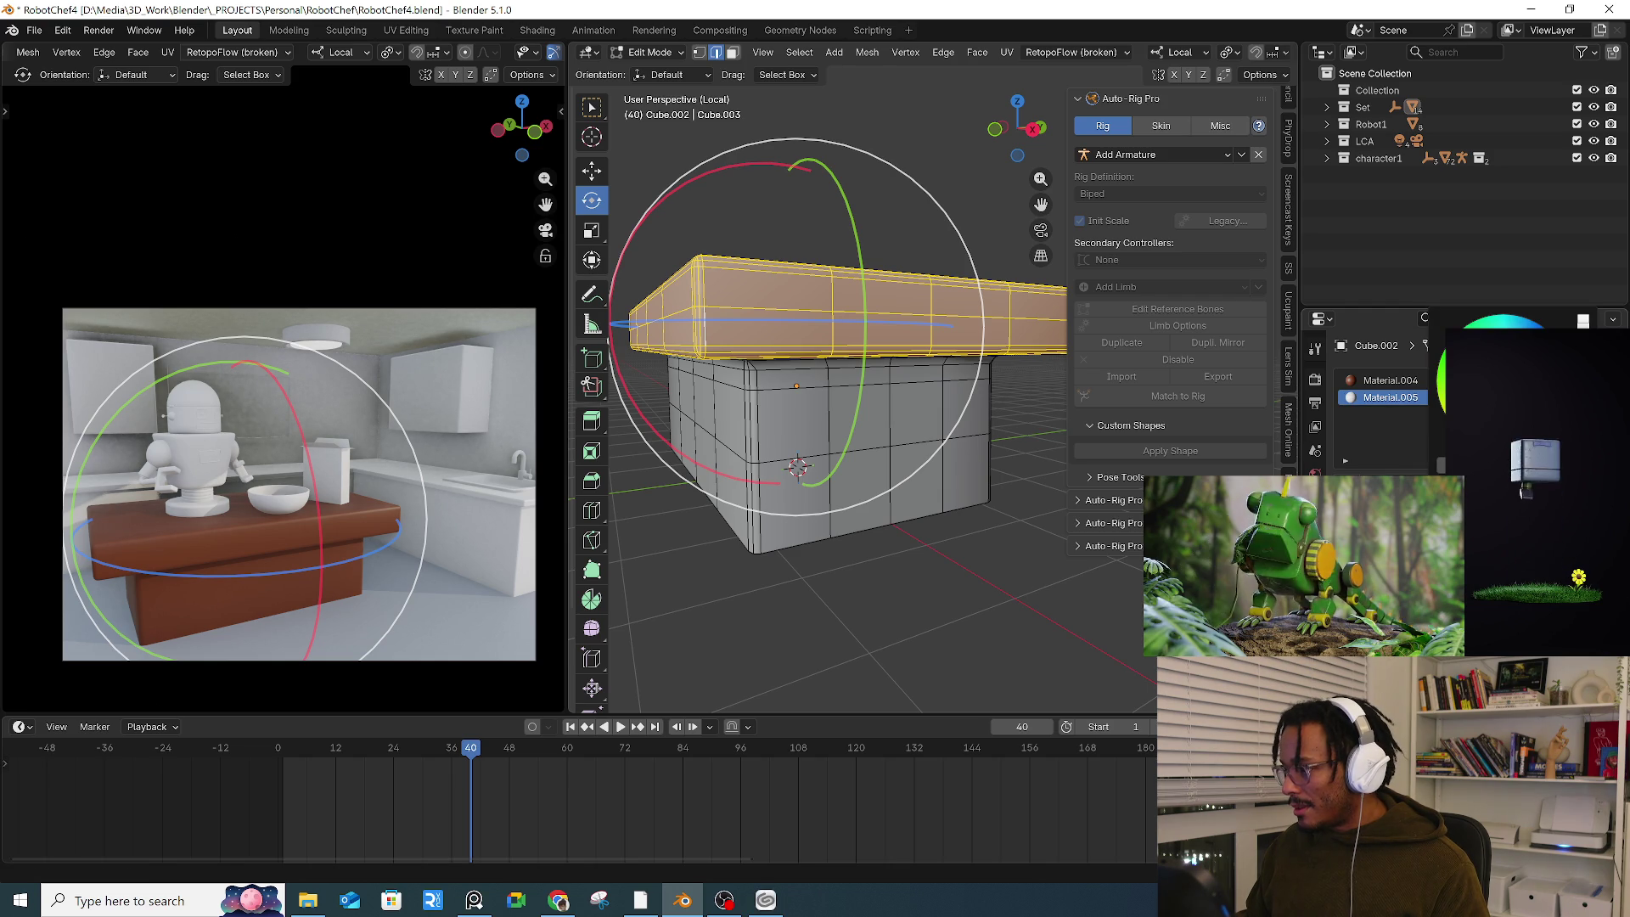
click(1358, 484)
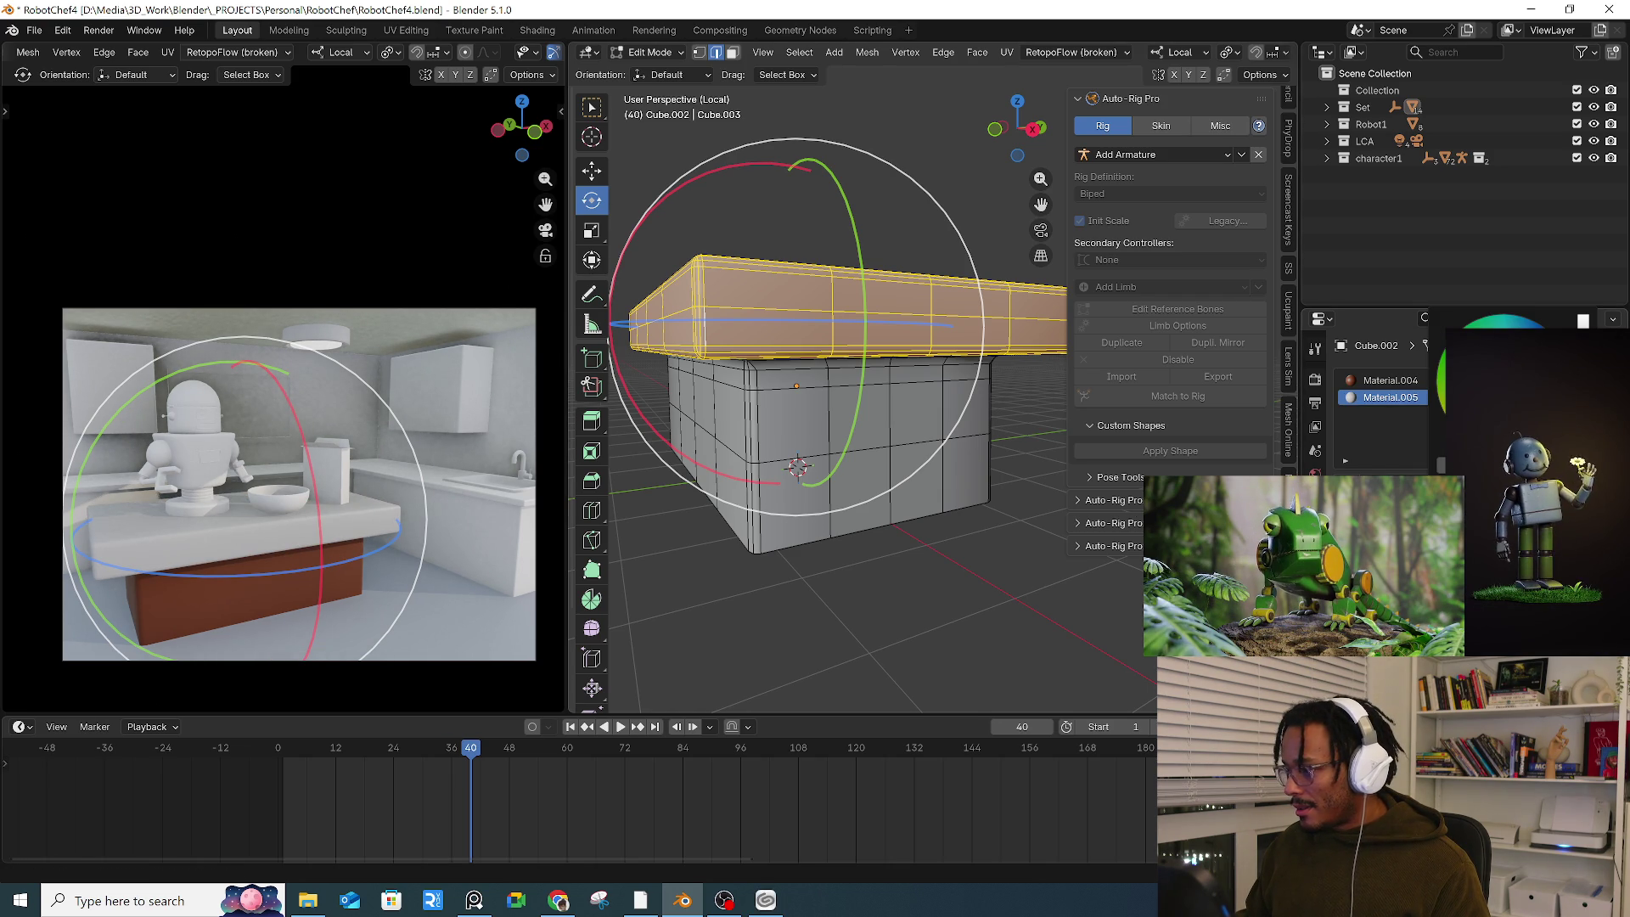
drag(1507, 387, 1494, 394)
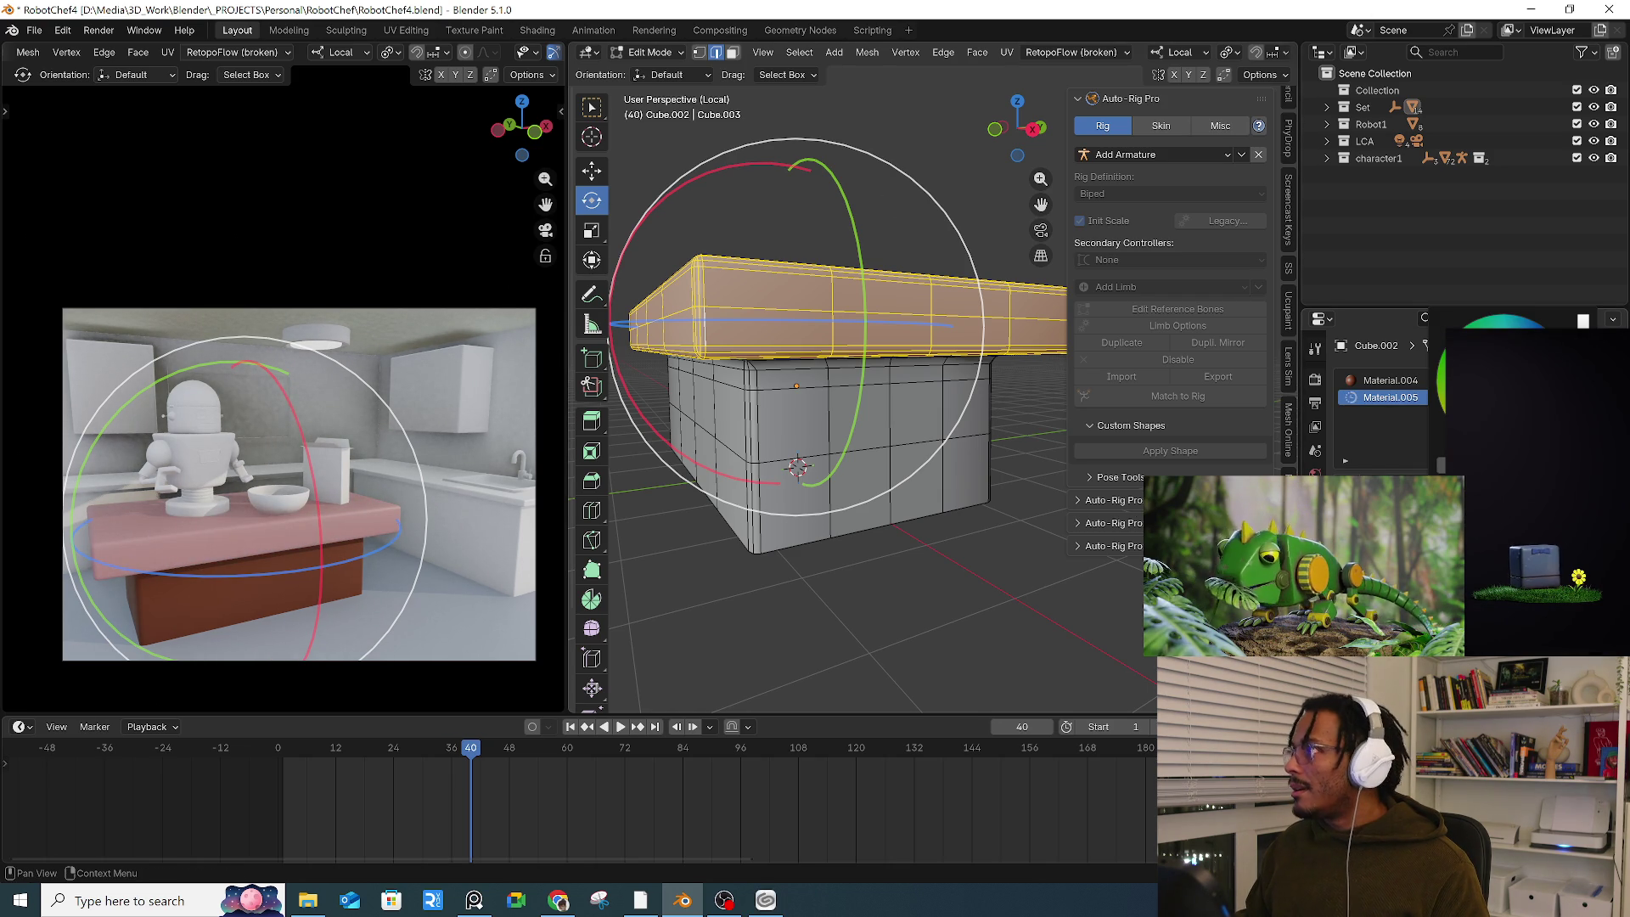
Step: Leave the slot empty by undoing the new material, then deselect the top slab
key(alt+Tab)
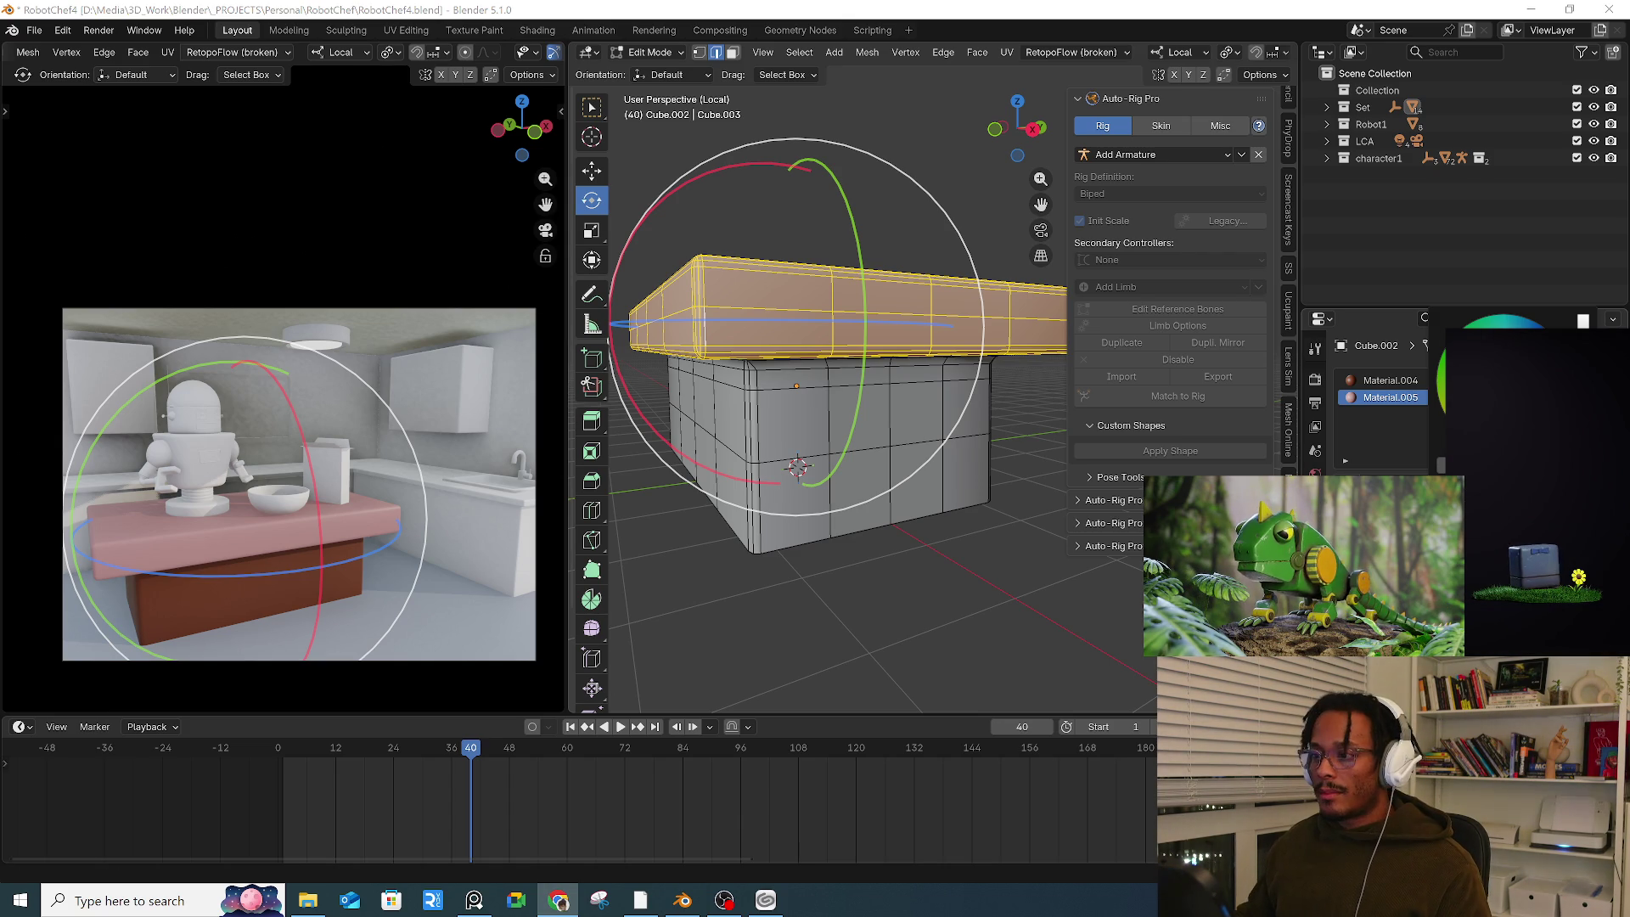
key(alt+Tab)
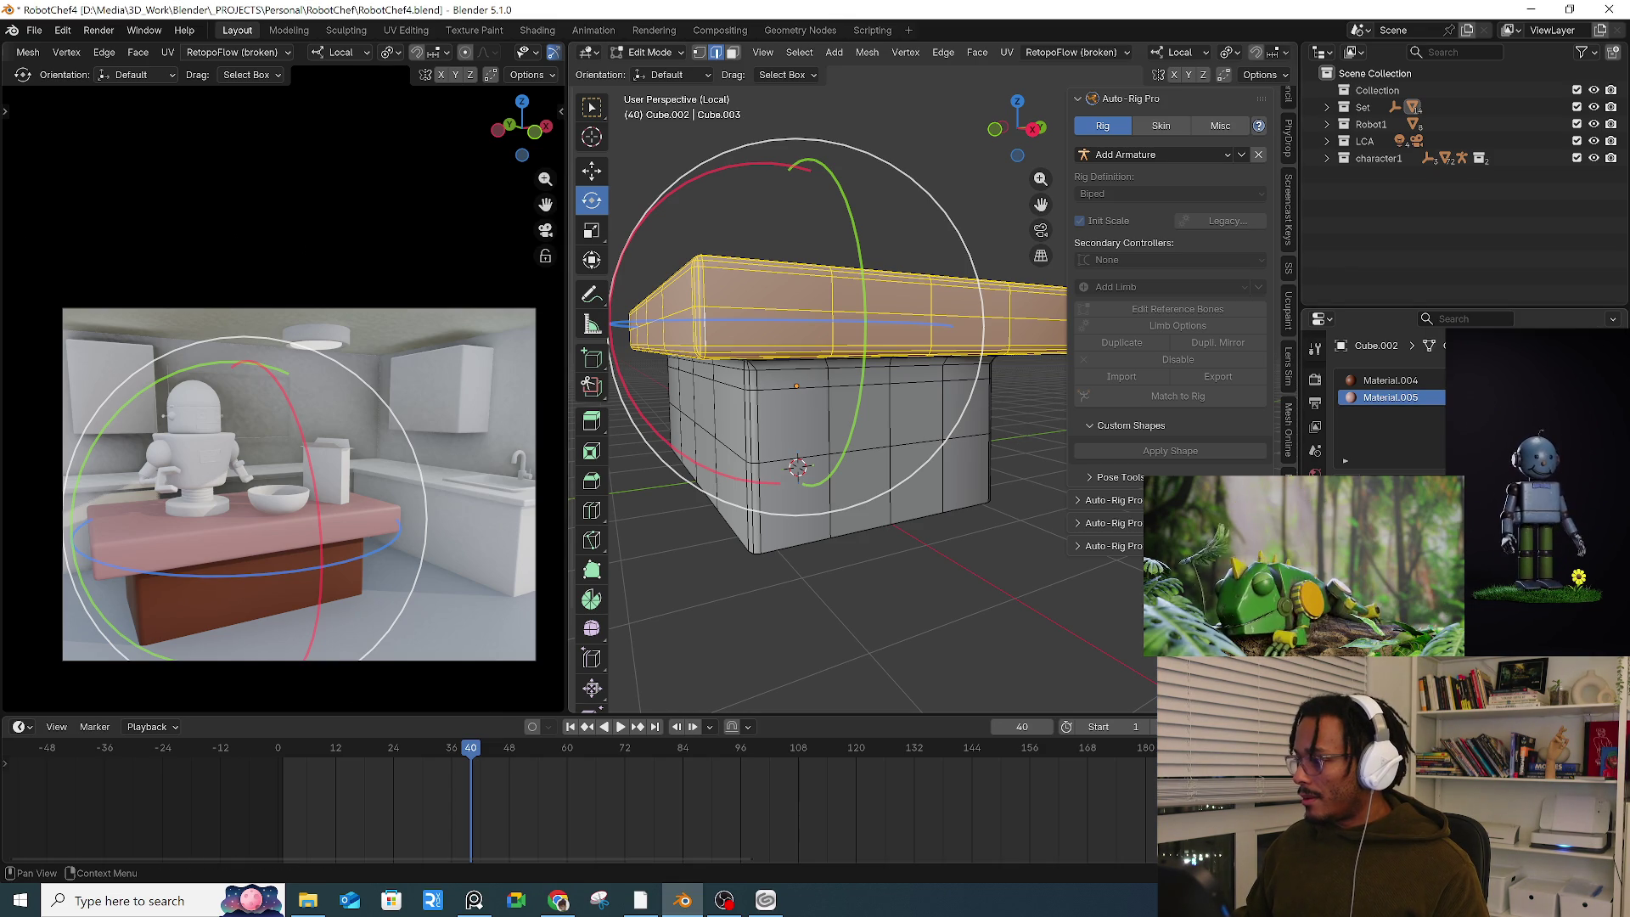
key(ctrl+z)
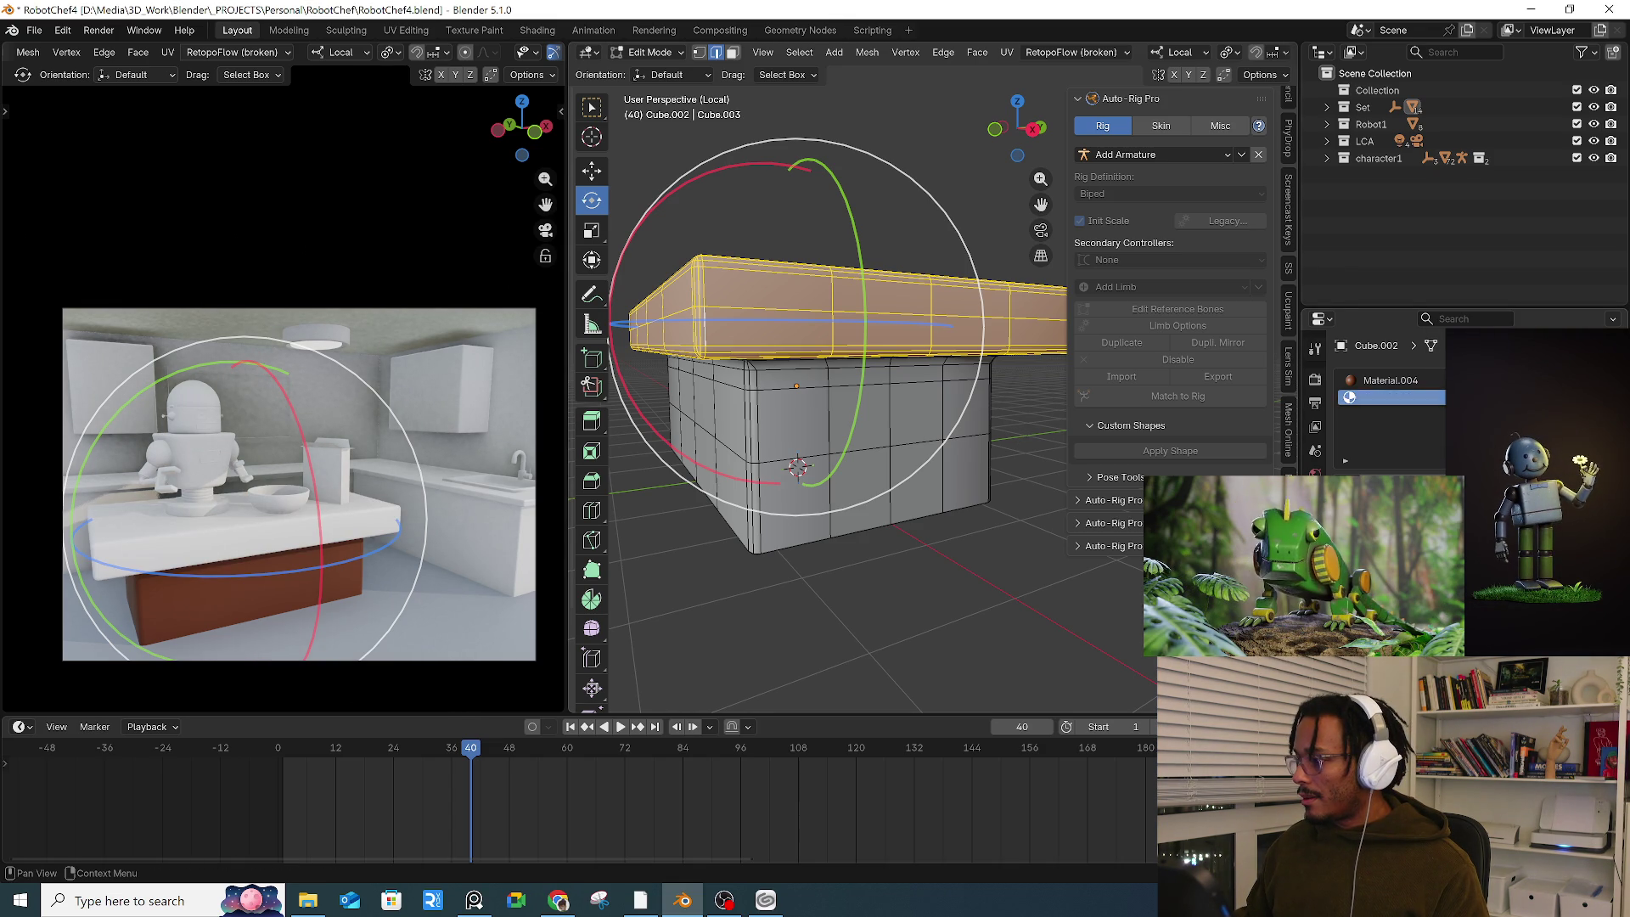
click(834, 103)
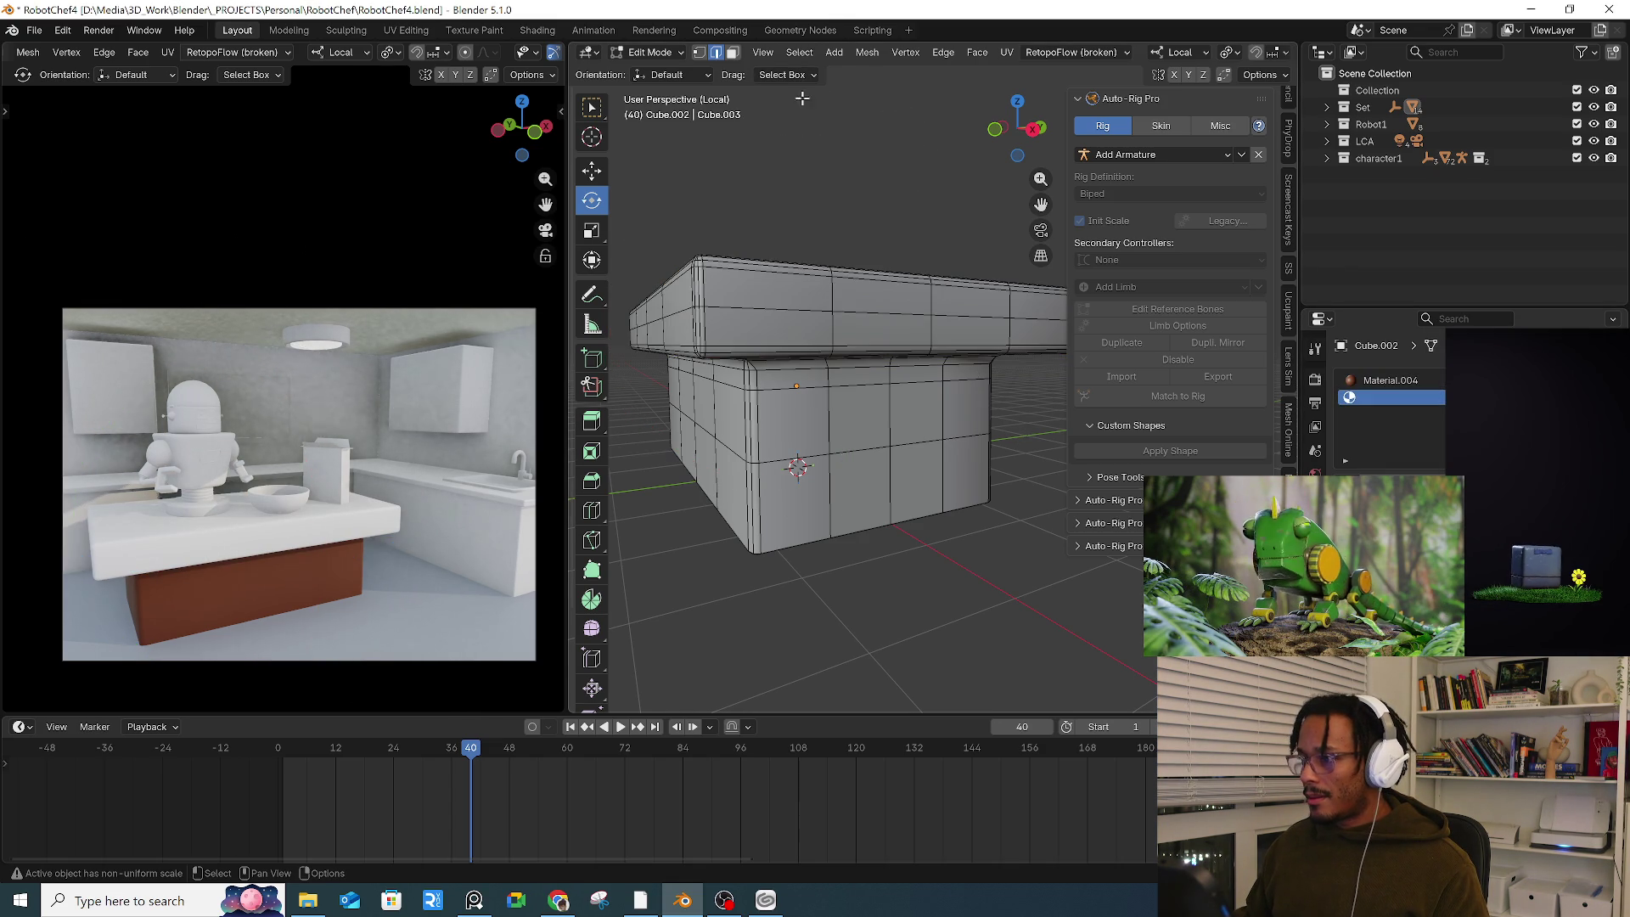
Step: Return the counter to Object Mode and open the BlenderKit asset bar set to Materials
click(640, 53)
click(654, 69)
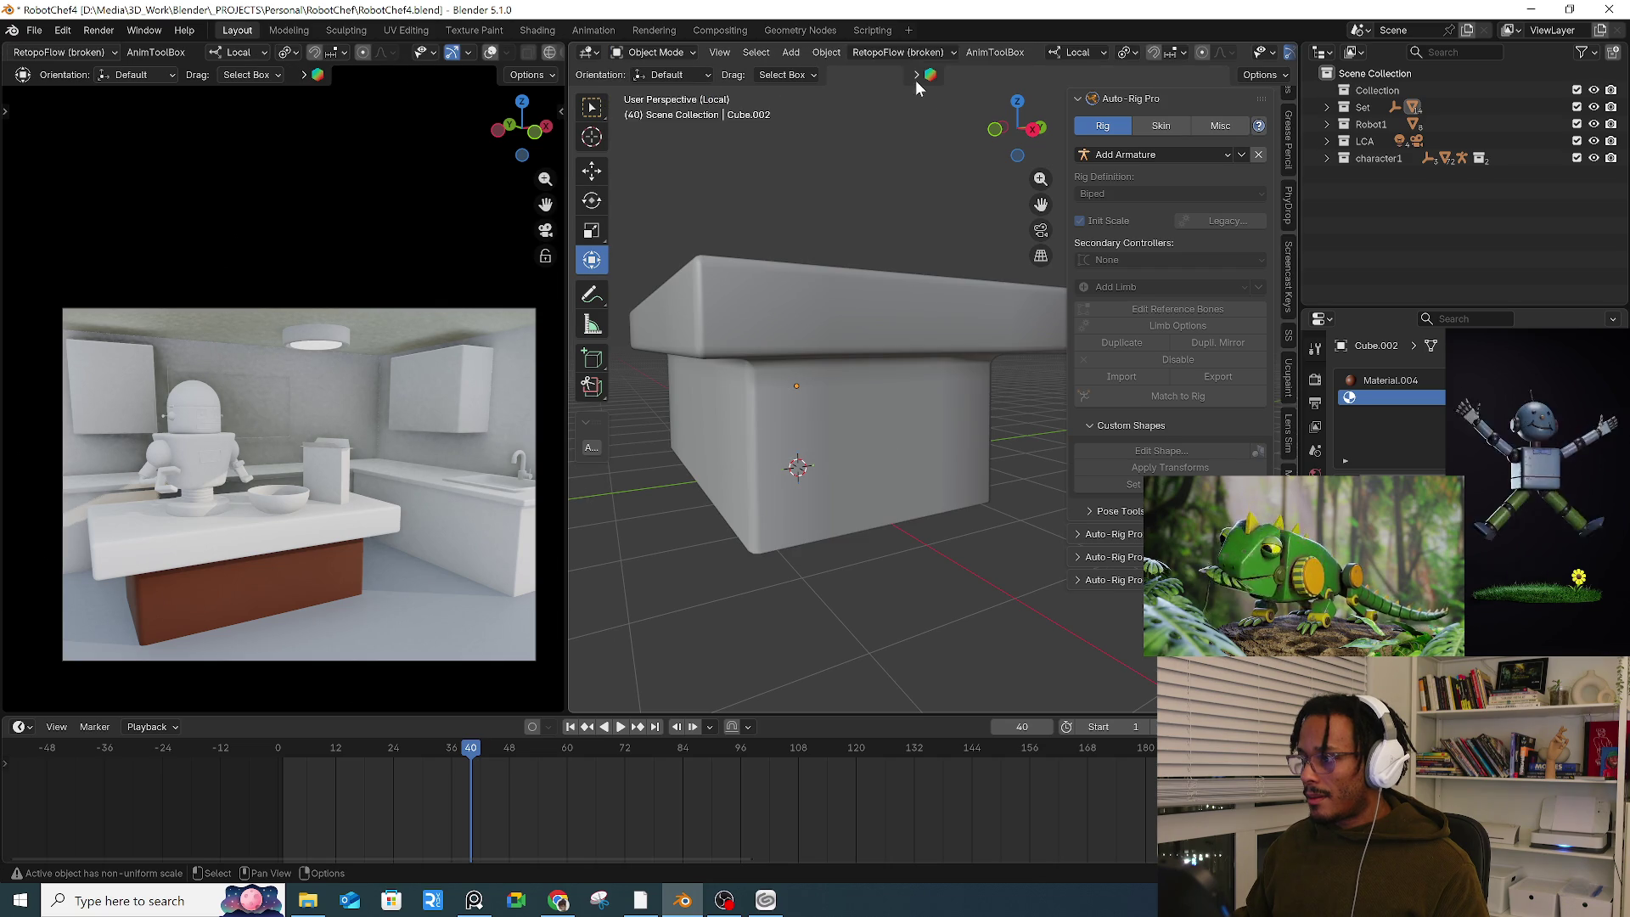
click(853, 74)
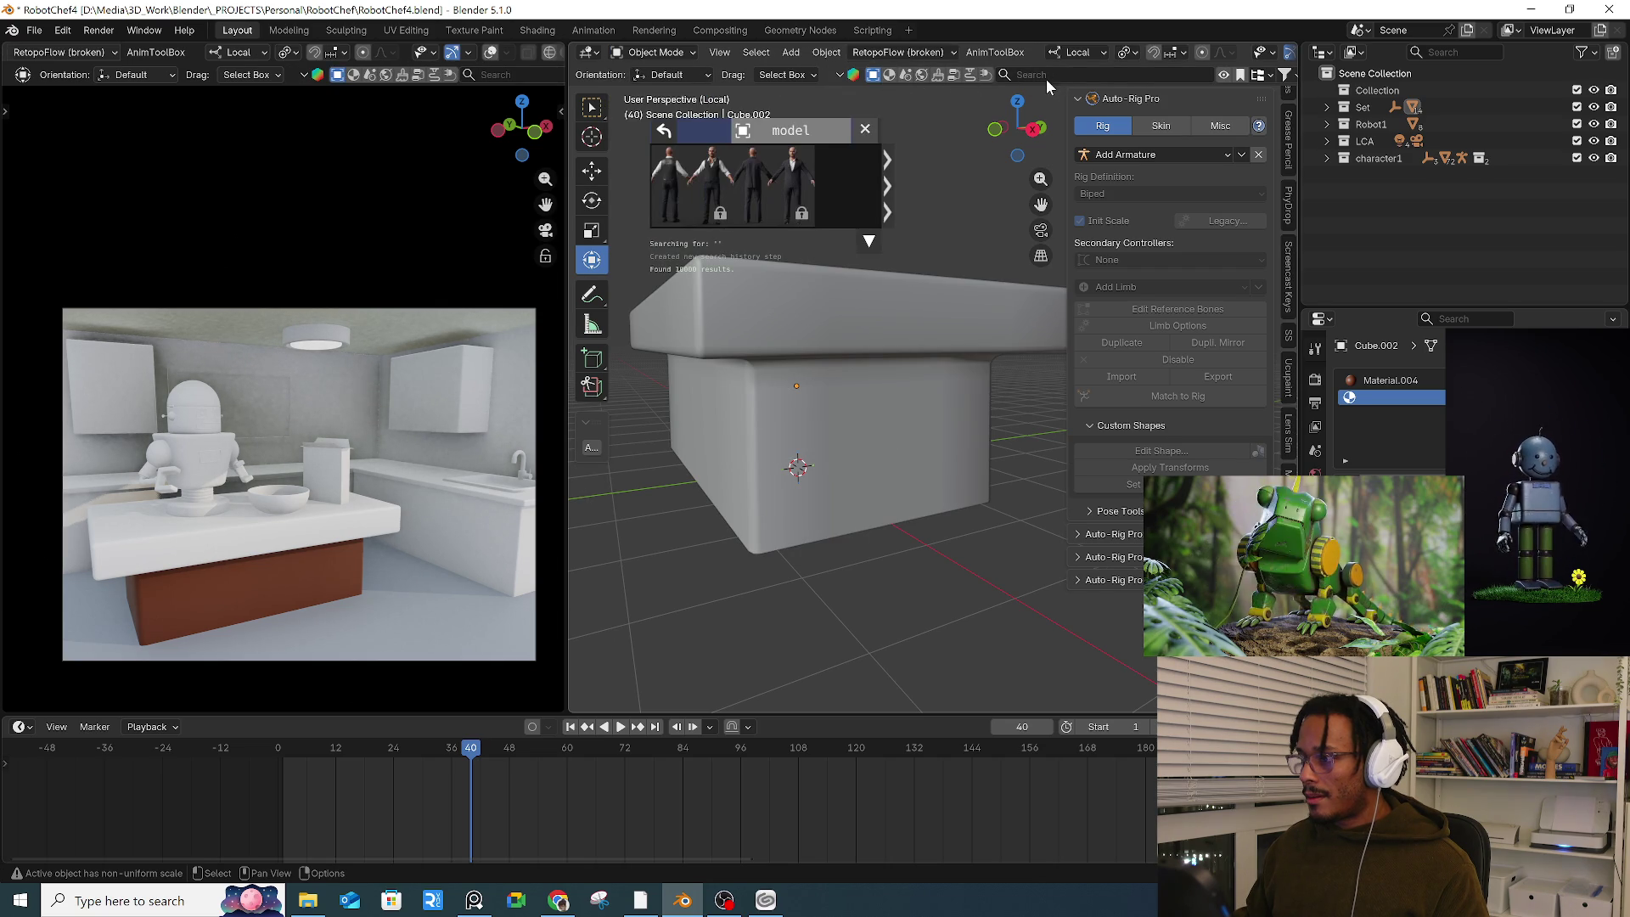
click(889, 75)
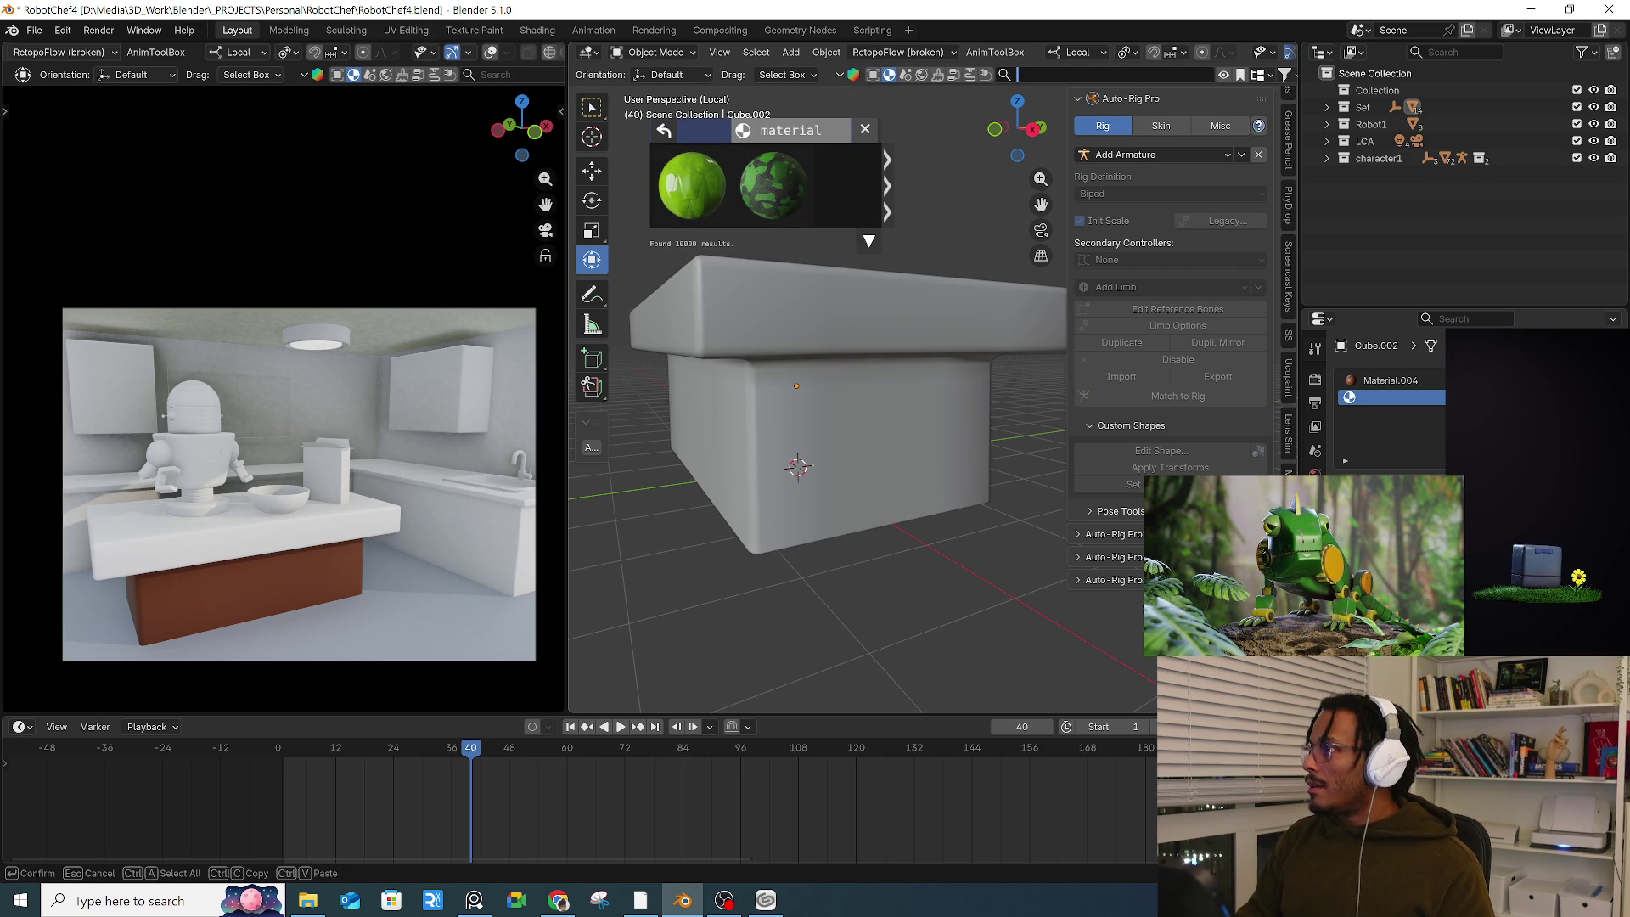
Step: Search BlenderKit for 'marble slap' and apply the white marble material to the counter
text(marble slap)
key(Return)
mouse_move(781, 195)
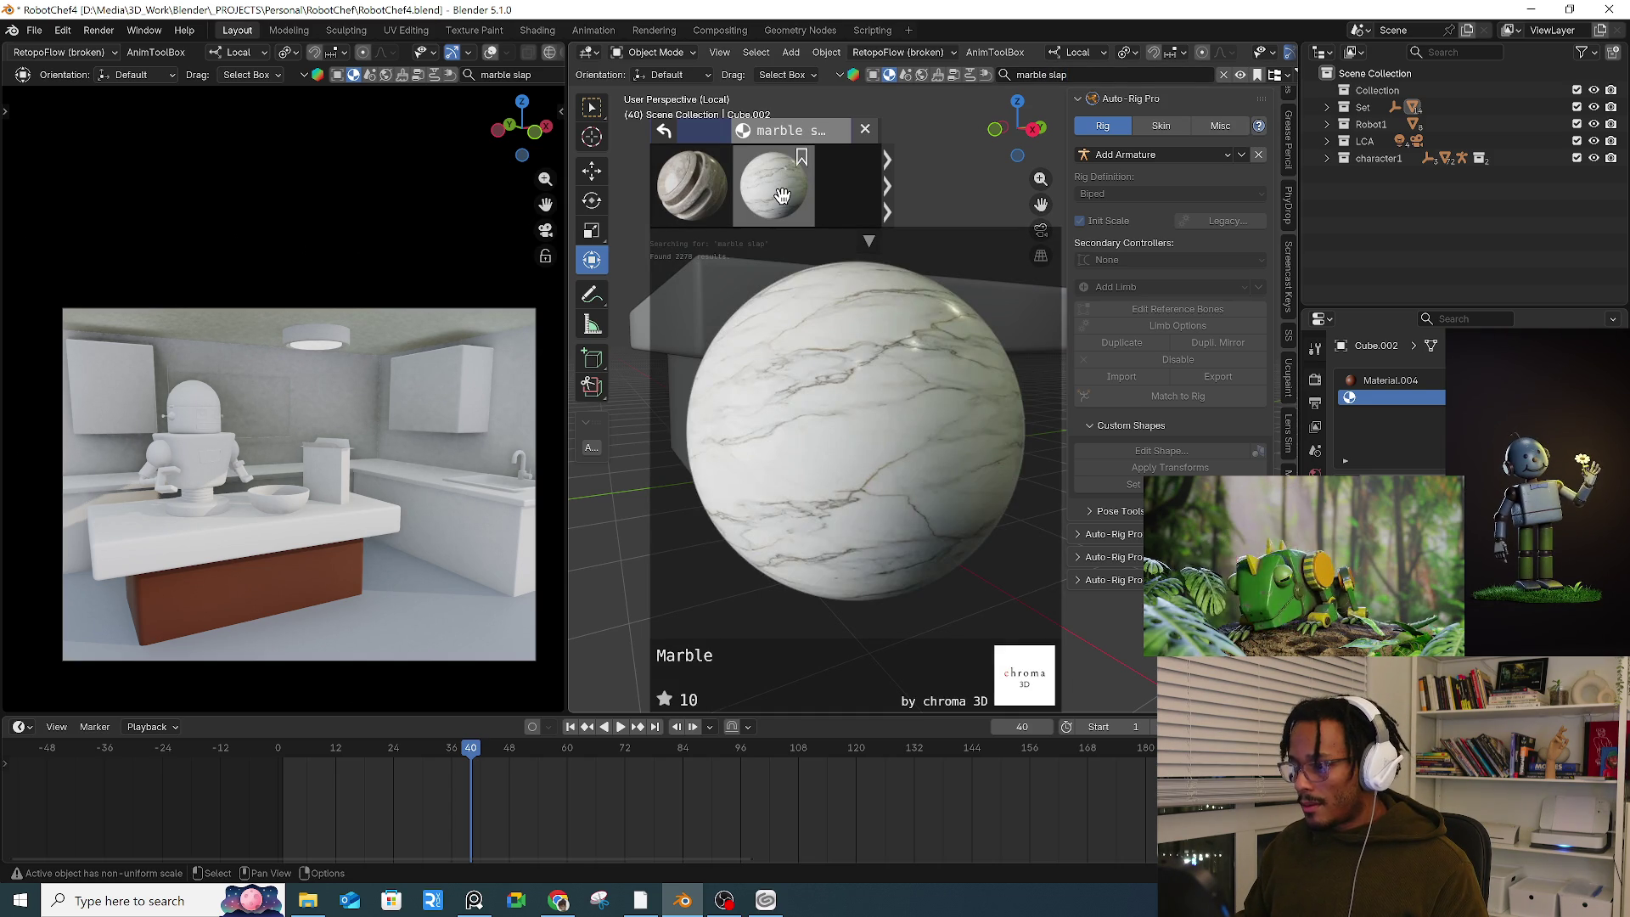
click(780, 195)
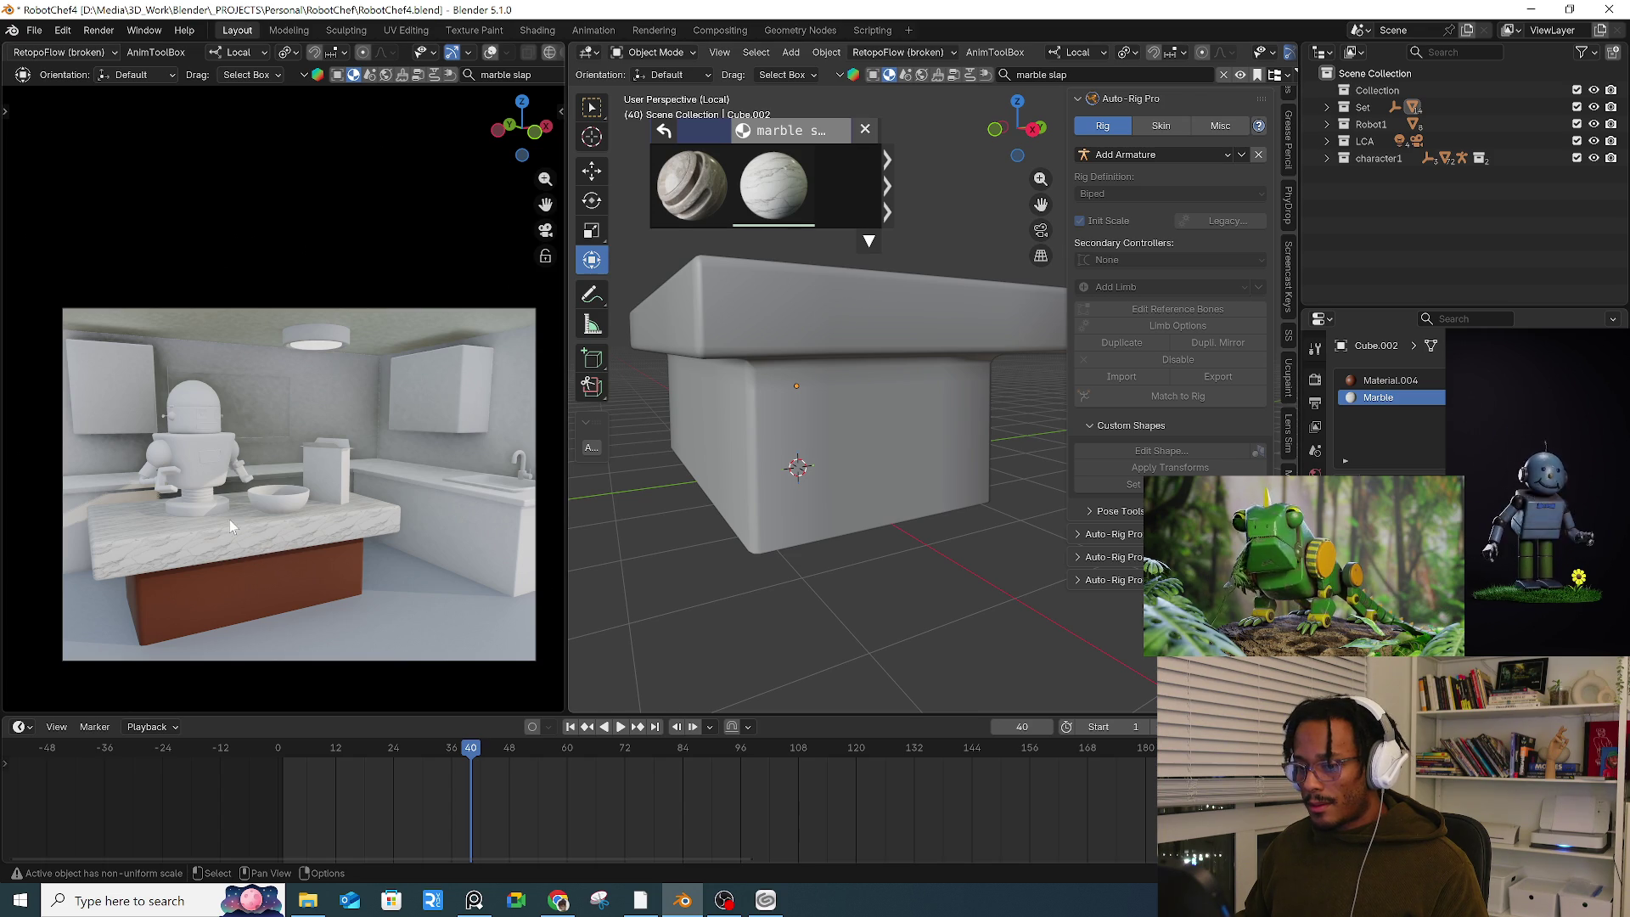
middle_drag(915, 401, 859, 380)
scroll(1061, 56, down, 5)
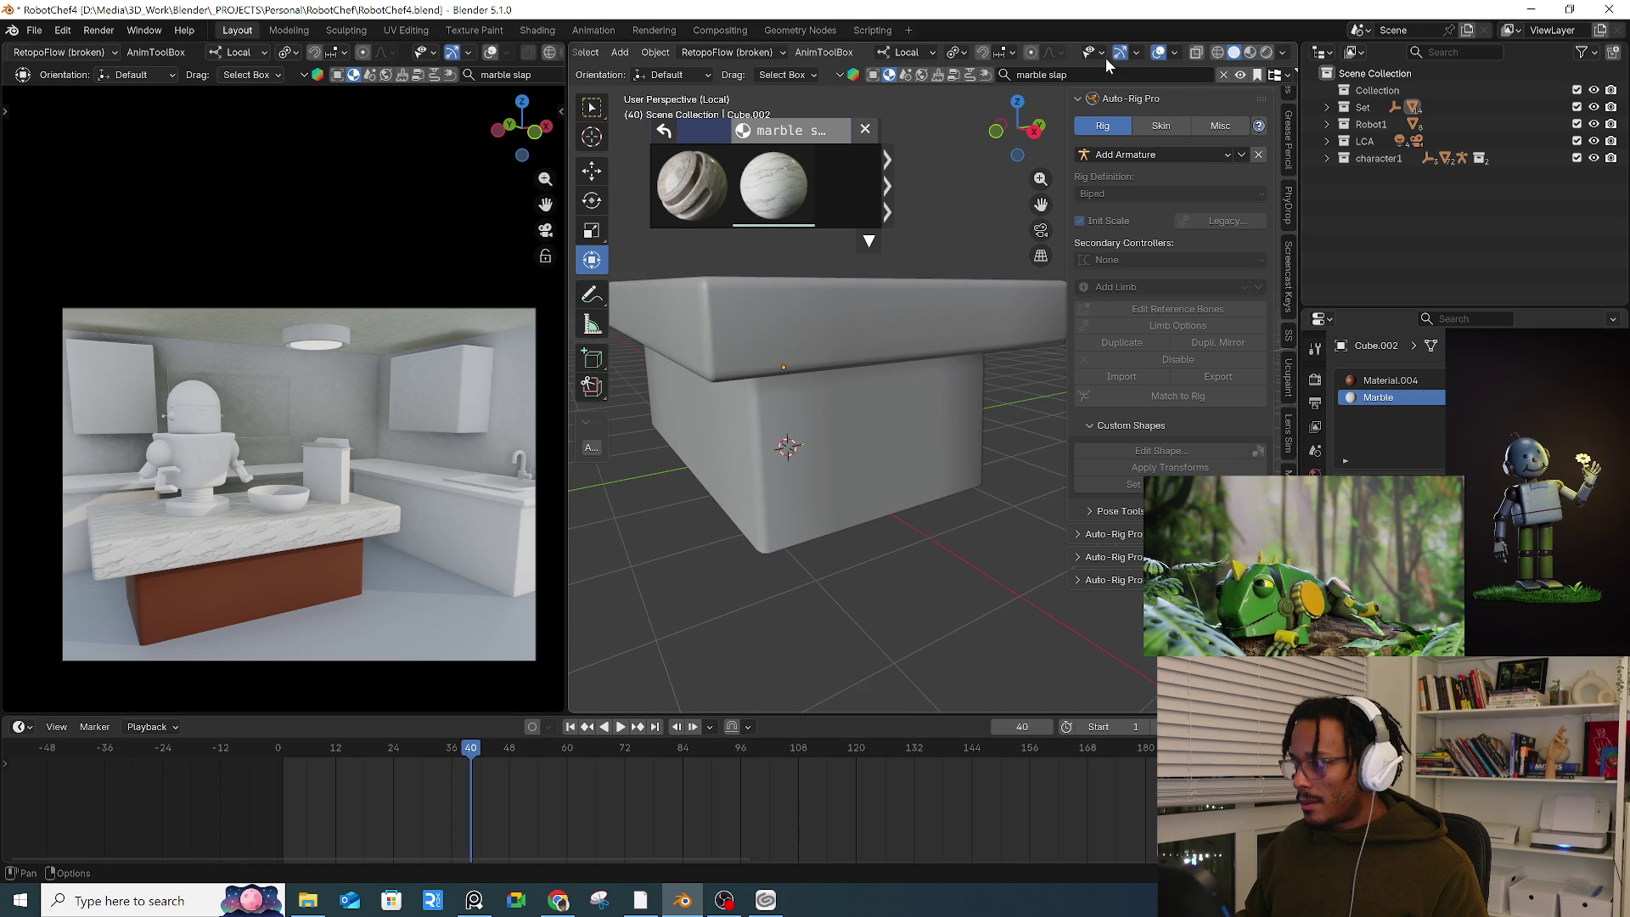
Step: Switch the viewport to Material Preview shading and look around the counter
click(1250, 52)
mouse_move(973, 200)
middle_down()
mouse_move(909, 304)
mouse_move(917, 343)
mouse_move(976, 293)
mouse_move(732, 389)
middle_up()
scroll(747, 416, up, 3)
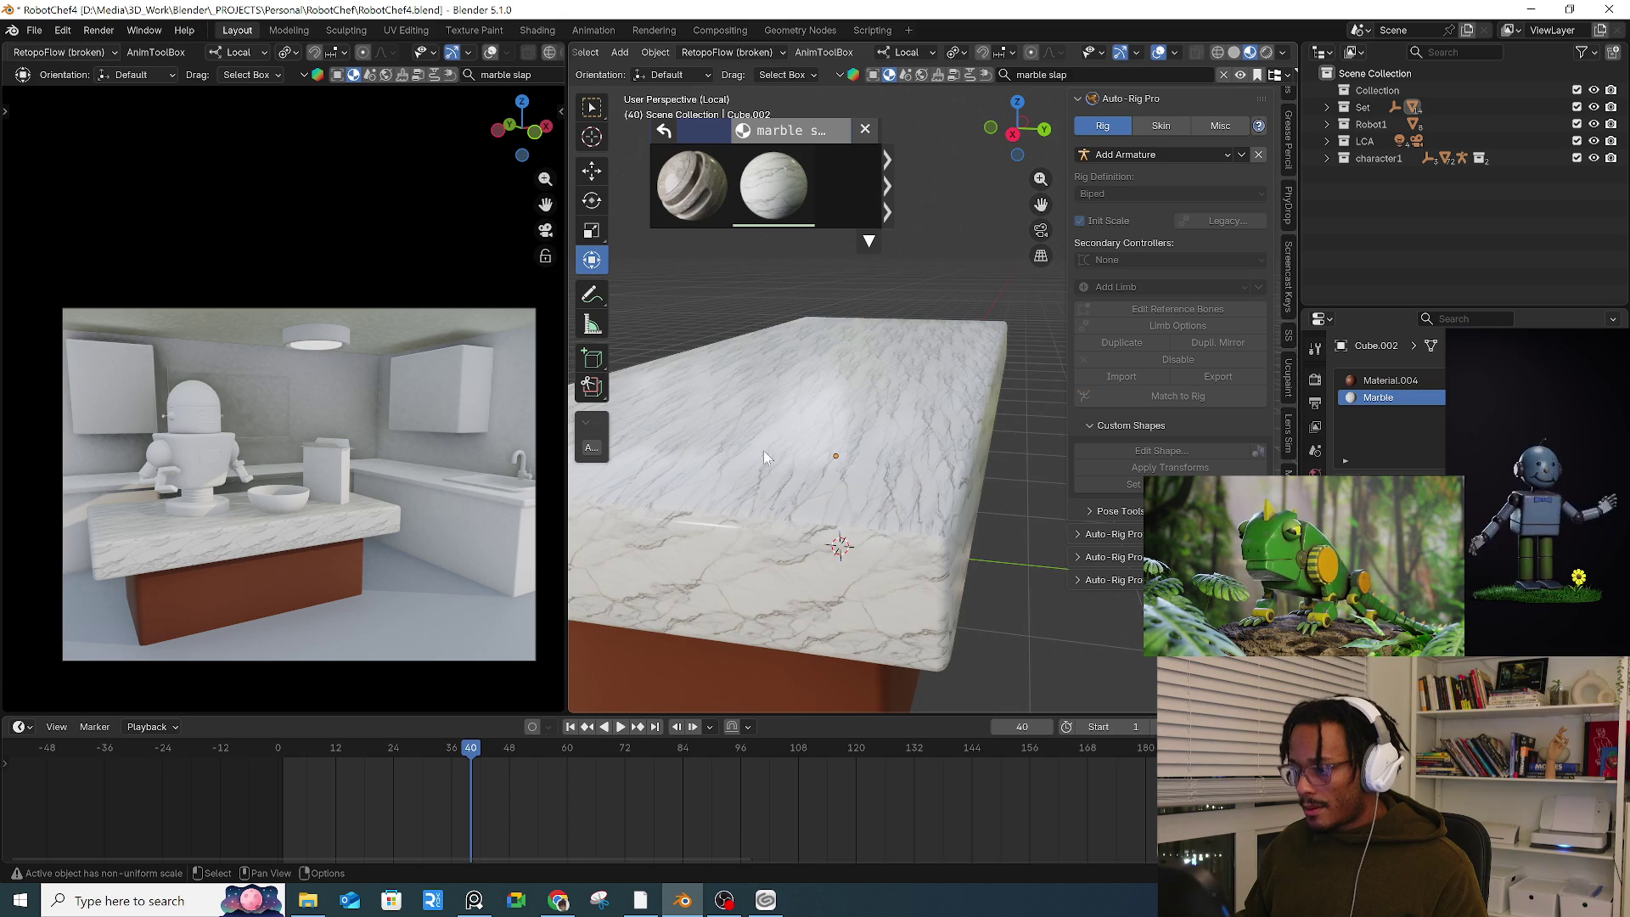
mouse_move(913, 471)
middle_down()
mouse_move(877, 476)
mouse_move(893, 436)
mouse_move(771, 428)
middle_up()
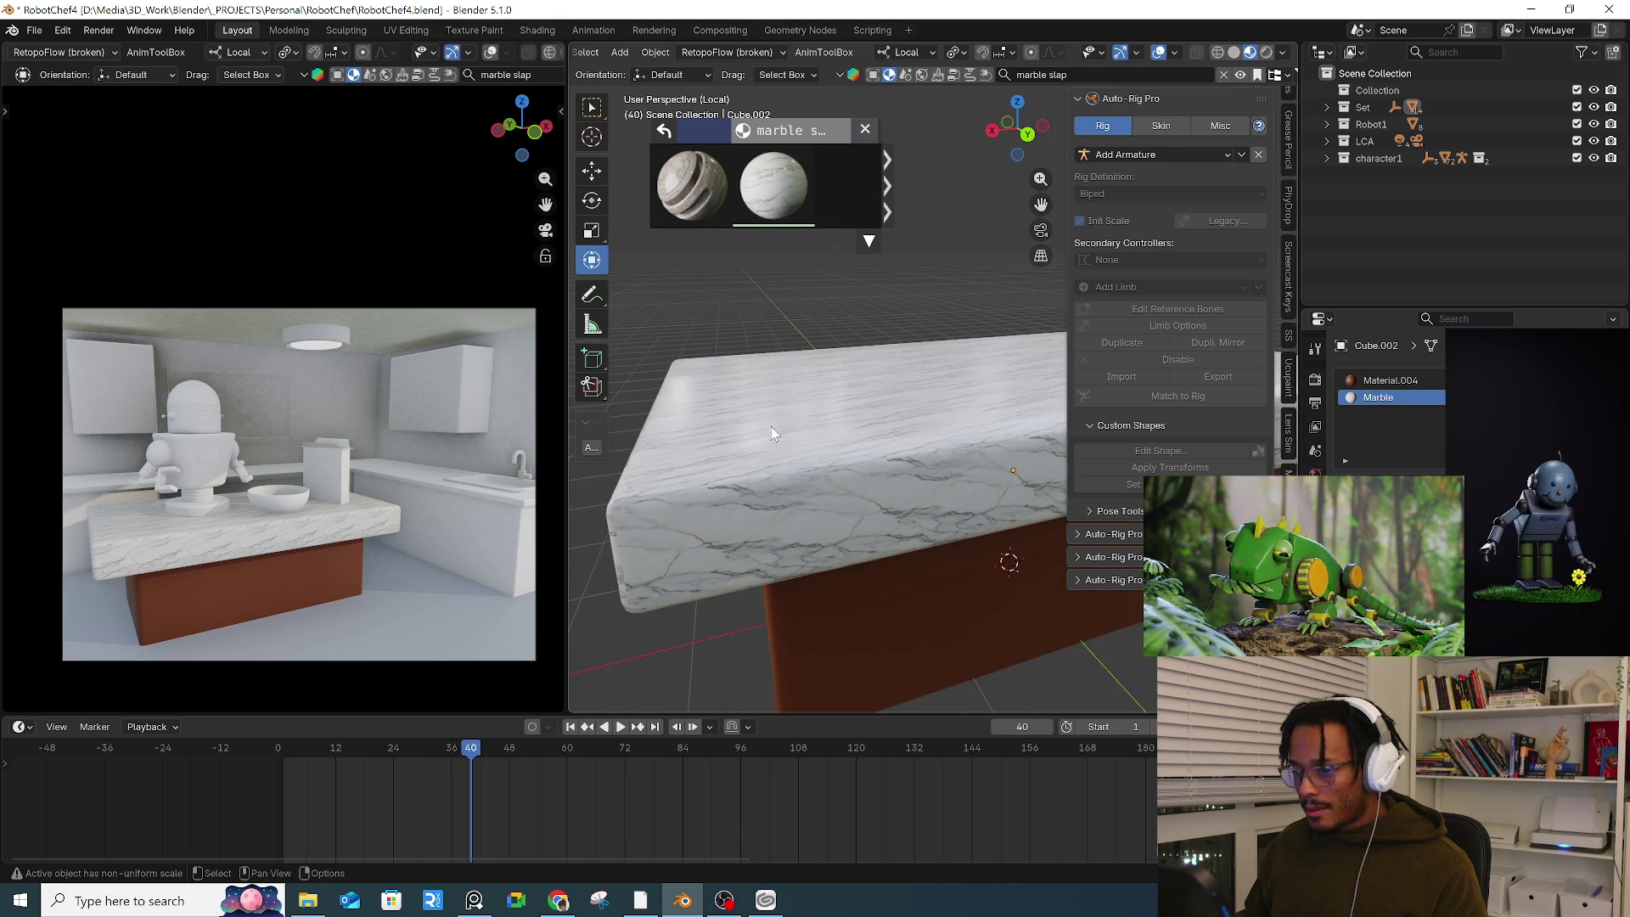
scroll(790, 438, down, 4)
Step: Darken the Base Color of the counter's Material.004 slot
click(844, 537)
click(1385, 380)
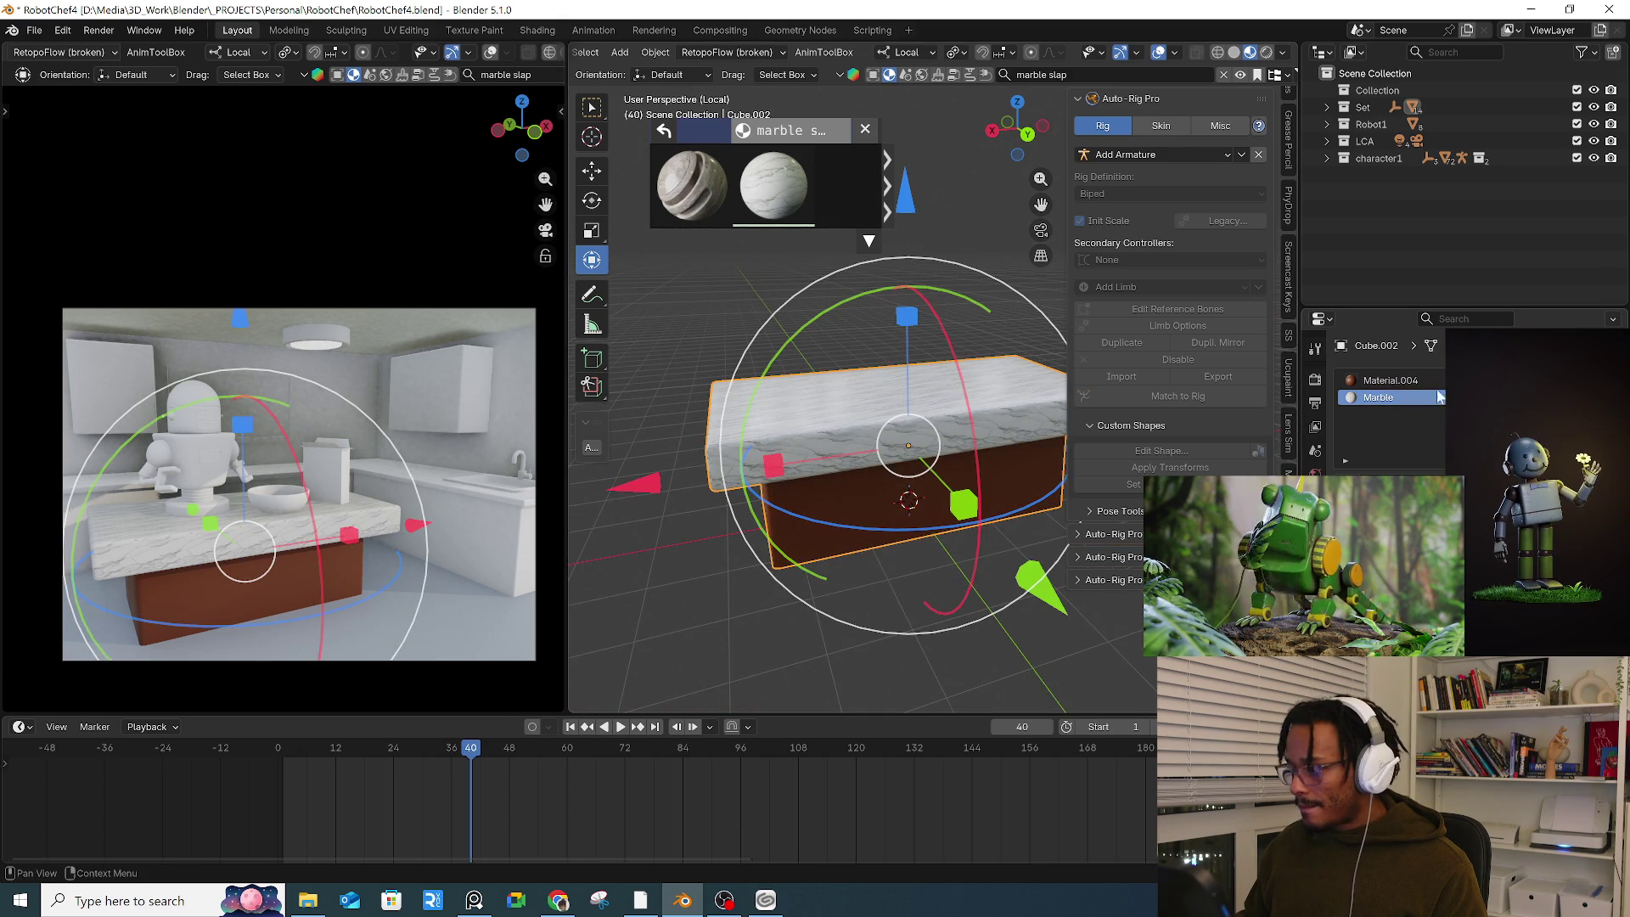
click(1511, 492)
drag(1583, 305, 1583, 335)
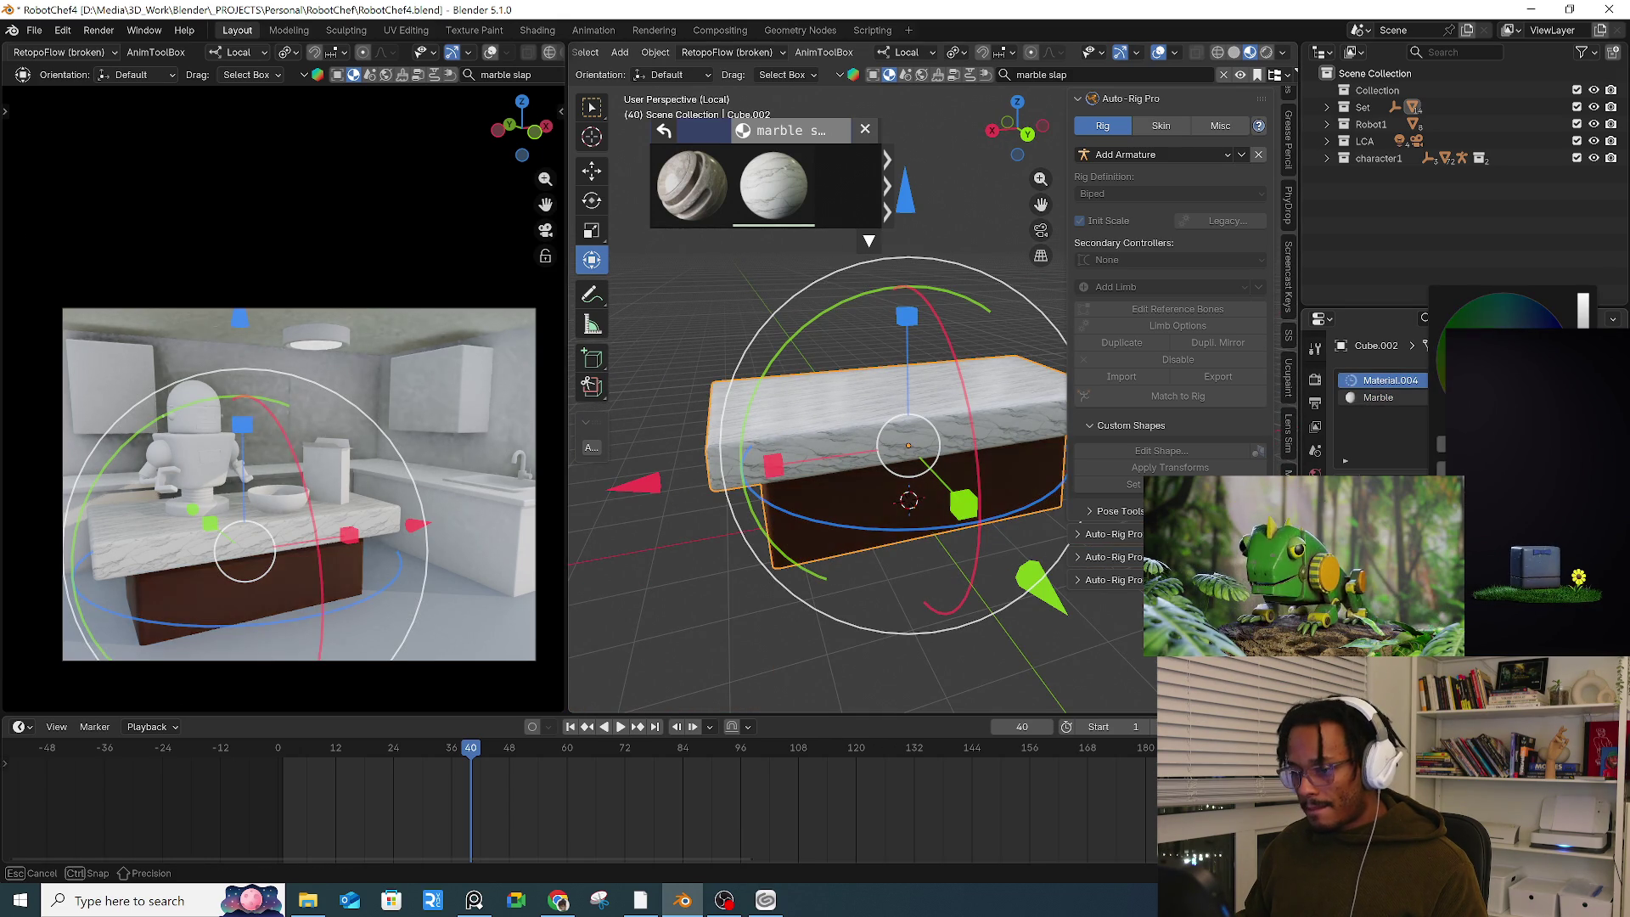
mouse_move(890, 450)
middle_down()
mouse_move(943, 423)
mouse_move(815, 450)
middle_up()
Step: Exit local view to show the whole kitchen, staying in Object Mode, and select the floor plane
key(Tab)
key(KP_Divide)
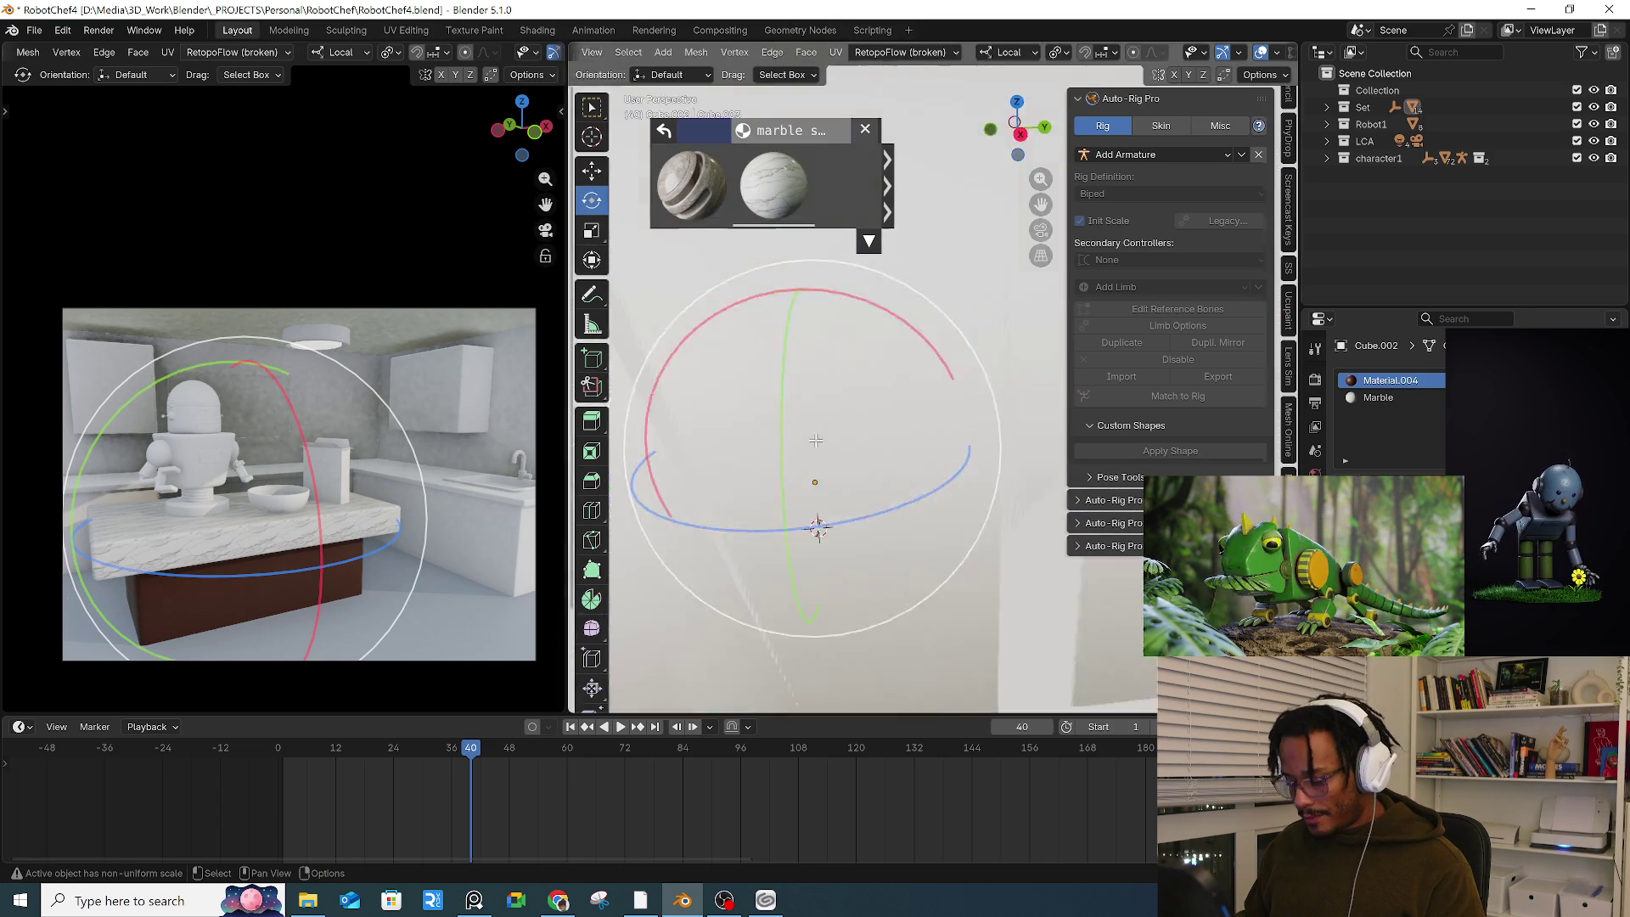
scroll(814, 430, down, 3)
key(ctrl+Tab)
click(741, 380)
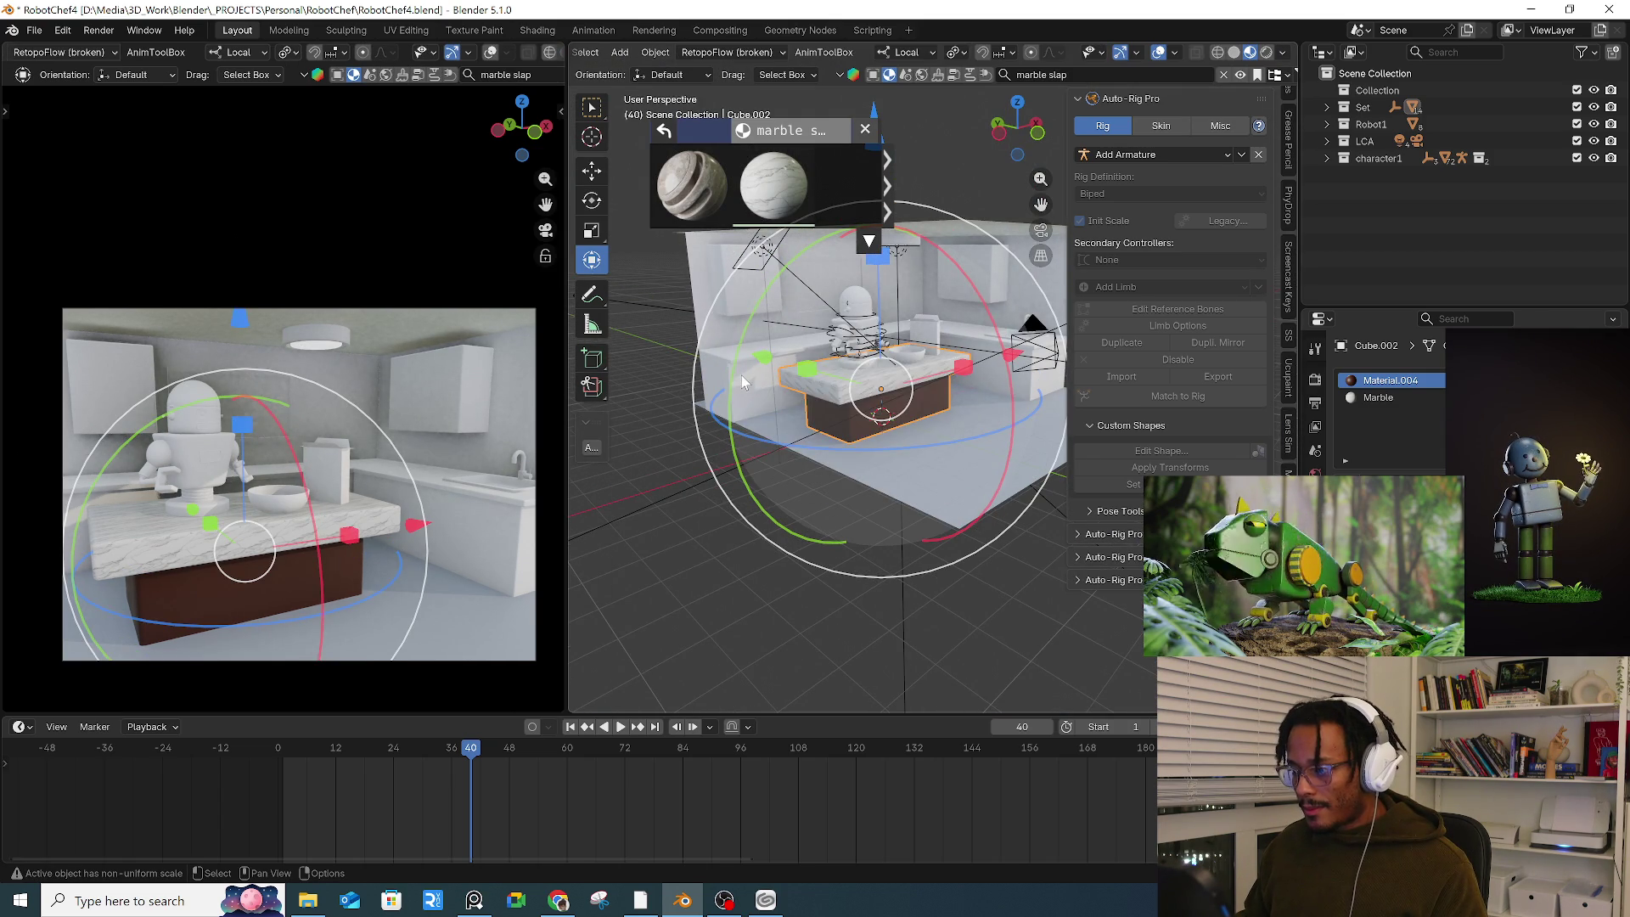
key(ctrl+Tab)
click(644, 423)
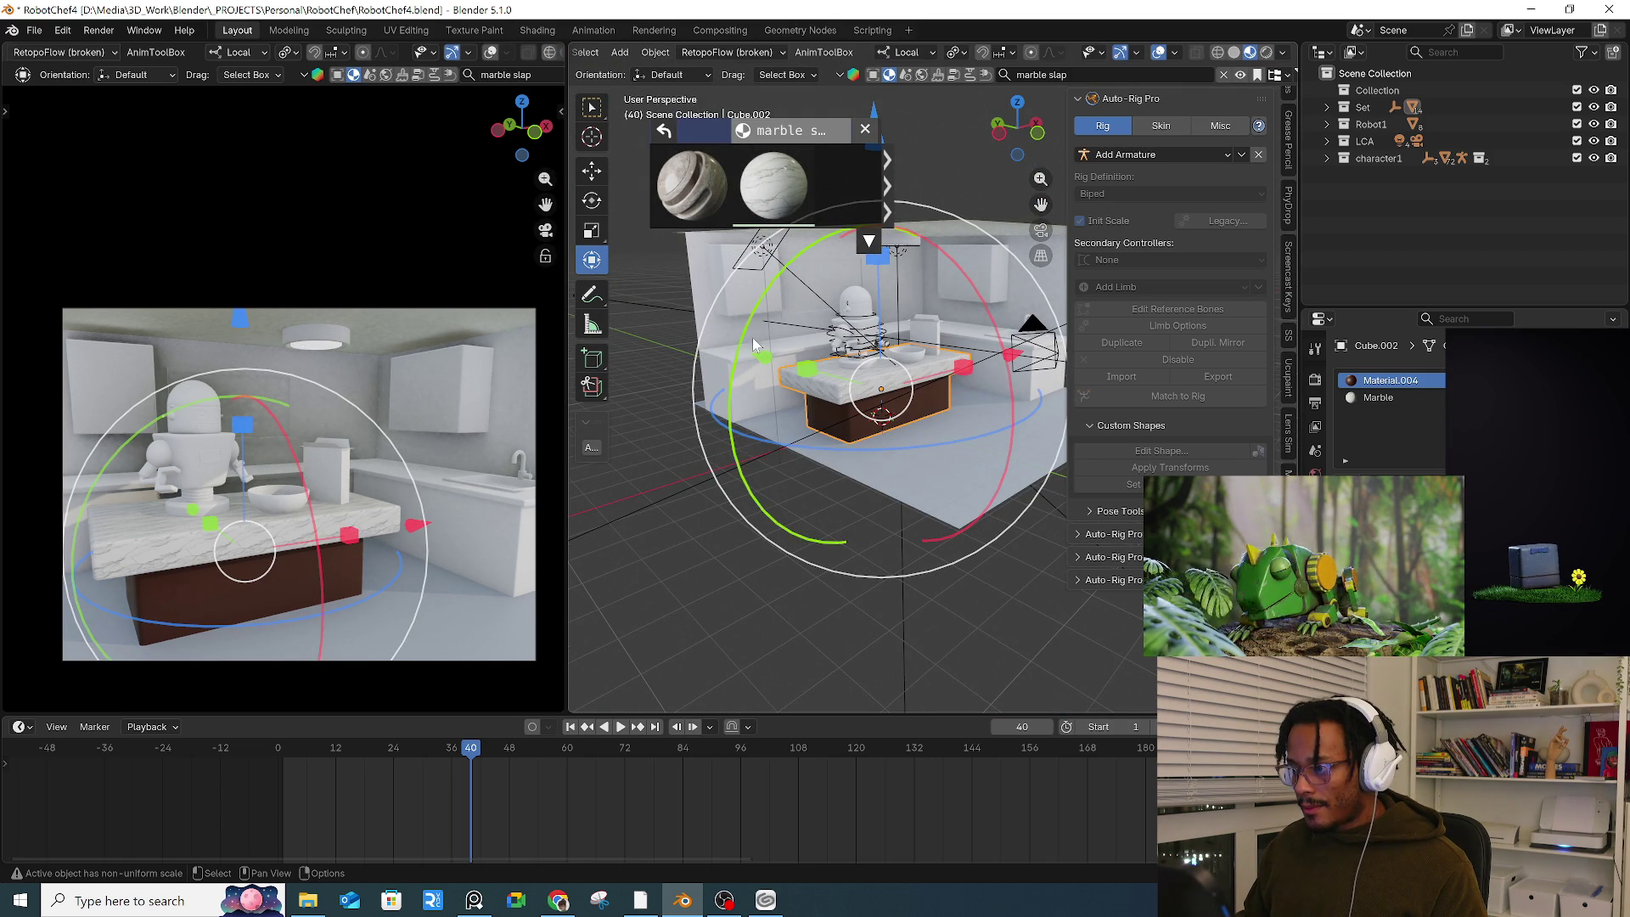
click(971, 451)
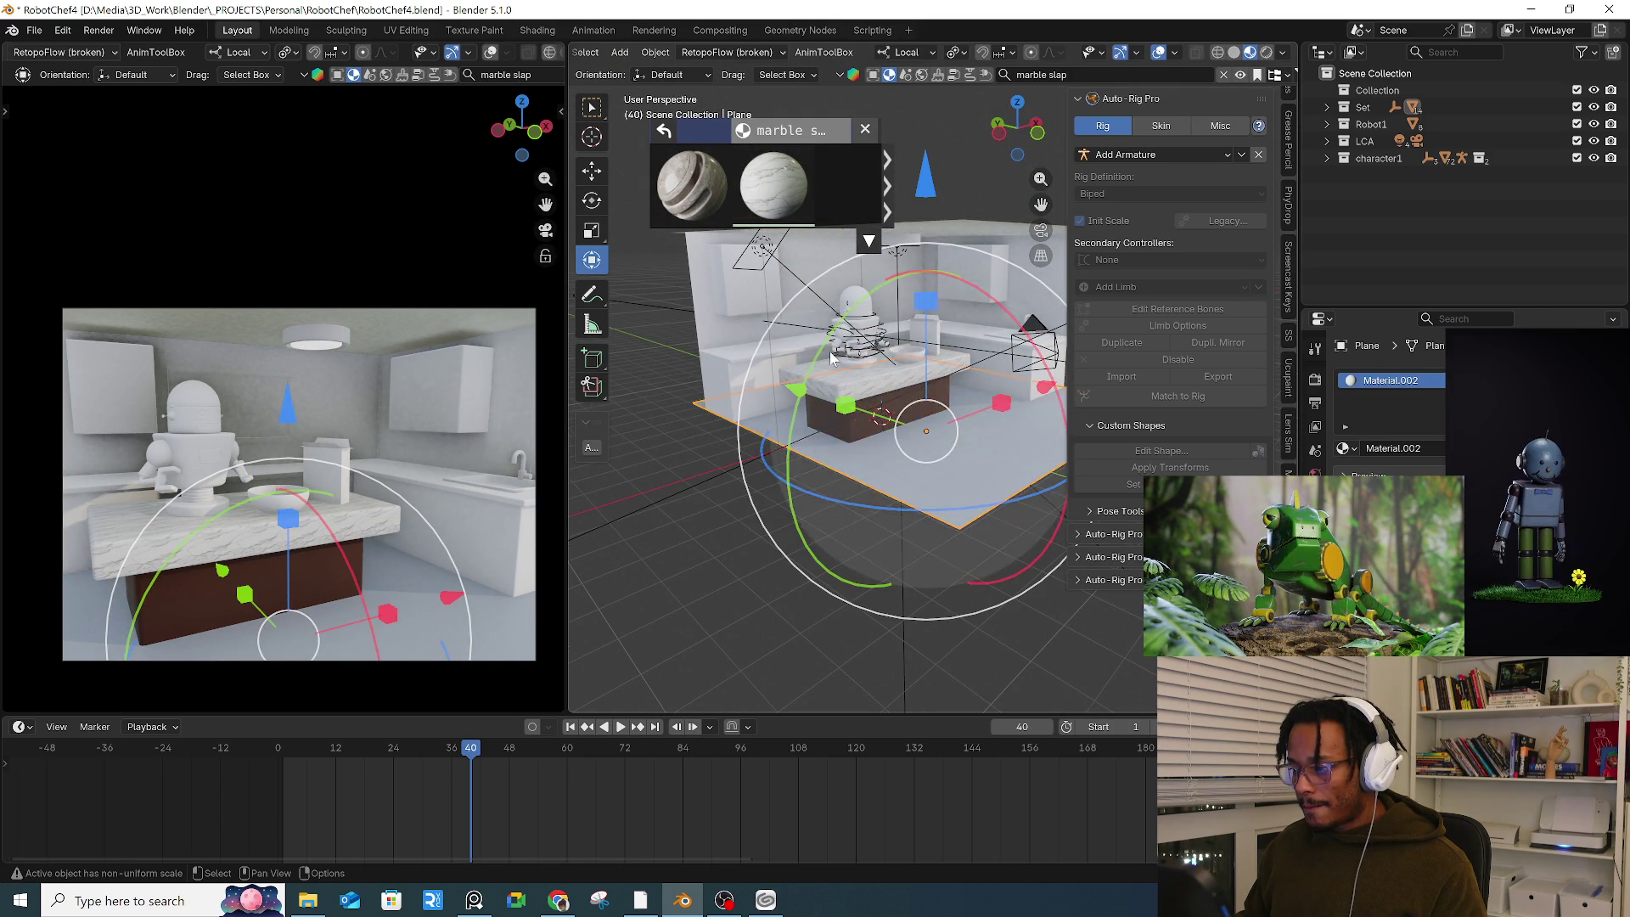
Step: Search the material library for 'kitcheb' and page through the floor results
click(1067, 76)
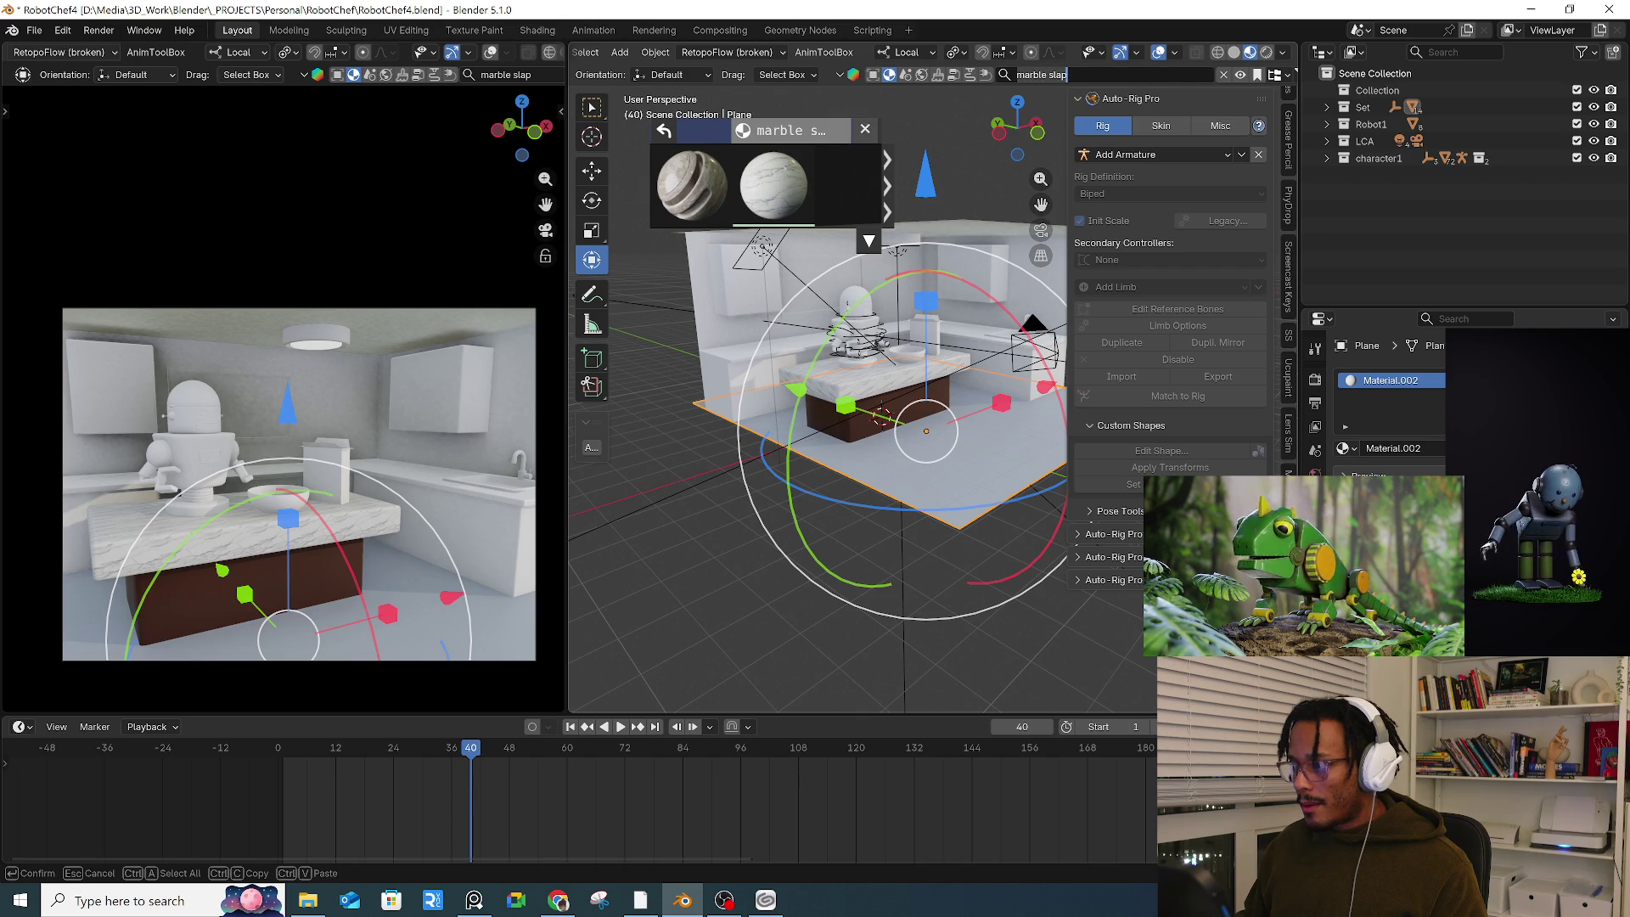
text(kitch)
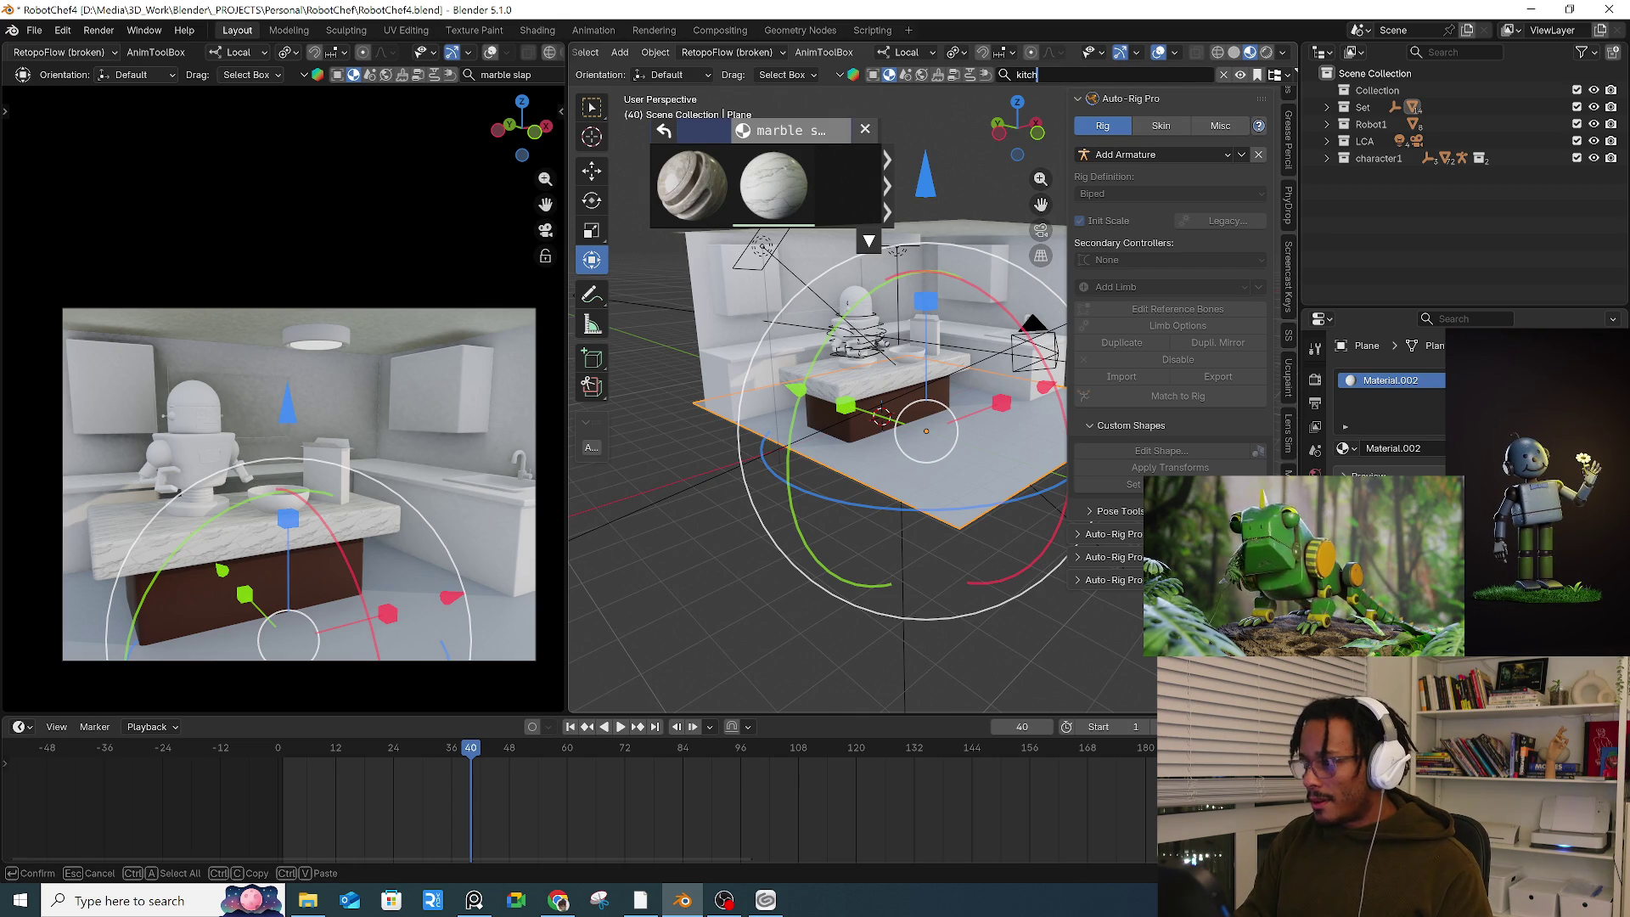
text(eb)
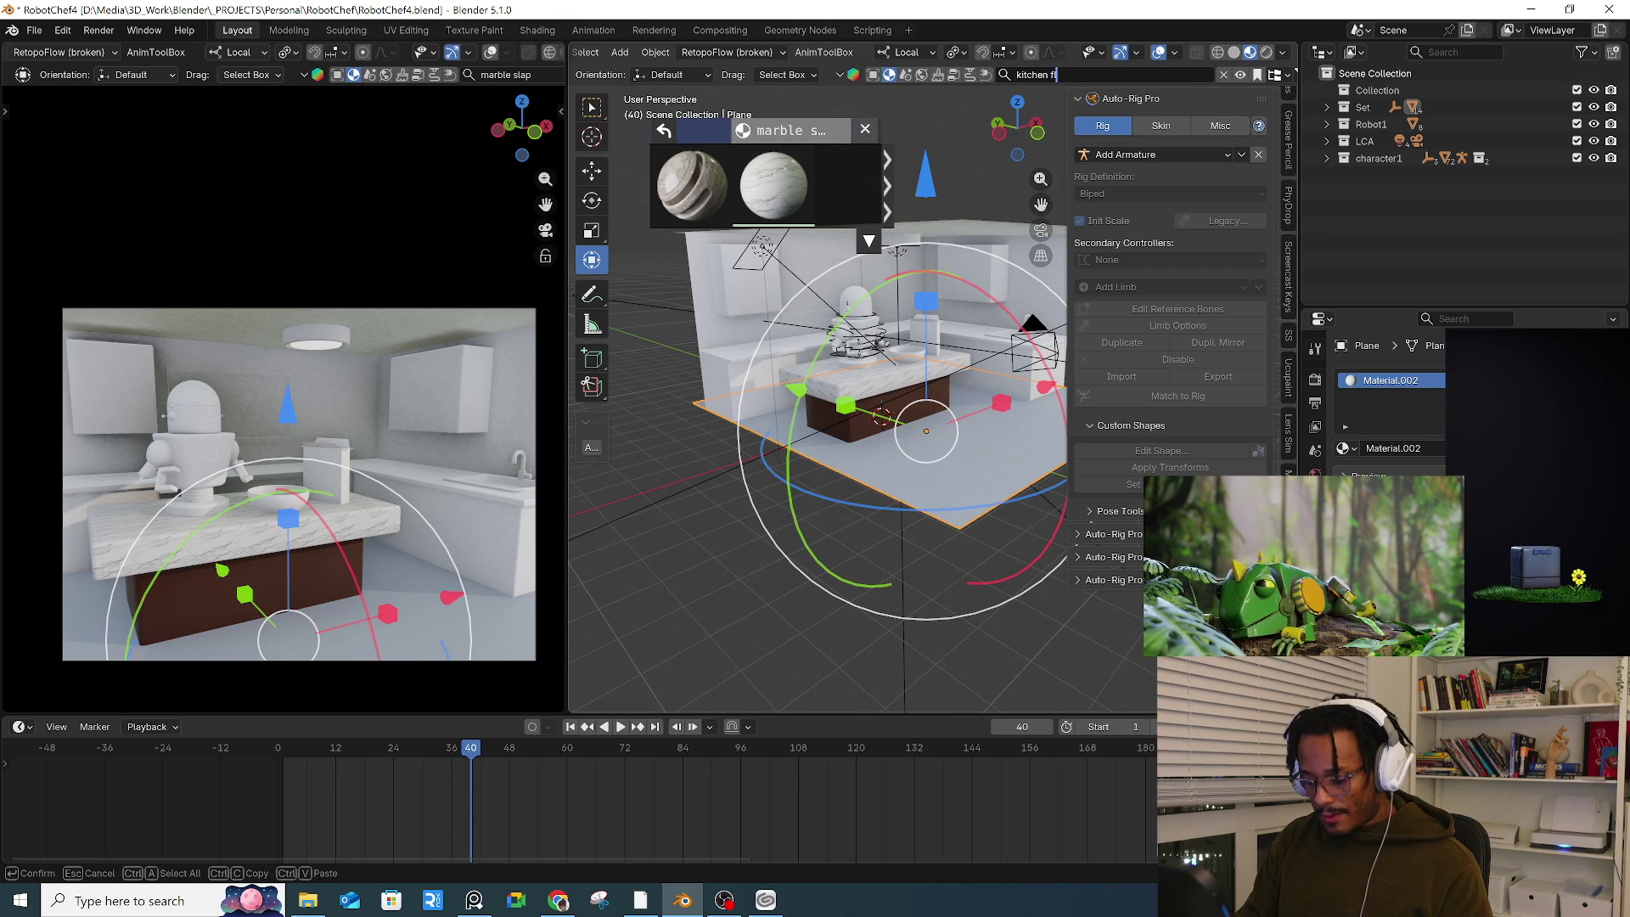
key(Return)
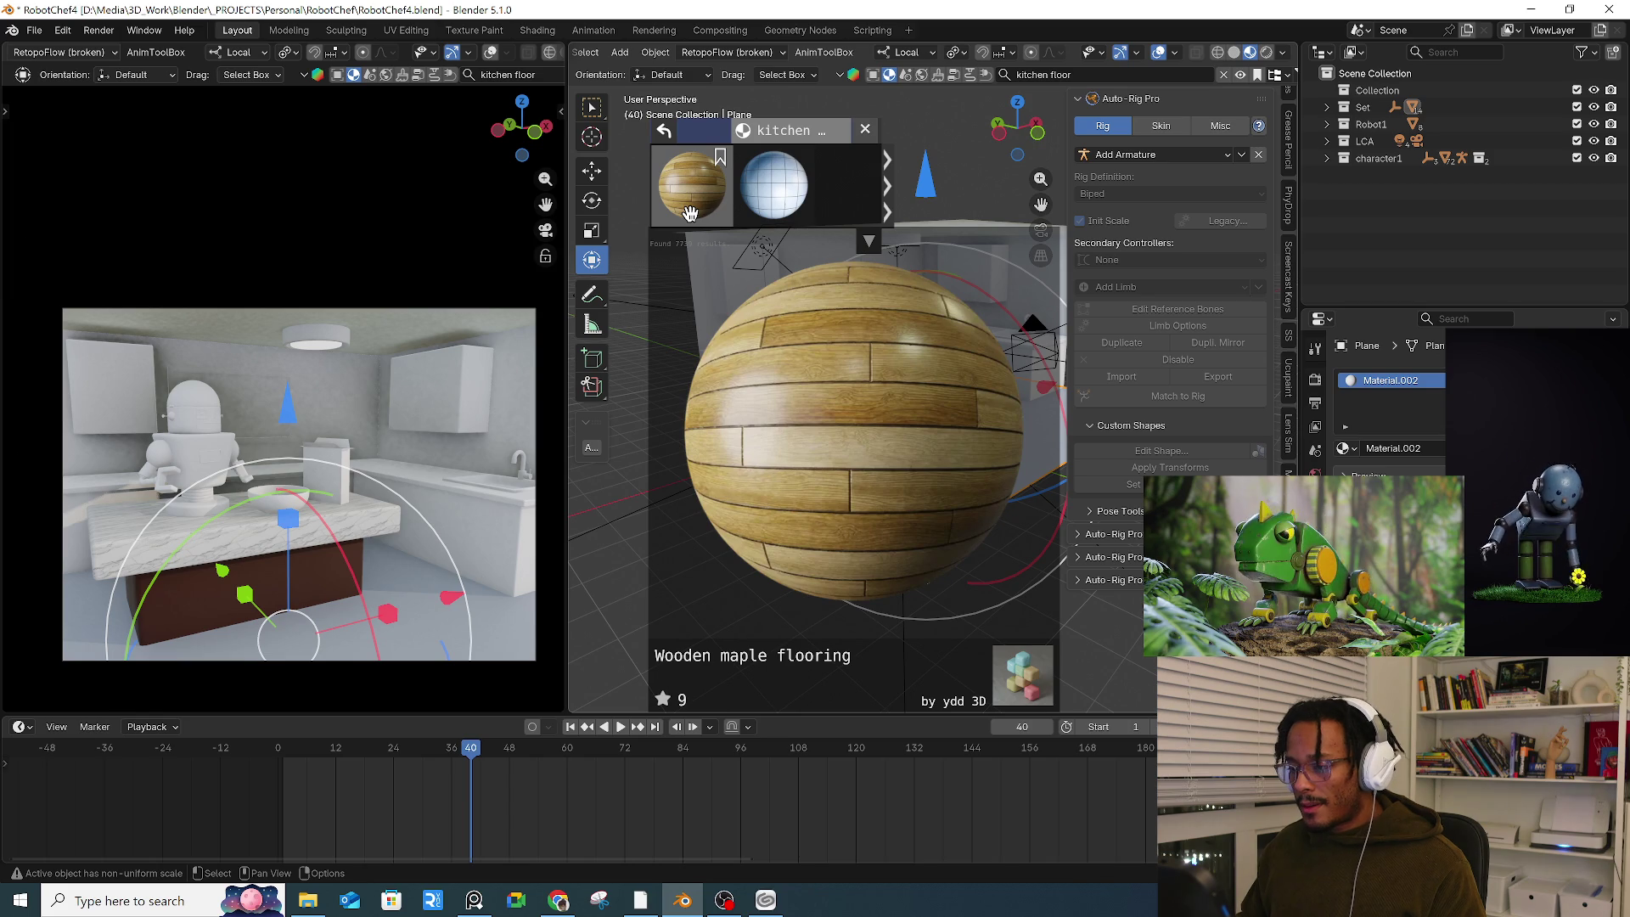
click(887, 199)
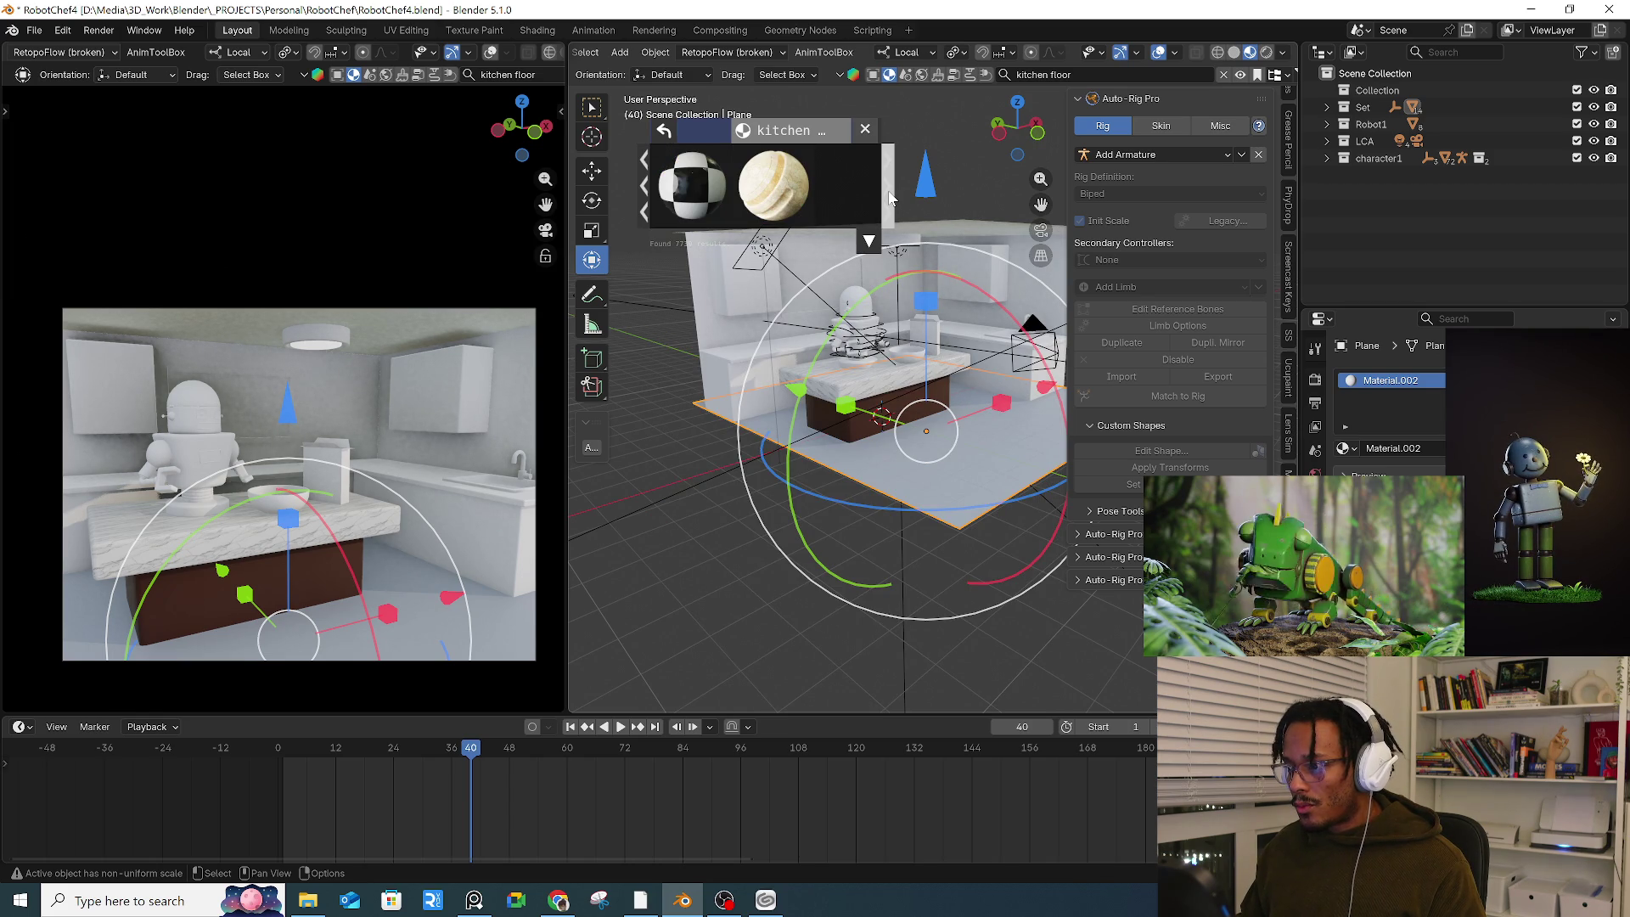
click(888, 198)
click(889, 198)
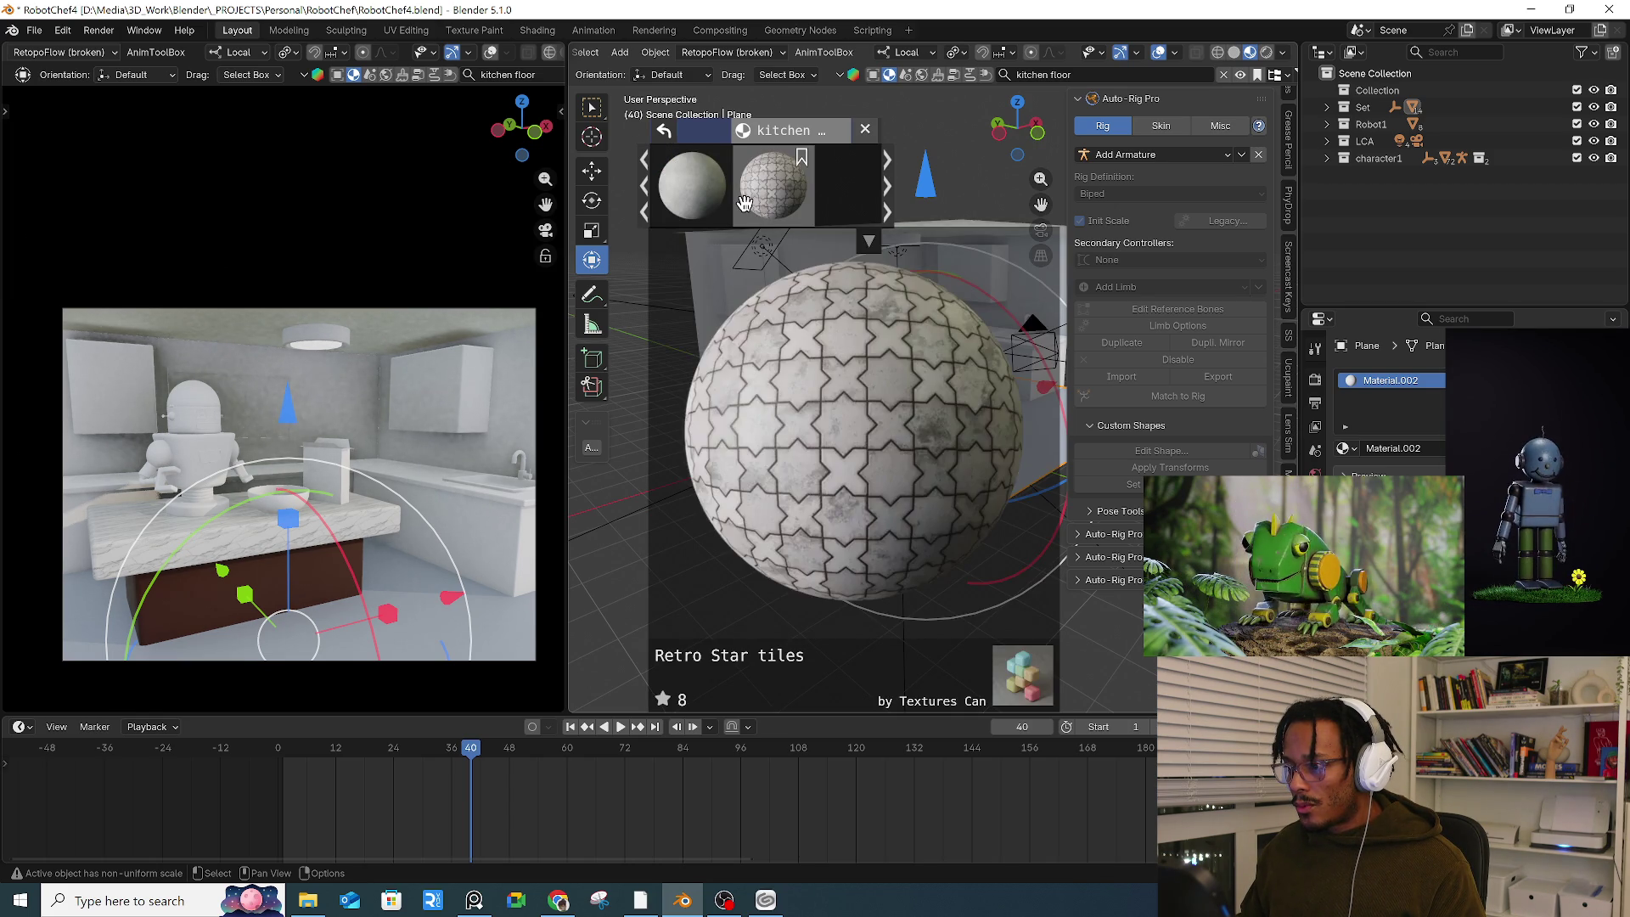
Step: Page on to the Wooden floor material and apply it to the floor plane
scroll(867, 195, up, 3)
mouse_move(740, 194)
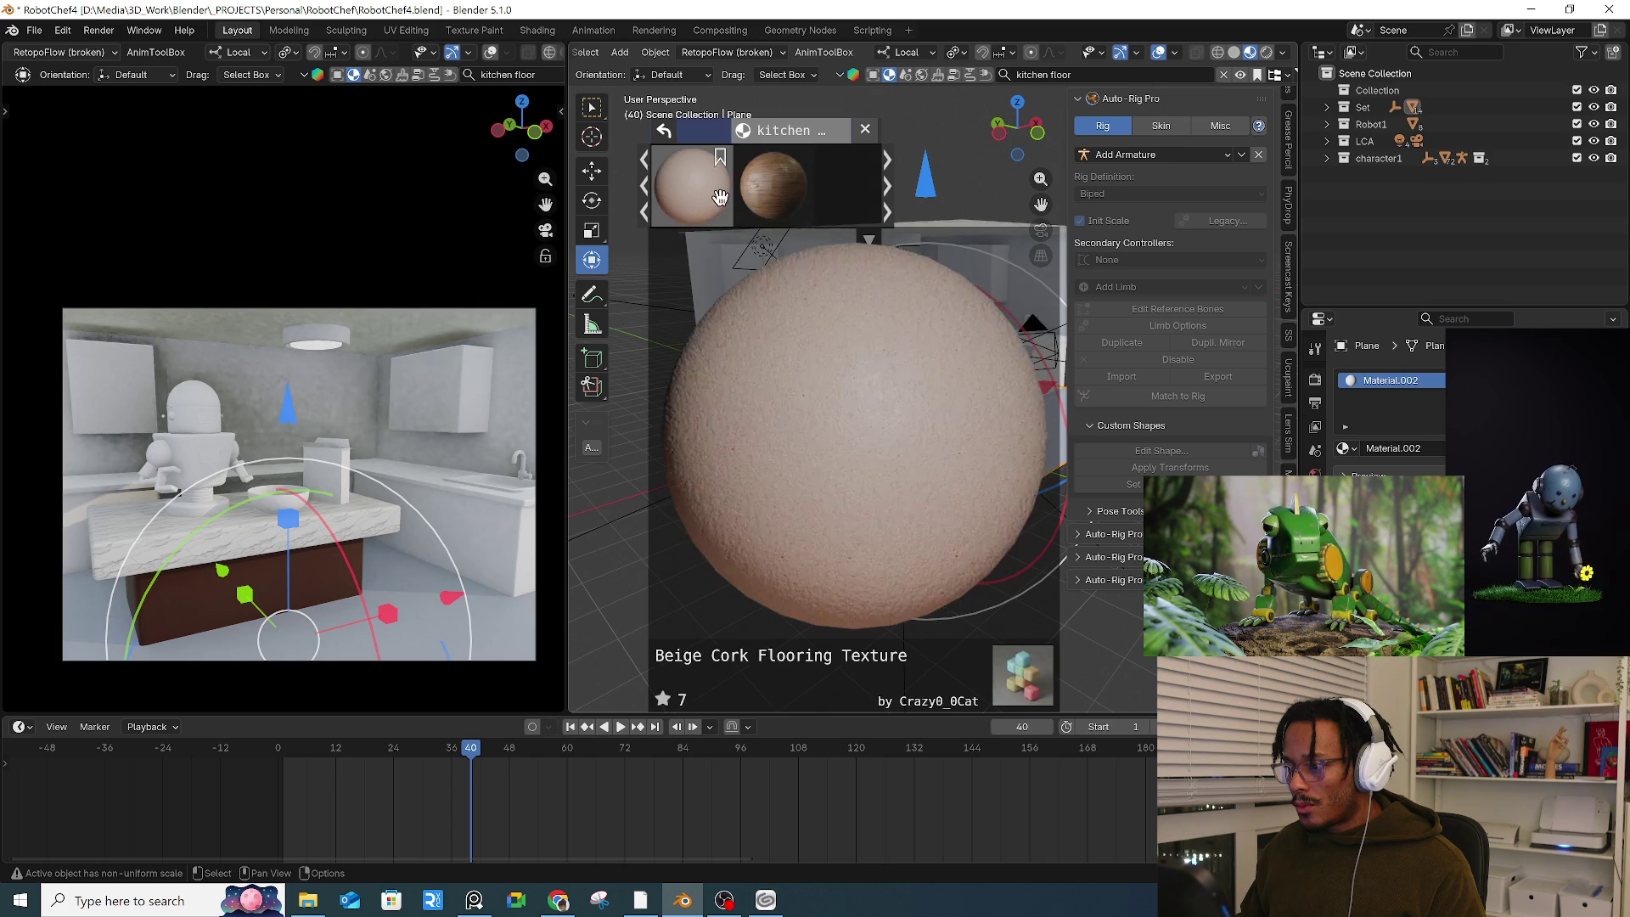
click(889, 208)
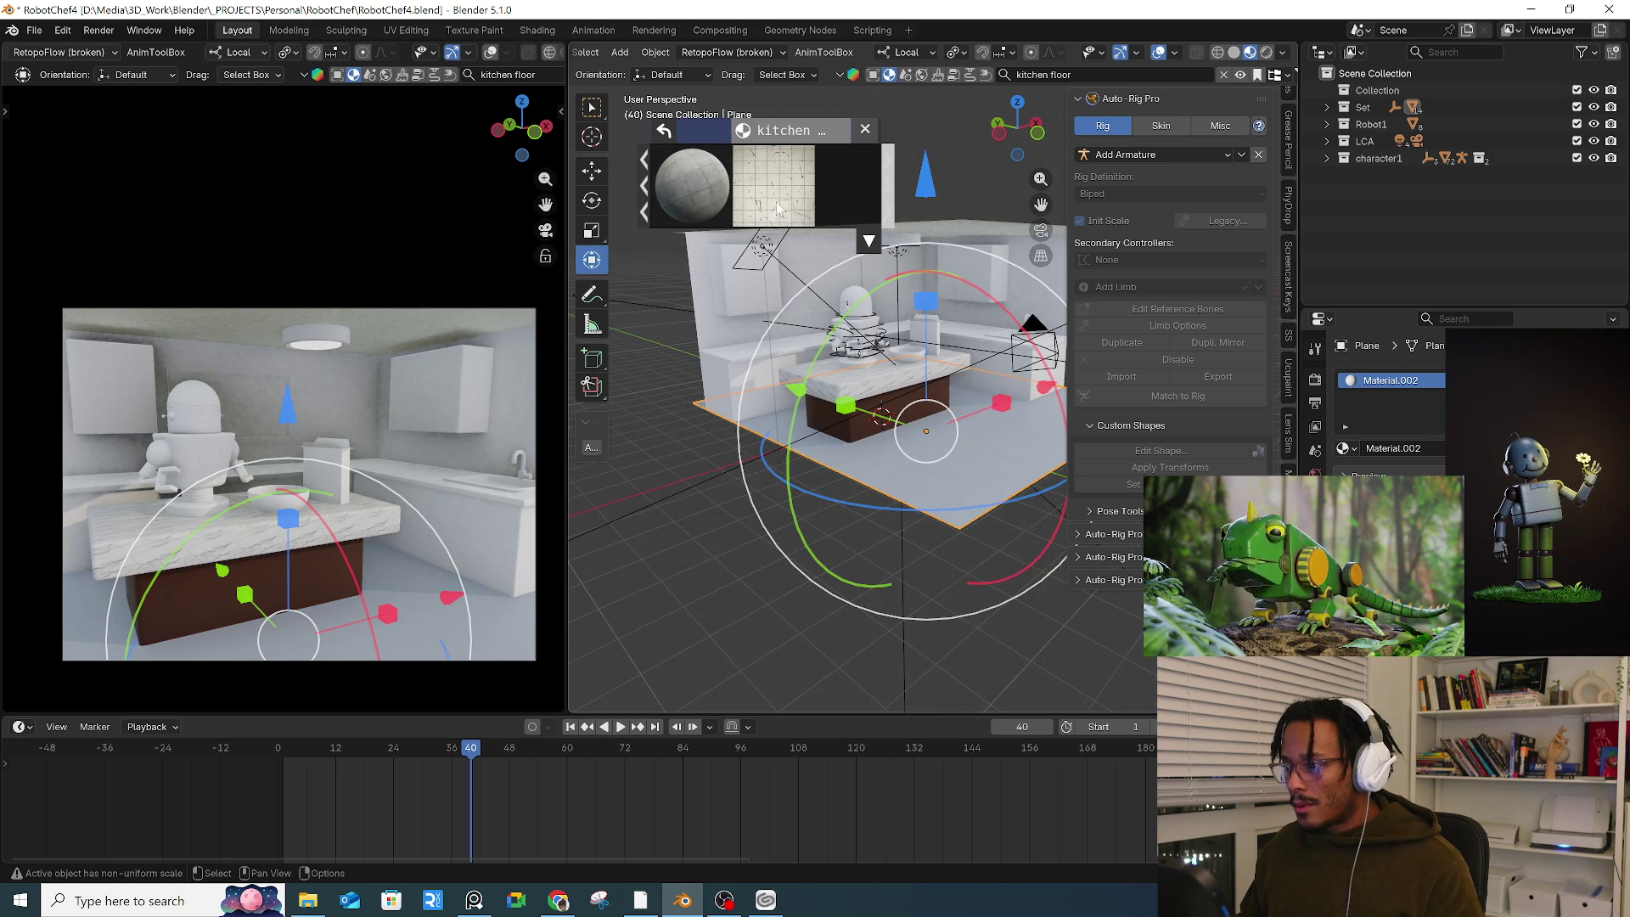
mouse_move(735, 199)
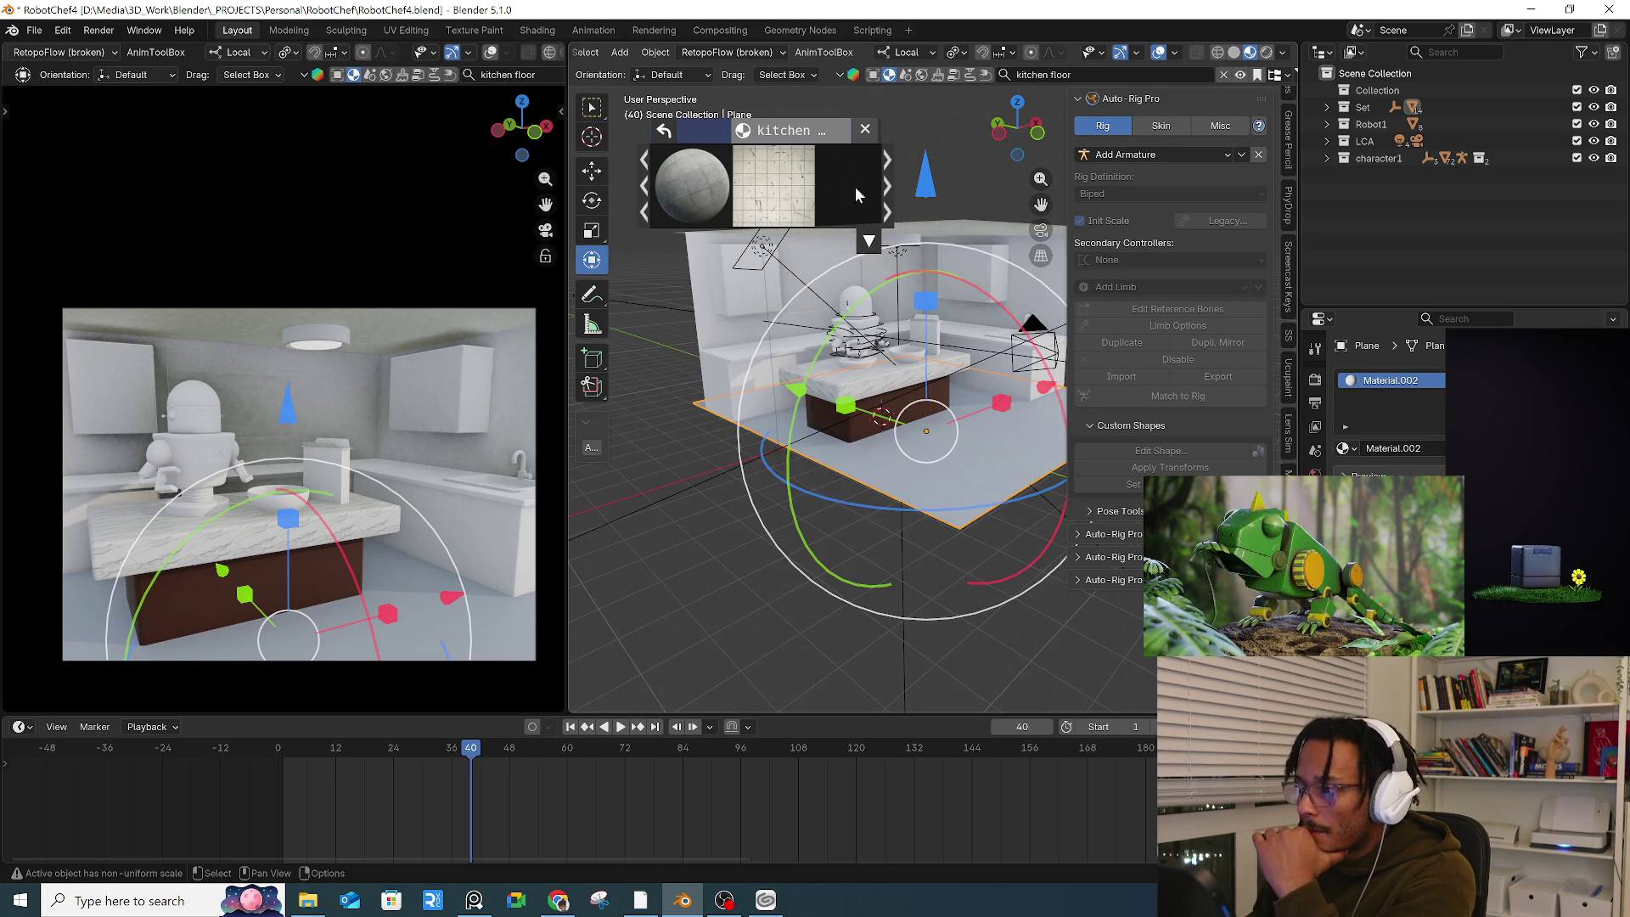
click(889, 208)
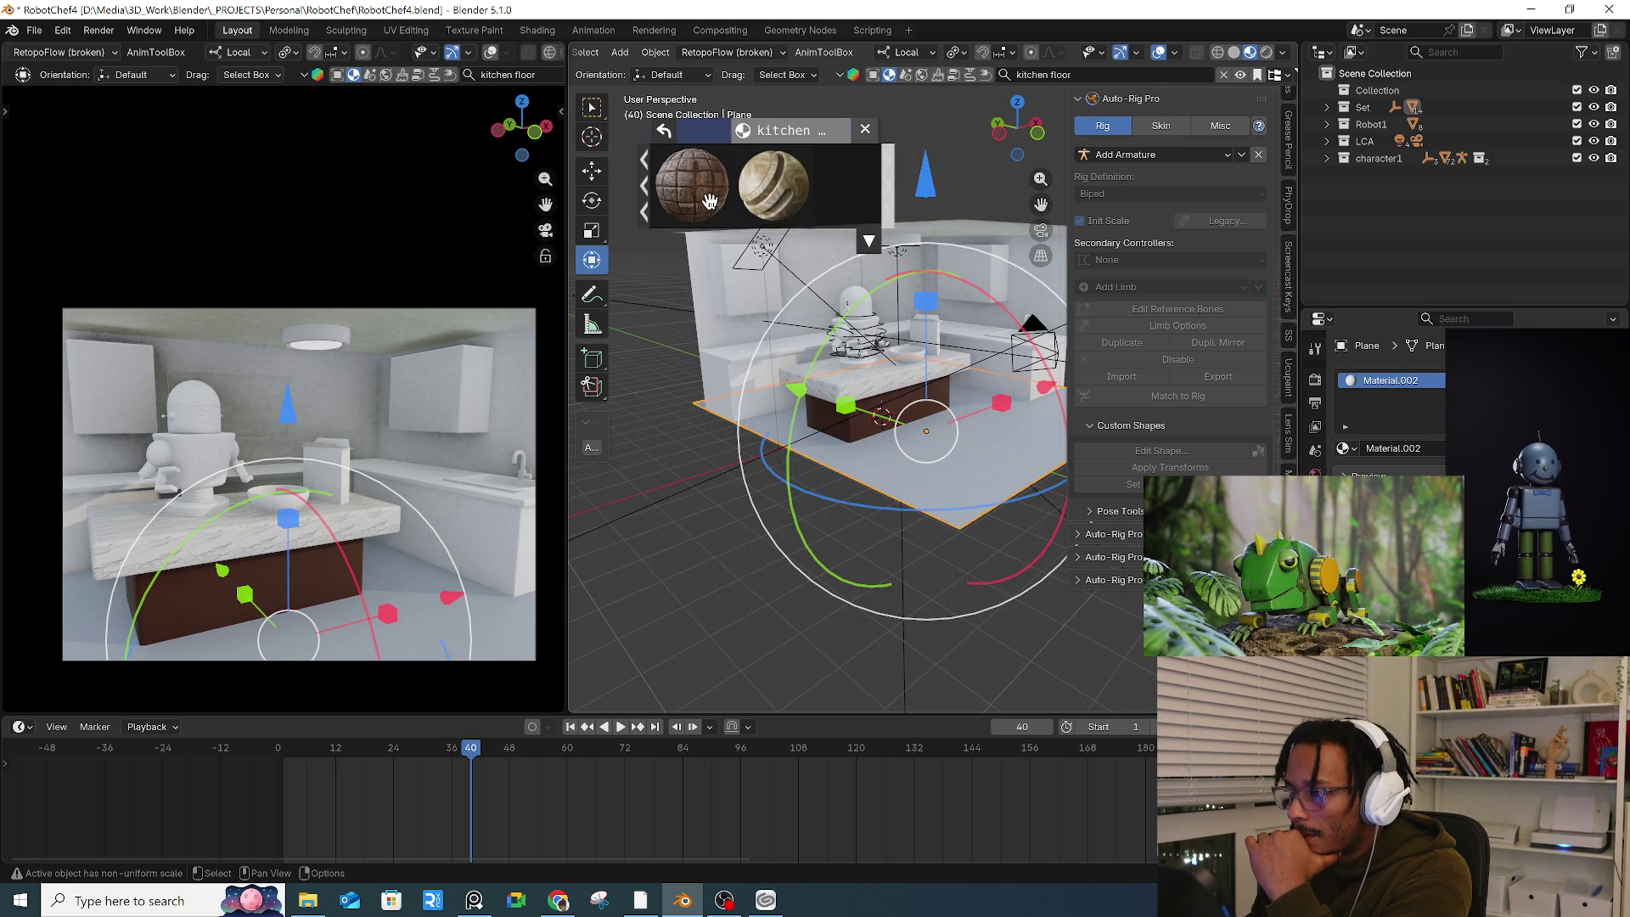
click(780, 205)
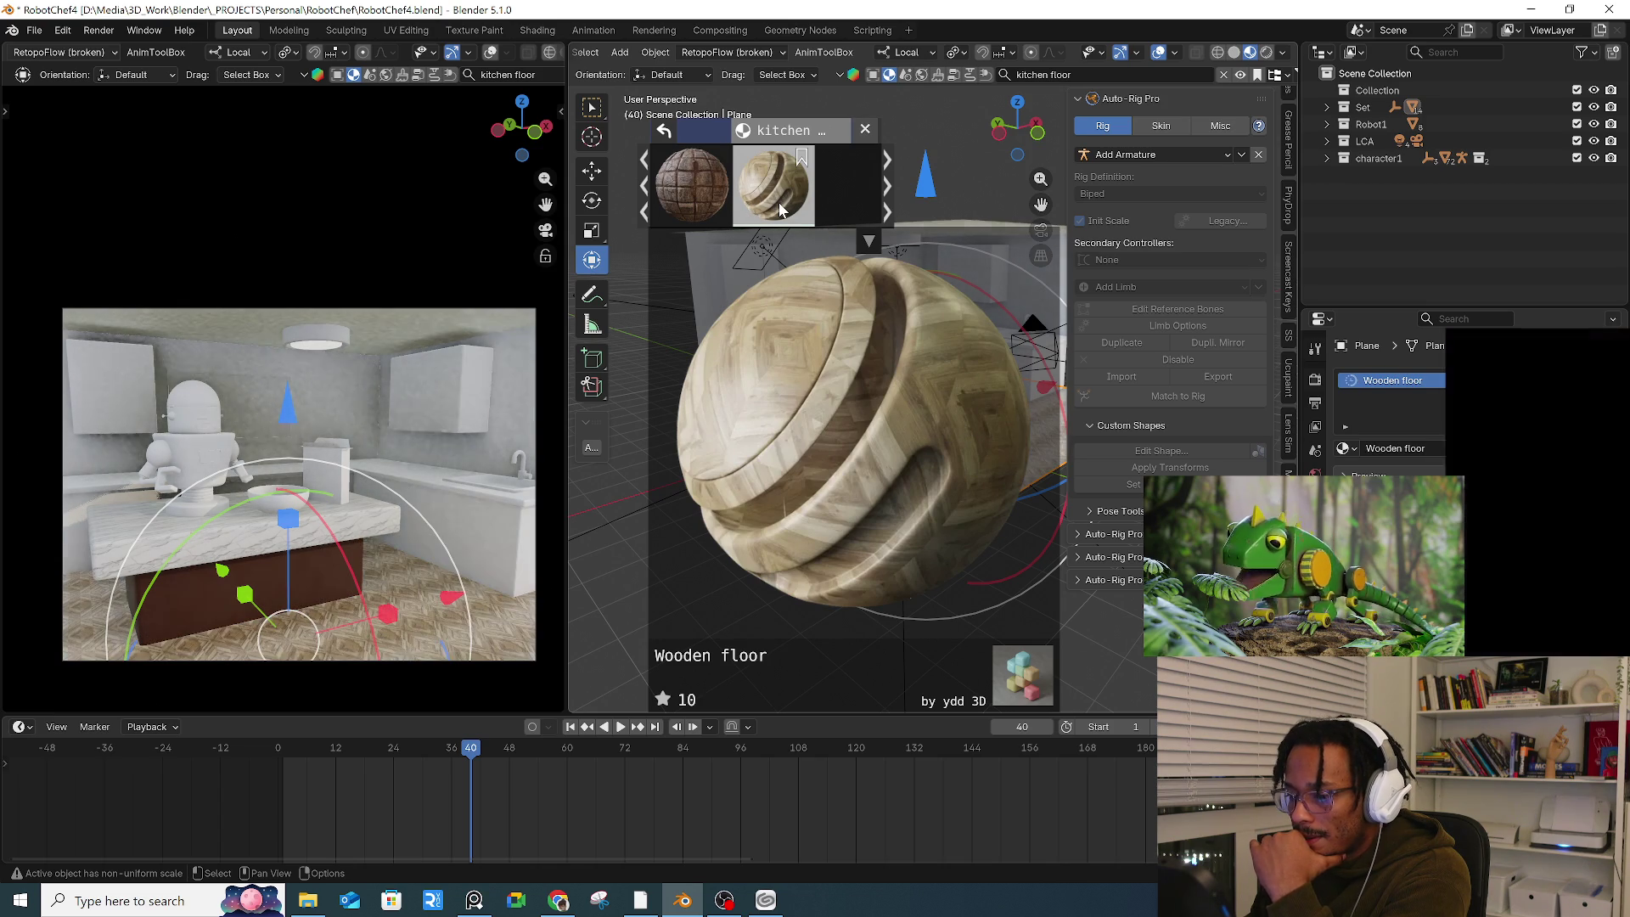
middle_drag(981, 499, 865, 513)
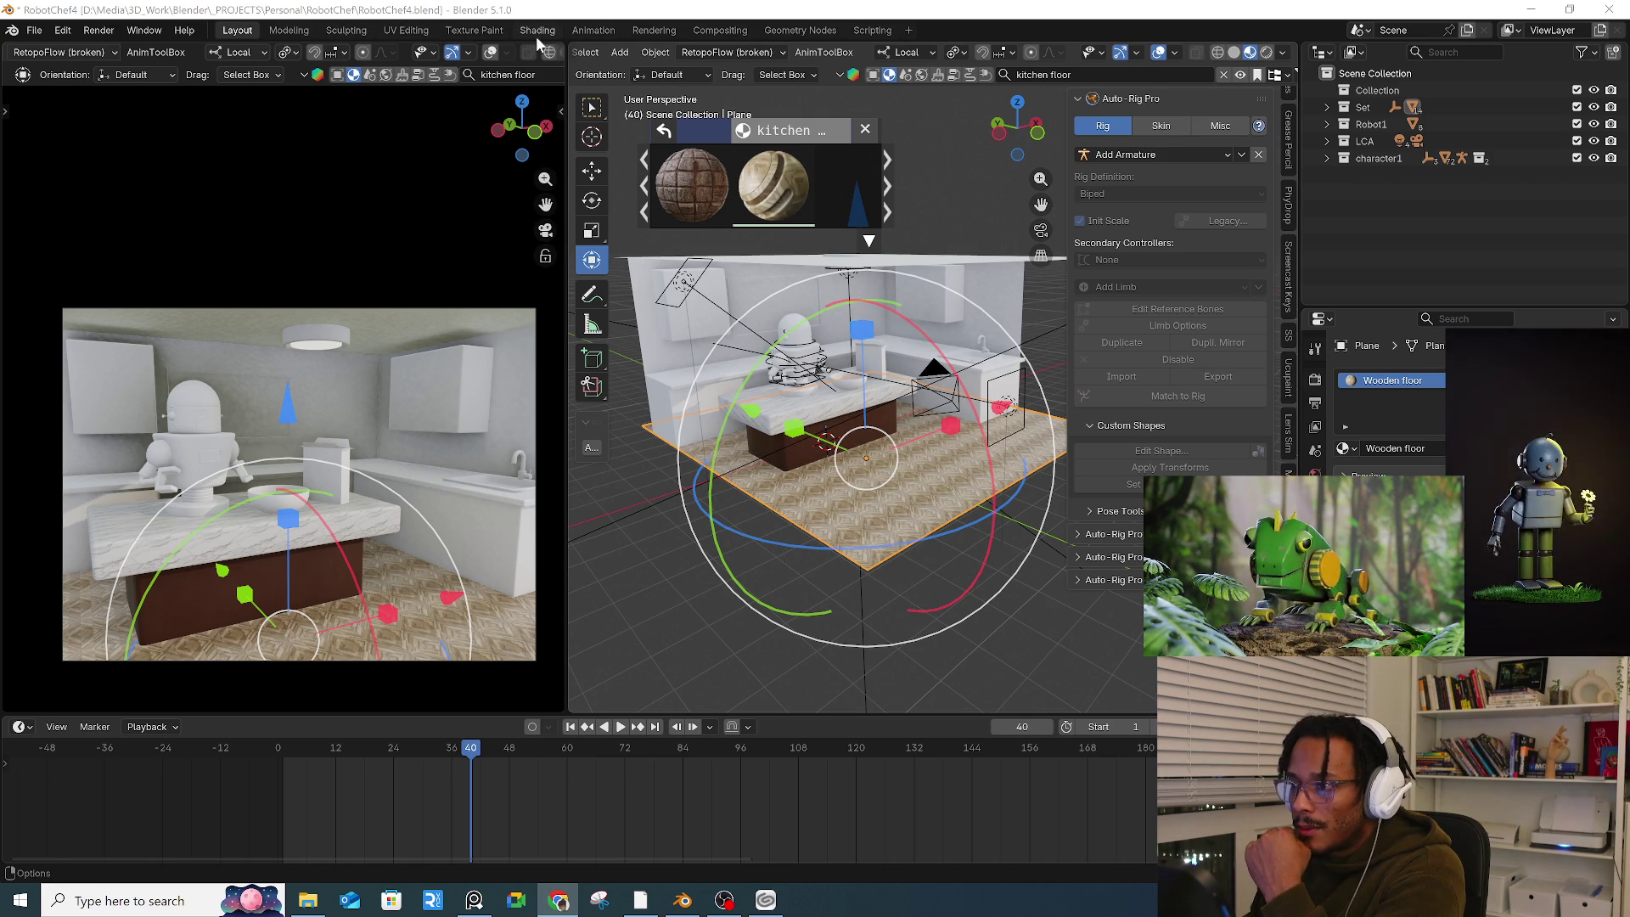
Step: Zoom toward the floor and switch to the Shading workspace to view the floor material nodes
scroll(888, 505, up, 5)
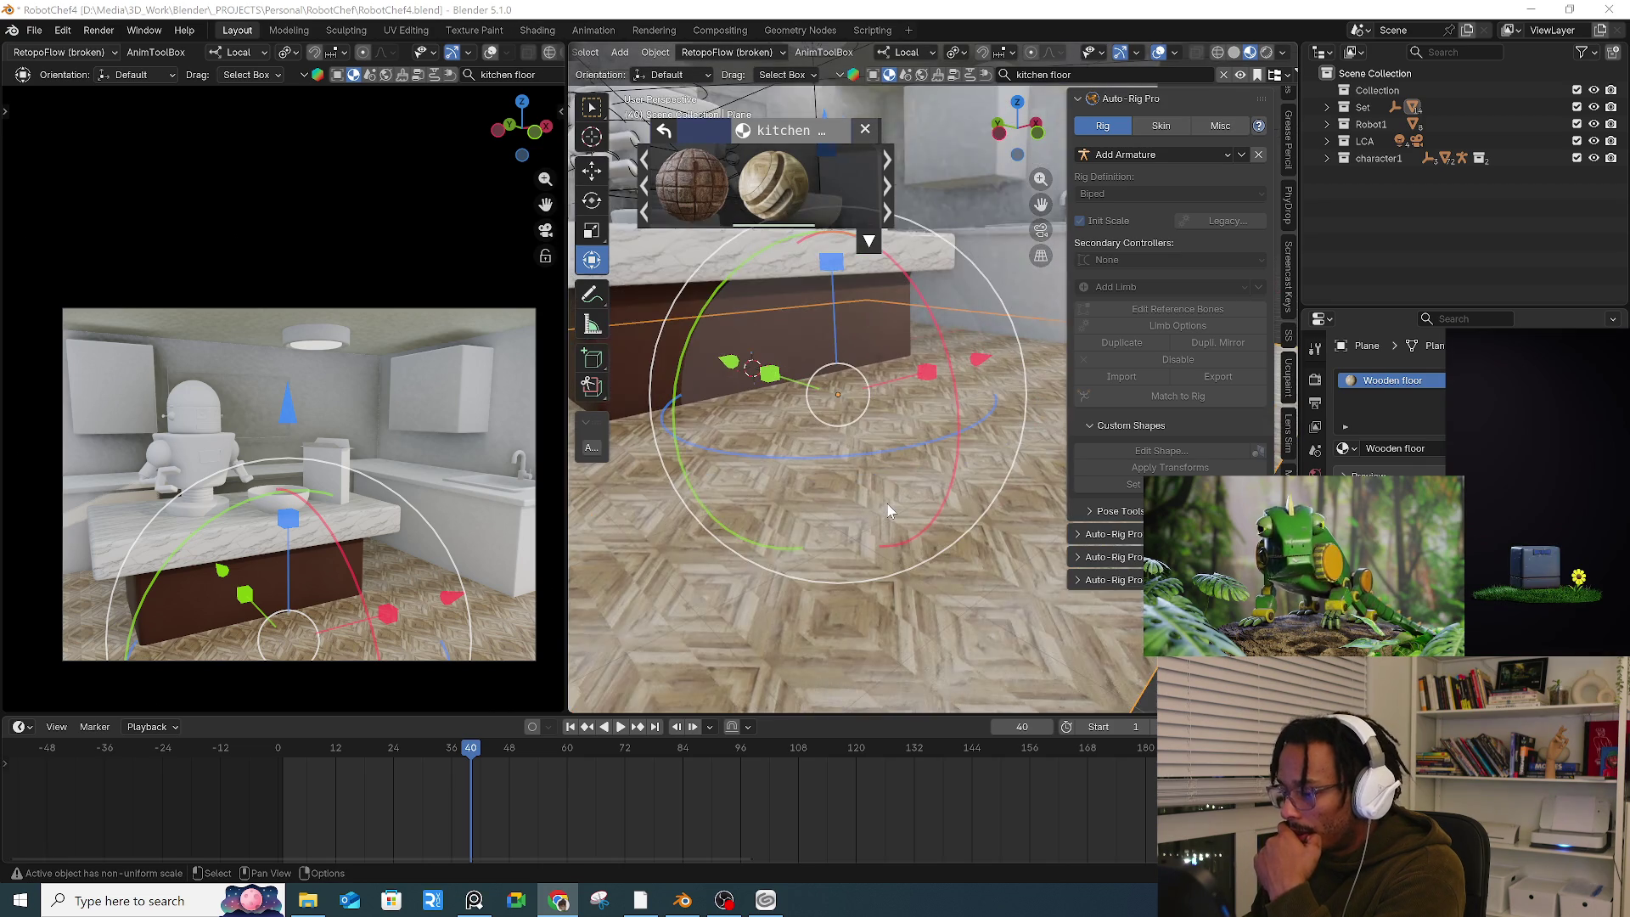
click(560, 49)
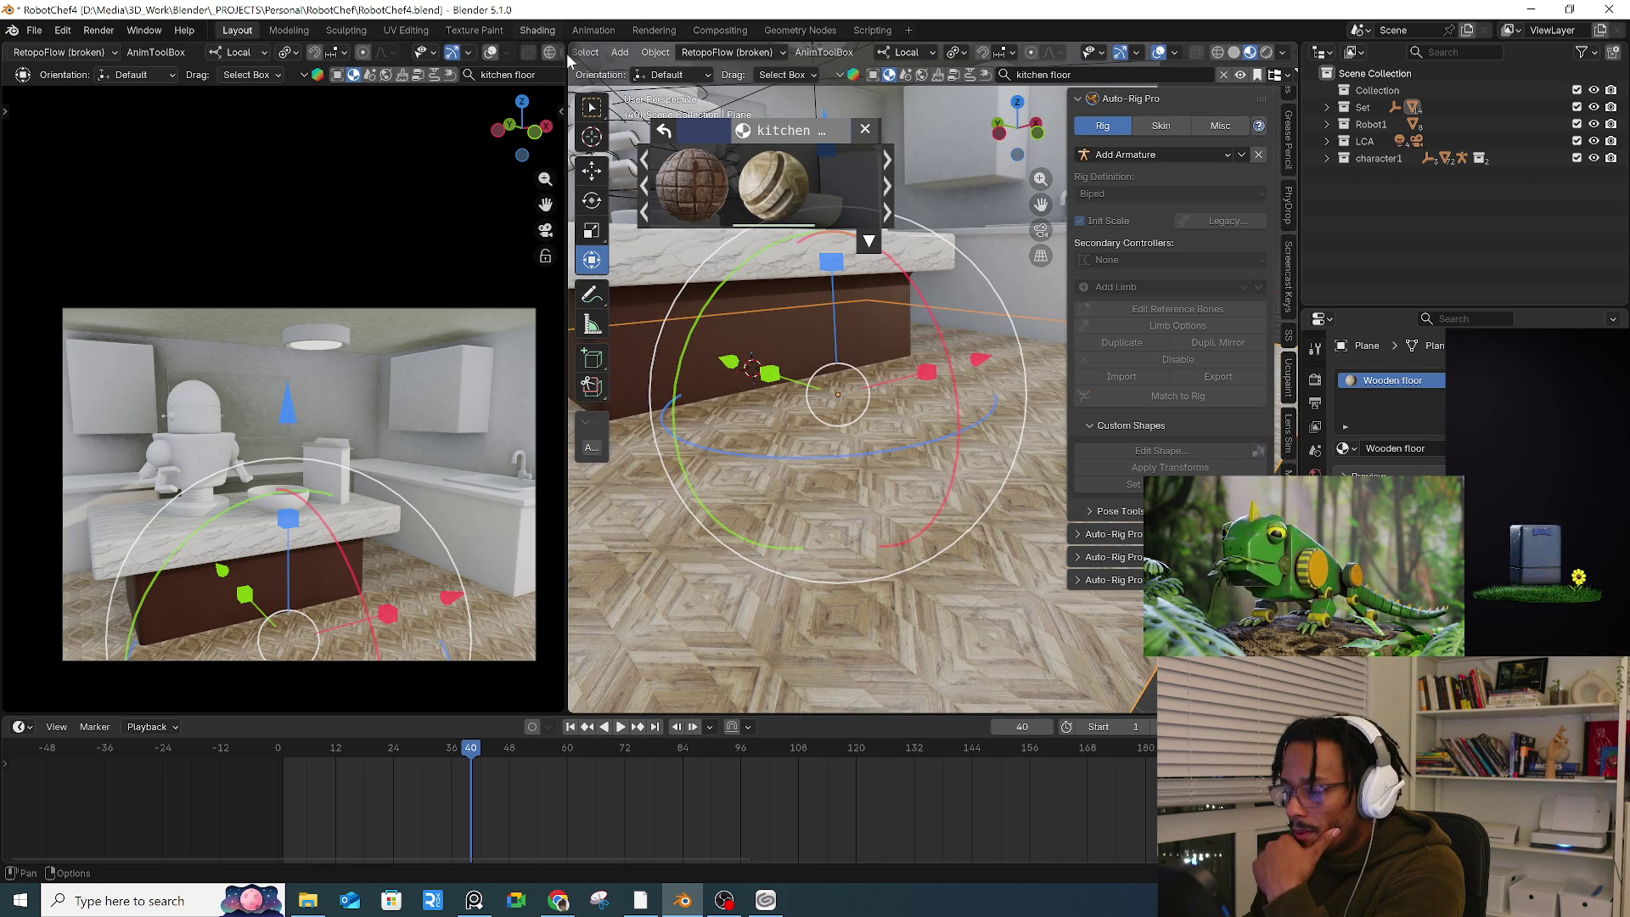
click(537, 30)
Step: Add a Value node, connect it to the texture mapping scale, and set it to 1
scroll(554, 654, up, 3)
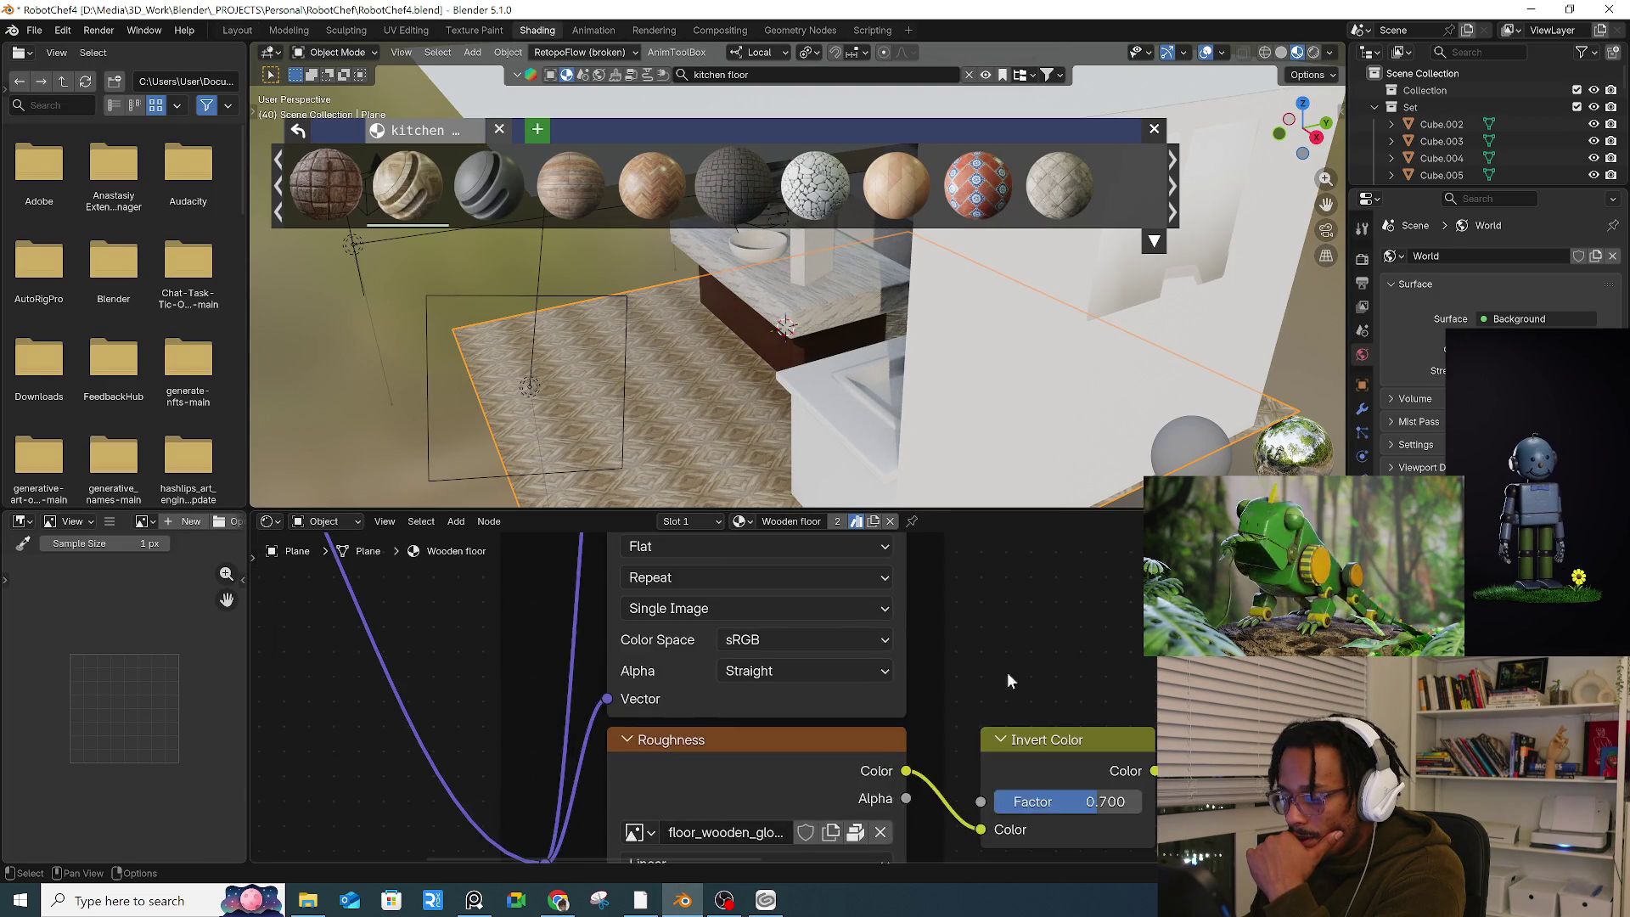
scroll(847, 660, down, 2)
key(shift+a)
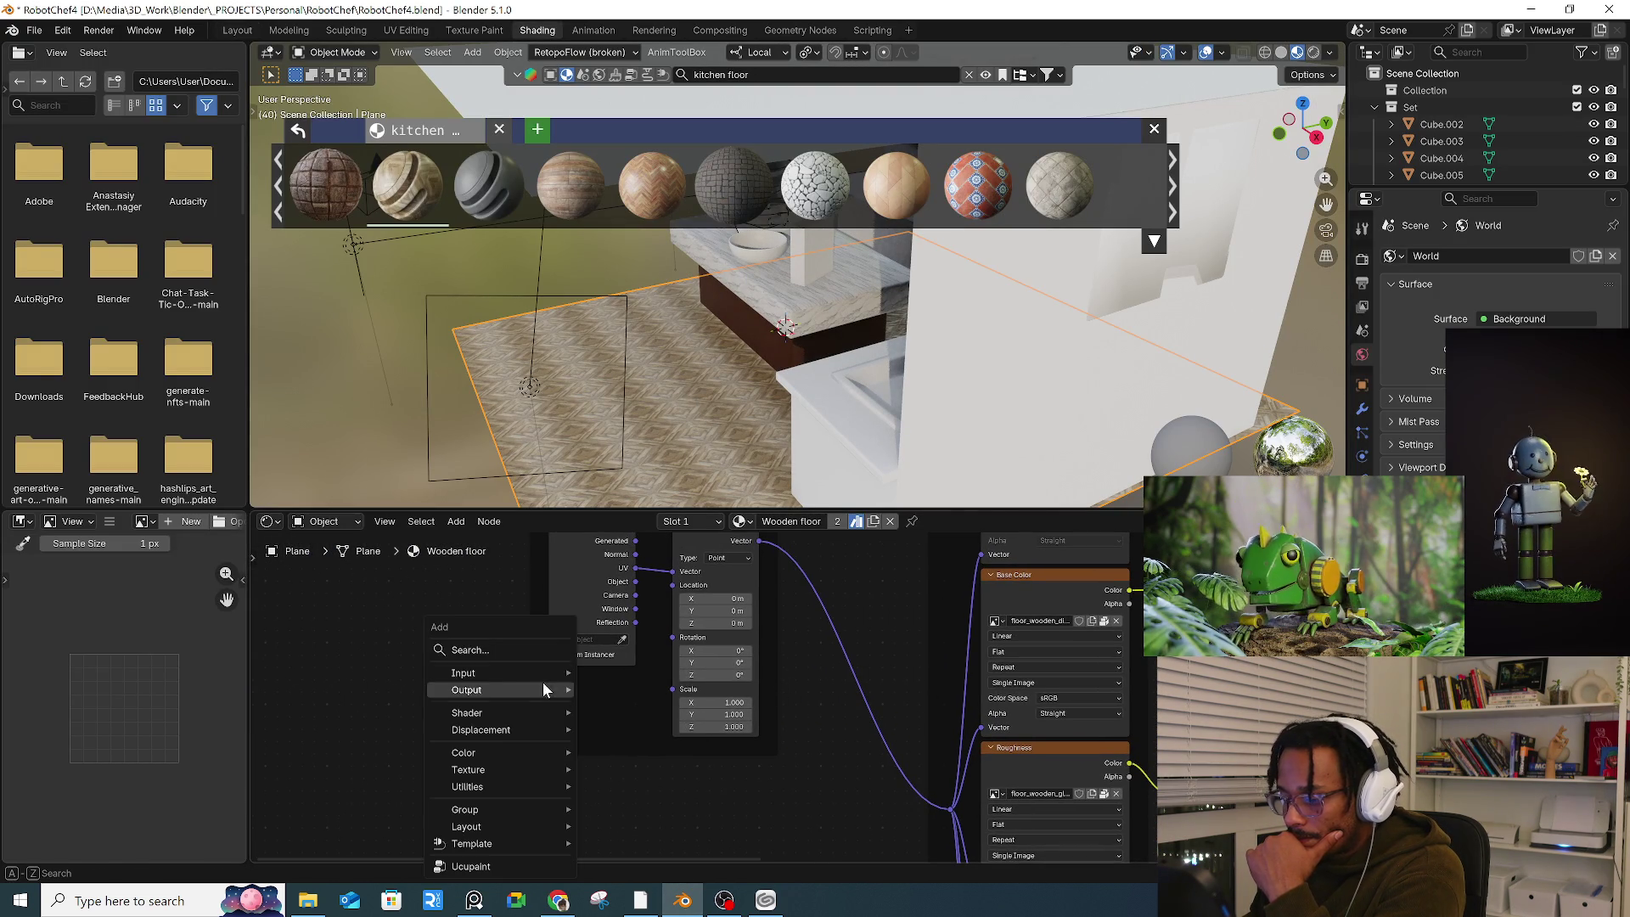
text(value)
key(Return)
click(591, 717)
drag(676, 704, 675, 697)
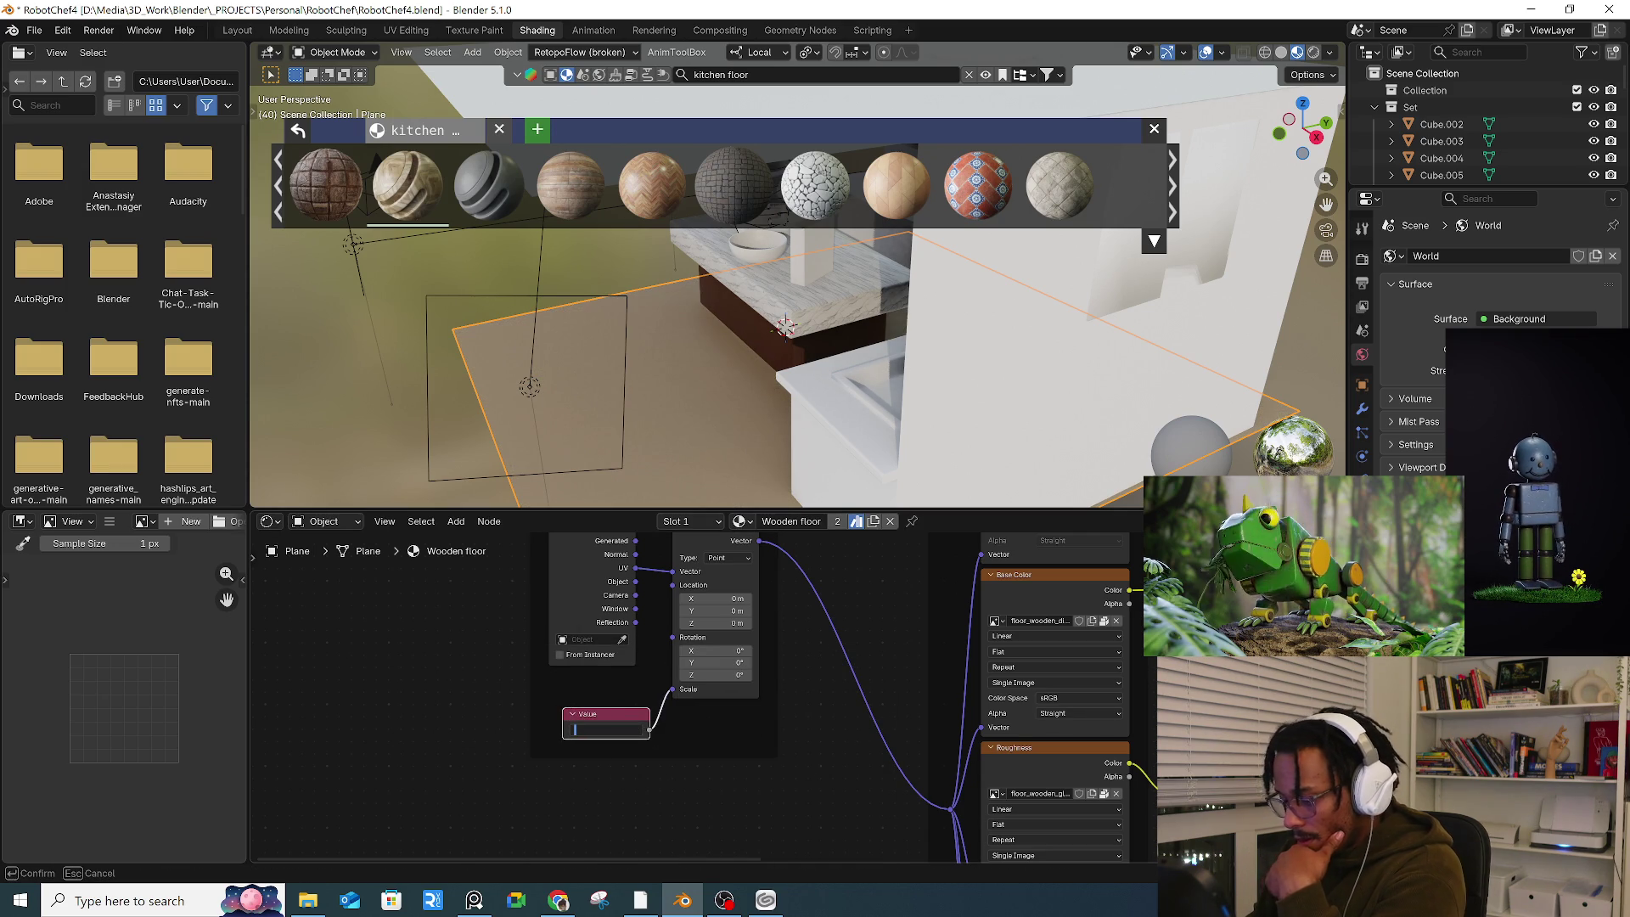
text(1)
key(Return)
Step: Drag the scale value down through 0.5 and 0.1 to a negative setting
scroll(710, 394, up, 5)
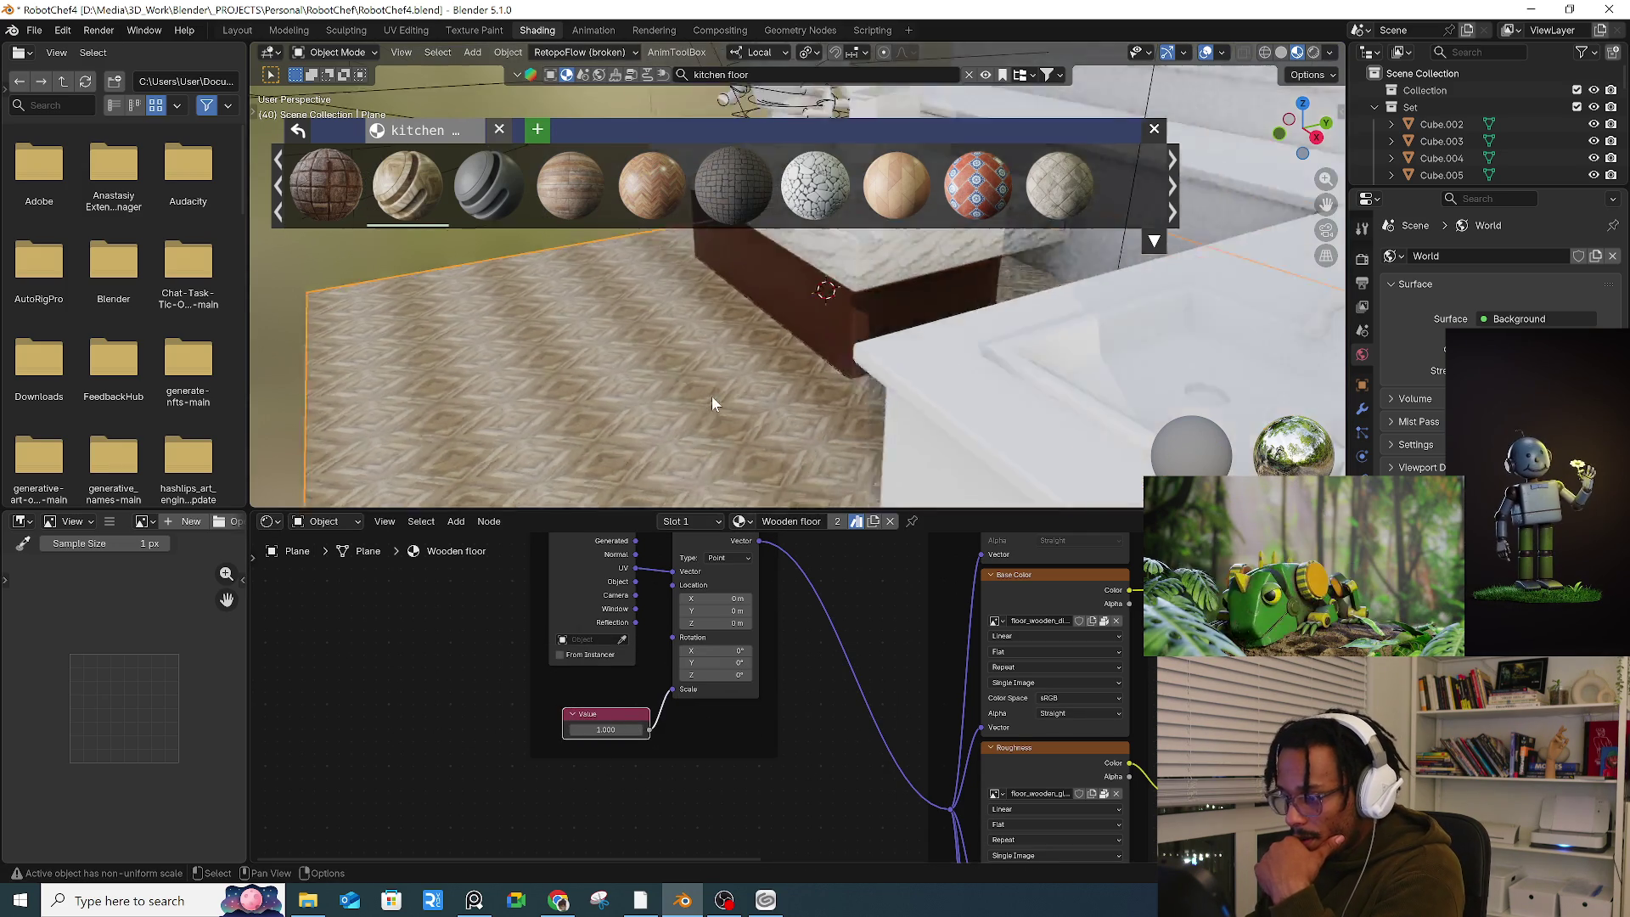
drag(605, 729, 555, 729)
scroll(717, 413, down, 5)
middle_drag(717, 412, 887, 389)
scroll(602, 731, up, 2)
drag(602, 730, 567, 730)
mouse_move(861, 663)
middle_down()
mouse_move(840, 724)
mouse_move(792, 761)
middle_up()
Step: Link the Texture Coordinate's Generated output into the floor's Mapping vector
drag(578, 567, 628, 609)
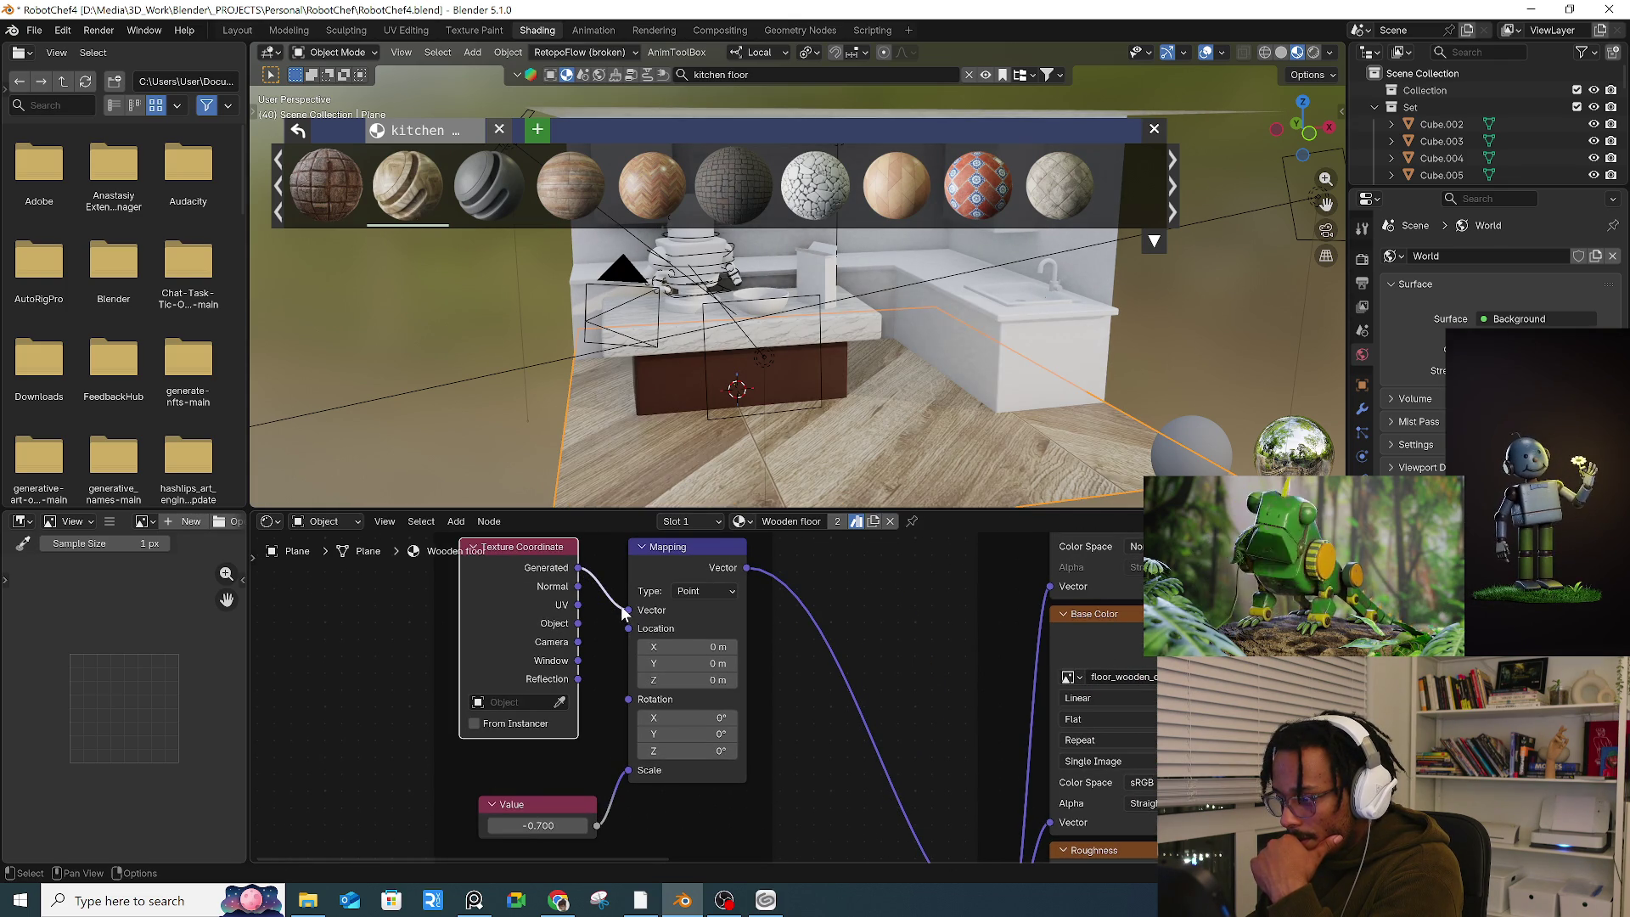
drag(540, 825, 454, 825)
mouse_move(771, 316)
middle_down()
mouse_move(716, 390)
mouse_move(735, 388)
mouse_move(456, 419)
middle_up()
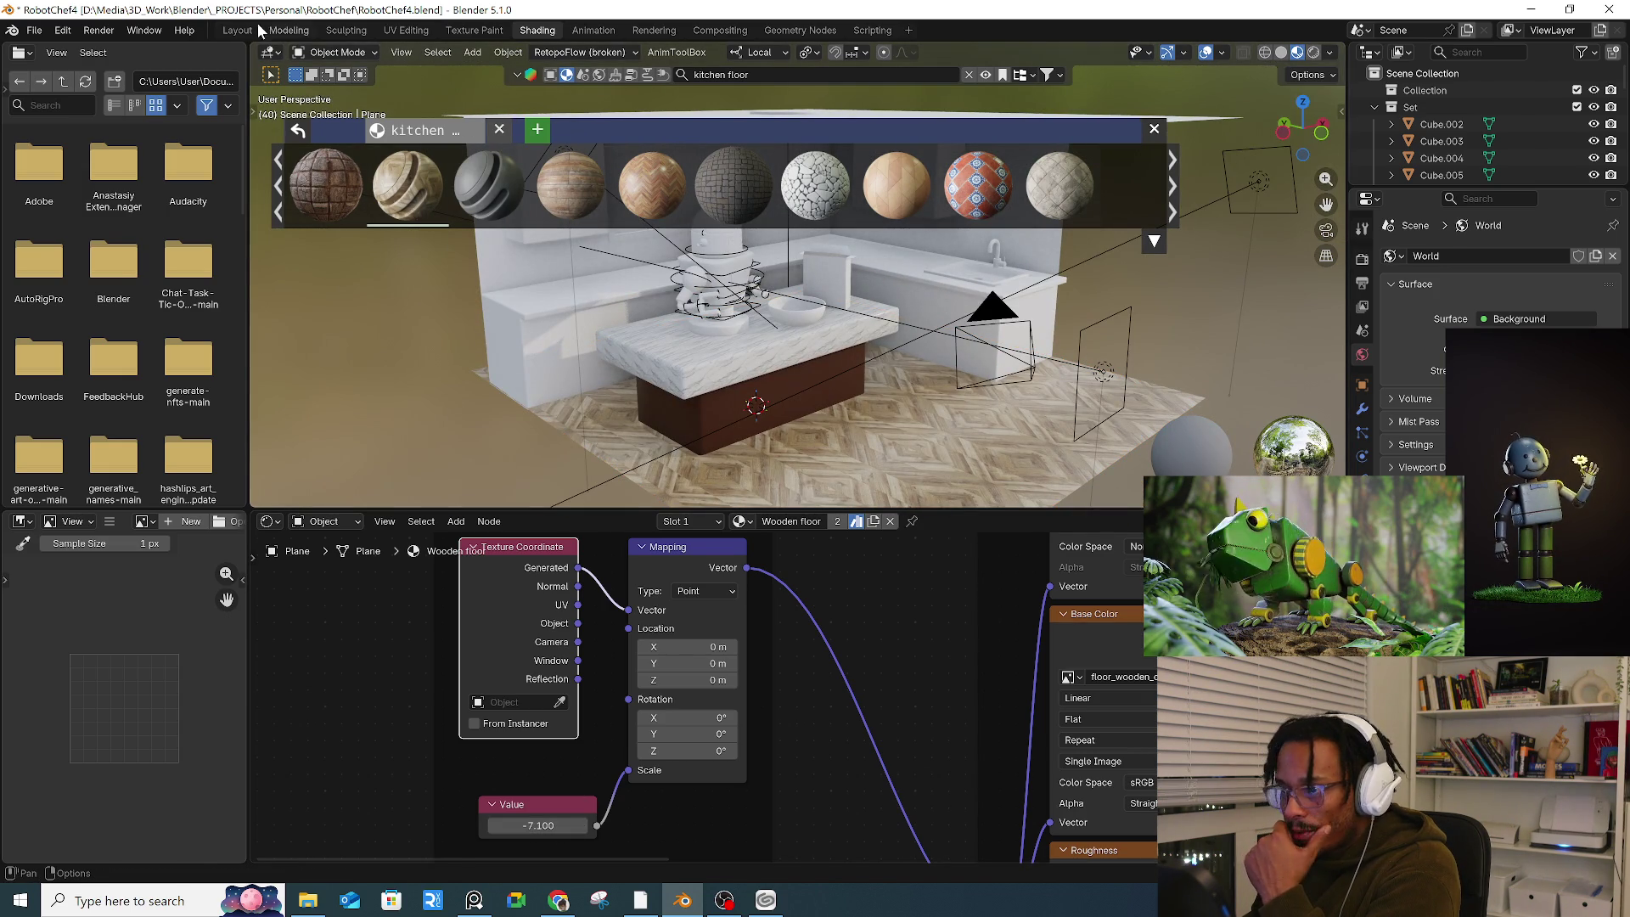
click(226, 29)
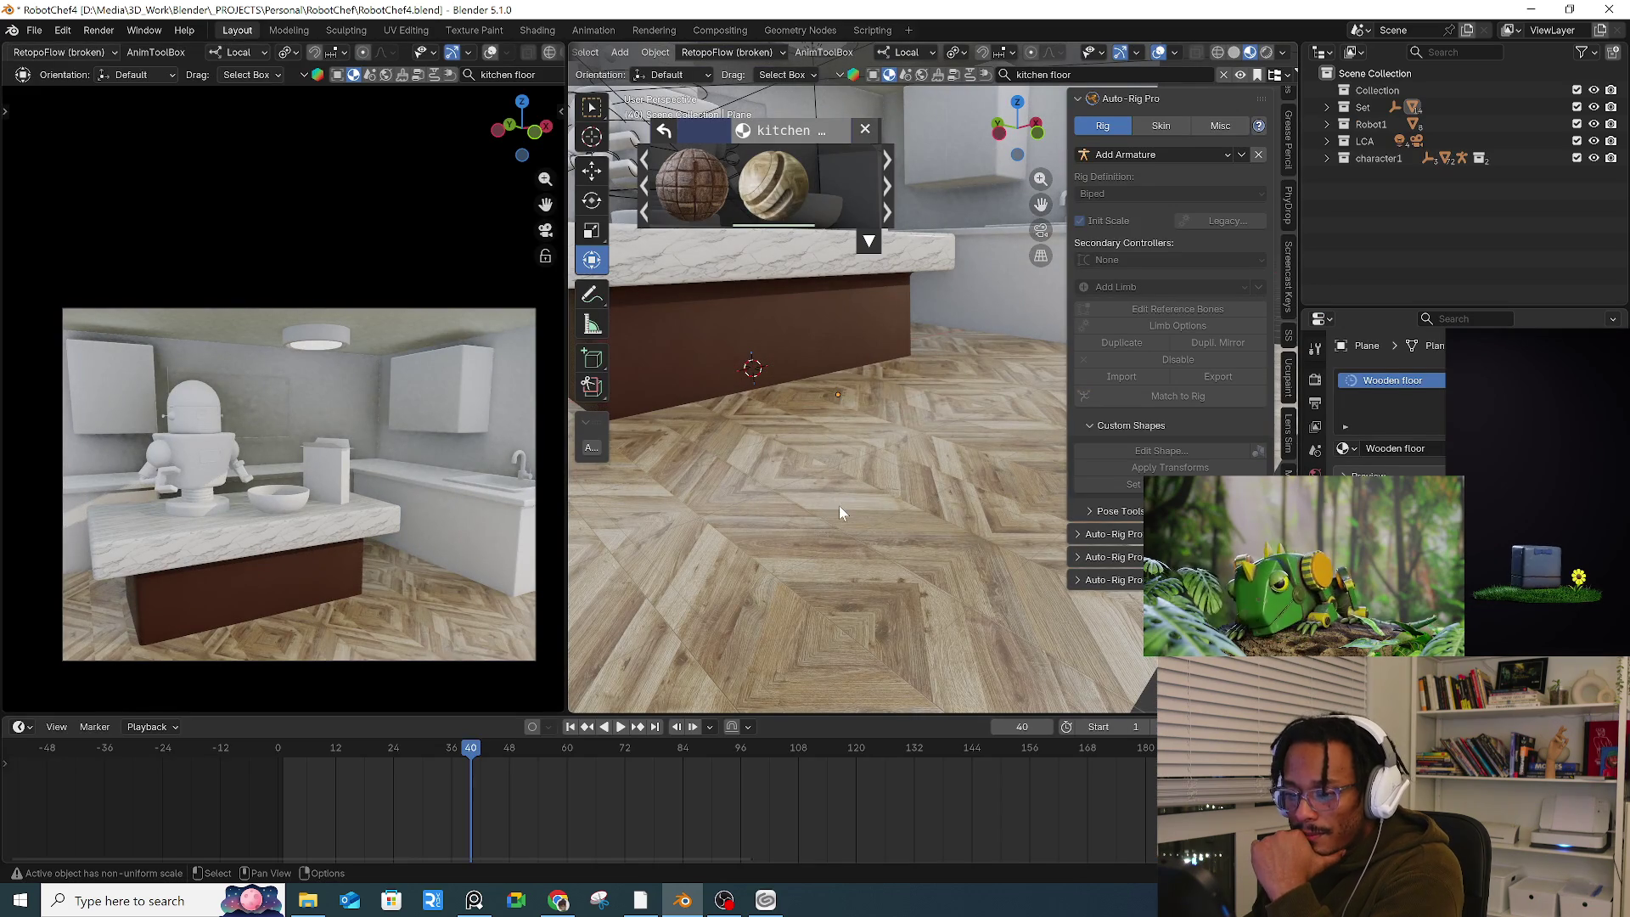
Step: Select the white kitchen counter, isolate it in local view, and enter Edit Mode
click(838, 506)
mouse_move(751, 418)
ctrl+middle_down()
mouse_move(766, 468)
mouse_move(684, 516)
ctrl+middle_up()
click(891, 419)
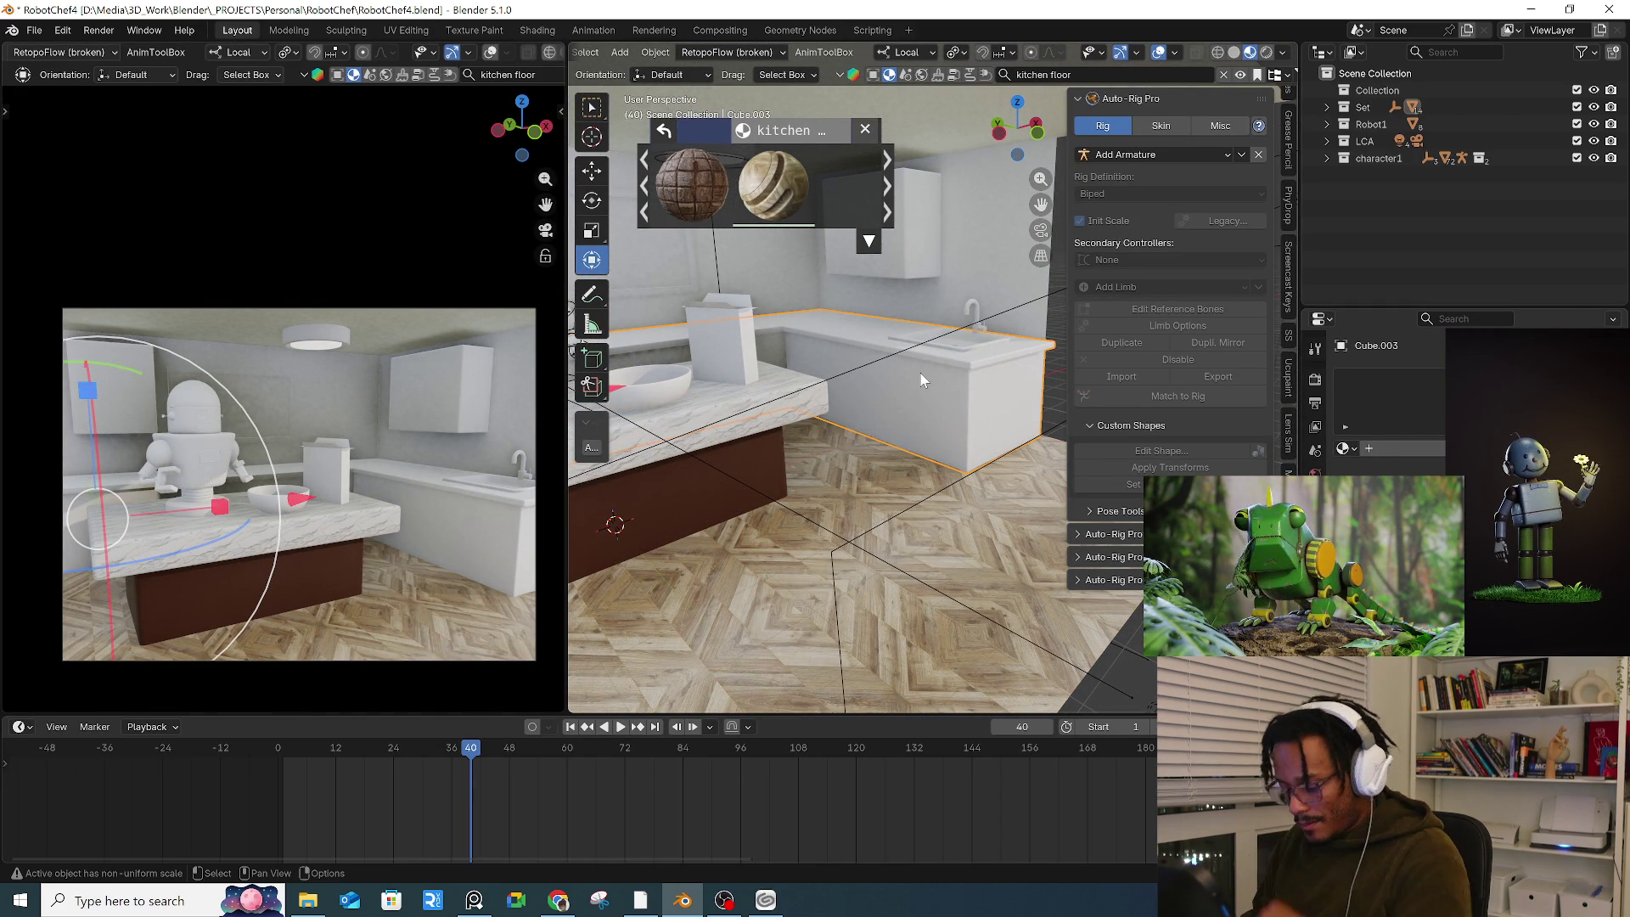
key(KP_Divide)
key(Tab)
mouse_move(962, 381)
middle_down()
mouse_move(807, 383)
mouse_move(773, 292)
middle_up()
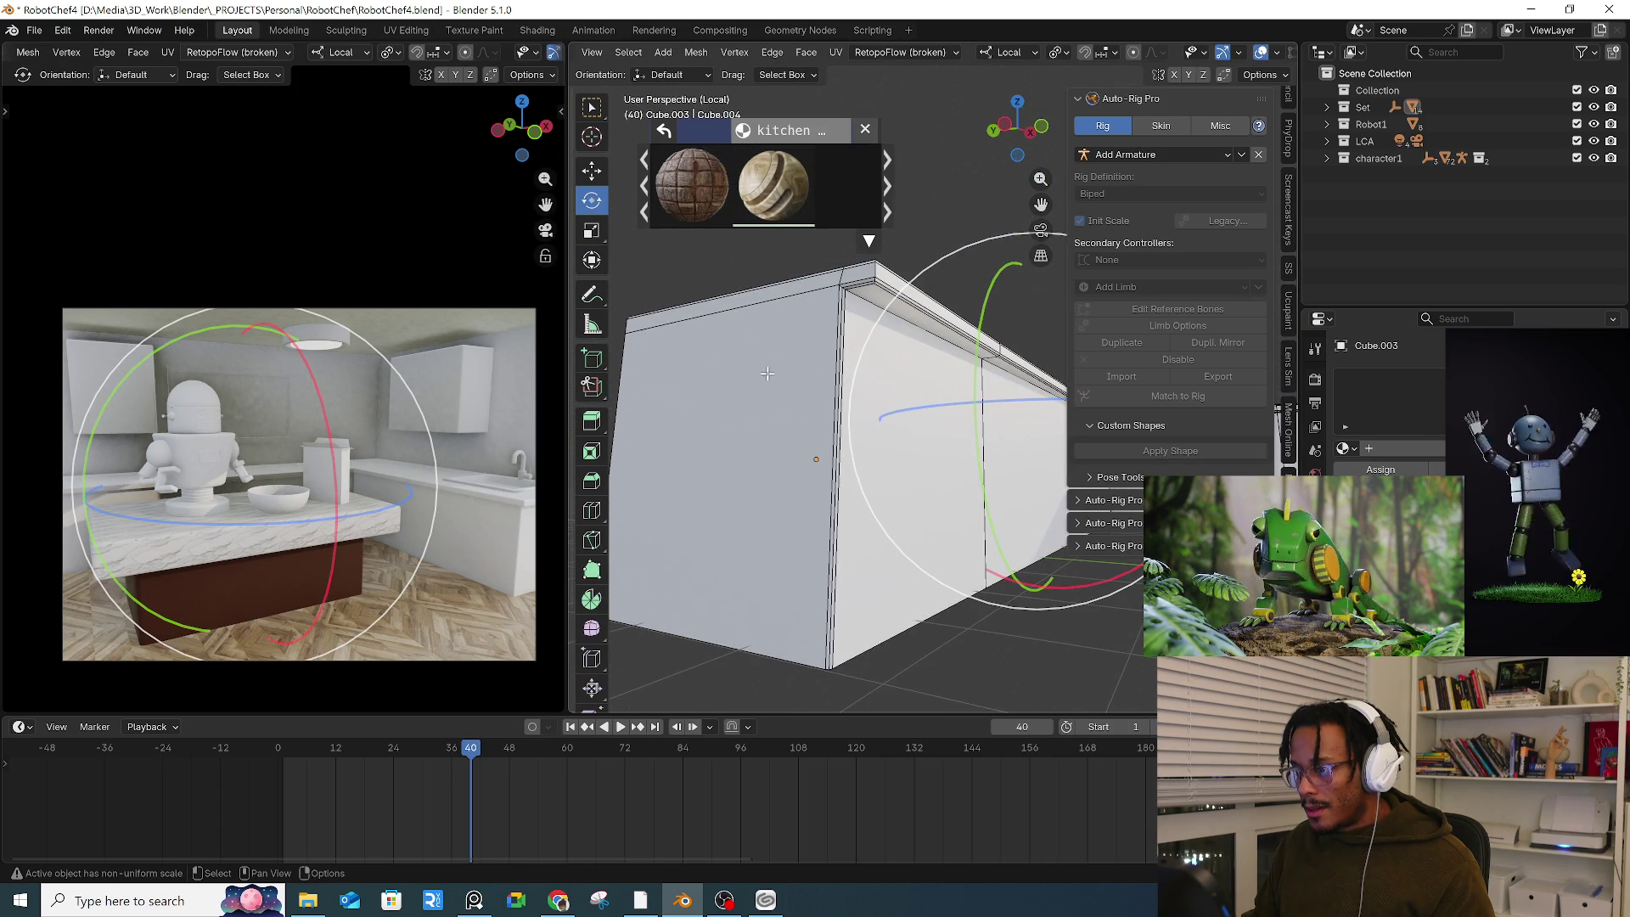
Step: Select the edge loop at the counter's top corner and mark it as a seam
key(alt+a)
key(a)
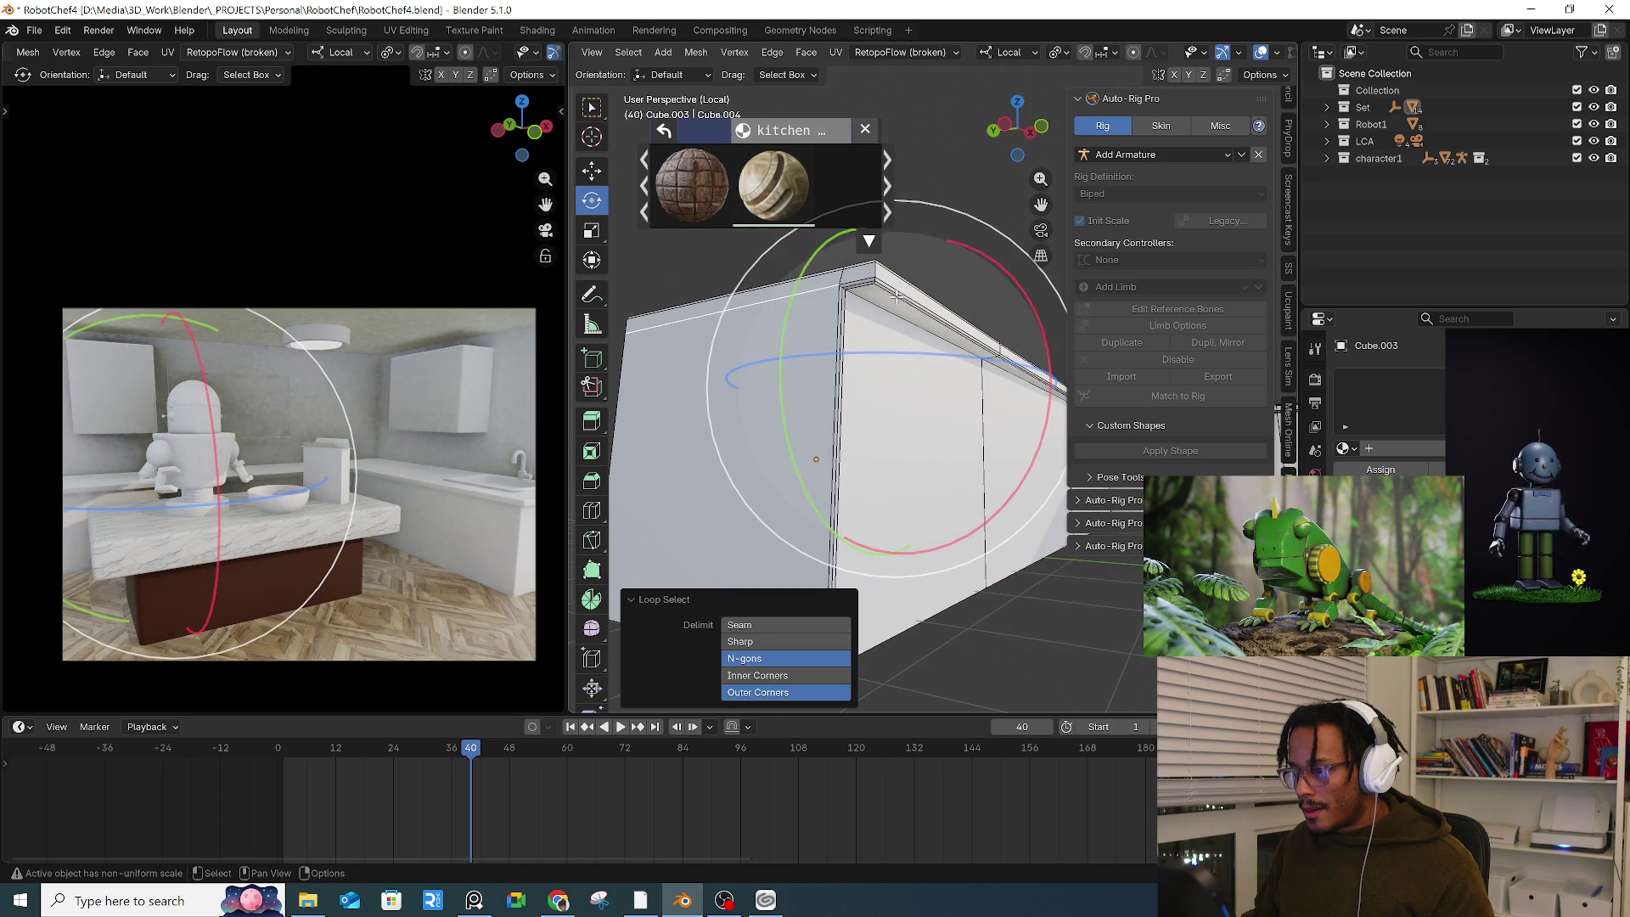
scroll(849, 305, up, 3)
alt+click(867, 312)
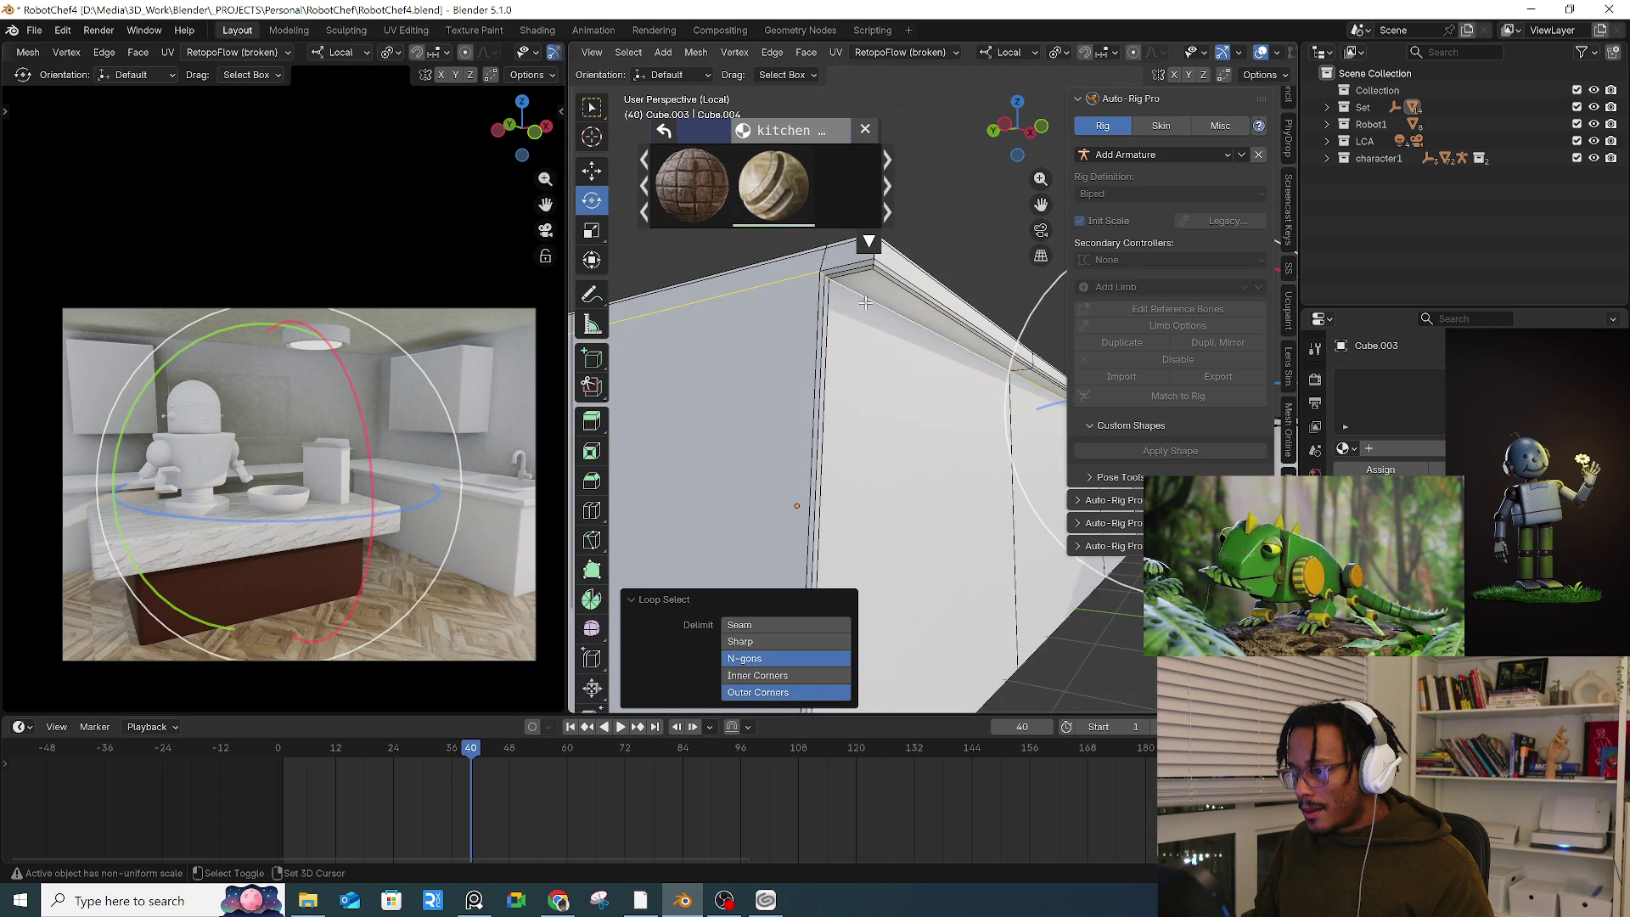
scroll(901, 360, down, 5)
mouse_move(901, 360)
middle_down()
mouse_move(976, 293)
mouse_move(779, 456)
middle_up()
scroll(981, 290, up, 4)
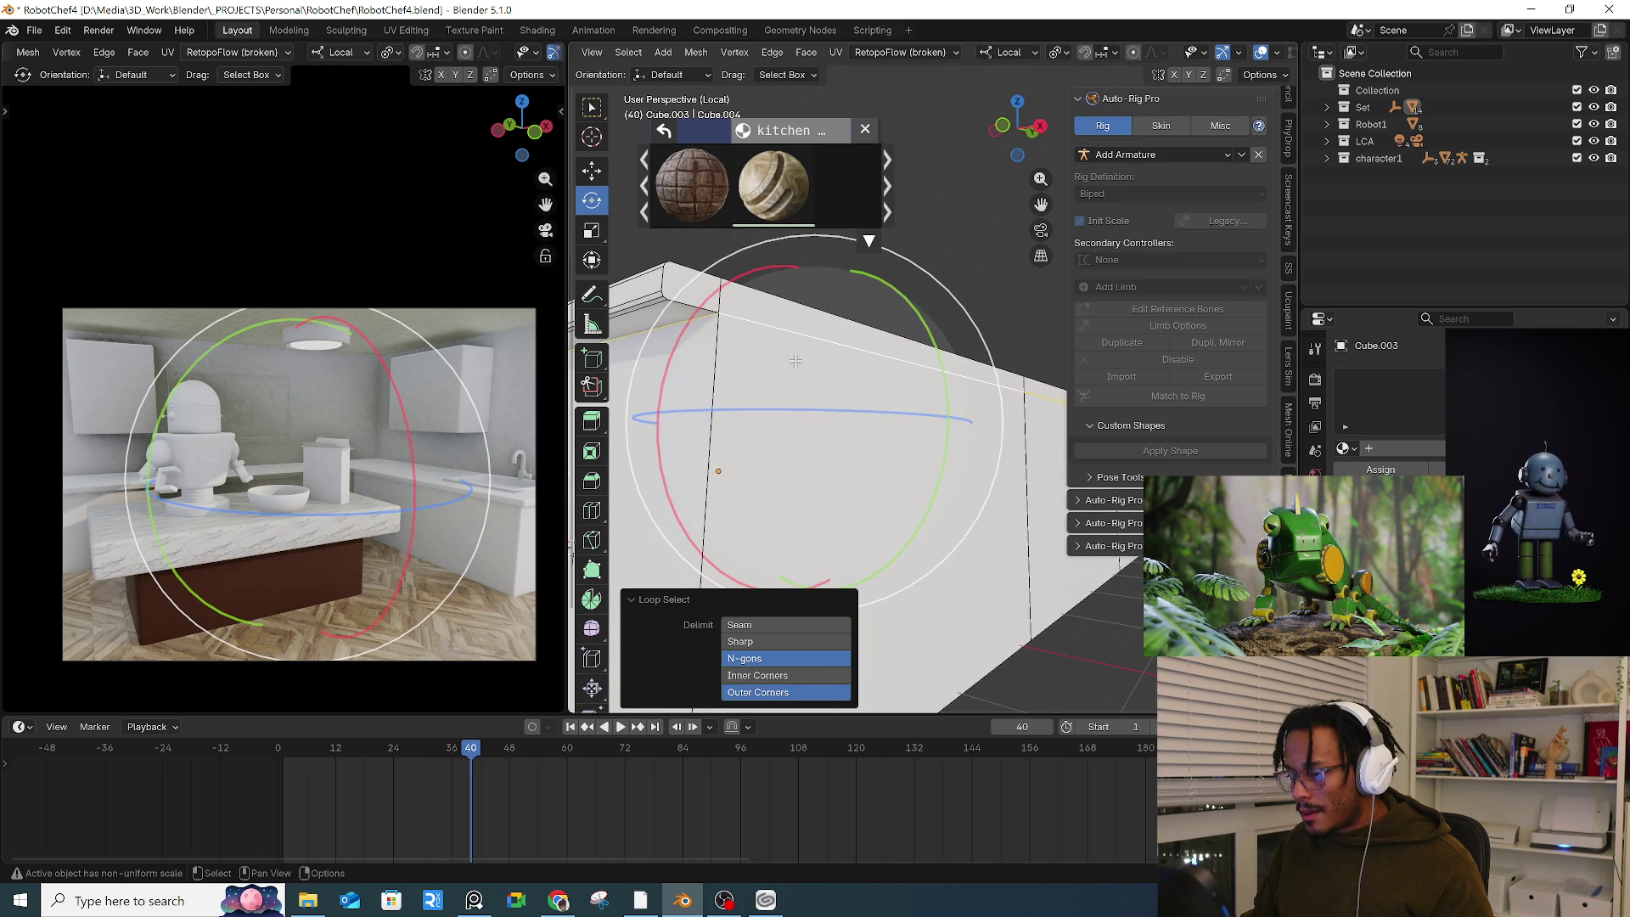
key(ctrl+e)
click(720, 648)
mouse_move(720, 649)
middle_down()
mouse_move(807, 594)
mouse_move(949, 554)
middle_up()
scroll(807, 594, down, 4)
key(Tab)
key(Tab)
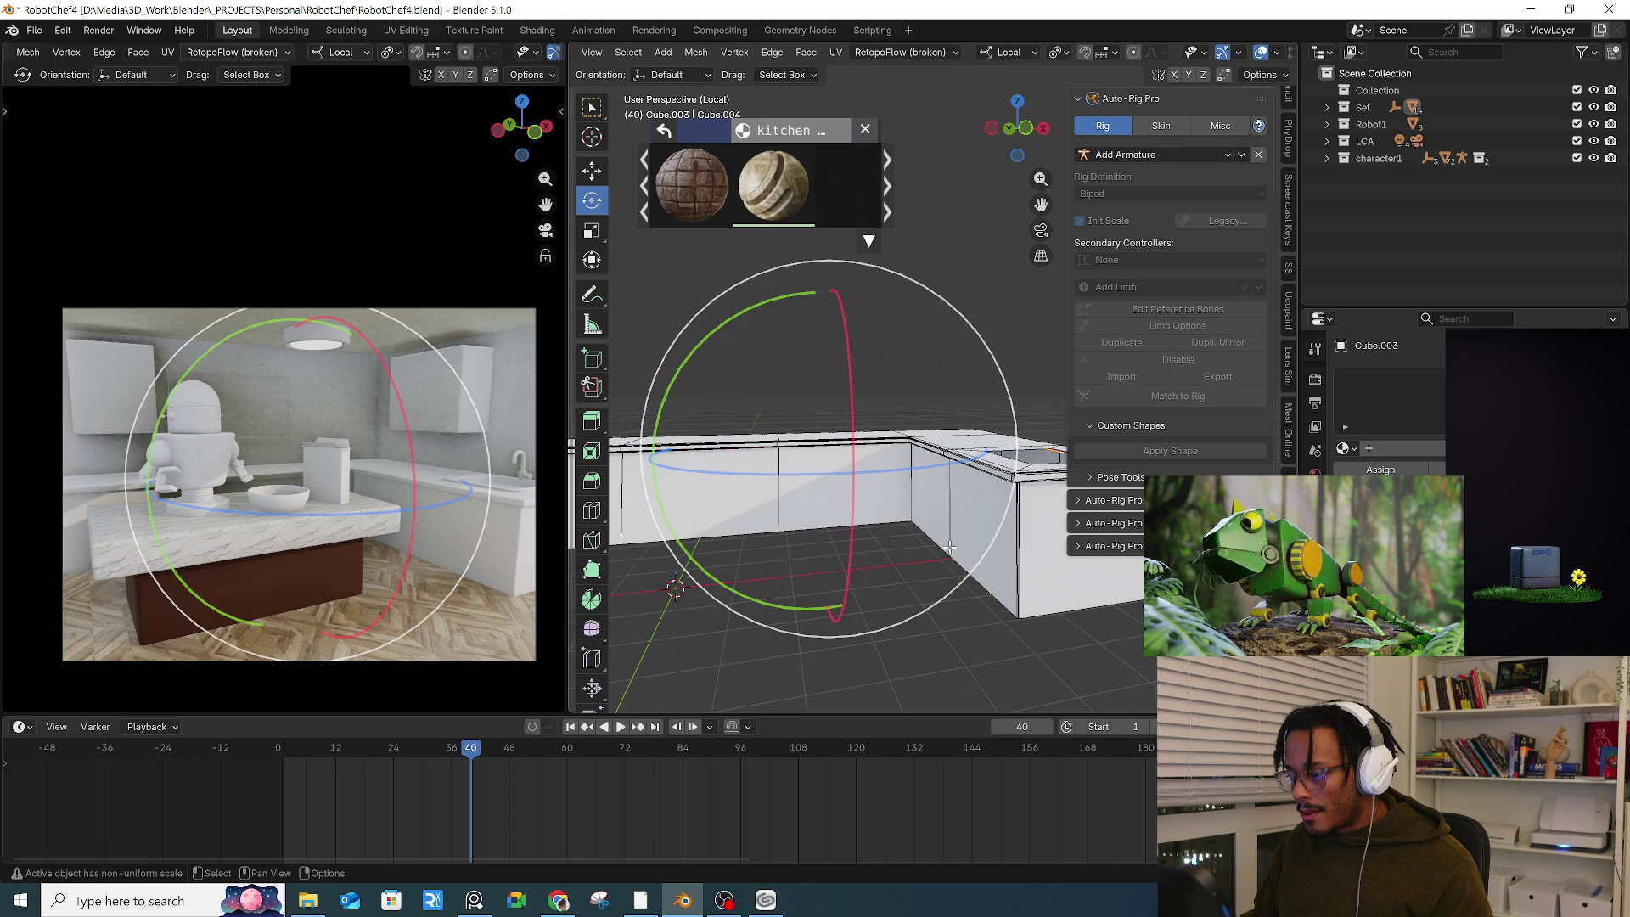
Step: Select the faces linked within the seams, cancelling an accidental rotation of the counter
key(l)
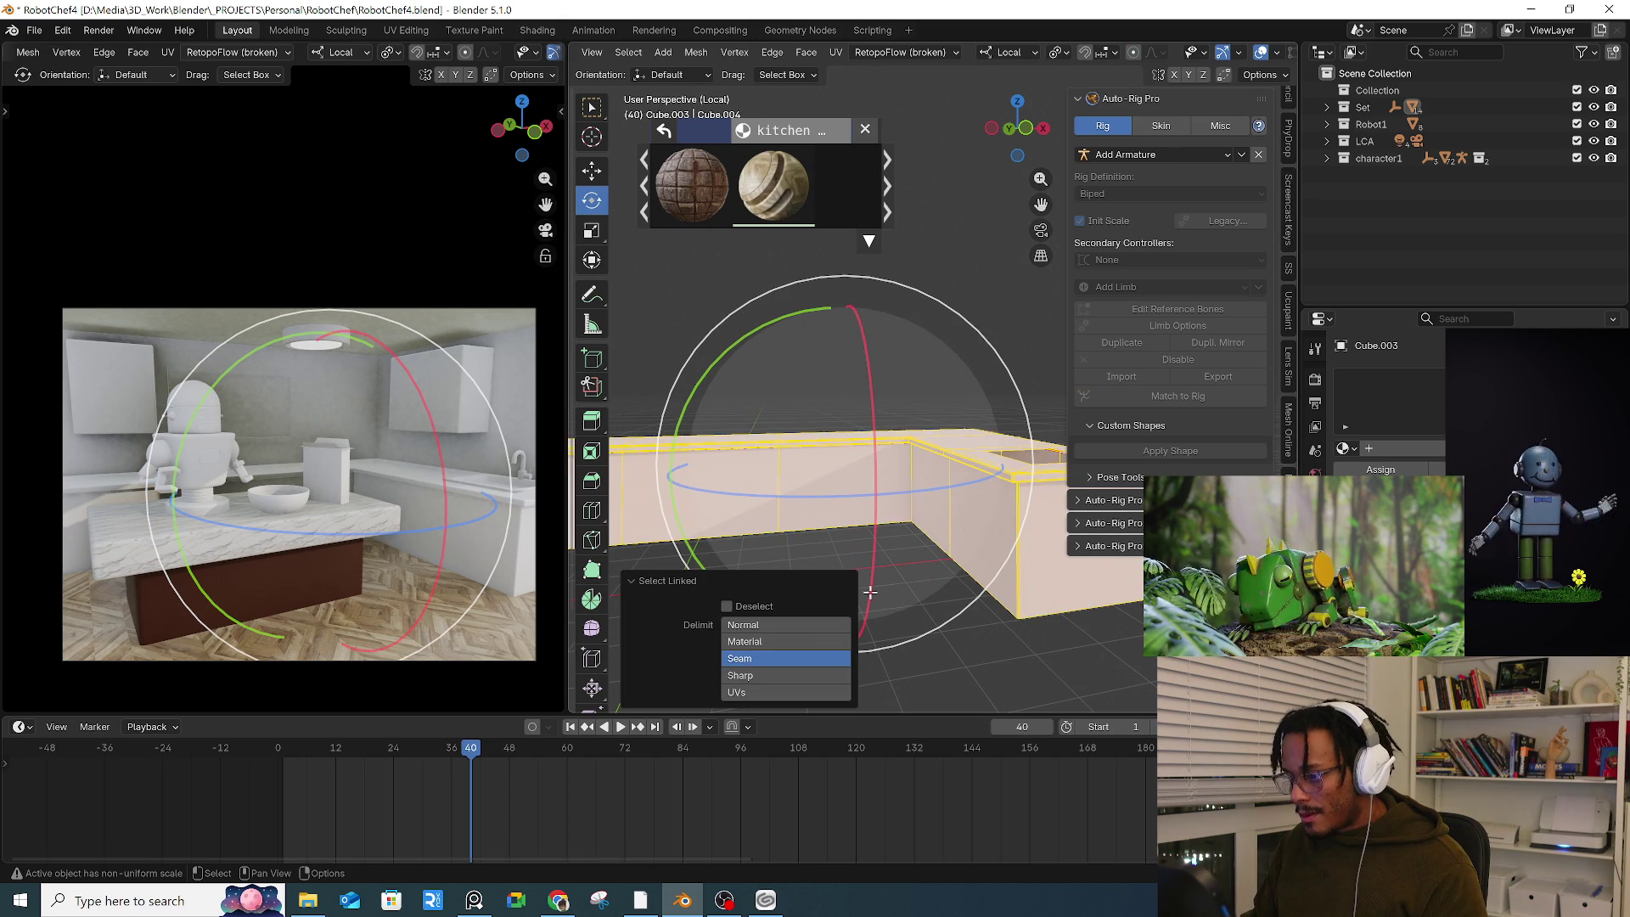
key(Tab)
mouse_move(1005, 589)
mouse_down()
mouse_move(724, 583)
mouse_move(826, 545)
mouse_up()
key(l)
middle_drag(773, 544, 840, 528)
scroll(851, 526, up, 3)
mouse_move(764, 377)
mouse_down()
mouse_move(728, 474)
mouse_move(786, 664)
mouse_move(807, 645)
mouse_move(930, 639)
mouse_move(912, 598)
mouse_up()
right_click(741, 489)
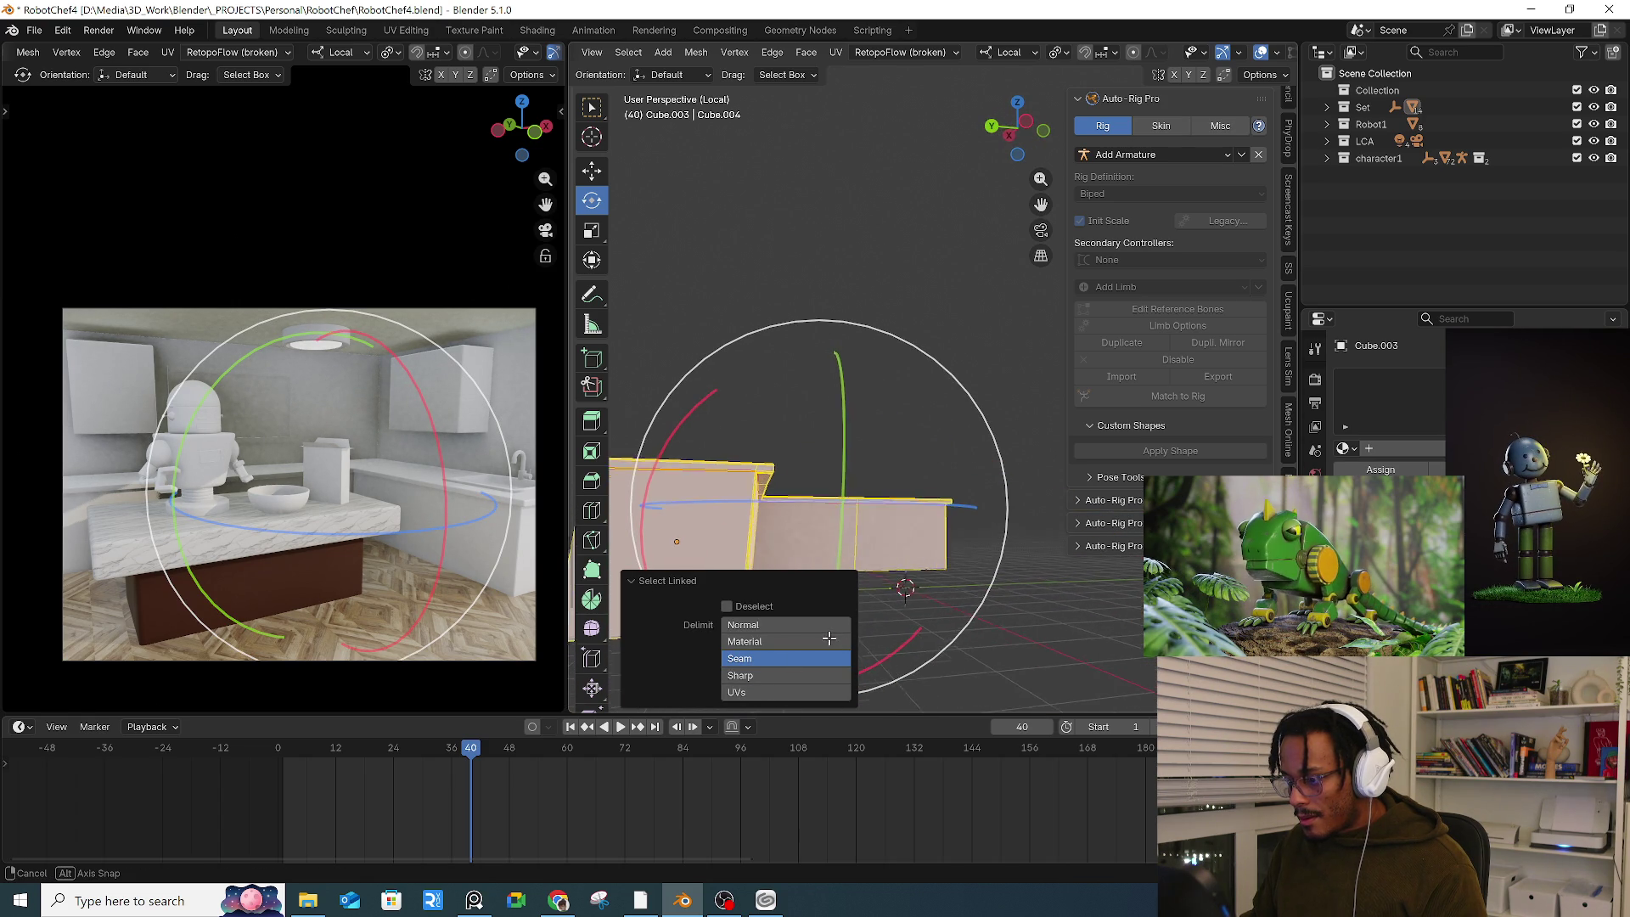
right_click(912, 598)
middle_drag(904, 561, 885, 516)
scroll(885, 517, up, 8)
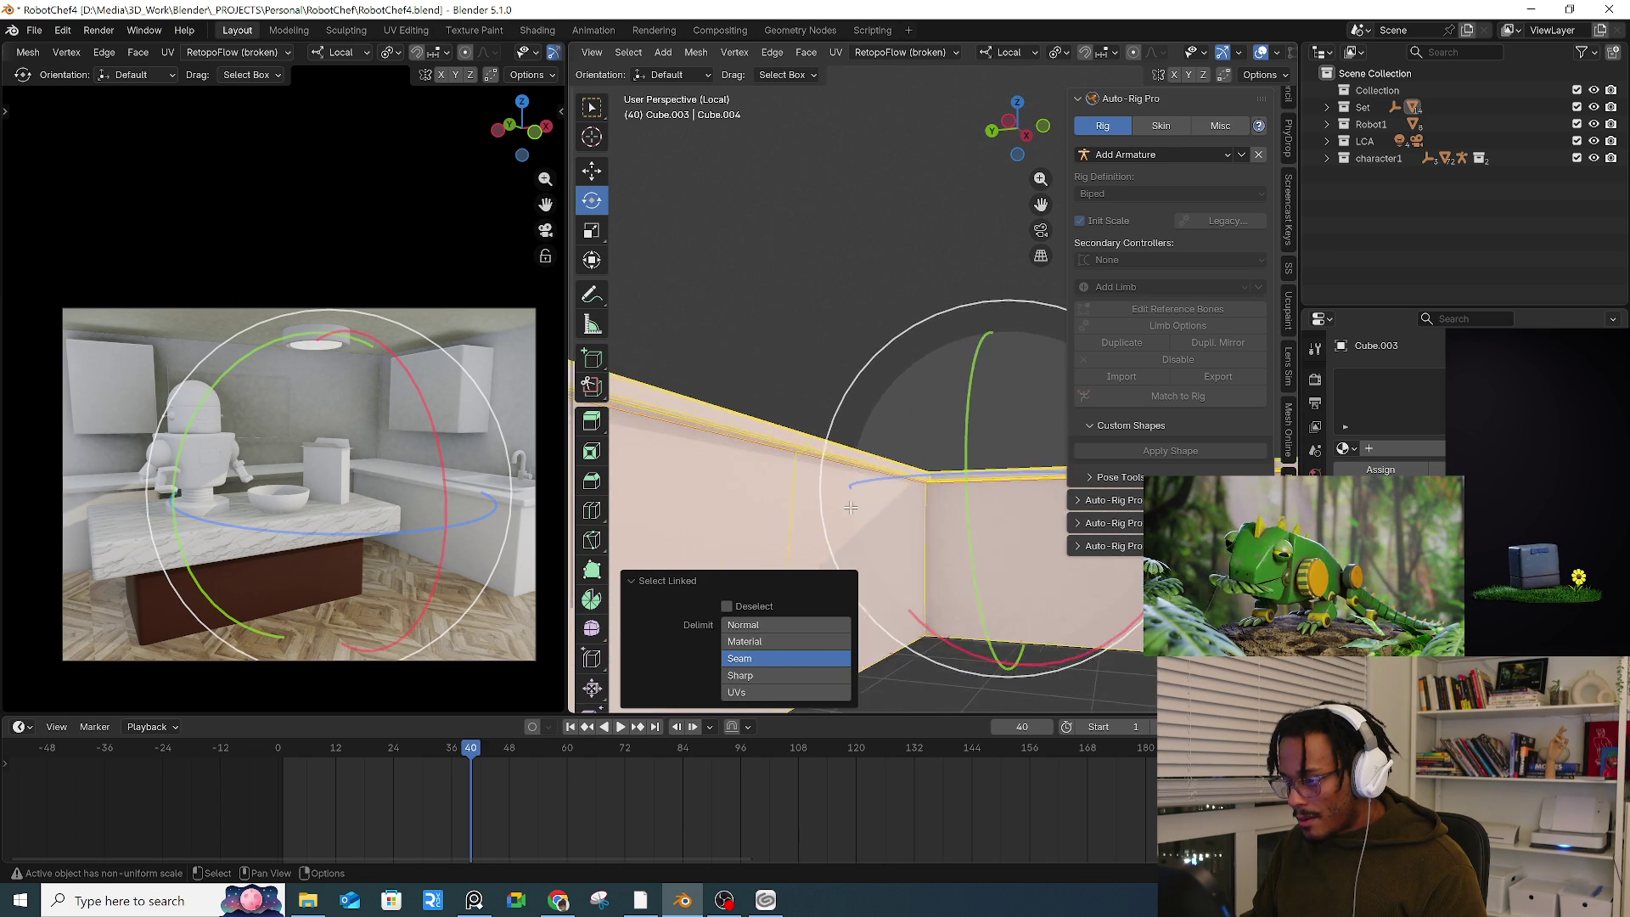
scroll(799, 362, up, 3)
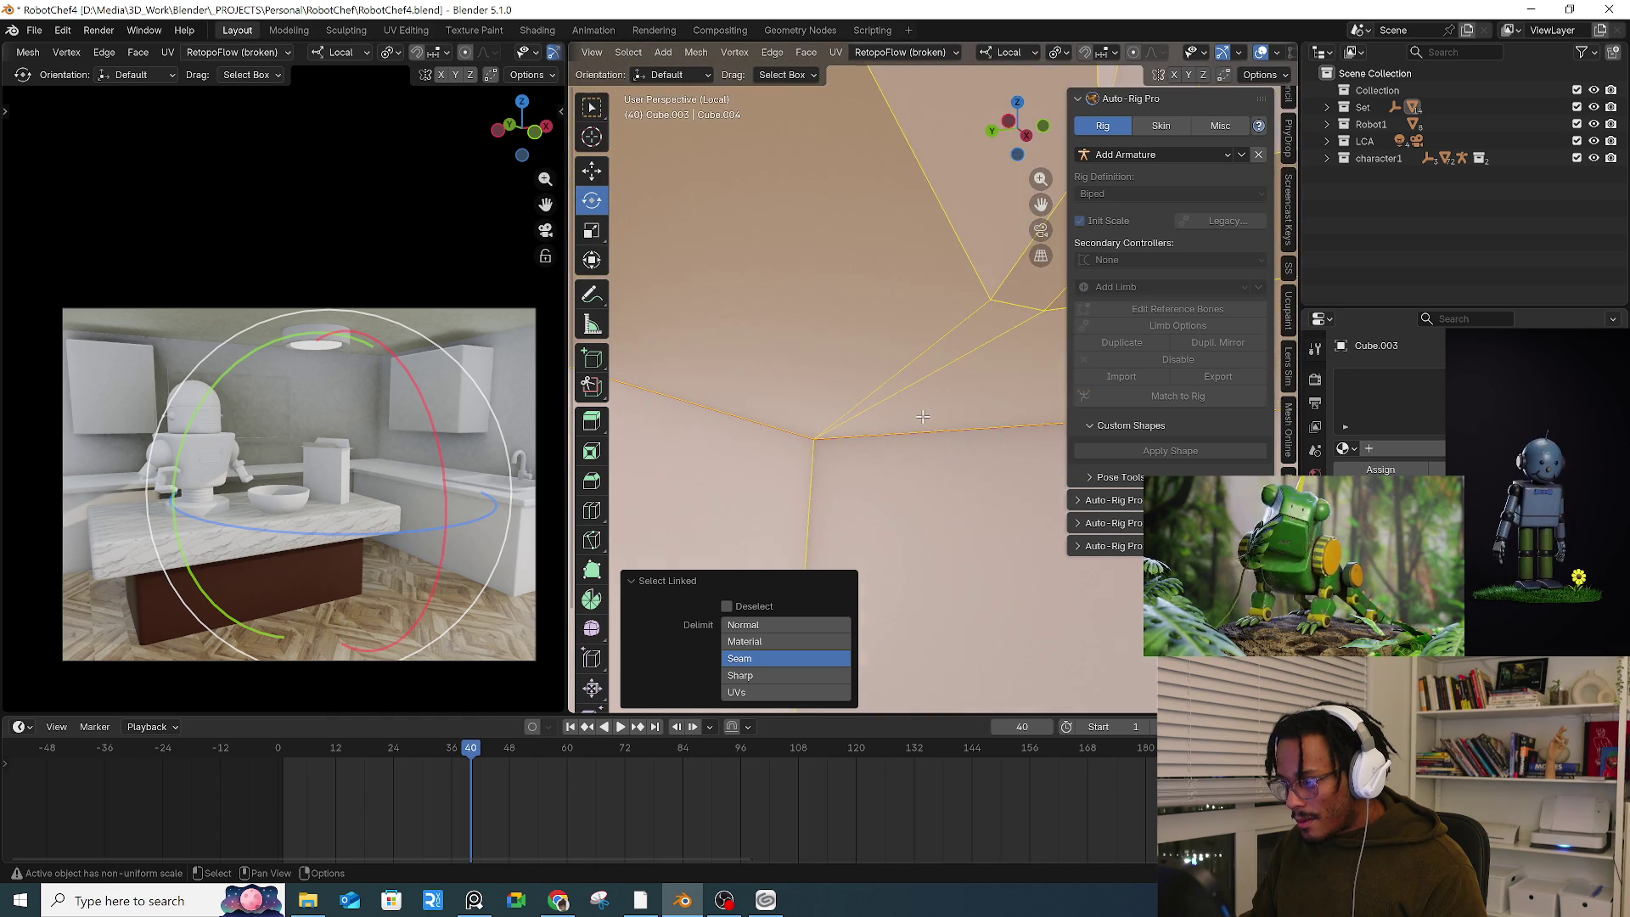
scroll(922, 416, up, 5)
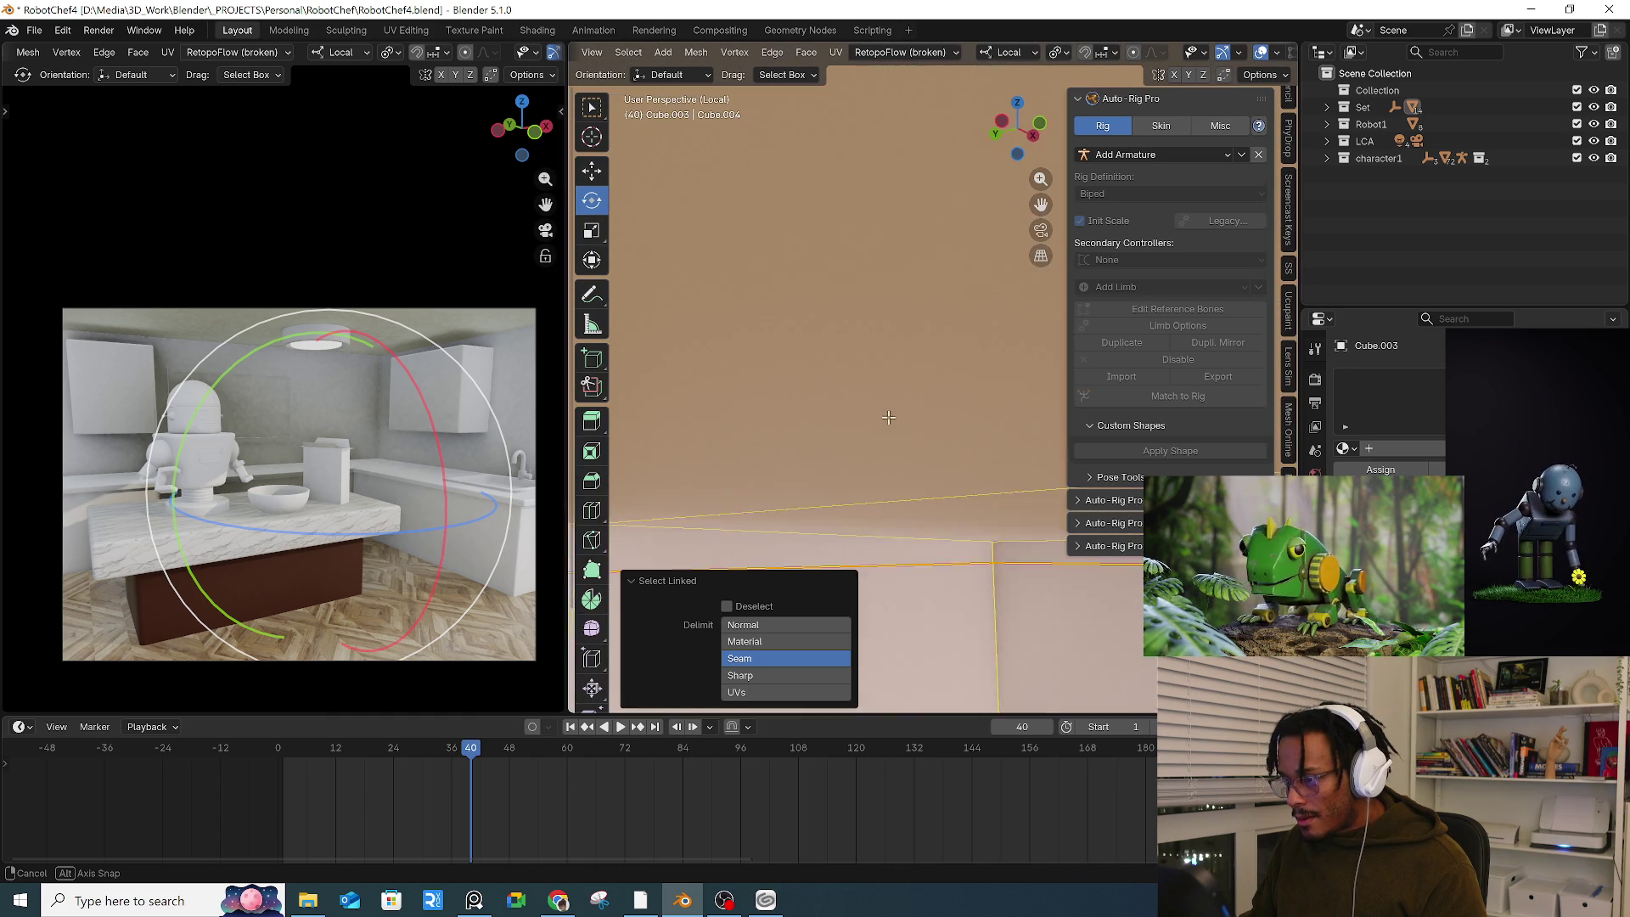
scroll(836, 340, down, 6)
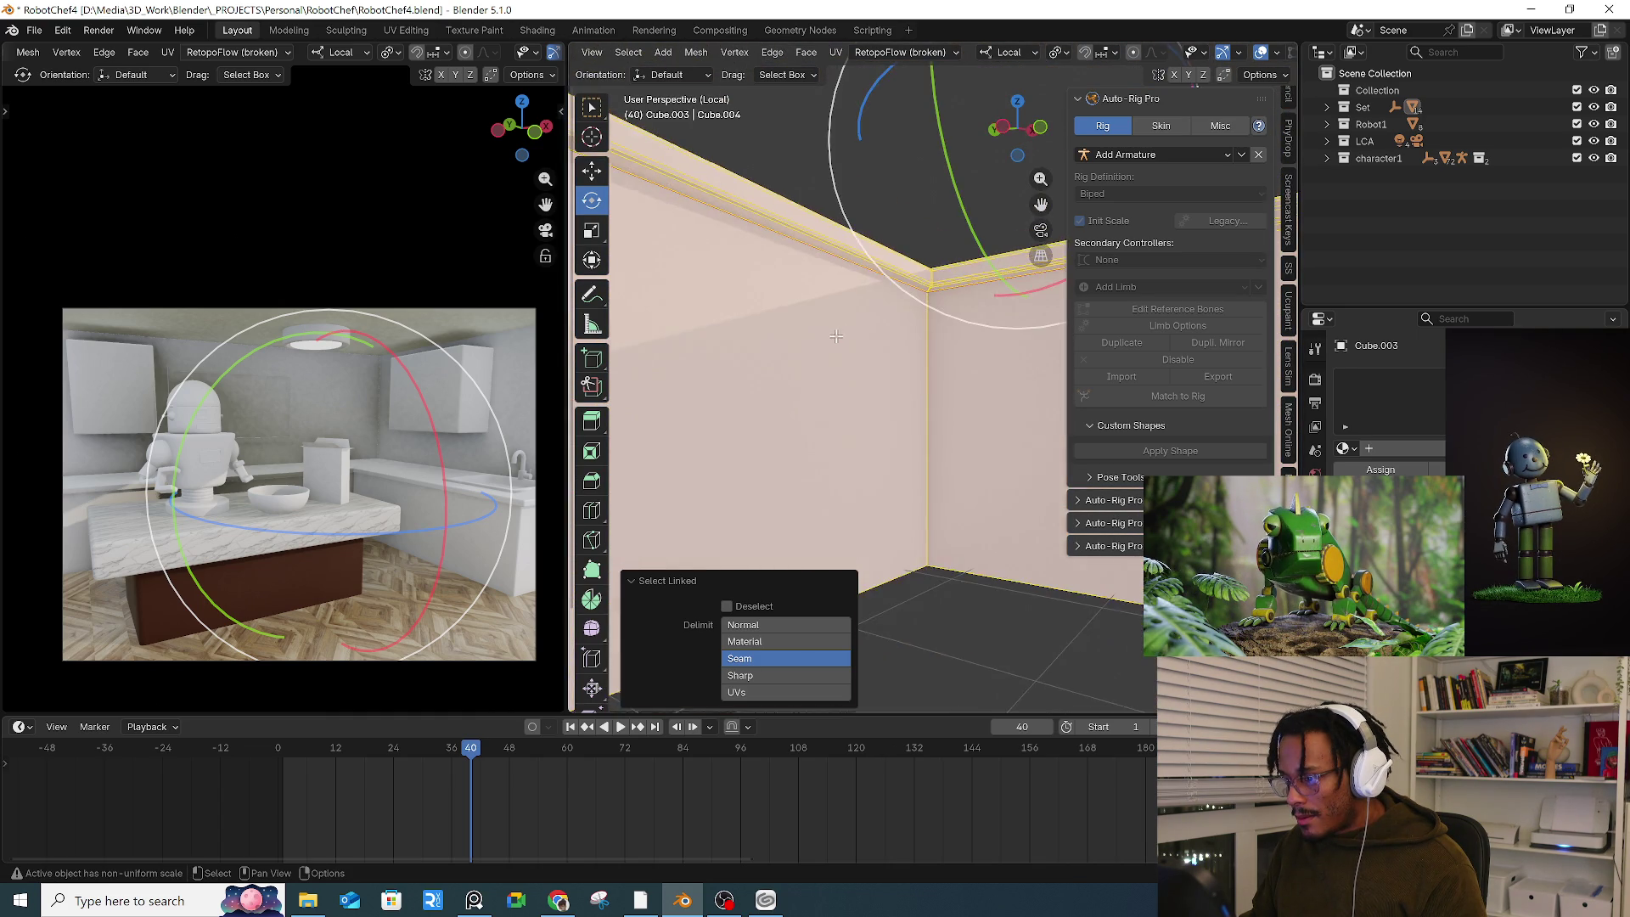
scroll(941, 335, down, 4)
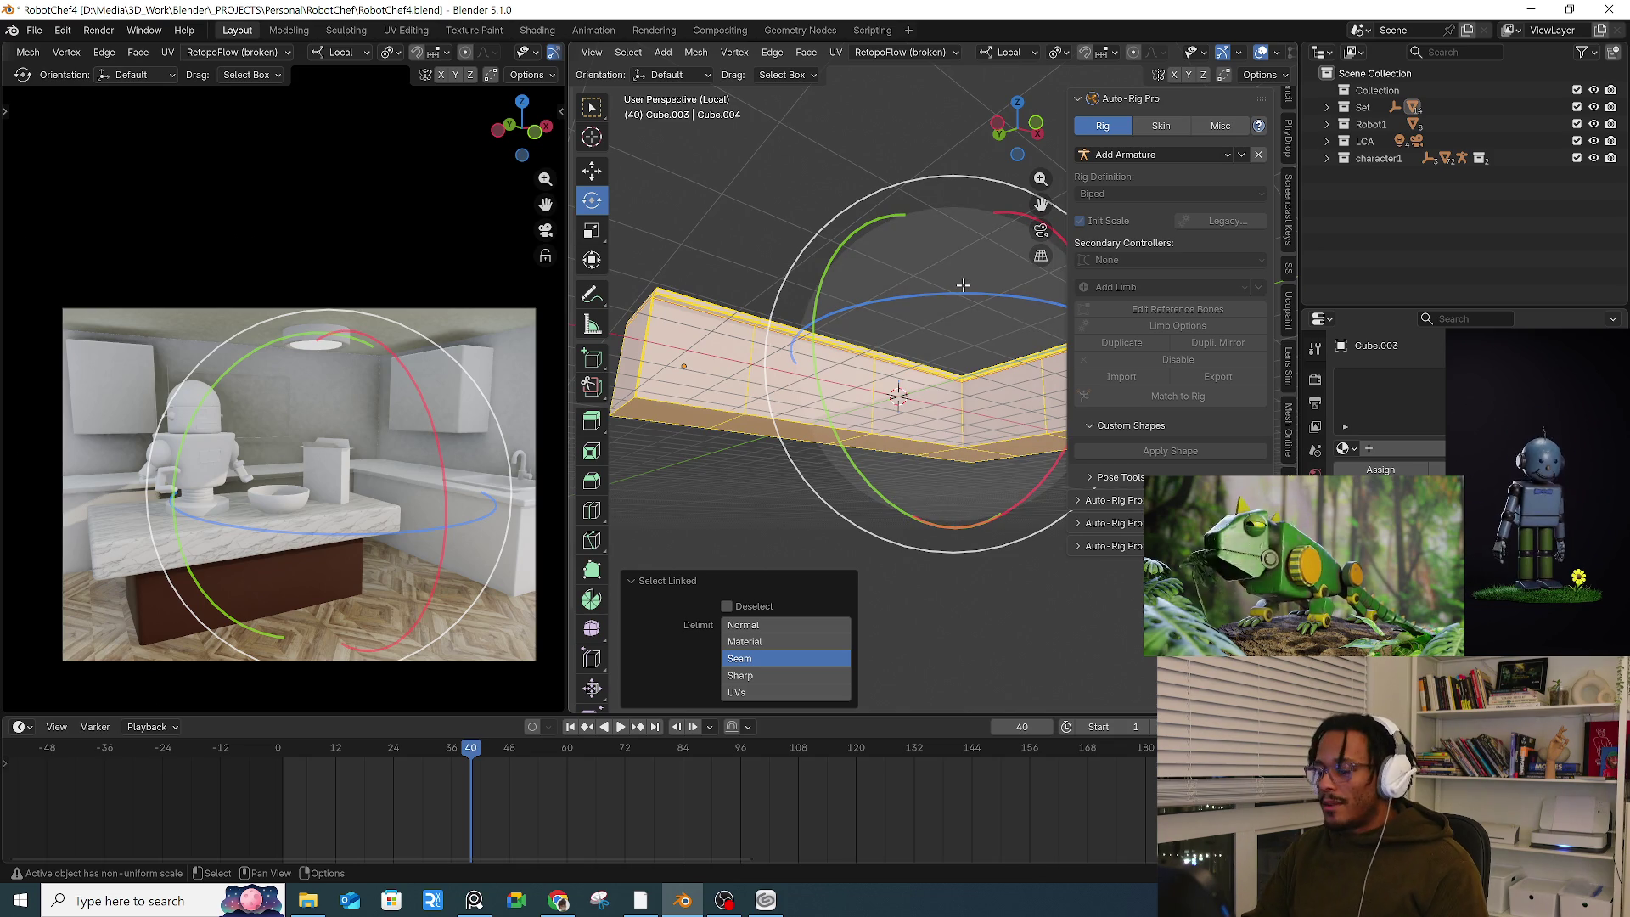
Step: Hide the side panel, abandon a loop cut at the wall corner, and return to Object Mode
key(n)
mouse_move(942, 331)
middle_down()
mouse_move(1031, 322)
mouse_move(1011, 320)
mouse_move(918, 422)
middle_up()
key(ctrl+r)
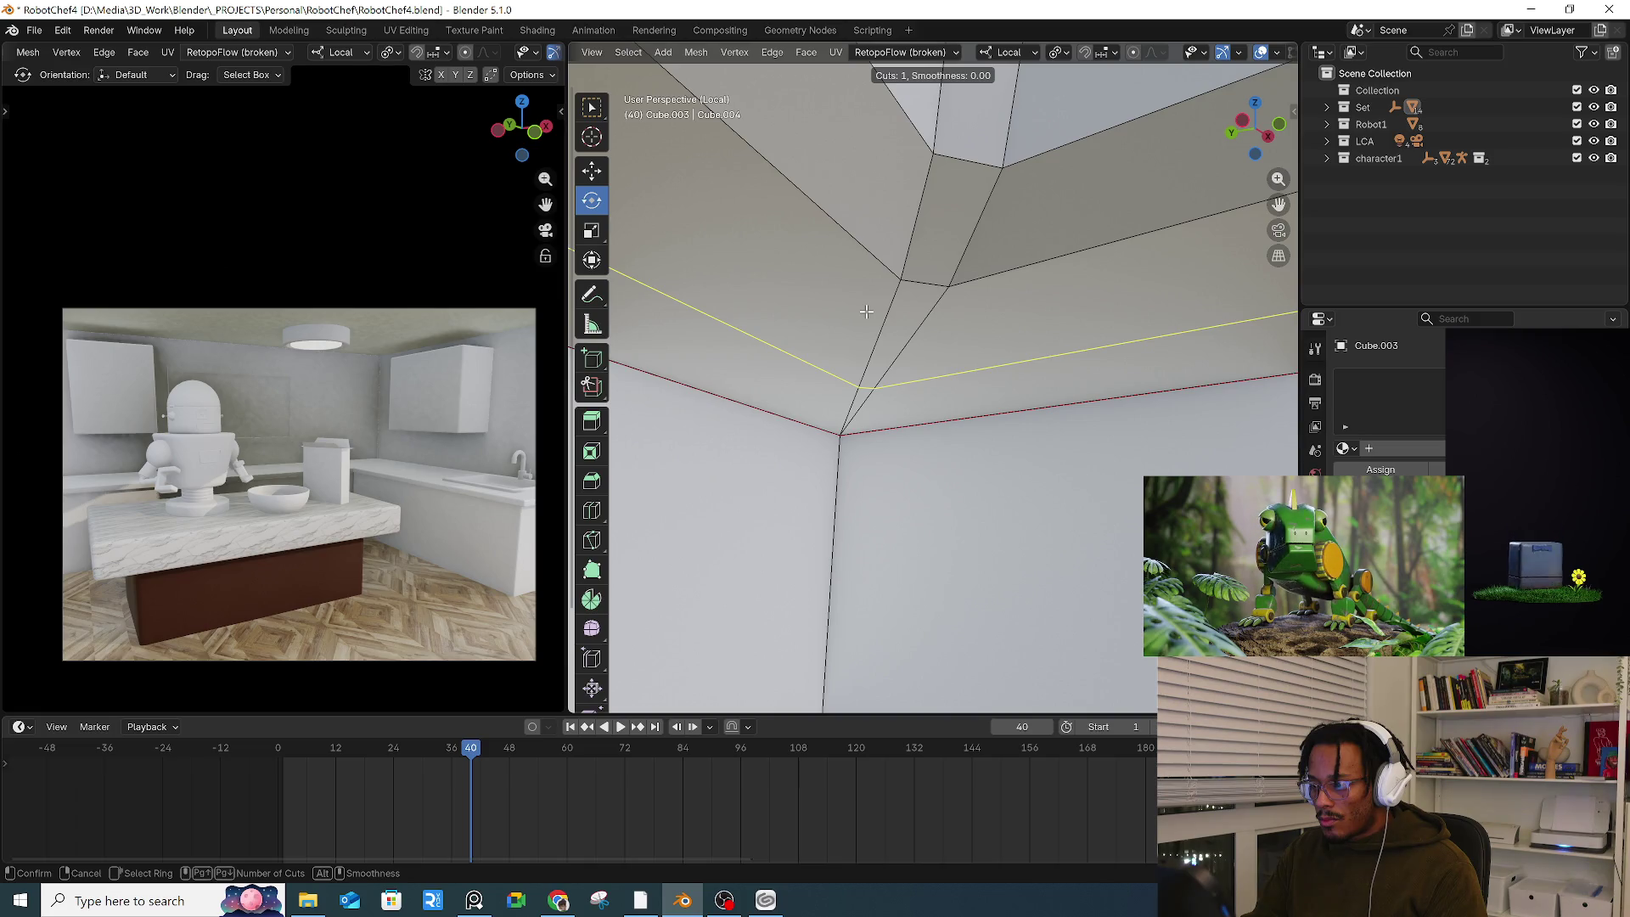
key(Escape)
mouse_move(872, 353)
middle_down()
mouse_move(858, 283)
mouse_move(842, 310)
mouse_move(836, 267)
mouse_move(938, 338)
mouse_move(982, 345)
mouse_move(920, 406)
middle_up()
key(Tab)
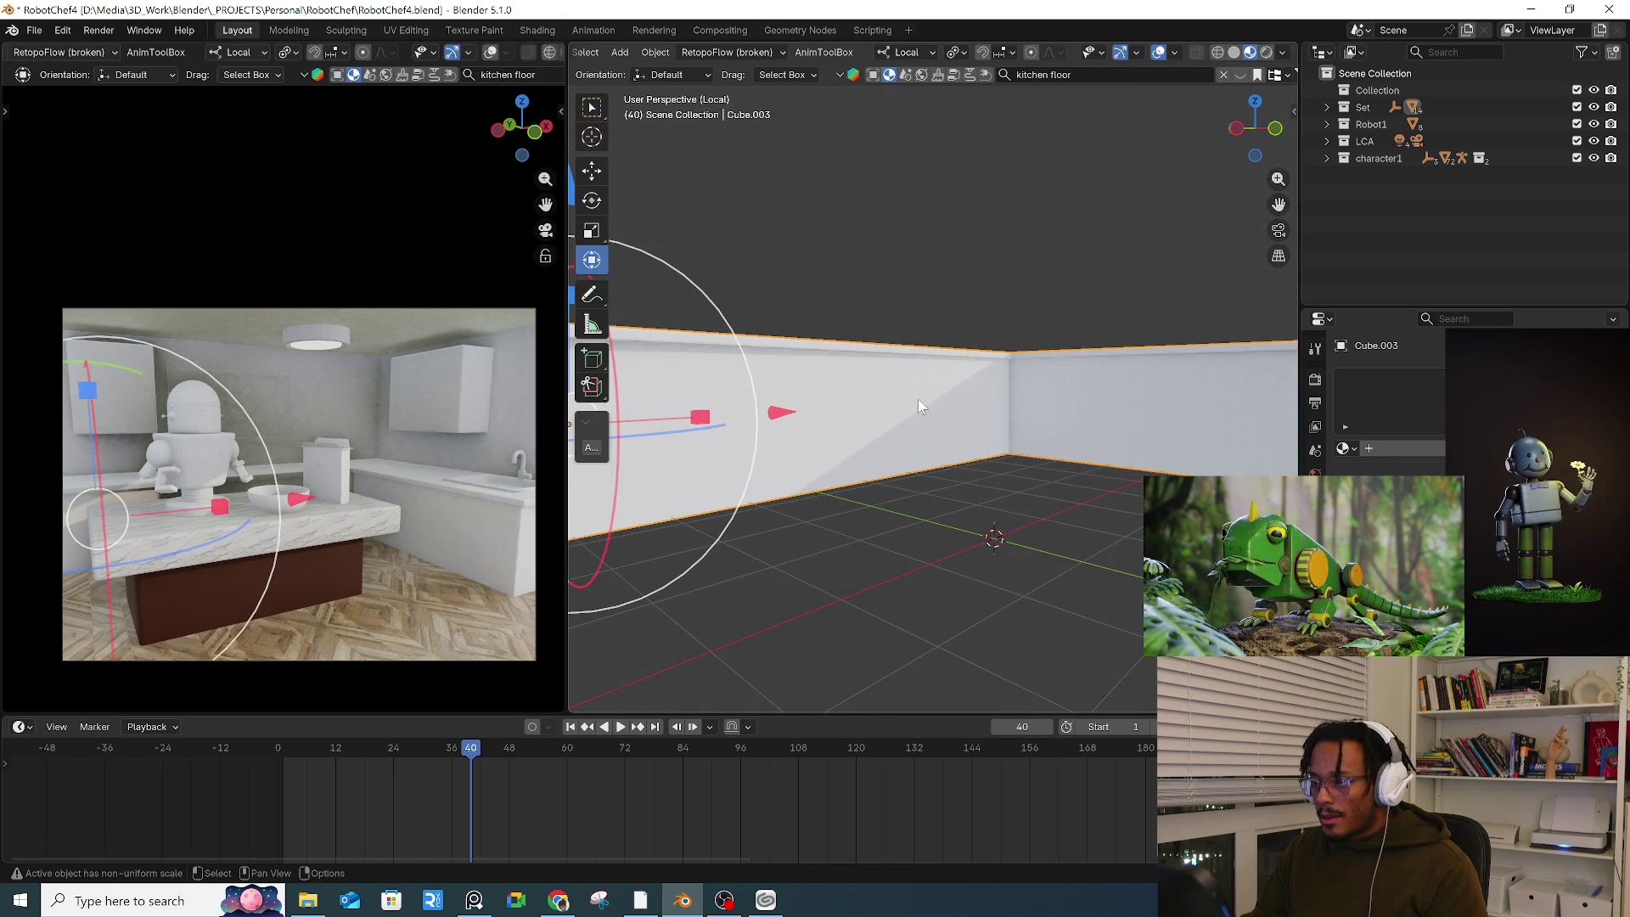
Step: Select the counter's wall face loop in Edit Mode and assign it a new material
key(Tab)
key(a)
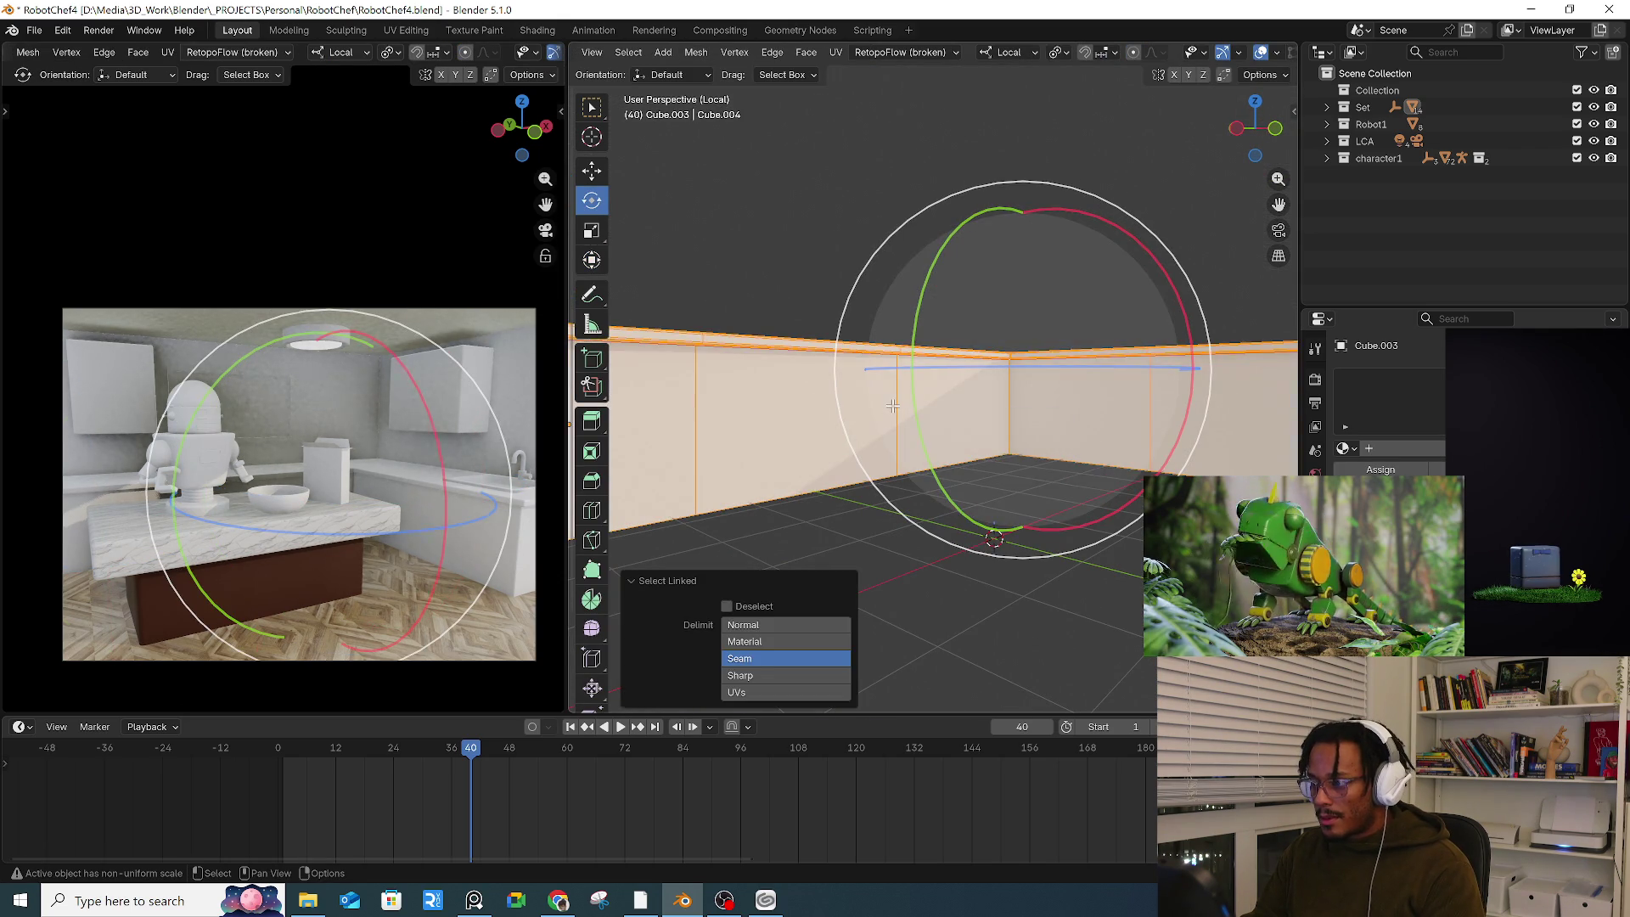
alt+click(894, 404)
mouse_move(897, 409)
middle_down()
mouse_move(857, 399)
mouse_move(926, 408)
mouse_move(900, 412)
mouse_move(993, 380)
mouse_move(968, 377)
middle_up()
click(1375, 448)
Step: Select the top faces linked within the seams, then pick a face at the top corner
click(737, 225)
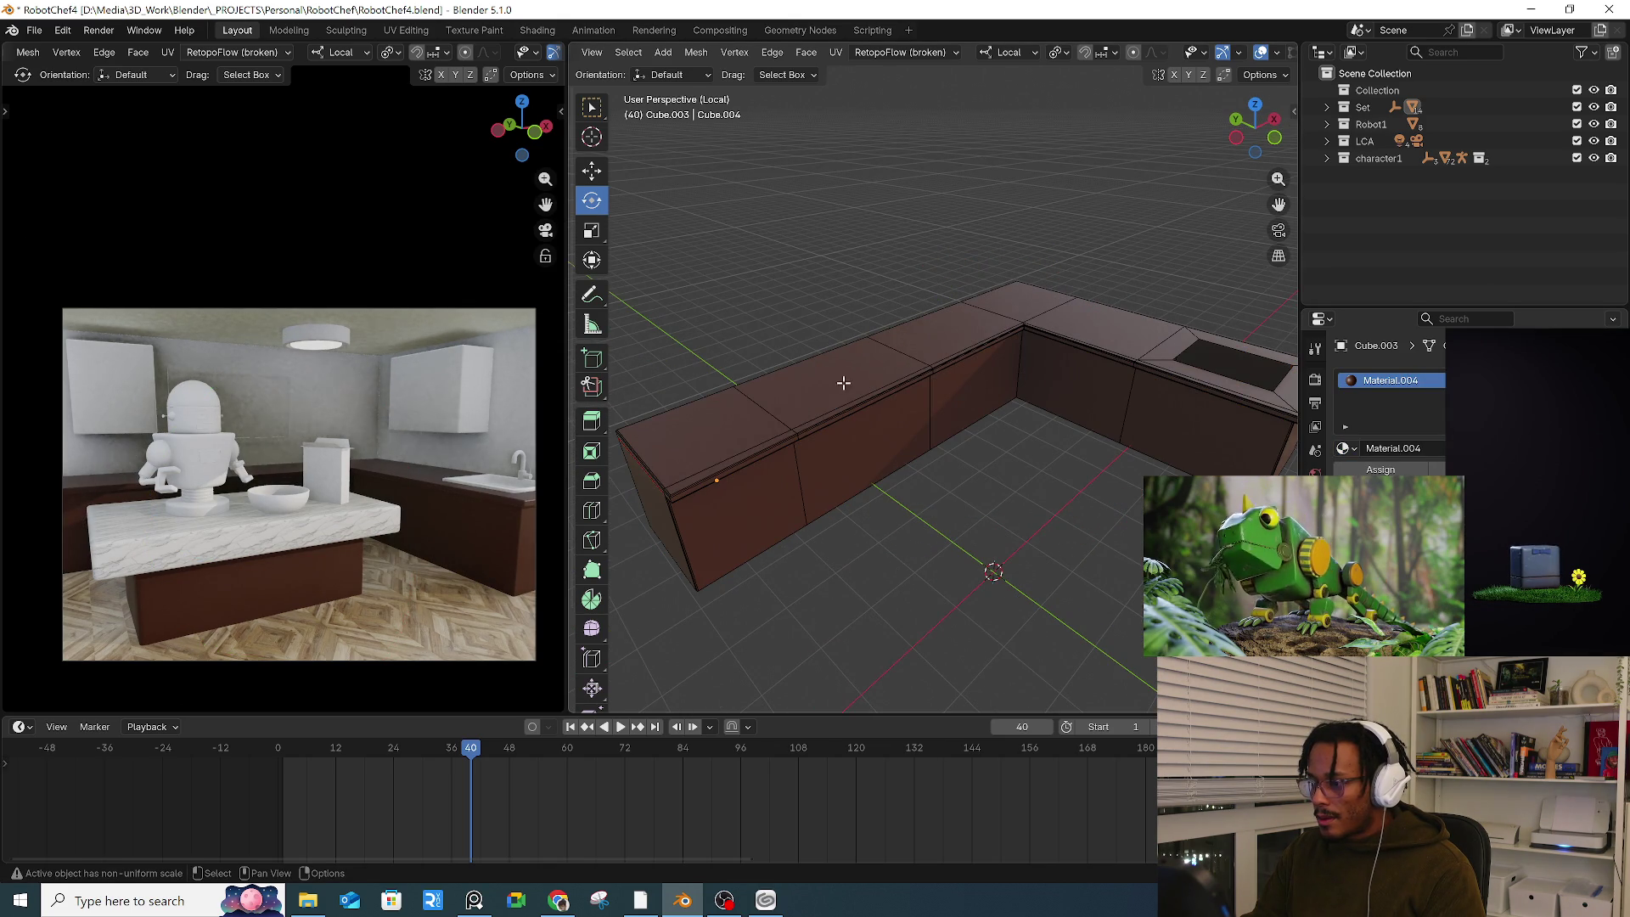
click(798, 399)
key(ctrl+l)
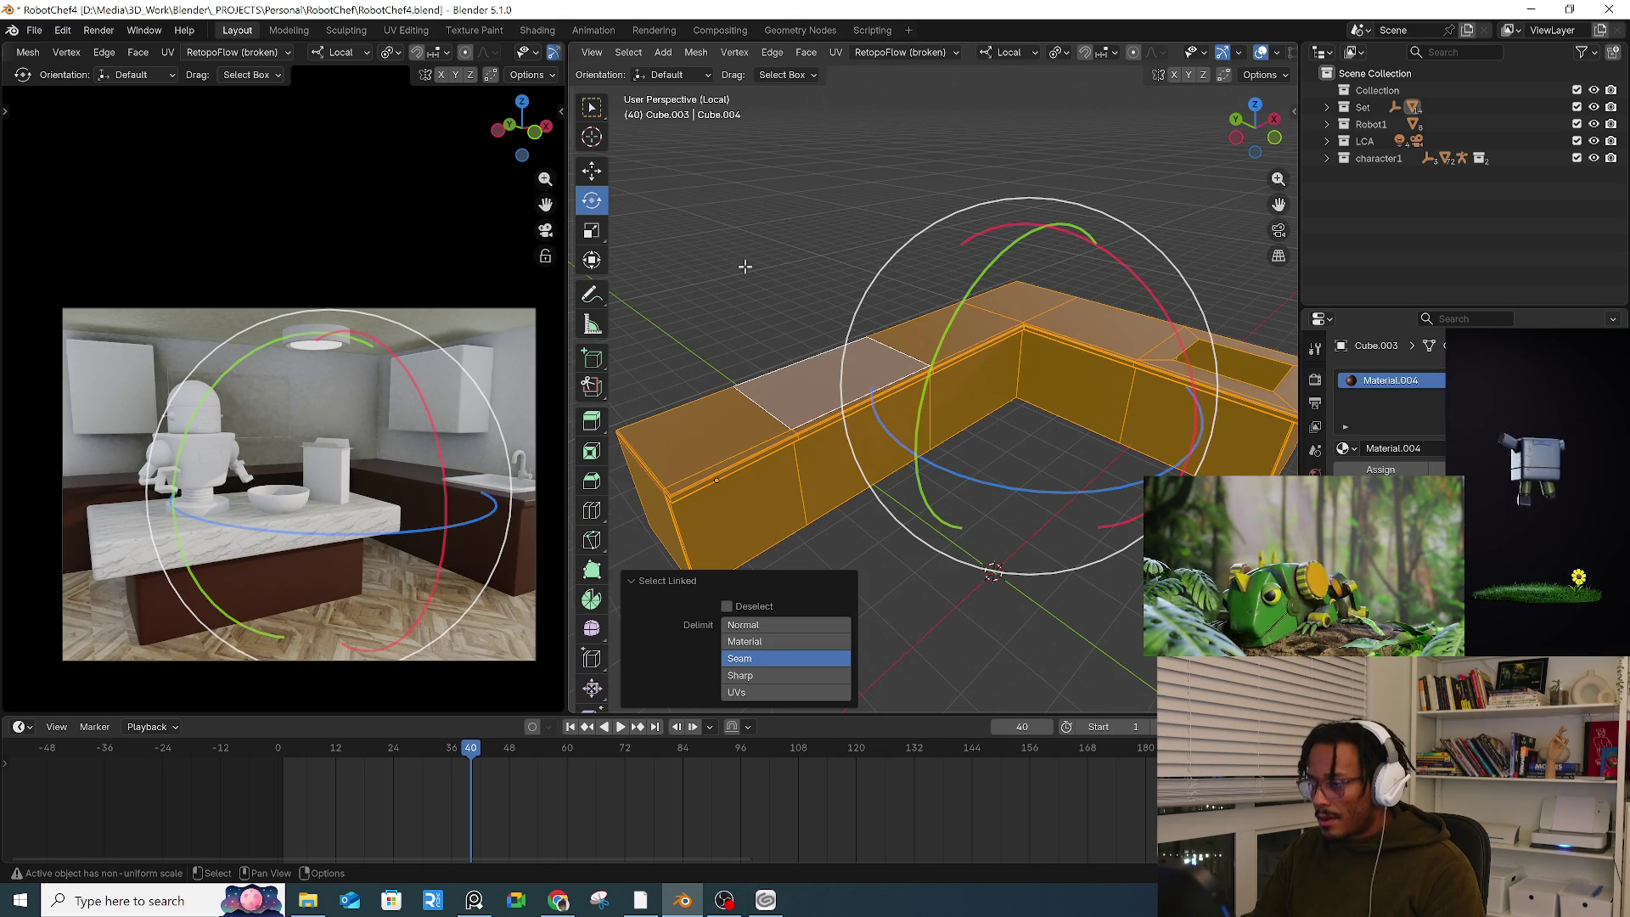
scroll(776, 60, up, 5)
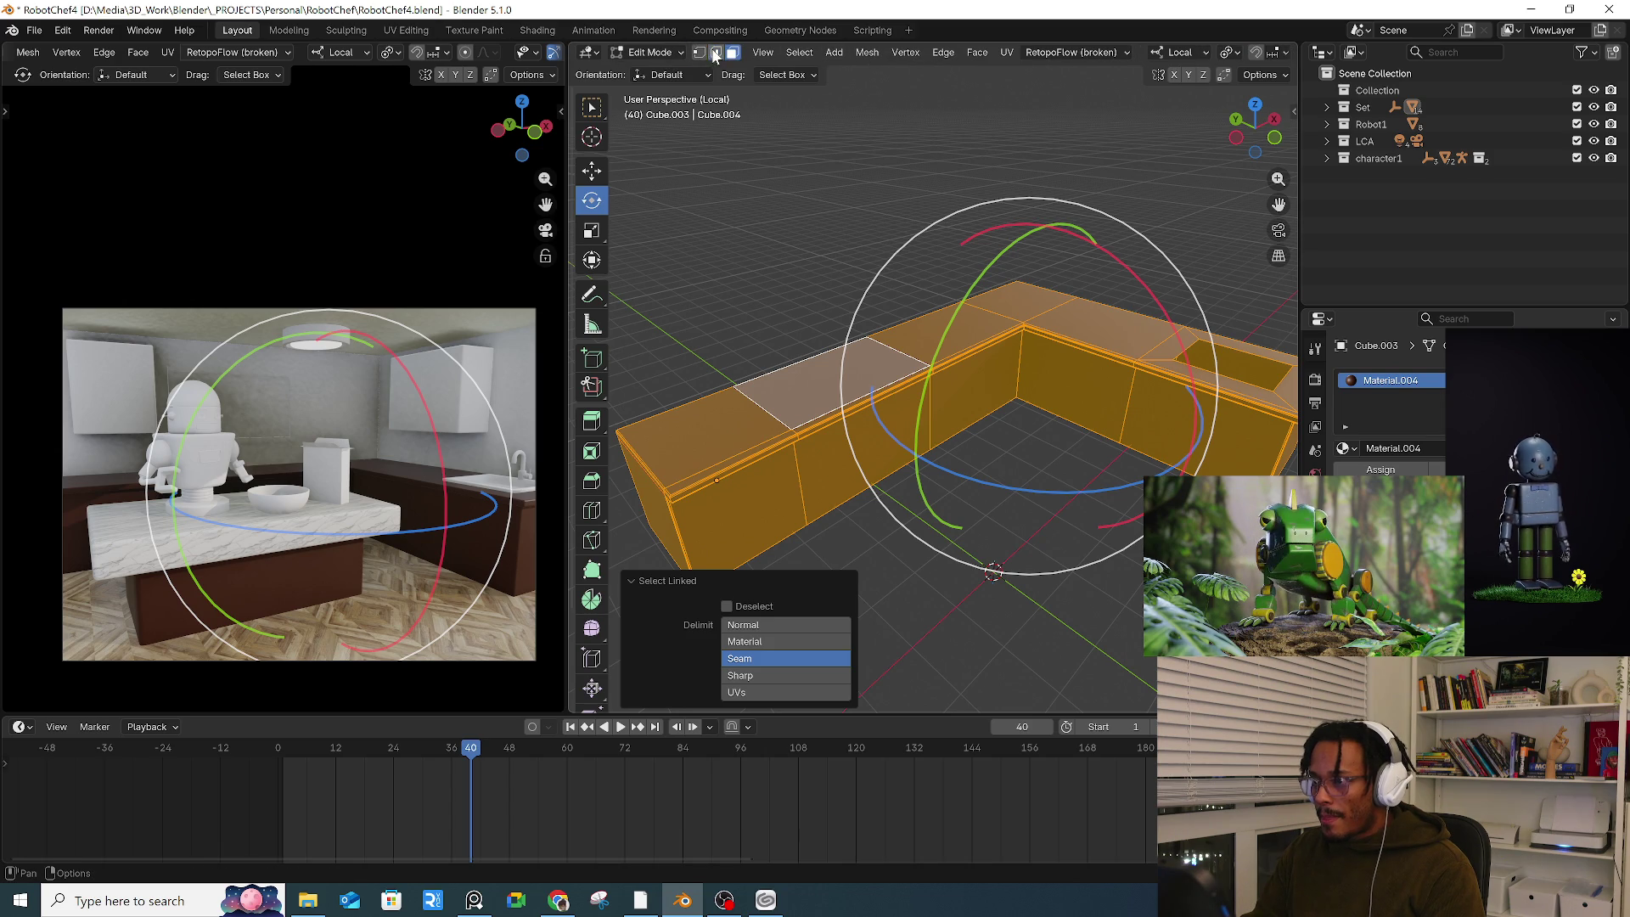
click(815, 244)
mouse_move(815, 243)
middle_down()
mouse_move(815, 364)
mouse_move(774, 343)
mouse_move(727, 359)
mouse_move(772, 334)
mouse_move(936, 355)
mouse_move(825, 349)
mouse_move(946, 339)
mouse_move(945, 283)
middle_up()
scroll(936, 355, up, 3)
click(948, 287)
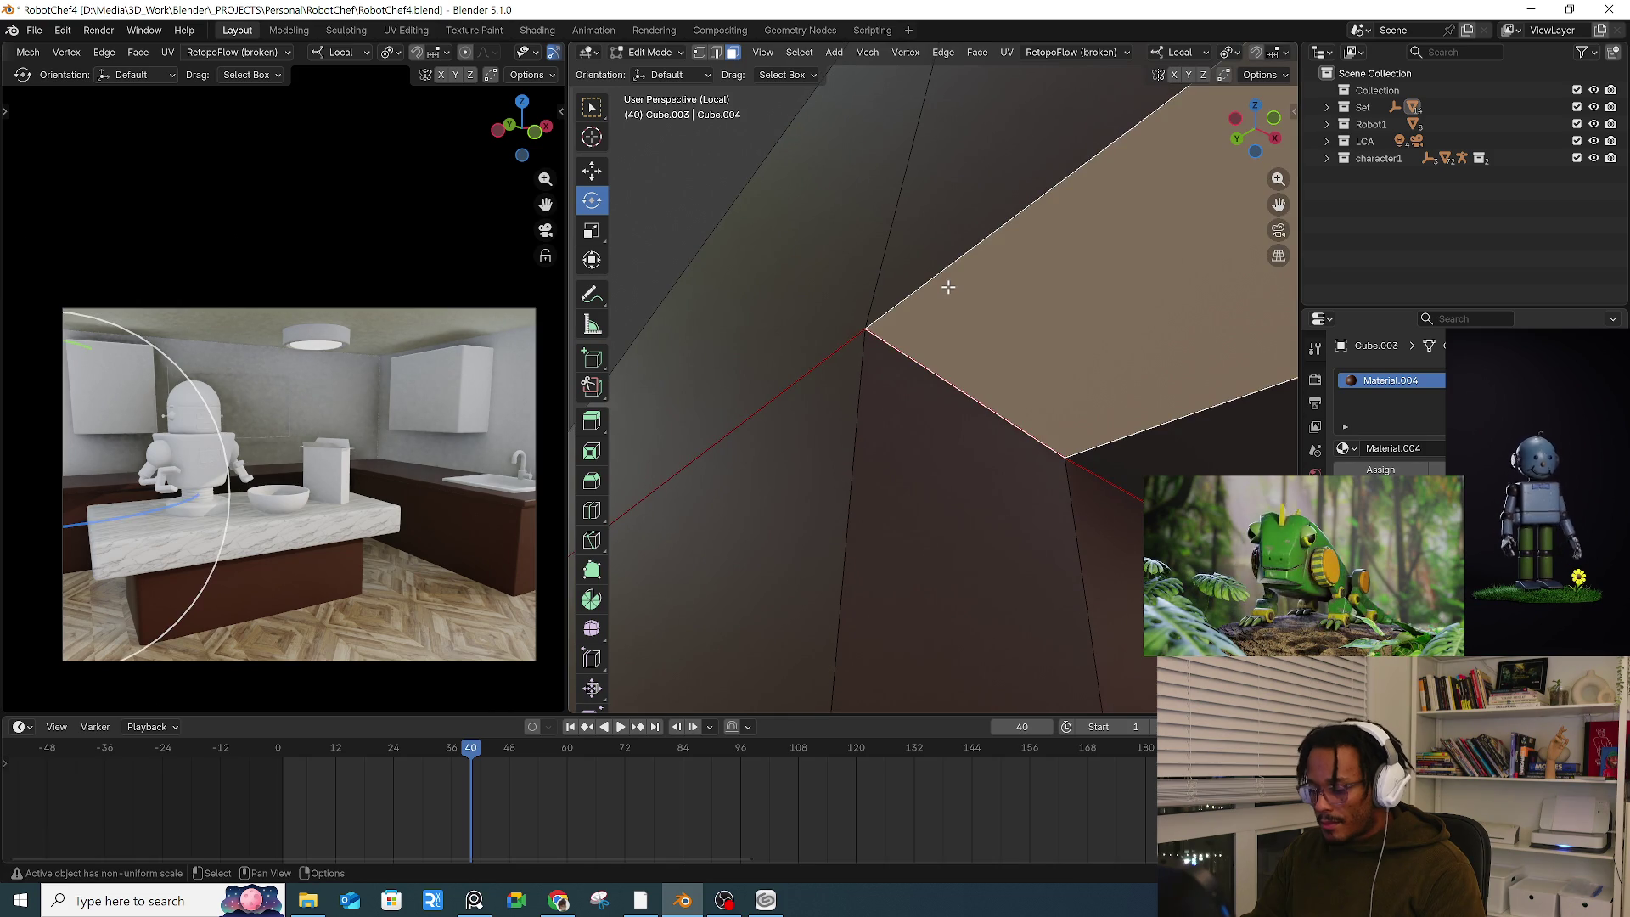
Step: Select the counter's upper corner face and its linked faces along the top edge
key(l)
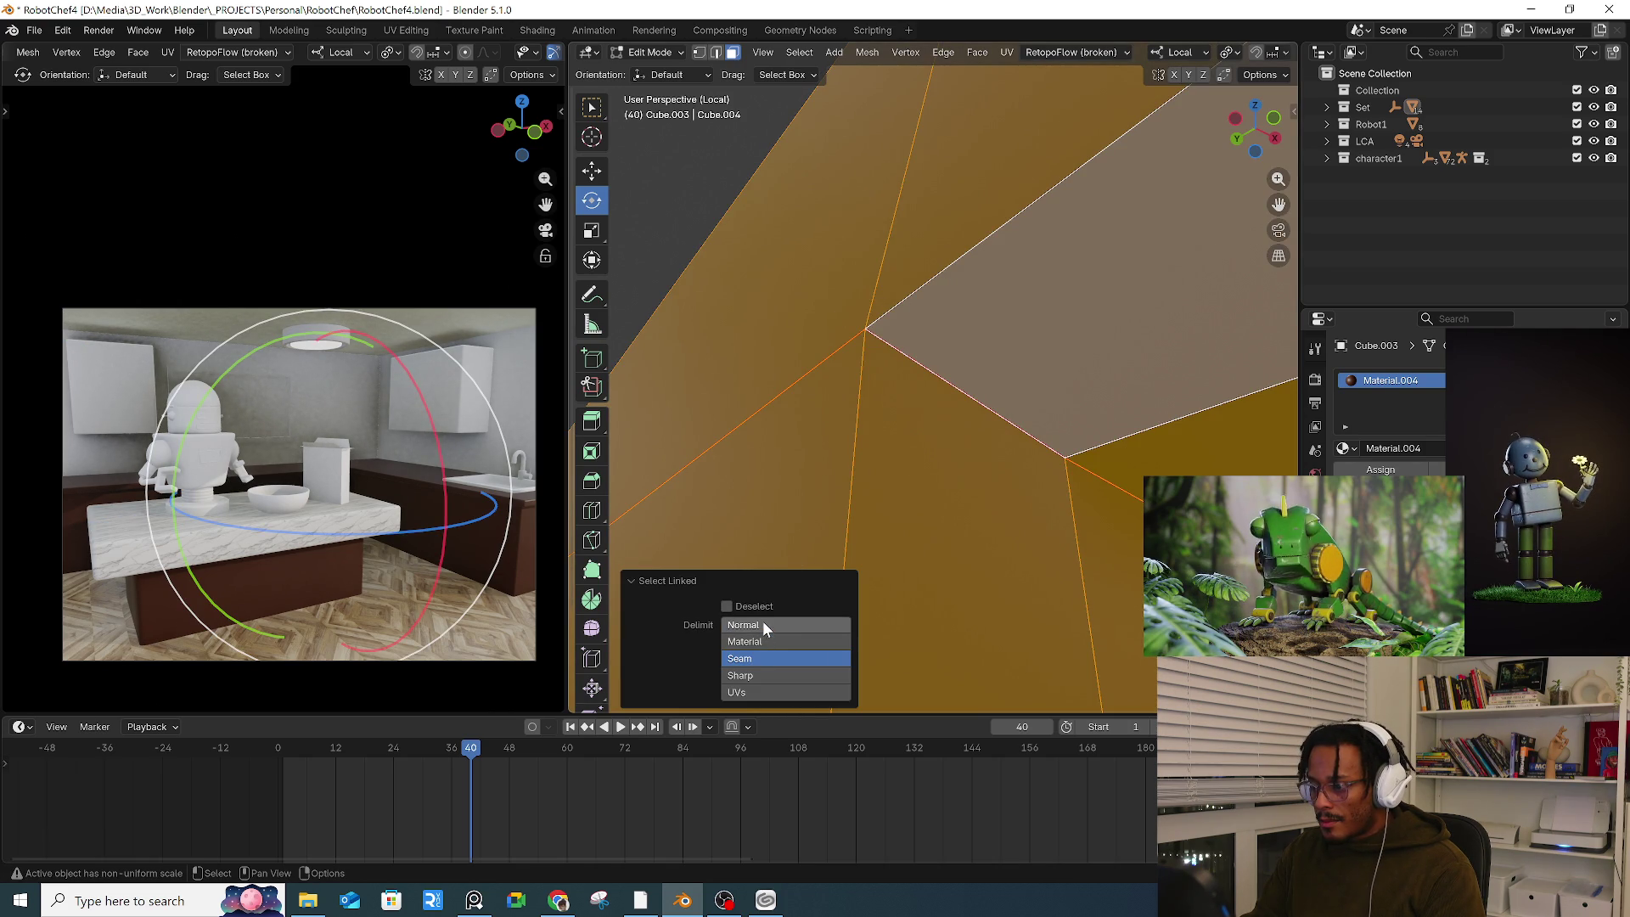
key(ctrl+z)
key(ctrl+z)
click(1006, 382)
key(l)
scroll(1010, 402, down, 5)
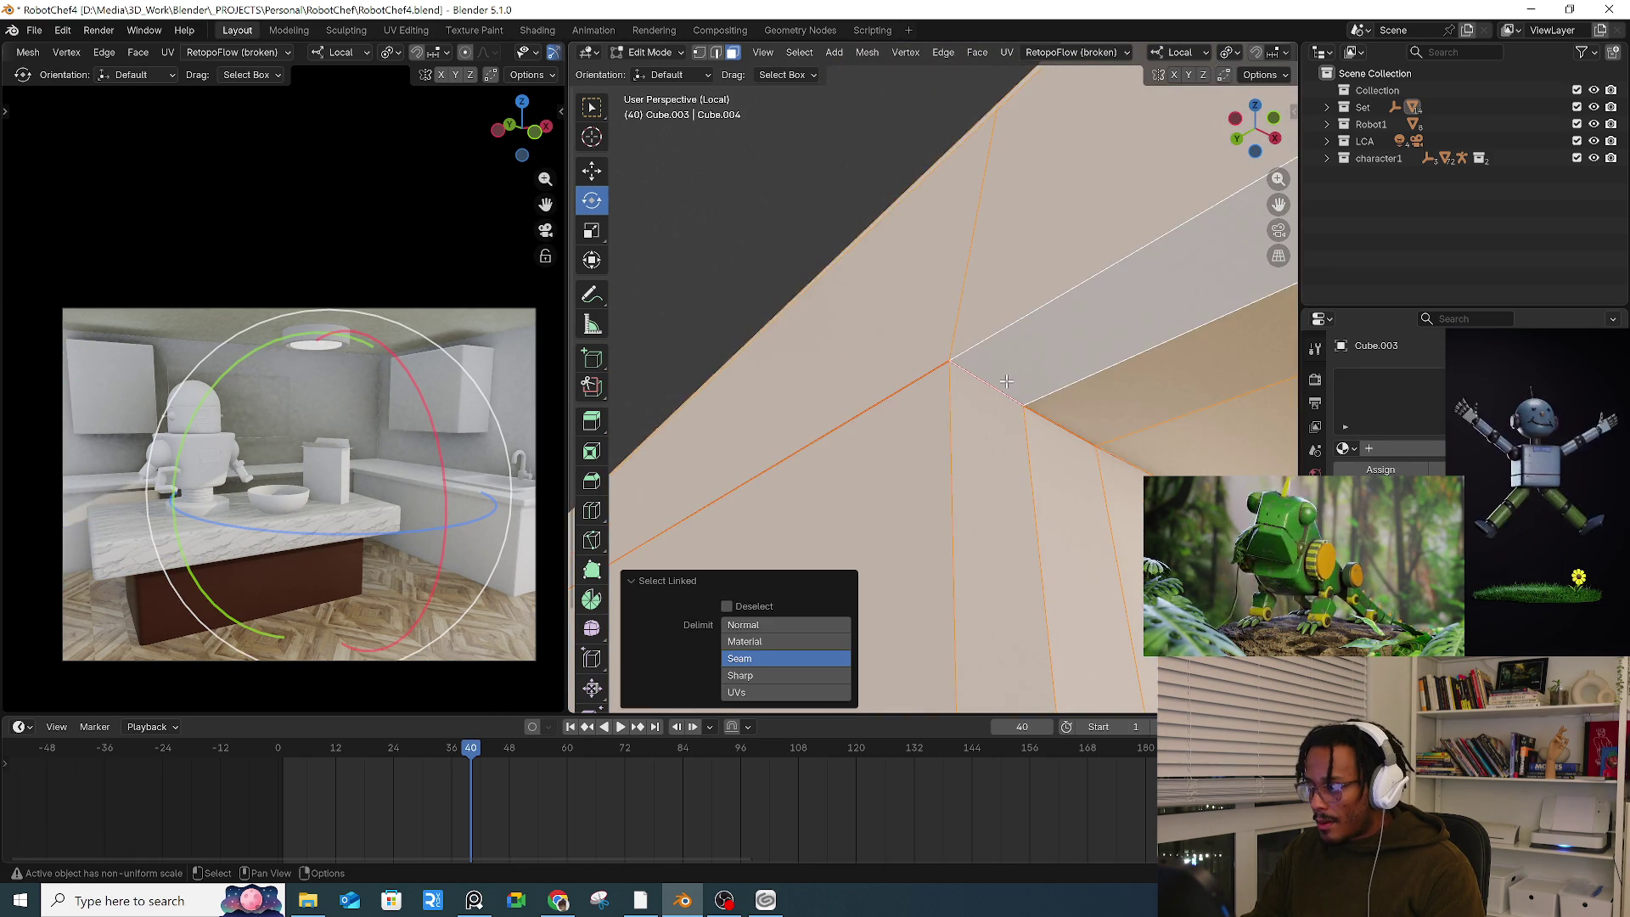
middle_drag(1010, 402, 975, 385)
mouse_move(1039, 525)
middle_down()
mouse_move(841, 485)
mouse_move(904, 532)
middle_up()
click(1004, 455)
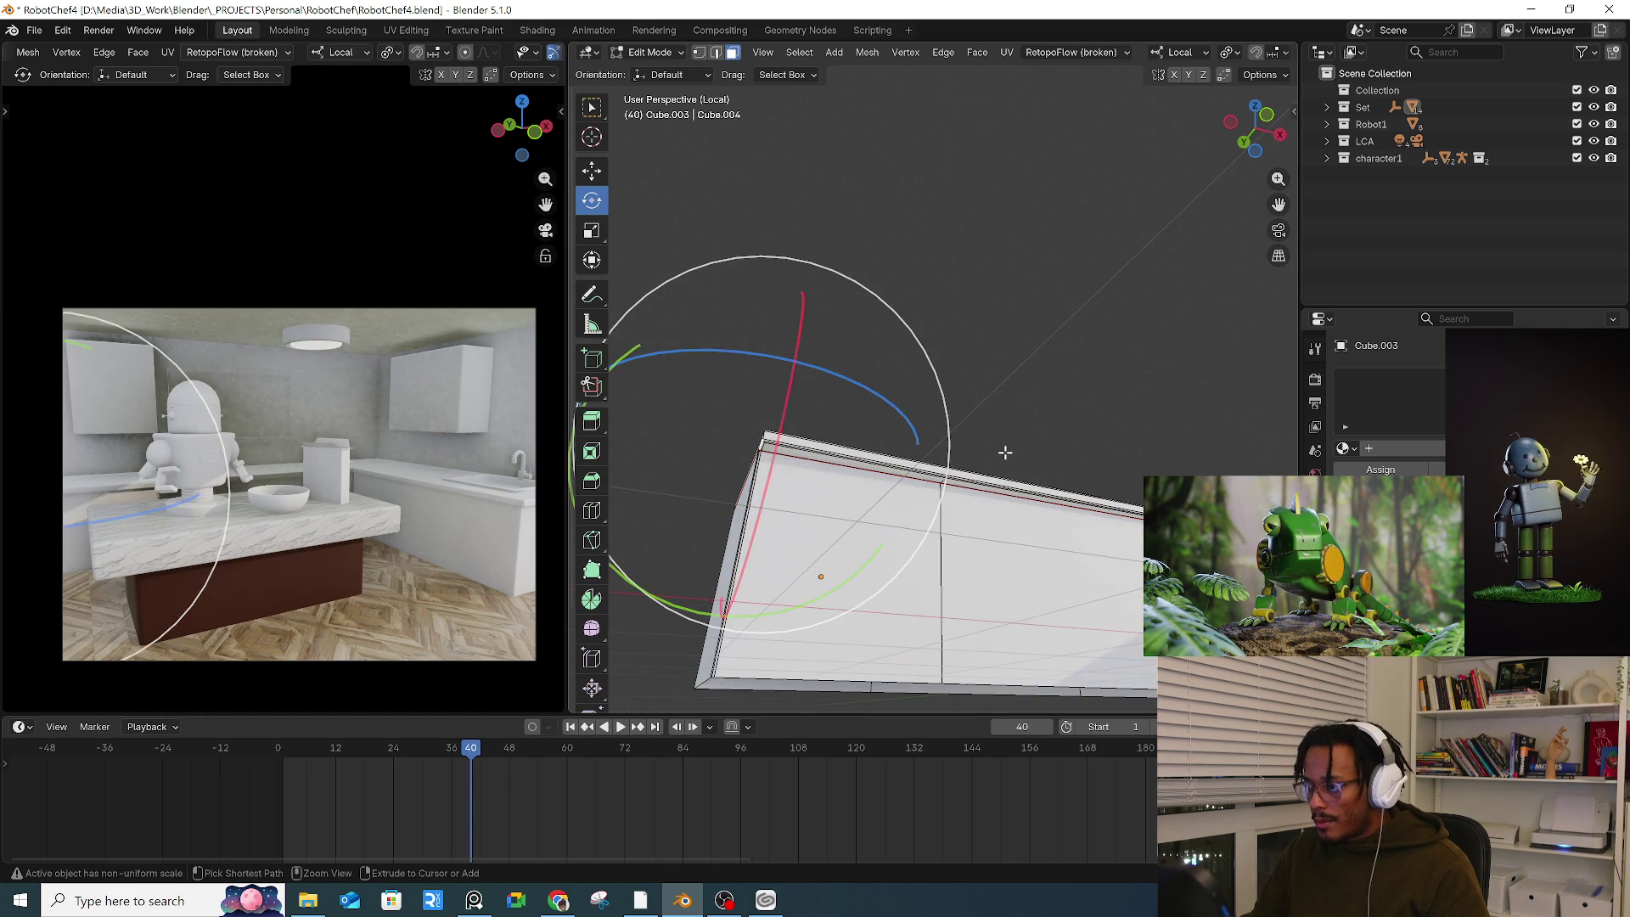
ctrl+click(999, 455)
scroll(1000, 432, down, 4)
middle_drag(1016, 408, 1080, 476)
Step: Undo the face picks, then select the whole counter mesh and invert the selection
key(ctrl+z)
key(ctrl+z)
key(ctrl+z)
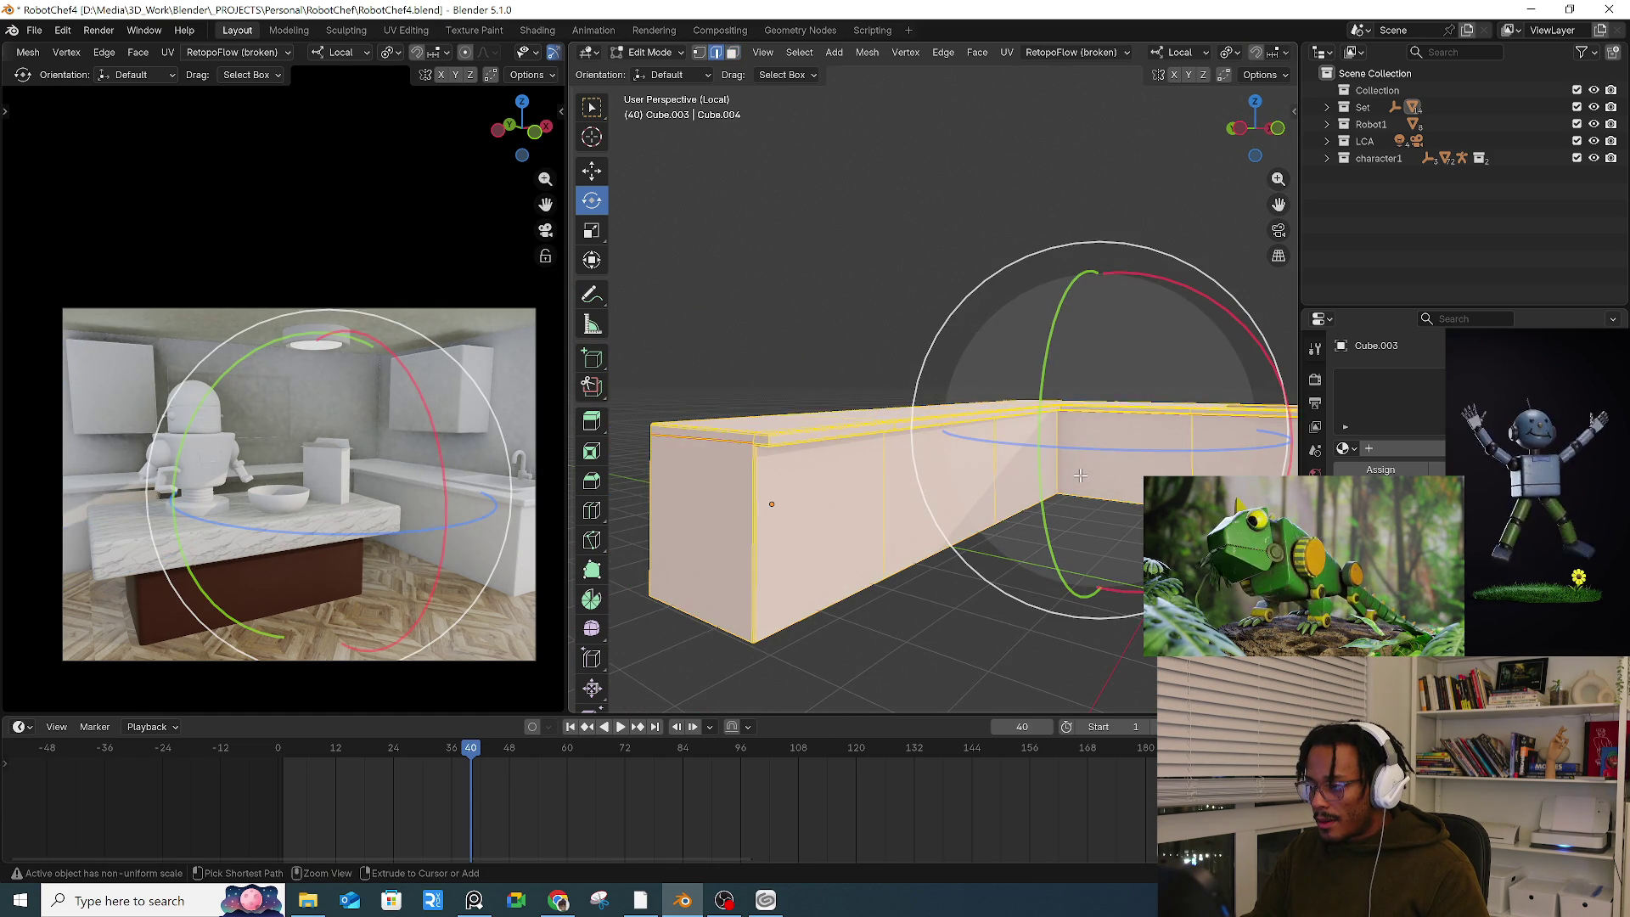
key(a)
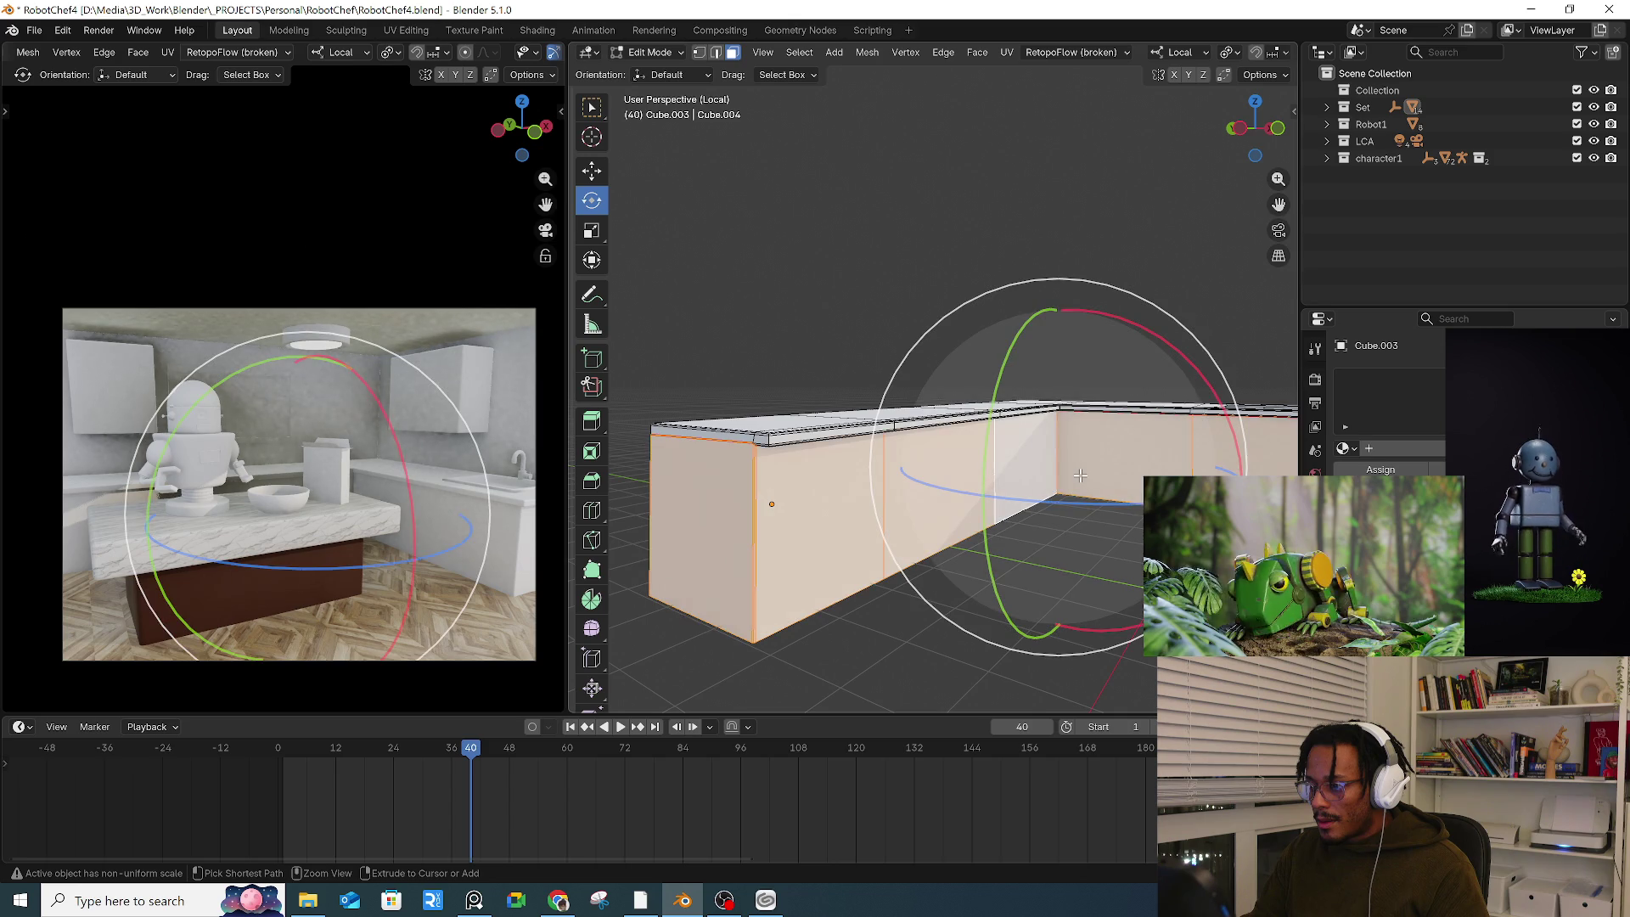
mouse_move(1080, 475)
middle_down()
mouse_move(1053, 397)
mouse_move(1001, 425)
middle_up()
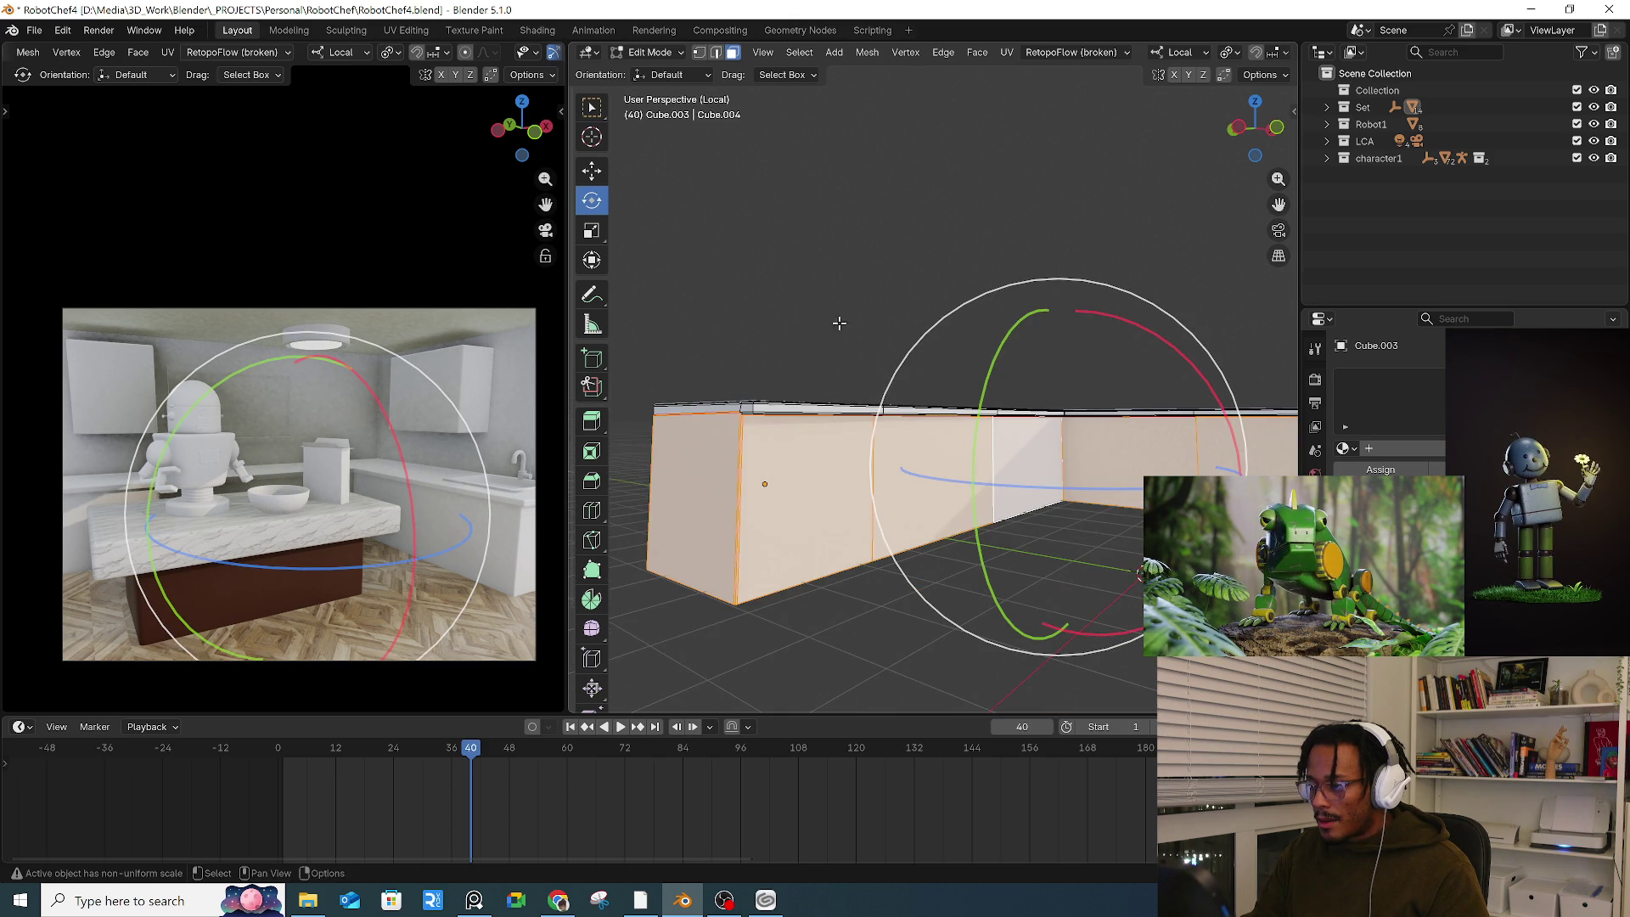
click(798, 52)
click(806, 105)
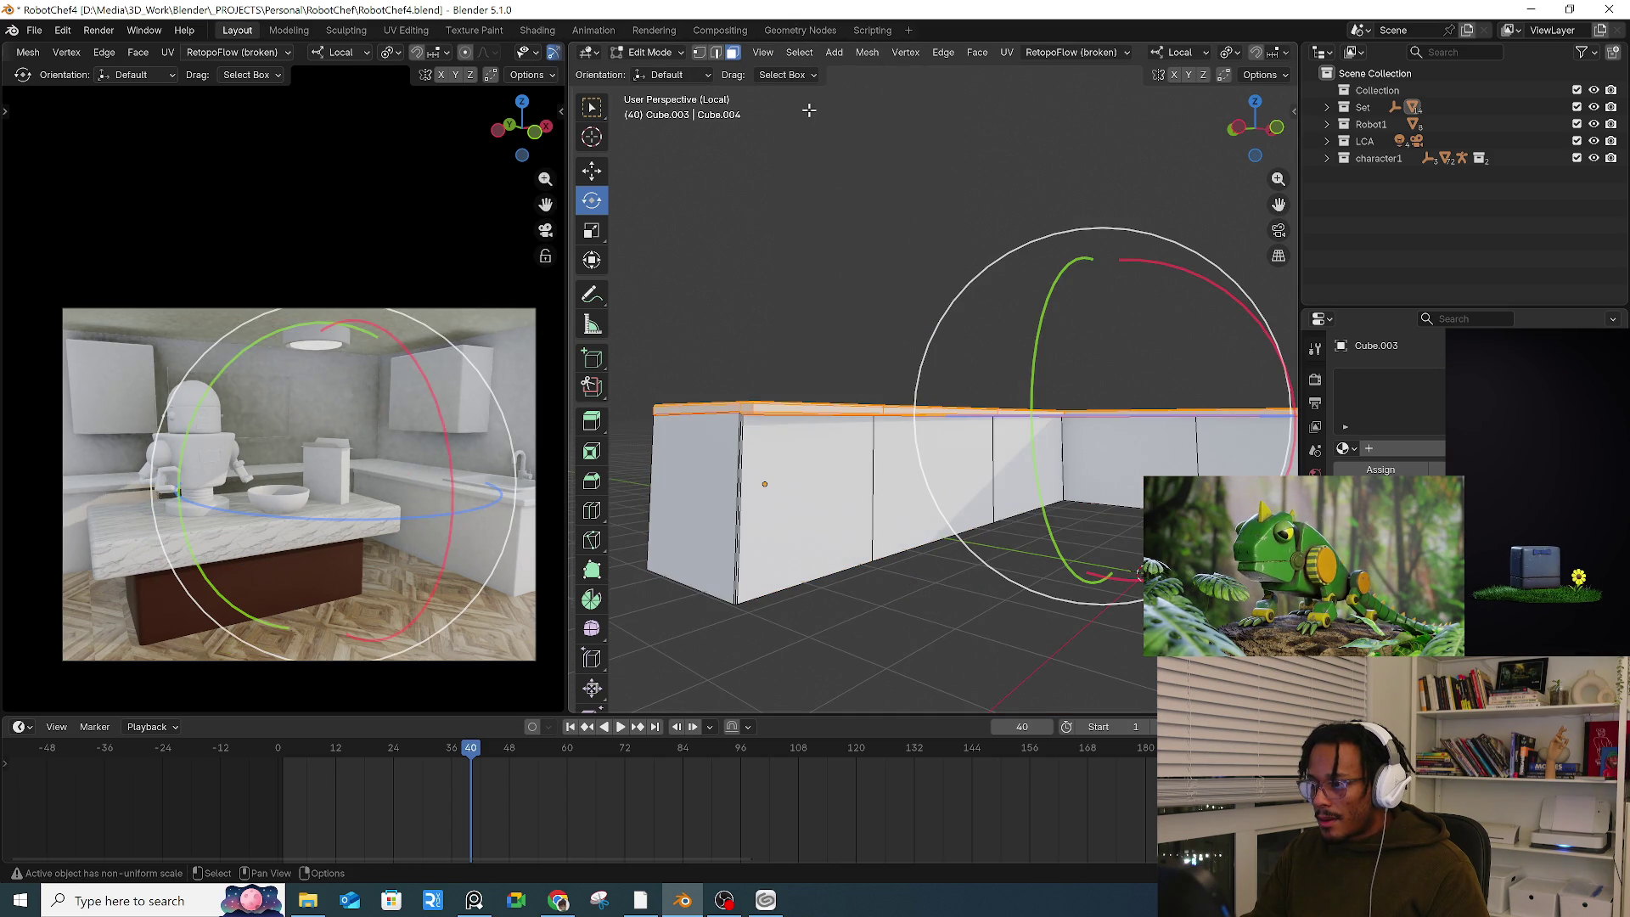
mouse_move(1103, 393)
middle_down()
mouse_move(1065, 404)
mouse_move(1074, 348)
middle_up()
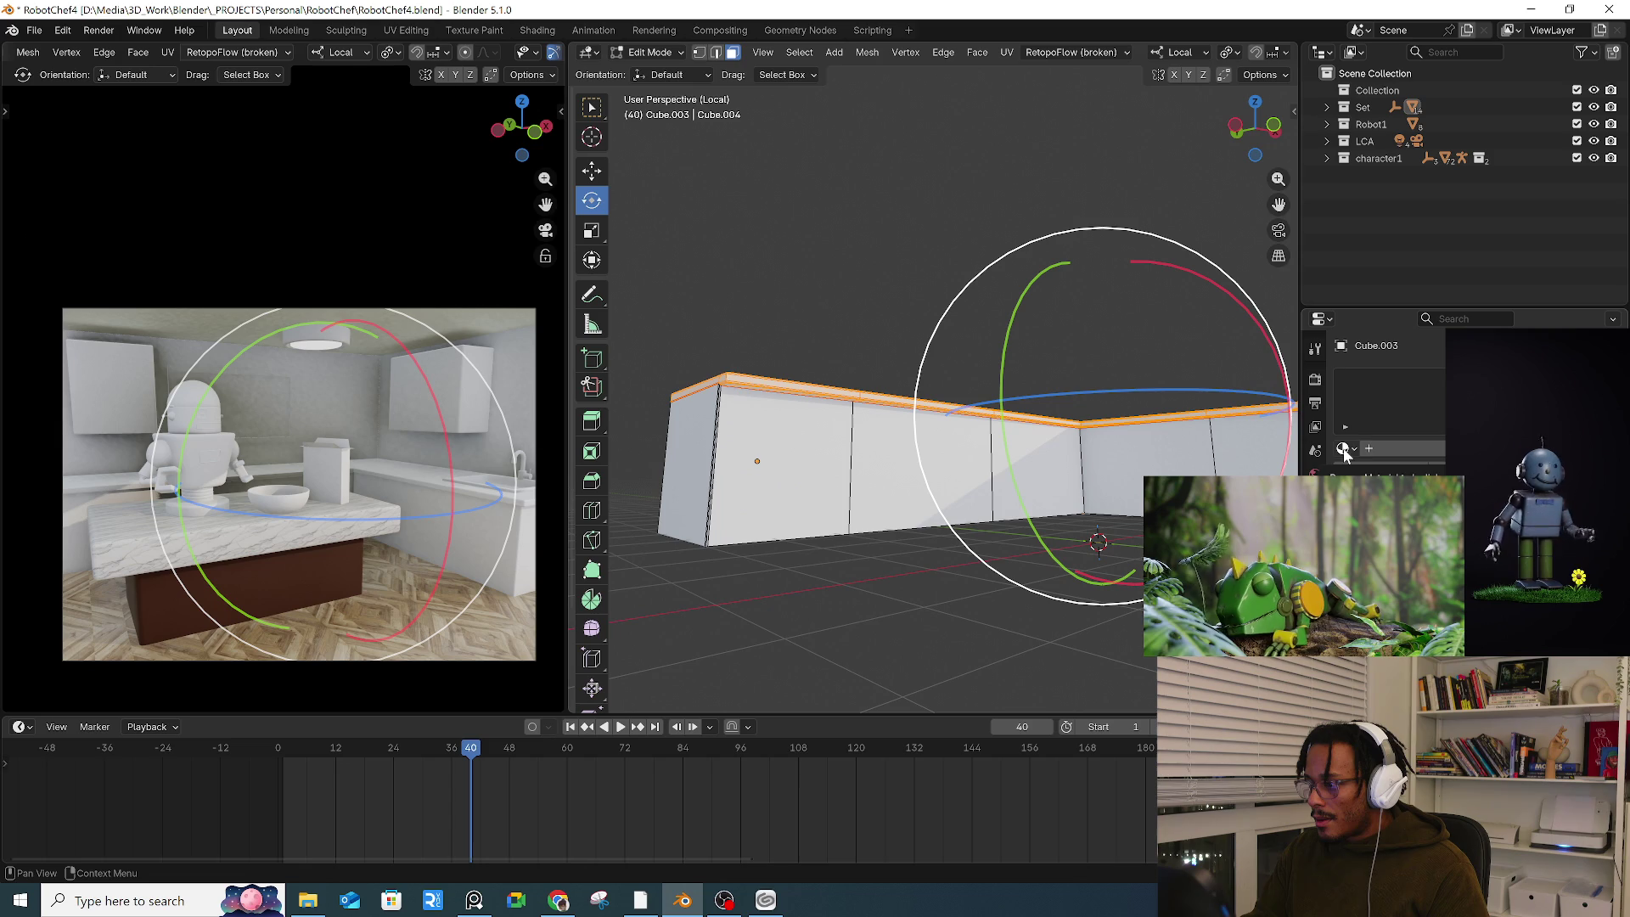
Step: Assign Material.004, add a second slot set to Marble, and deselect all
click(1343, 449)
click(1392, 543)
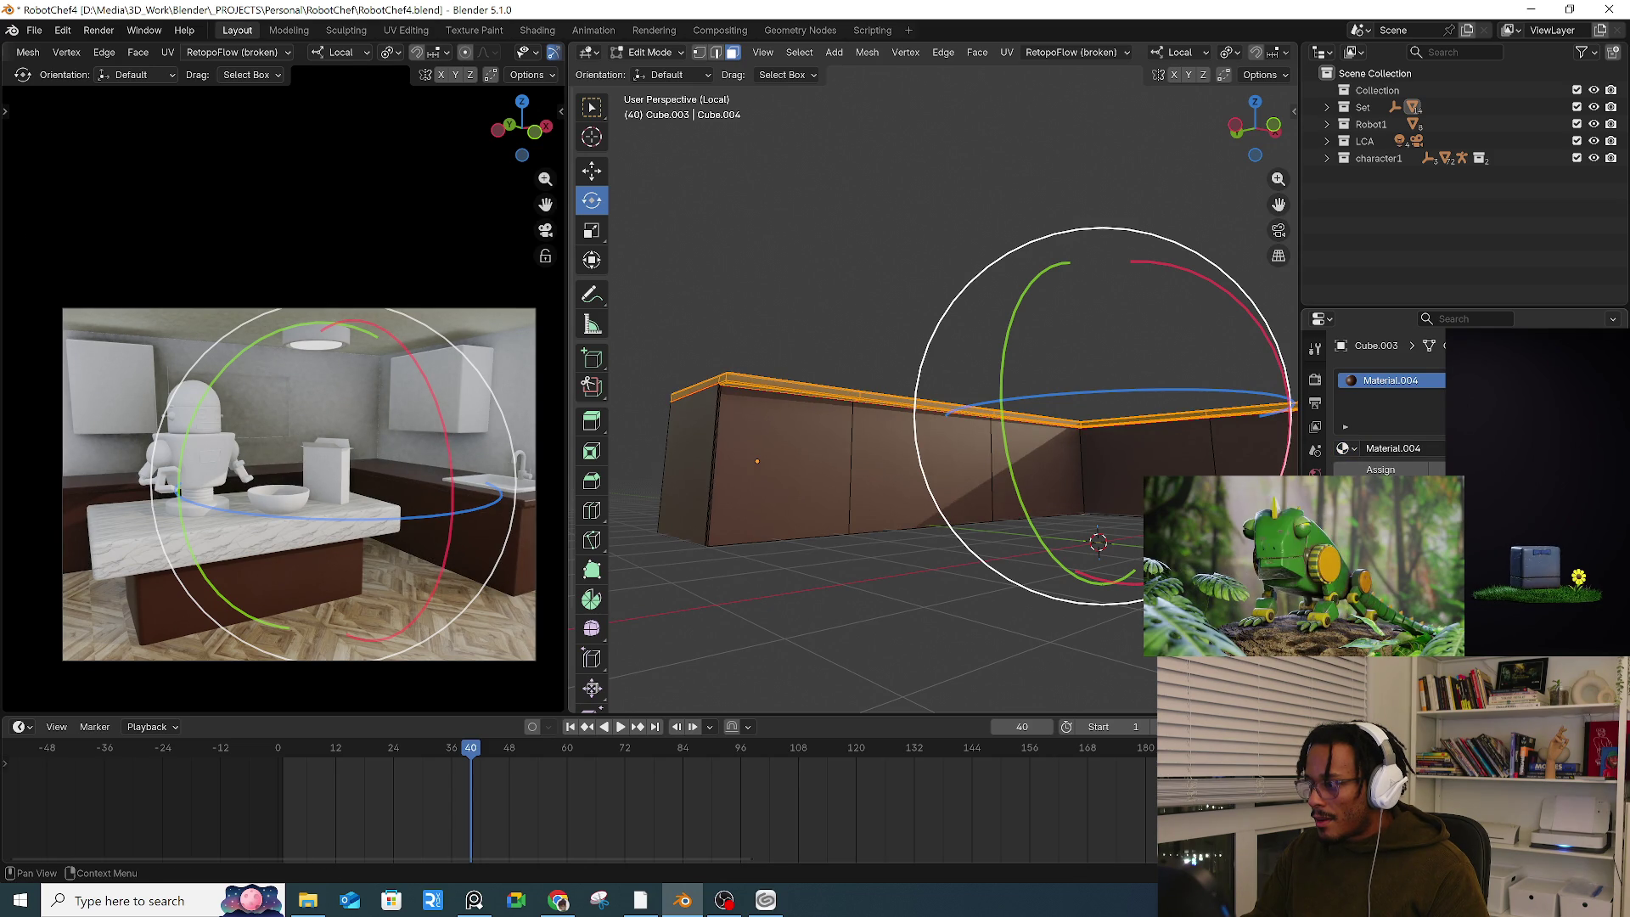
click(1613, 380)
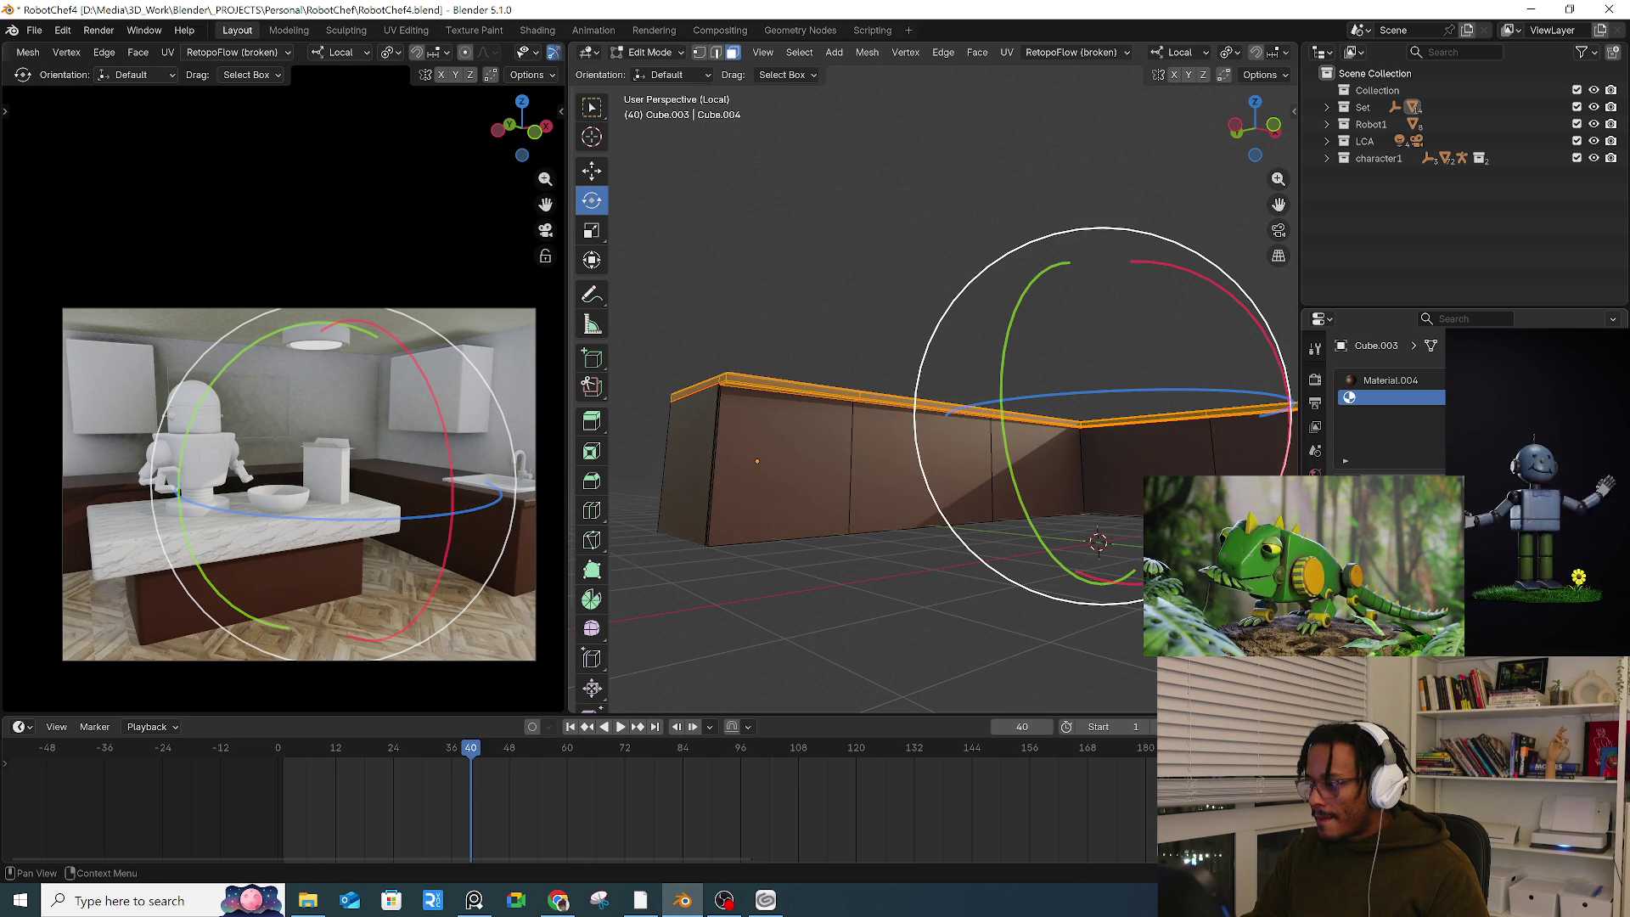
click(1342, 493)
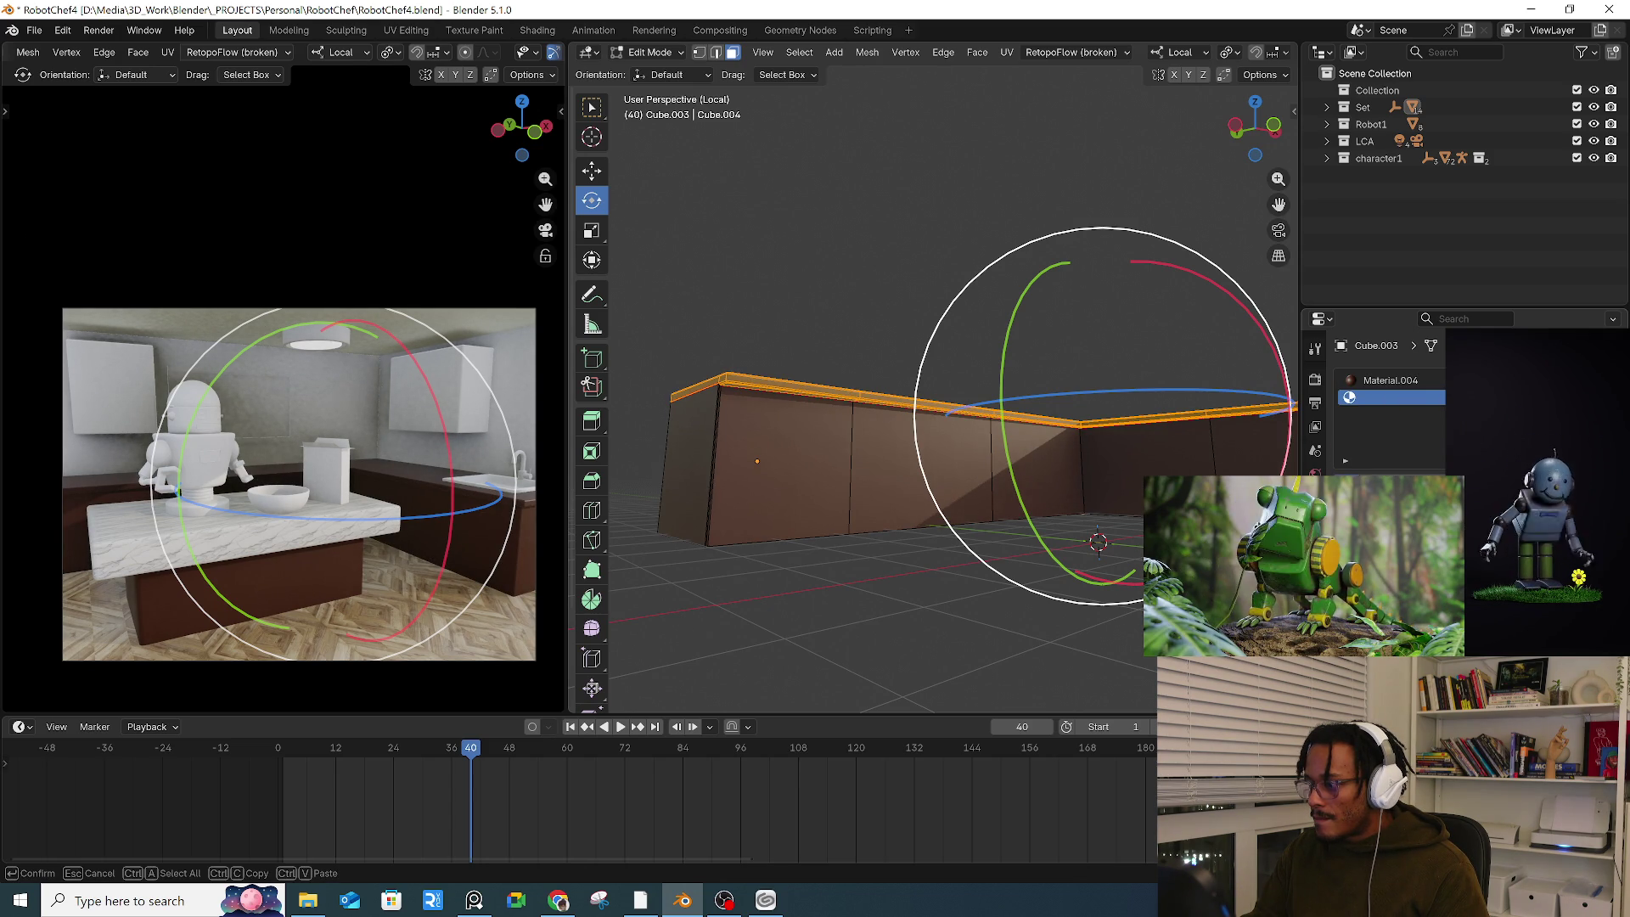
key(Return)
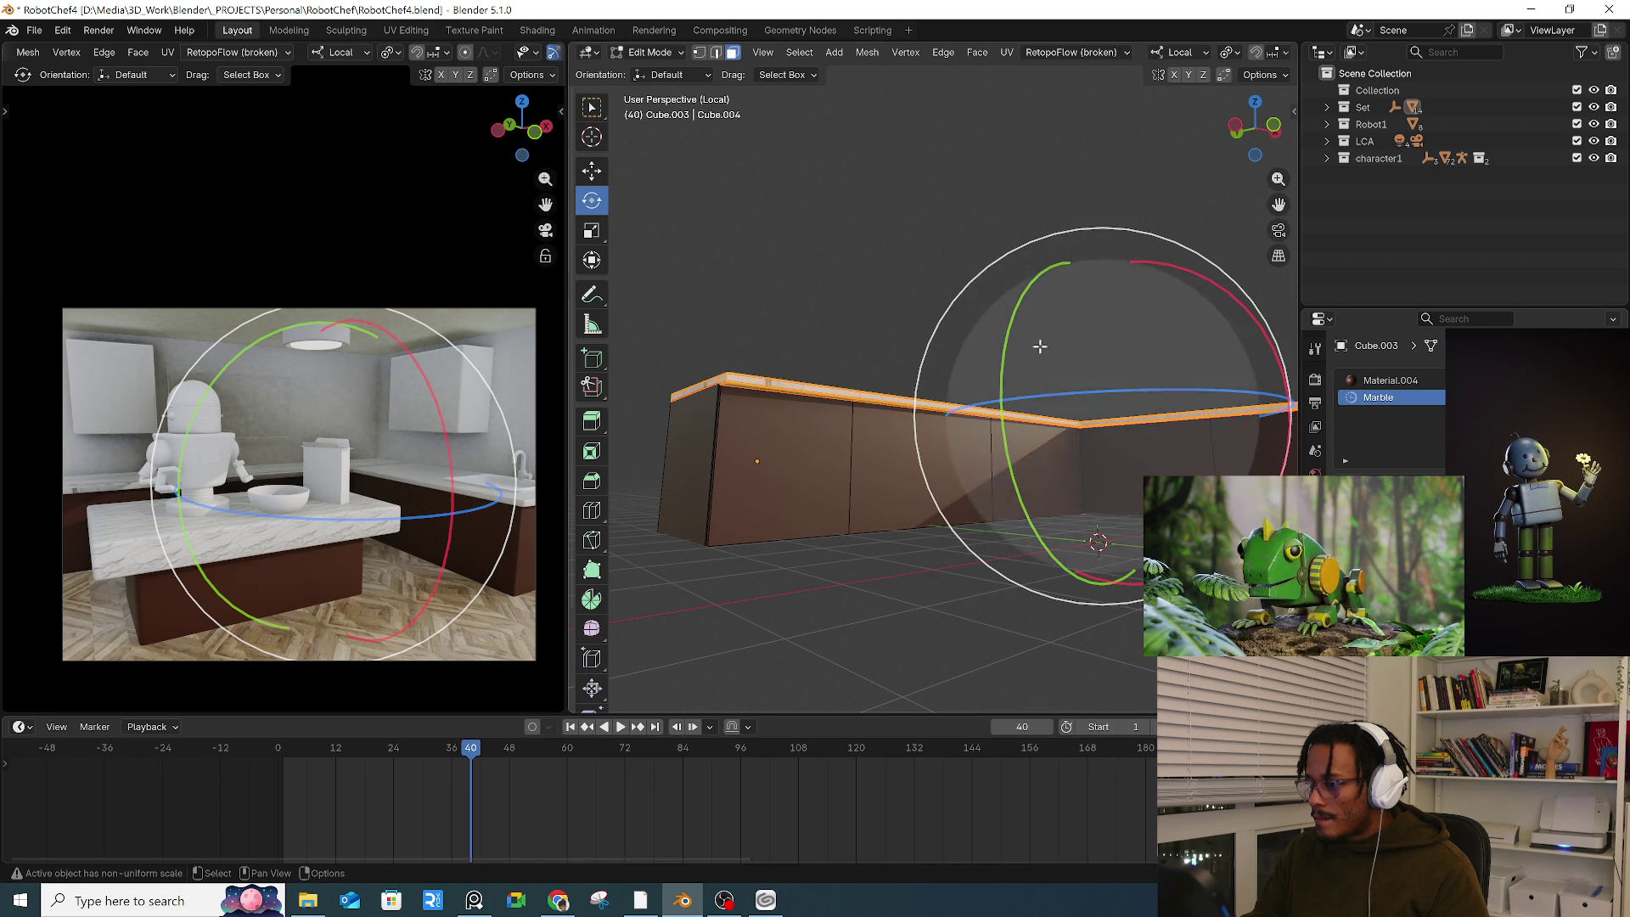
click(810, 244)
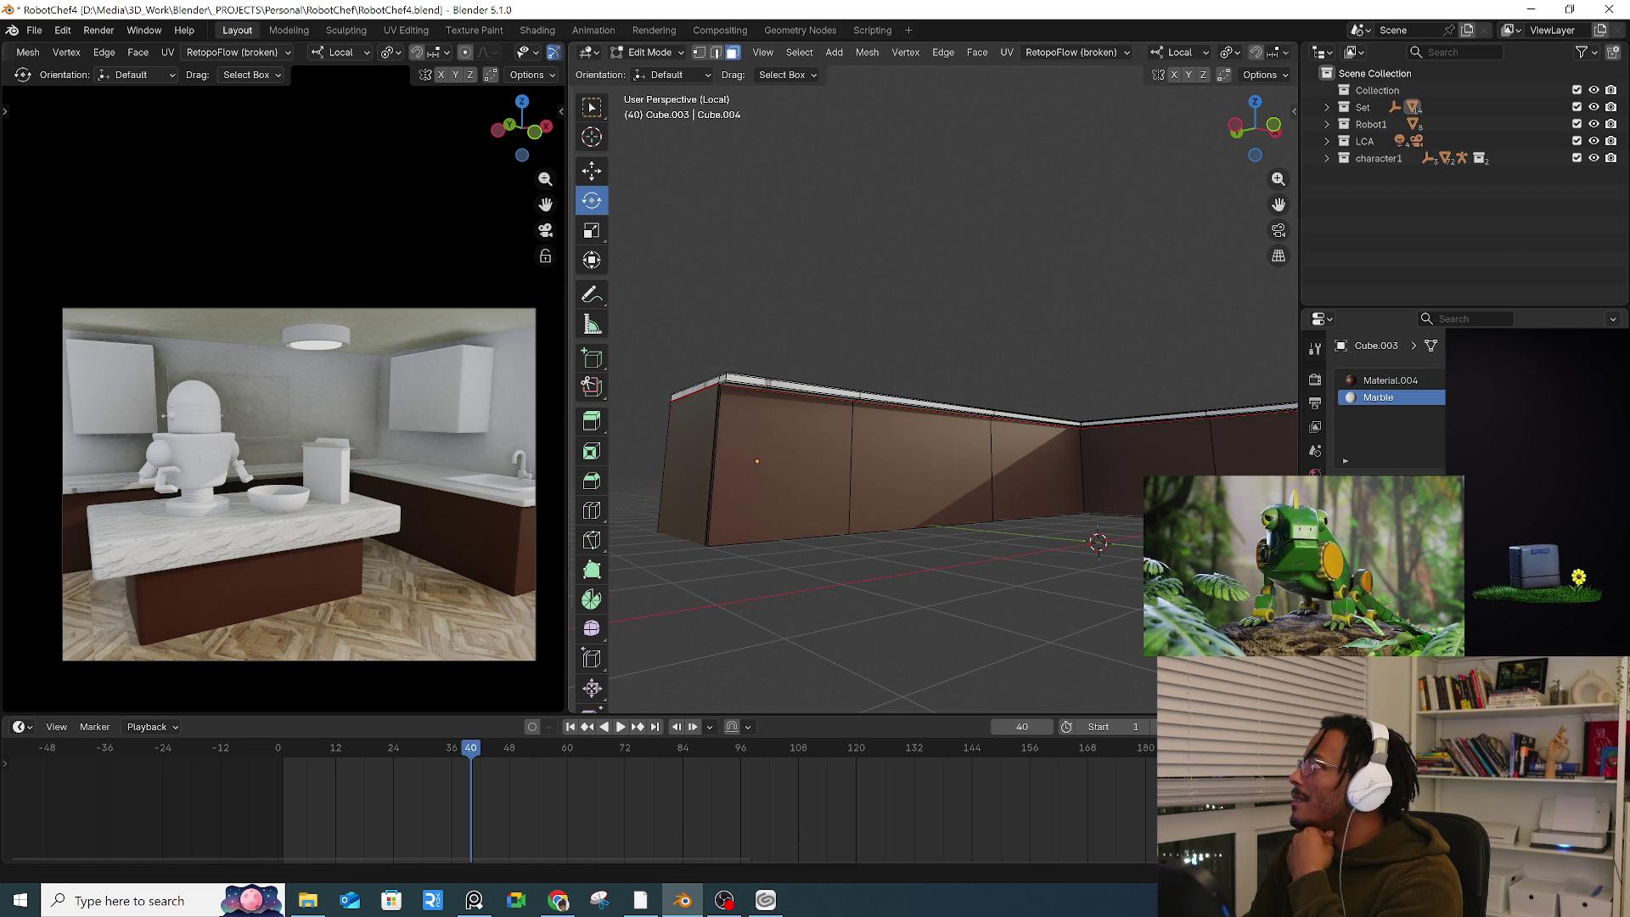
Step: Come back from the browser, exit local view to show the whole kitchen, and return to Object Mode
key(alt+Tab)
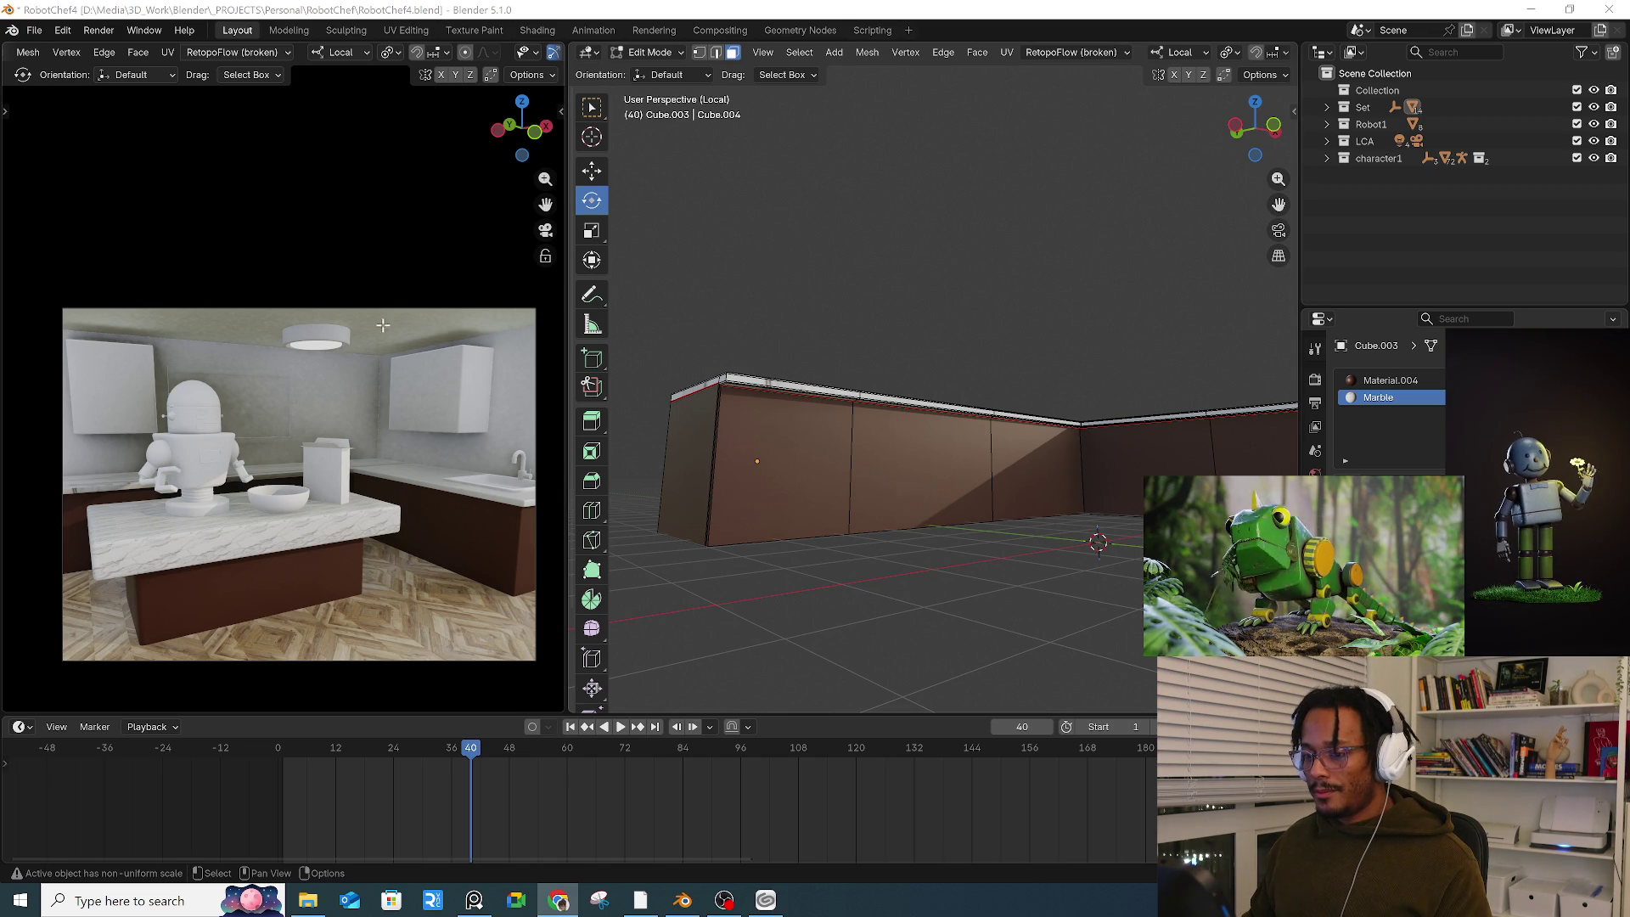
middle_drag(866, 375, 887, 399)
key(KP_Divide)
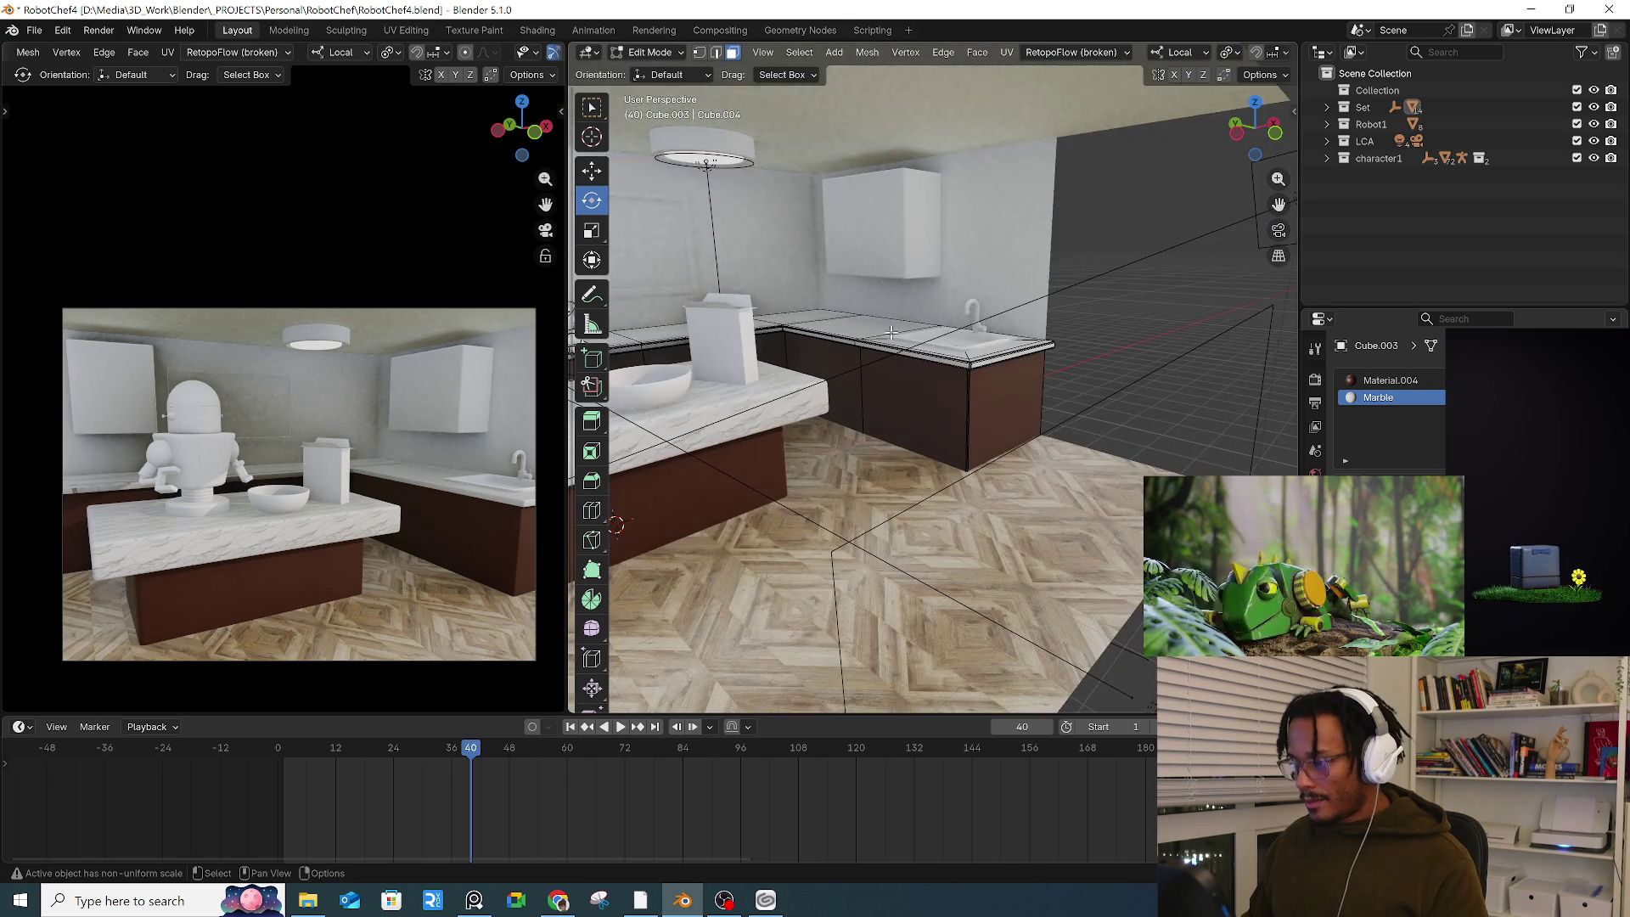
key(Tab)
Step: Give the upper cabinet Material.004 and copy it to the left cabinet with Ctrl+L Link Materials
click(1343, 448)
click(1388, 436)
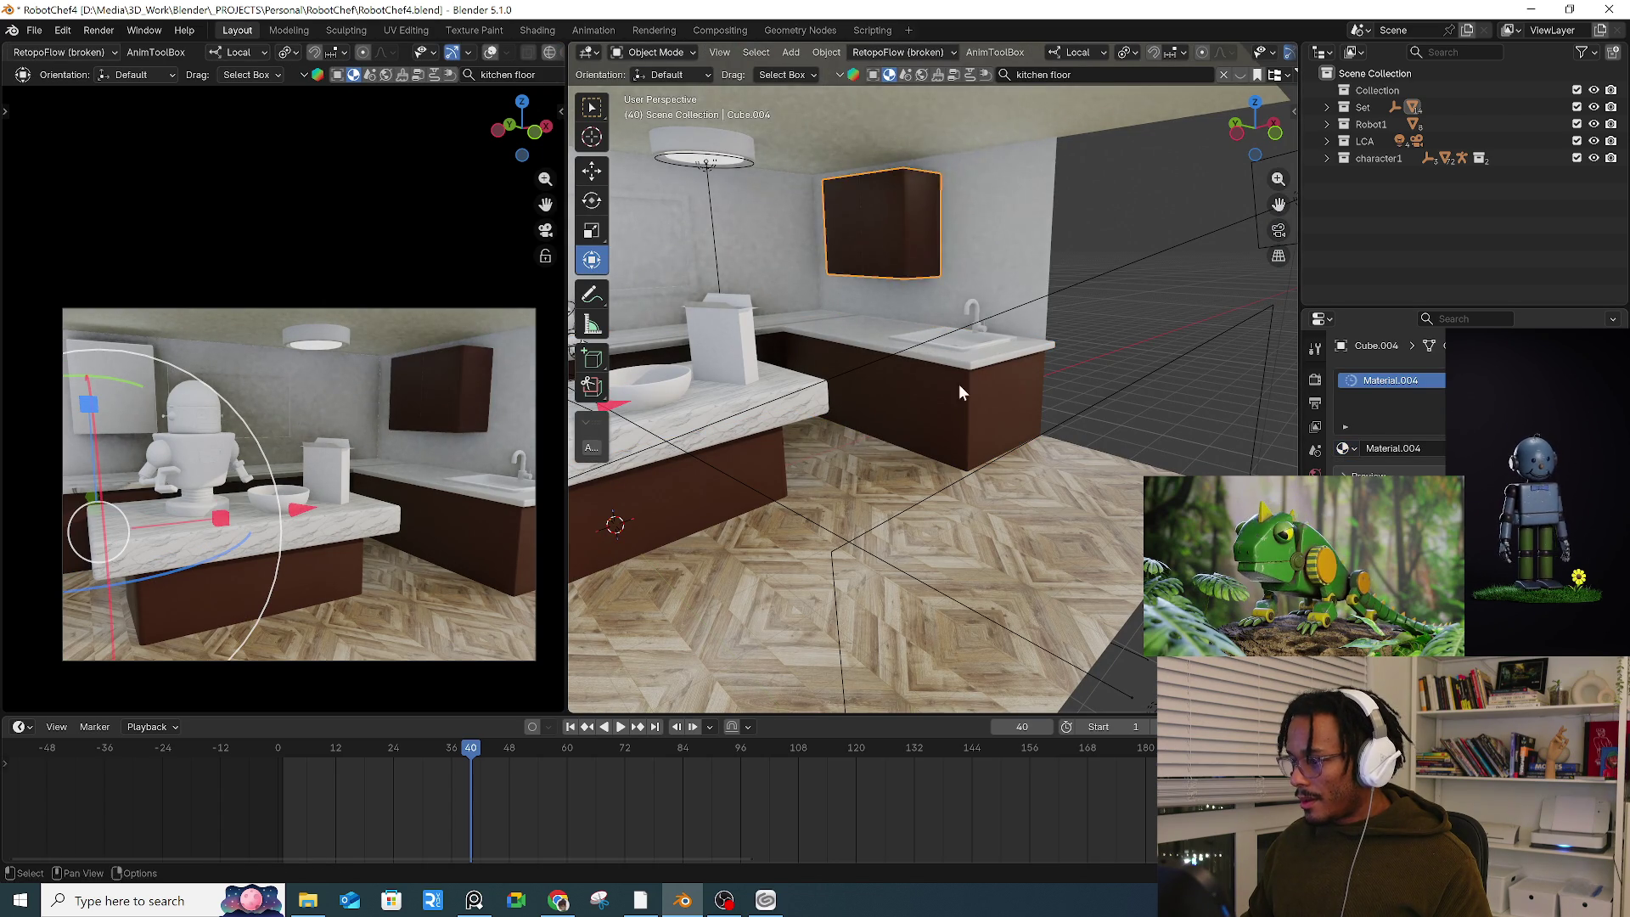
middle_drag(959, 384, 1153, 409)
click(650, 263)
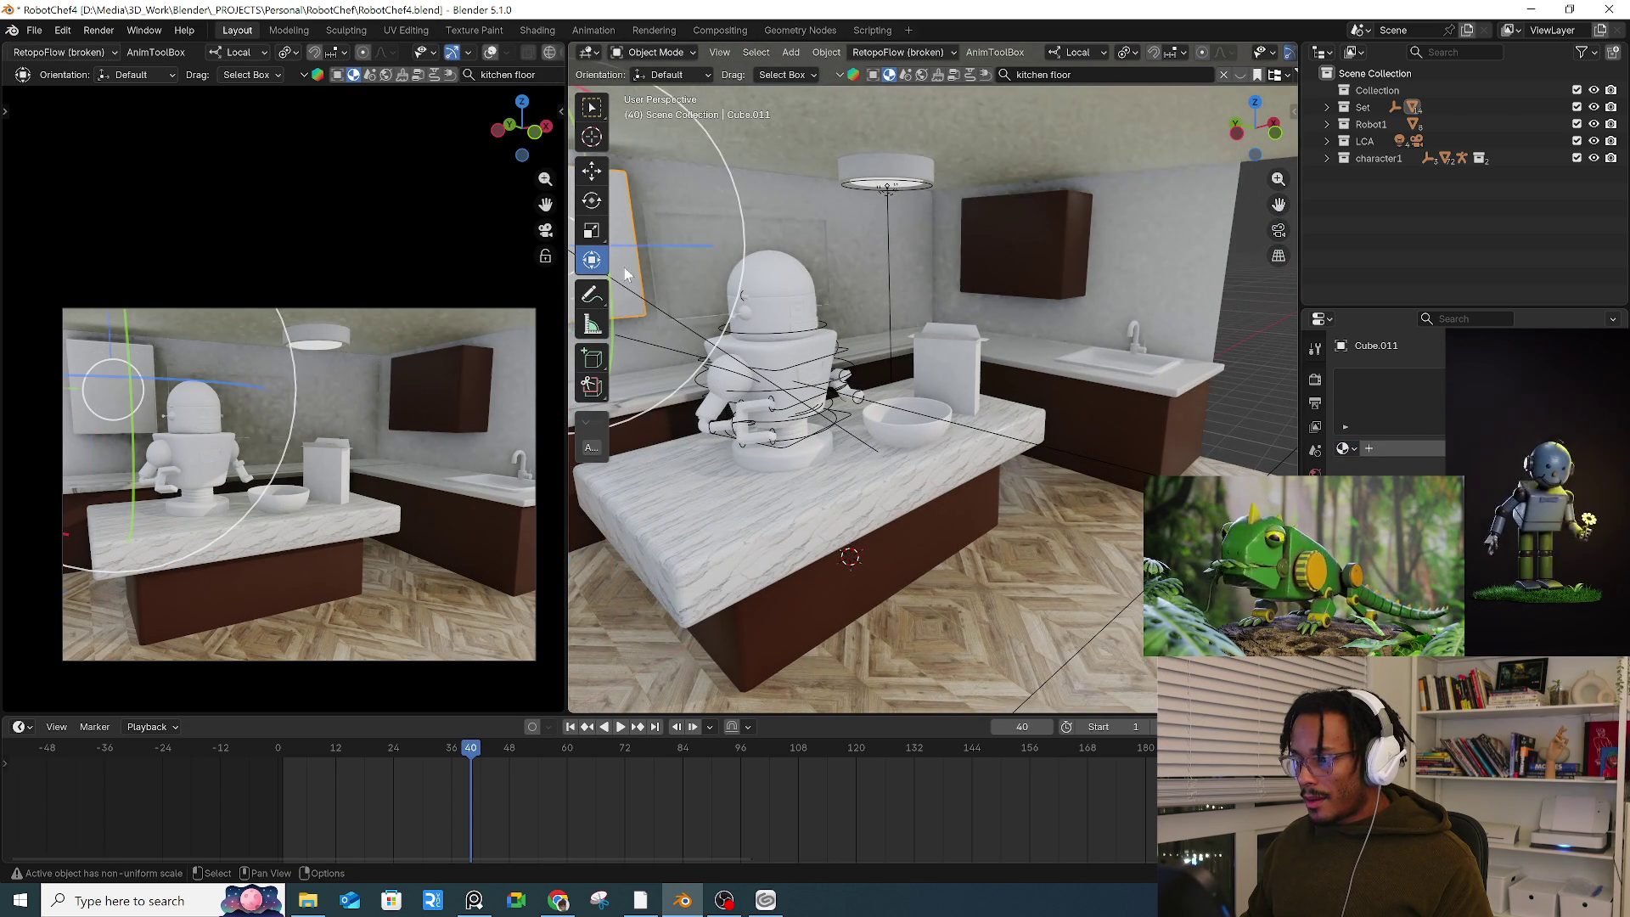
shift+click(1026, 263)
key(ctrl+l)
click(981, 297)
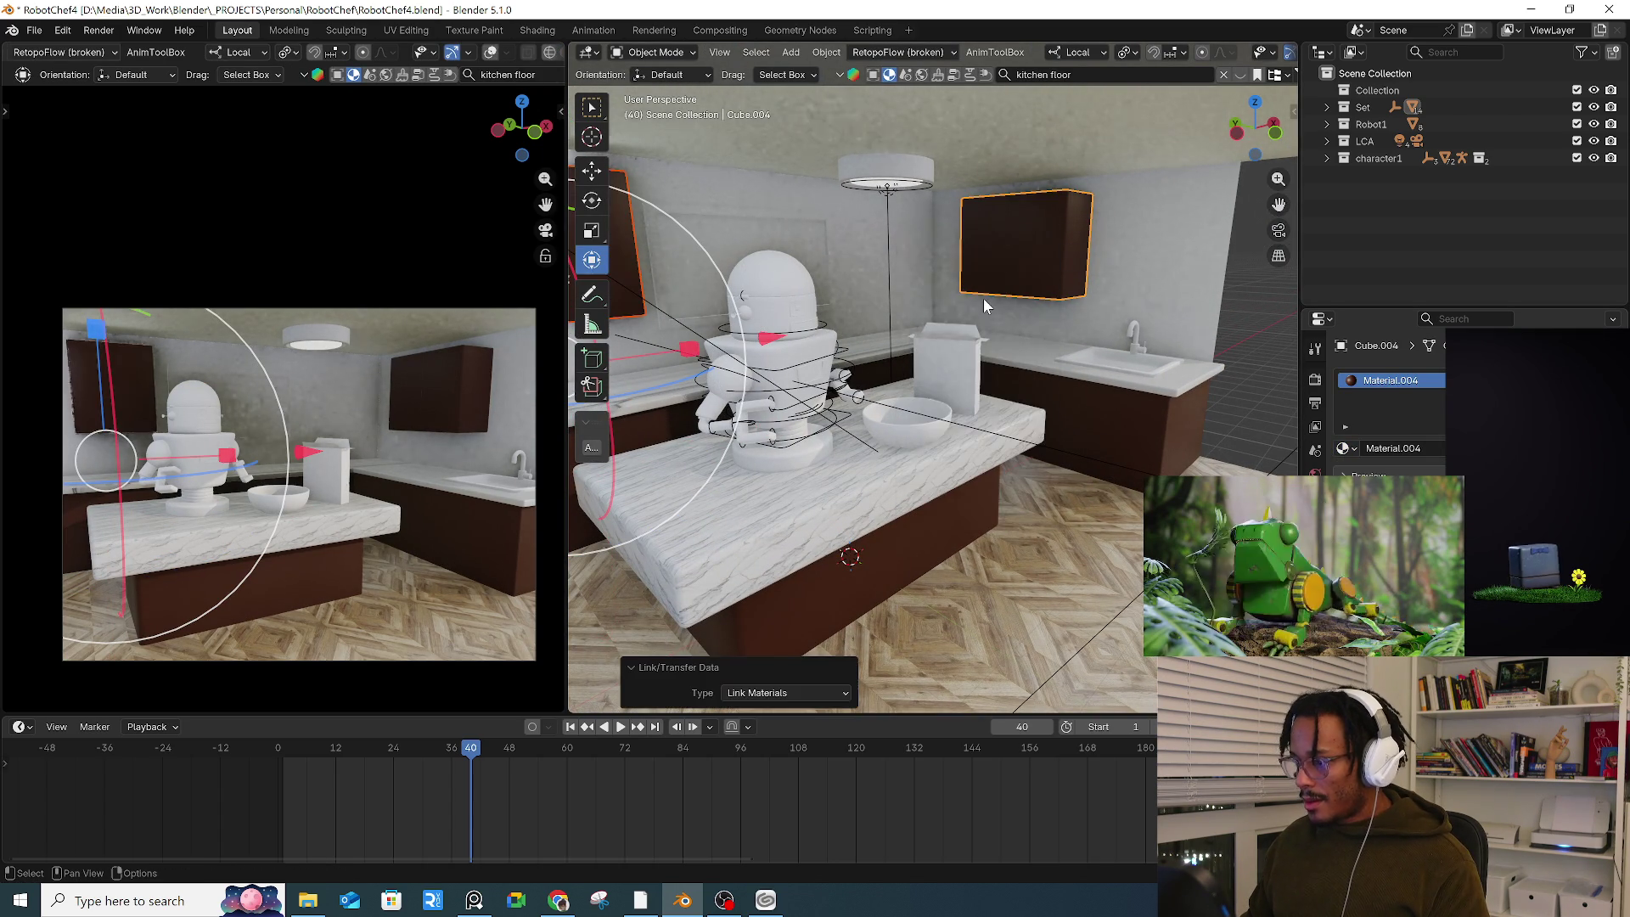
click(906, 284)
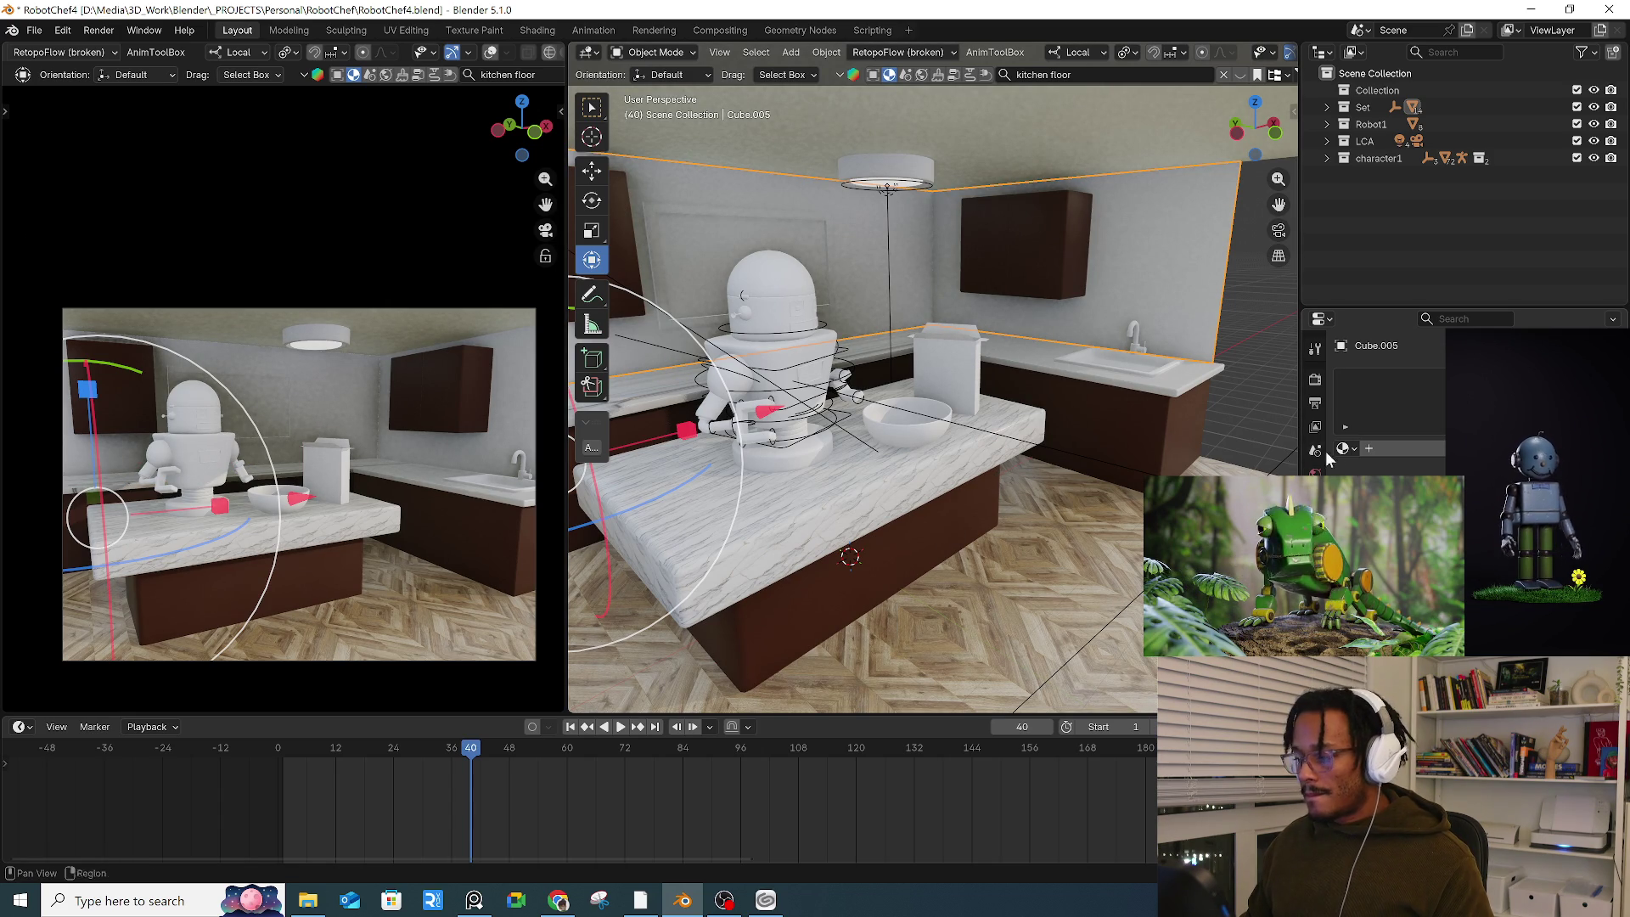
Step: Create a darker Material.006 for the wall and search the assets for 'kitchen wall'
click(1368, 448)
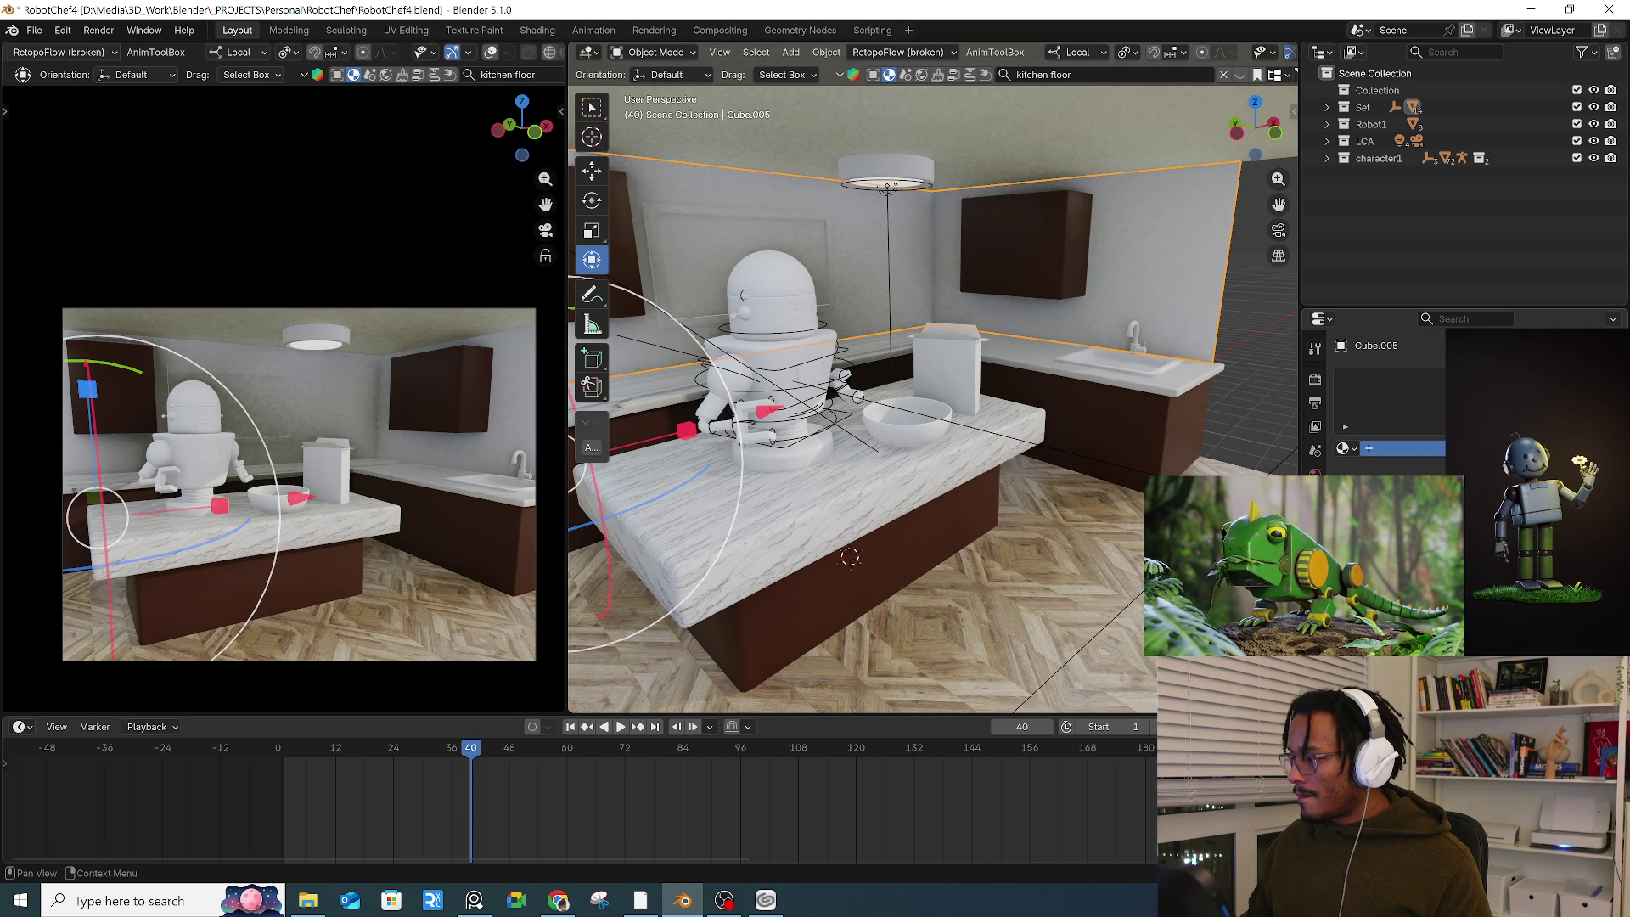
click(1503, 332)
drag(1584, 283, 951, 54)
click(1094, 76)
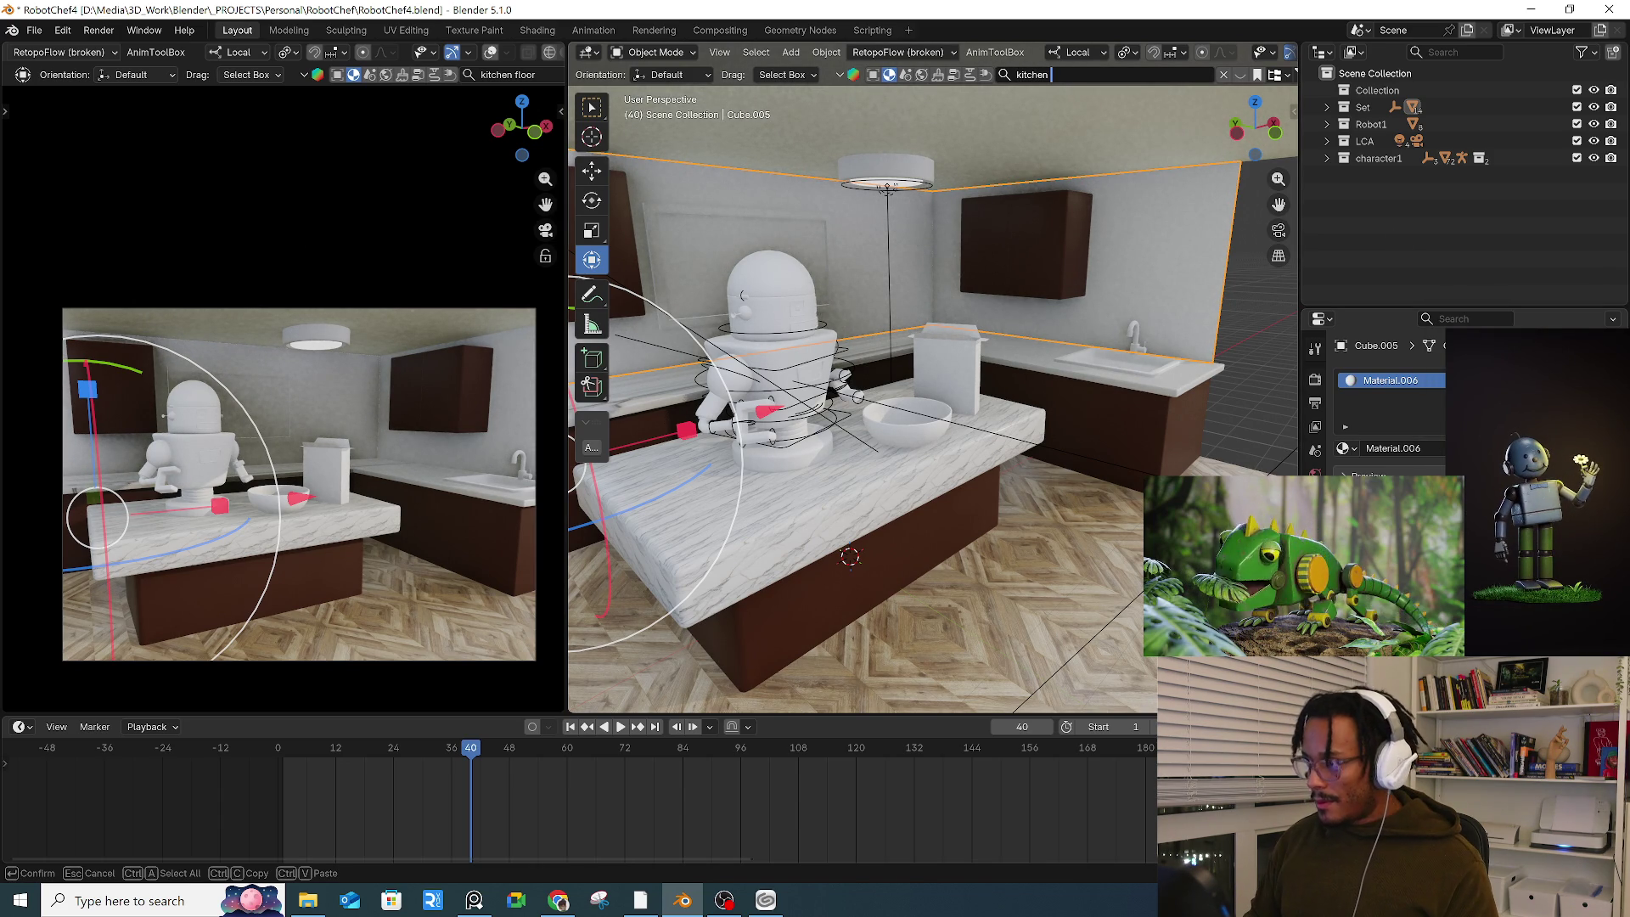
text(wall)
key(Return)
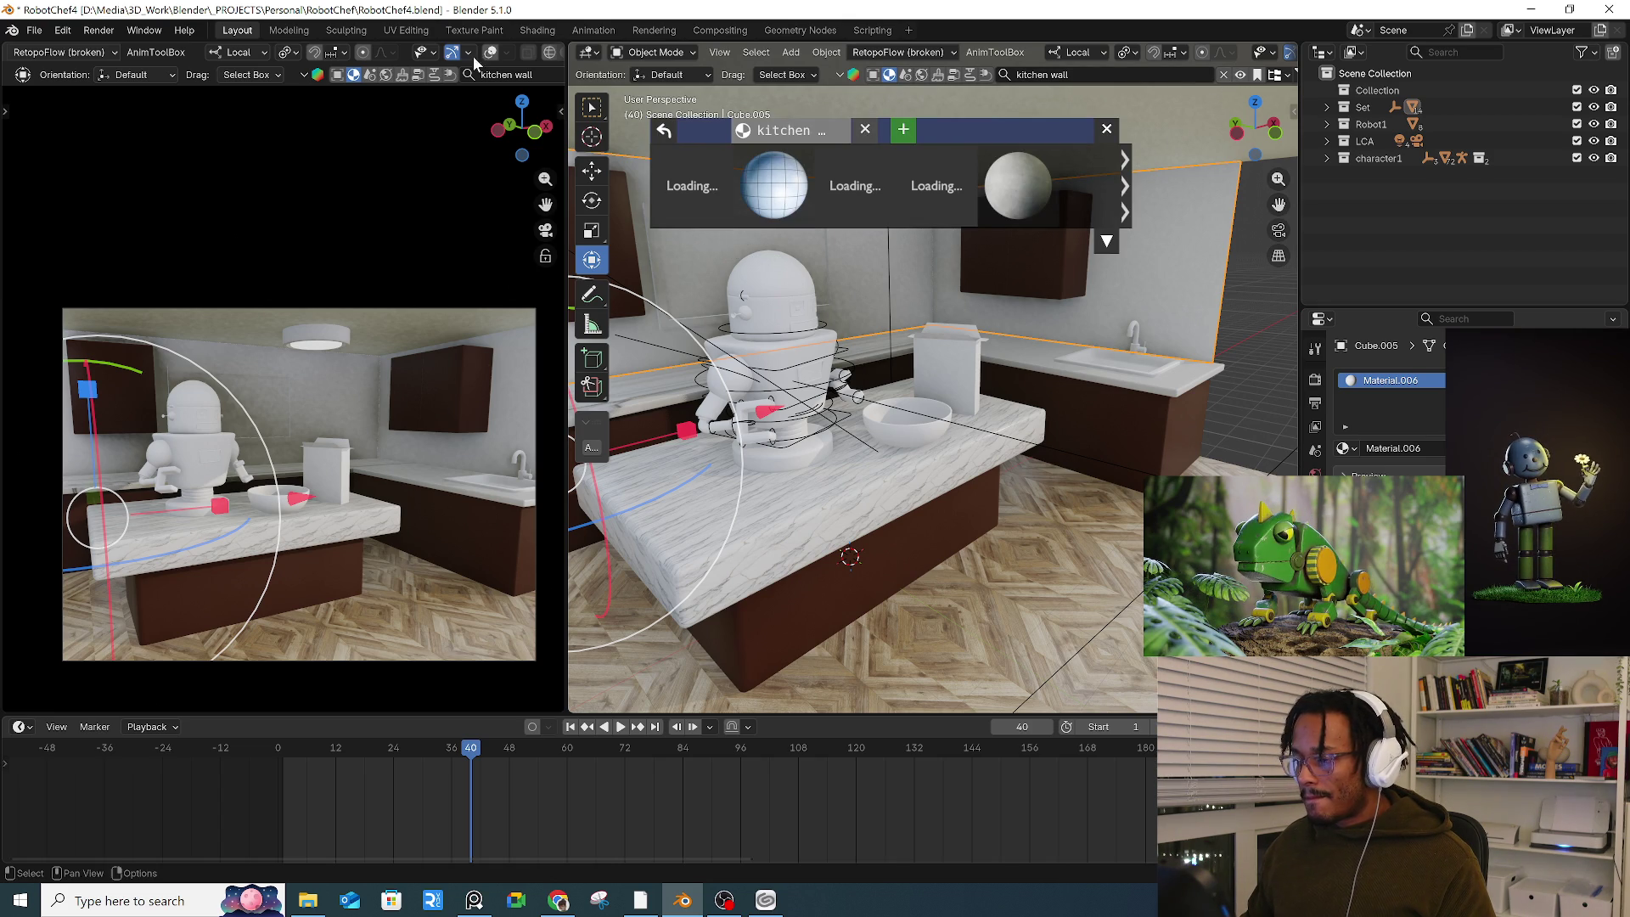
scroll(421, 58, down, 2)
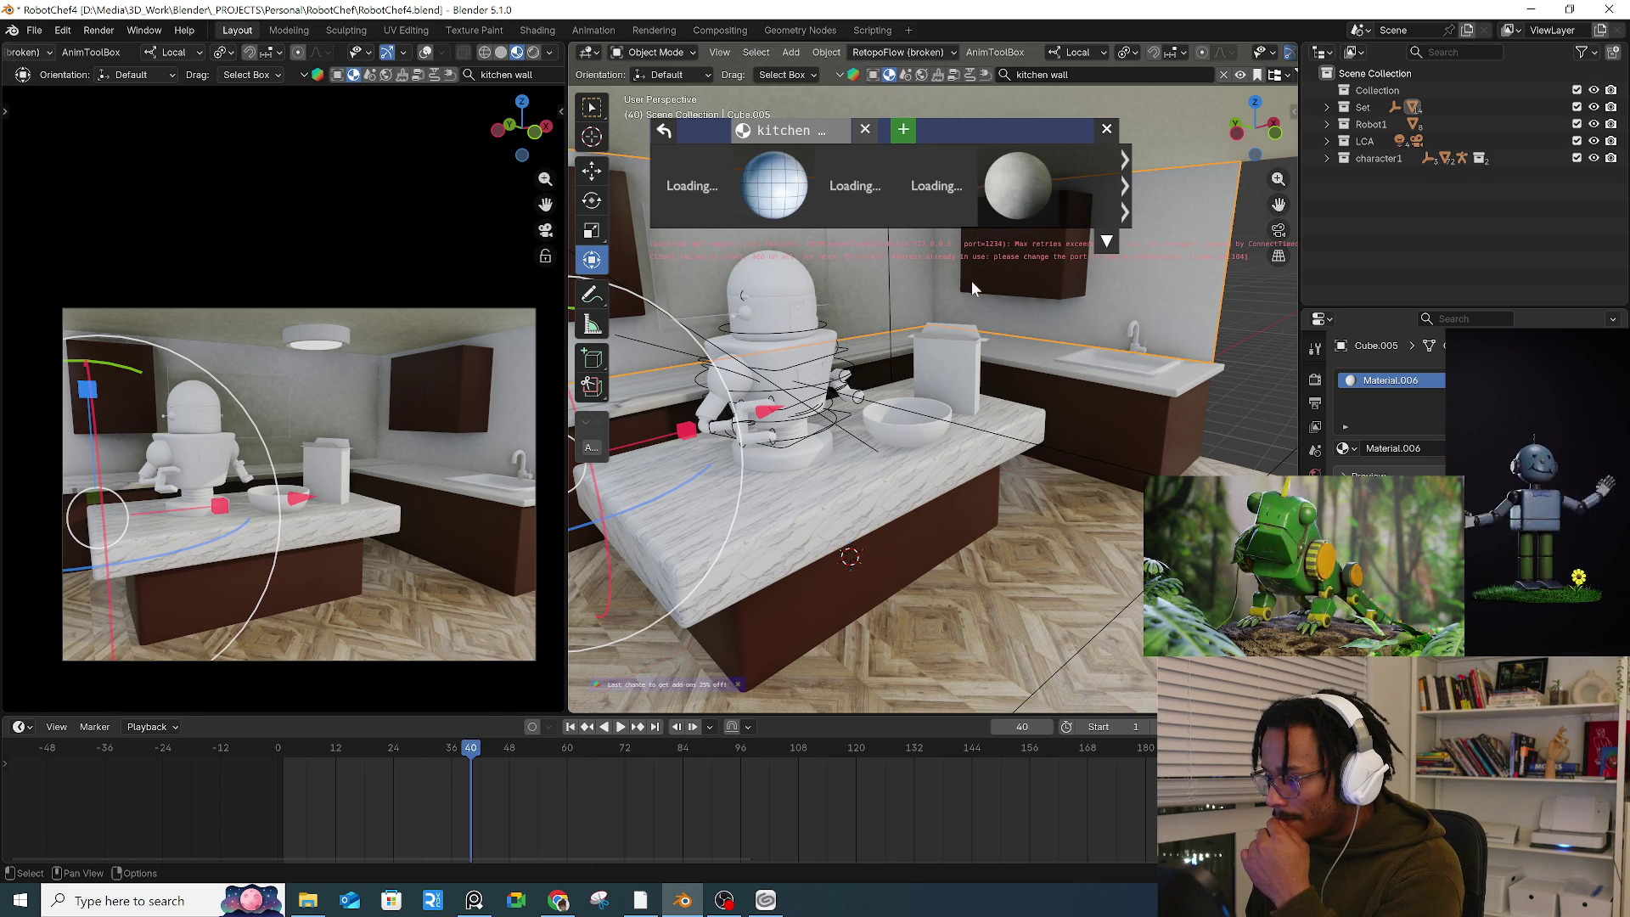
Step: Select the long marble counter, isolate it in local view, and enter Edit Mode
mouse_move(959, 273)
middle_down()
mouse_move(1066, 319)
mouse_move(817, 323)
mouse_move(918, 324)
mouse_move(854, 338)
middle_up()
click(834, 332)
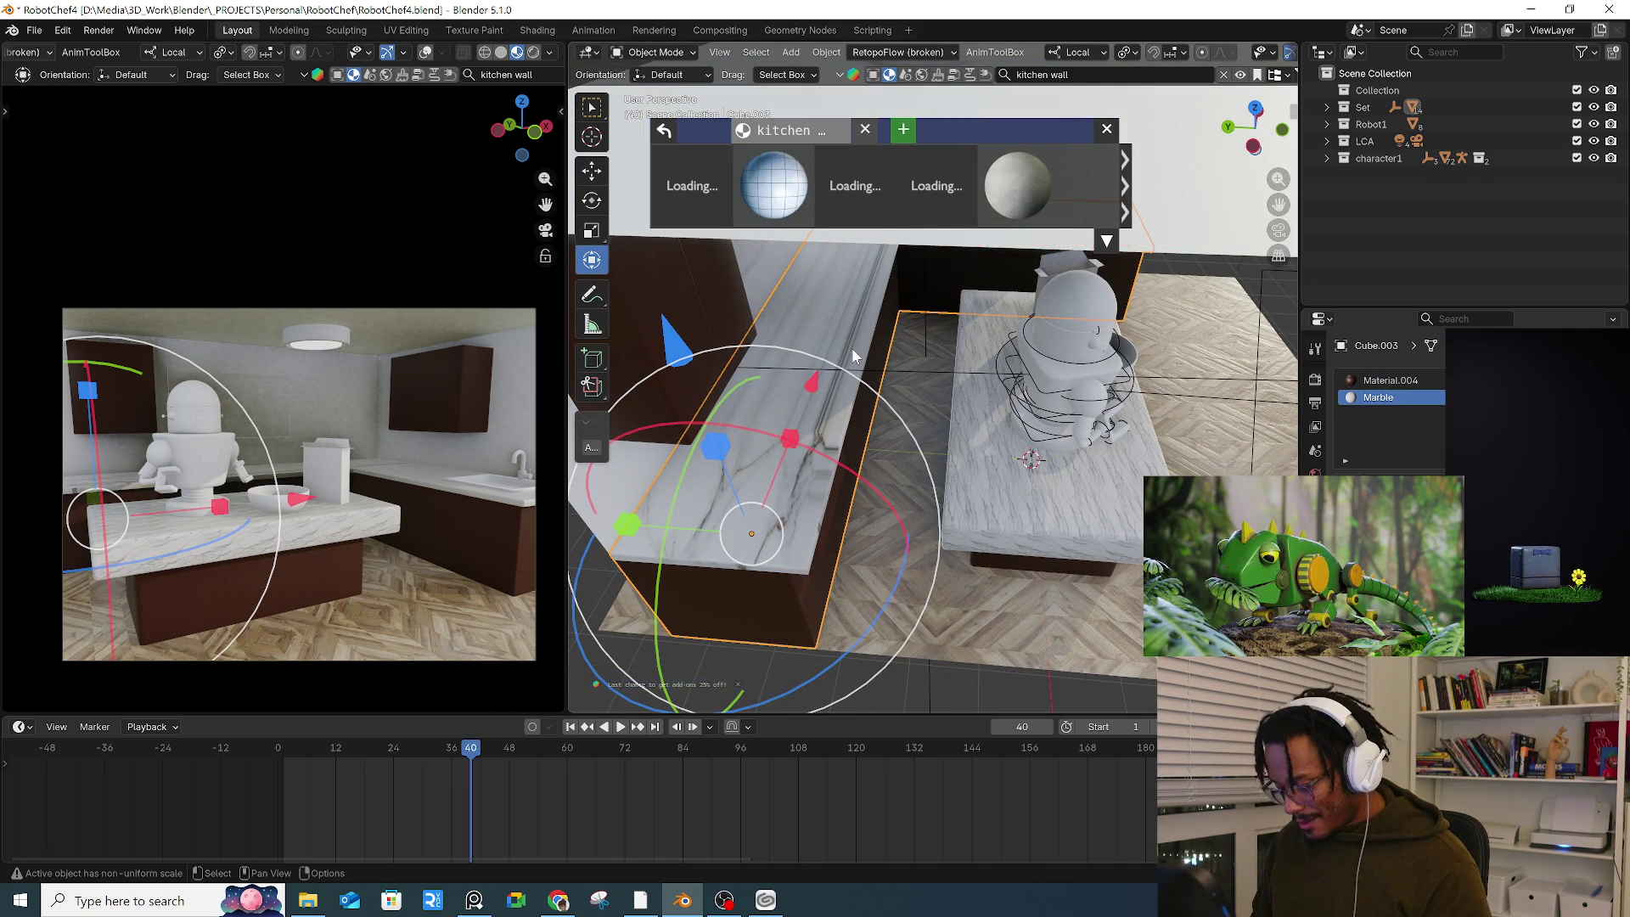
key(slash)
mouse_move(854, 357)
middle_down()
mouse_move(1012, 308)
mouse_move(933, 316)
middle_up()
key(Tab)
scroll(876, 360, up, 4)
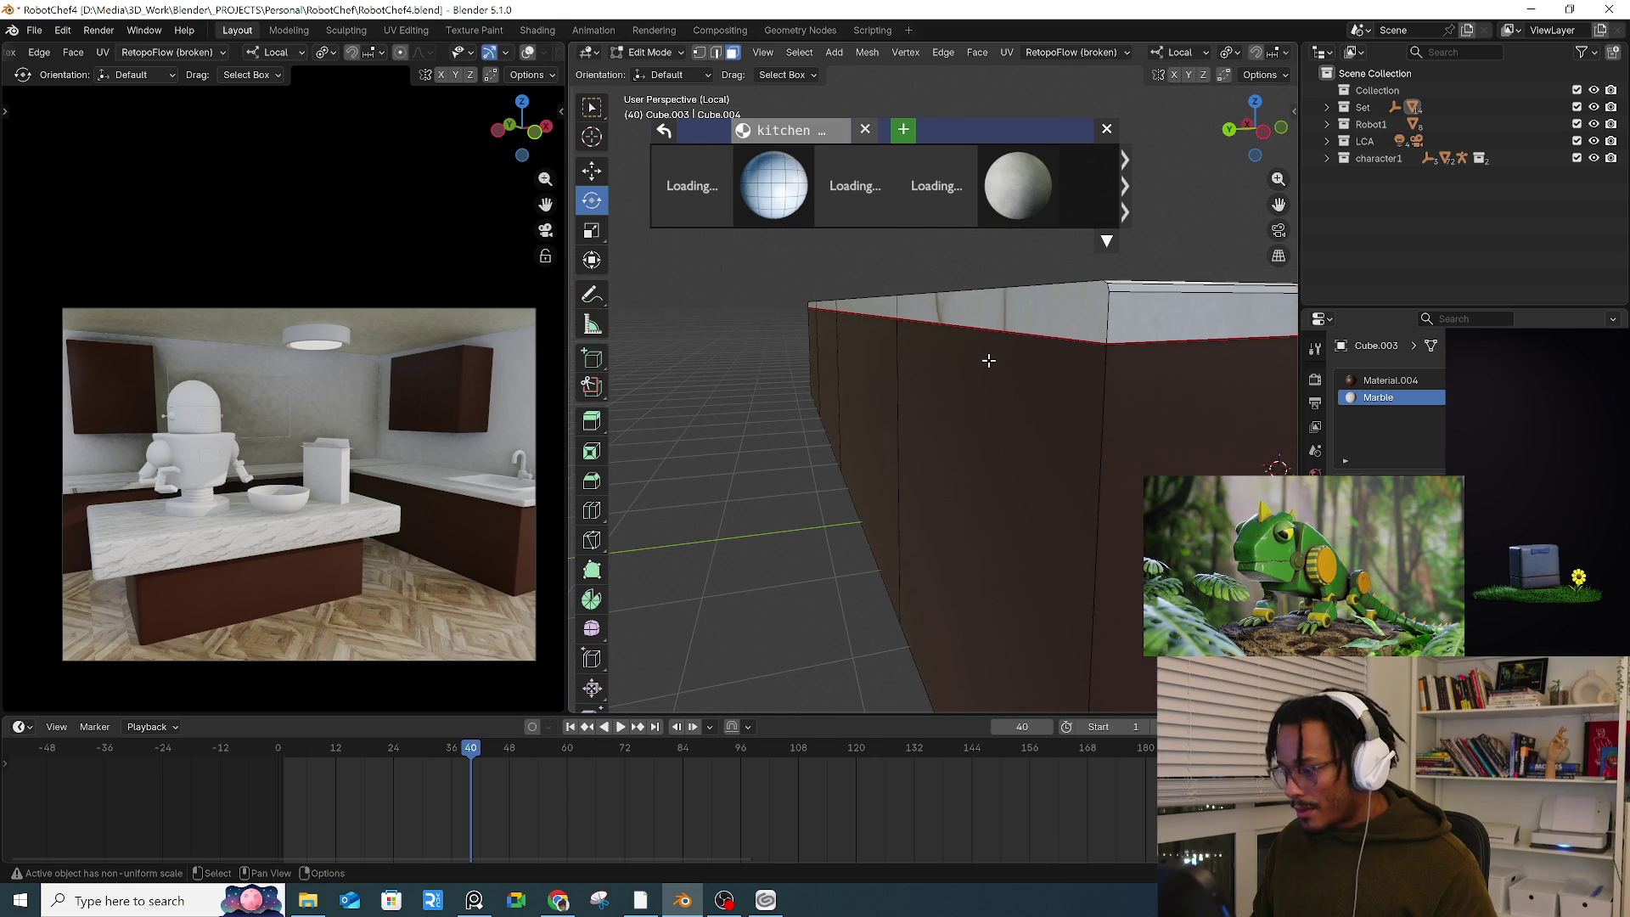
Step: Select four front faces of the counter and delete them
click(999, 354)
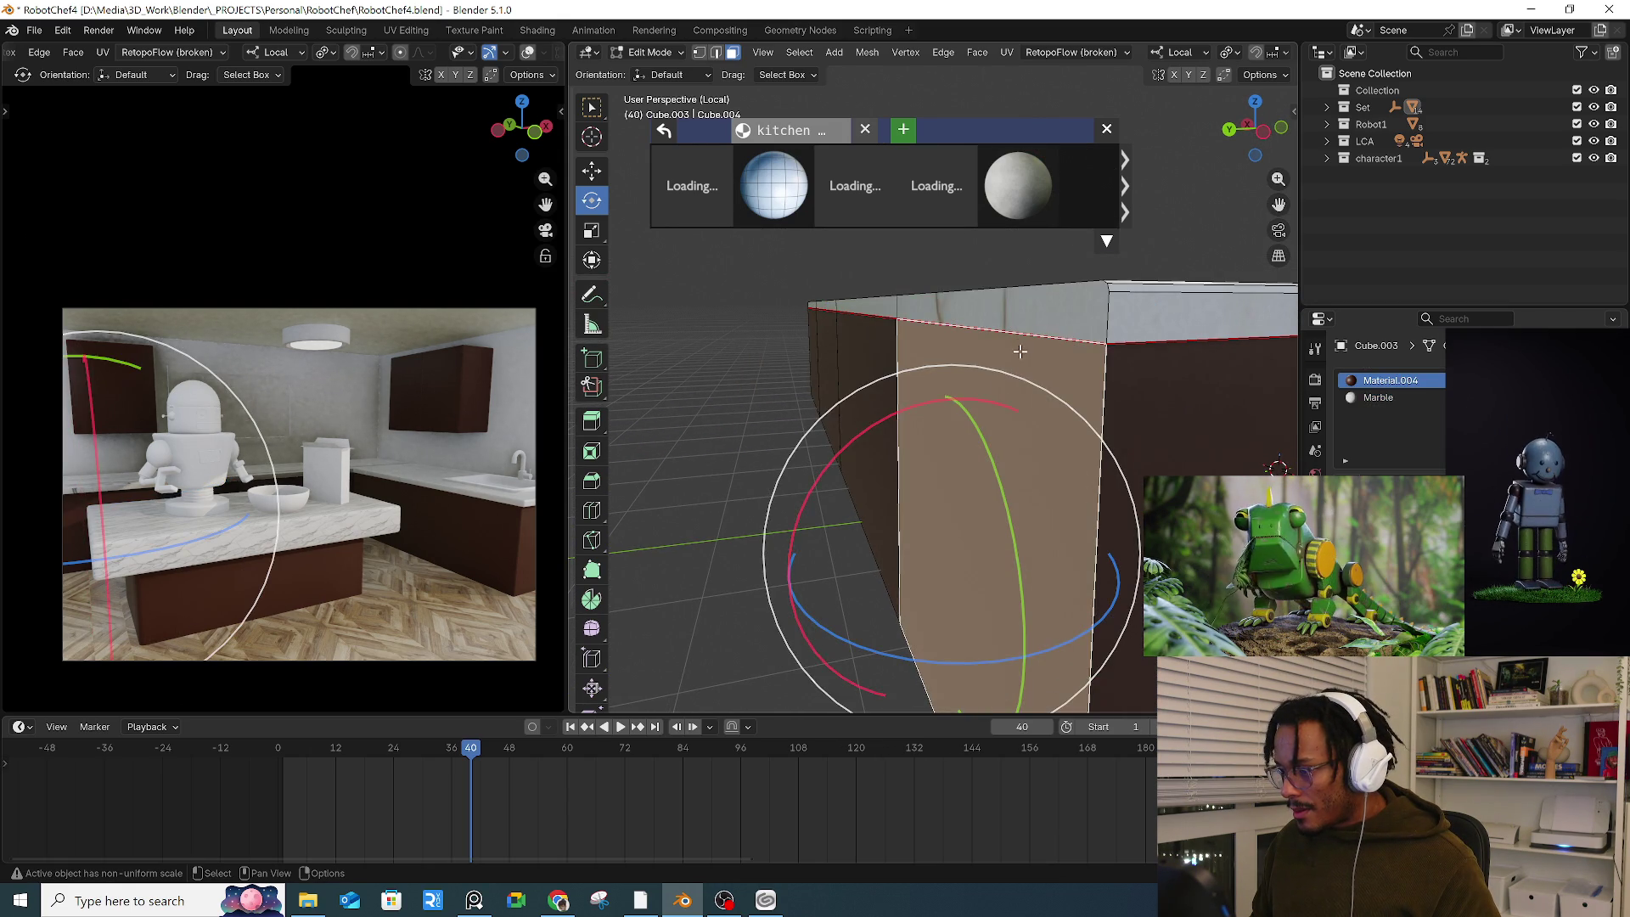
click(941, 323)
shift+click(879, 315)
mouse_move(870, 361)
middle_down()
mouse_move(925, 340)
mouse_move(1002, 399)
middle_up()
shift+click(1032, 384)
mouse_move(847, 371)
middle_down()
mouse_move(841, 398)
mouse_move(965, 402)
middle_up()
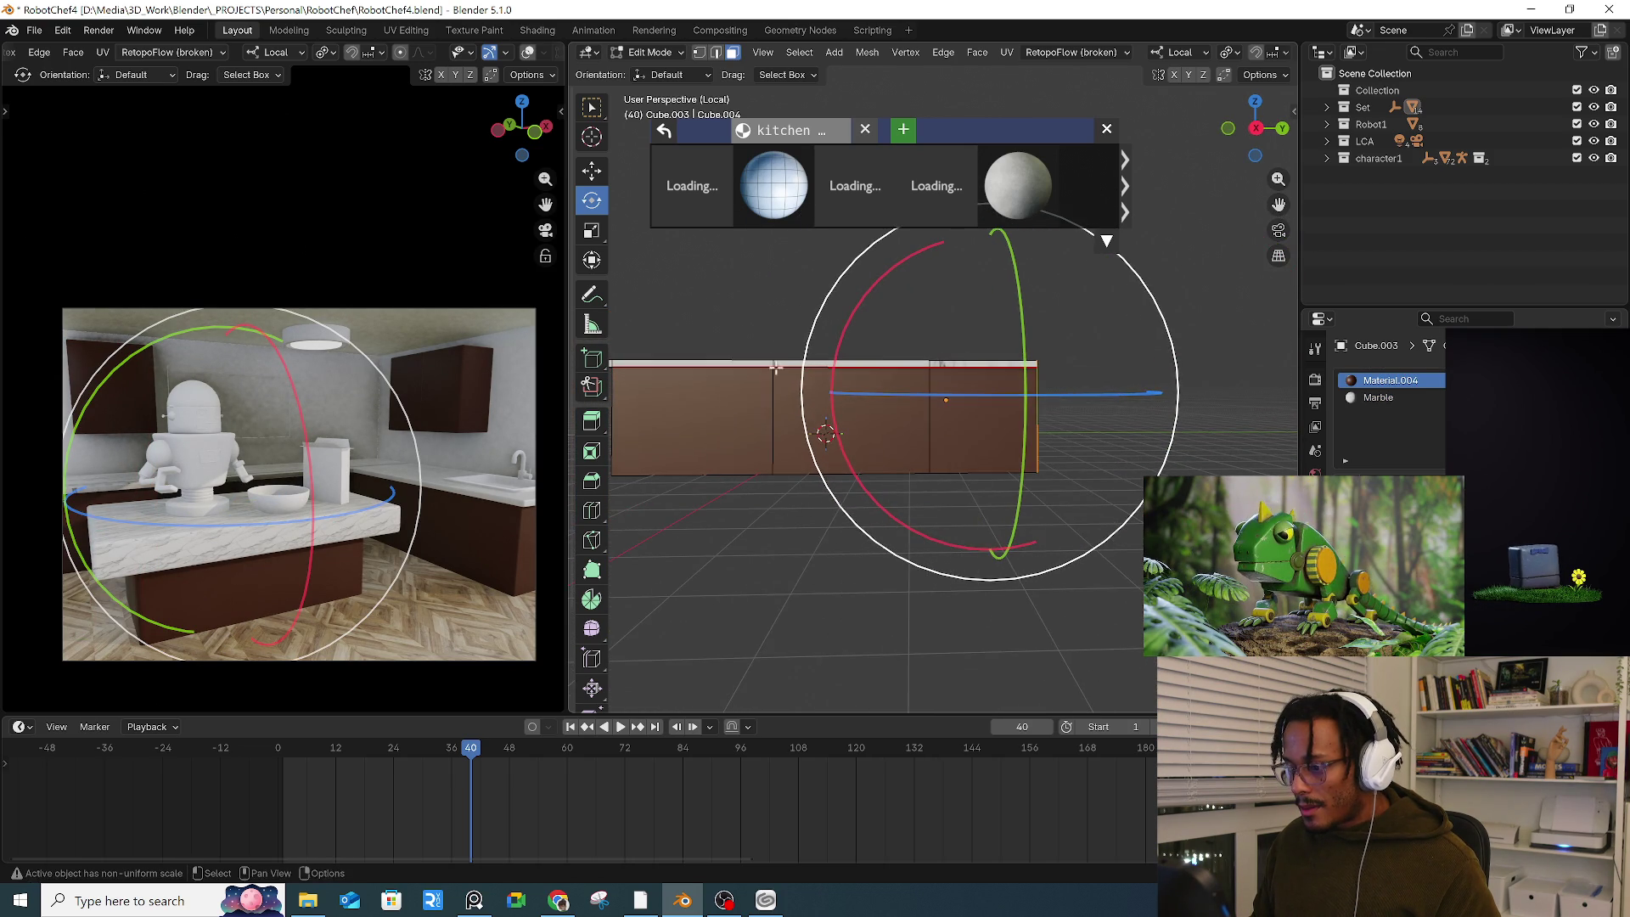
key(x)
click(967, 399)
mouse_move(966, 399)
middle_down()
mouse_move(1034, 388)
mouse_move(1096, 423)
middle_up()
Step: In edge select mode, select the loop along the counter's top edge
key(2)
click(1105, 429)
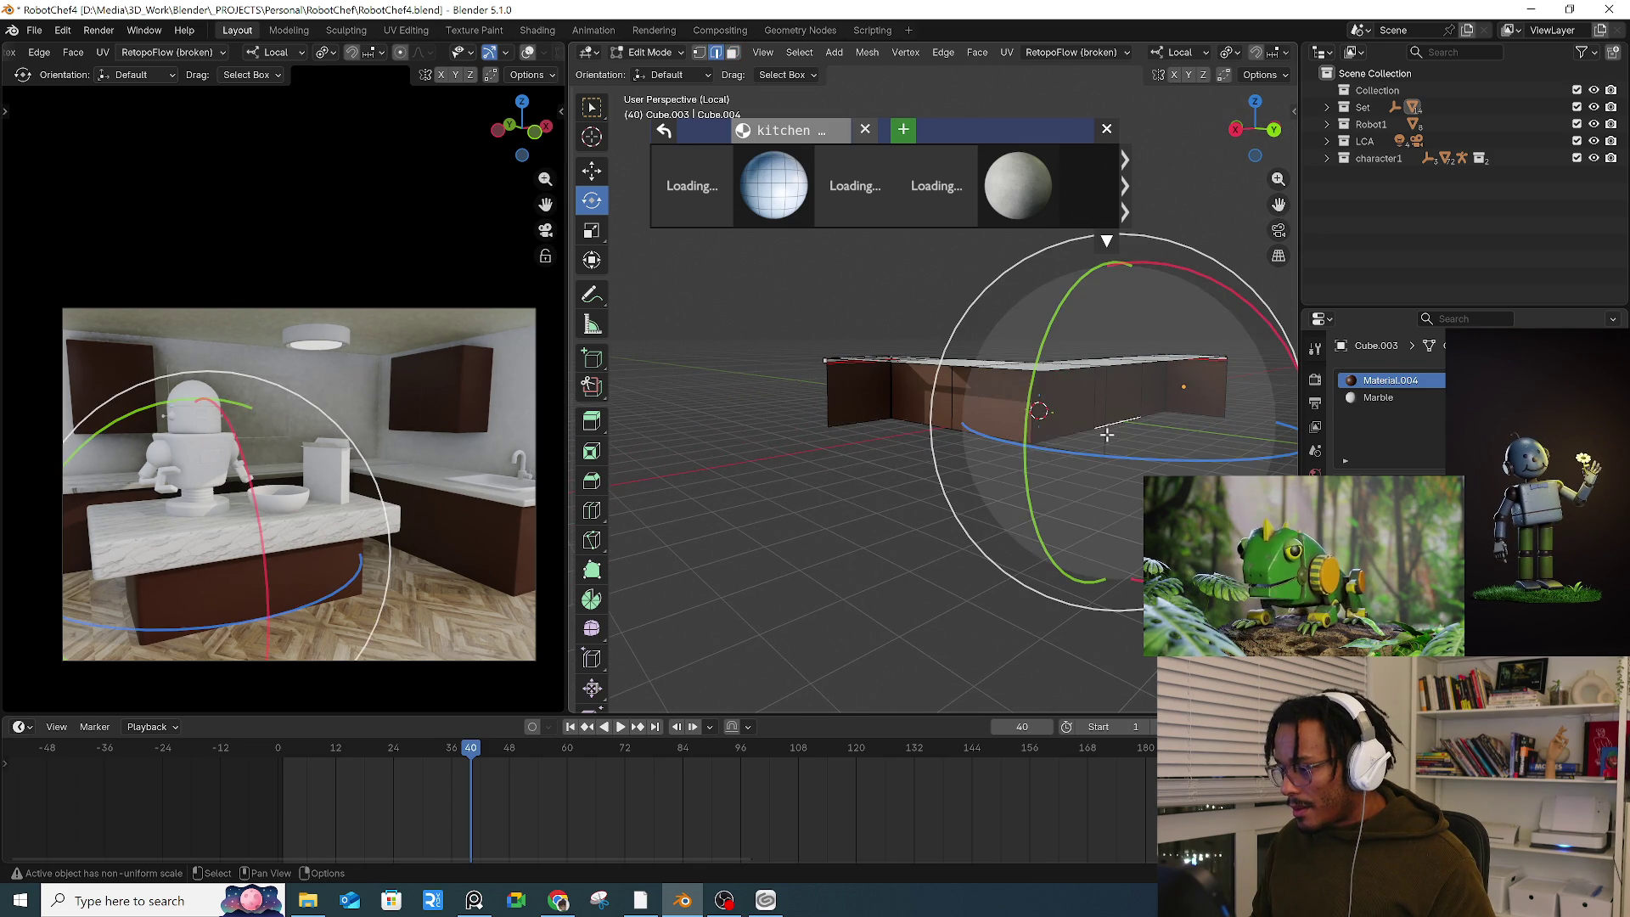
shift+click(1095, 453)
scroll(1118, 372, up, 5)
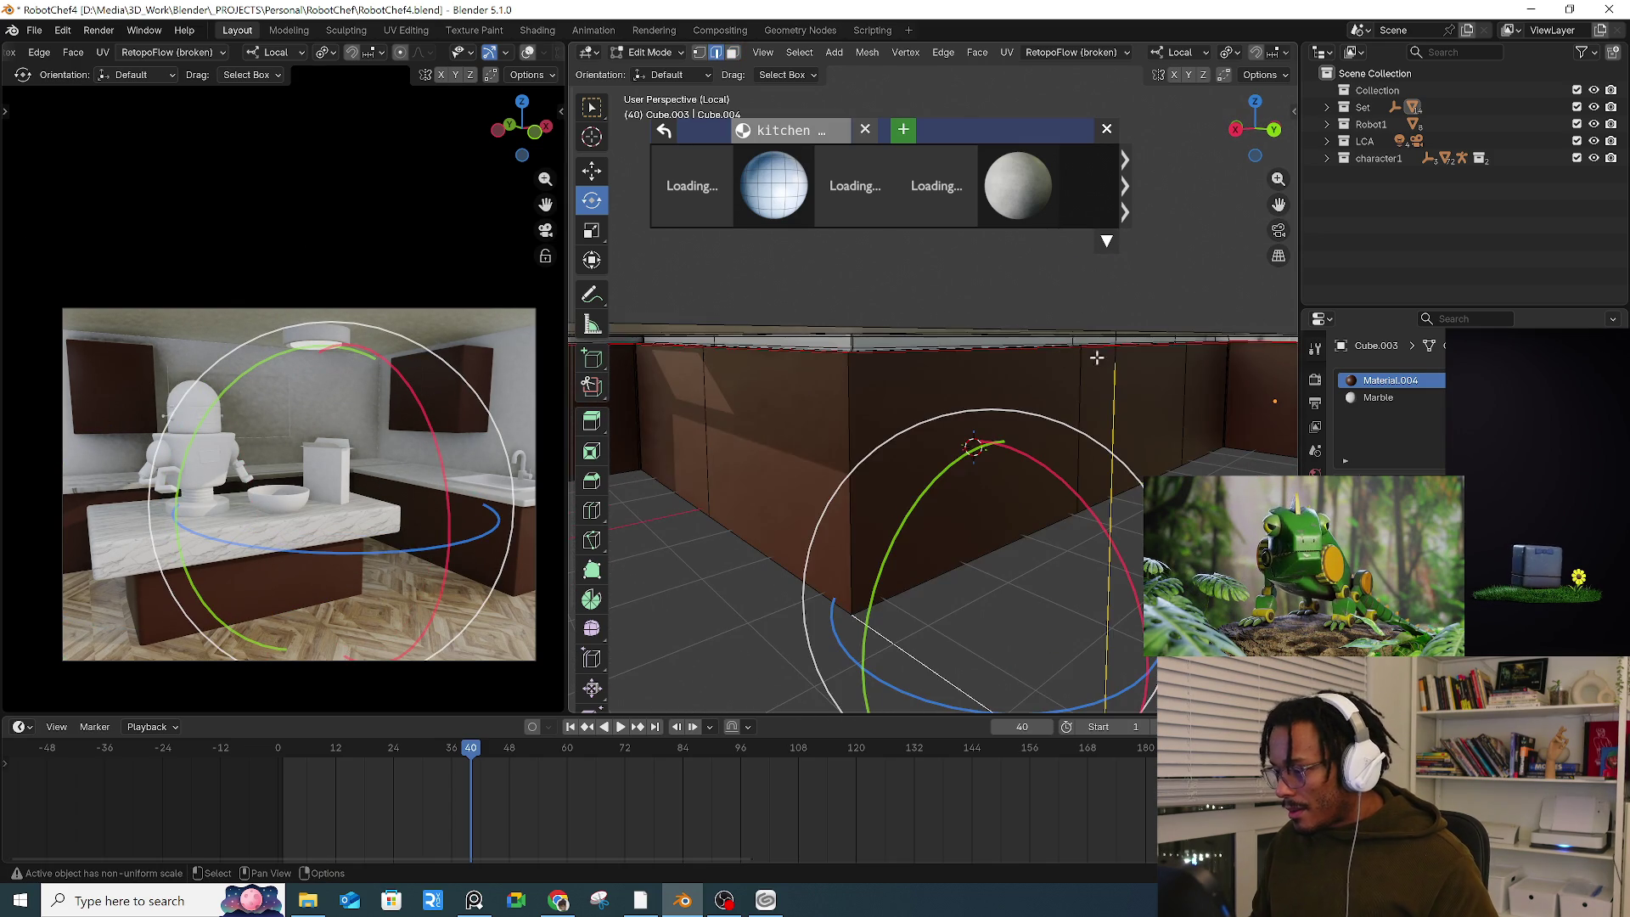
middle_drag(1114, 362, 1125, 393)
alt+click(1126, 391)
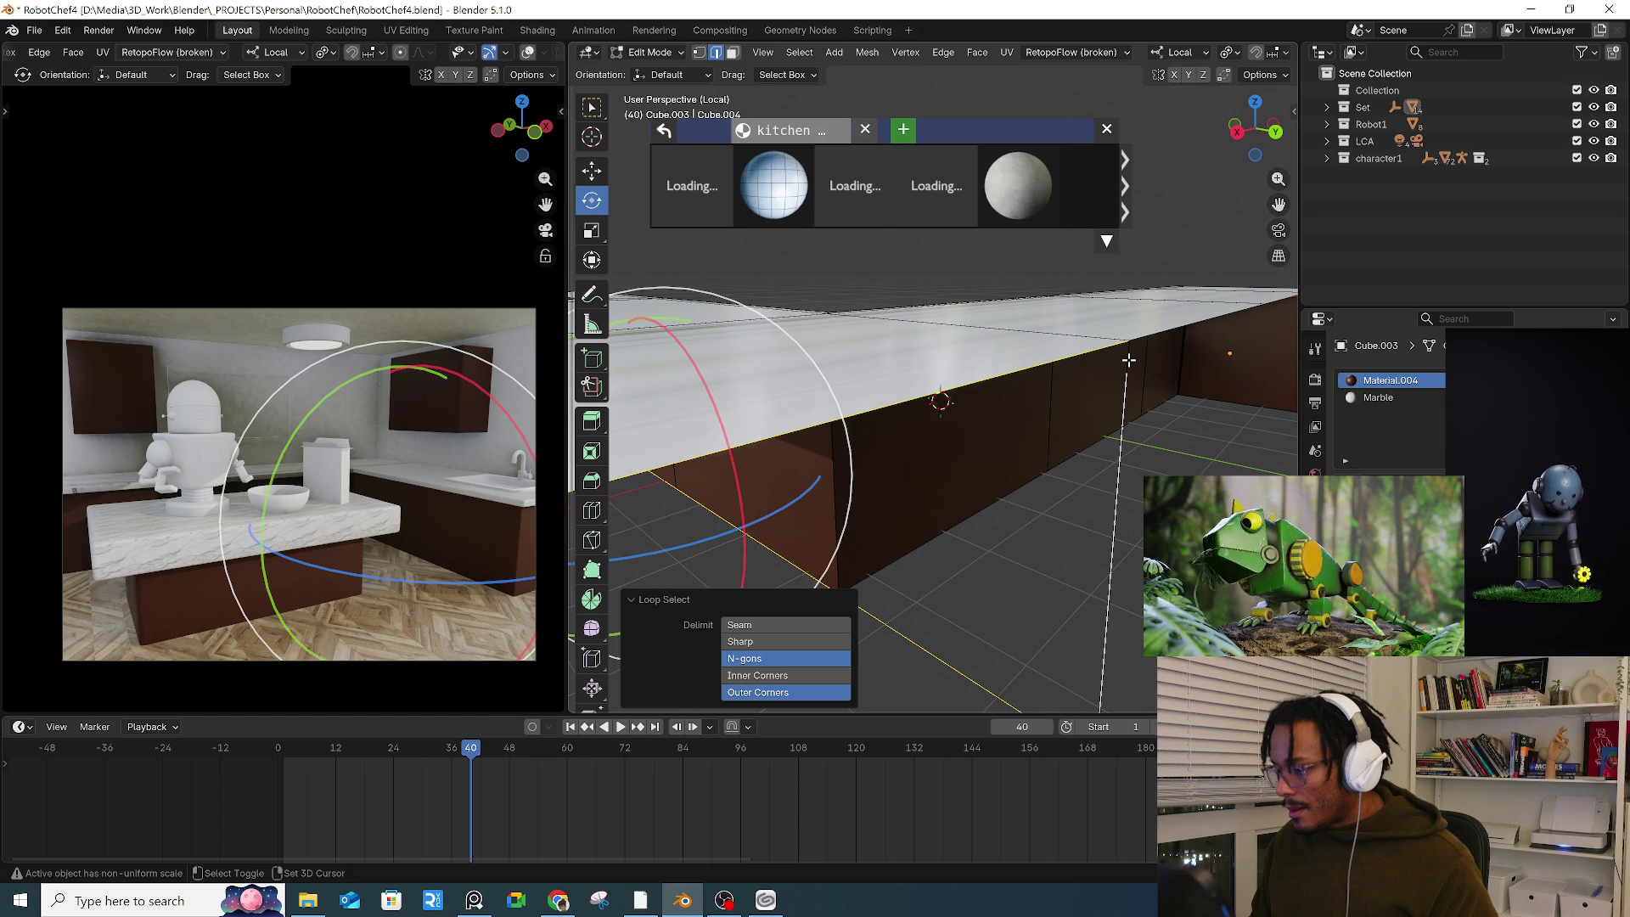
scroll(1127, 360, down, 4)
mouse_move(1010, 586)
middle_down()
mouse_move(993, 510)
mouse_move(1014, 572)
middle_up()
right_click(1017, 574)
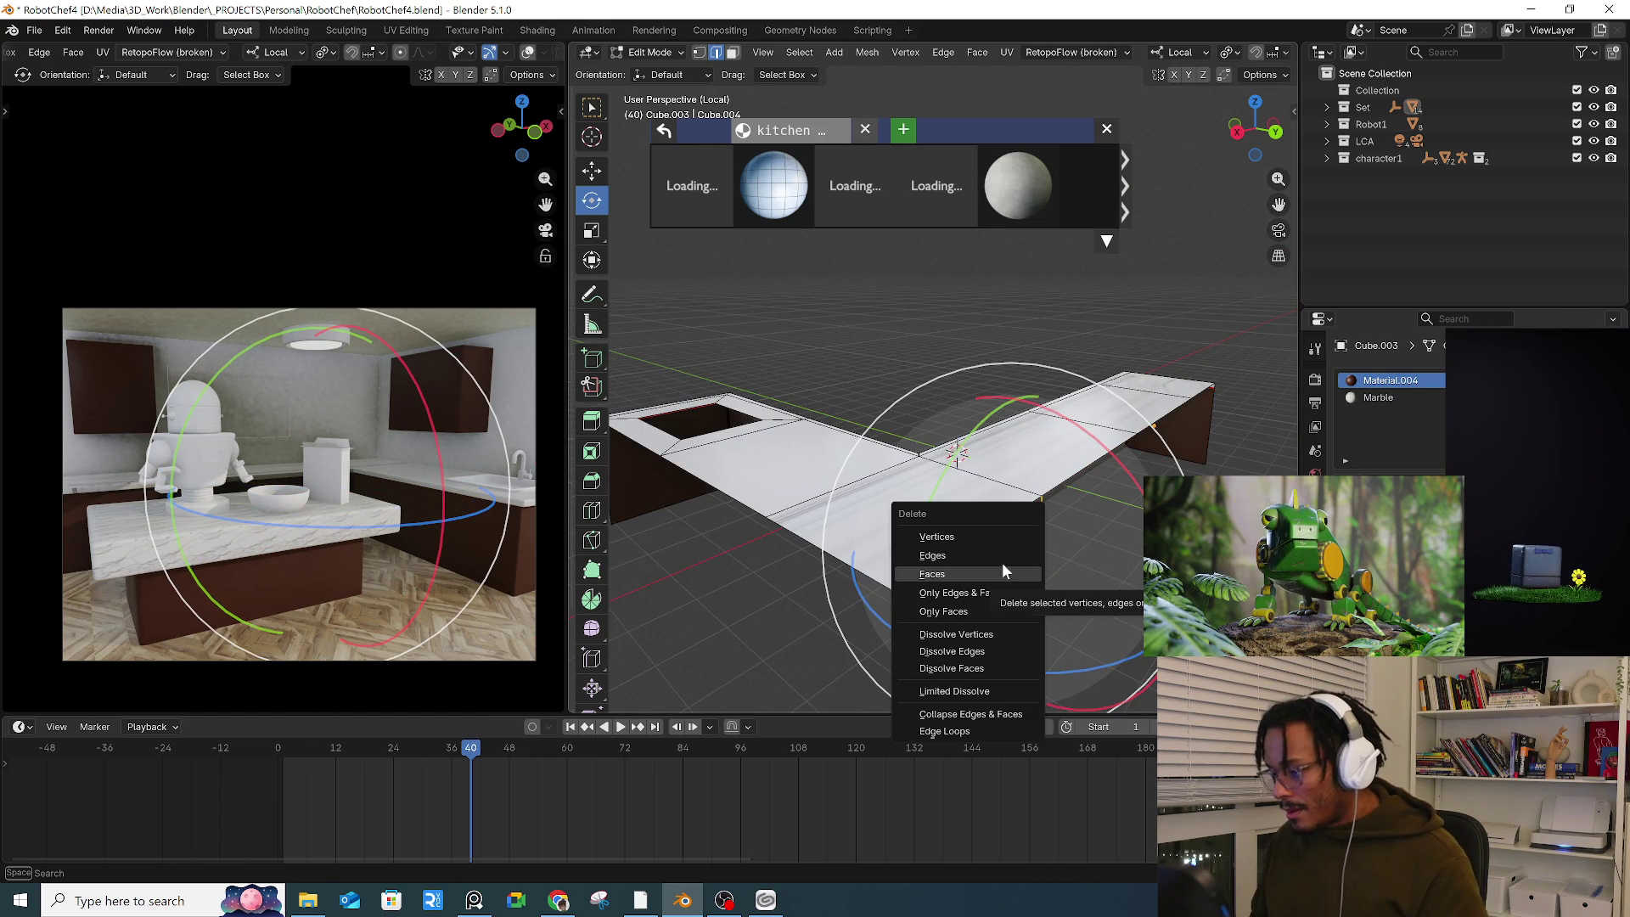
Step: Dissolve a vertical edge on the counter, then delete and restore a countertop edge loop
click(999, 558)
click(1037, 573)
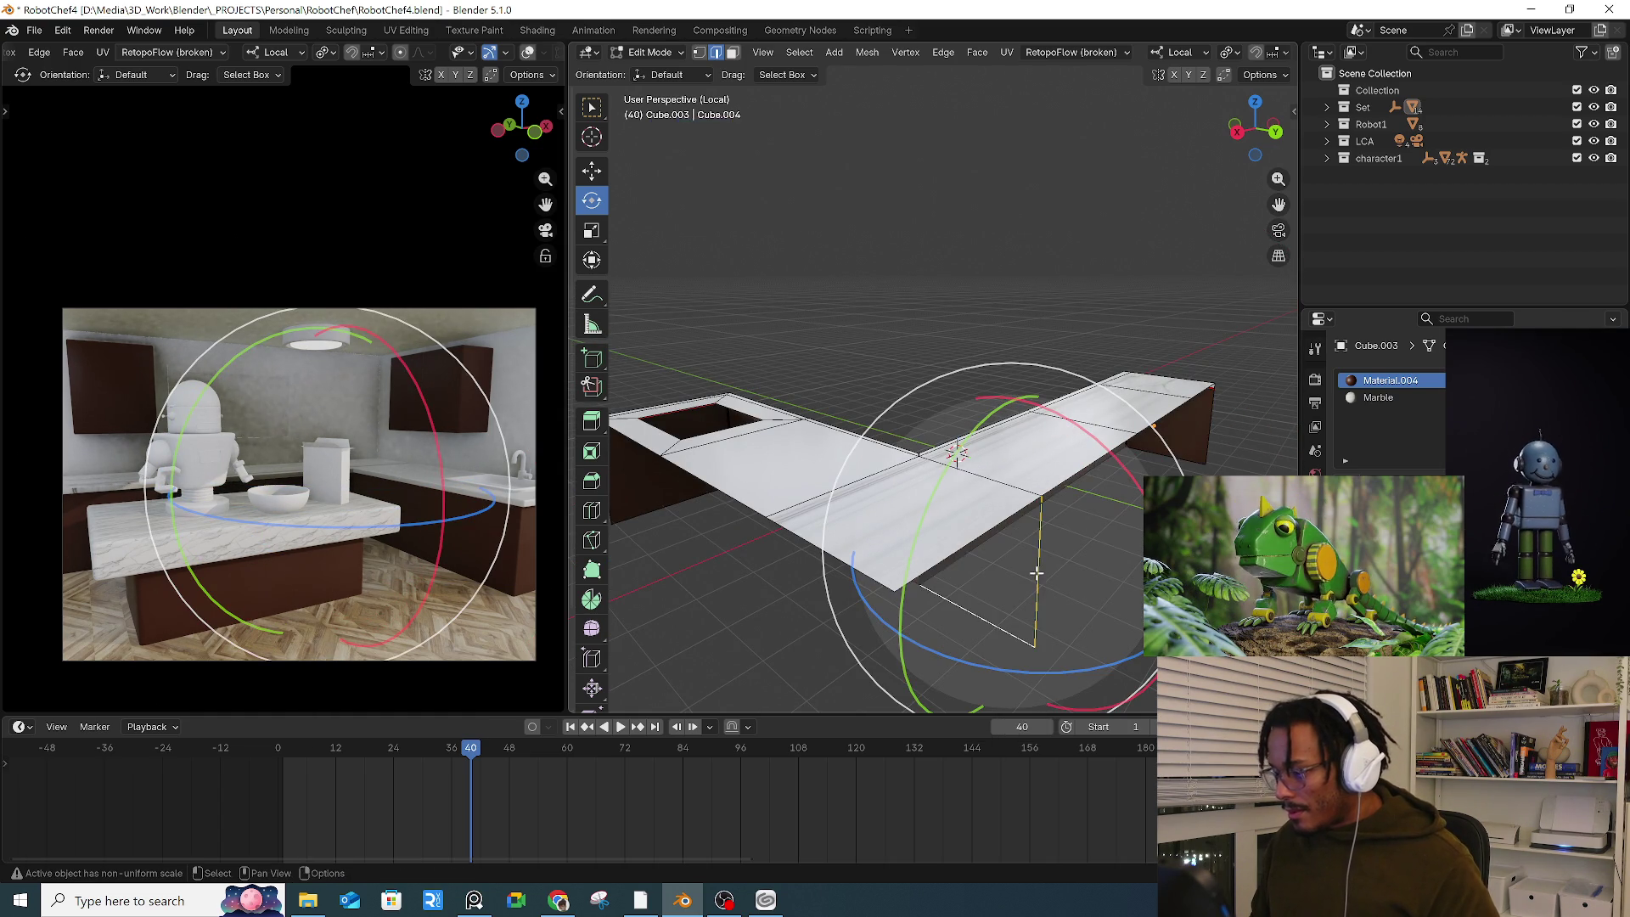
key(x)
click(1013, 673)
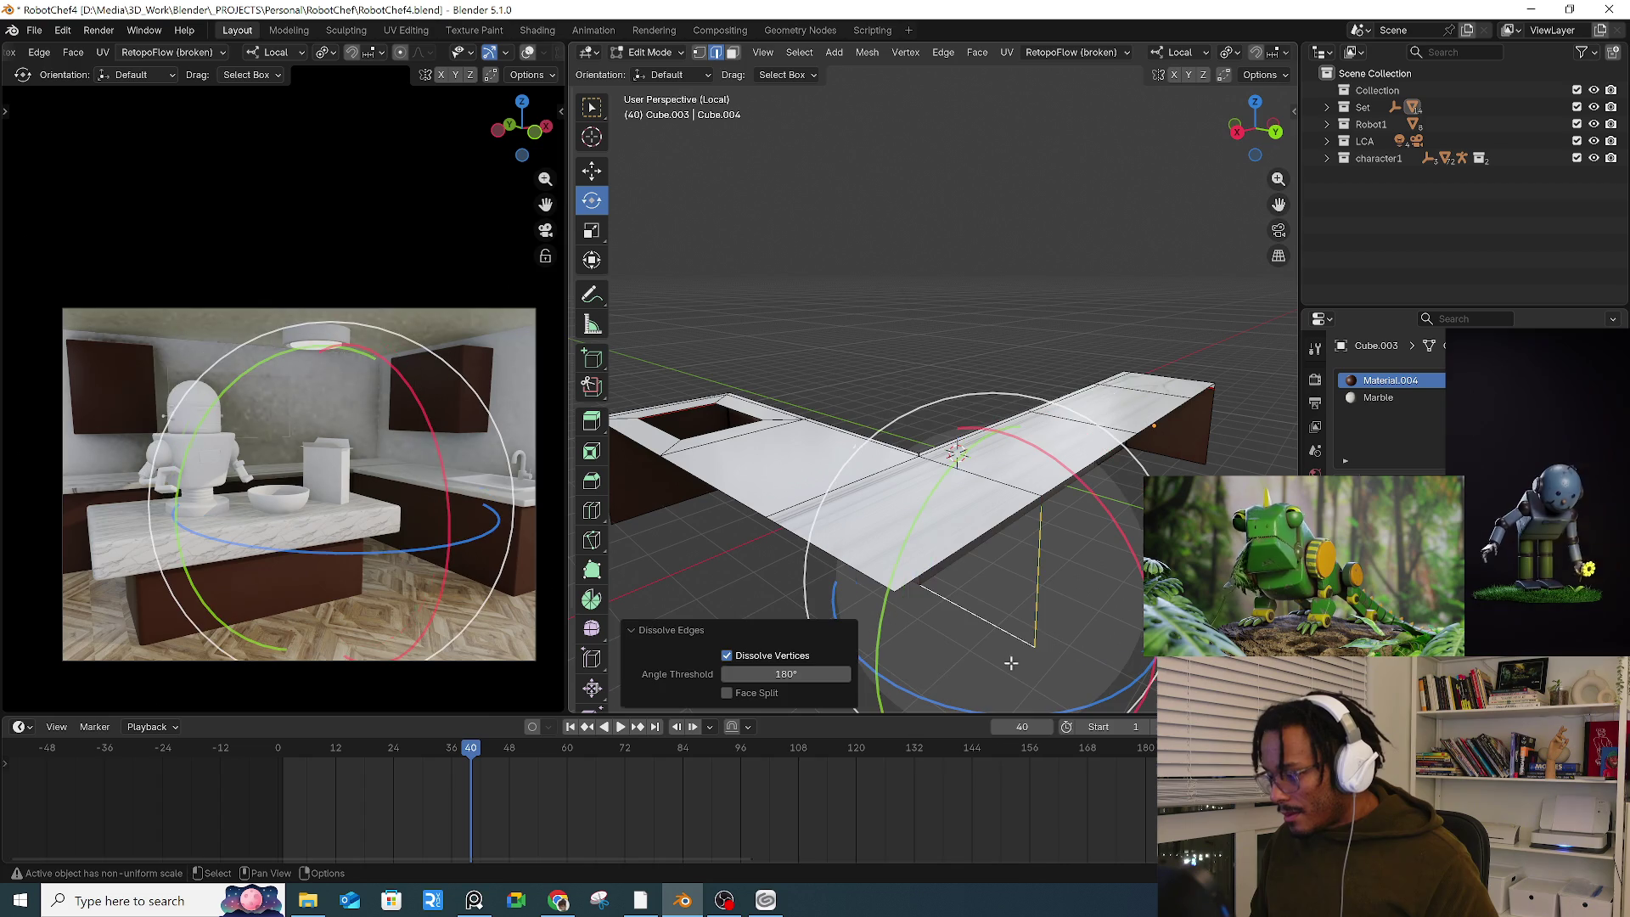
alt+click(1035, 624)
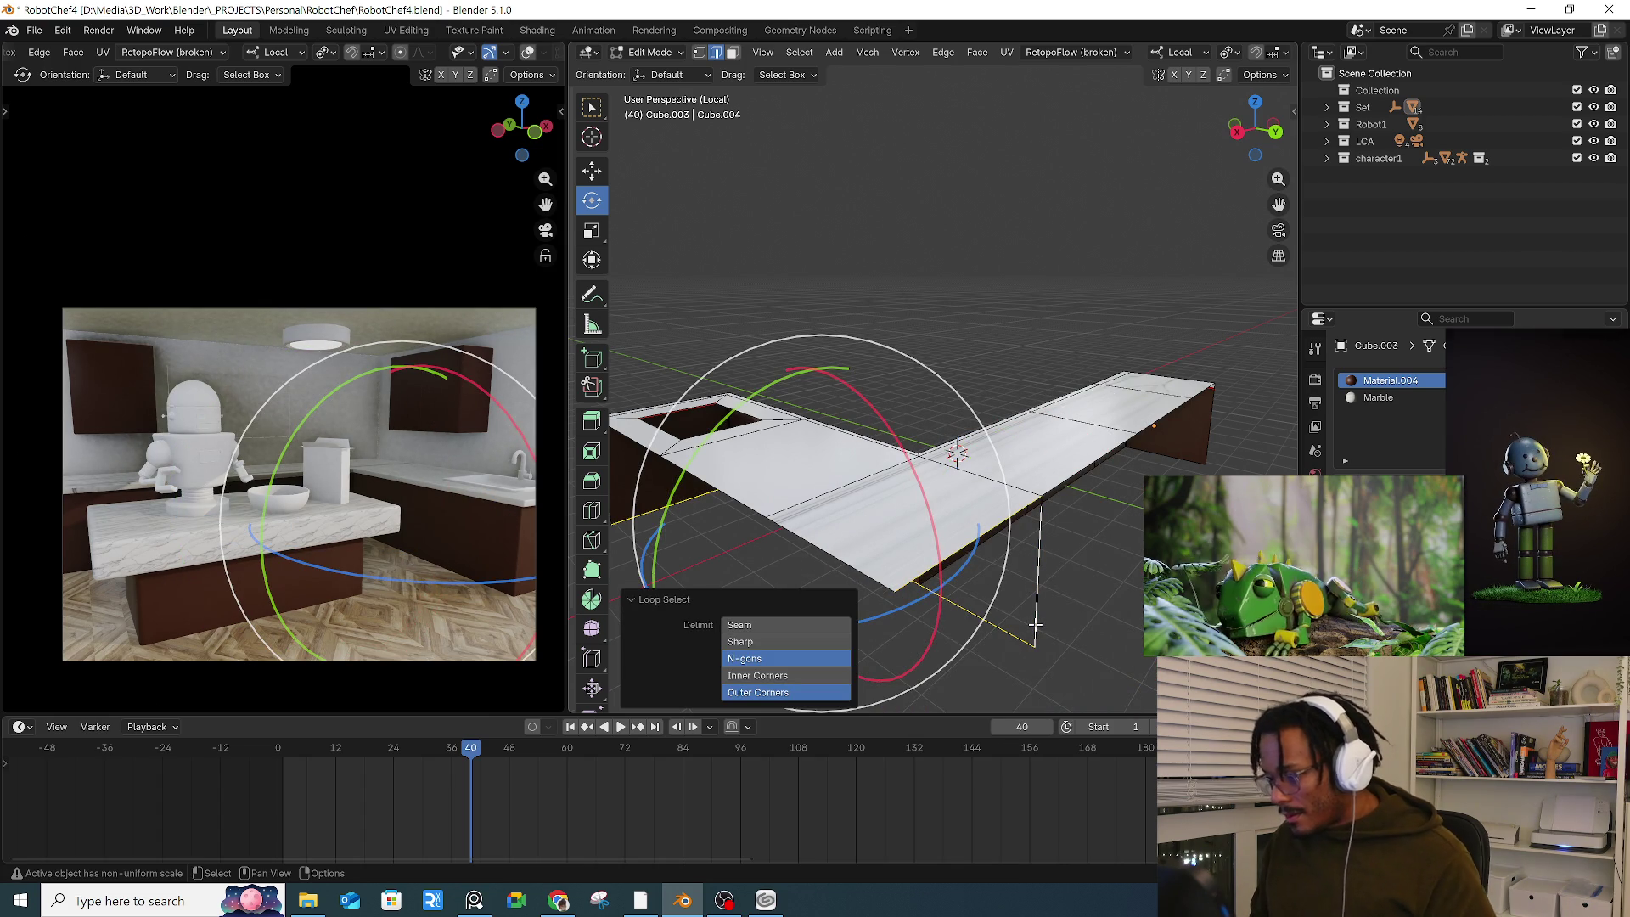
key(x)
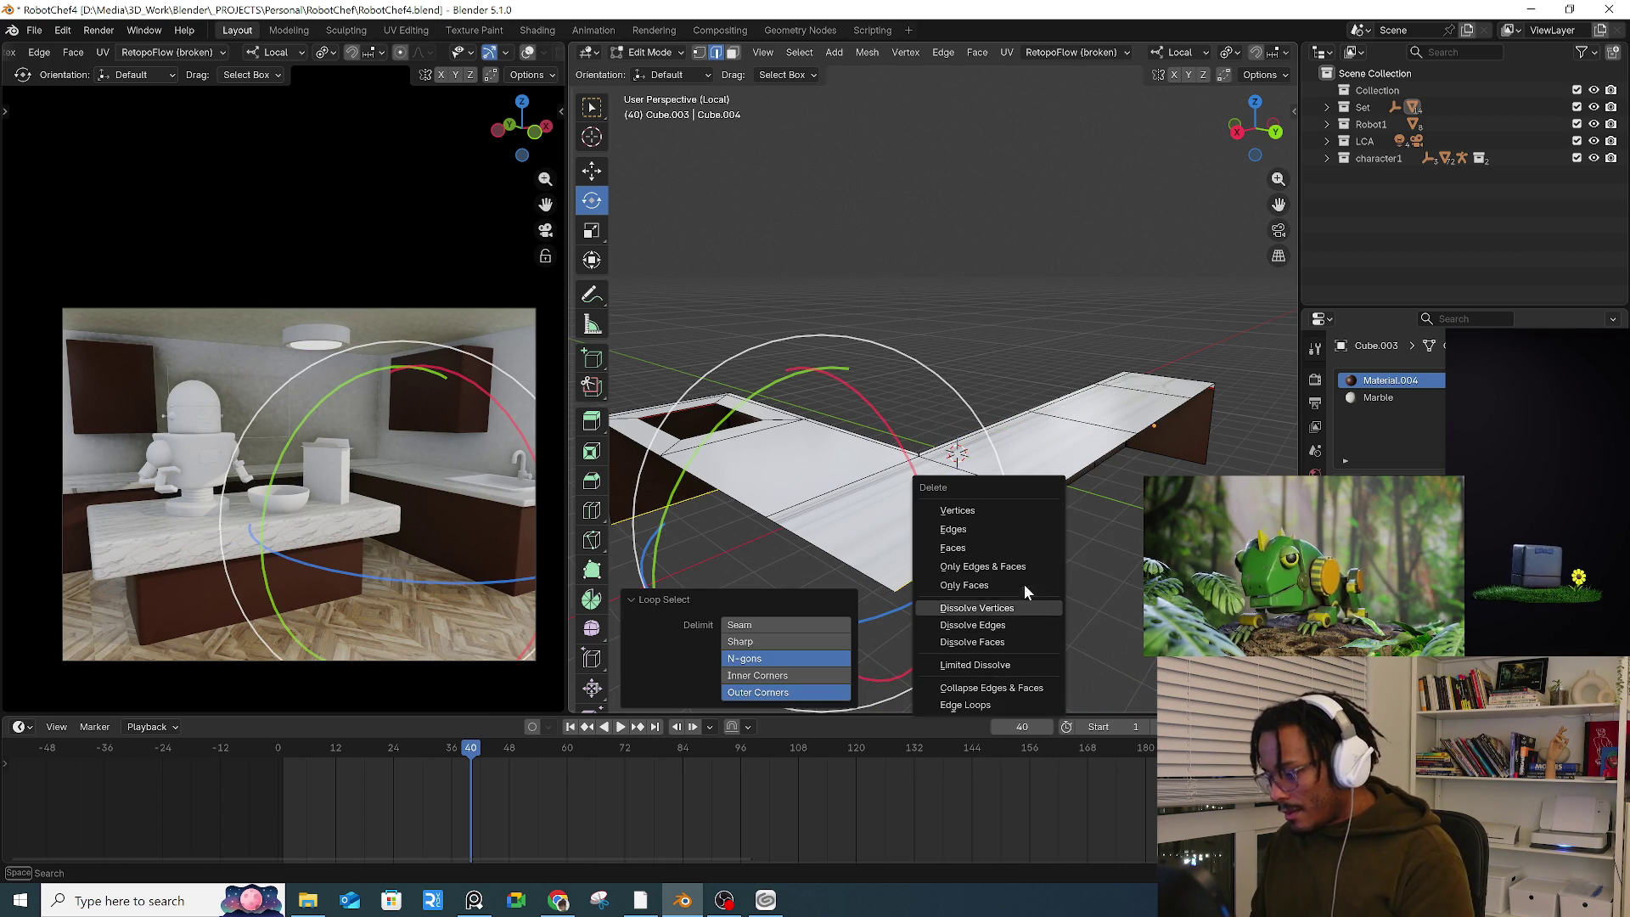
click(1011, 529)
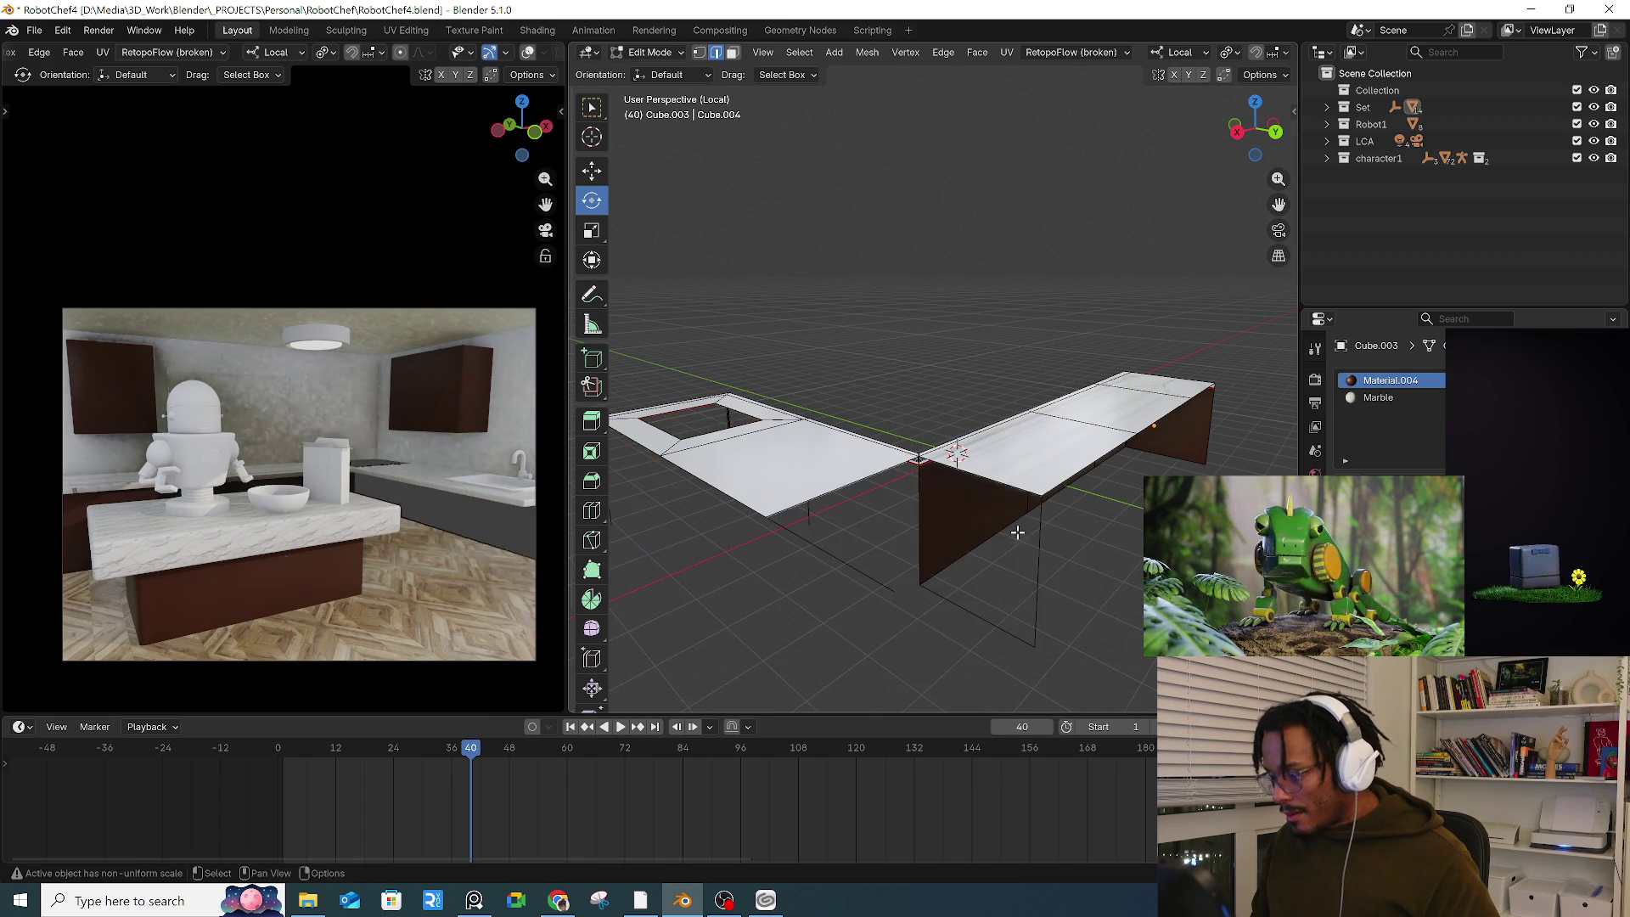
key(ctrl+z)
key(ctrl+z)
Step: Dissolve two more vertical edges on the counter side and delete the stray edges
mouse_move(1089, 575)
middle_down()
mouse_move(898, 553)
mouse_move(1039, 570)
middle_up()
click(1046, 580)
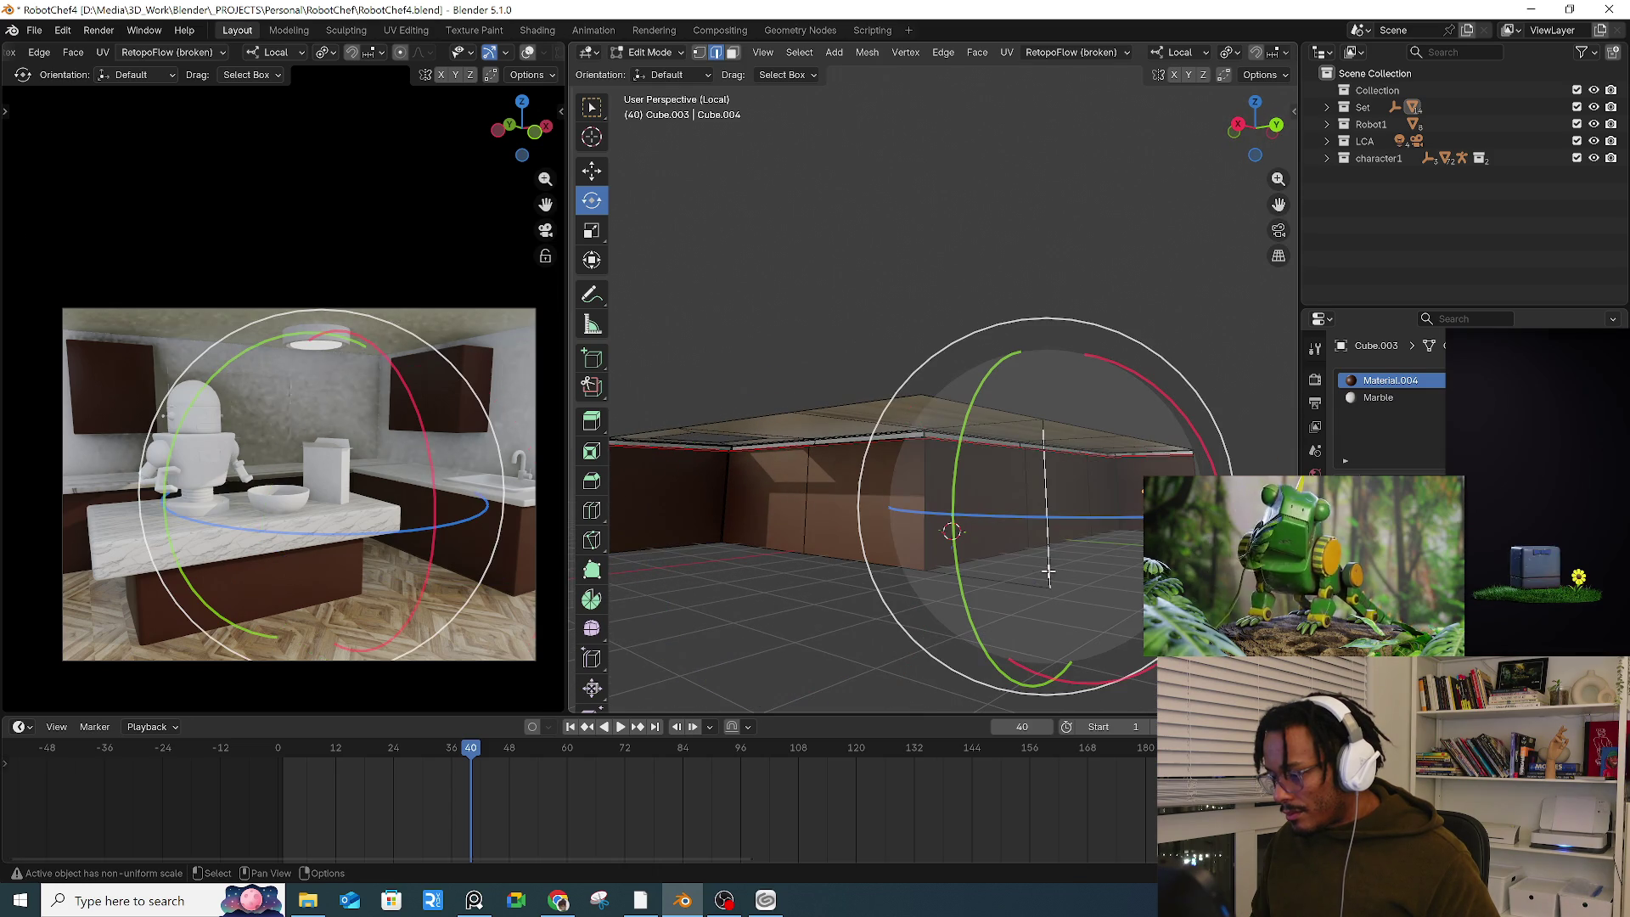
shift+click(1035, 588)
key(x)
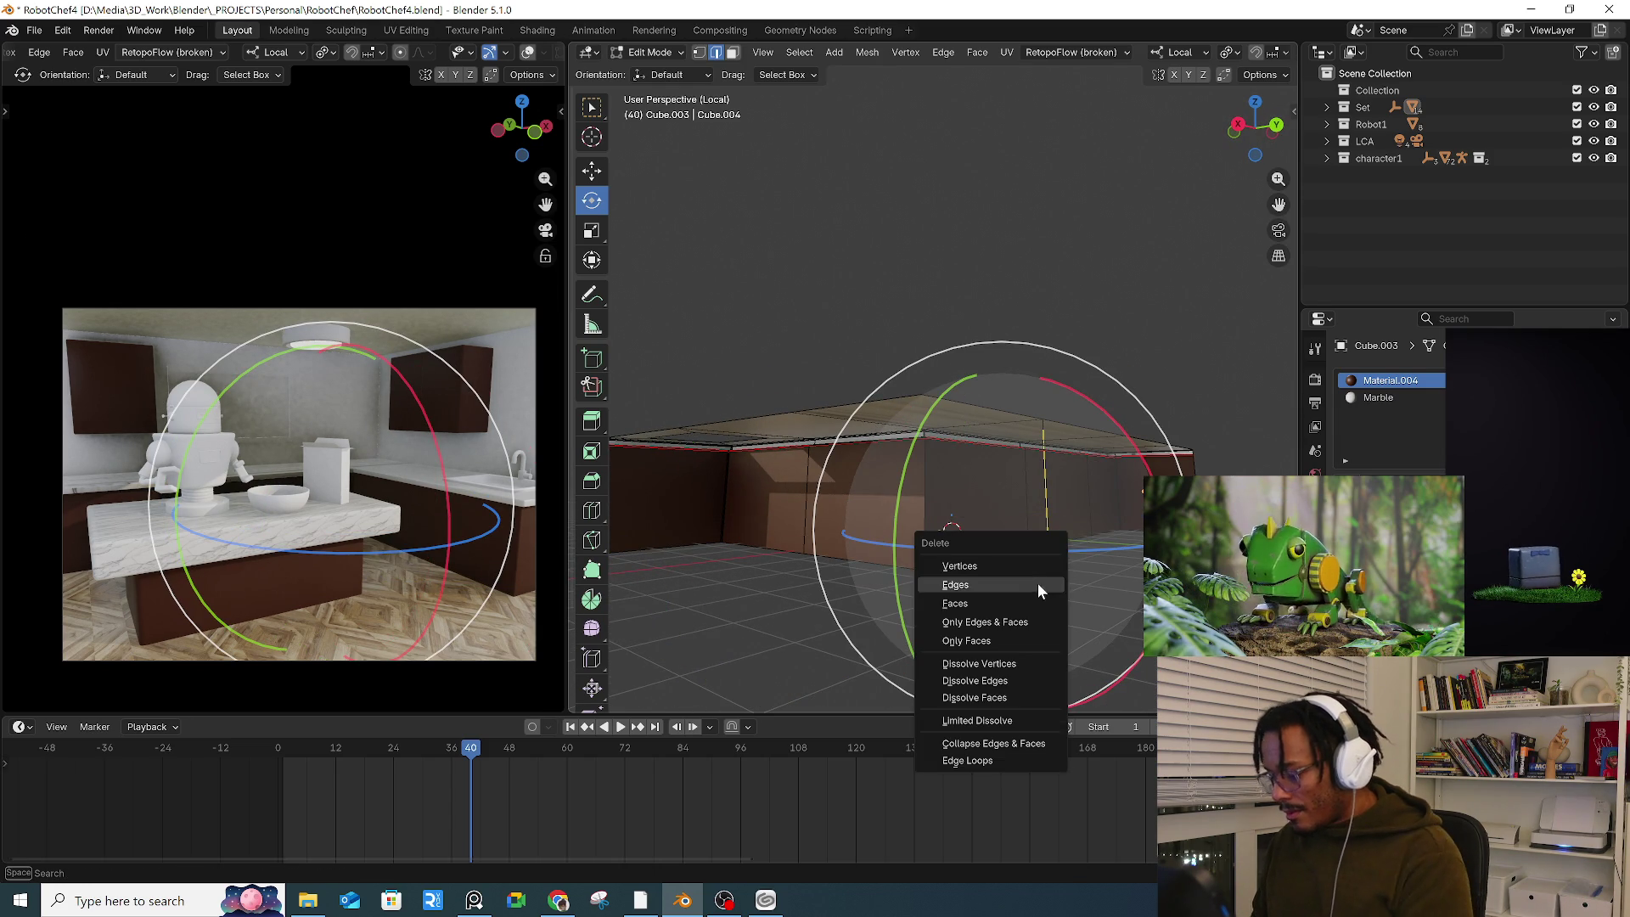
click(1020, 679)
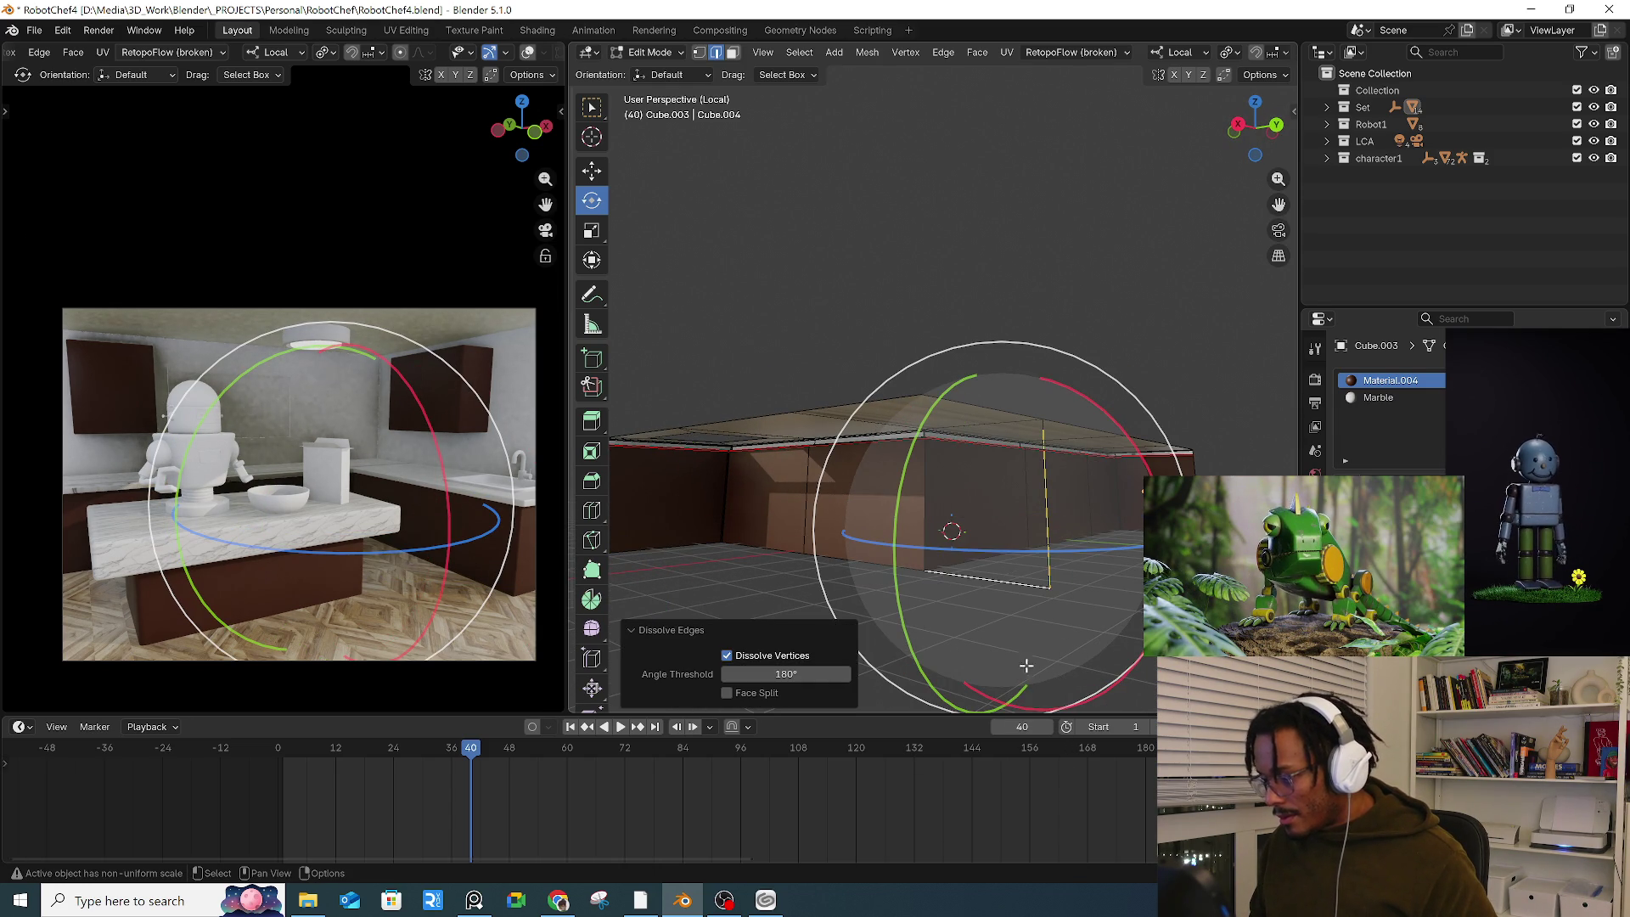
key(x)
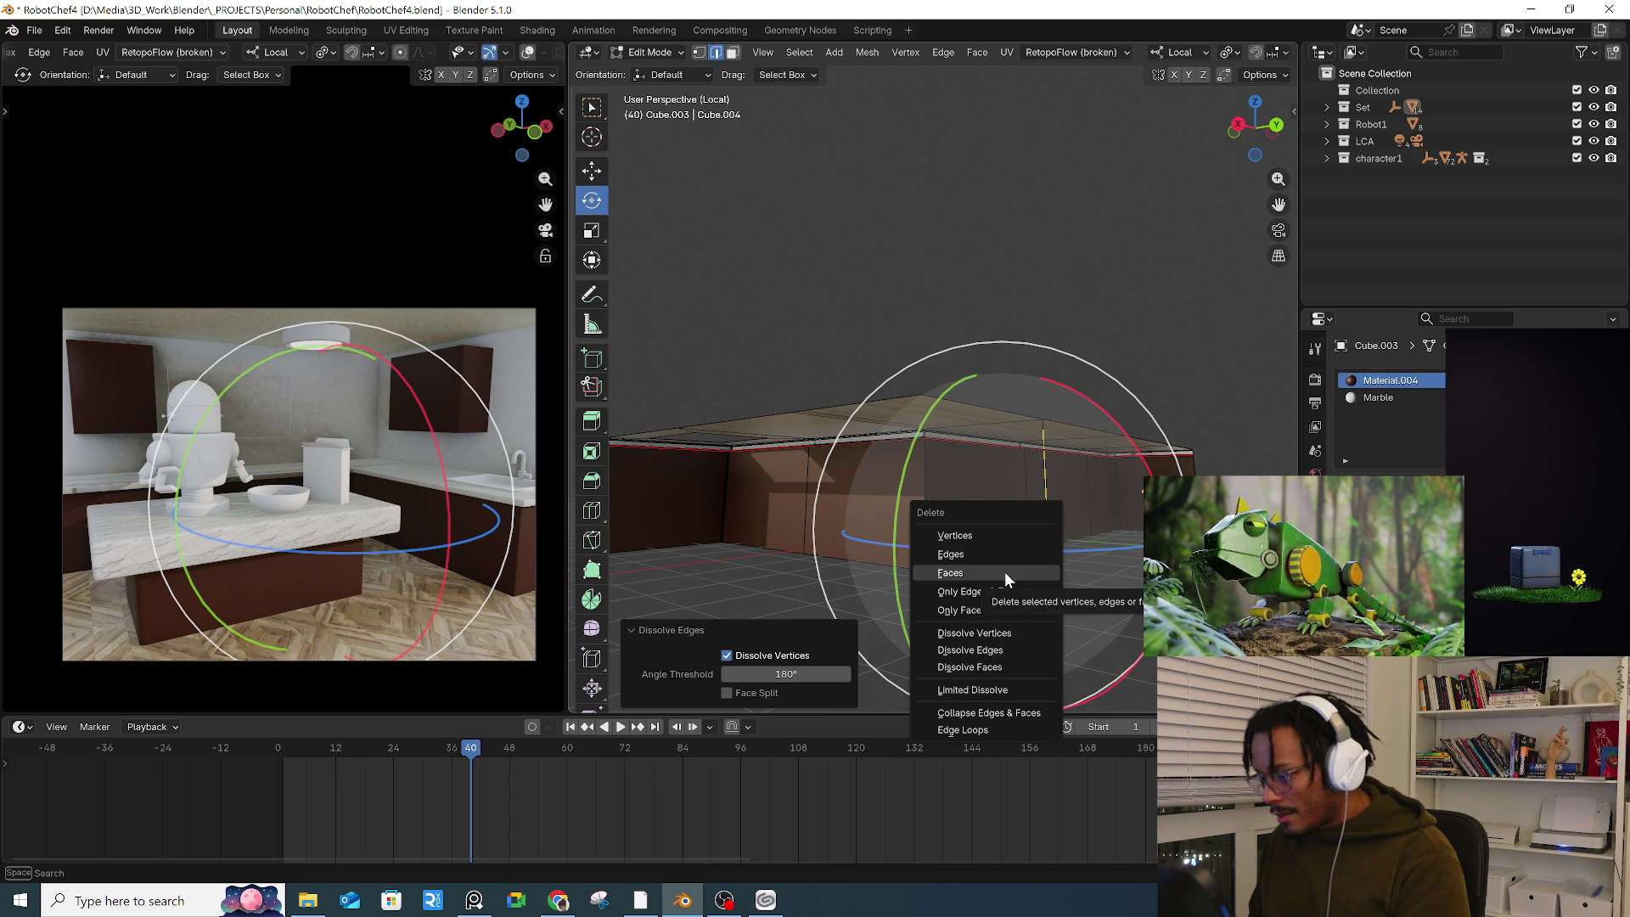
click(1010, 557)
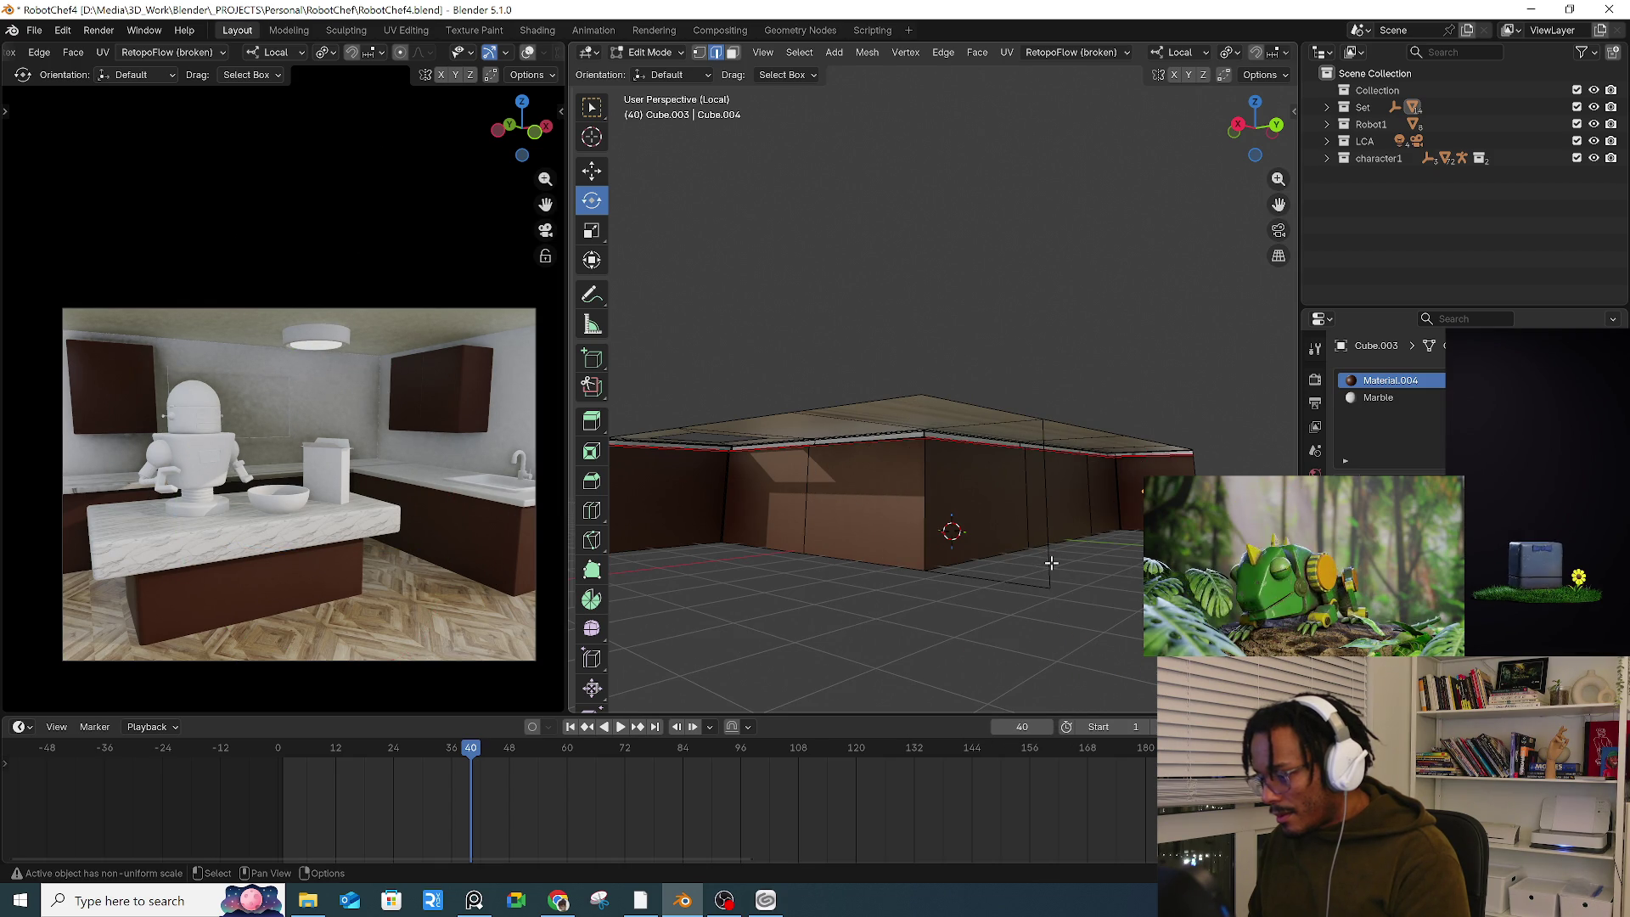
Step: In vertex mode, dissolve the stray vertex at the wall's base
key(1)
click(1050, 589)
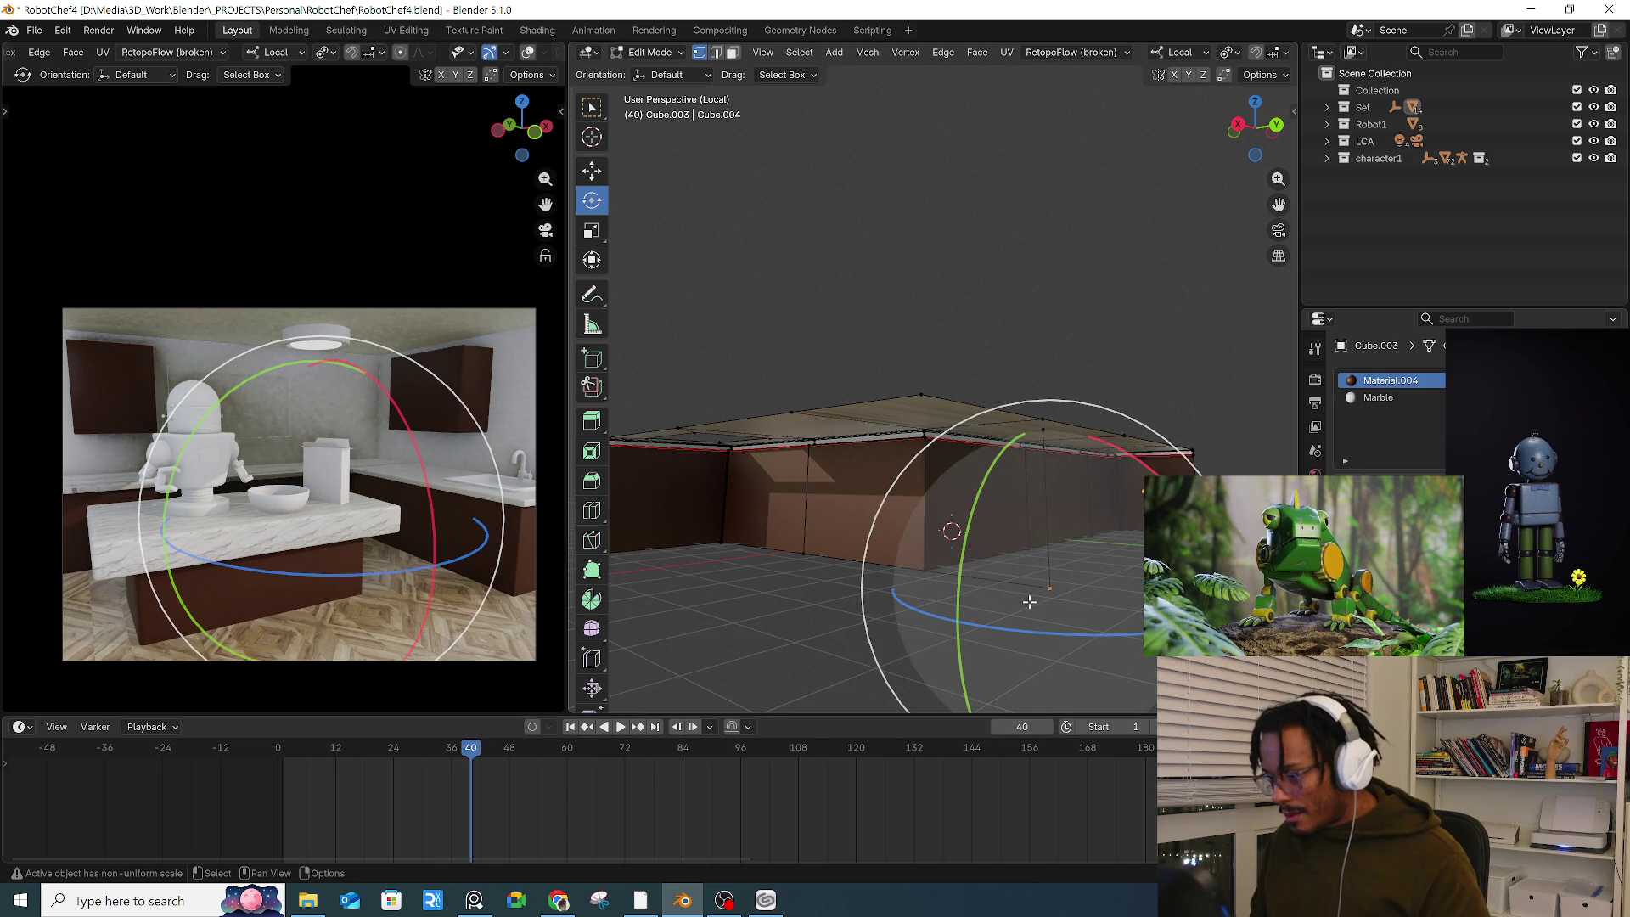
shift+click(1042, 428)
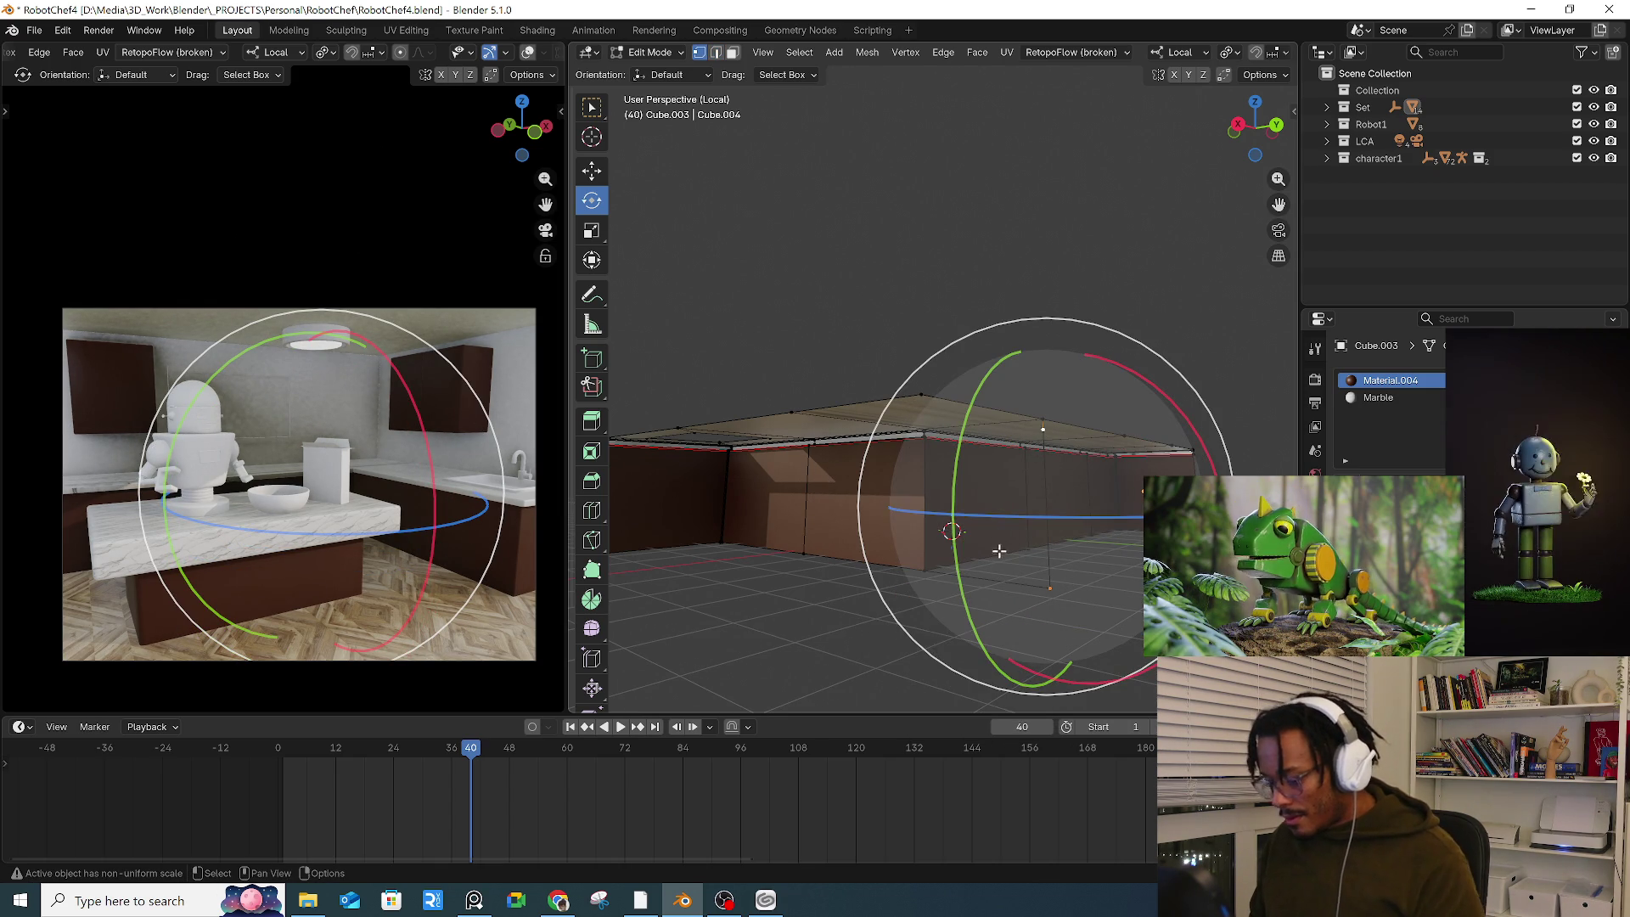
right_click(999, 551)
key(Escape)
drag(1081, 580, 1032, 594)
key(x)
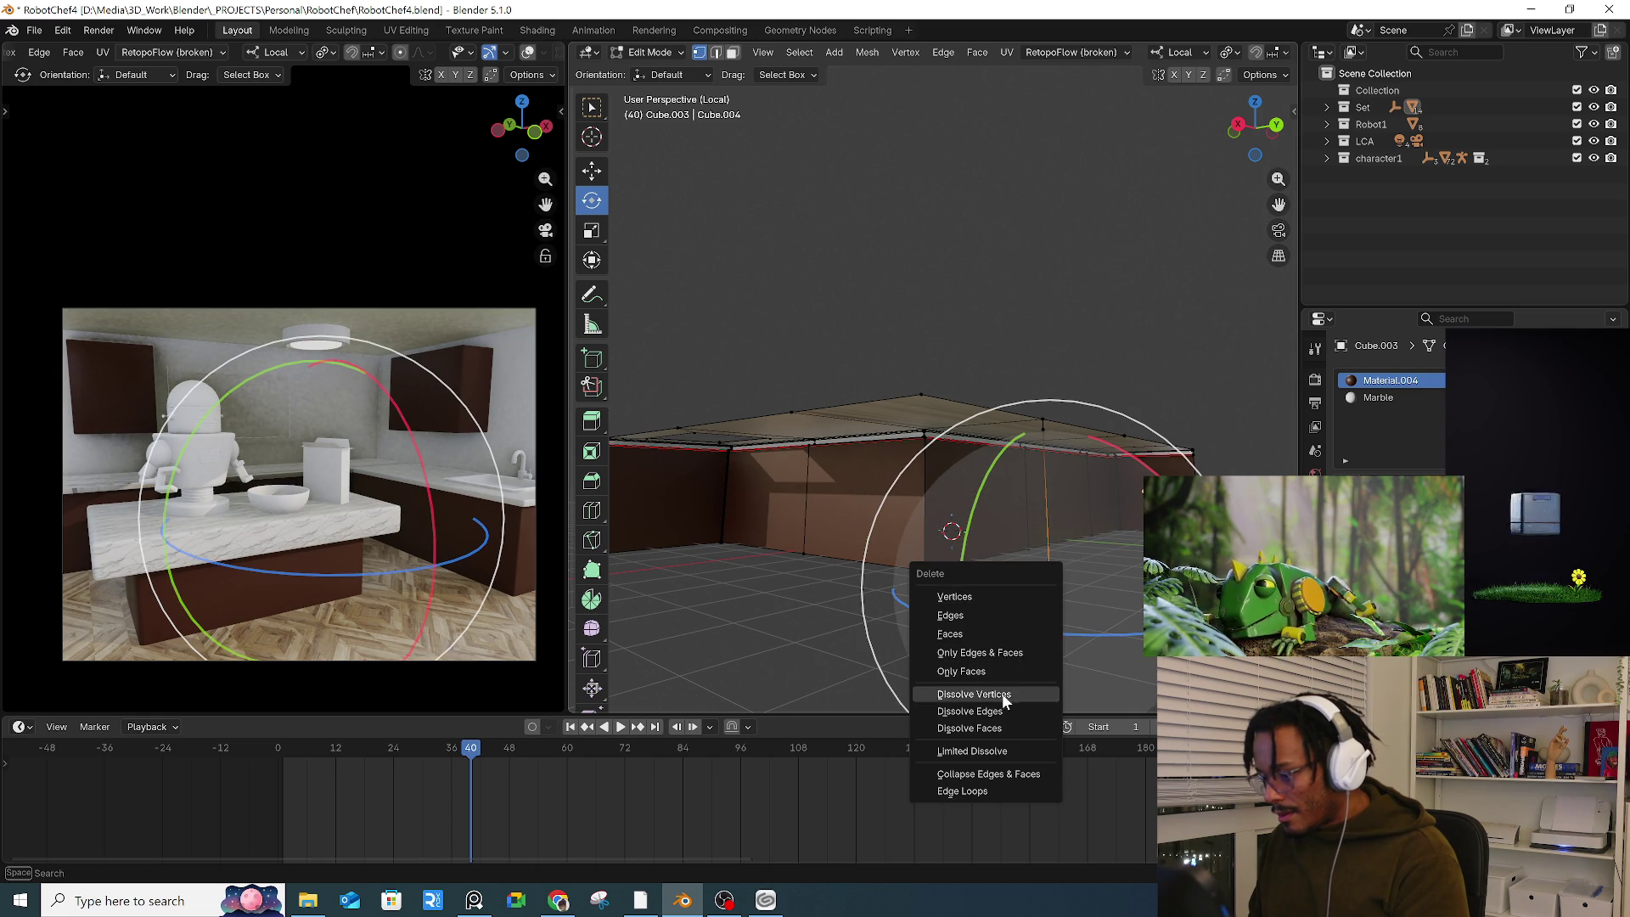
click(1002, 694)
Step: Dissolve the top edge vertex, the bottom corner vertex, and the top-right vertex
click(1042, 431)
key(x)
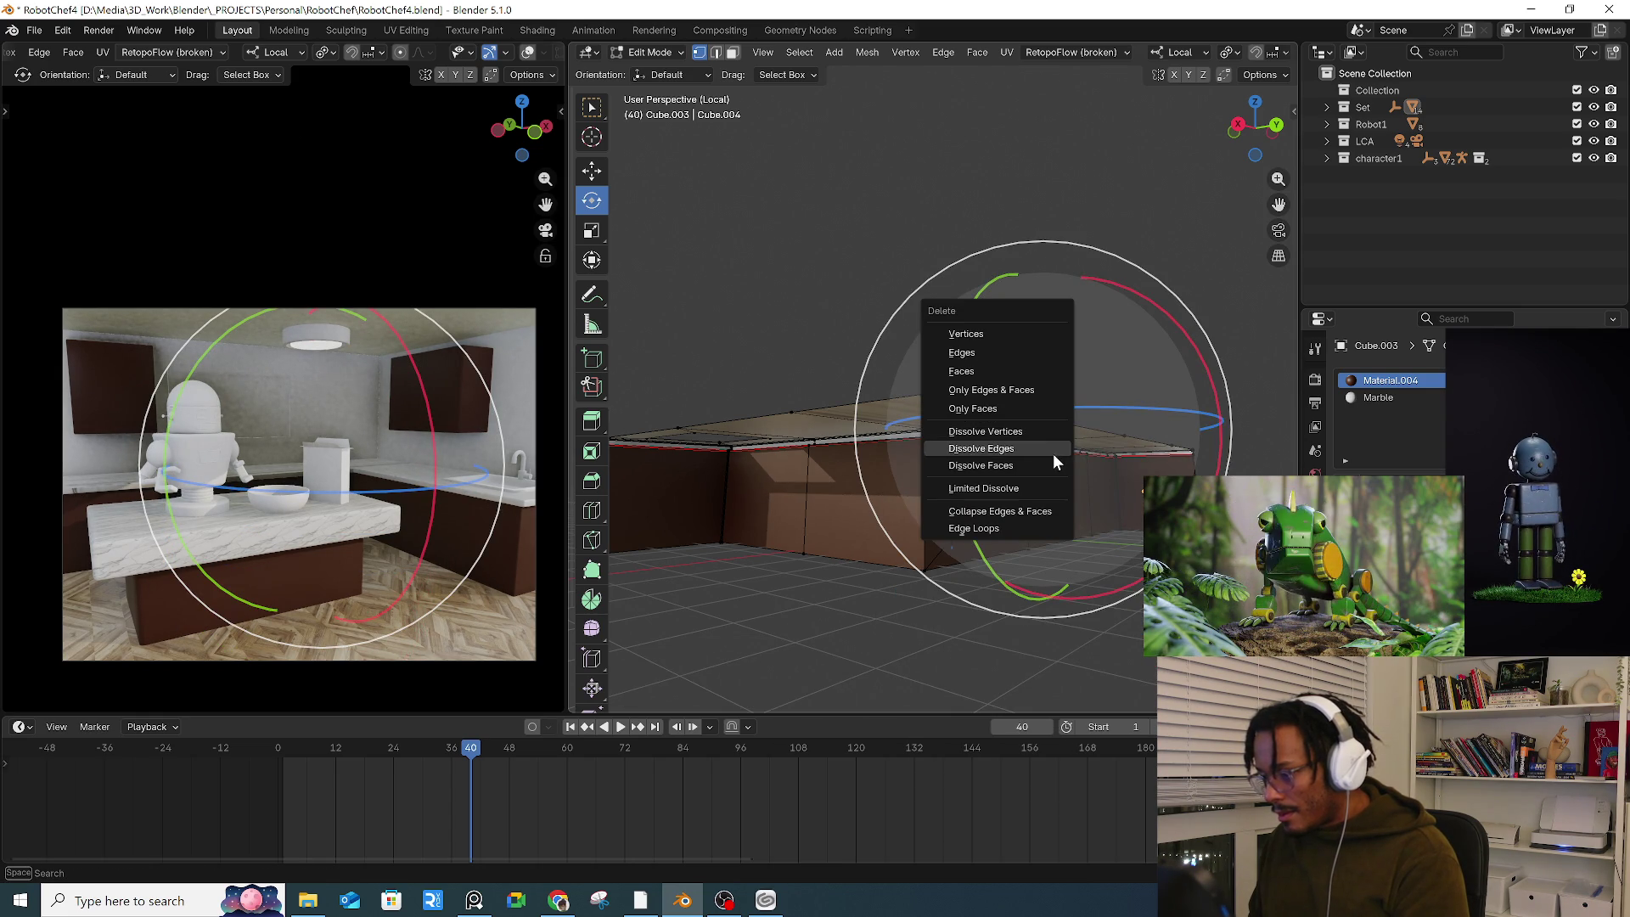
click(1040, 431)
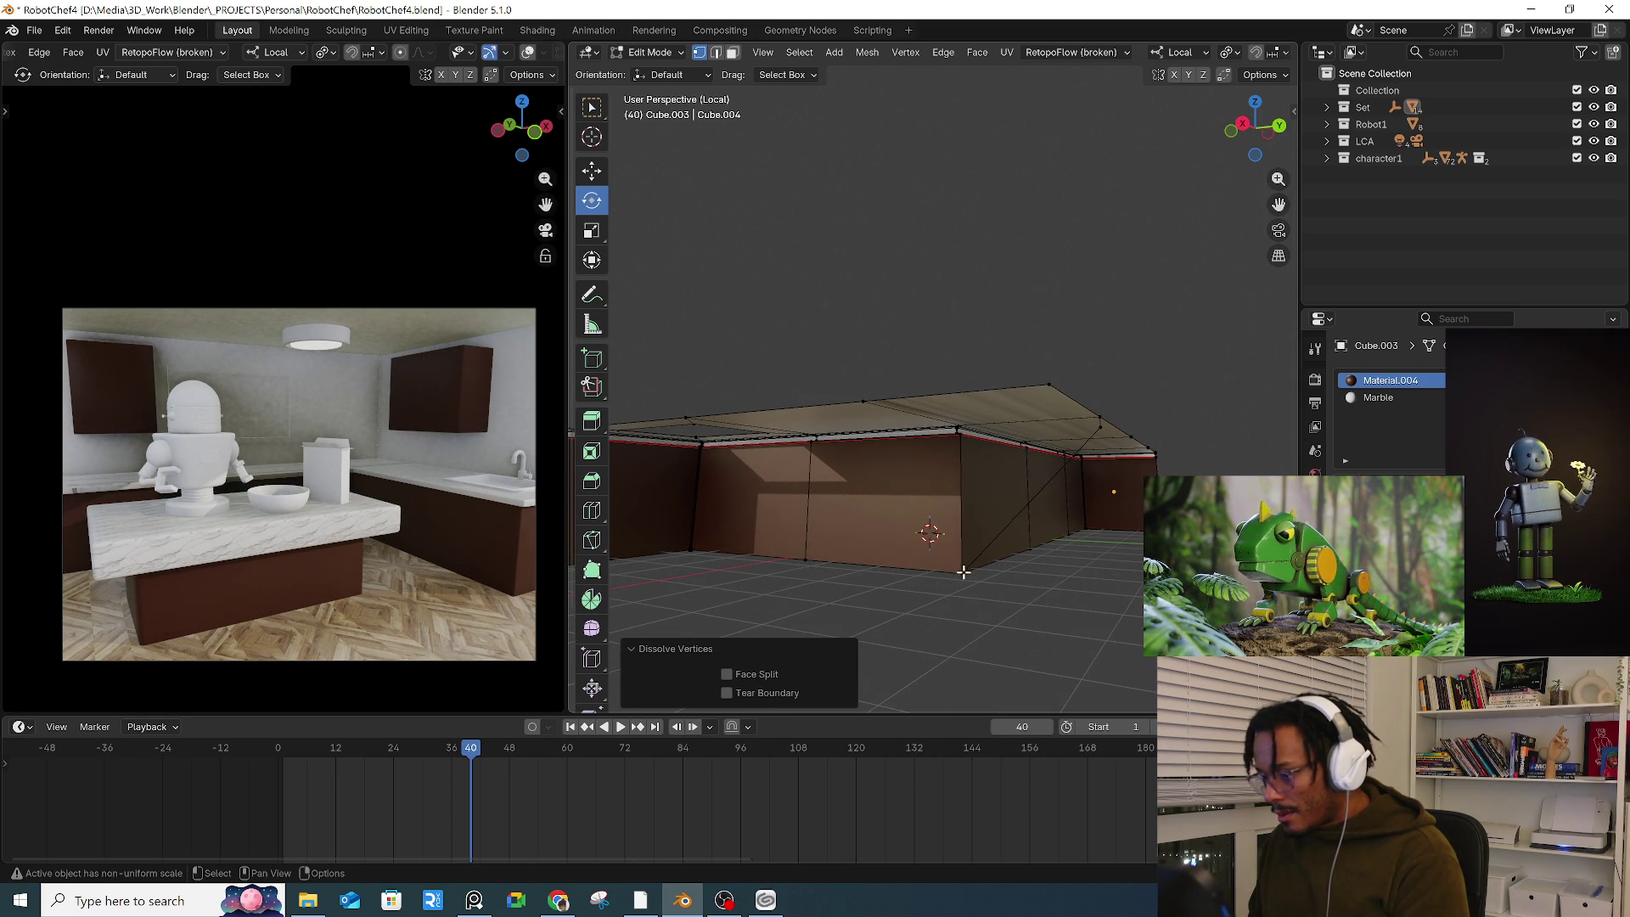
click(963, 572)
key(x)
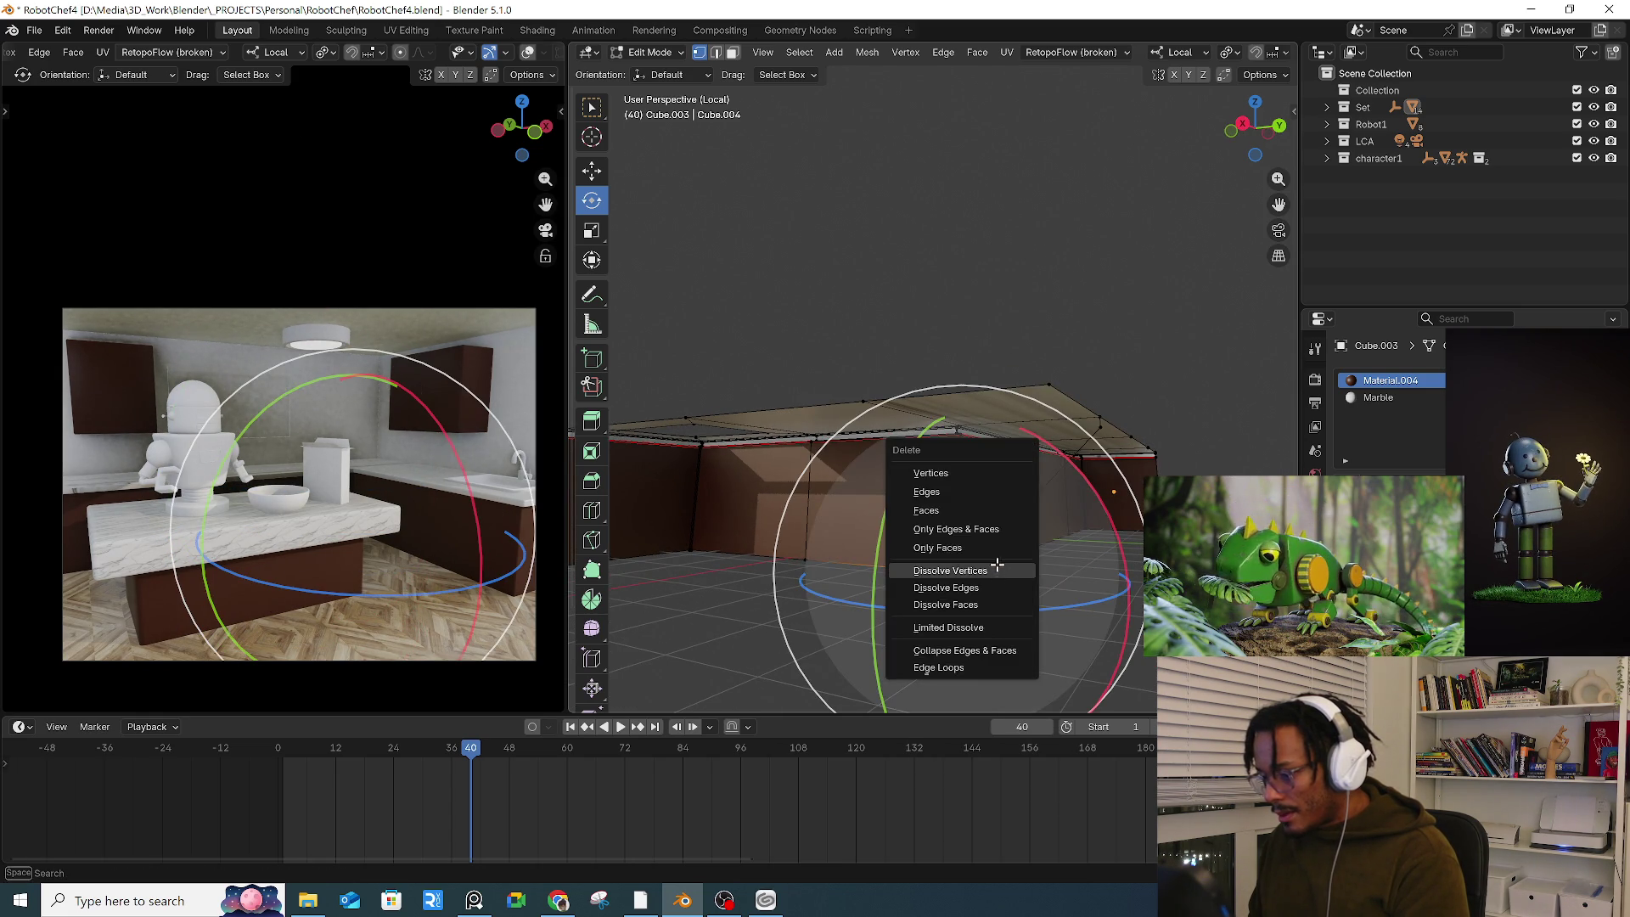
click(997, 567)
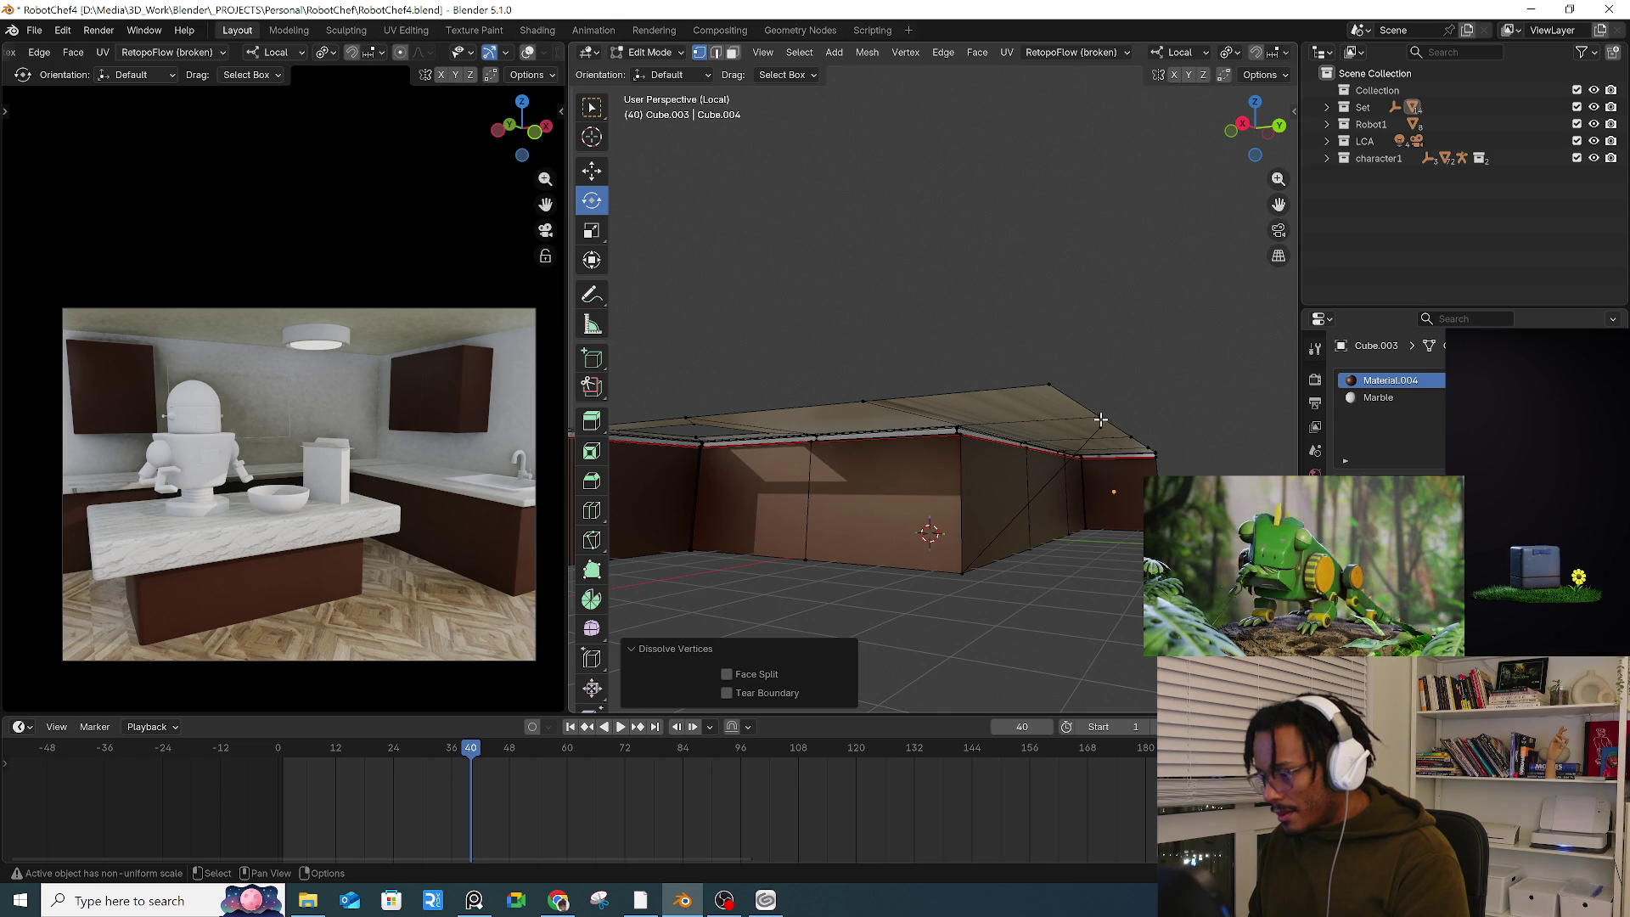
click(1102, 418)
key(x)
click(1102, 416)
Step: Select edges on the right wall, then faces on the marble countertop
click(938, 338)
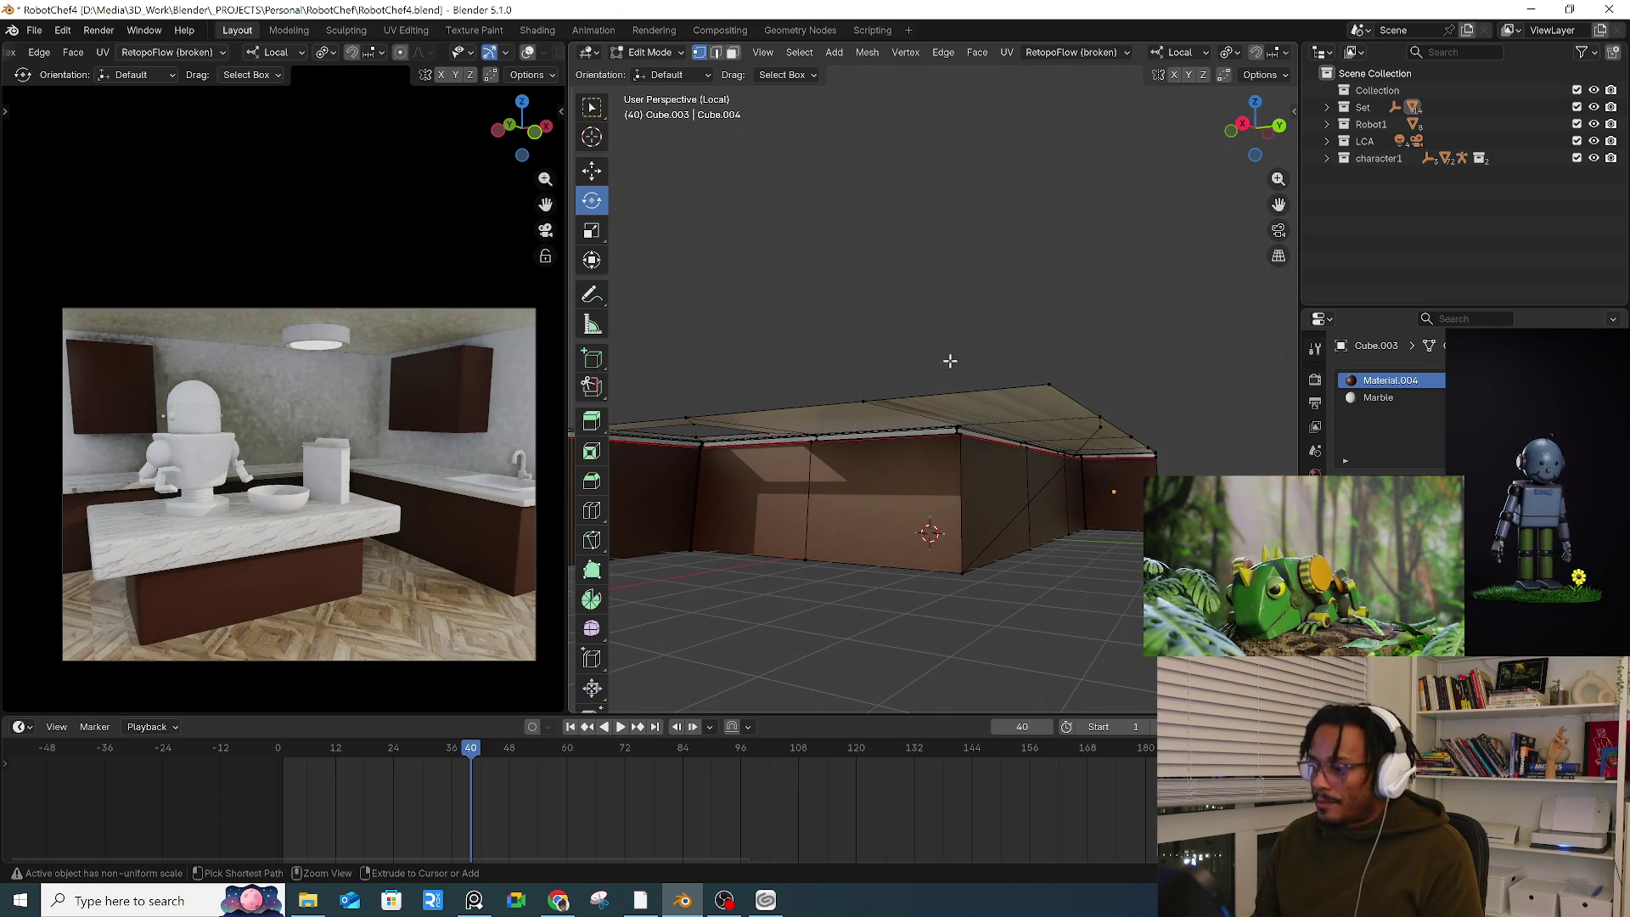
key(2)
click(963, 353)
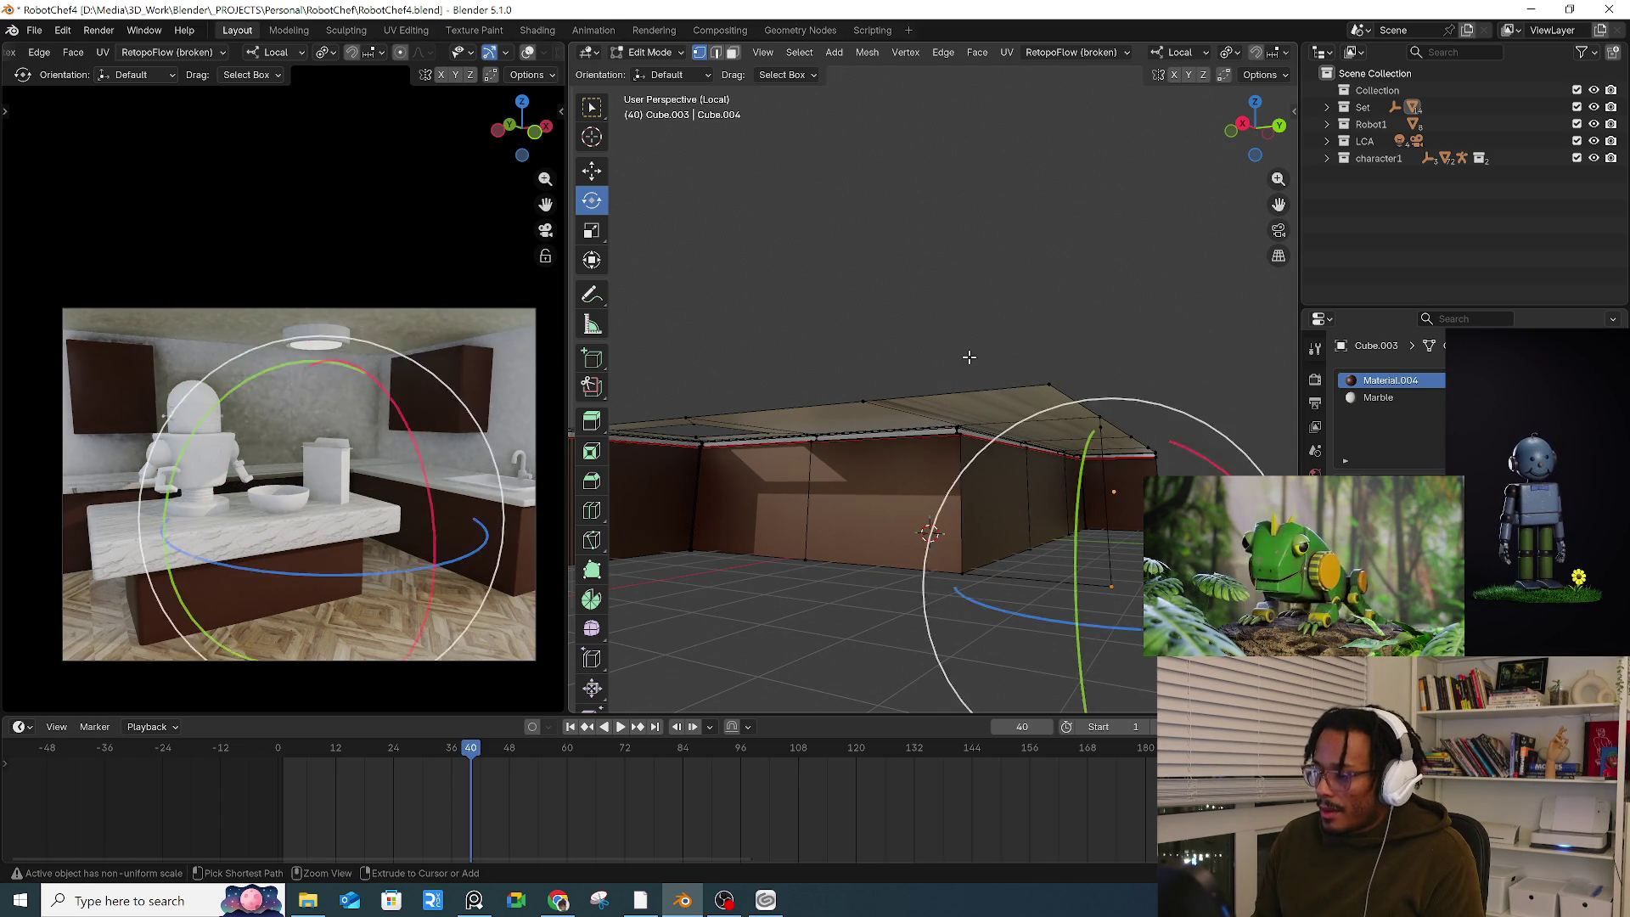
click(998, 362)
key(3)
click(1044, 399)
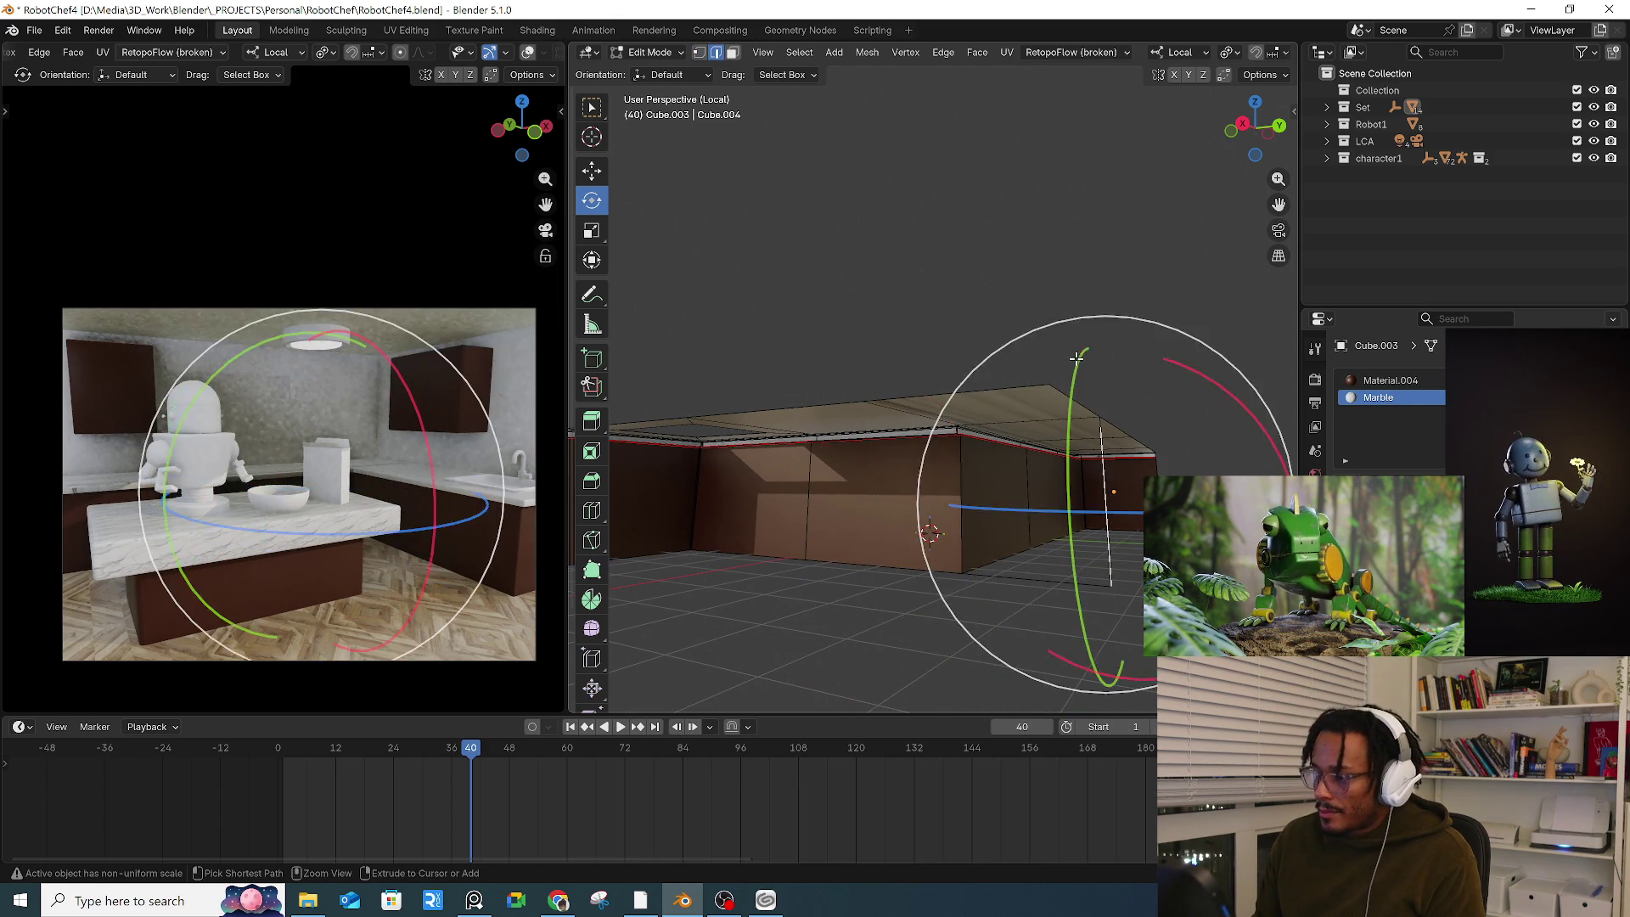
click(1075, 358)
mouse_move(1076, 358)
middle_down()
mouse_move(1001, 332)
mouse_move(1043, 362)
middle_up()
Step: Check the counter's transform in the Item sidebar and apply its scale in Object Mode
key(a)
key(n)
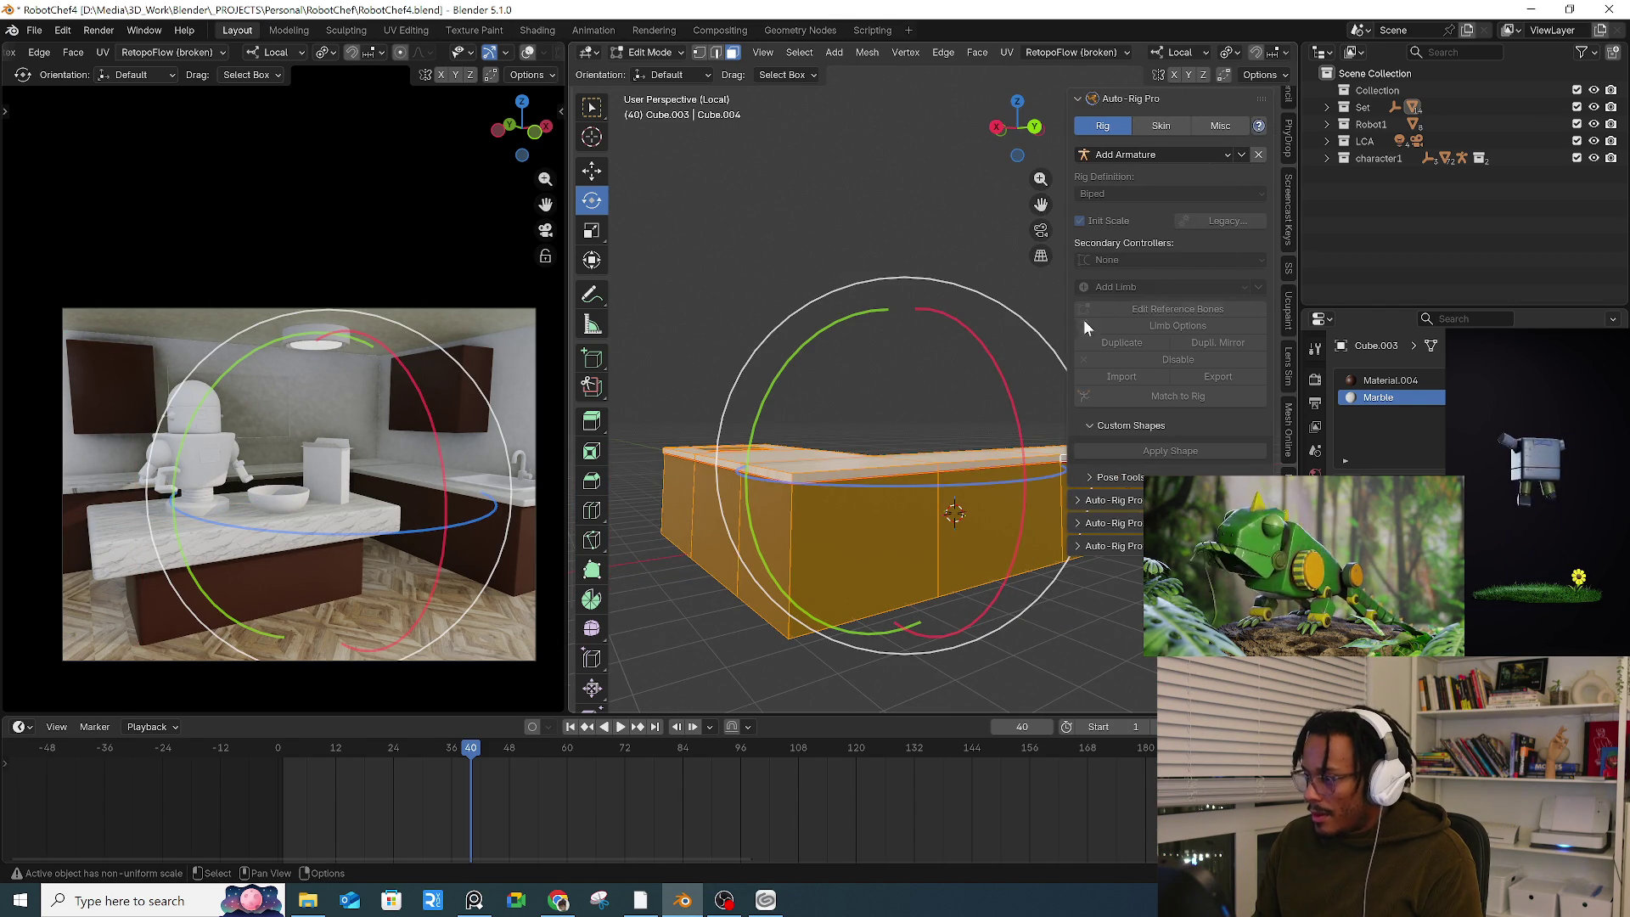
click(1289, 100)
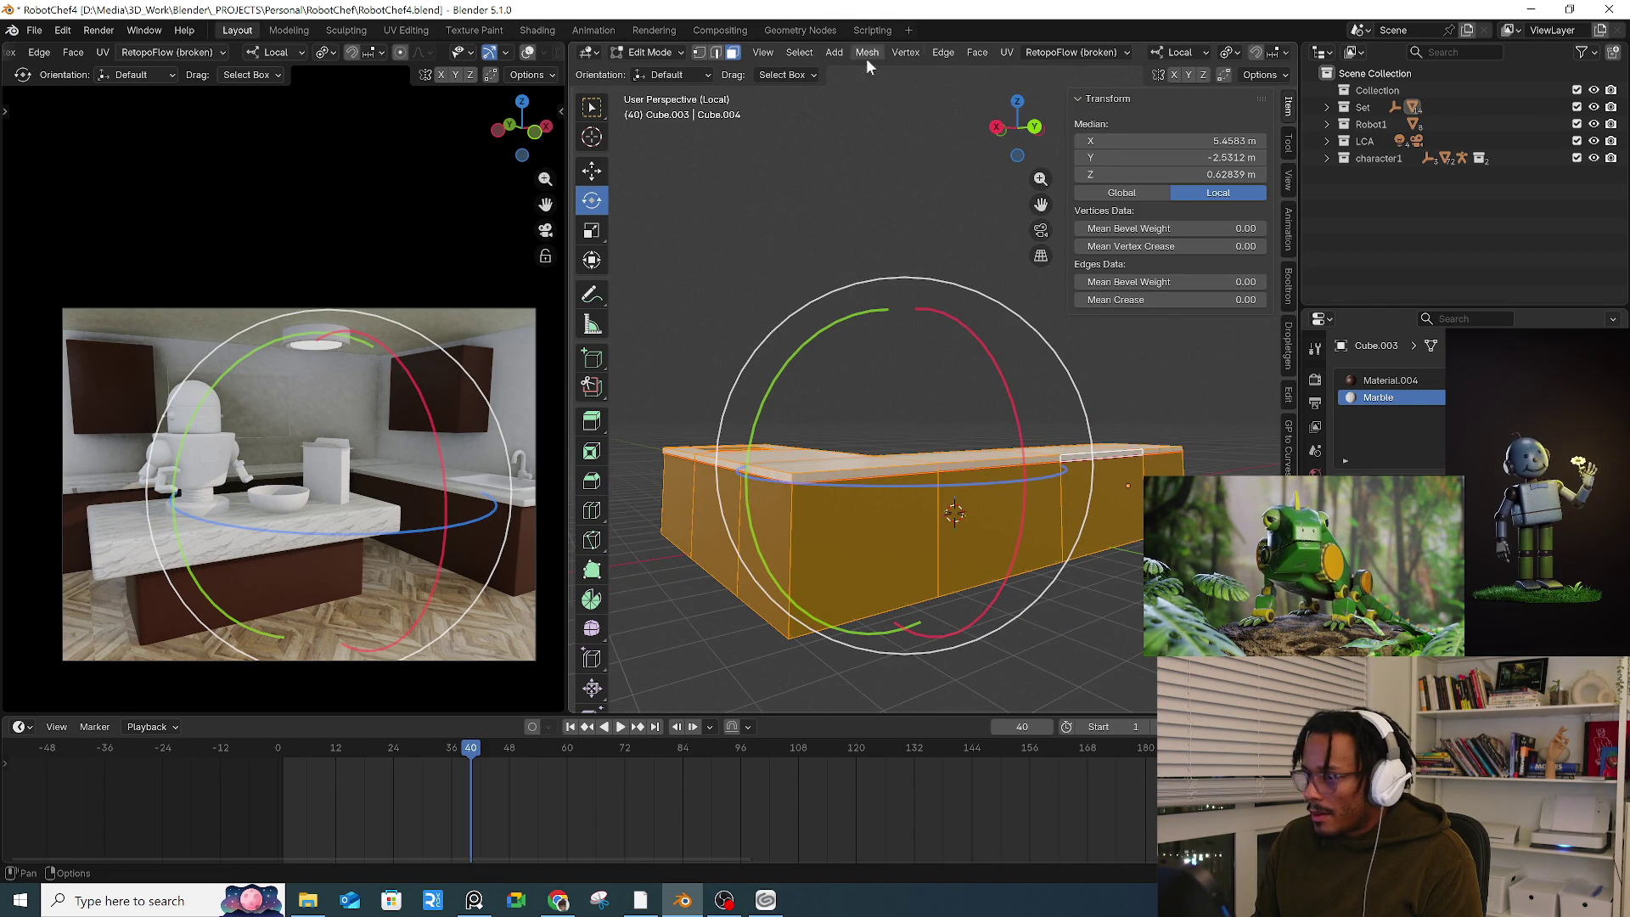
click(633, 52)
click(658, 73)
mouse_move(819, 204)
middle_down()
mouse_move(770, 213)
mouse_move(797, 262)
mouse_move(891, 319)
mouse_move(838, 288)
mouse_move(904, 242)
mouse_move(833, 331)
middle_up()
key(ctrl+a)
click(989, 245)
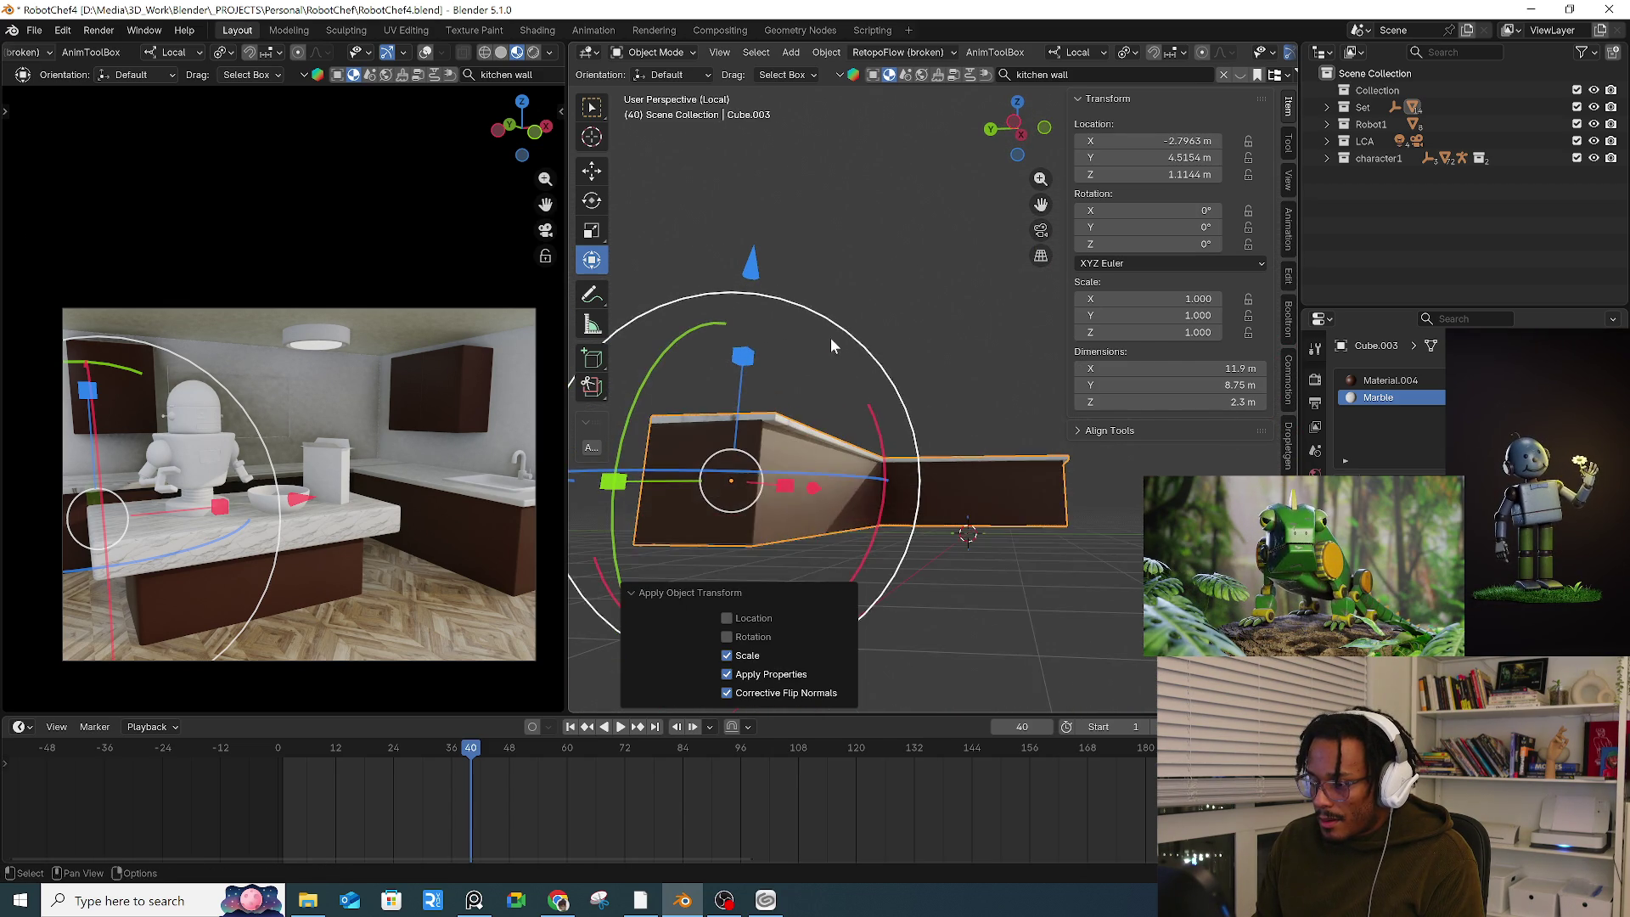
Step: Back in Edit Mode, select the linked marble top faces and switch to UV Editing
key(Tab)
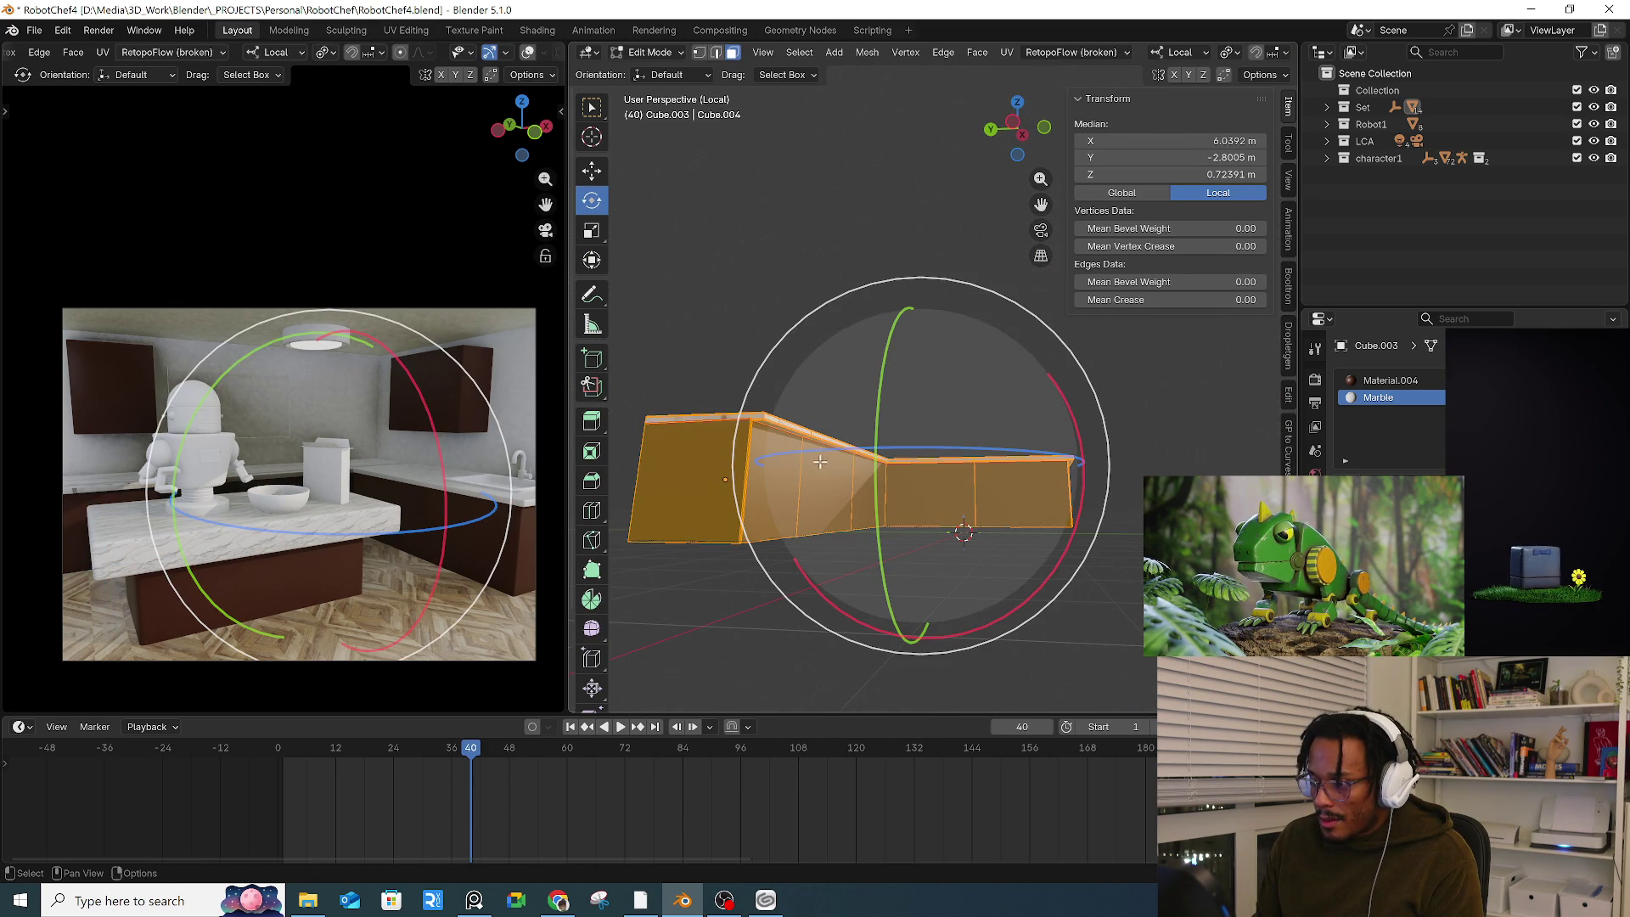
click(725, 489)
key(ctrl+l)
mouse_move(728, 488)
middle_down()
mouse_move(707, 374)
mouse_move(775, 372)
middle_up()
key(alt+a)
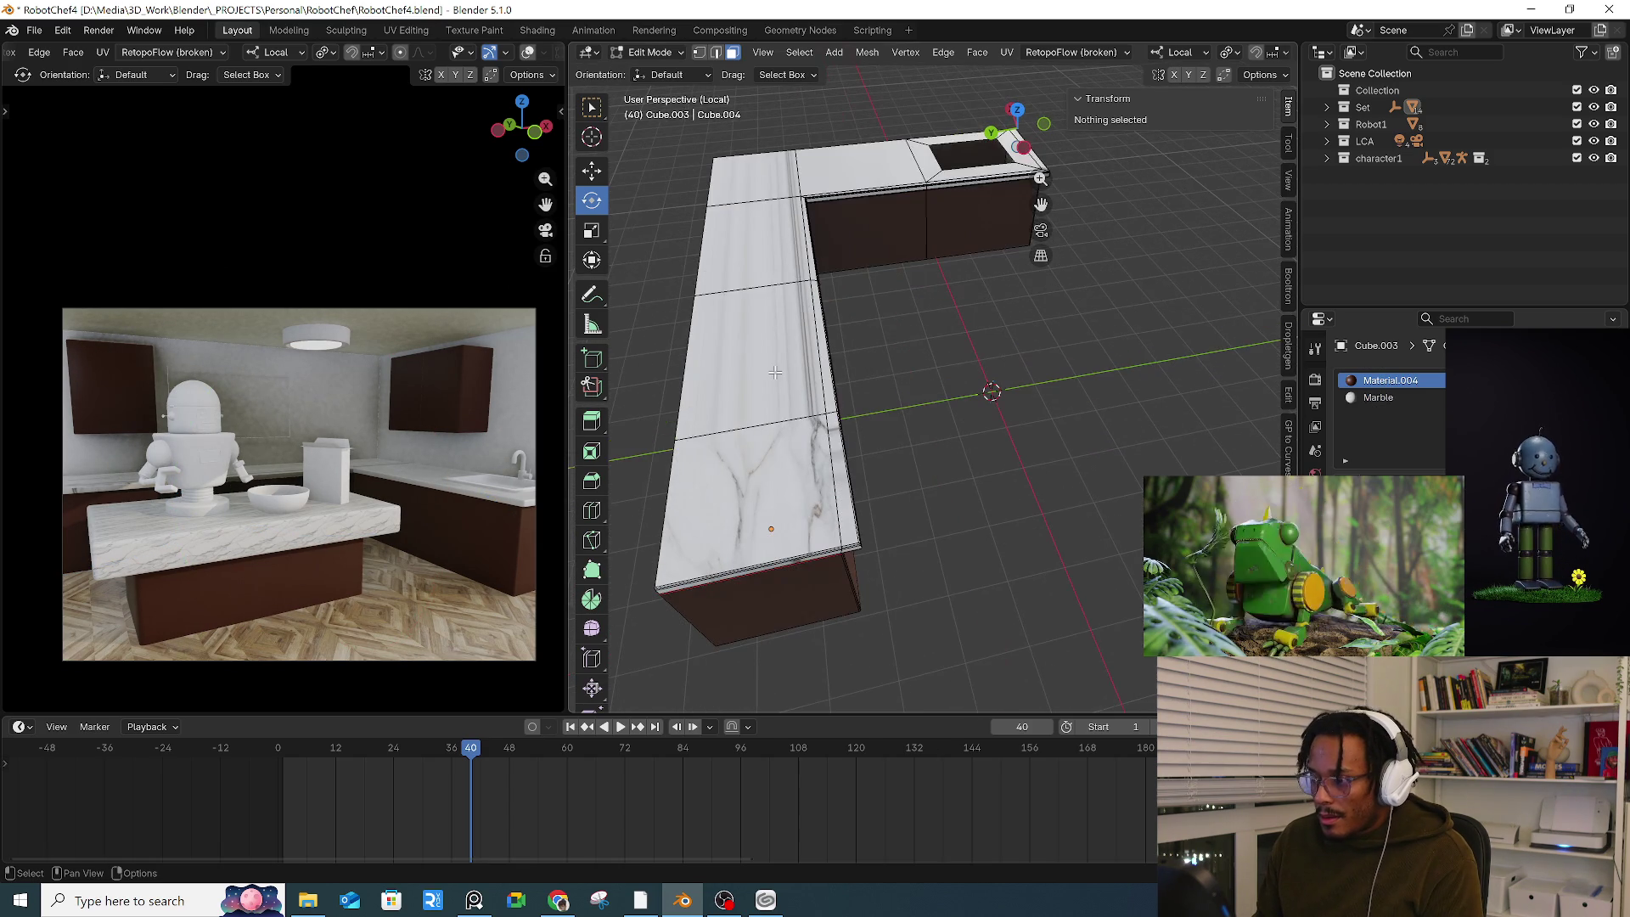
click(774, 371)
key(ctrl+l)
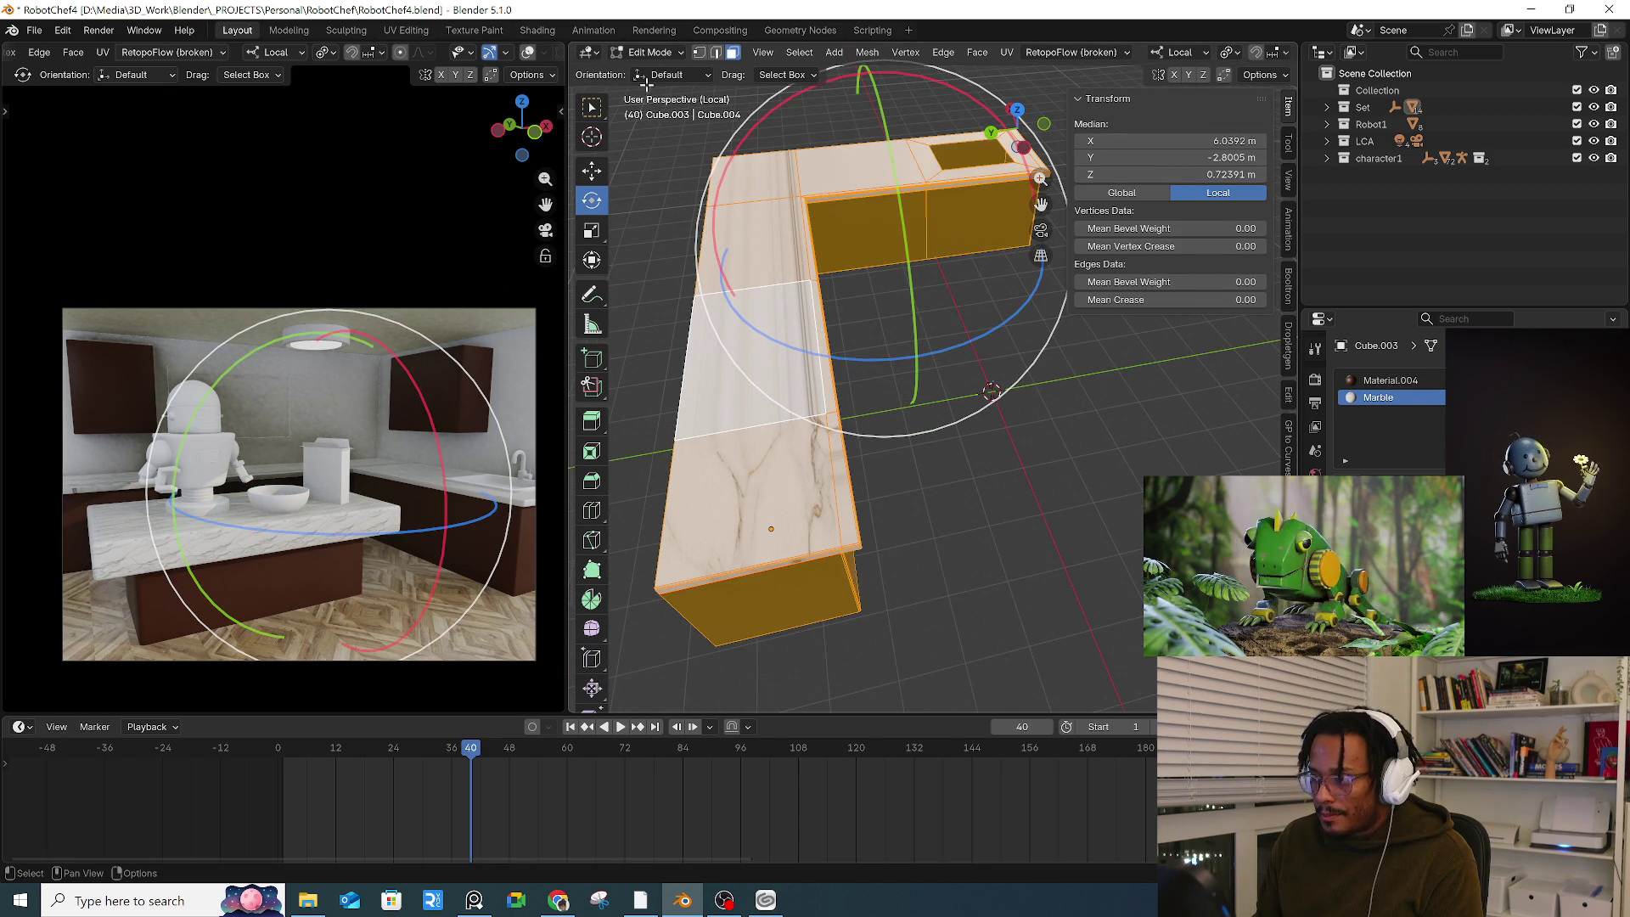
click(406, 29)
scroll(461, 339, down, 6)
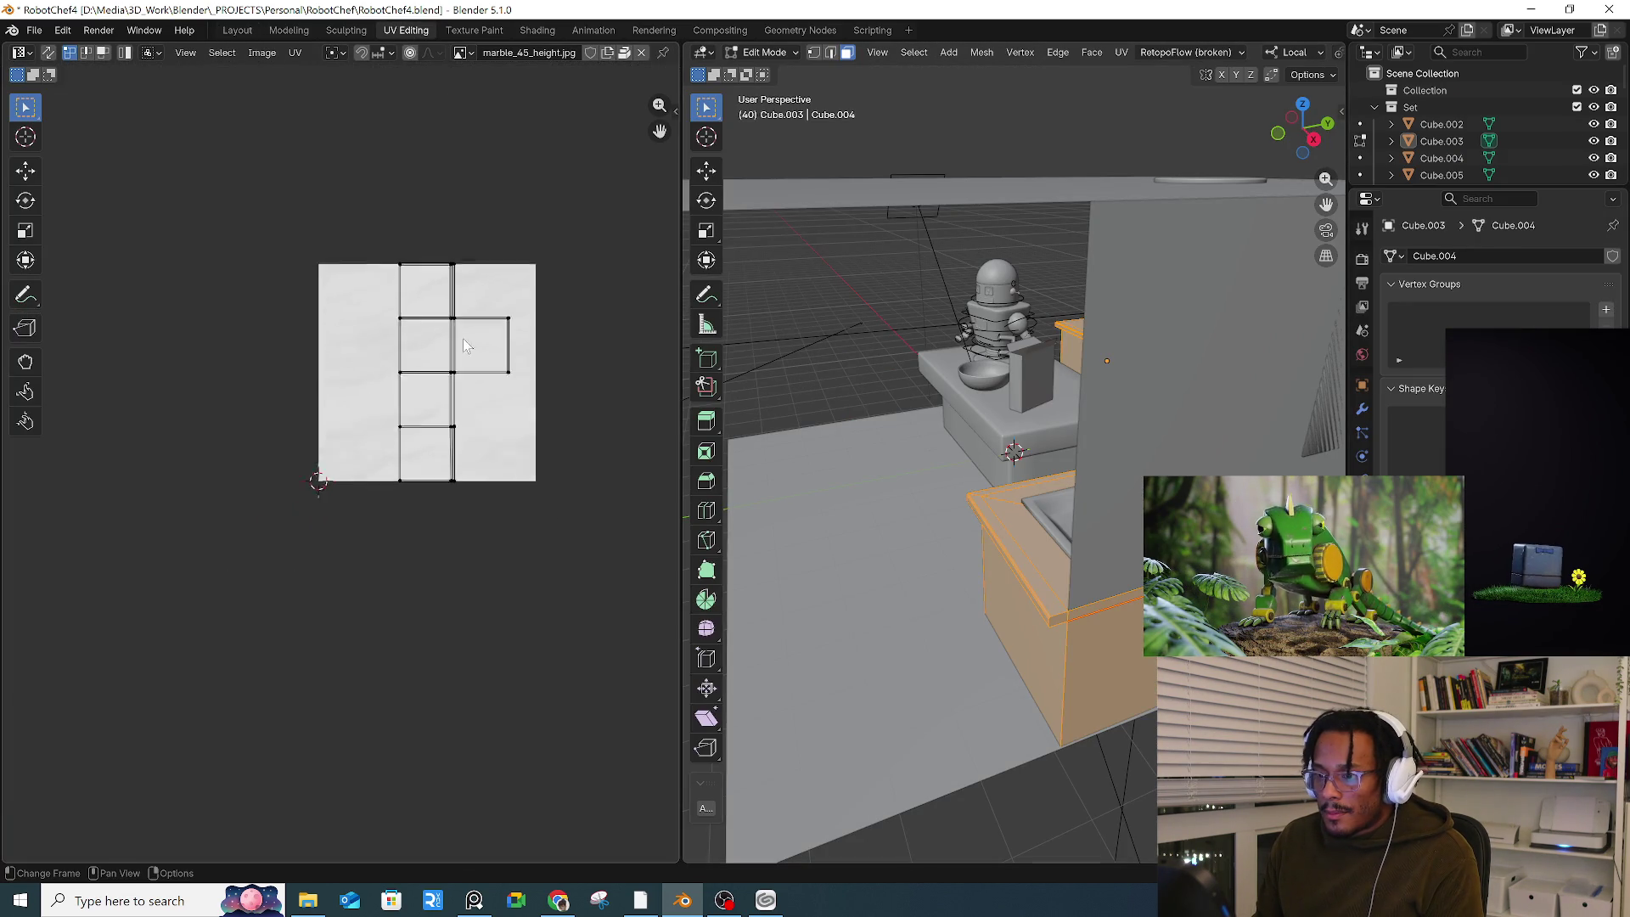
Step: Unwrap the counter trim with Minimum Stretch, then re-unwrap it Angle Based
middle_drag(940, 421, 1104, 403)
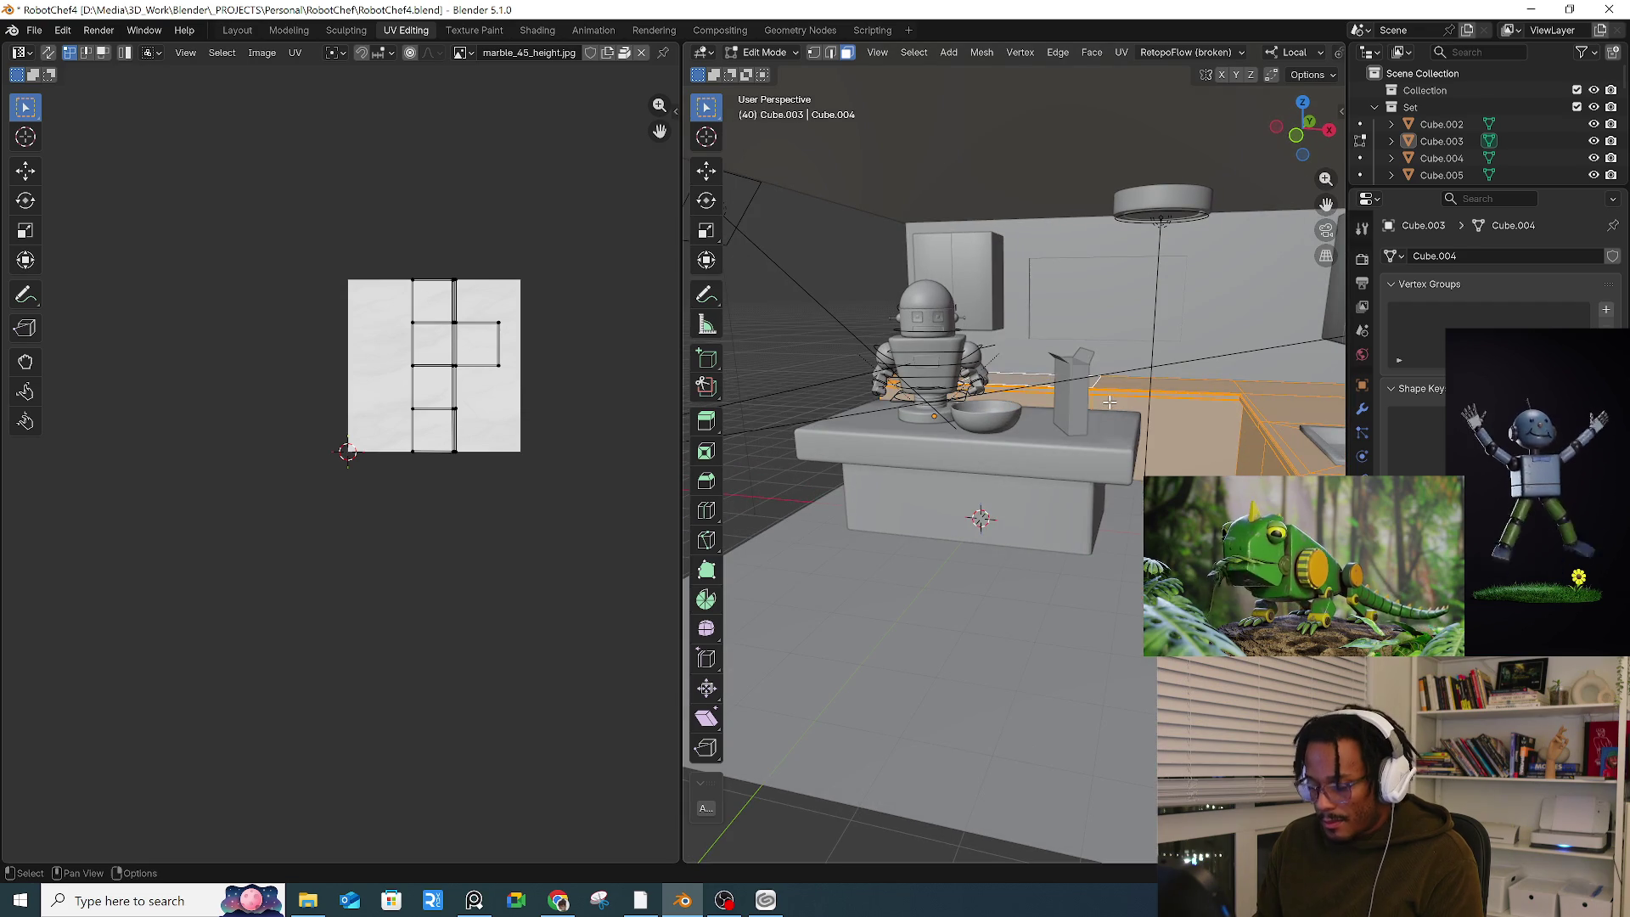
key(u)
click(1083, 429)
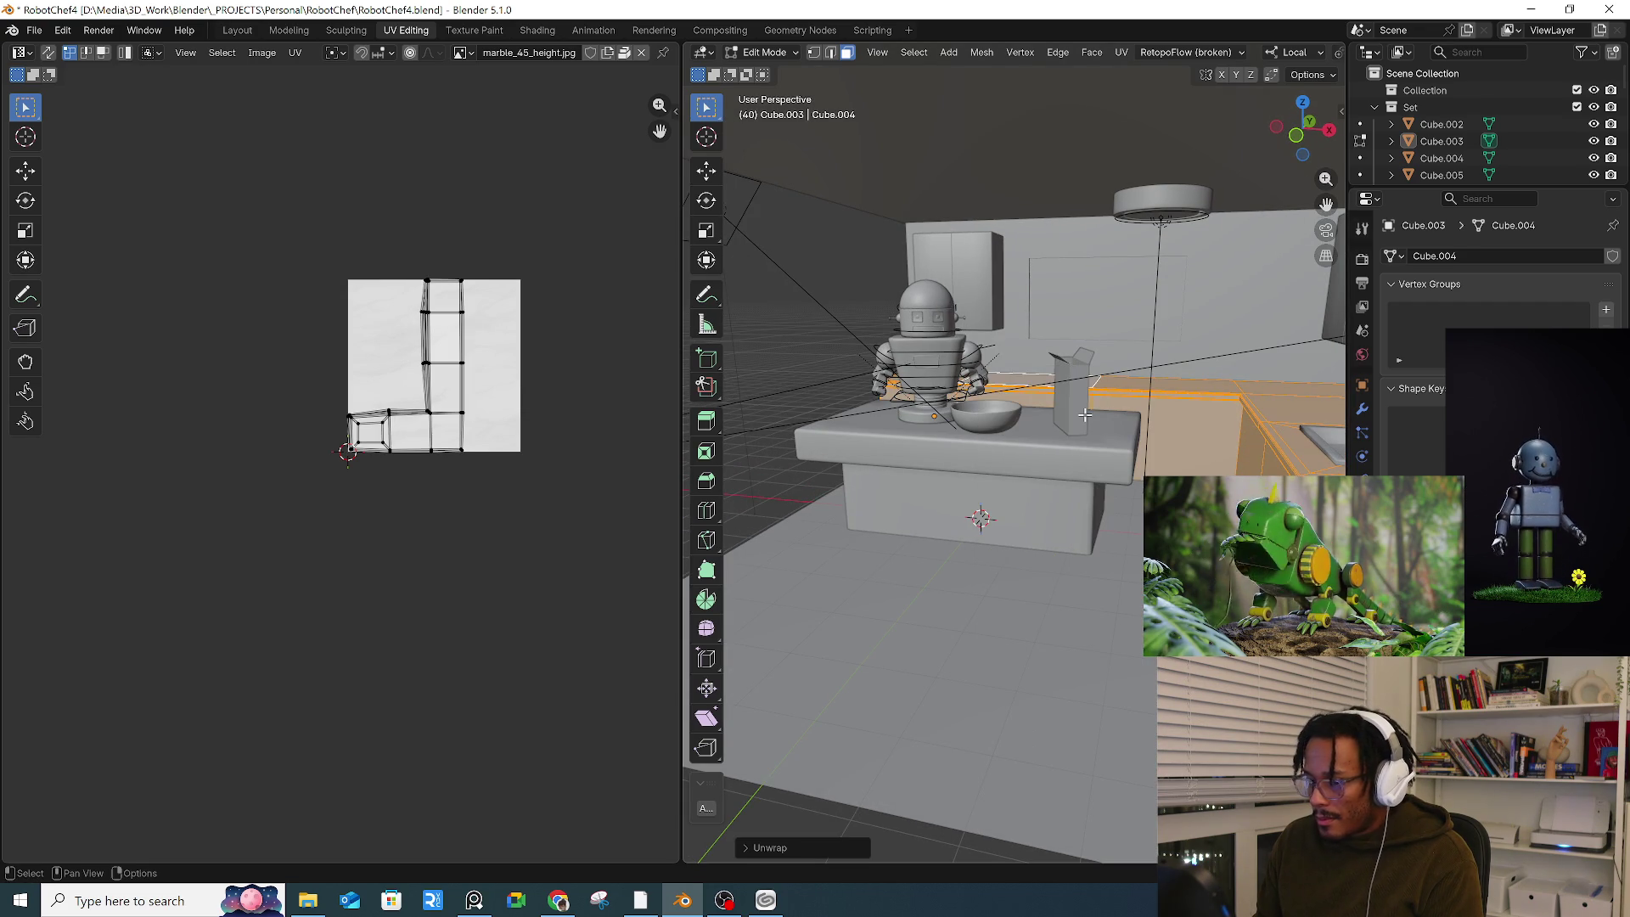
key(u)
click(1076, 430)
key(u)
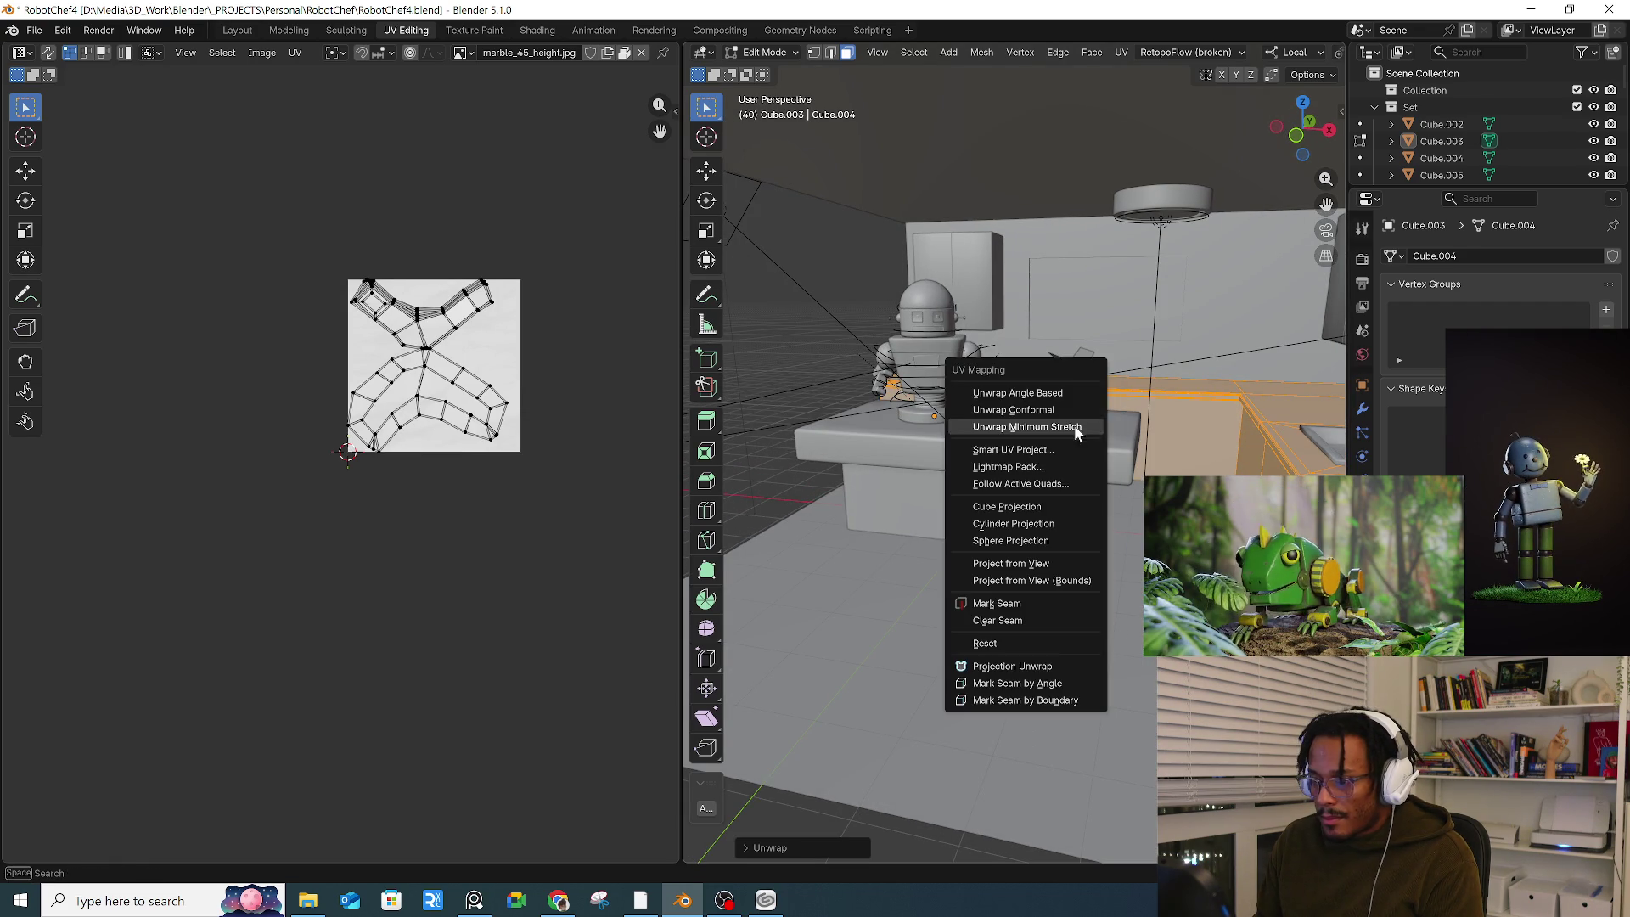
click(1073, 387)
Step: Isolate the counter in local view, deselect, and orbit toward its end block
scroll(1117, 399, up, 10)
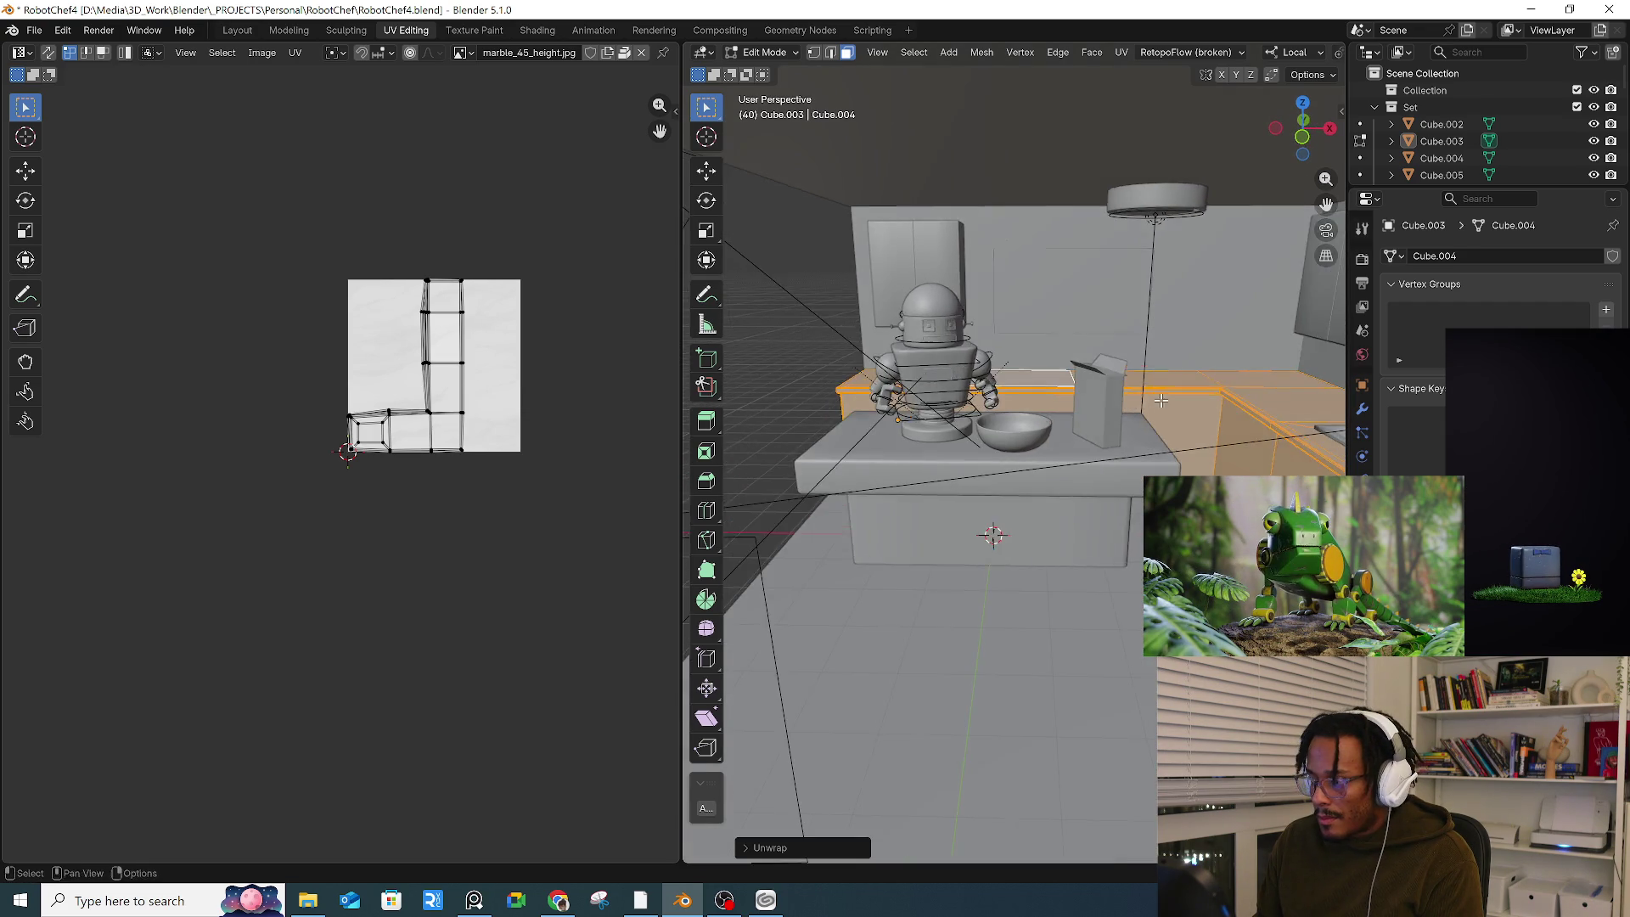
key(KP_Divide)
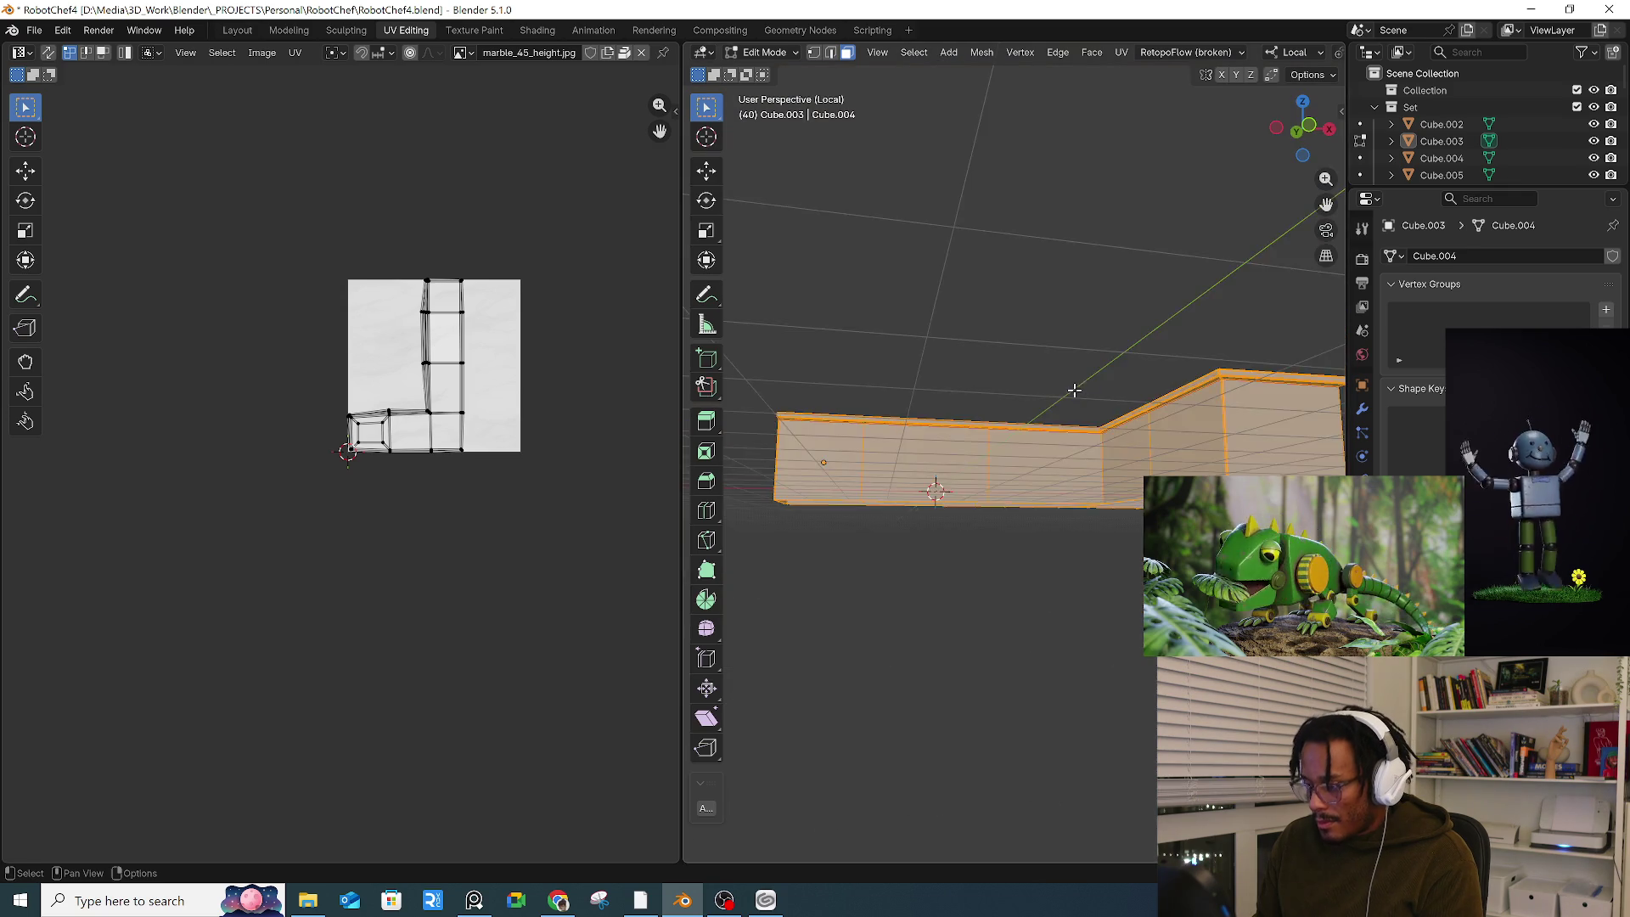
click(948, 306)
scroll(947, 305, up, 5)
mouse_move(856, 383)
middle_down()
mouse_move(873, 476)
mouse_move(1077, 374)
mouse_move(1138, 393)
mouse_move(1112, 483)
middle_up()
mouse_move(984, 413)
middle_down()
mouse_move(1077, 345)
mouse_move(1171, 360)
mouse_move(888, 580)
middle_up()
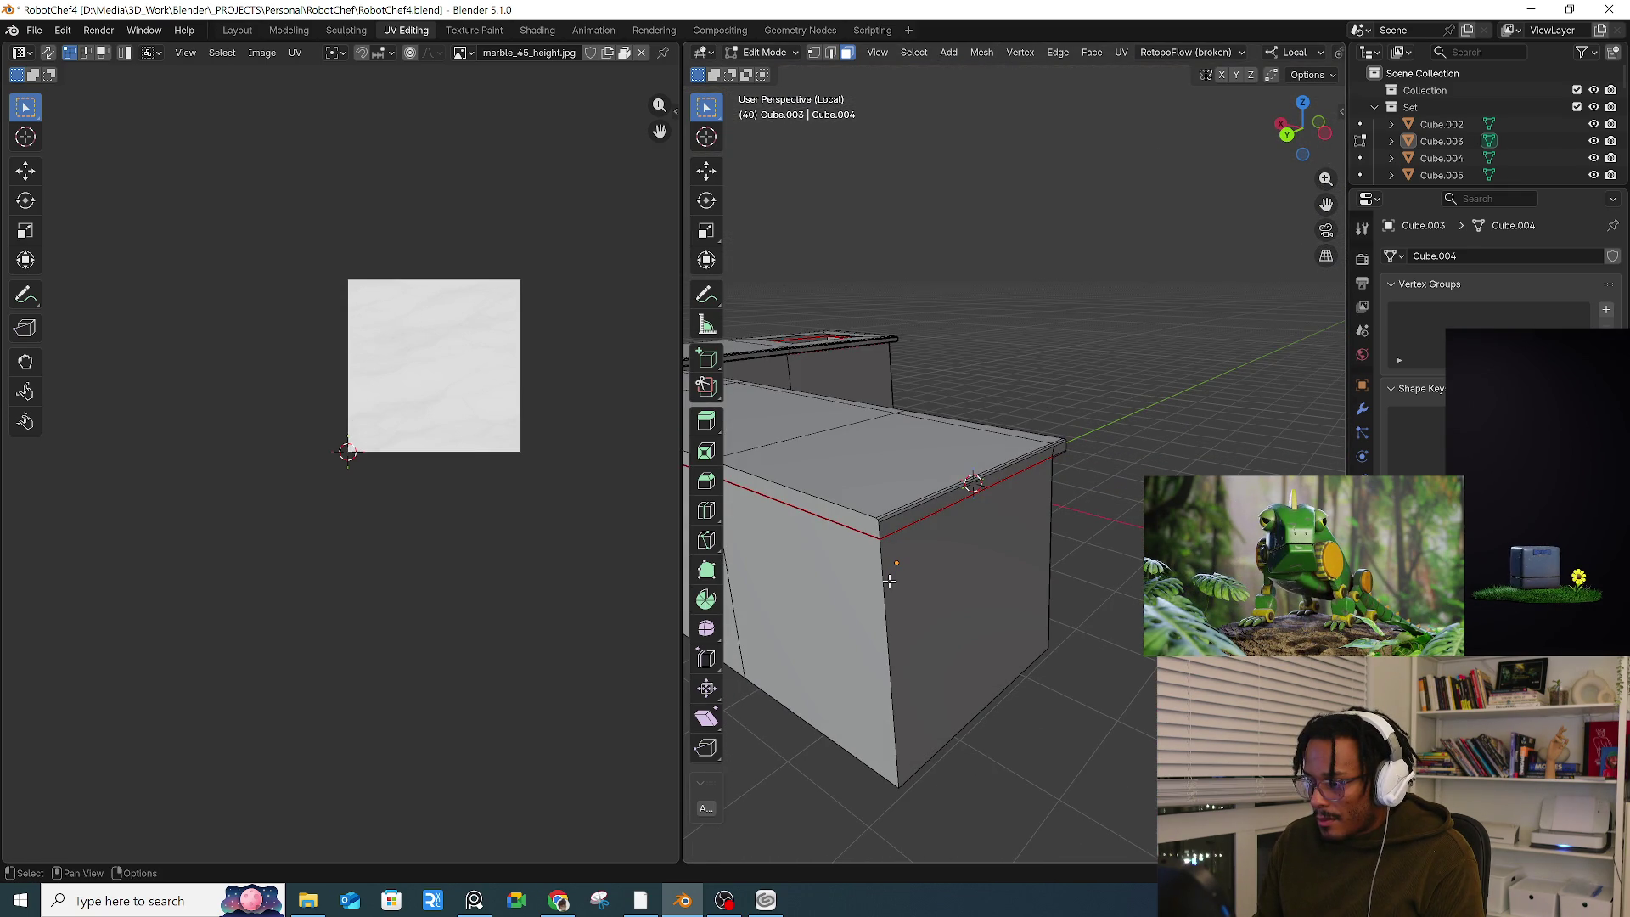
click(888, 581)
alt+click(887, 582)
key(2)
alt+click(884, 586)
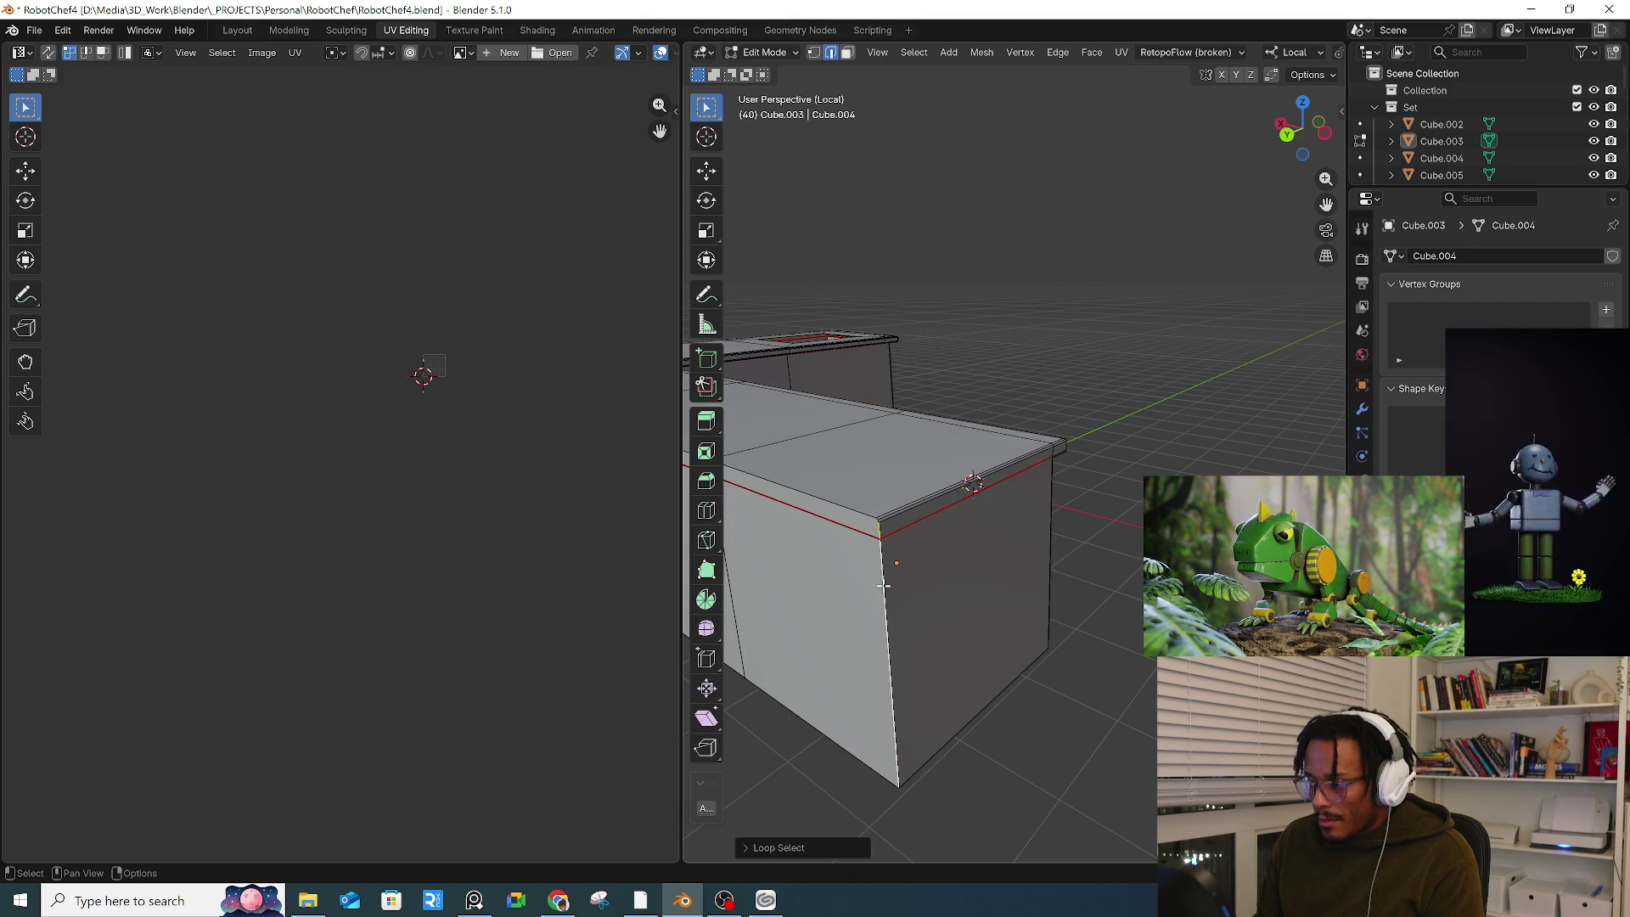
scroll(883, 582, up, 5)
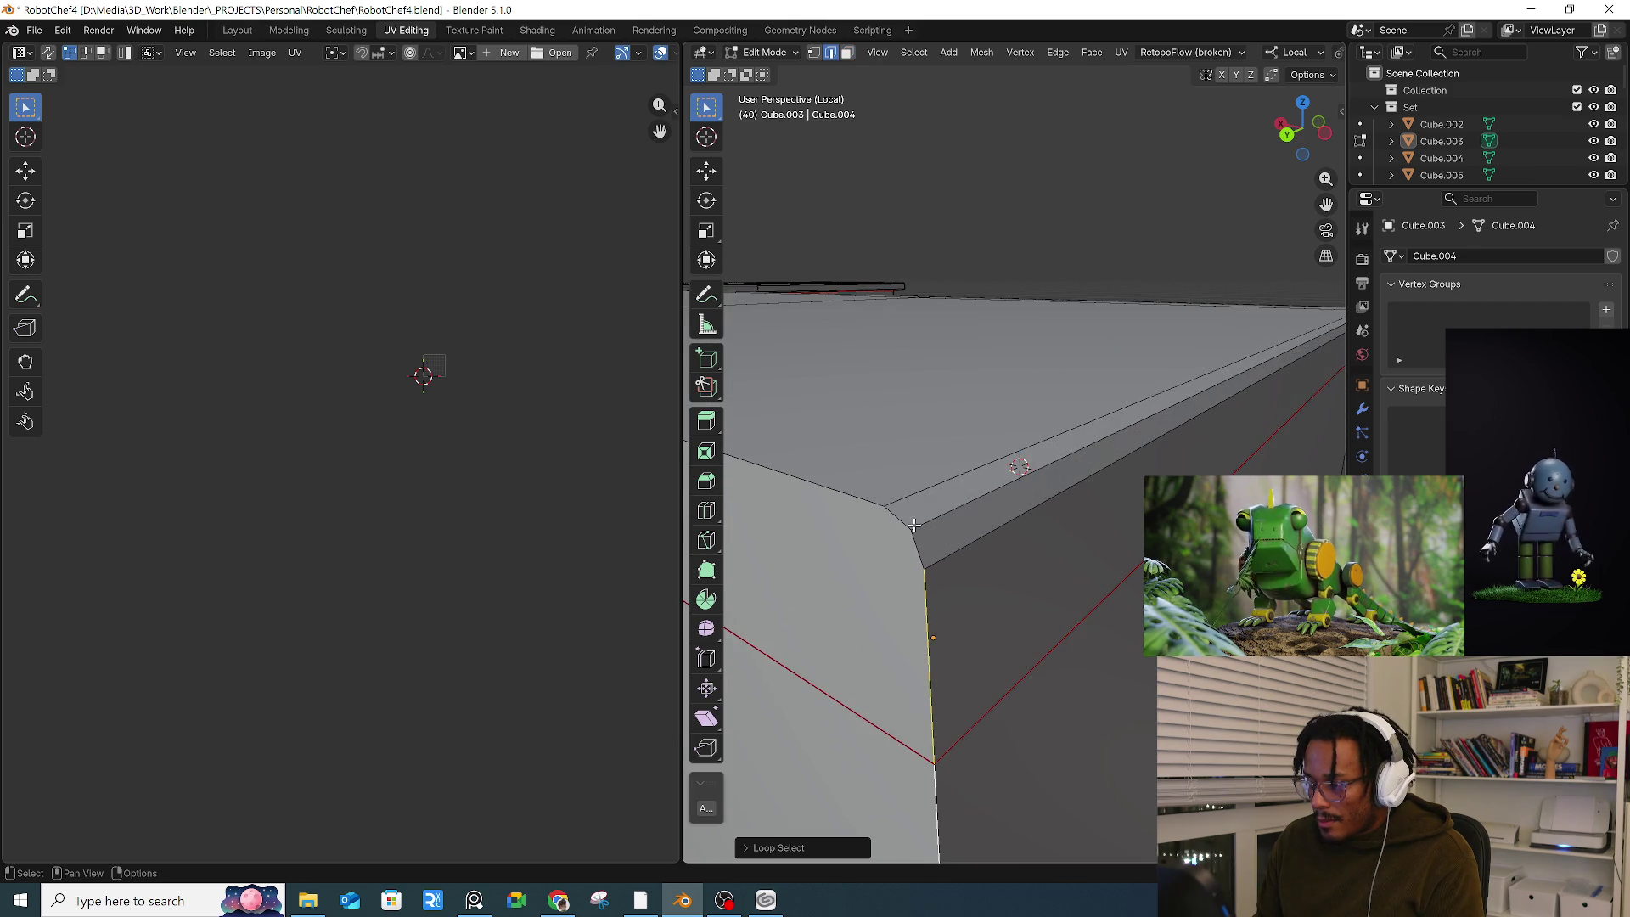
mouse_move(902, 517)
middle_down()
mouse_move(1002, 484)
mouse_move(1036, 514)
mouse_move(1136, 504)
middle_up()
scroll(1136, 504, down, 4)
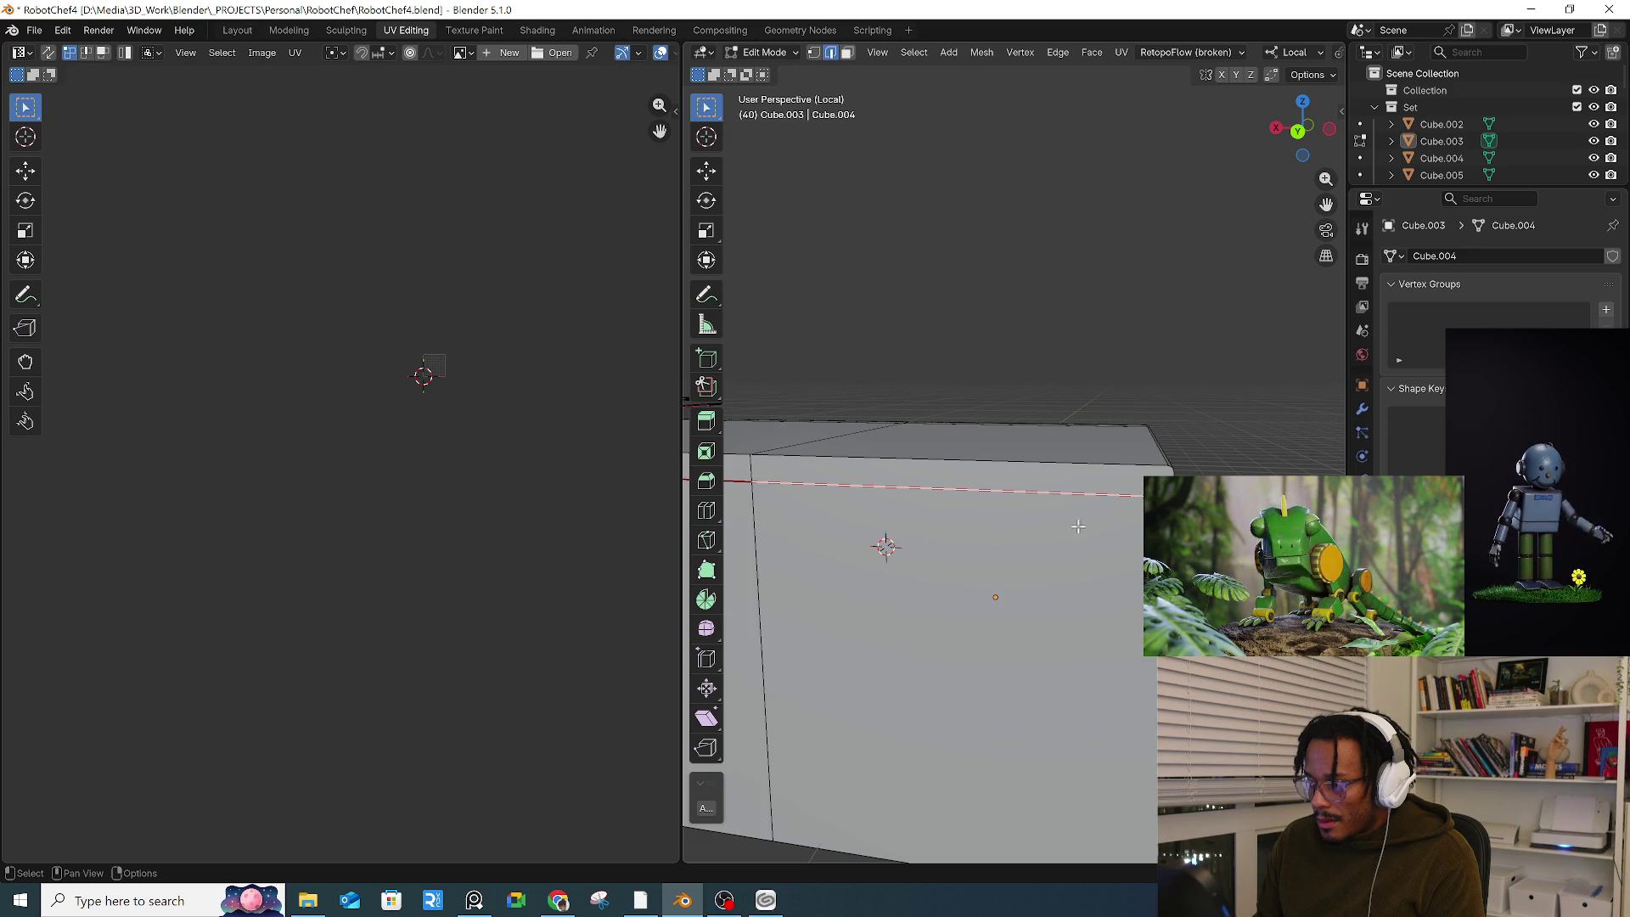
middle_drag(883, 546, 1044, 506)
key(3)
click(1039, 484)
click(976, 522)
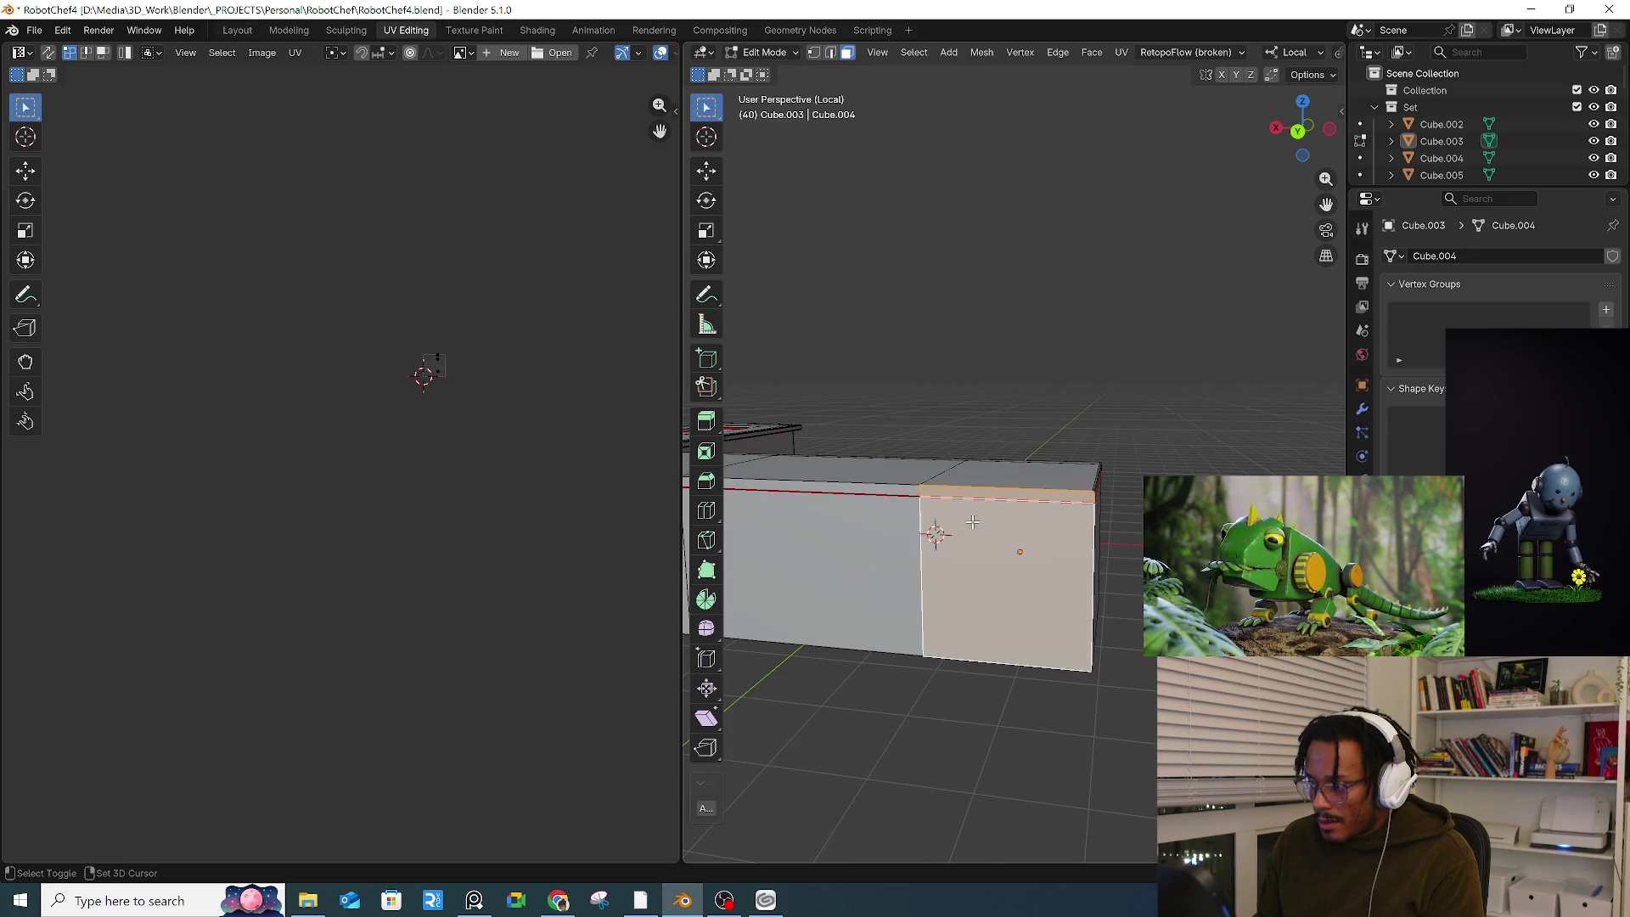
key(alt+a)
scroll(974, 521, down, 3)
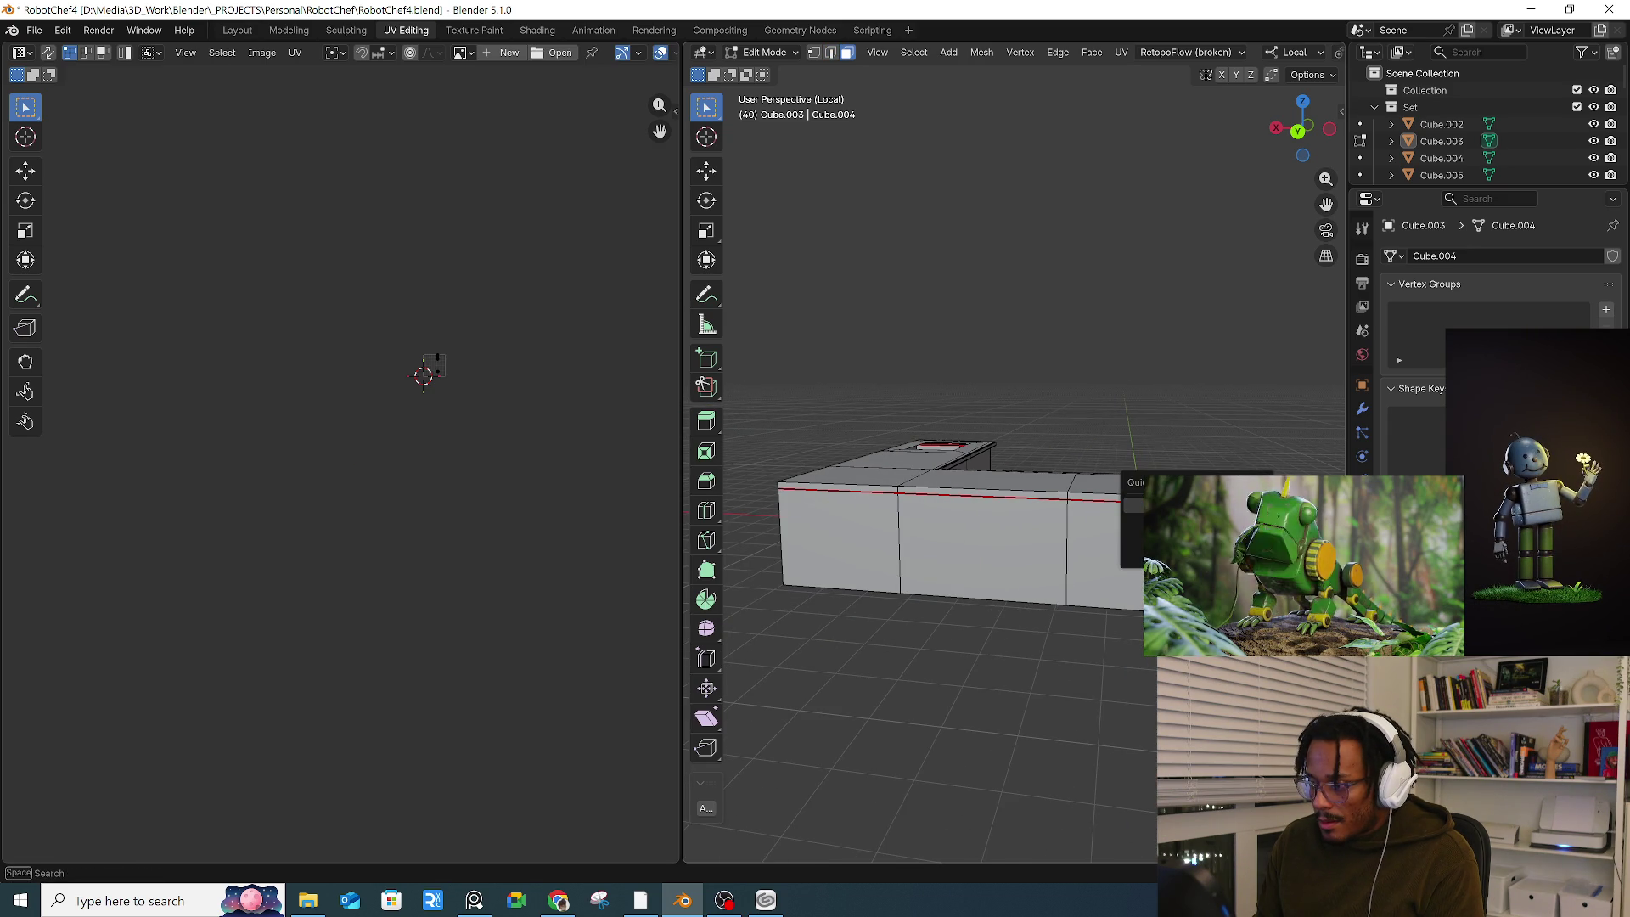
key(a)
scroll(1027, 394, up, 2)
right_click(1027, 395)
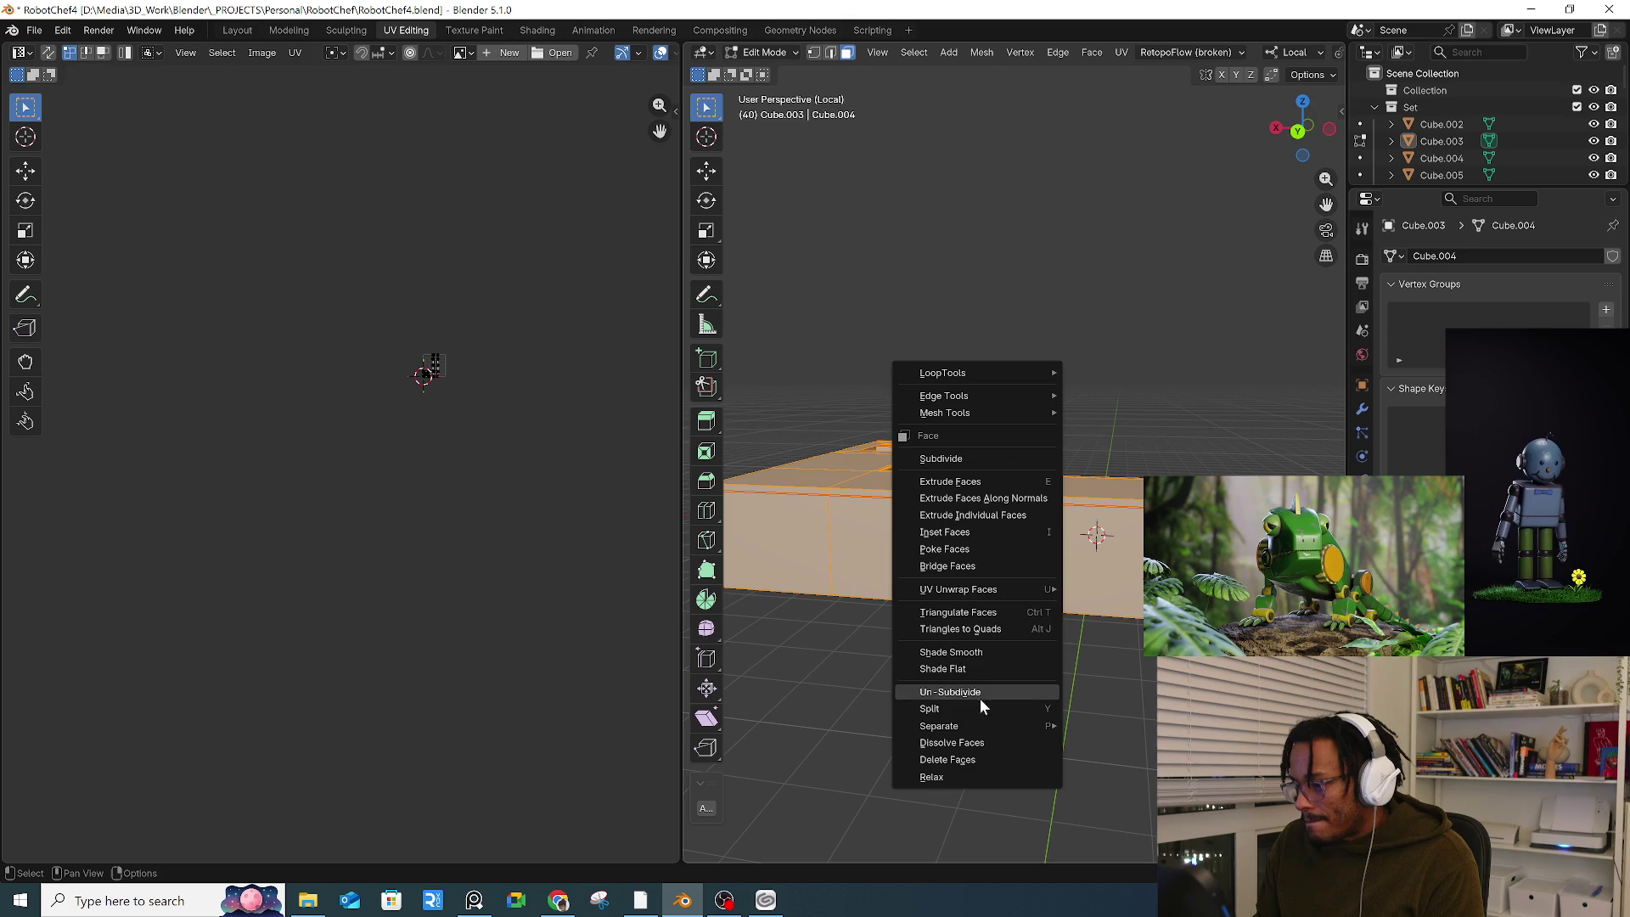
key(Escape)
key(2)
right_click(942, 549)
click(872, 653)
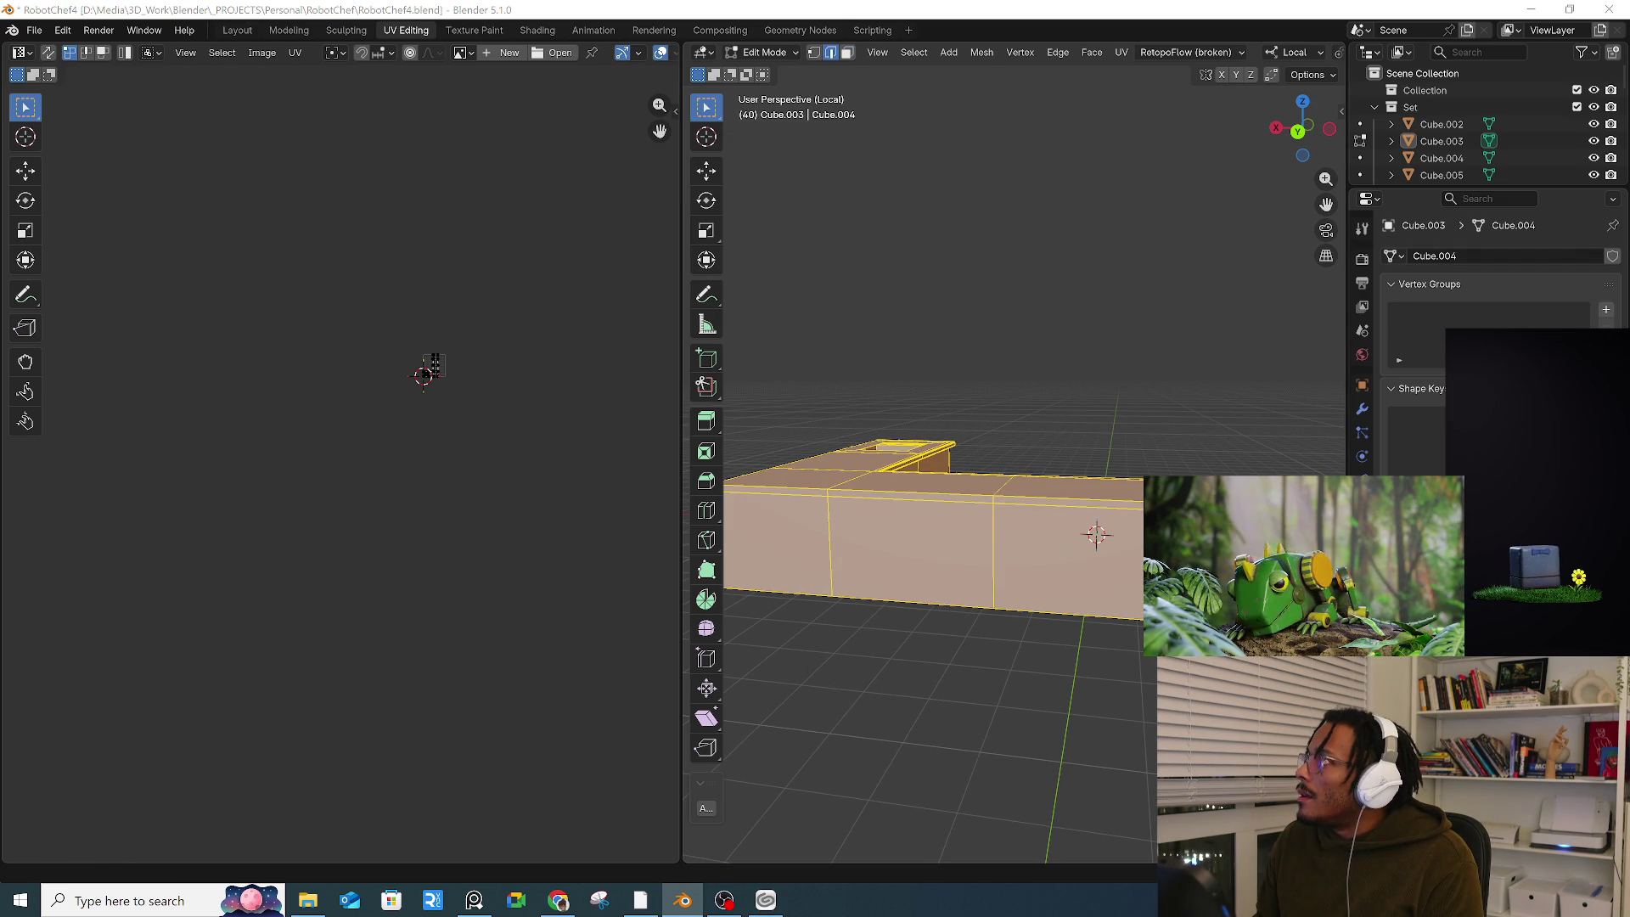
key(alt+Tab)
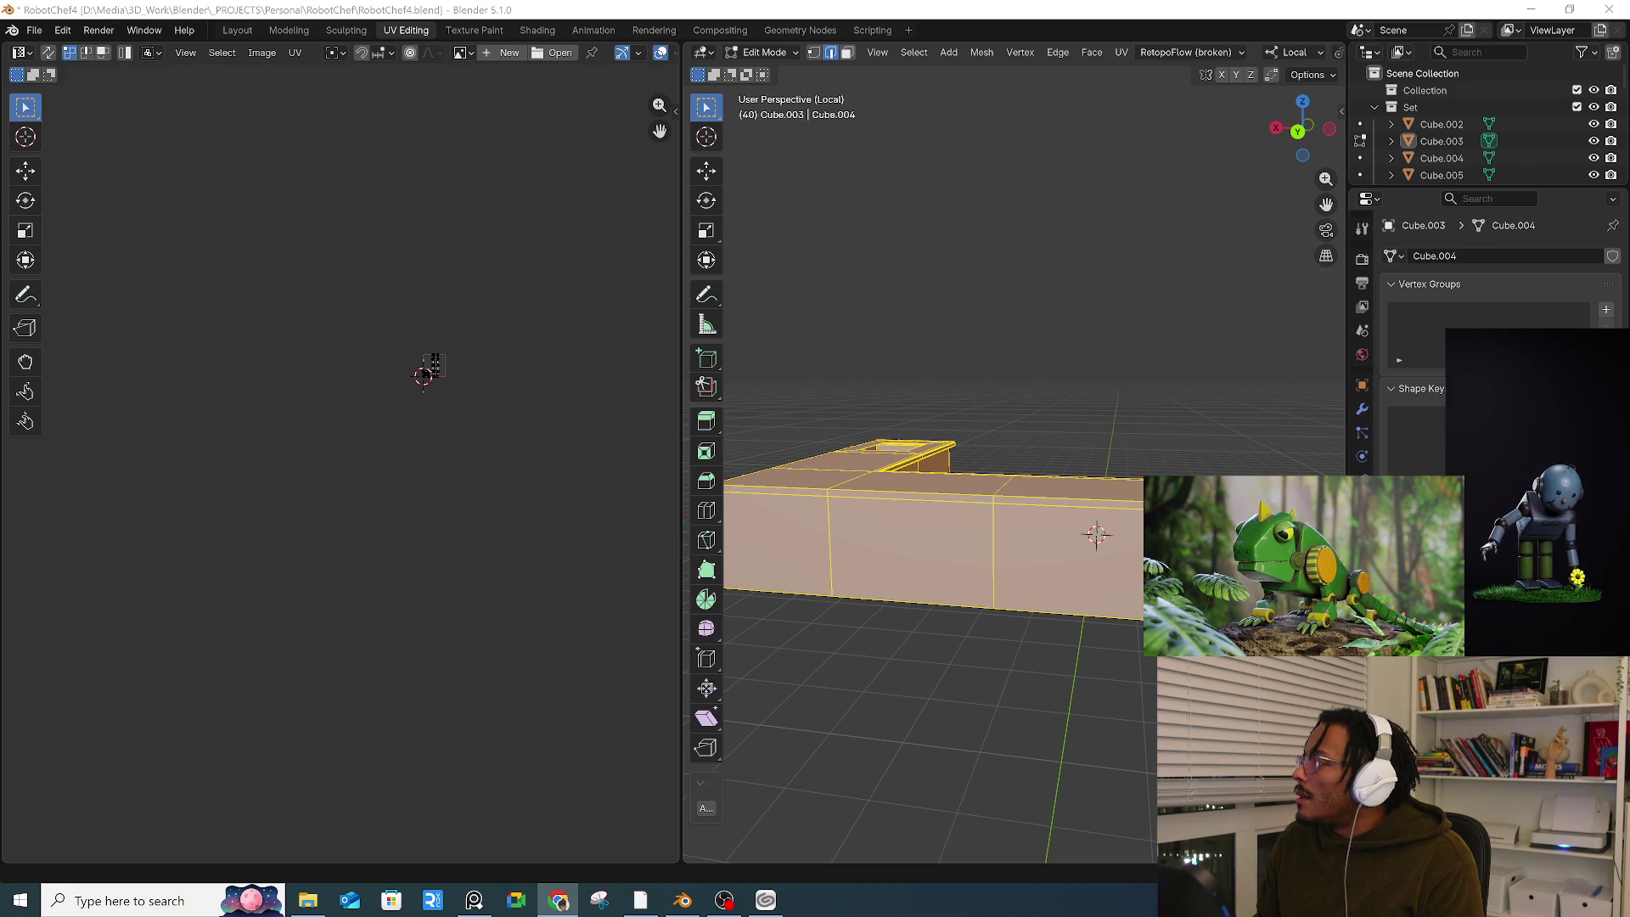
middle_drag(1018, 509, 956, 455)
scroll(955, 456, down, 3)
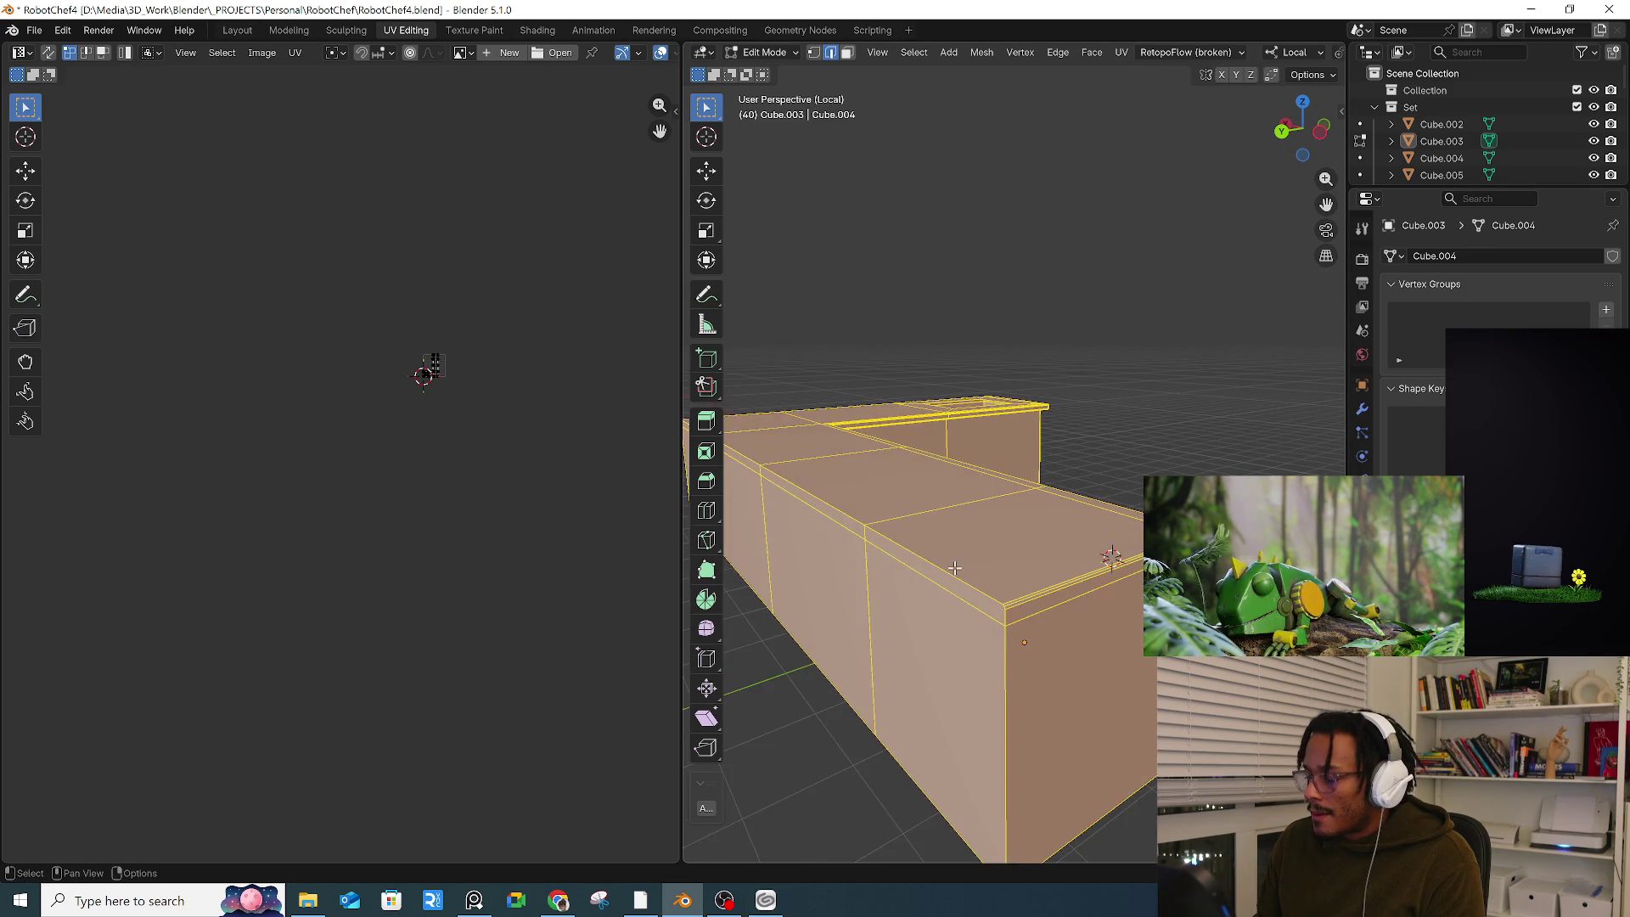
scroll(1010, 625, up, 5)
key(alt+a)
middle_drag(1033, 650, 1101, 615)
scroll(1101, 615, down, 2)
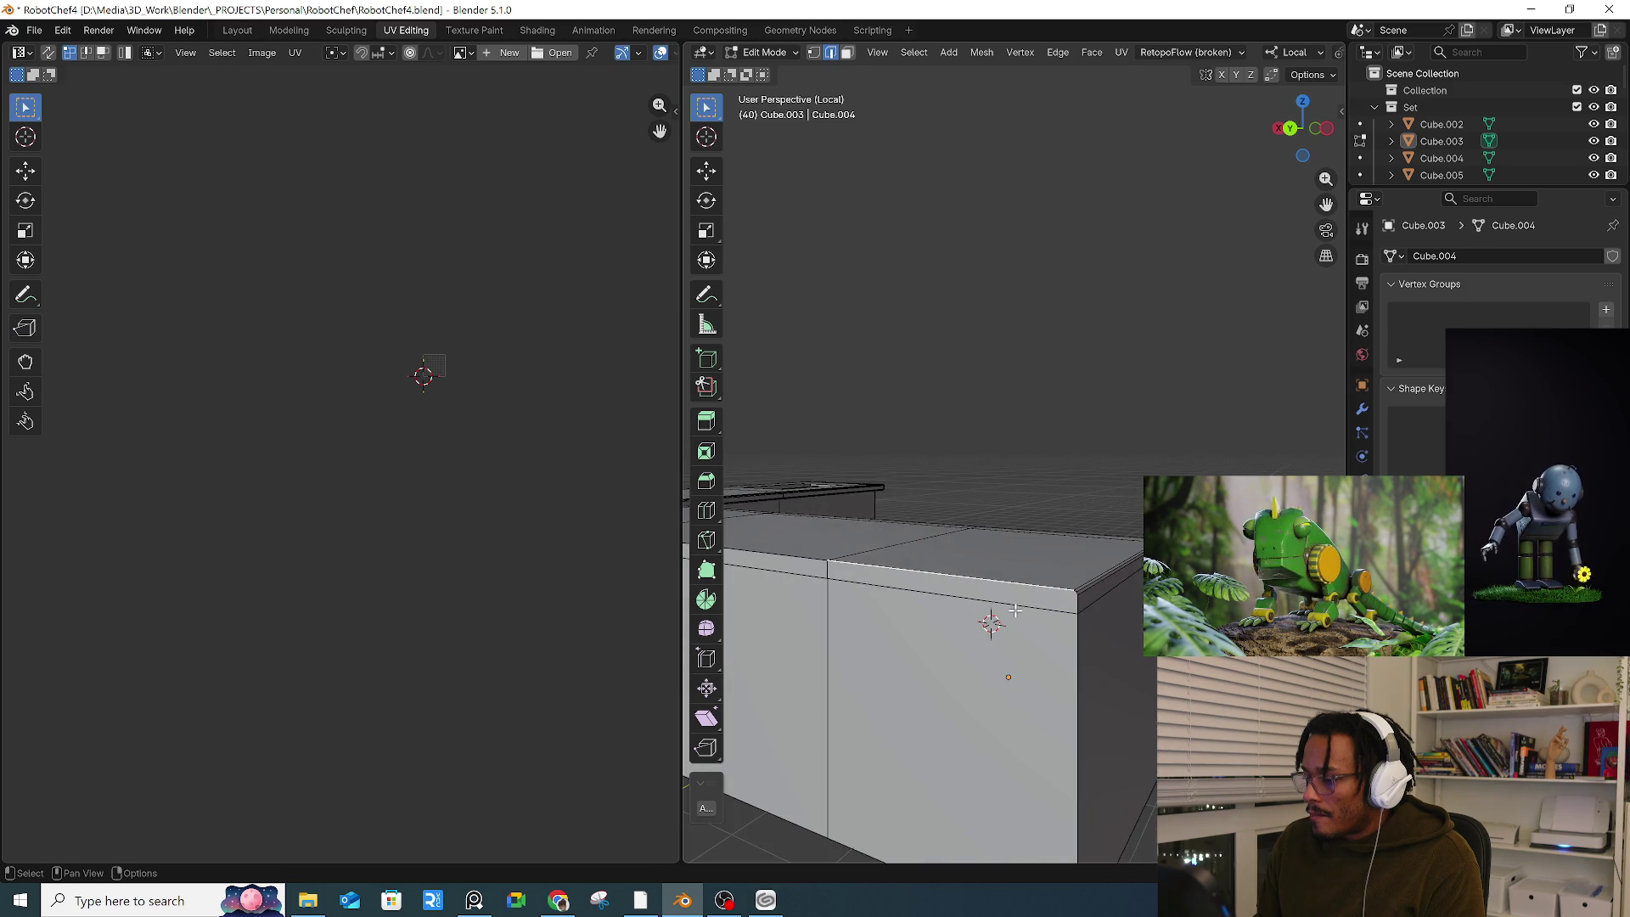
scroll(1114, 578, up, 5)
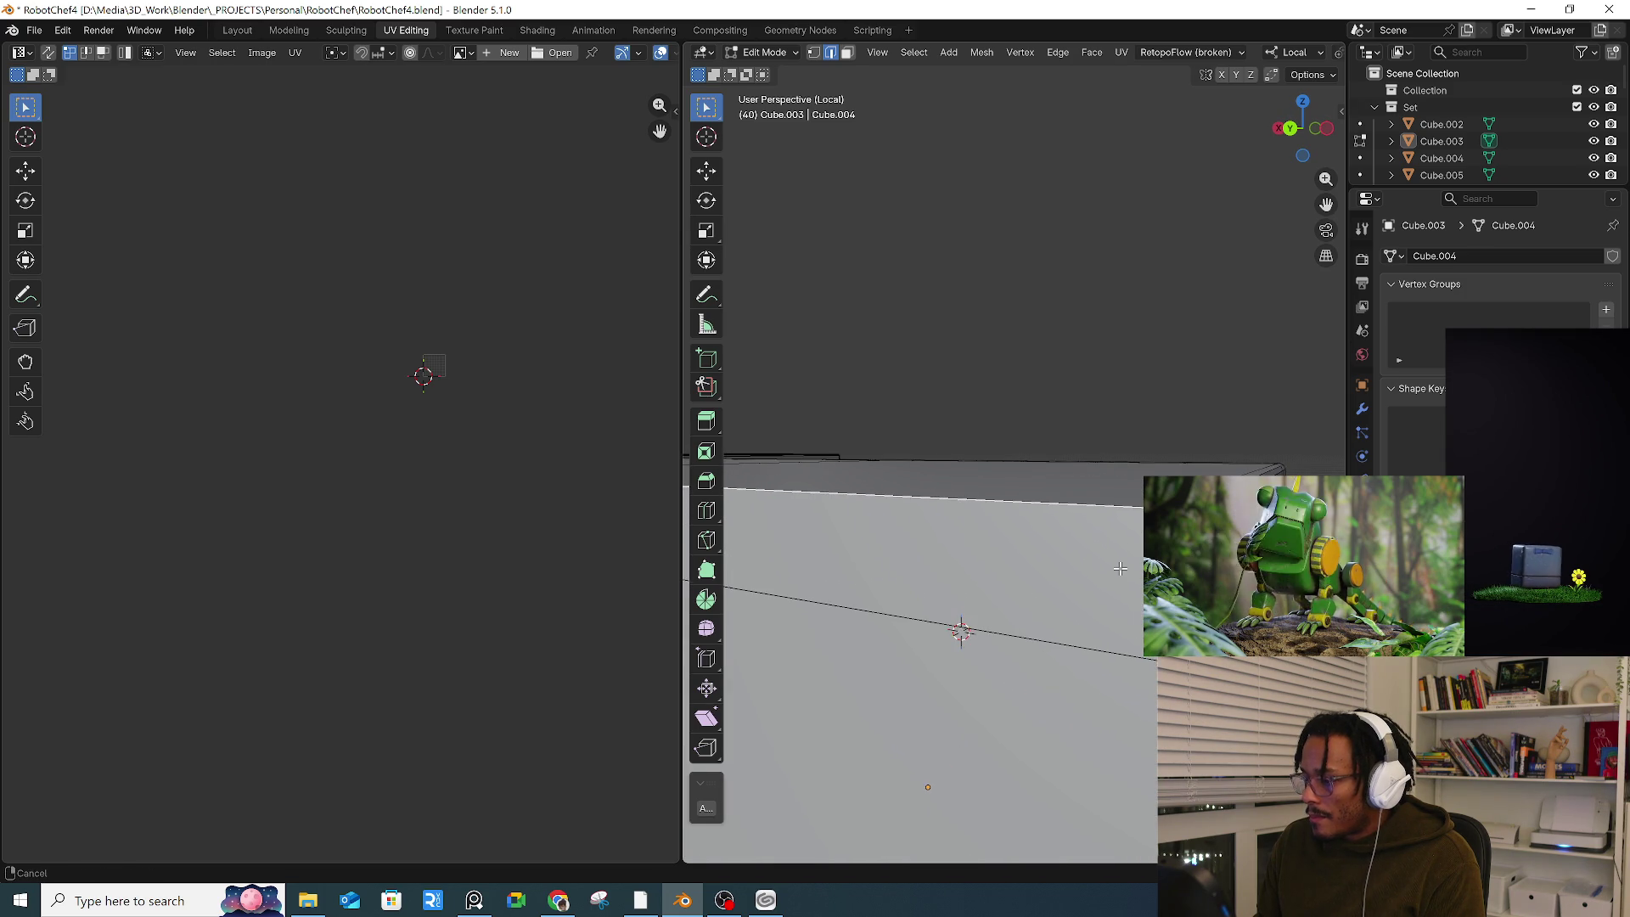
key(KP_1)
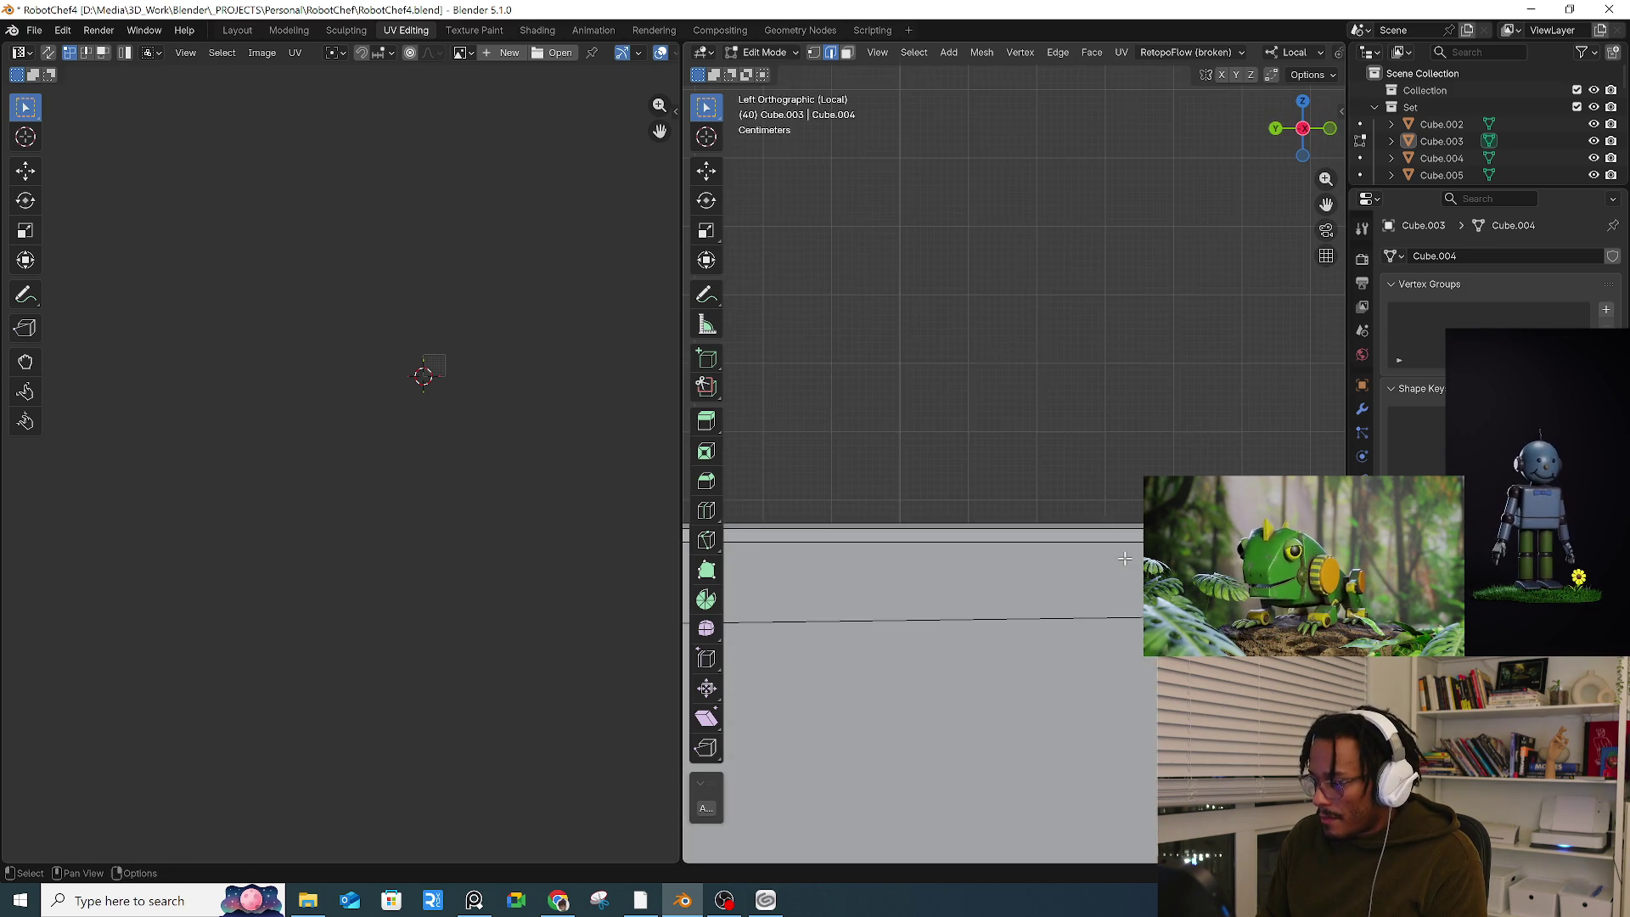
scroll(1125, 558, down, 5)
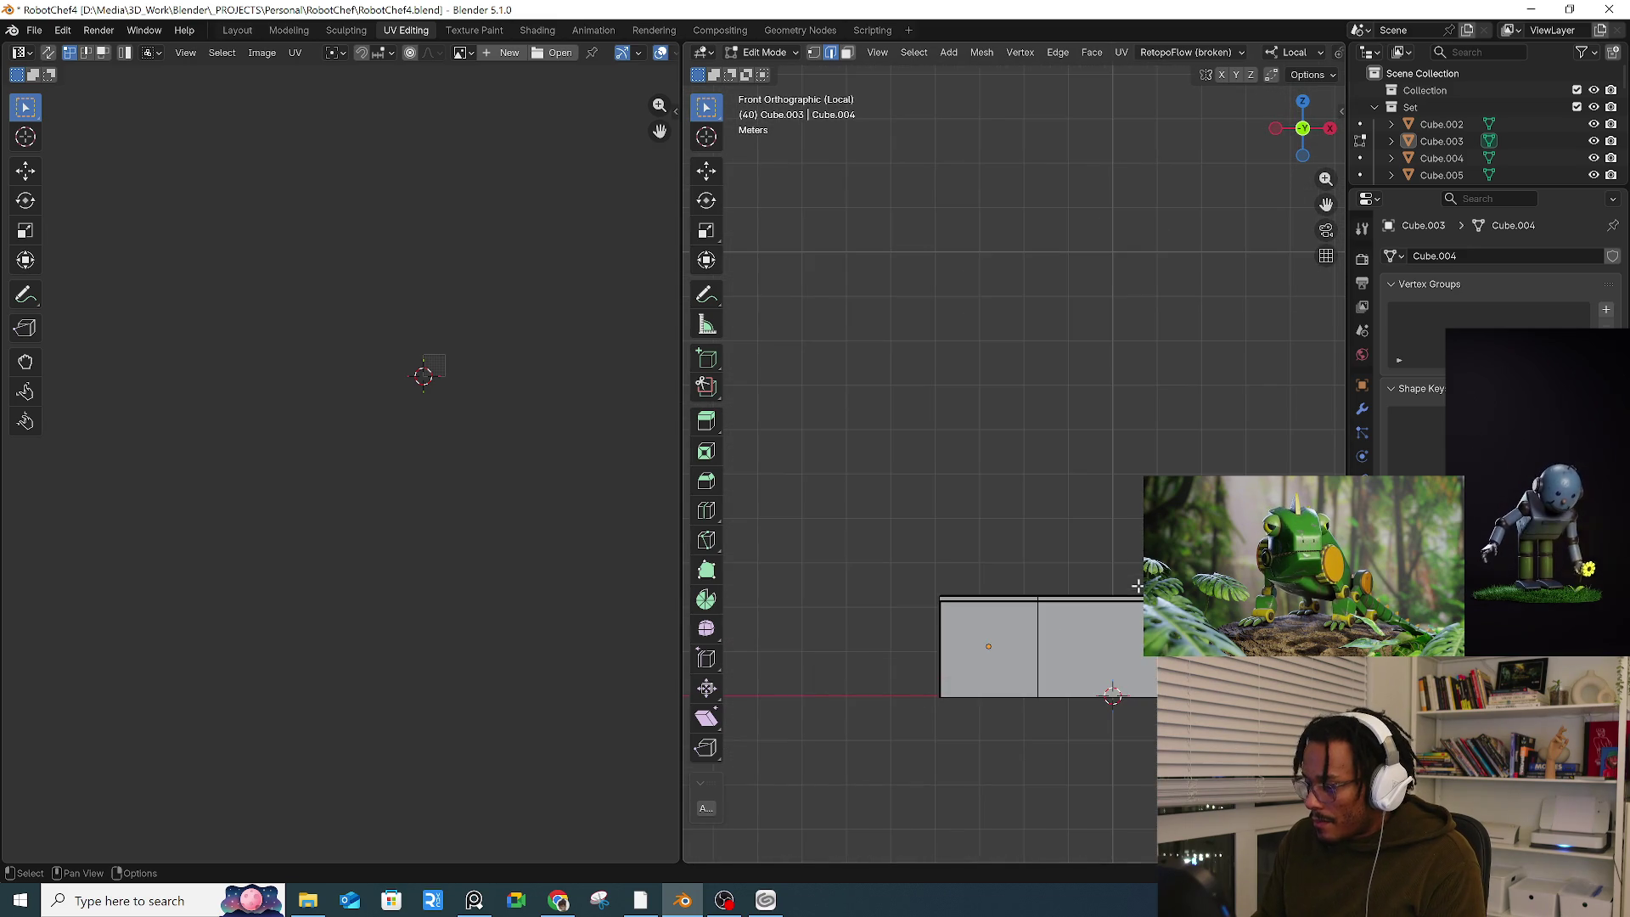
key(shift+grave)
key(w)
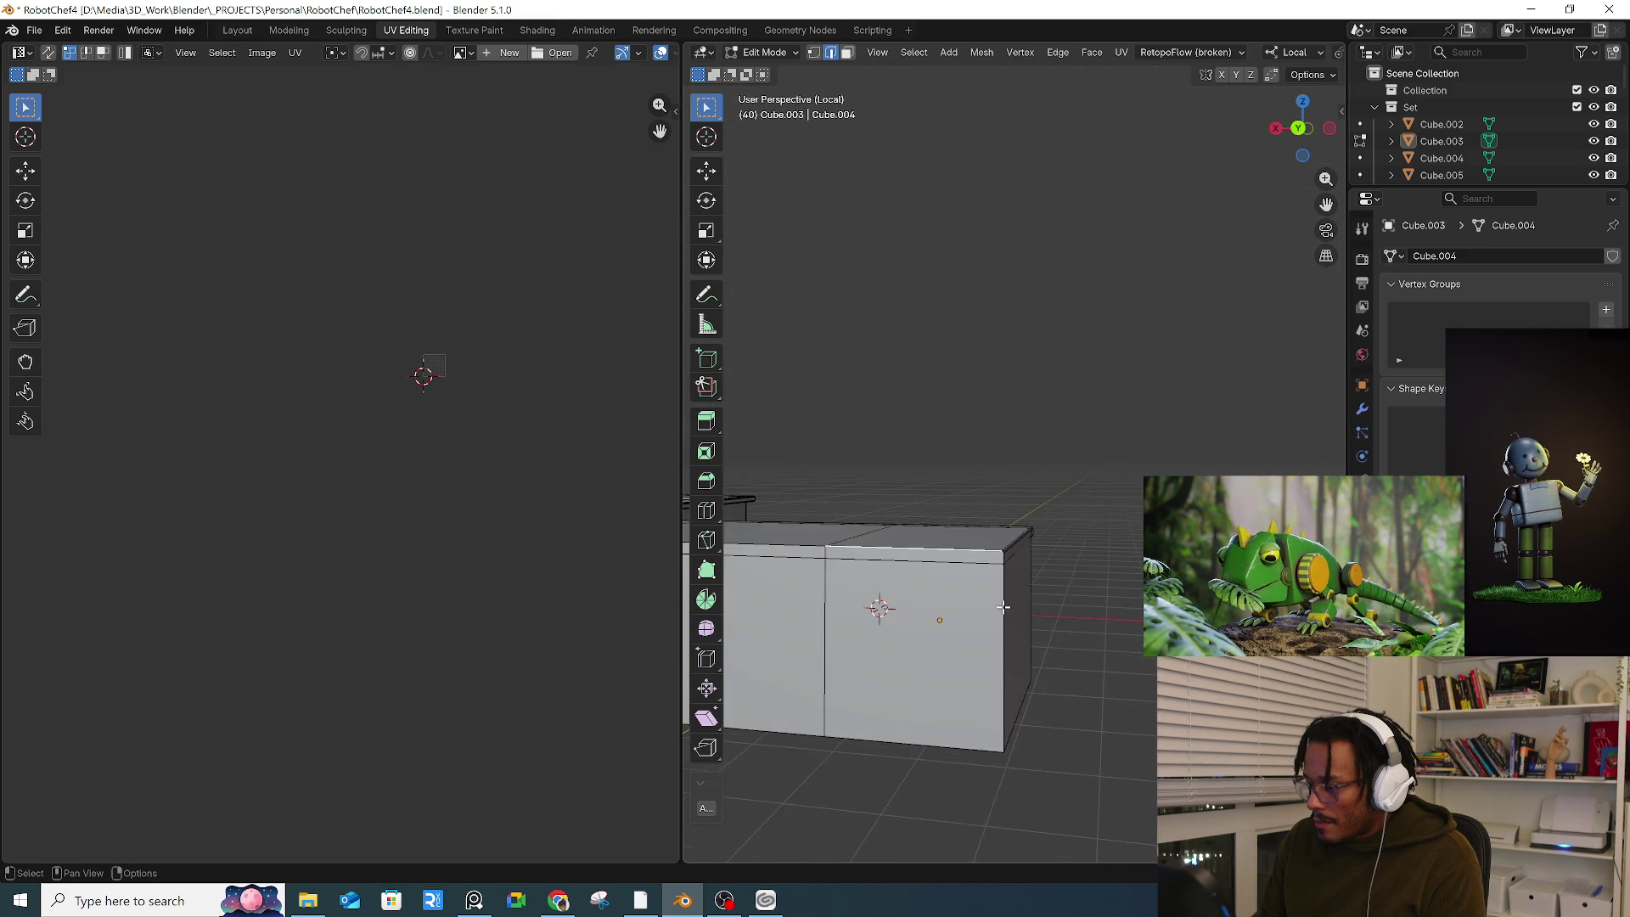
click(1025, 633)
middle_drag(1022, 633, 1060, 598)
mouse_move(1005, 570)
middle_down()
mouse_move(1021, 493)
mouse_move(993, 489)
middle_up()
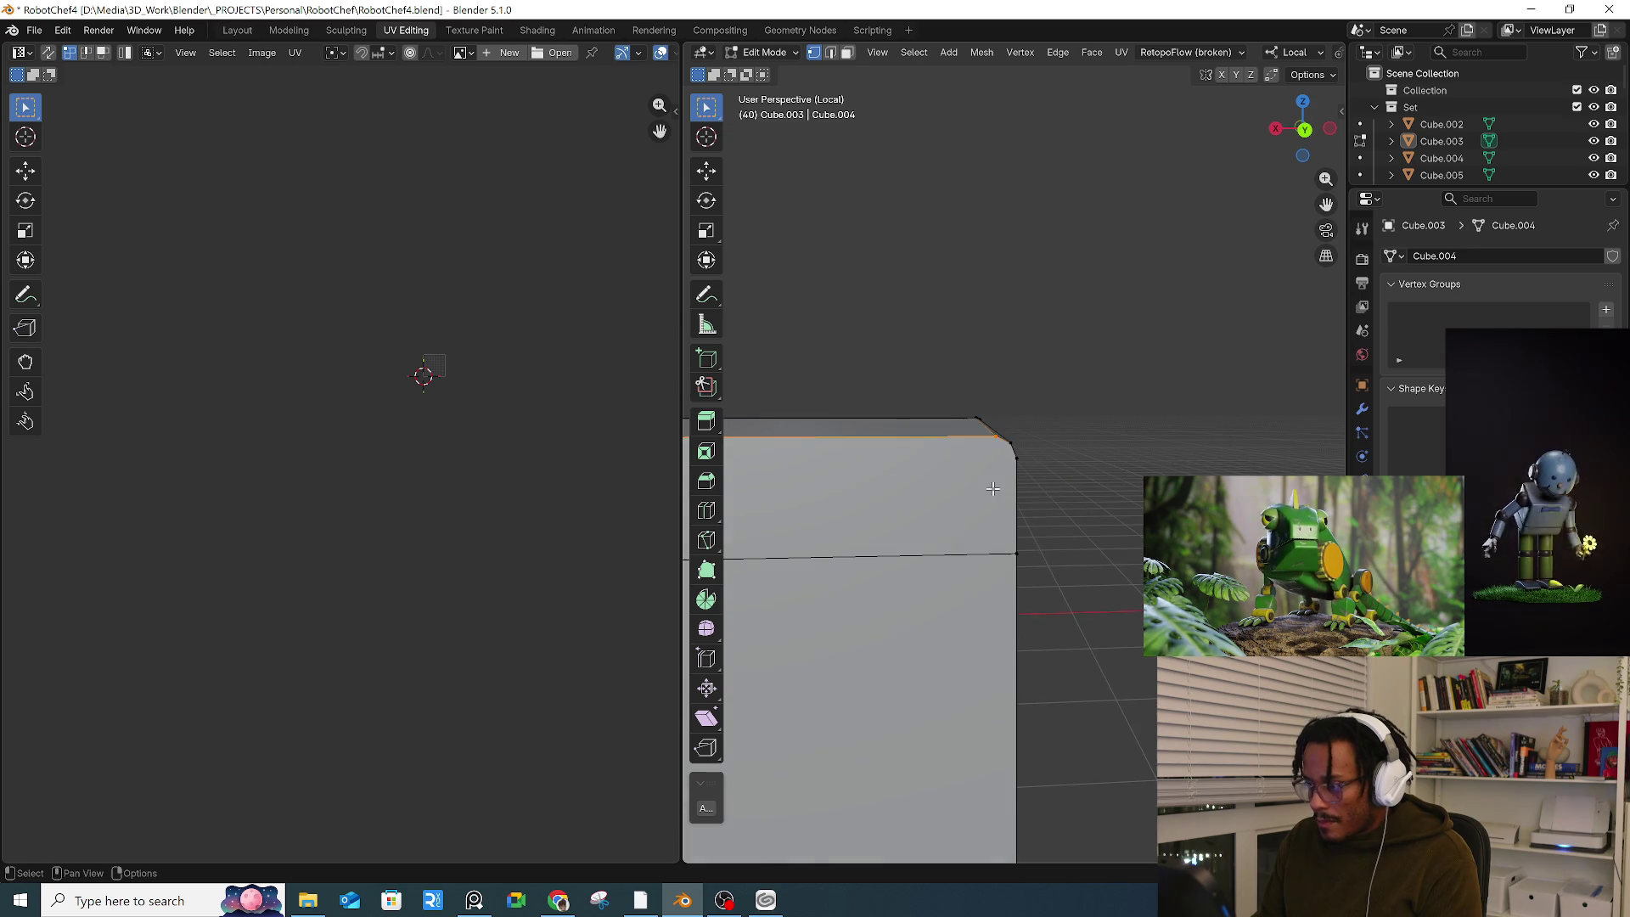
key(k)
Step: Knife-cut a vertical edge from the box's top-right vertex down to the bottom corner
click(996, 436)
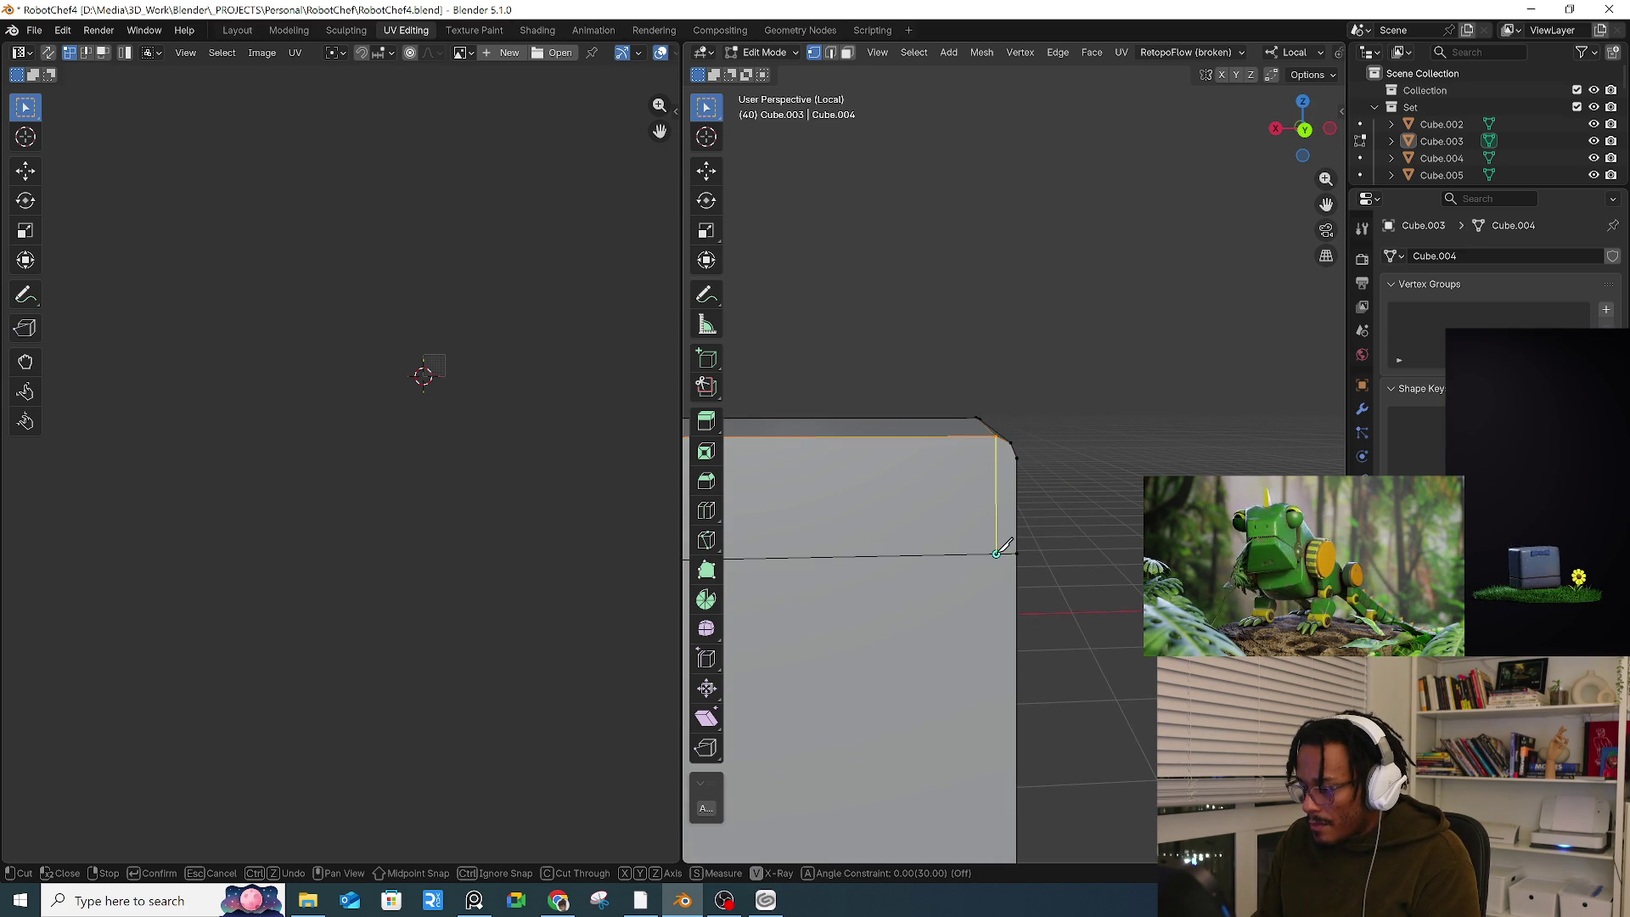
key(Return)
mouse_move(1002, 547)
middle_down()
mouse_move(1007, 491)
mouse_move(987, 501)
mouse_move(983, 475)
middle_up()
key(k)
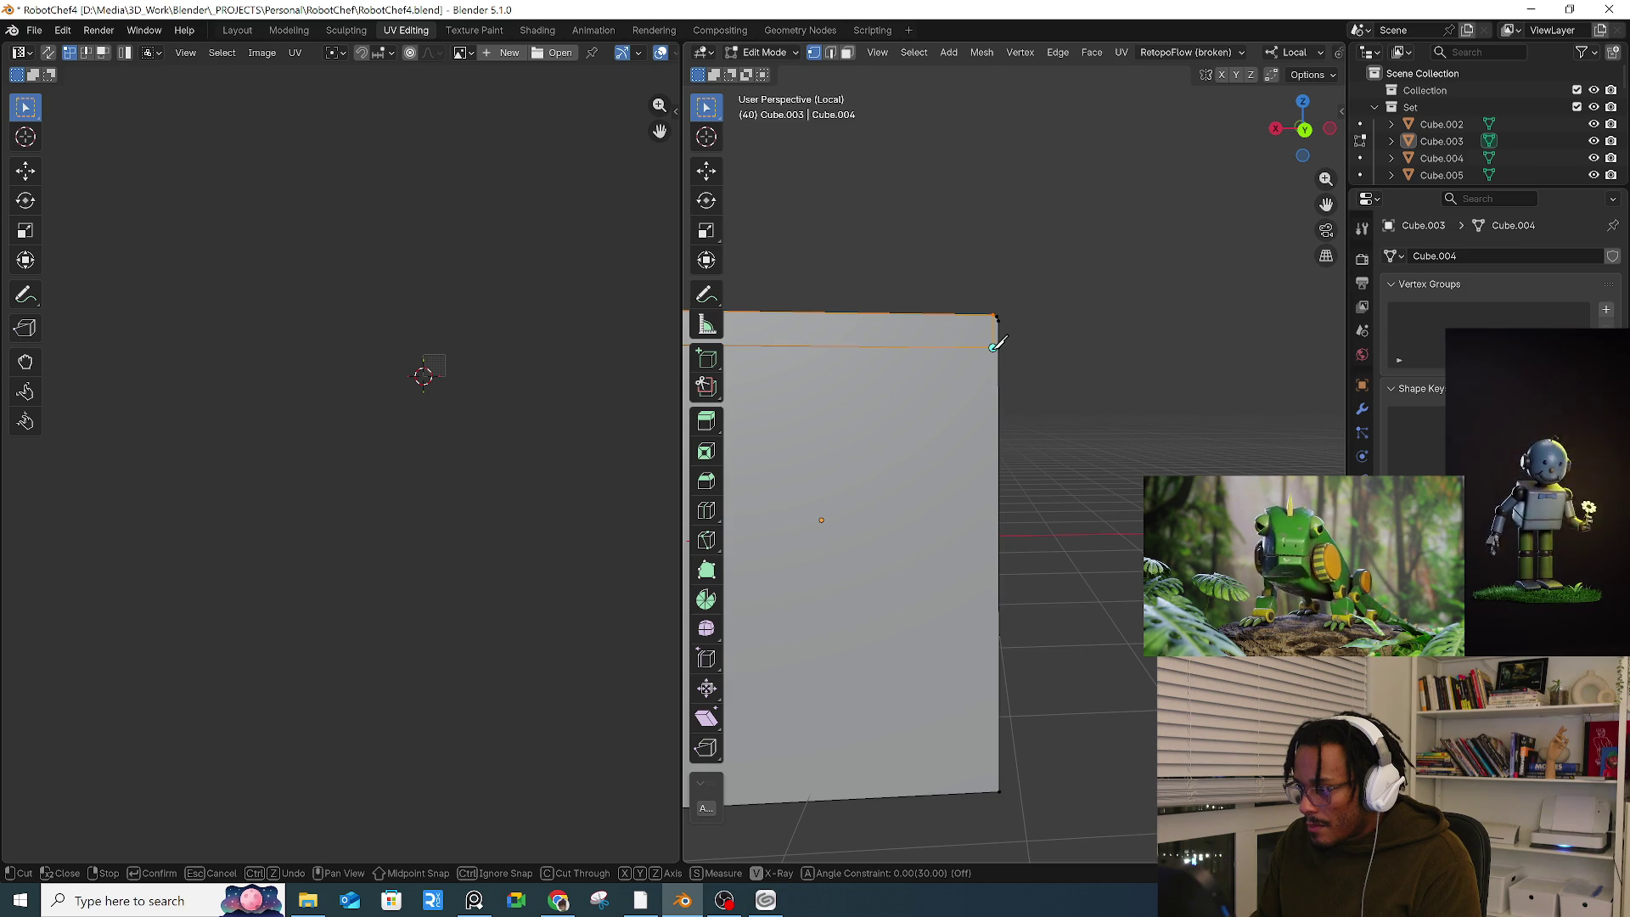
click(994, 346)
click(993, 790)
key(Return)
Step: Add two knife cuts along the box's top edge, running from the left vertex to the right vertex
mouse_move(924, 754)
middle_down()
mouse_move(1044, 692)
mouse_move(1074, 632)
mouse_move(1110, 641)
mouse_move(962, 664)
mouse_move(1067, 691)
mouse_move(956, 519)
middle_up()
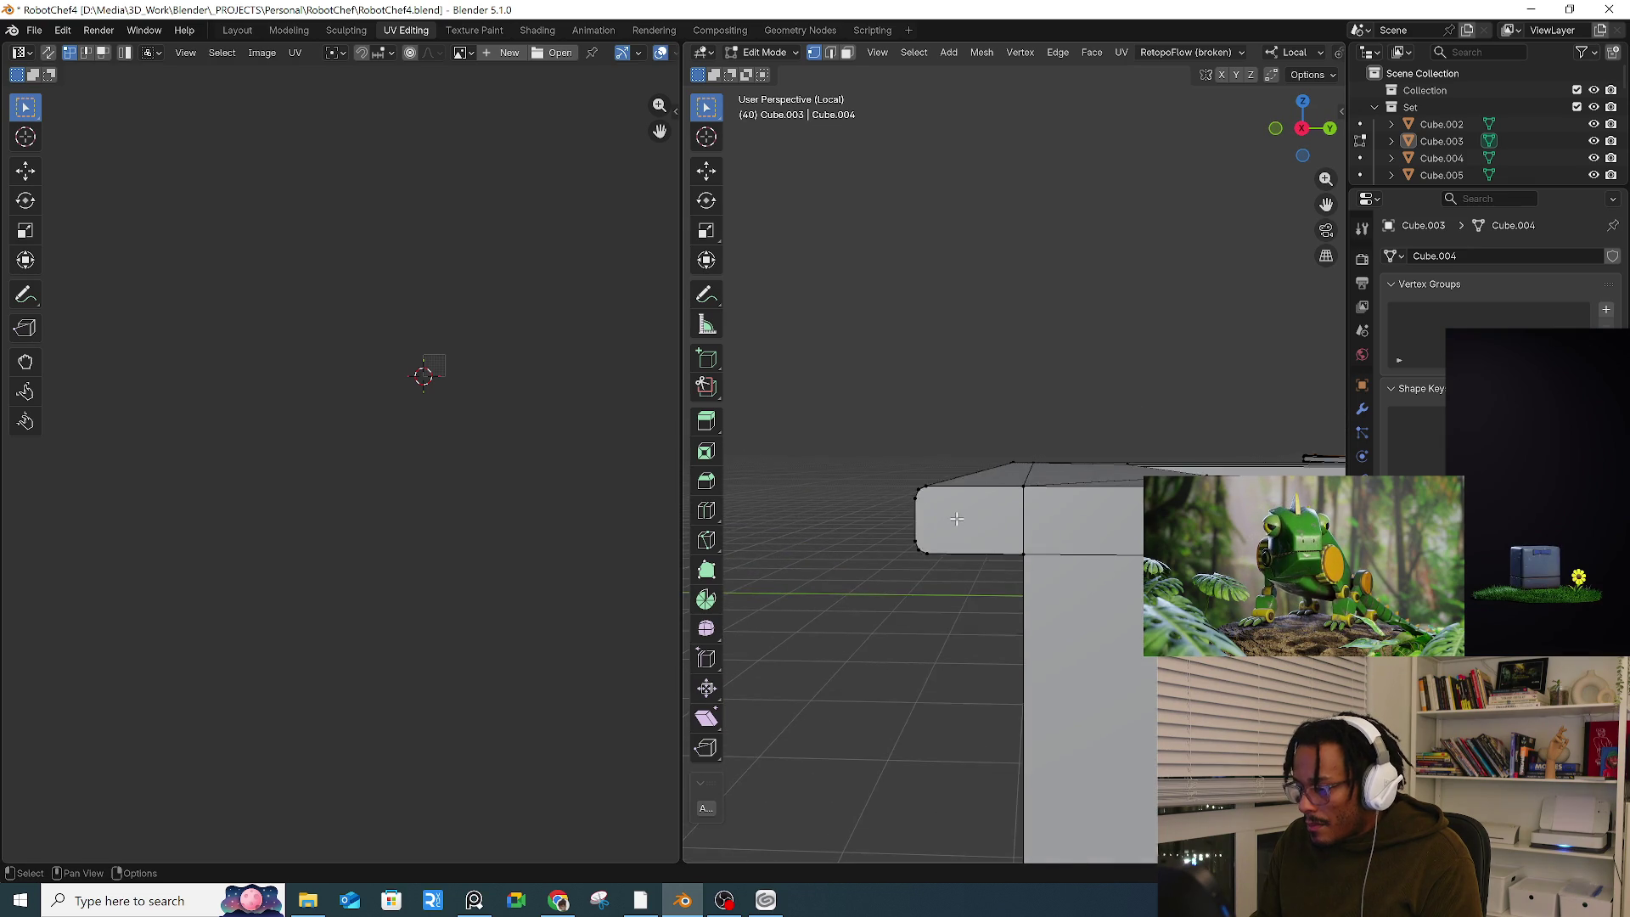
scroll(957, 518, up, 1)
key(k)
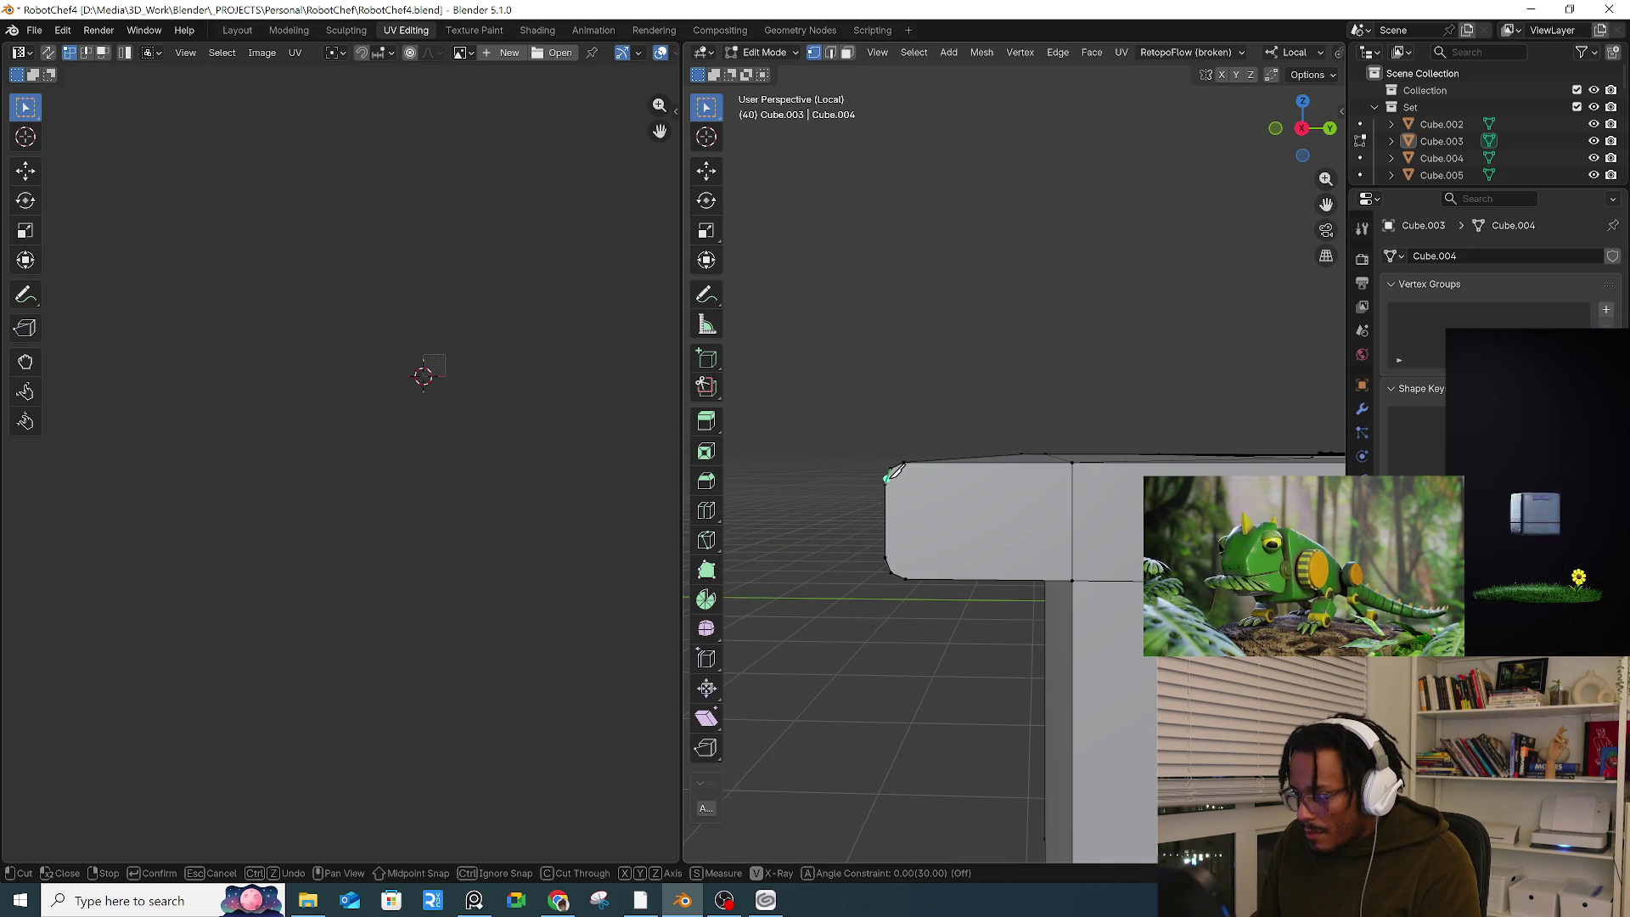
click(1072, 482)
key(Return)
key(k)
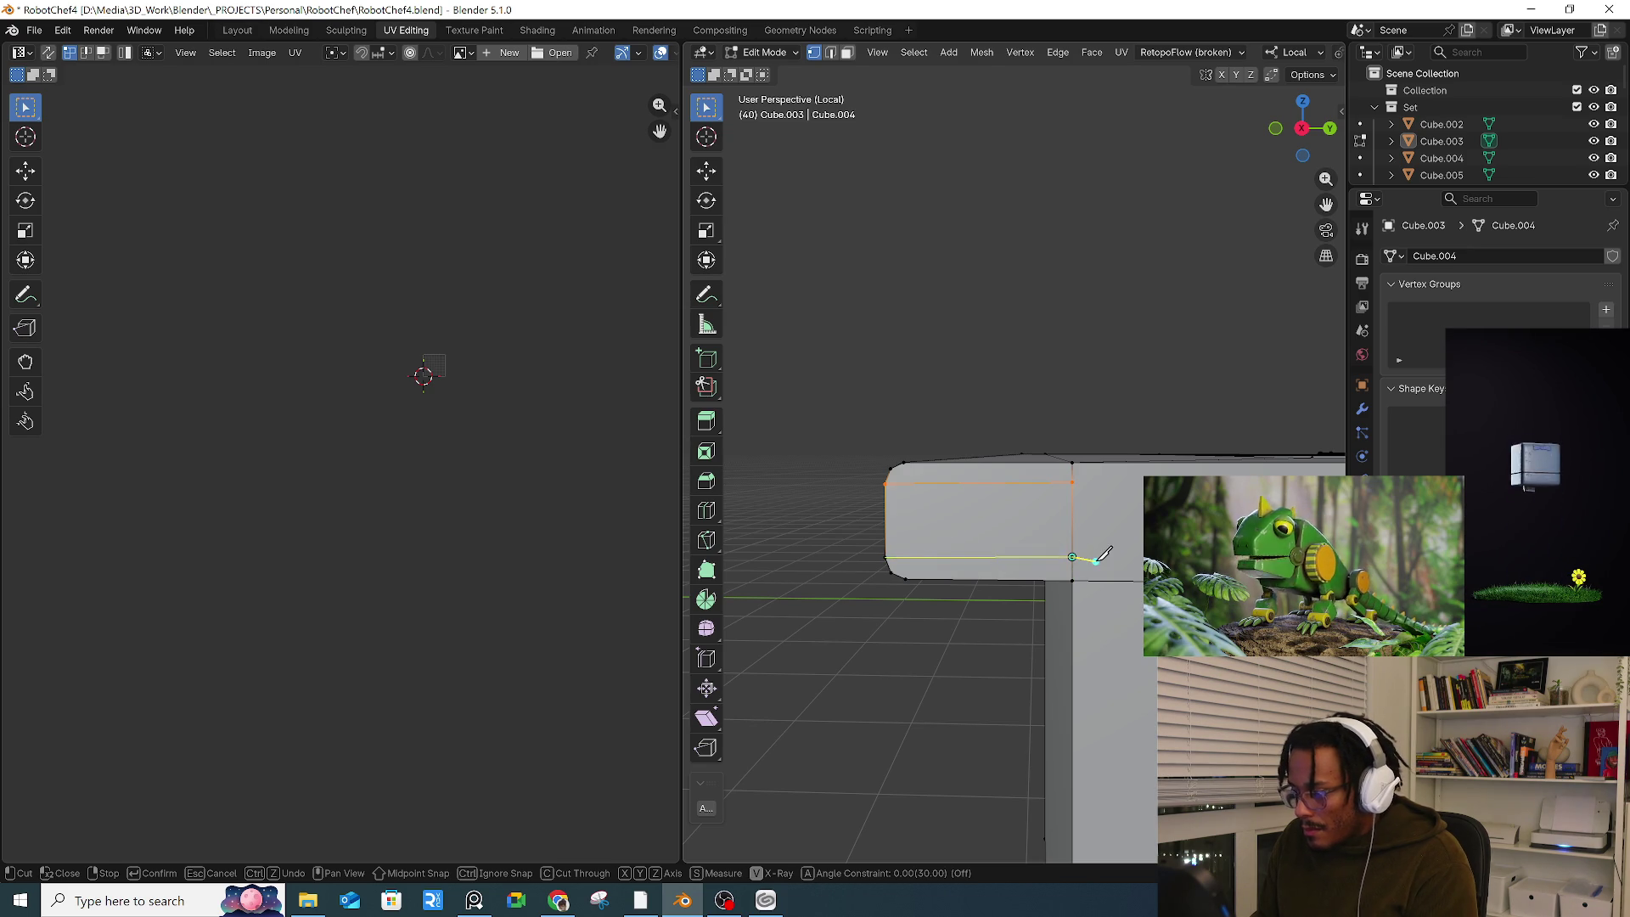
click(1096, 560)
key(Return)
Step: Recut along the top rim from the box's left side, then shift the box to the right of the view
mouse_move(1096, 560)
middle_down()
mouse_move(1045, 519)
mouse_move(783, 512)
middle_up()
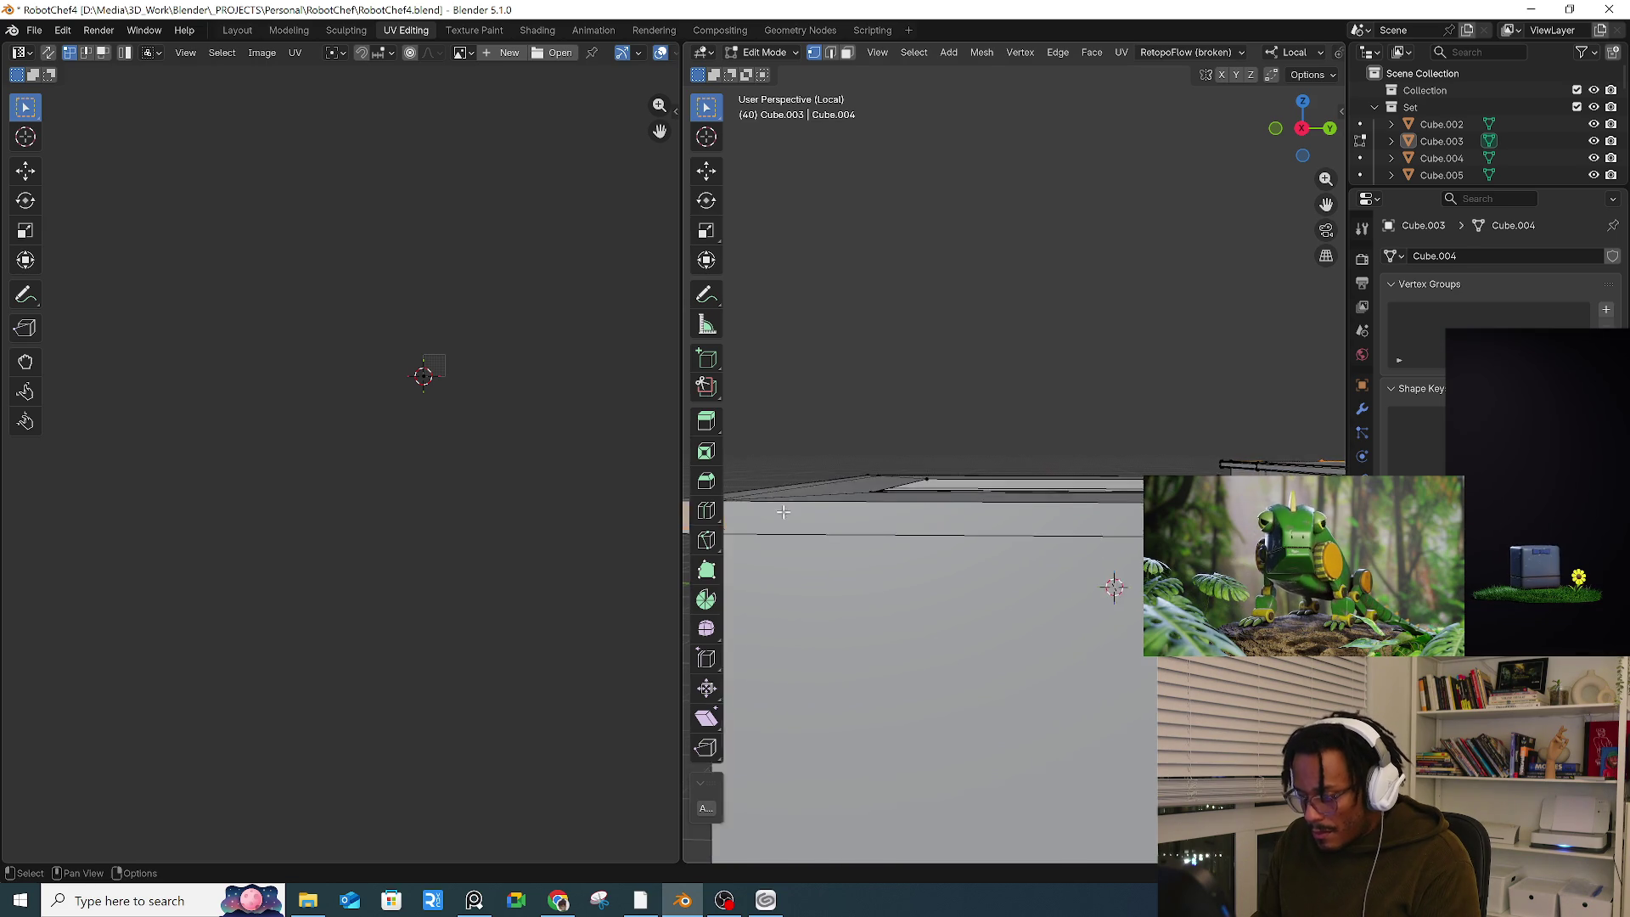
scroll(783, 512, down, 1)
key(k)
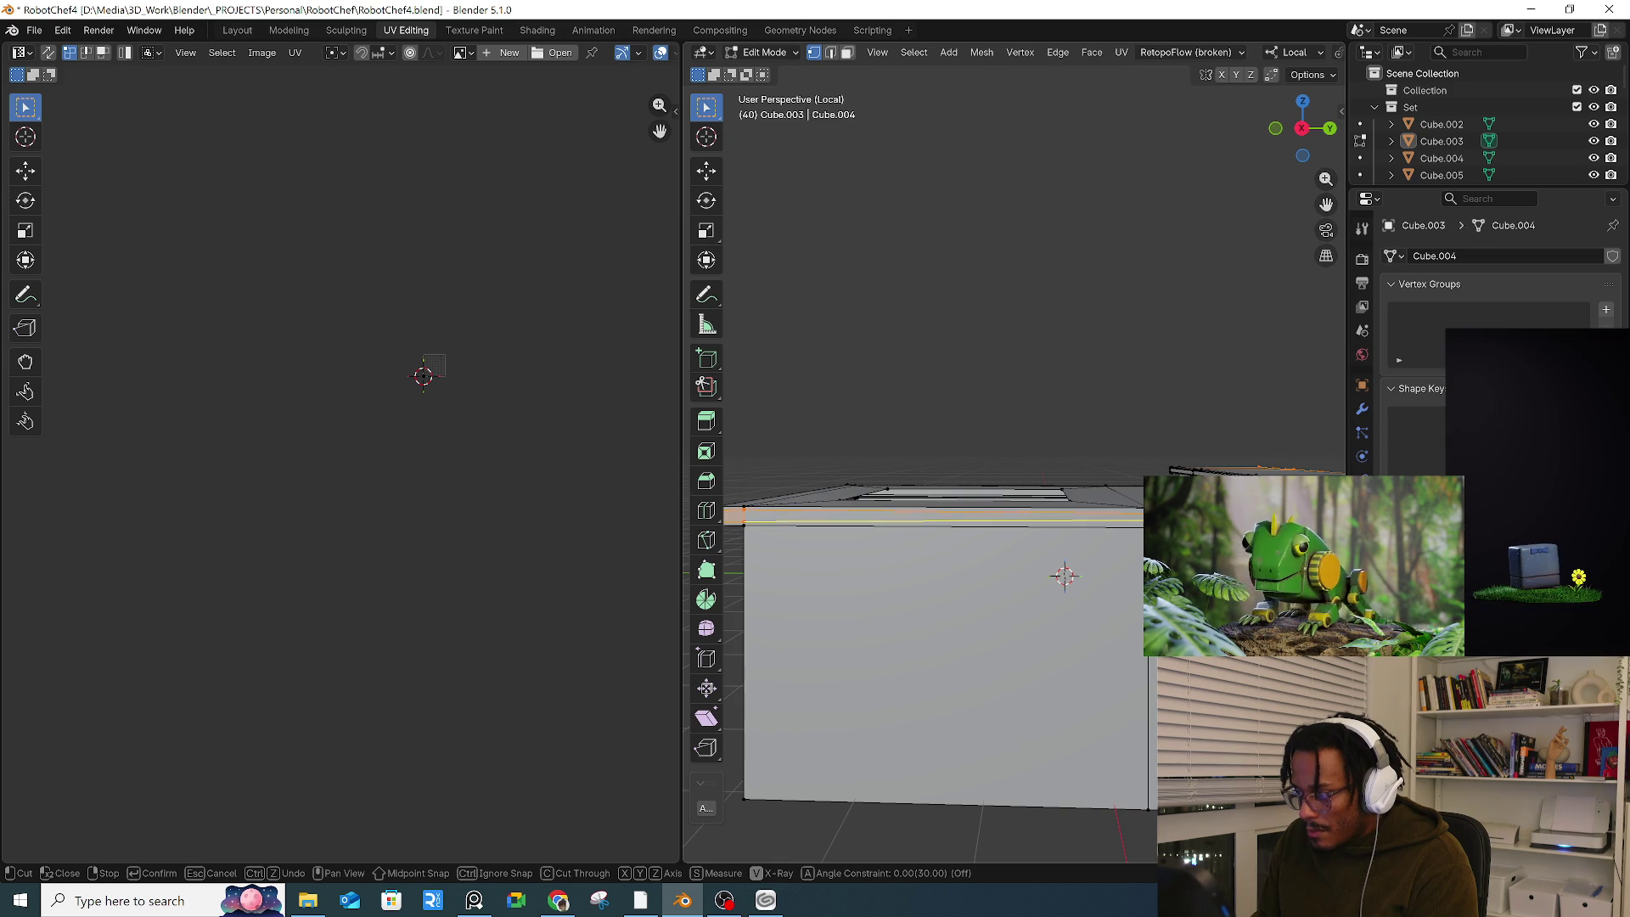
key(Escape)
middle_drag(815, 518, 853, 515)
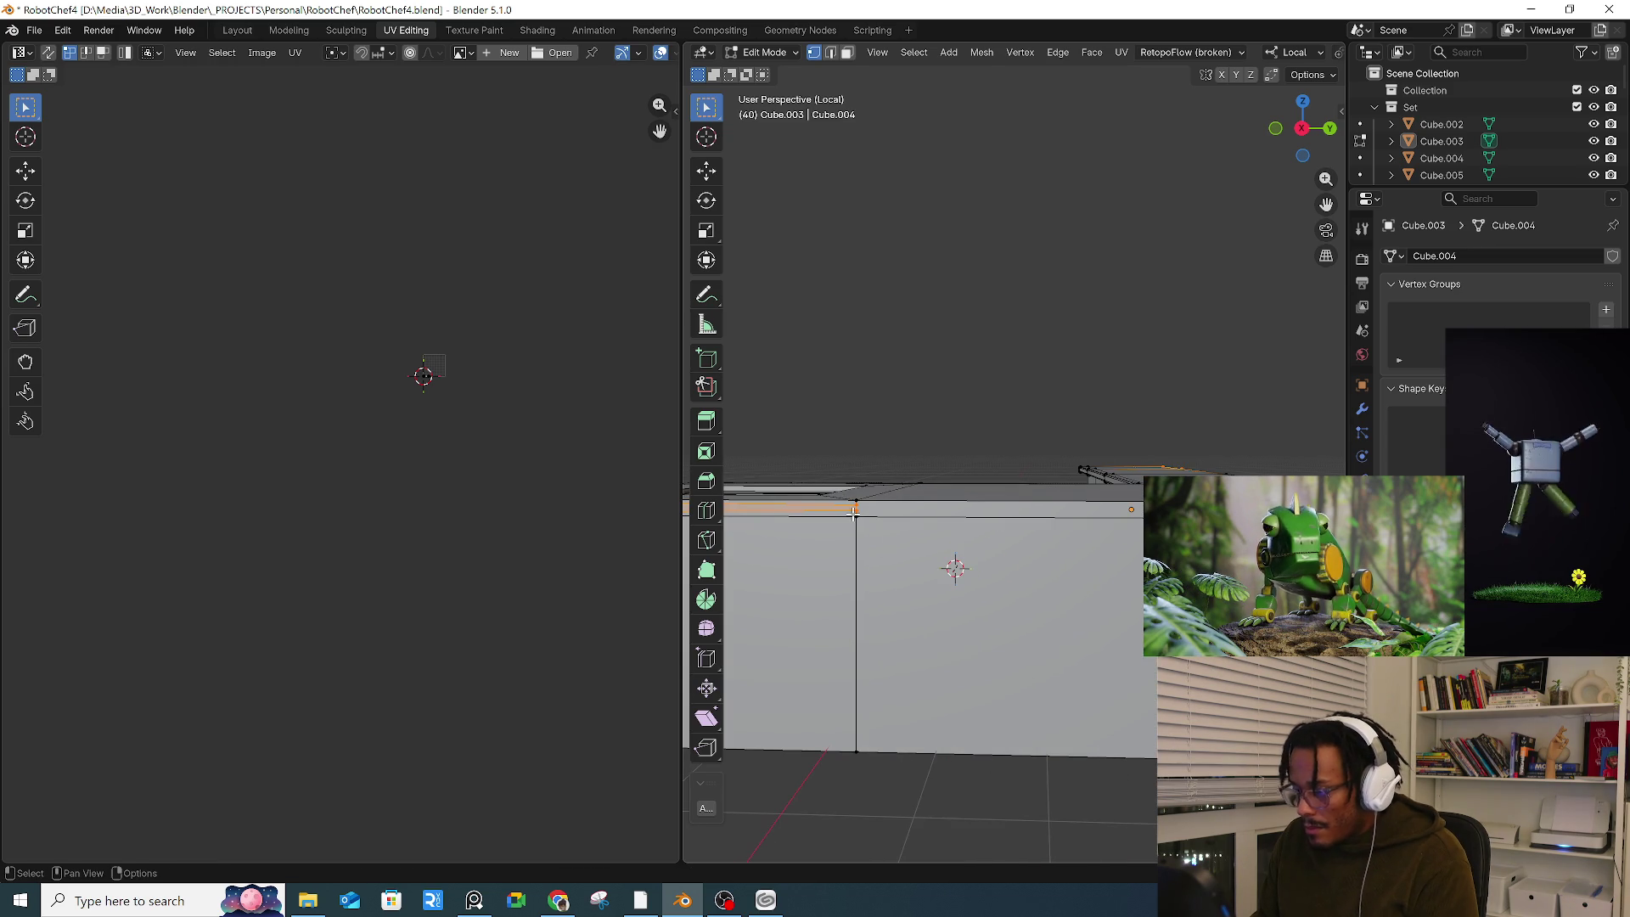
key(k)
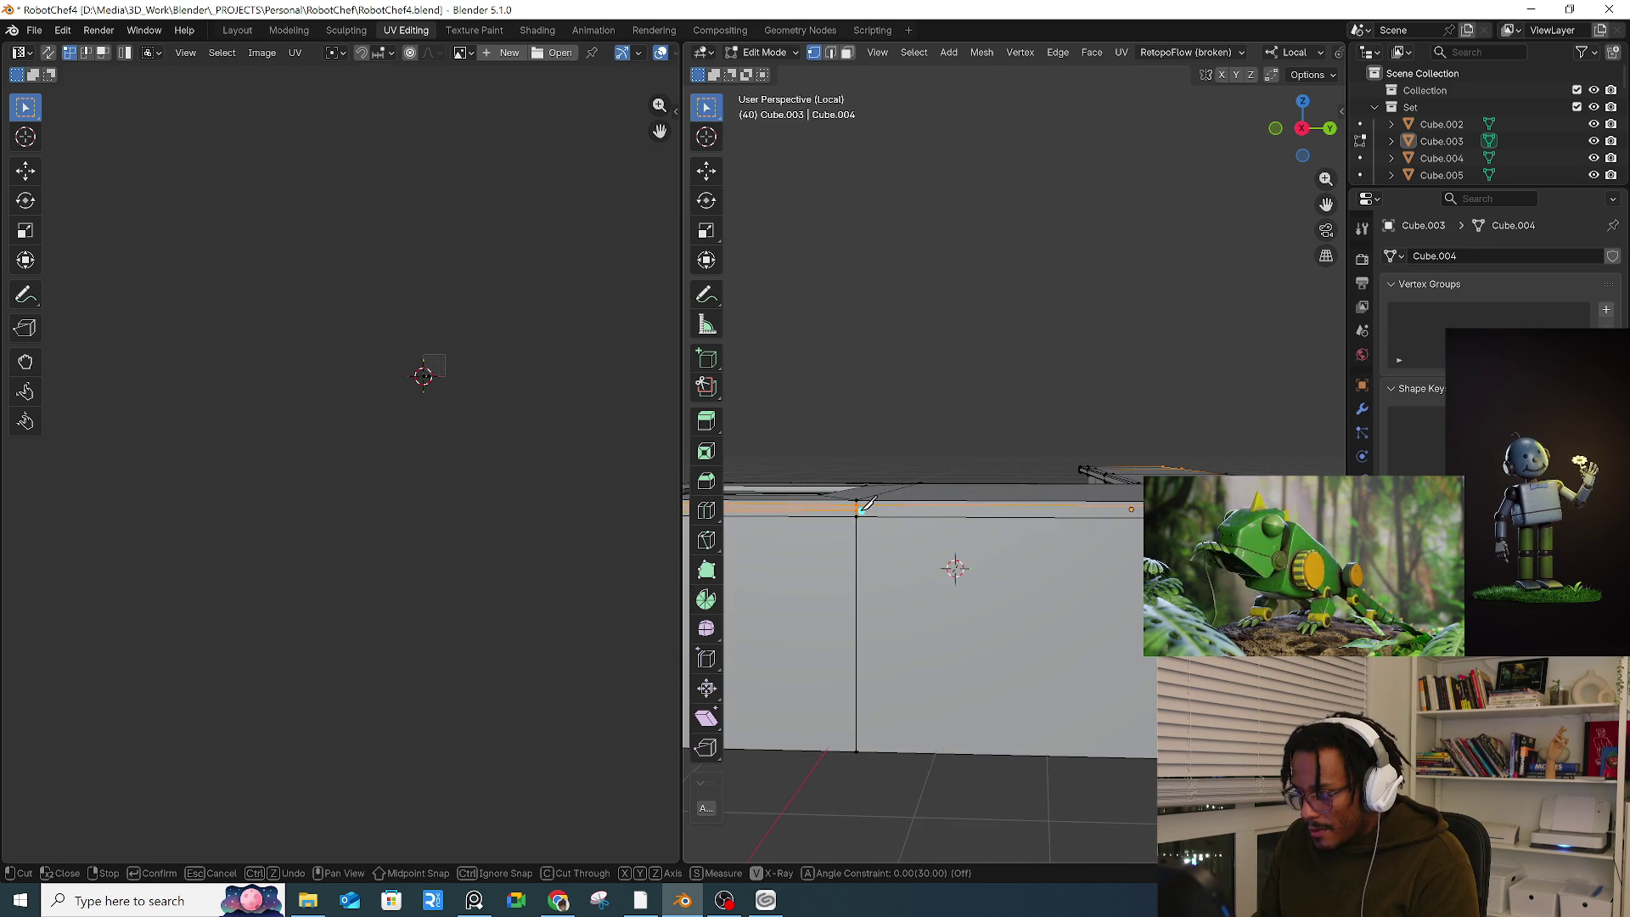
middle_drag(856, 510, 987, 532)
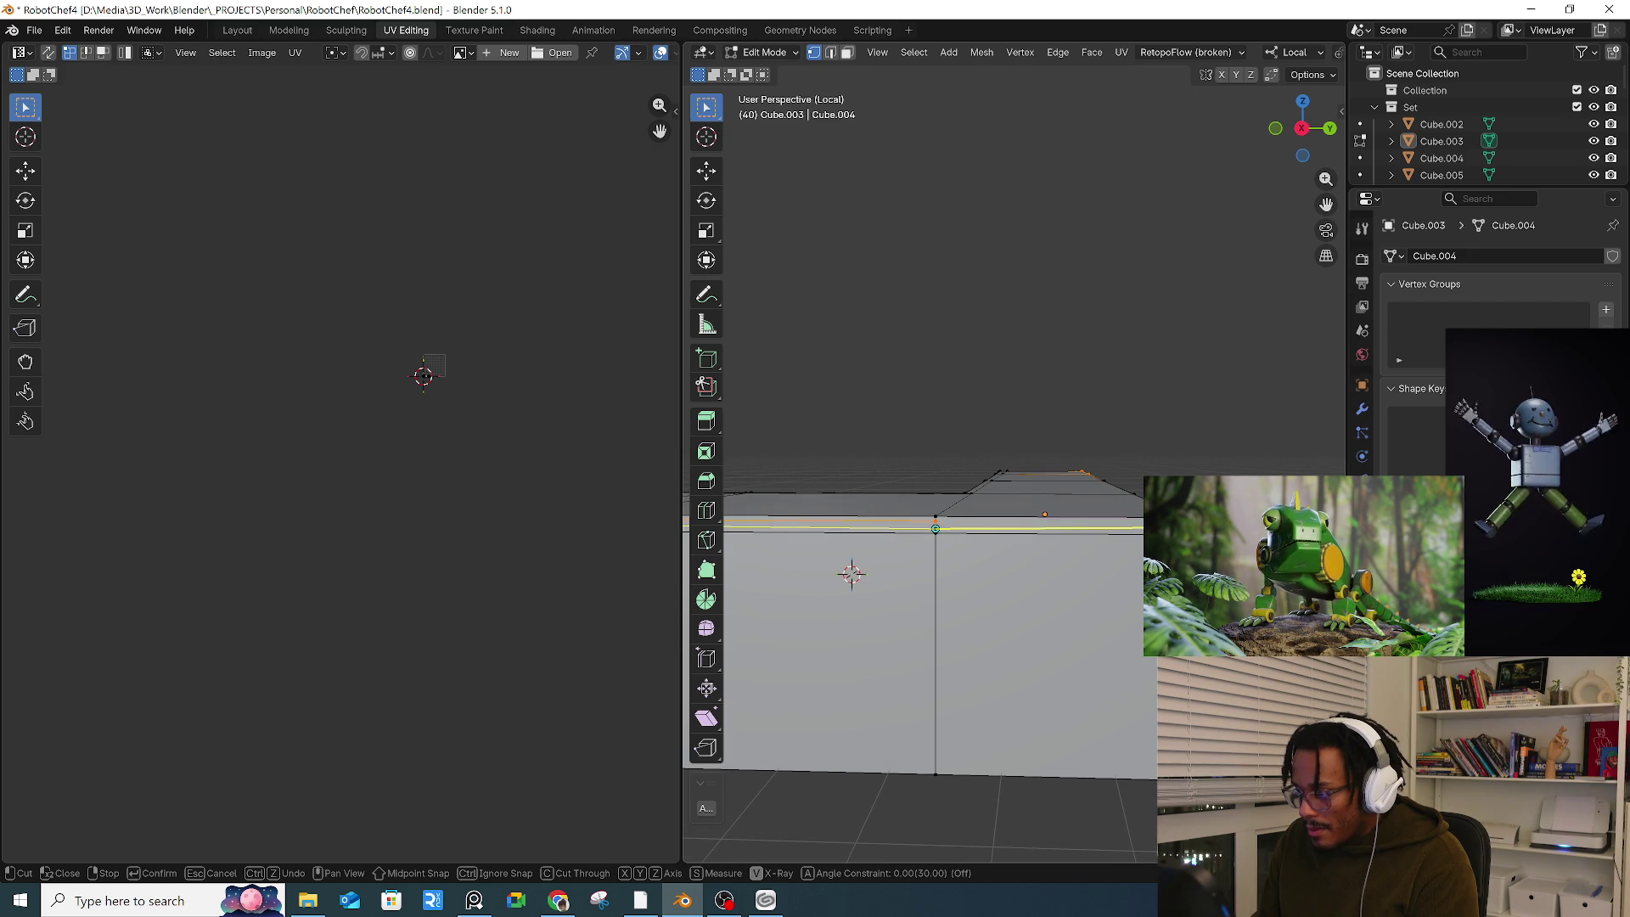
key(Return)
key(k)
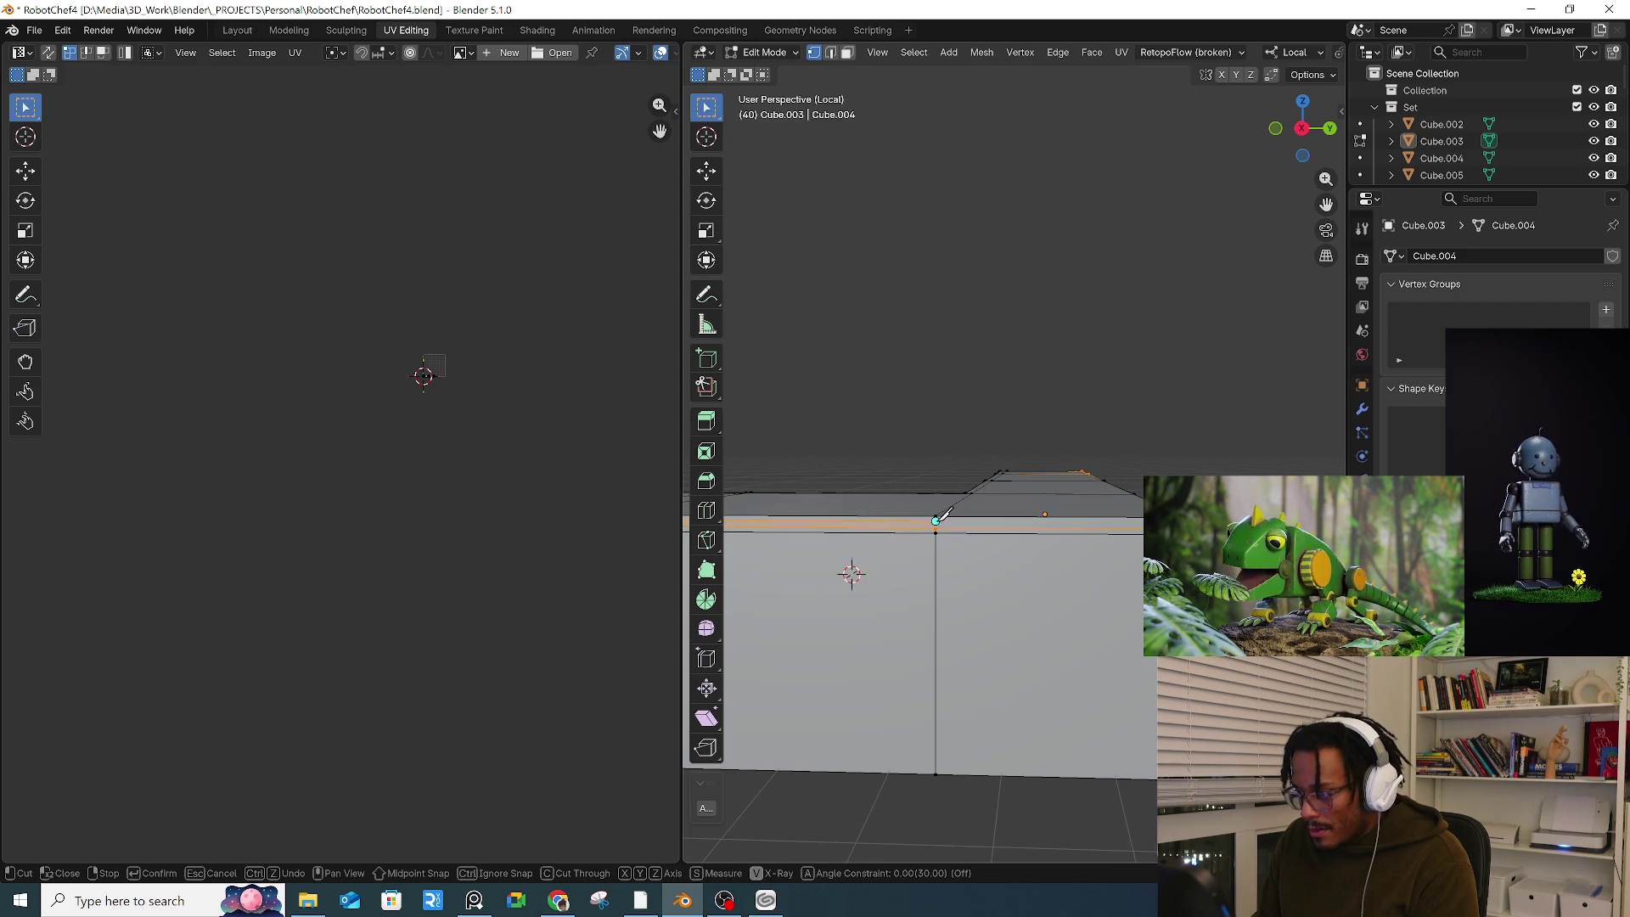
key(Escape)
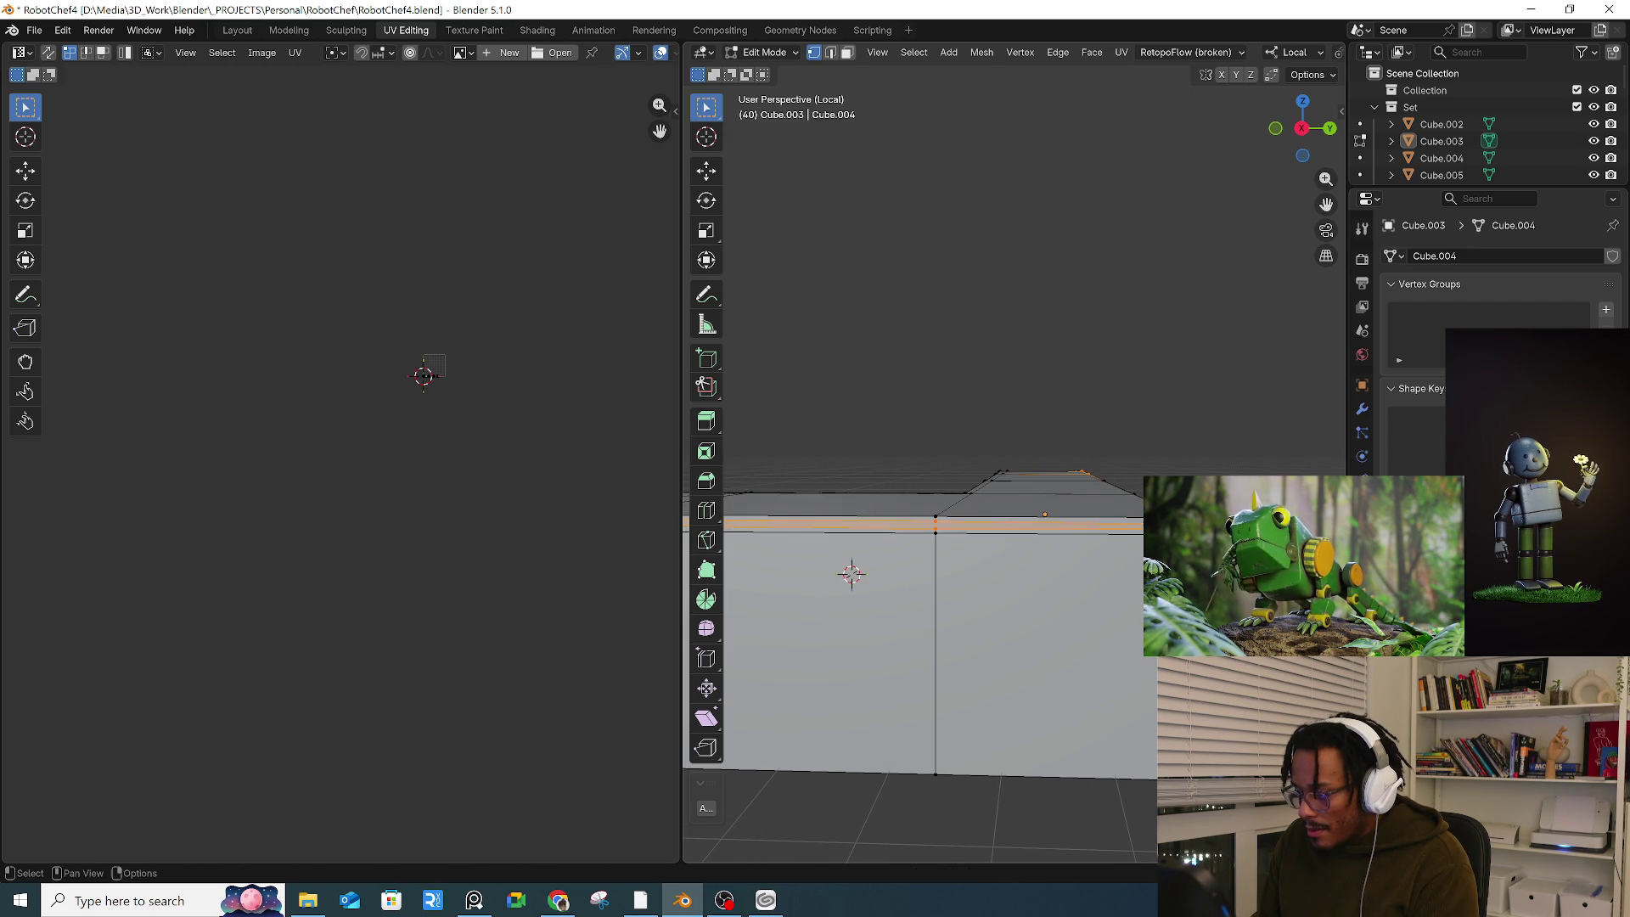
scroll(851, 572, down, 4)
mouse_move(873, 571)
shift+middle_down()
mouse_move(1085, 544)
mouse_move(1007, 513)
mouse_move(1033, 506)
mouse_move(1068, 520)
mouse_move(957, 533)
mouse_move(1000, 581)
mouse_move(848, 552)
mouse_move(948, 507)
mouse_move(1053, 518)
mouse_move(1083, 561)
shift+middle_up()
Step: Inspect the knife cuts around the box corner, then return to Object Mode and select the L-shaped counter
scroll(948, 506, up, 5)
middle_drag(1019, 510, 1015, 453)
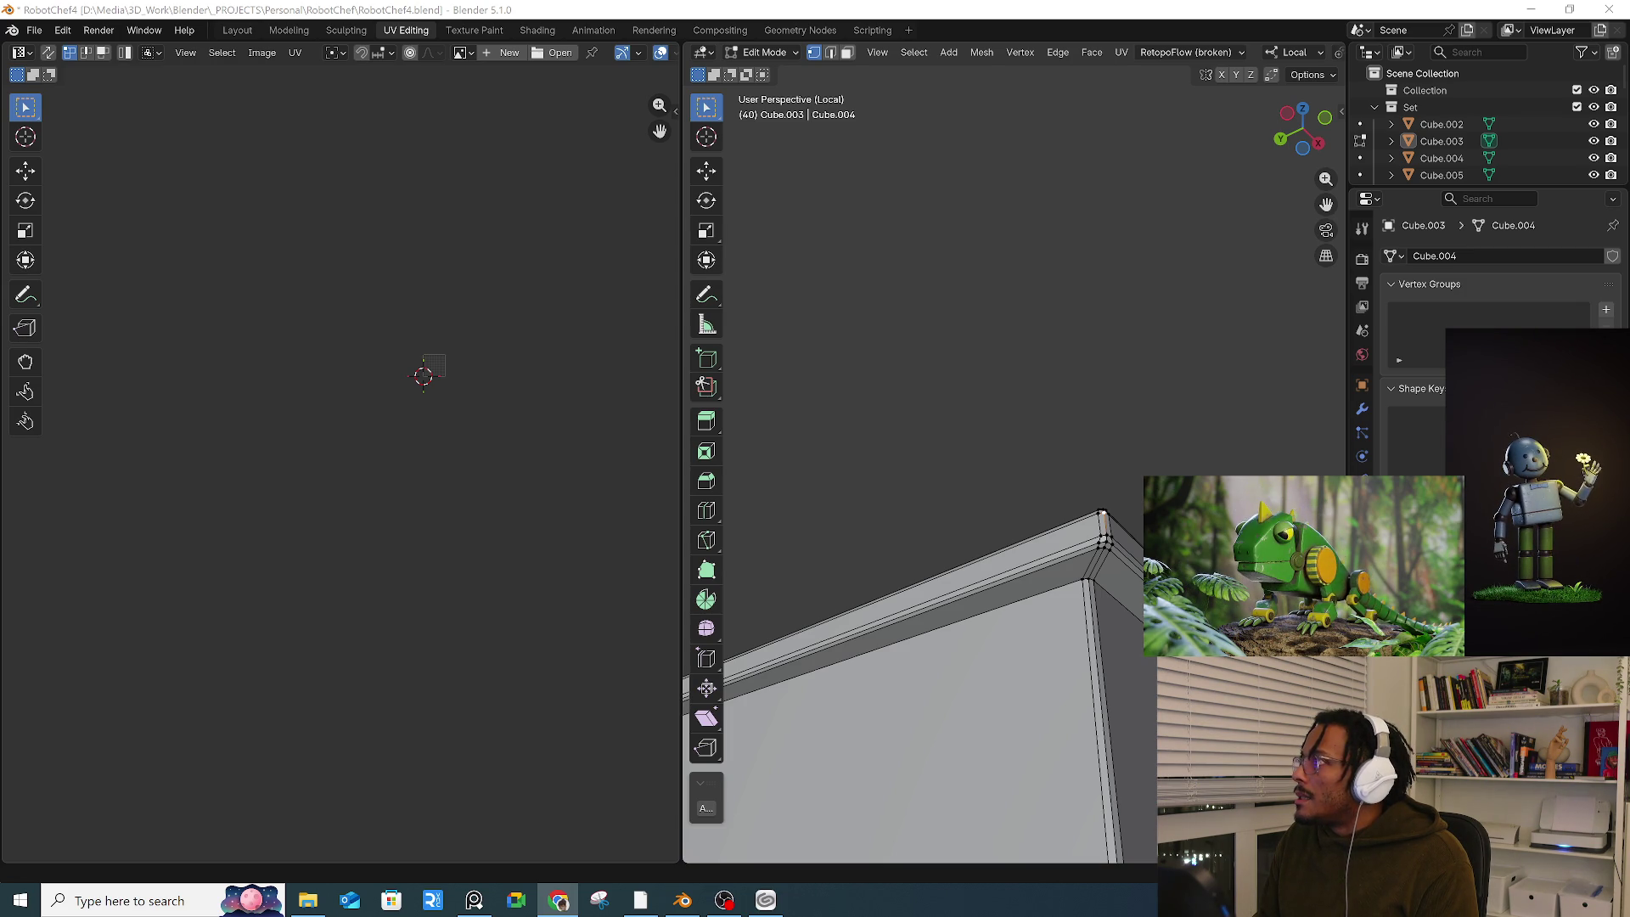
mouse_move(954, 458)
middle_down()
mouse_move(848, 408)
mouse_move(1092, 559)
middle_up()
scroll(1093, 560, up, 6)
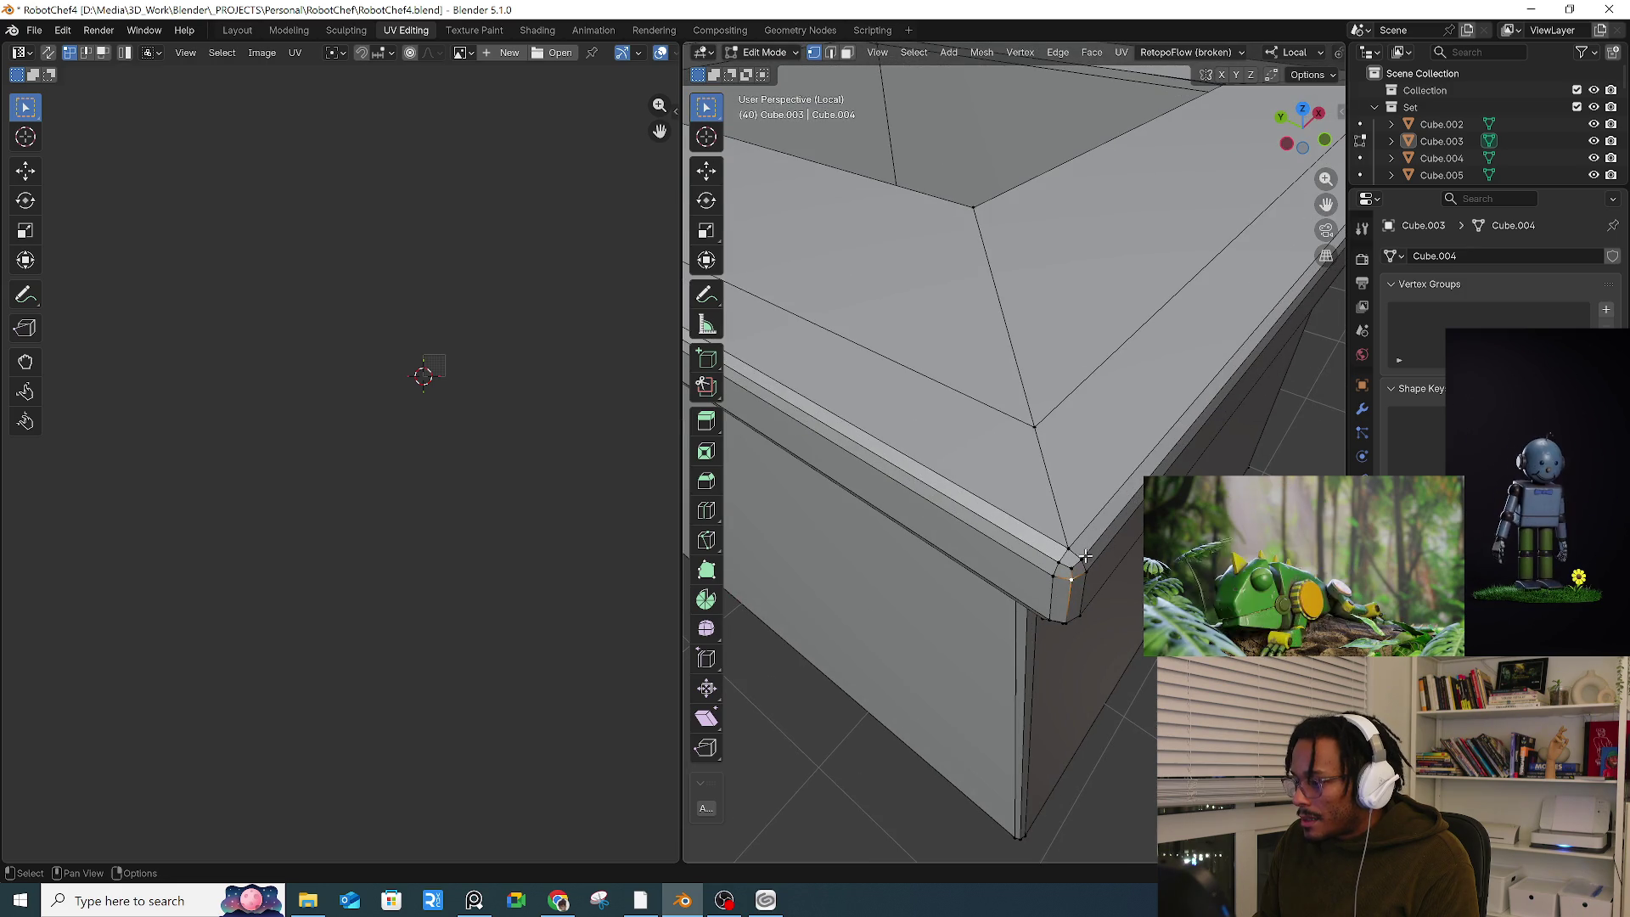
scroll(1089, 558, down, 10)
mouse_move(990, 473)
middle_down()
mouse_move(1095, 505)
mouse_move(1074, 465)
middle_up()
scroll(1073, 496, up, 4)
scroll(1088, 465, up, 3)
scroll(1066, 463, down, 4)
key(Tab)
click(1052, 471)
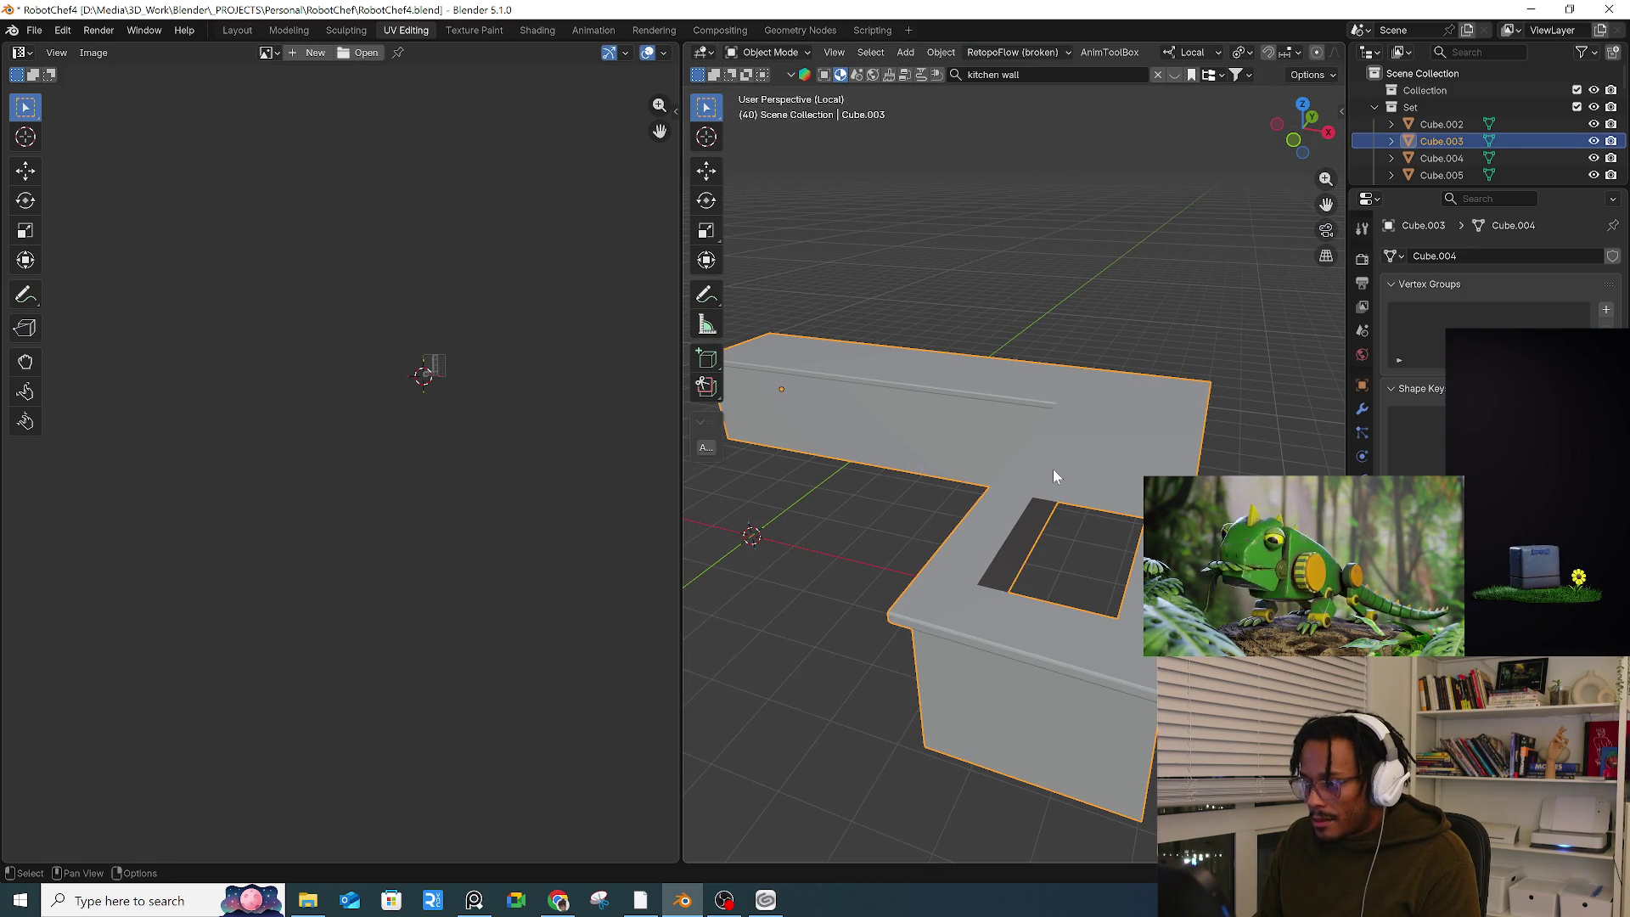
Step: UV unwrap all of the counter's geometry, then redo the unwrap with the Conformal method
key(Tab)
key(a)
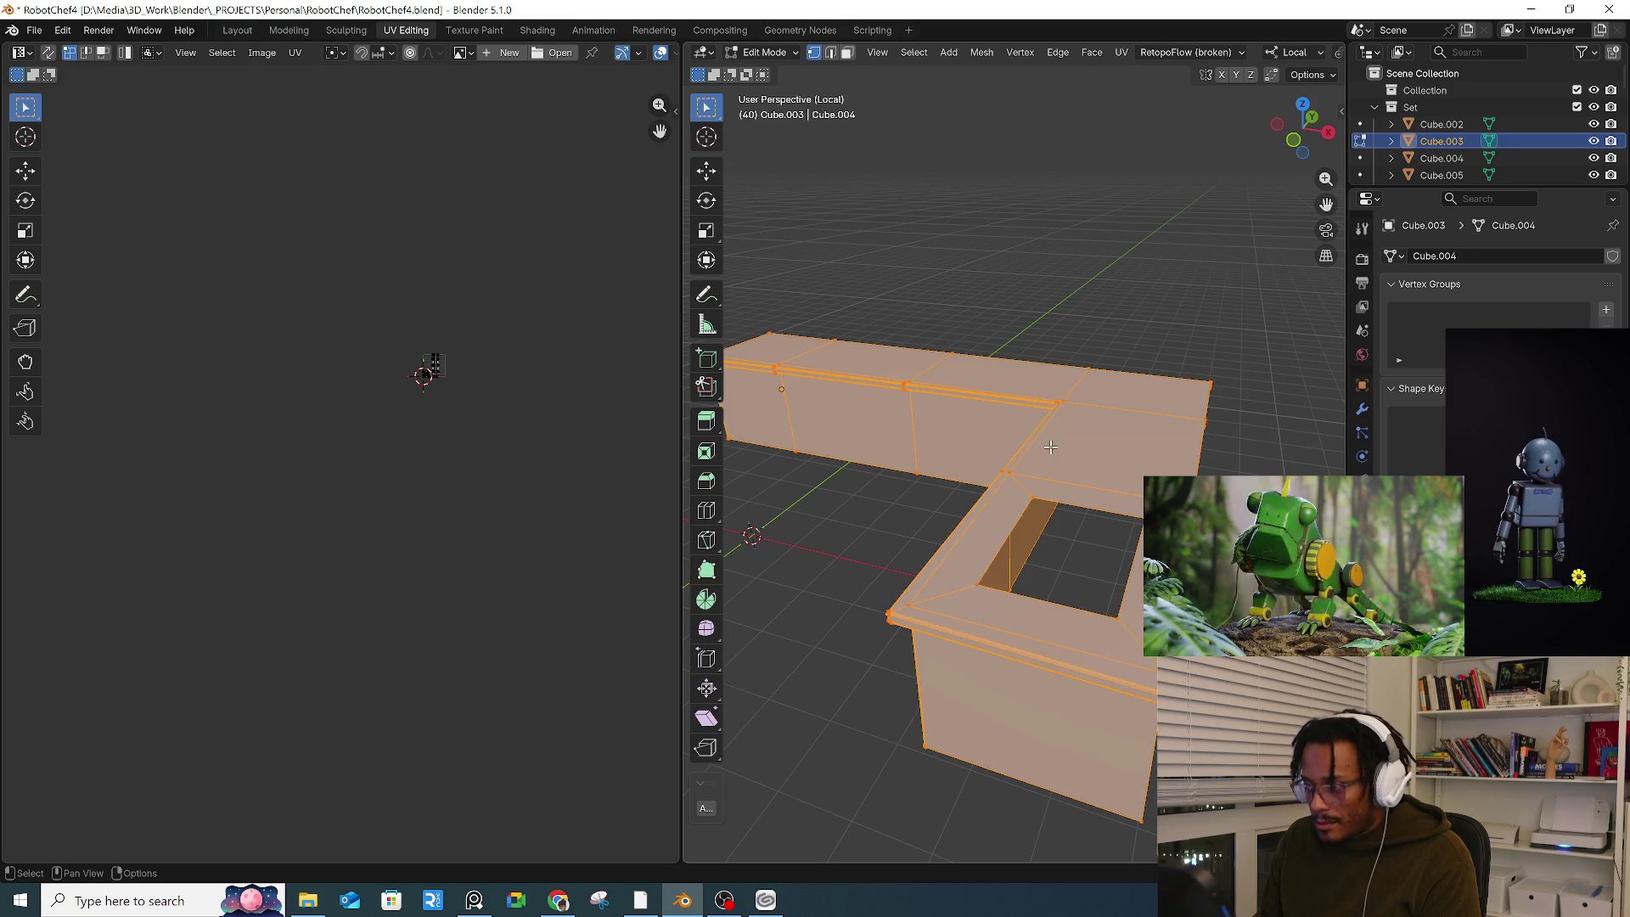
key(u)
click(1051, 446)
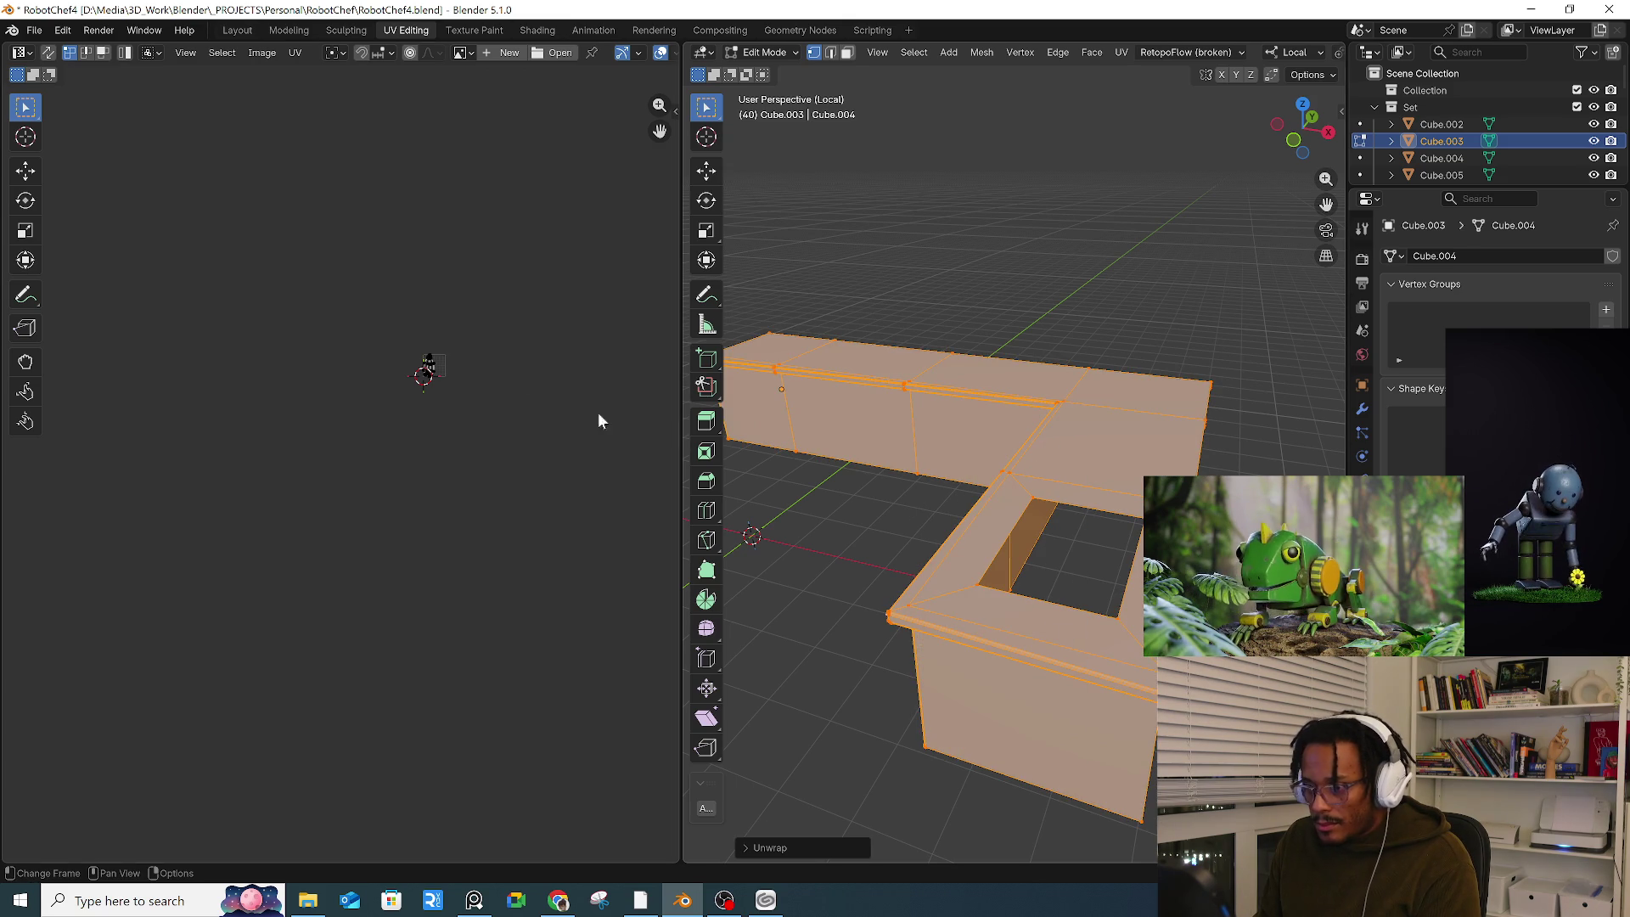
scroll(340, 380, up, 5)
key(u)
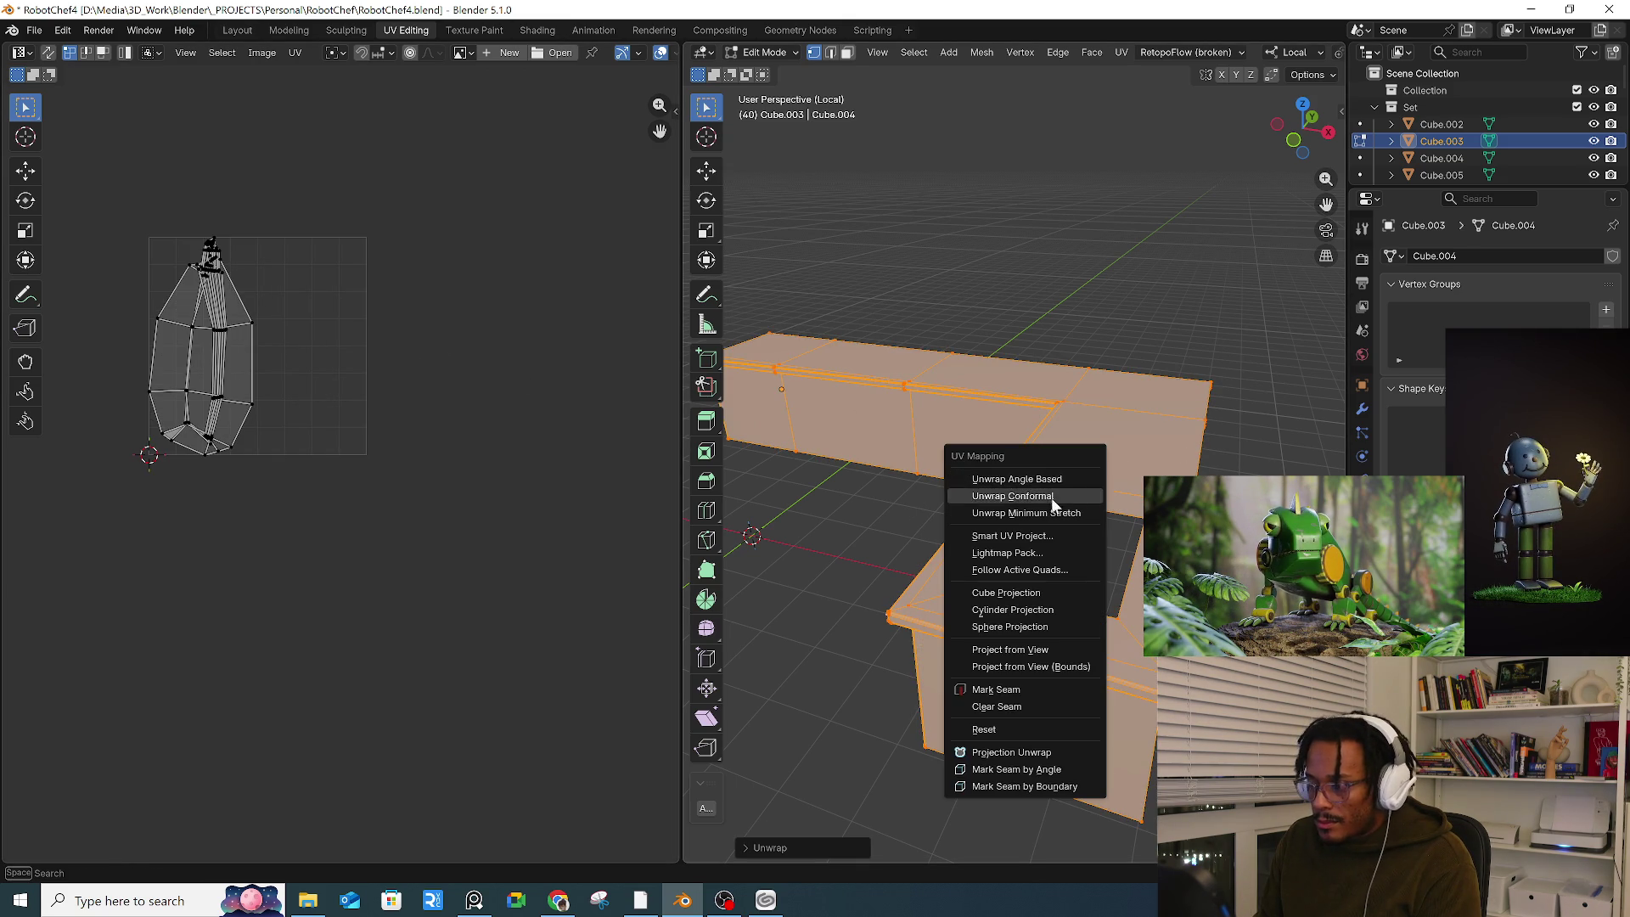
click(1045, 507)
Step: Switch to edge select and pick the top edge loop of the counter wall
mouse_move(1045, 505)
middle_down()
mouse_move(1046, 436)
mouse_move(1019, 476)
middle_up()
key(2)
alt+click(978, 376)
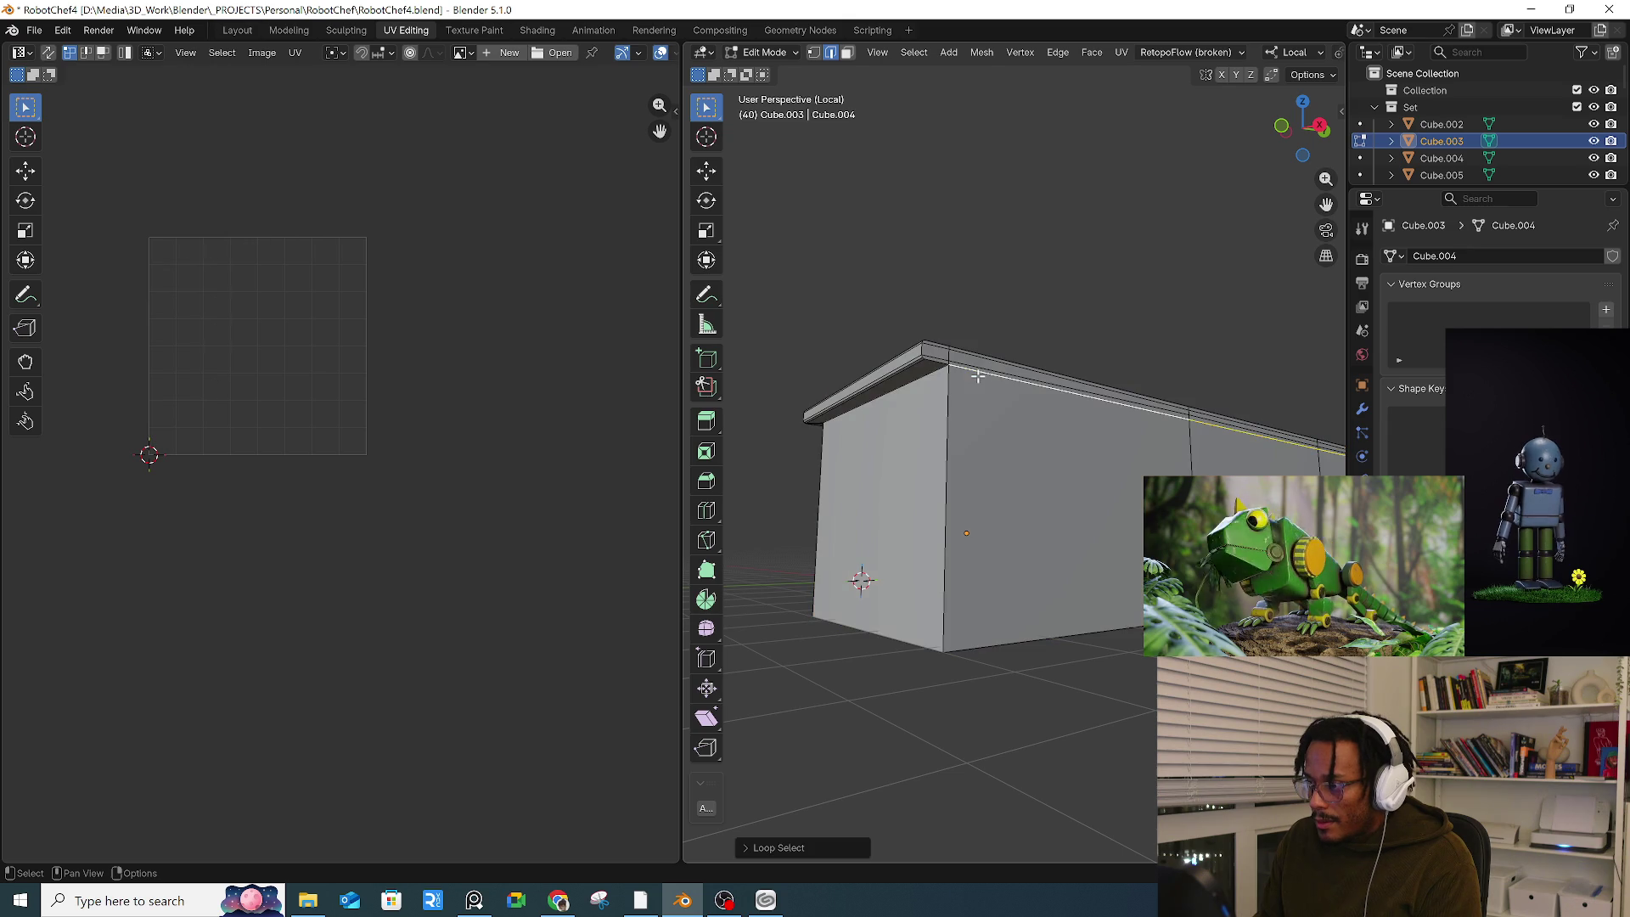
mouse_move(896, 378)
middle_down()
mouse_move(1218, 414)
mouse_move(925, 452)
mouse_move(1029, 430)
mouse_move(977, 254)
middle_up()
Step: Run Mesh > Clean Up > Delete Loose on the whole mesh, removing 0 vertices
key(a)
click(914, 53)
mouse_move(1019, 52)
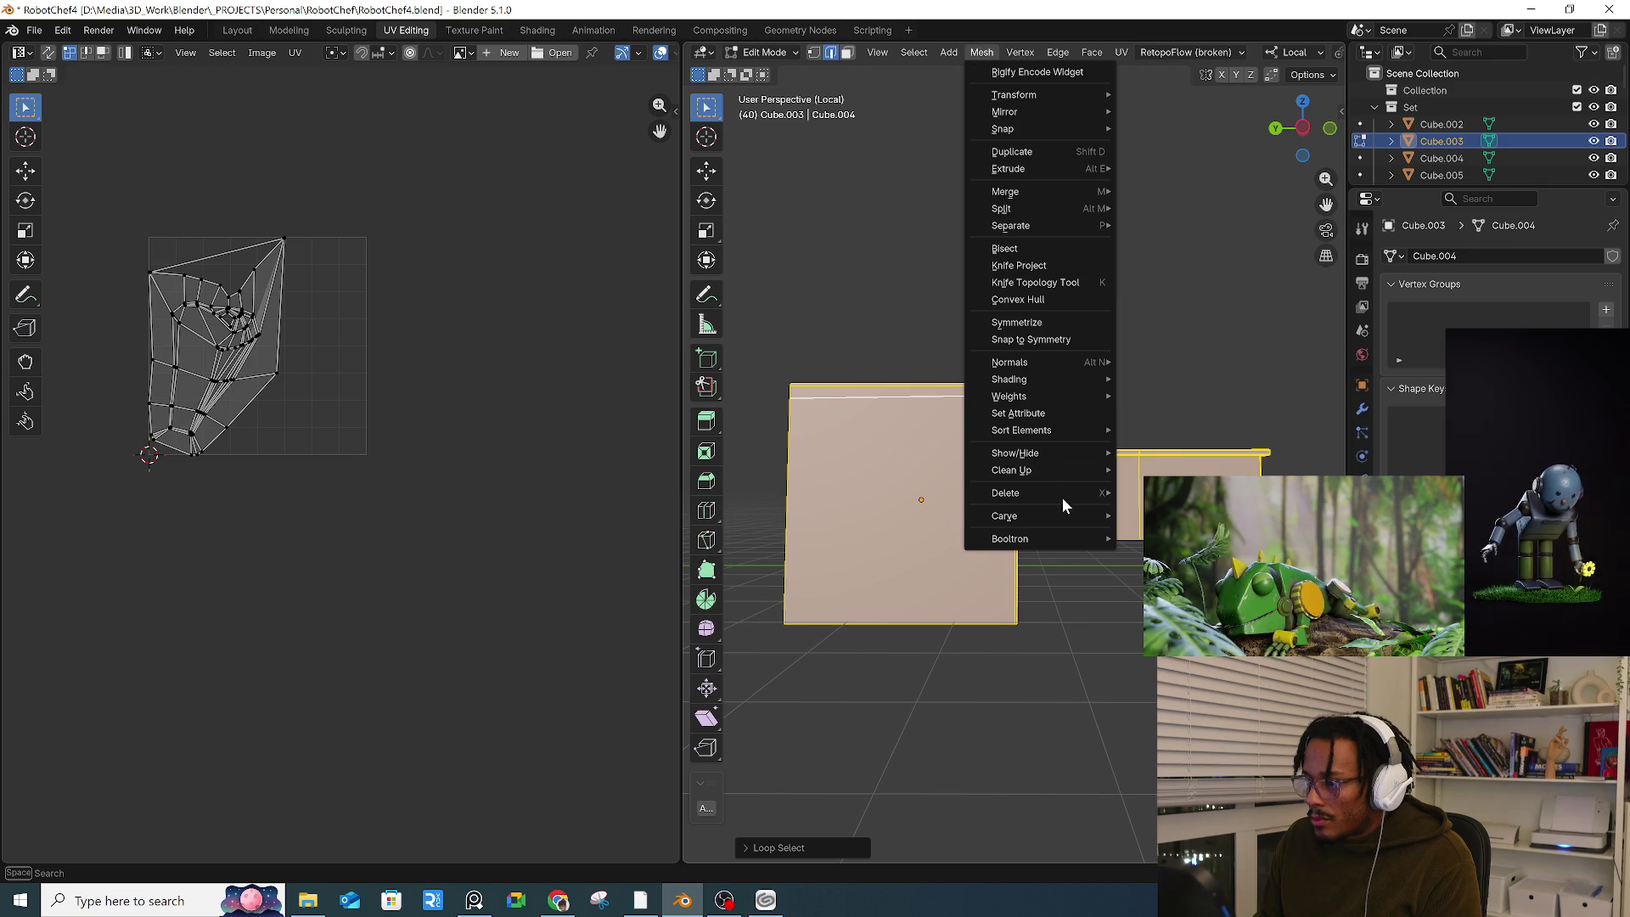
mouse_move(1079, 471)
click(1145, 471)
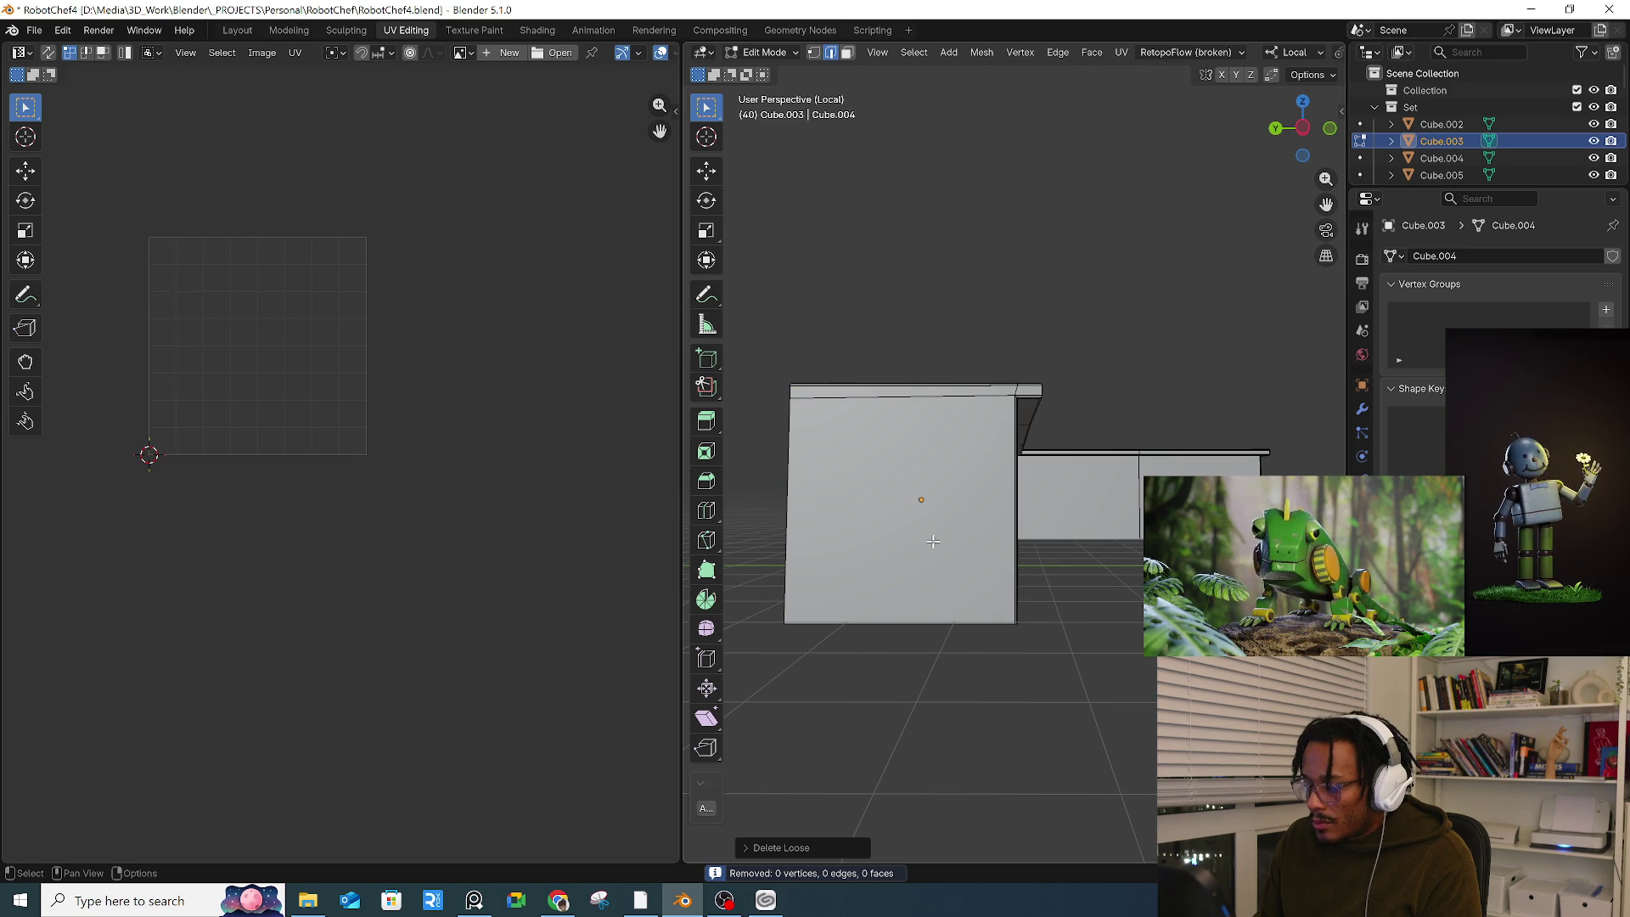
Step: Clear the selection and reselect the wall's top edge loop from an angled view
click(906, 395)
key(a)
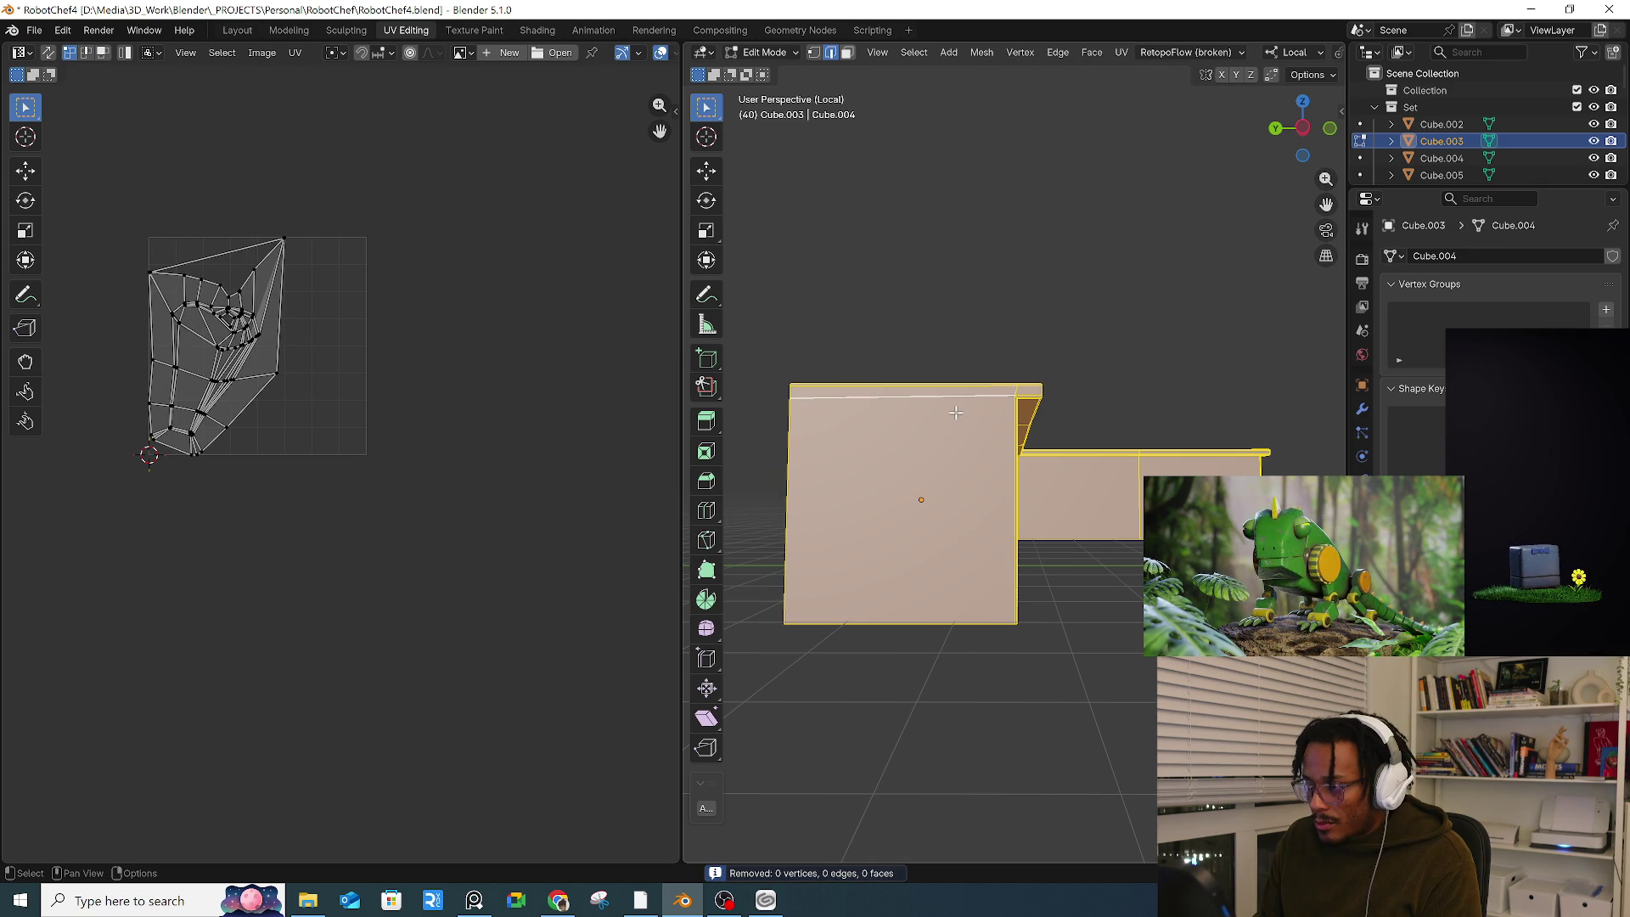
key(alt+a)
mouse_move(1033, 415)
middle_down()
mouse_move(882, 406)
mouse_move(886, 448)
mouse_move(912, 441)
middle_up()
alt+click(916, 391)
alt+shift+click(881, 399)
Step: Move the vertical edge aside and dissolve the stray vertex beneath it
scroll(878, 441, up, 6)
click(918, 443)
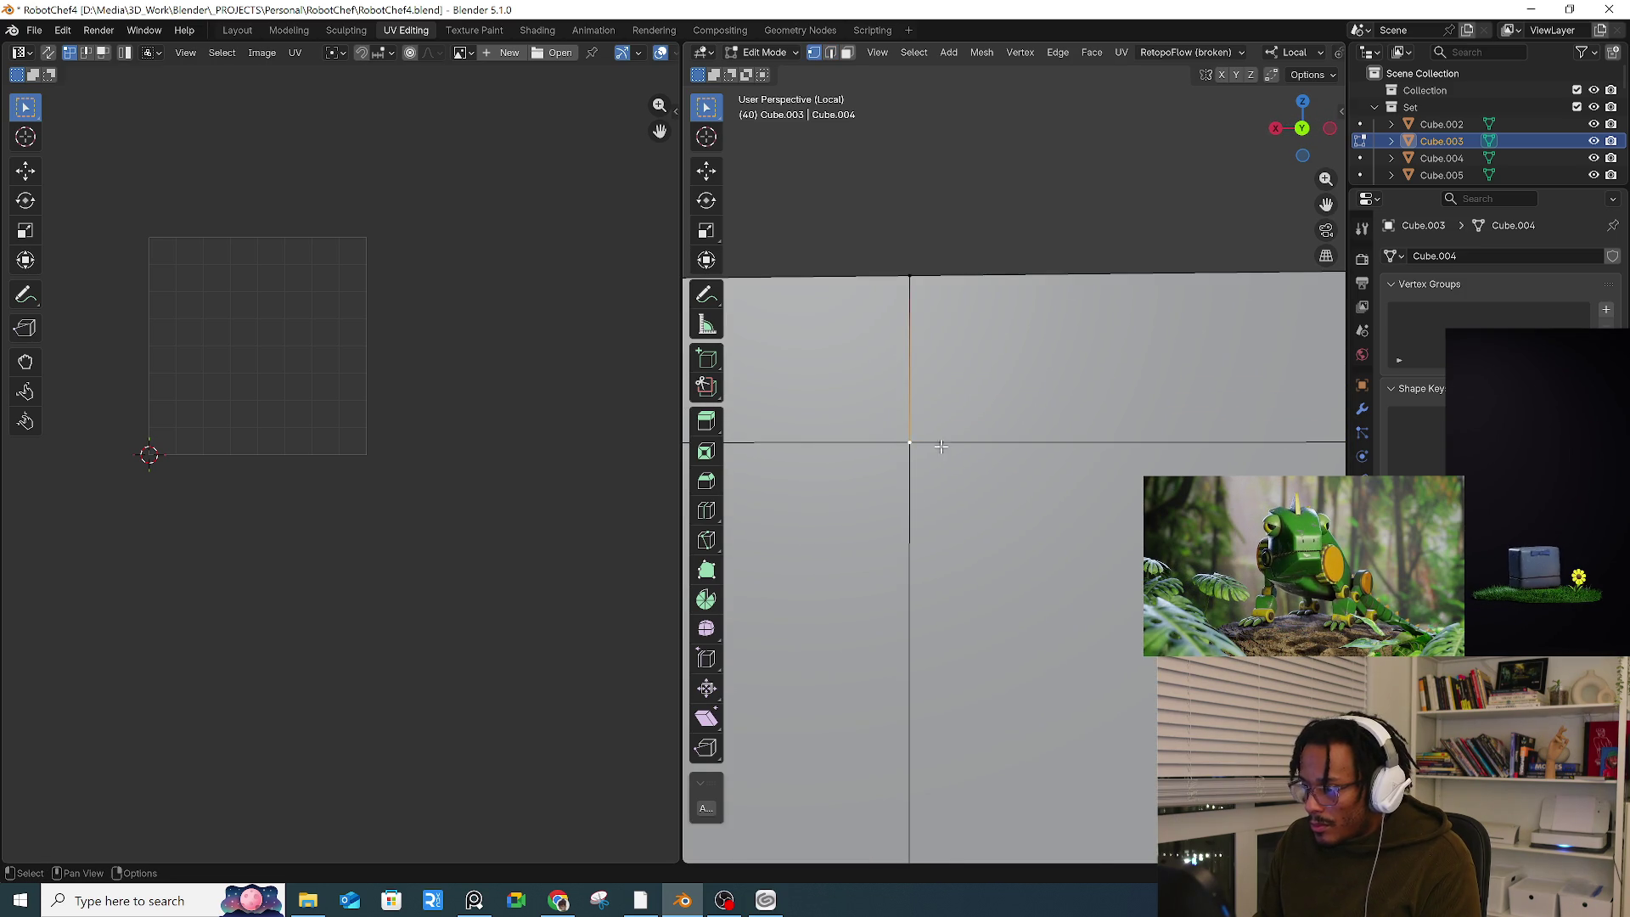
key(g)
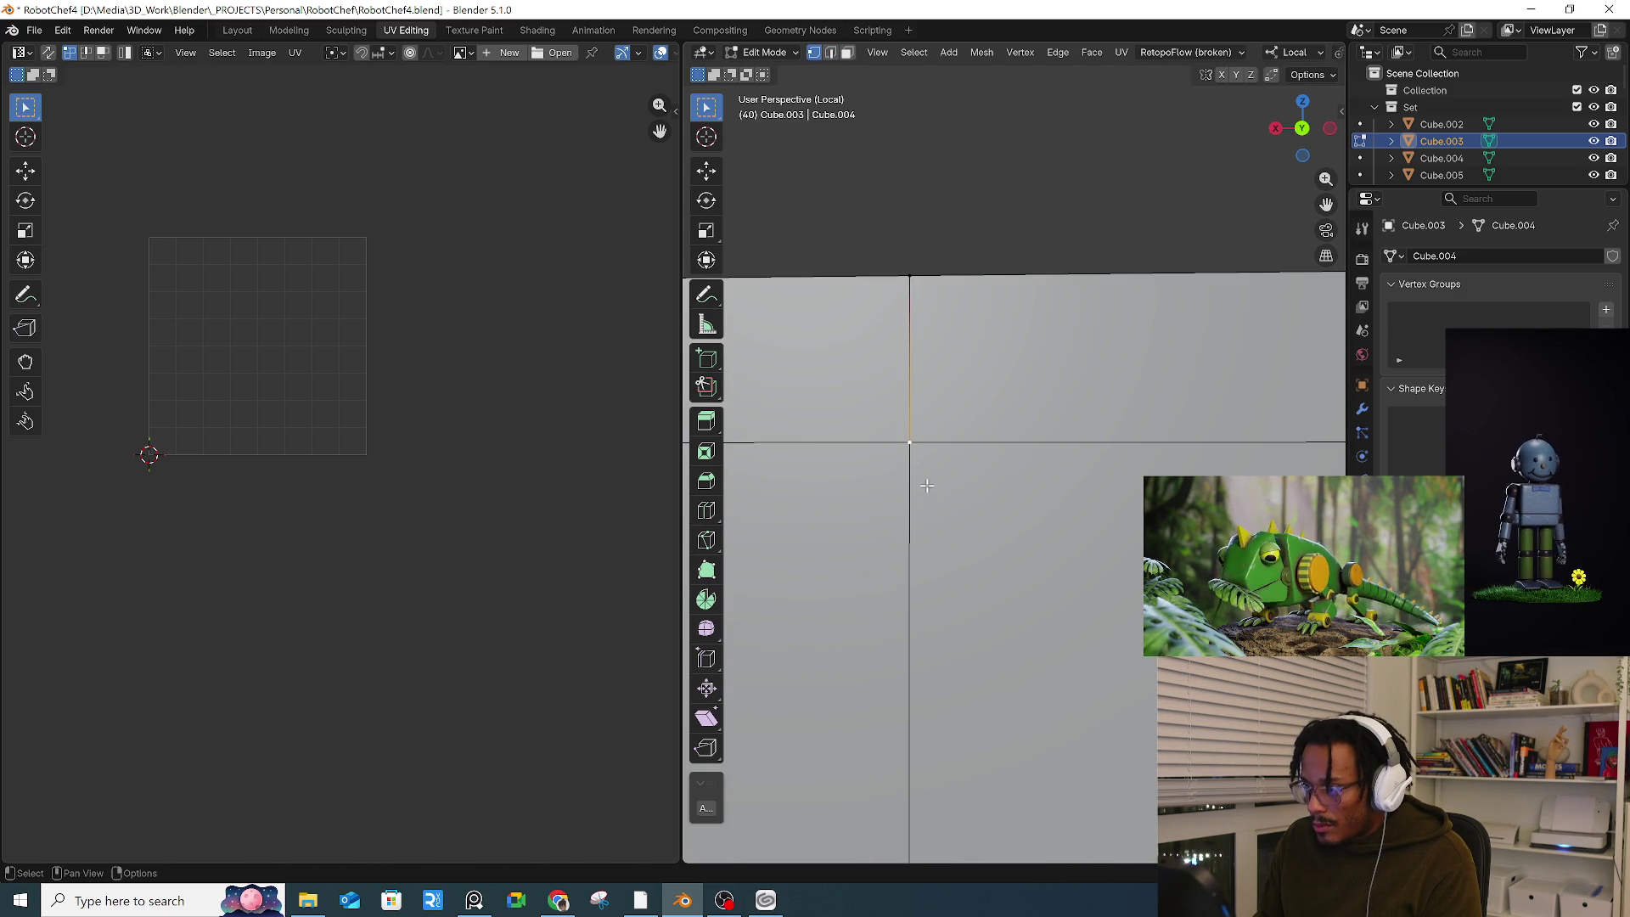
click(861, 514)
key(x)
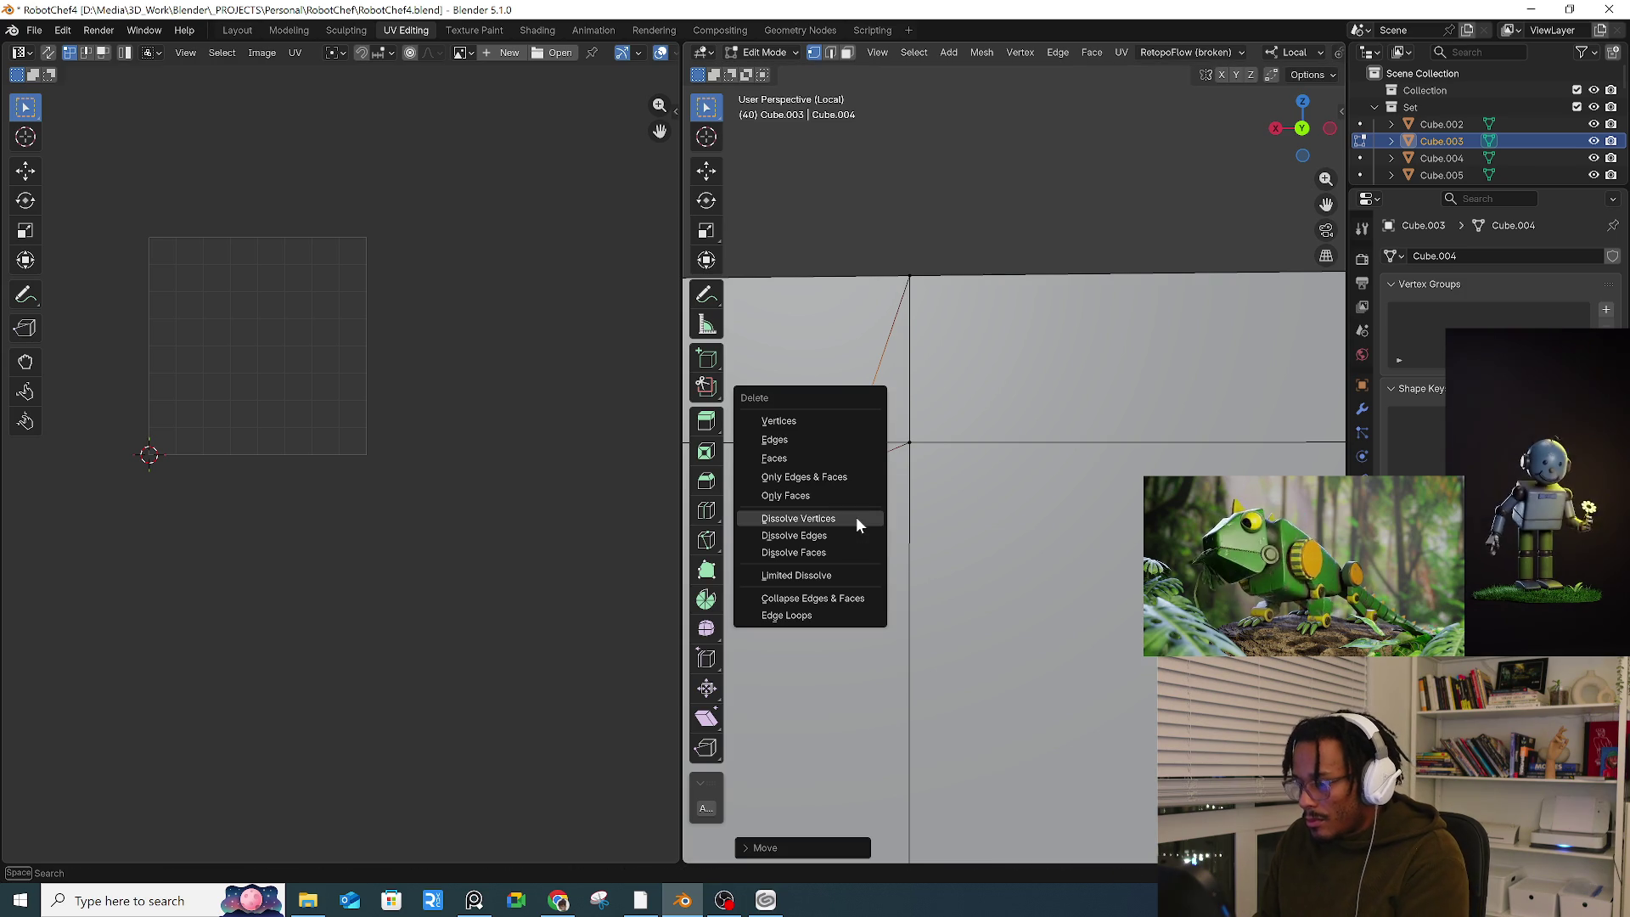
click(797, 511)
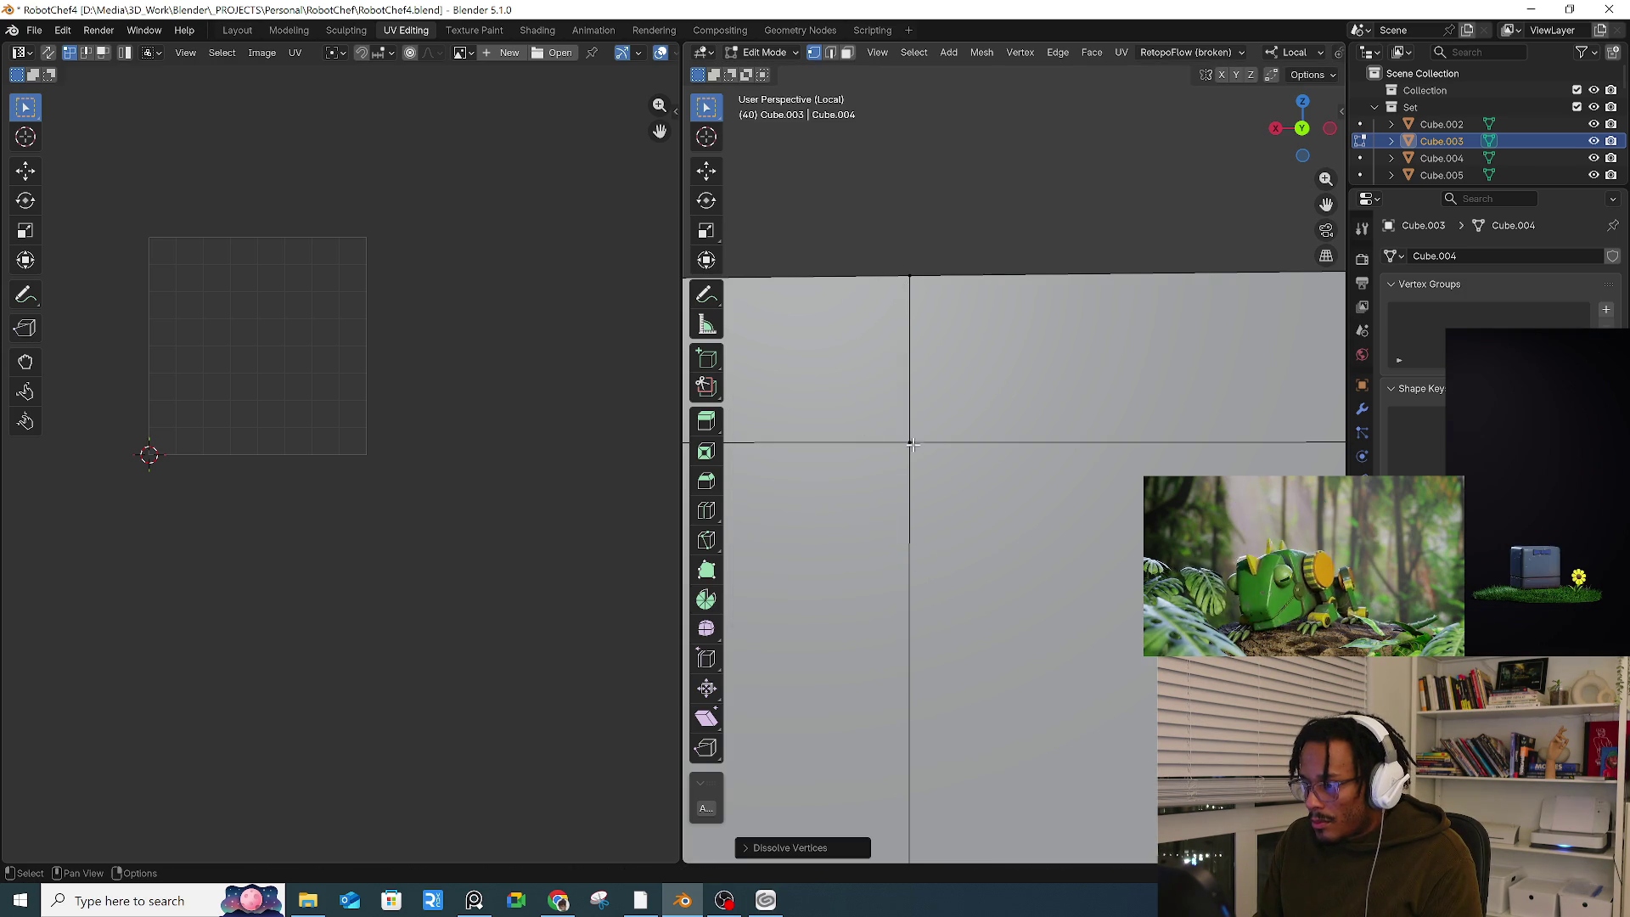
Step: Shift the vertex at the edge intersection down-left and dissolve it
click(910, 440)
key(g)
click(825, 506)
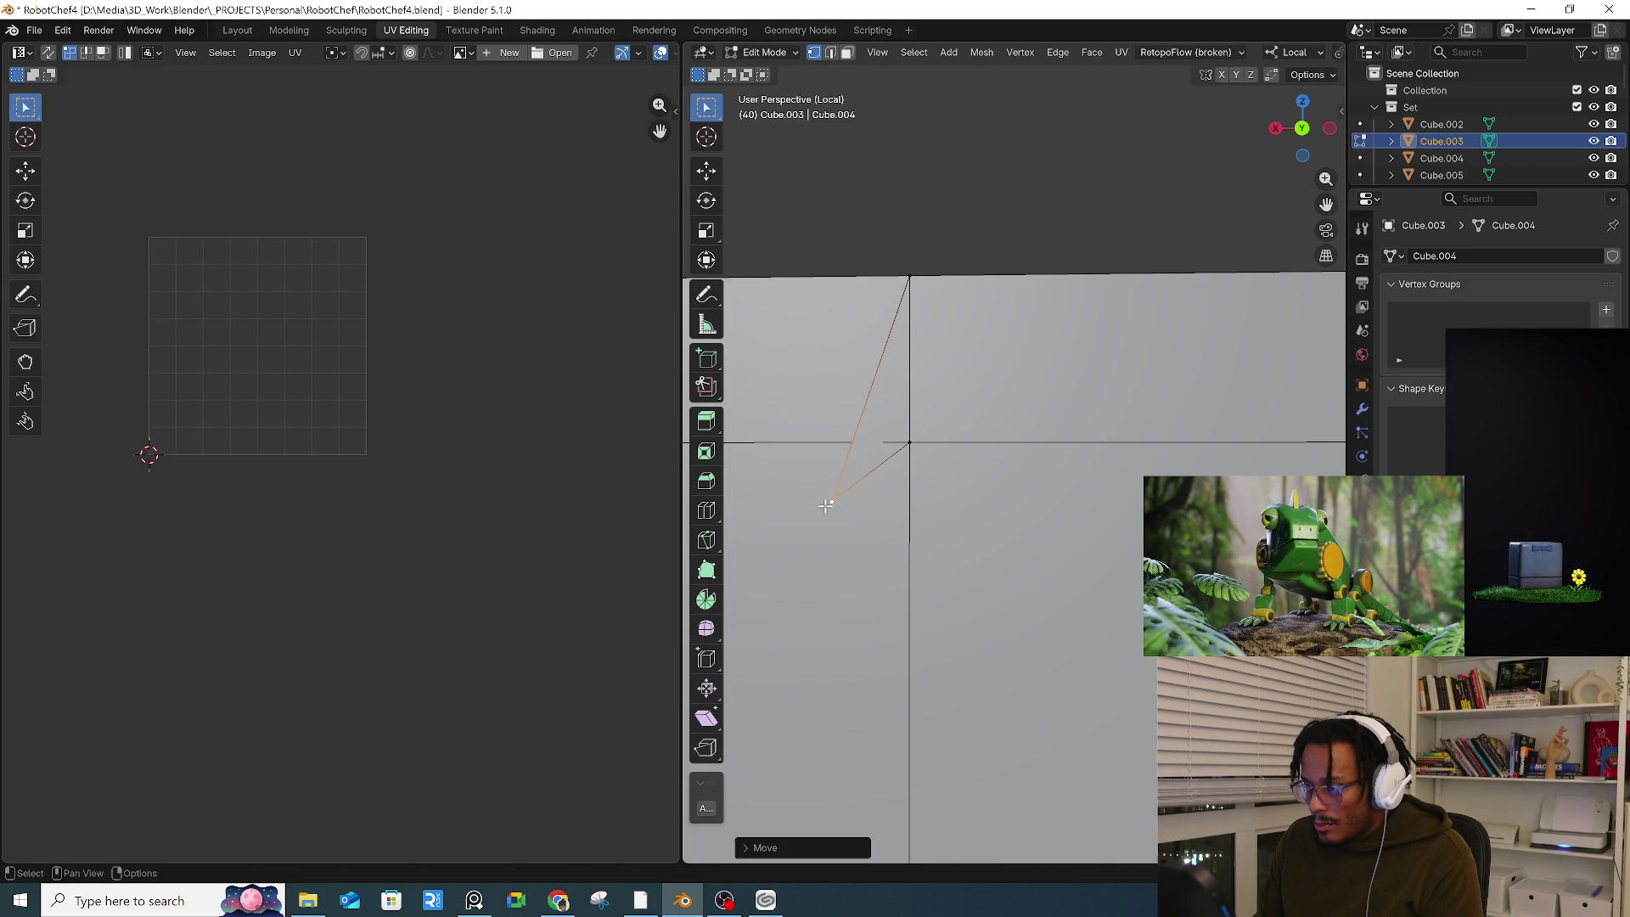
key(x)
click(824, 509)
Step: Merge the doubled vertices at the edge intersection into one
click(911, 440)
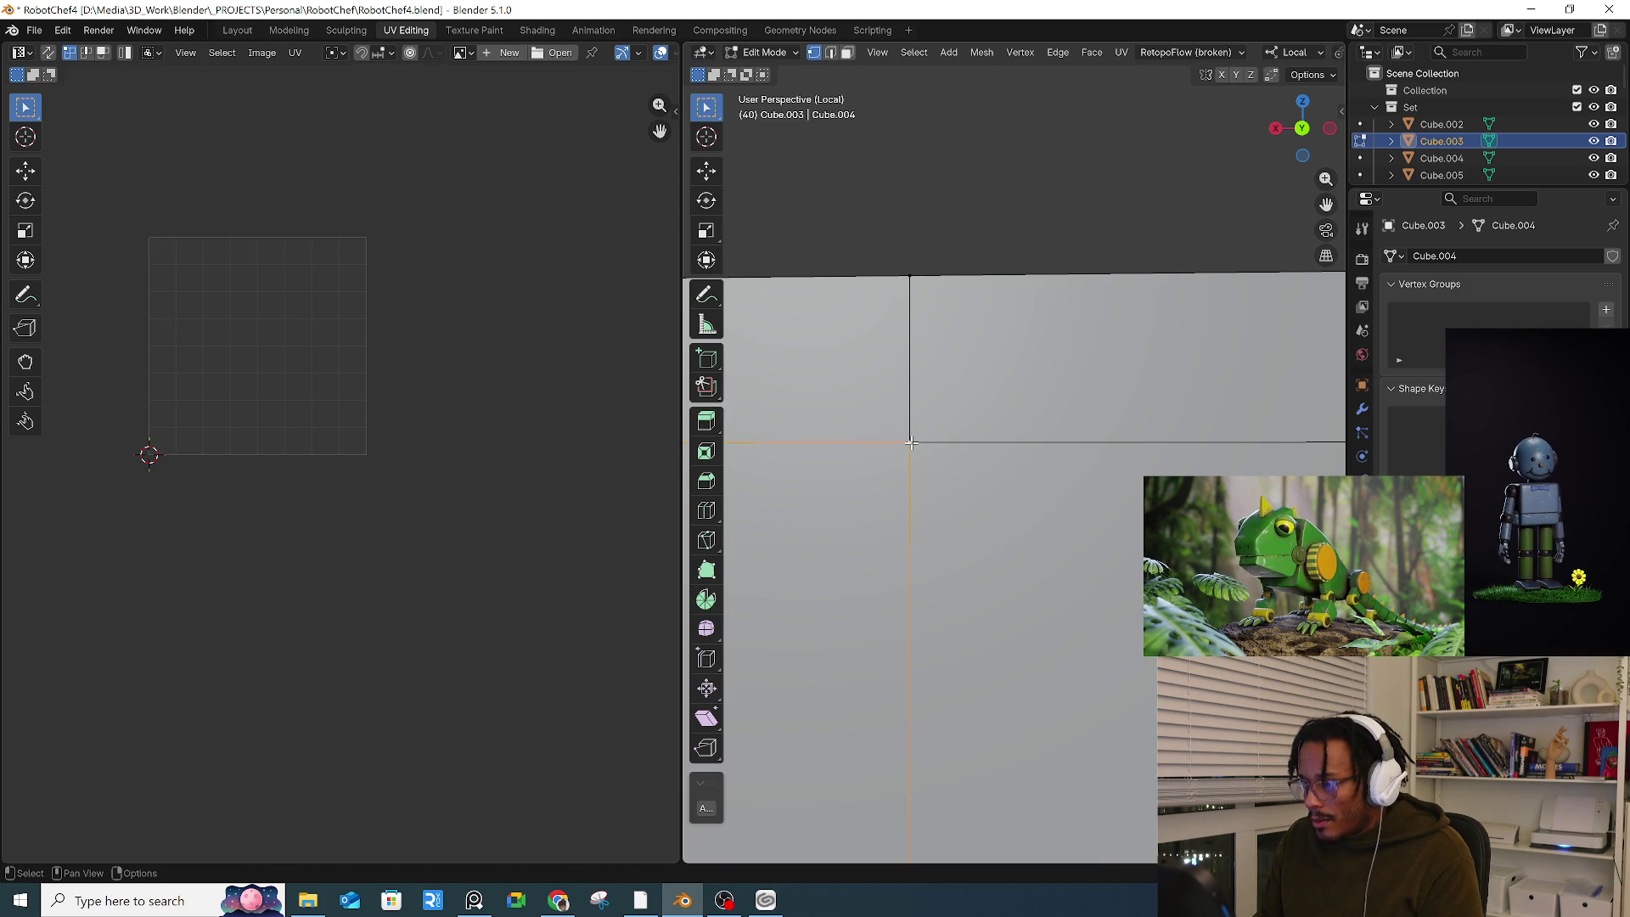
key(g)
key(Escape)
key(g)
key(Escape)
key(m)
click(942, 450)
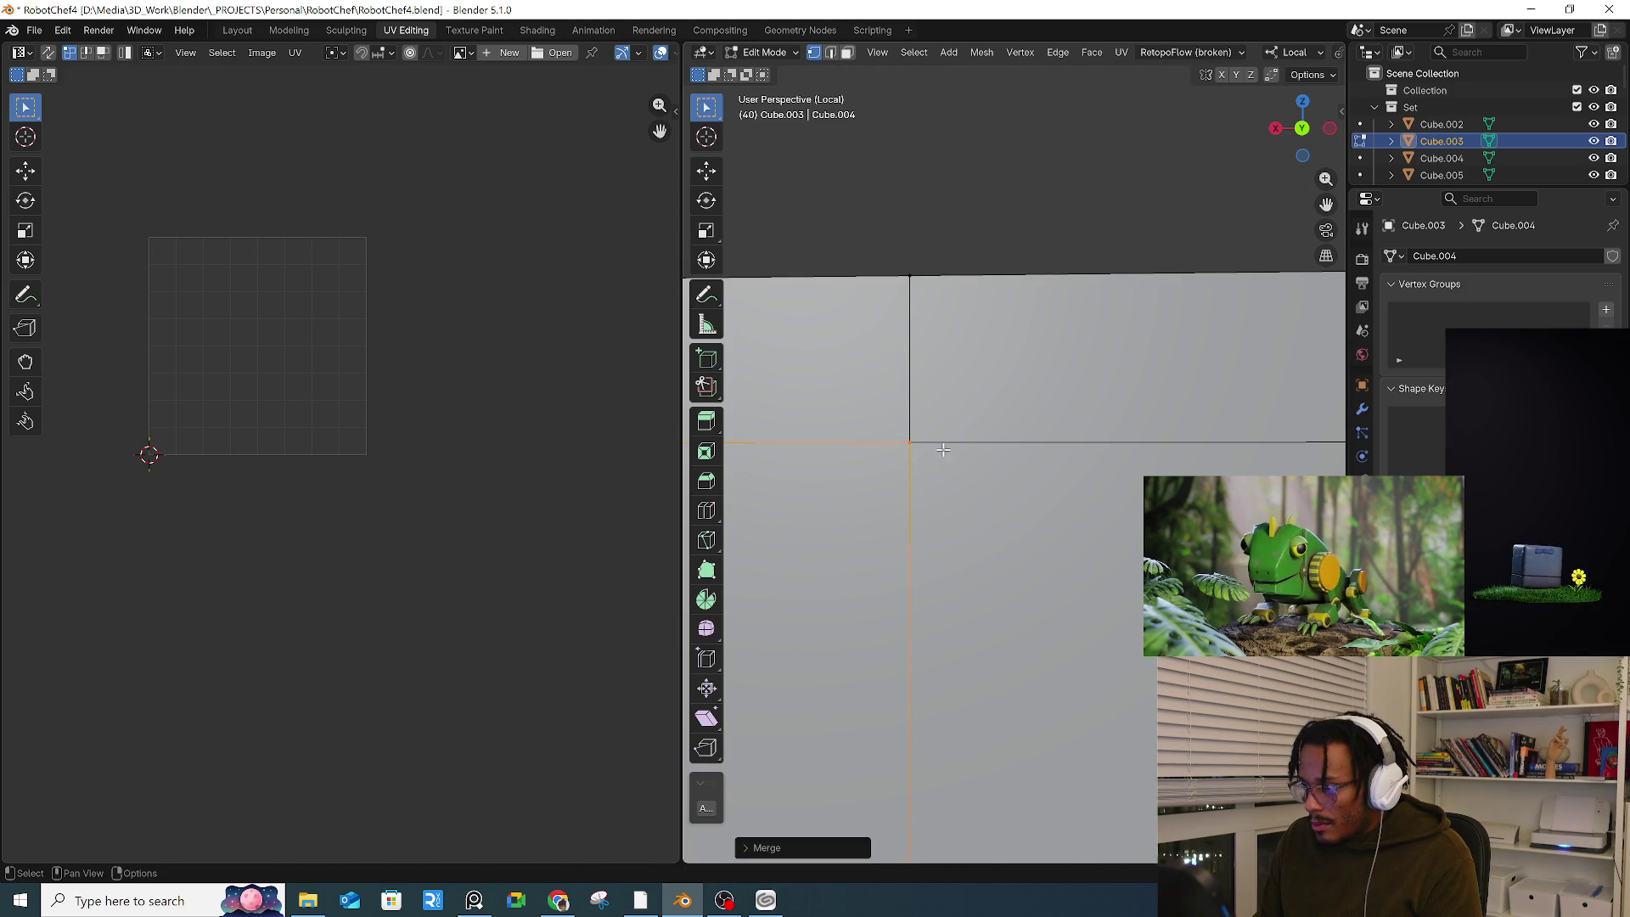
Step: Merge the doubled vertices at the top of the vertical edge
click(898, 273)
key(m)
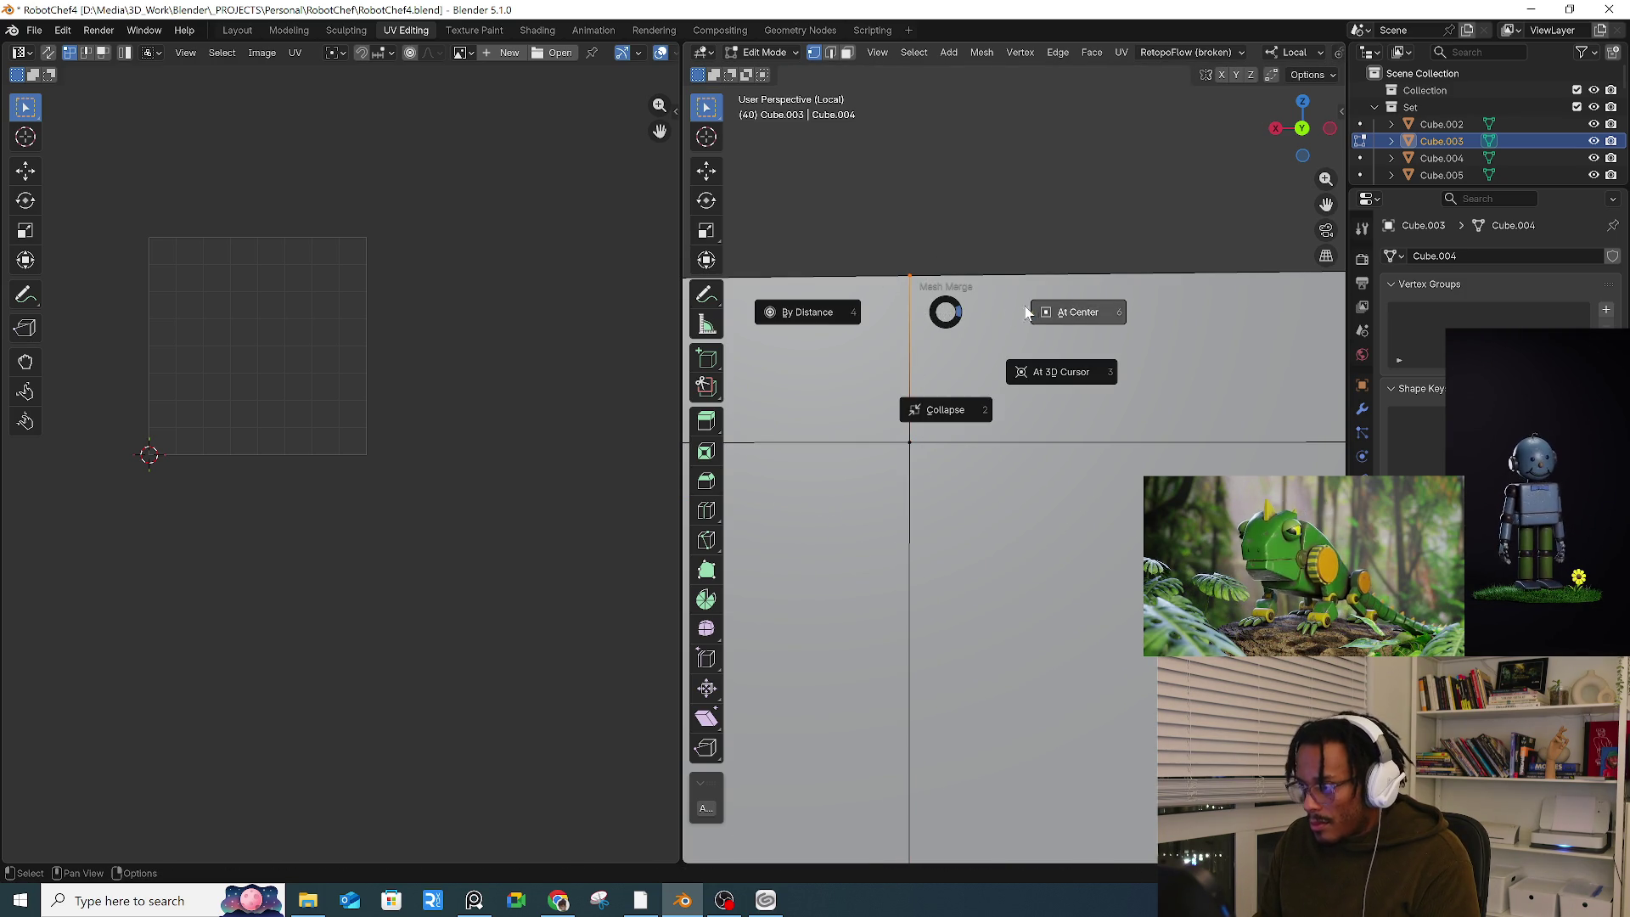
click(948, 313)
key(g)
right_click(820, 520)
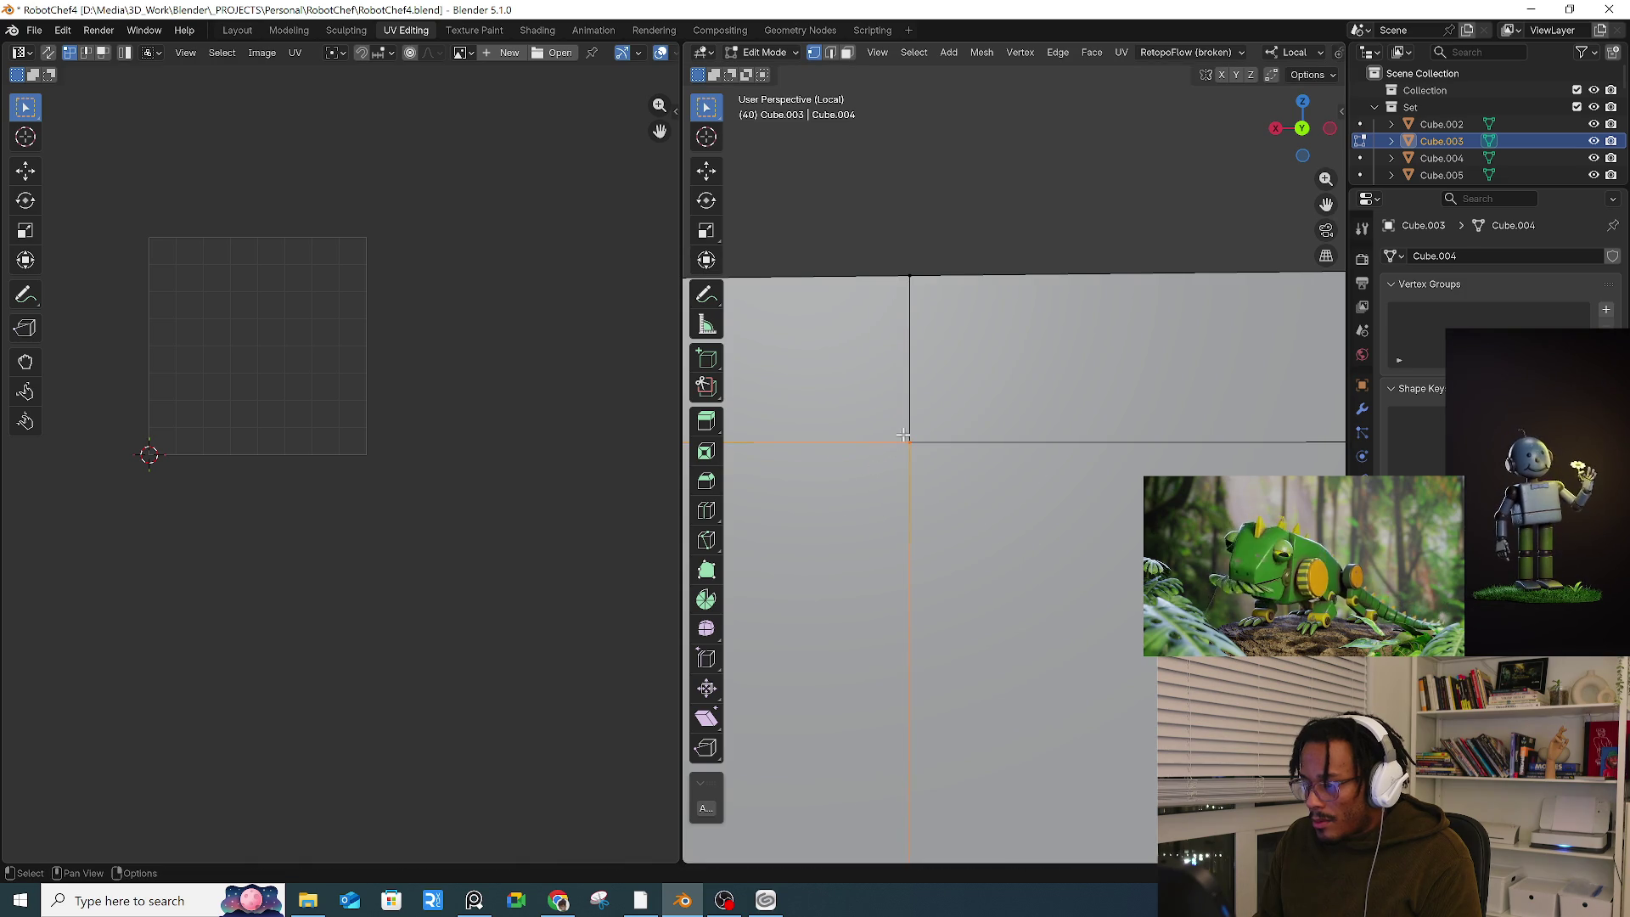
Step: Centre the view on the top vertex and merge it with its neighbouring edges' vertices
scroll(900, 437, up, 3)
key(KP_Decimal)
middle_drag(867, 447, 977, 457)
alt+shift+click(1067, 473)
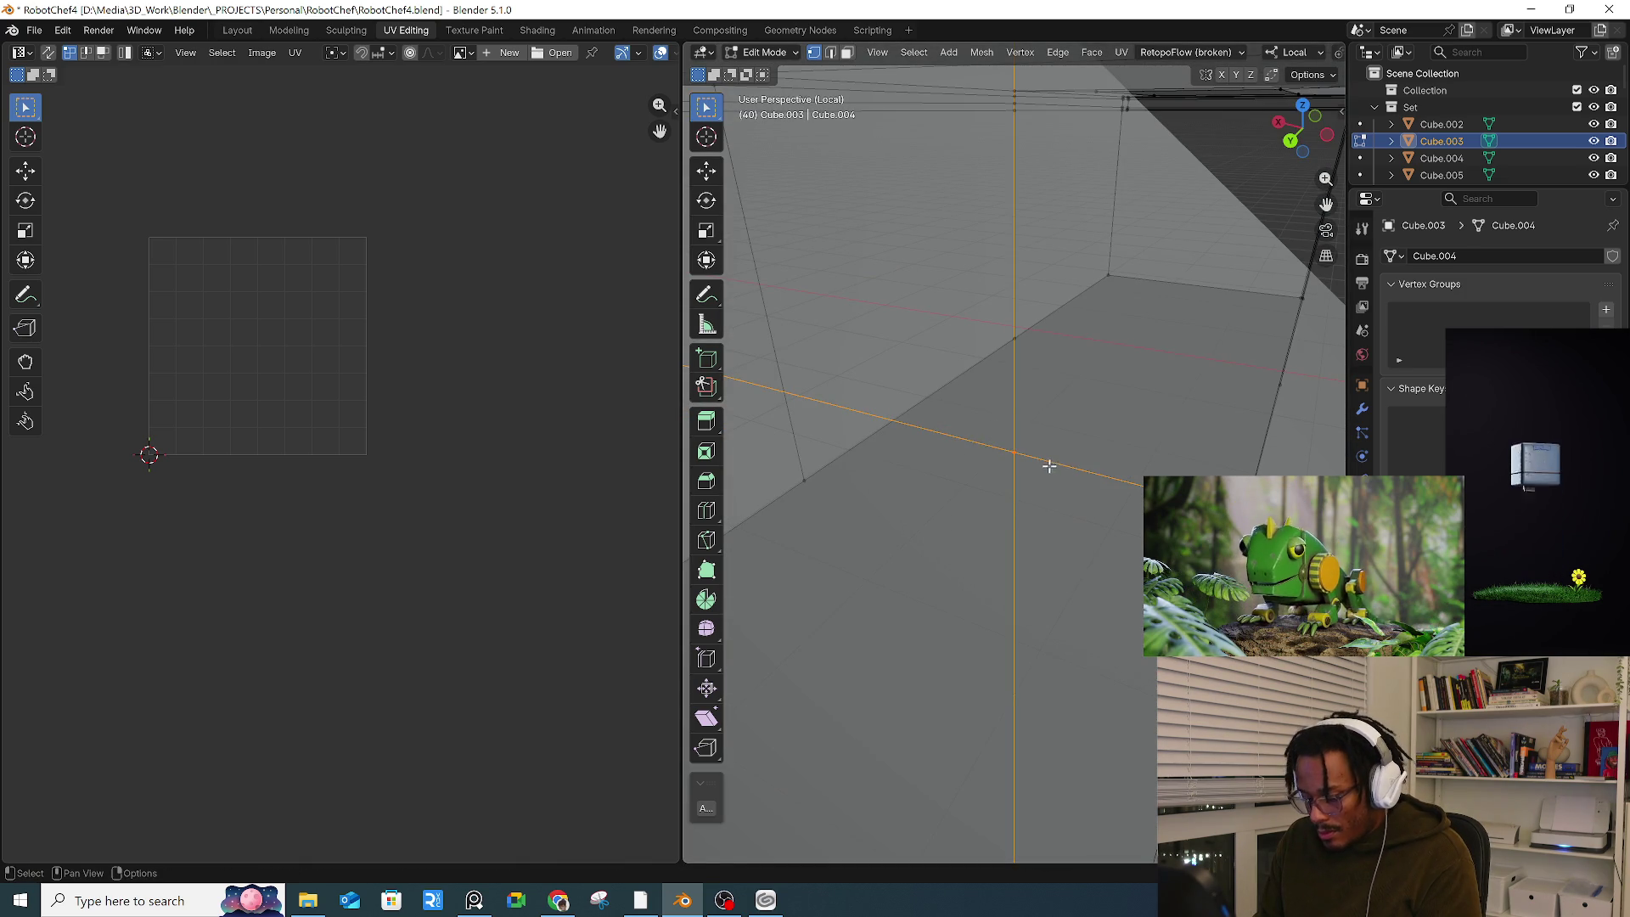
key(m)
click(1017, 443)
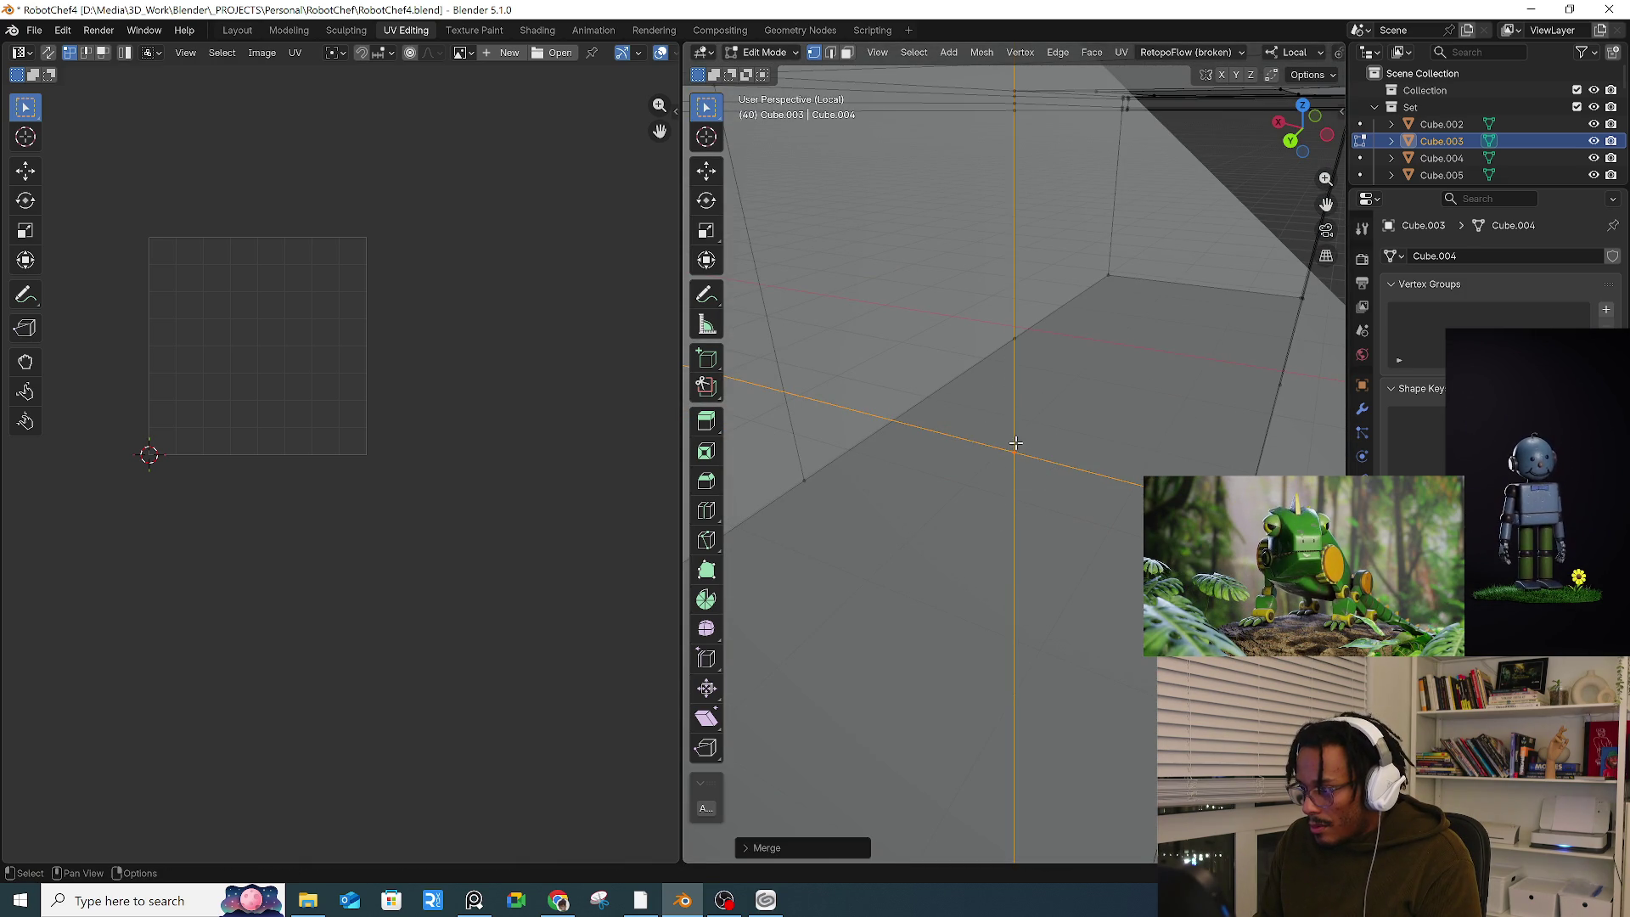
Step: Reposition the selection, then merge the right-side edge's vertices By Distance
middle_drag(1010, 449, 1024, 451)
scroll(1171, 53, down, 5)
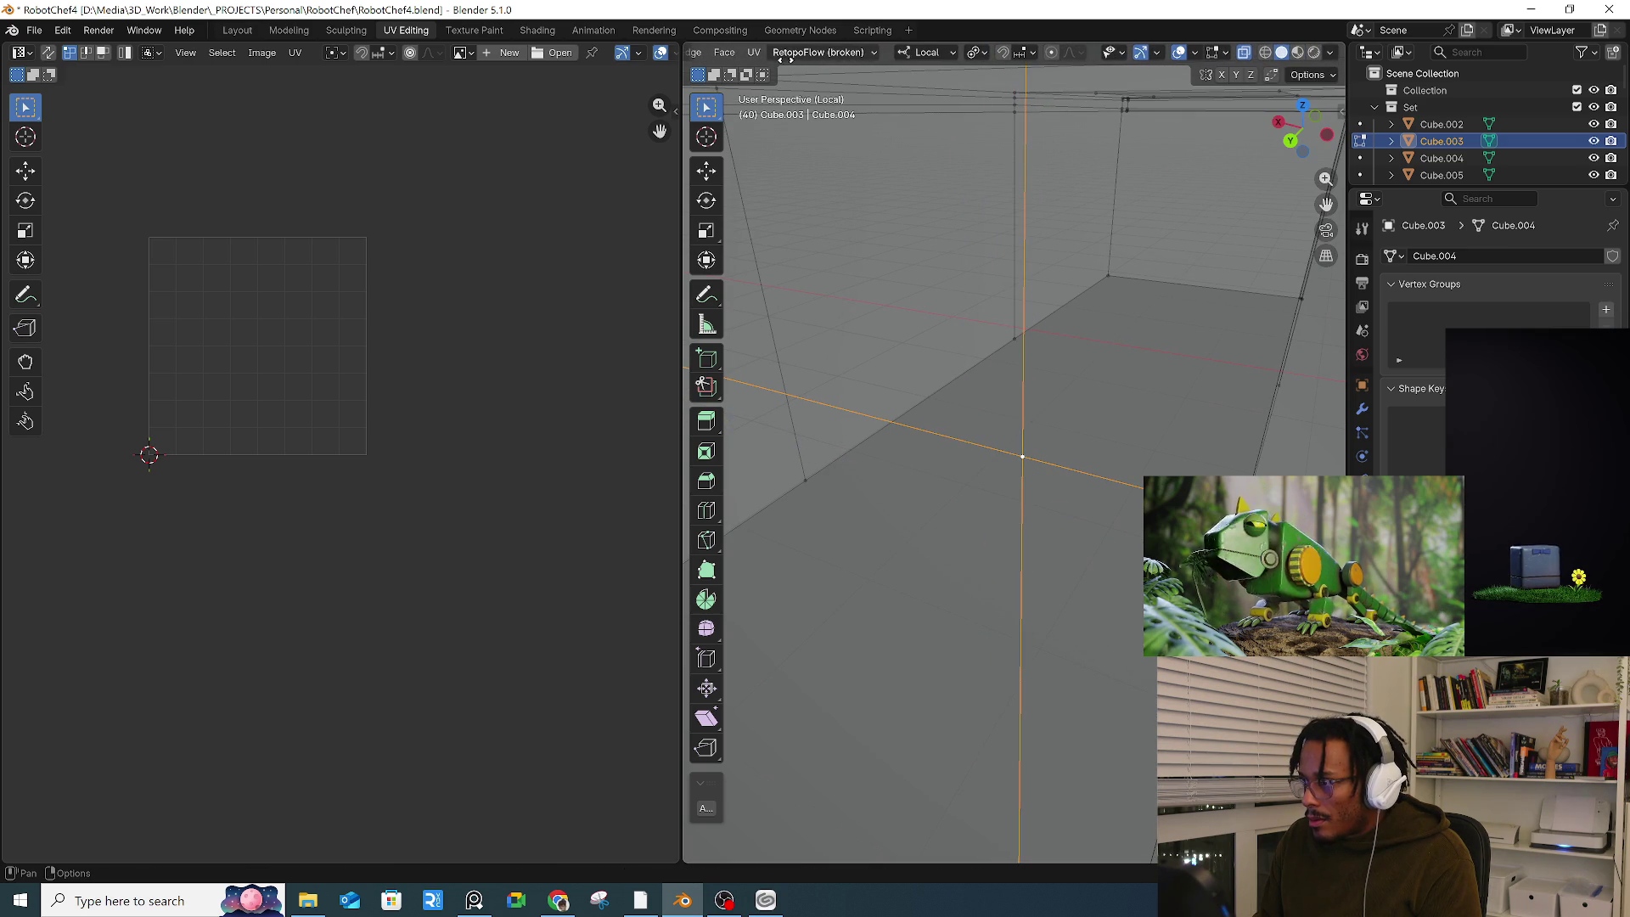
mouse_move(933, 475)
middle_down()
mouse_move(906, 484)
mouse_move(1022, 407)
mouse_move(985, 408)
mouse_move(1030, 528)
middle_up()
key(g)
click(938, 440)
click(1100, 577)
key(m)
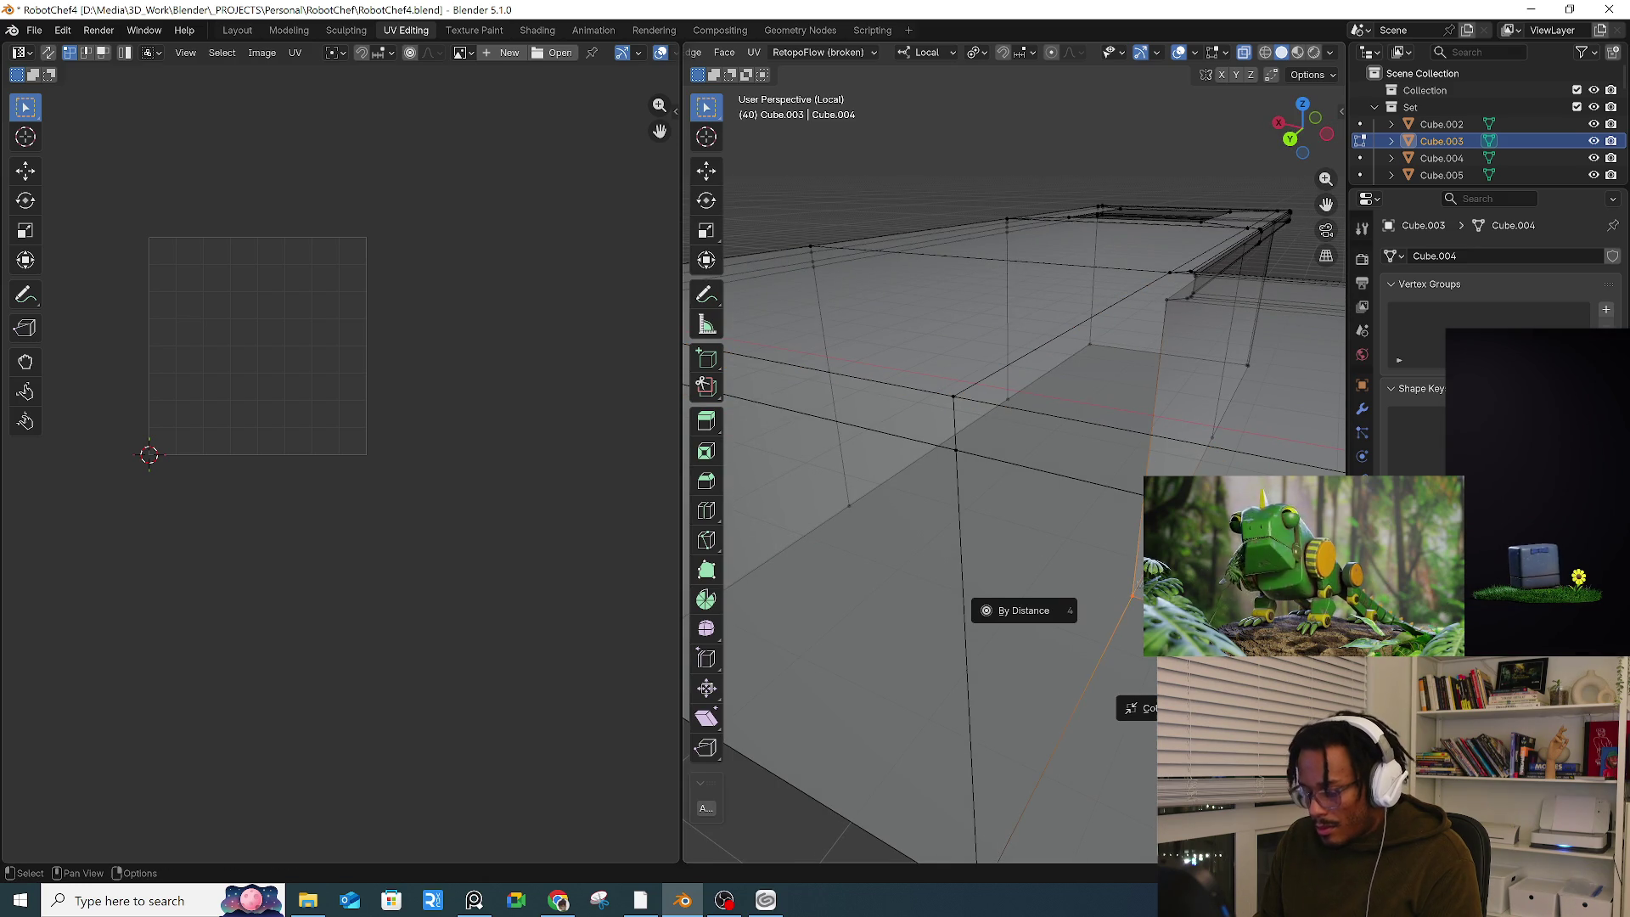
click(1024, 610)
Step: Select the top front edge loop and the right-side vertical edge of the block
middle_drag(1080, 673, 1030, 648)
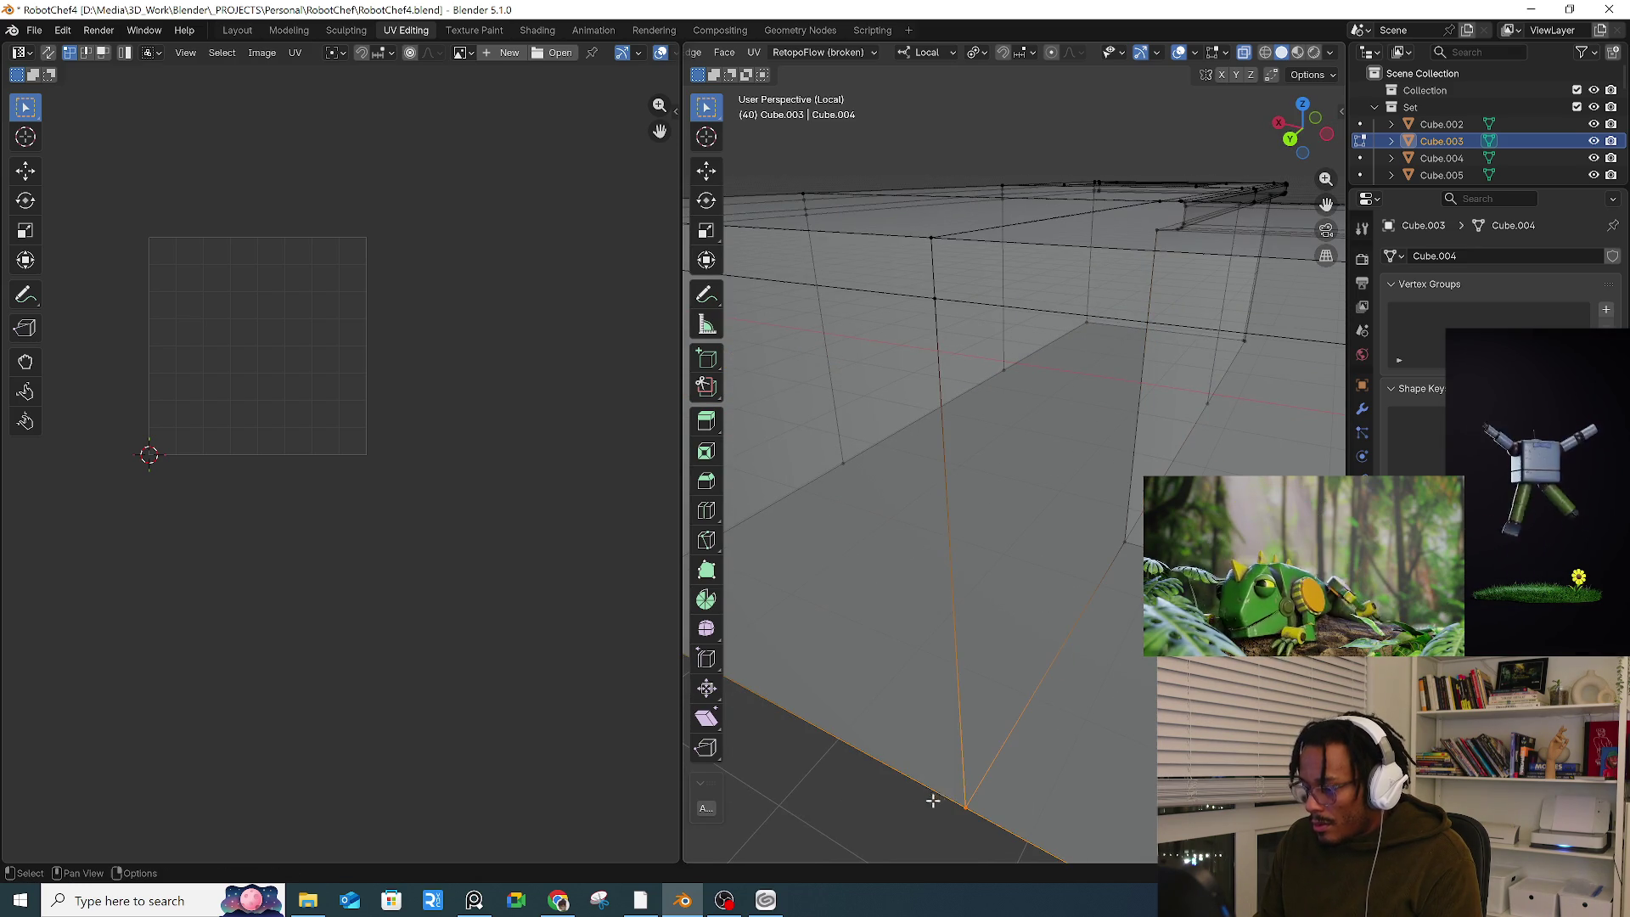
scroll(1062, 677, down, 6)
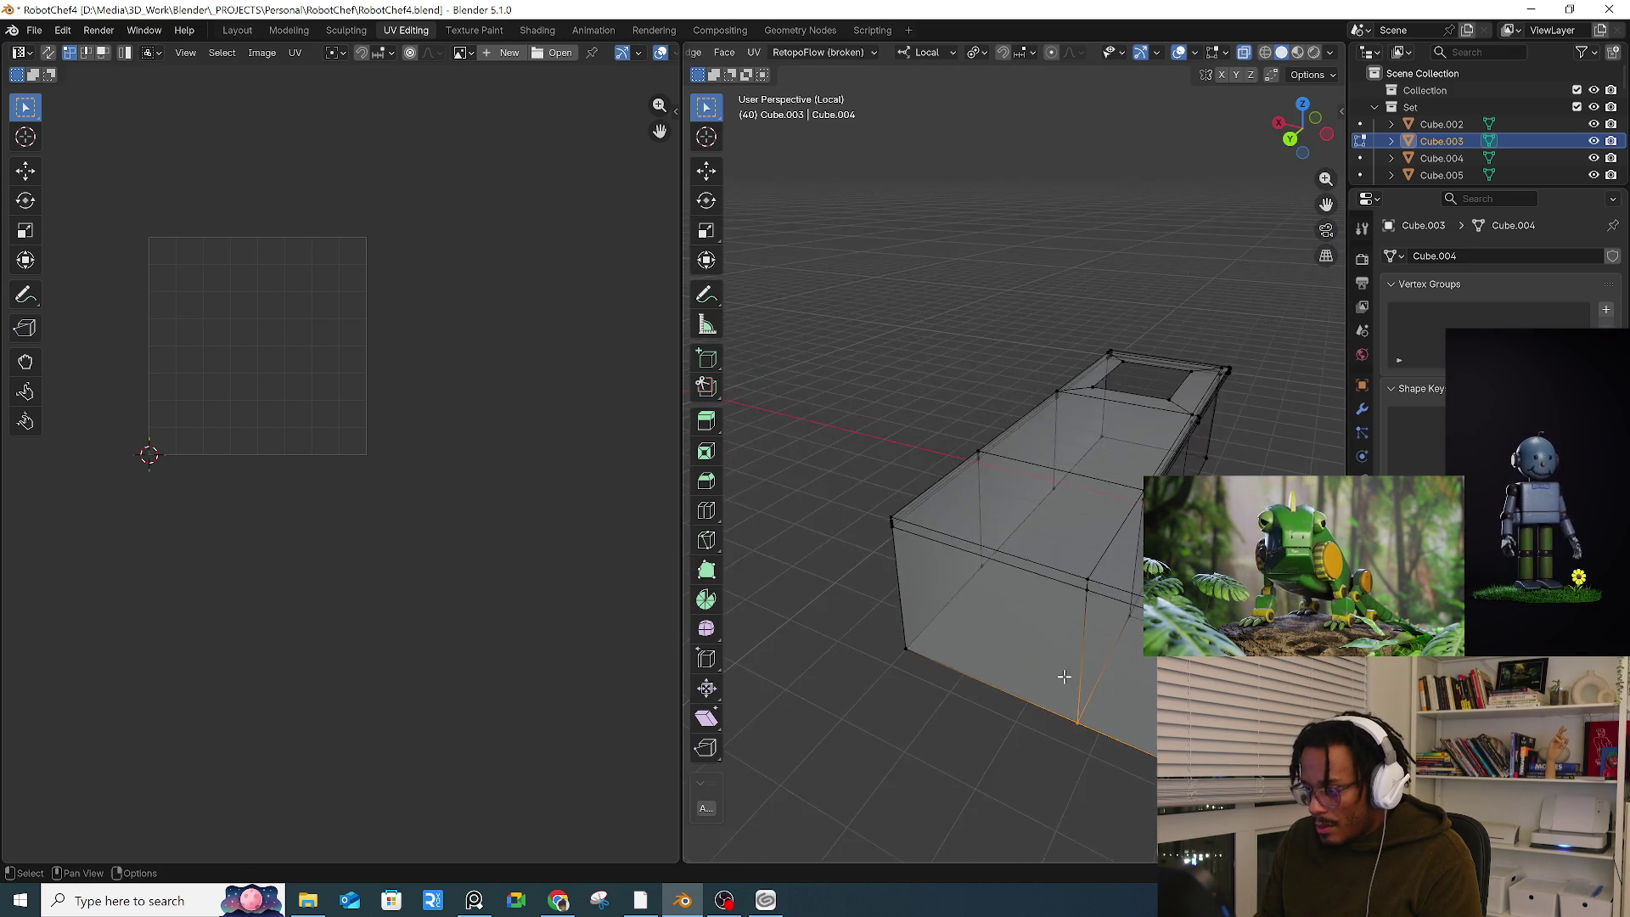
key(alt+a)
alt+click(1049, 567)
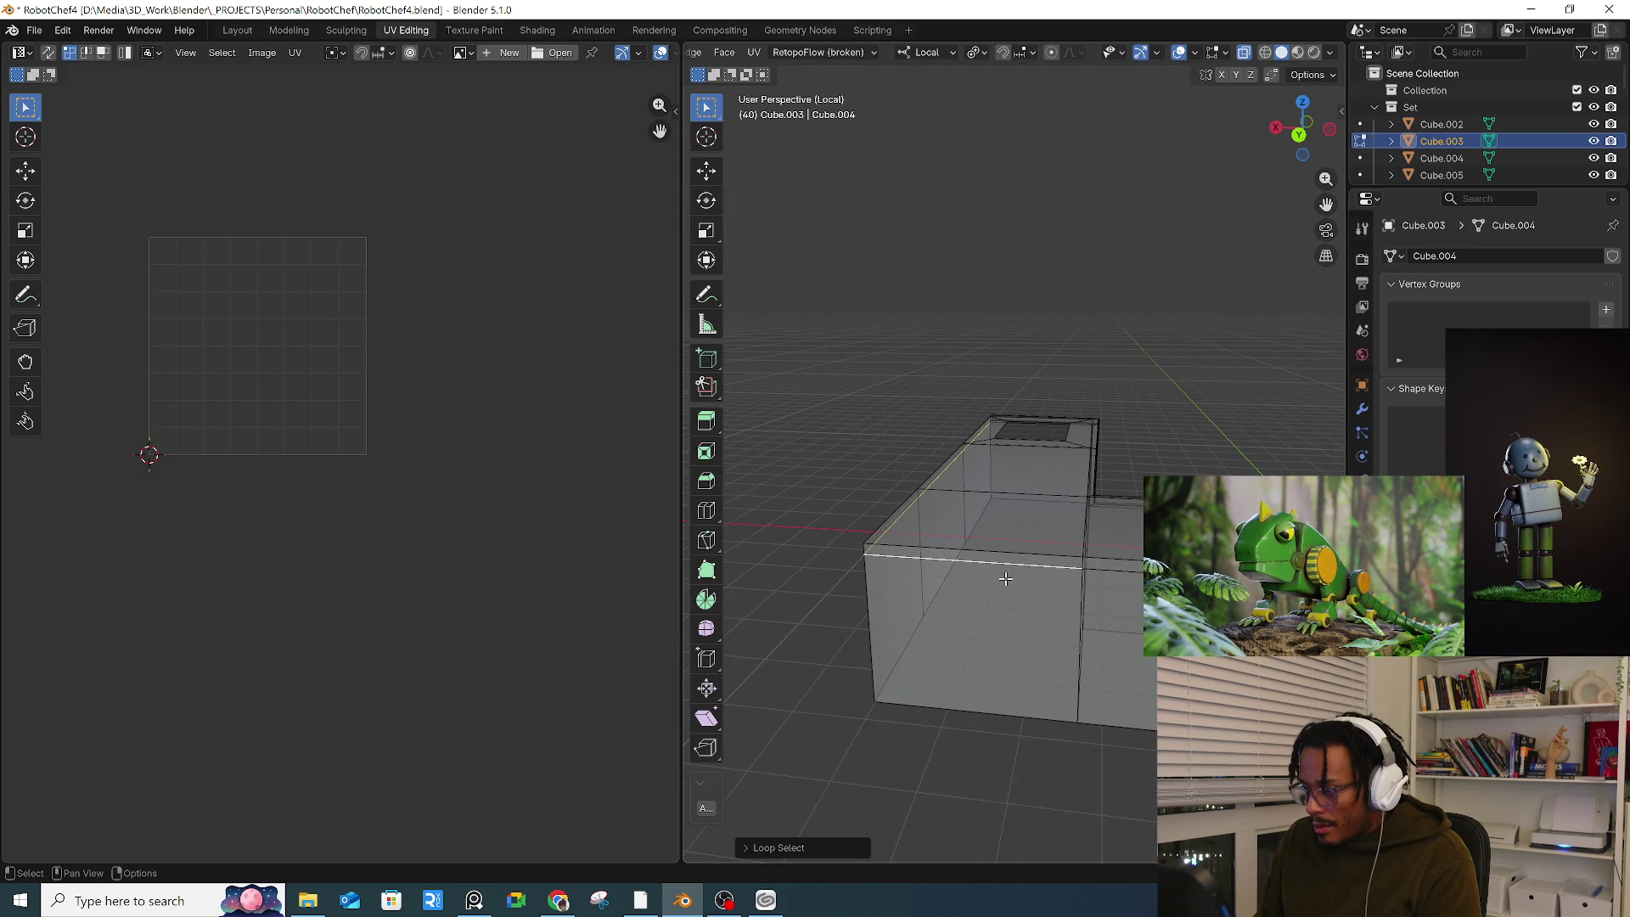
scroll(1125, 574, up, 2)
scroll(1123, 581, up, 2)
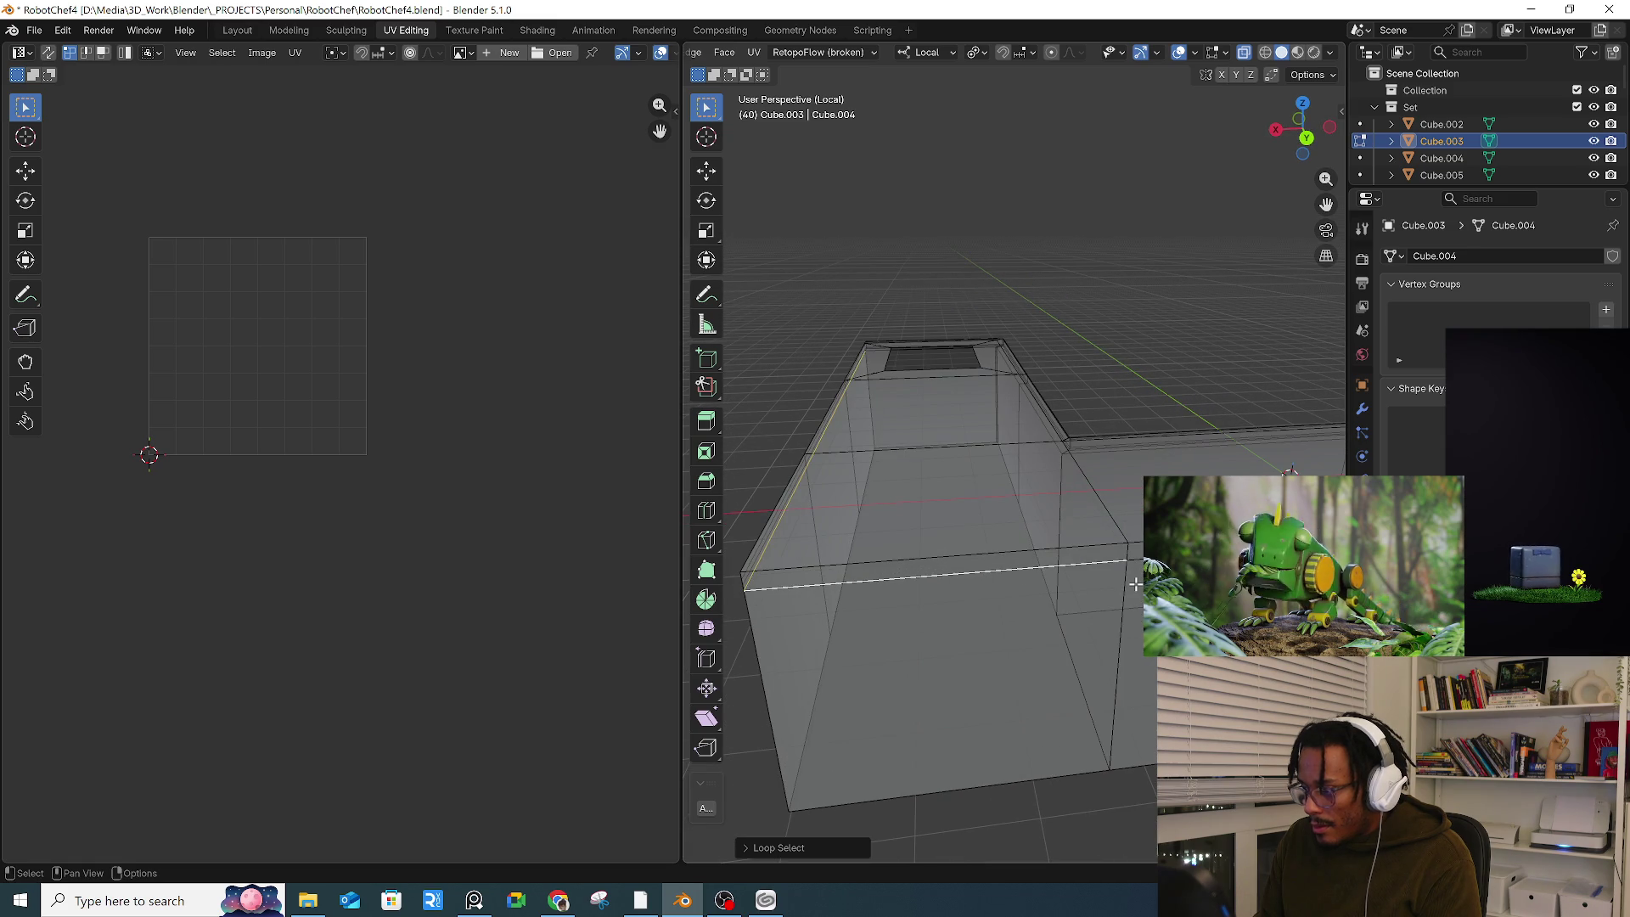
alt+click(1122, 588)
Step: Check the bottom edge loop and right-side vertical edge, then clear the selection
key(Tab)
key(Tab)
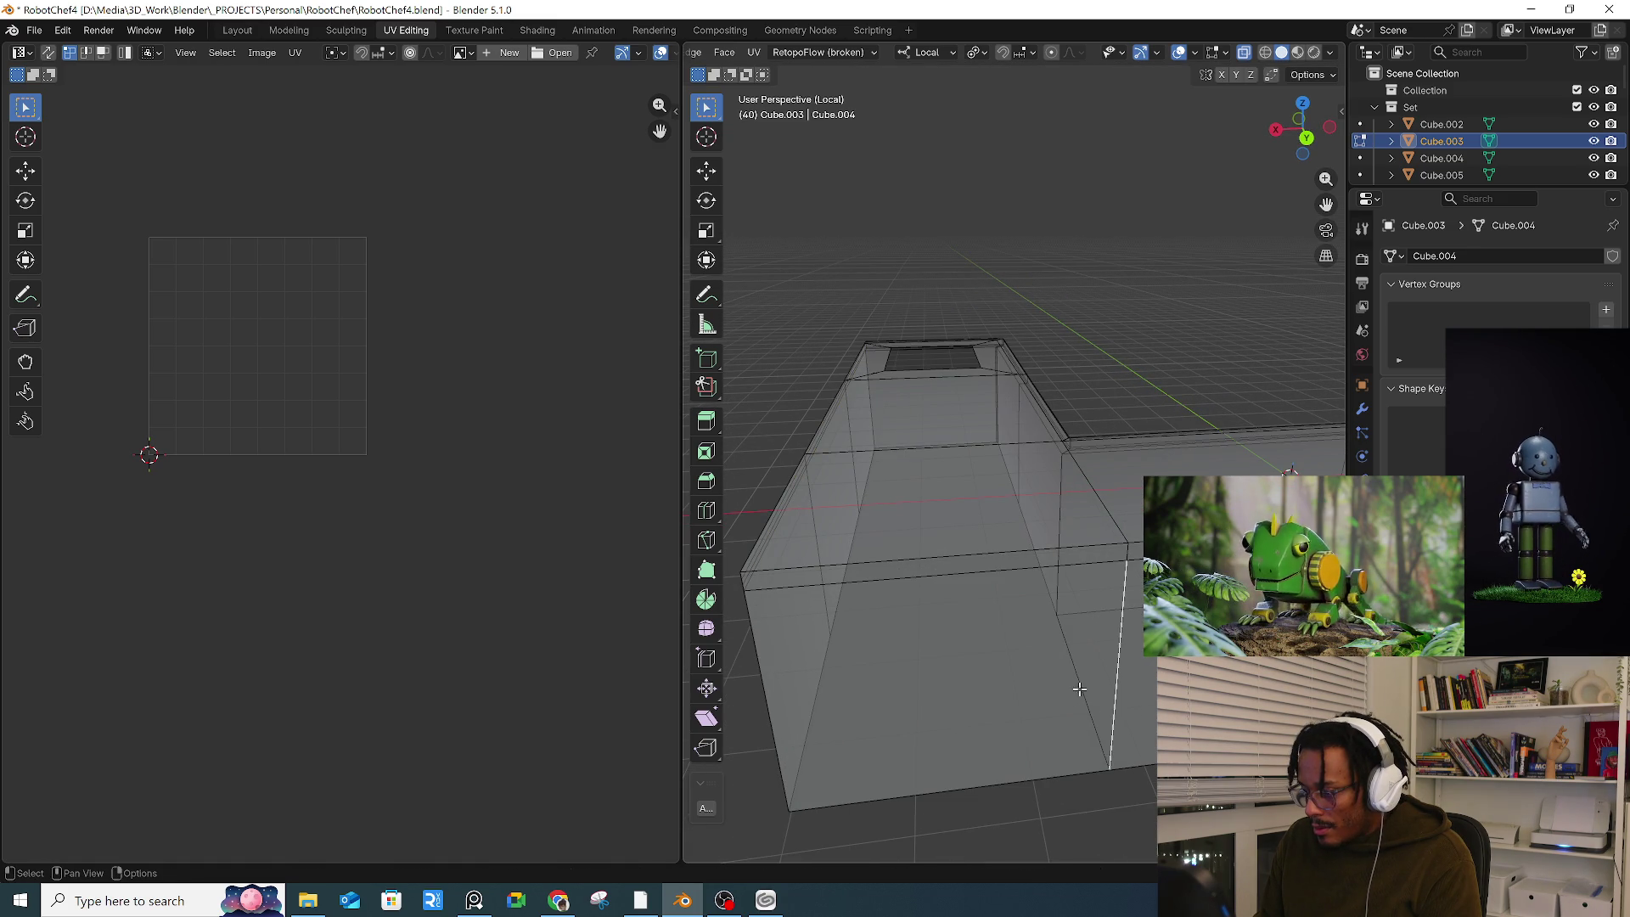
alt+shift+click(1074, 777)
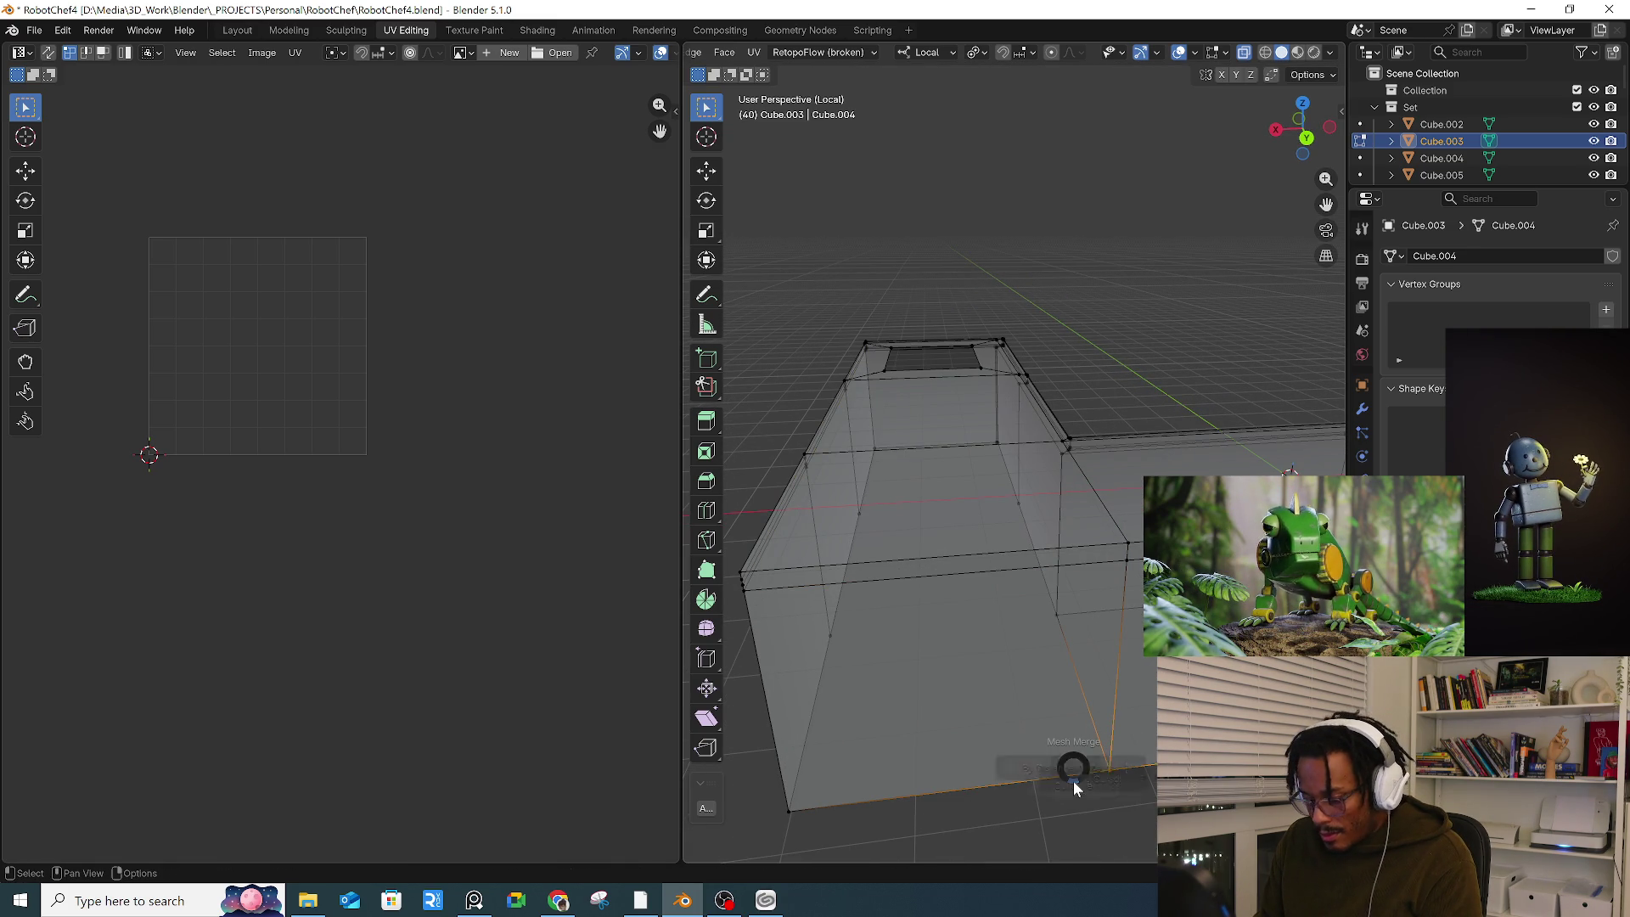
key(g)
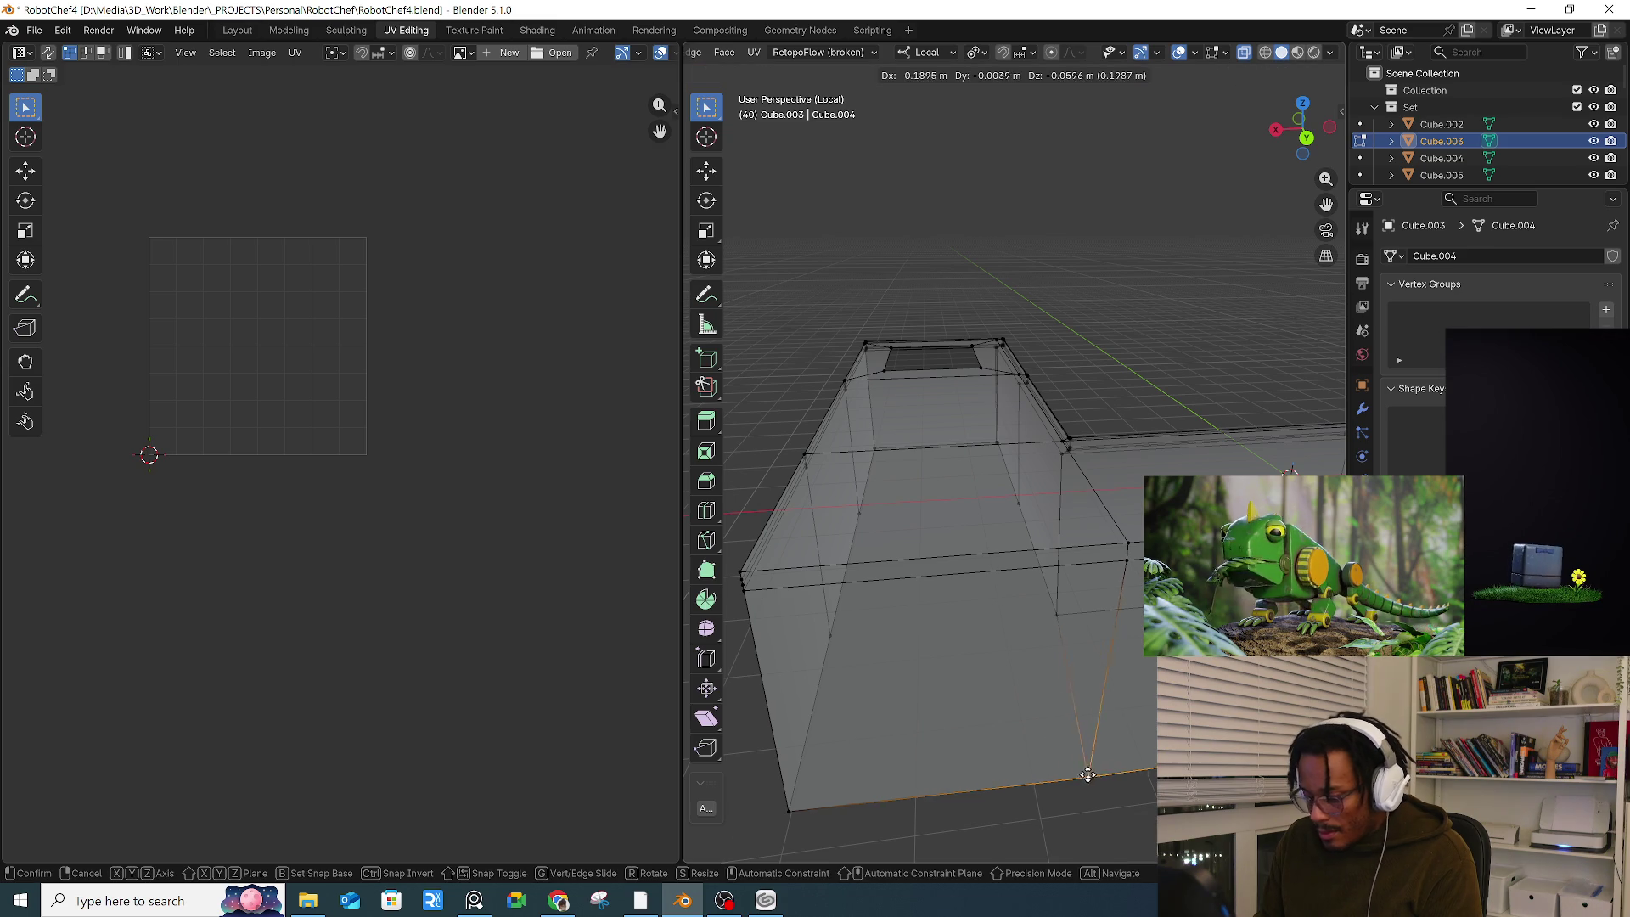
right_click(1119, 596)
key(2)
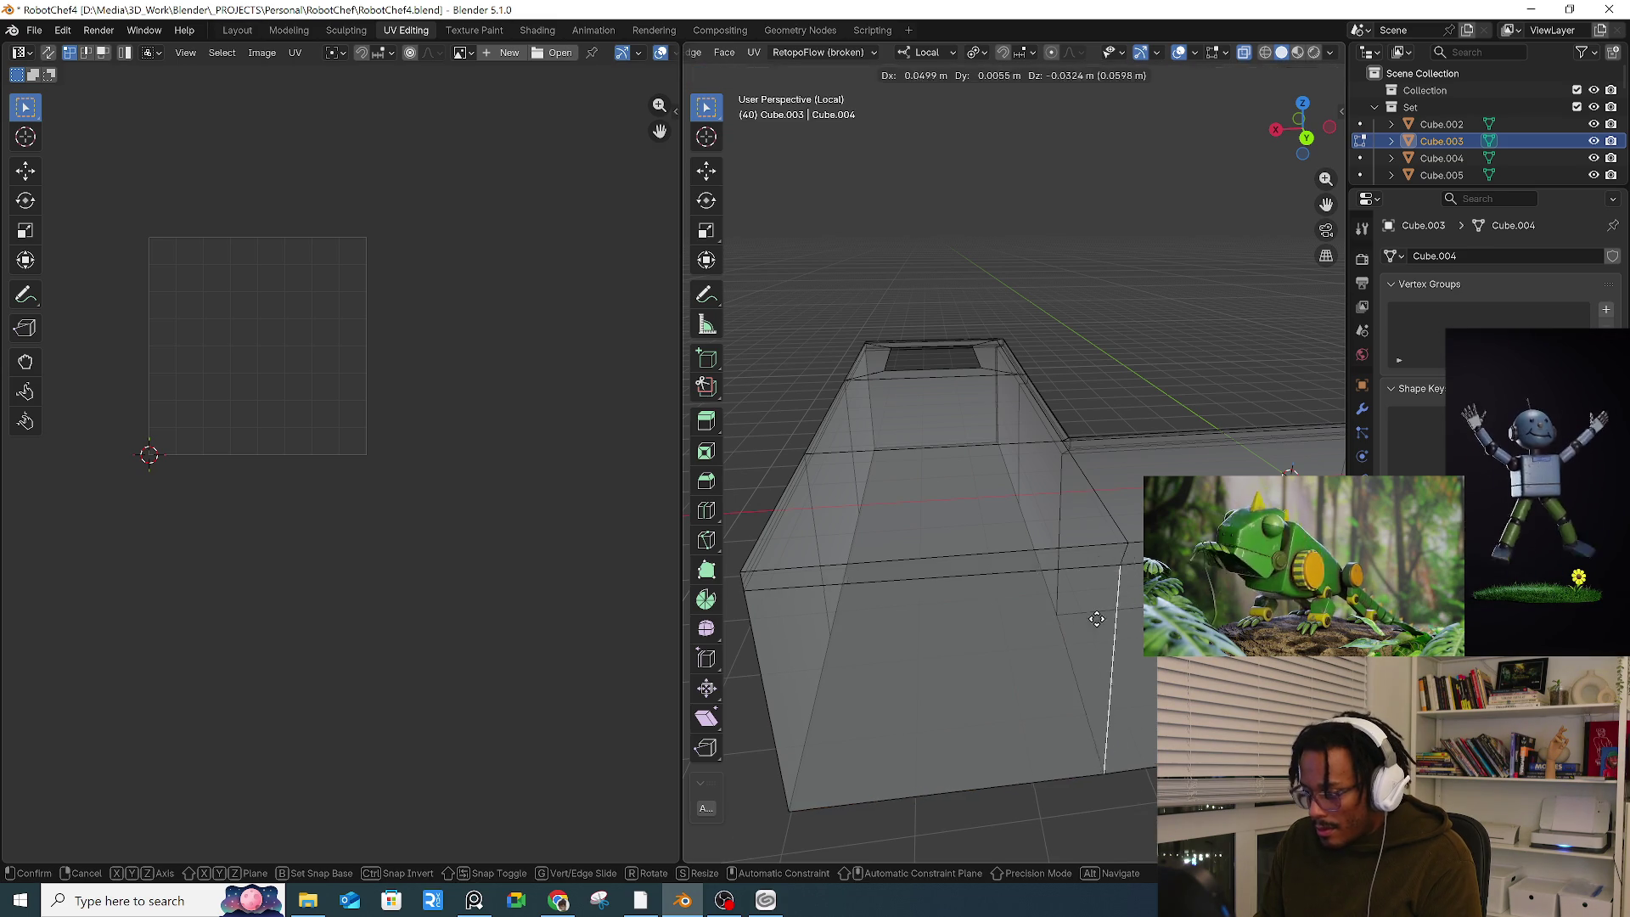
click(1121, 605)
key(alt+a)
Step: Merge the doubled vertices at the right corner into one vertex
alt+click(1111, 504)
mouse_move(1110, 503)
middle_down()
mouse_move(1136, 537)
mouse_move(1118, 540)
middle_up()
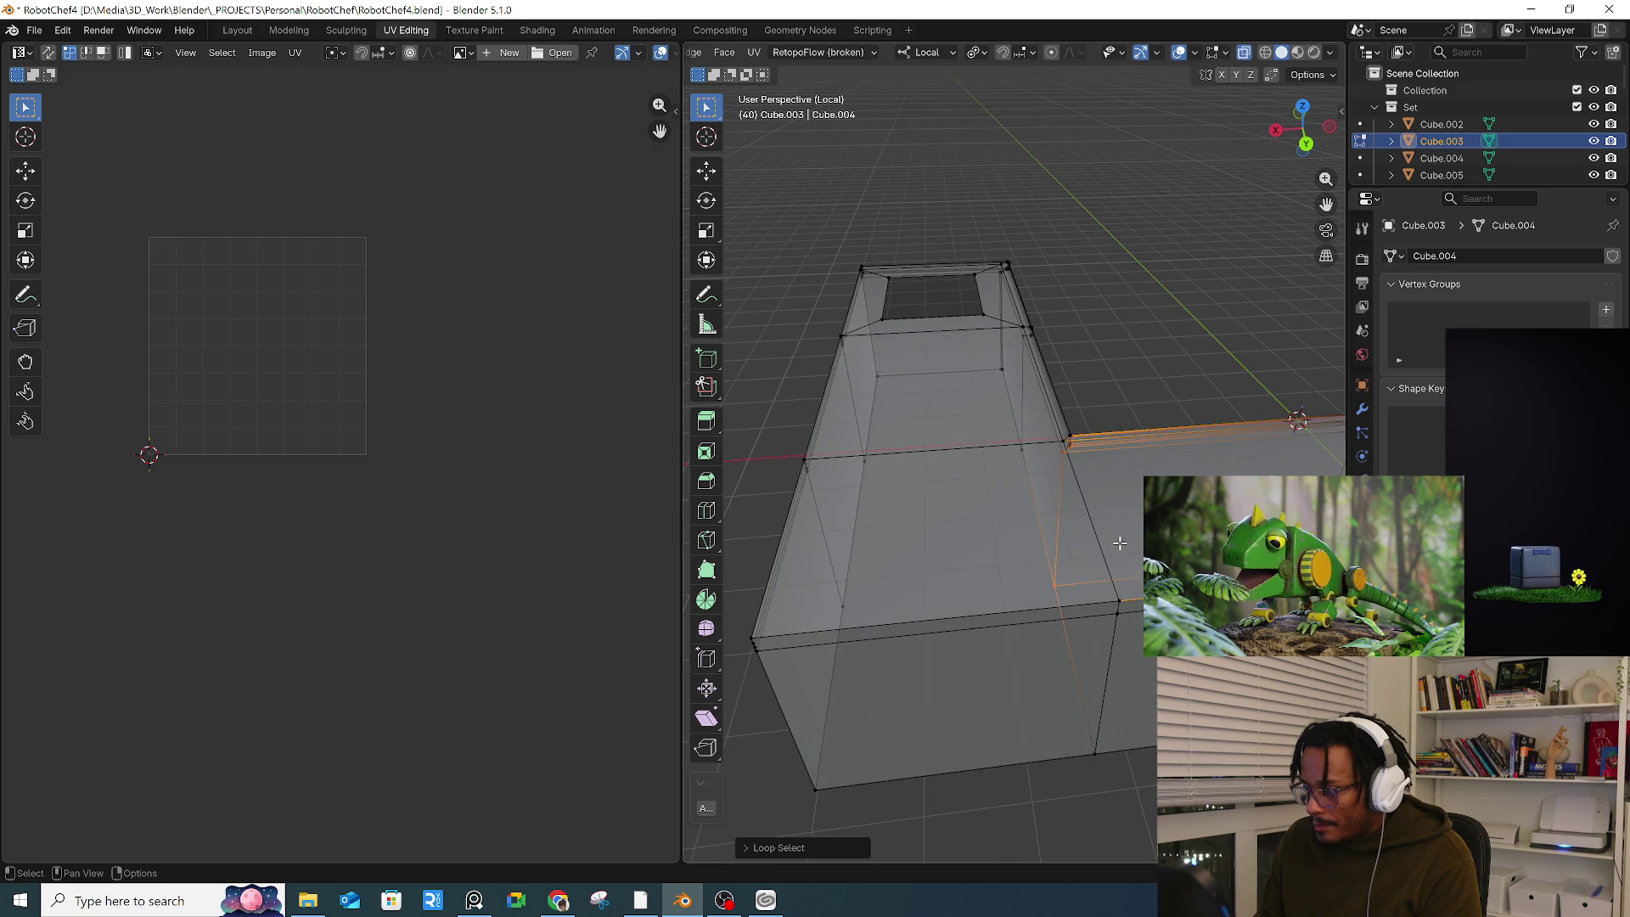
click(1104, 594)
key(n)
key(m)
click(1205, 604)
Step: Merge another corner vertex with its vertical edge At Center
middle_drag(1061, 519, 1071, 577)
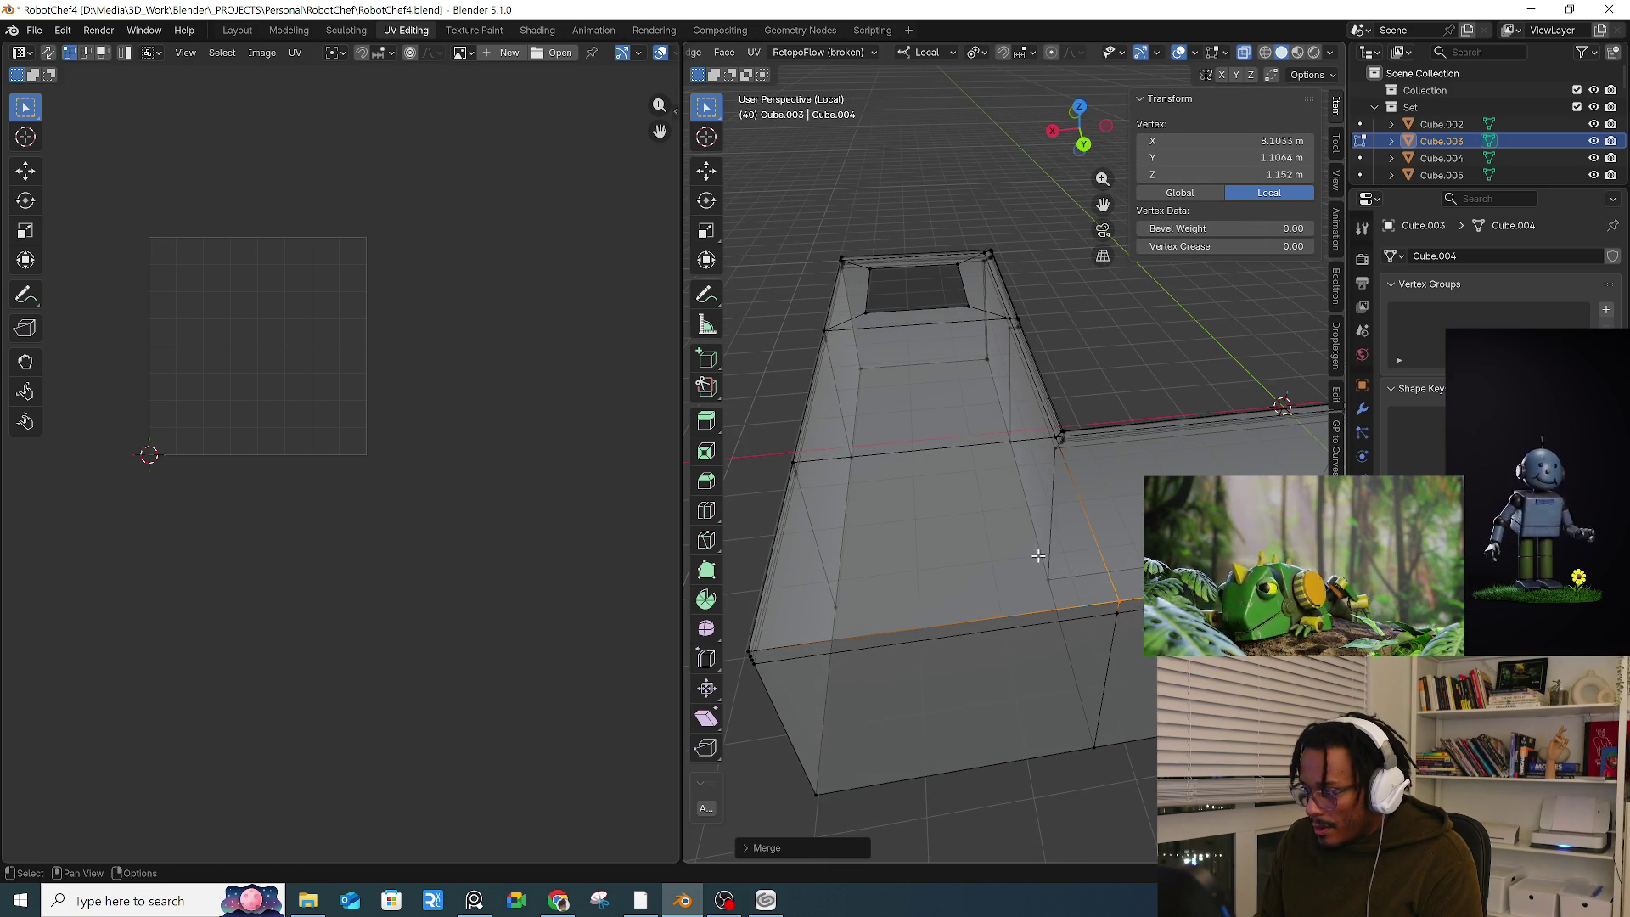
click(1073, 586)
key(m)
scroll(988, 468, up, 4)
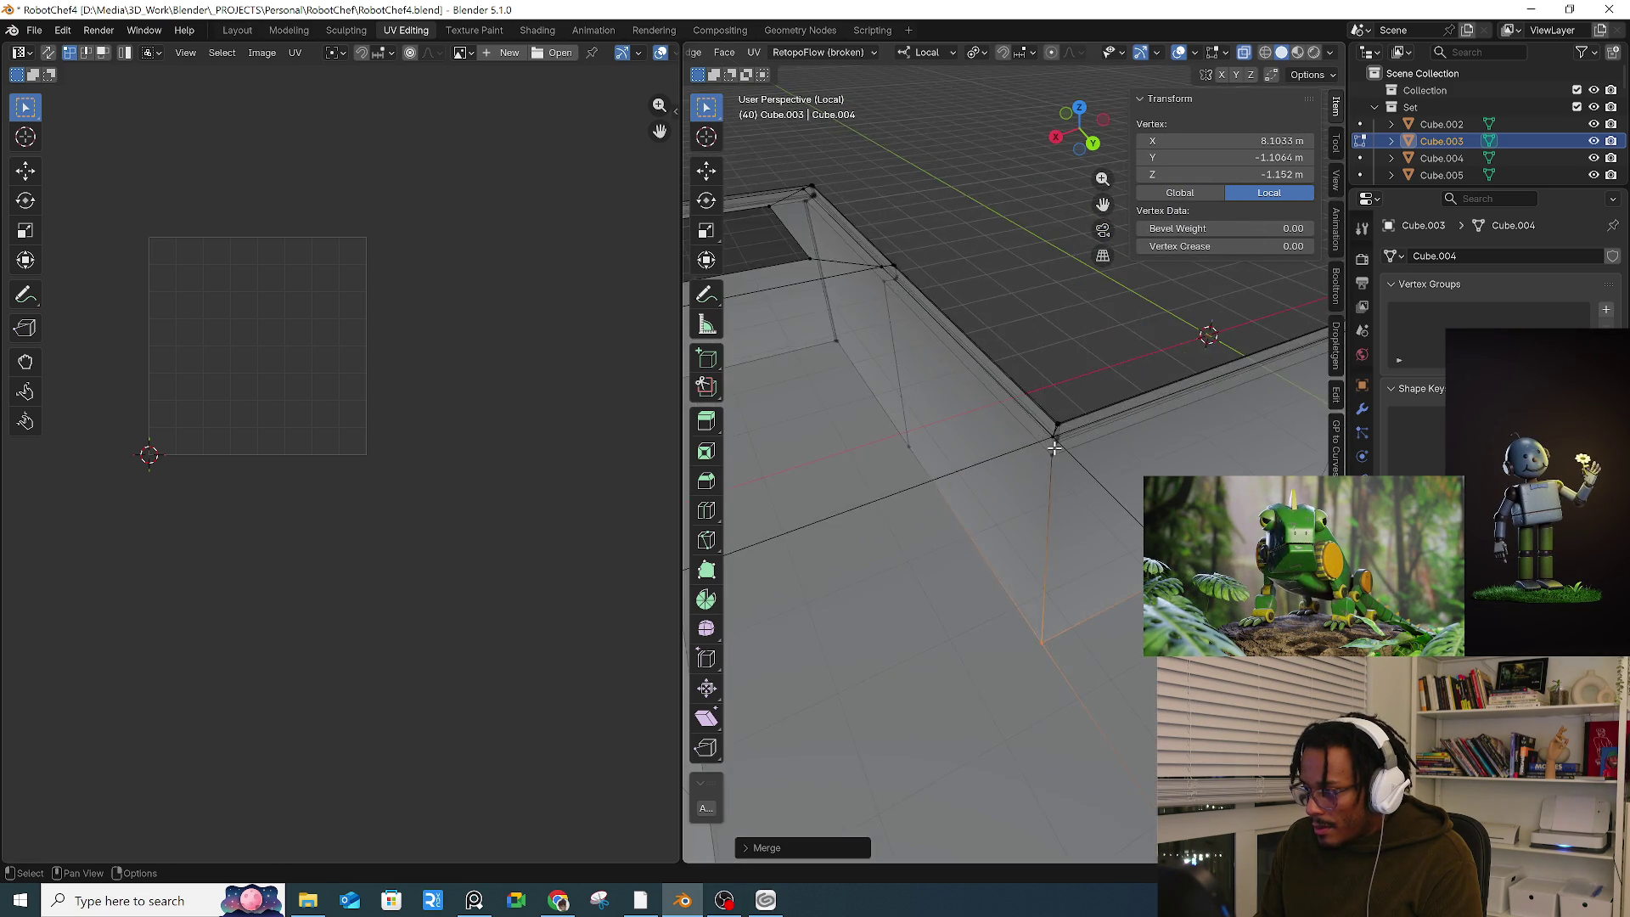
shift+click(1037, 422)
mouse_move(1037, 422)
middle_down()
mouse_move(1027, 444)
mouse_move(1067, 428)
middle_up()
key(m)
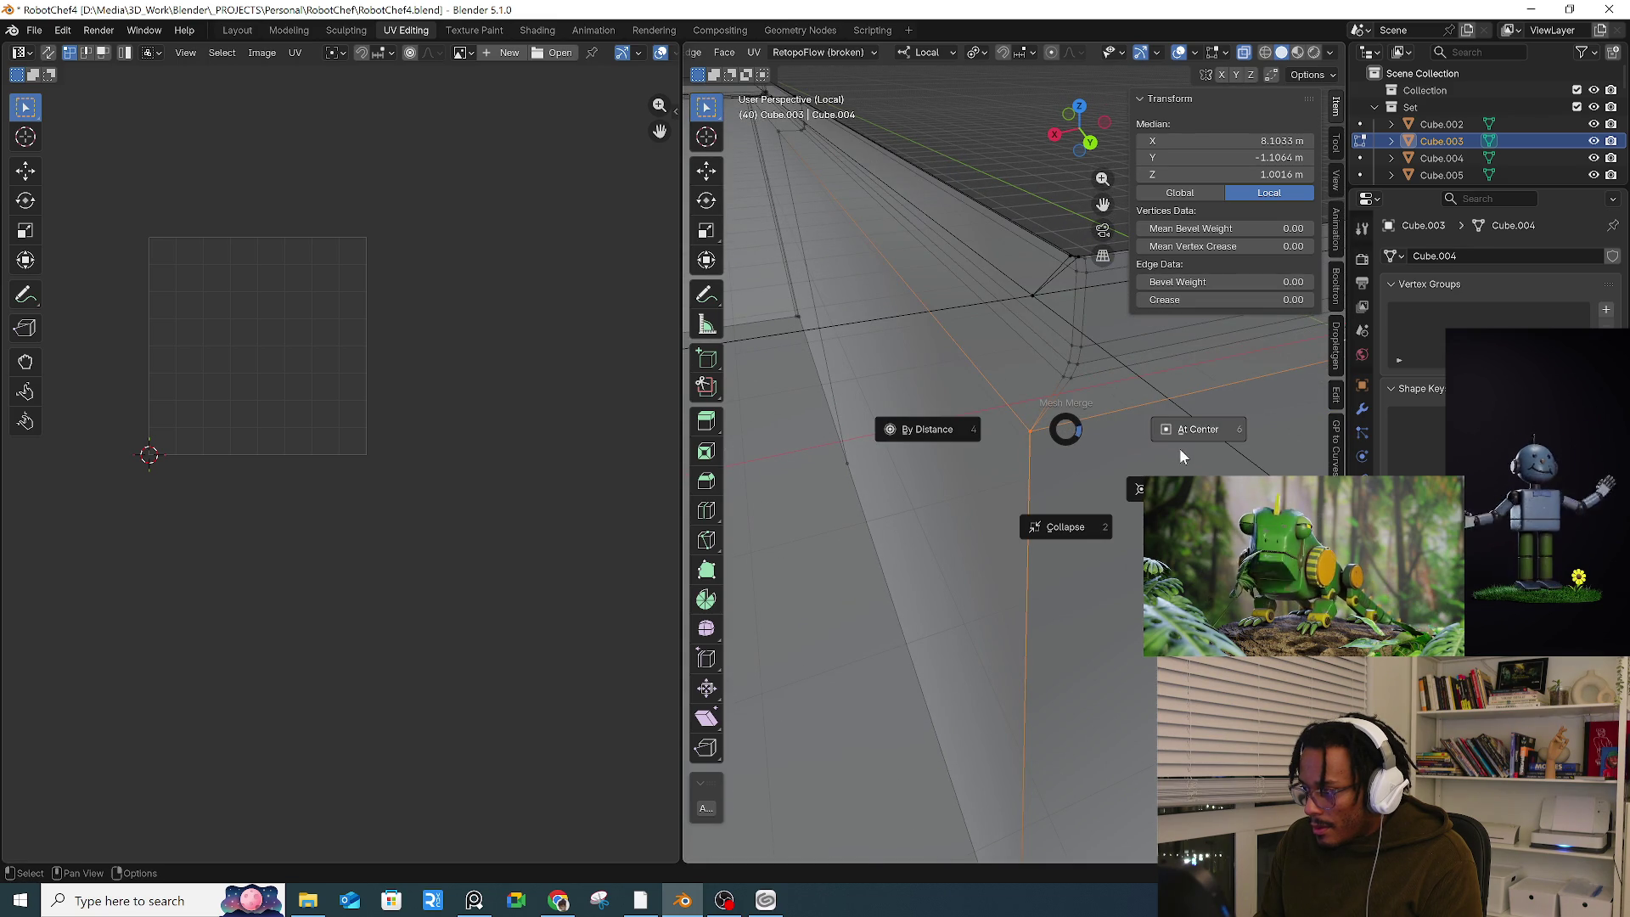
click(1179, 450)
Step: Merge the vertices along the corner ridge At Center
mouse_move(1071, 433)
middle_down()
mouse_move(1043, 346)
mouse_move(1010, 446)
mouse_move(1023, 412)
mouse_move(1090, 433)
mouse_move(836, 476)
middle_up()
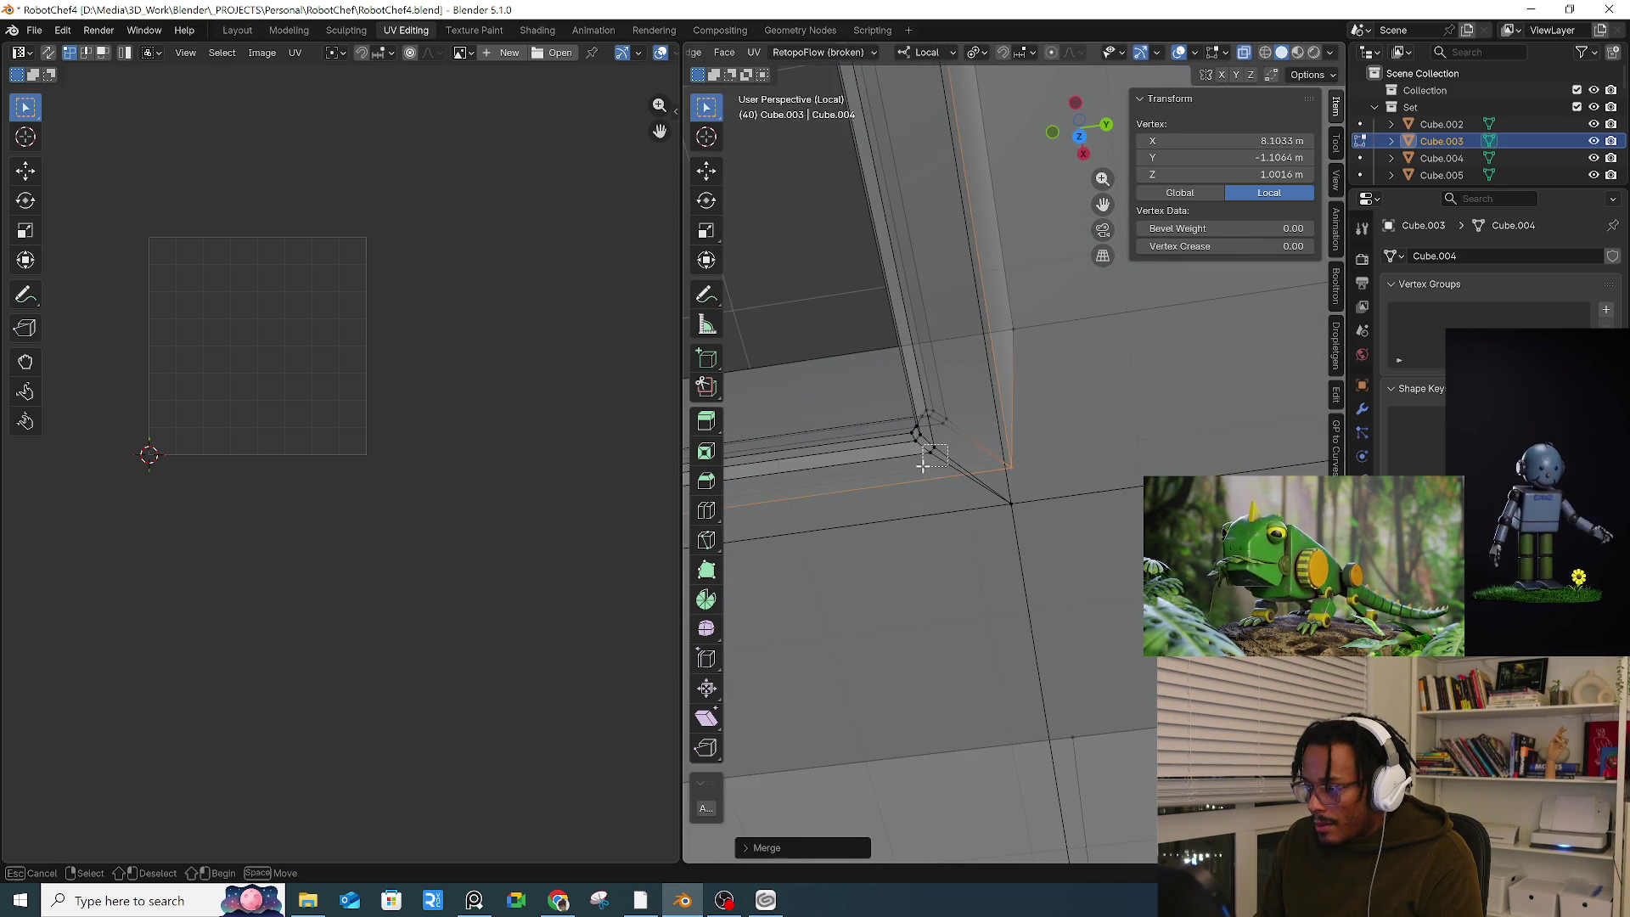
click(926, 452)
key(shift+s)
mouse_move(914, 451)
middle_down()
mouse_move(1011, 425)
mouse_move(945, 462)
mouse_move(982, 441)
mouse_move(733, 481)
mouse_move(944, 469)
middle_up()
alt+click(944, 468)
key(m)
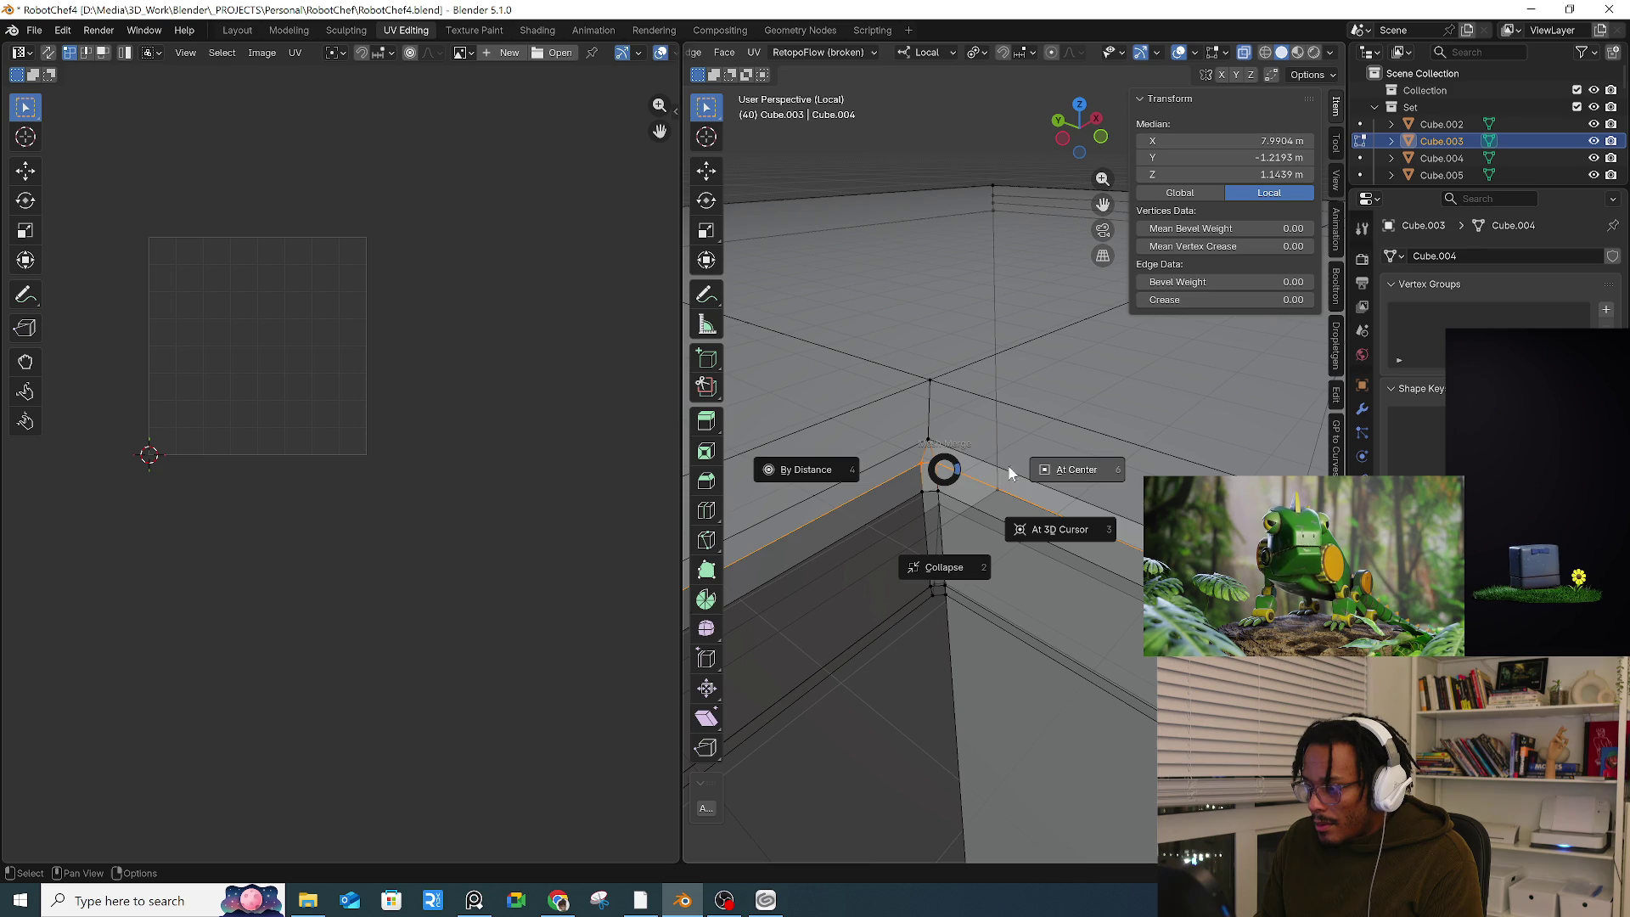
click(961, 594)
key(m)
click(976, 499)
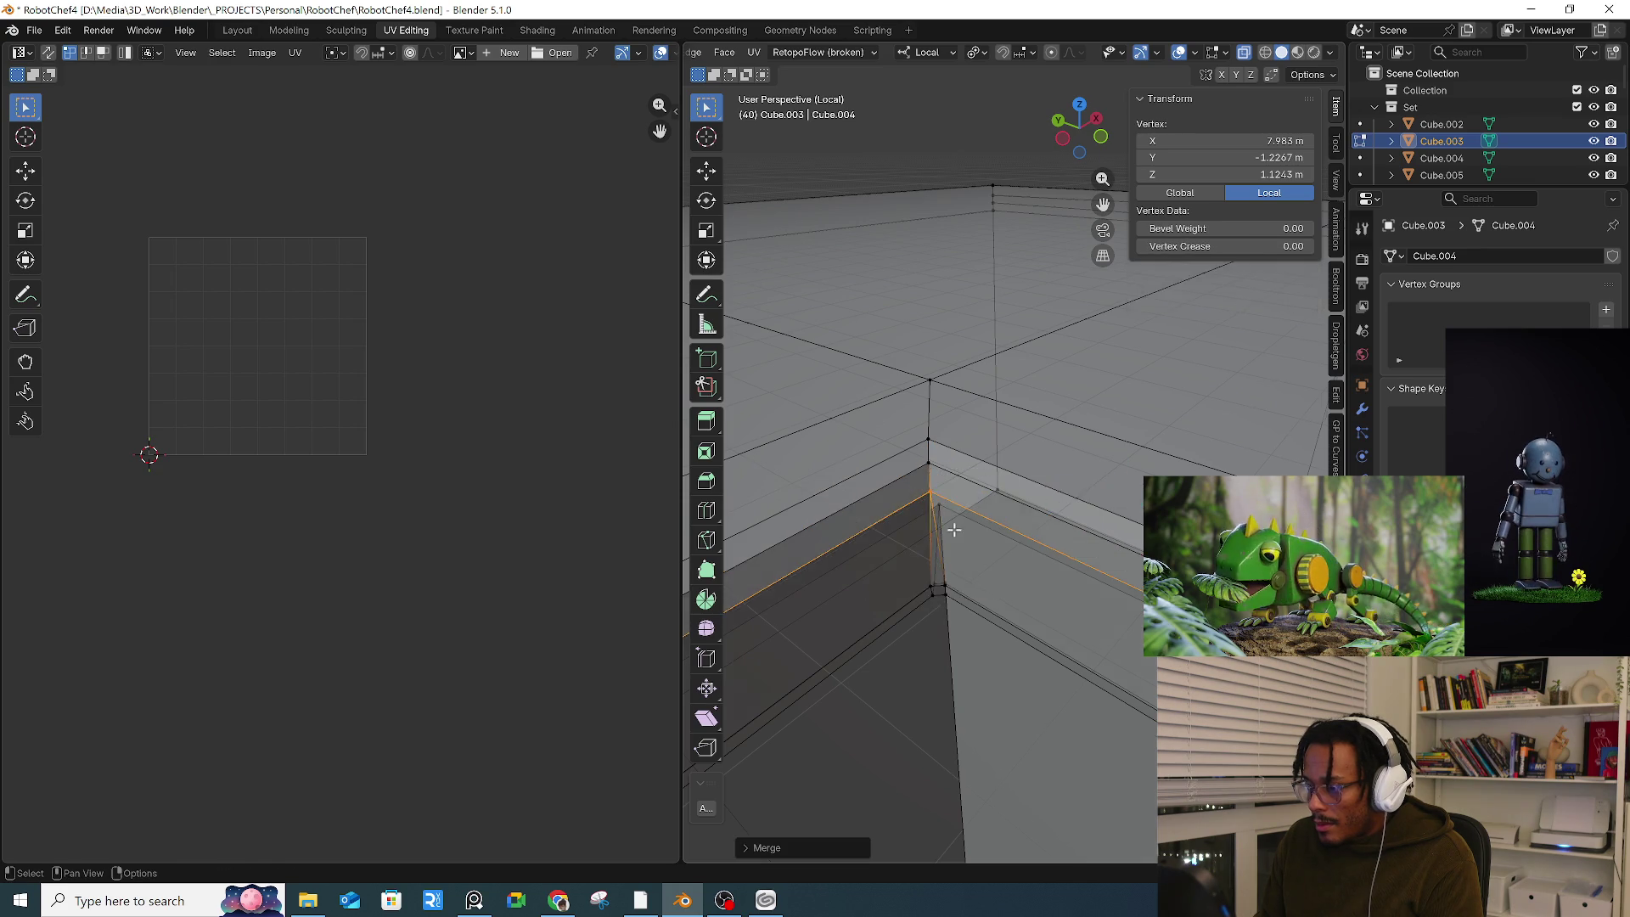
Step: Merge two sets of doubled vertices at the inner corner
middle_drag(977, 499, 939, 577)
drag(948, 609, 949, 612)
key(m)
click(1073, 611)
click(931, 620)
key(m)
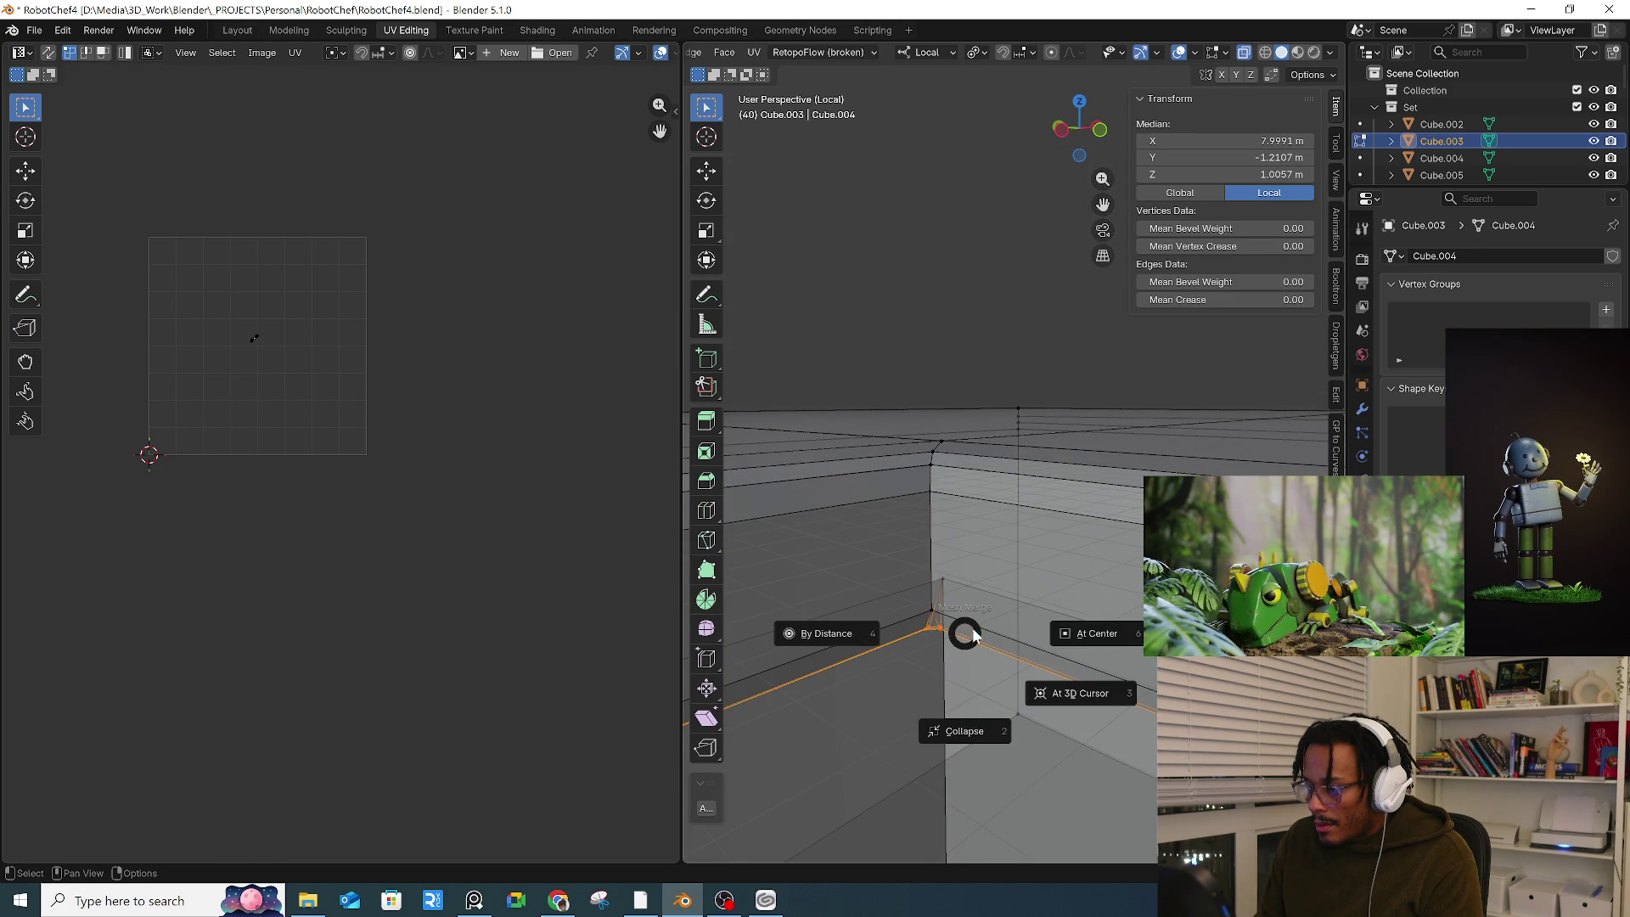
click(1061, 632)
Step: Merge the remaining overlapping corner vertices and select the block's front faces
mouse_move(1061, 633)
middle_down()
mouse_move(910, 606)
mouse_move(908, 588)
middle_up()
drag(1043, 618, 1044, 619)
mouse_move(1044, 619)
middle_down()
mouse_move(1055, 643)
mouse_move(1071, 569)
mouse_move(1122, 615)
mouse_move(1104, 586)
mouse_move(1138, 575)
middle_up()
key(m)
click(1074, 649)
scroll(1095, 585, down, 5)
alt+click(1116, 628)
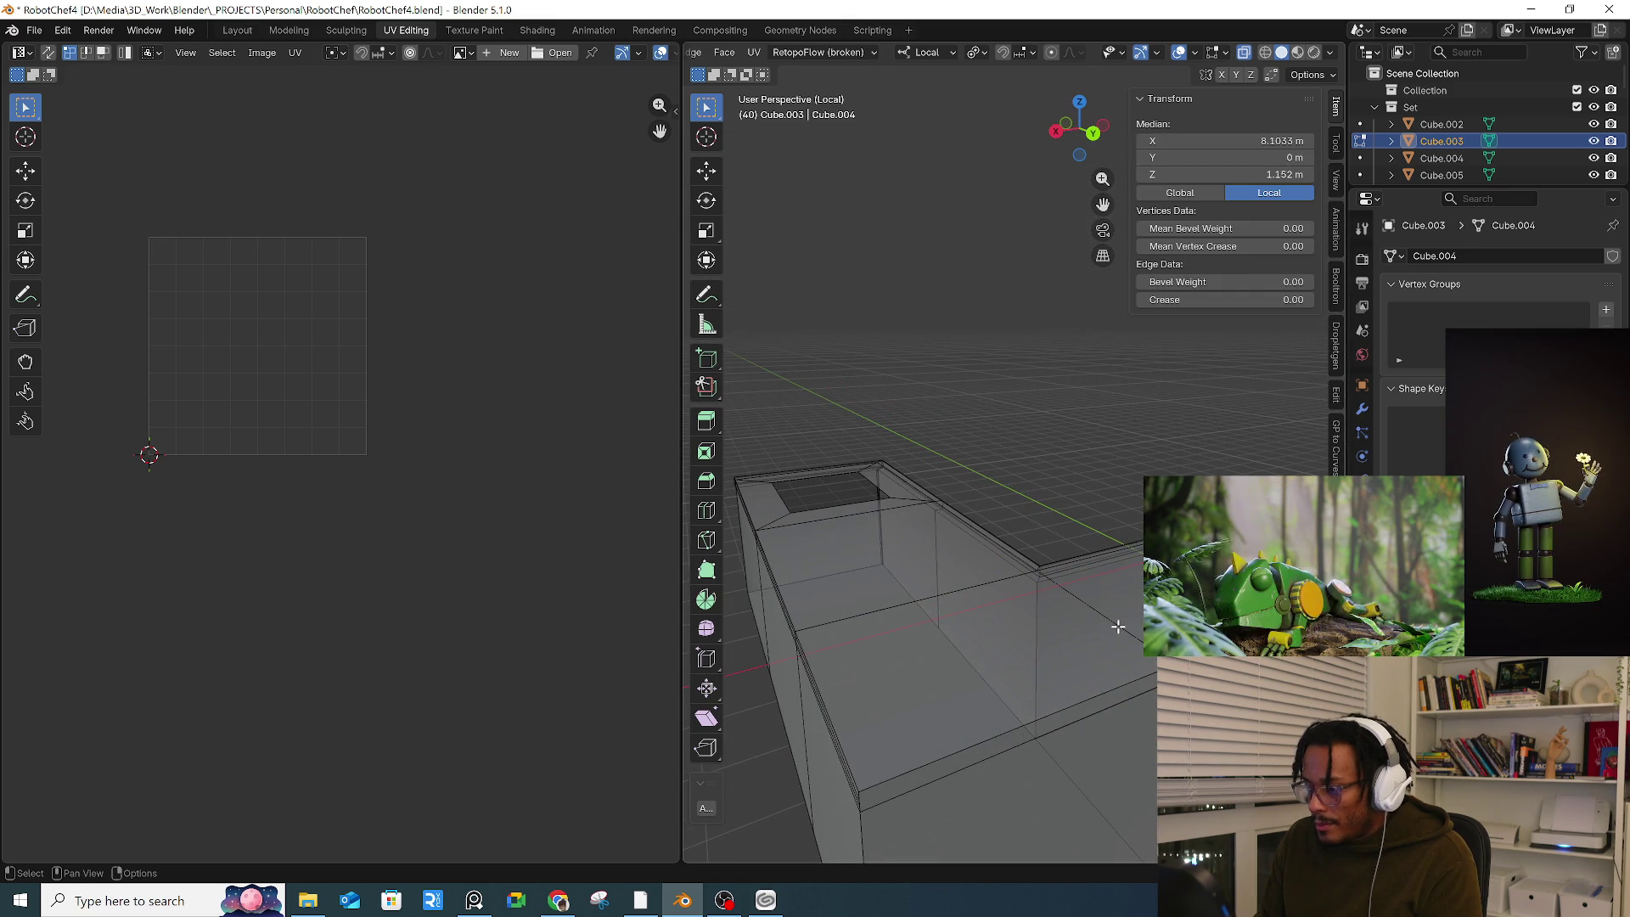
Step: Hide the front faces and run Merge By Distance on the whole mesh, removing 1 vertex
key(h)
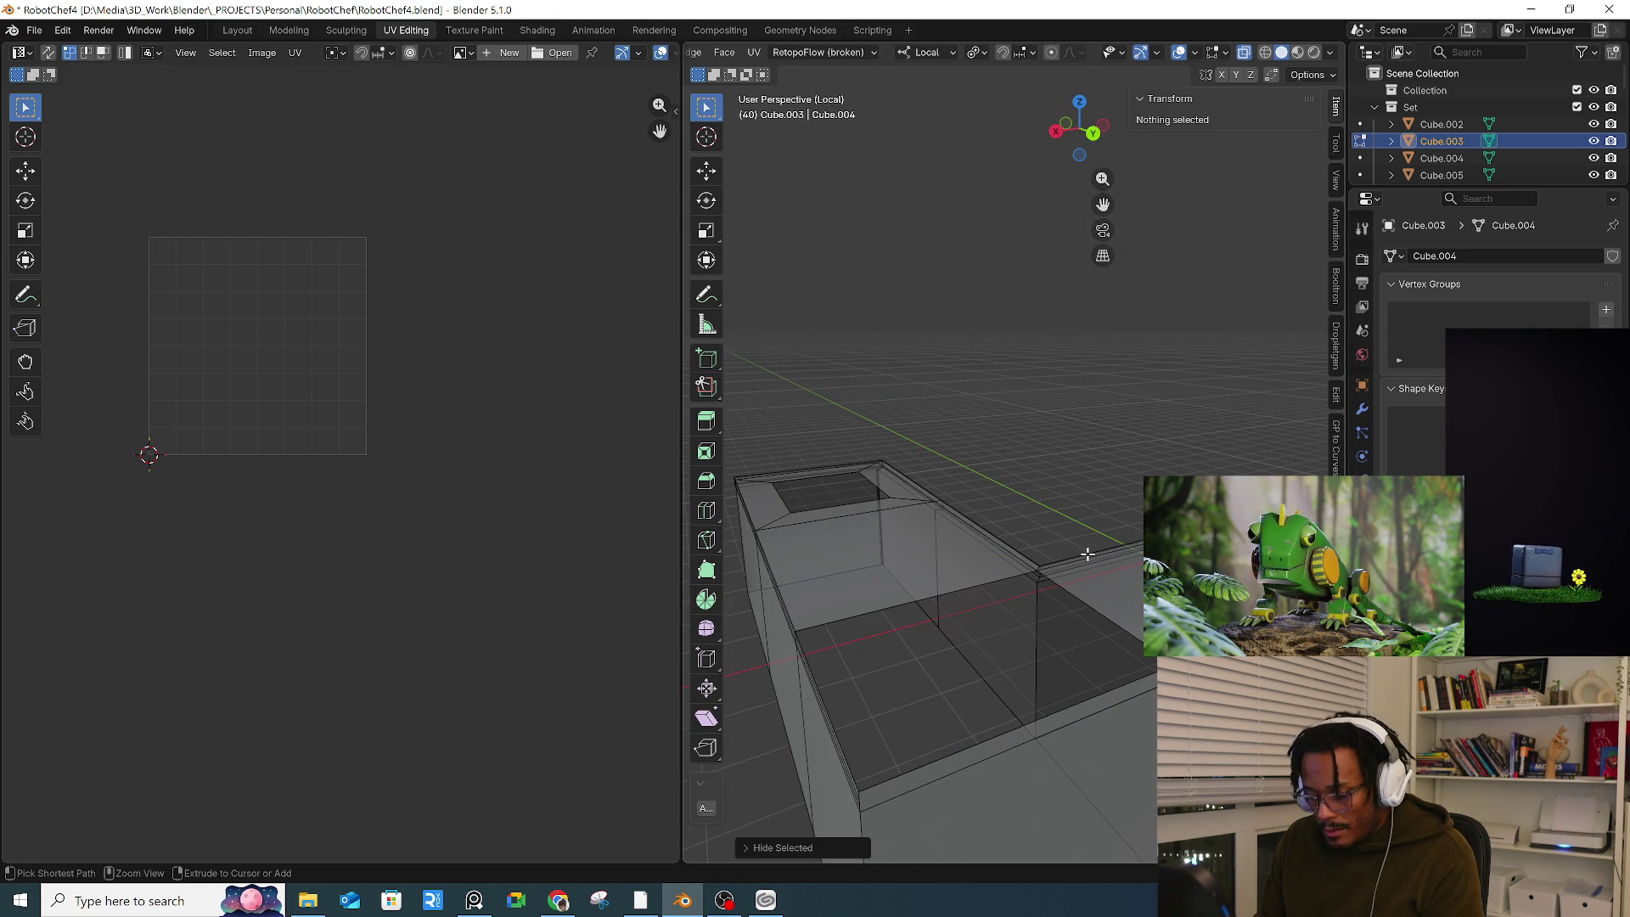
ctrl+click(1086, 554)
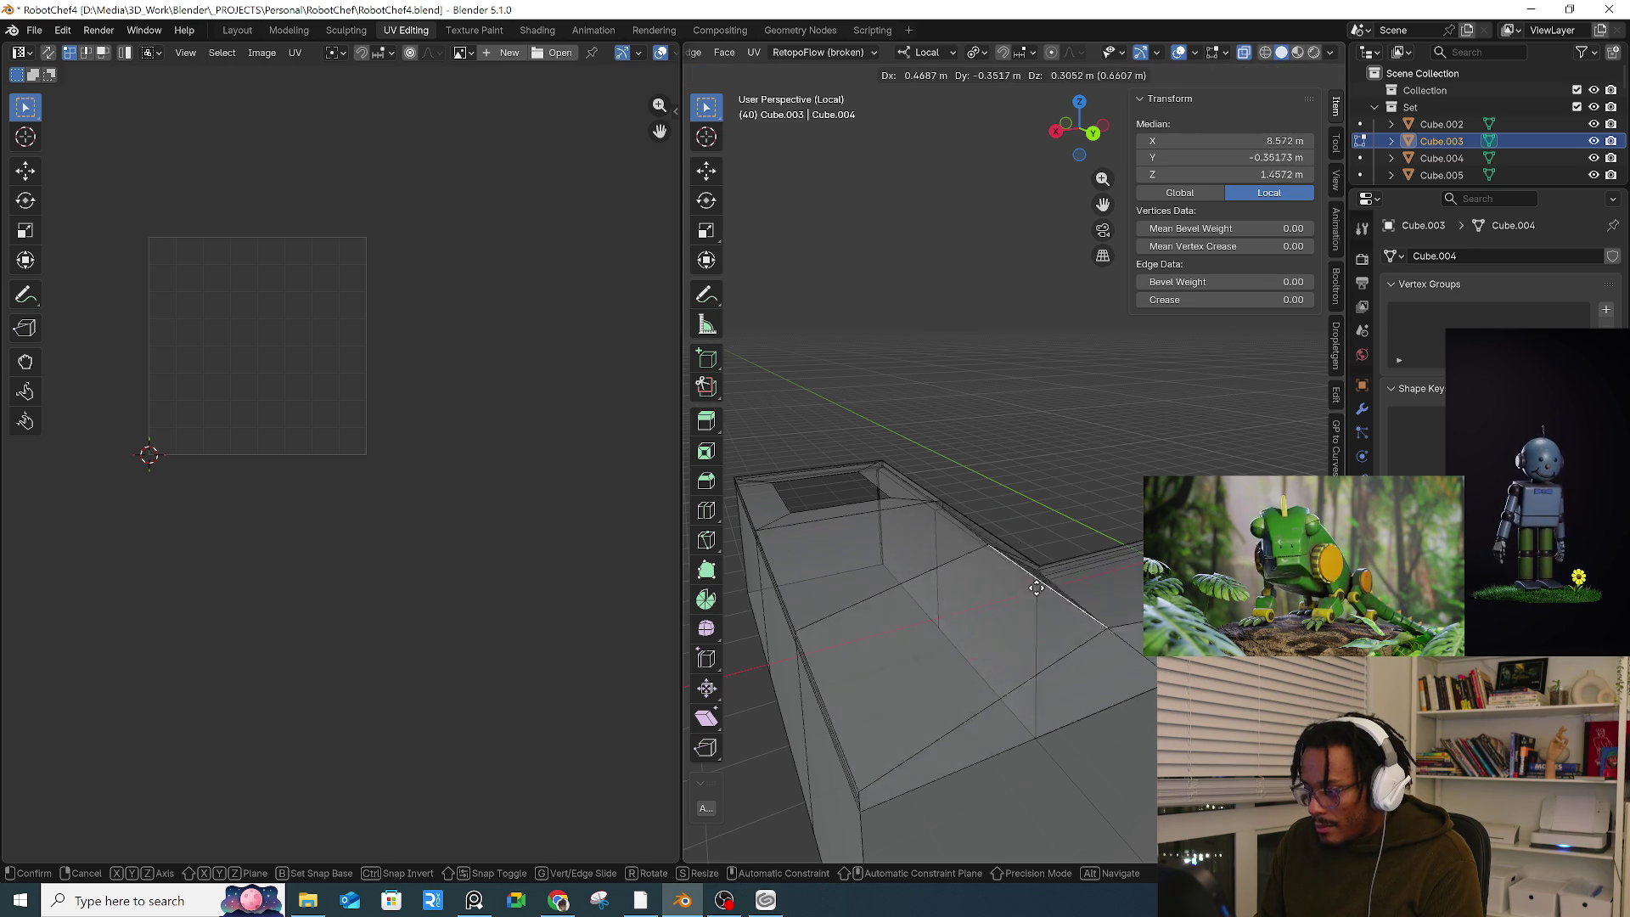
scroll(1019, 601, down, 2)
alt+click(1074, 621)
key(a)
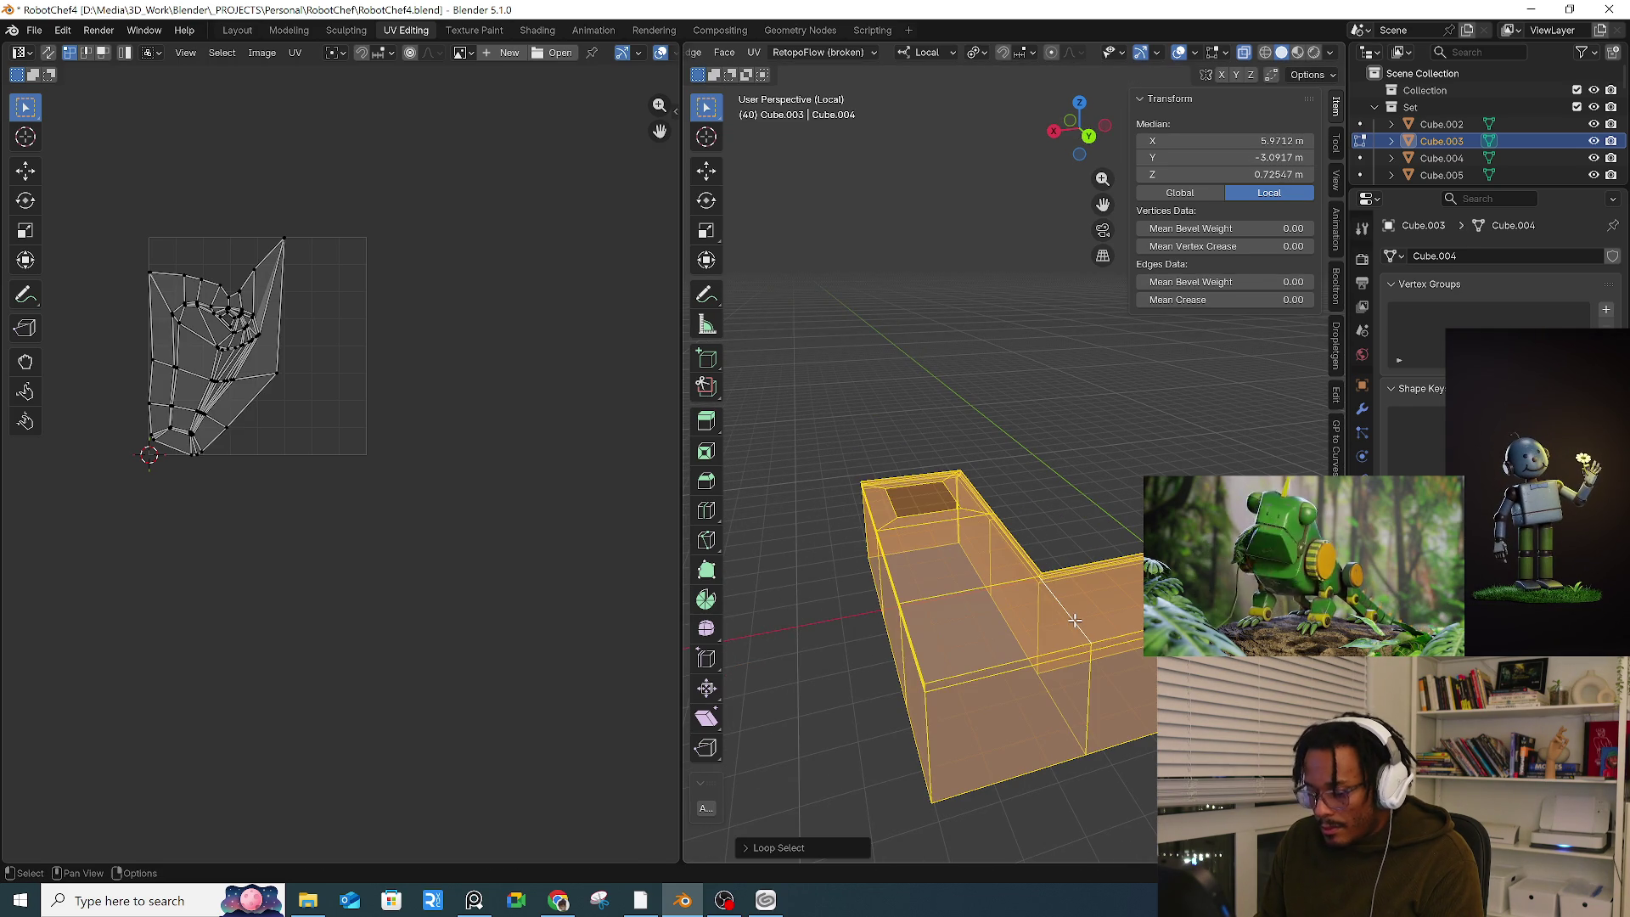
key(m)
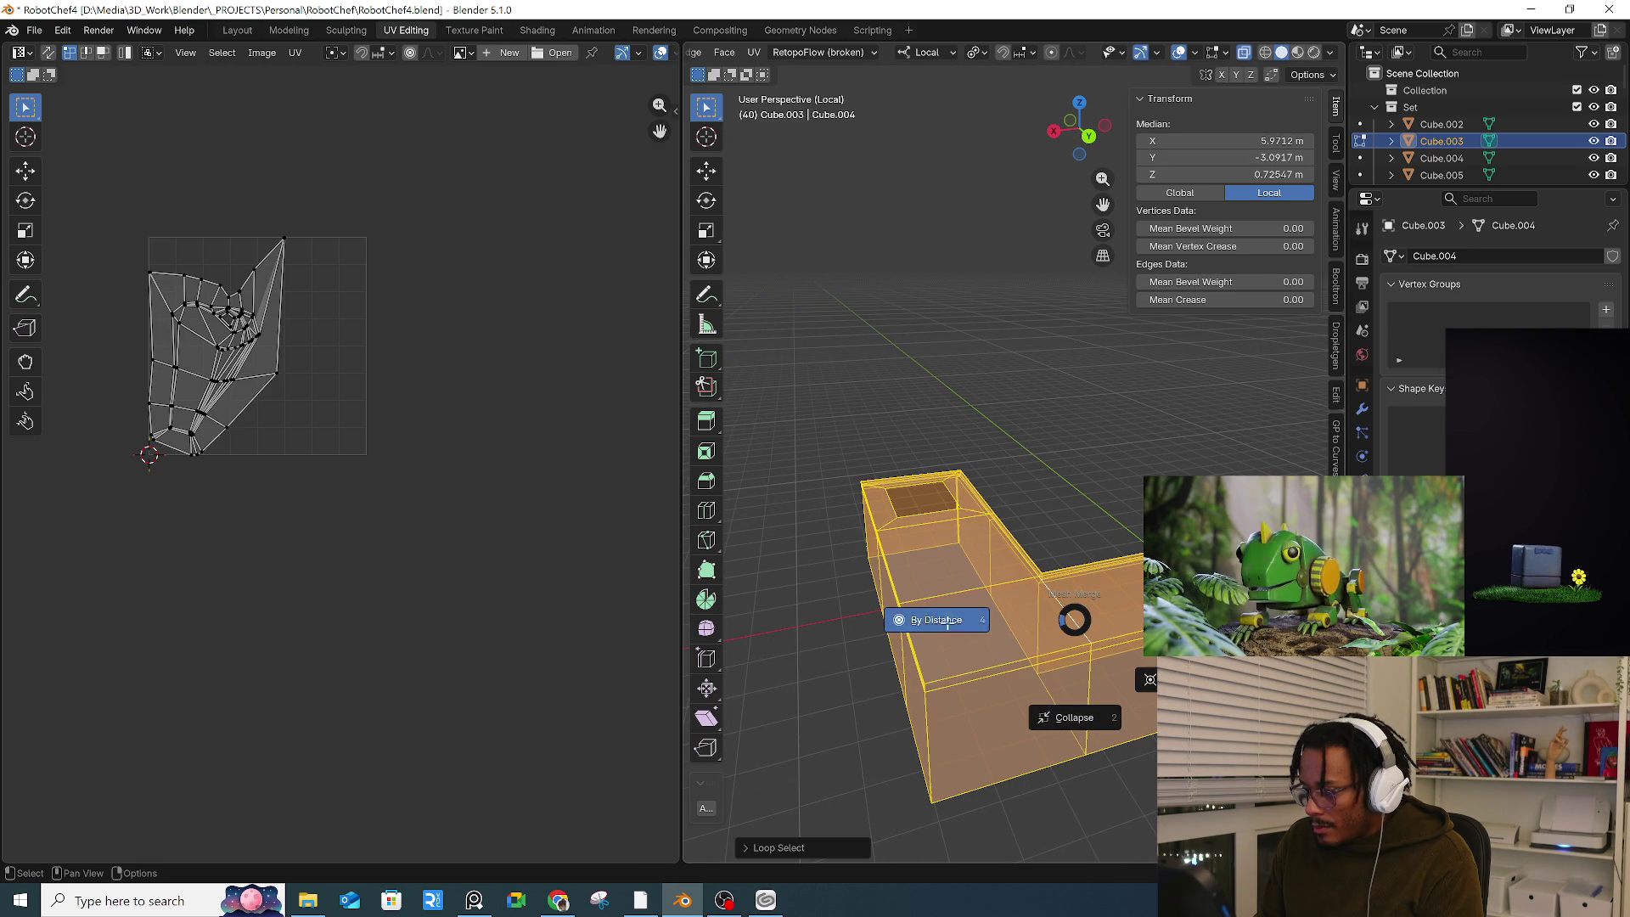
click(945, 622)
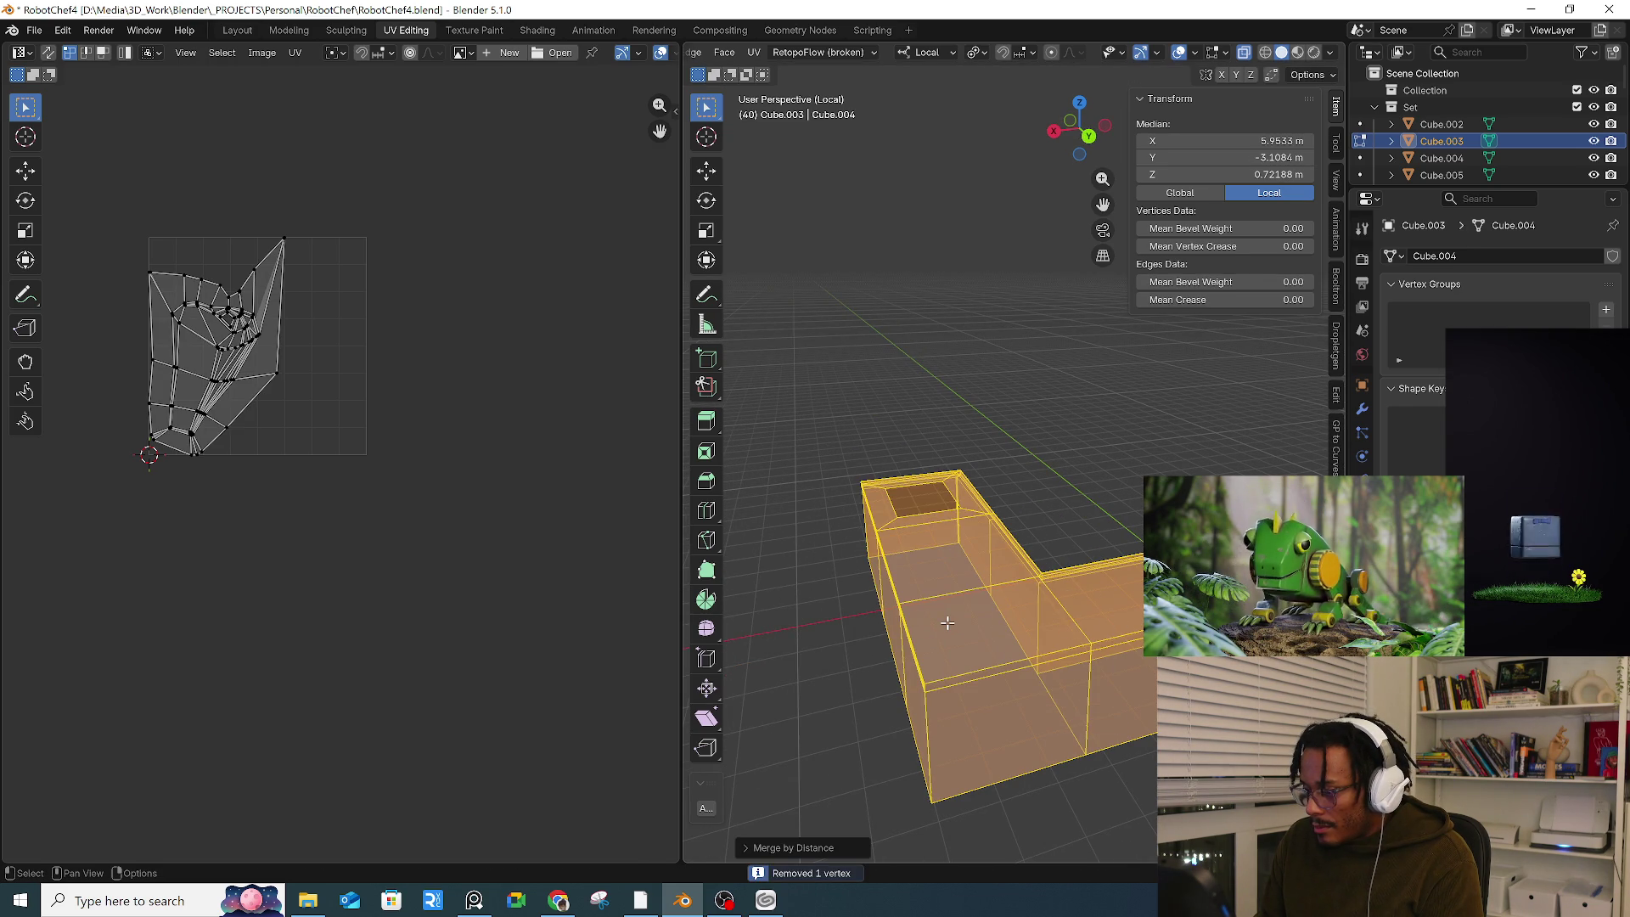
Step: Snap the stray edge onto its neighbour, switch off X-ray, and select the top rim loop
click(1057, 612)
key(g)
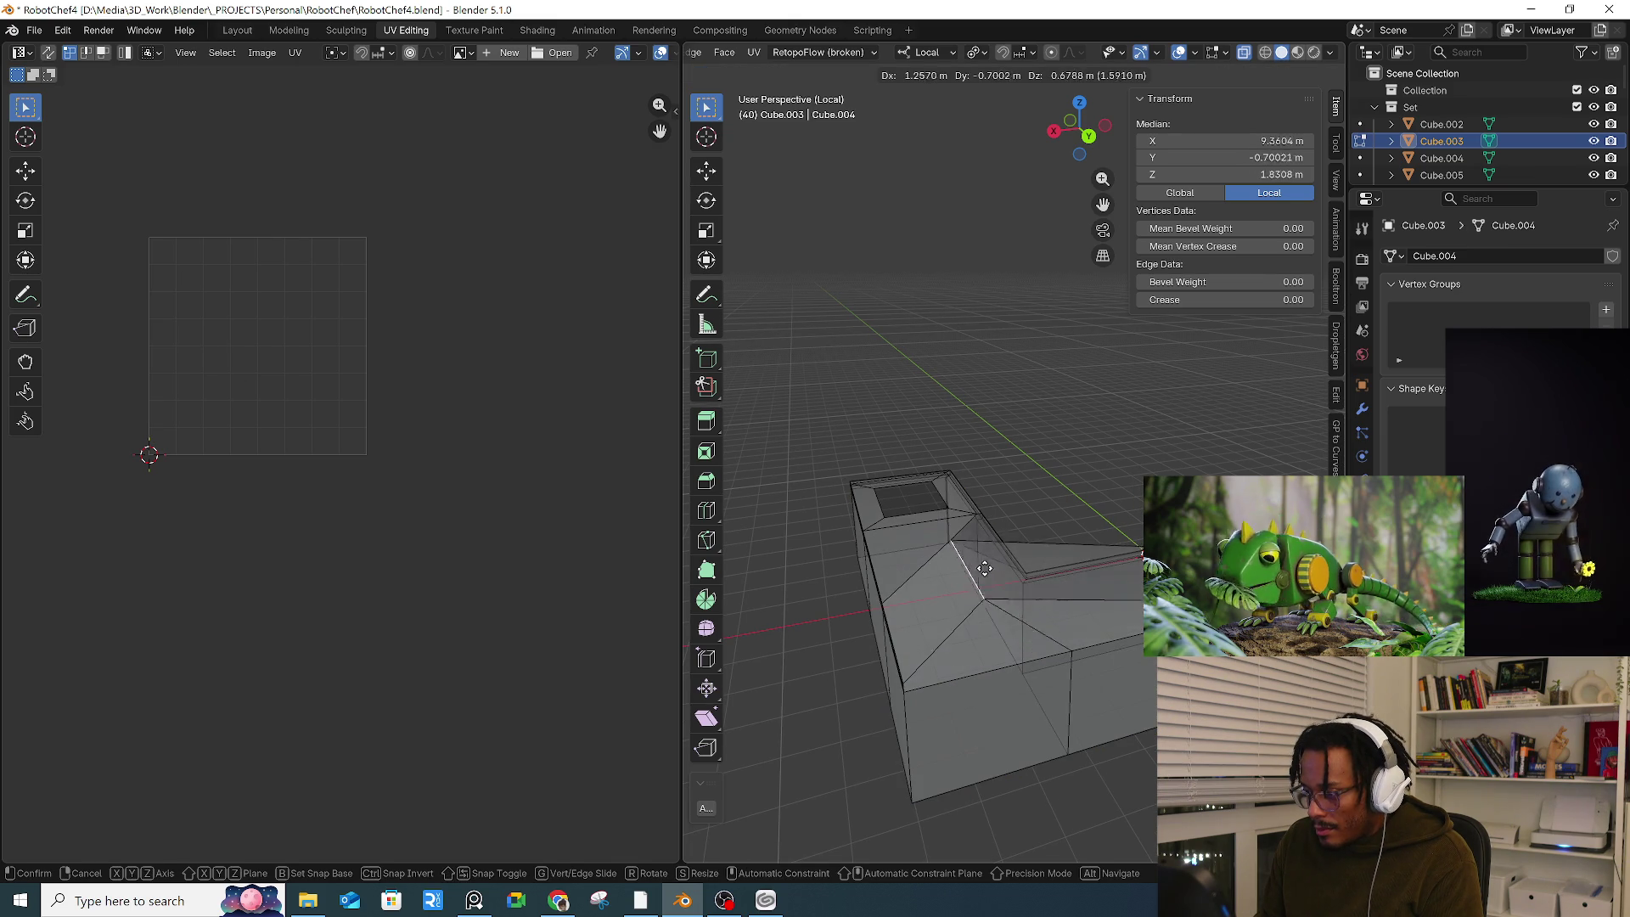
click(1076, 598)
middle_drag(1076, 599, 1116, 511)
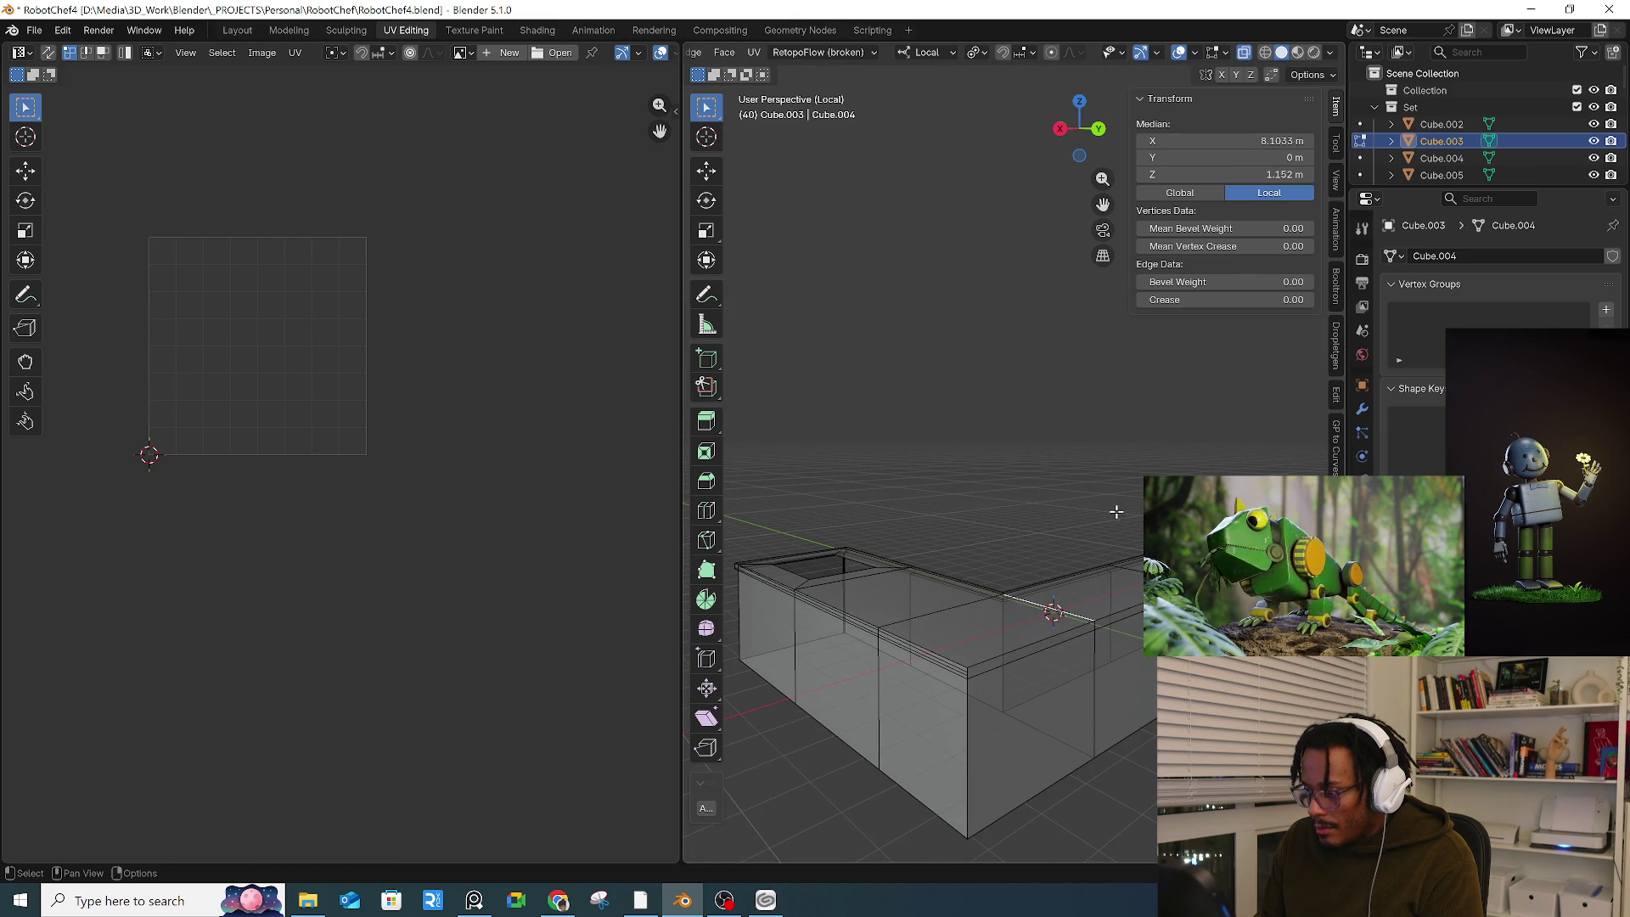
key(alt+z)
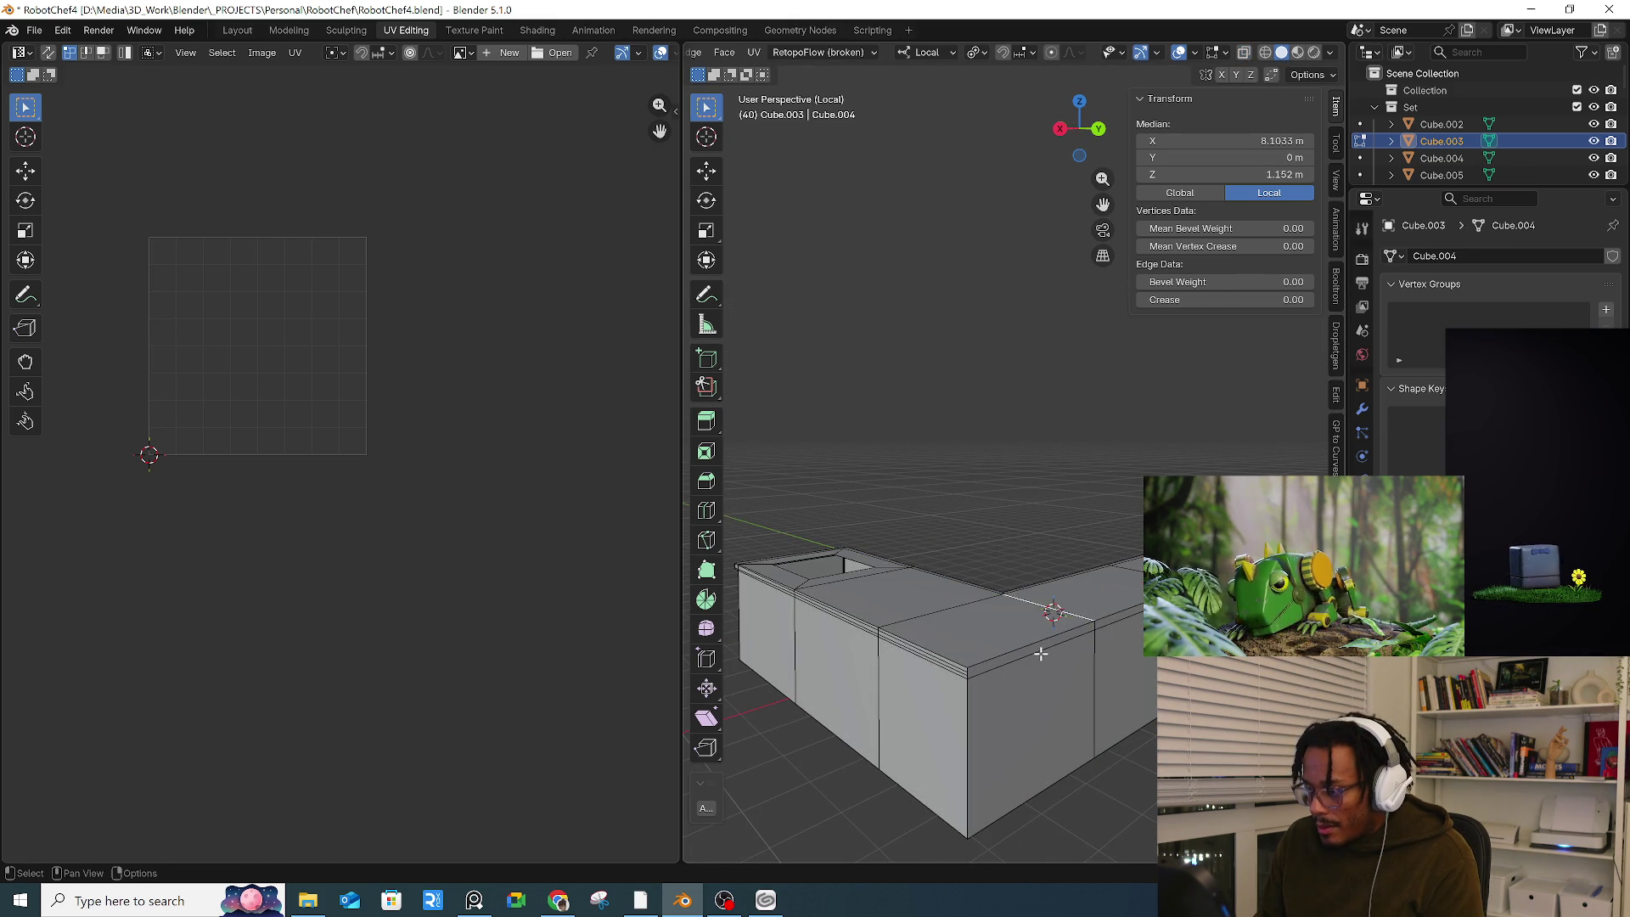
alt+click(1034, 652)
mouse_move(980, 650)
middle_down()
mouse_move(866, 626)
mouse_move(938, 648)
mouse_move(957, 619)
mouse_move(879, 561)
middle_up()
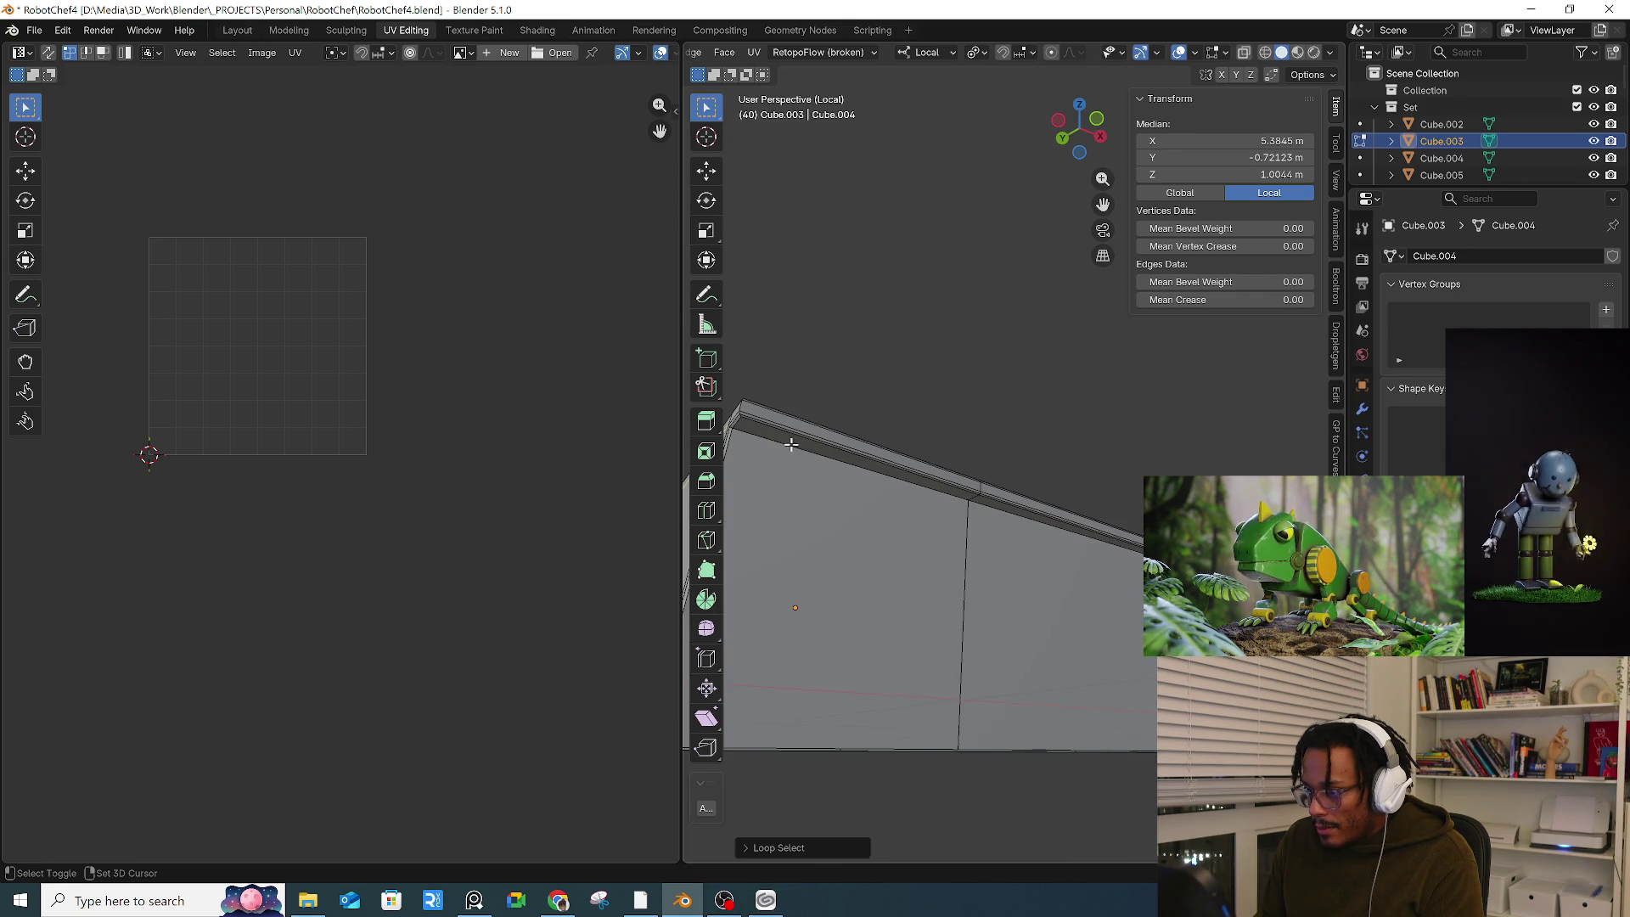
Step: Mark the top rim edge loops, including the inner wall corner, as seams
middle_drag(826, 456, 950, 522)
right_click(976, 522)
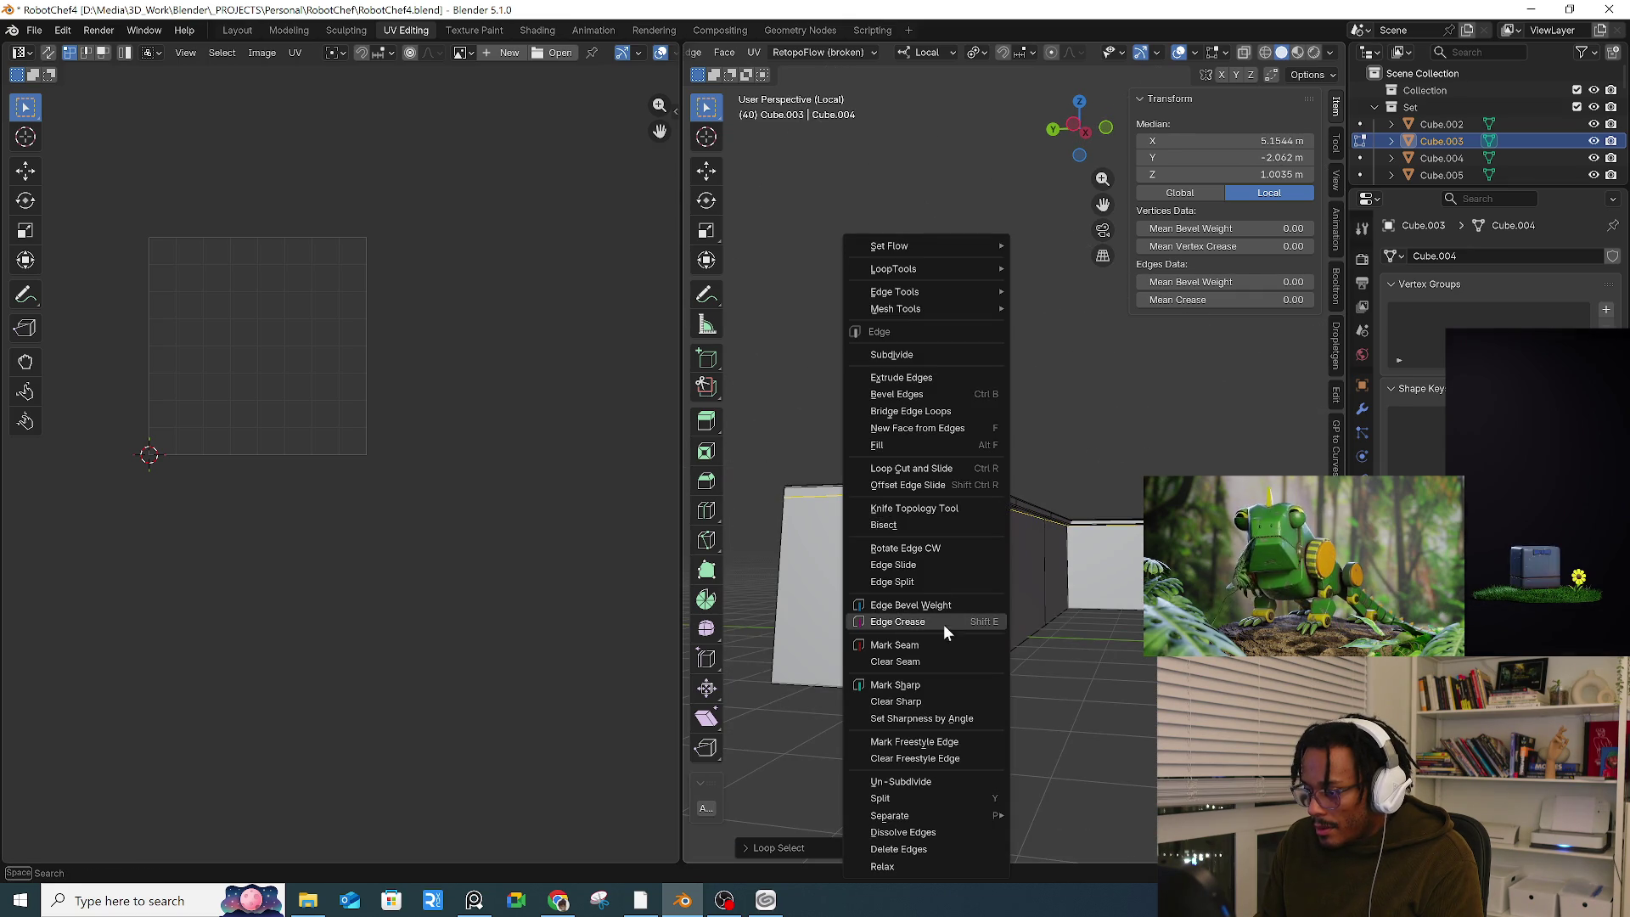
click(934, 645)
mouse_move(944, 536)
middle_down()
mouse_move(920, 586)
mouse_move(939, 538)
middle_up()
alt+click(1107, 583)
mouse_move(1107, 583)
middle_down()
mouse_move(1095, 626)
mouse_move(1084, 506)
mouse_move(1136, 567)
mouse_move(1103, 594)
mouse_move(1121, 552)
middle_up()
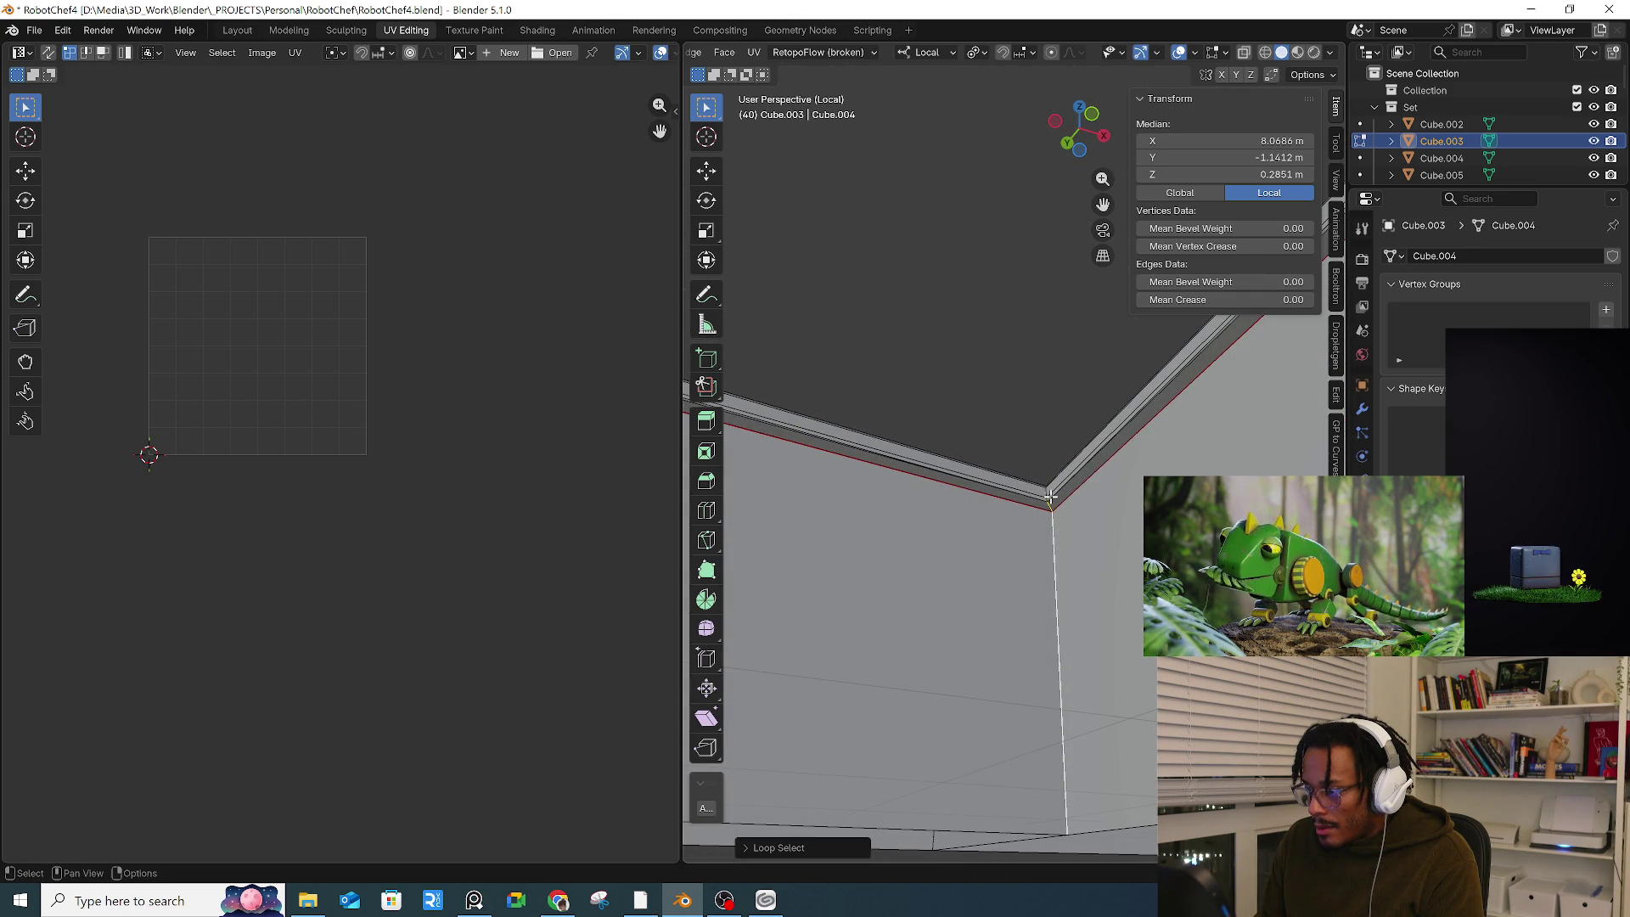
shift+click(1044, 494)
middle_drag(1045, 494, 1097, 629)
mouse_move(1073, 549)
middle_down()
mouse_move(1069, 531)
mouse_move(1062, 552)
middle_up()
right_click(1068, 537)
click(1062, 542)
Step: Select the vertical corner edge and the top's corner vertex, then view the counter from the front
scroll(1062, 548, down, 5)
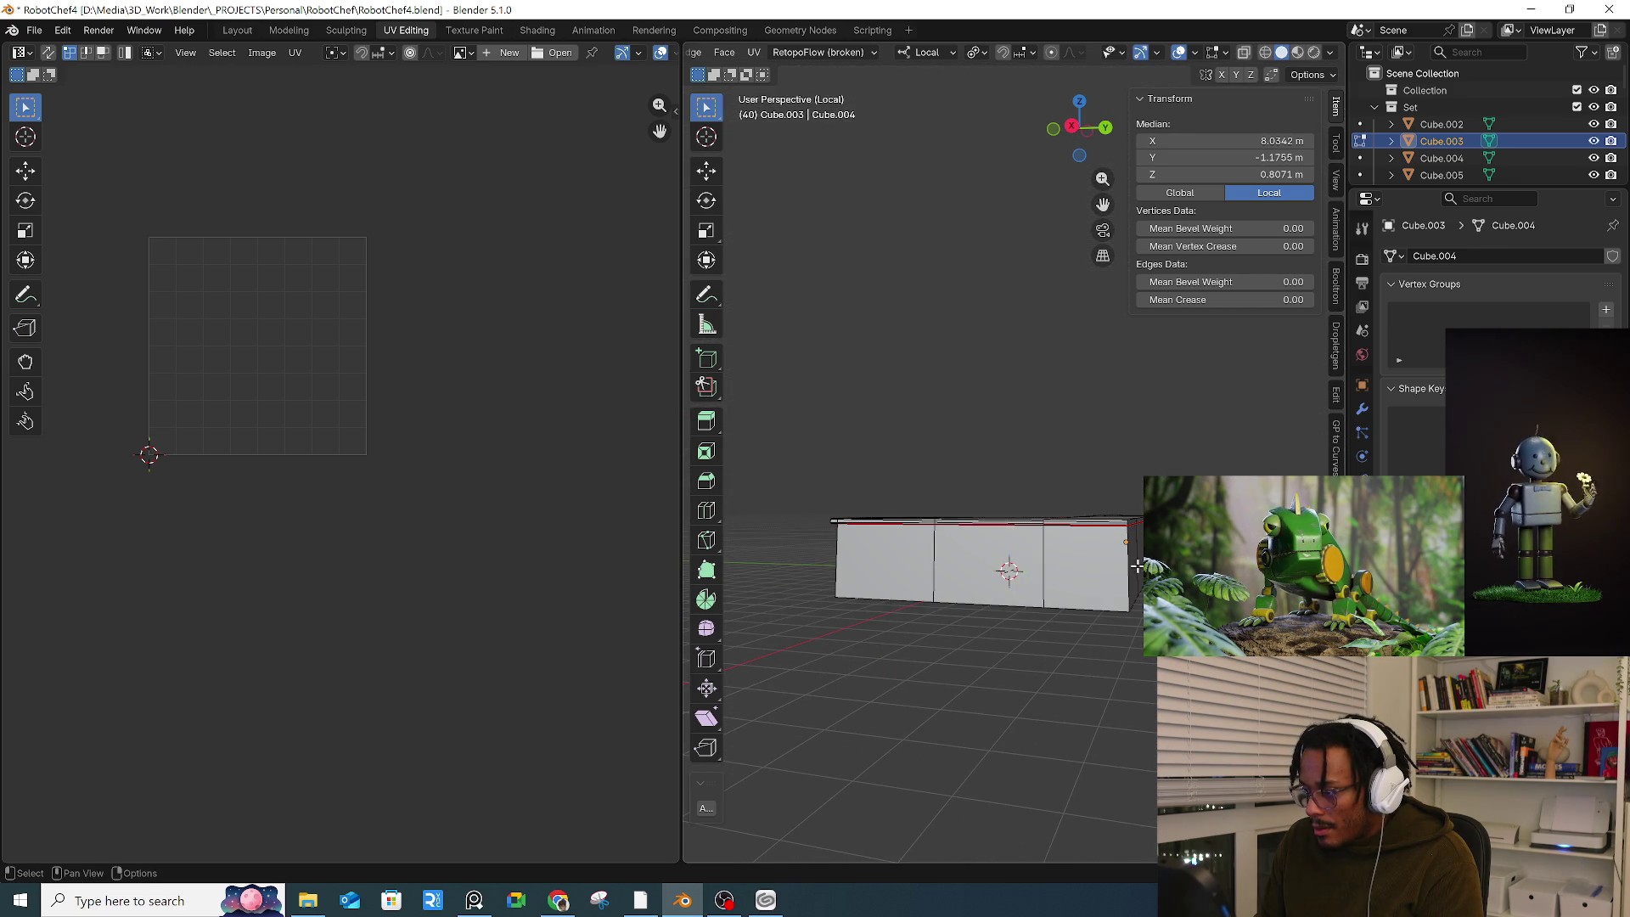
alt+click(1062, 552)
scroll(1062, 552, up, 4)
mouse_move(1026, 606)
middle_down()
mouse_move(993, 619)
mouse_move(1098, 652)
middle_up()
click(1114, 636)
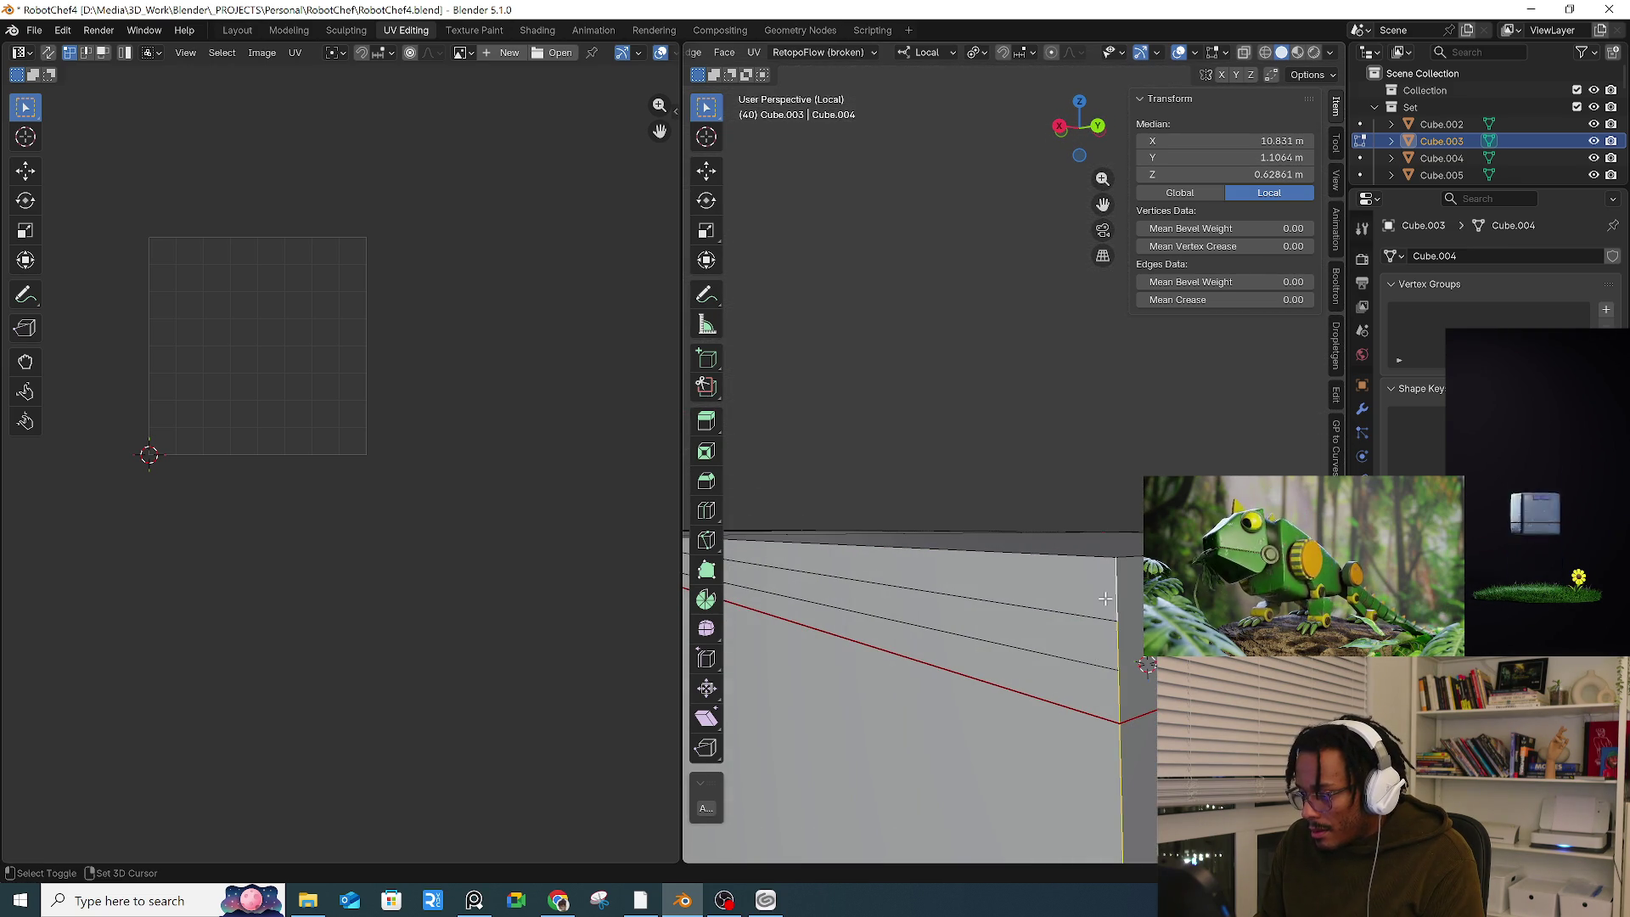
scroll(1127, 591, down, 5)
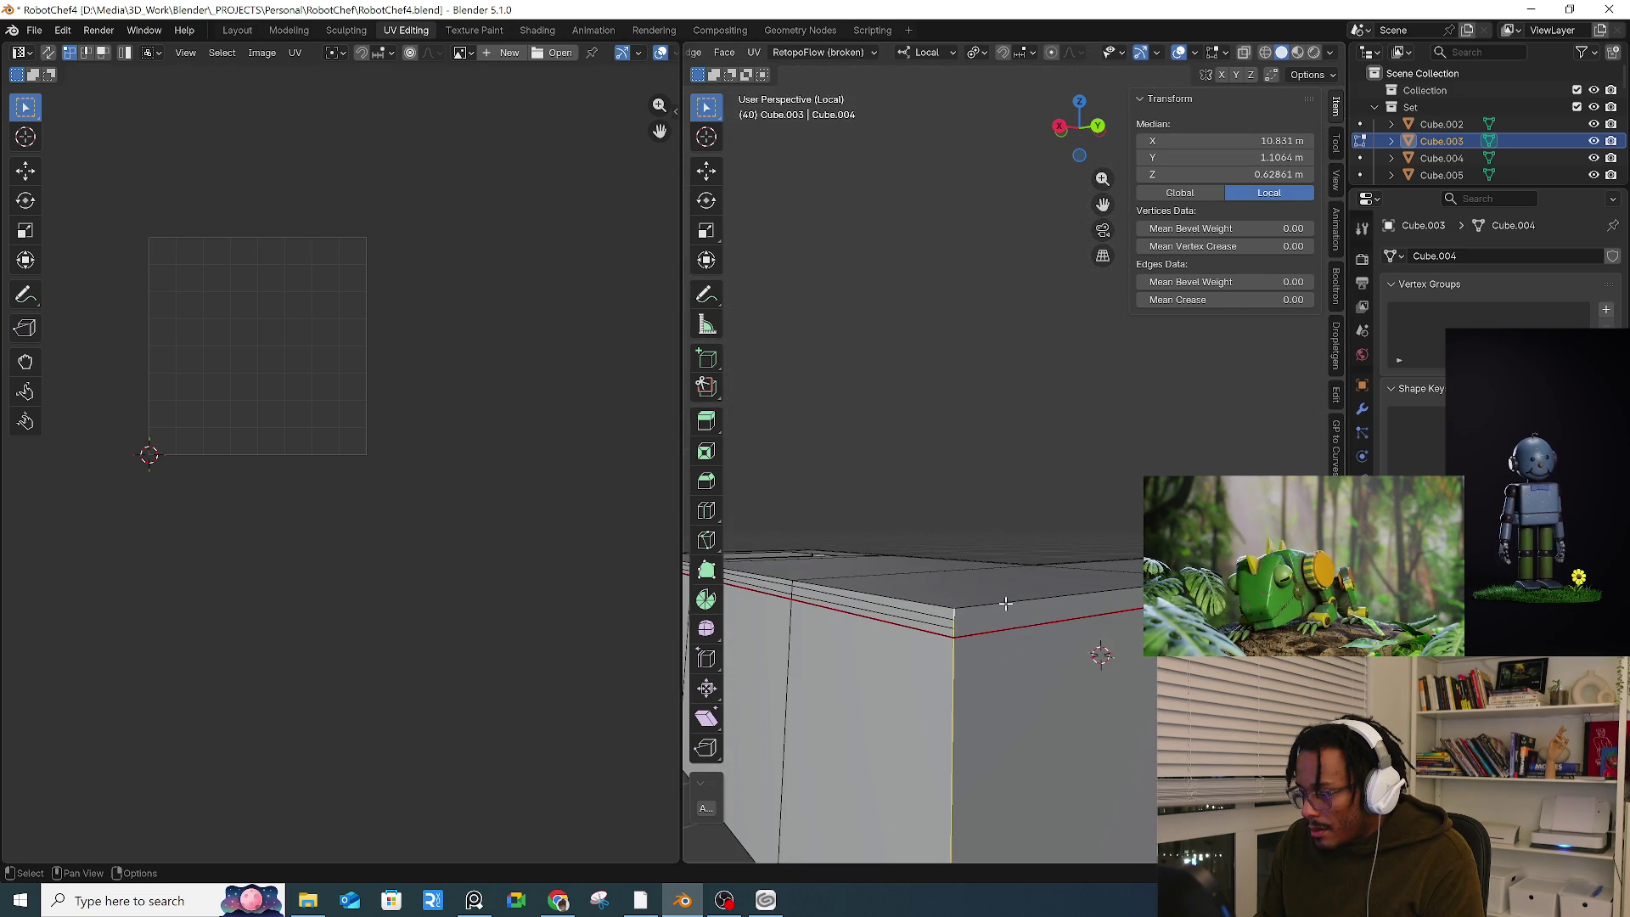
middle_drag(1078, 618, 961, 637)
scroll(948, 645, up, 3)
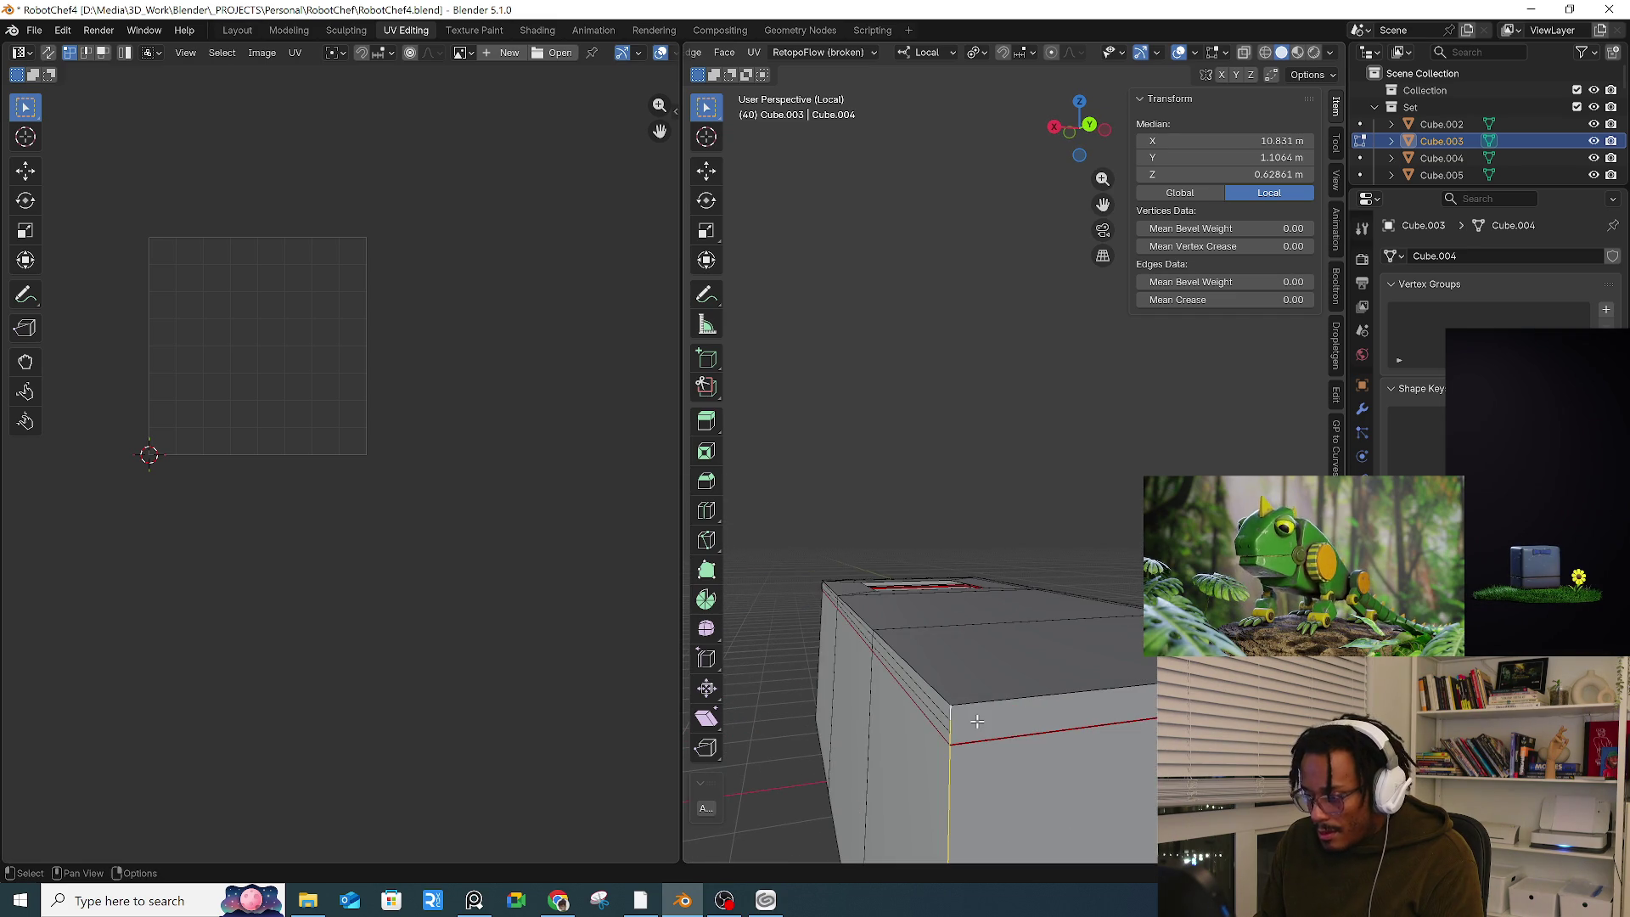
click(953, 706)
mouse_move(952, 707)
middle_down()
mouse_move(976, 606)
mouse_move(1089, 706)
middle_up()
ctrl+scroll(1089, 707, down, 3)
shift+scroll(1089, 707, down, 3)
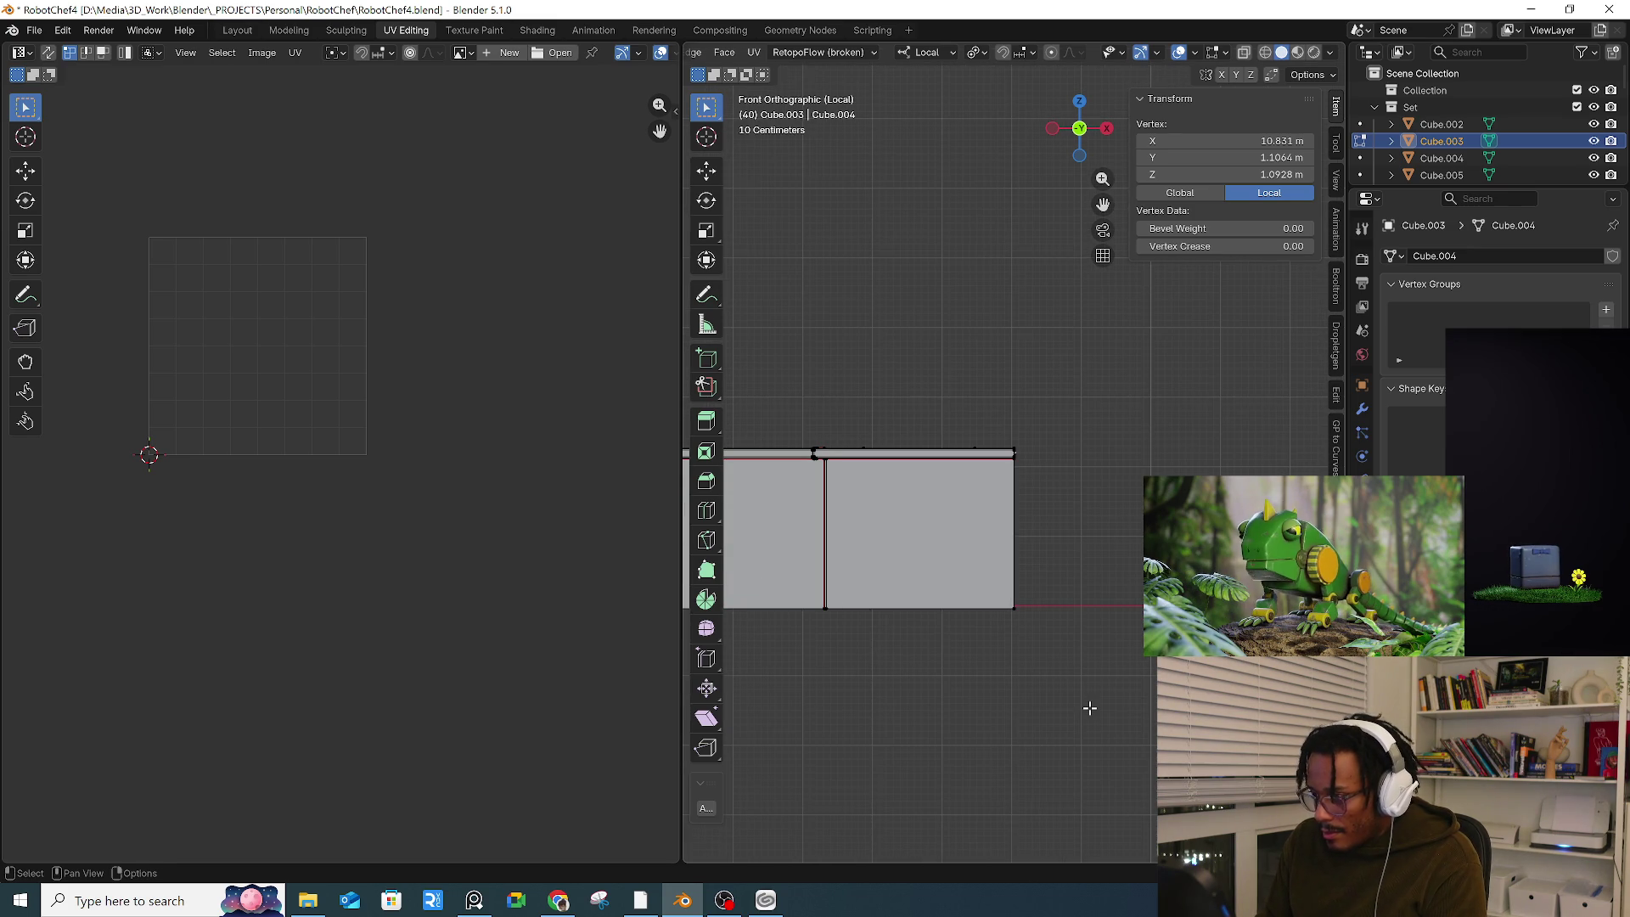
Step: Switch to the back orthographic view, hide the N and T panels, and widen the 3D viewport
key(ctrl+KP_1)
shift+middle_drag(1131, 511, 957, 567)
key(n)
key(t)
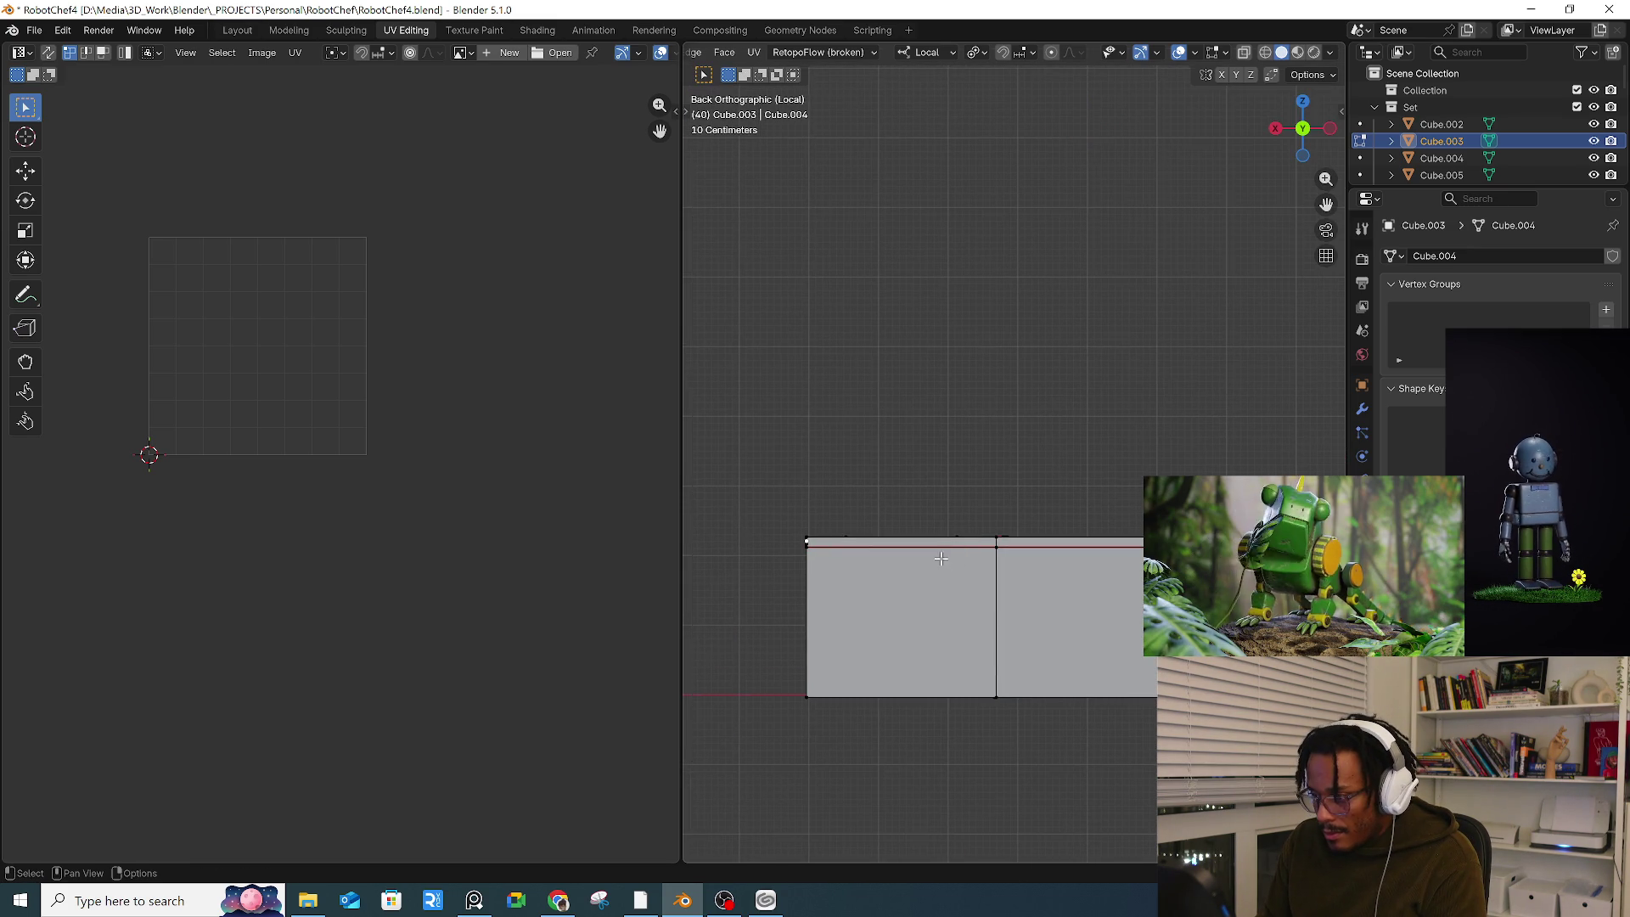
drag(678, 540, 371, 547)
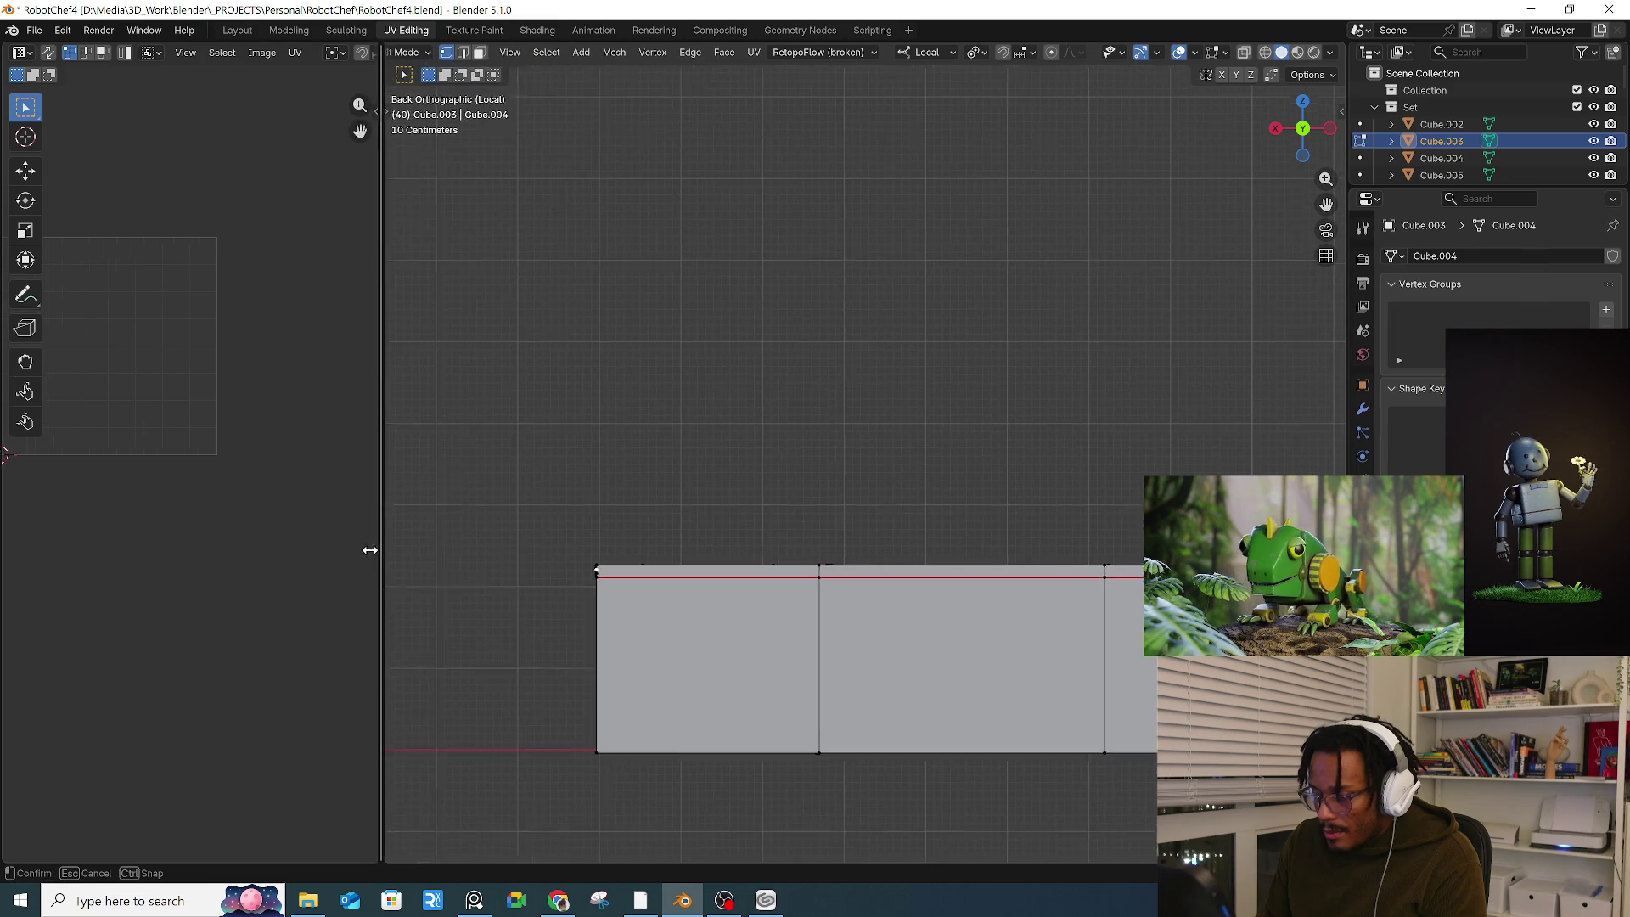
scroll(600, 571, up, 4)
shift+middle_drag(600, 572, 504, 577)
Step: Make two knife cuts along the counter's top edge, confirming each one
key(k)
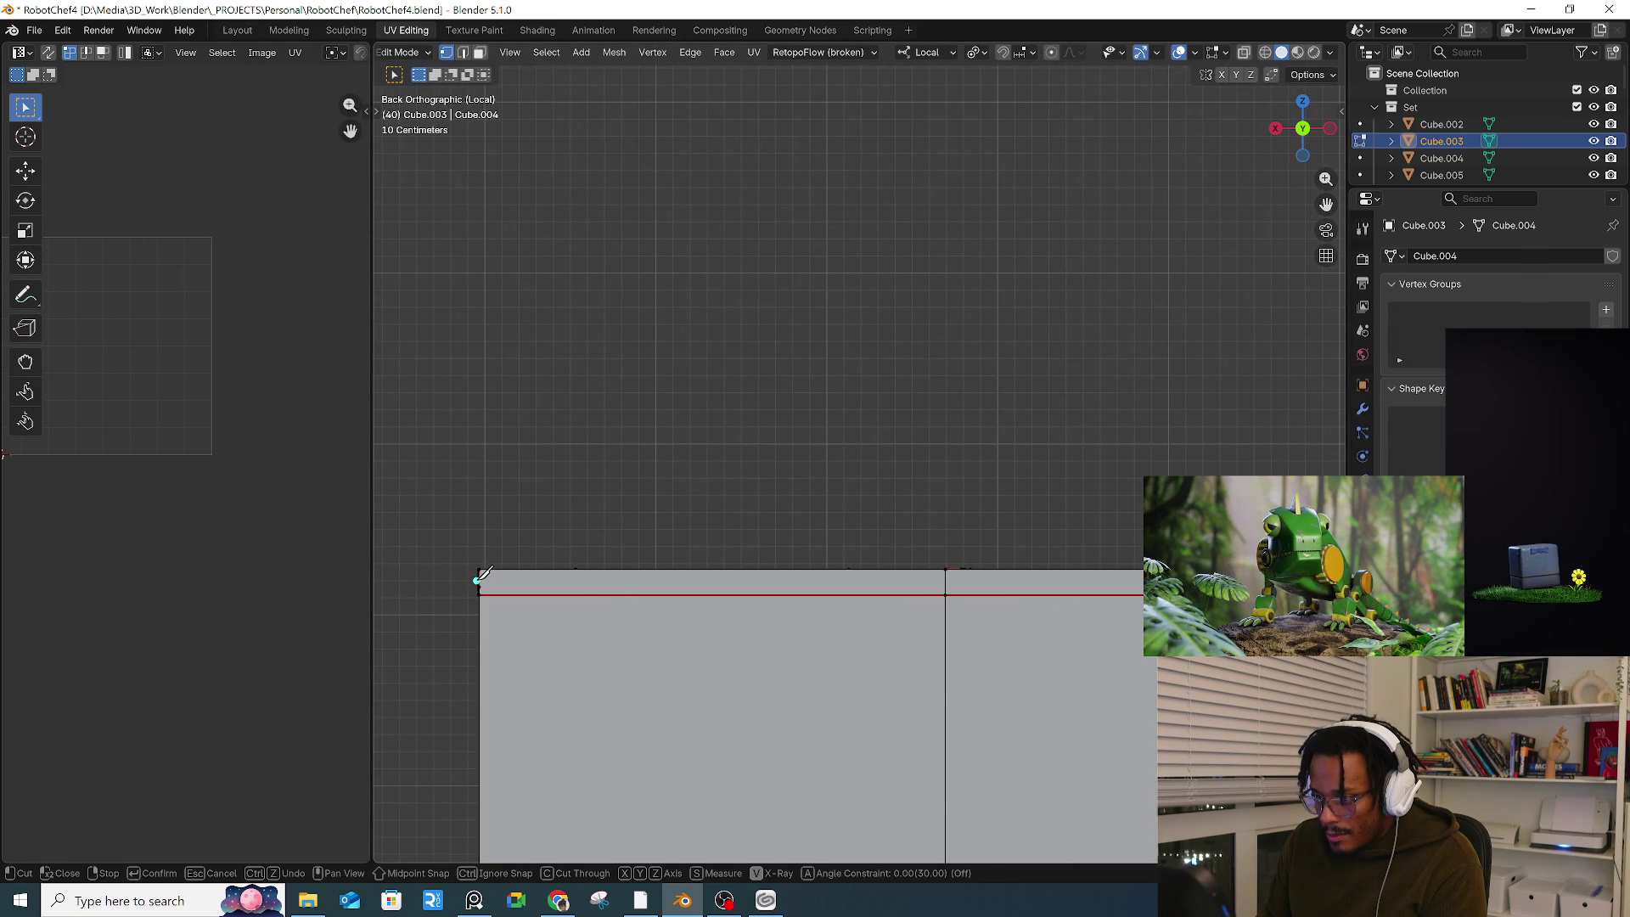
click(945, 577)
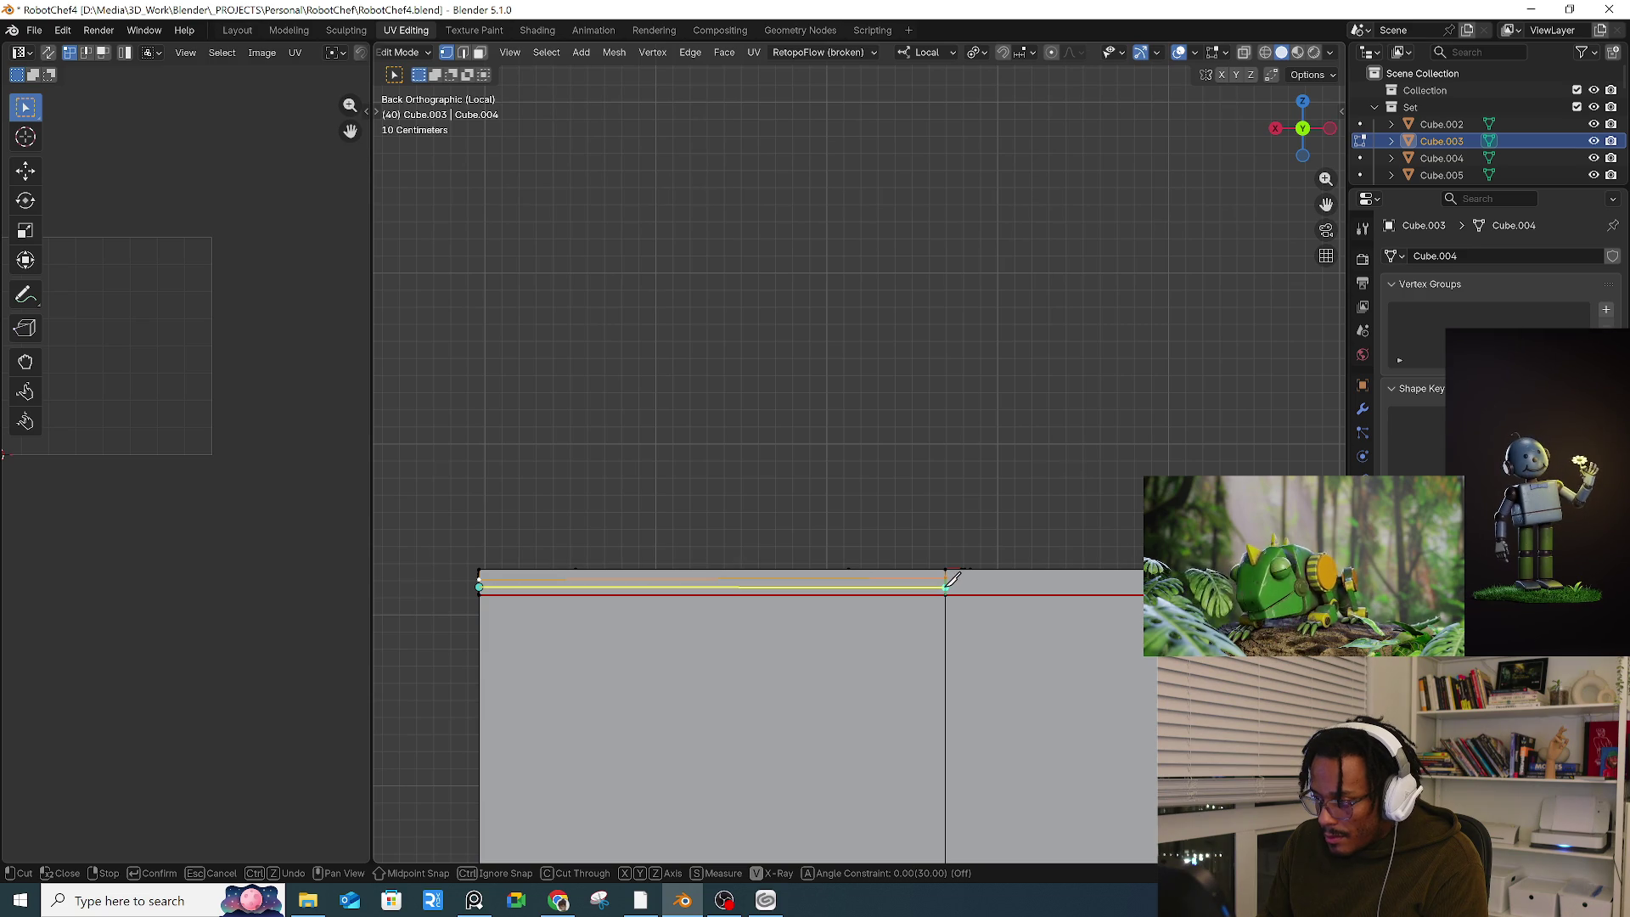
key(Return)
scroll(1095, 582, down, 1)
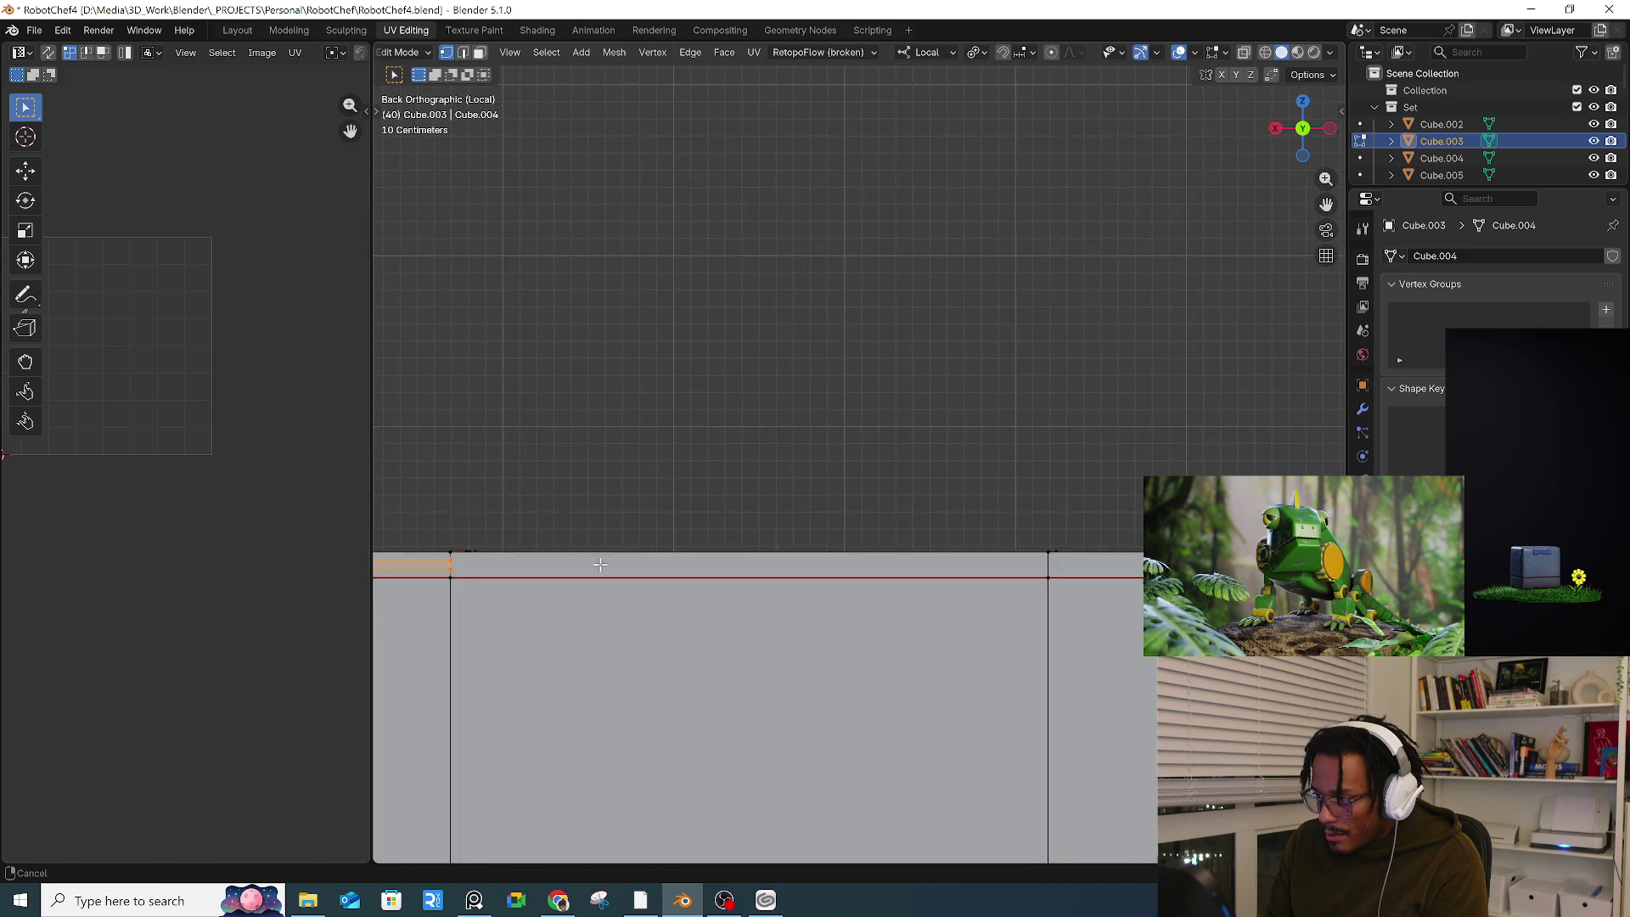
shift+middle_drag(1095, 581, 501, 557)
key(k)
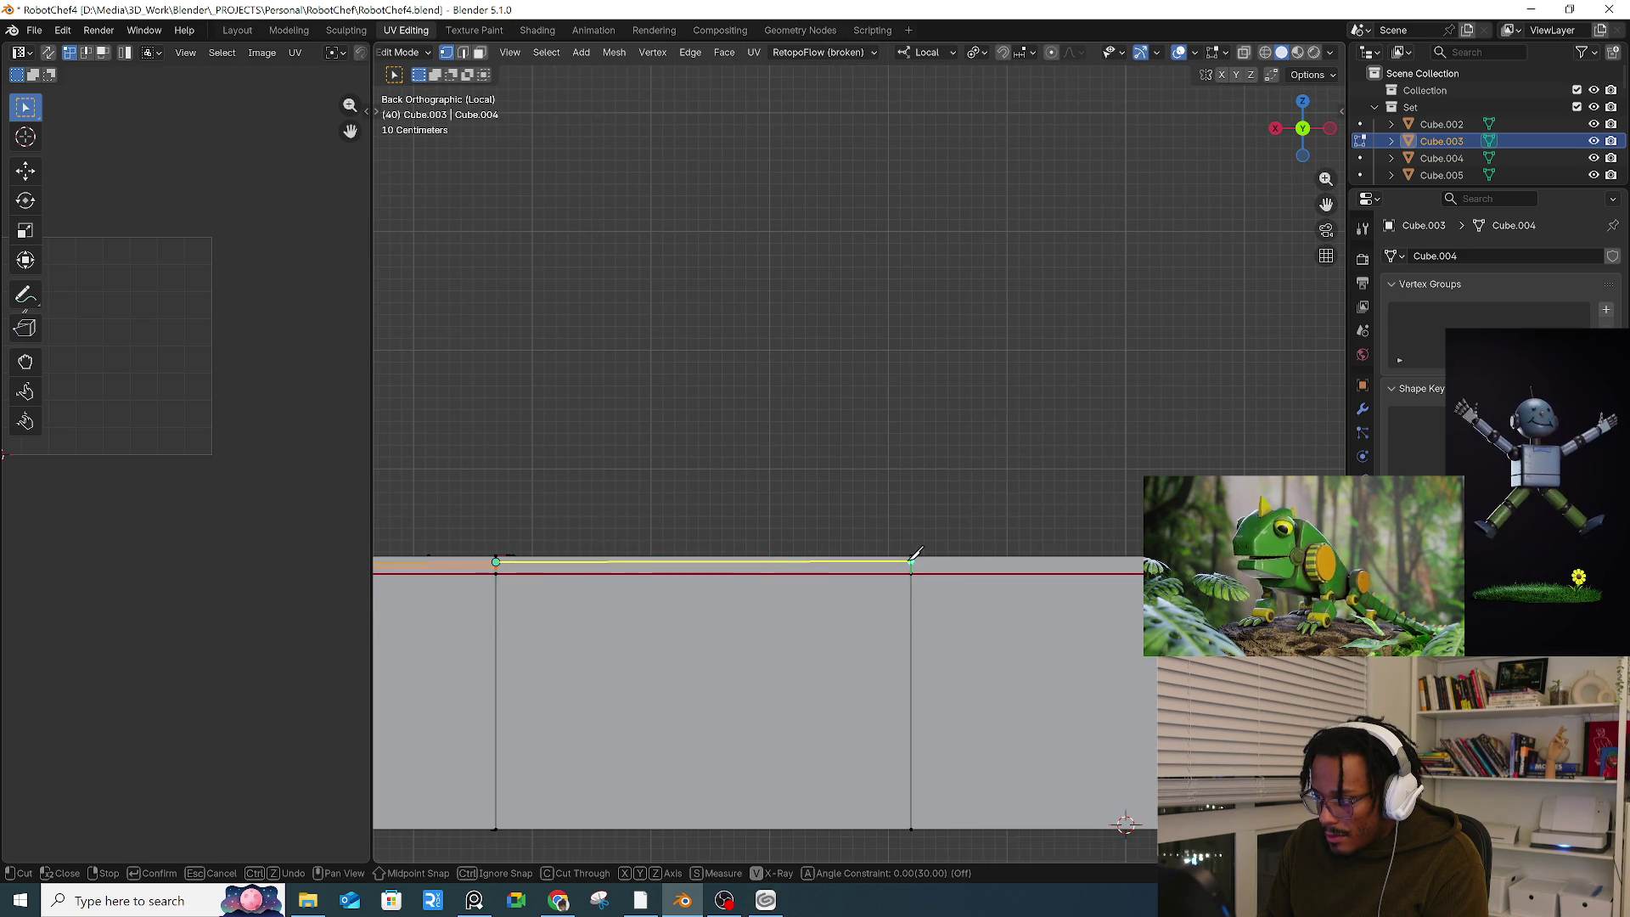
click(911, 561)
ctrl+scroll(965, 577, down, 5)
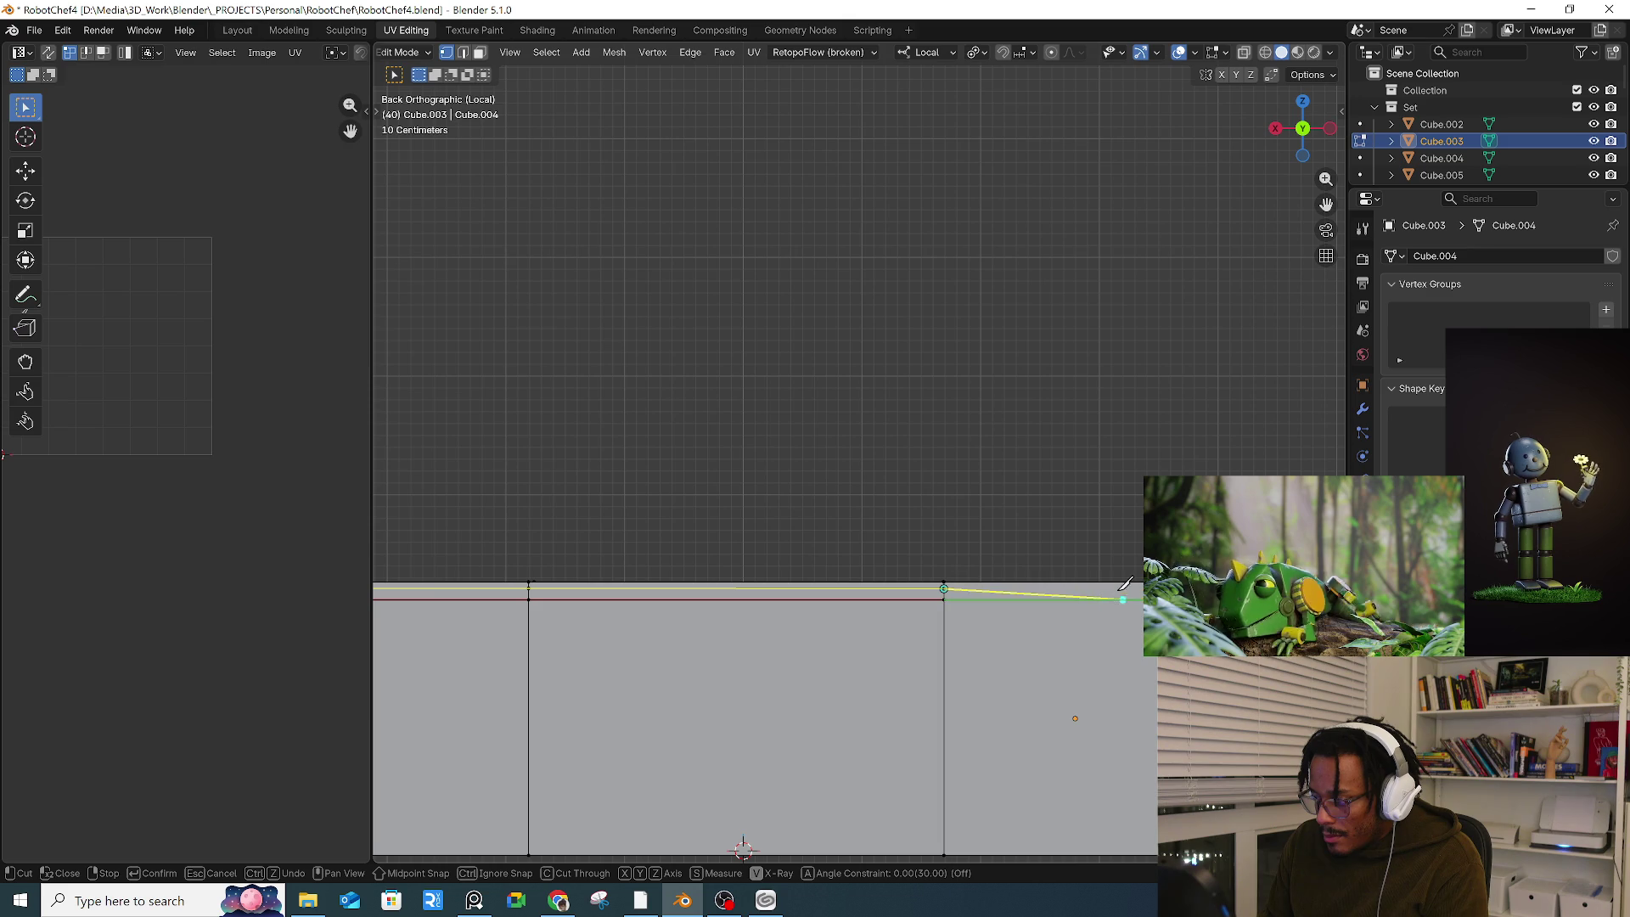
key(Return)
Step: Inspect the counter from angled views and select the two top-rim loops for deletion
mouse_move(1053, 613)
middle_down()
mouse_move(927, 640)
mouse_move(1030, 608)
middle_up()
scroll(1030, 608, down, 2)
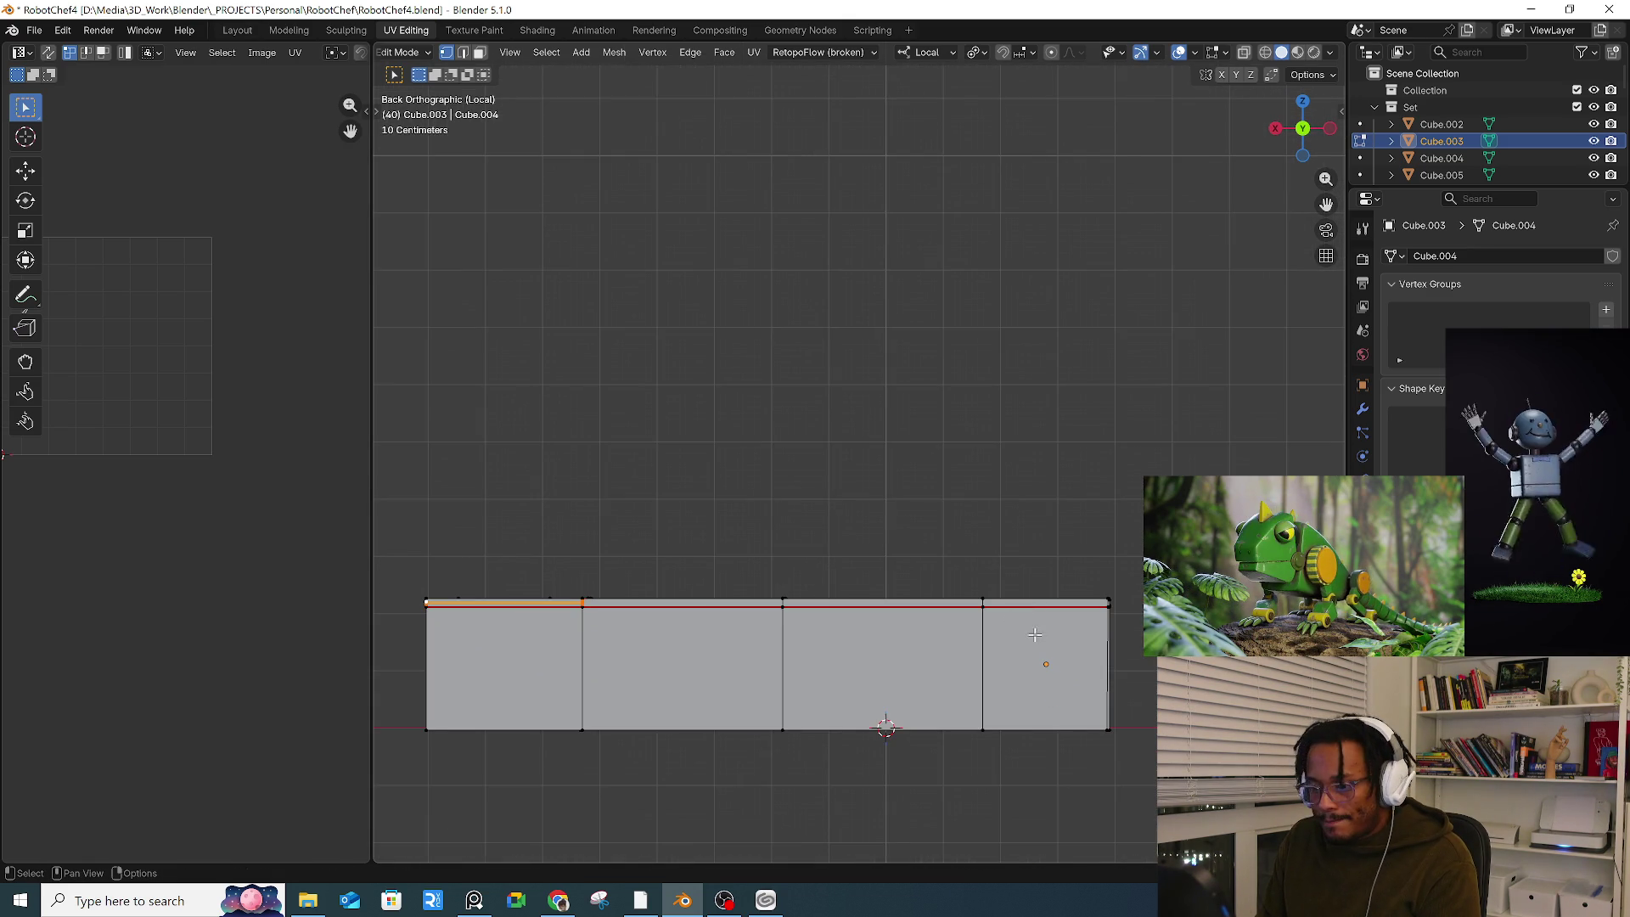
middle_drag(1132, 625, 1016, 628)
scroll(916, 626, up, 3)
mouse_move(913, 622)
middle_down()
mouse_move(744, 591)
mouse_move(1100, 599)
mouse_move(1025, 603)
middle_up()
scroll(744, 592, down, 3)
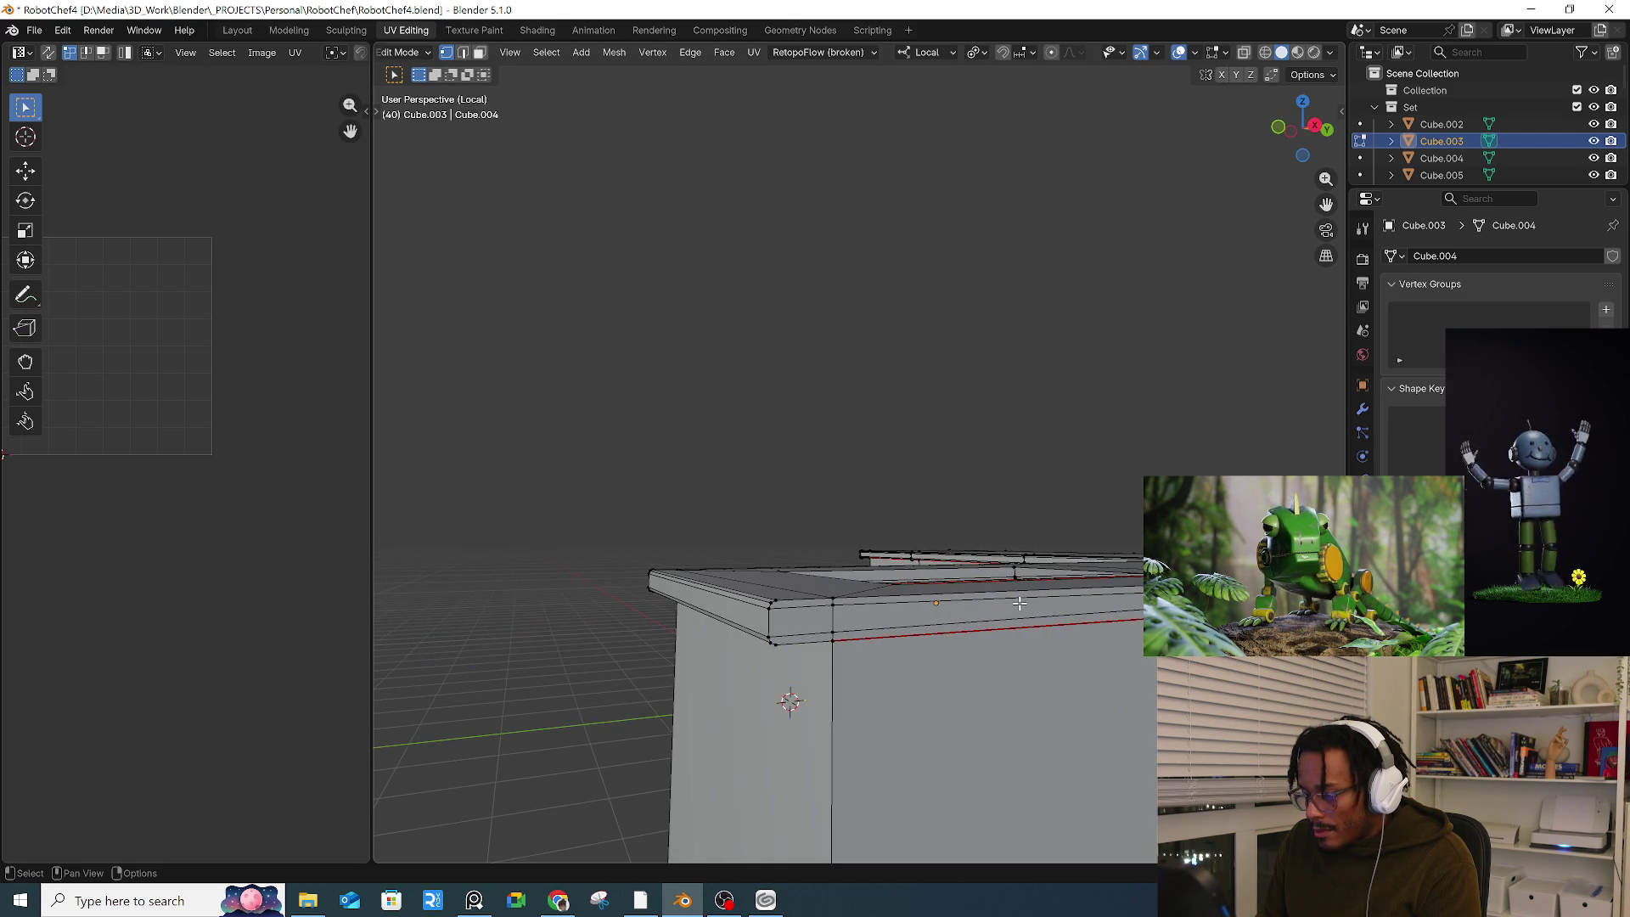
alt+click(960, 601)
alt+shift+click(952, 624)
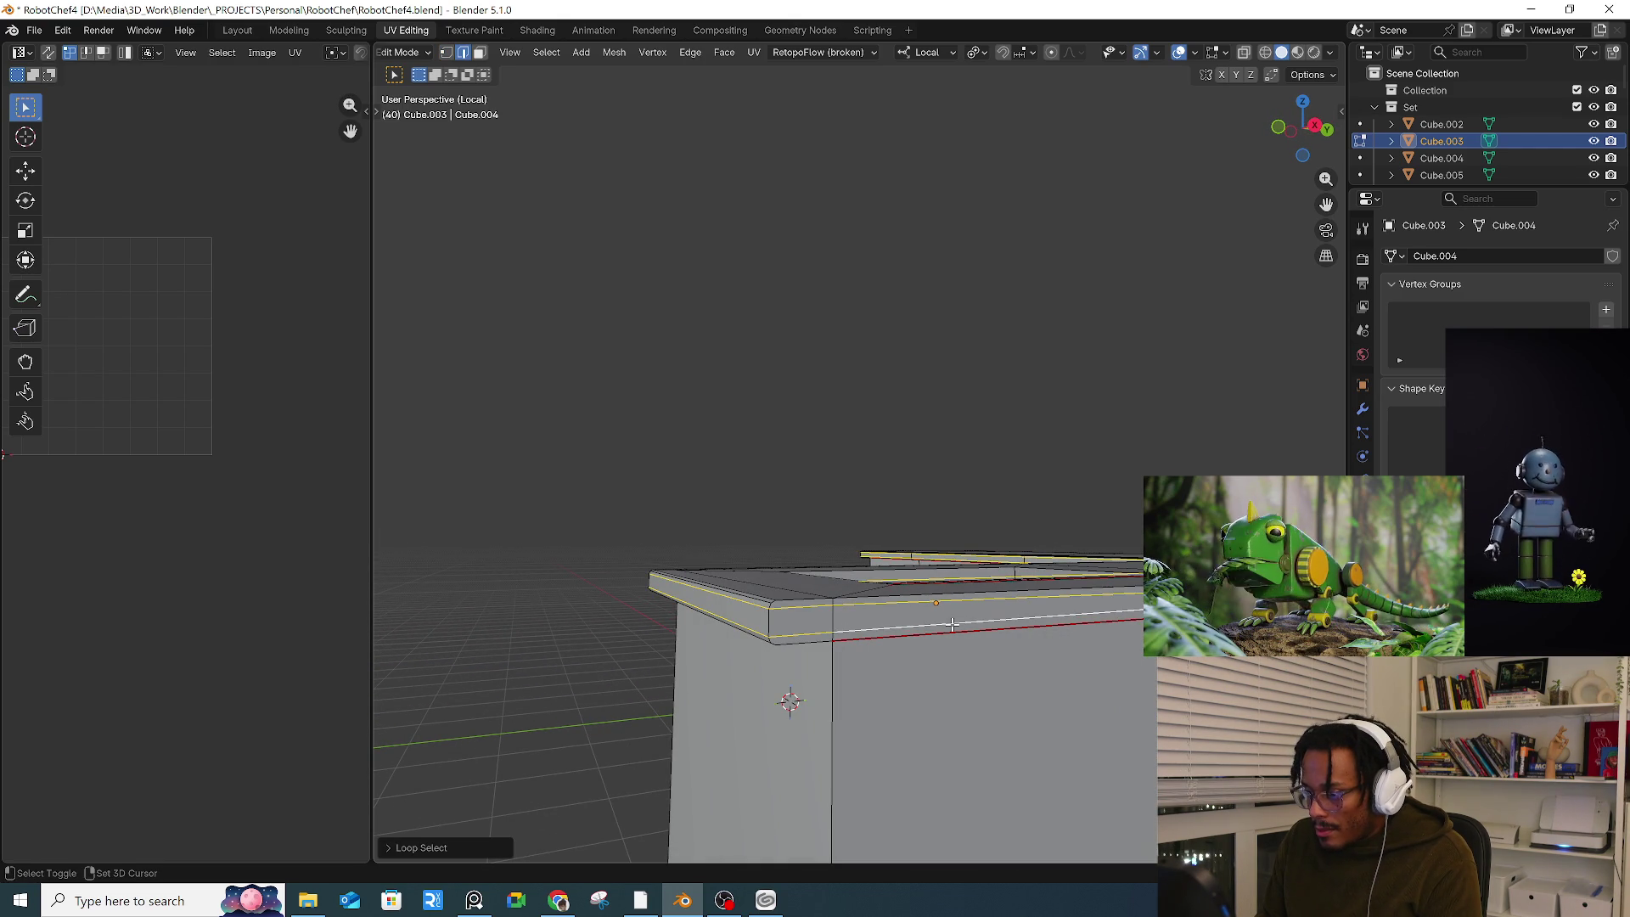
key(x)
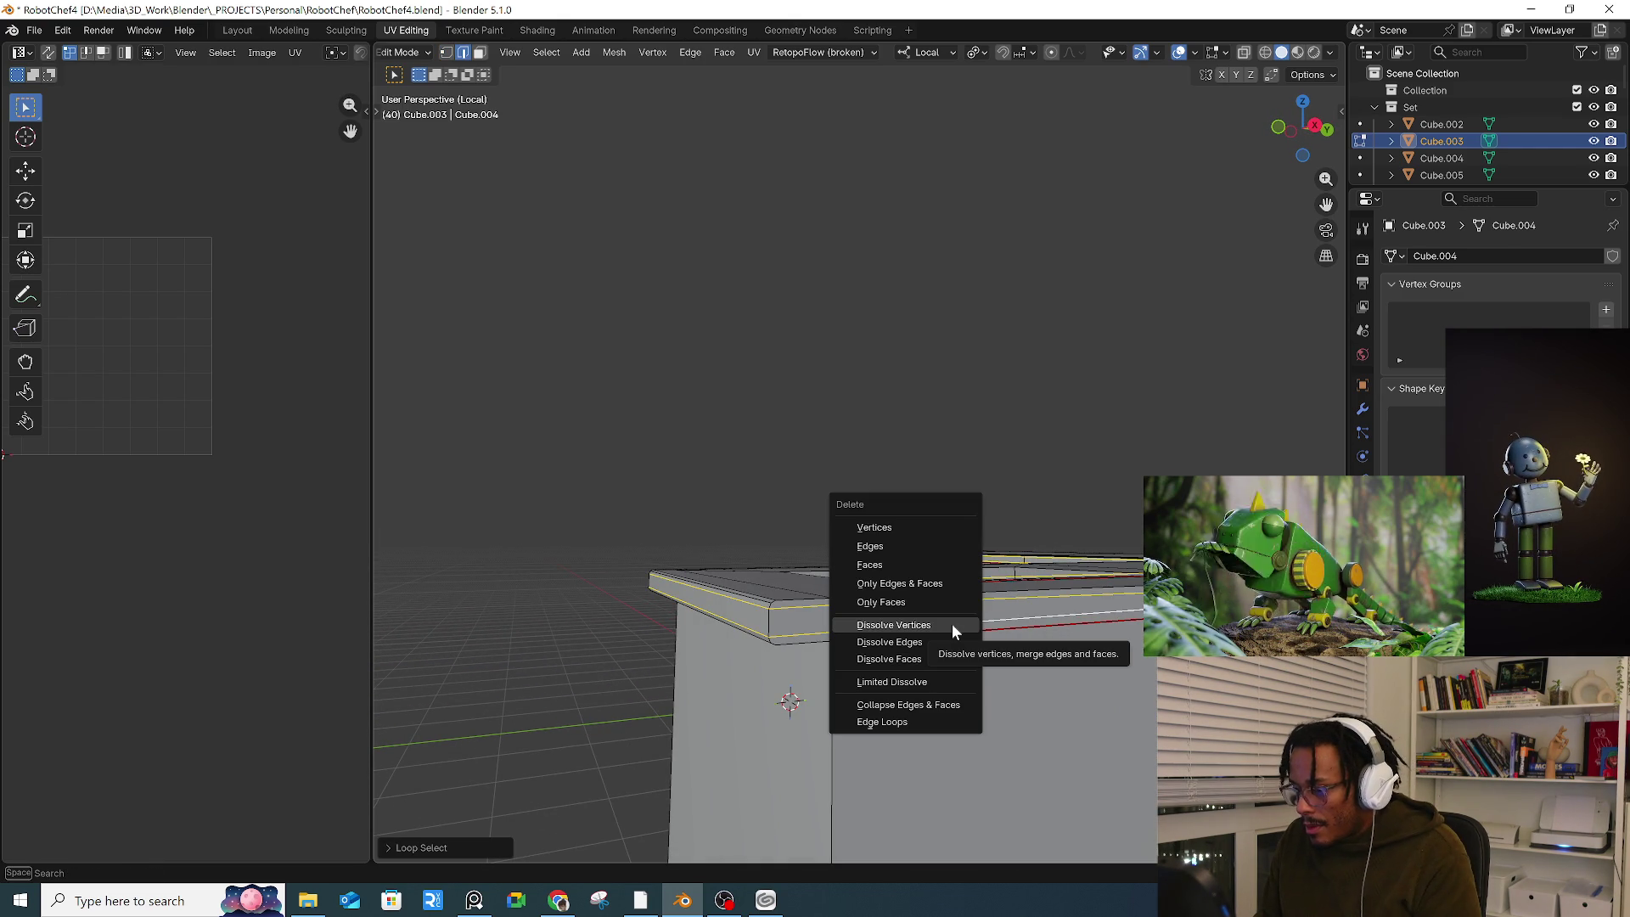